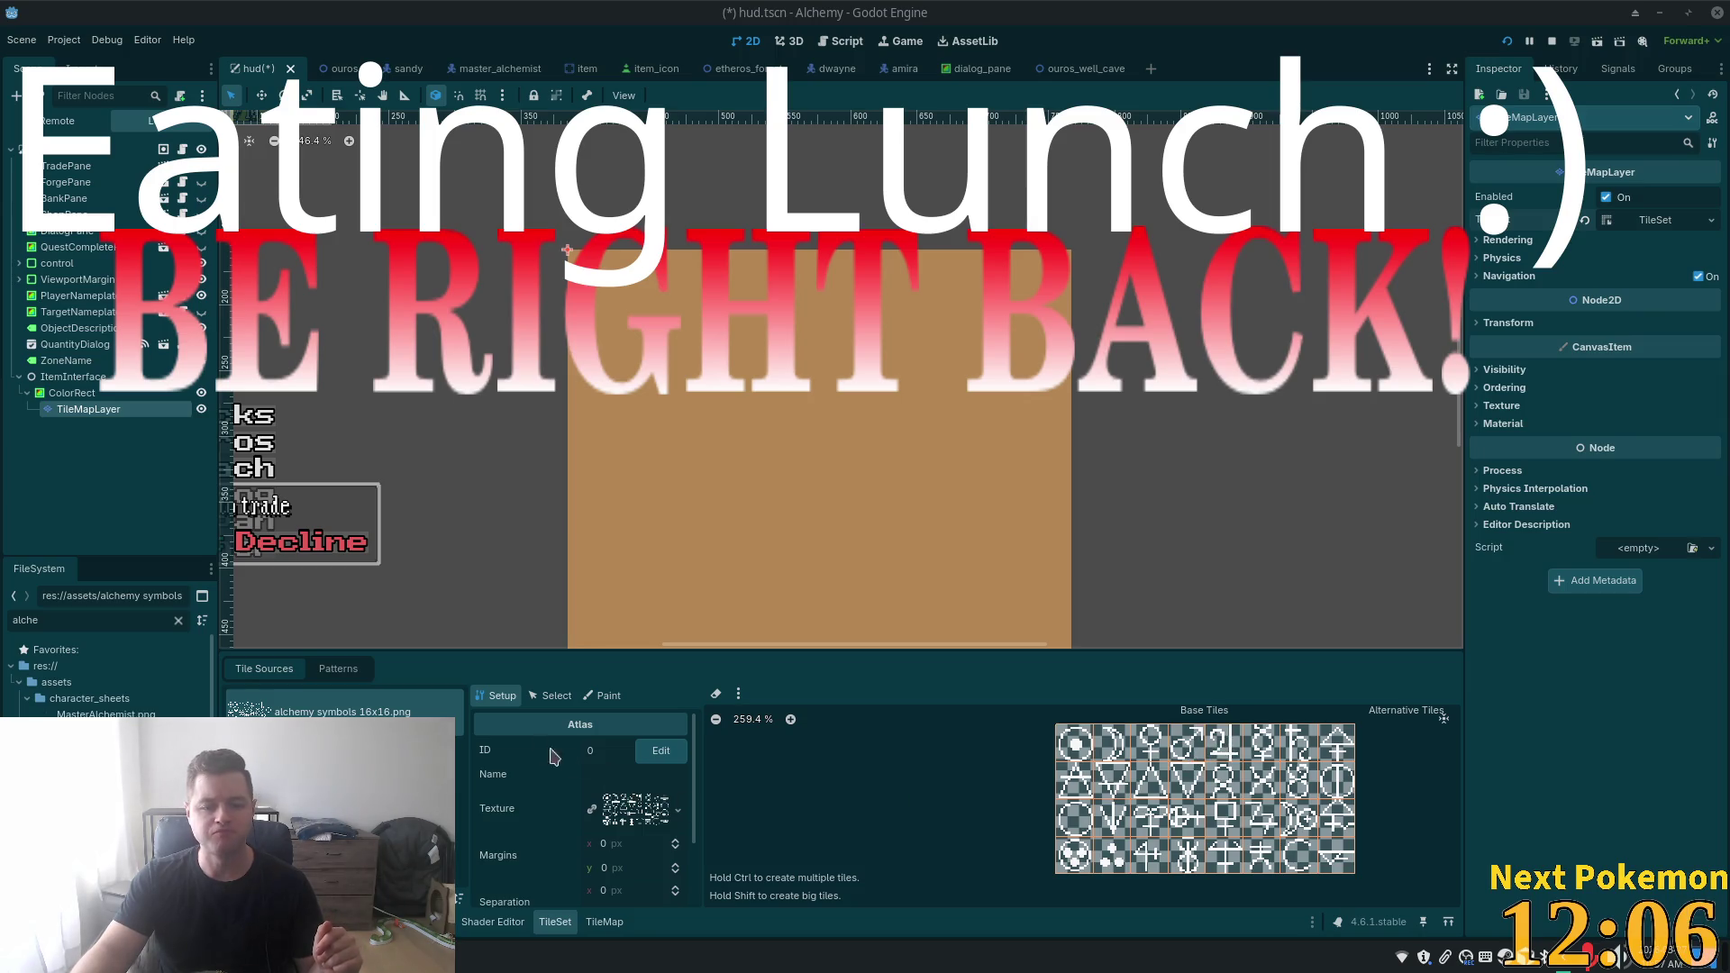
- Switch to the TileMap Paint tool and pick the top-left circle tile from the alchemy atlas
scroll(450, 424, "down", 2)
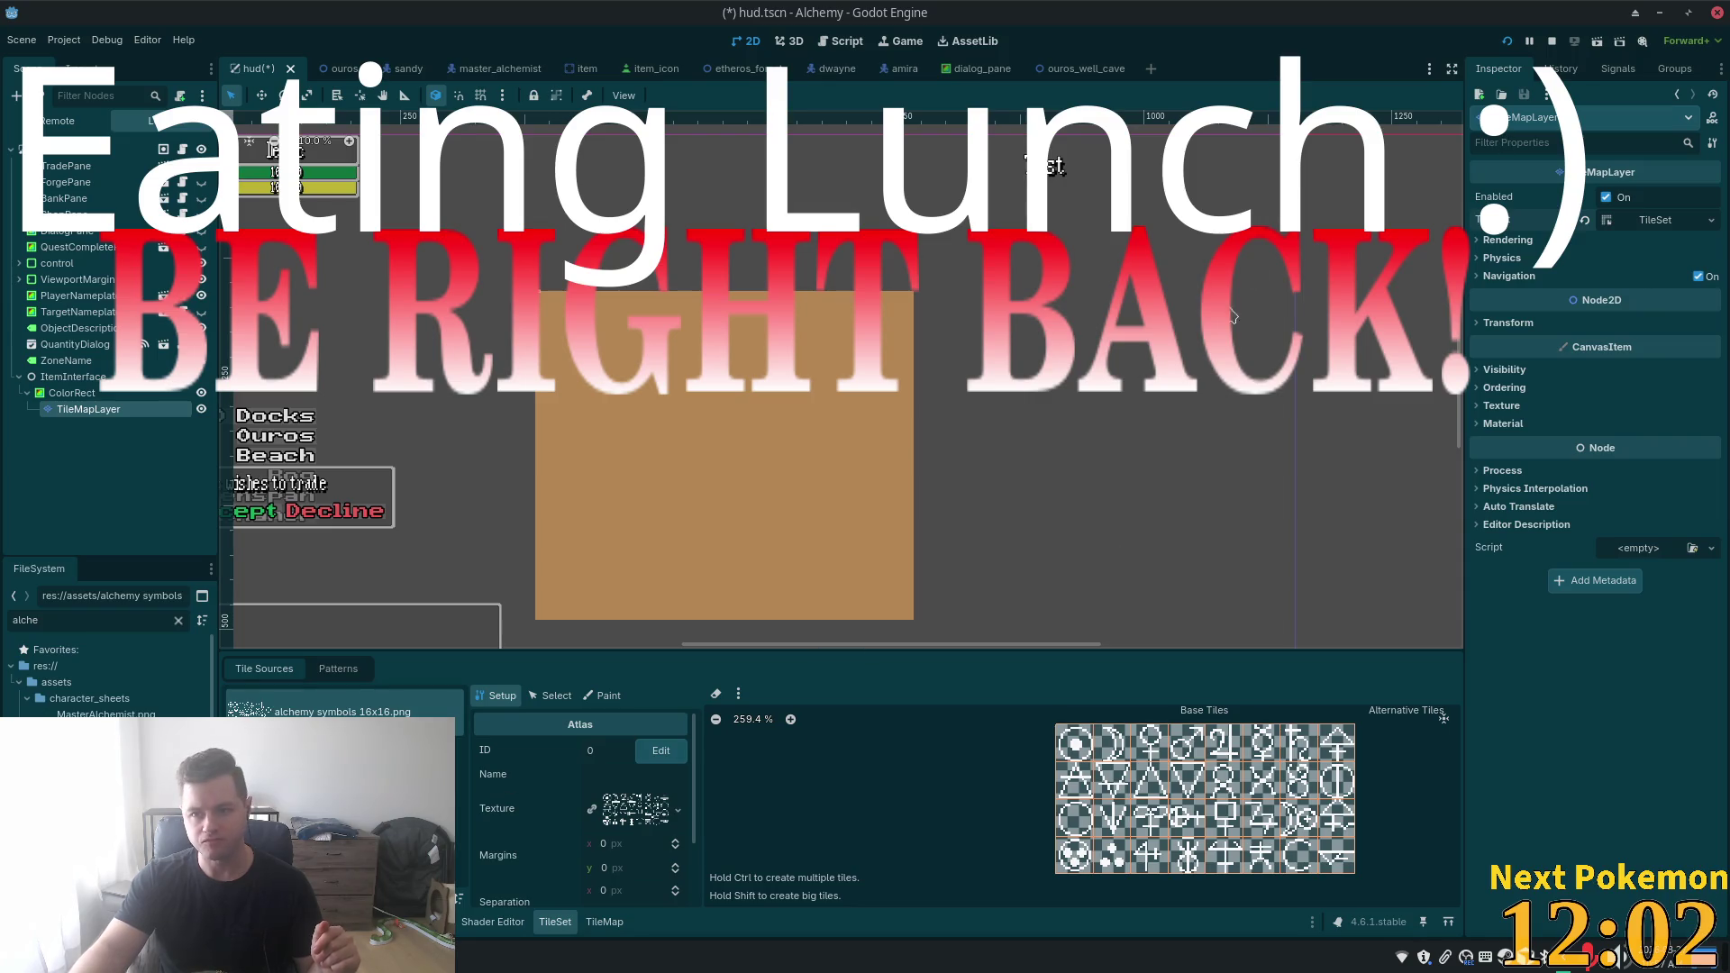
left_click(604, 921)
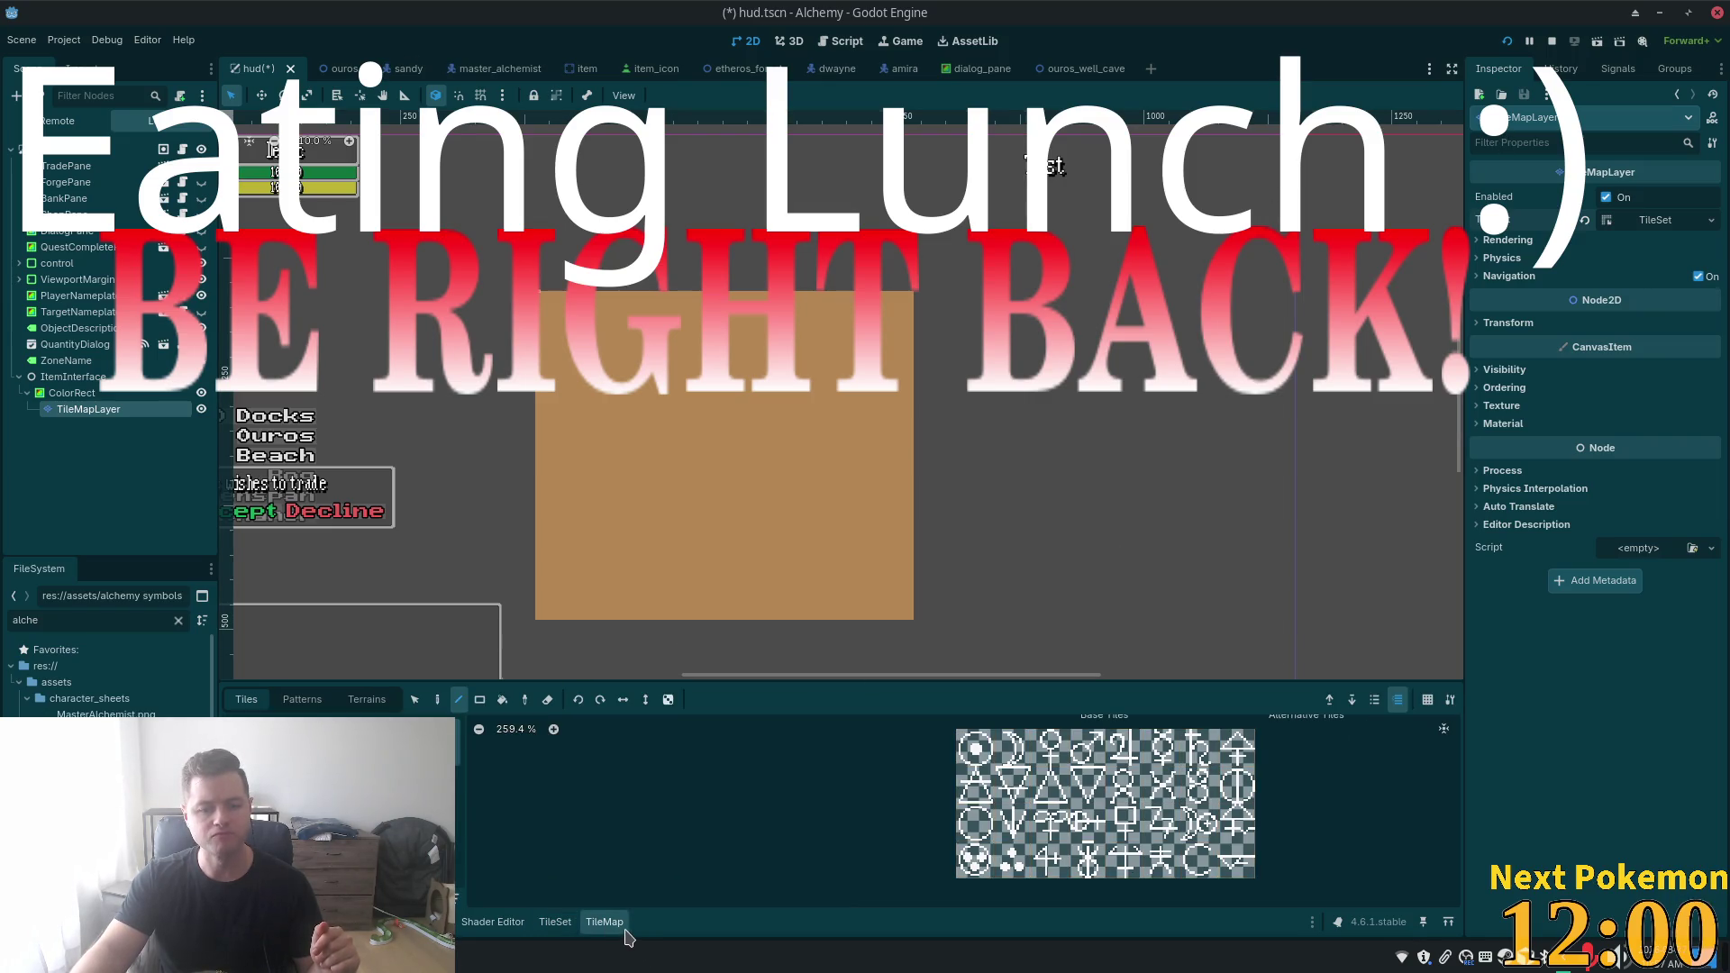
key("d")
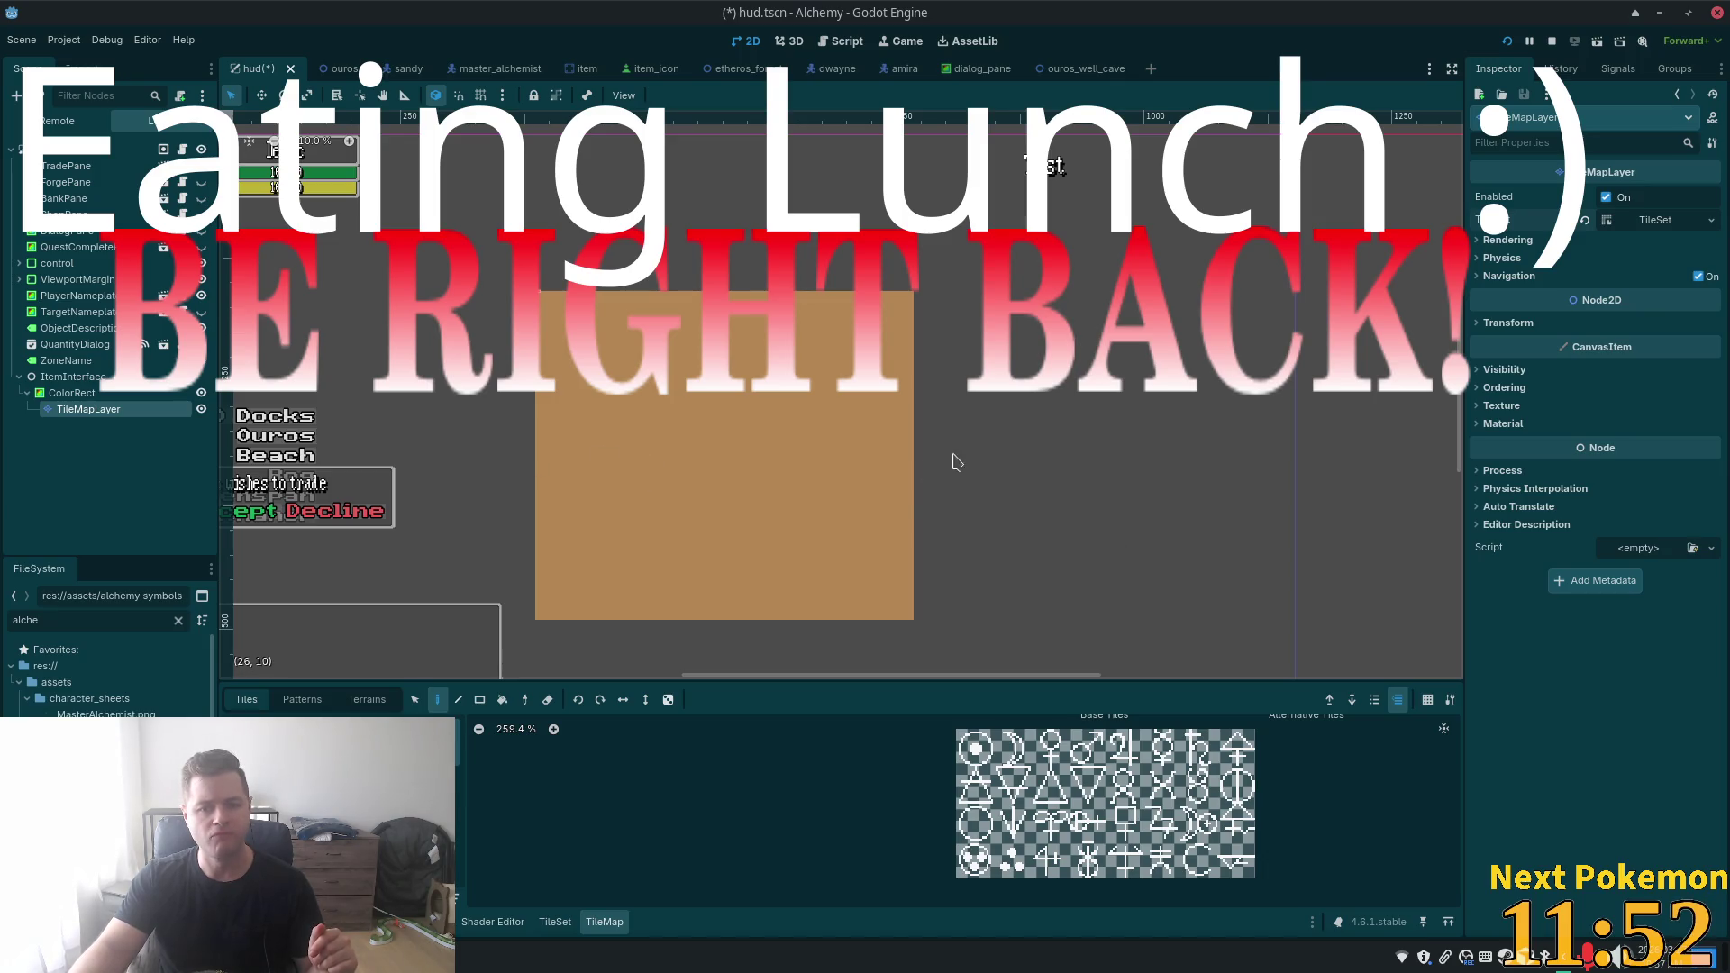
scroll(972, 463, "up", 3)
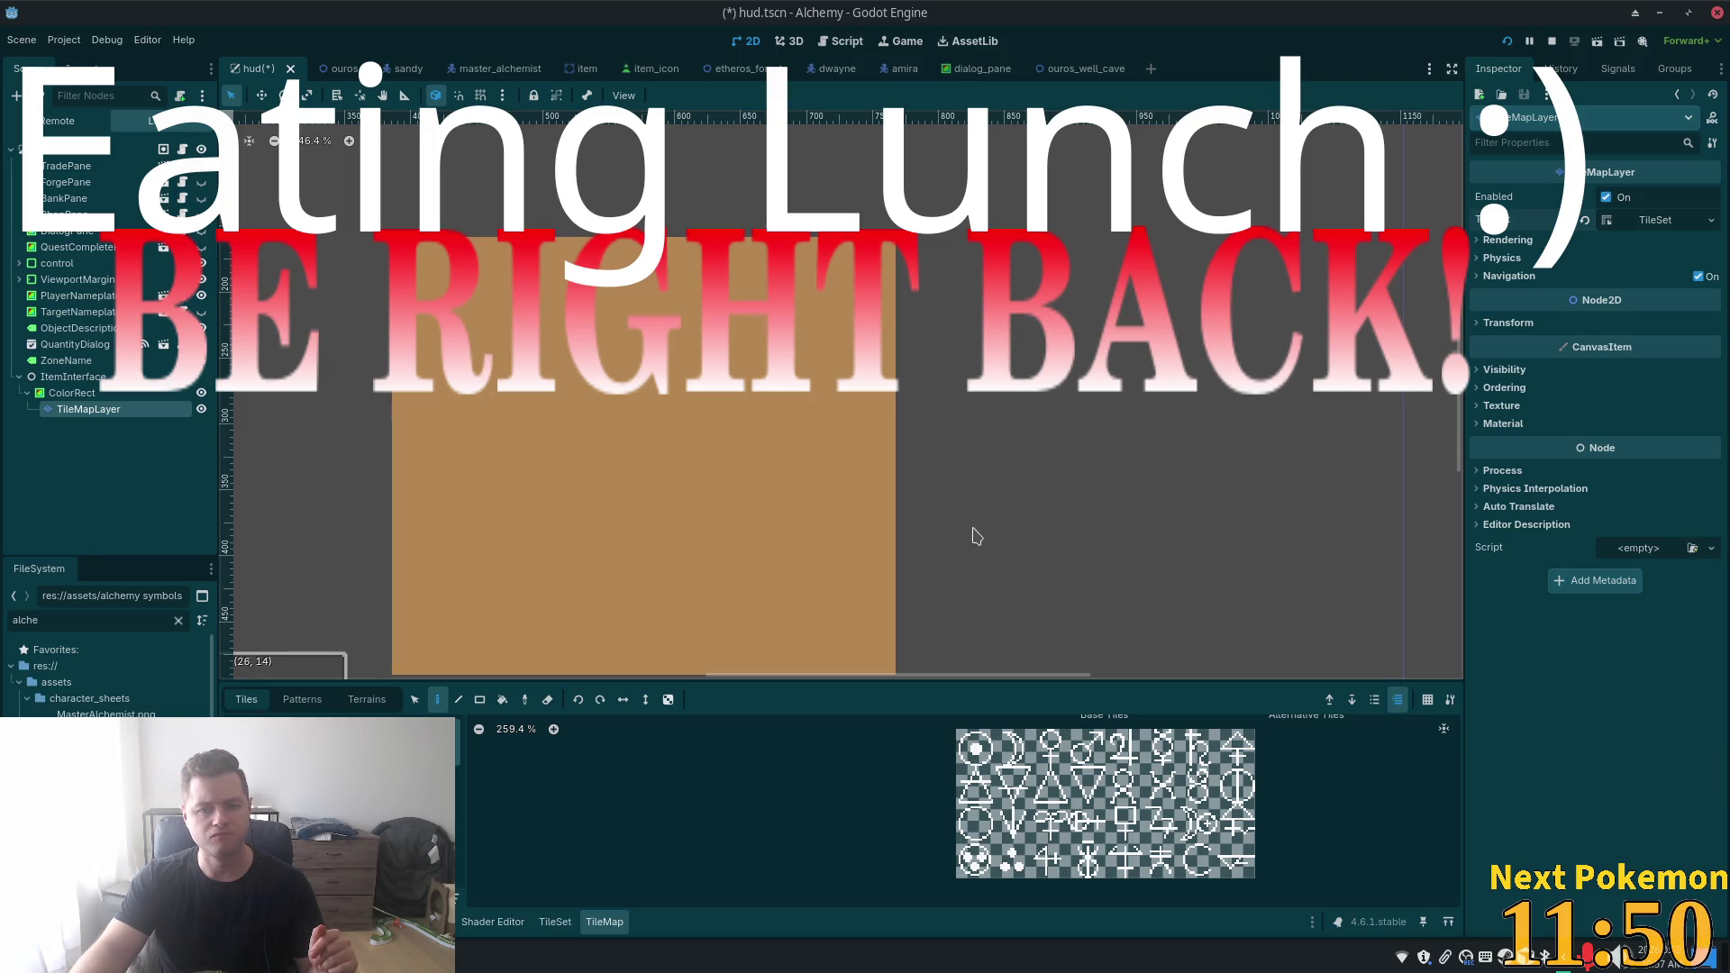
scroll(973, 532, "up", 1)
mouse_move(973, 532)
left_mouse_down()
mouse_move(1287, 393)
mouse_move(1185, 464)
left_mouse_up()
left_click(974, 747)
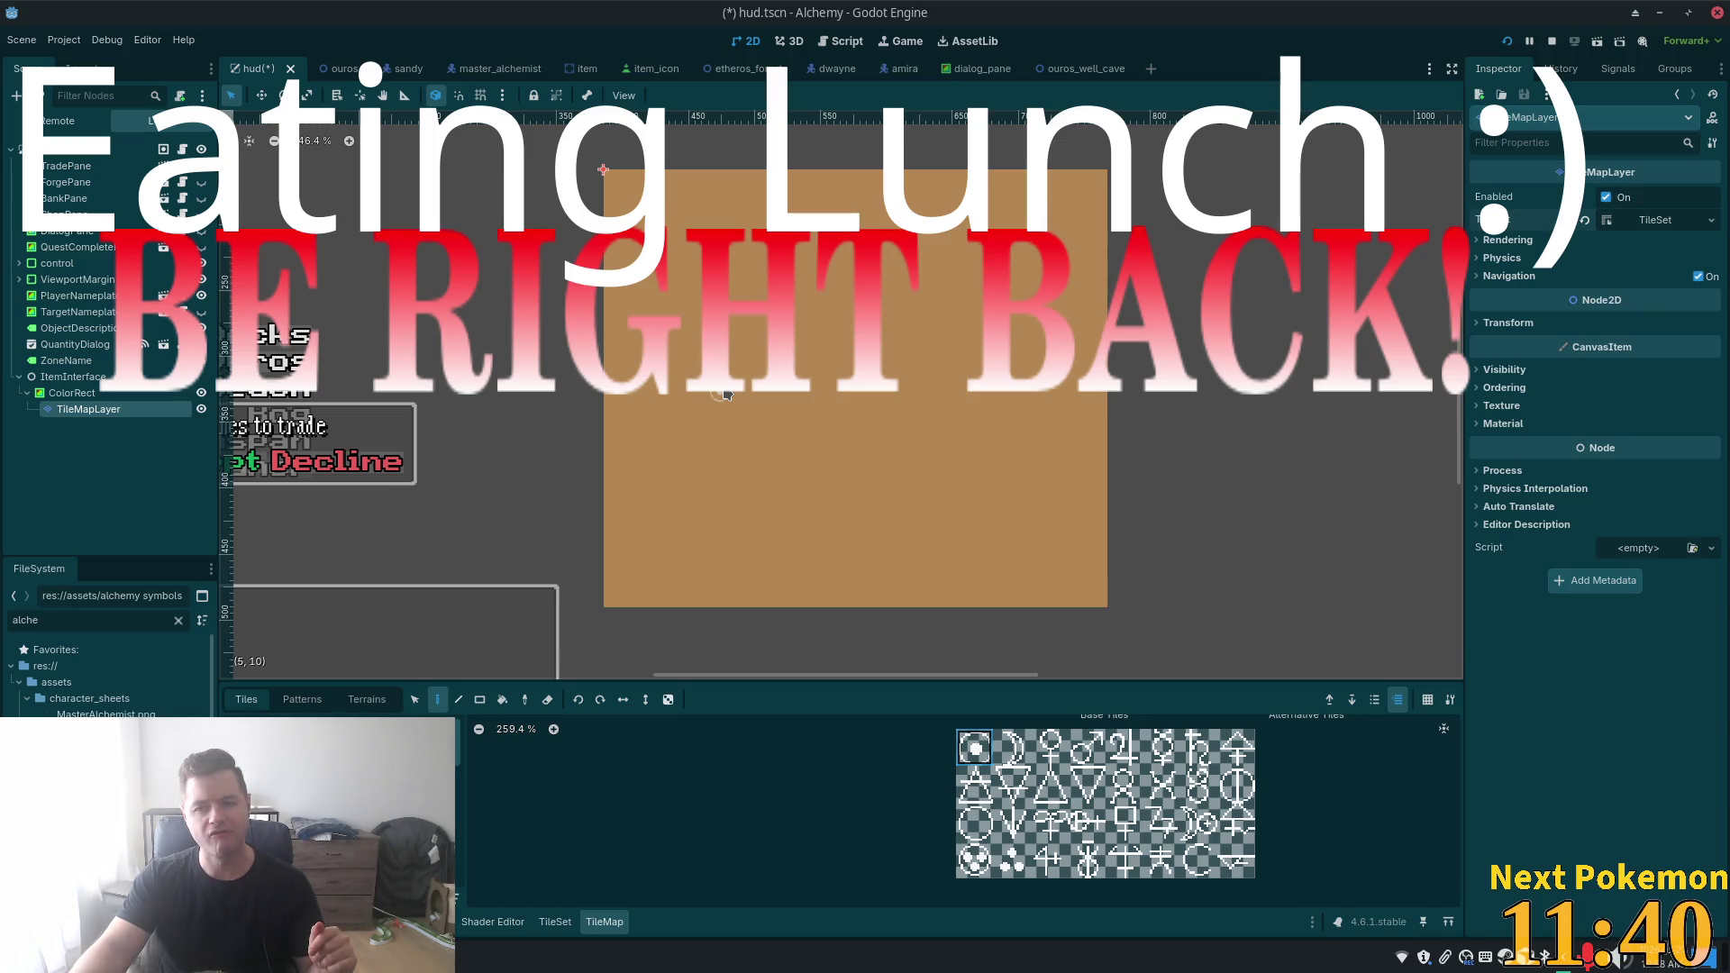
- Expand the TileSet resource and set its tile width to 32 px
left_click(1656, 220)
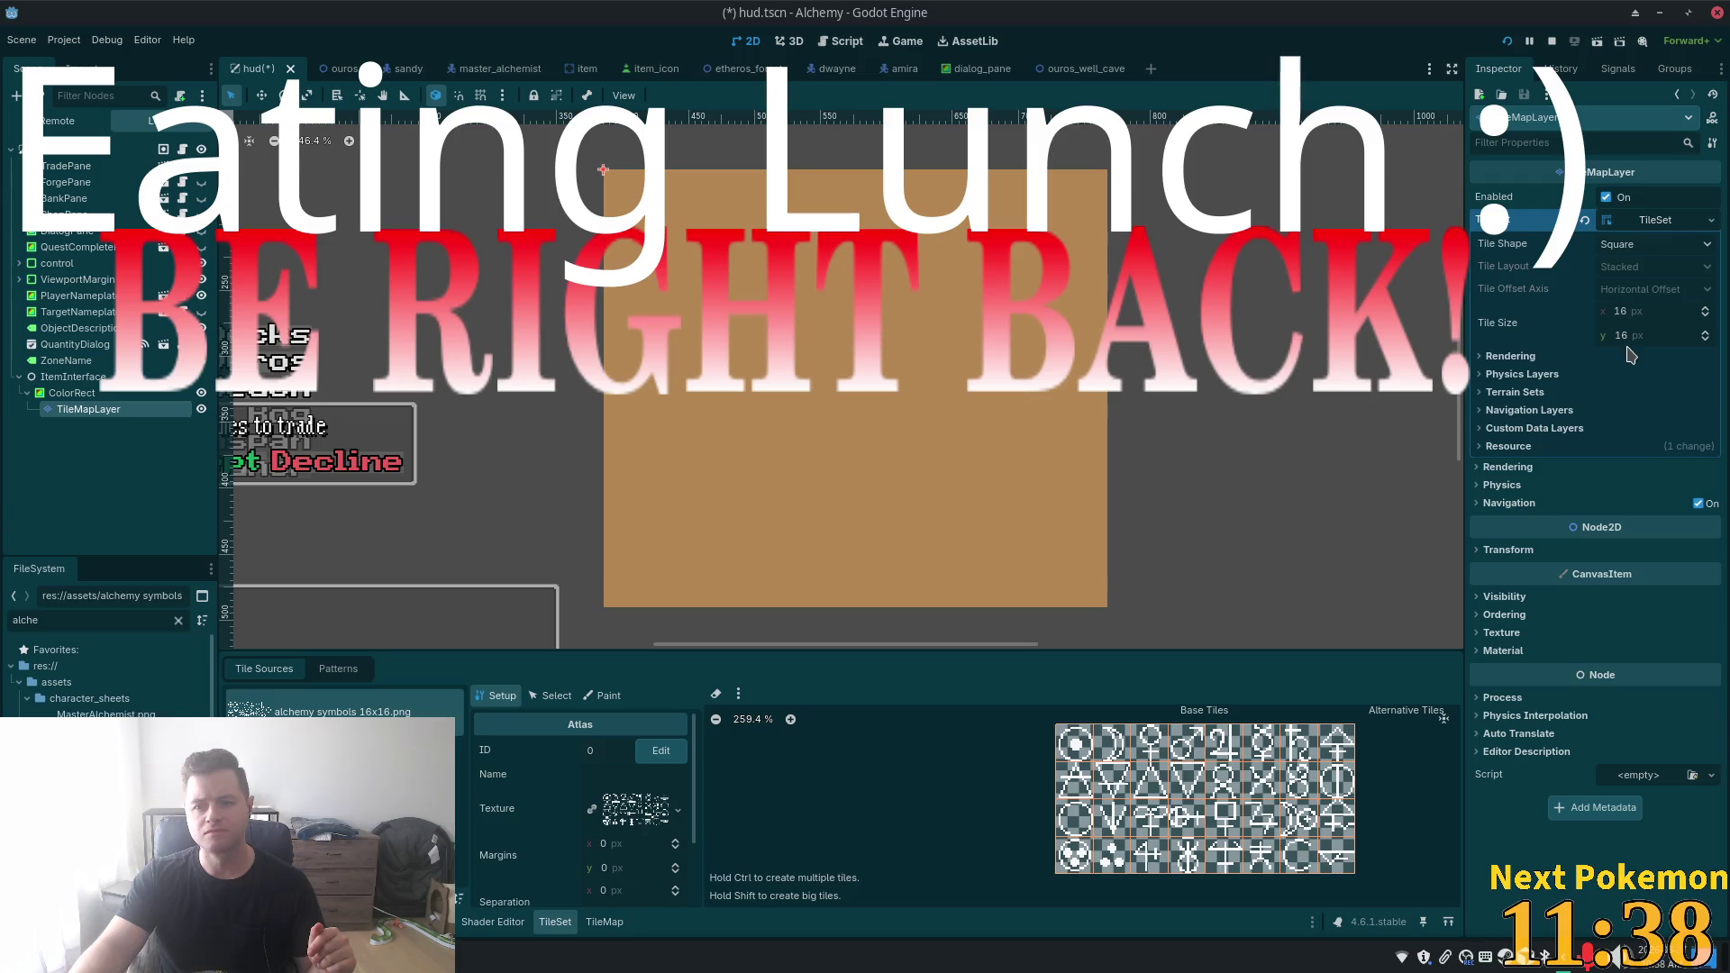
left_click(1617, 310)
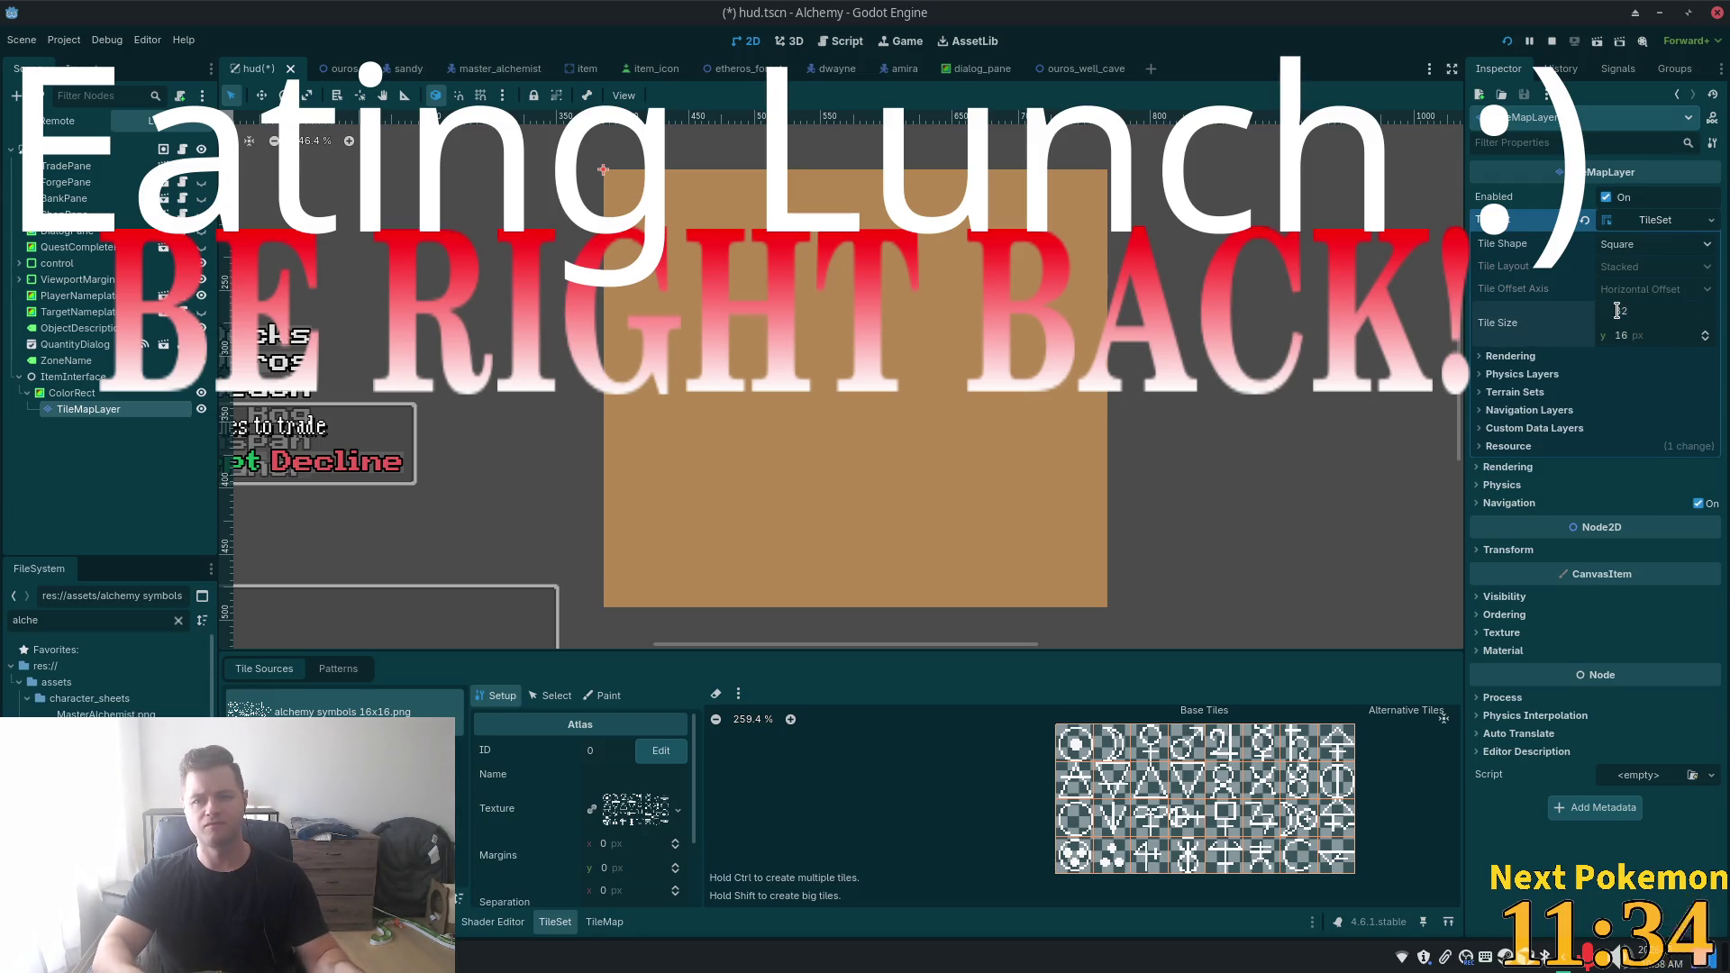
type("32")
key("Return")
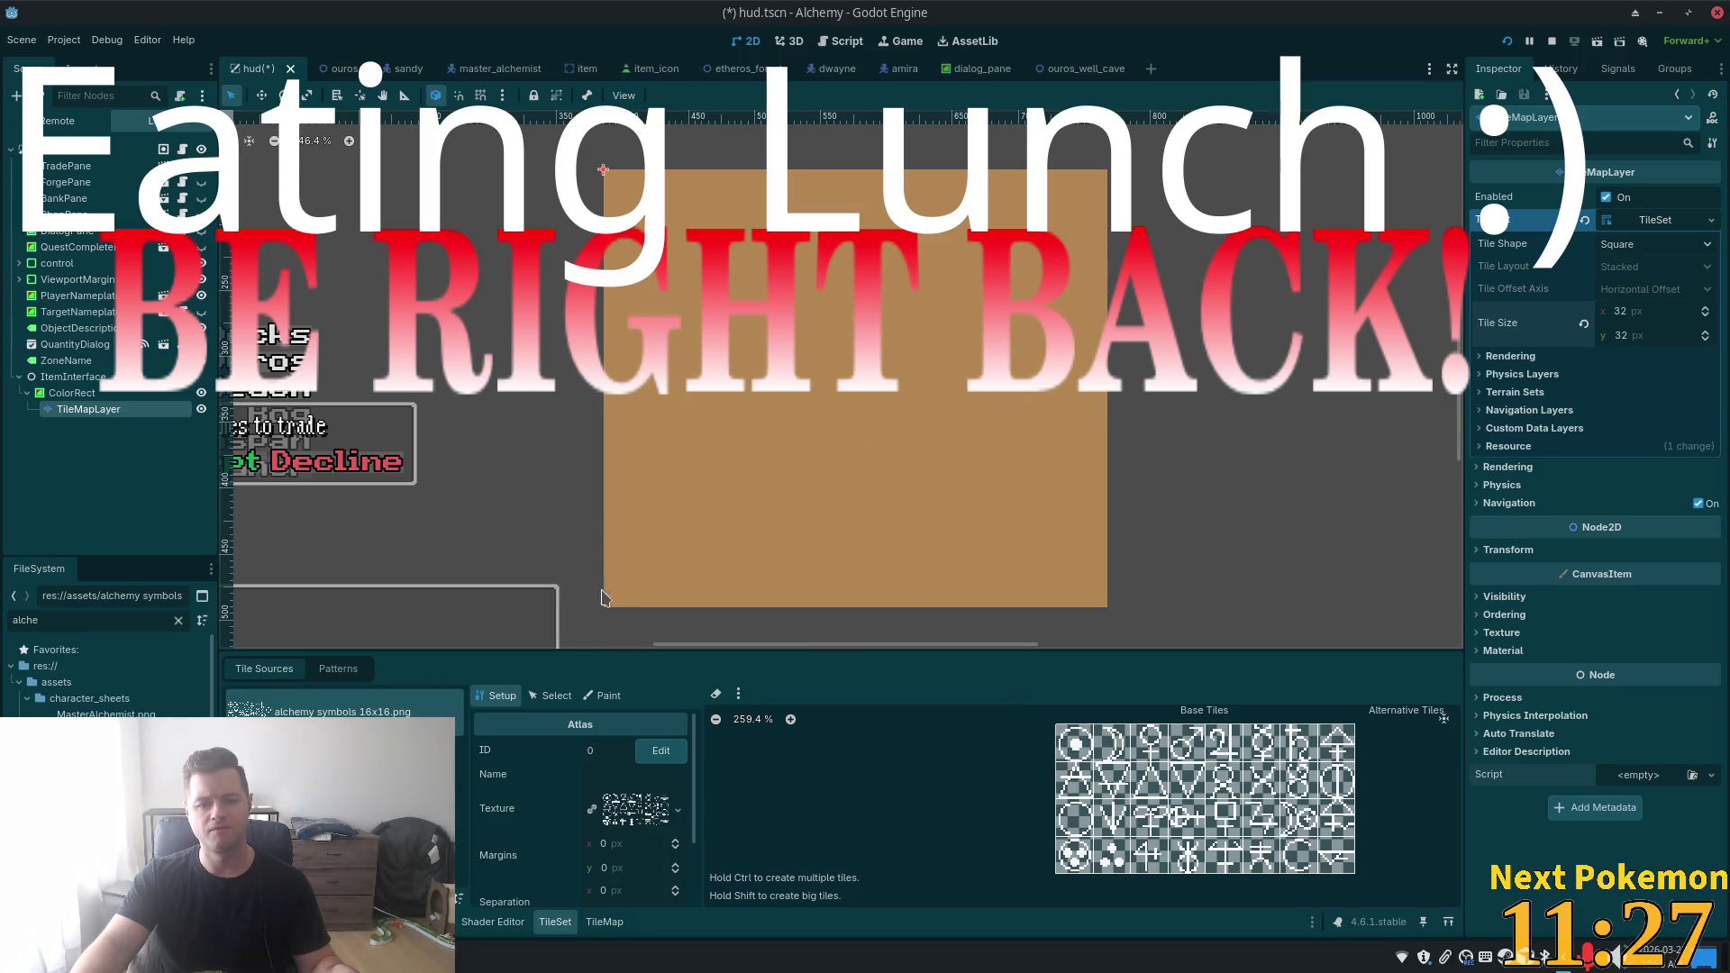
- Set the tile size back to 16 × 16 and expand the tile set's Rendering options
left_click(604, 926)
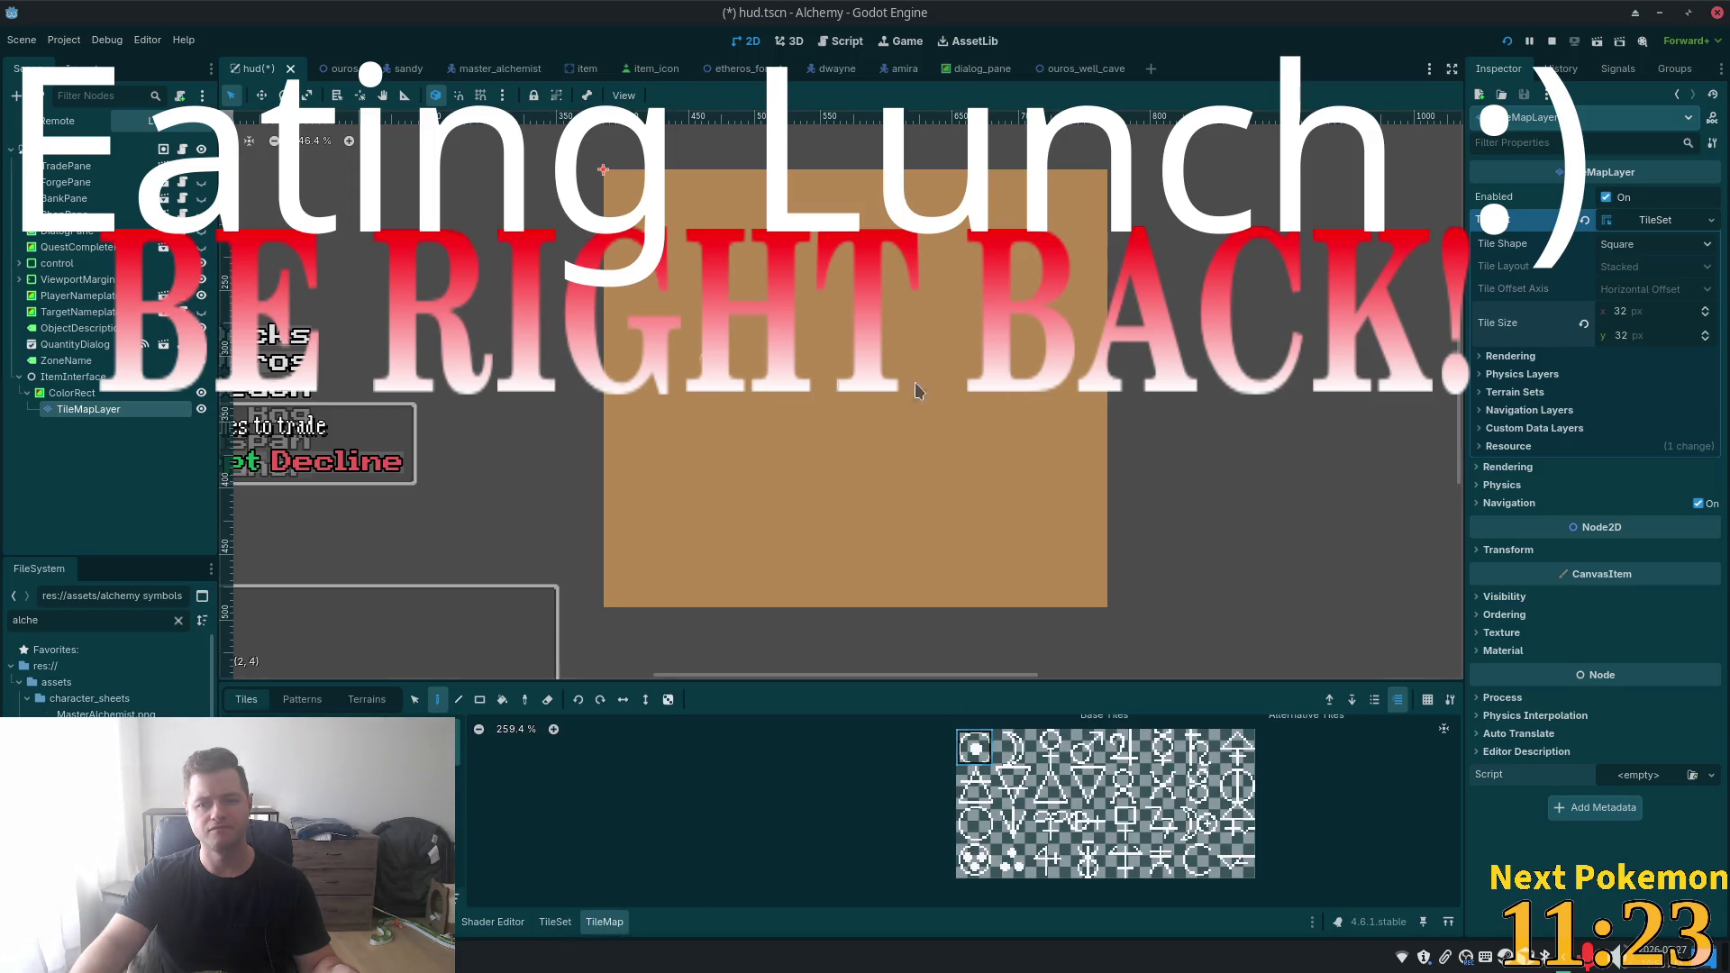
left_click(1663, 313)
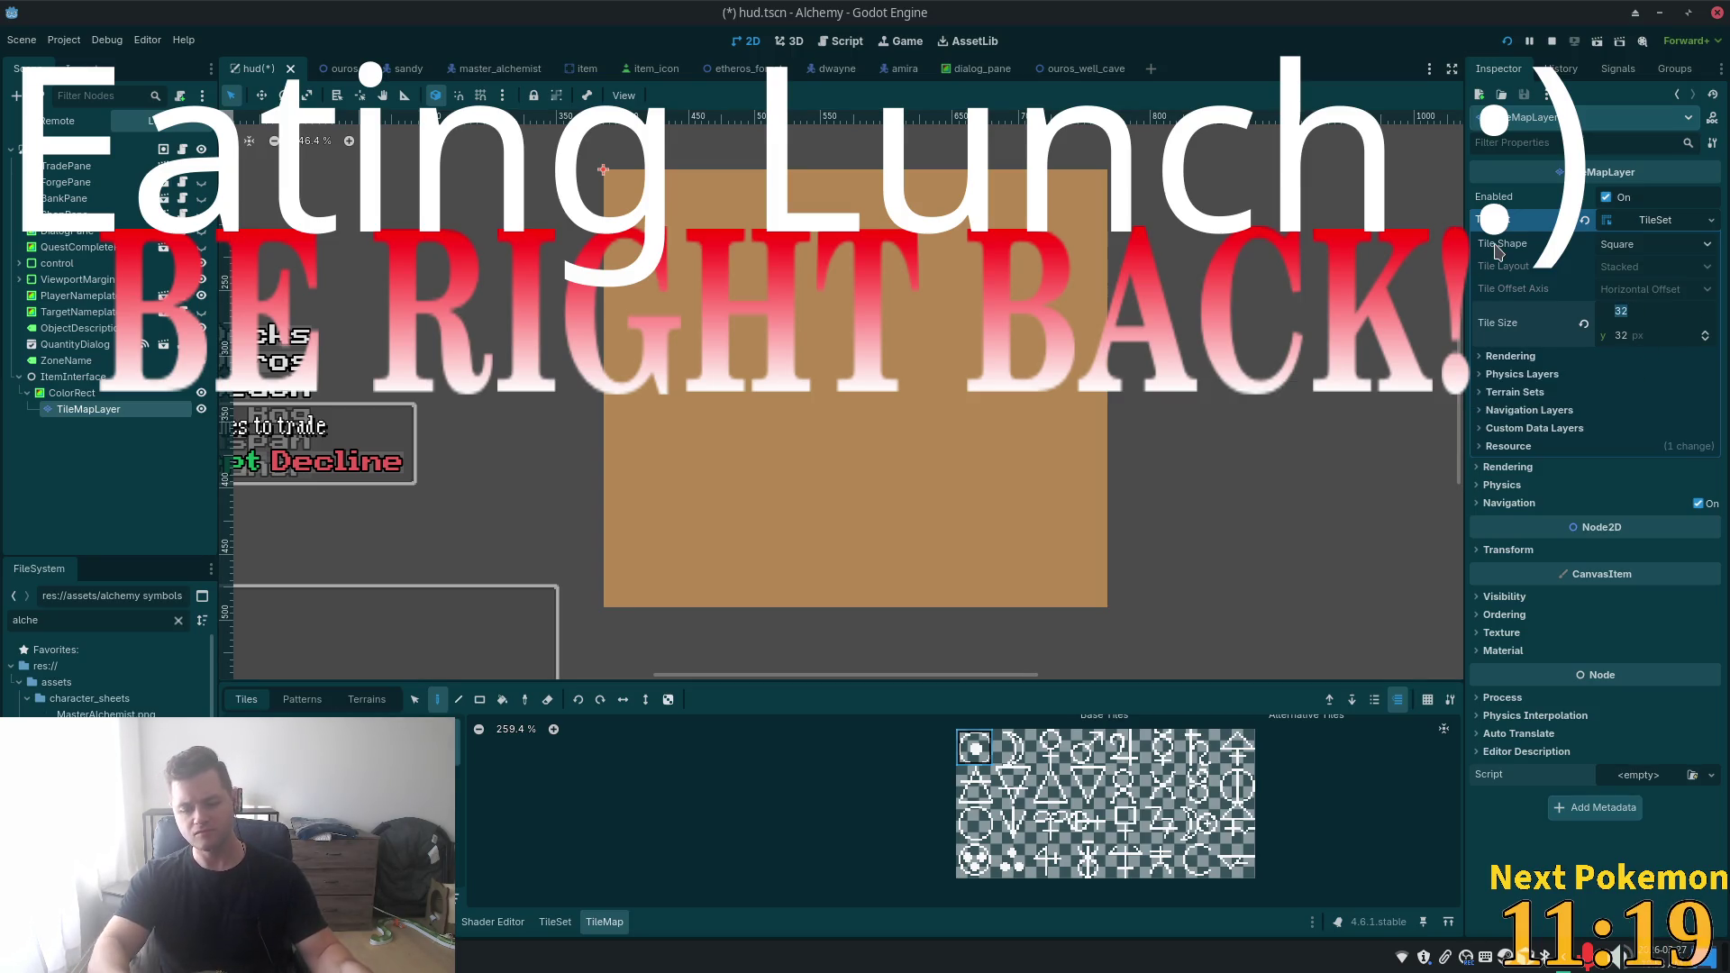
type("16")
key("Tab")
type("16")
key("Return")
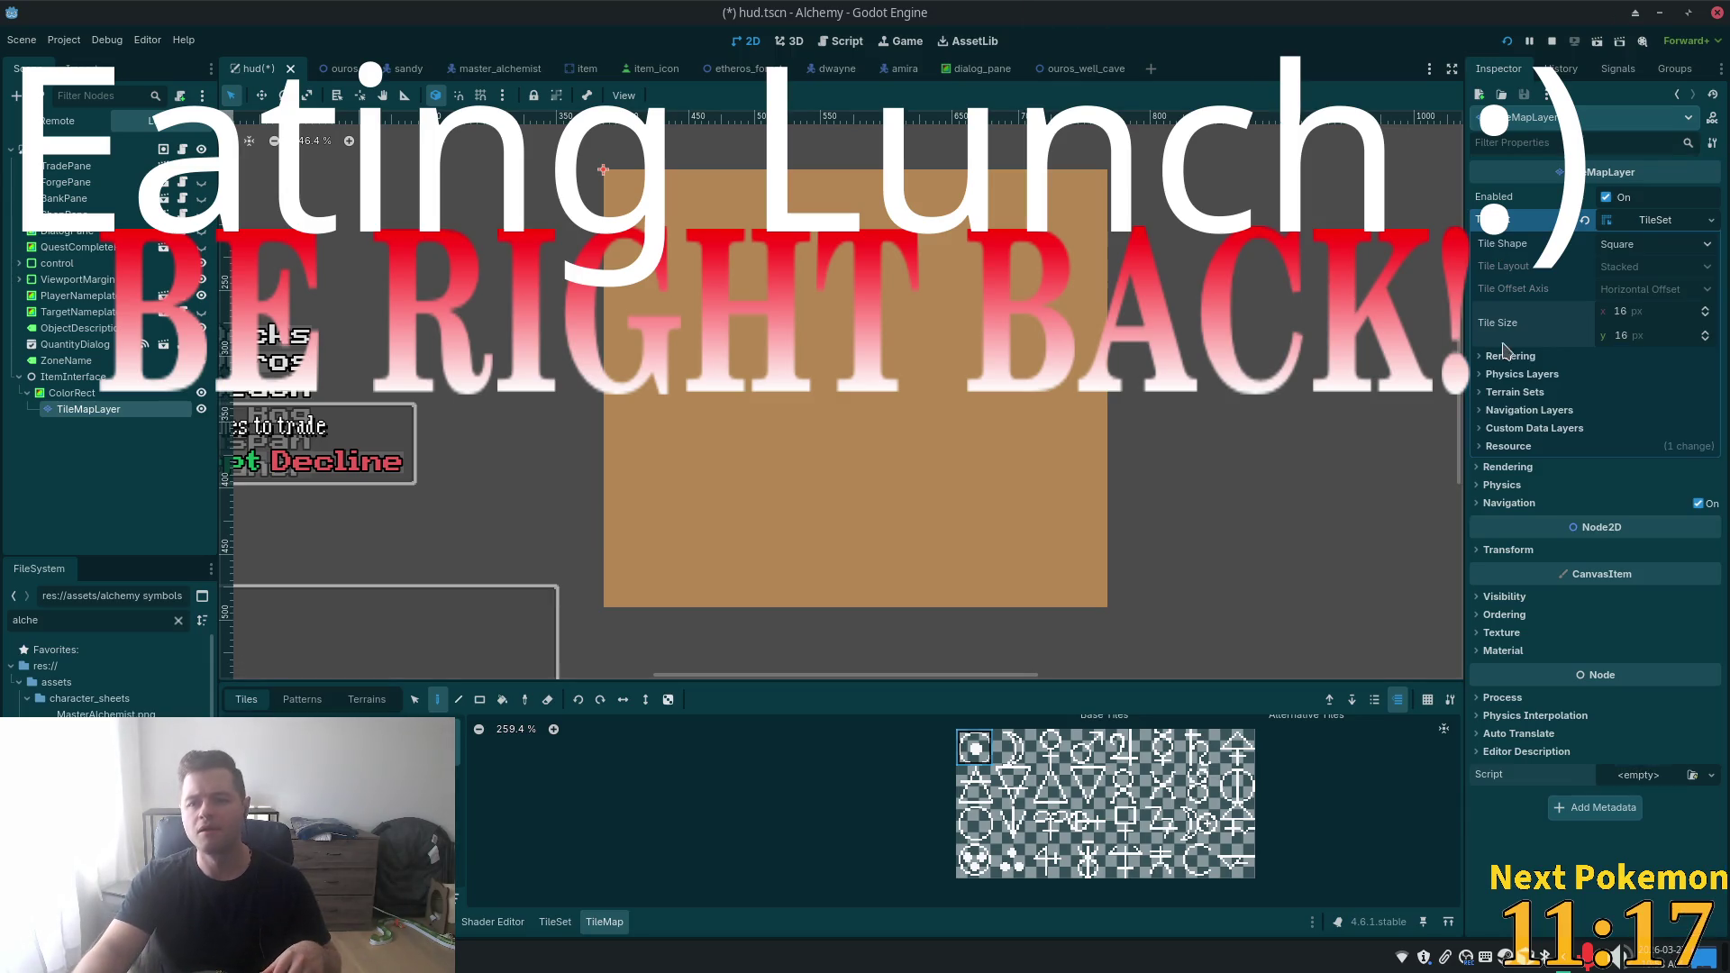
left_click(1505, 355)
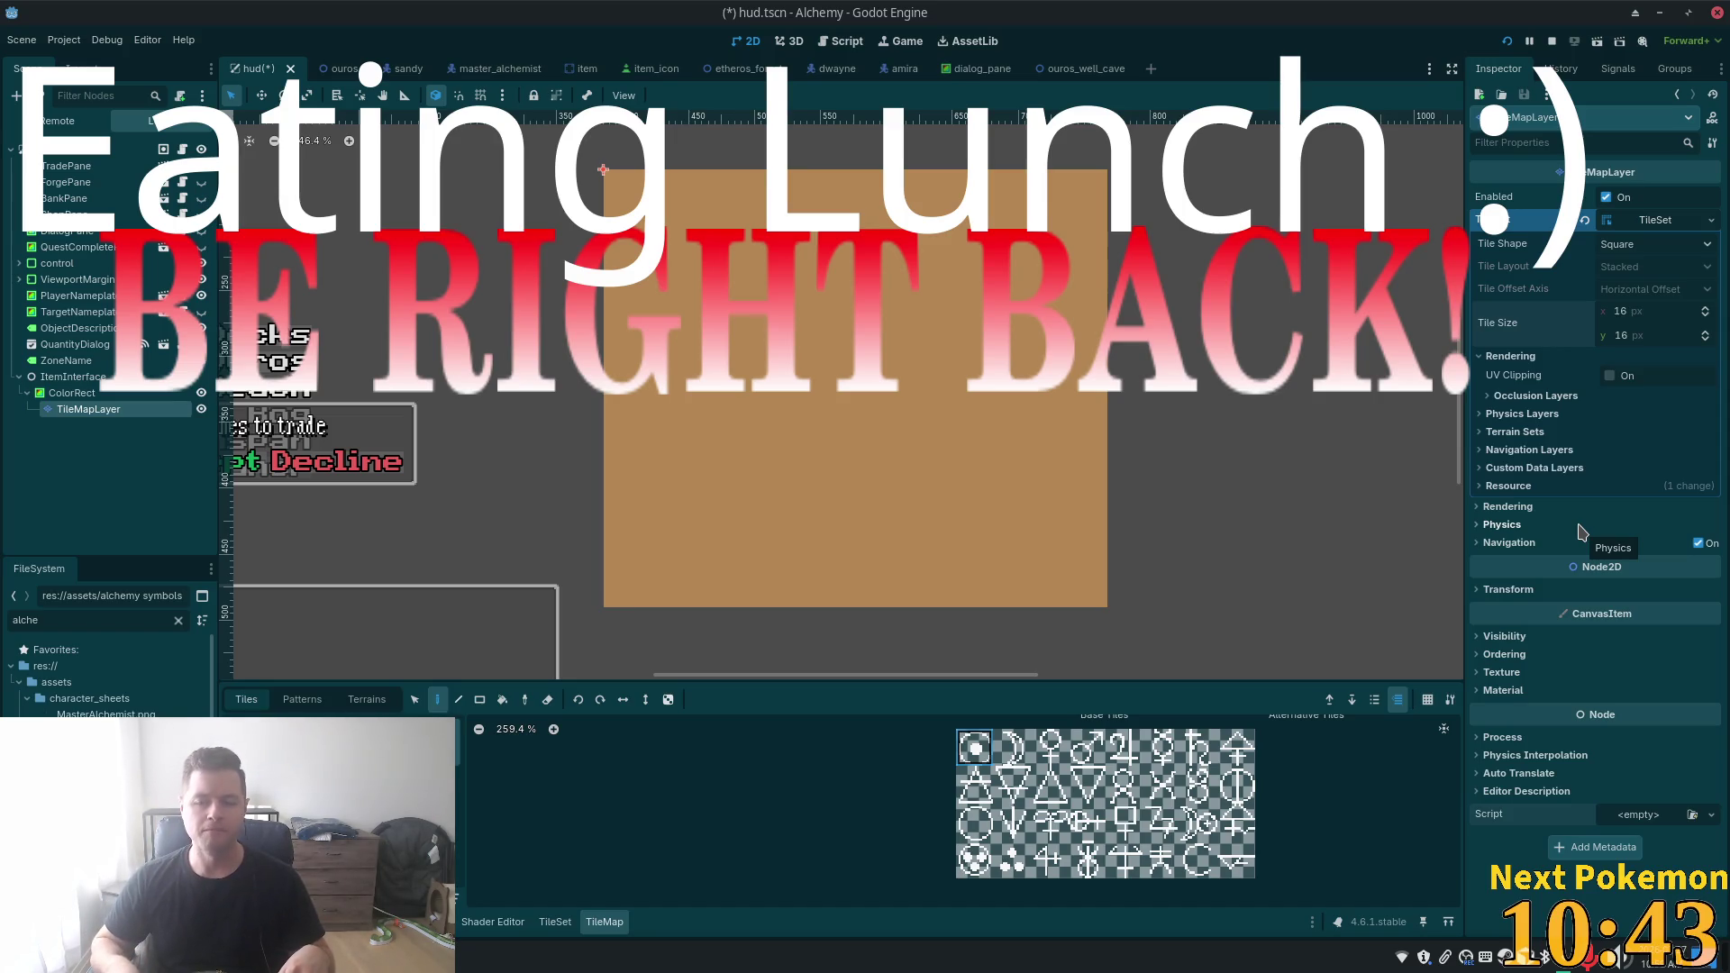
- Scale the TileMapLayer to 2 × 2, paint the circle tile on the tan panel, then pick another tile
left_click(1554, 591)
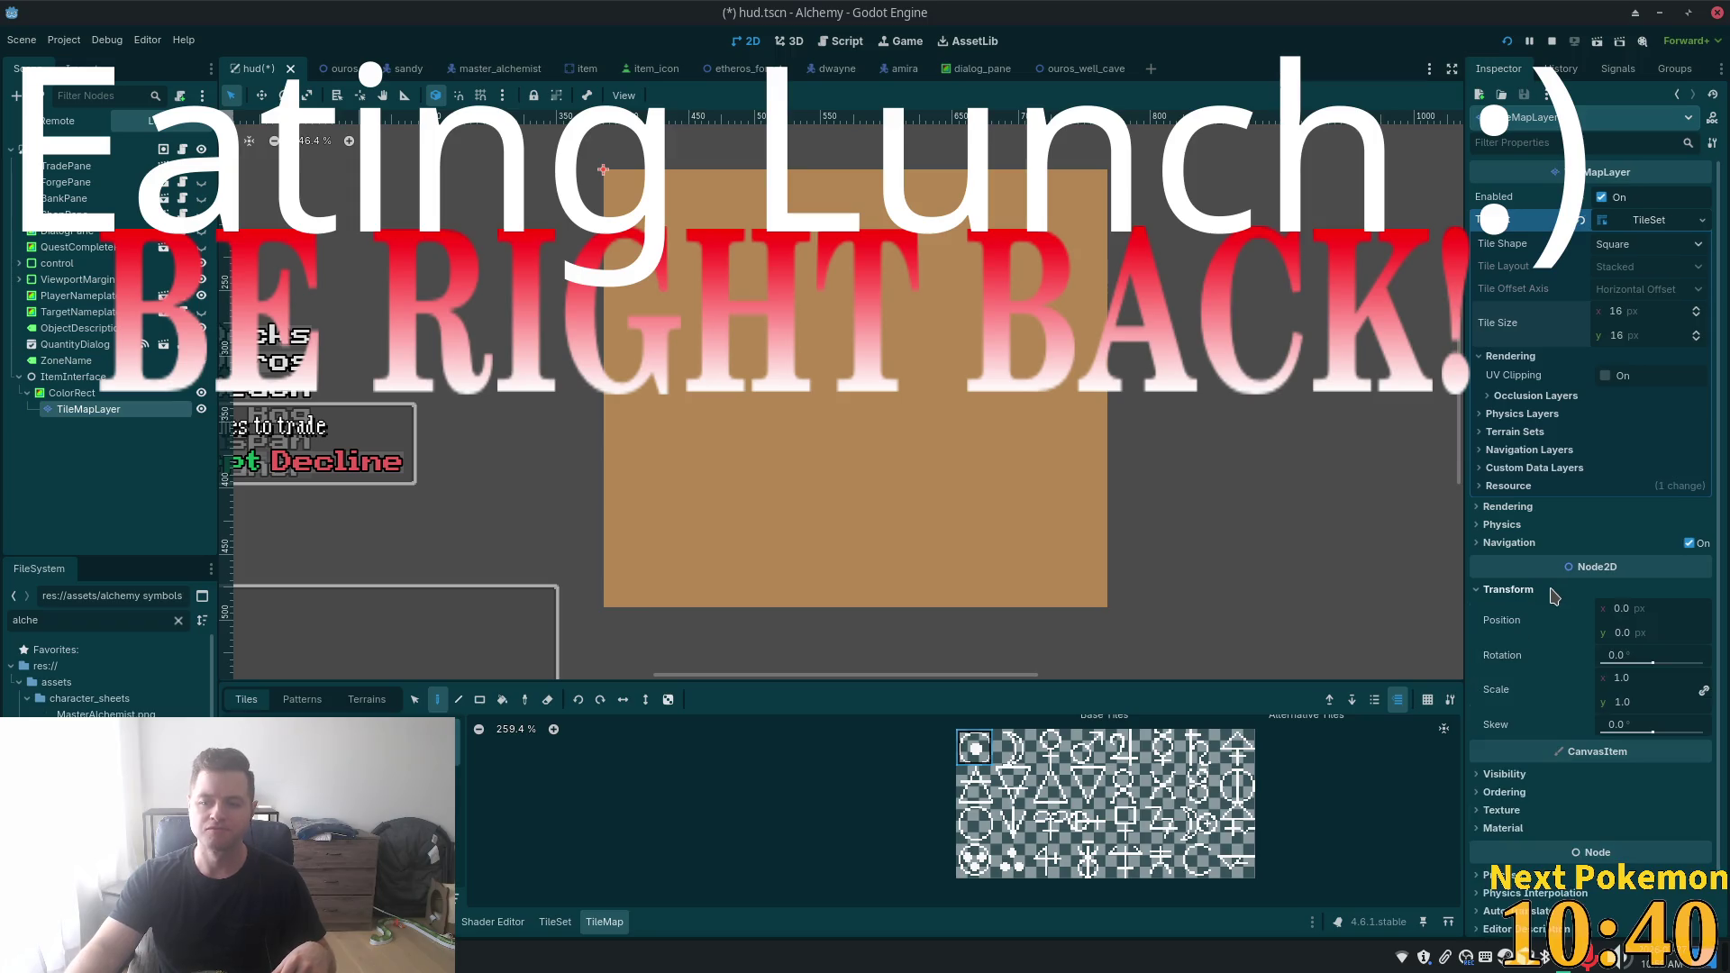
left_click(1653, 679)
type("2")
key("Tab")
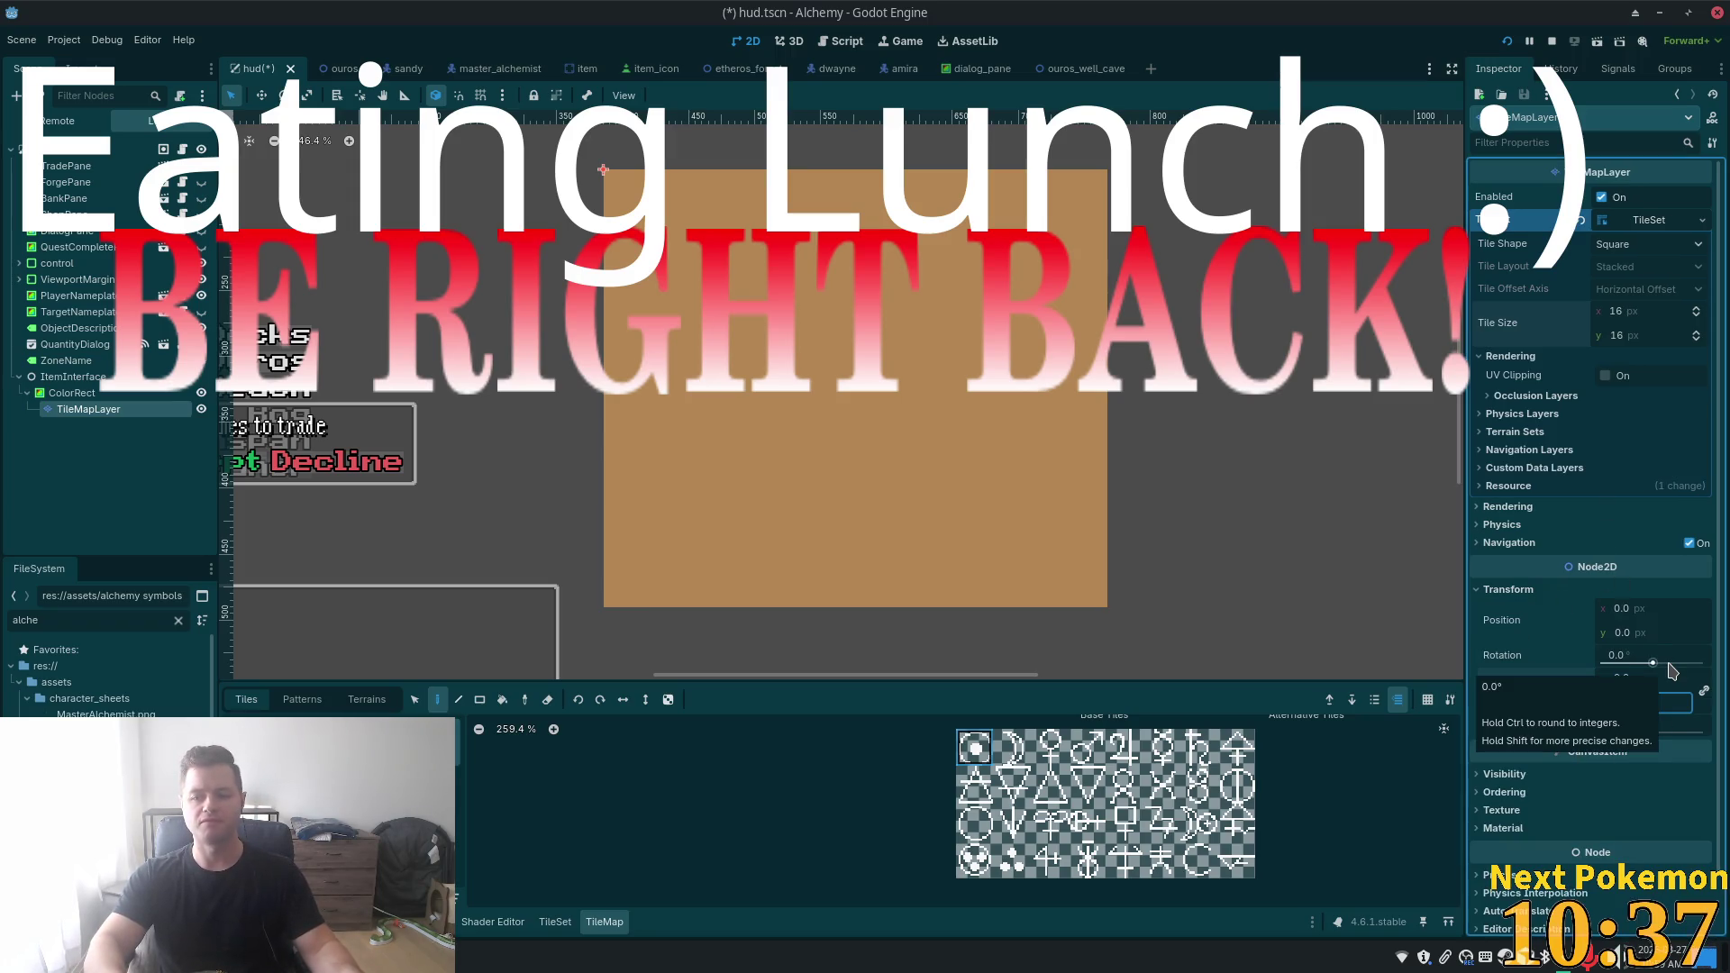
type("2")
key("Return")
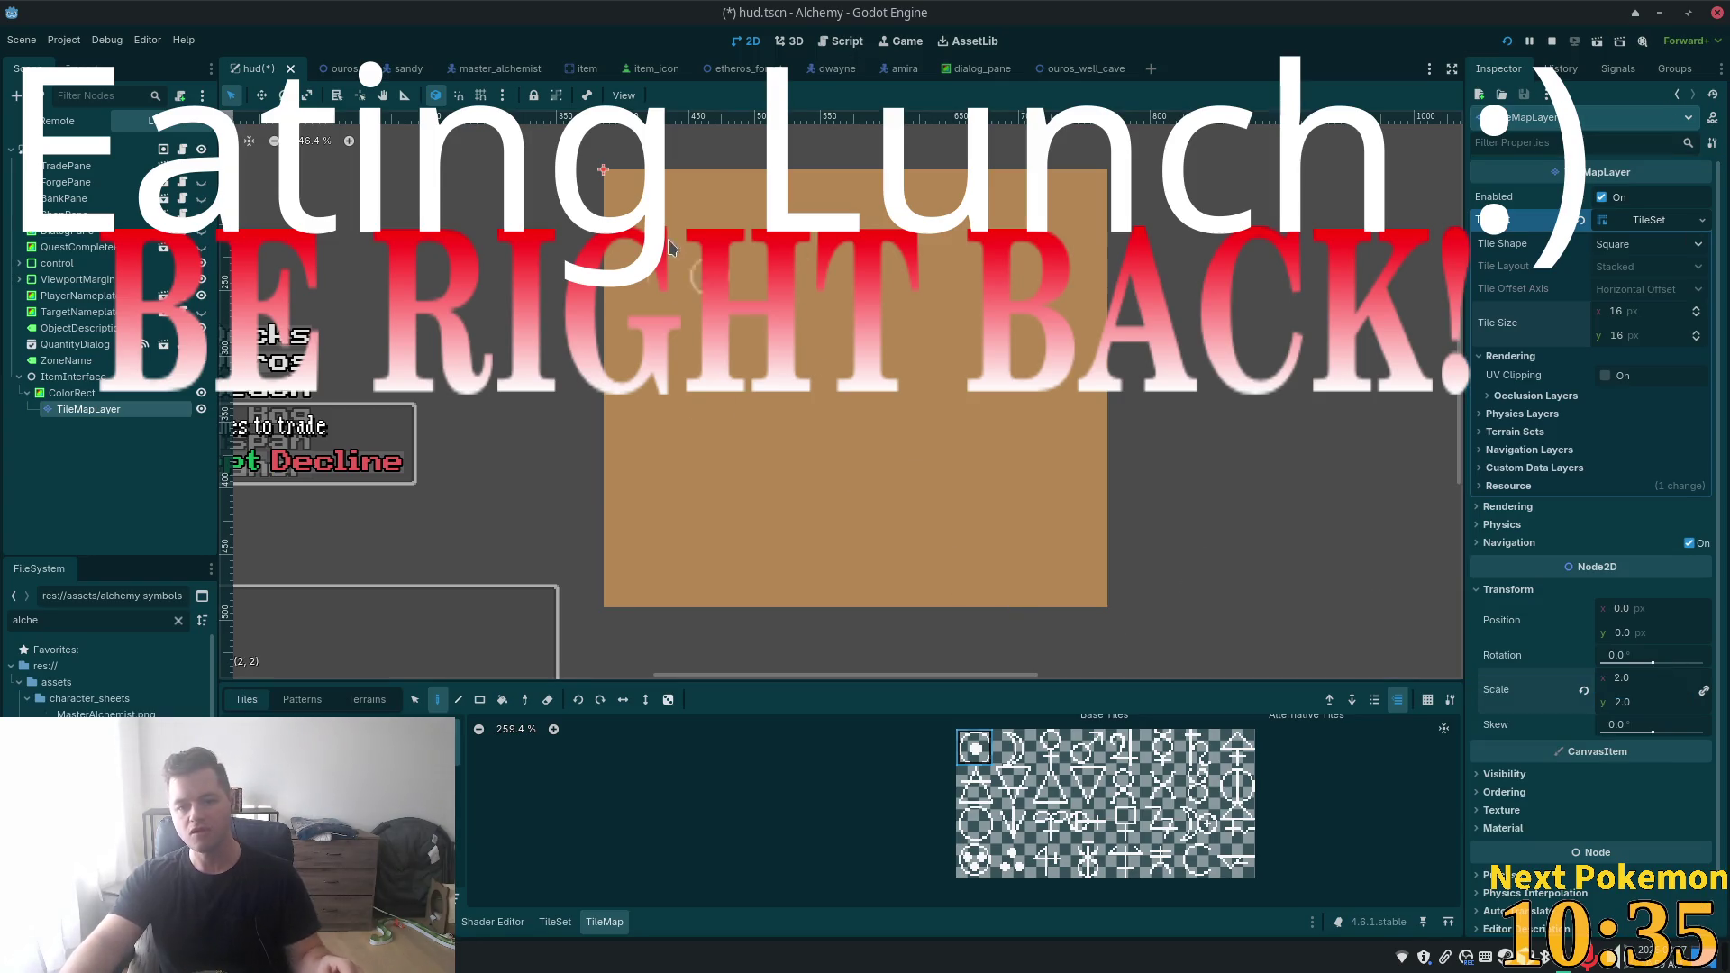
left_click(705, 392)
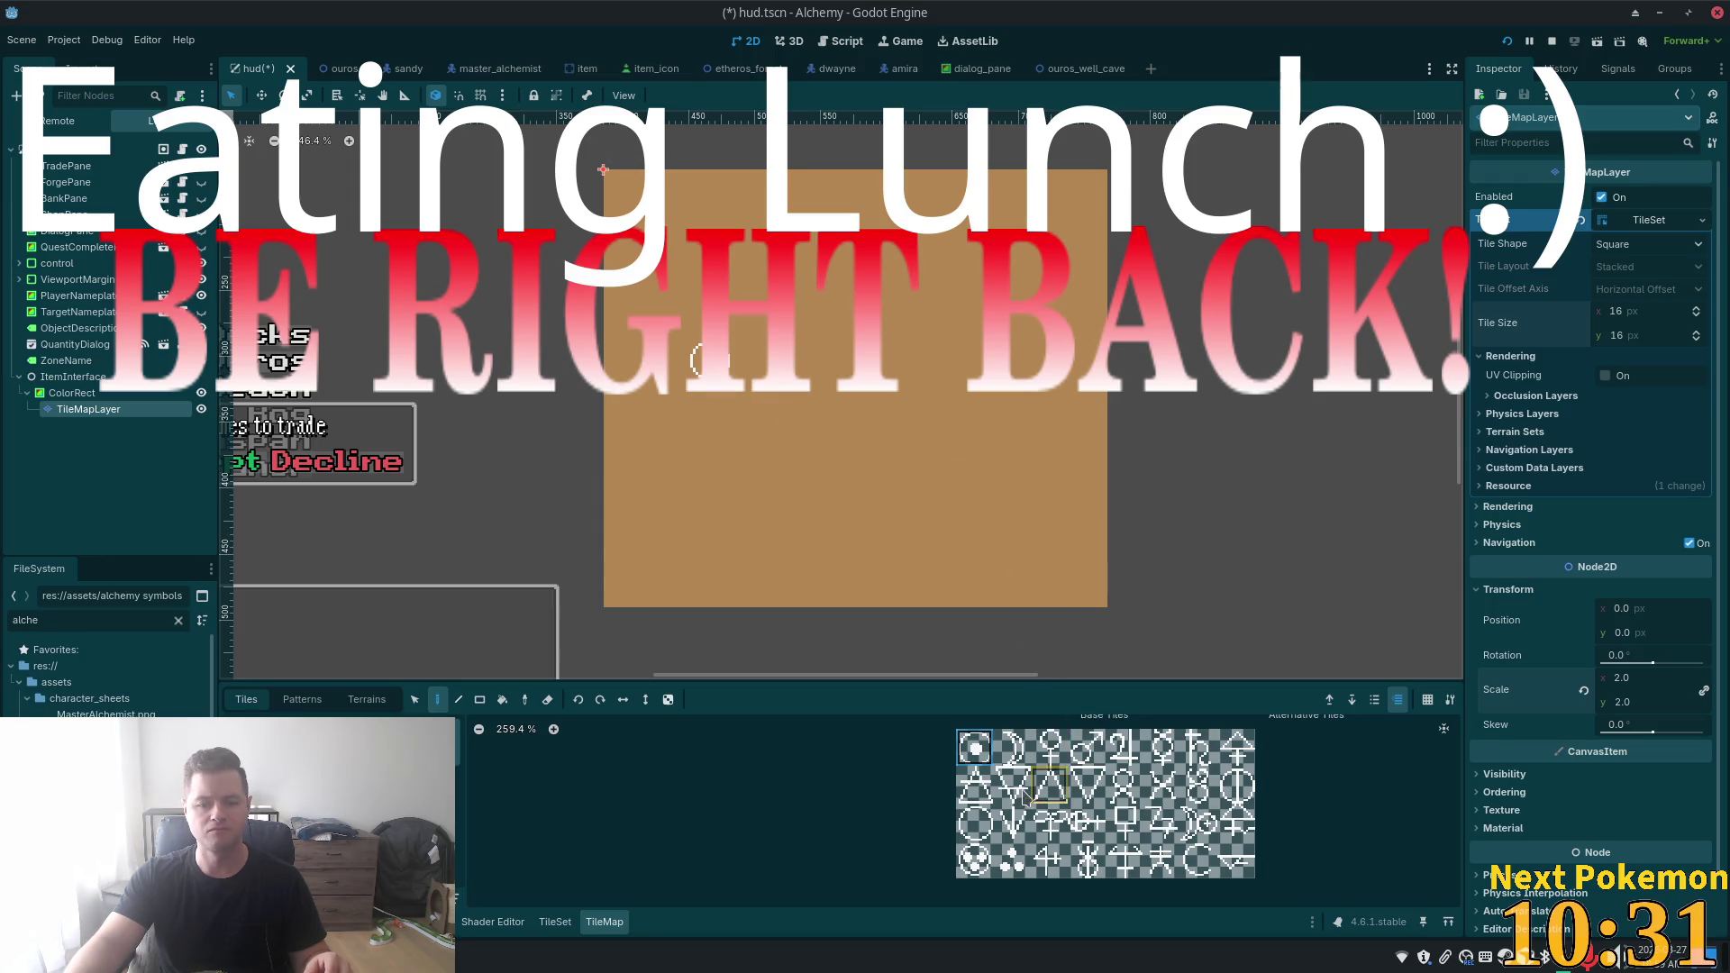
left_click(1061, 870)
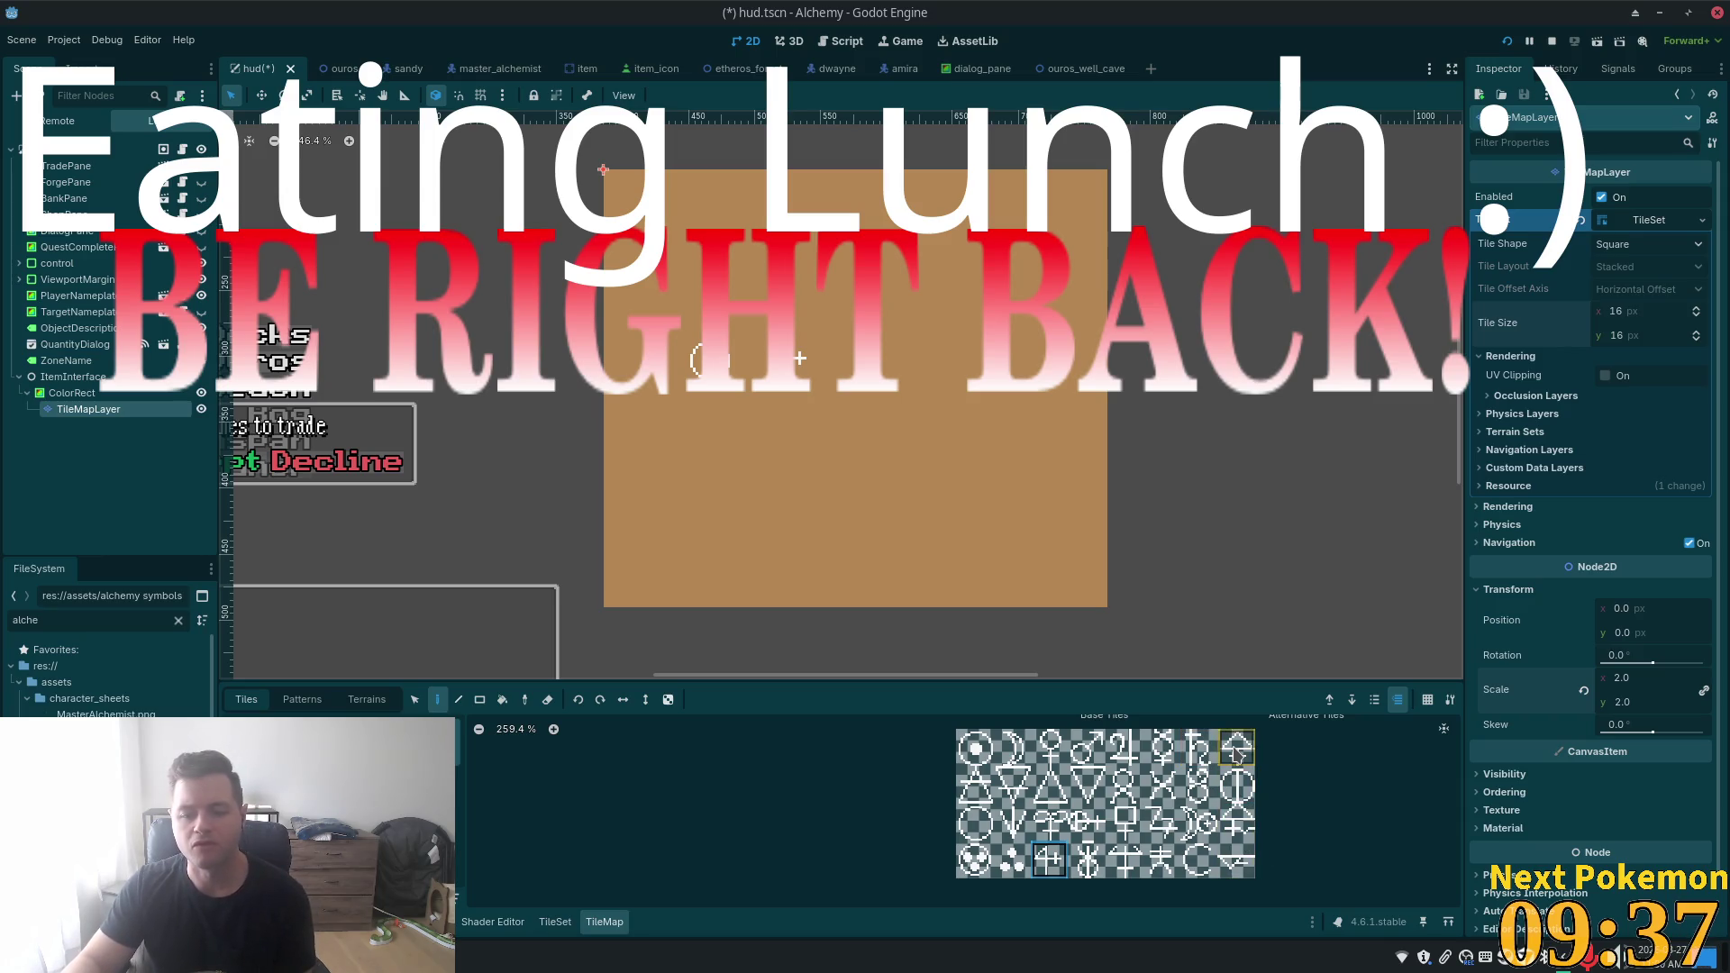
- Paint a row of symbol tiles (Jupiter, moon-and-circle, and a bottom-row symbol) across the tan panel
left_click(1239, 755)
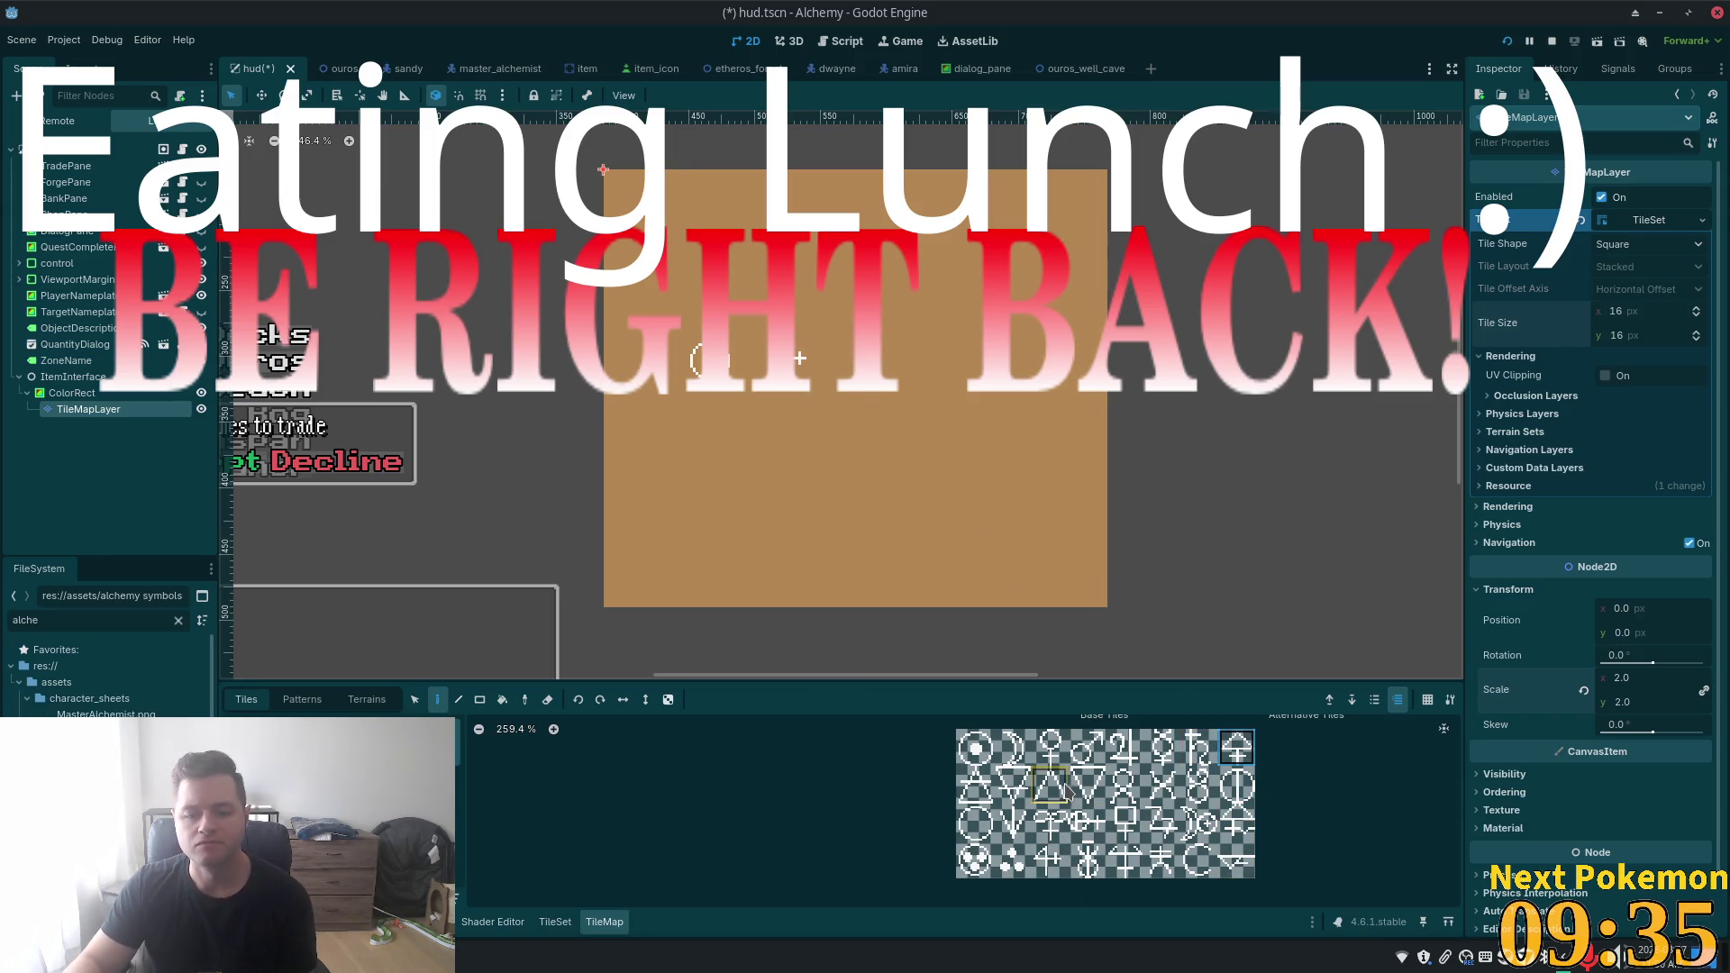
left_click(1124, 751)
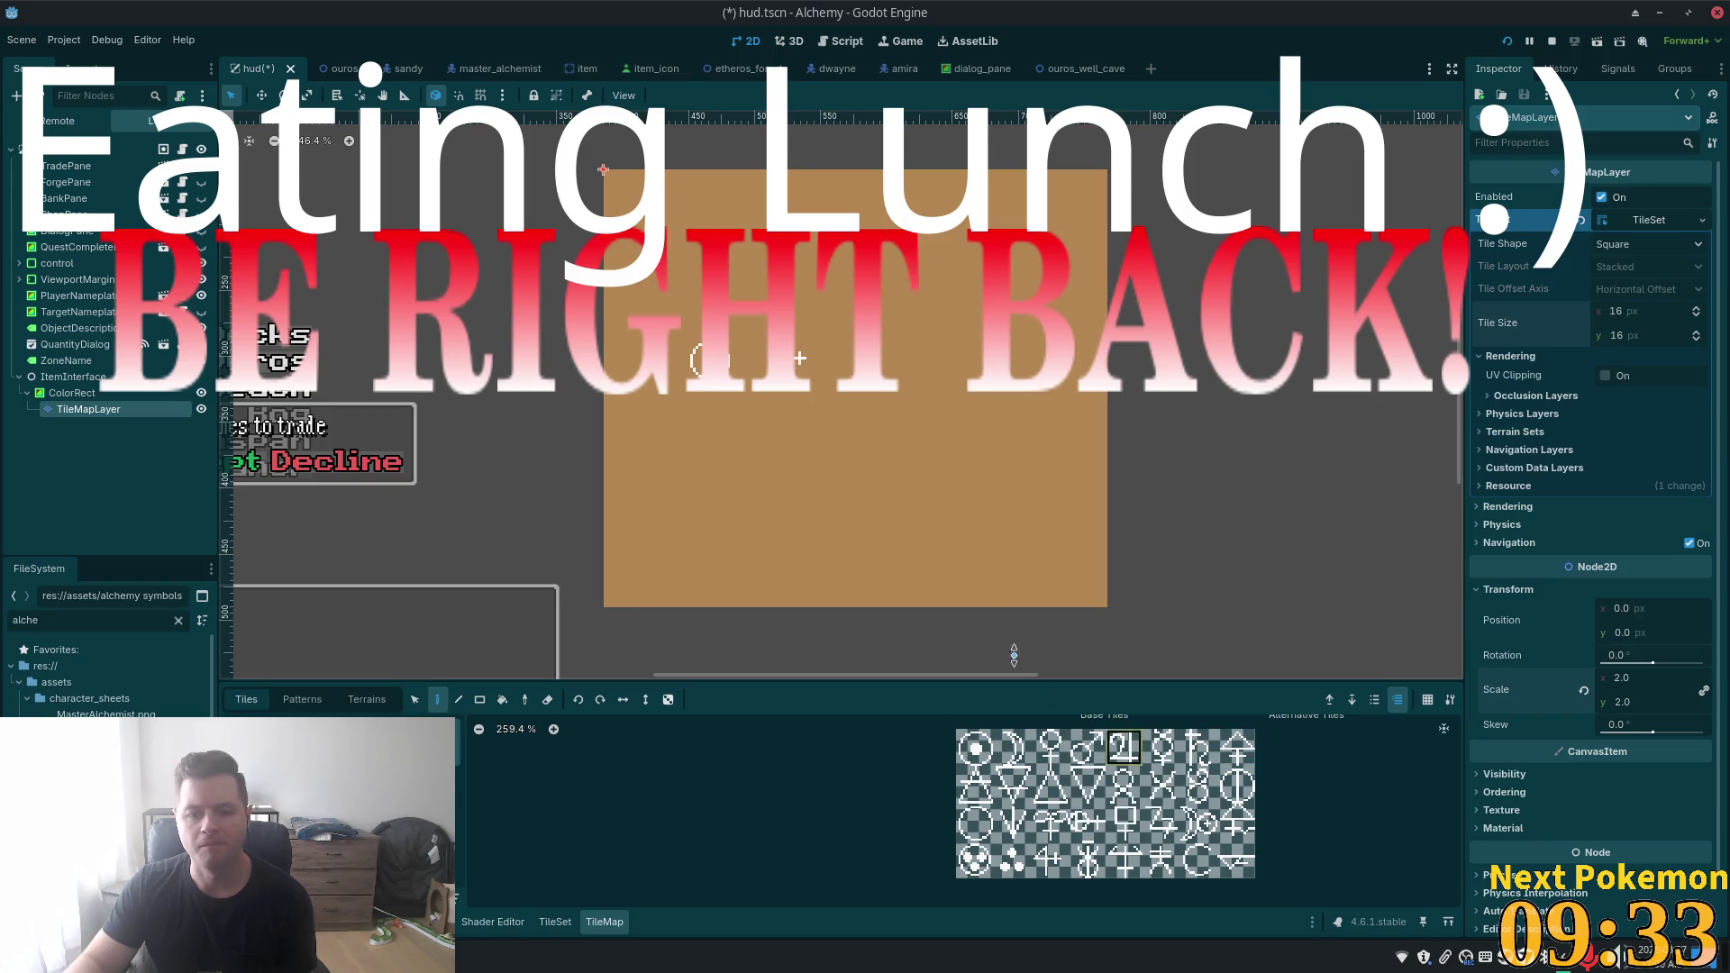
left_click(847, 364)
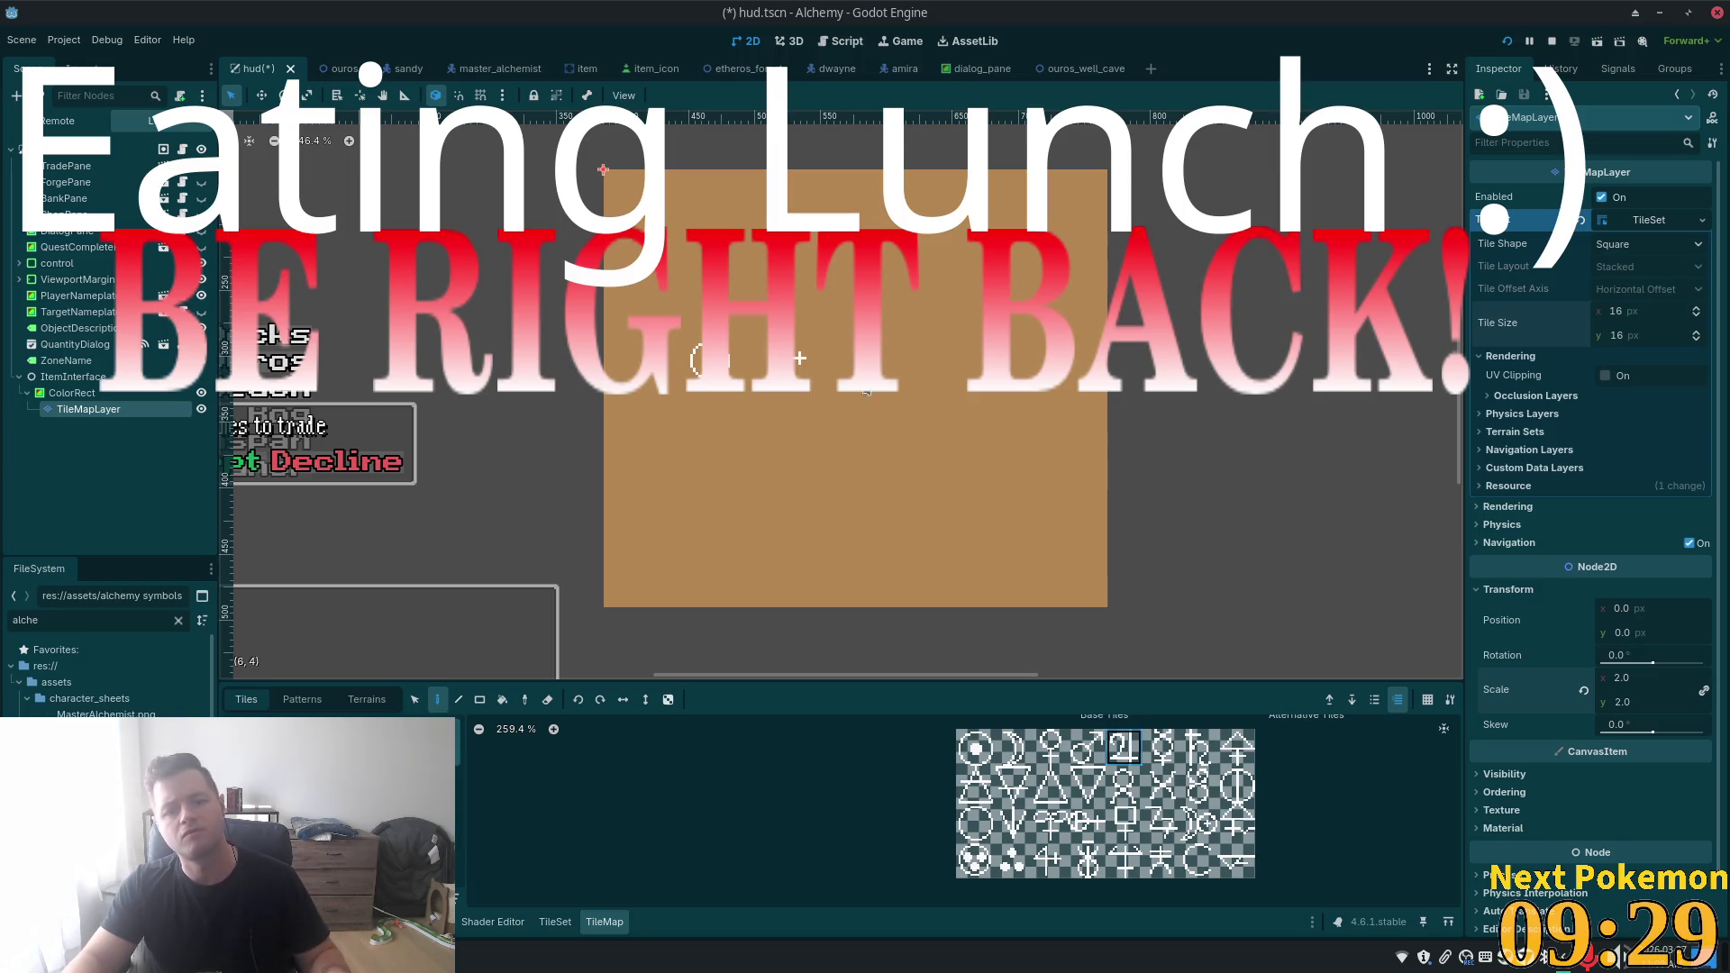
left_click(883, 361)
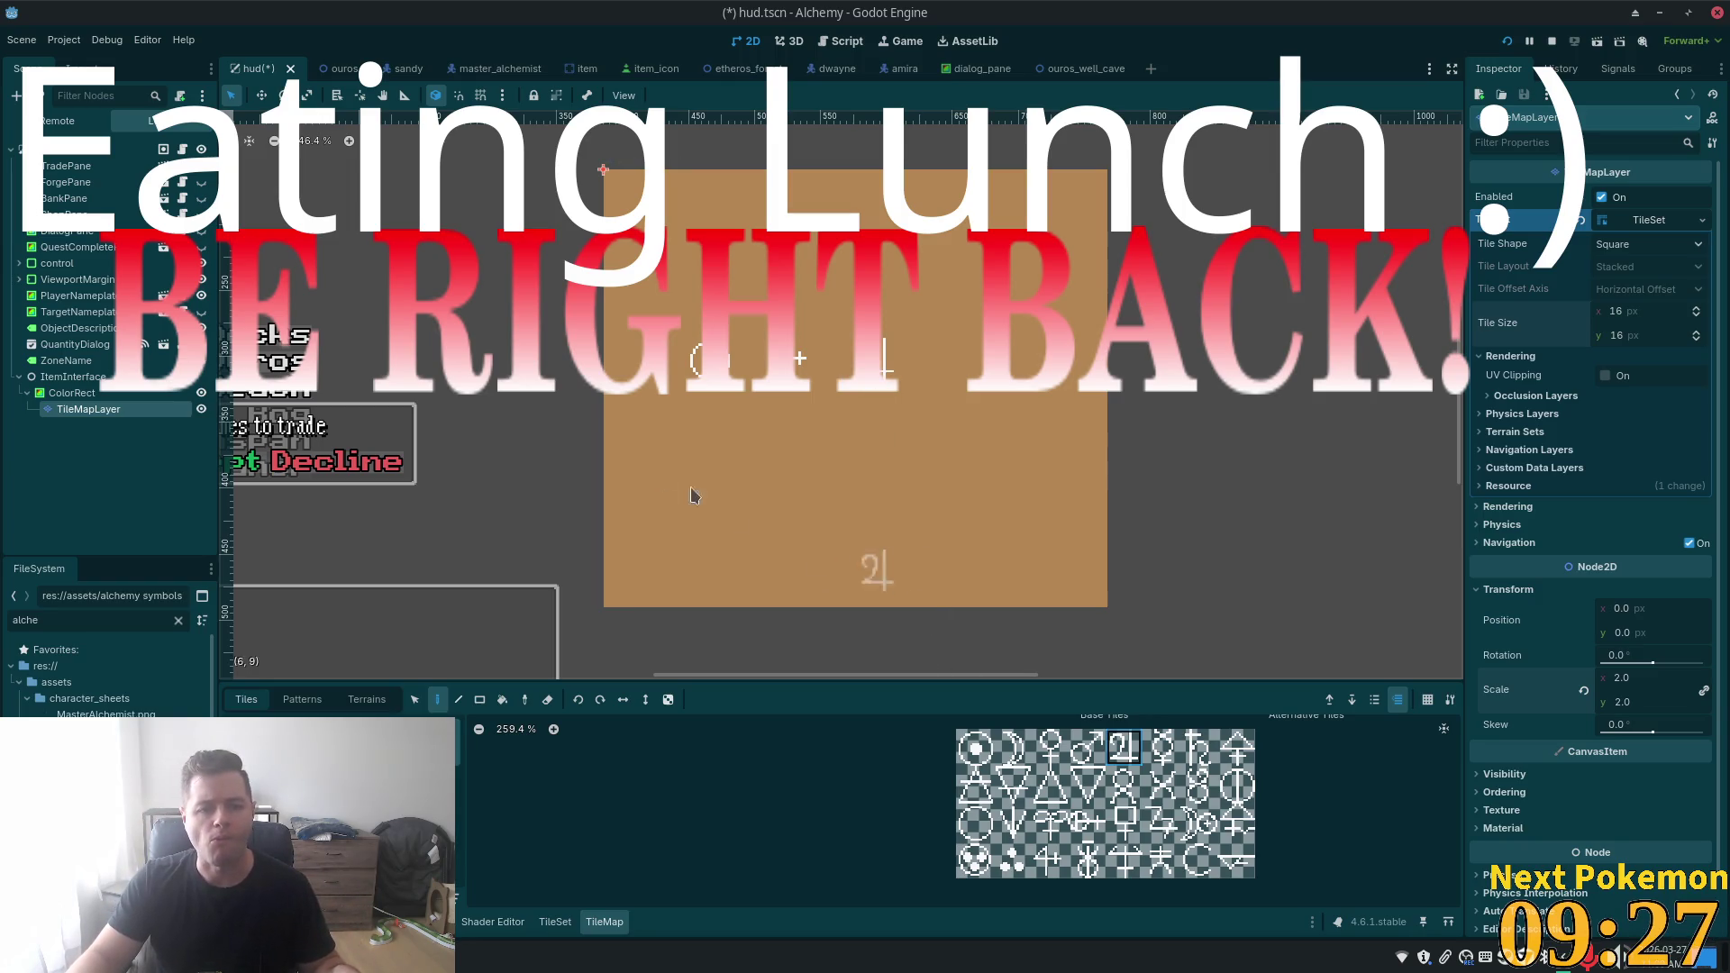
left_click(978, 860)
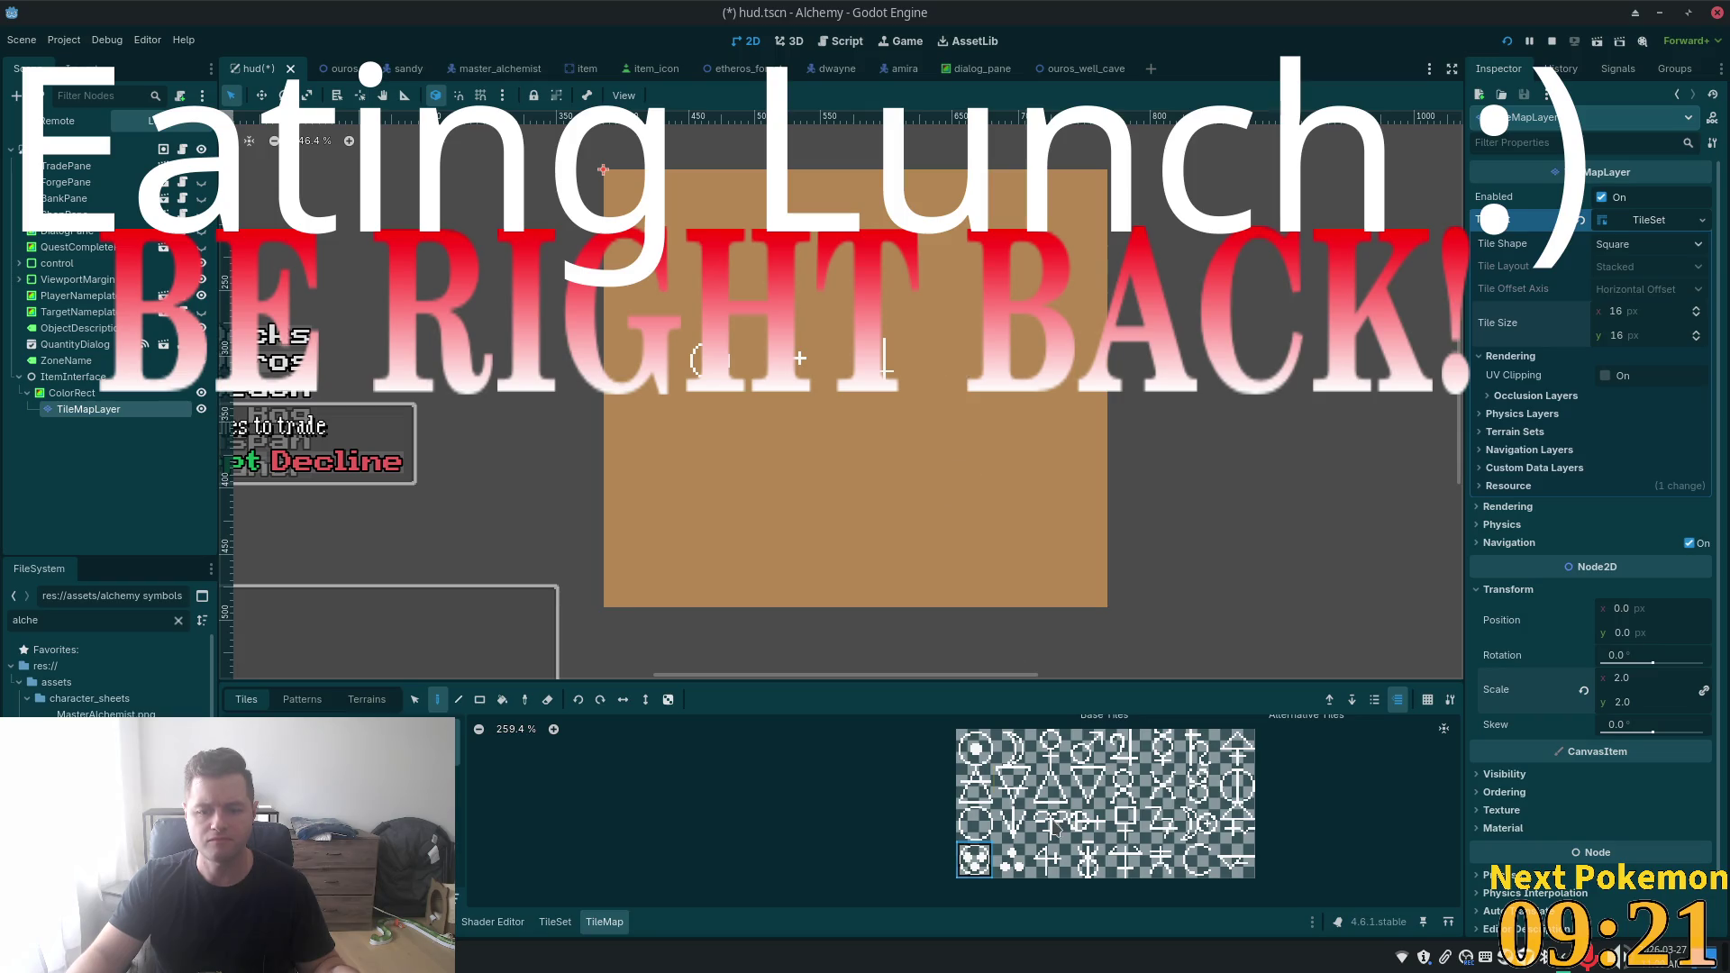
left_click(1015, 787)
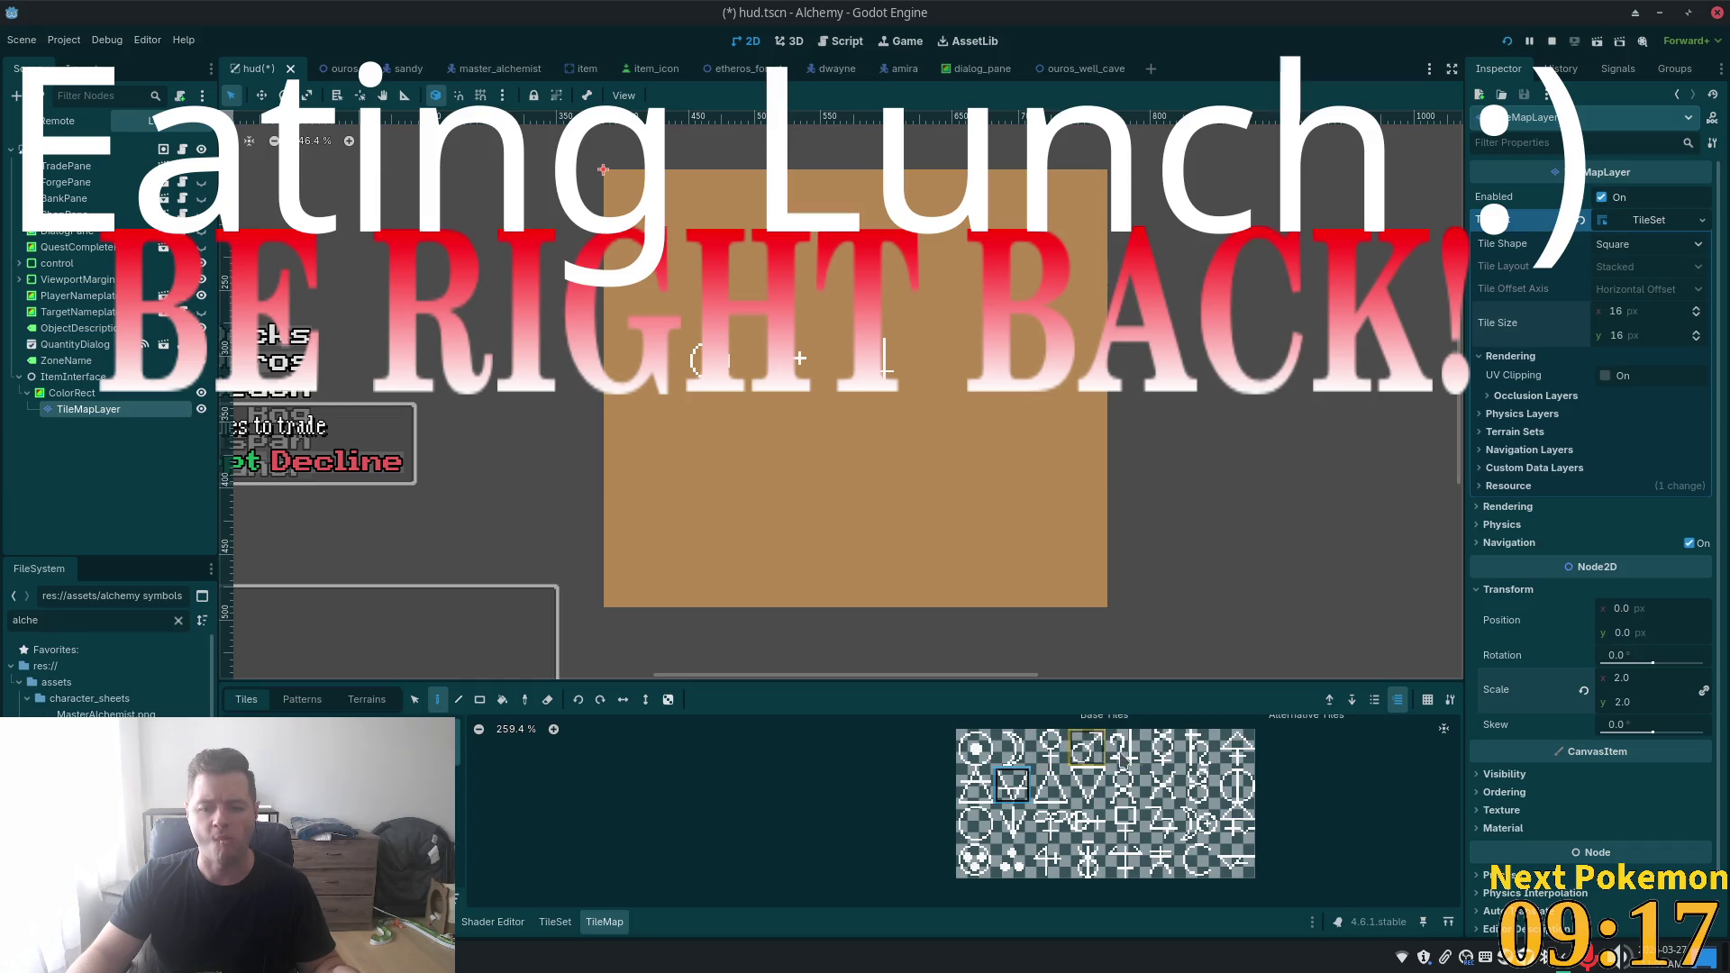
left_click(1162, 749)
left_click(1199, 822)
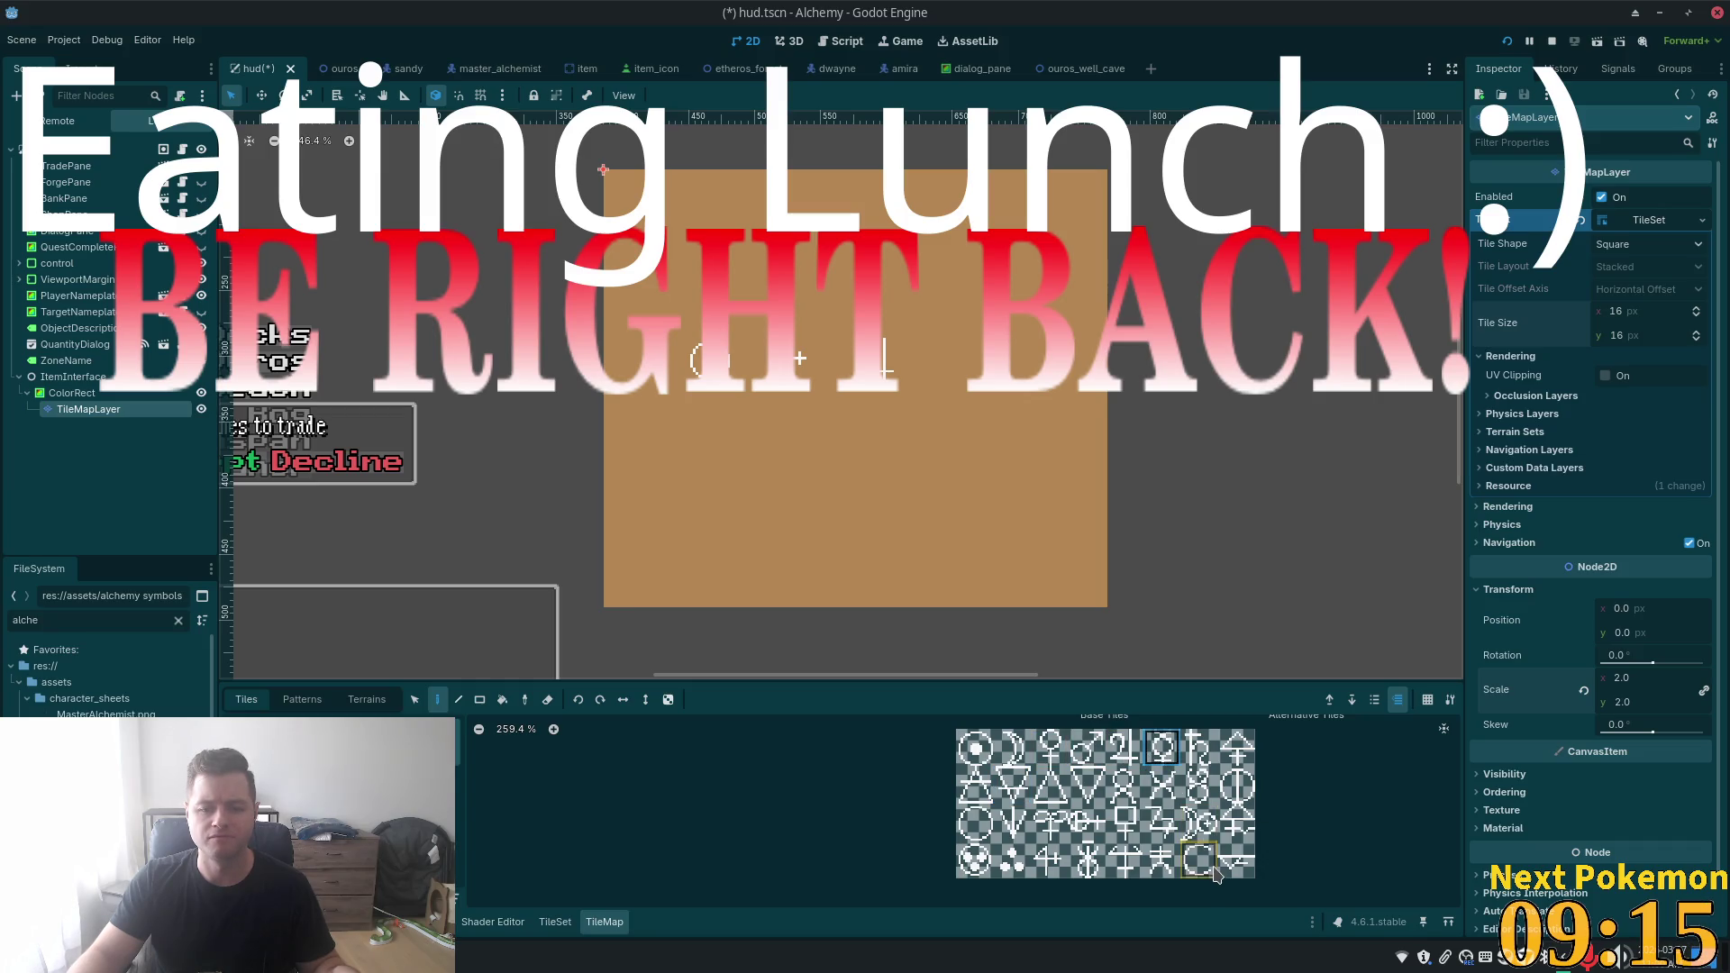
left_click(962, 360)
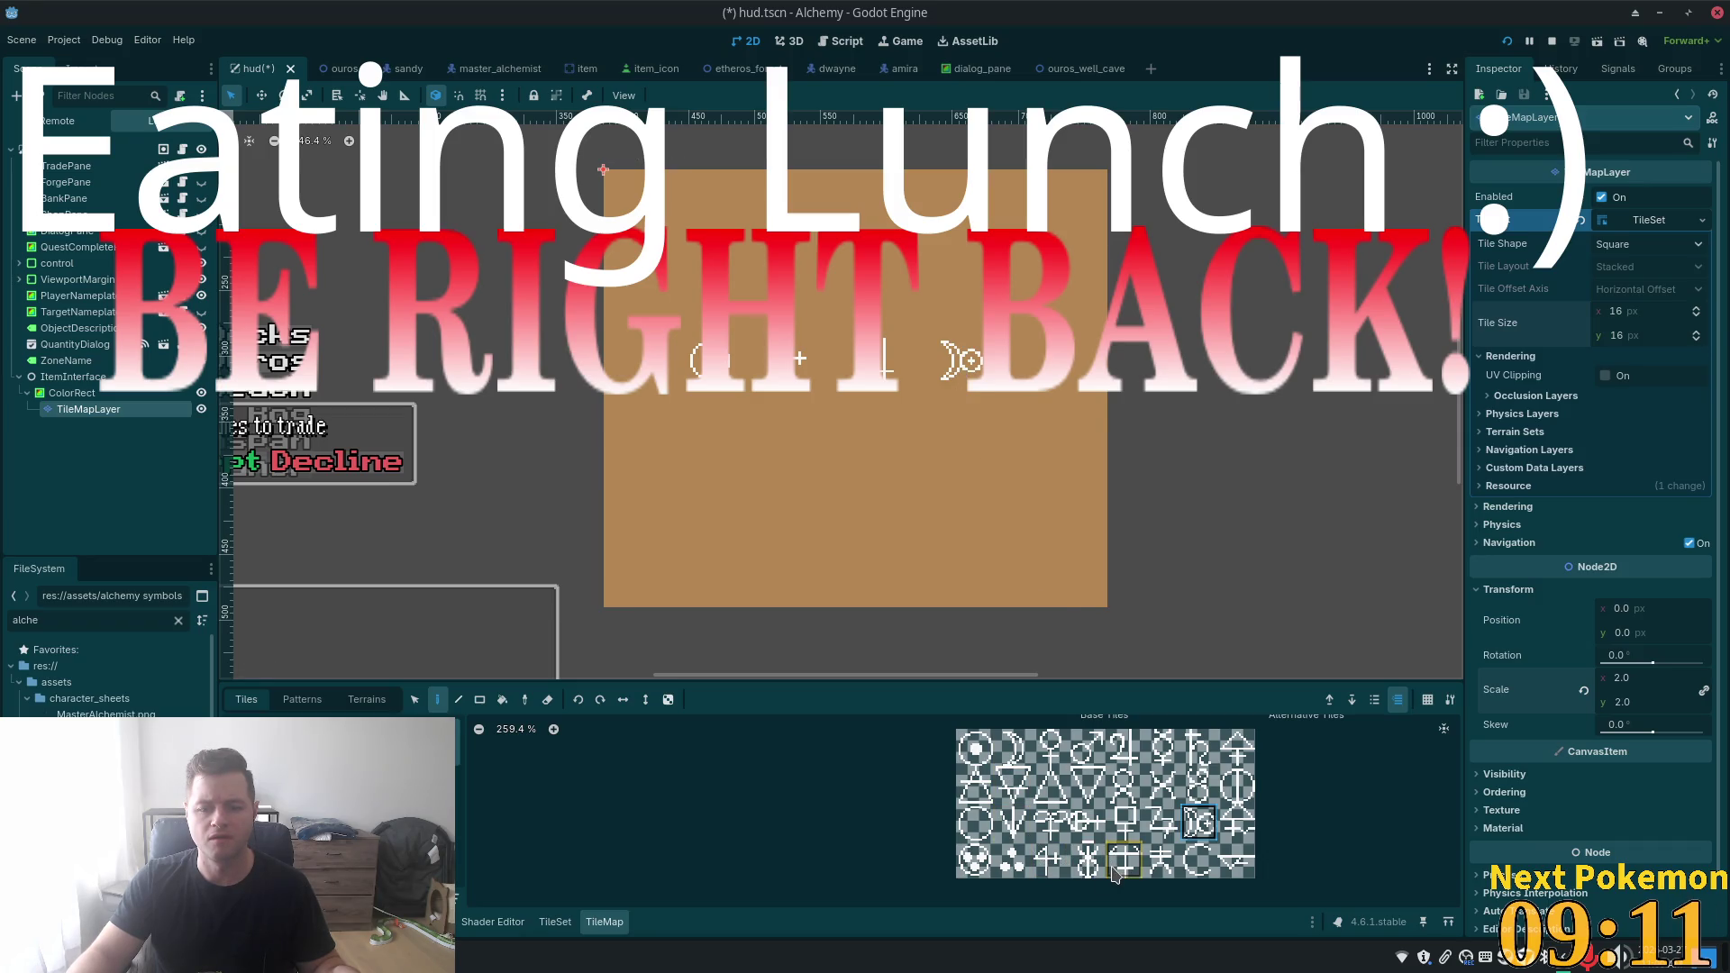
left_click(1160, 860)
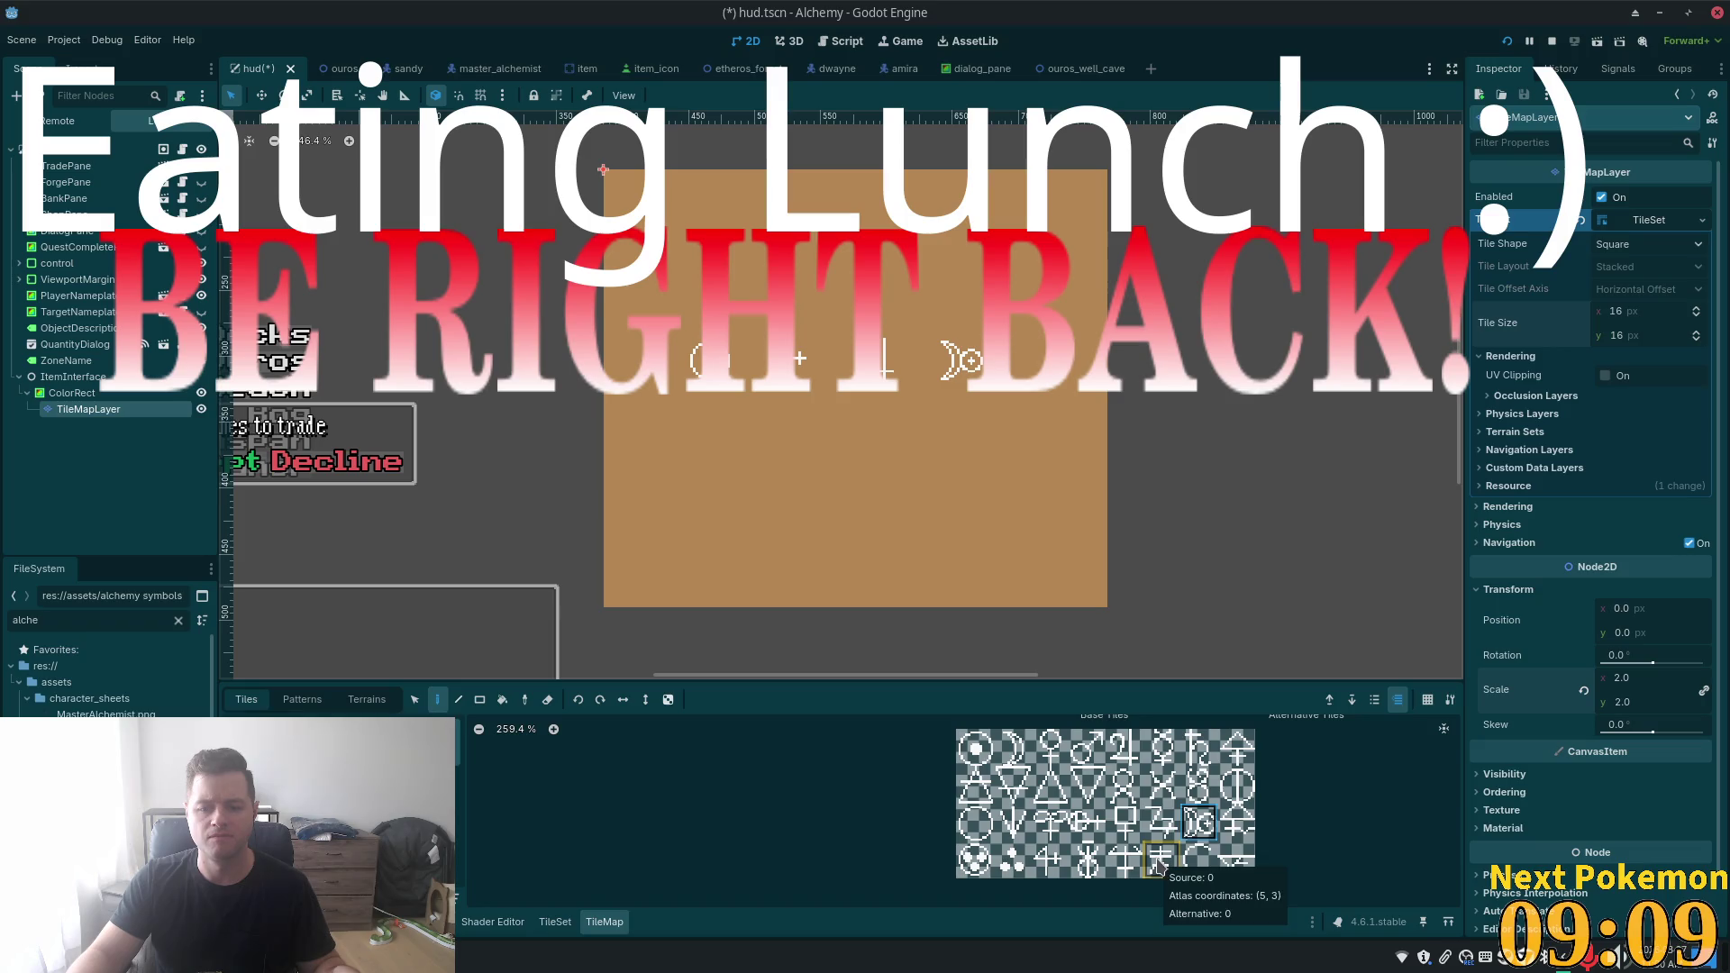
left_click(1041, 360)
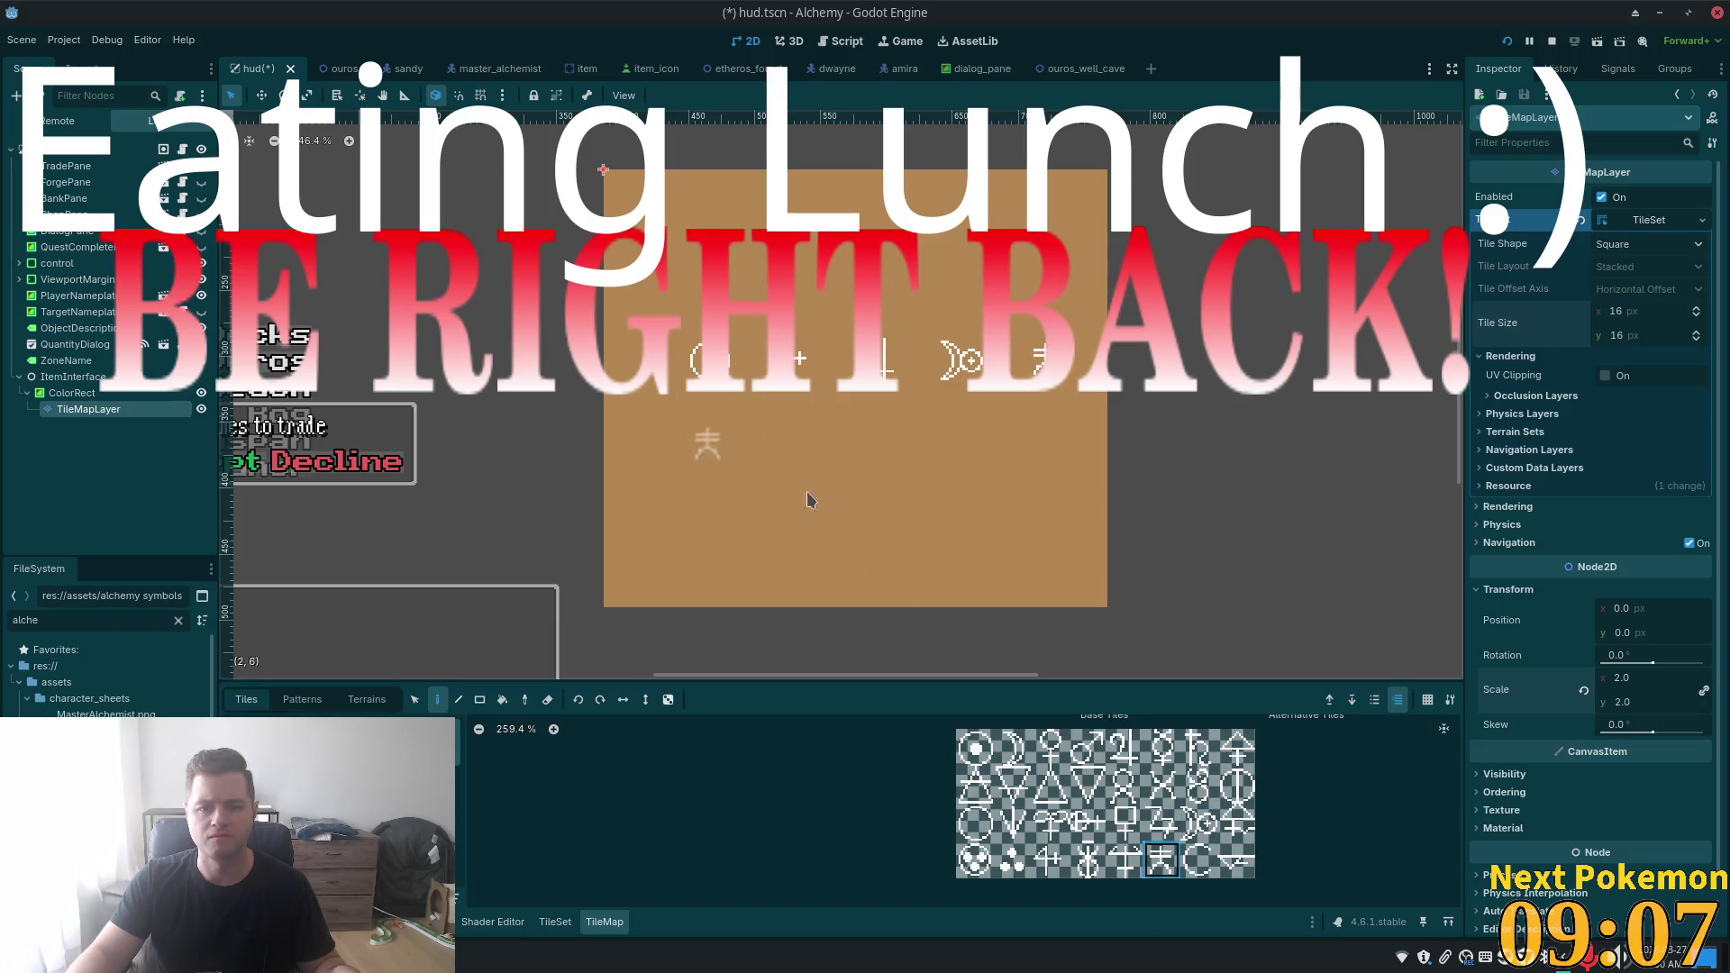
- Select the painted symbol row and shift it one cell left
left_click(414, 699)
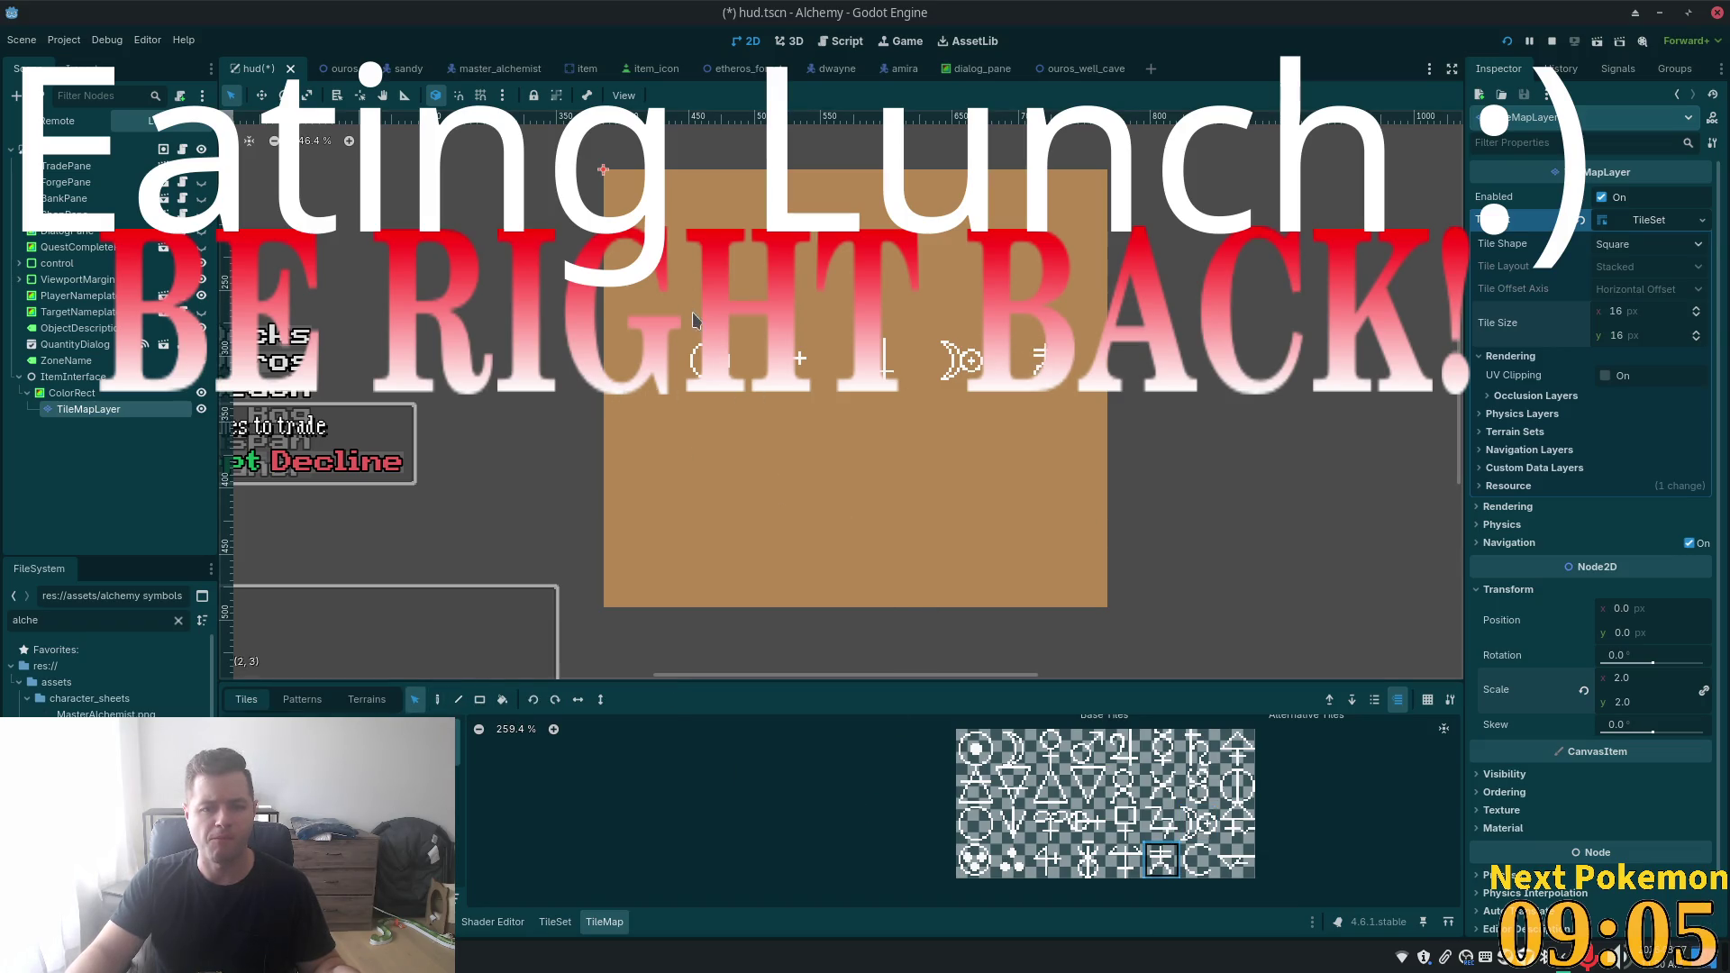
mouse_move(689, 300)
left_mouse_down()
mouse_move(1150, 460)
mouse_move(1069, 448)
left_mouse_up()
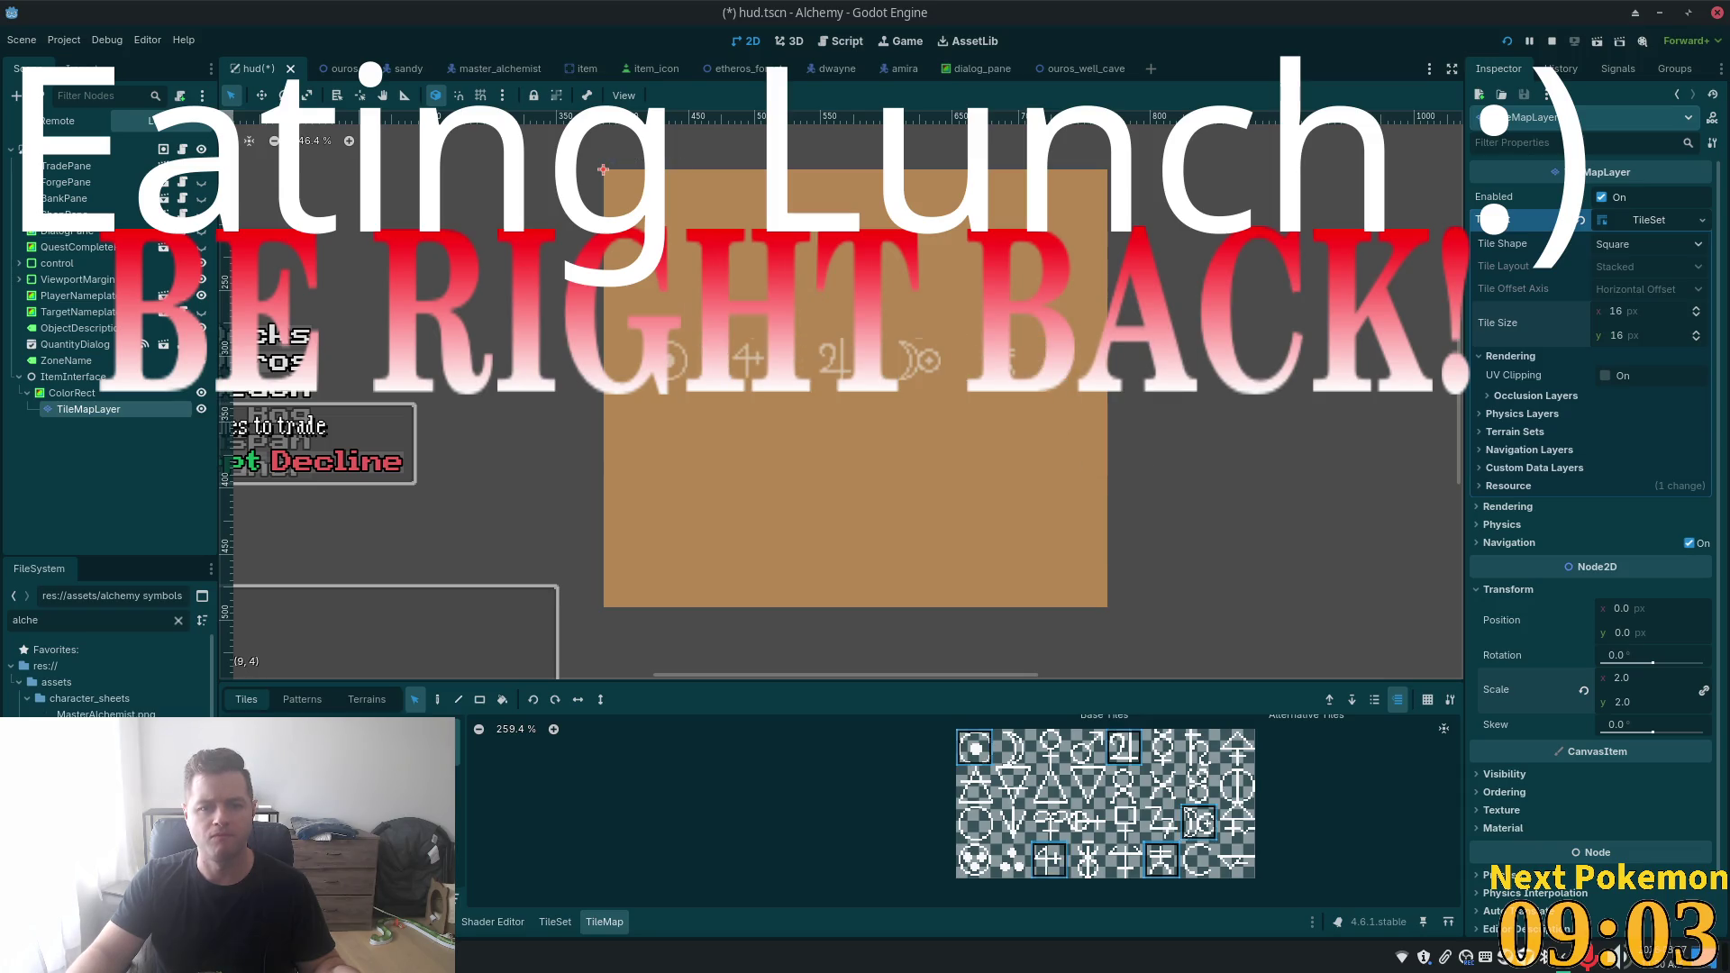
left_click_drag(1066, 377, 1024, 377)
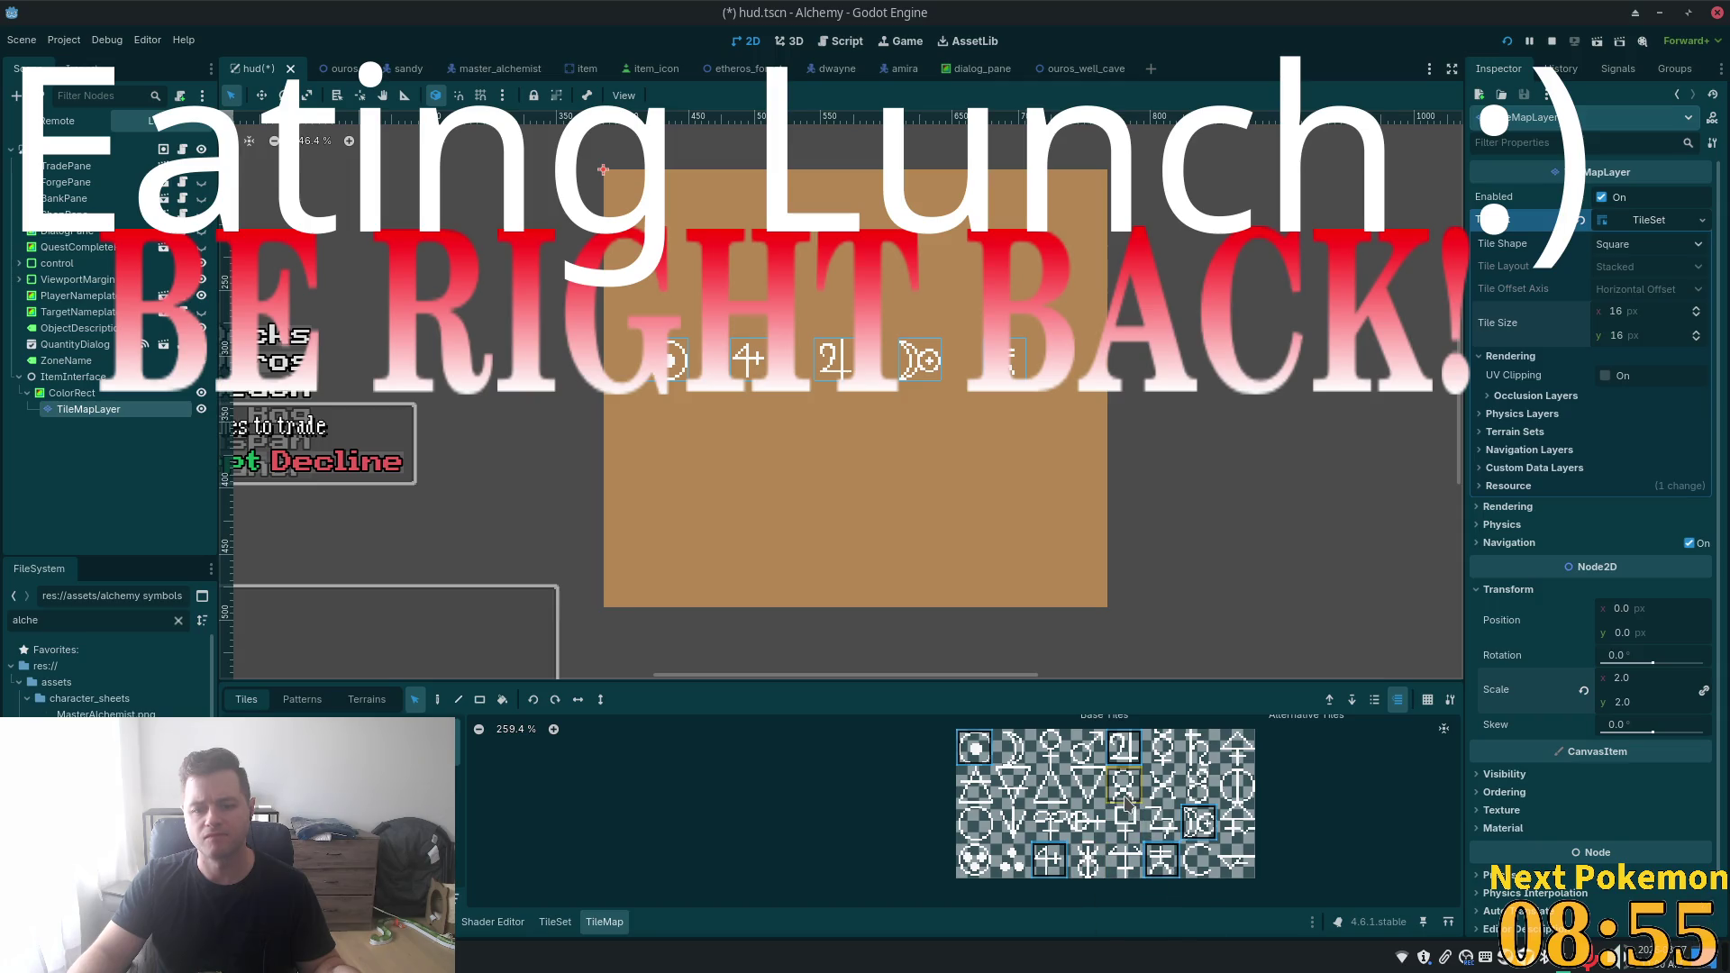
- Paint the triangle symbol at the row's end and shift the whole row one cell right
left_click(991, 791)
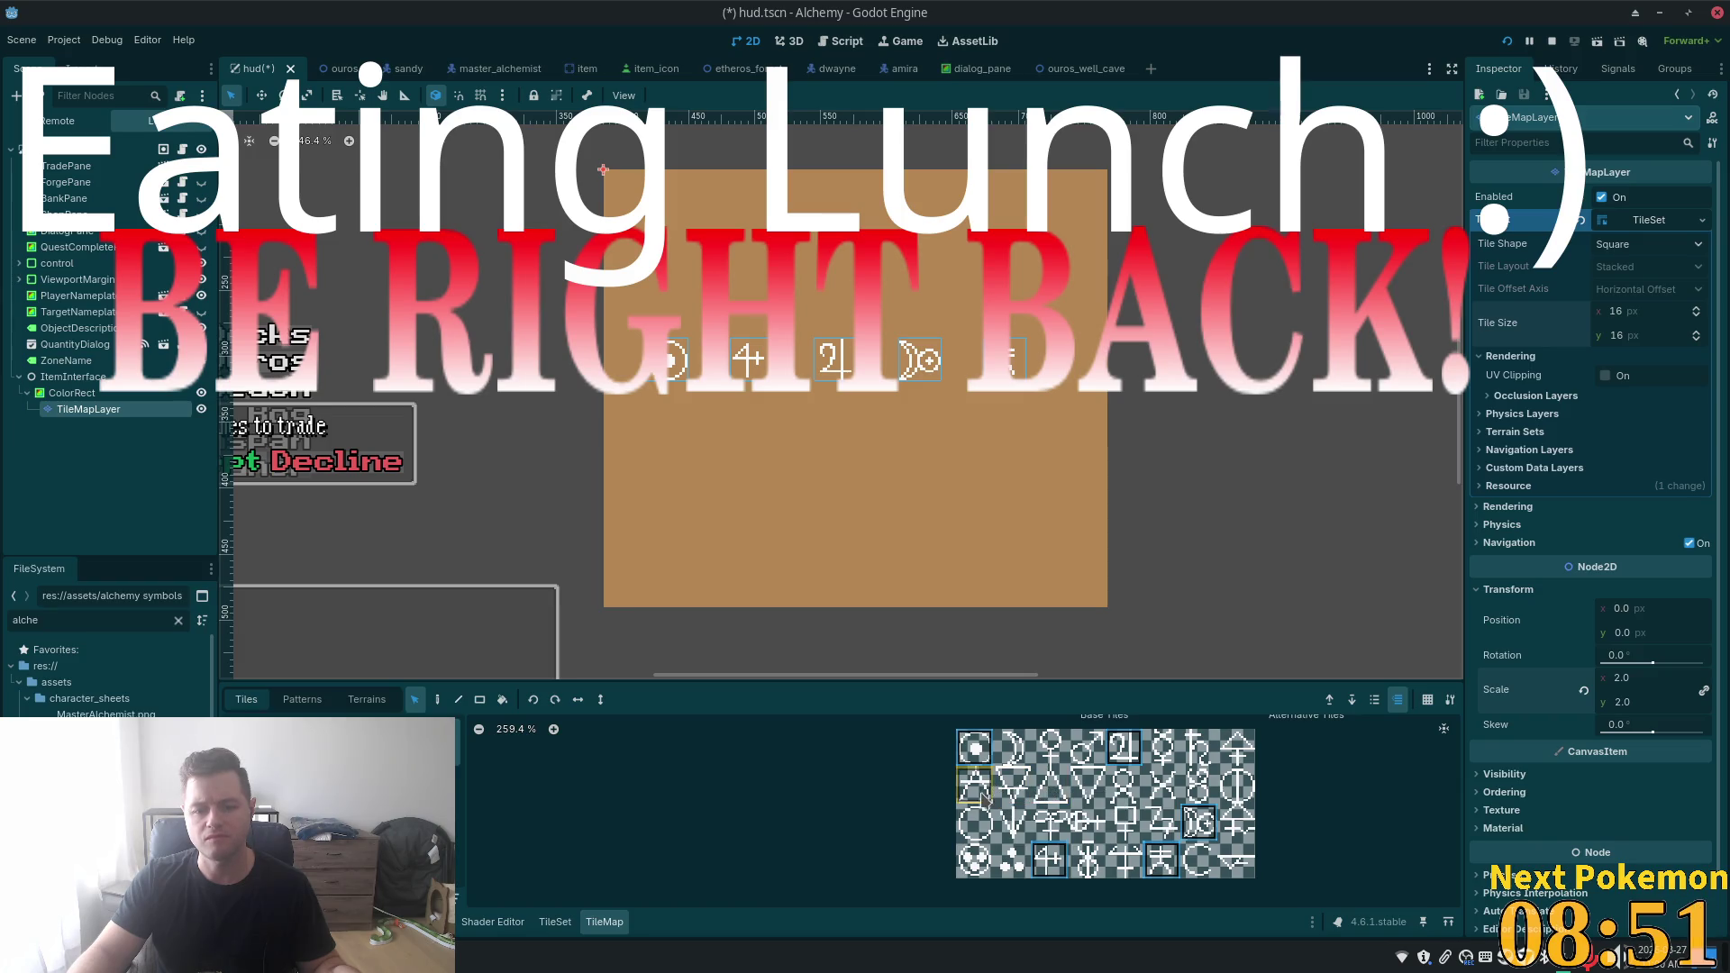
key("d")
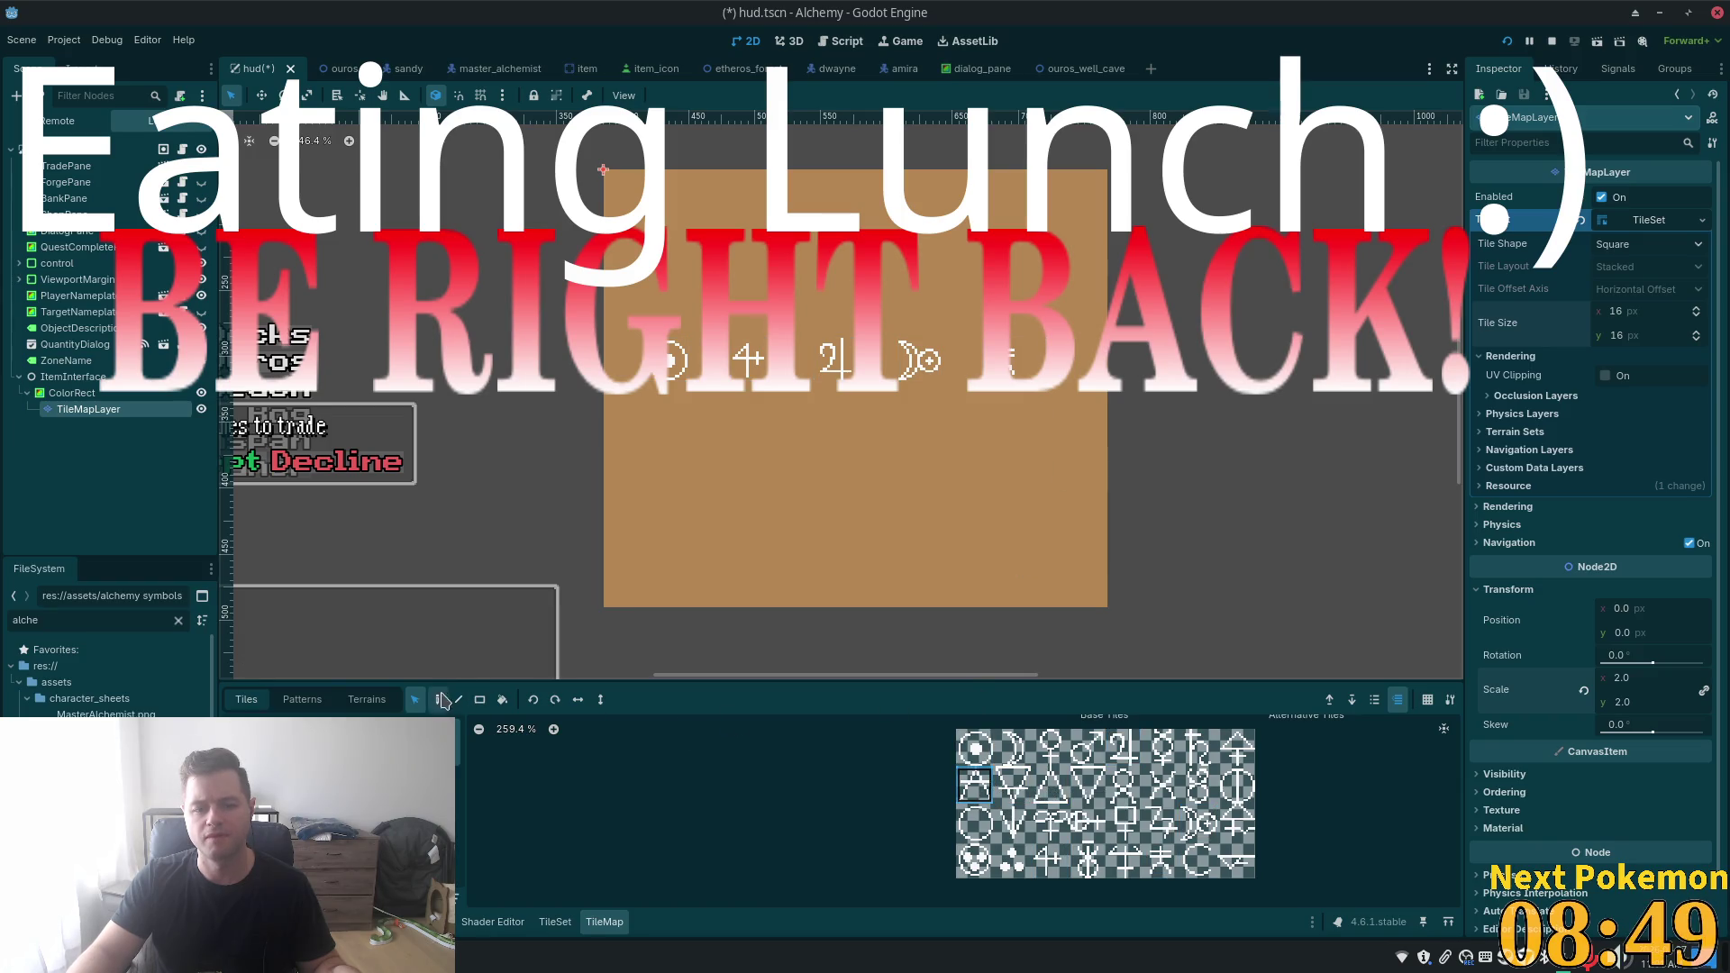
left_click(1074, 365)
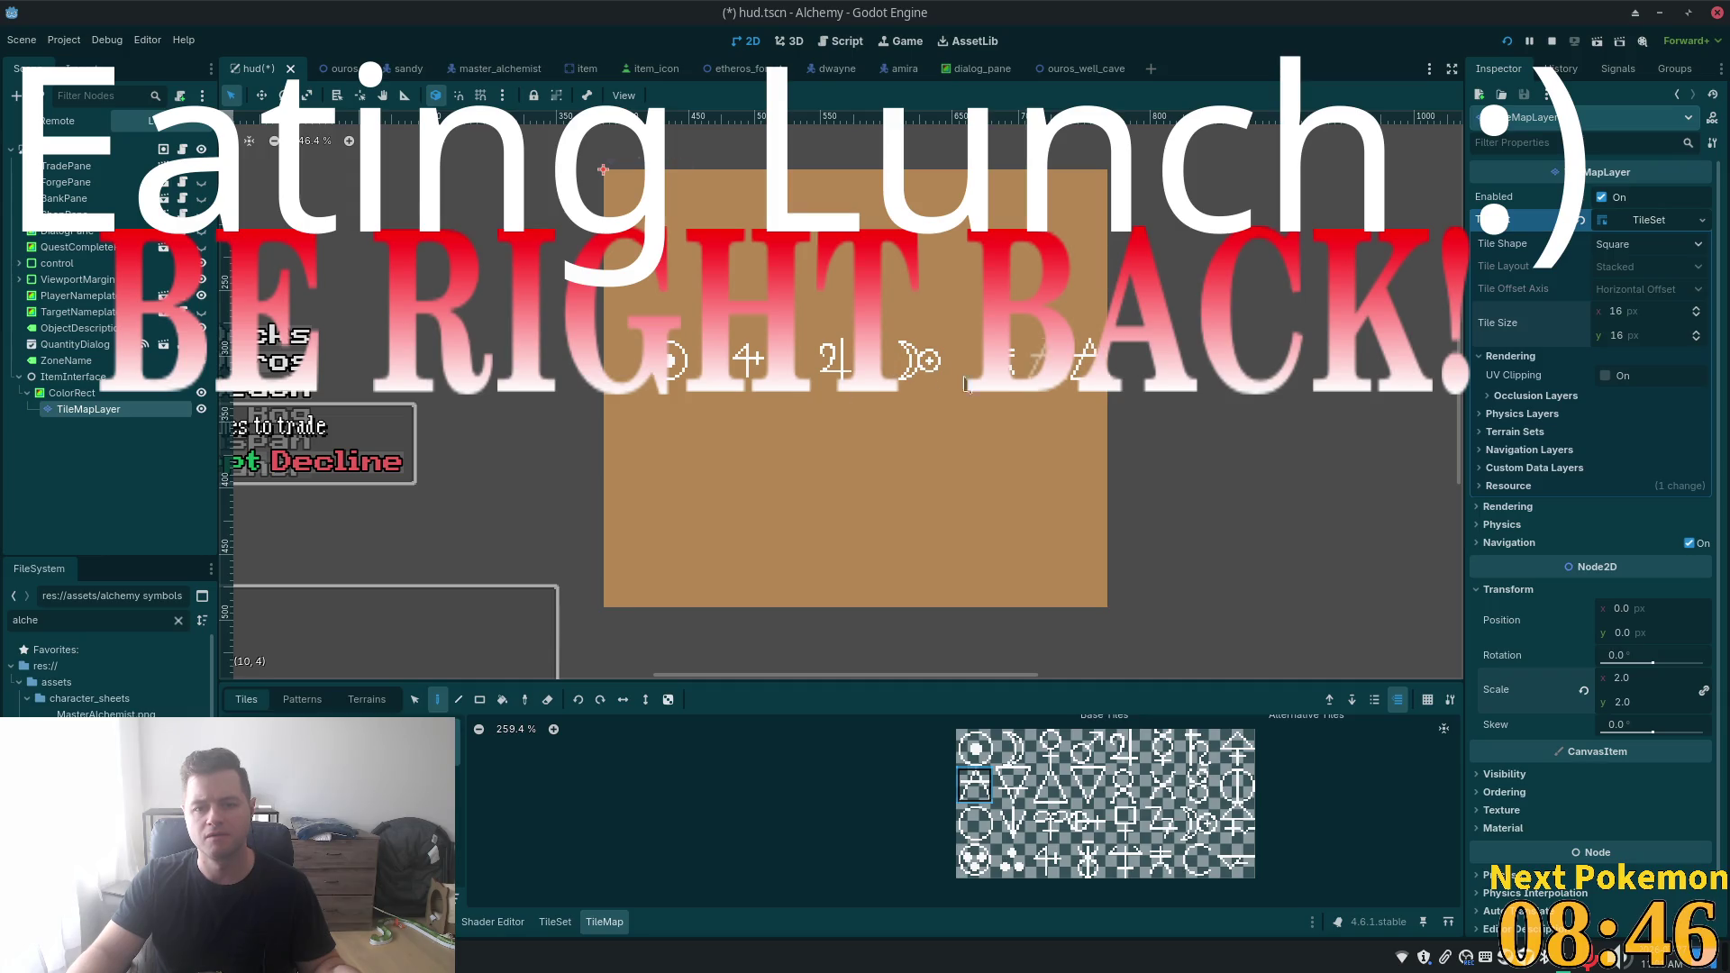
left_click(415, 700)
left_click_drag(560, 254, 1154, 424)
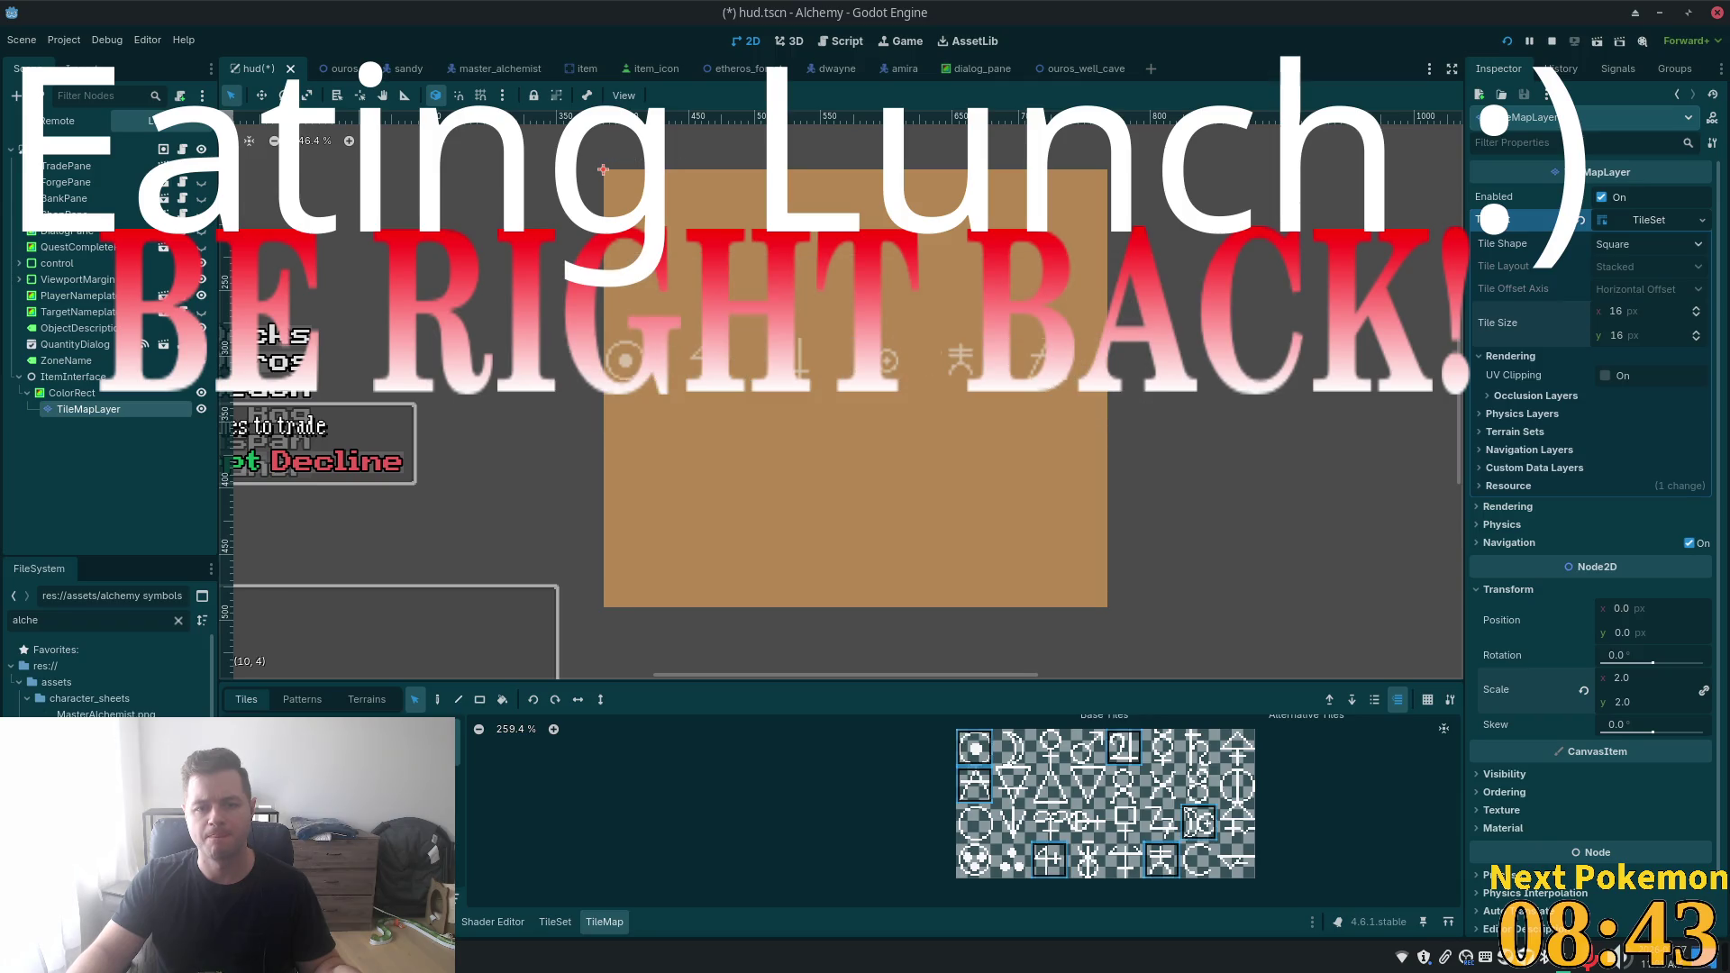
left_click_drag(887, 360, 921, 361)
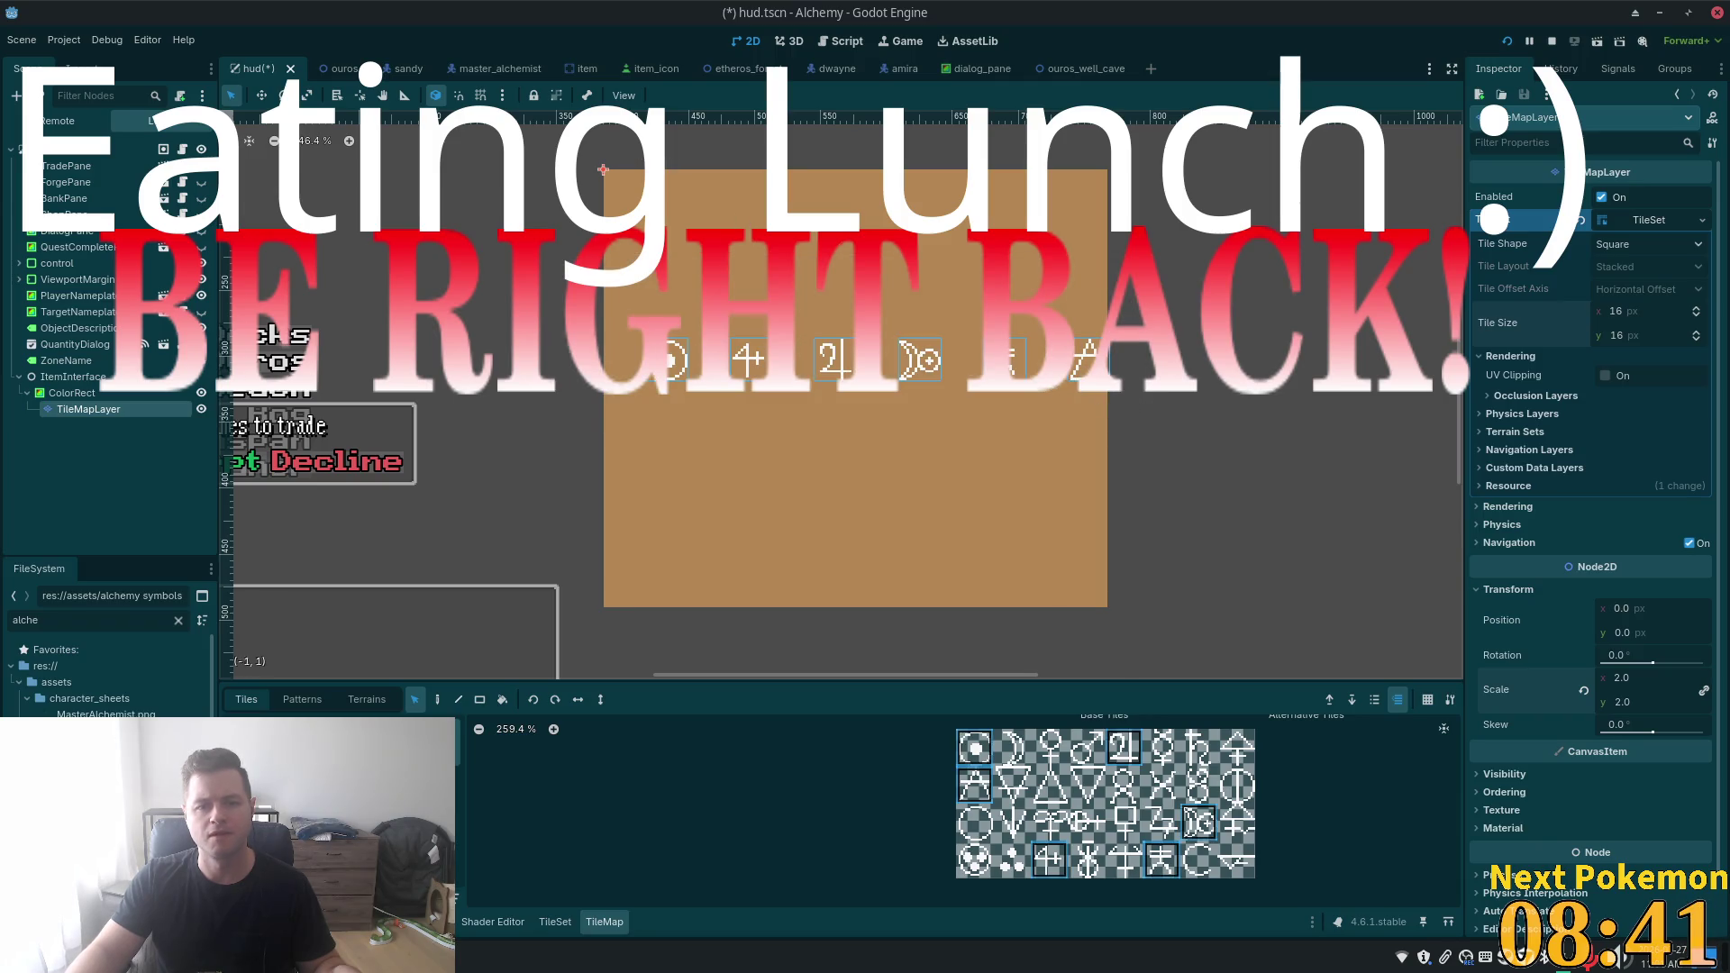
left_click(72, 393)
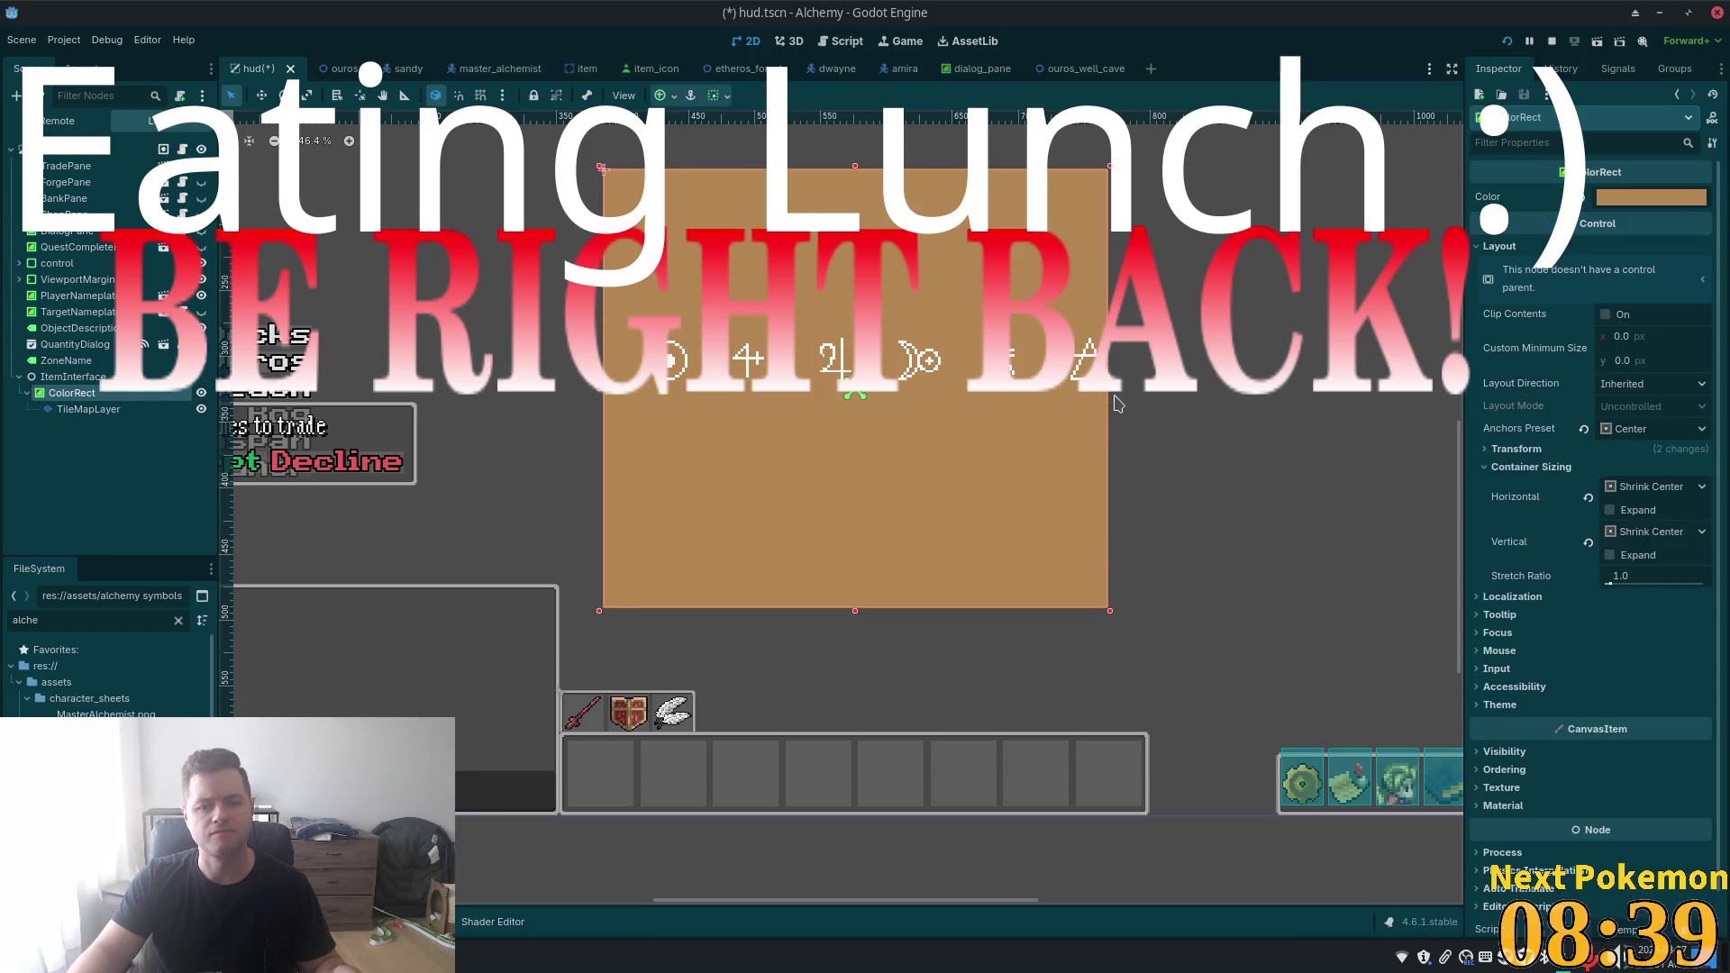
- Widen the tan panel to the right and move the six symbol tiles down one cell
left_click_drag(1109, 394, 1158, 394)
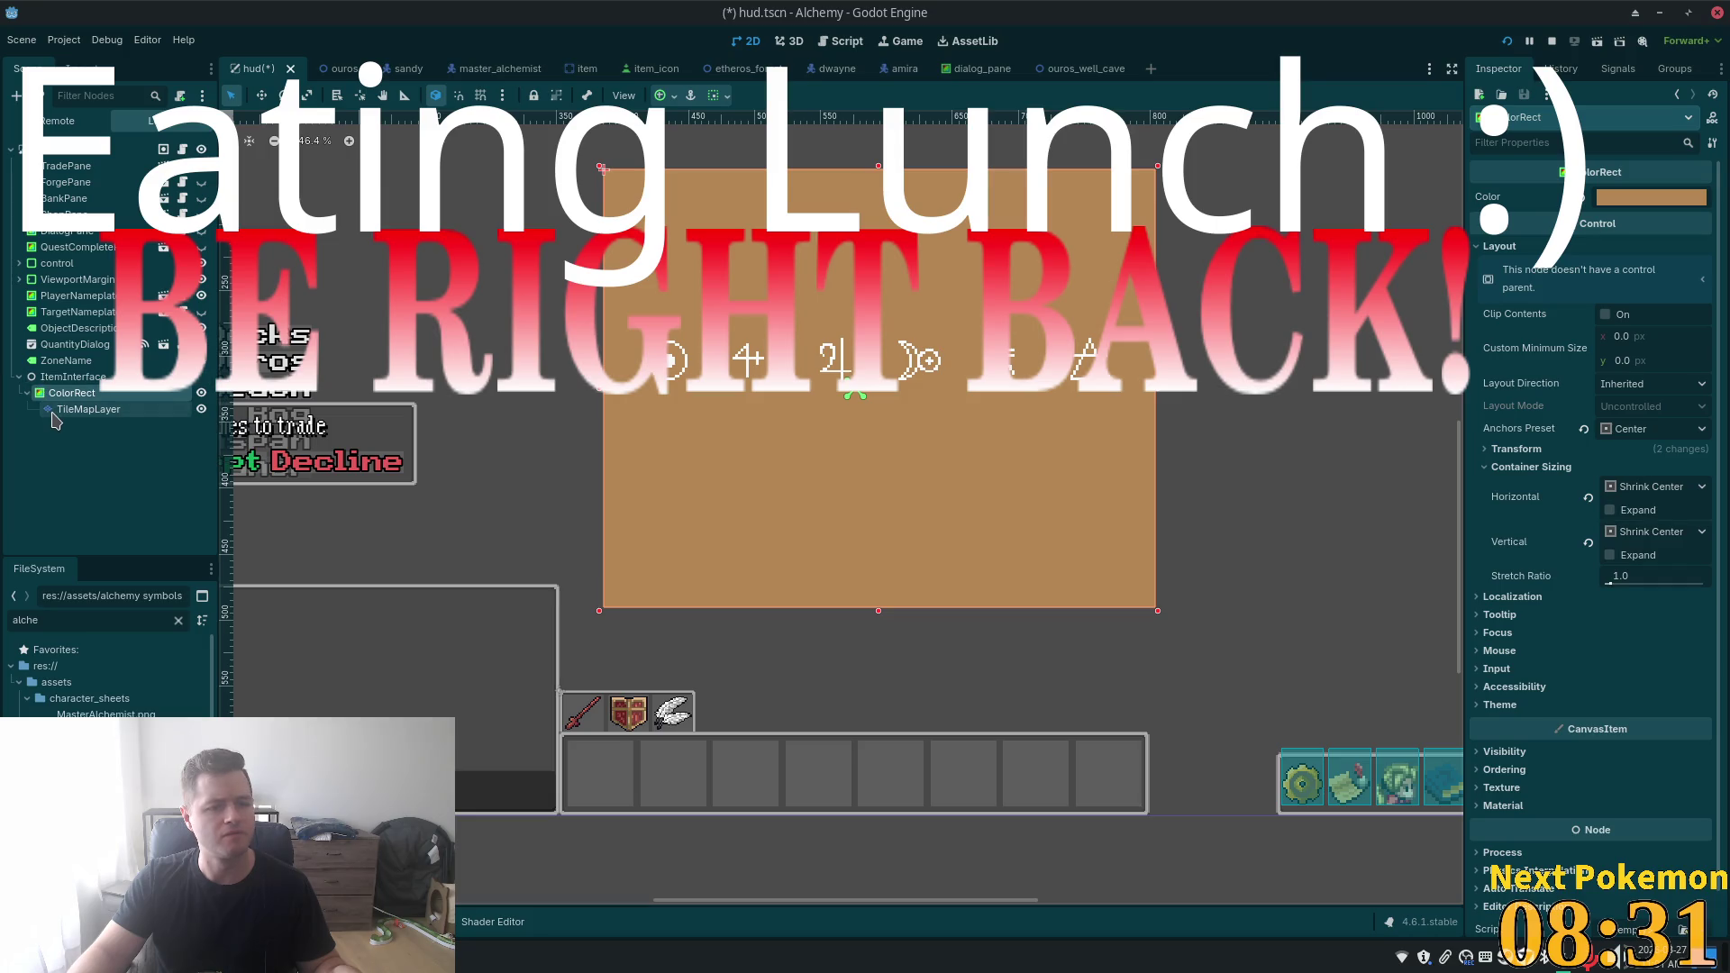
left_click(141, 417)
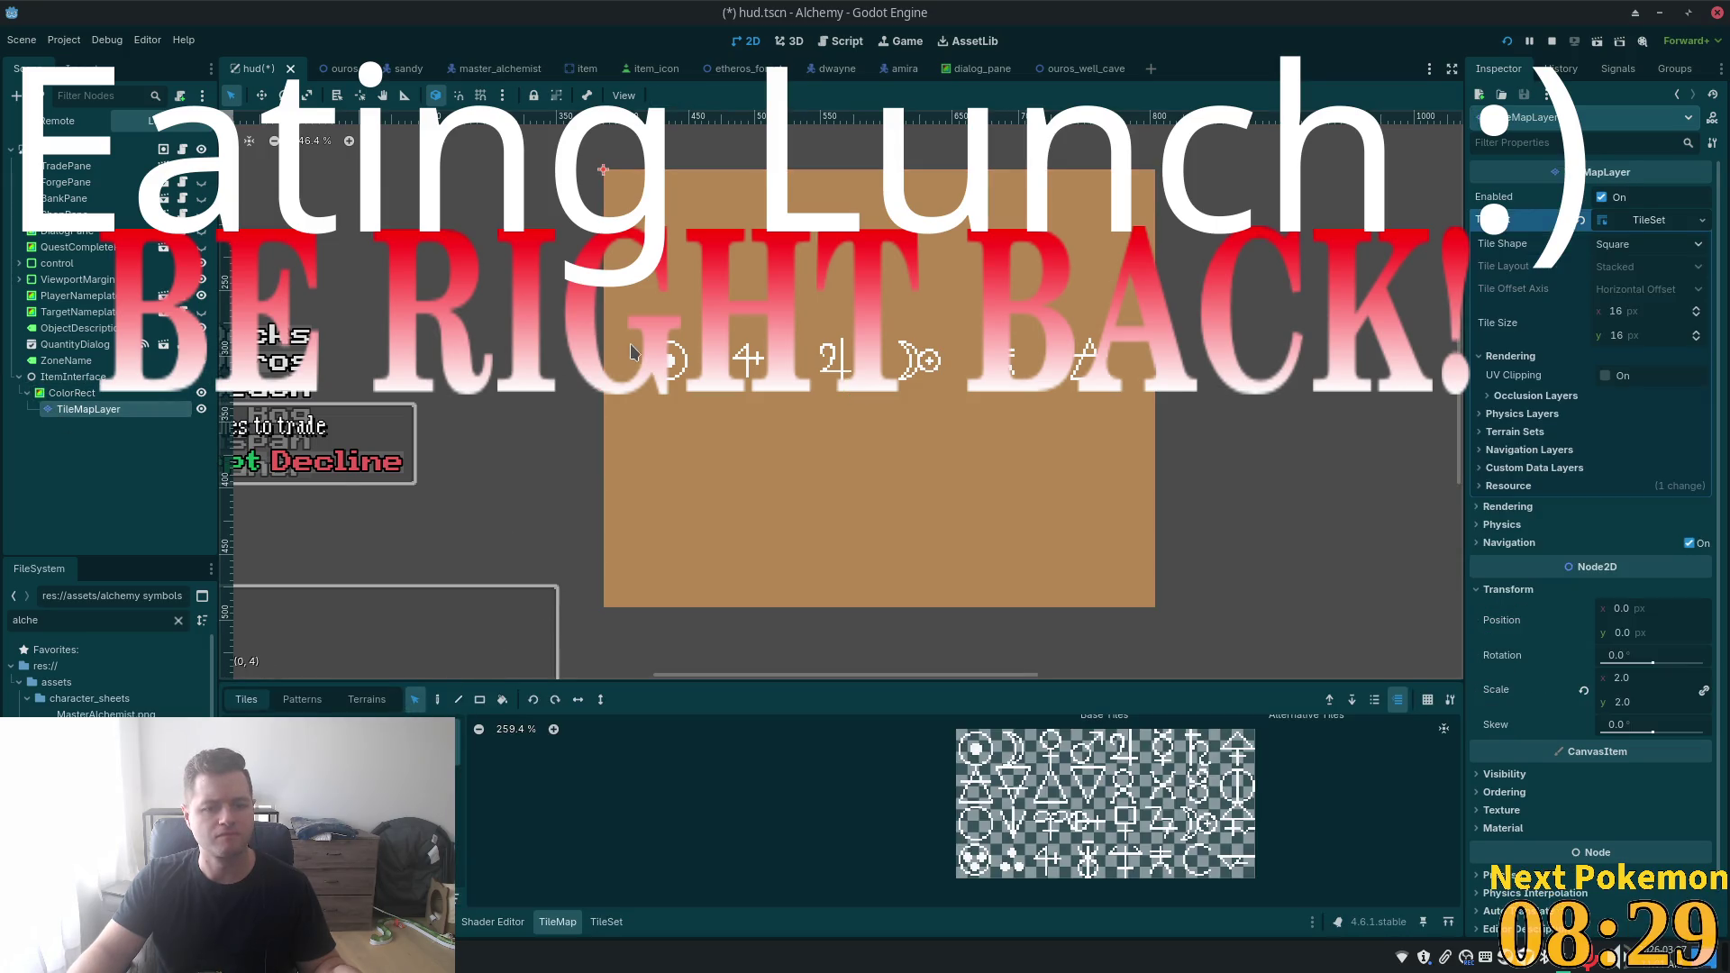
left_click_drag(604, 340, 1083, 422)
mouse_move(823, 358)
left_mouse_down()
mouse_move(823, 398)
mouse_move(831, 363)
left_mouse_up()
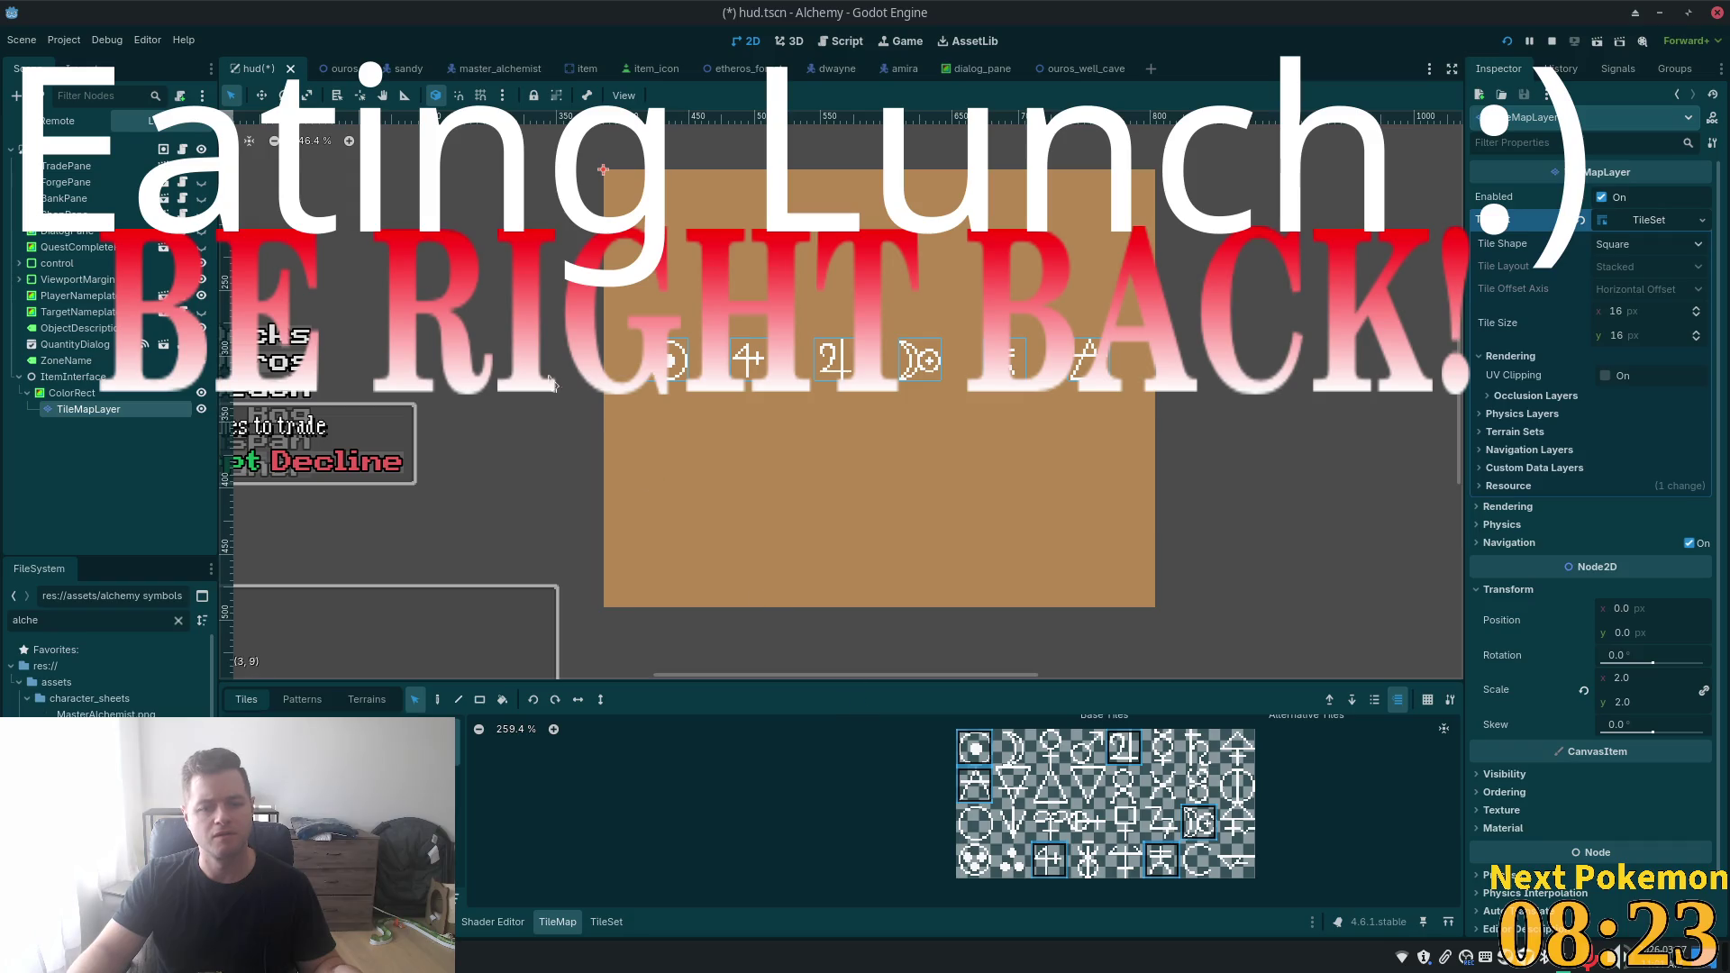
- Shorten the tan panel from its bottom edge and save hud.tscn
left_click(165, 395)
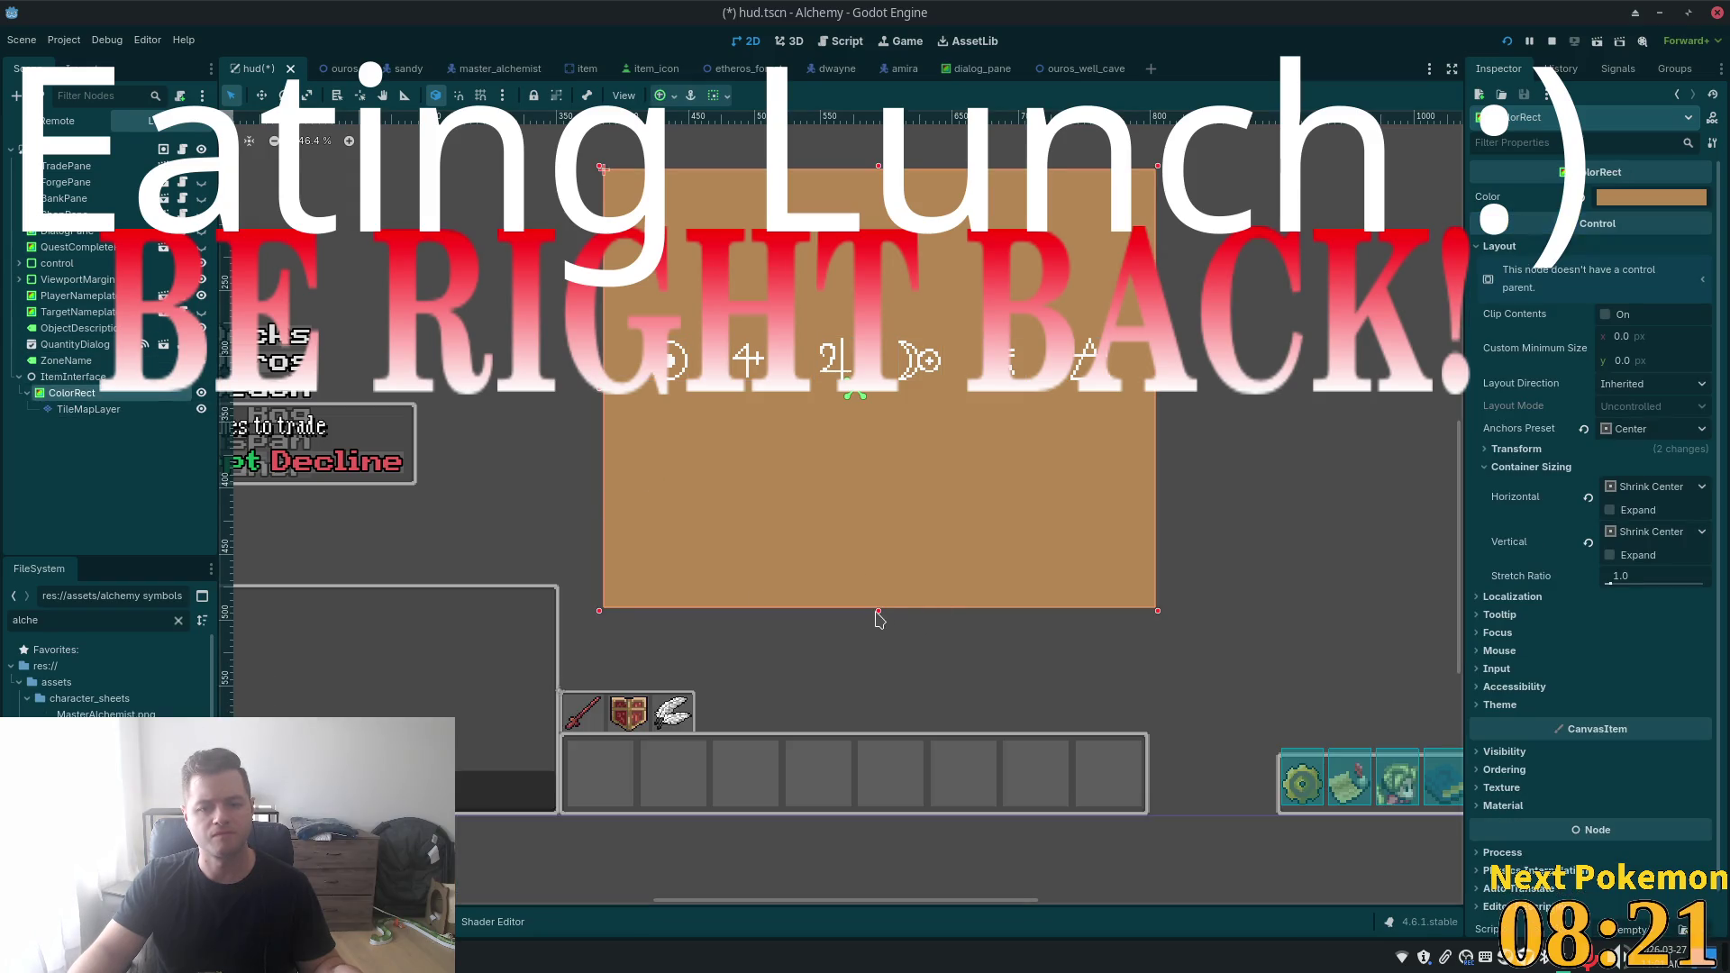
left_click_drag(876, 612, 874, 570)
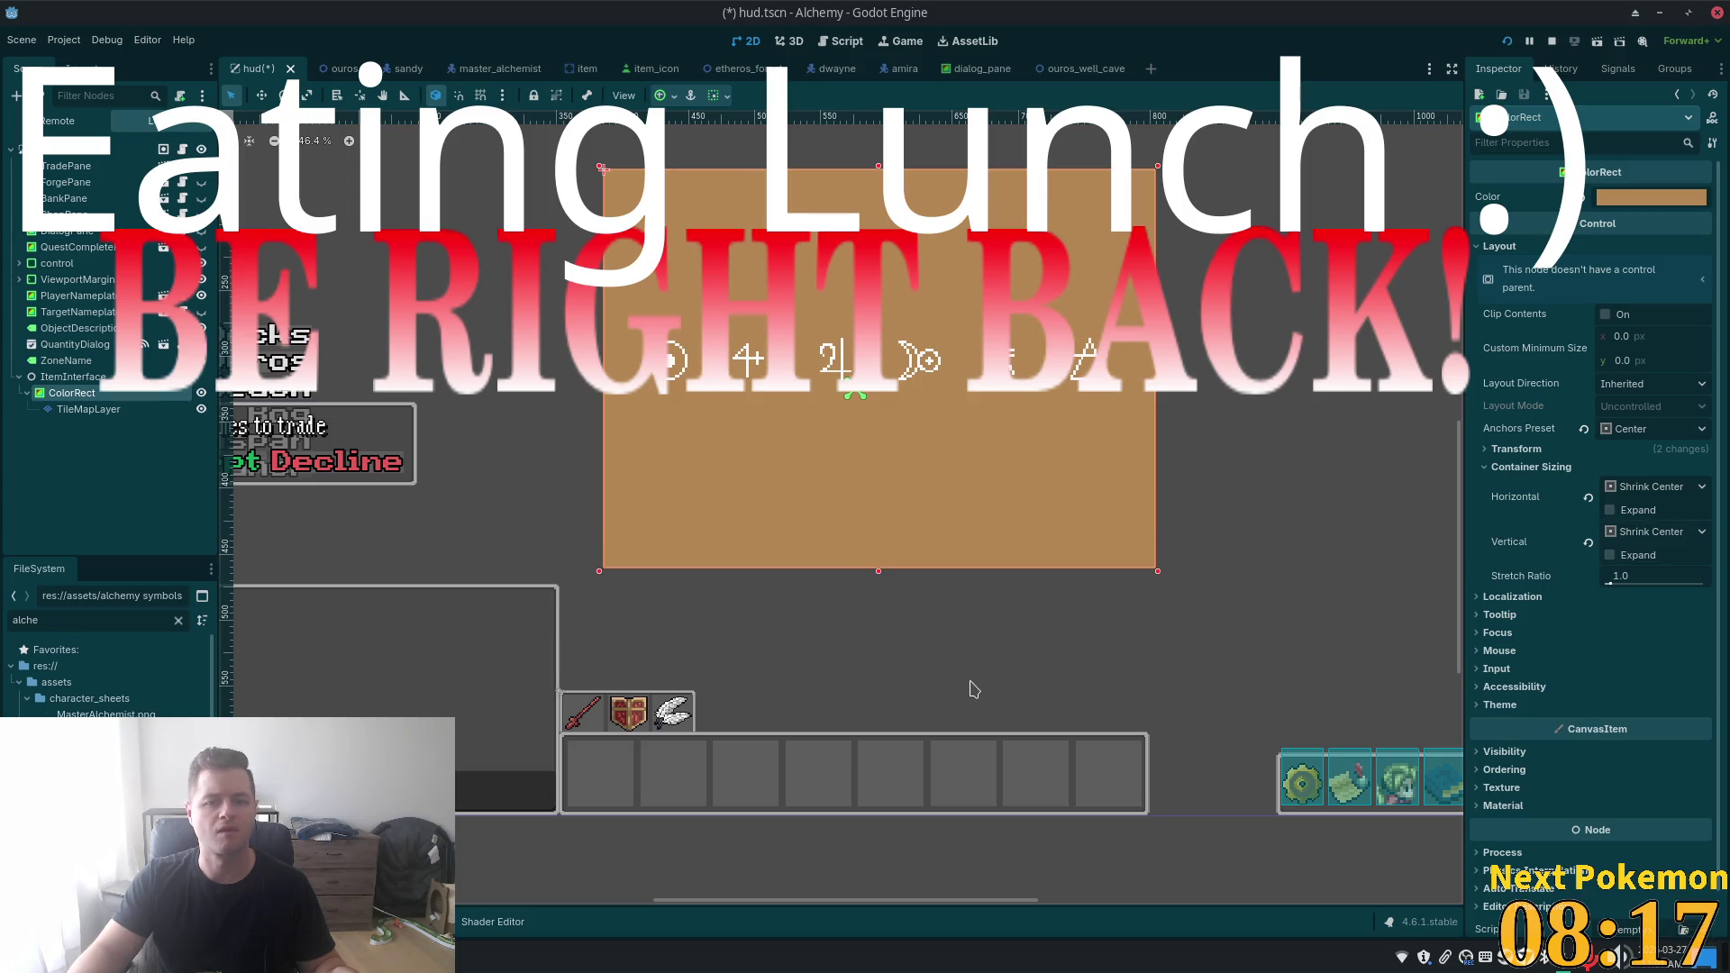
key("ctrl+s")
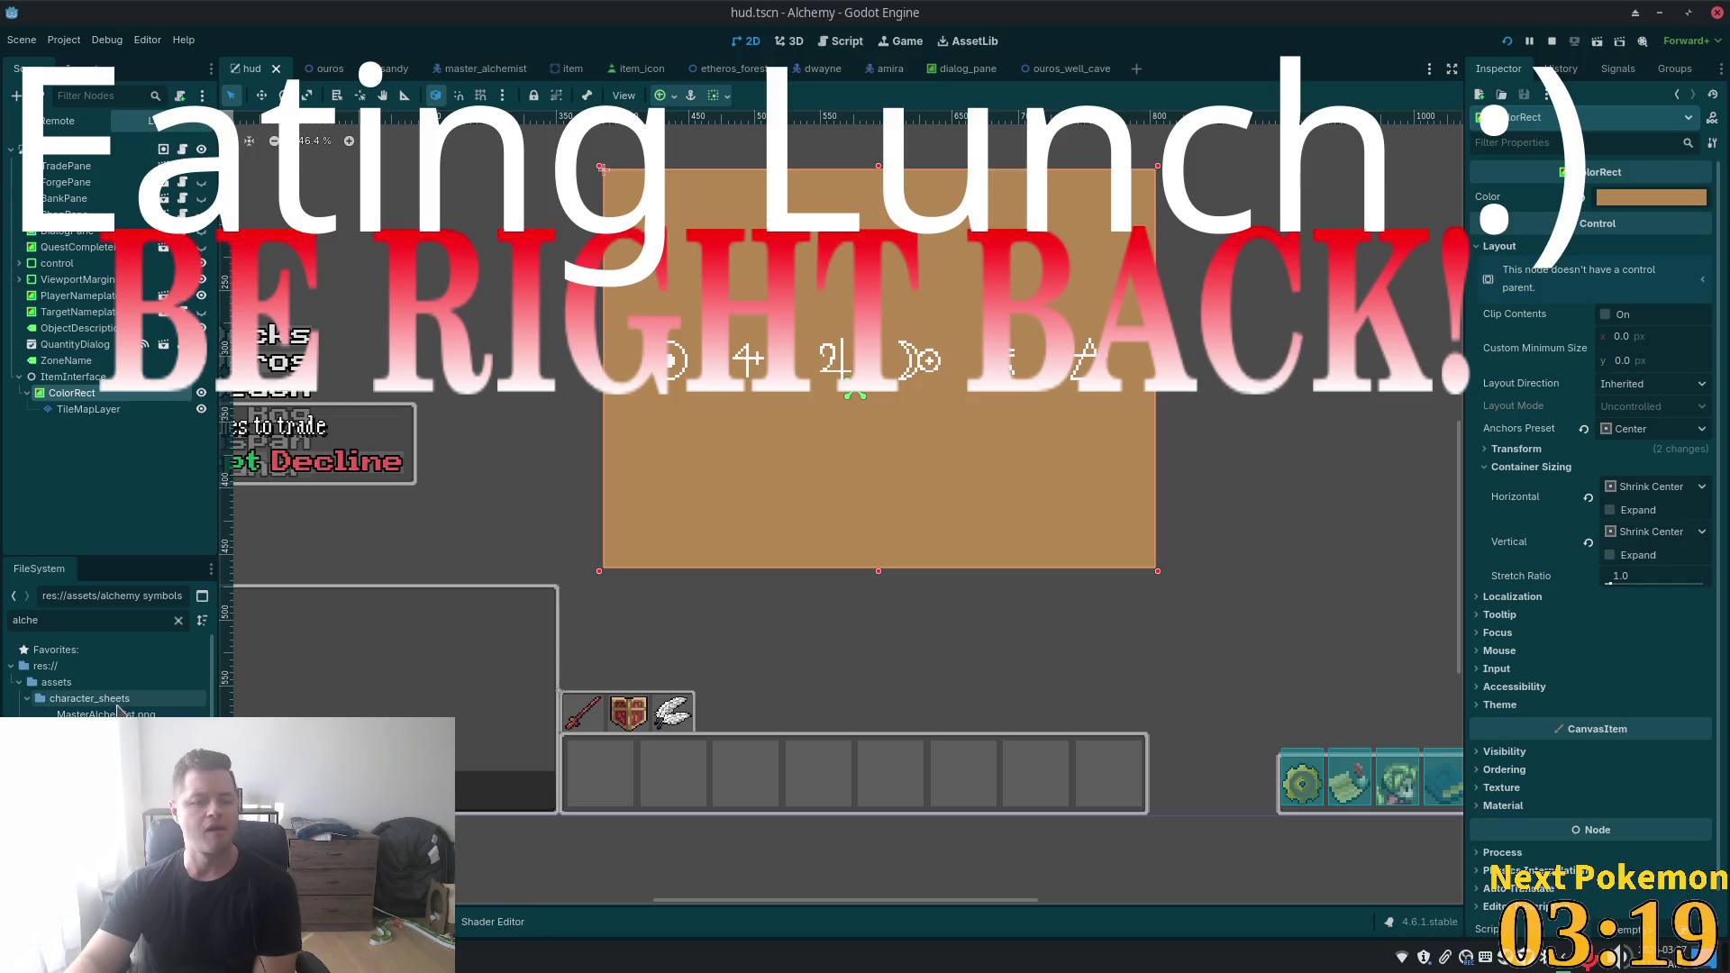
double_click(50, 620)
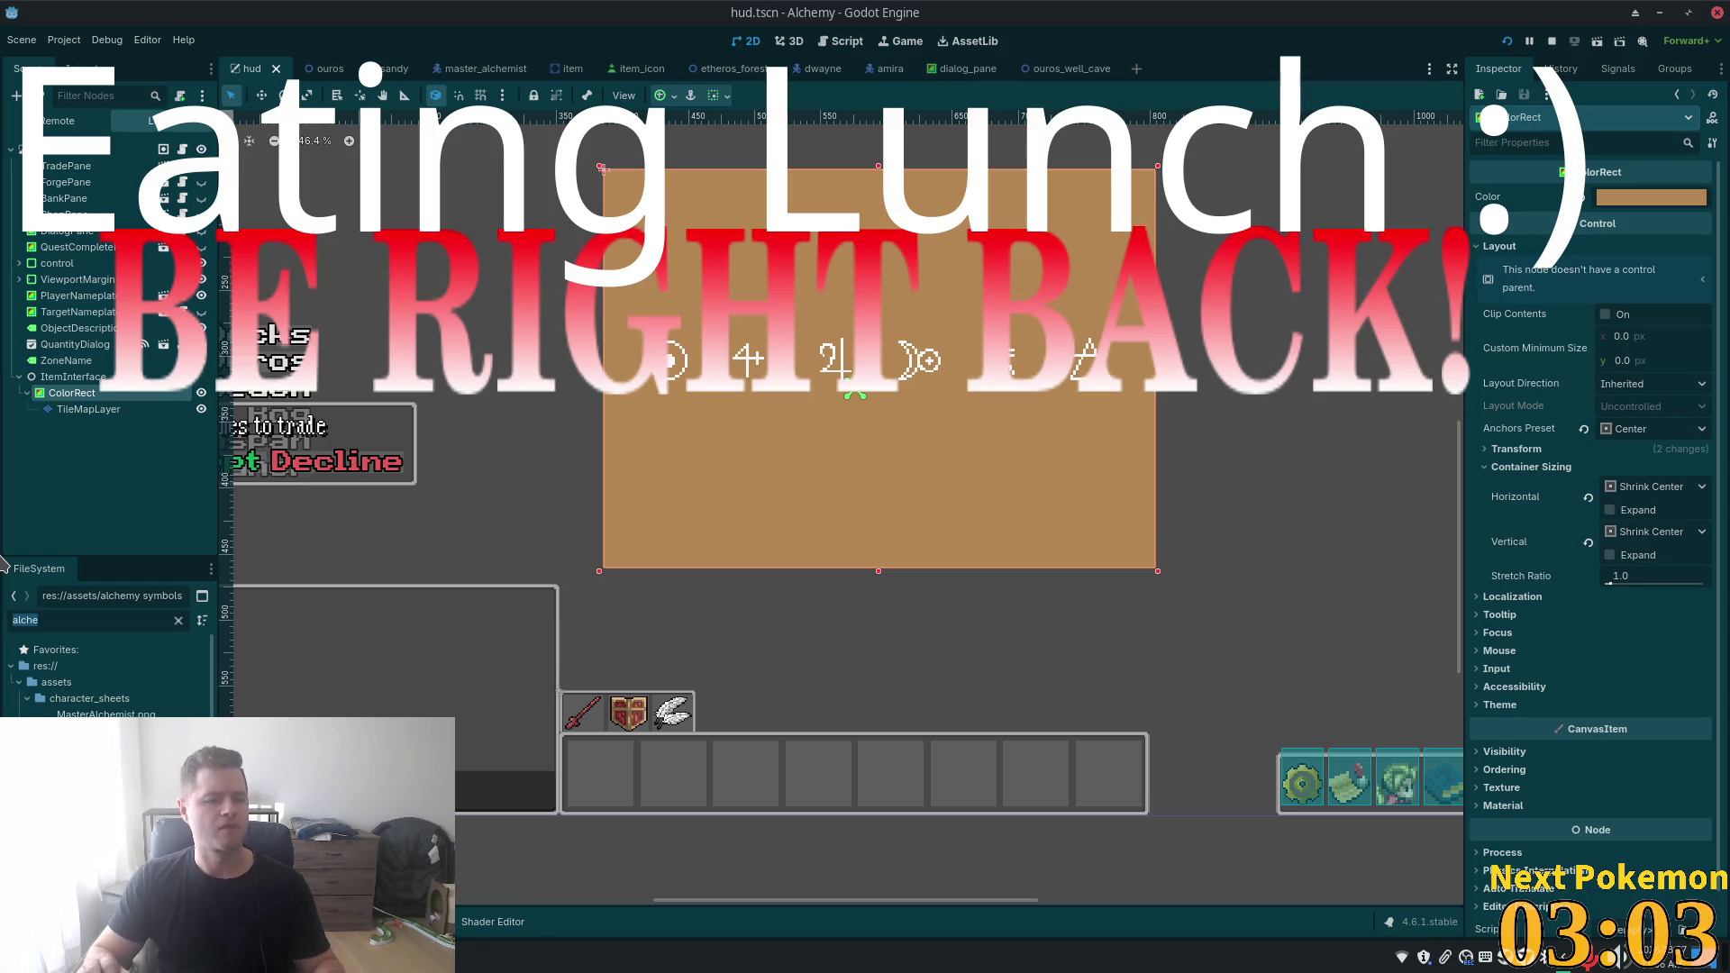
- Change the FileSystem filter from 'heat' to 'circl' to find spell_circle_texture.png
type("heat")
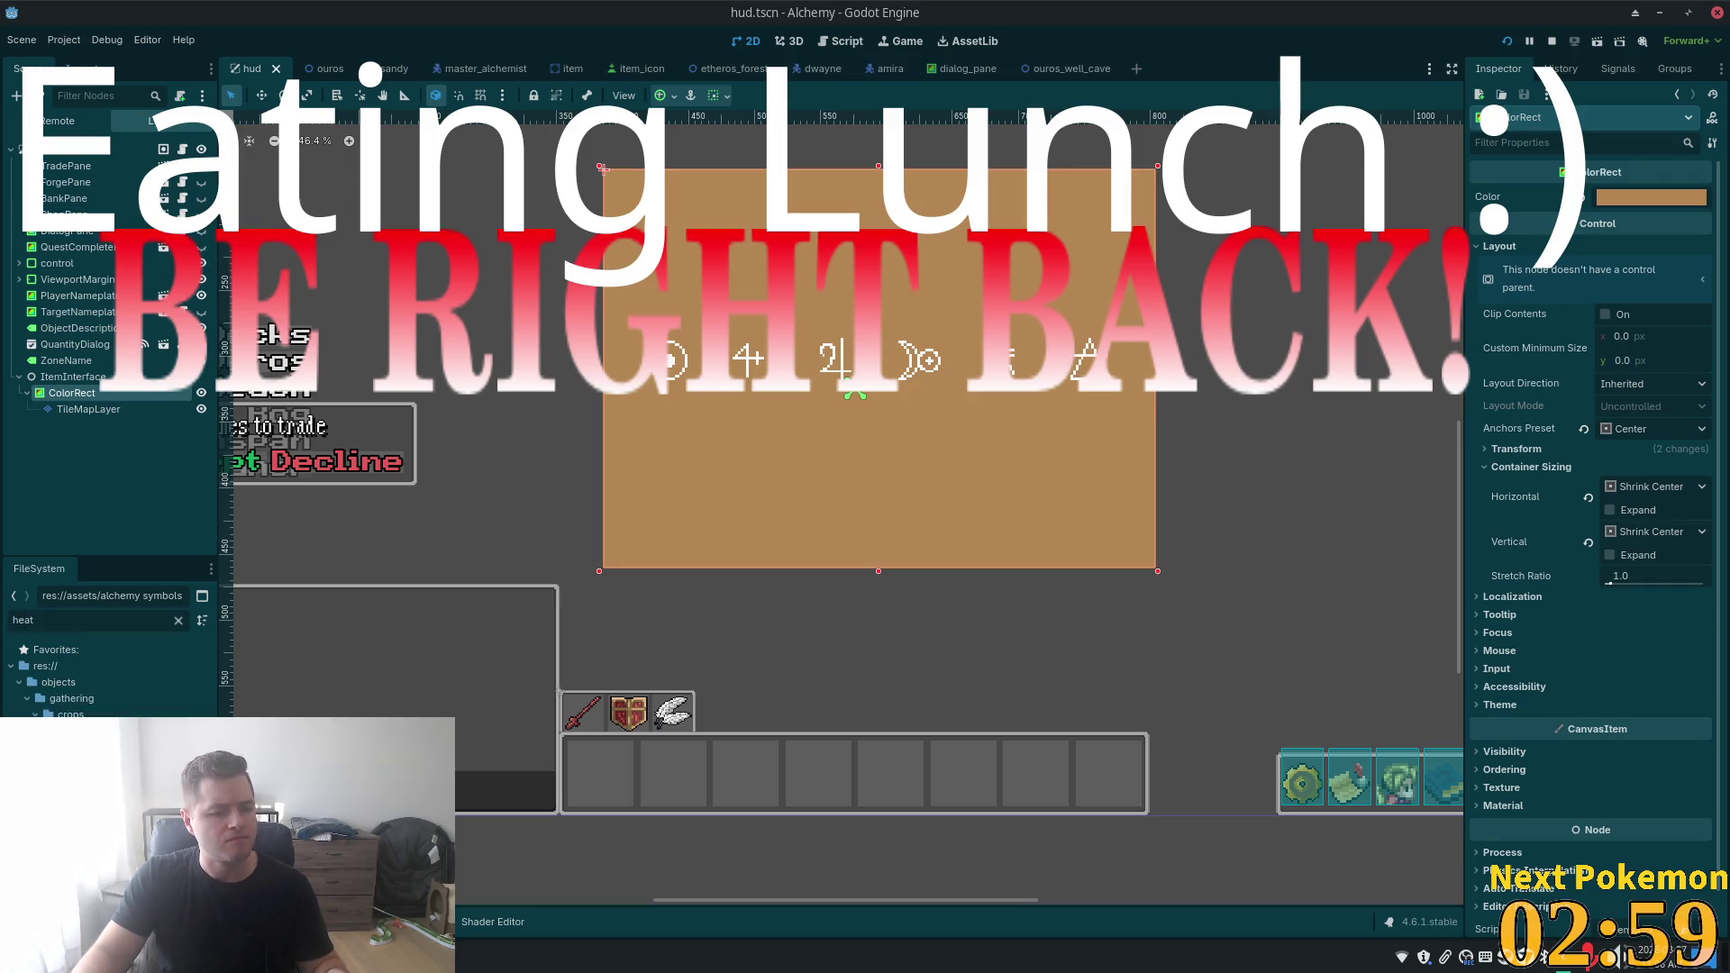
left_click_drag(34, 621, 2, 598)
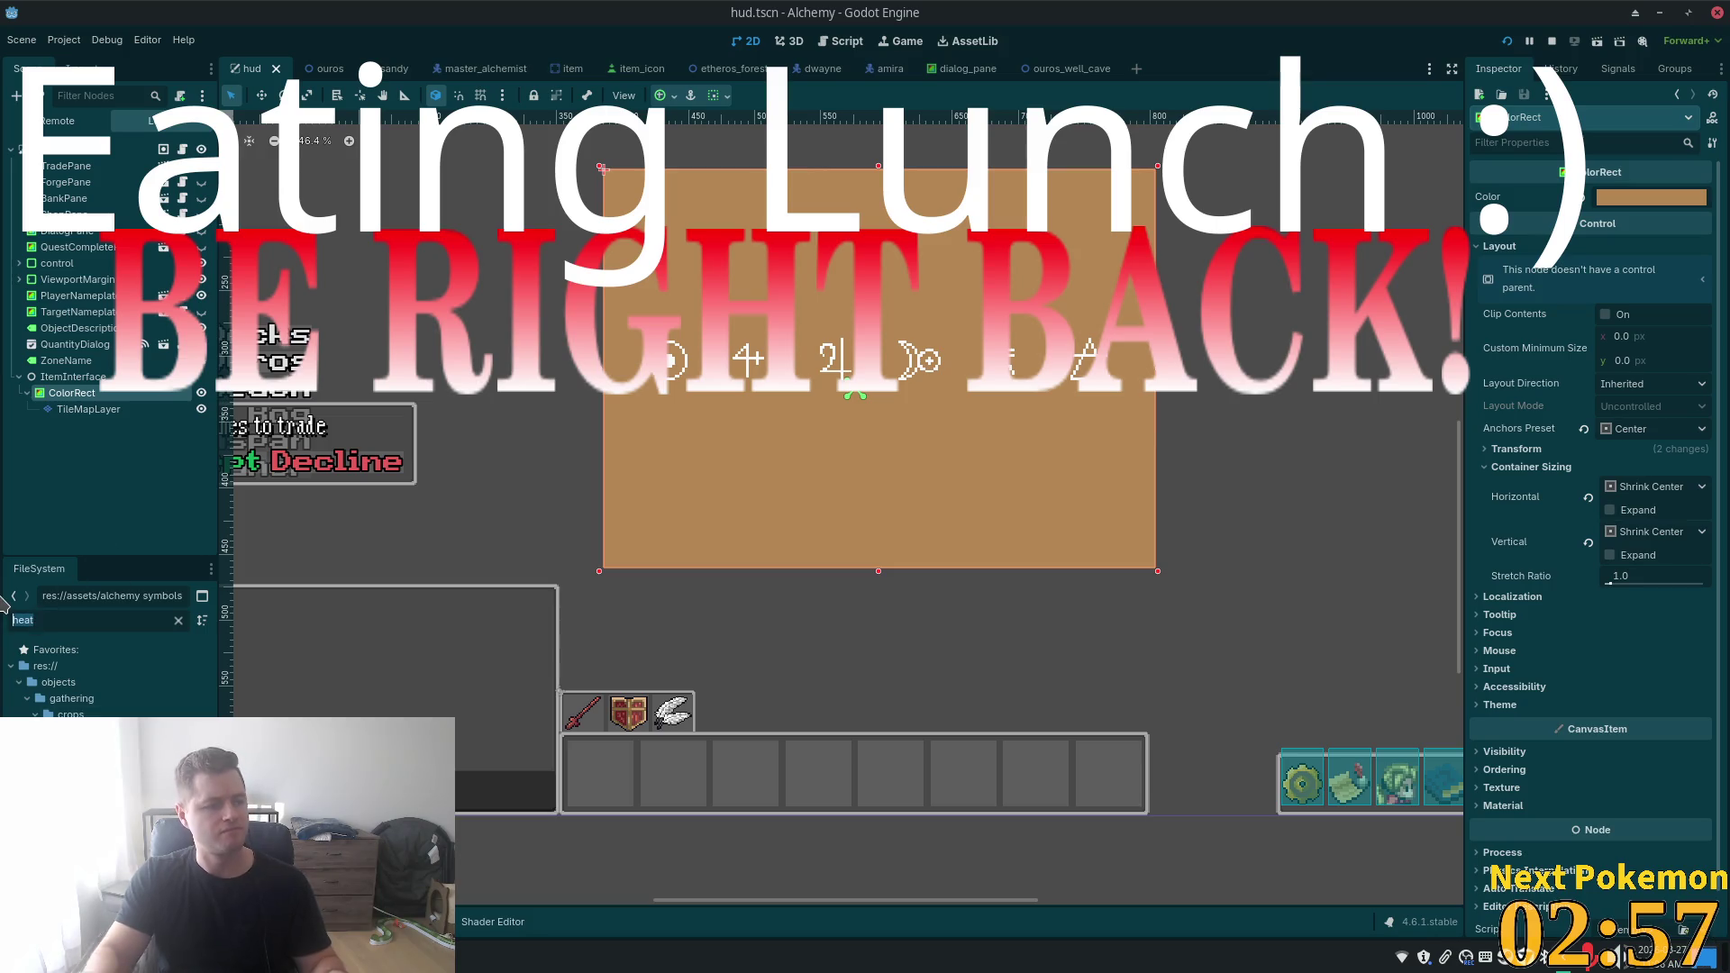
type("circle")
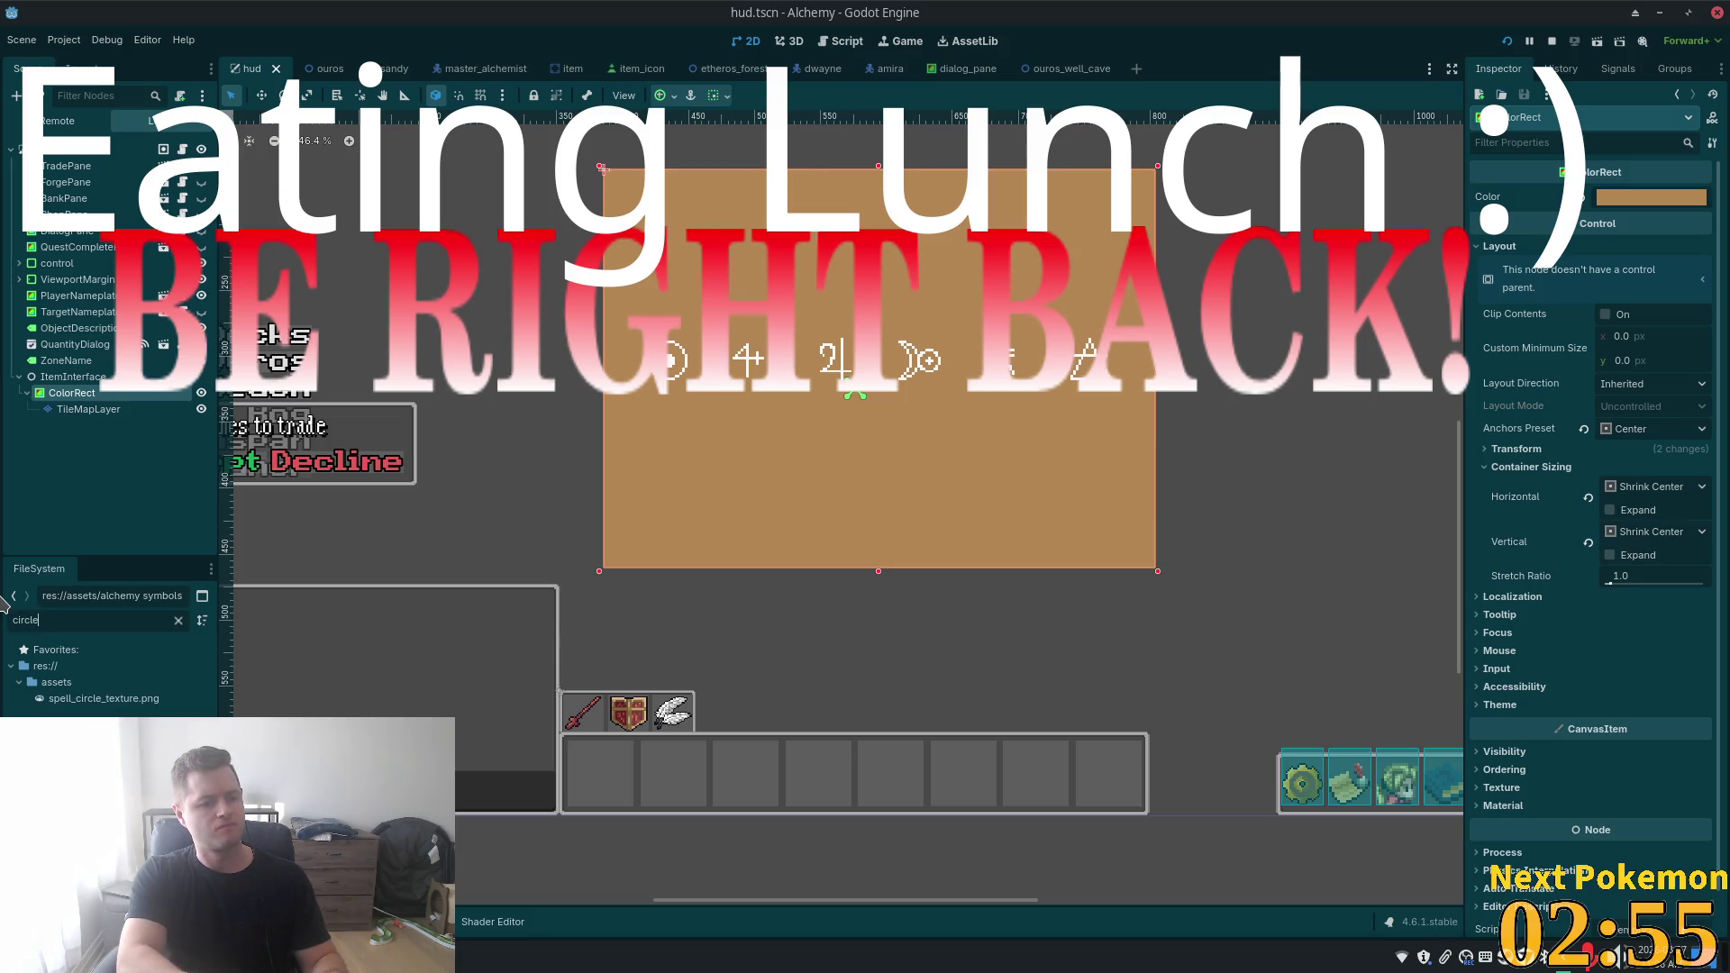
key("BackSpace")
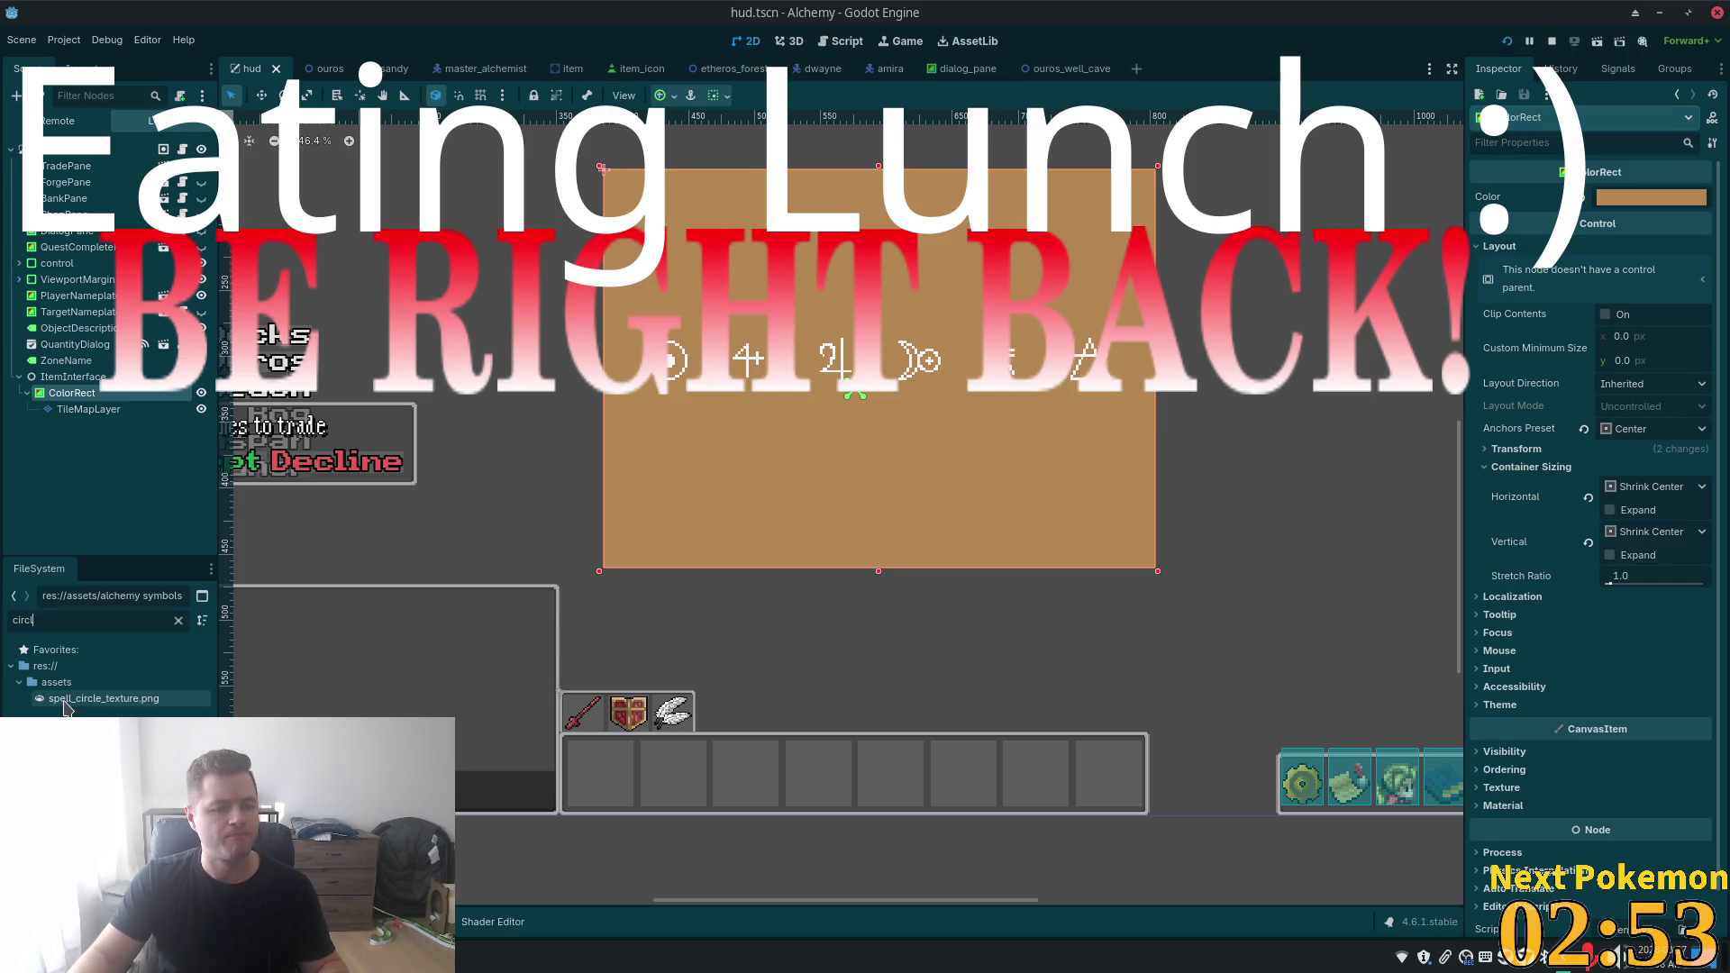
- Drag spell_circle_texture.png over the ColorRect node and drop it into the 2D viewport
mouse_move(65, 707)
left_mouse_down()
mouse_move(892, 345)
mouse_move(851, 315)
mouse_move(551, 286)
mouse_move(491, 347)
mouse_move(878, 401)
mouse_move(495, 386)
mouse_move(69, 448)
mouse_move(574, 284)
mouse_move(478, 337)
mouse_move(489, 350)
mouse_move(63, 430)
mouse_move(56, 415)
mouse_move(31, 646)
mouse_move(90, 676)
mouse_move(65, 410)
mouse_move(135, 470)
left_mouse_up()
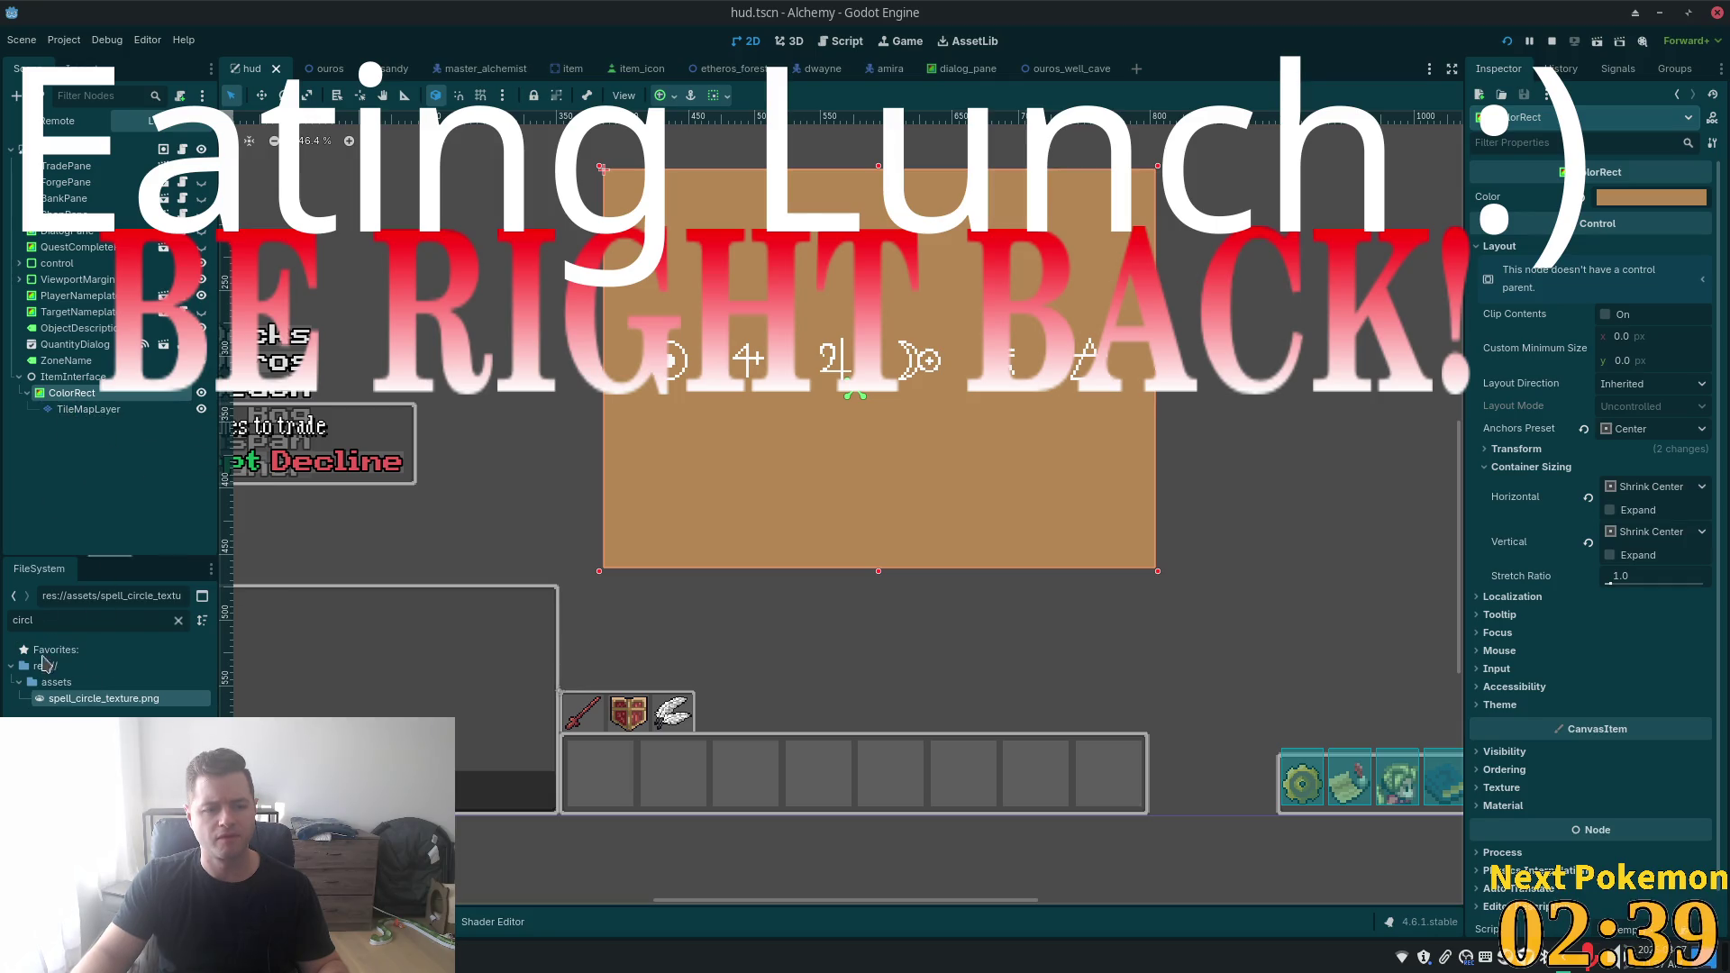
left_click_drag(63, 699, 518, 497)
mouse_move(544, 486)
left_mouse_down()
mouse_move(733, 483)
mouse_move(706, 505)
mouse_move(90, 540)
mouse_move(88, 409)
left_mouse_up()
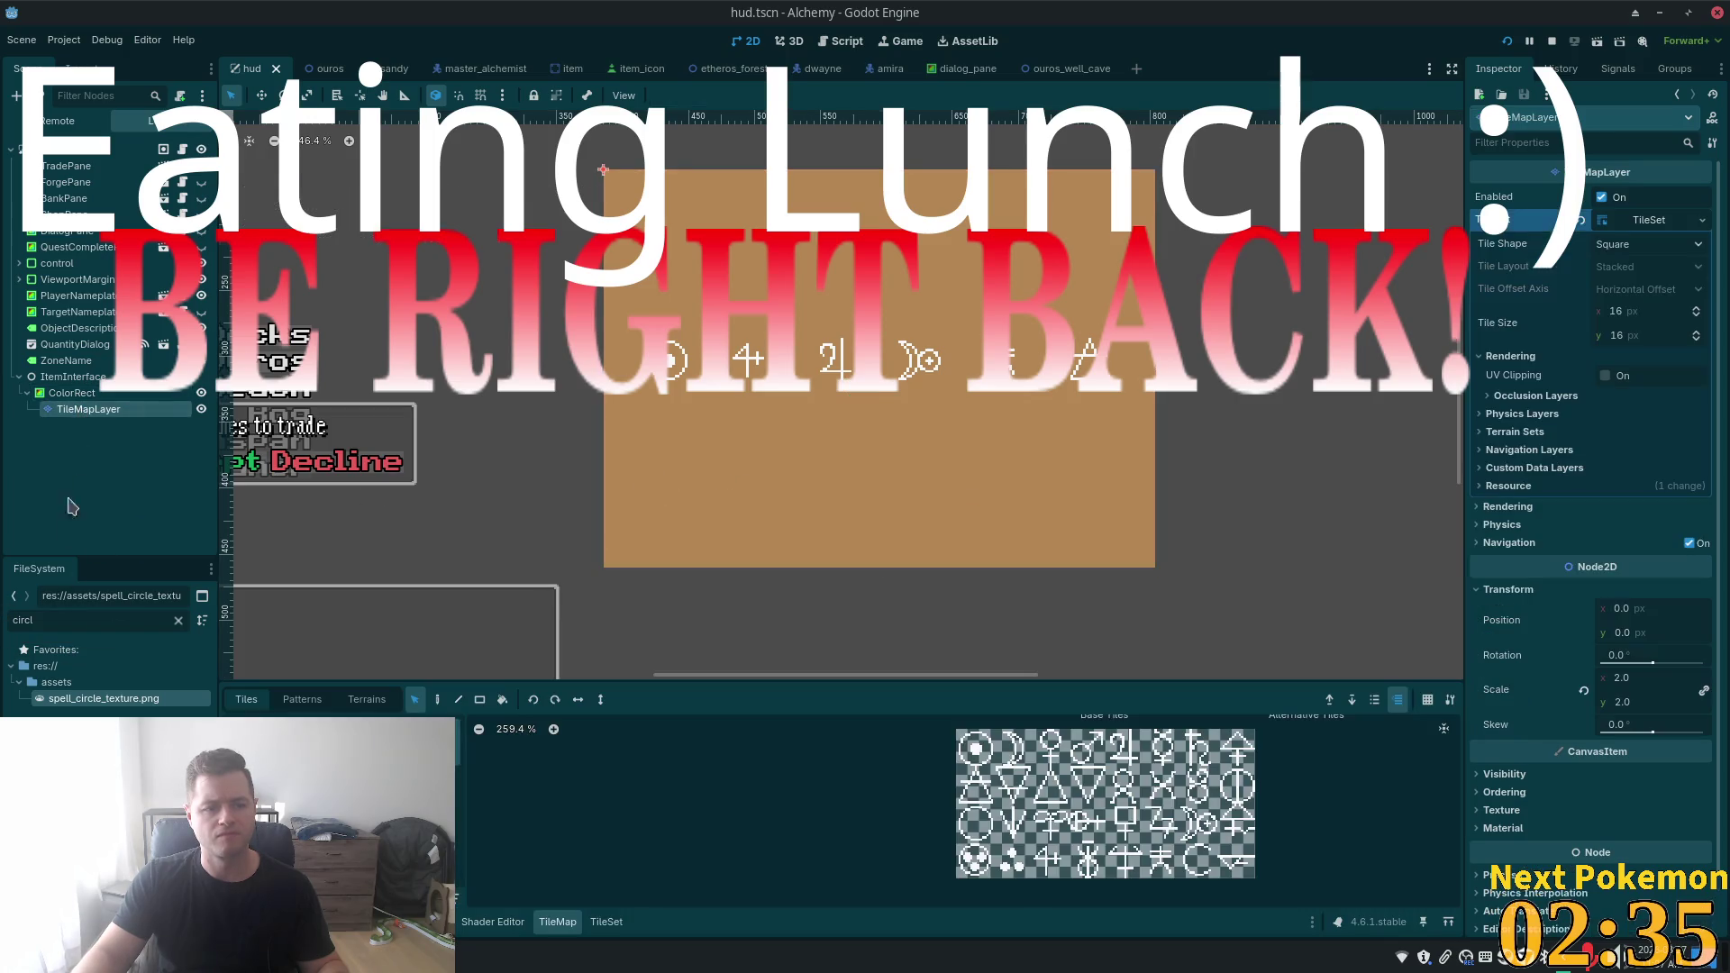
mouse_move(99, 698)
left_mouse_down()
mouse_move(59, 702)
mouse_move(650, 427)
mouse_move(560, 525)
mouse_move(455, 514)
mouse_move(869, 579)
mouse_move(859, 689)
left_mouse_up()
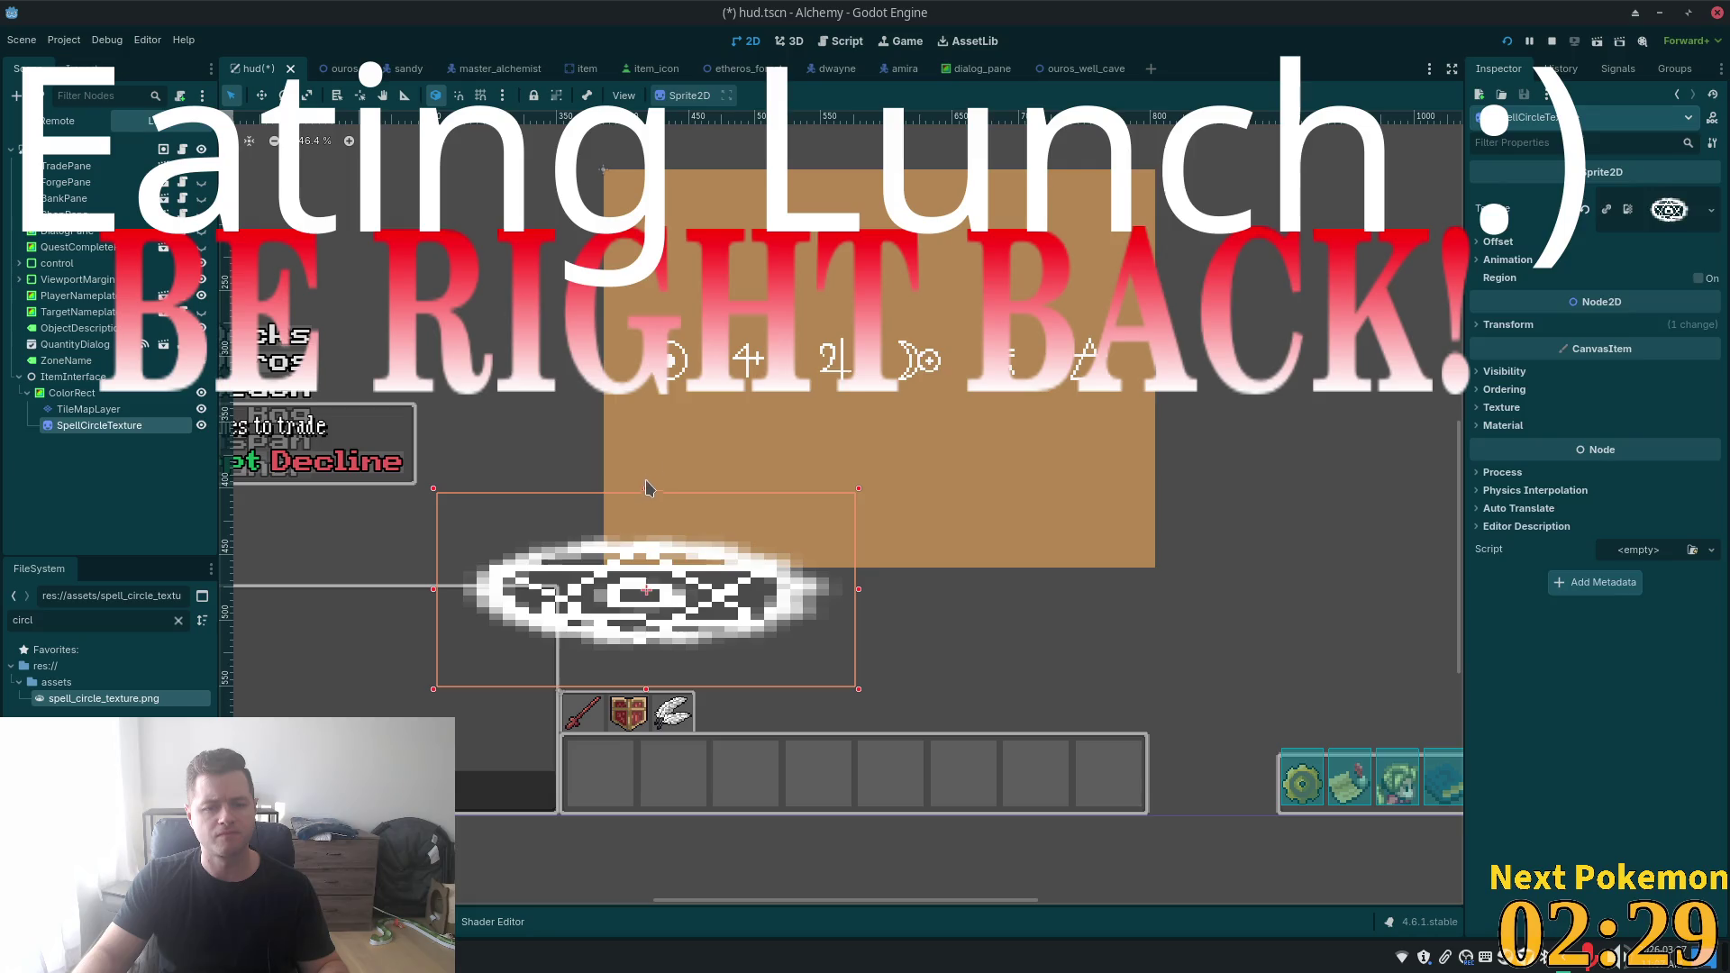
- Resize and reposition the SpellCircleTexture sprite so it stretches over the tan panel
left_click(645, 488)
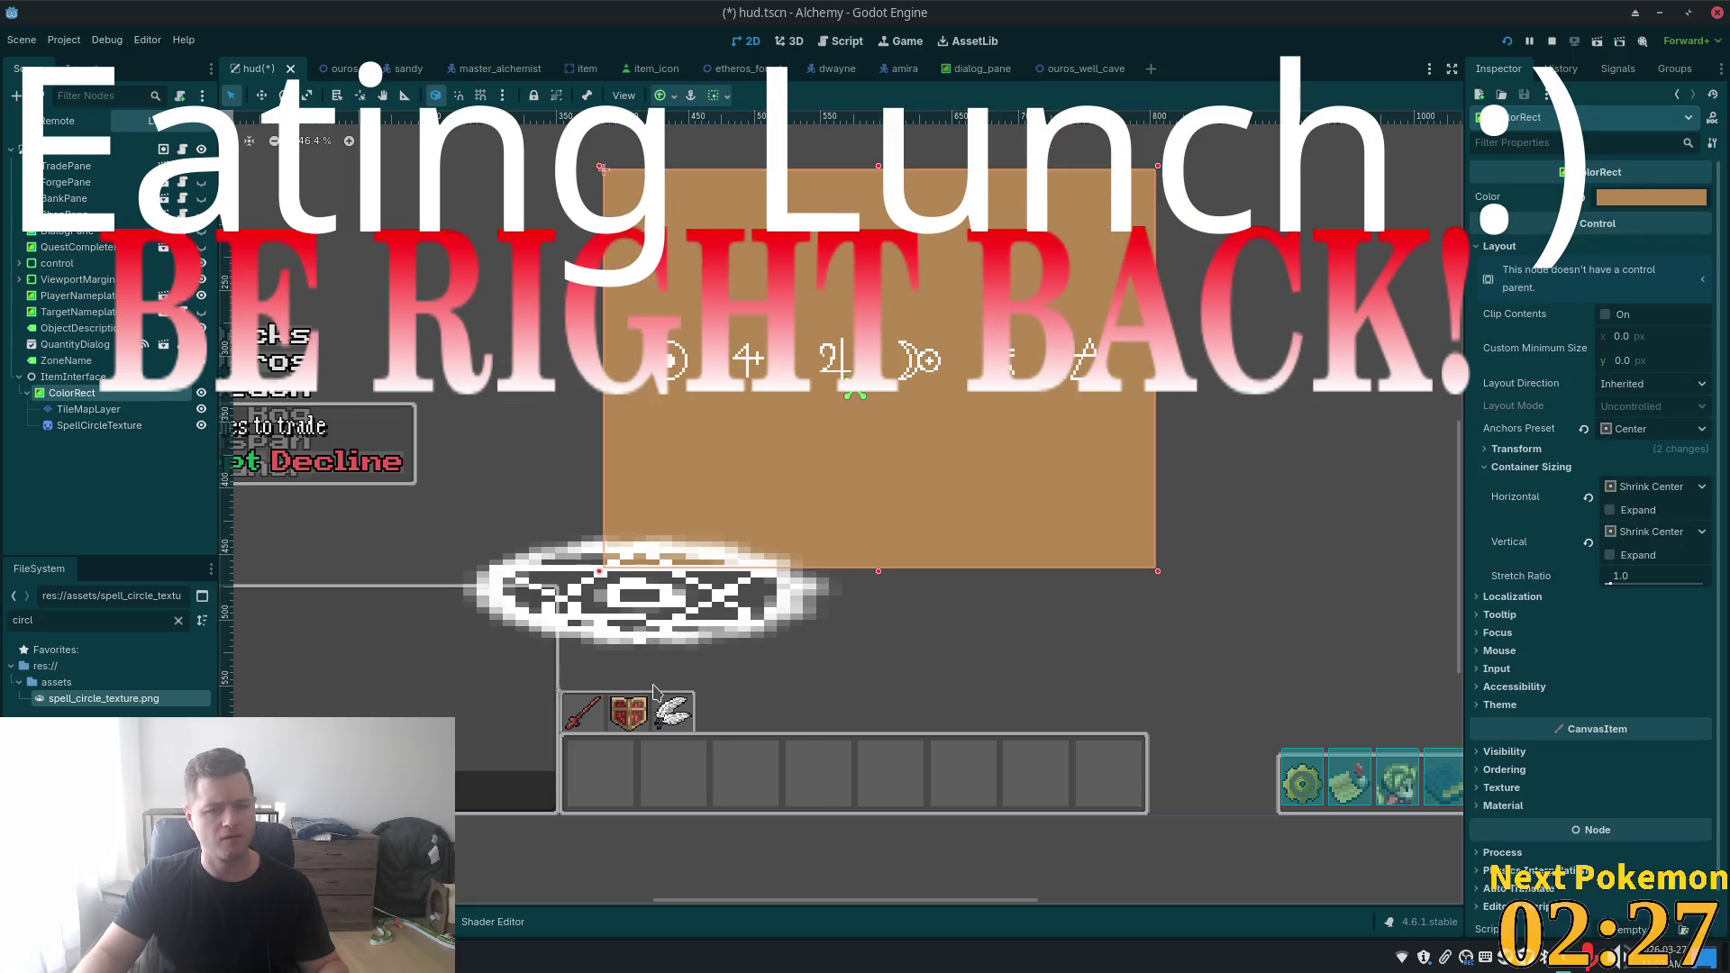
left_click(475, 540)
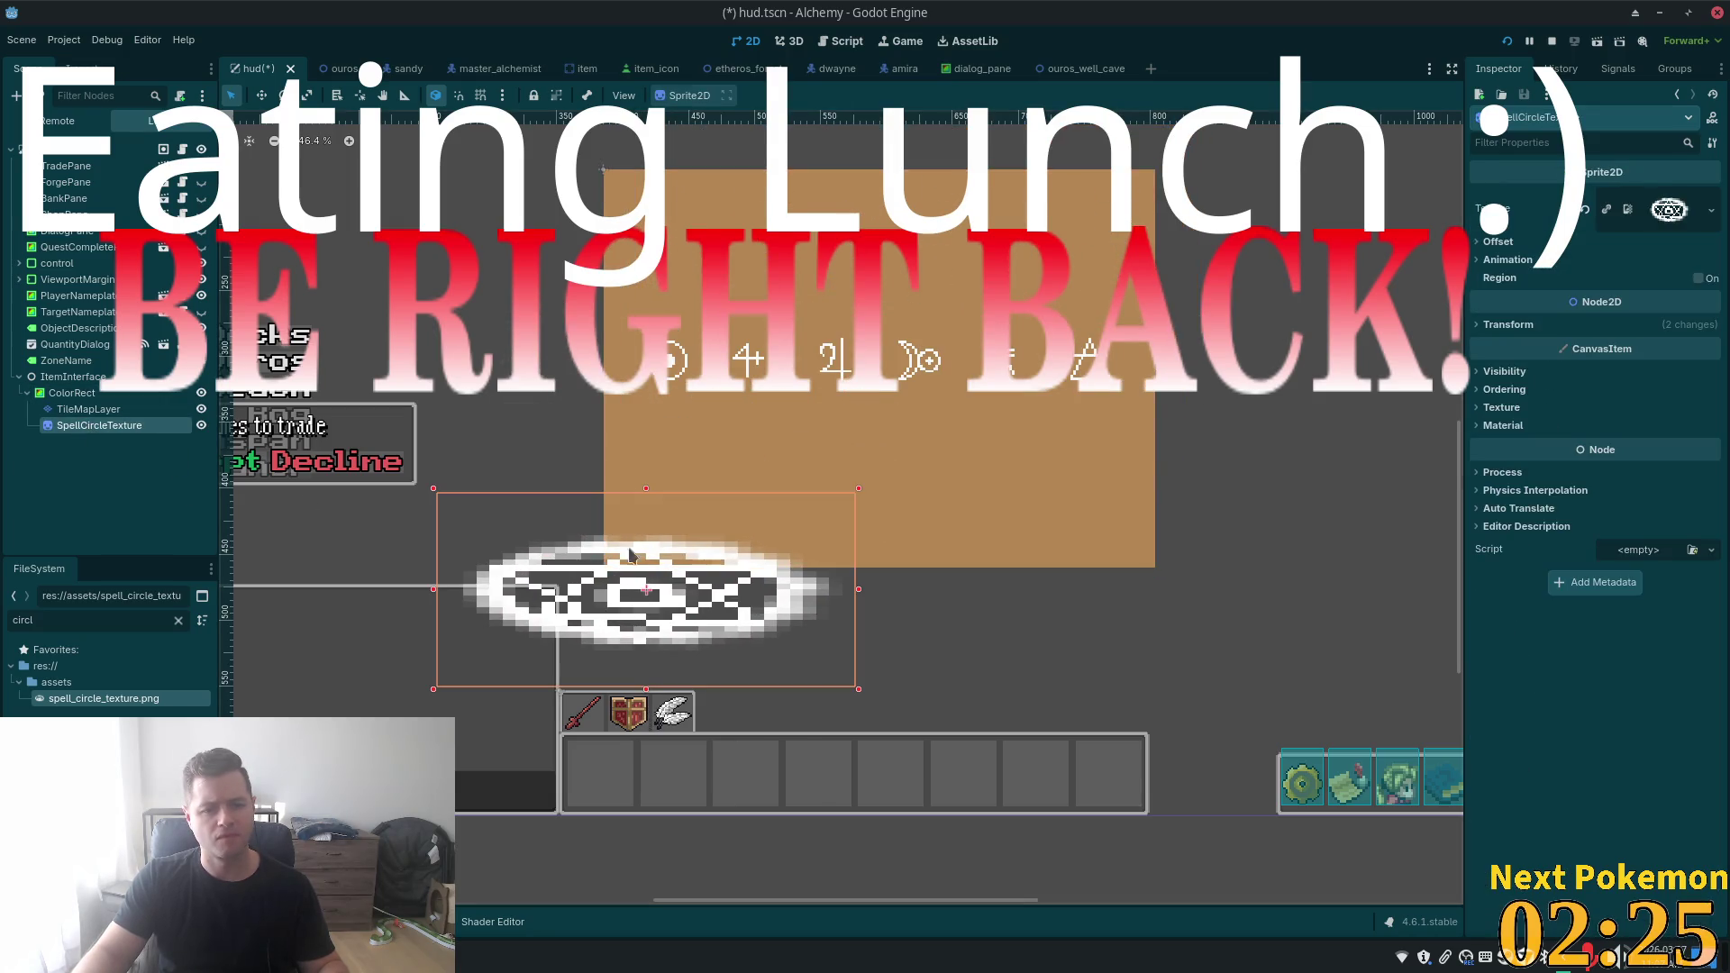
left_click_drag(645, 487, 645, 322)
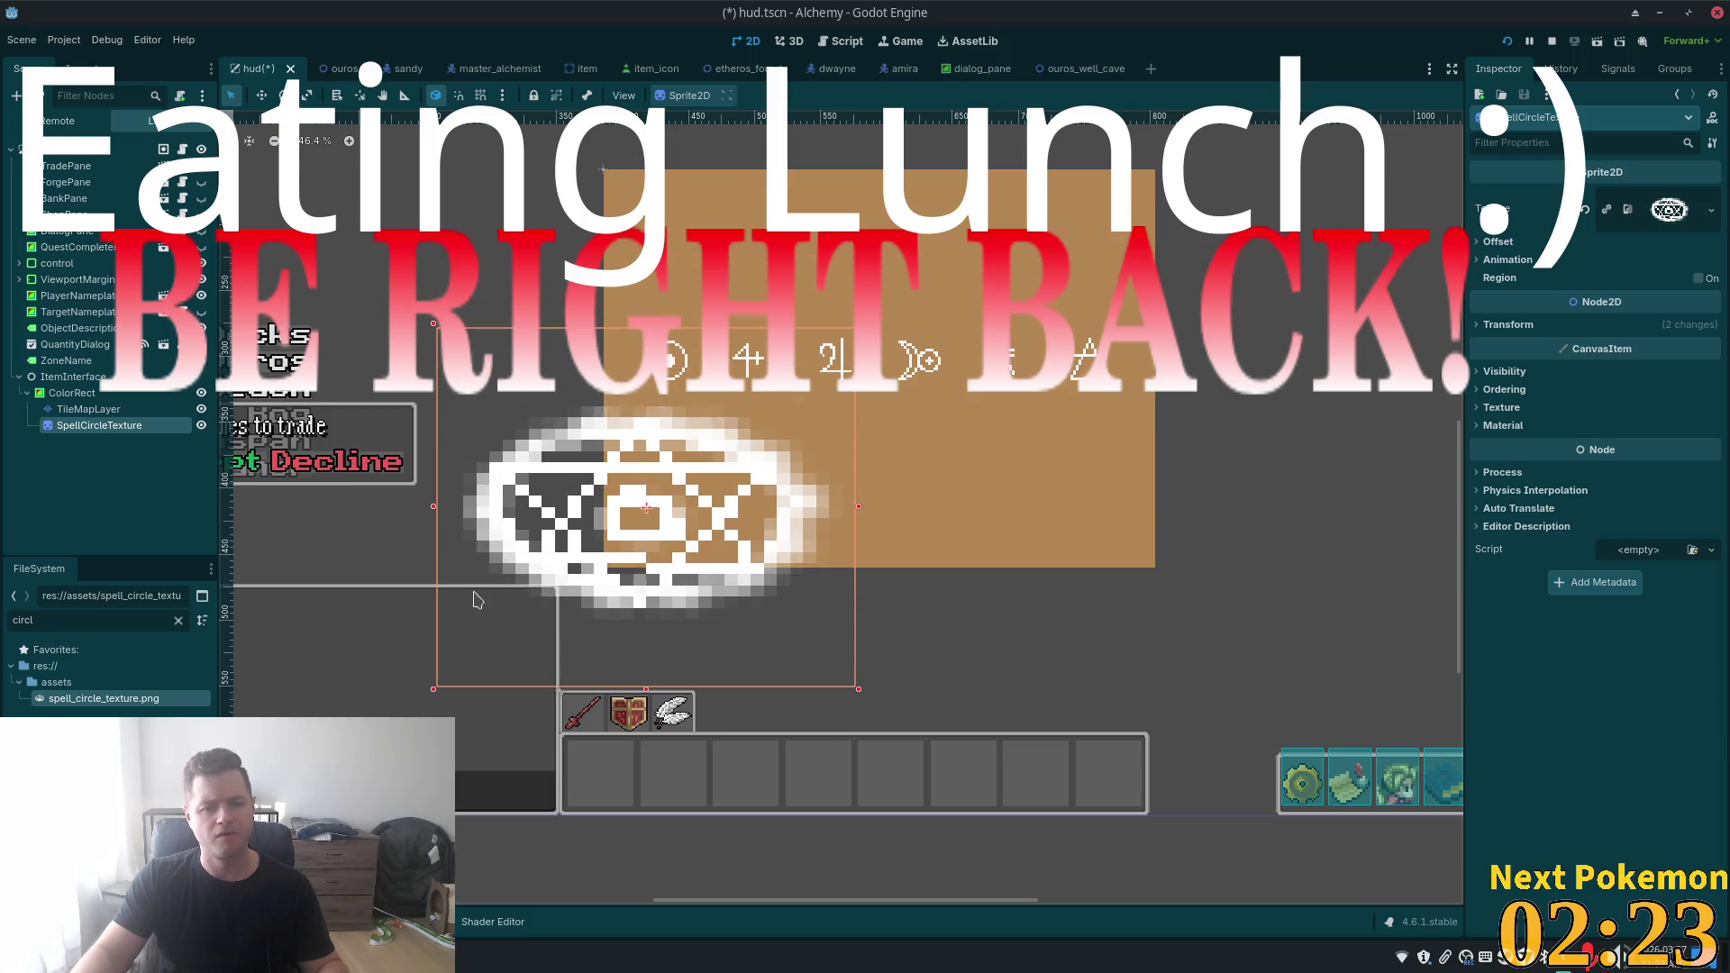
key("w")
mouse_move(737, 594)
left_mouse_down()
mouse_move(838, 397)
mouse_move(890, 466)
left_mouse_up()
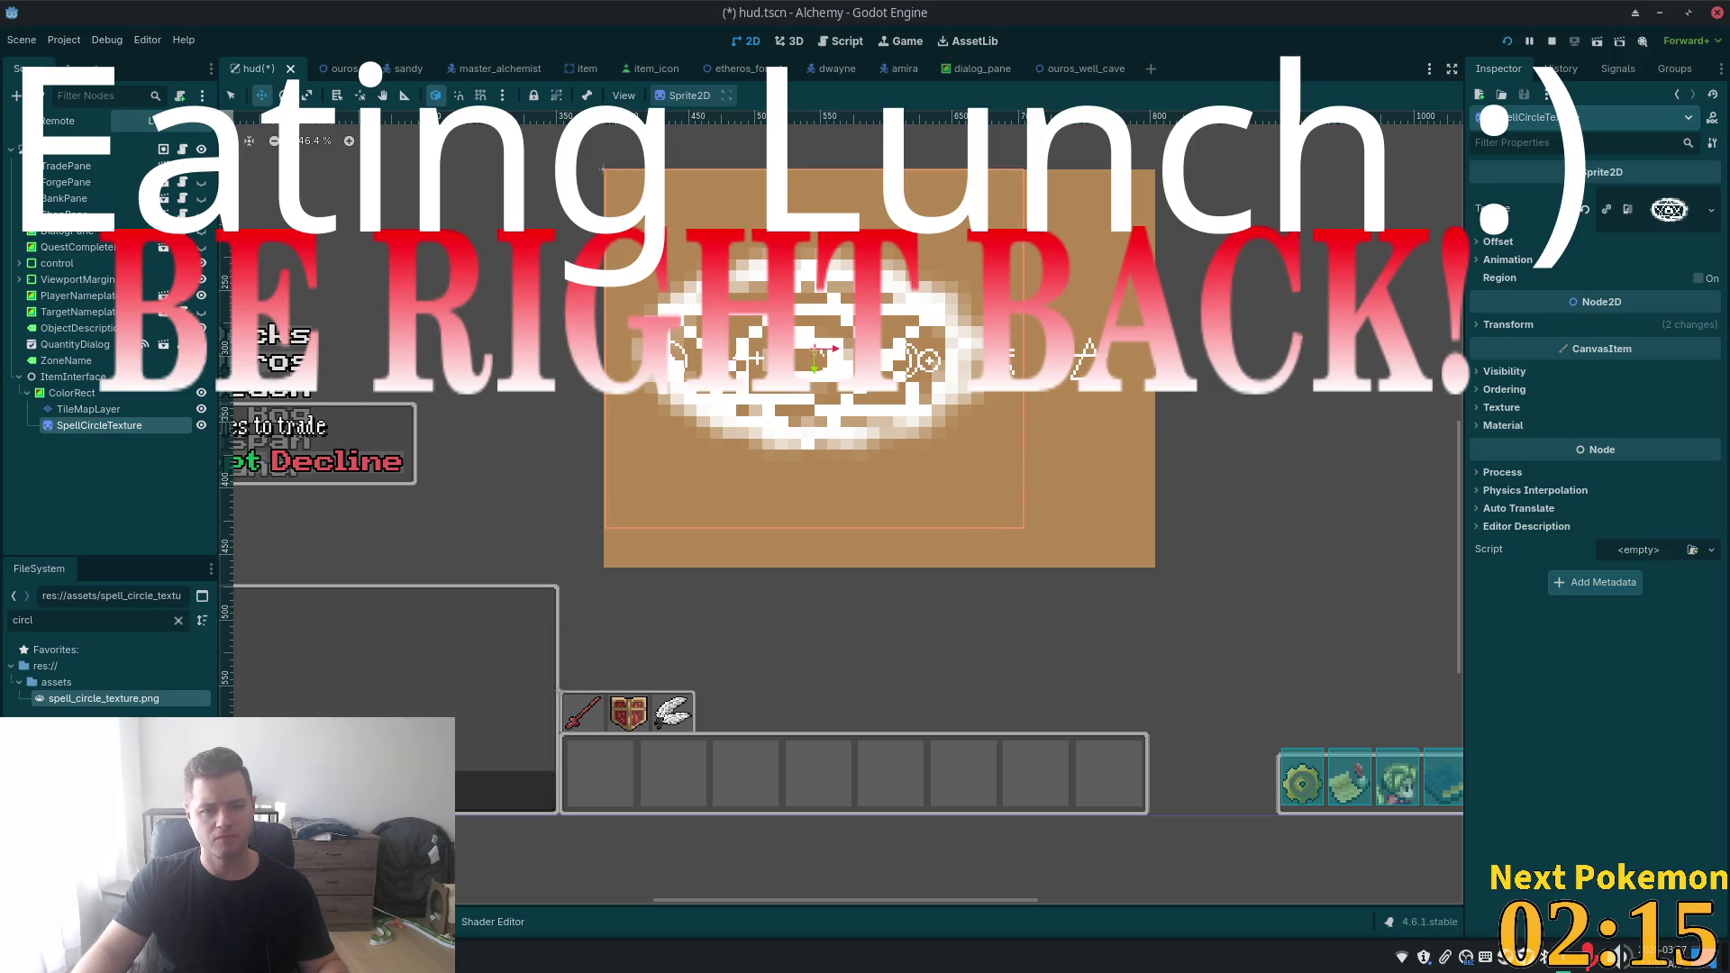
key("q")
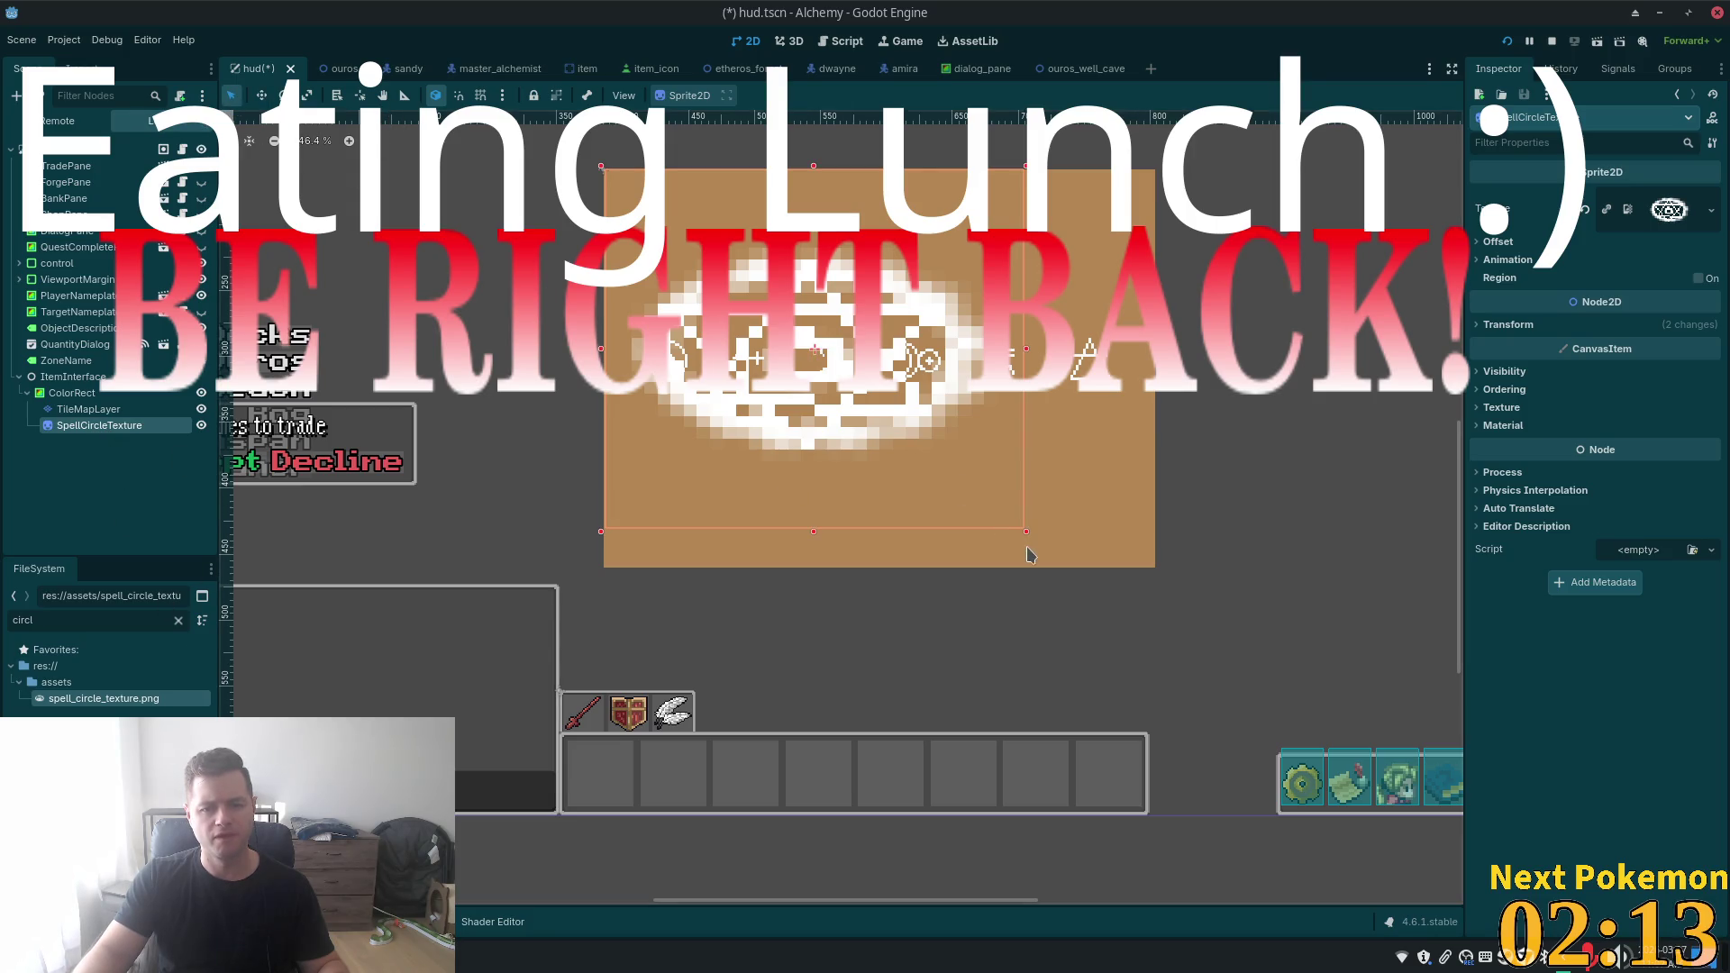
mouse_move(1025, 530)
left_mouse_down()
mouse_move(1157, 610)
mouse_move(1187, 664)
mouse_move(1072, 793)
mouse_move(1019, 917)
mouse_move(605, 901)
mouse_move(723, 351)
mouse_move(665, 241)
mouse_move(648, 236)
mouse_move(1325, 722)
mouse_move(997, 772)
mouse_move(631, 631)
mouse_move(339, 560)
mouse_move(324, 576)
left_mouse_up()
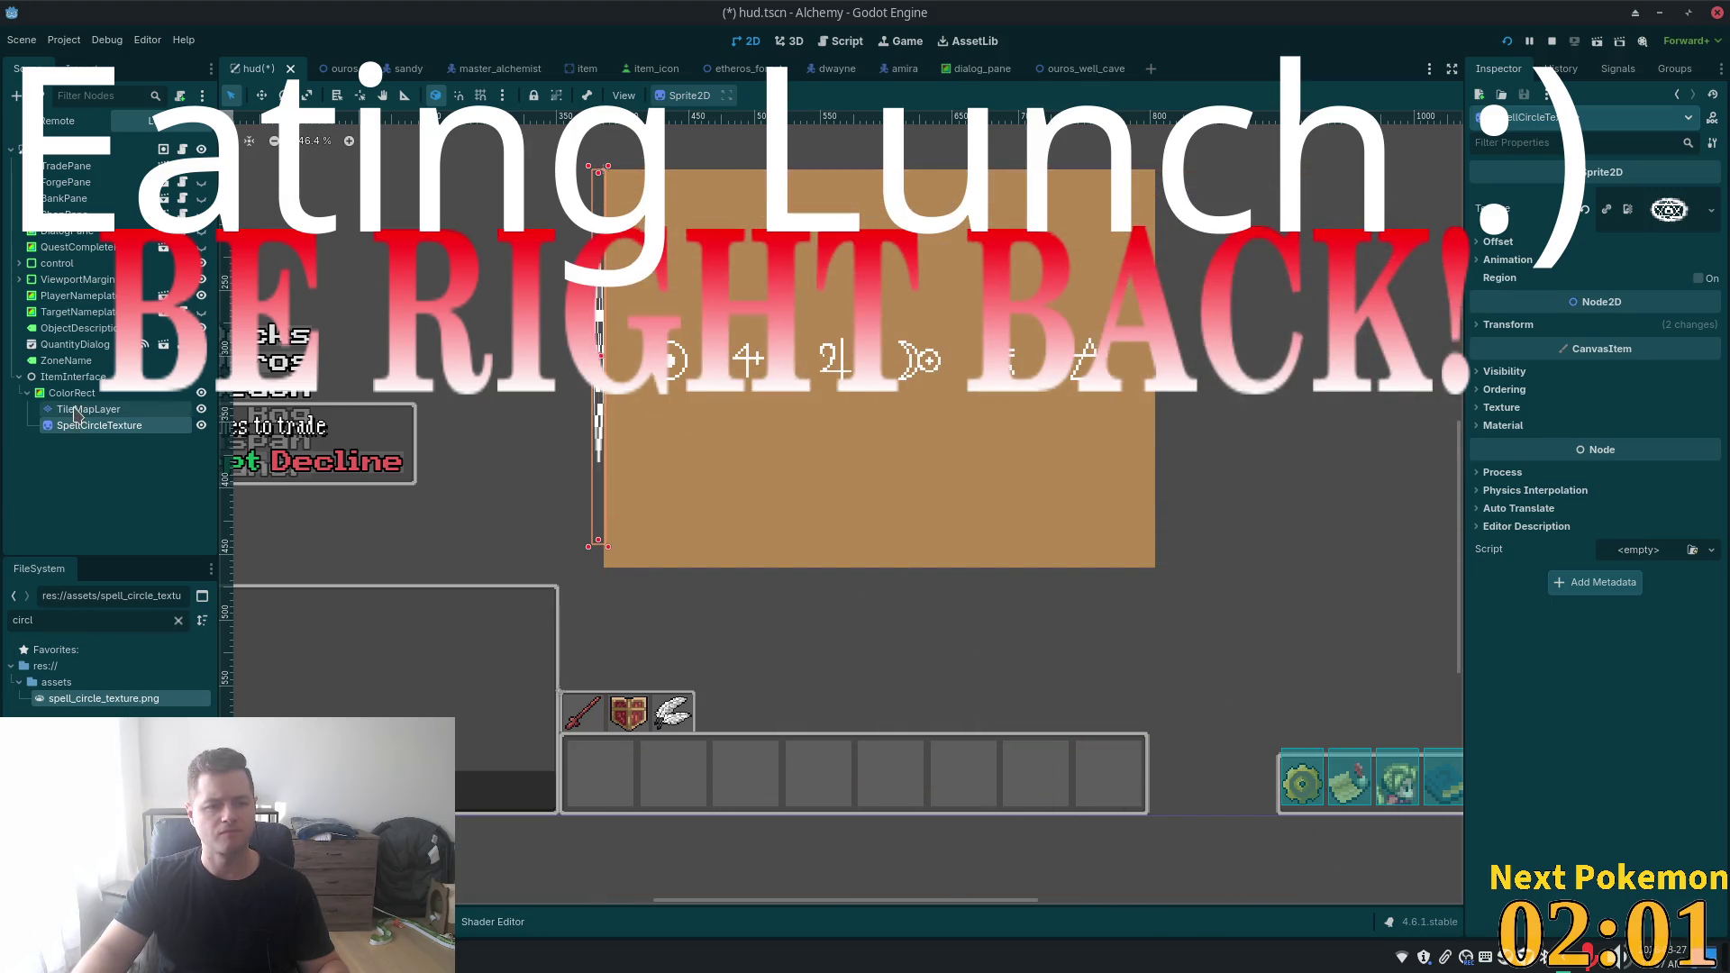
- Delete the SpellCircleTexture sprite node and confirm the deletion
left_click(88, 409)
left_click(99, 426)
key("Delete")
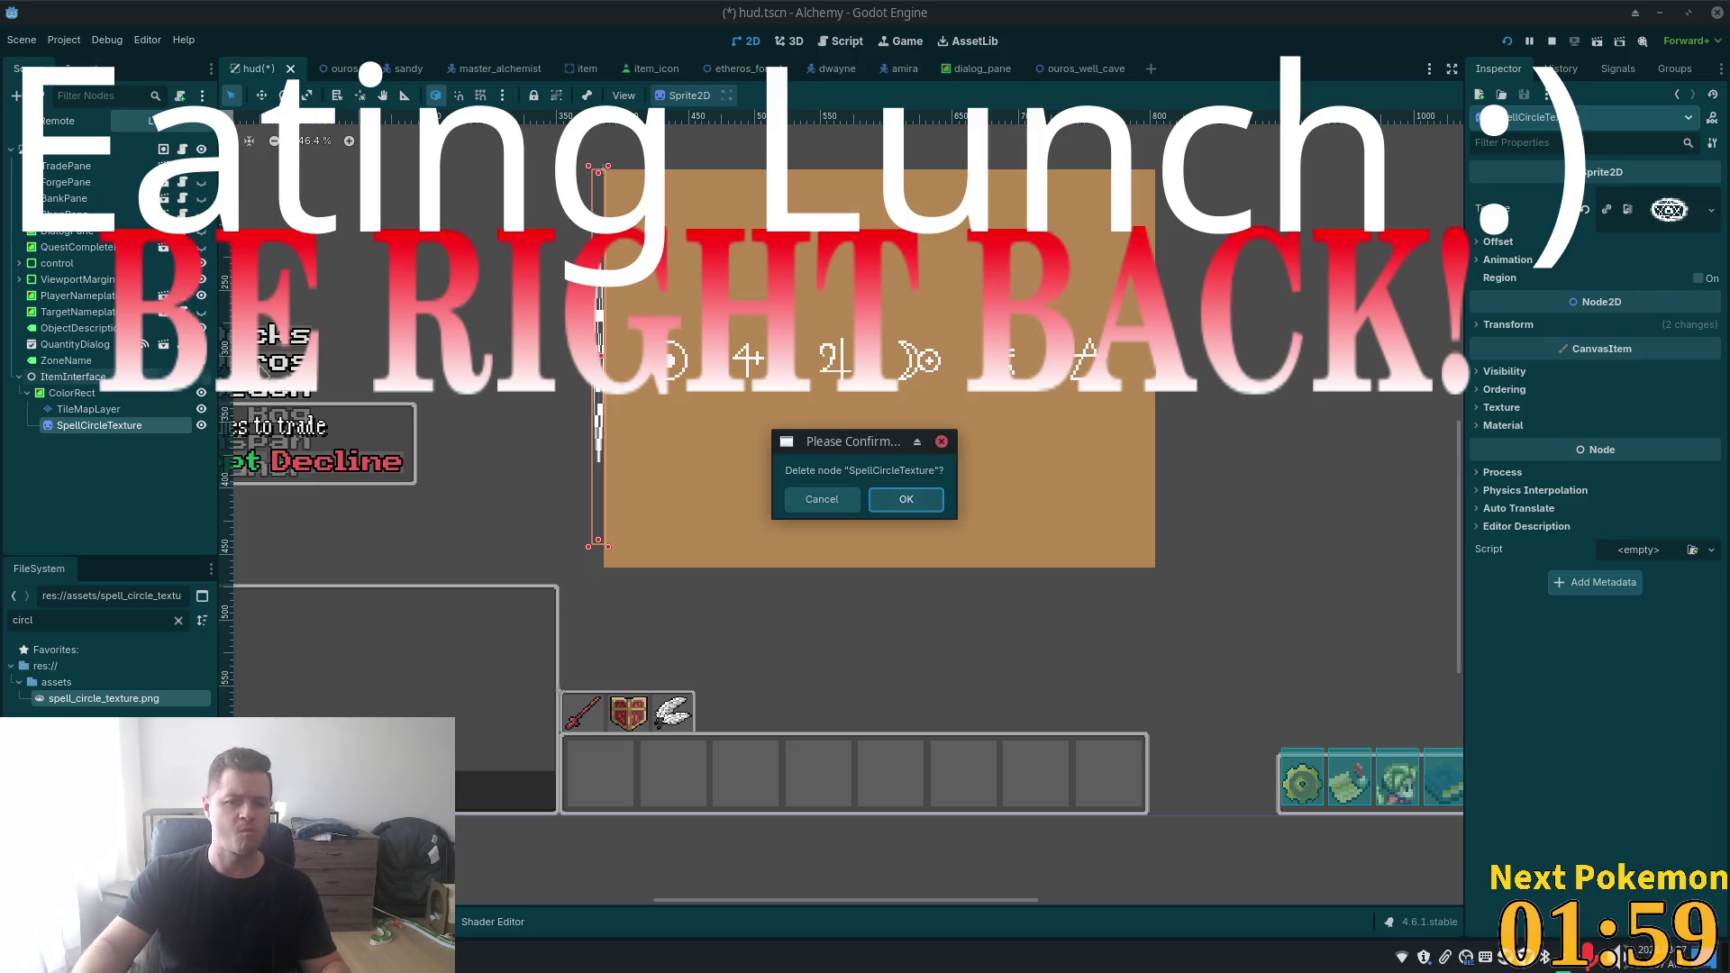
left_click(923, 509)
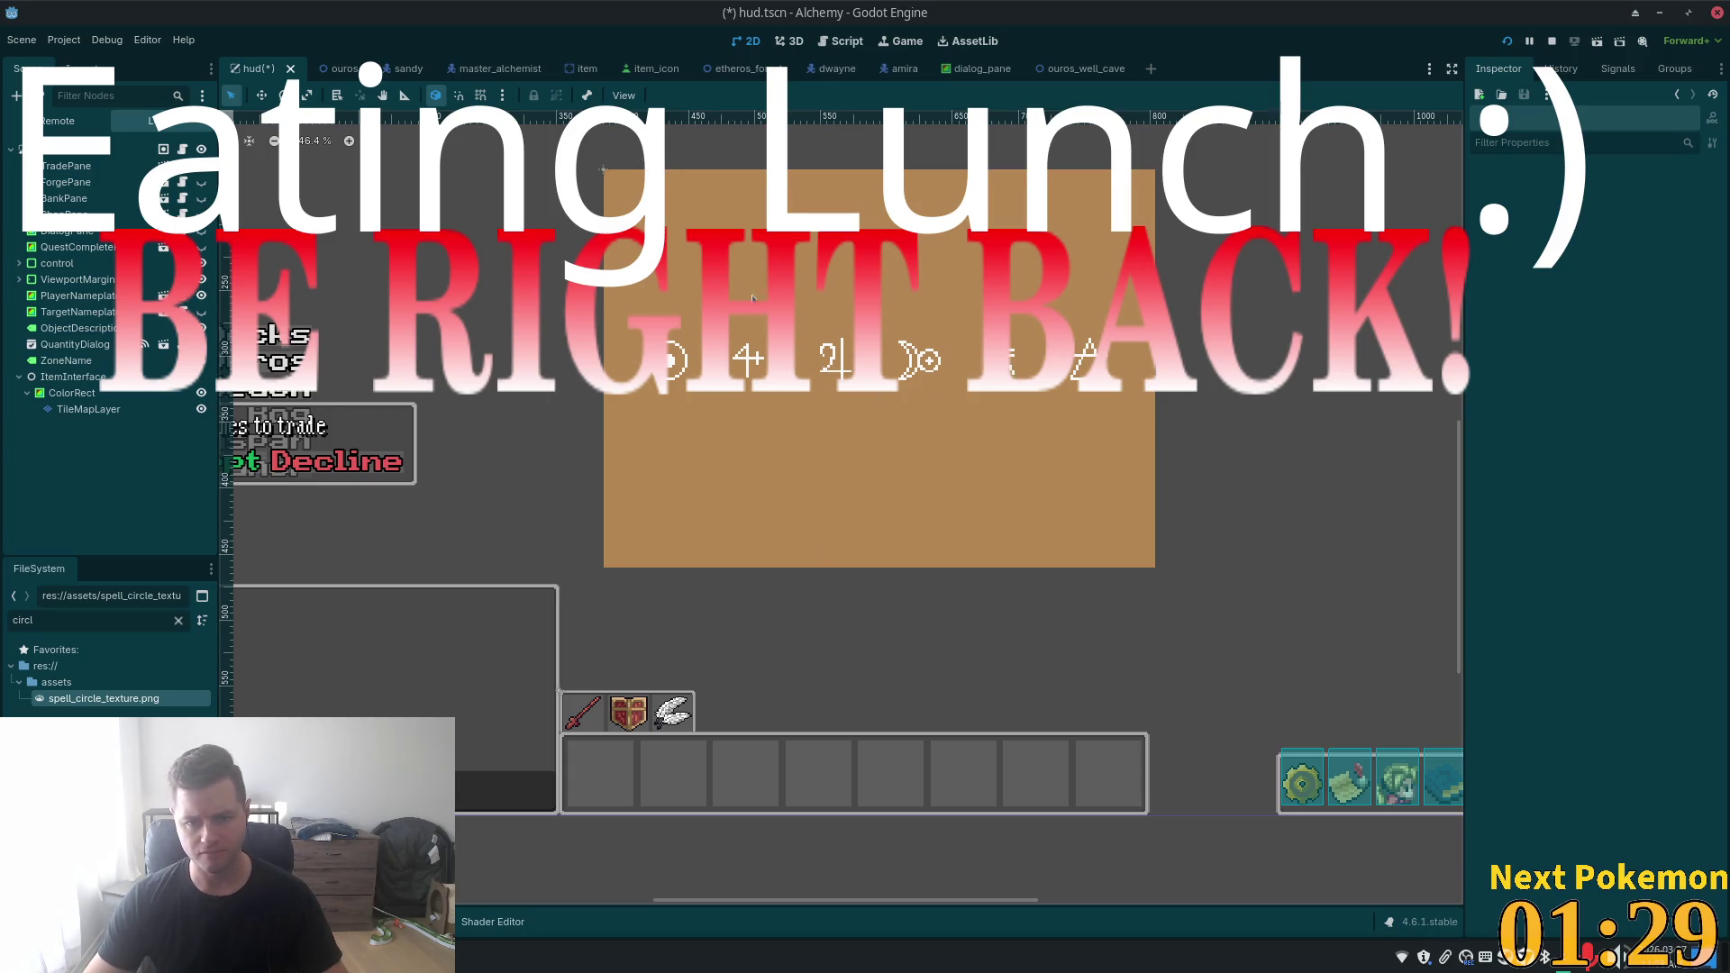
- Give the TileMapLayer a darker grey Modulate tint under CanvasItem > Visibility
scroll(752, 297, "up", 2)
scroll(991, 405, "down", 3)
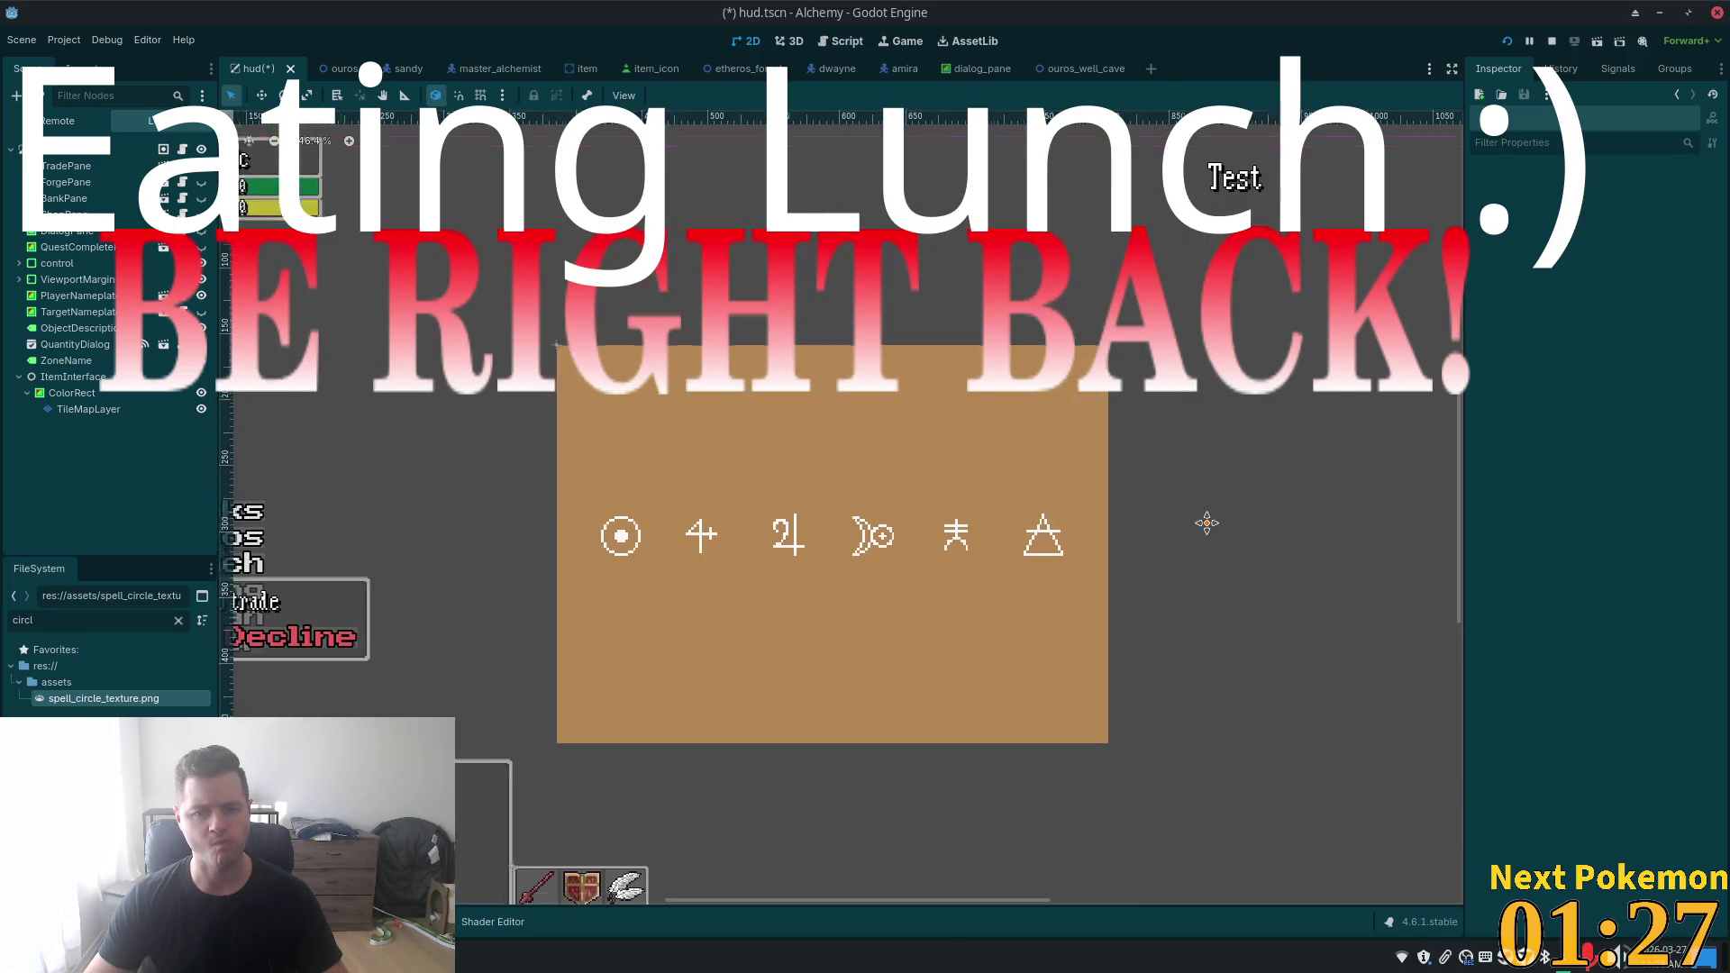
scroll(1207, 523, "up", 1)
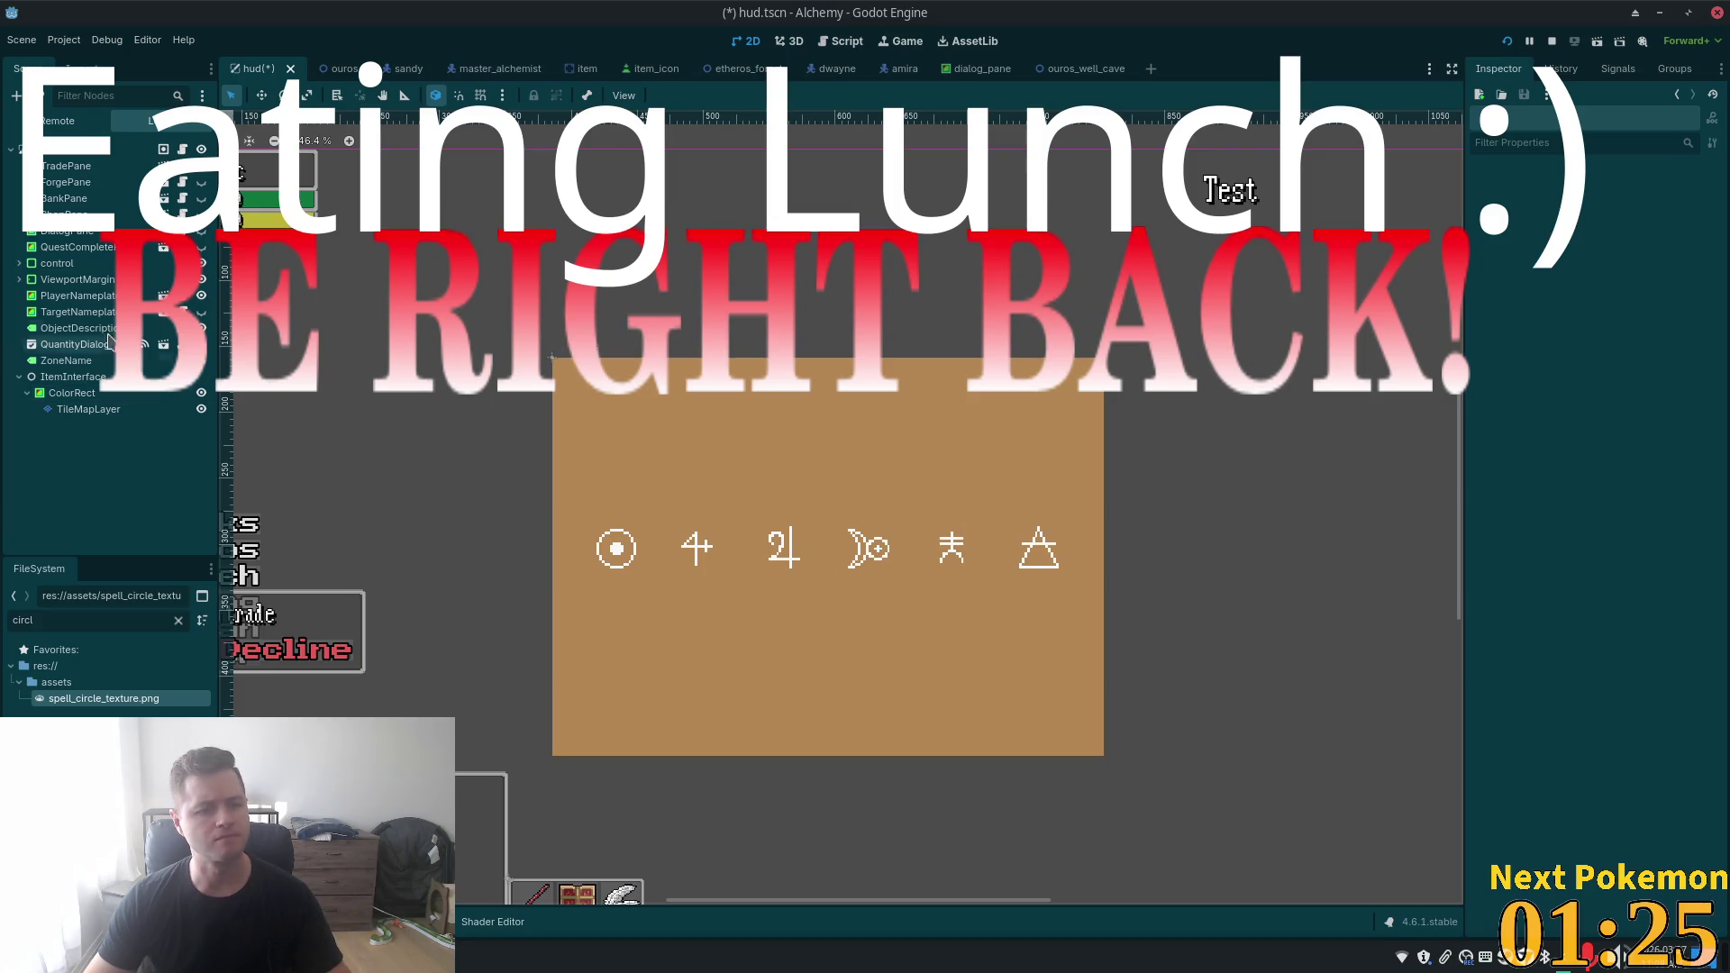
left_click(140, 414)
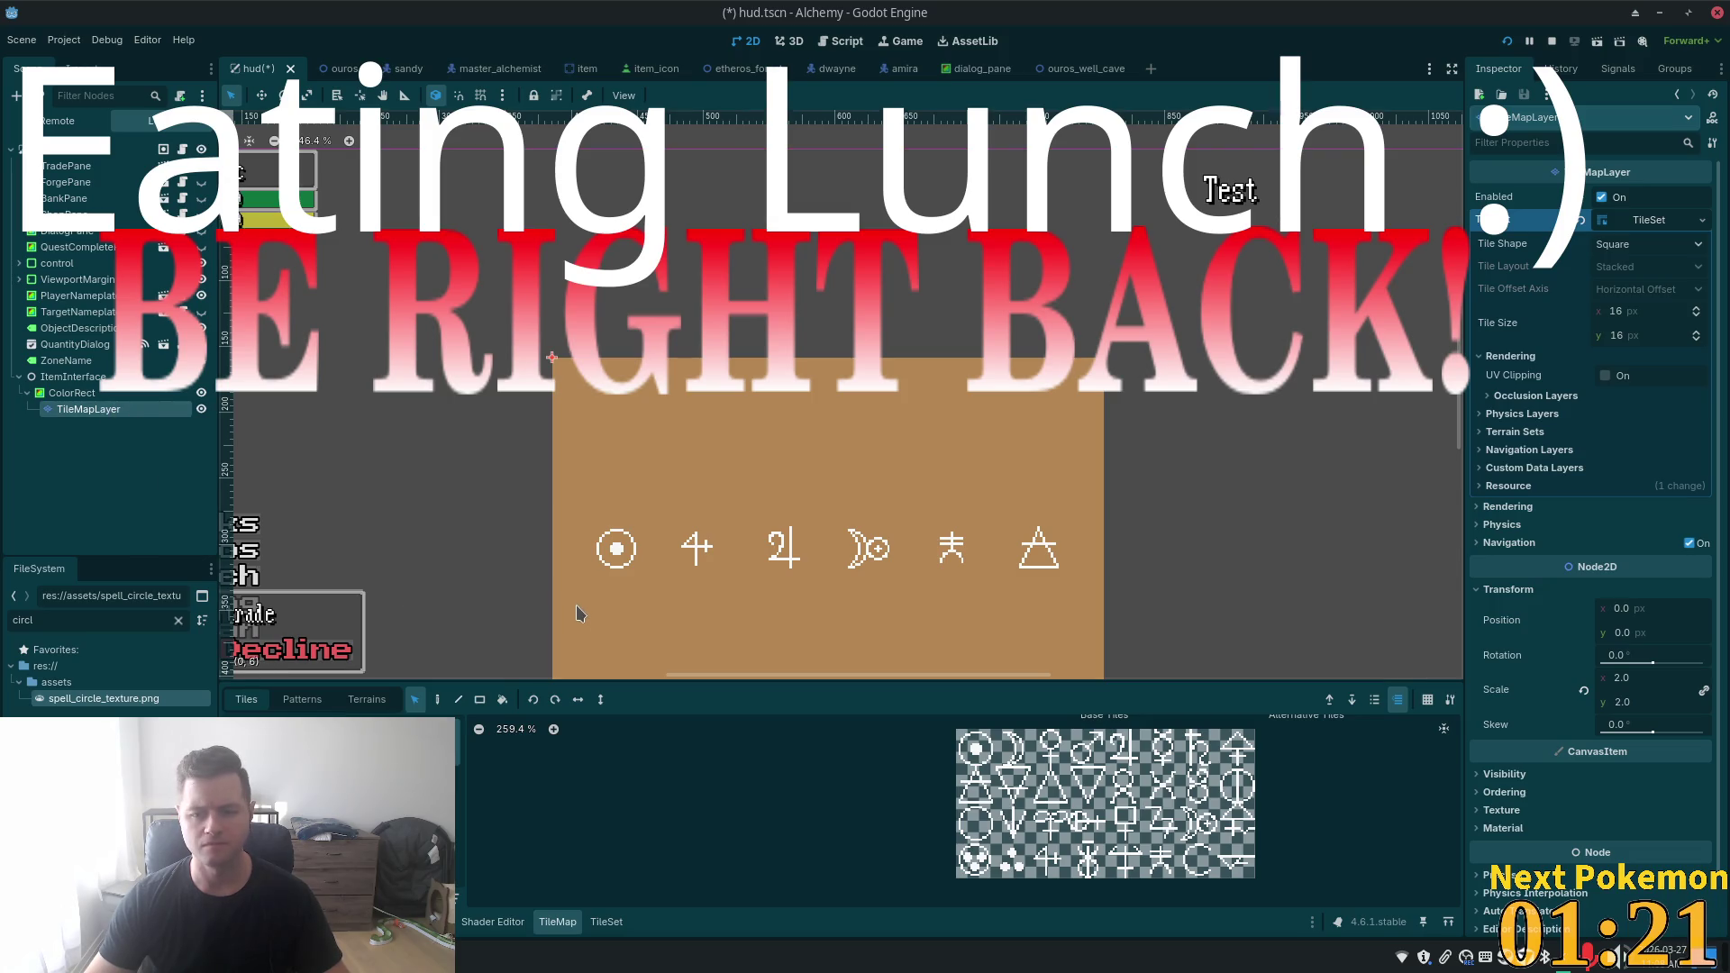
scroll(1518, 740, "down", 1)
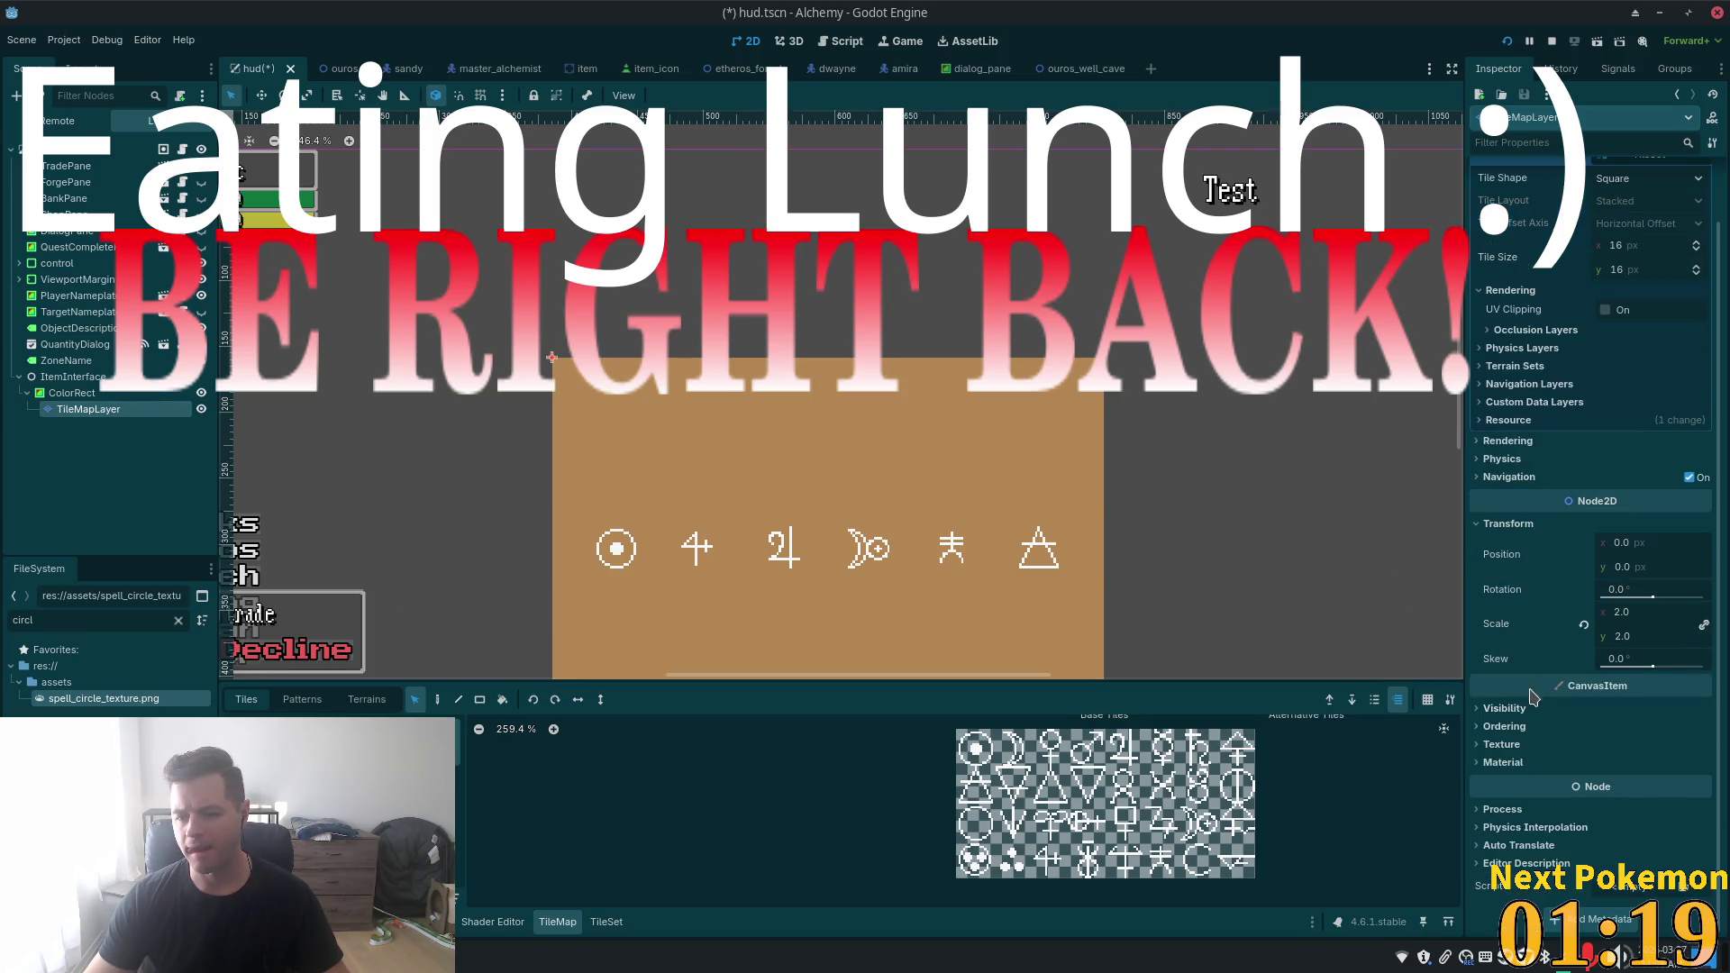
left_click(1532, 709)
left_click(1644, 755)
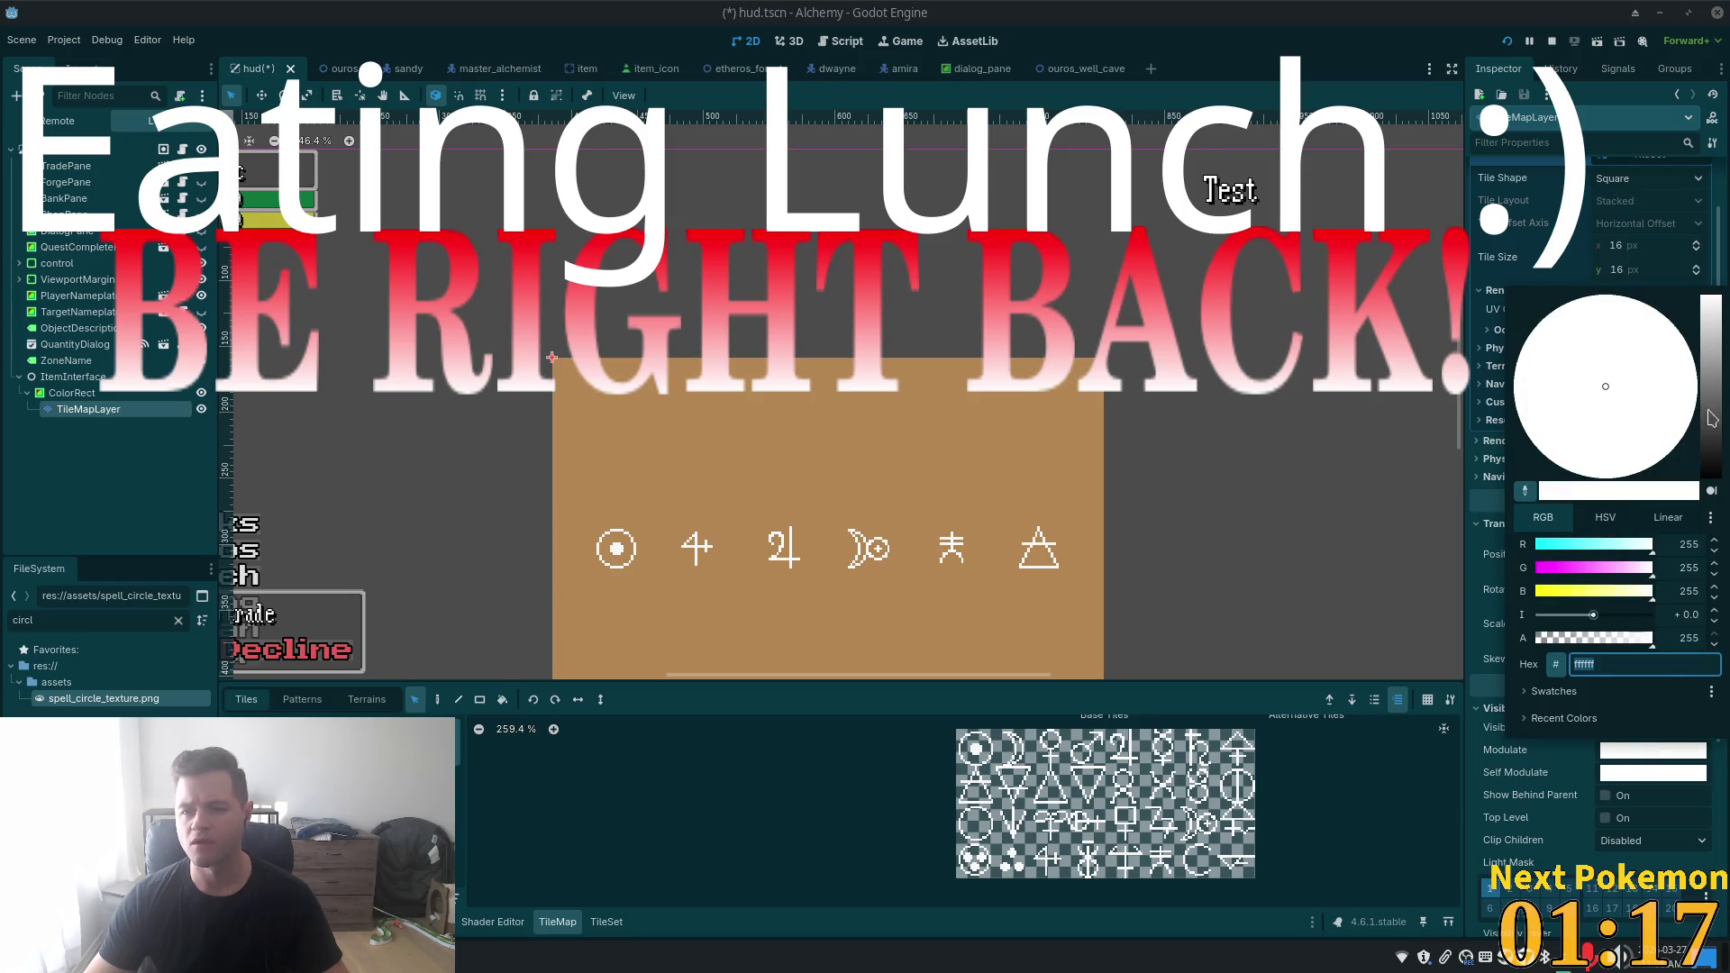
left_click_drag(1710, 417, 1713, 412)
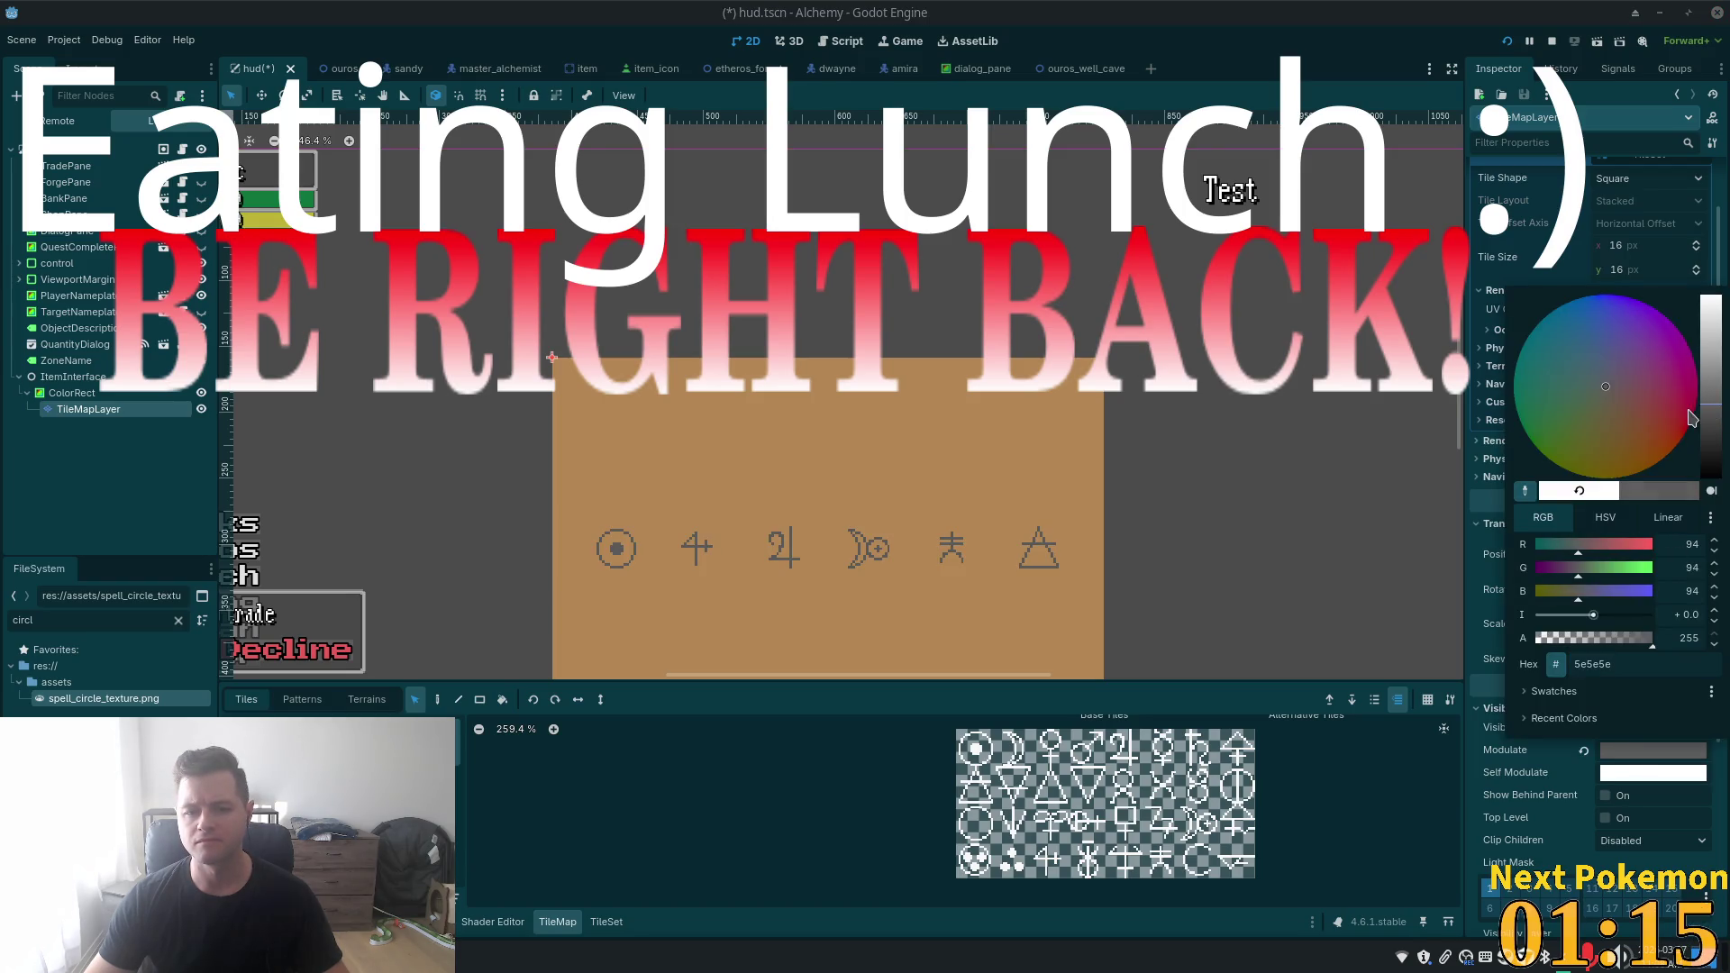
left_click(1374, 430)
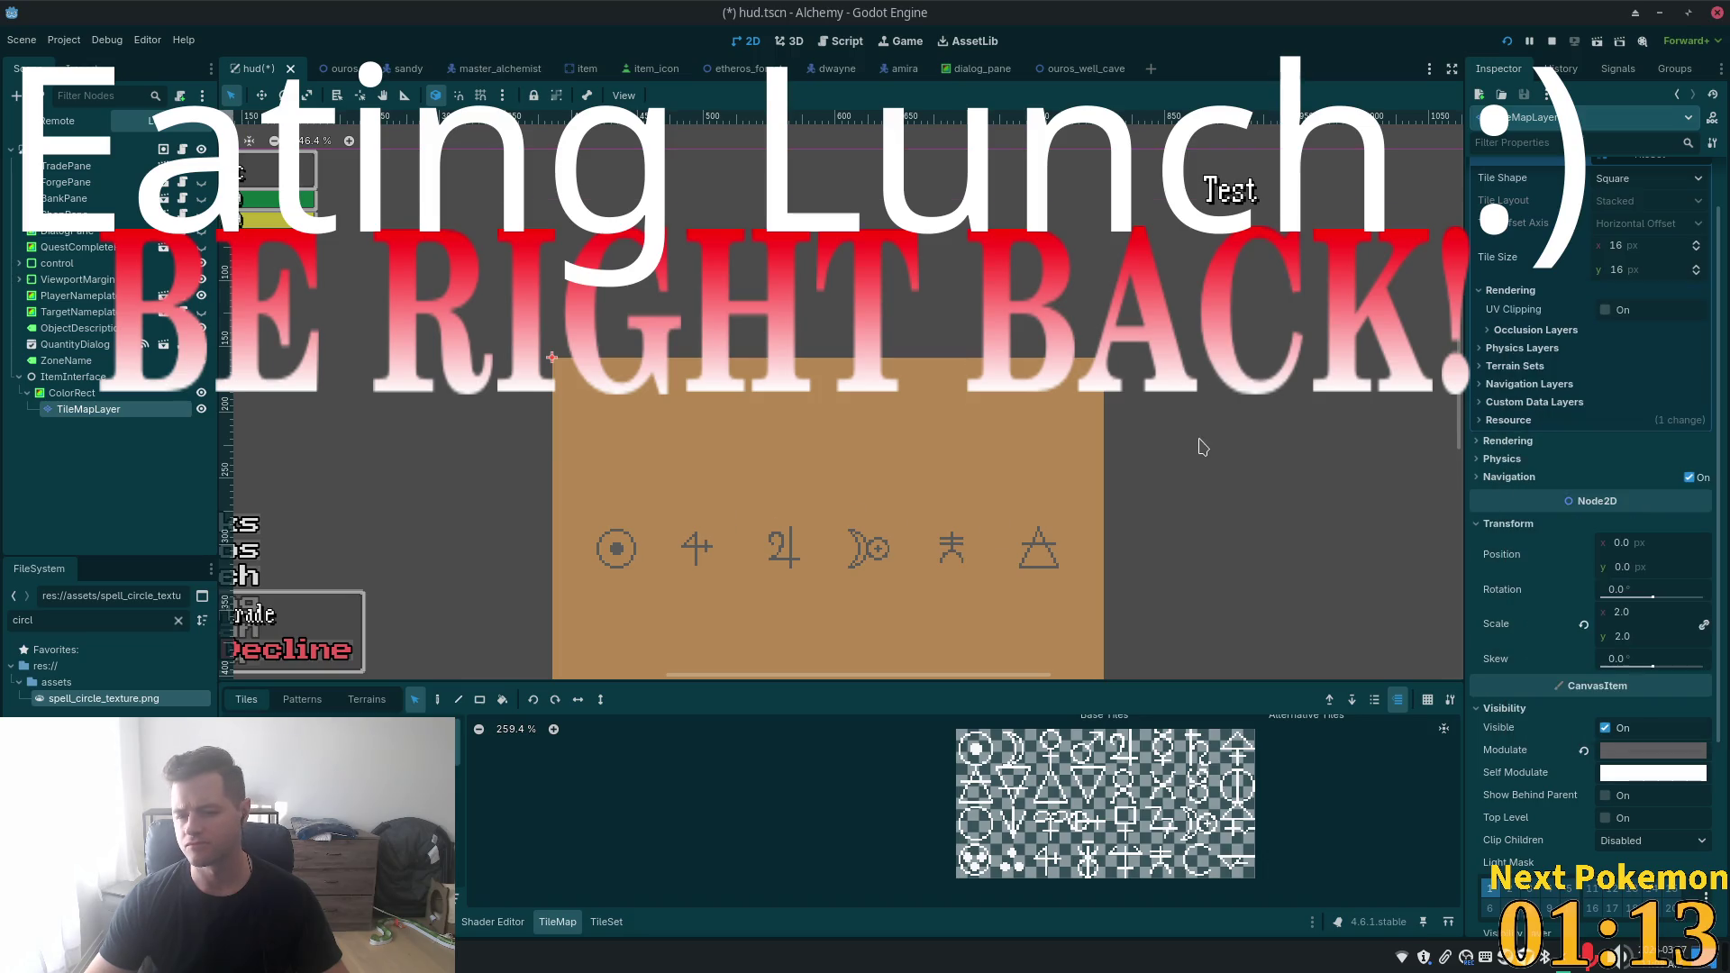
- Shift the TileMapLayer's Modulate colour to dark grey-green #49655c
scroll(1202, 446, "down", 3)
scroll(1273, 343, "up", 2)
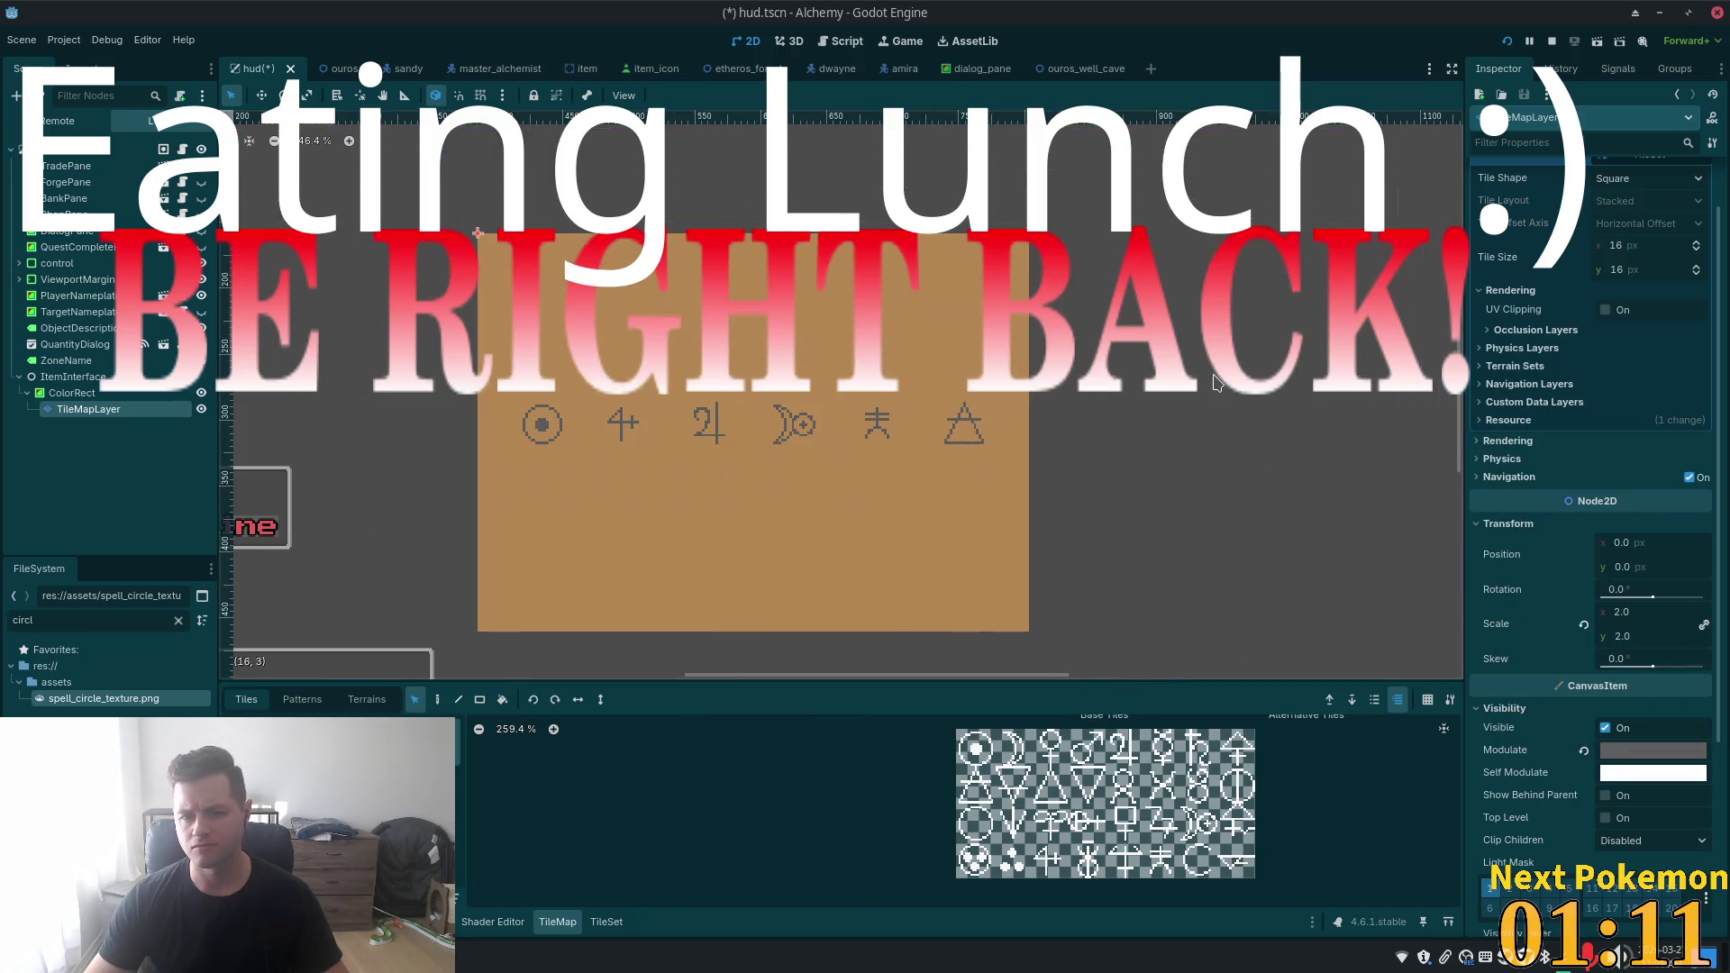
left_click(1648, 750)
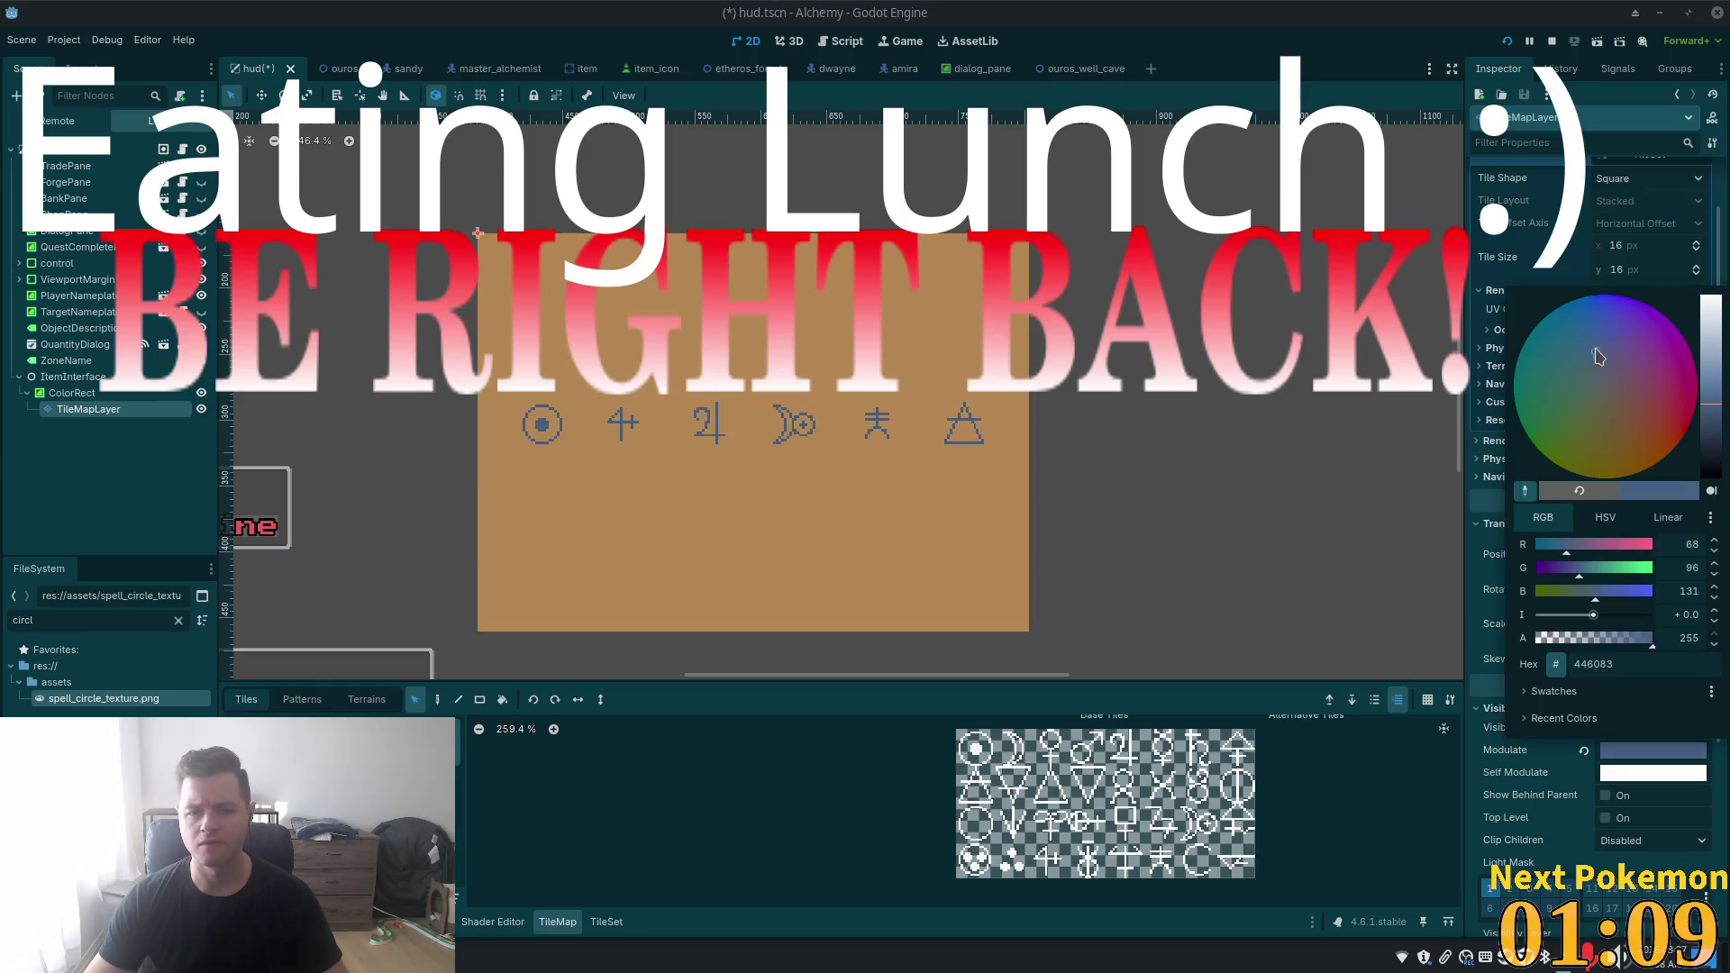
left_click_drag(1585, 416, 1584, 403)
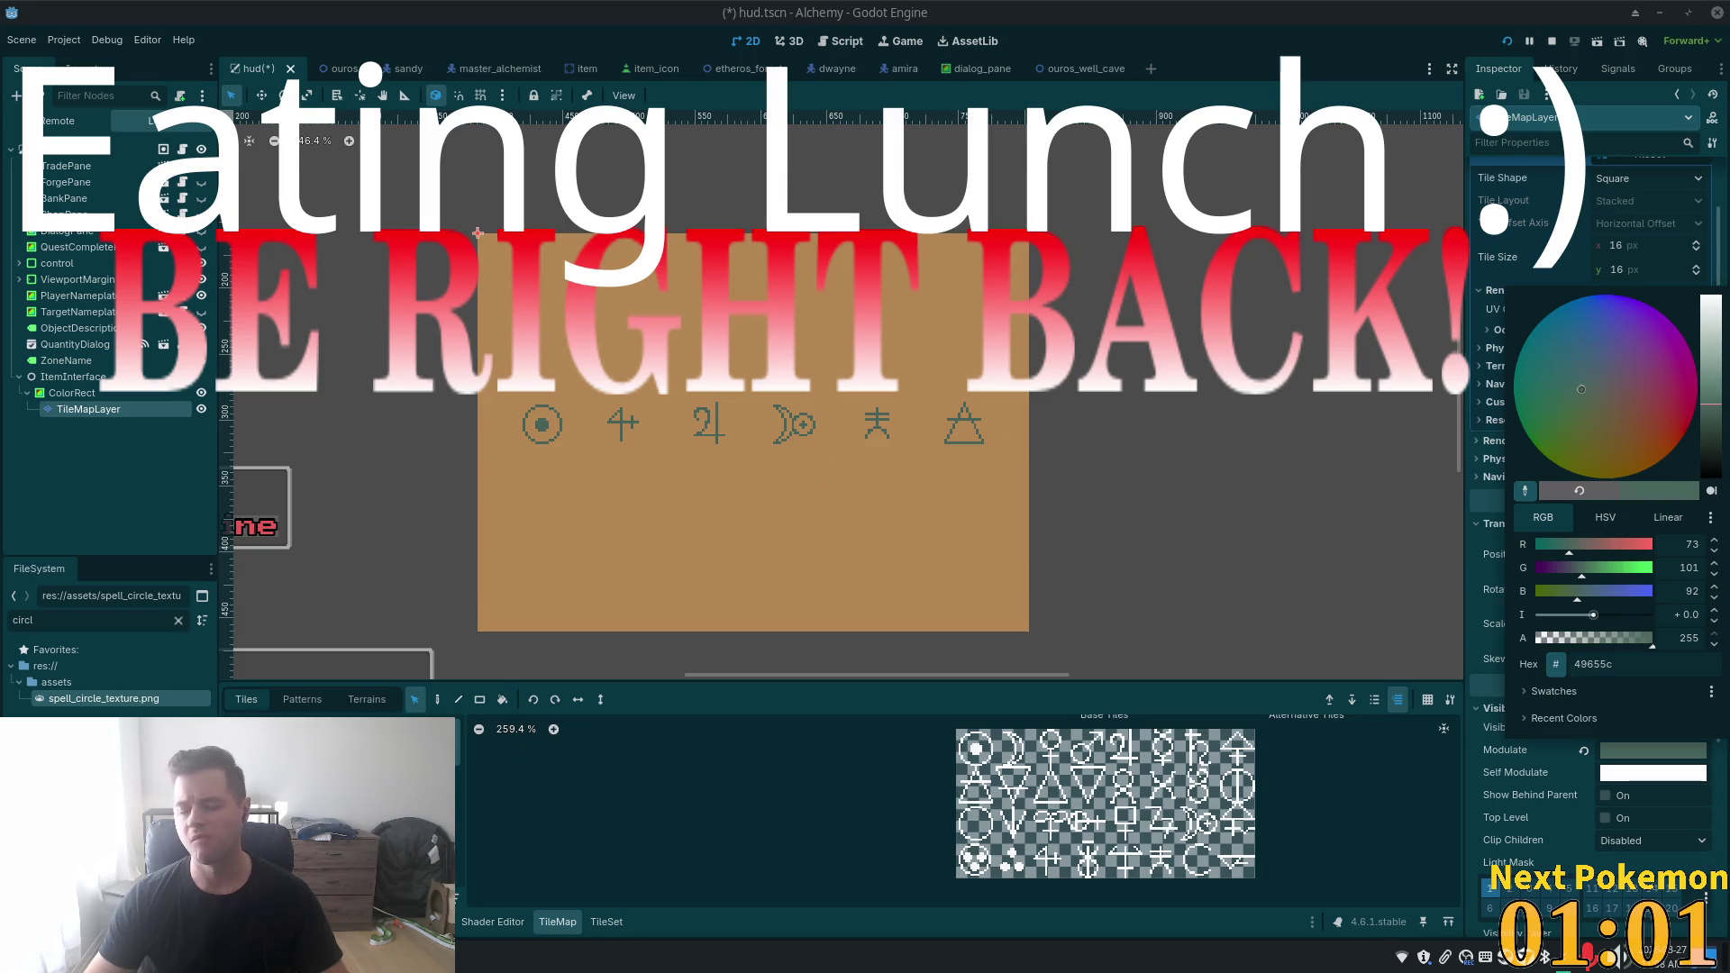
key("Escape")
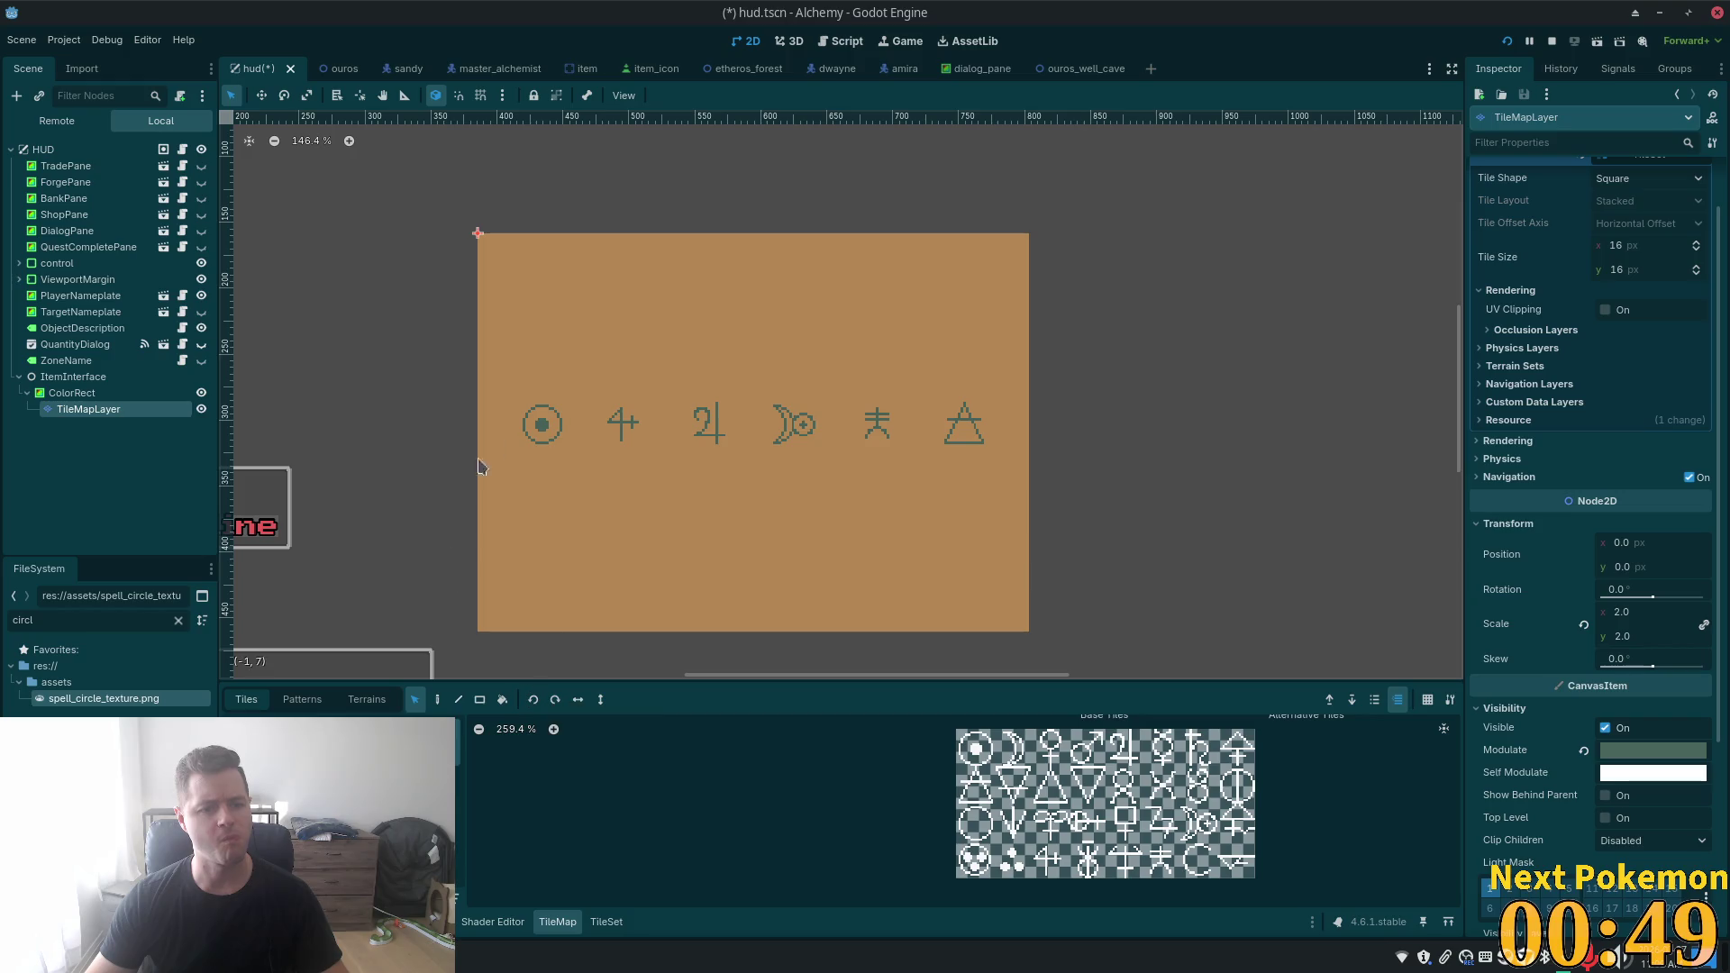
scroll(977, 467, "down", 3)
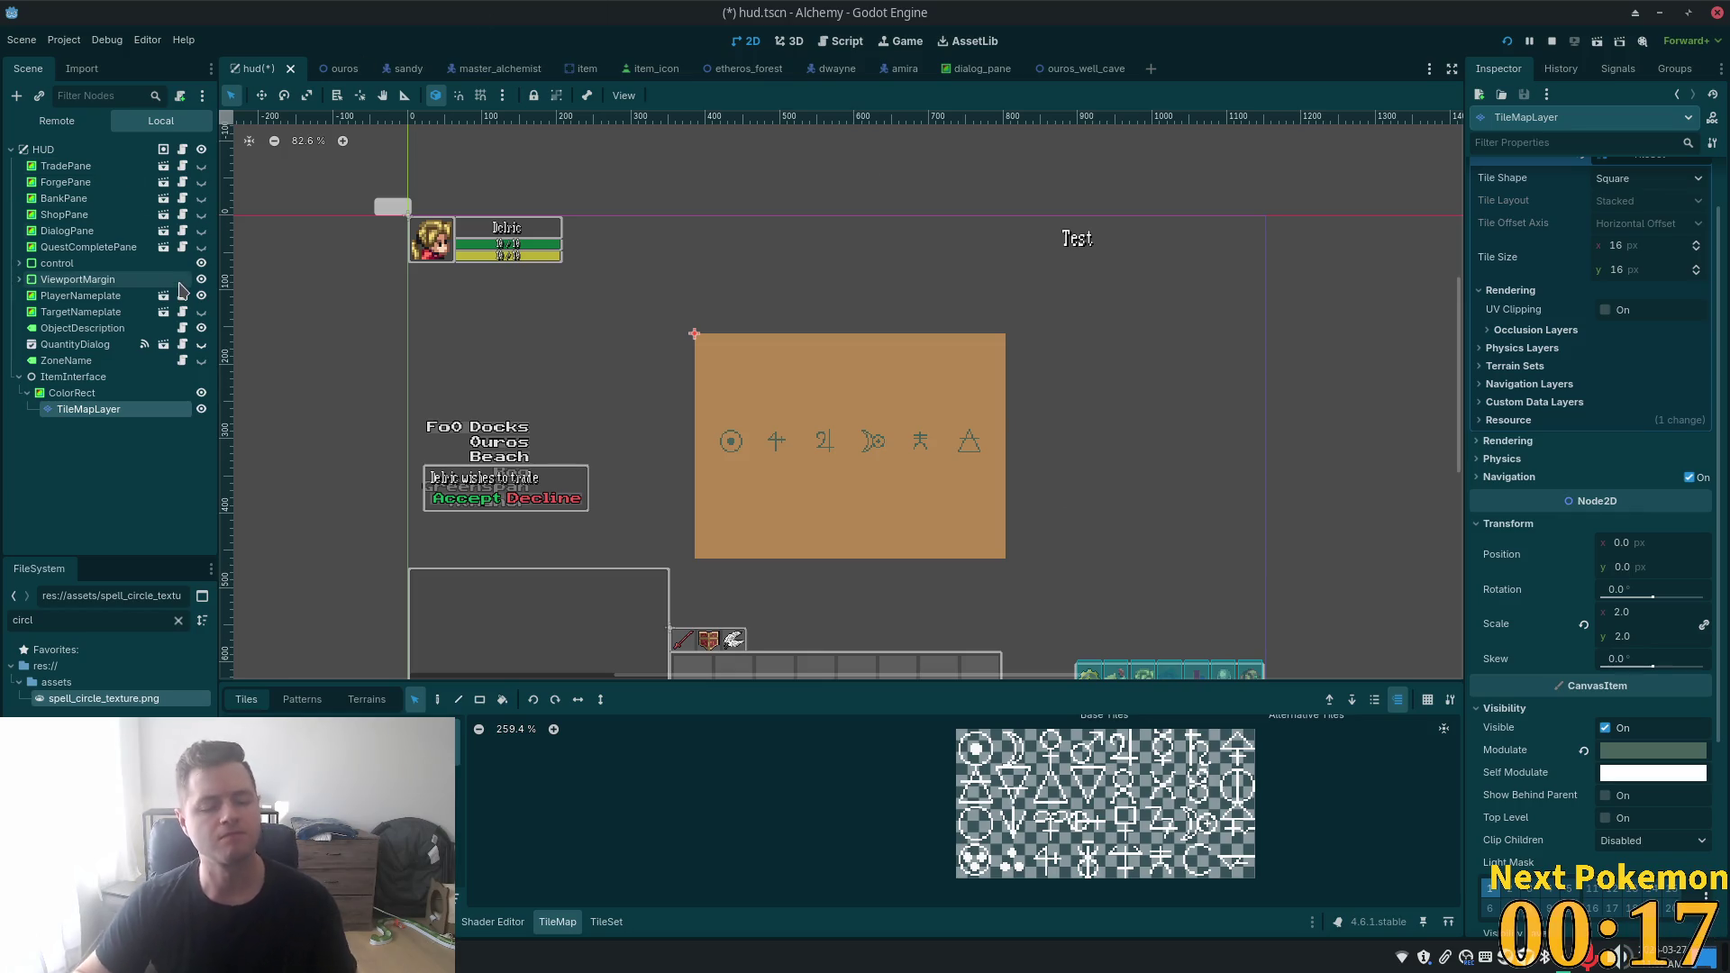
- Rename the ColorRect node in the Scene dock to MonolithicTexts
left_click(90, 393)
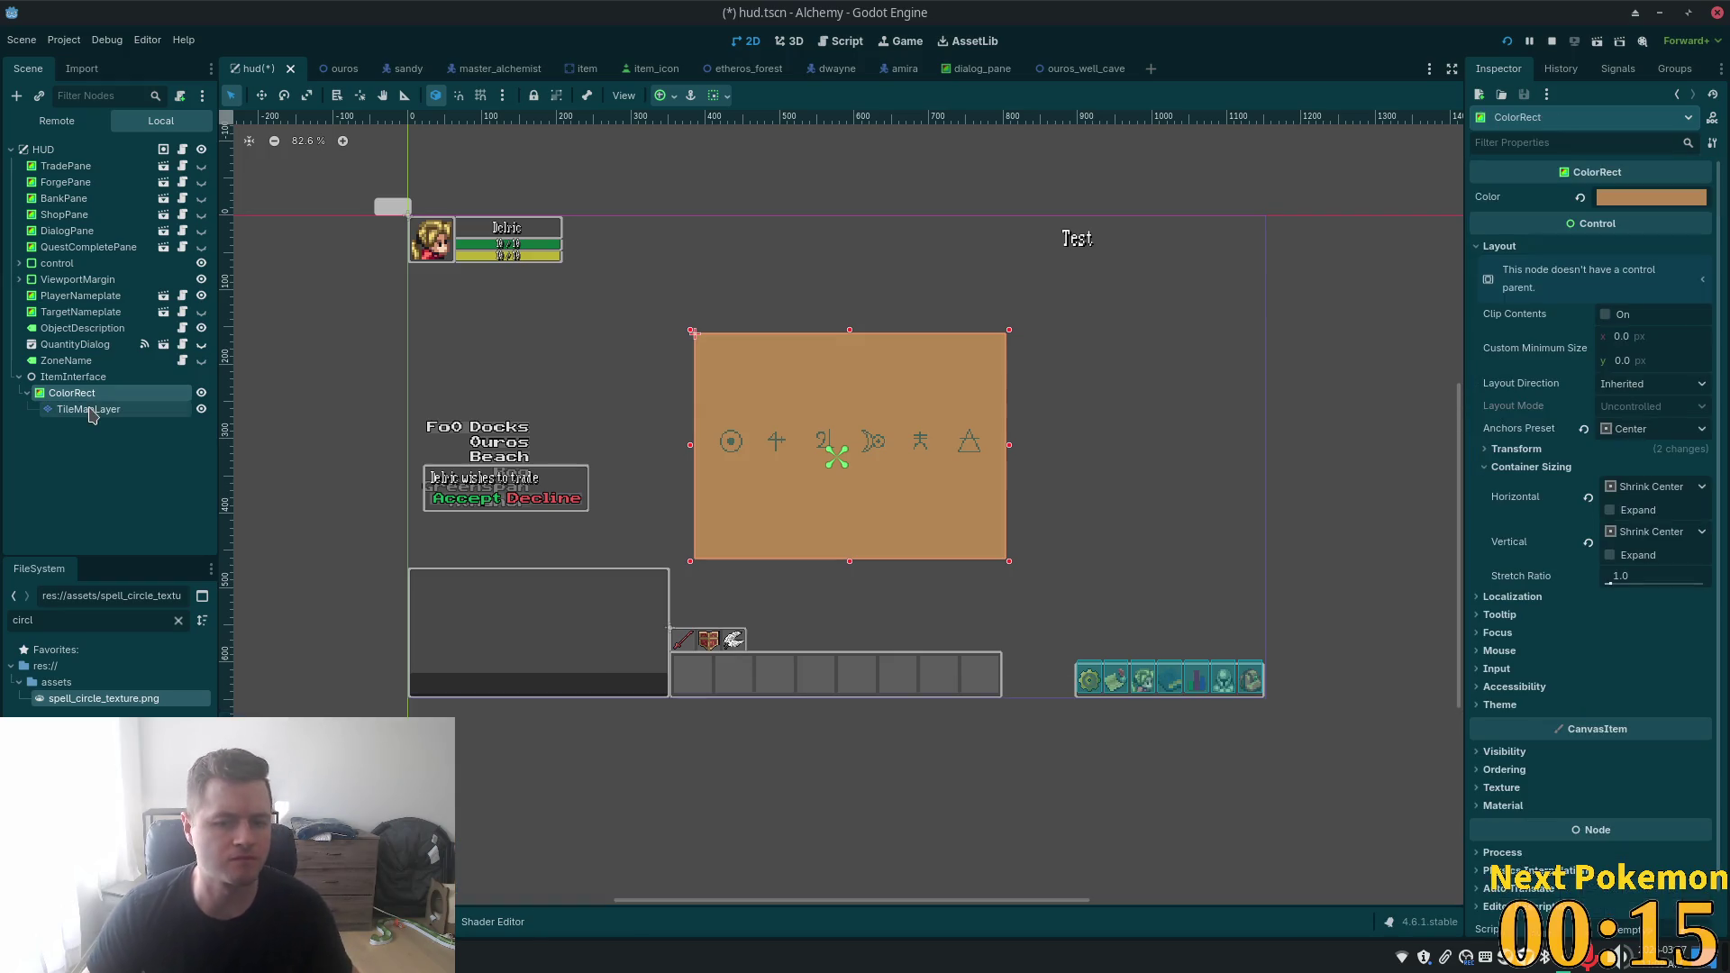
right_click(90, 396)
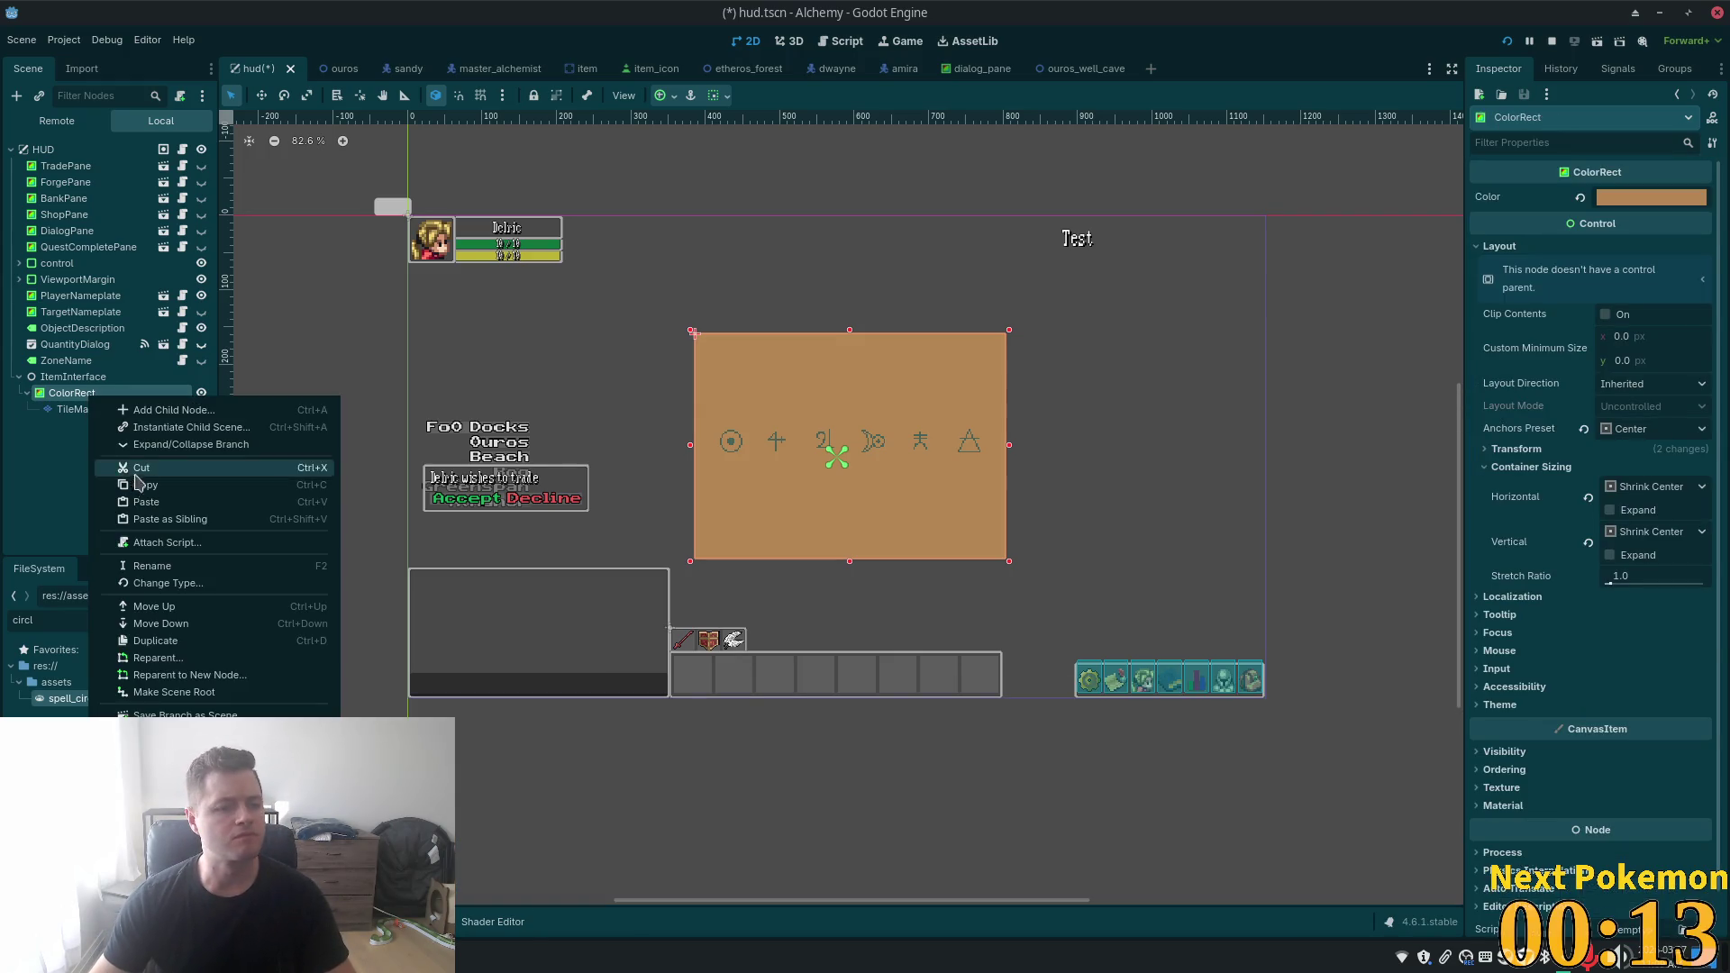
double_click(70, 394)
type("Mon")
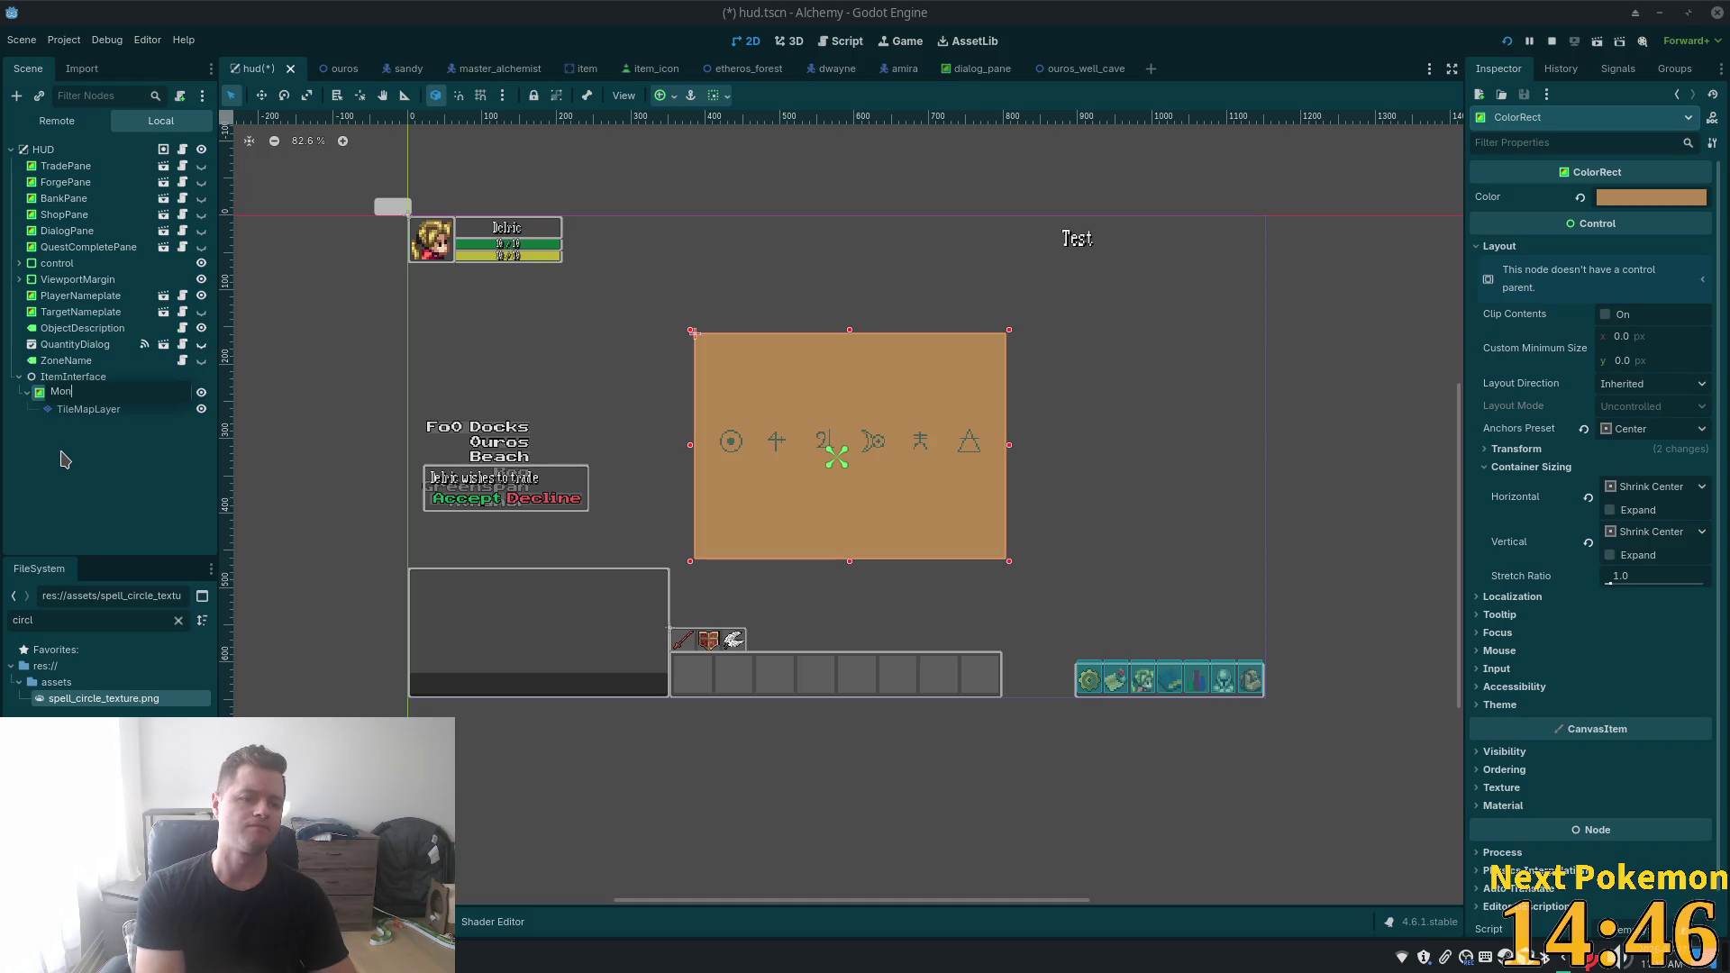
type("olit")
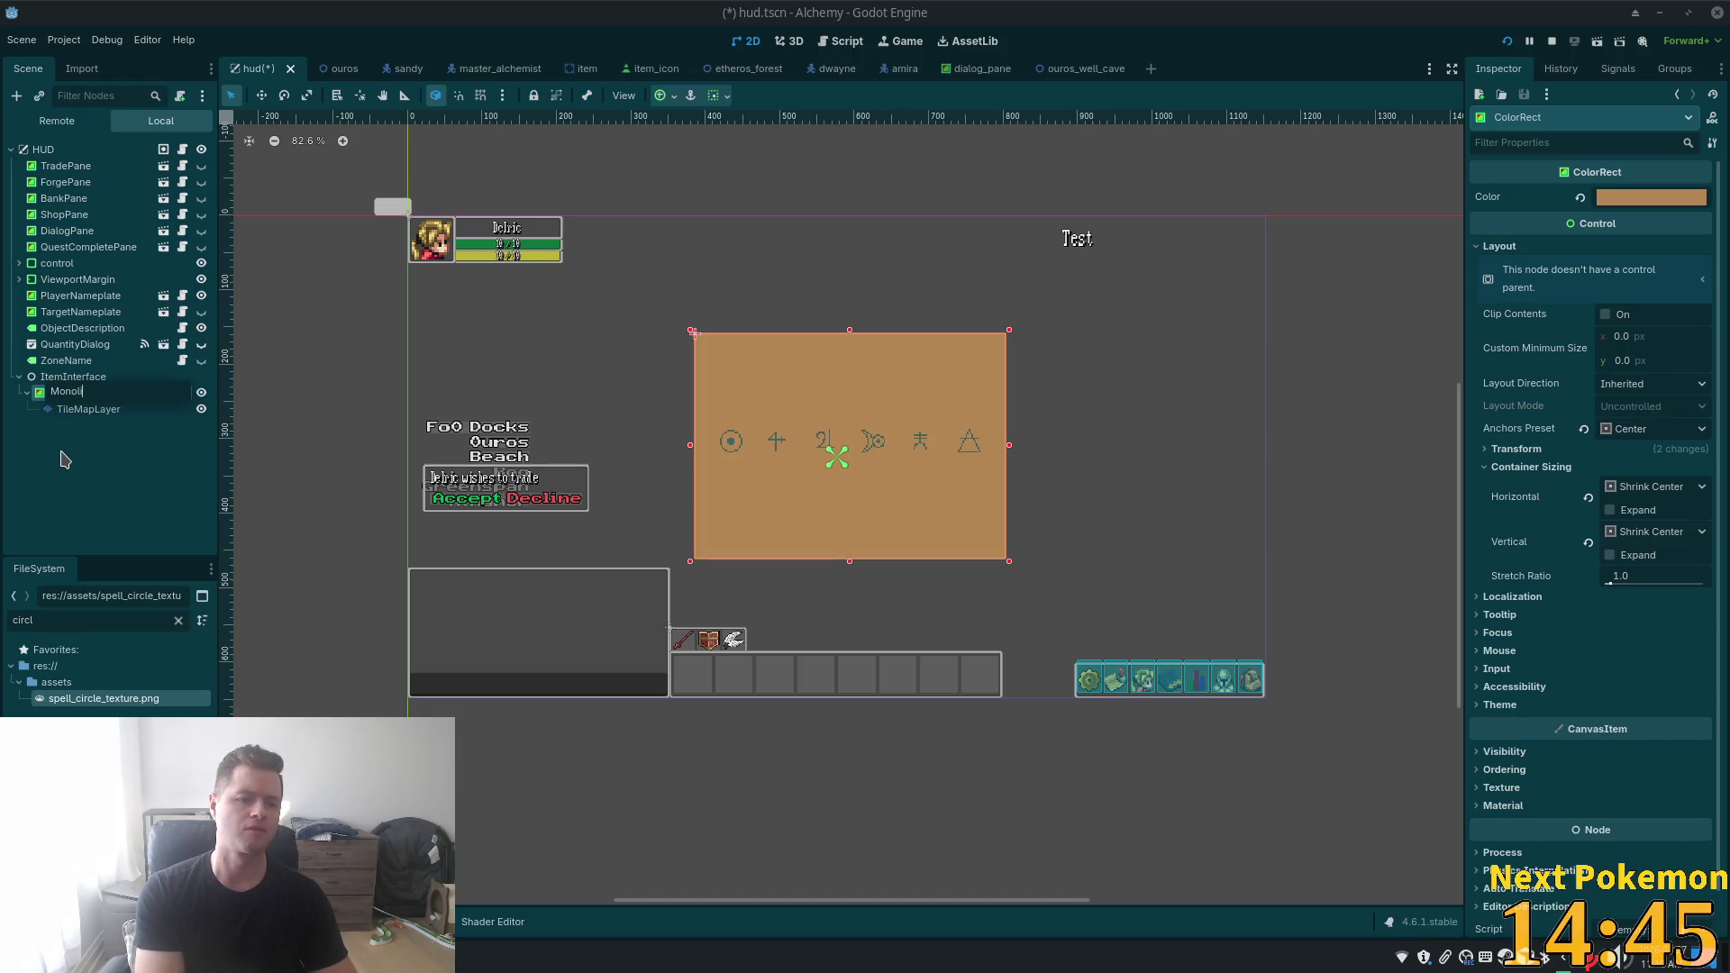
type("hic")
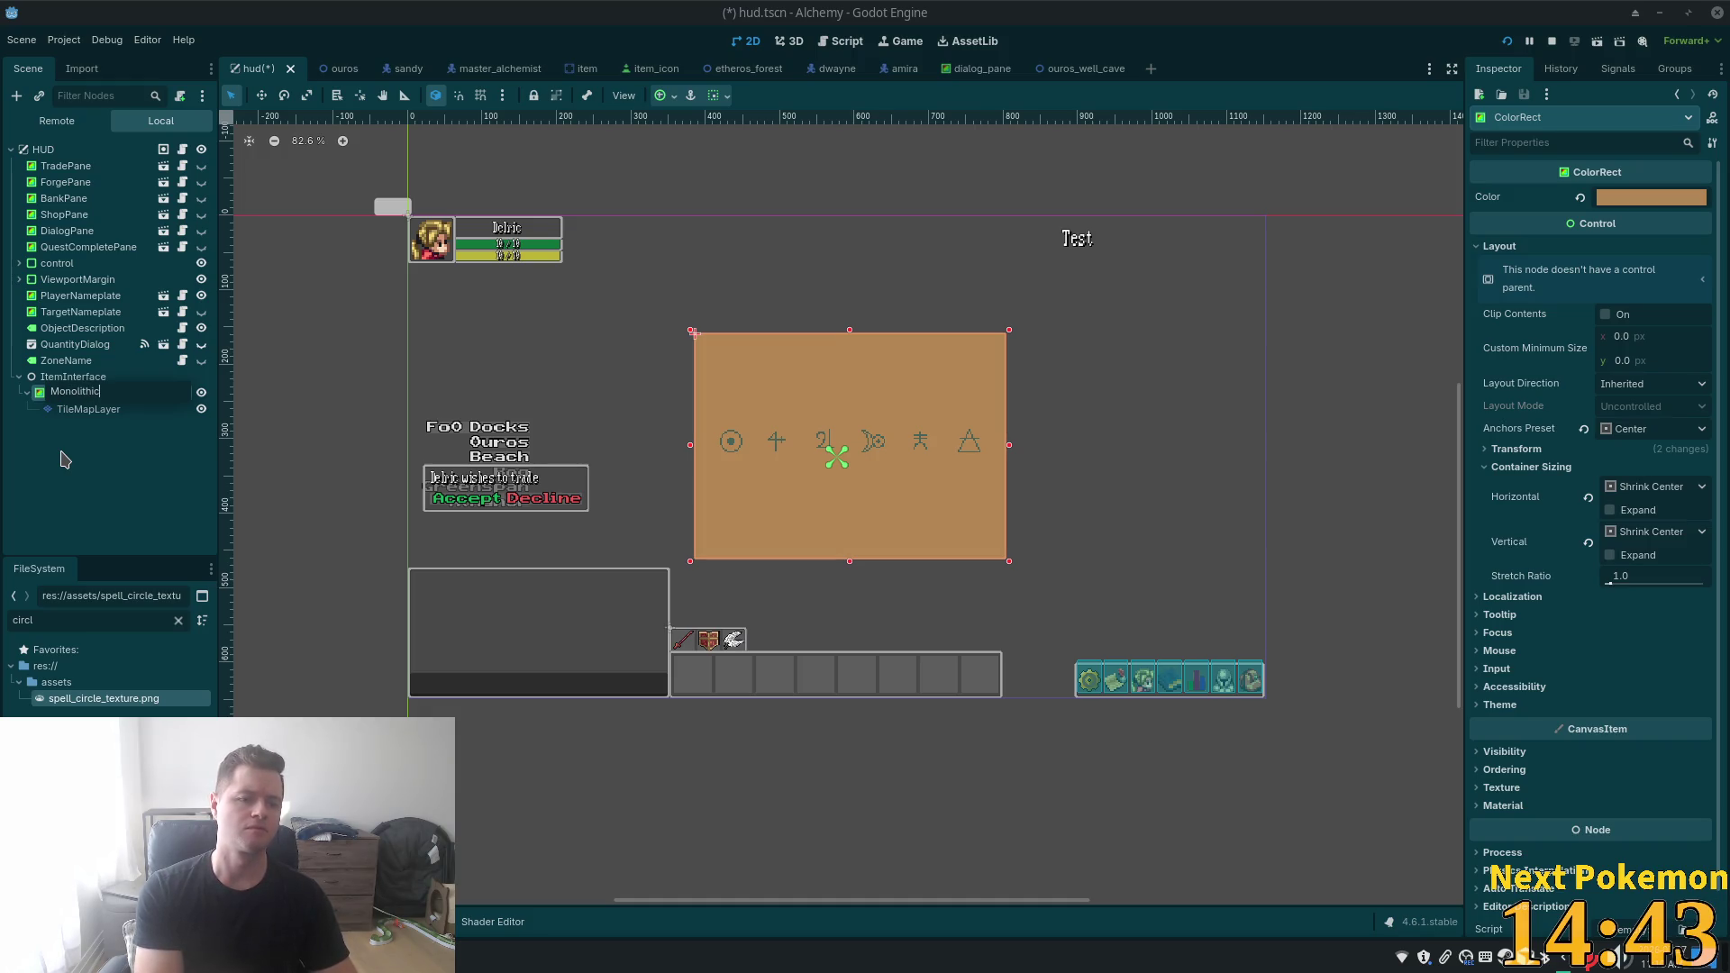
key("Return")
type("Te")
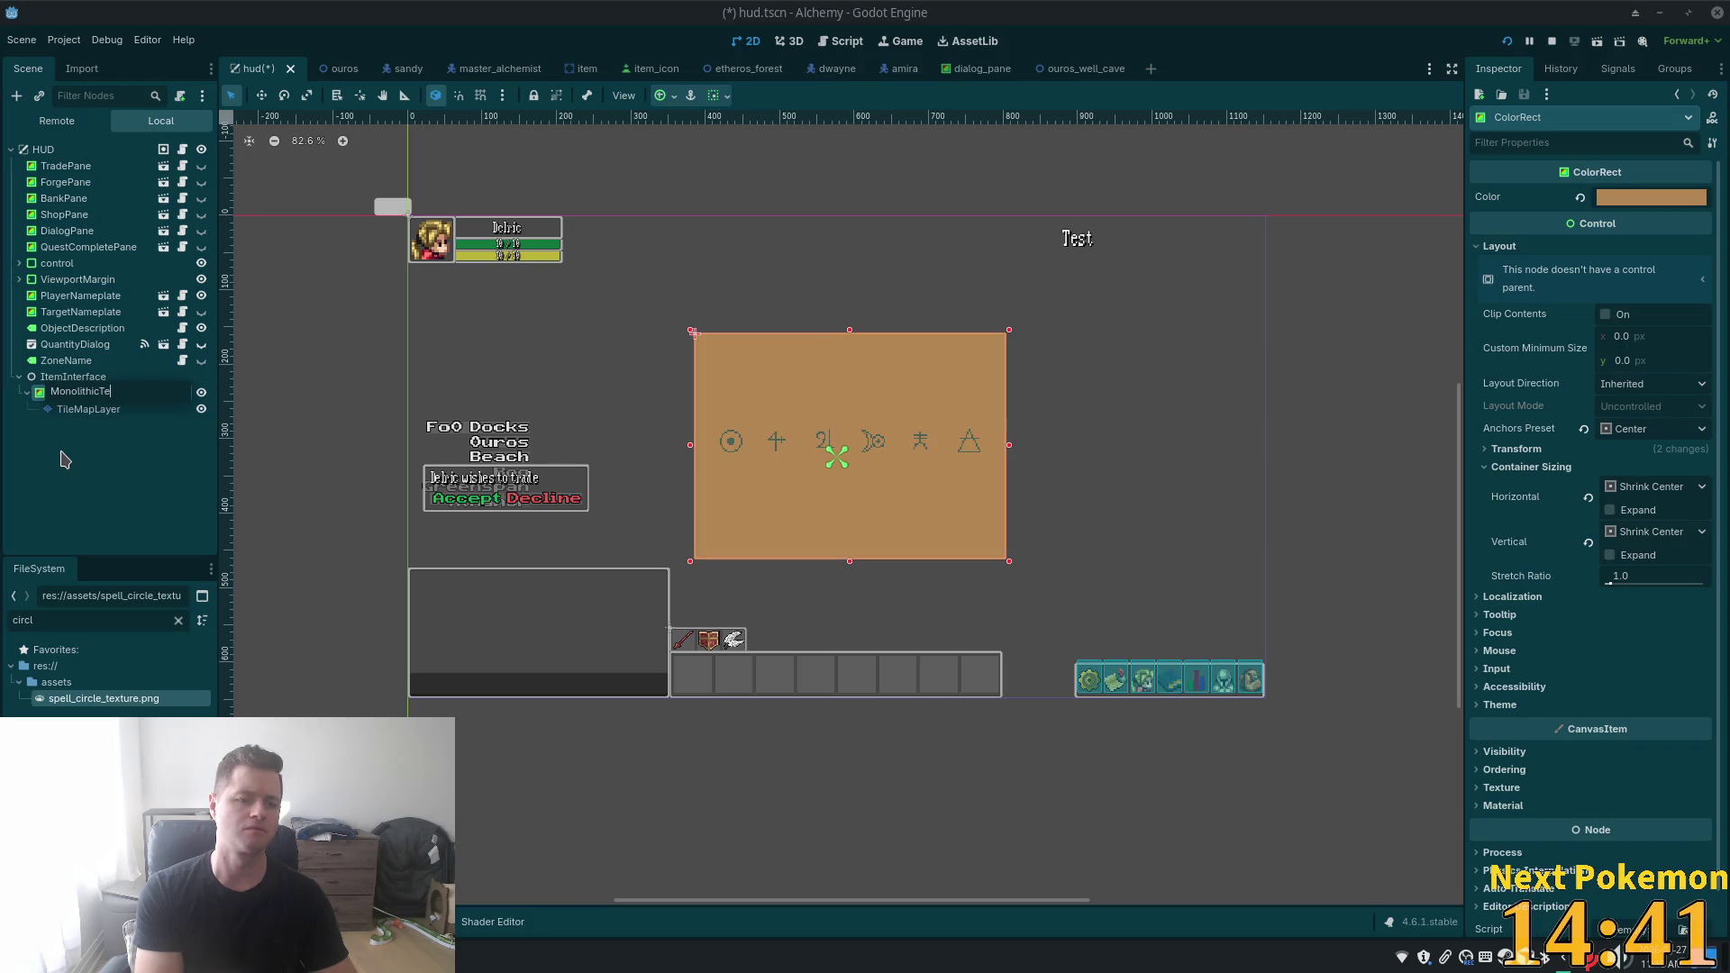
type("xts")
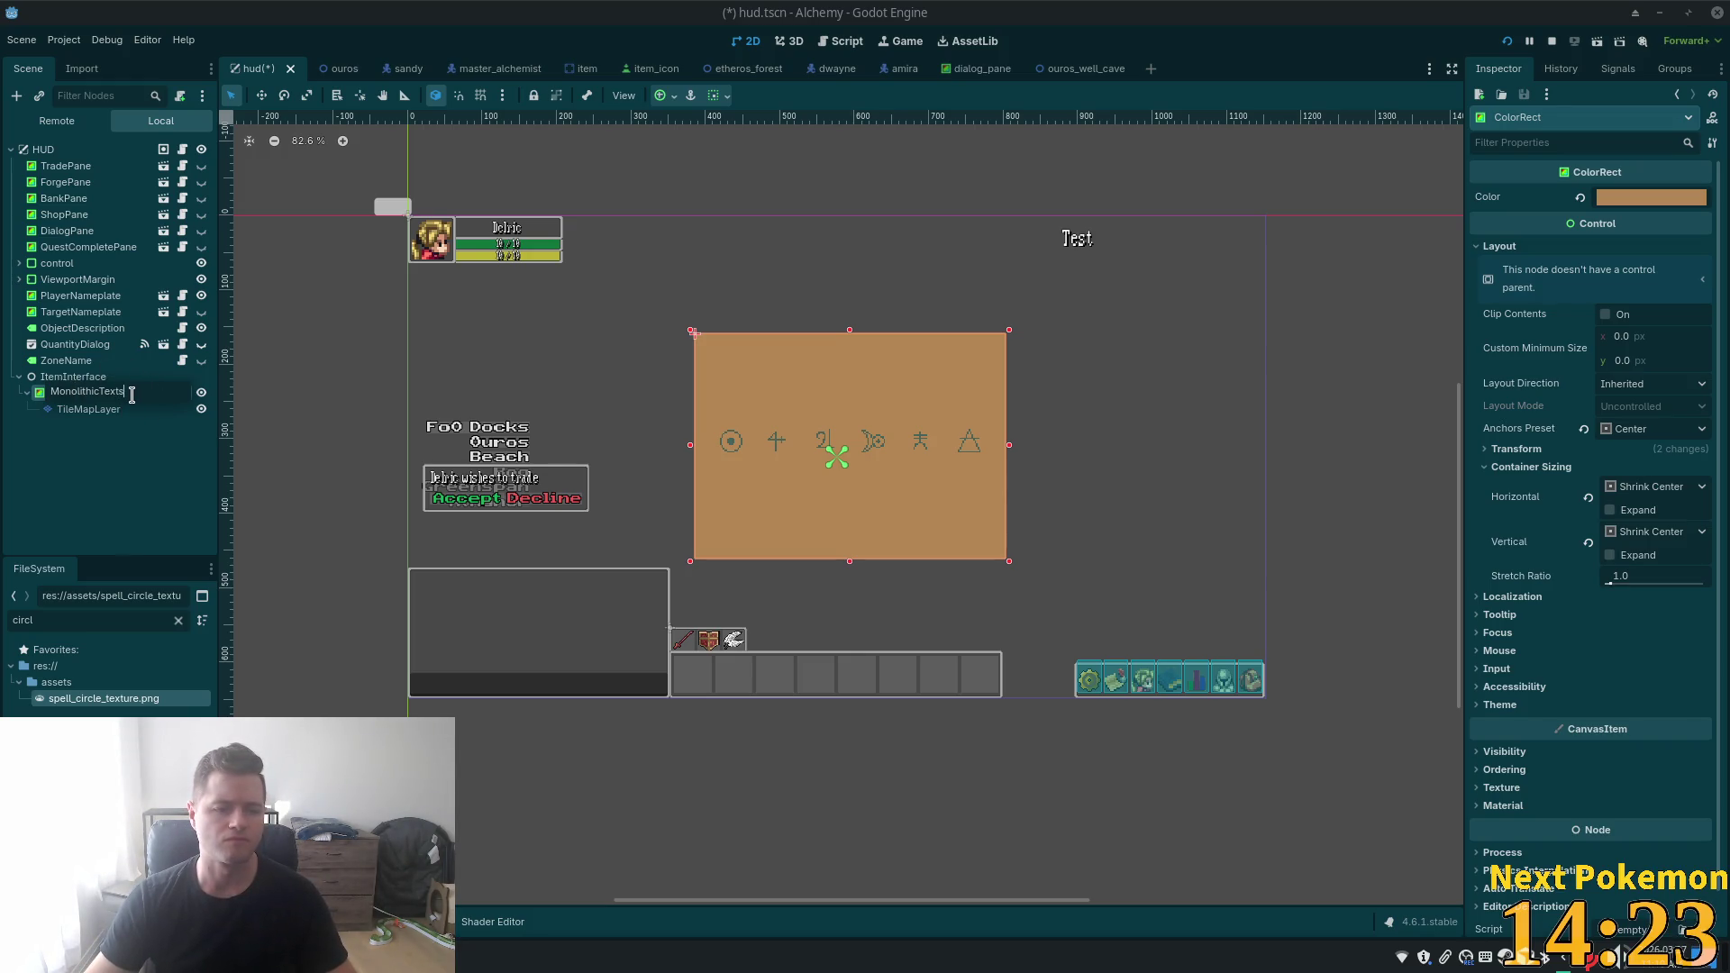
key("Return")
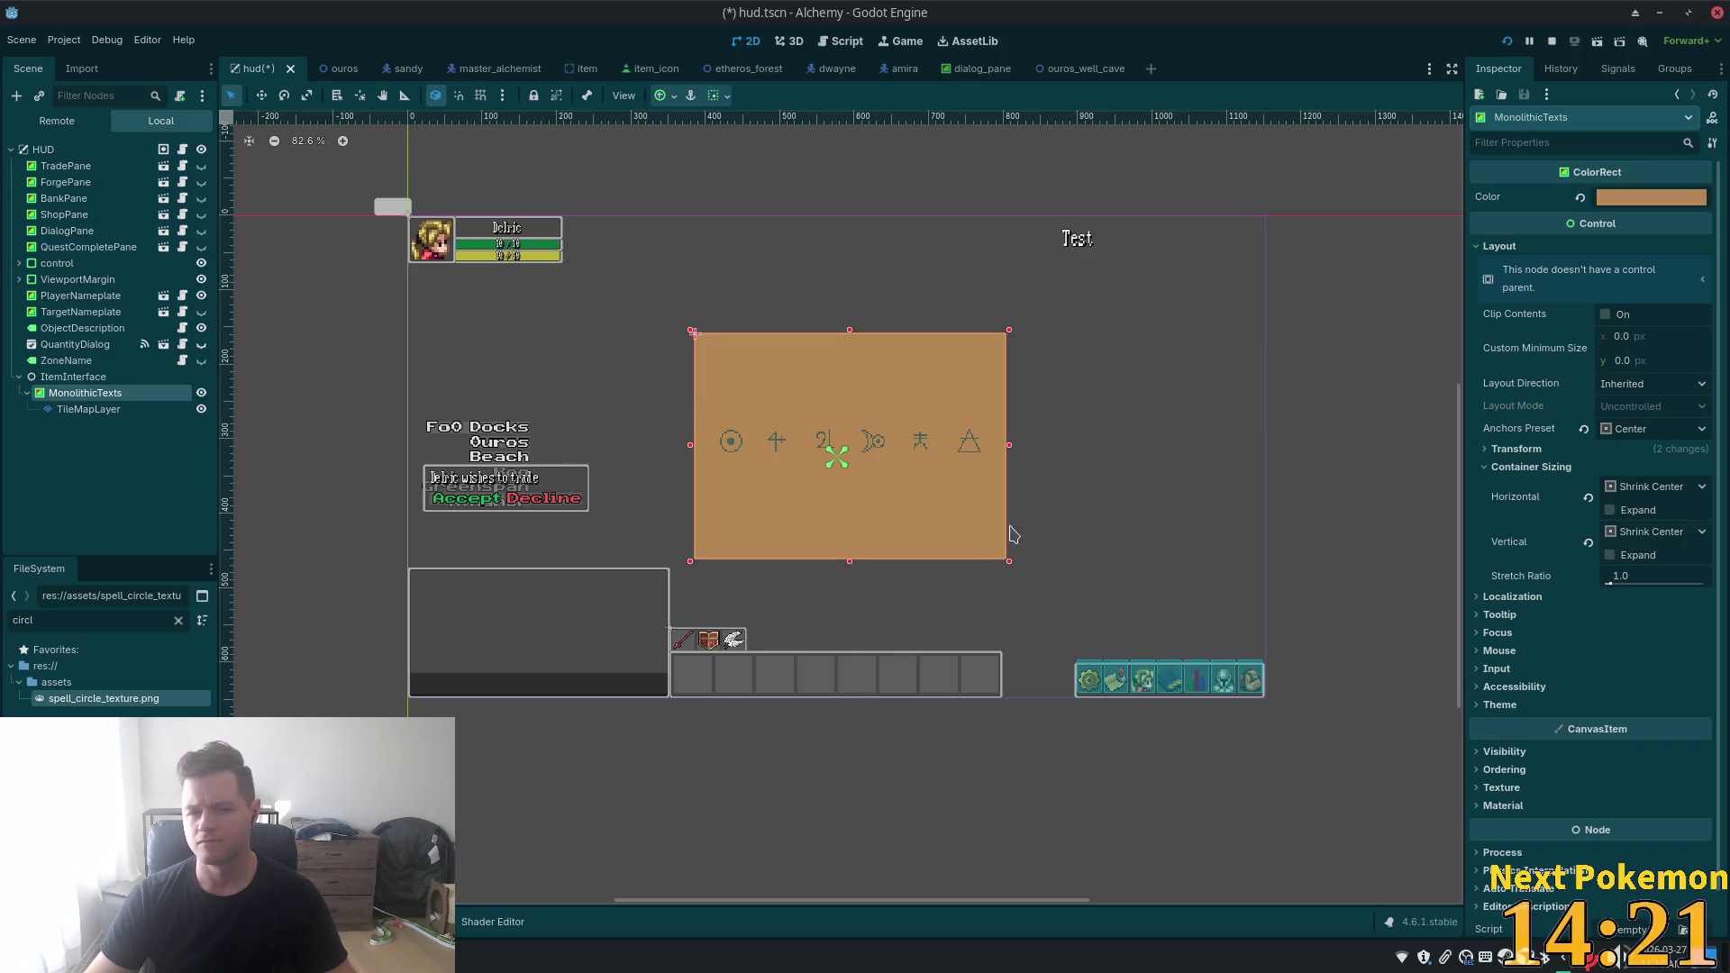
scroll(1010, 534, "up", 3)
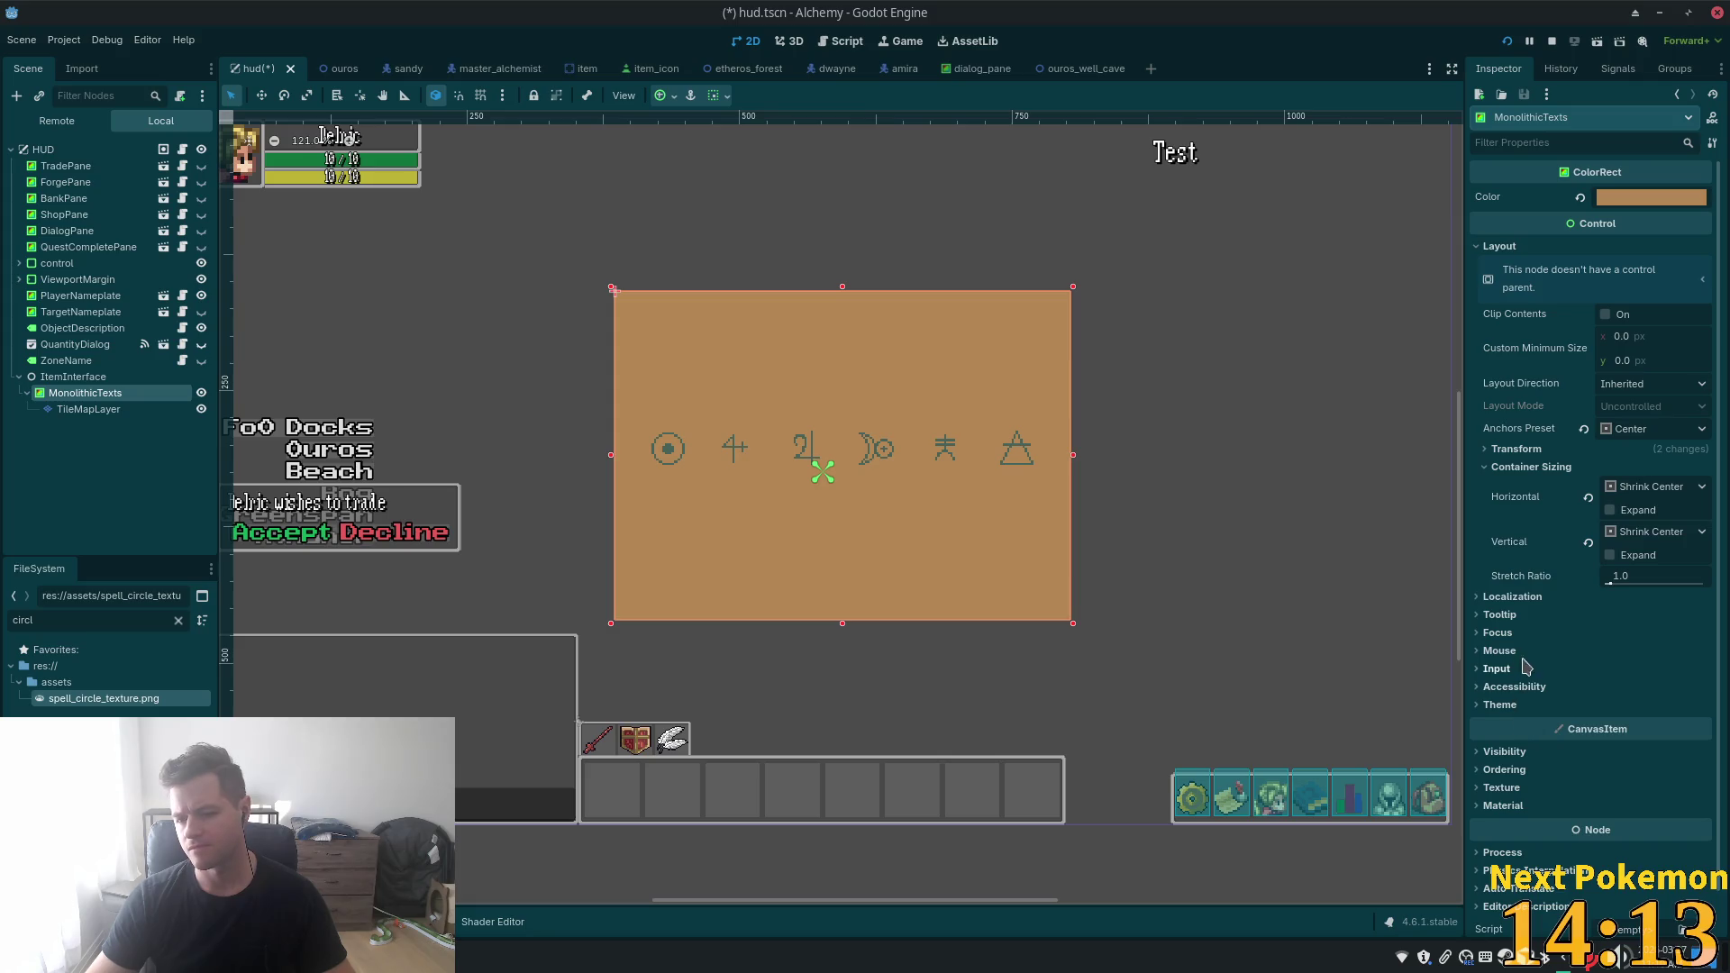
left_click(1501, 789)
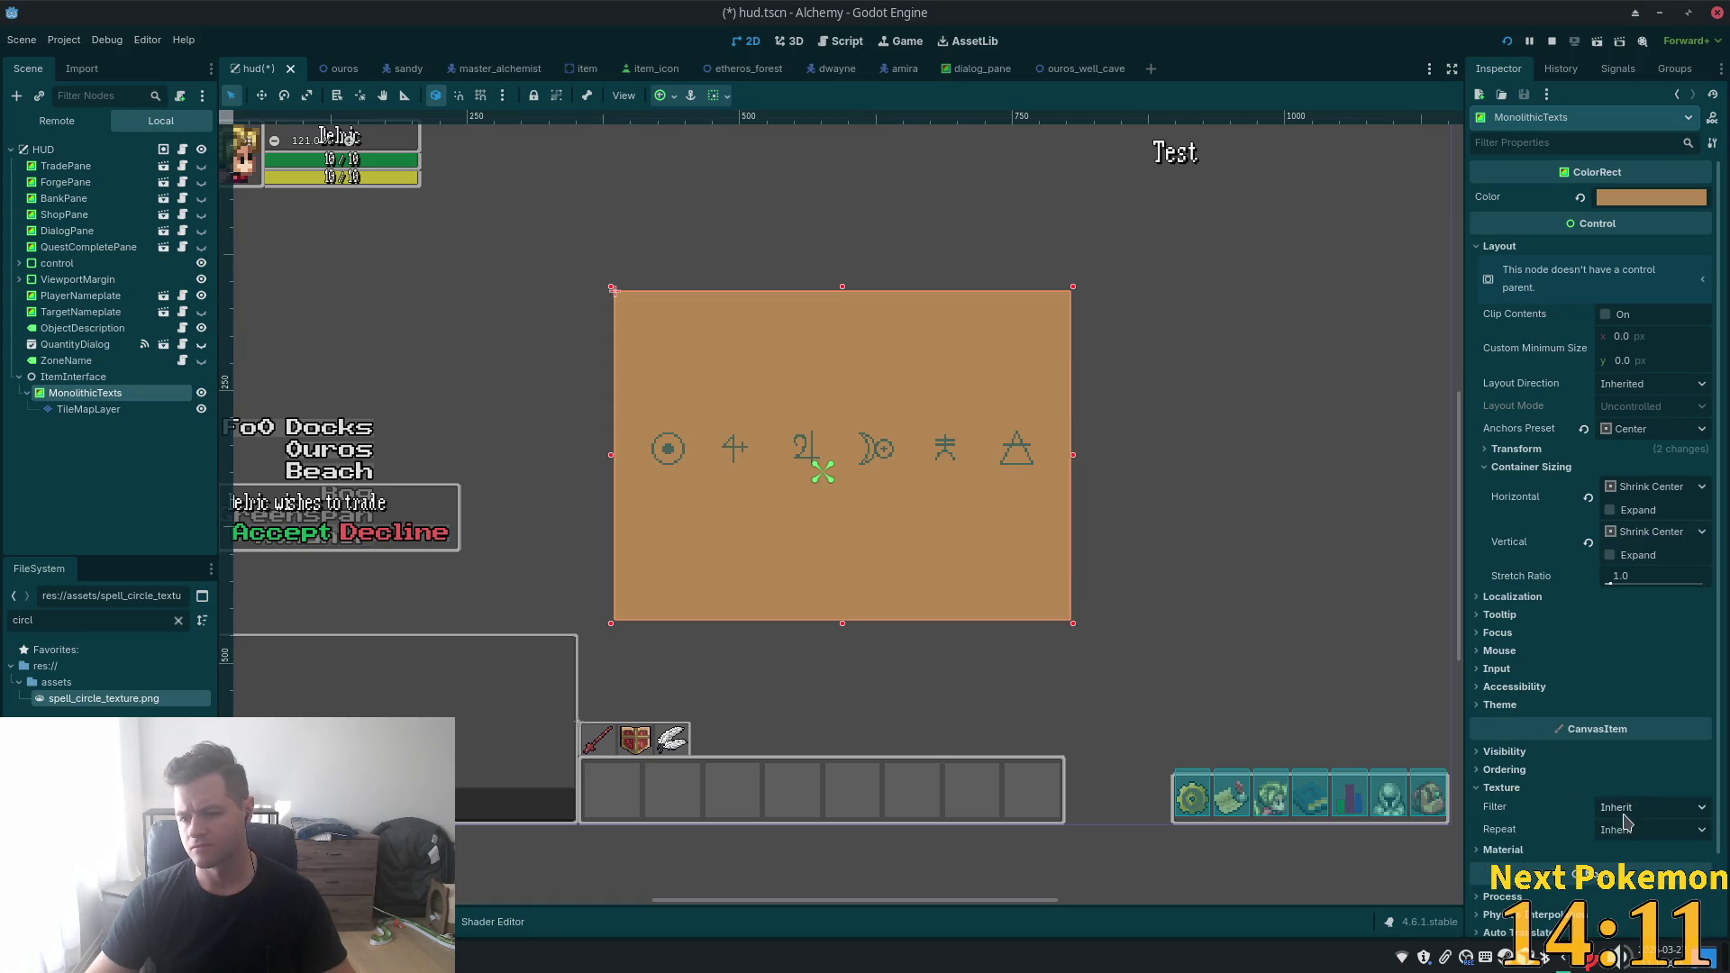
left_click(1626, 837)
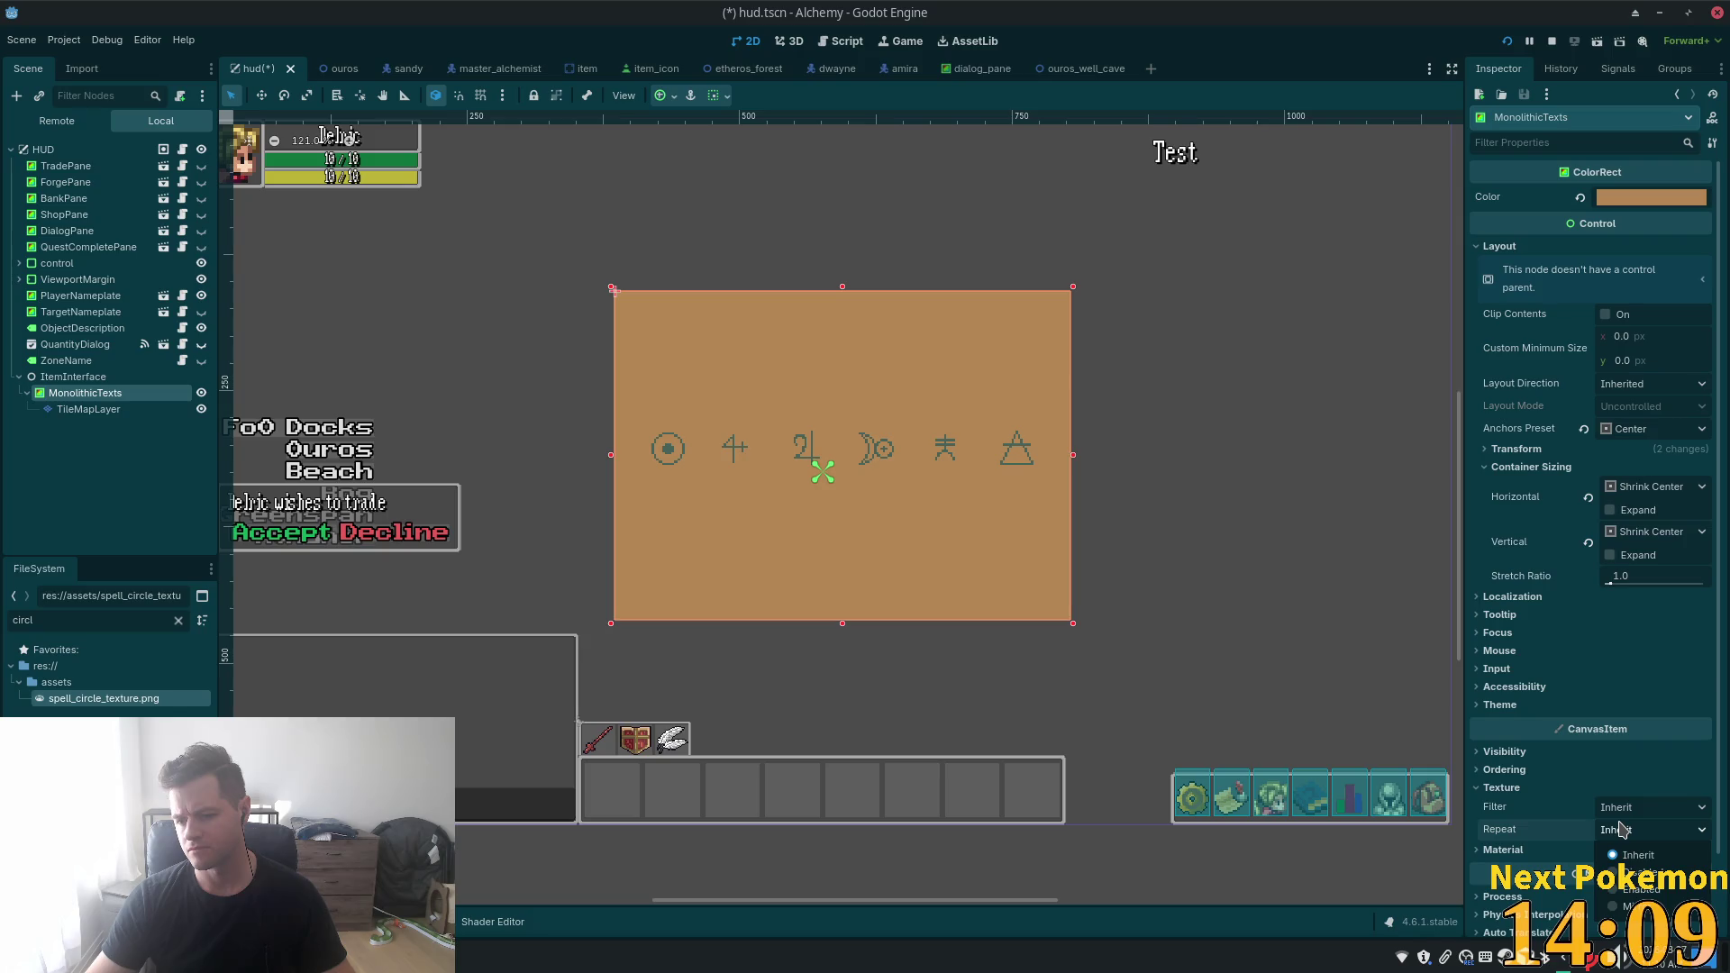
left_click(1621, 829)
left_click(1619, 811)
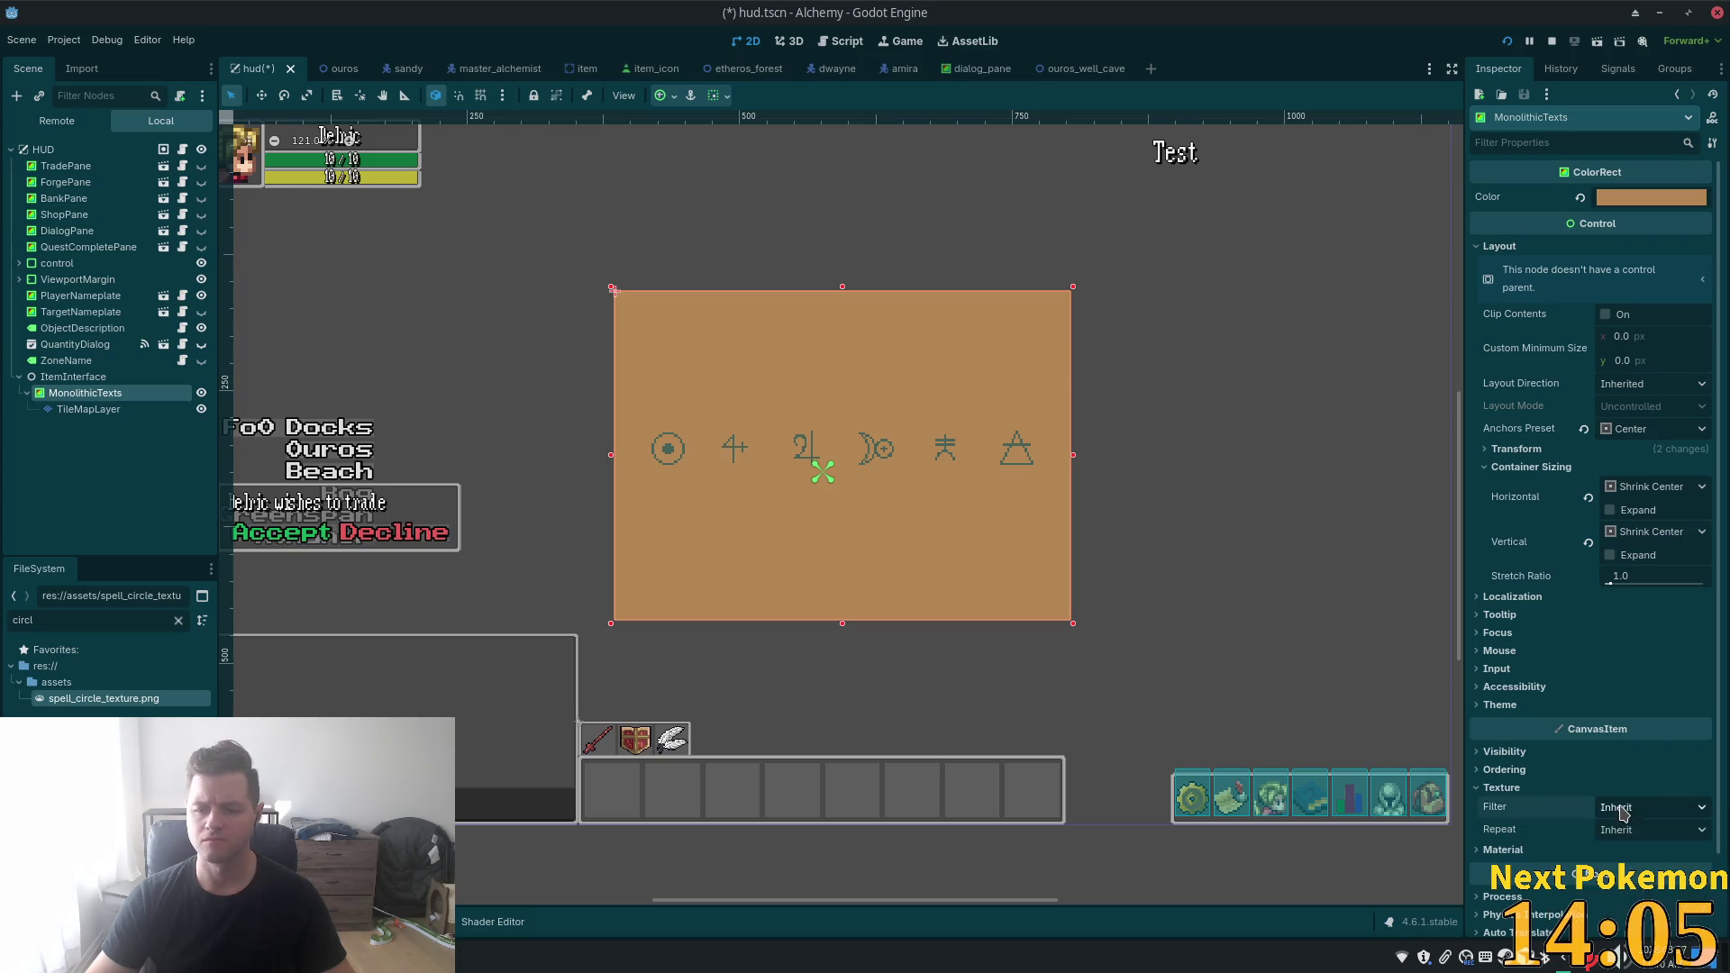
left_click(1529, 850)
left_click(1529, 850)
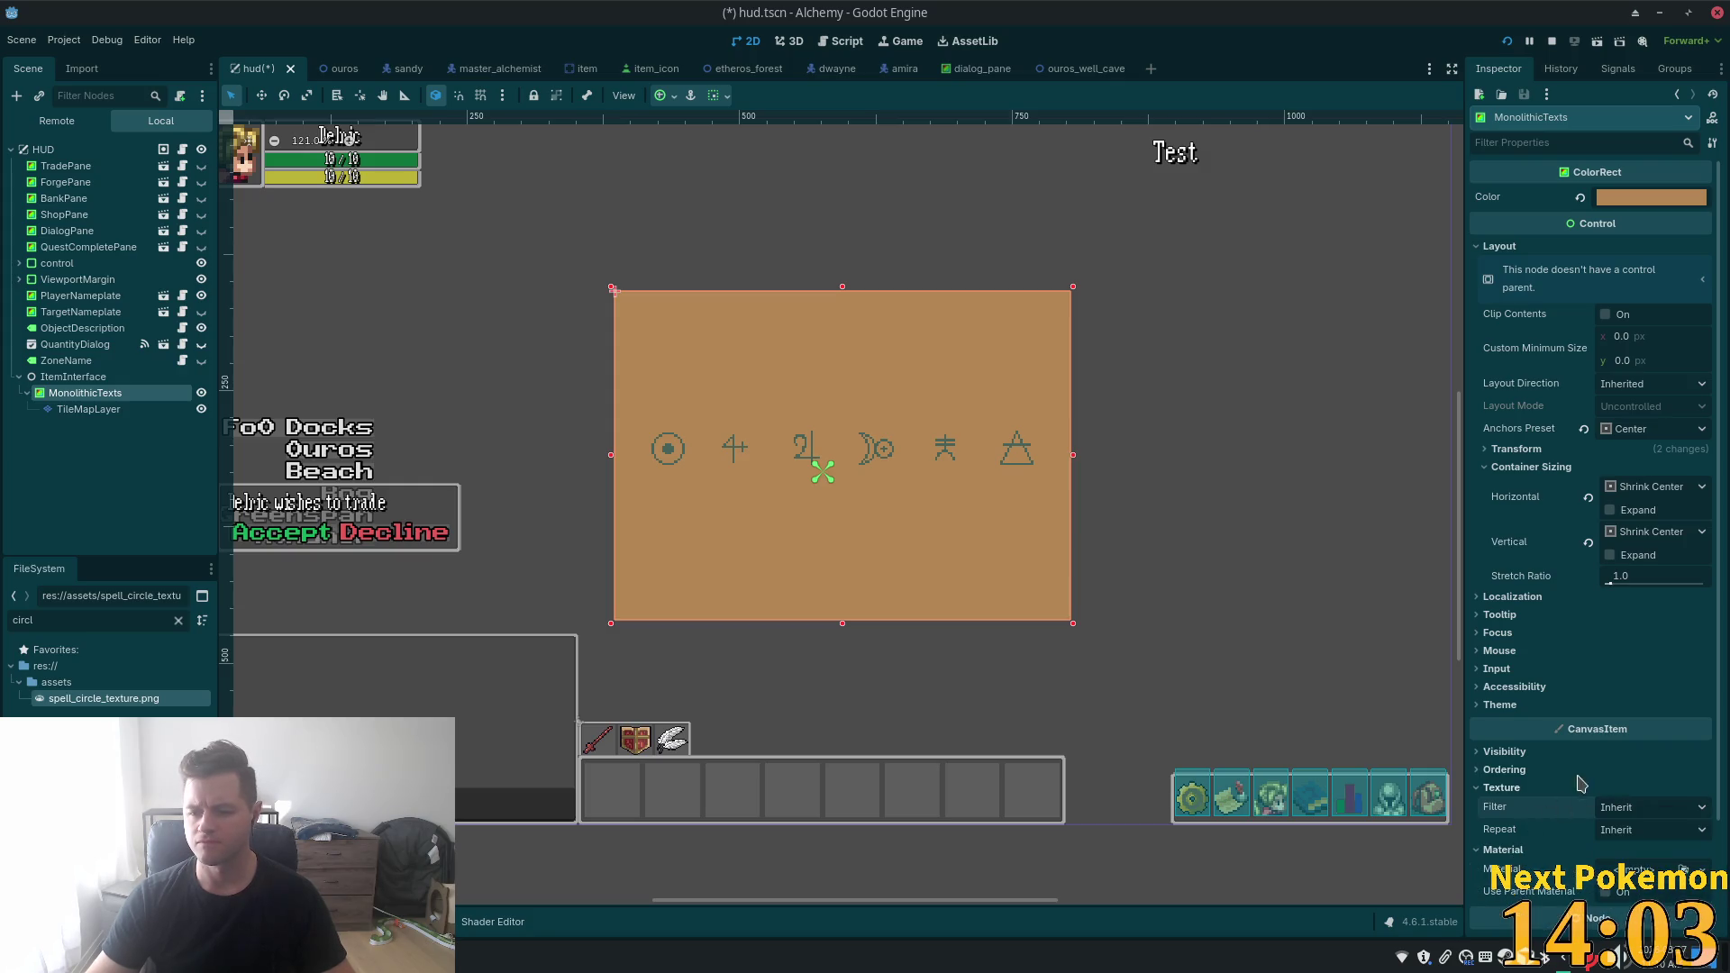
scroll(1581, 778, "down", 3)
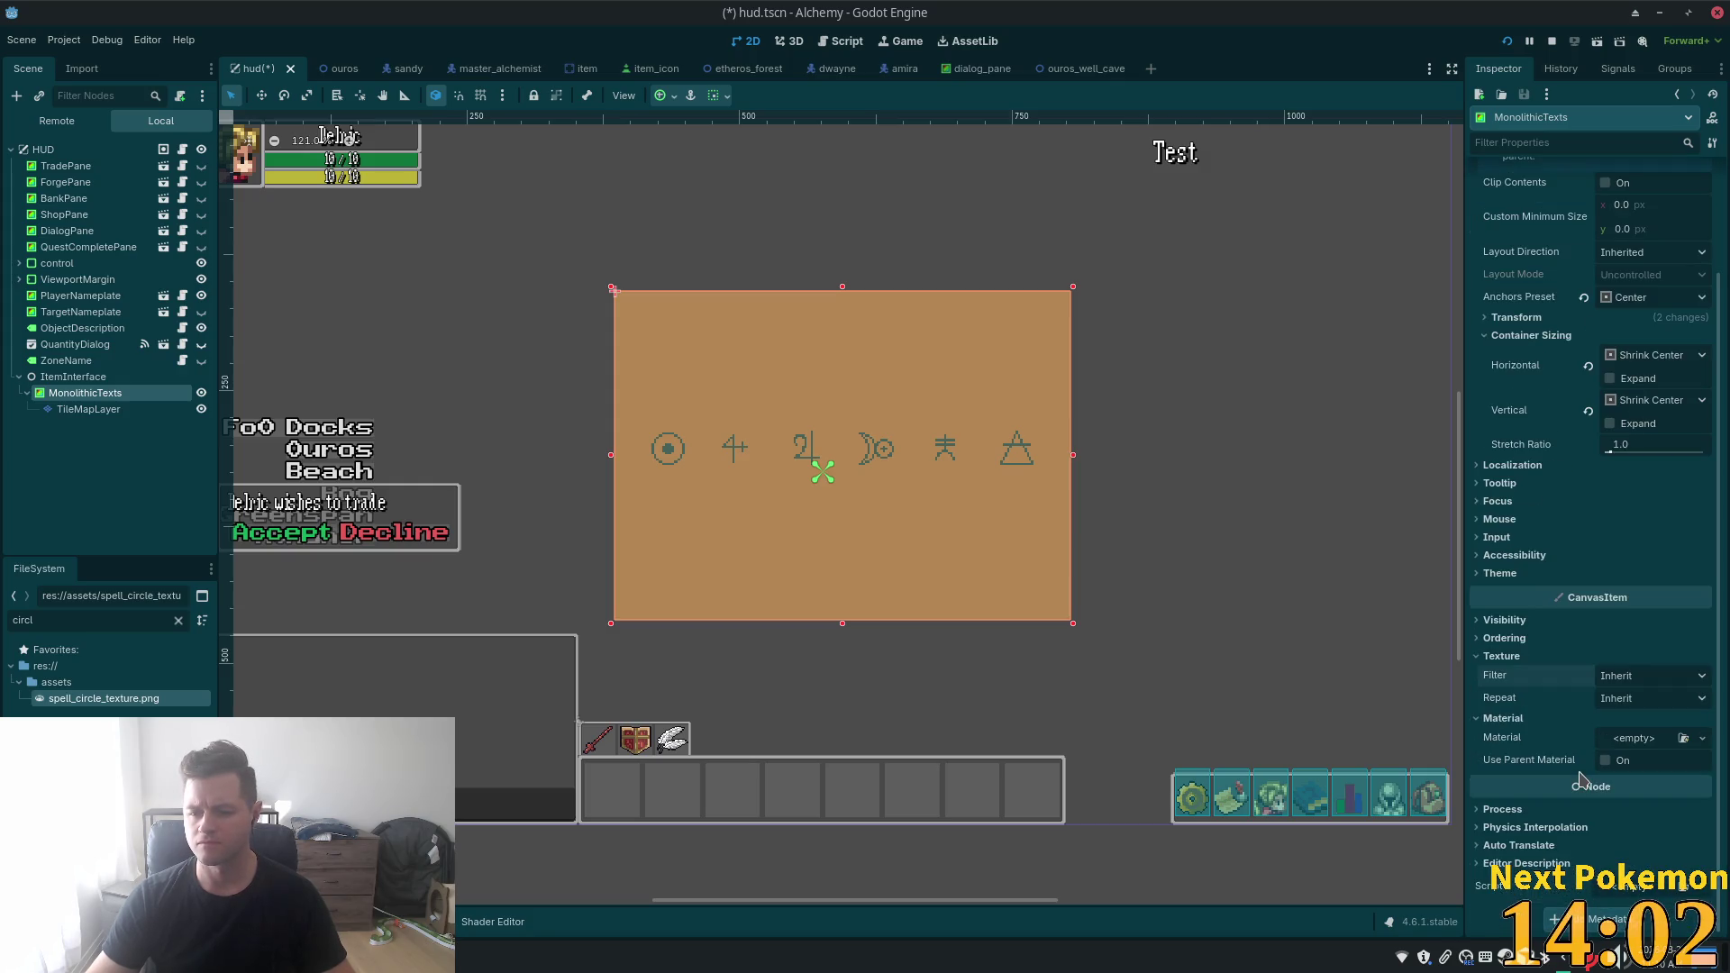
left_click(1496, 622)
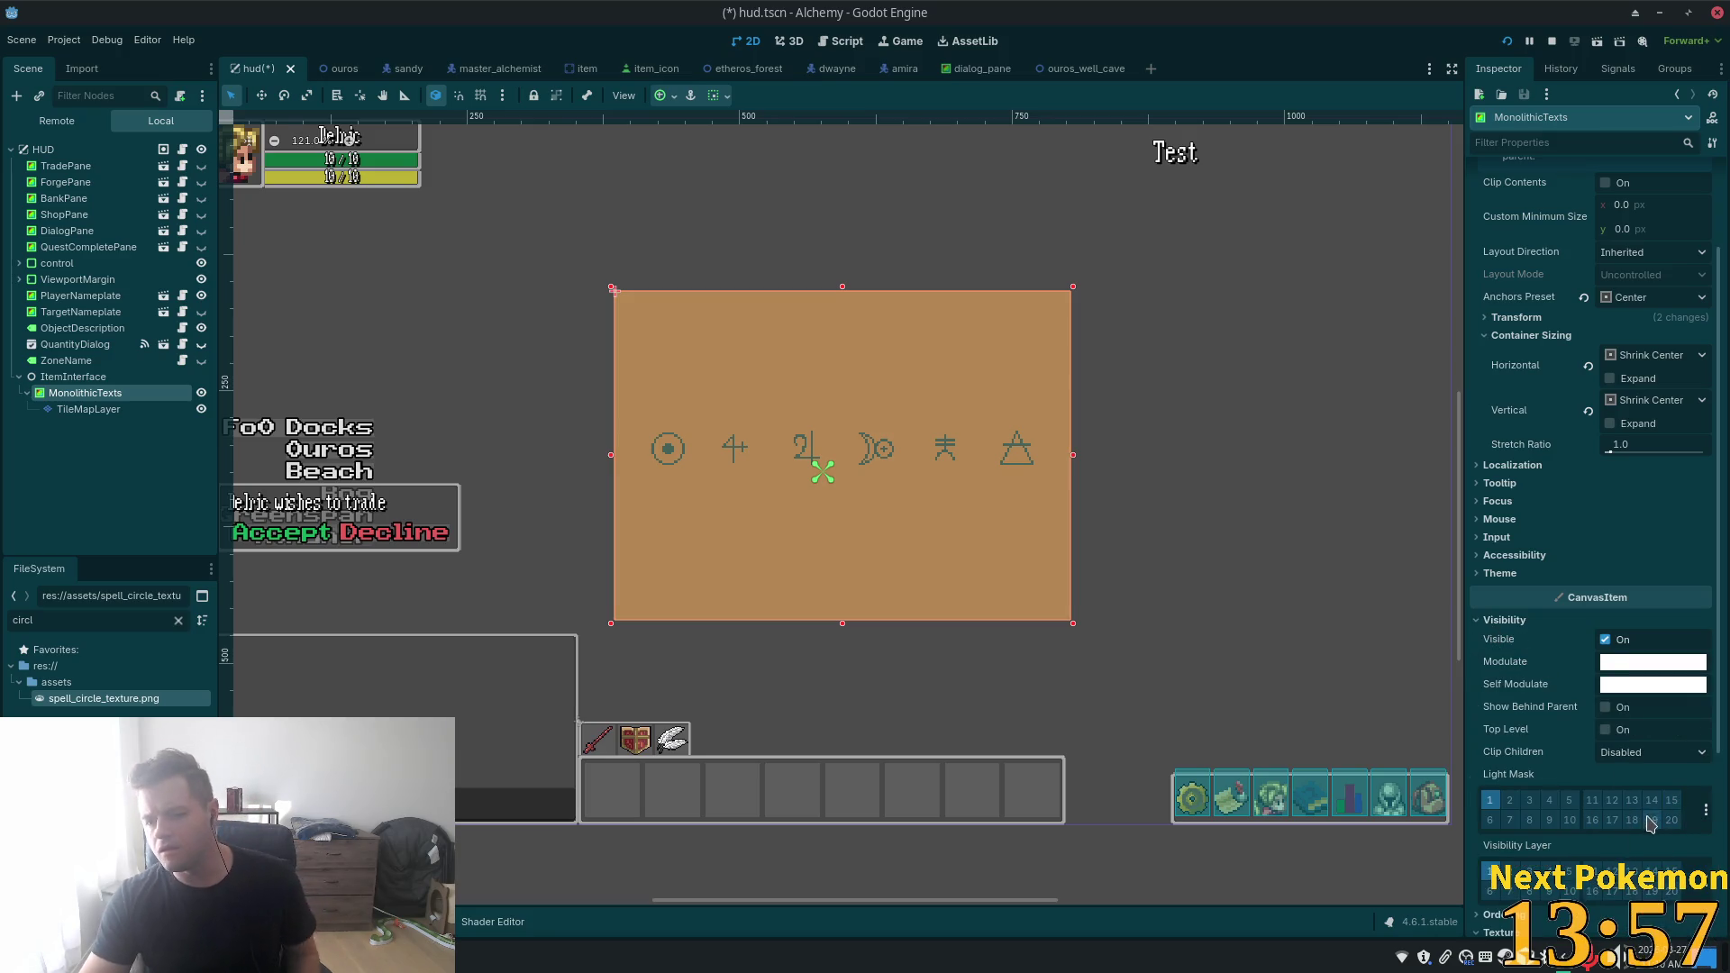
scroll(1574, 647, "down", 5)
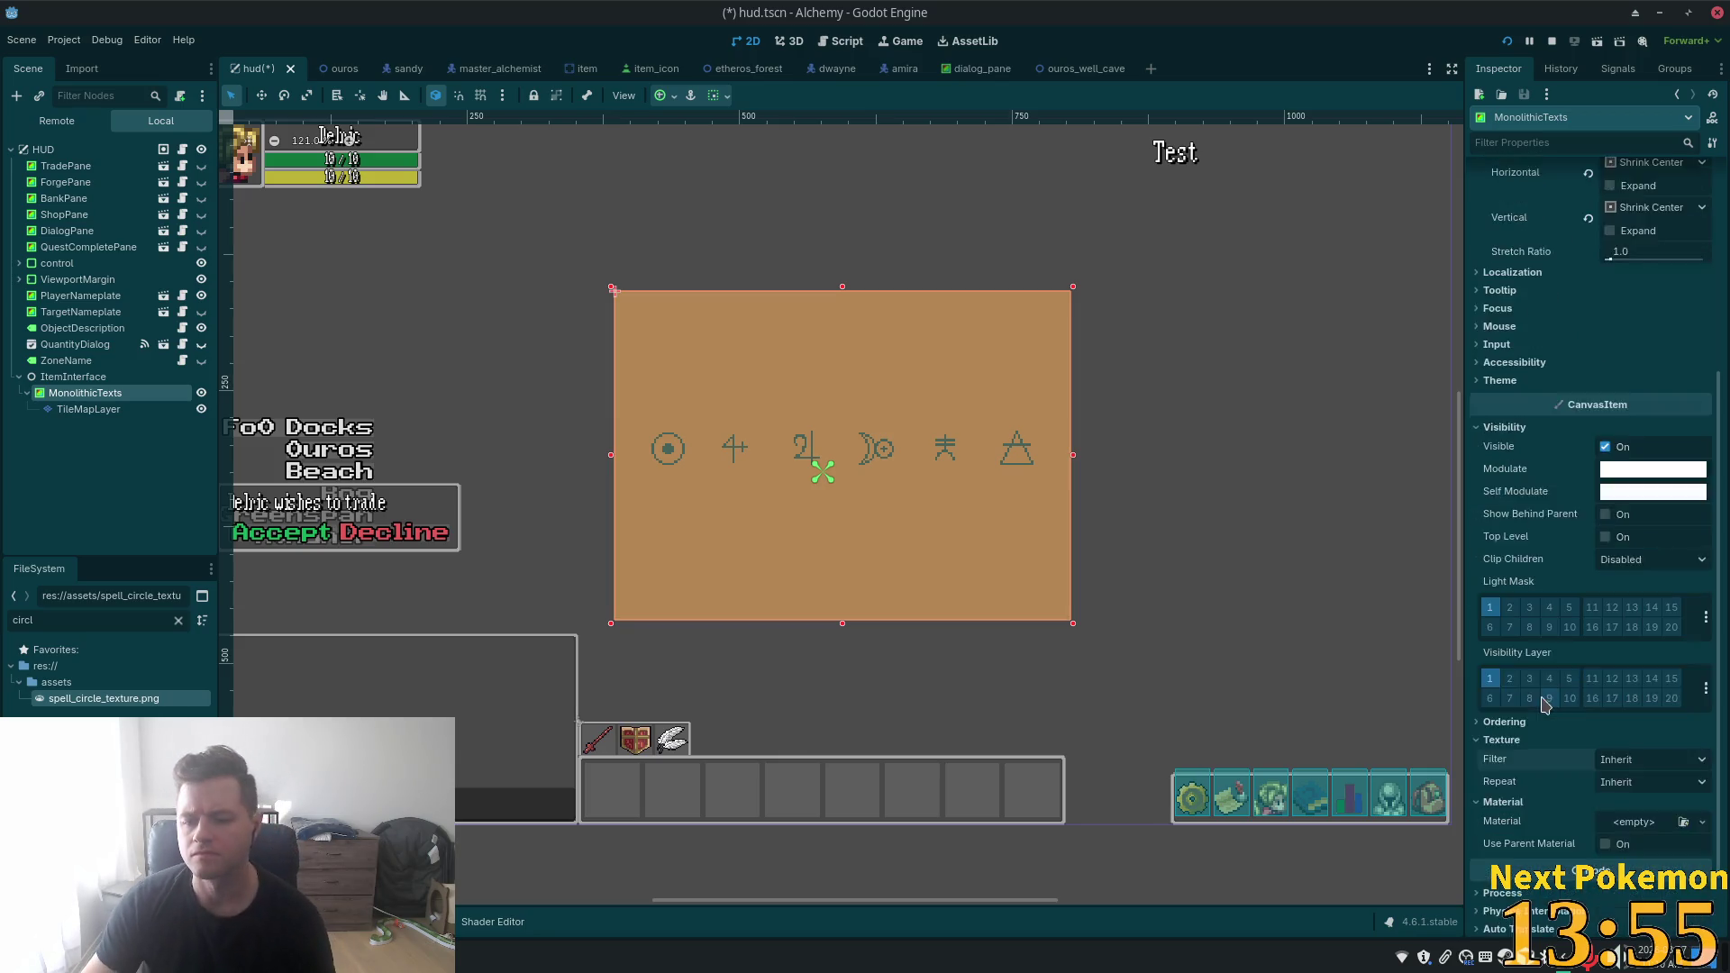
scroll(1566, 681, "up", 2)
scroll(1565, 680, "up", 5)
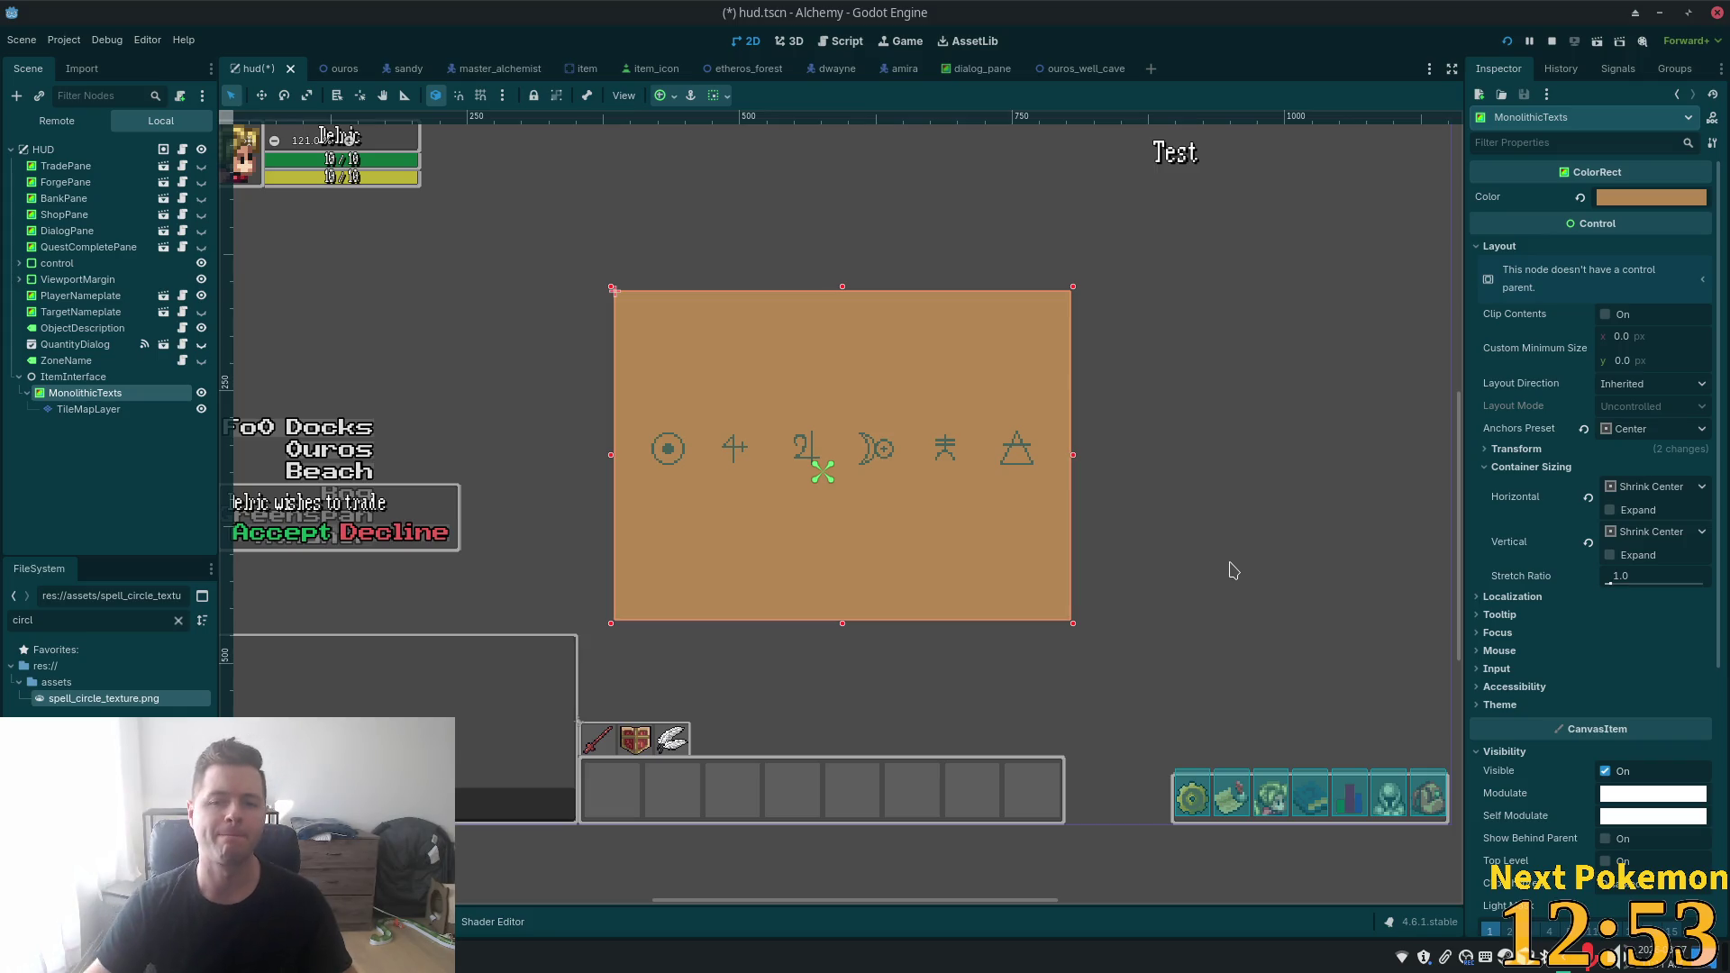
scroll(1099, 239, "down", 2)
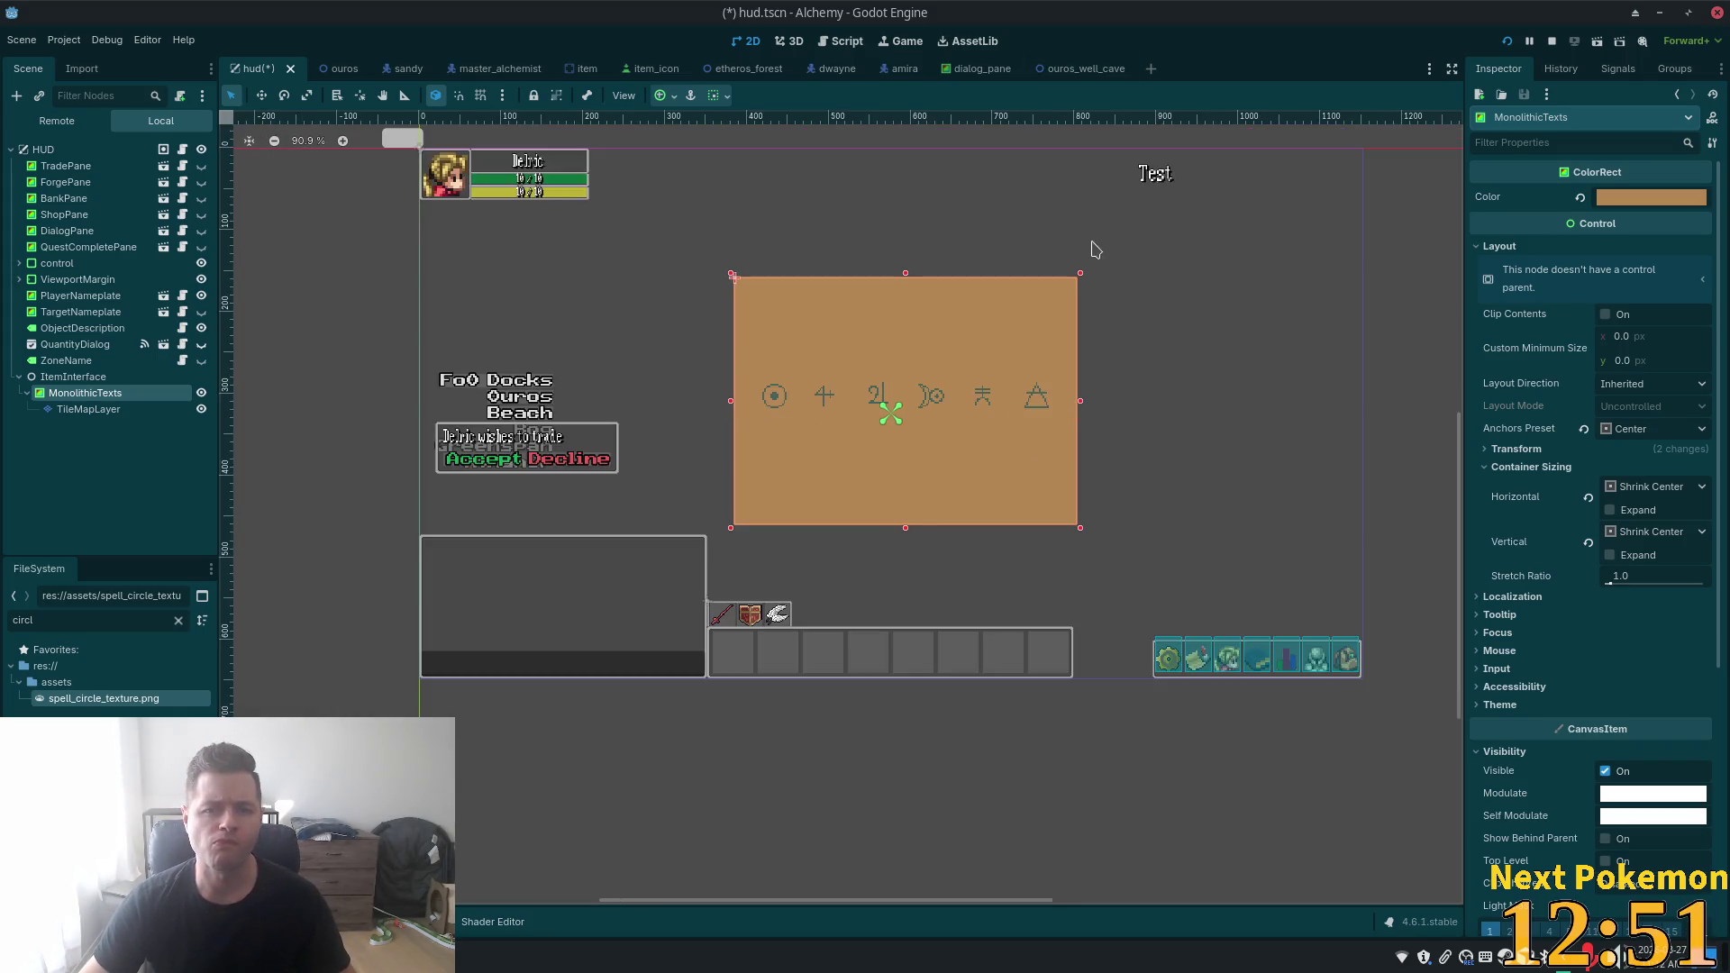
scroll(811, 230, "up", 2)
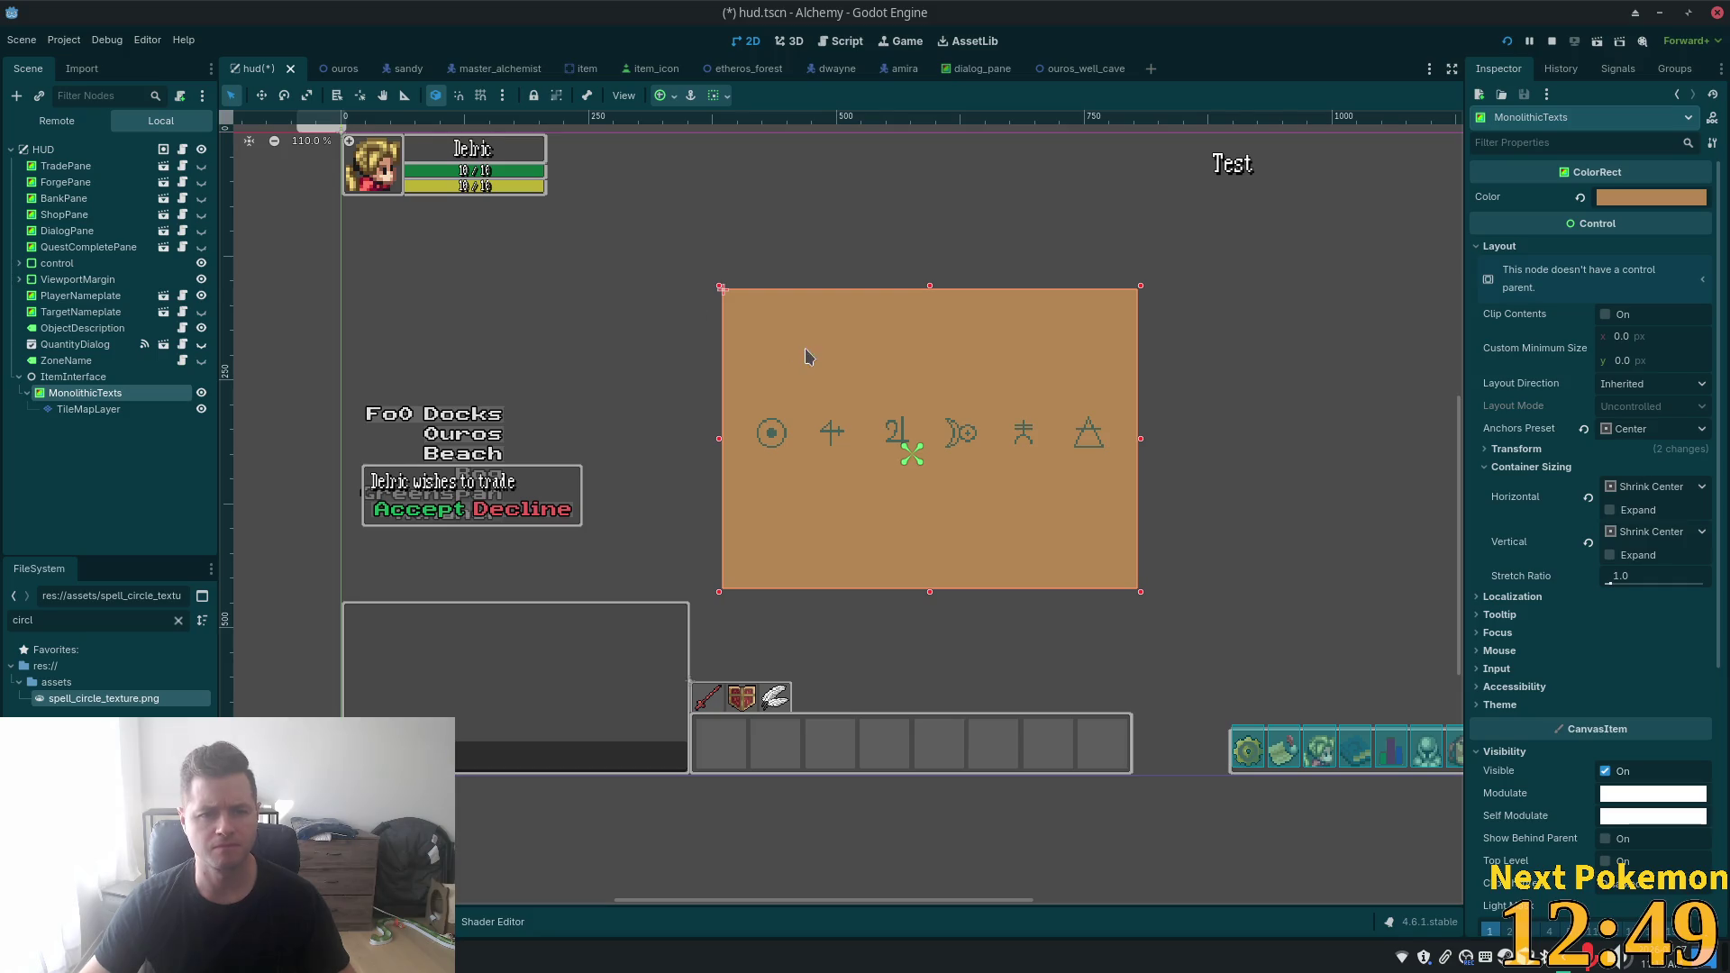
scroll(807, 357, "down", 1)
scroll(1208, 459, "up", 2)
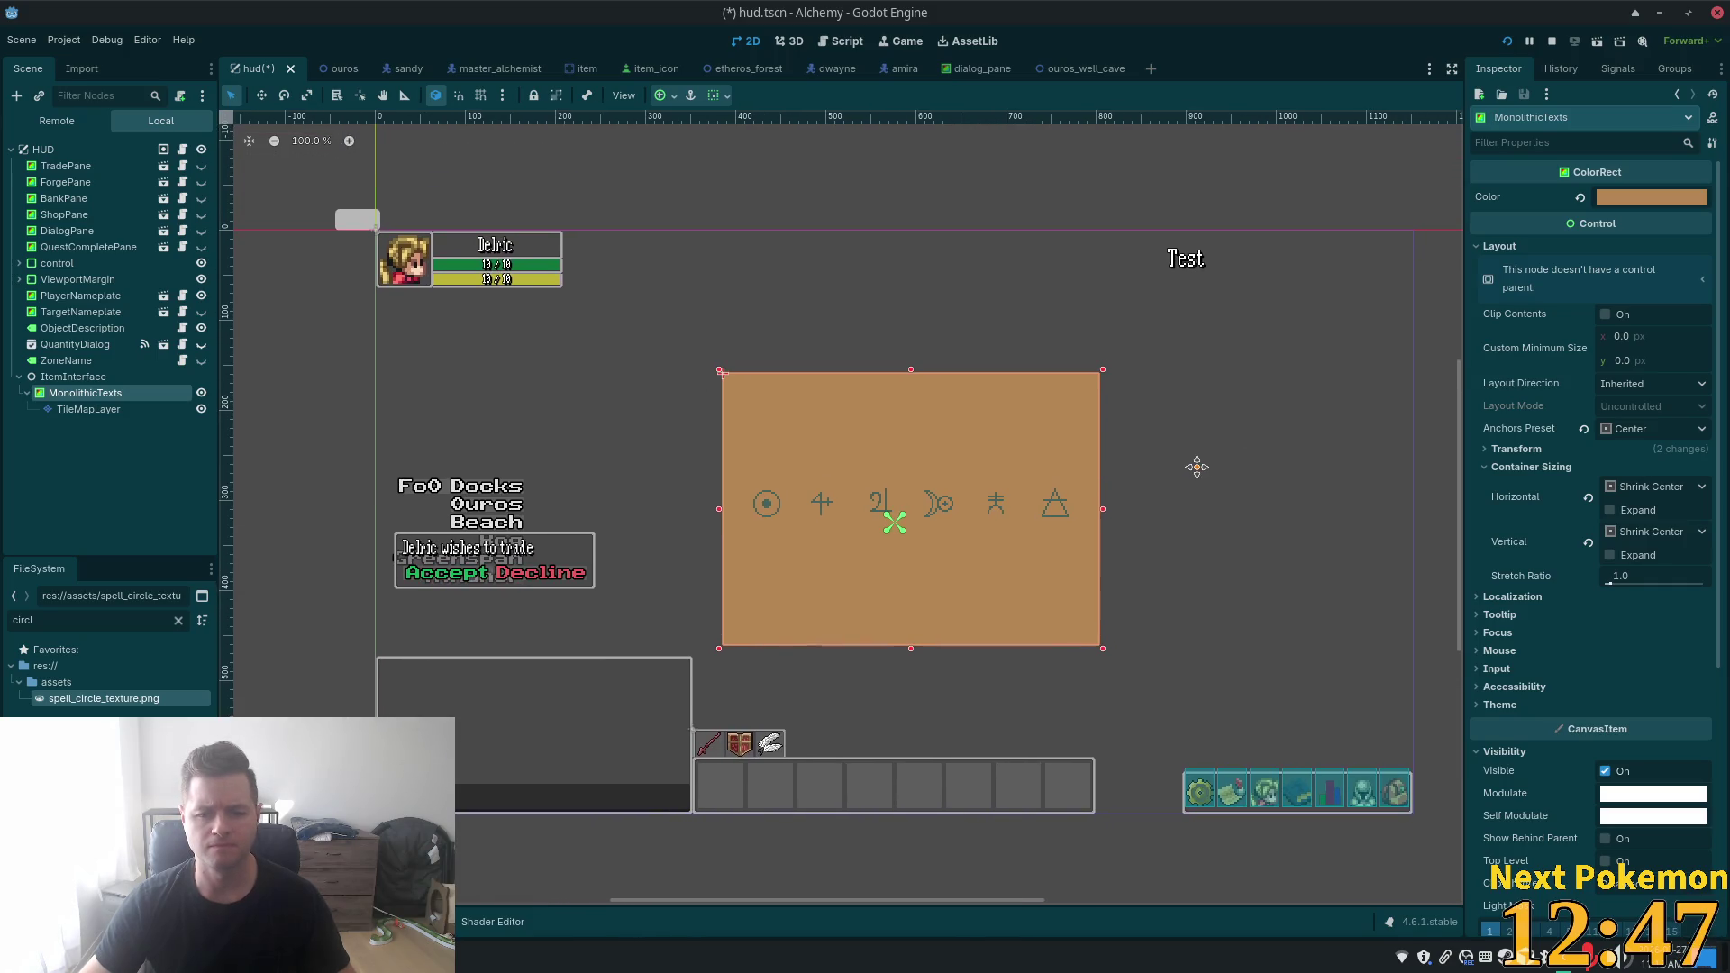
mouse_move(1197, 467)
left_mouse_down()
mouse_move(1139, 432)
mouse_move(1136, 465)
left_mouse_up()
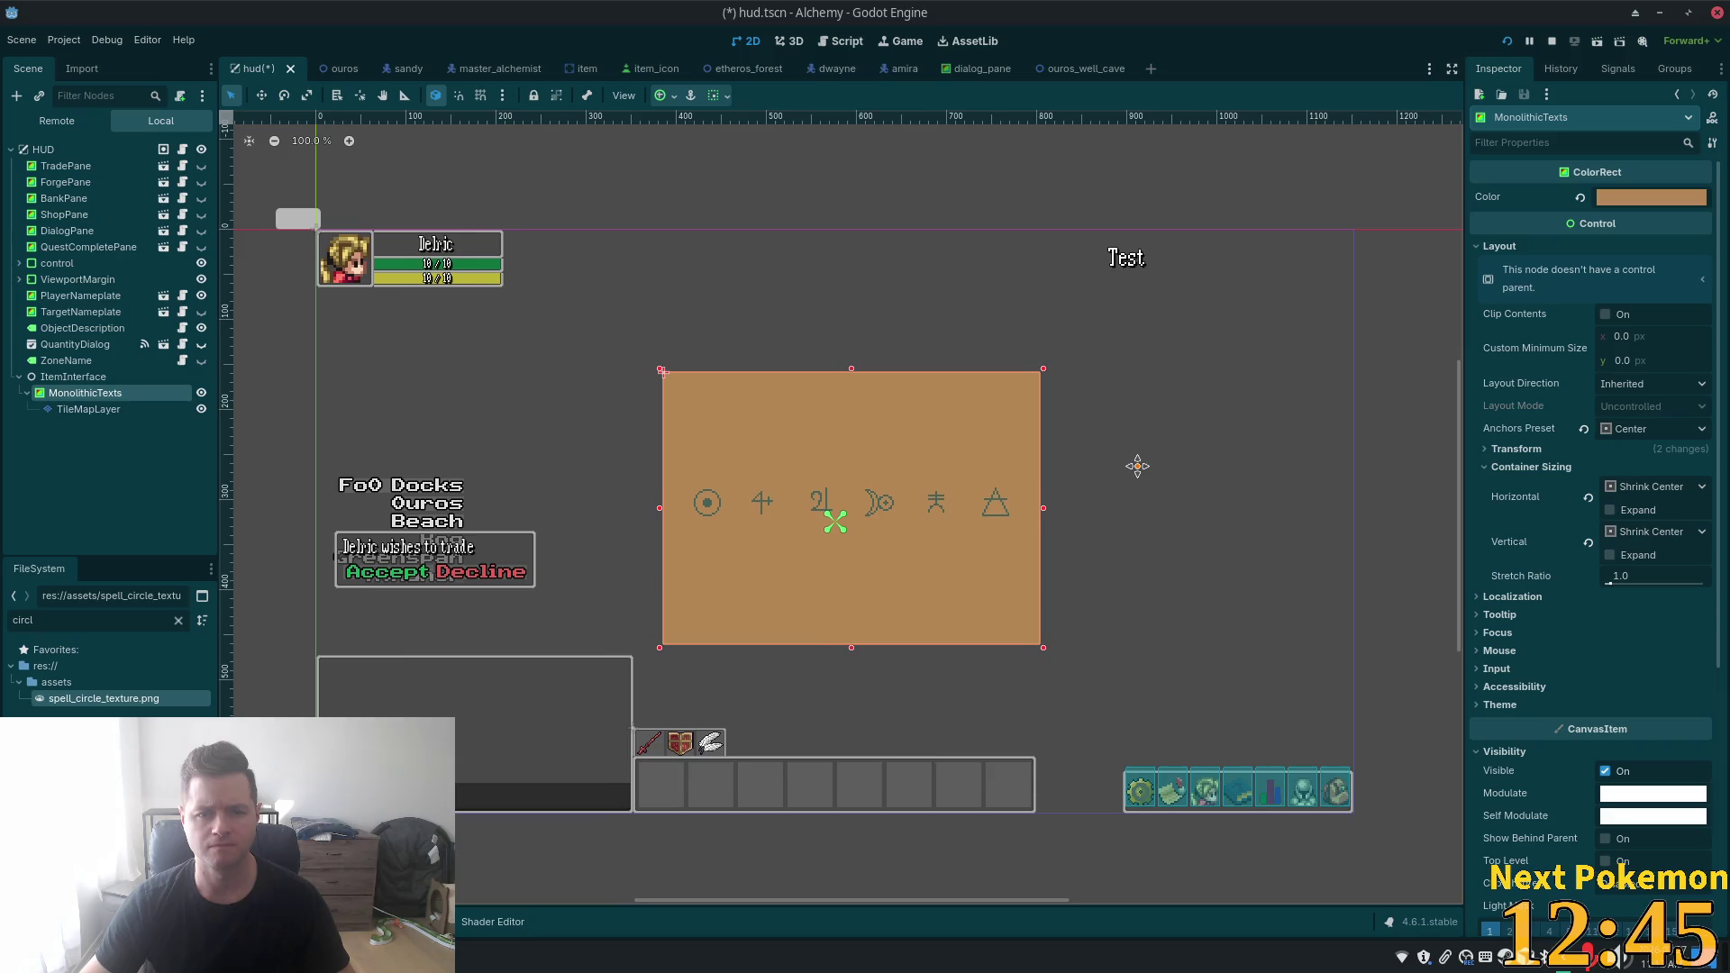
scroll(1137, 457, "up", 1)
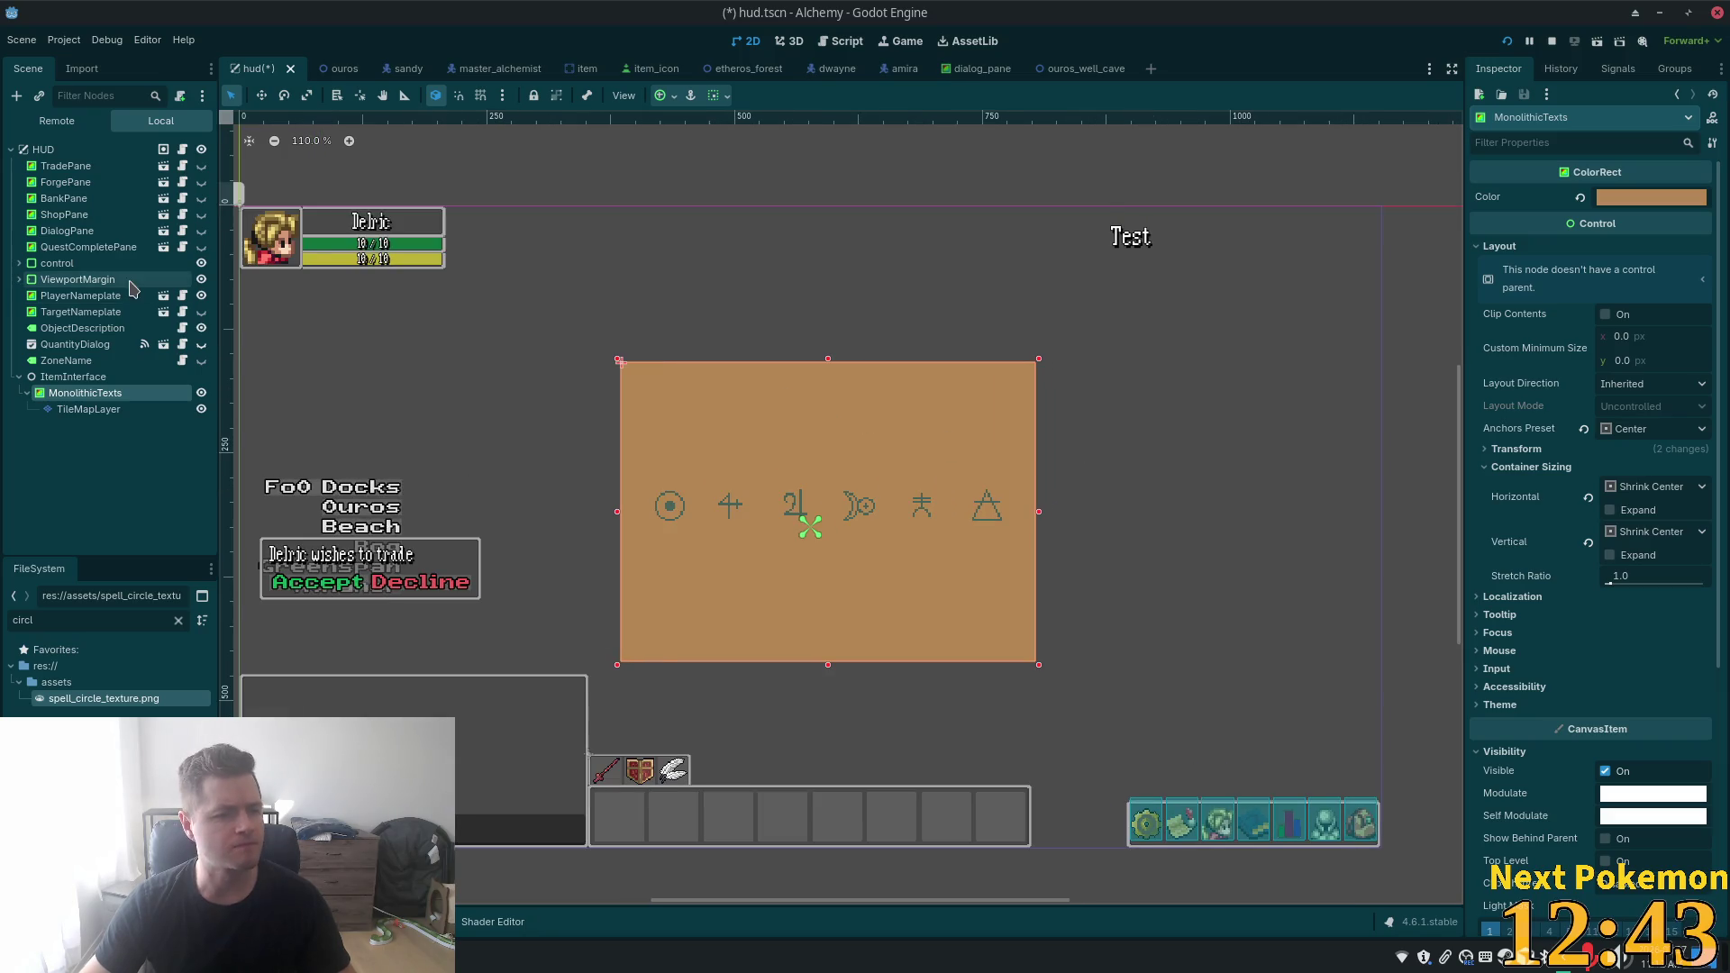
scroll(851, 513, "down", 1)
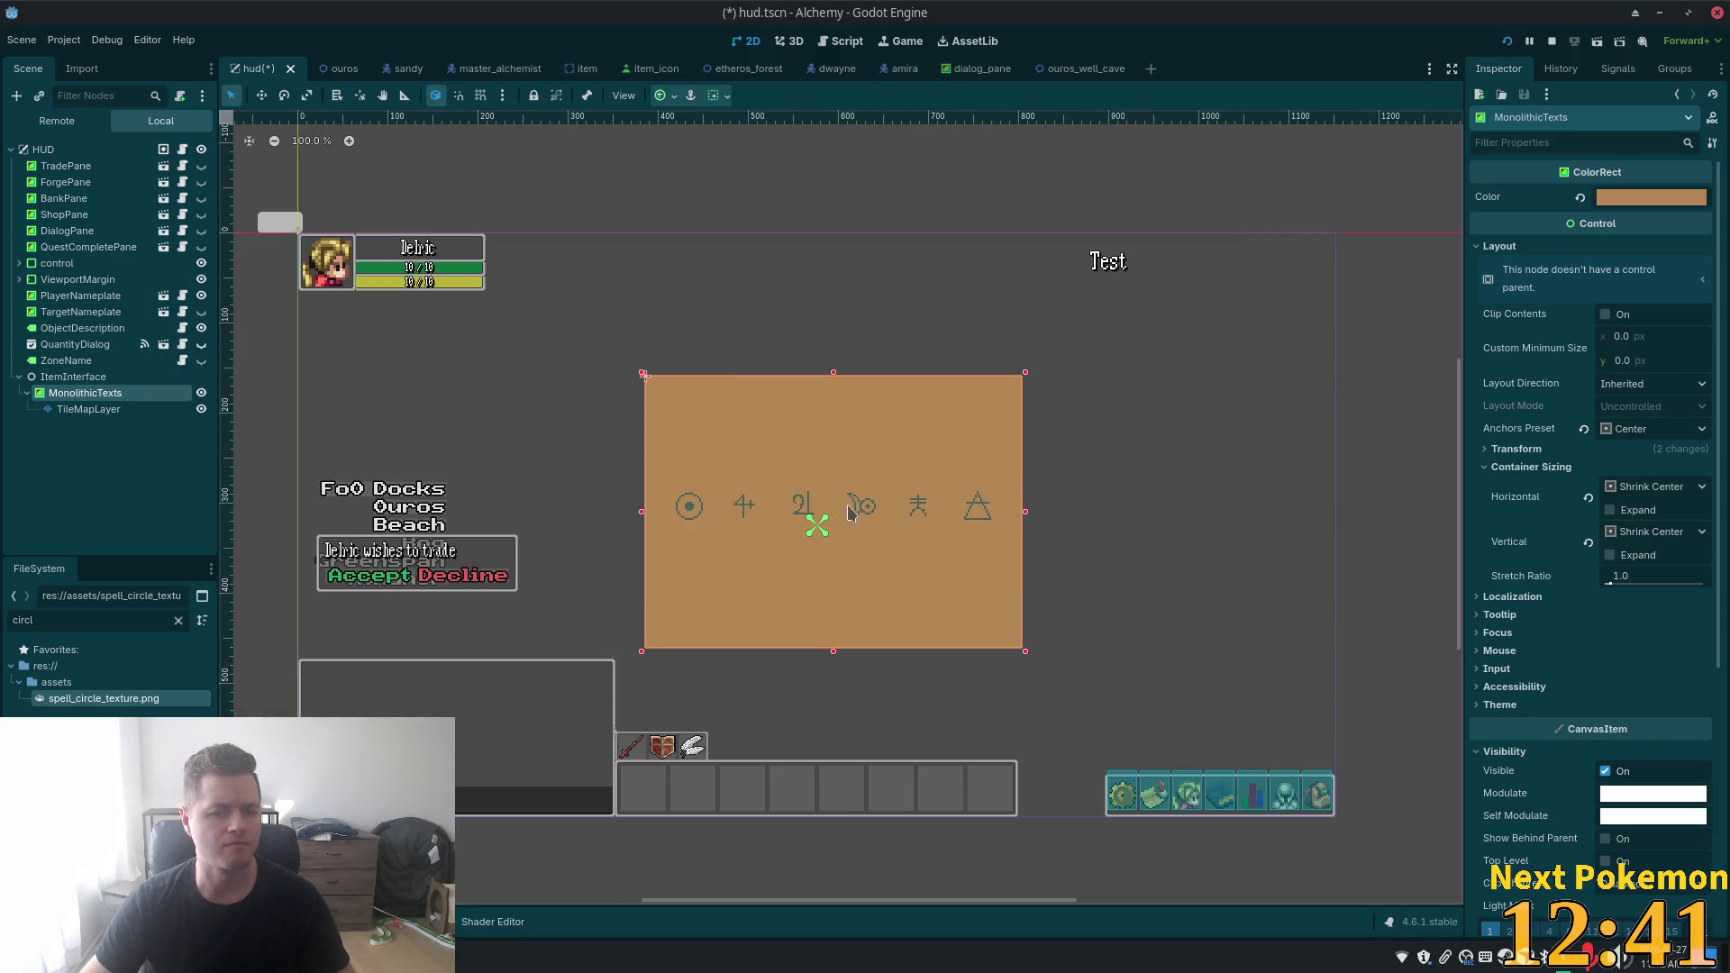
scroll(842, 521, "up", 1)
scroll(836, 527, "down", 1)
scroll(827, 534, "up", 1)
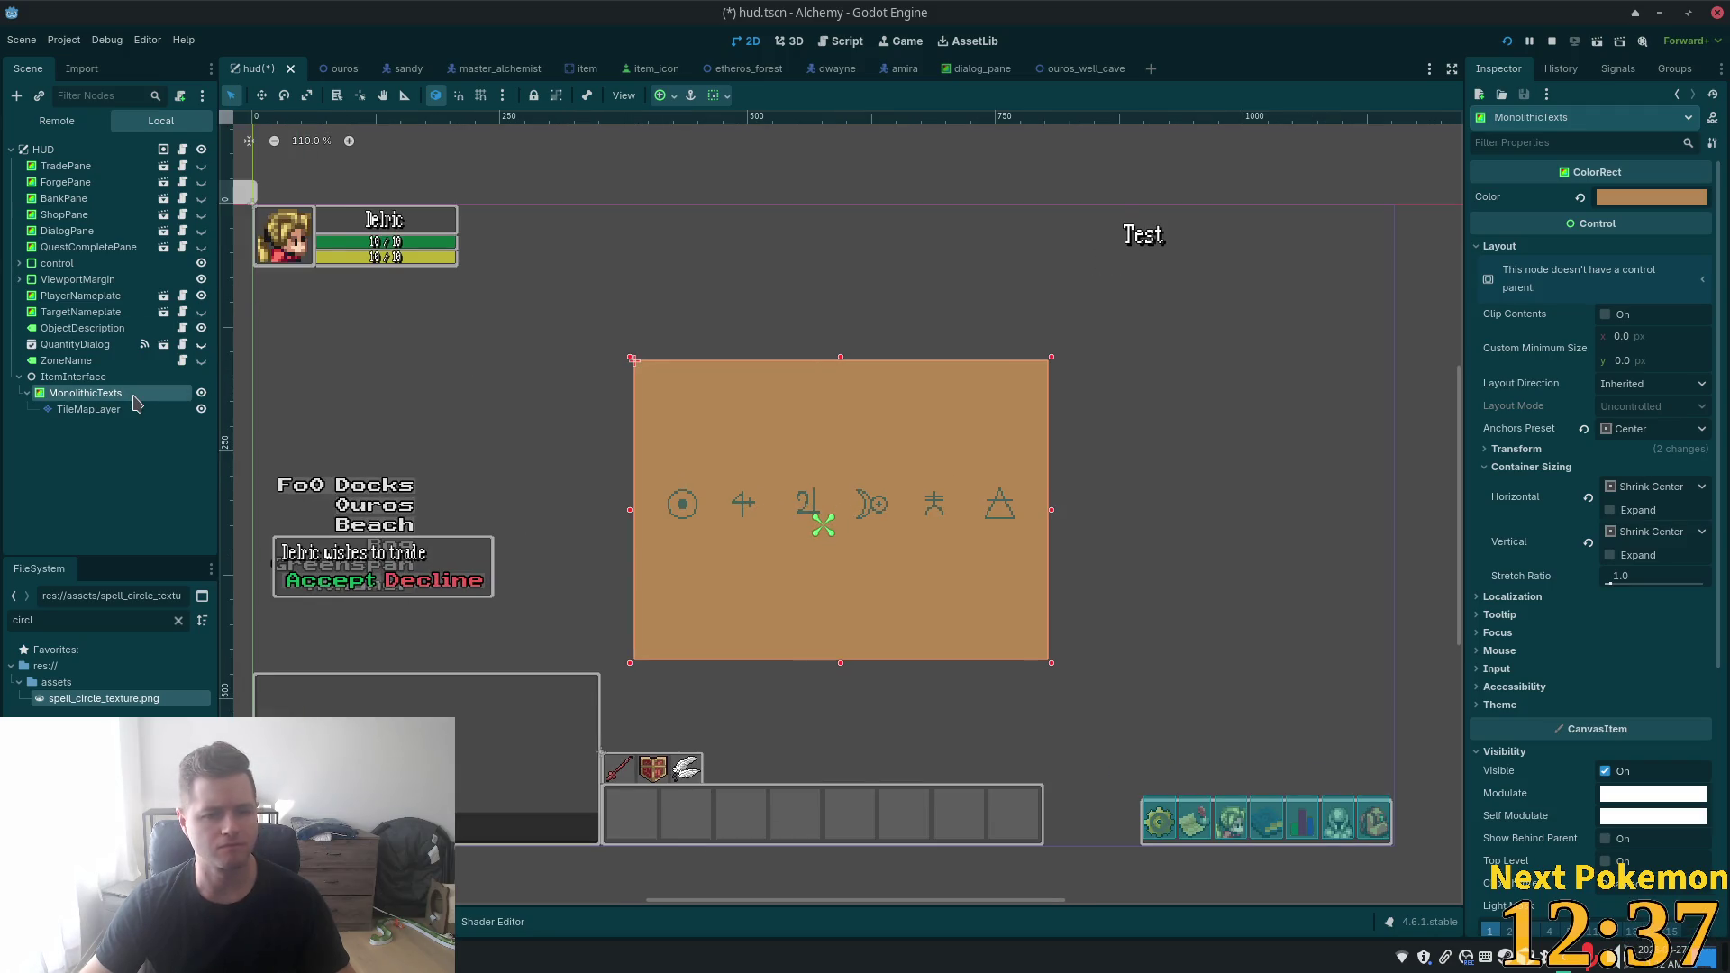
- Apply the Center anchor preset to the MonolithicTexts panel
left_click(658, 96)
left_click(696, 164)
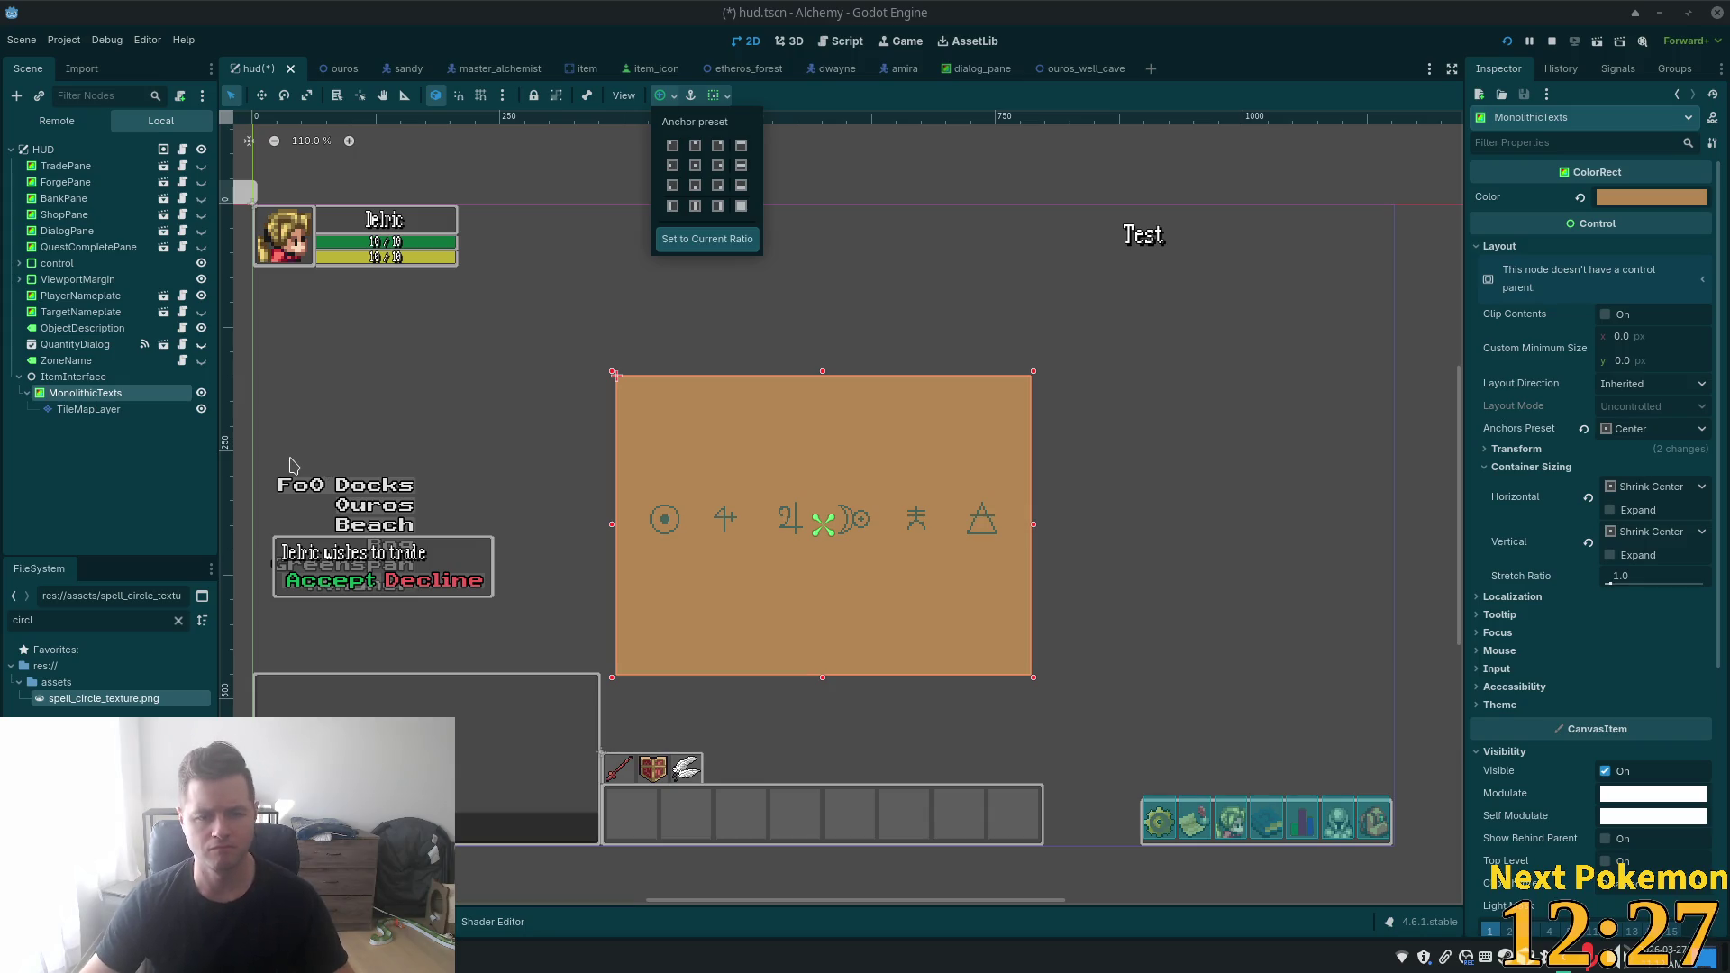
right_click(79, 394)
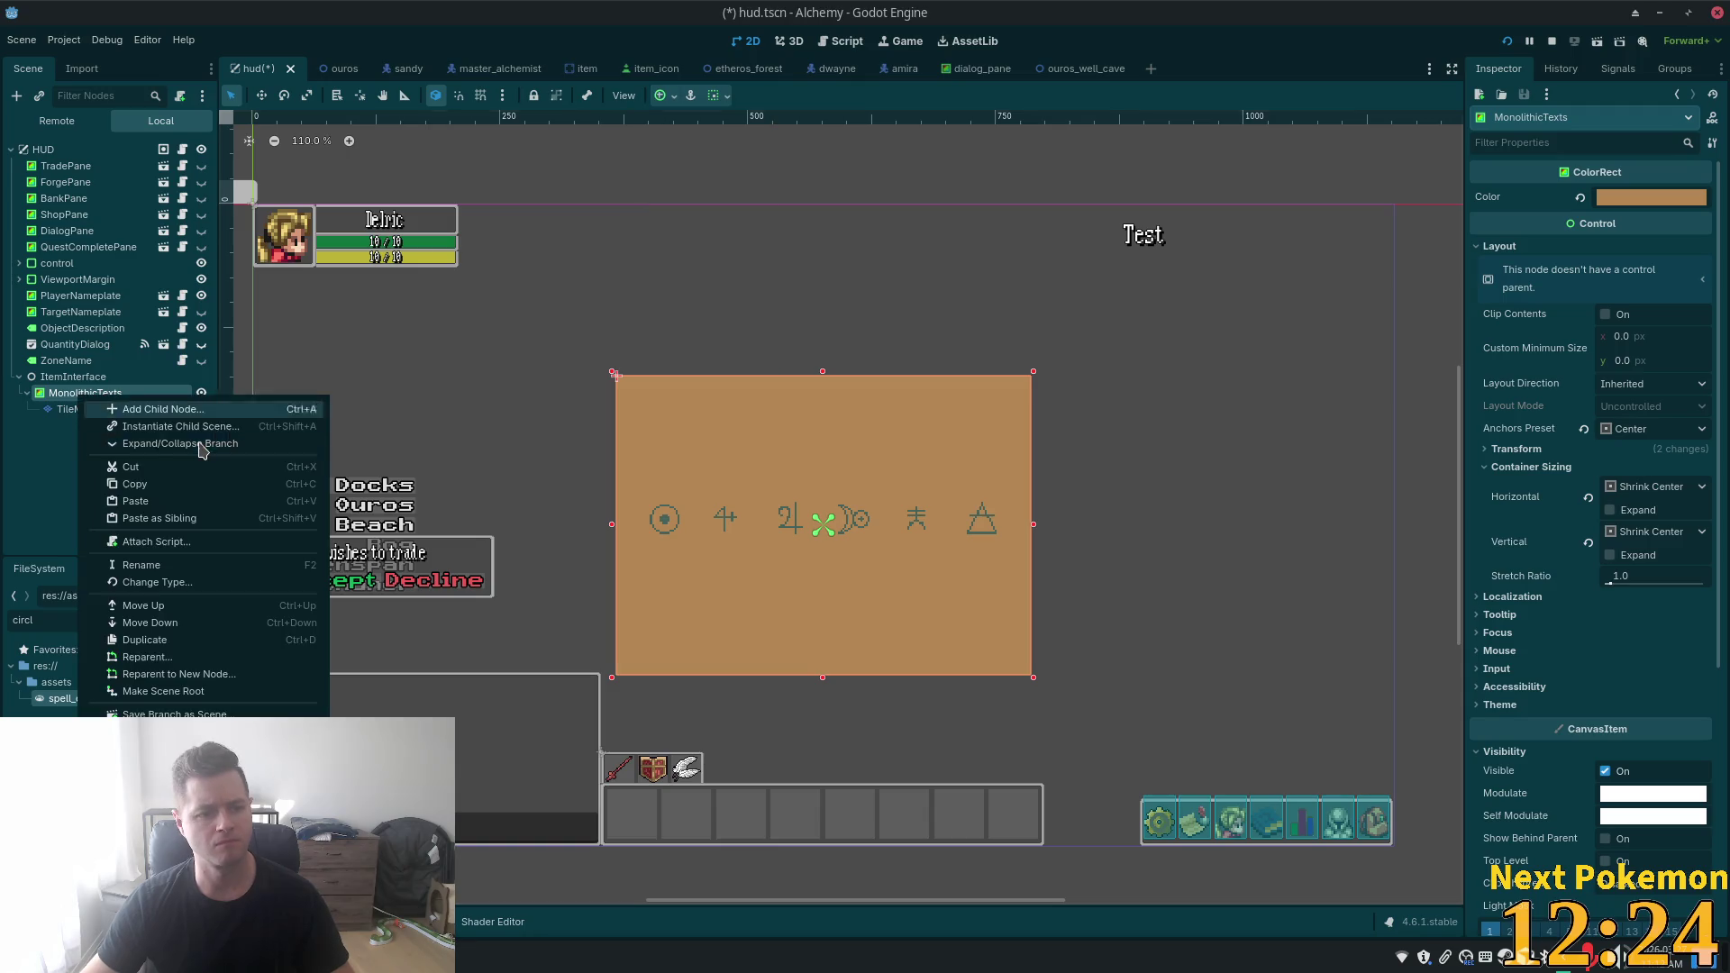
- Save MonolithicTexts as res://ui/monolithic_texts.tscn, reselect ItemInterface, and switch to Cursor
left_click(180, 714)
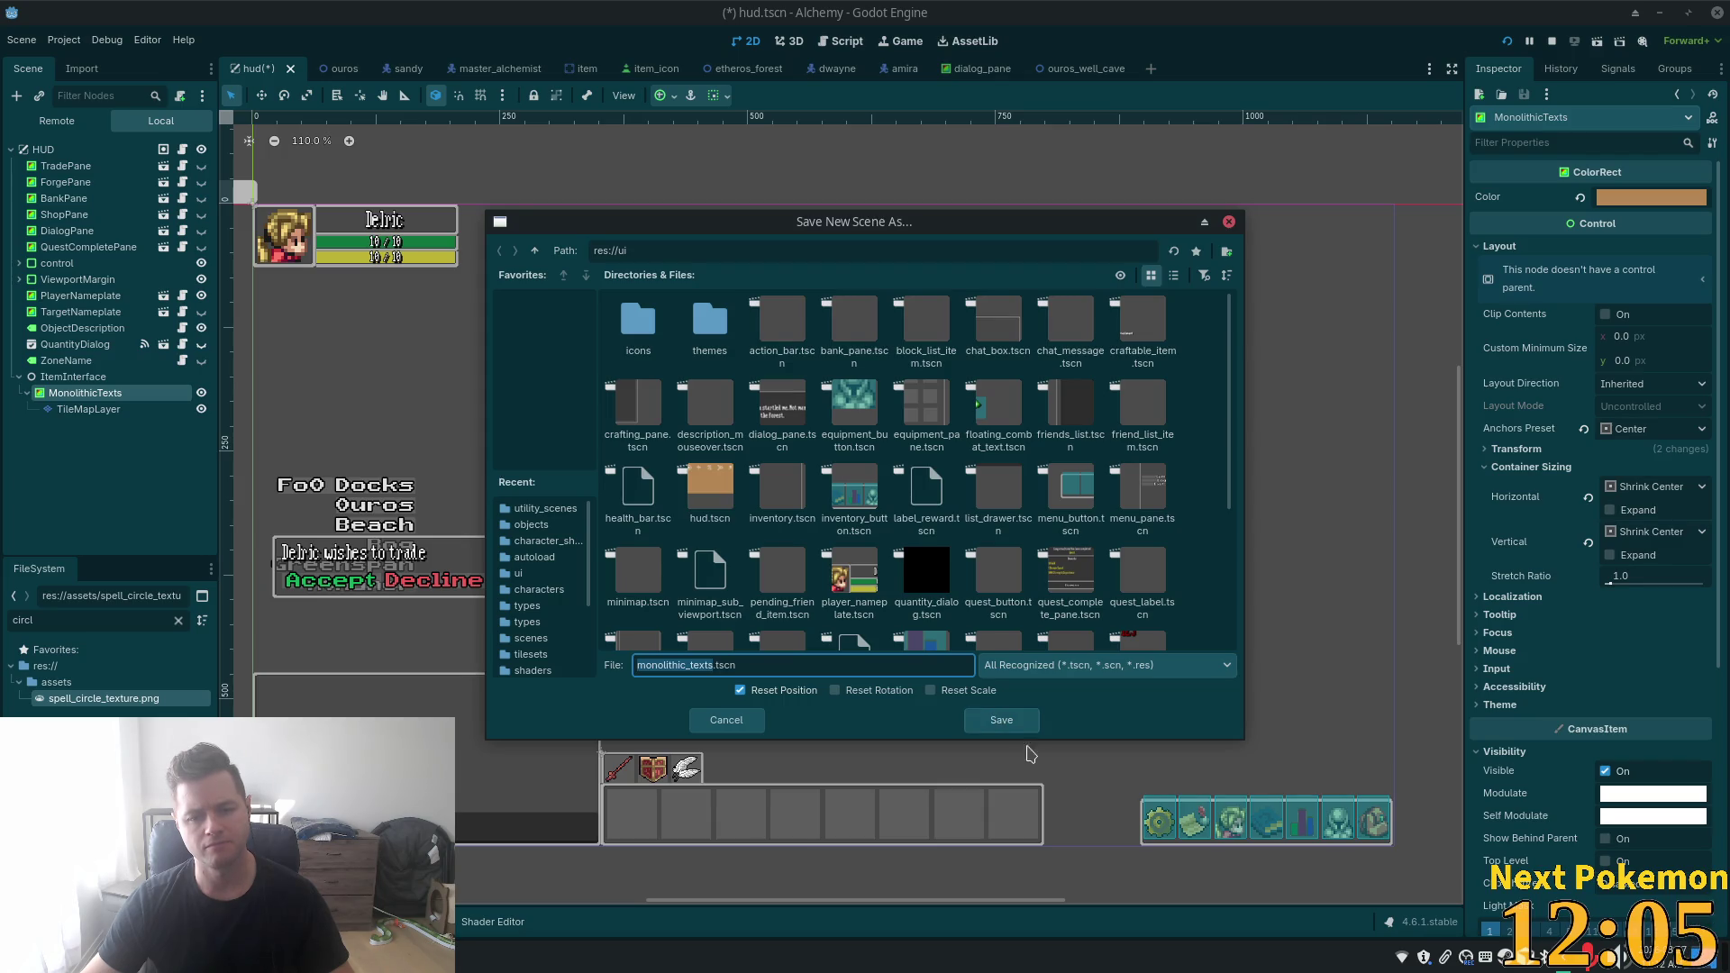
left_click(1003, 727)
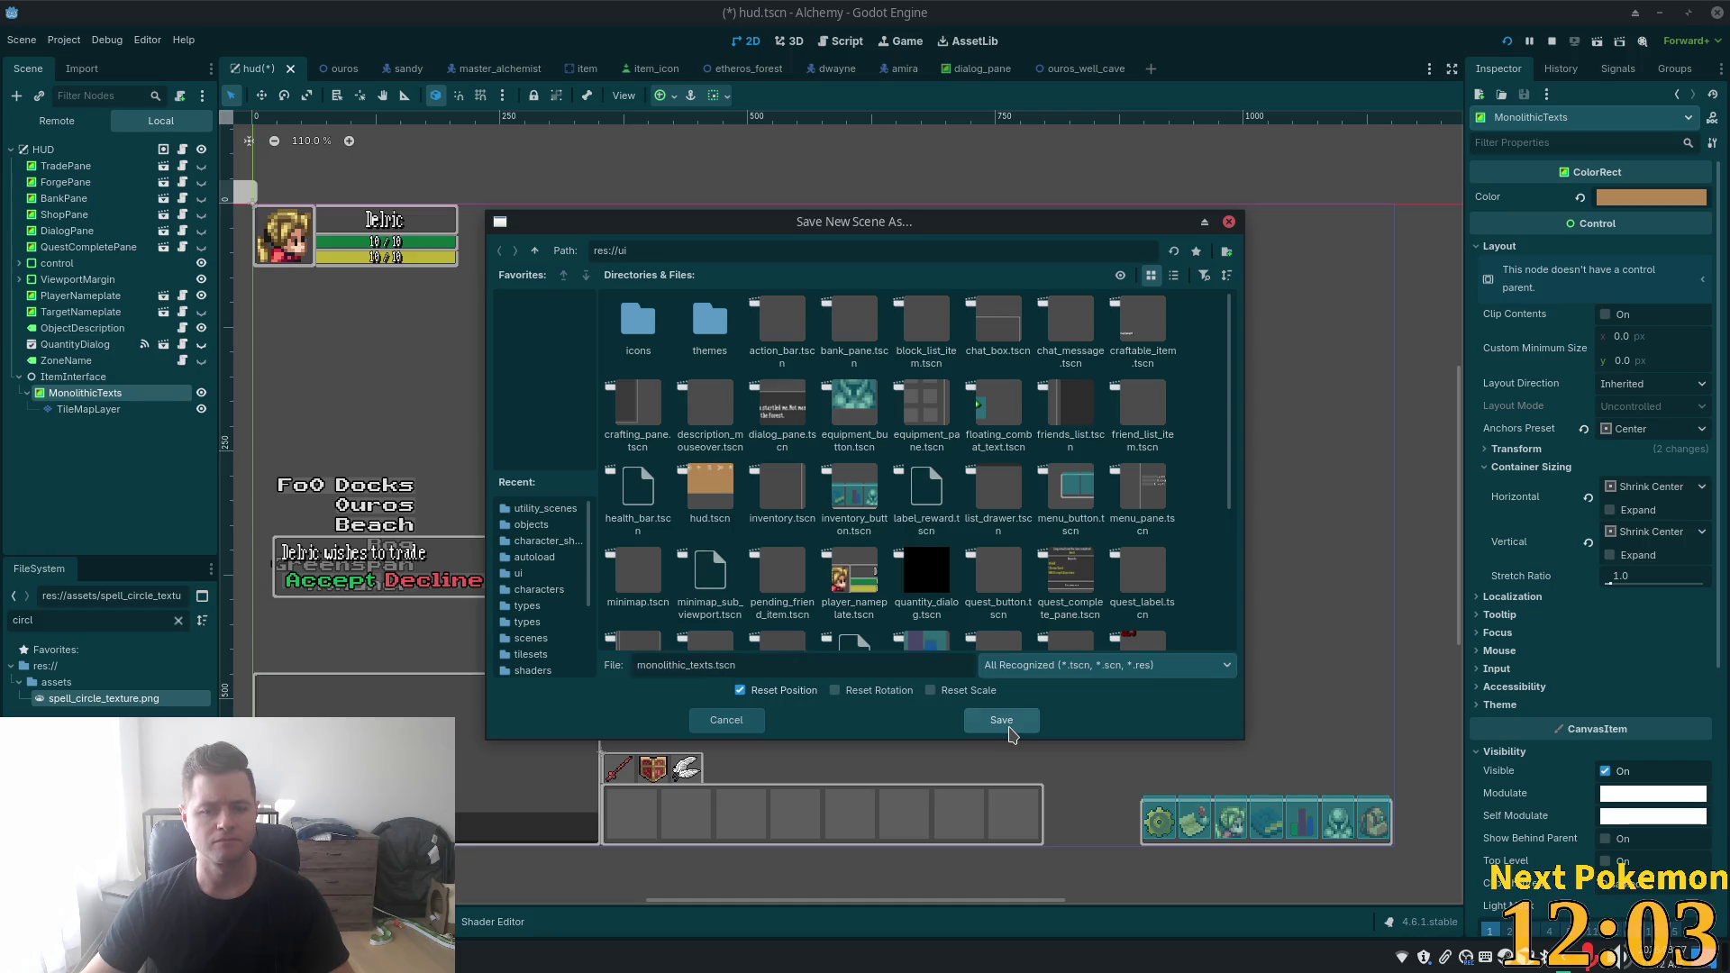
left_click(179, 621)
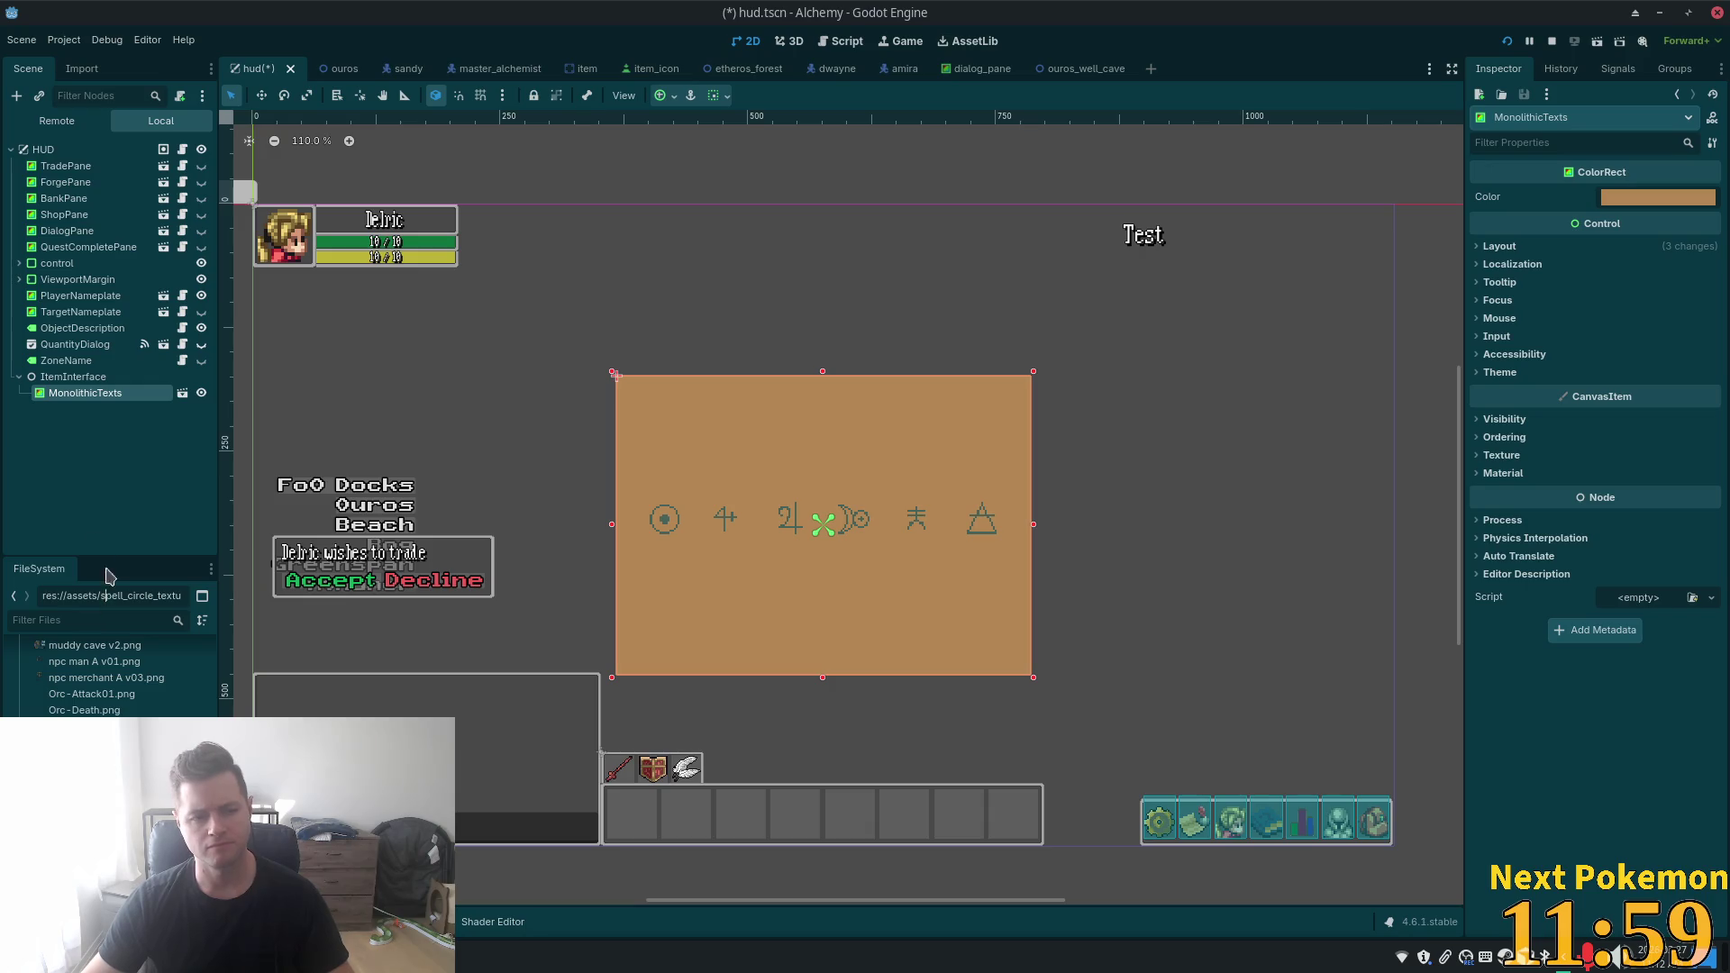
left_click(72, 377)
key("alt+Tab")
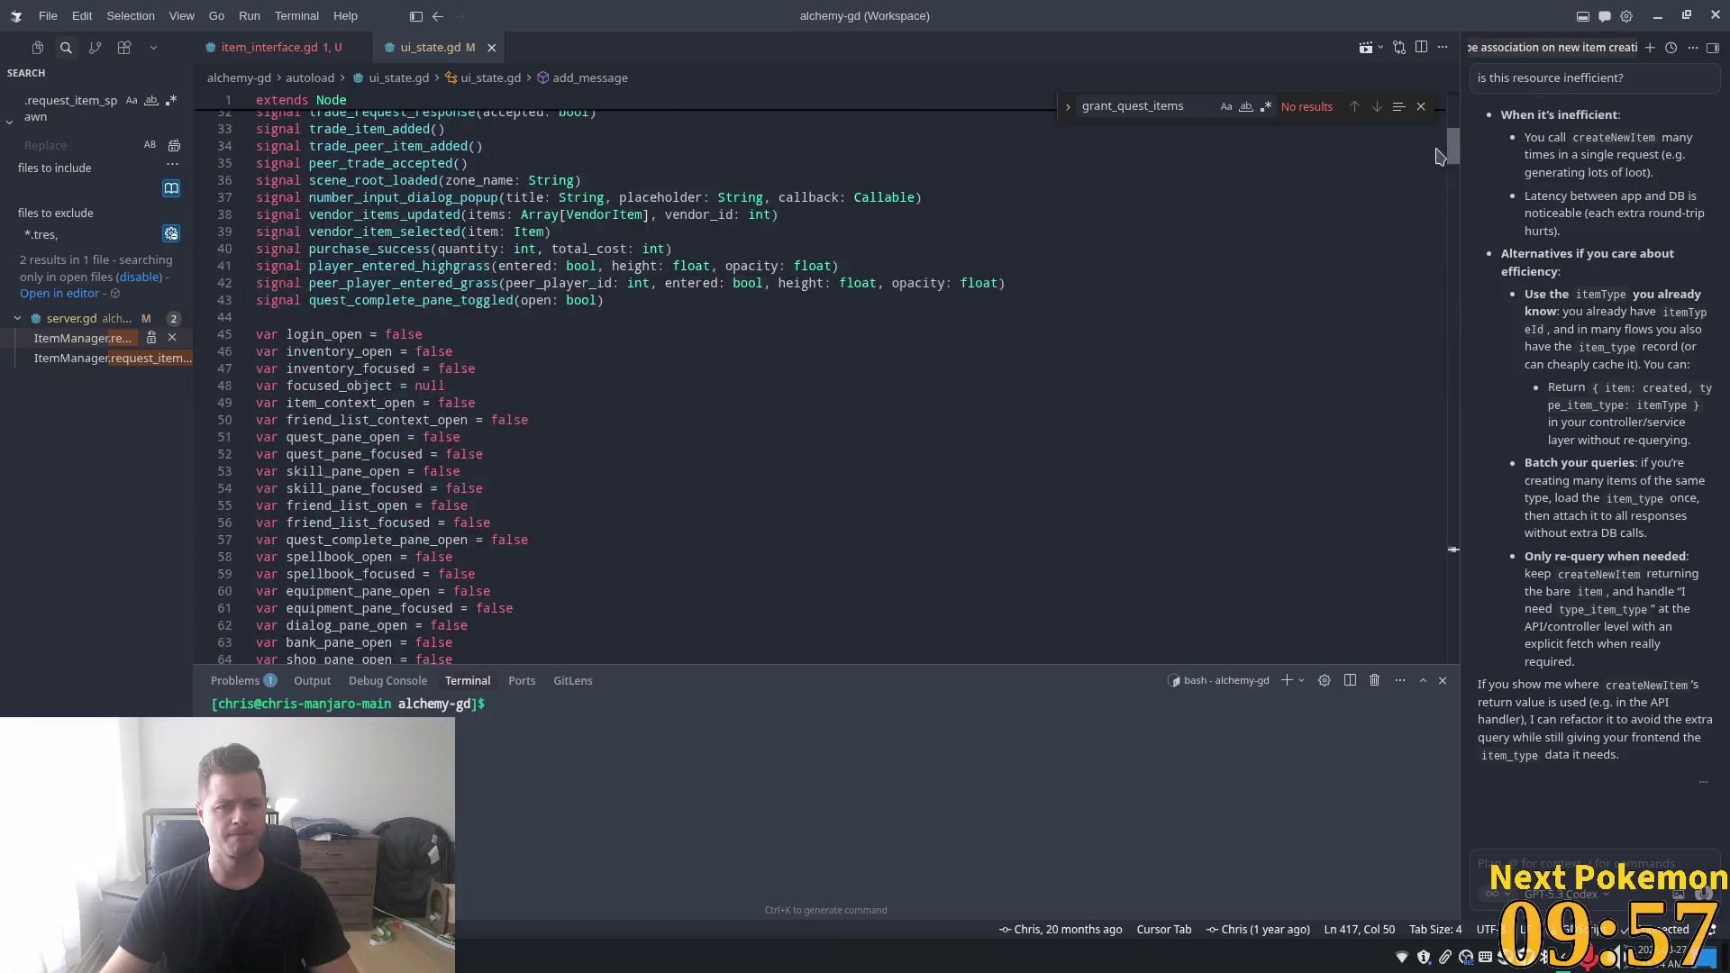
- Insert a blank line below current_vendor in ui_state.gd, declining the suggested _ready function
scroll(1439, 156, "down", 10)
scroll(1179, 257, "up", 1)
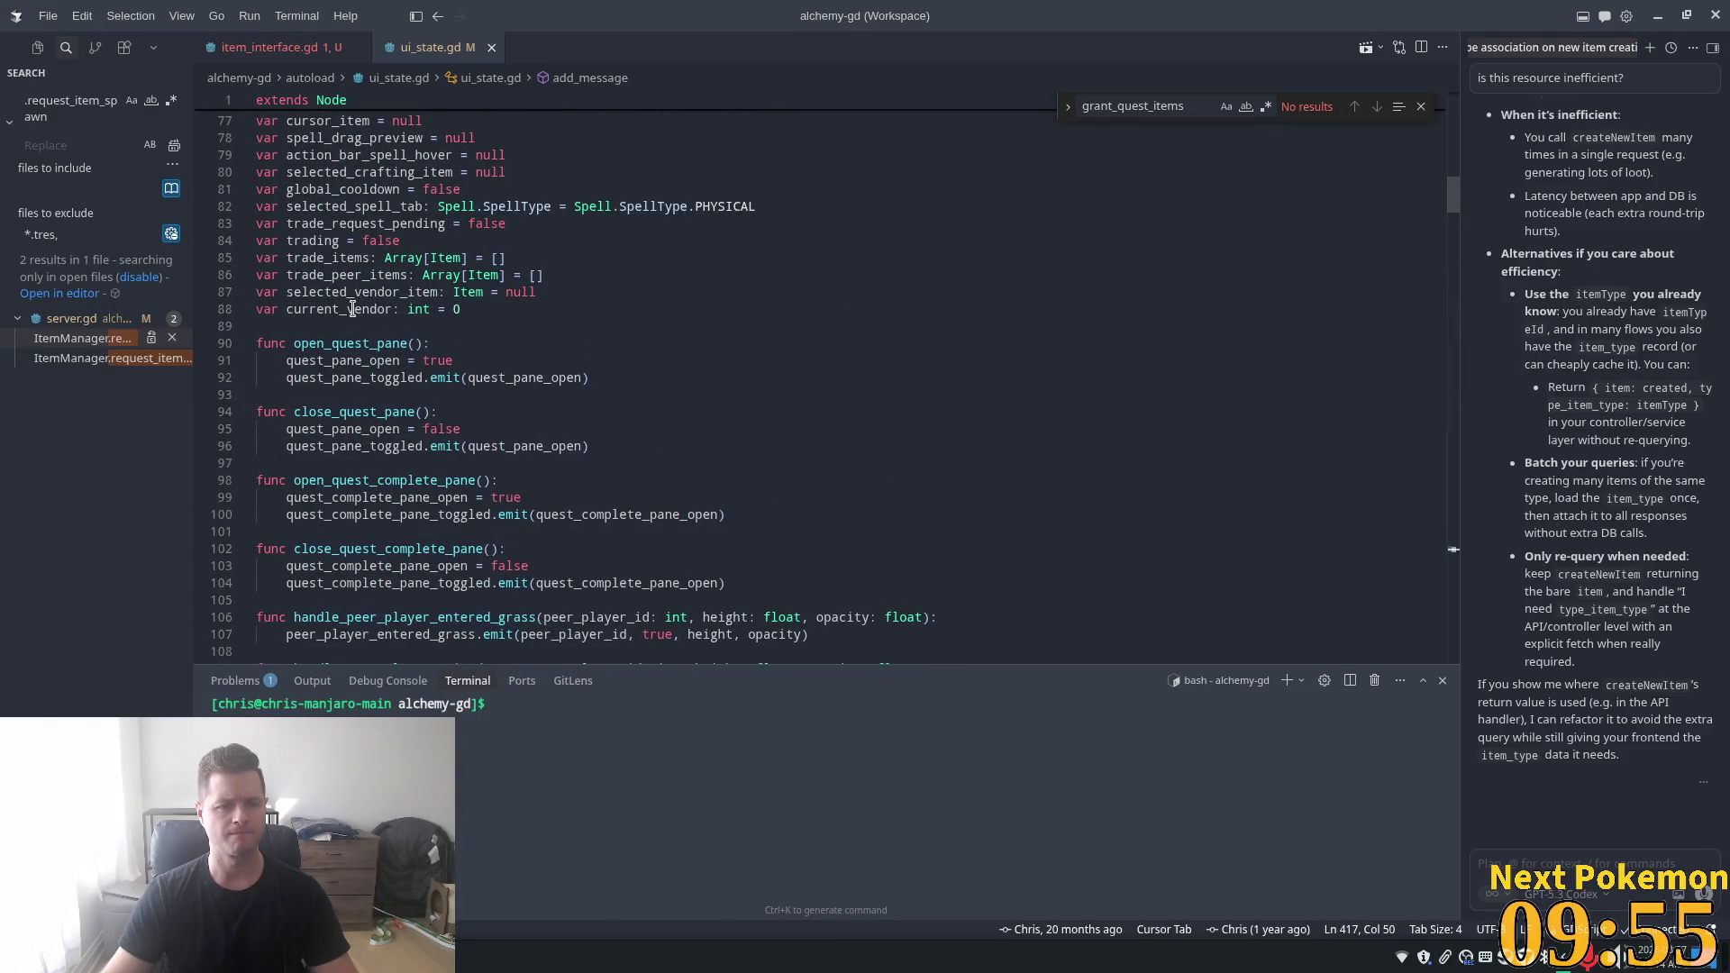
left_click(477, 326)
key("Return")
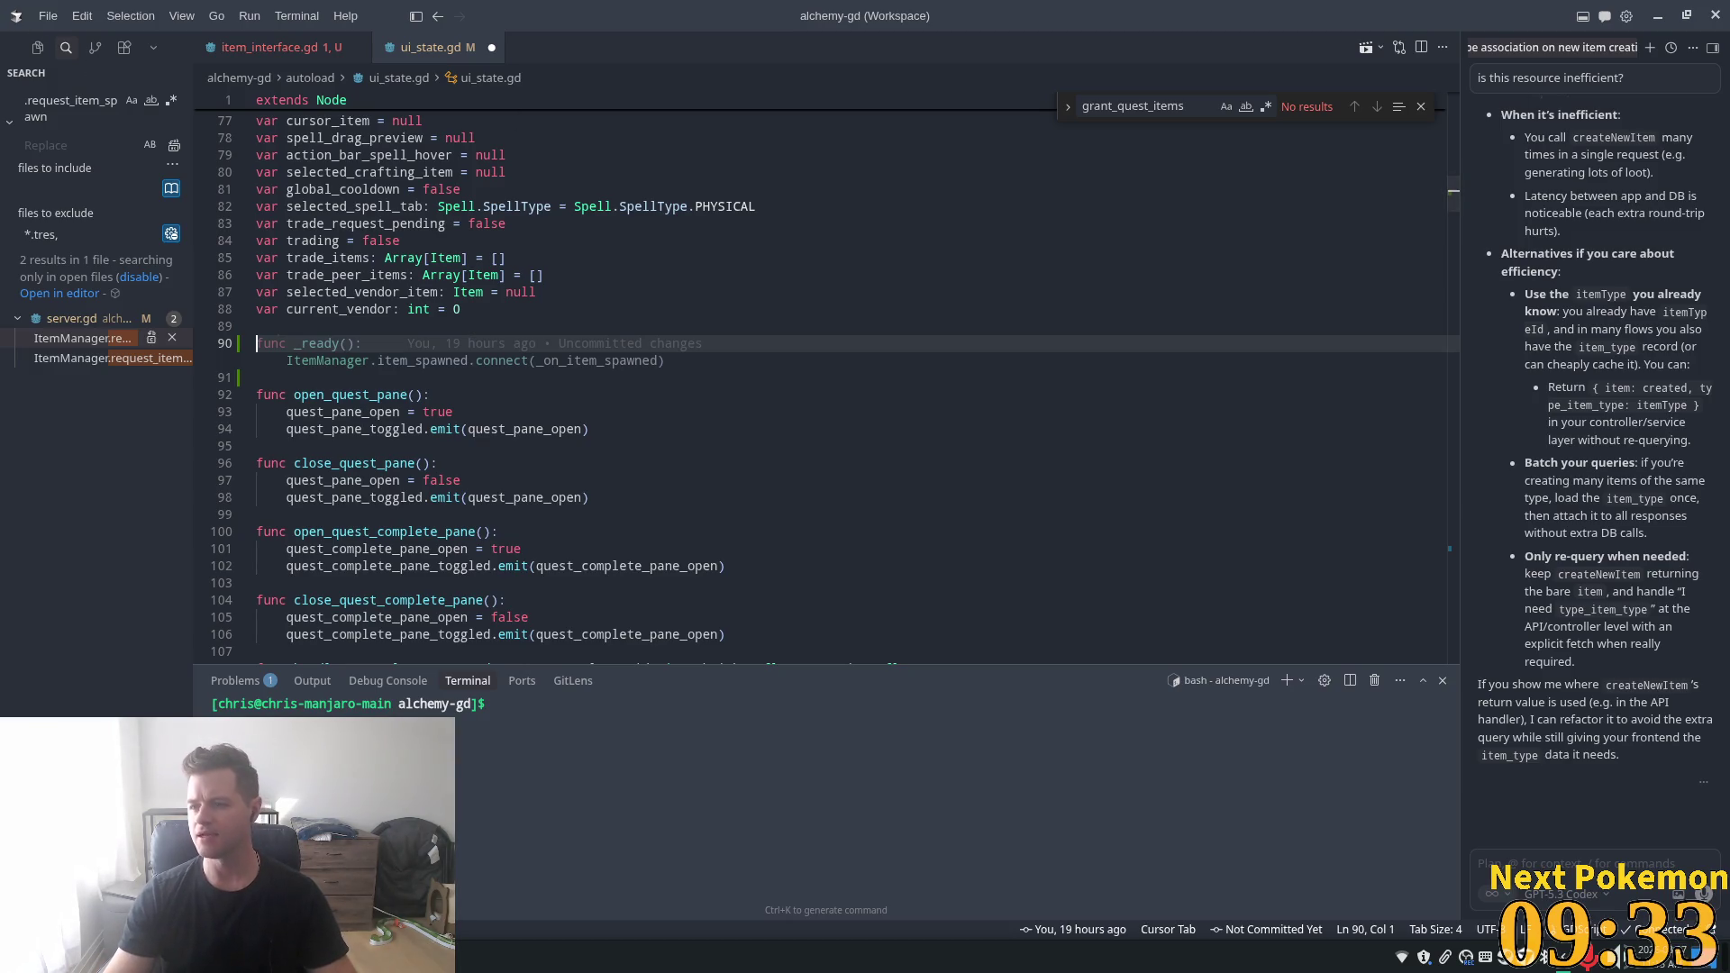
key("Escape")
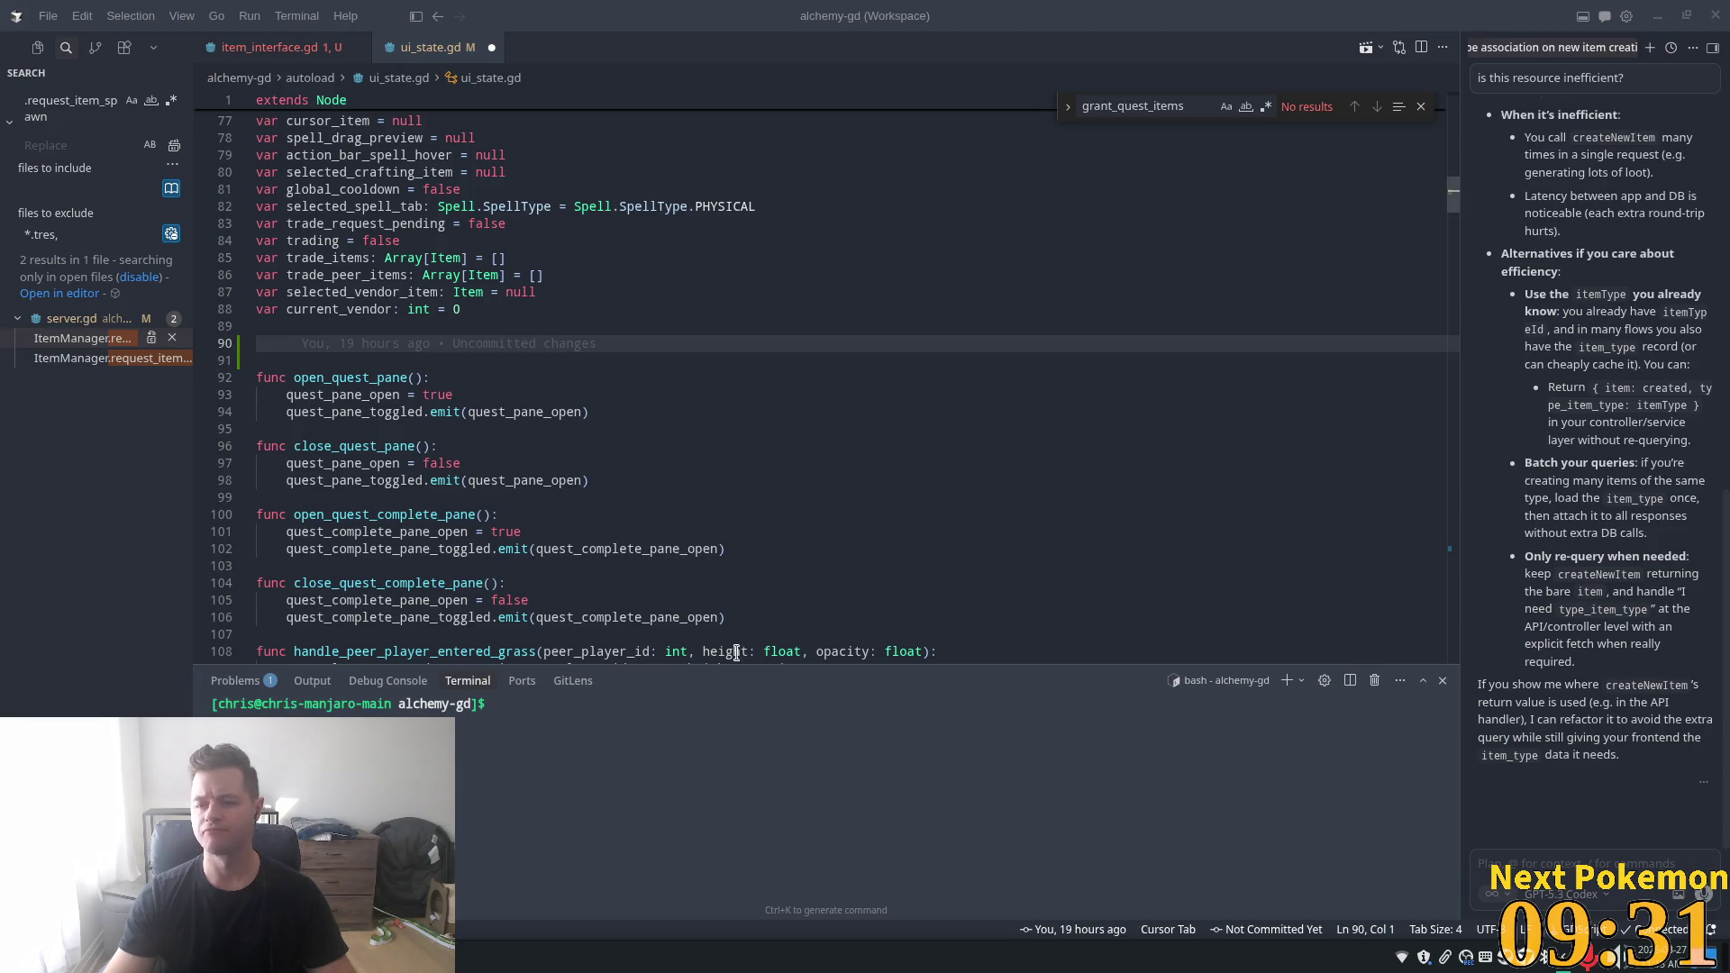
left_click(313, 353)
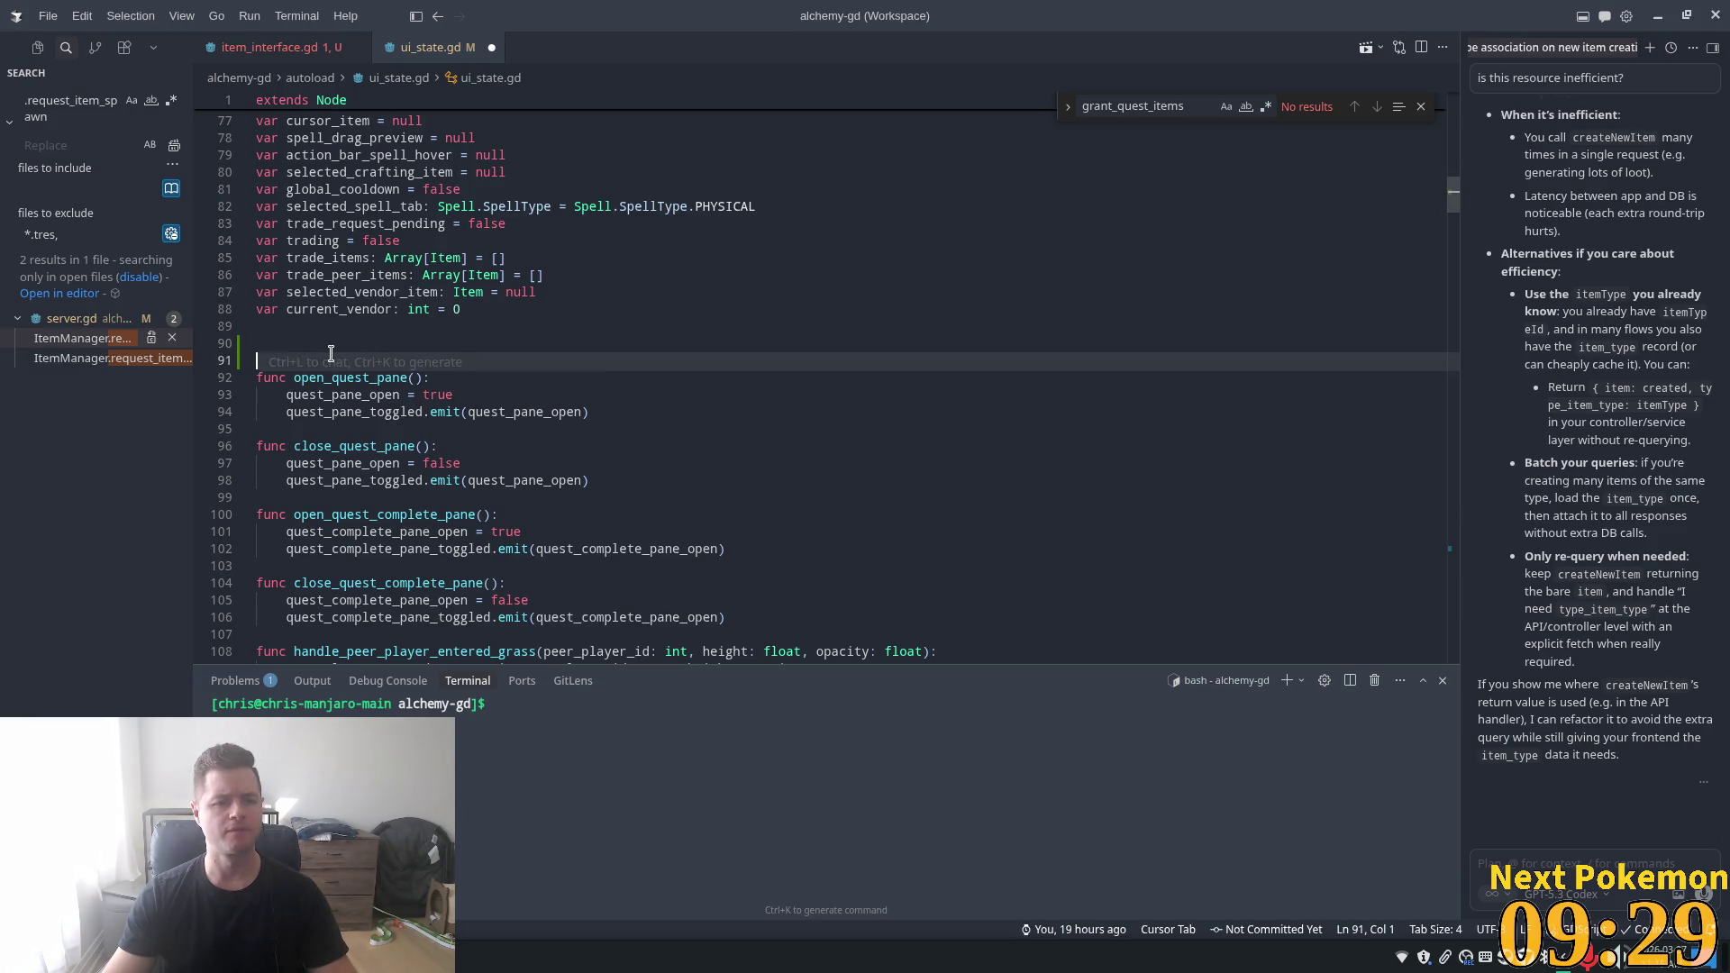
- Add show_item_interface and close_item_interface functions to ui_state.gd from the suggestions
type("func ")
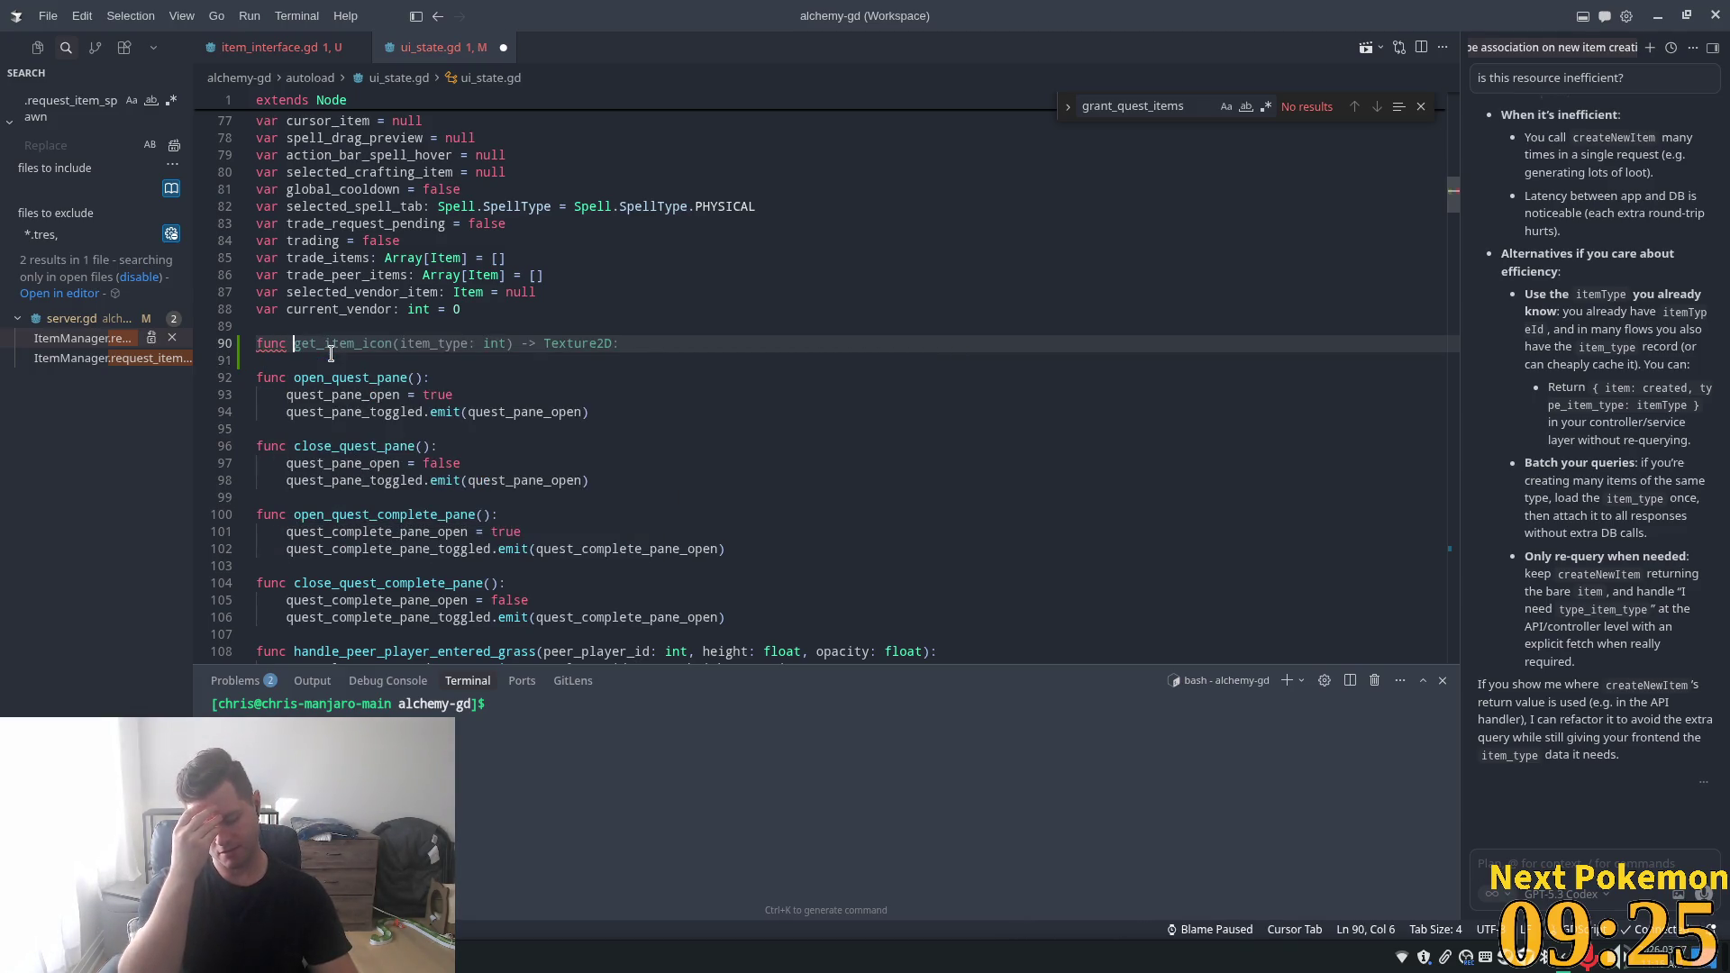
type("show")
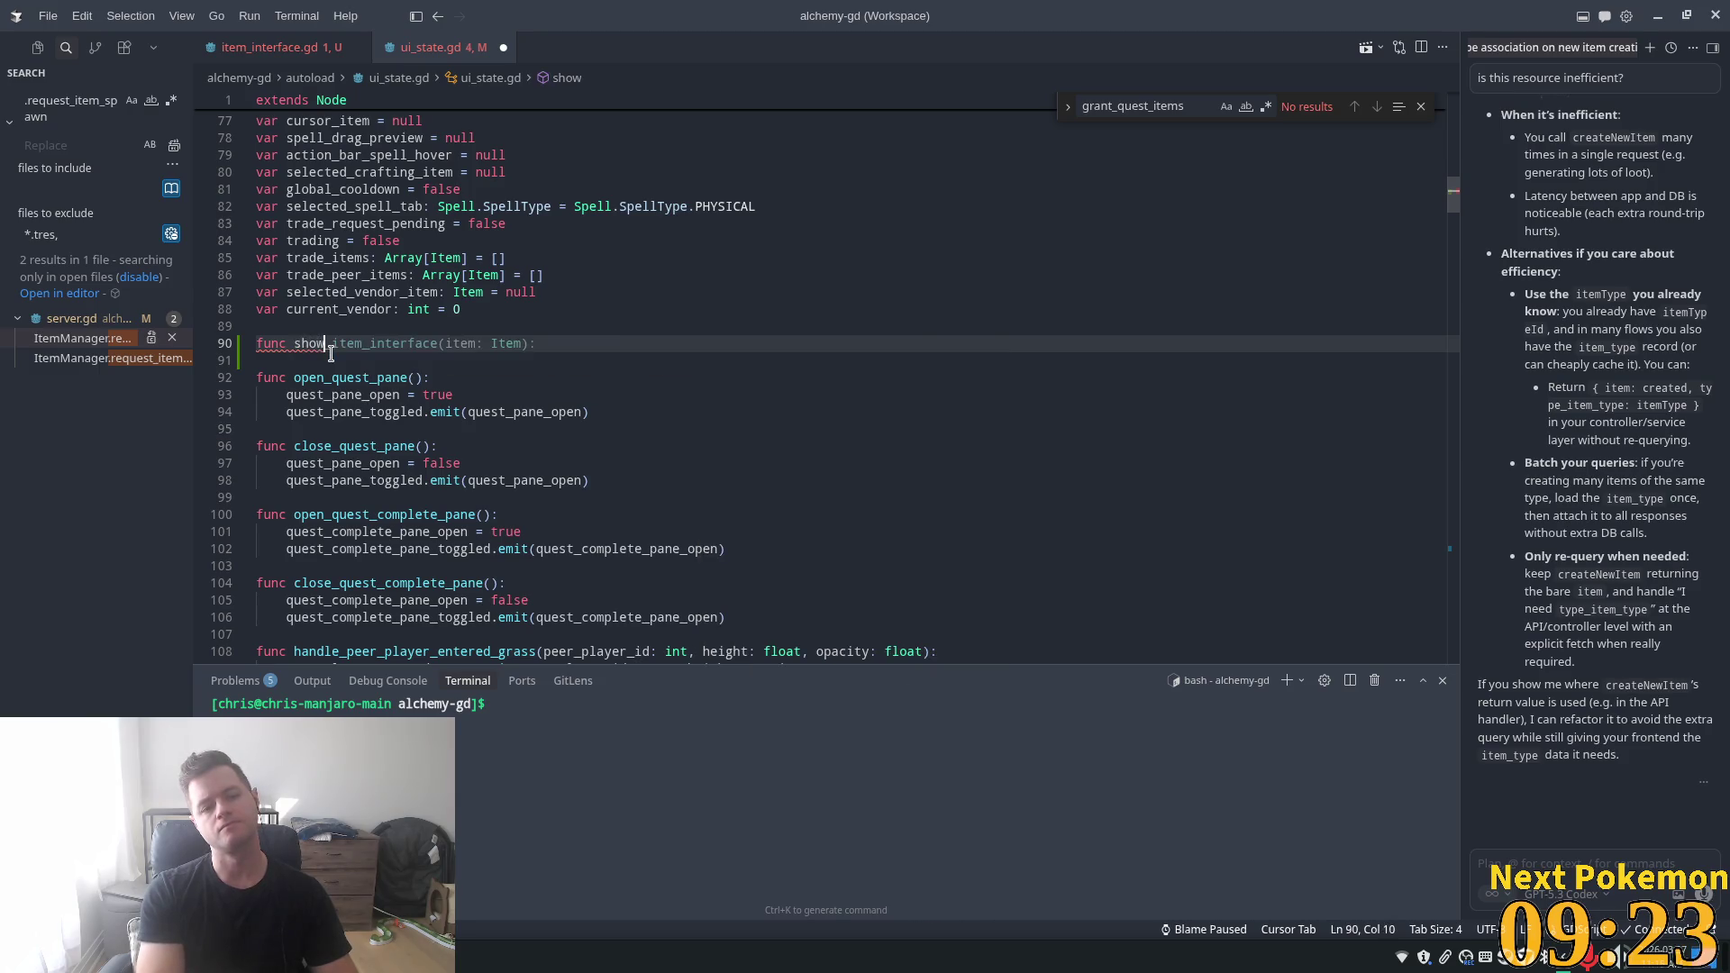
type("_")
key("Tab")
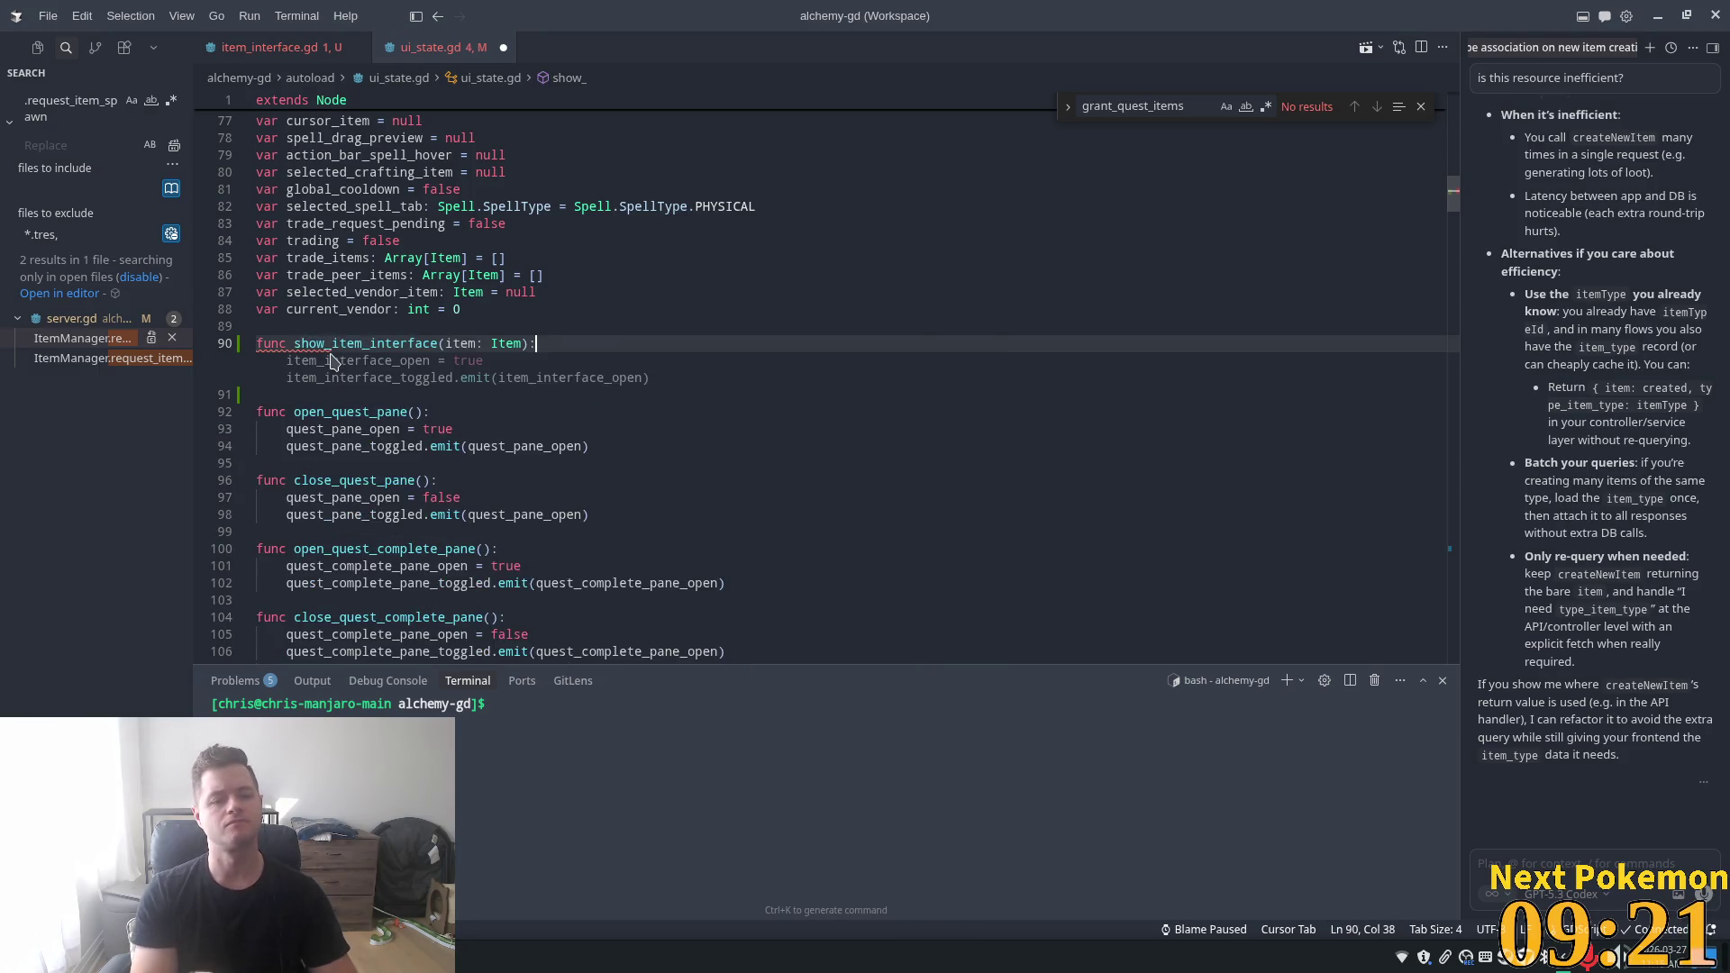
key("Tab")
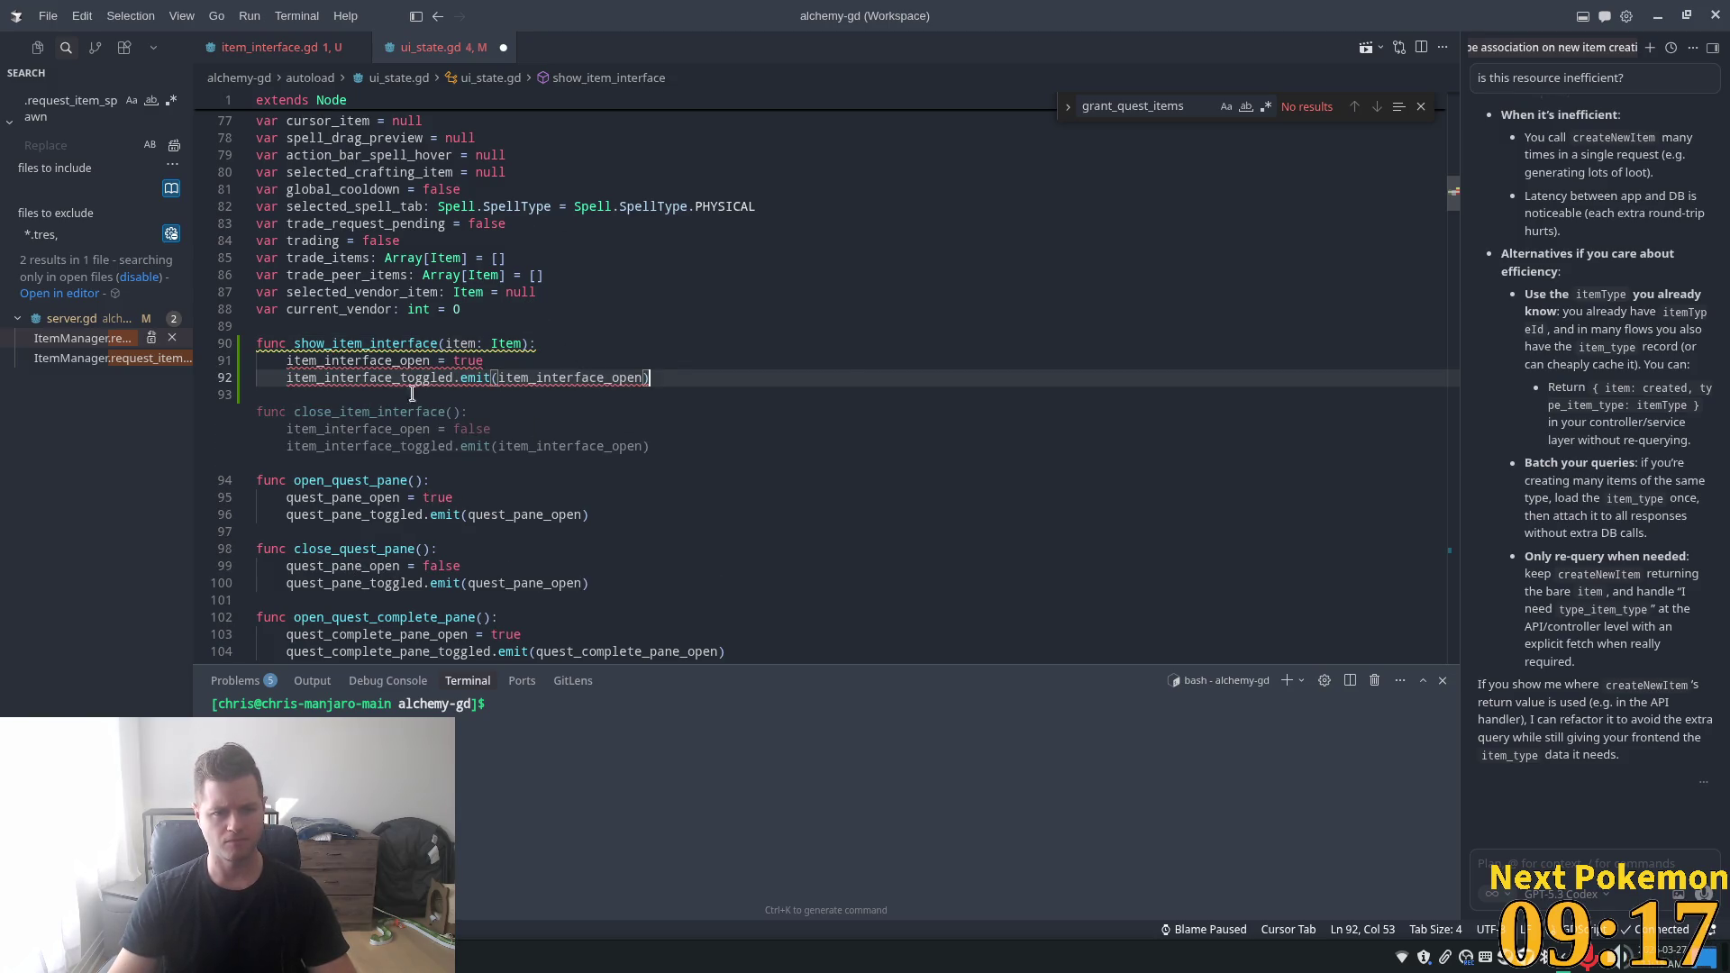
key("Tab")
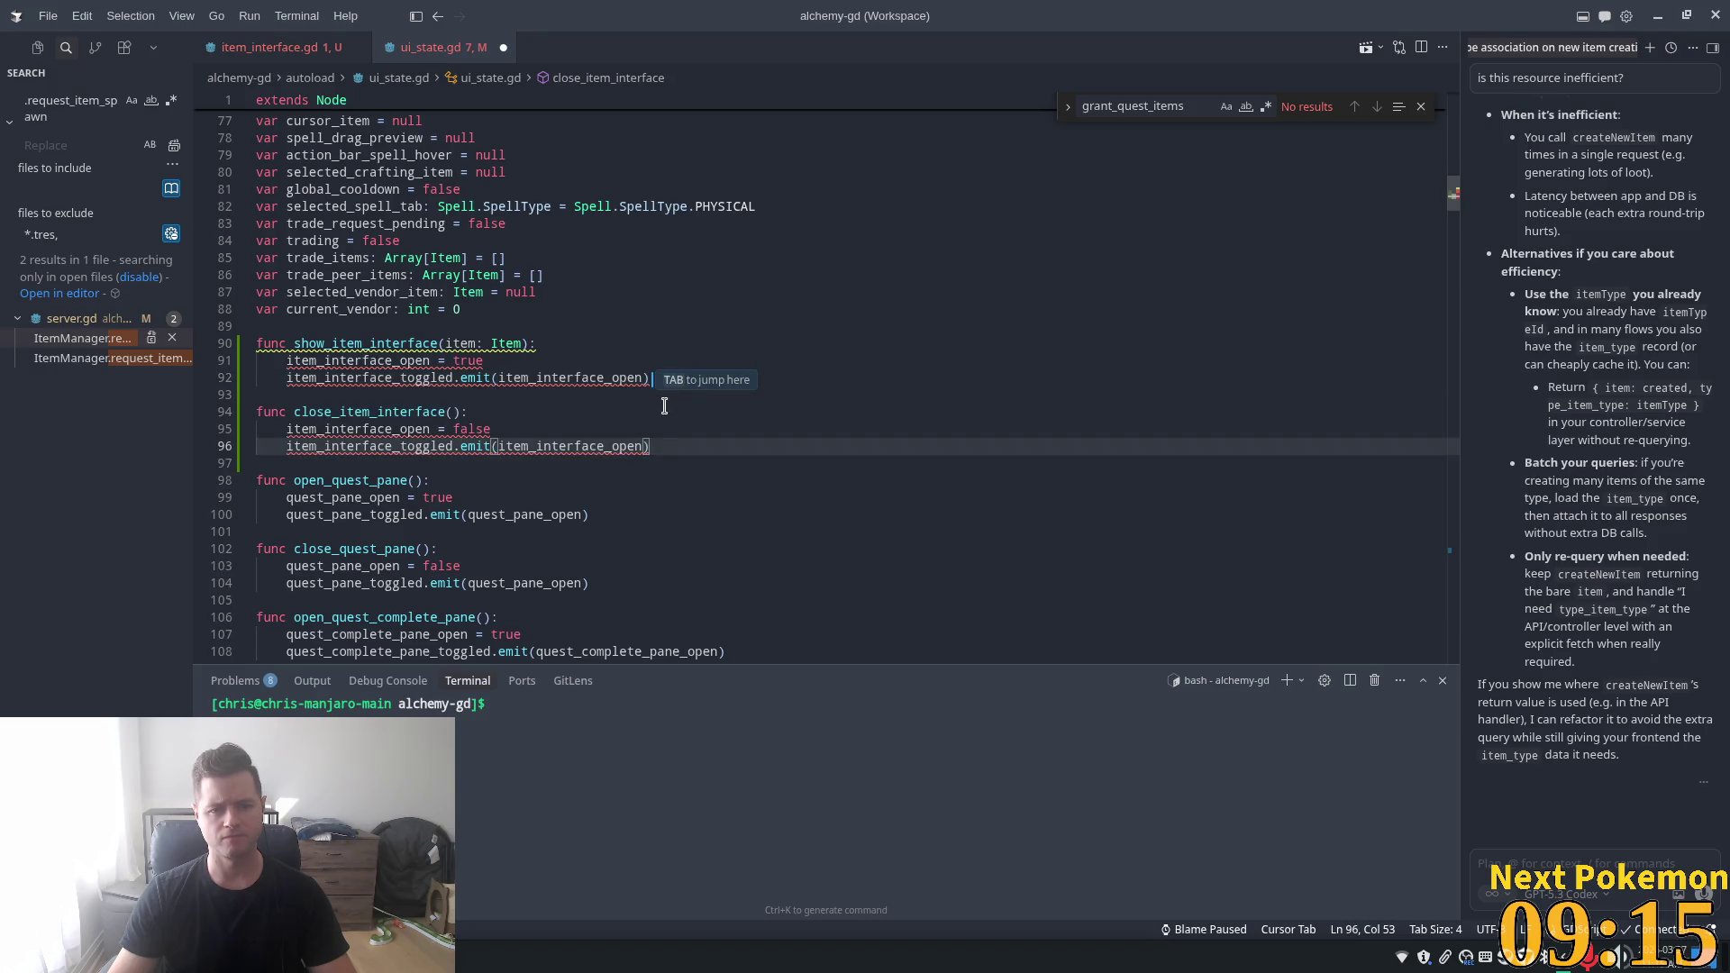
- Declare the item_interface_open and item_interface_focused variables from the suggestion
scroll(441, 352, "up", 4)
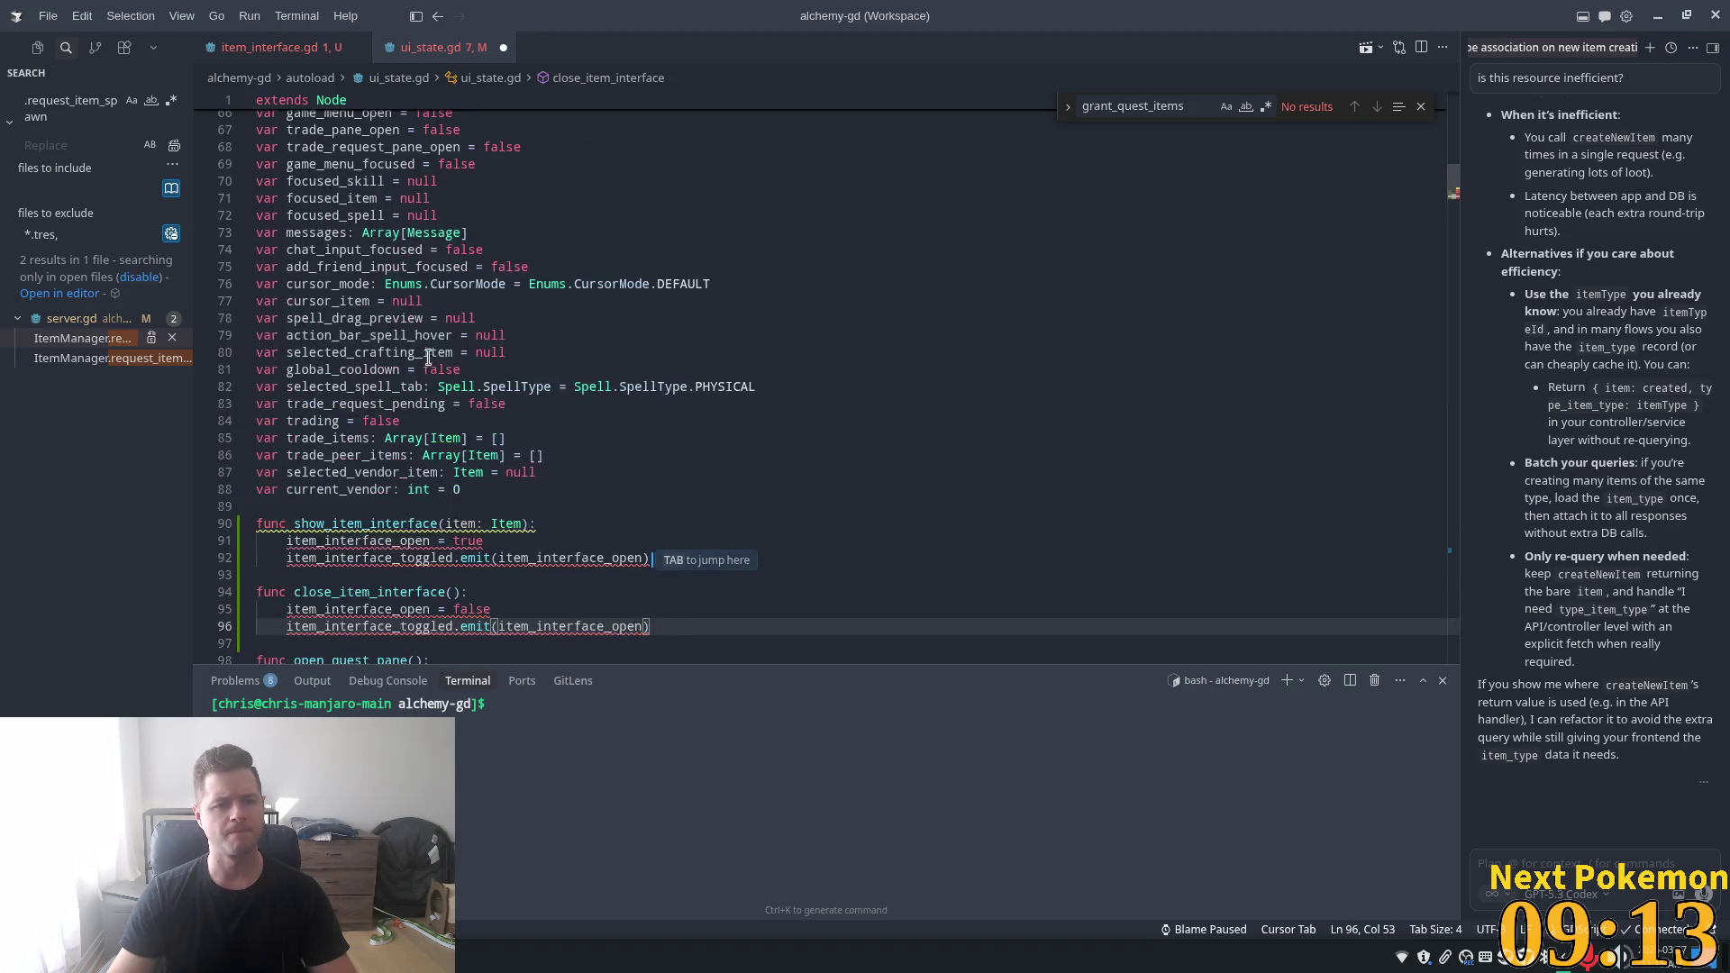
scroll(502, 291, "up", 5)
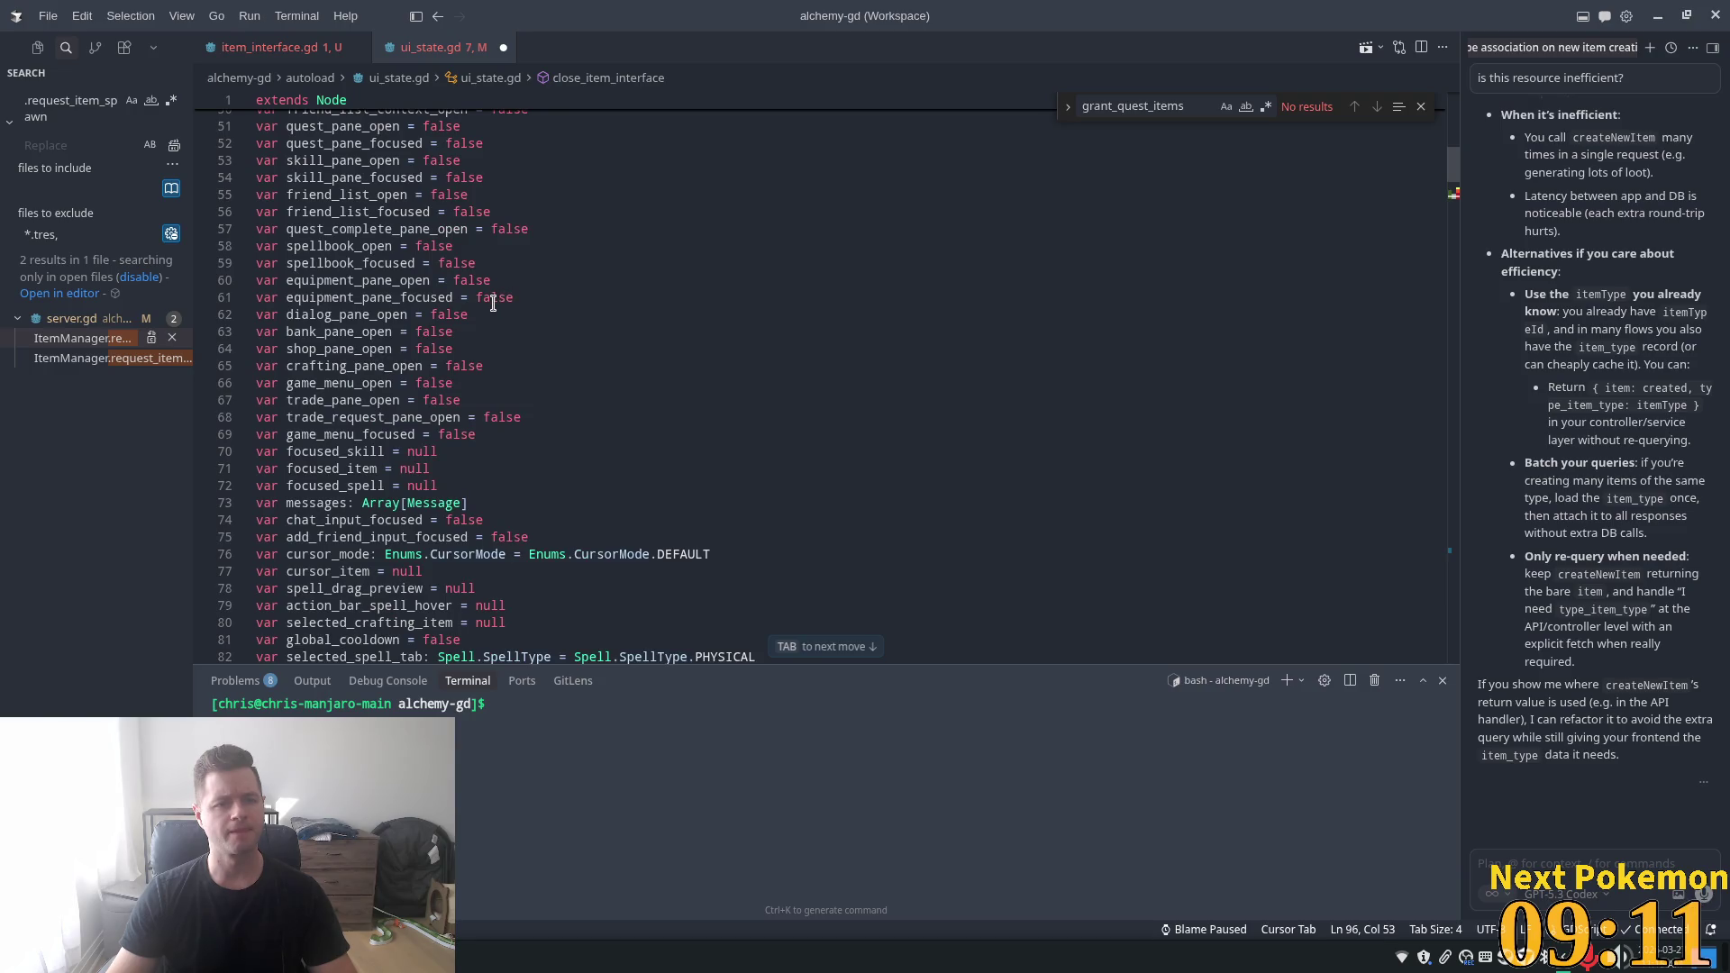
scroll(492, 303, "down", 5)
key("Tab")
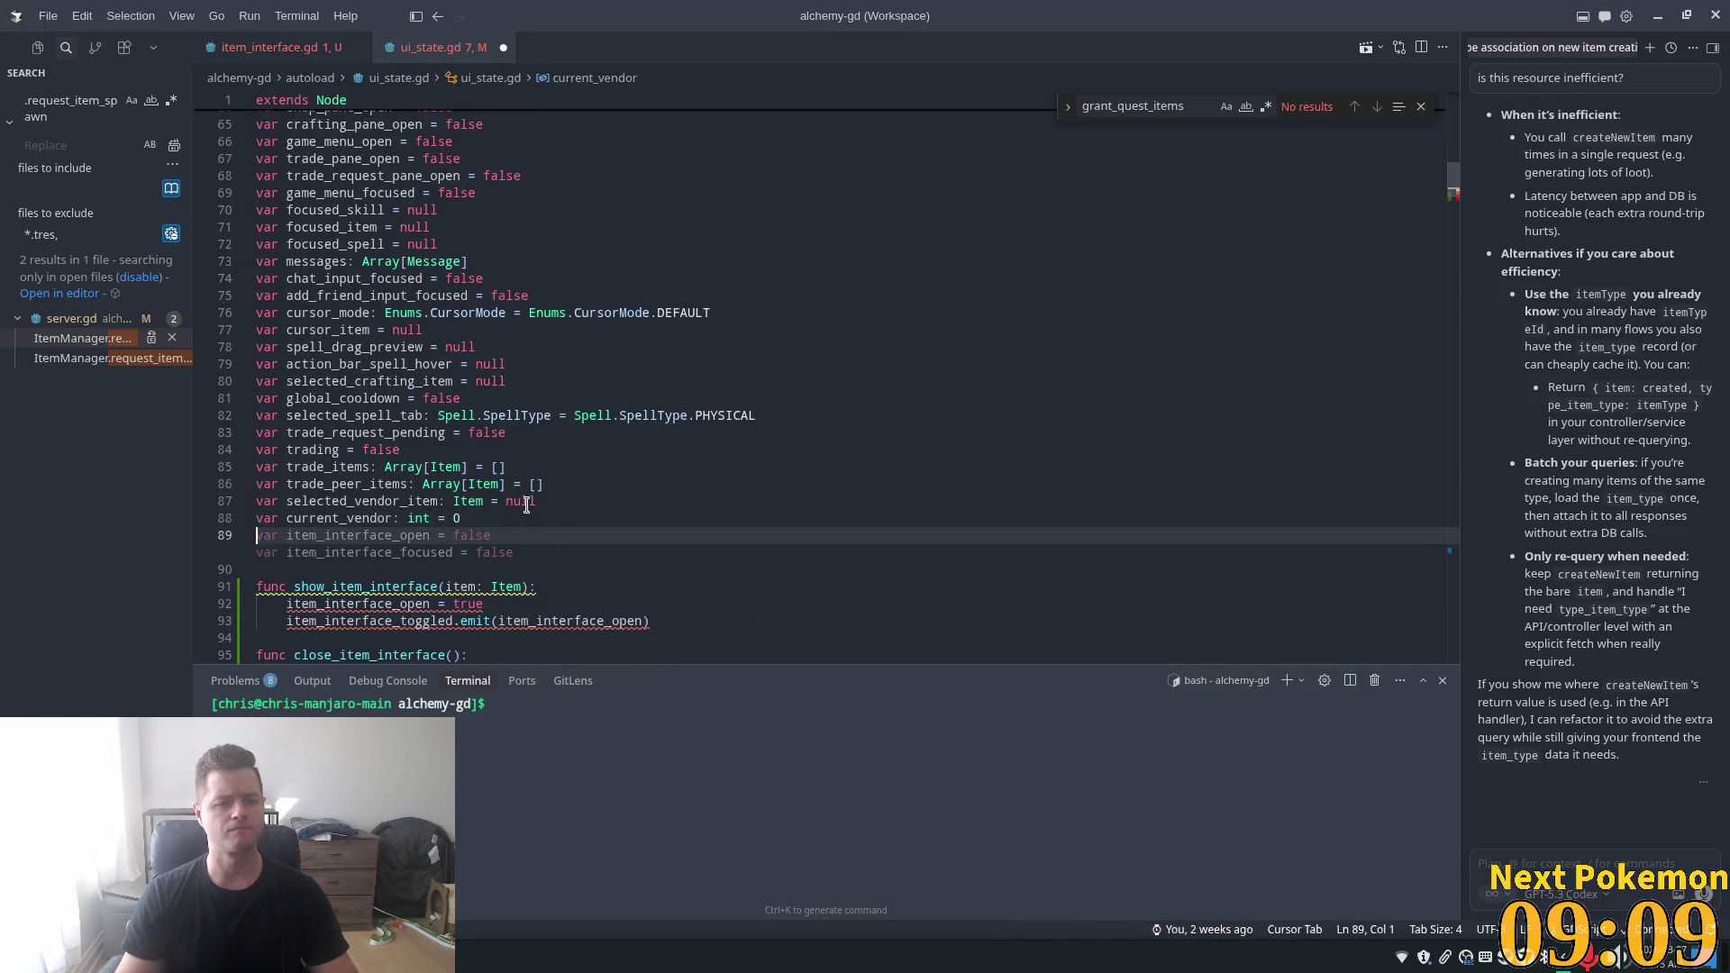
type("var")
key("Tab")
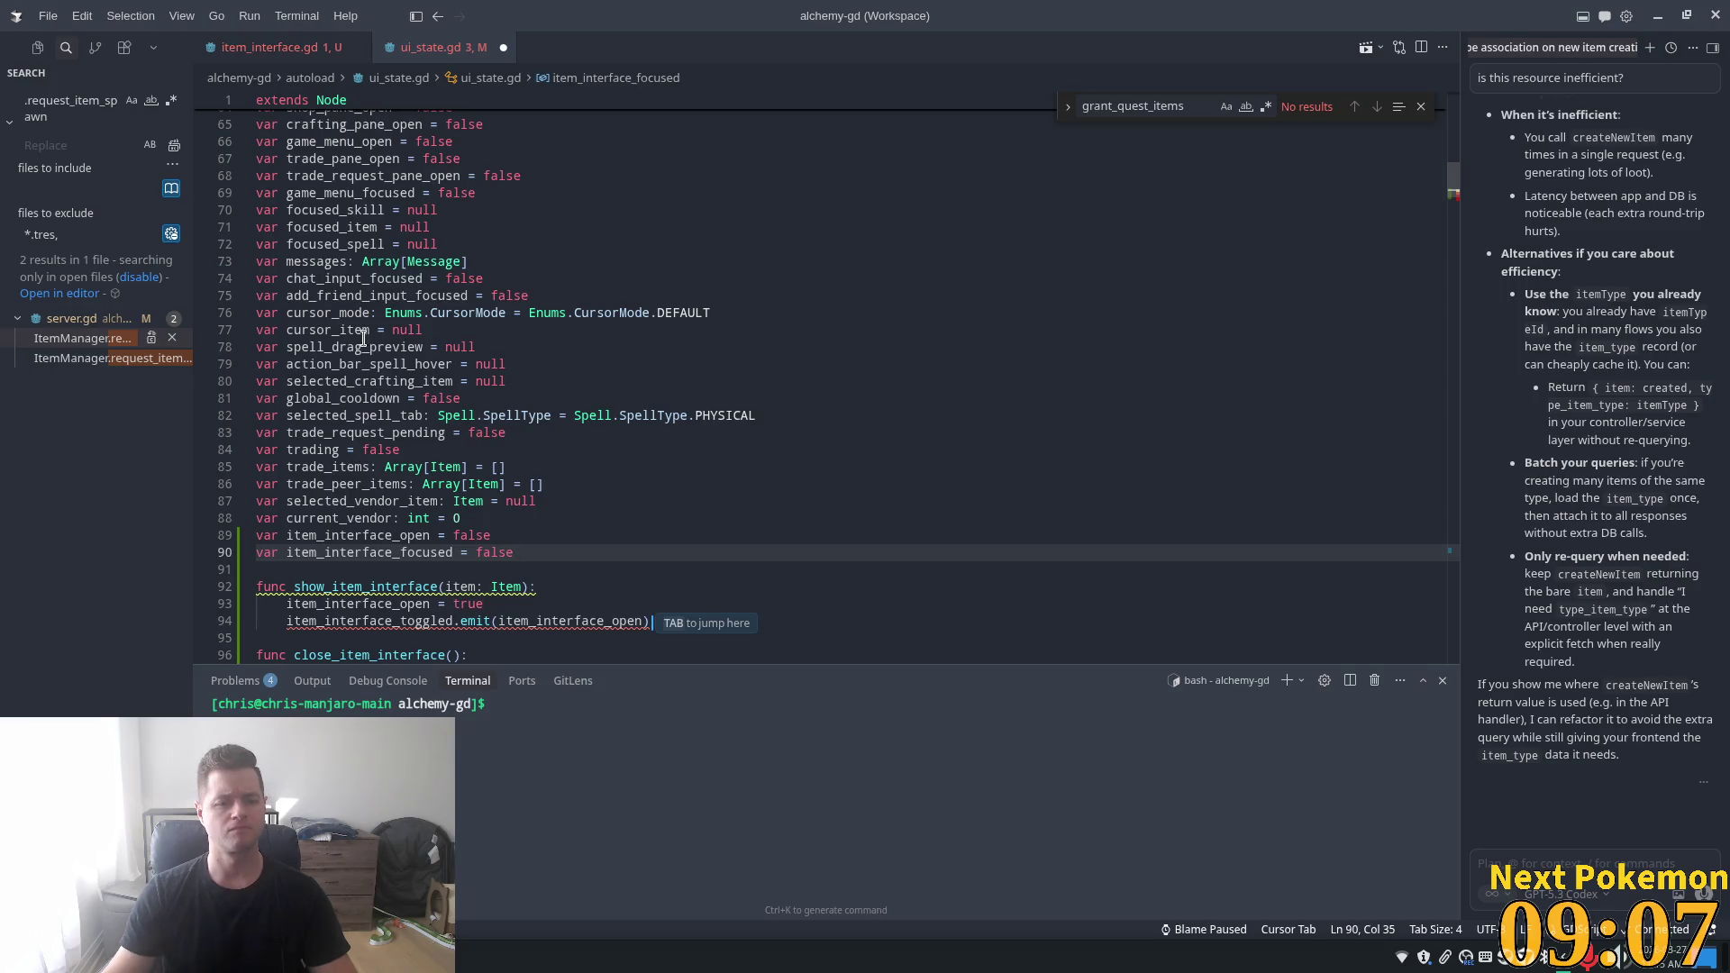
- Delete the item_interface_focused variable line and select the item_interface_toggled signal name
scroll(360, 572, "down", 2)
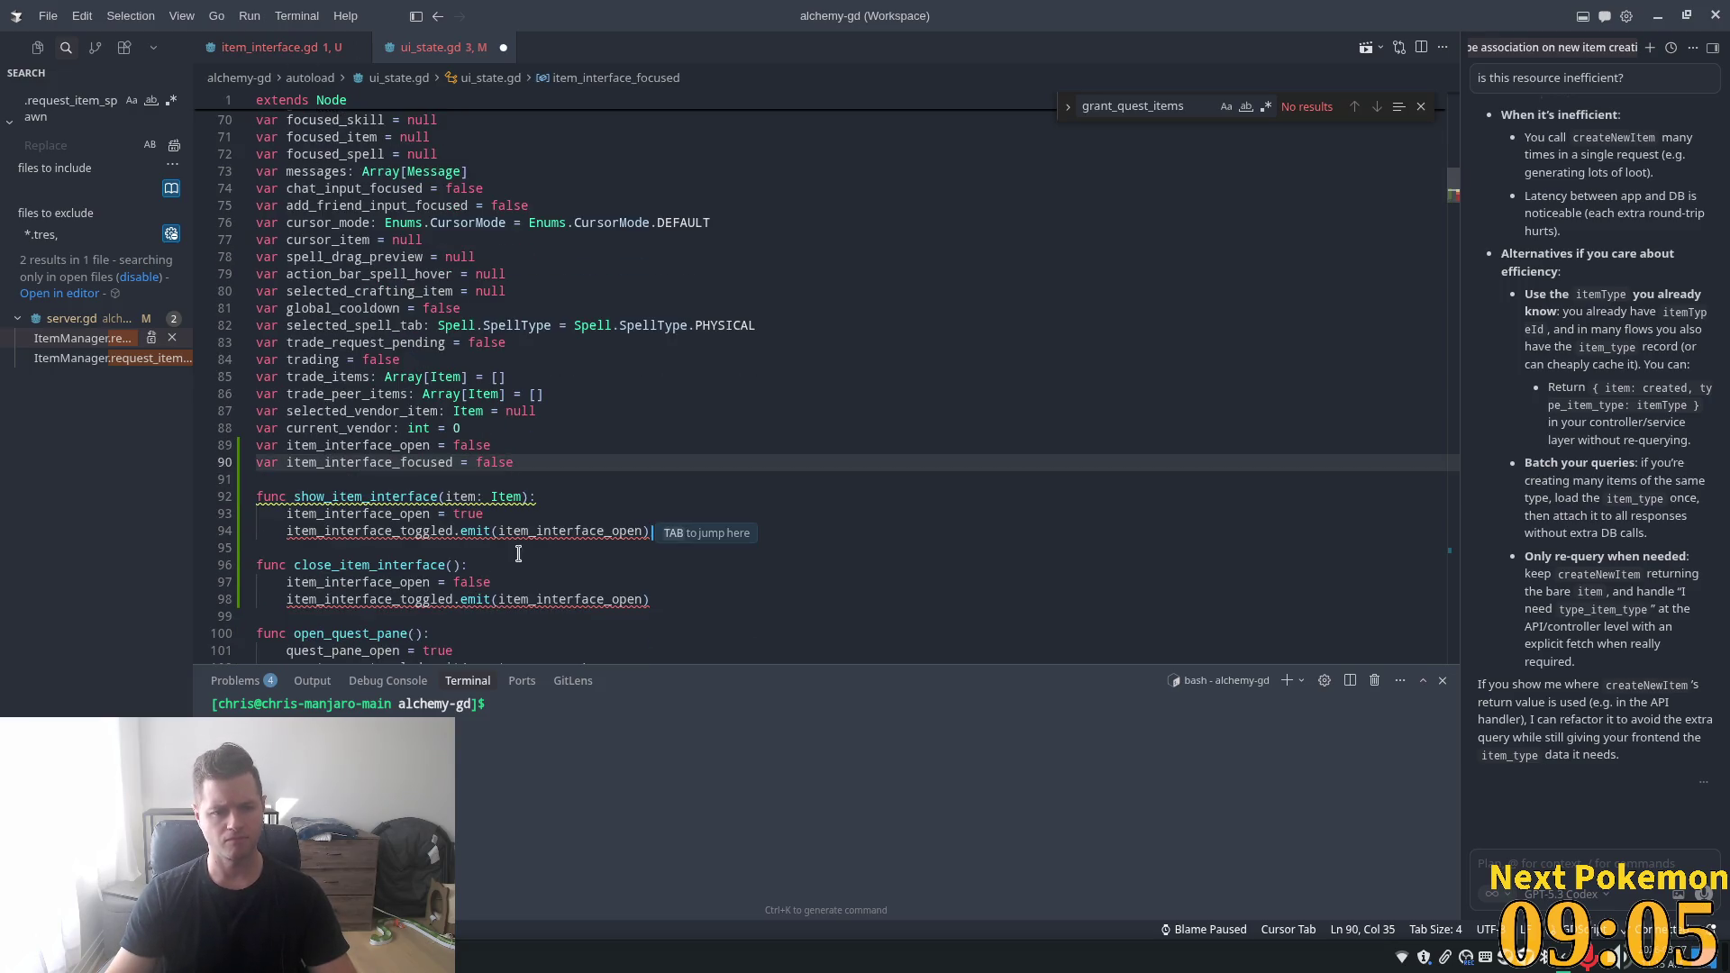
left_click(546, 484)
mouse_move(442, 530)
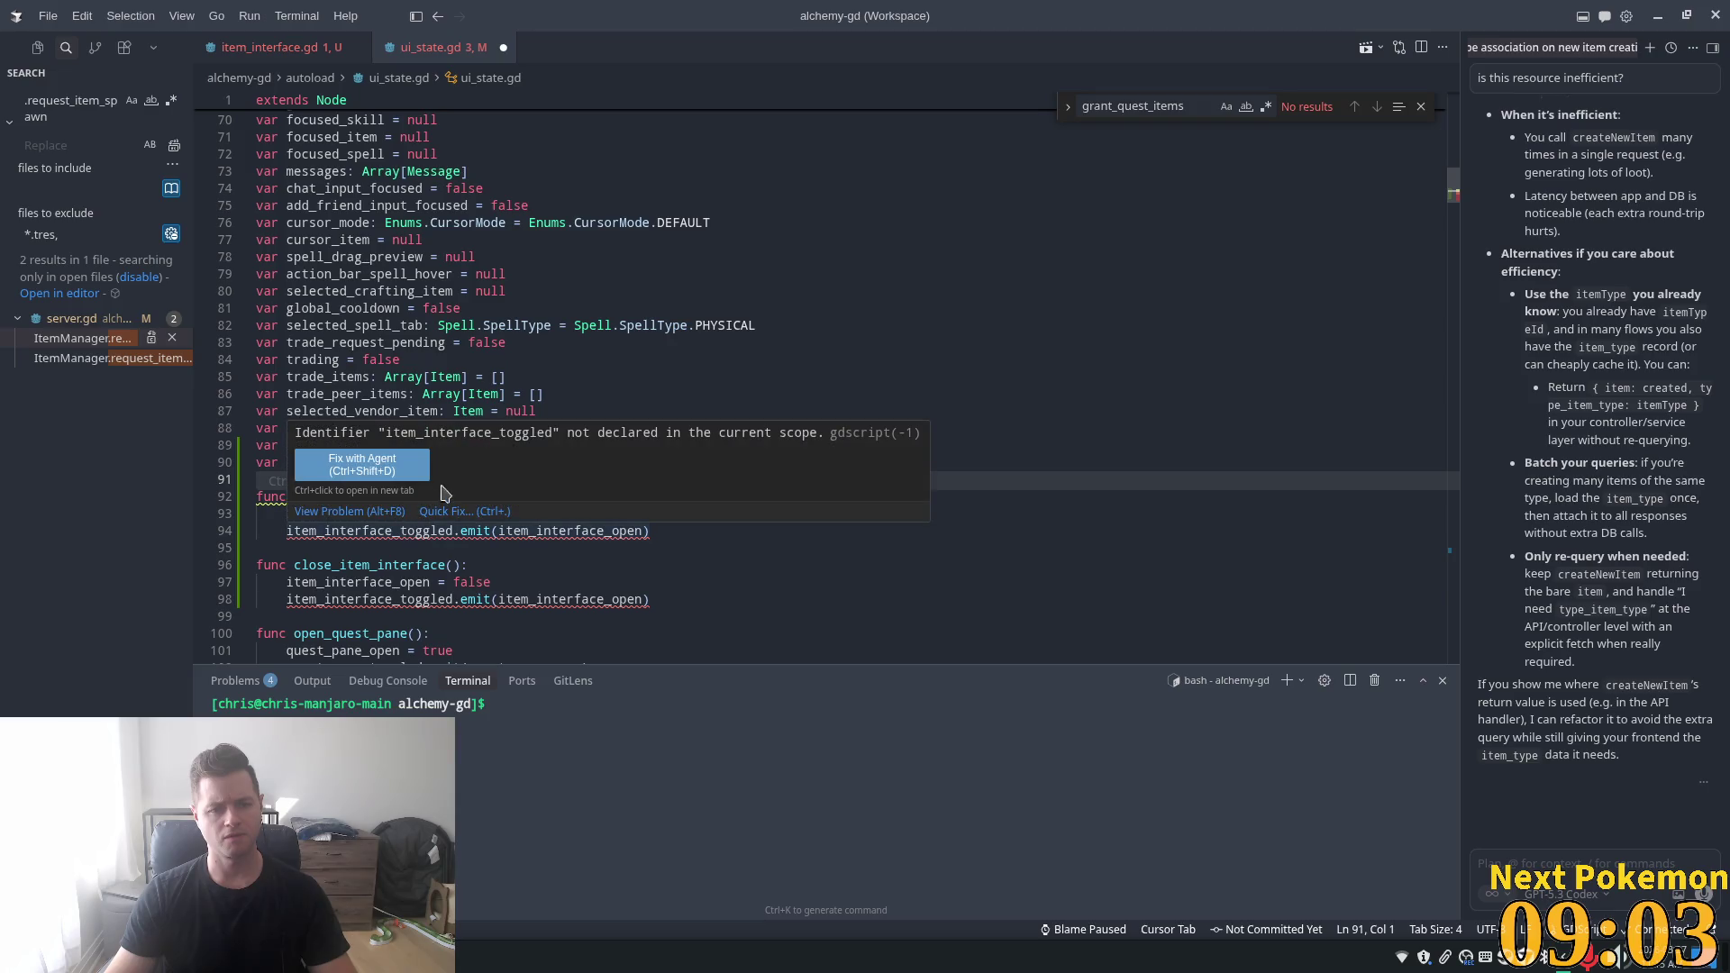
left_click(532, 464)
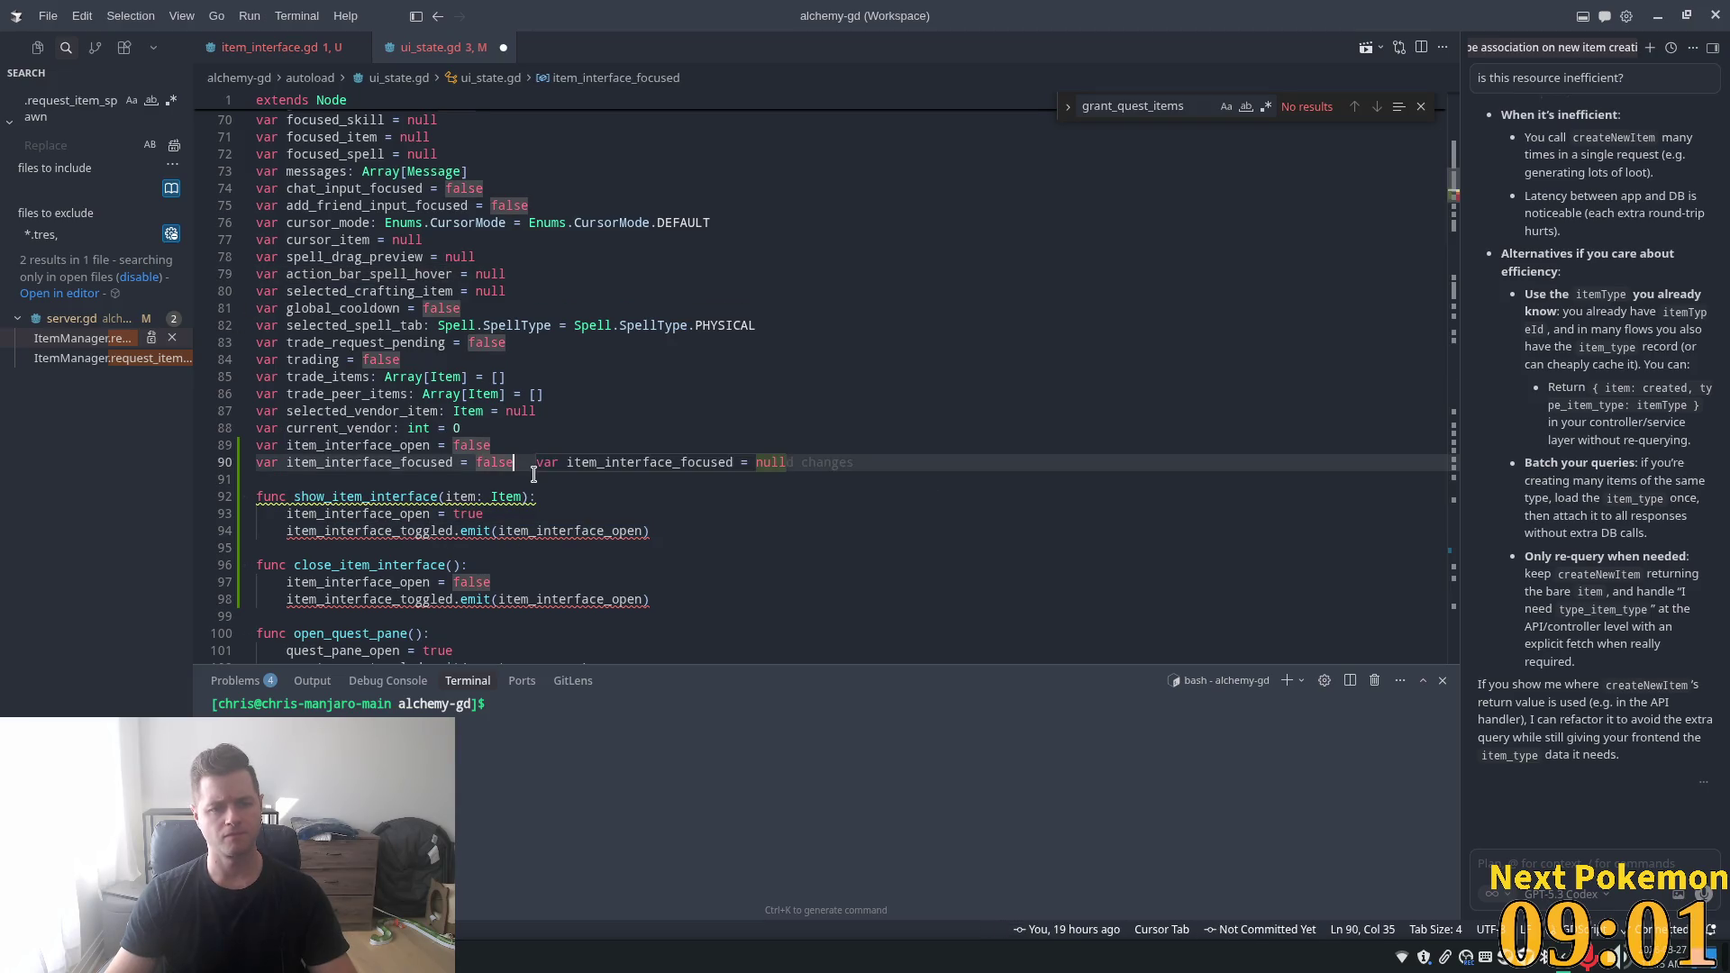
key("shift+Home")
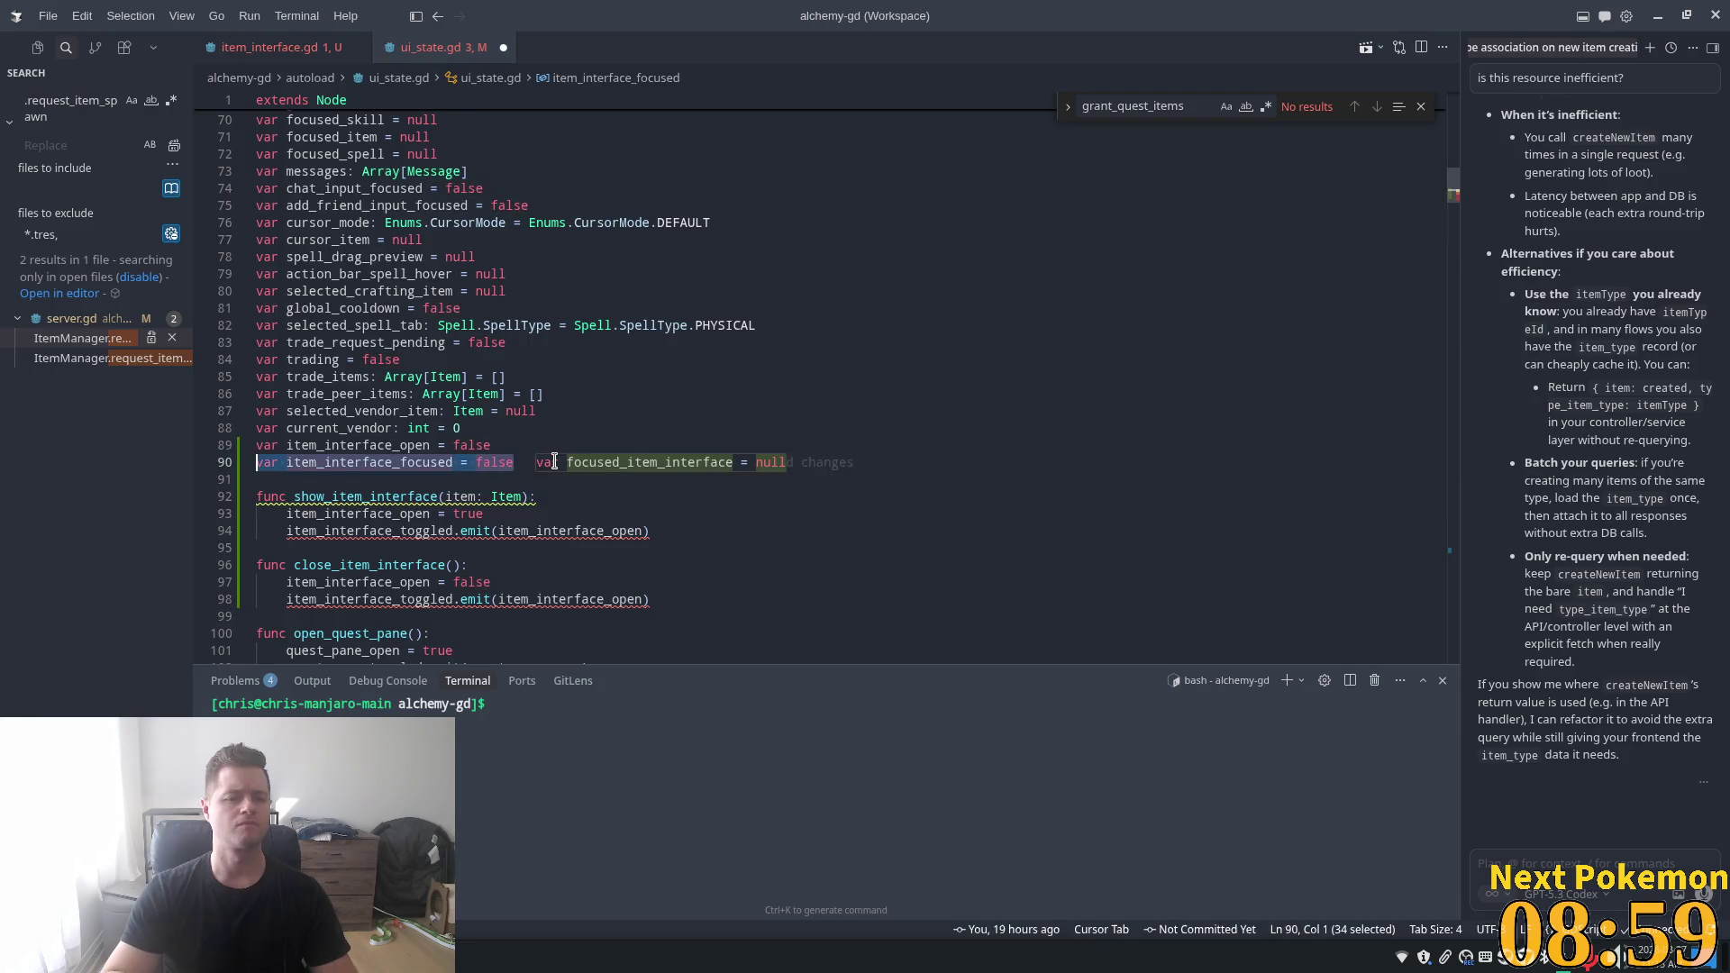
key("BackSpace")
key("BackSpace")
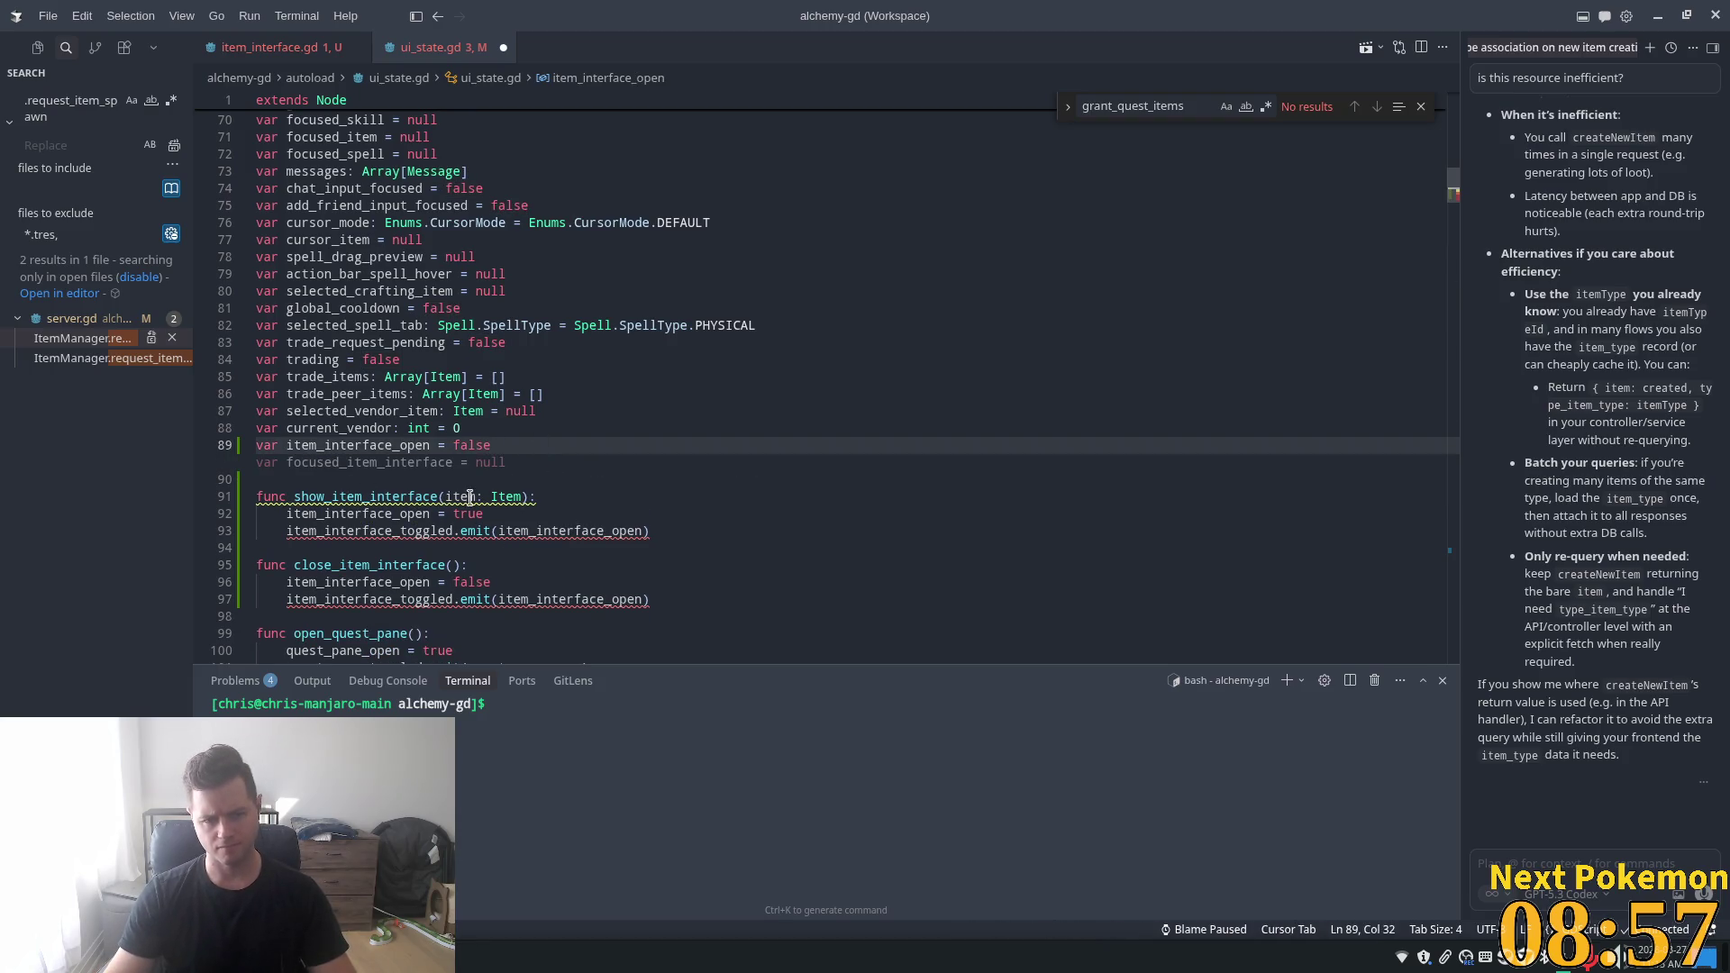
left_click(407, 547)
double_click(318, 511)
scroll(318, 511, "up", 3)
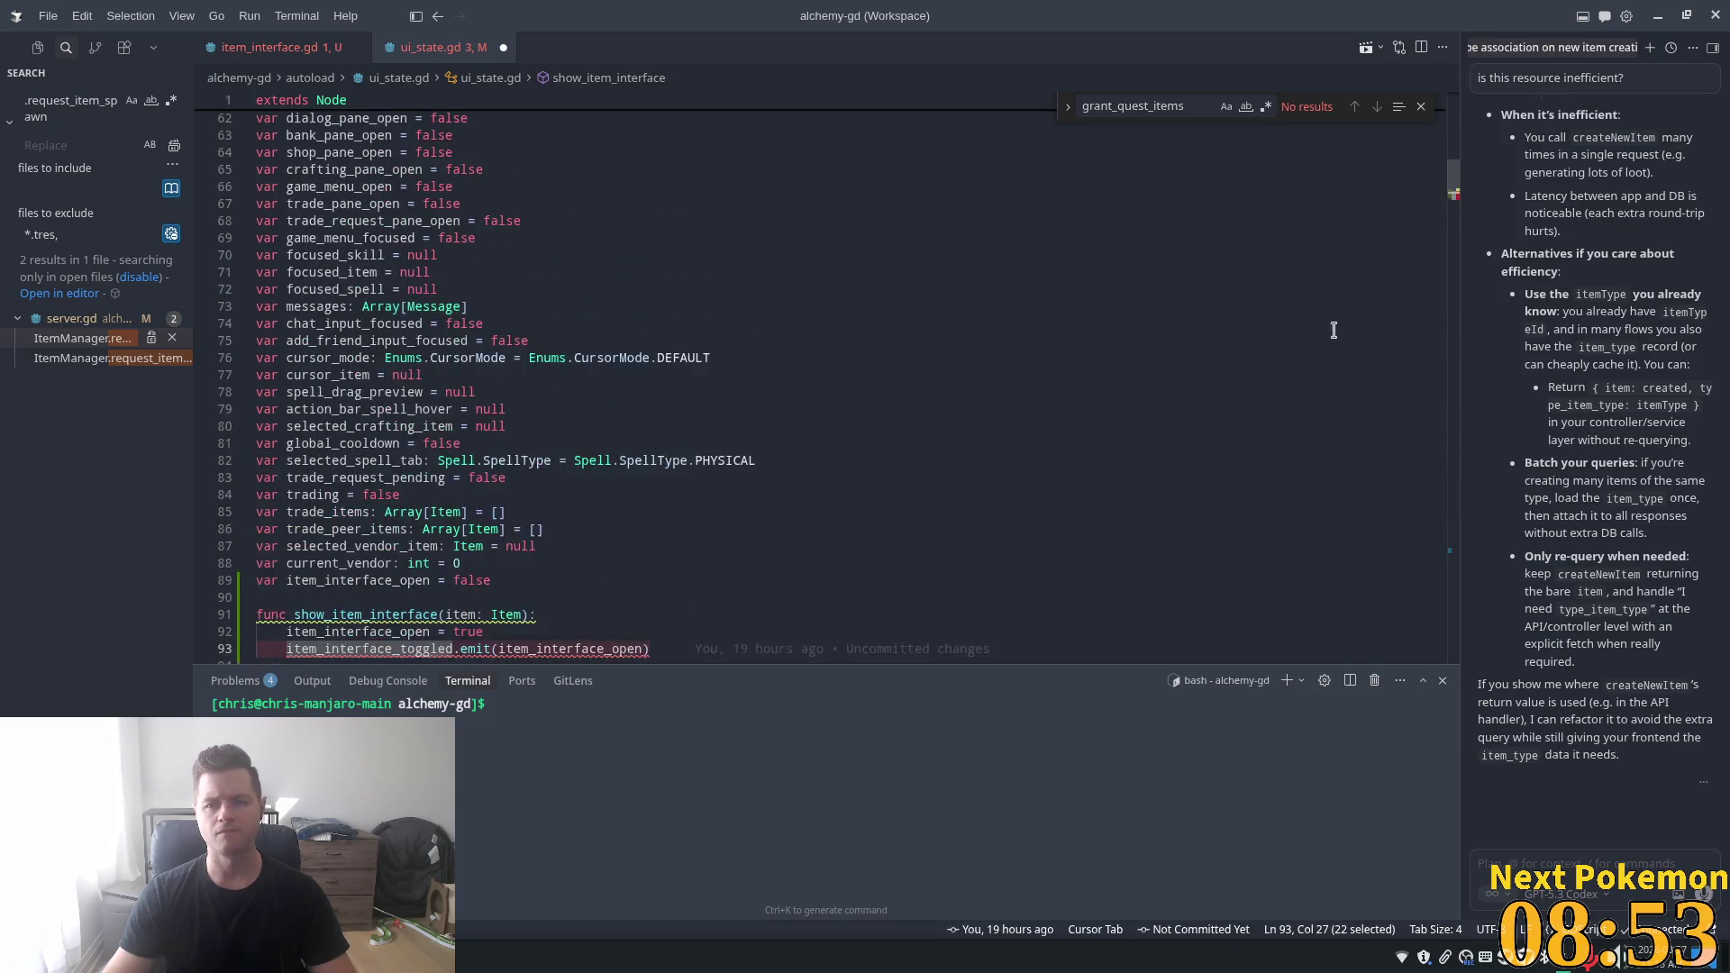
scroll(454, 479, "down", 5)
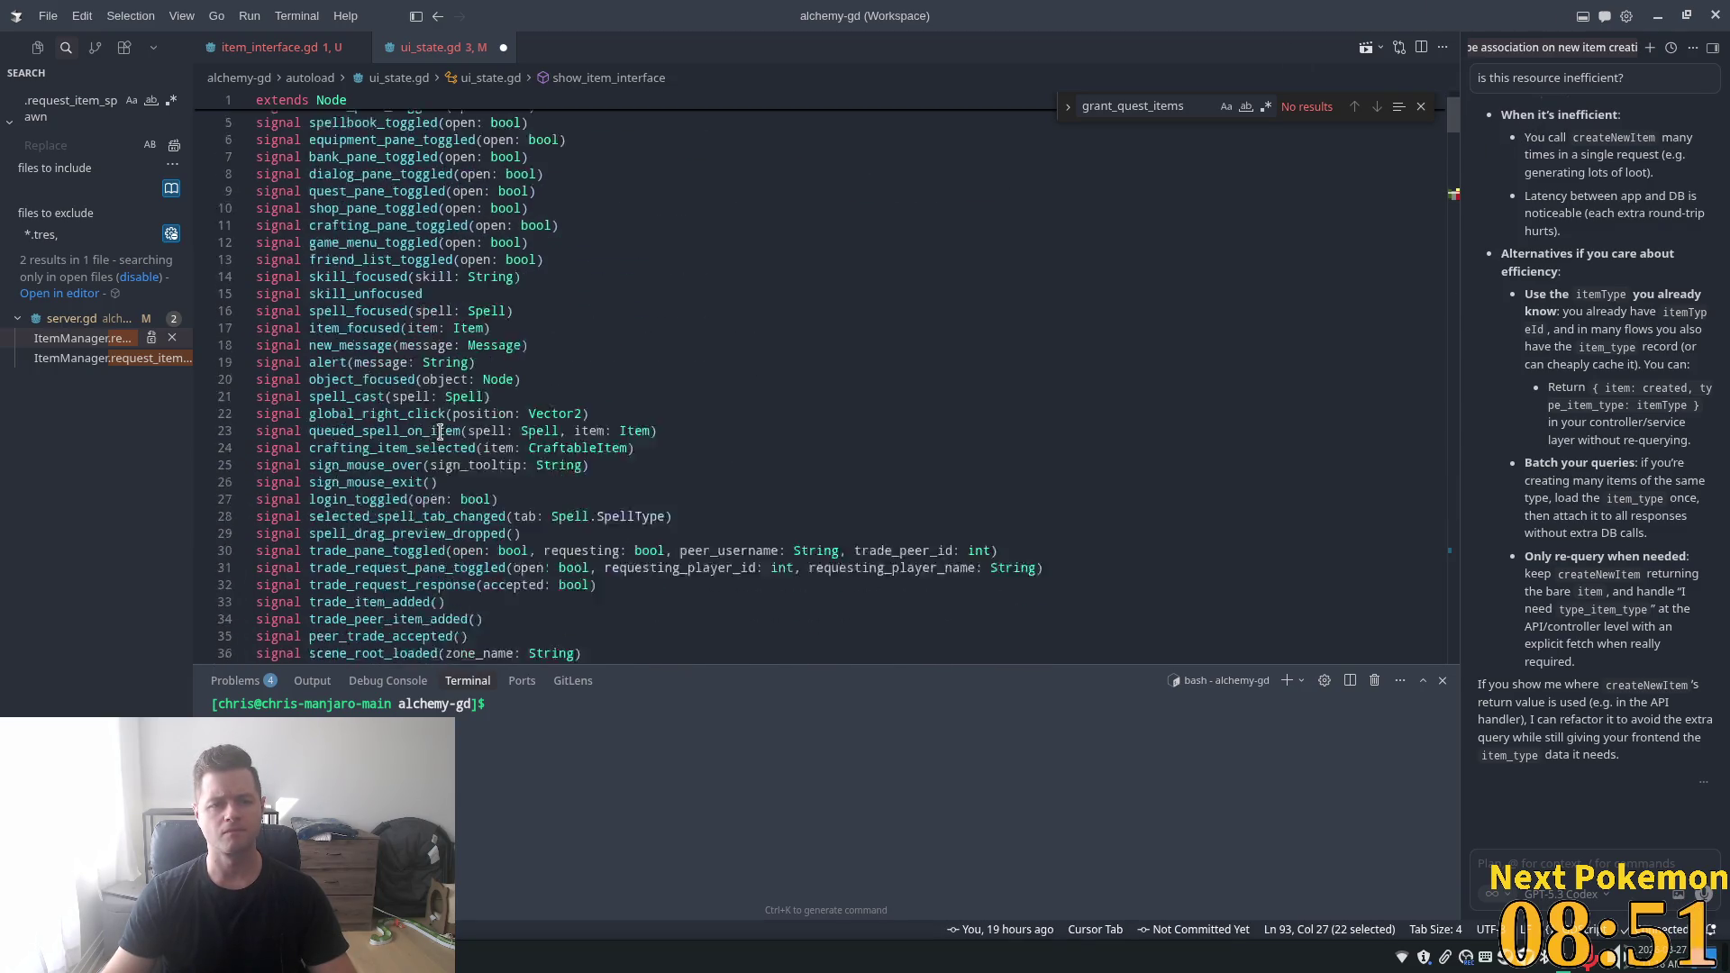
- Insert the suggested item_interface_toggled(open: bool) signal below quest_complete_pane_toggled
left_click(676, 582)
key("Down")
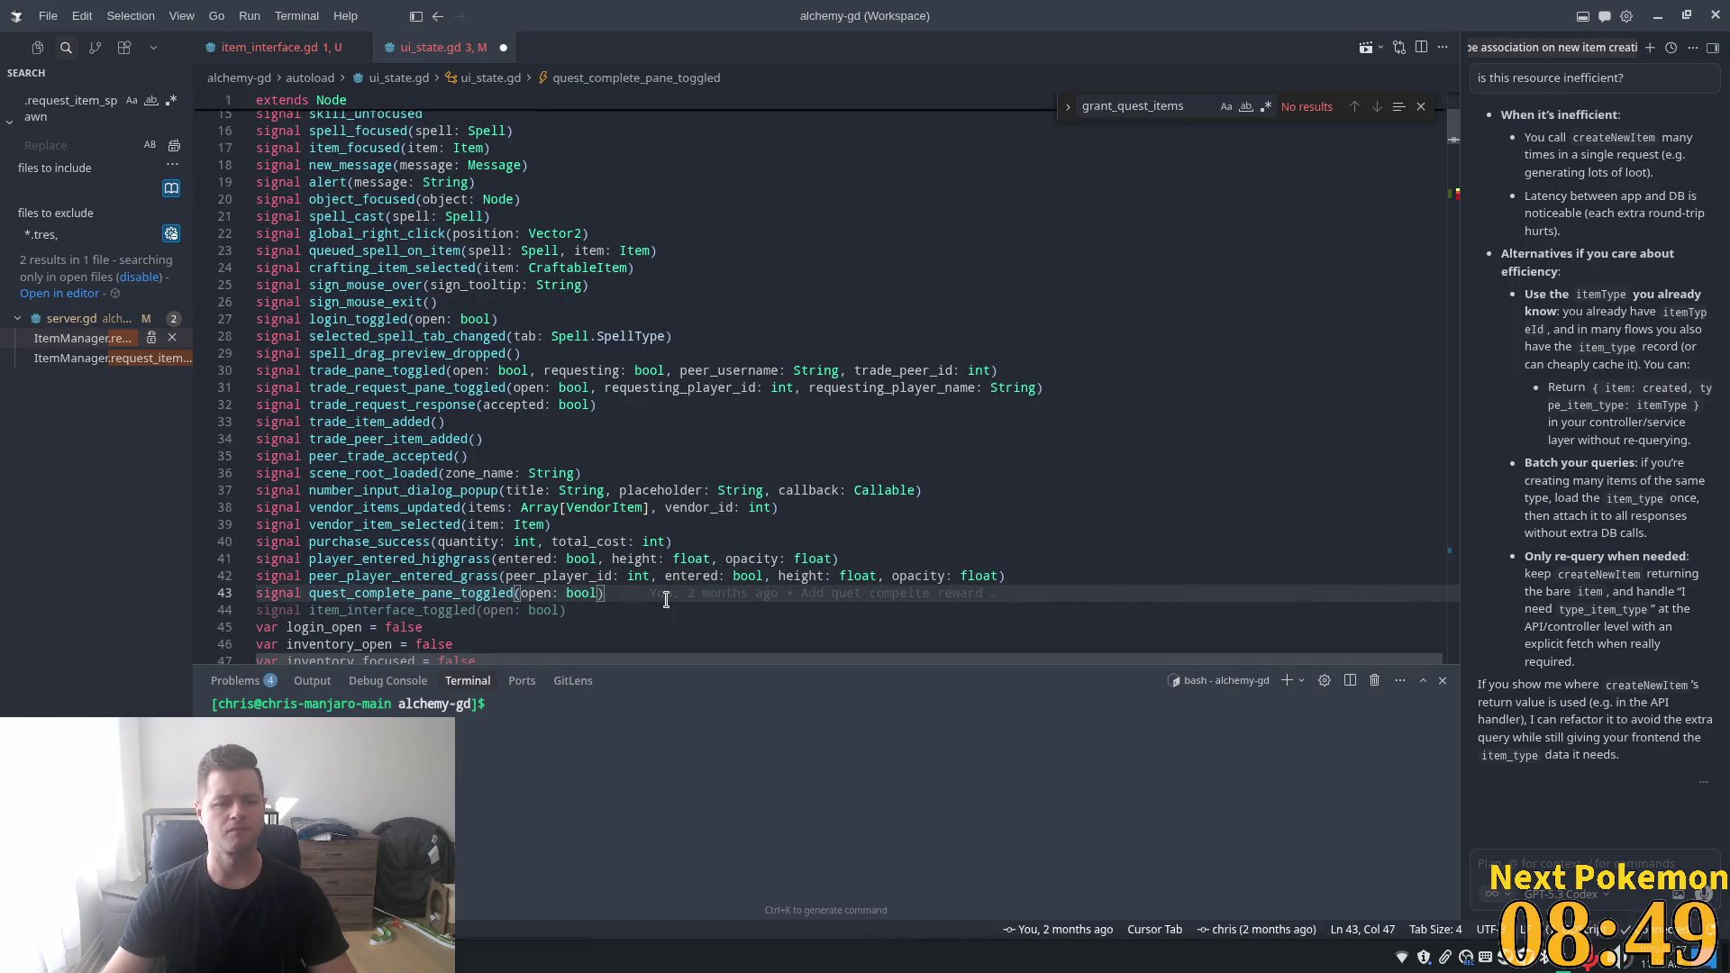
mouse_move(668, 594)
key("Tab")
key("Return")
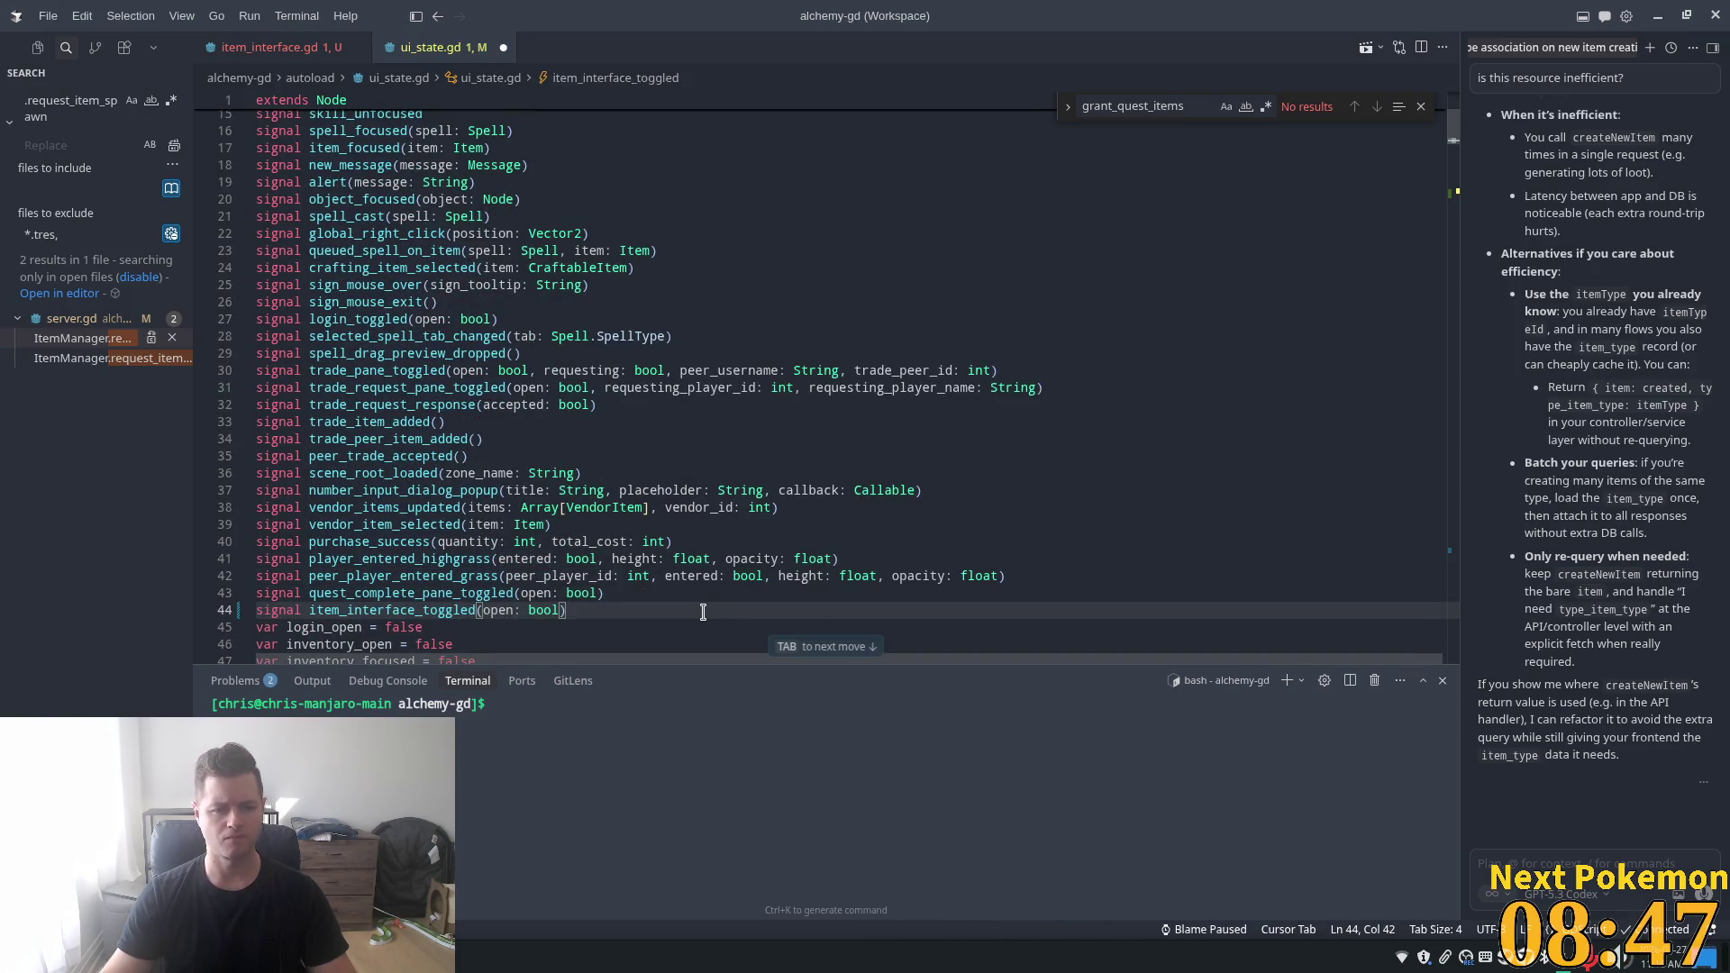
scroll(703, 616, "down", 1)
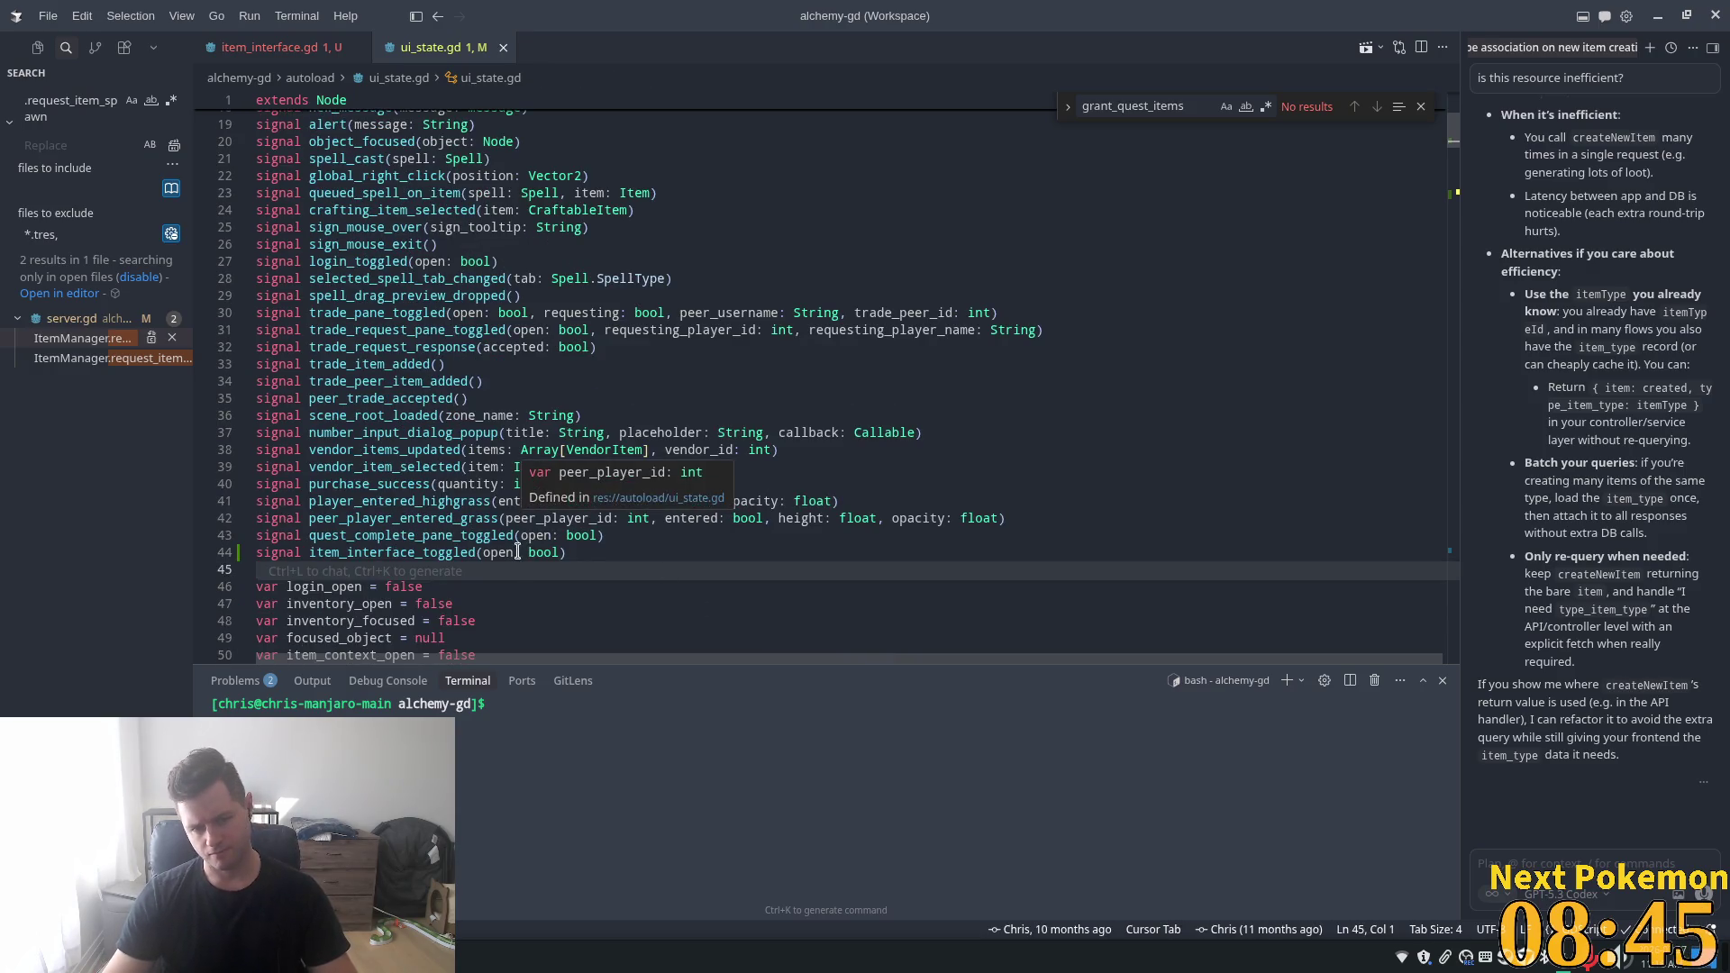
- Add an item_id: int parameter to item_interface_toggled and save ui_state.gd
left_click(556, 555)
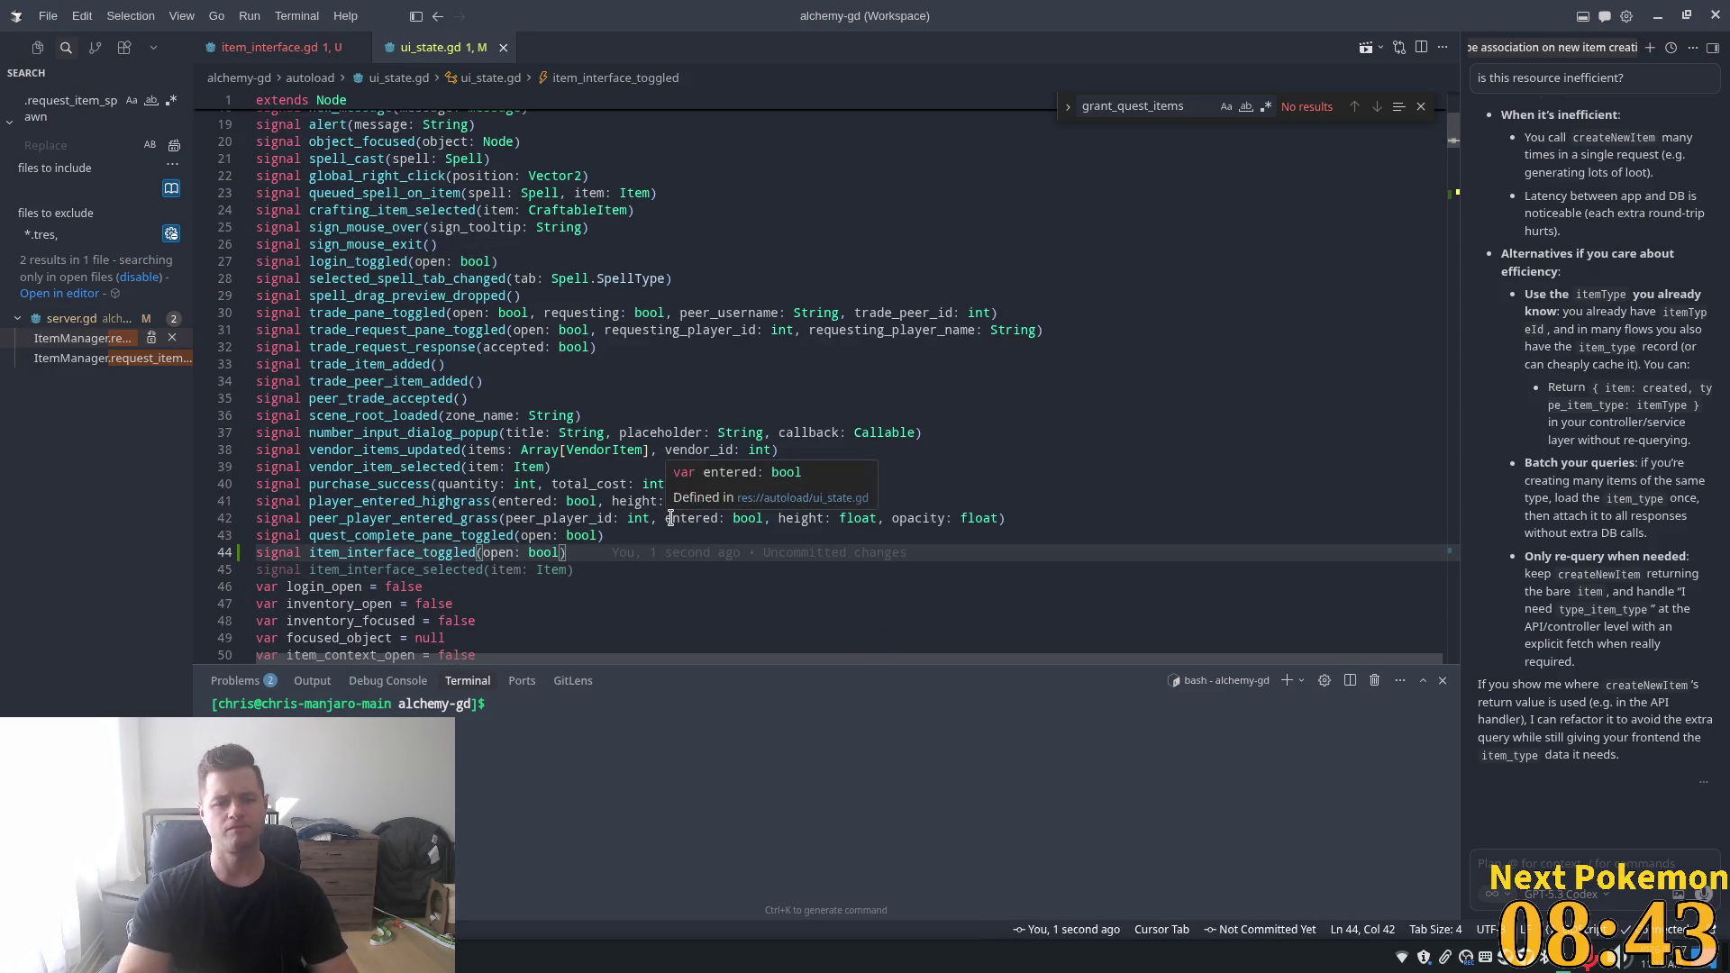
key("End")
type(", i")
key("BackSpace")
key("BackSpace")
key("BackSpace")
type(",")
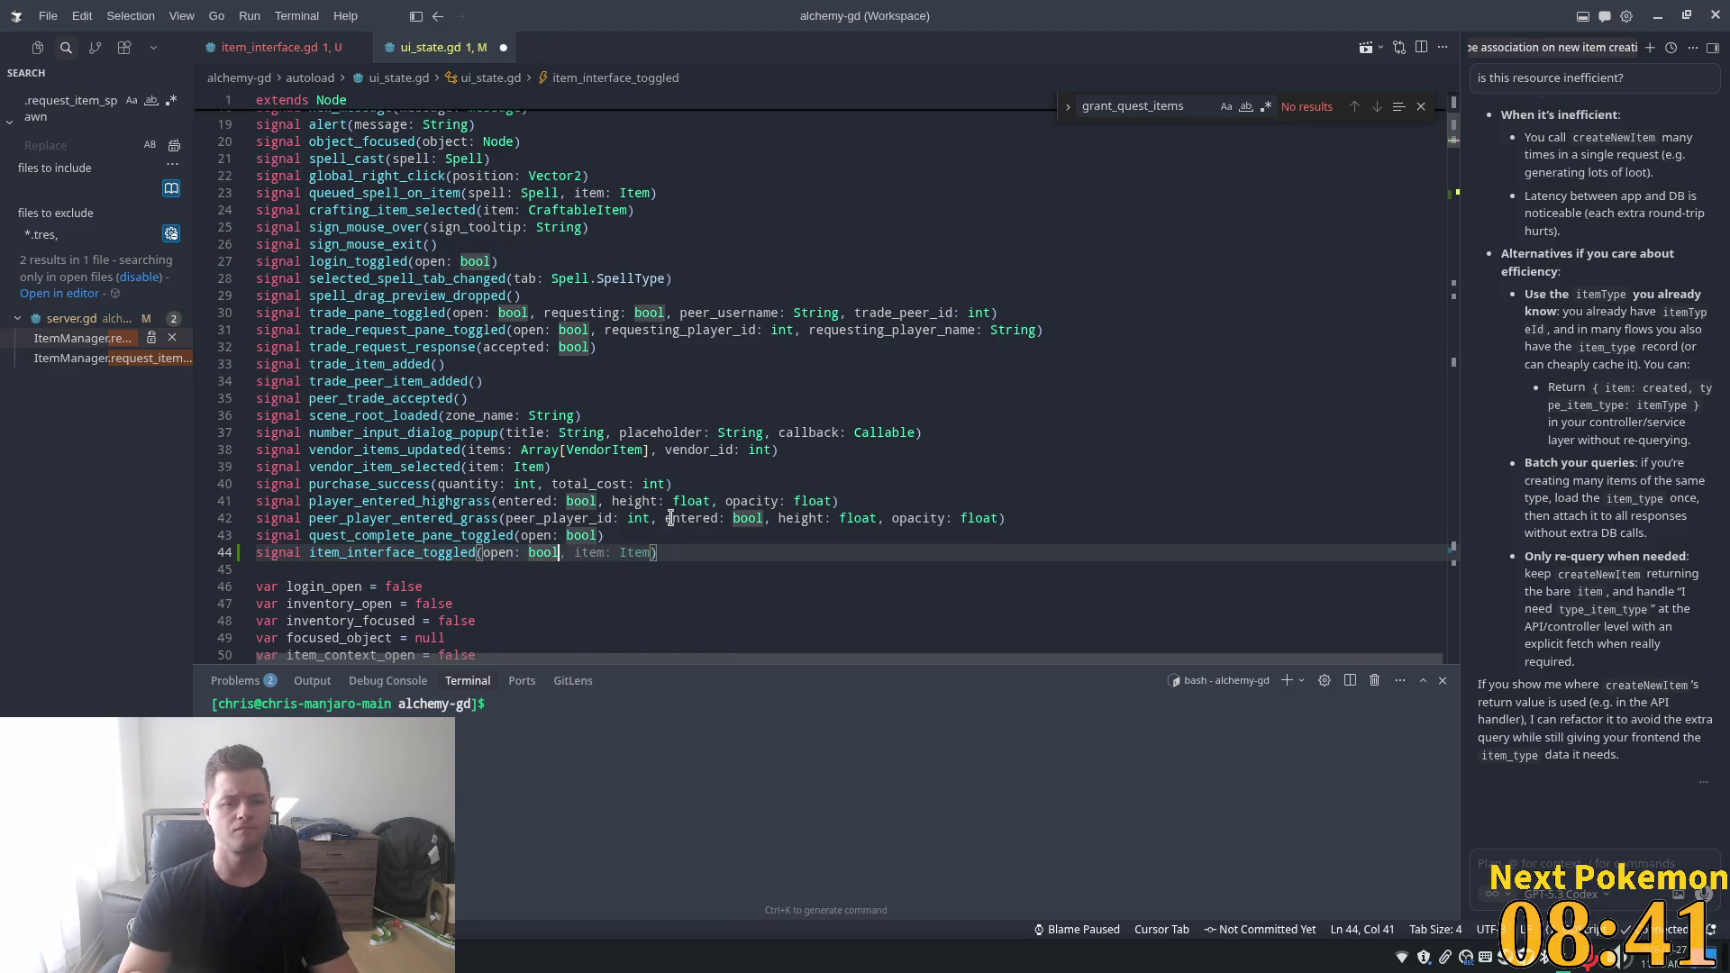
type(" item")
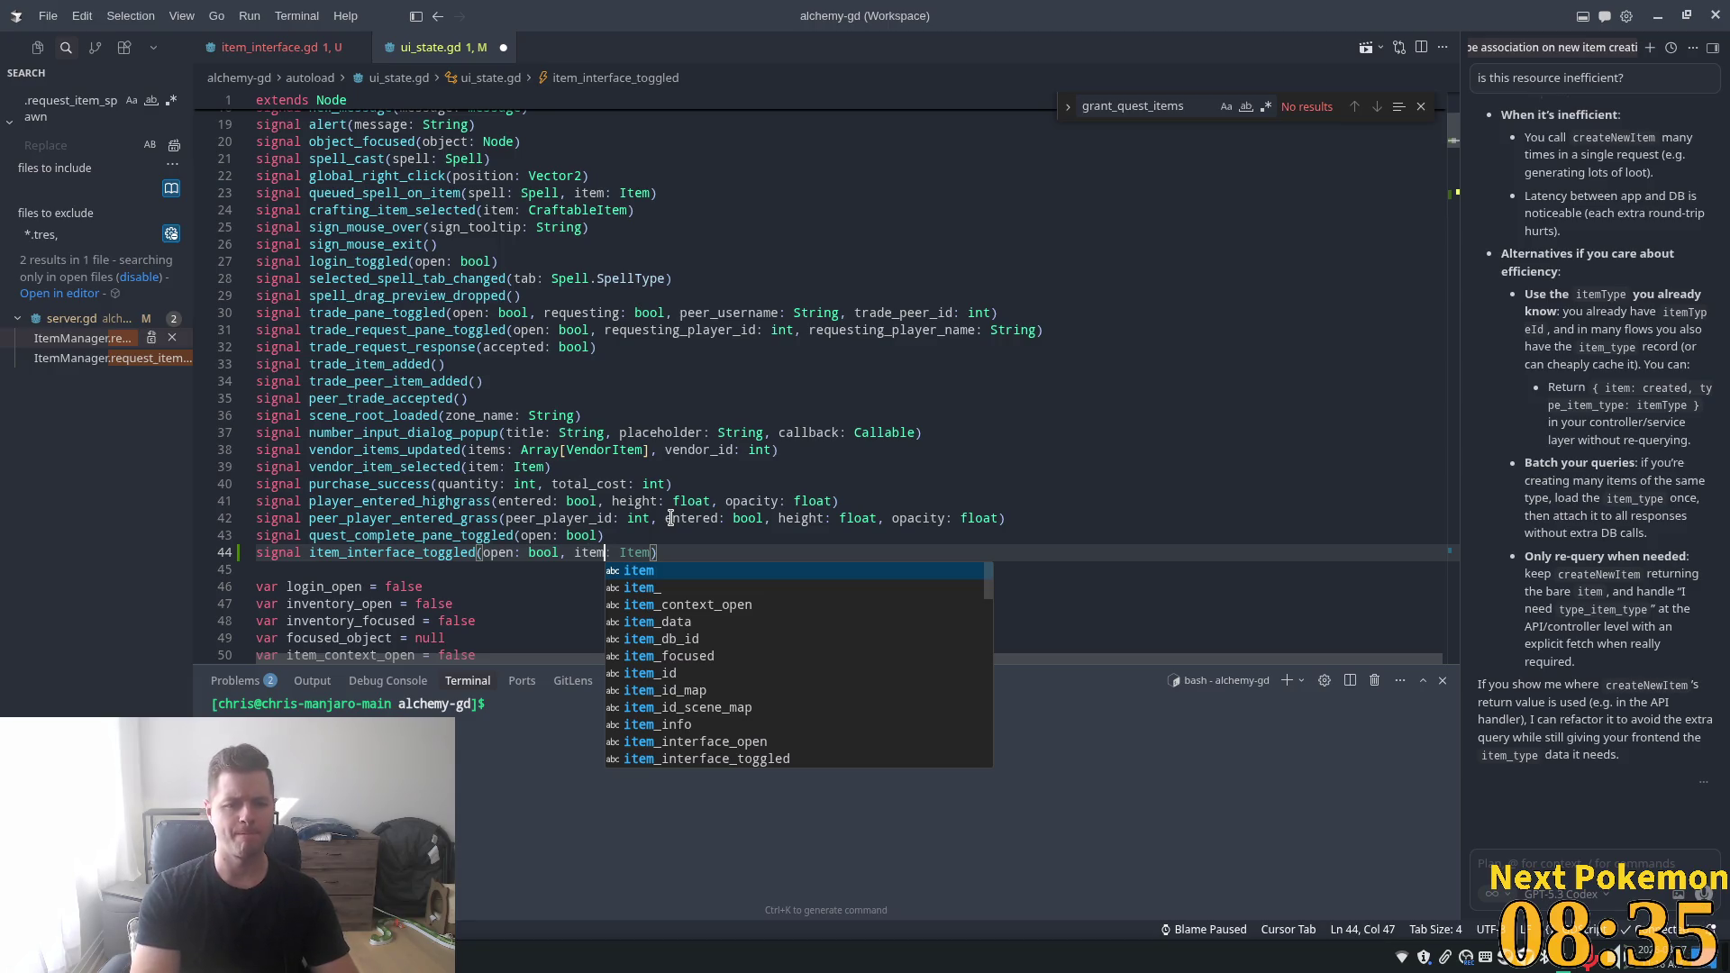
type("_id")
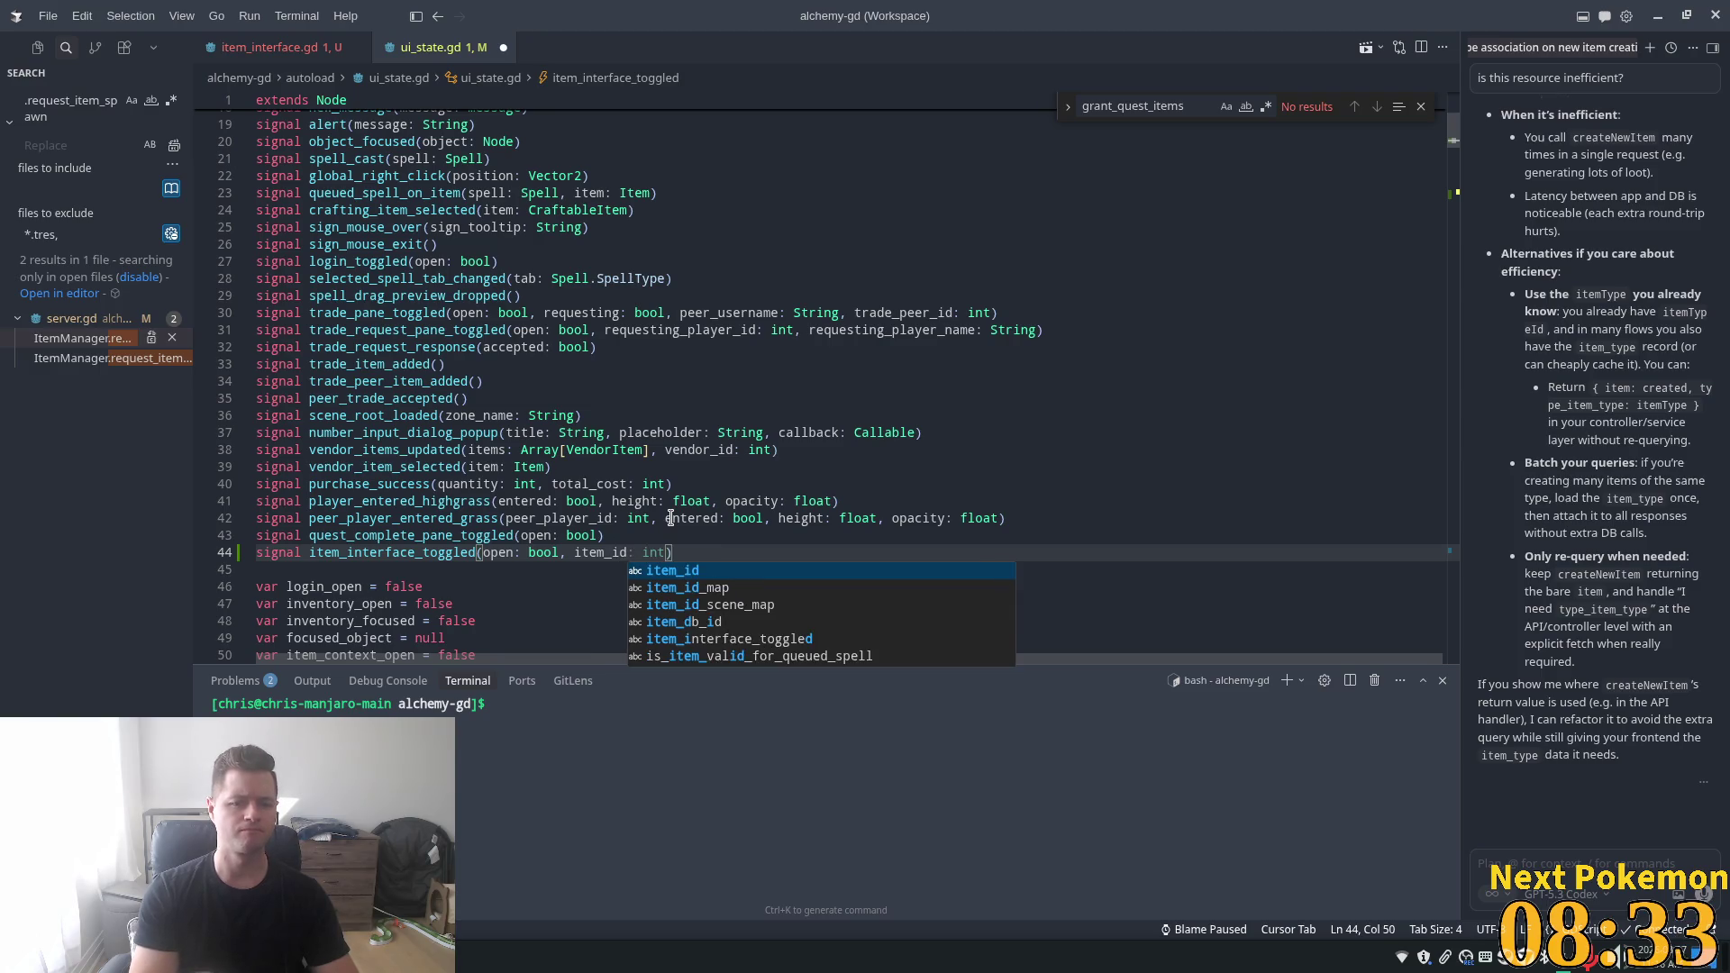
key("Tab")
scroll(602, 442, "down", 1)
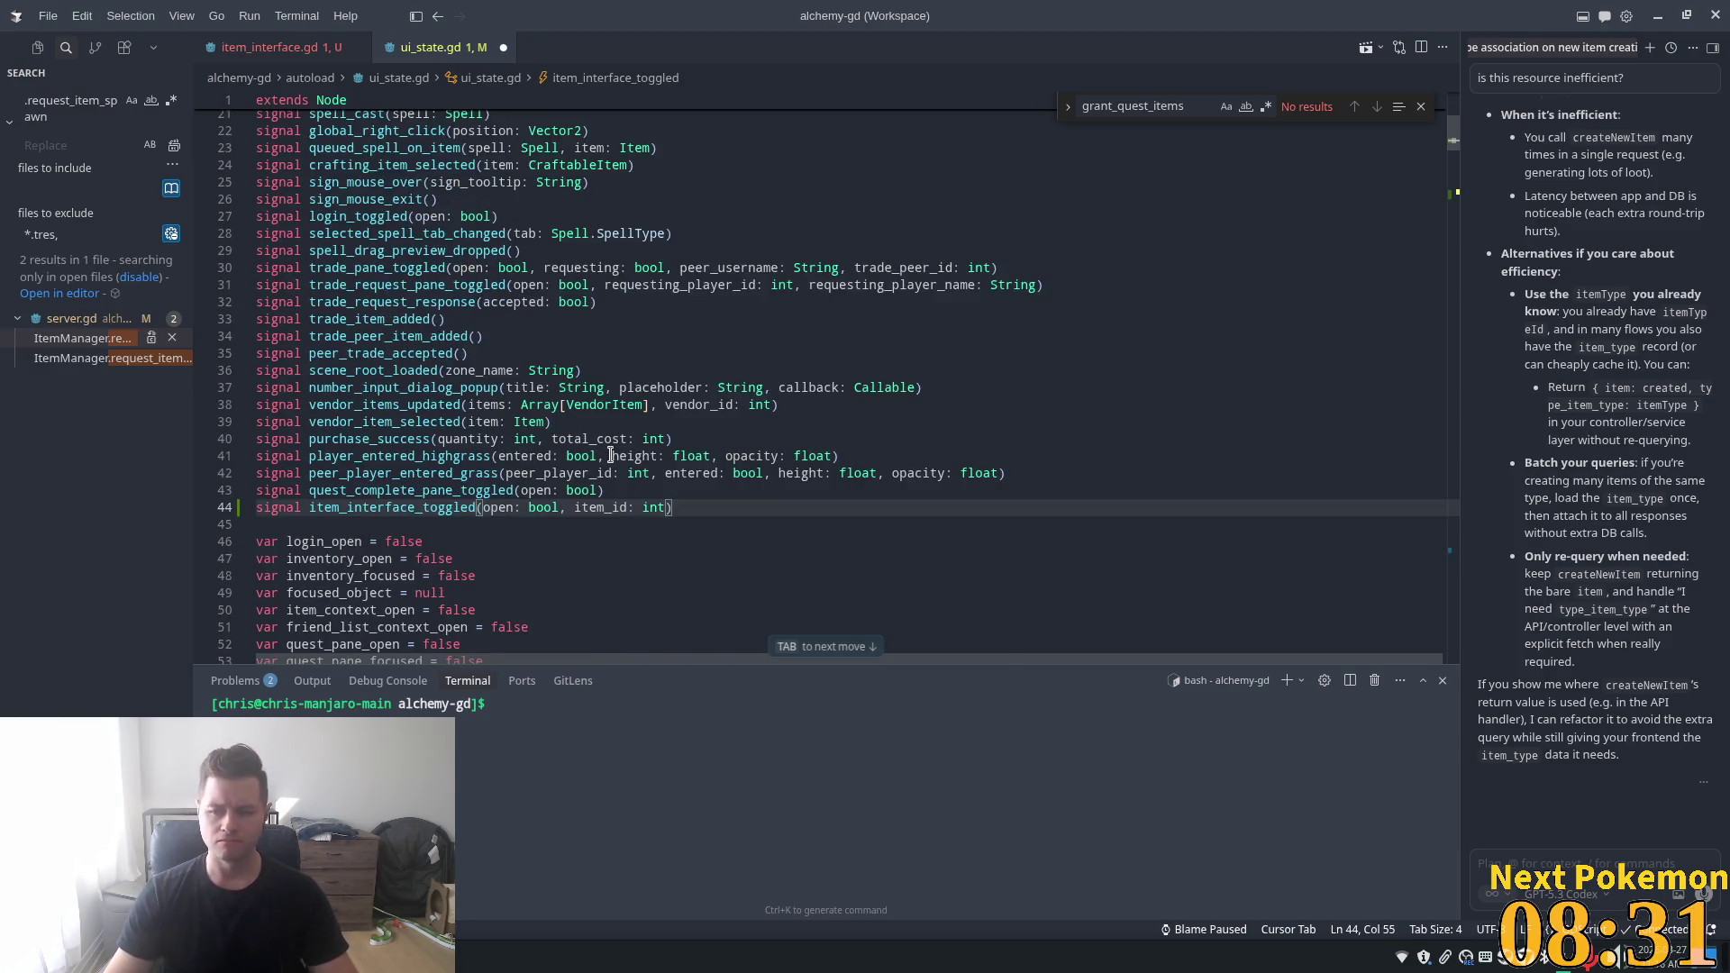
scroll(336, 359, "down", 6)
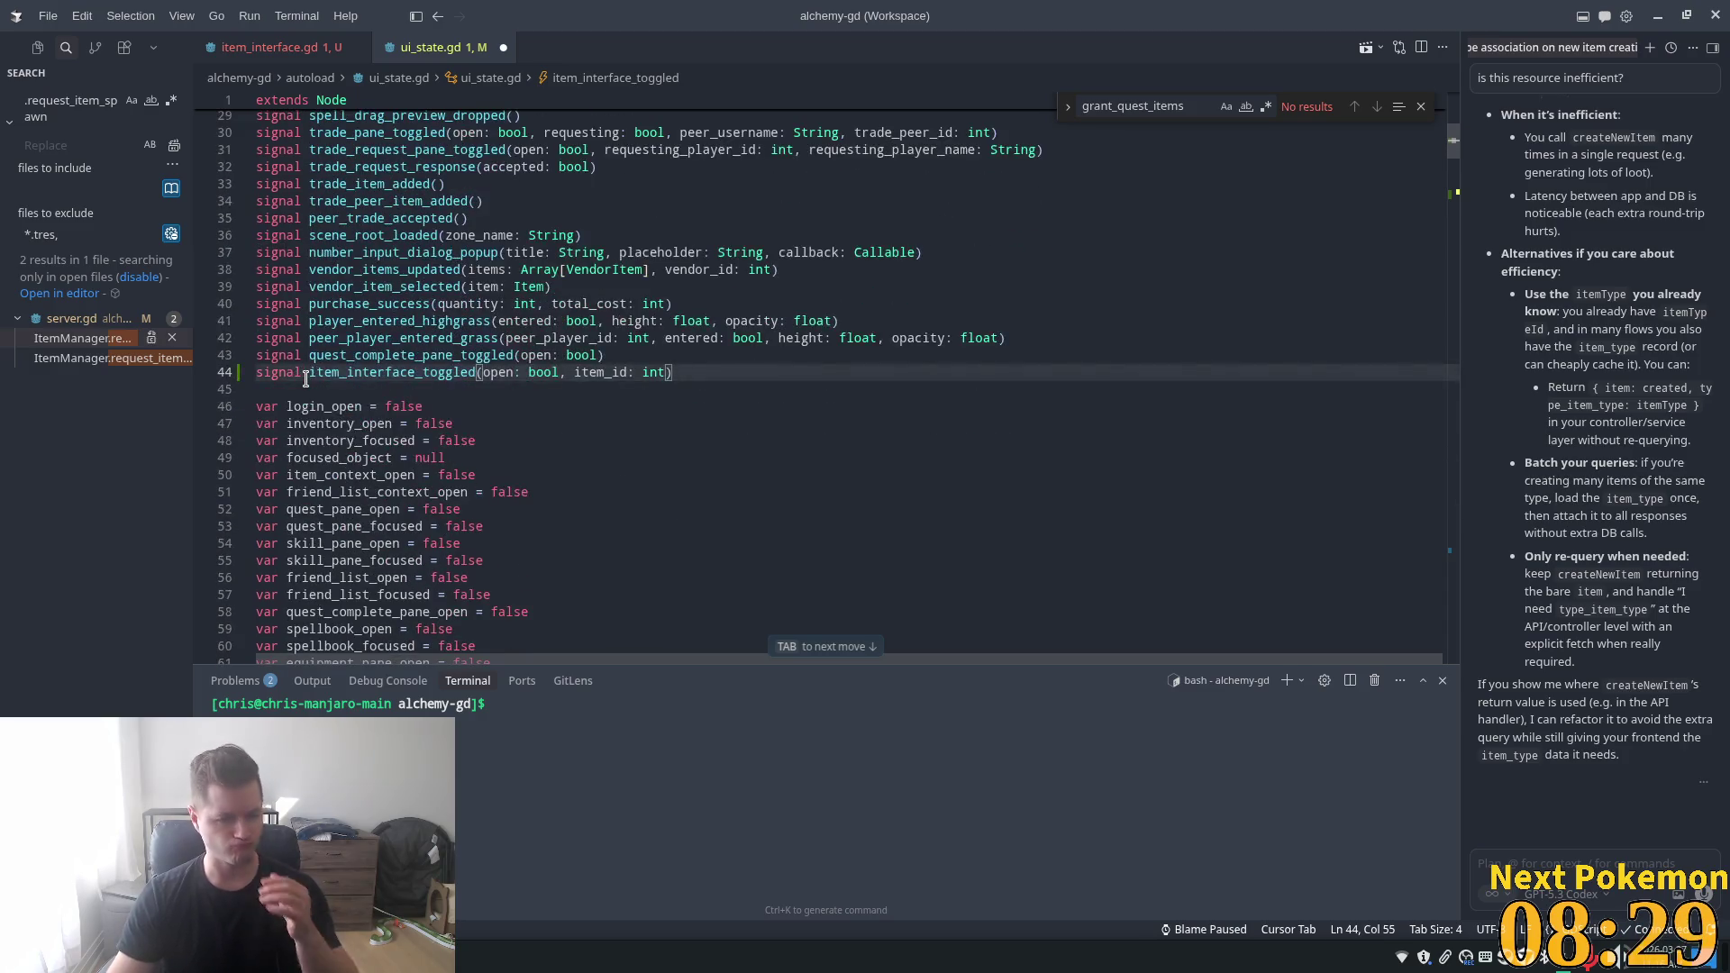
scroll(477, 298, "up", 1)
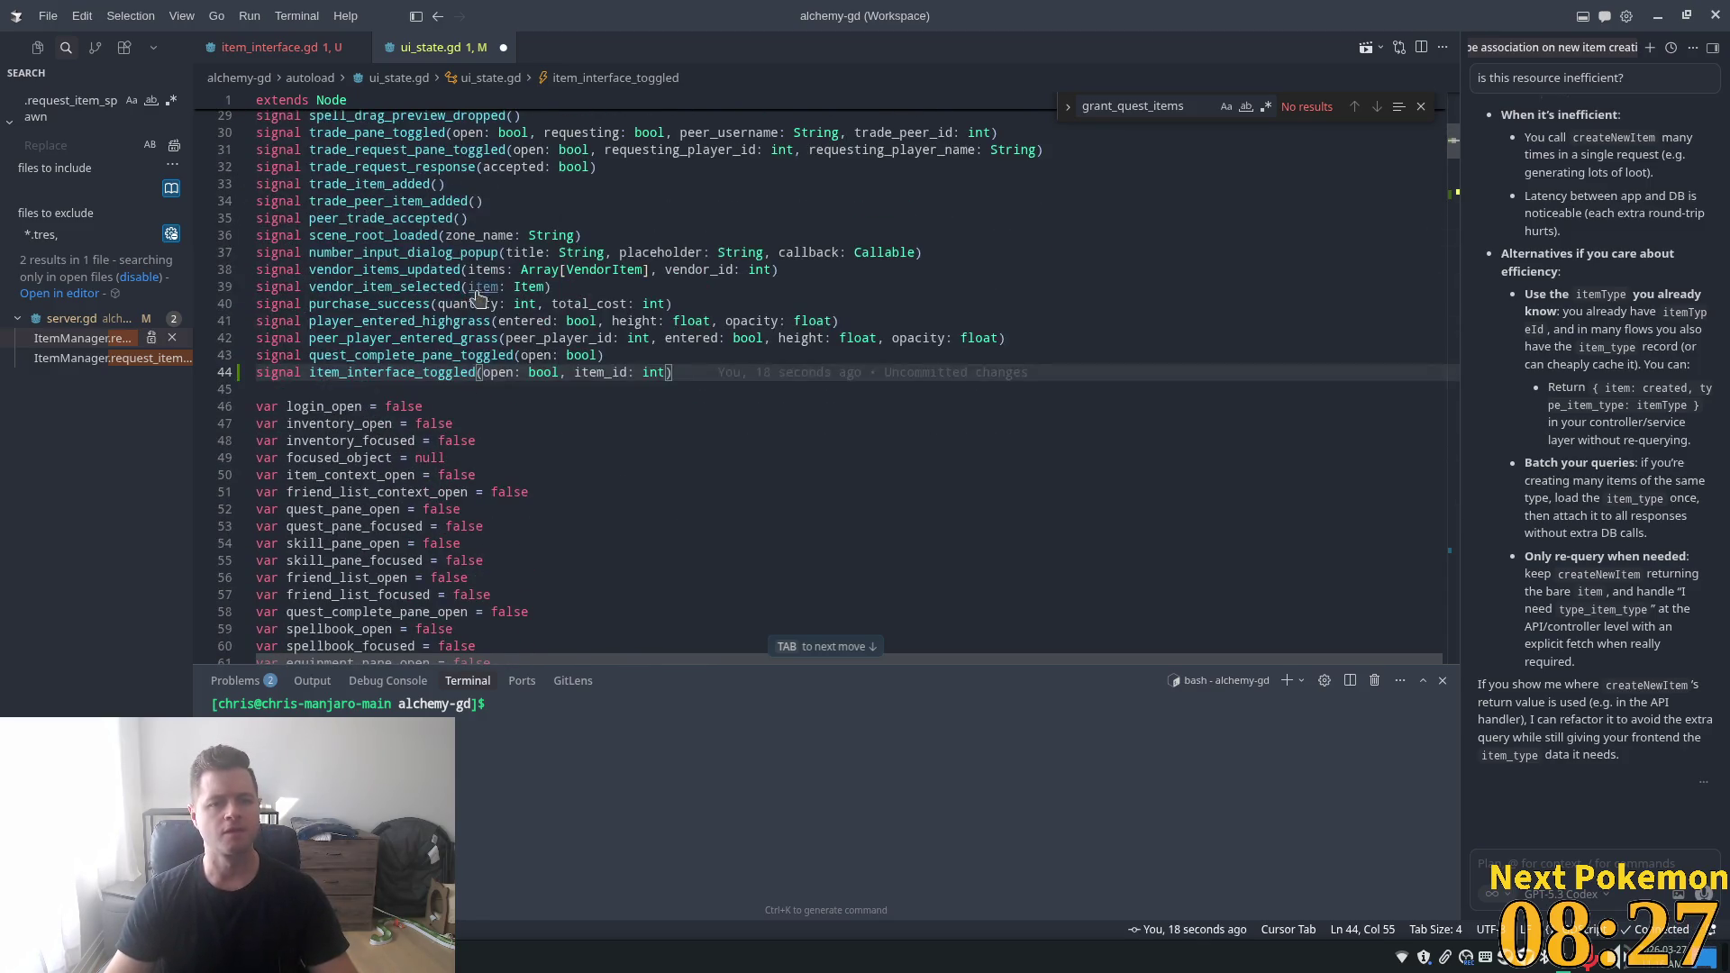
key("ctrl+s")
scroll(491, 325, "down", 3)
scroll(491, 324, "down", 1)
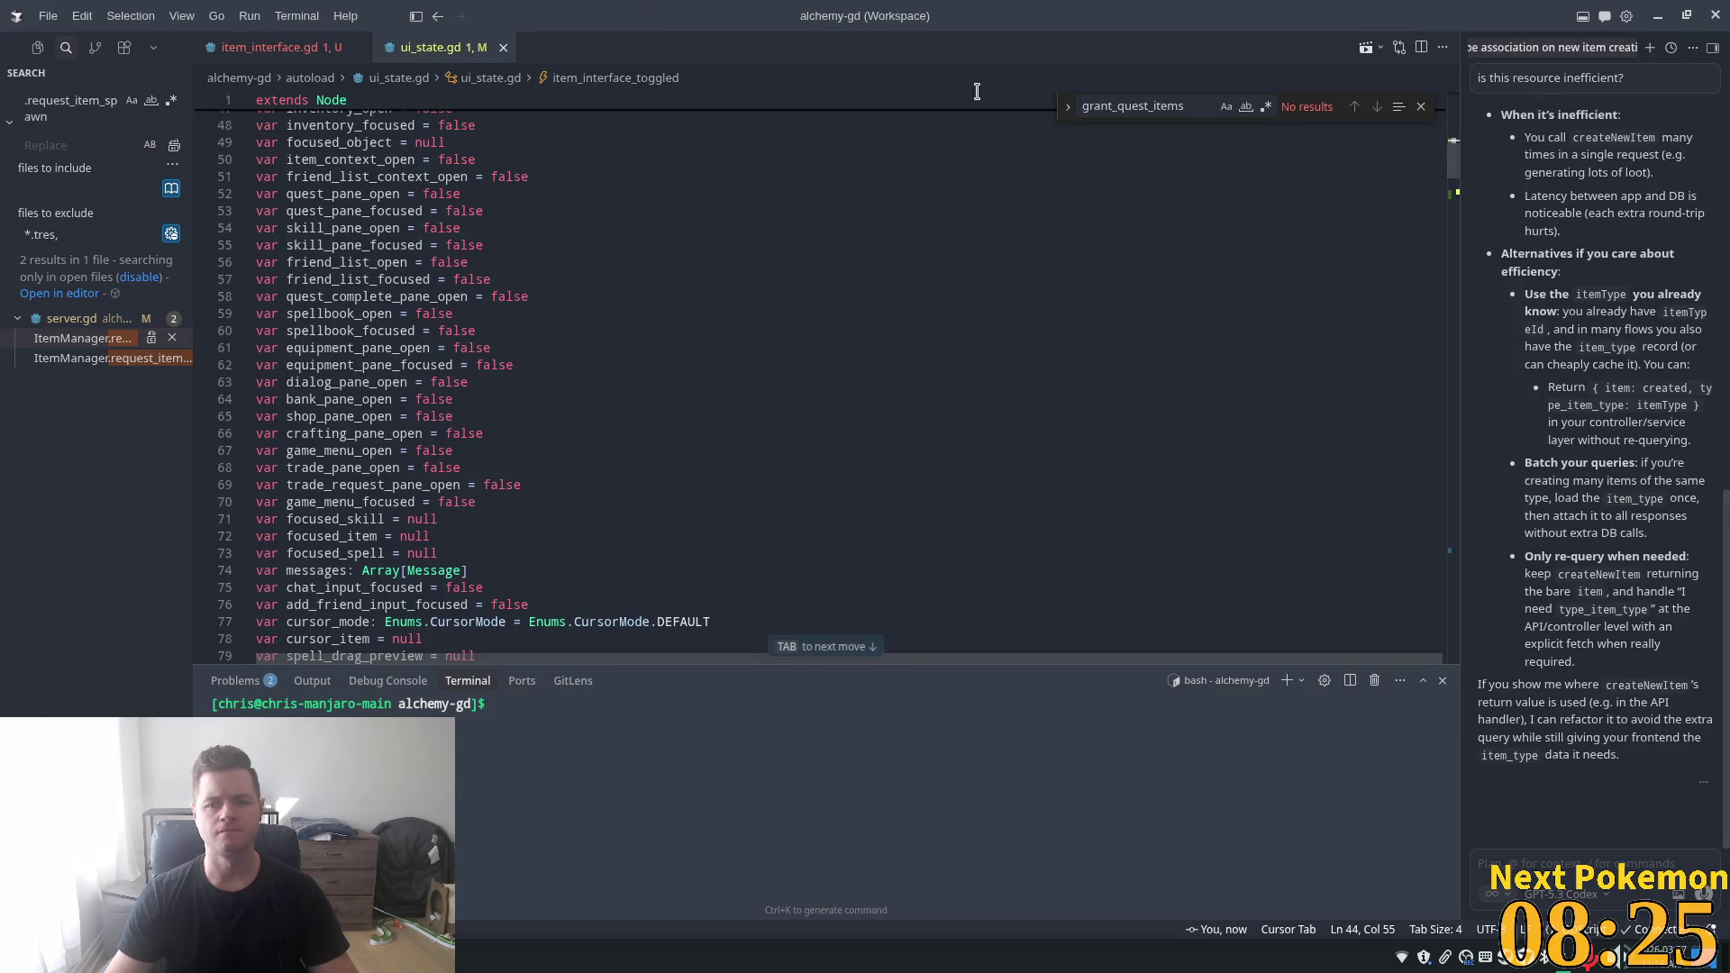
- In item_interface.gd, add _ready connecting UIState.item_interface_toggled, plus toggle and update handlers
left_click(271, 47)
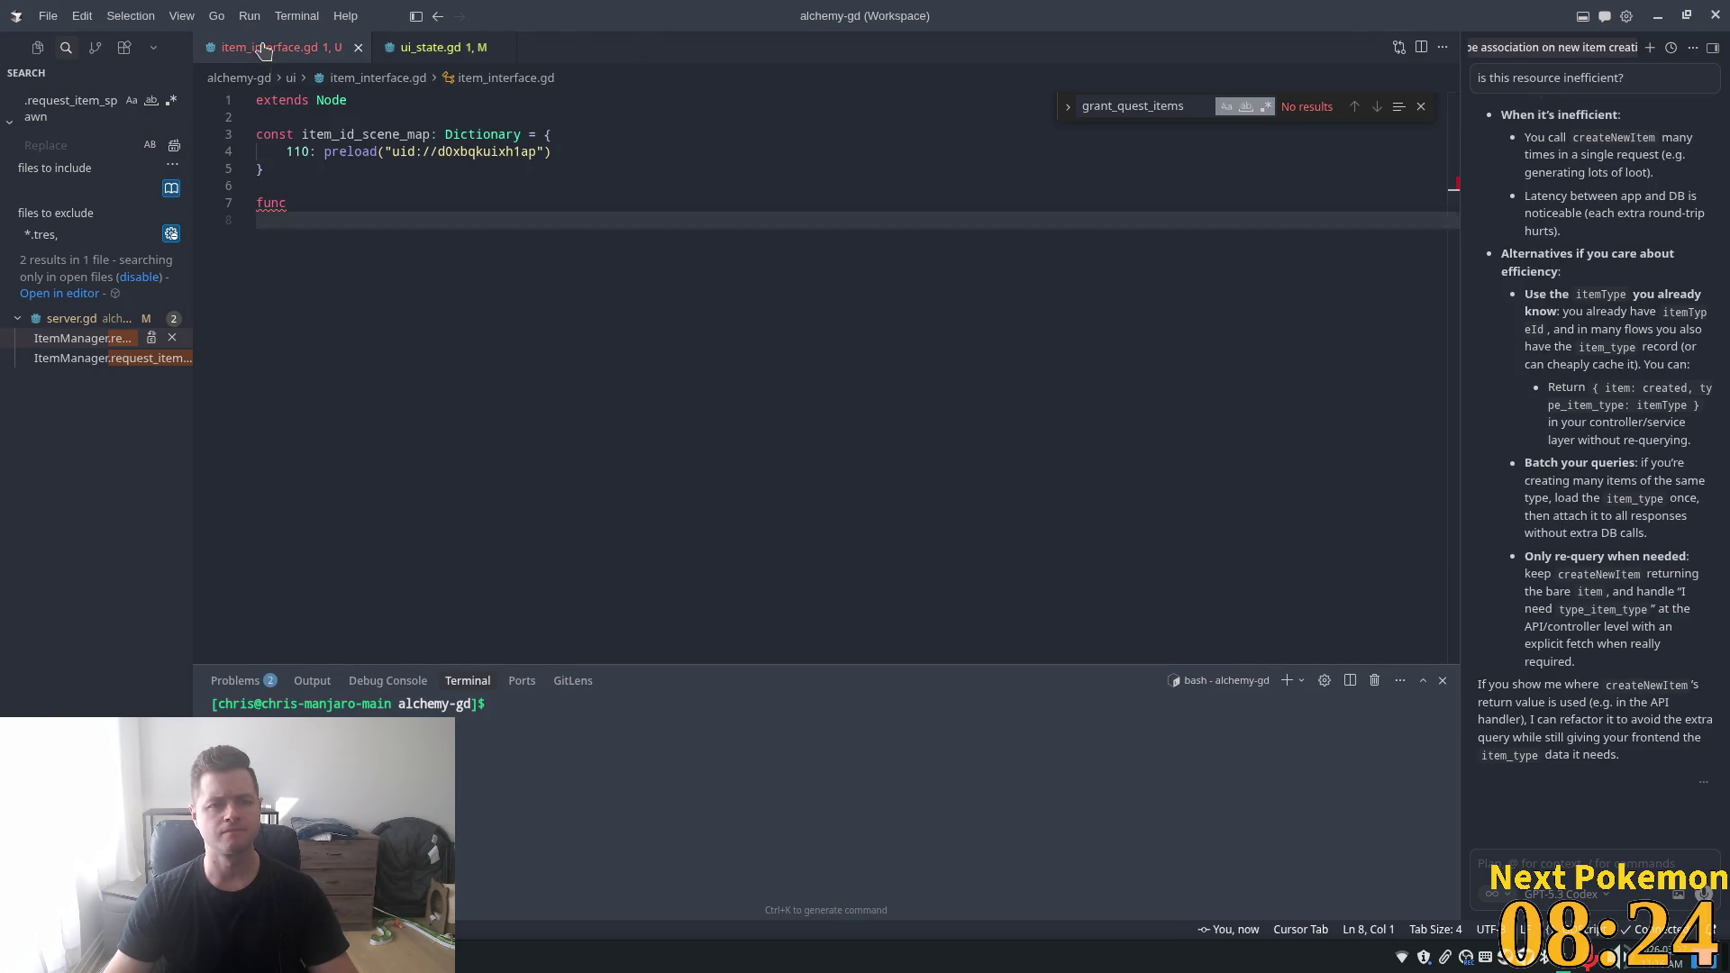
left_click(306, 200)
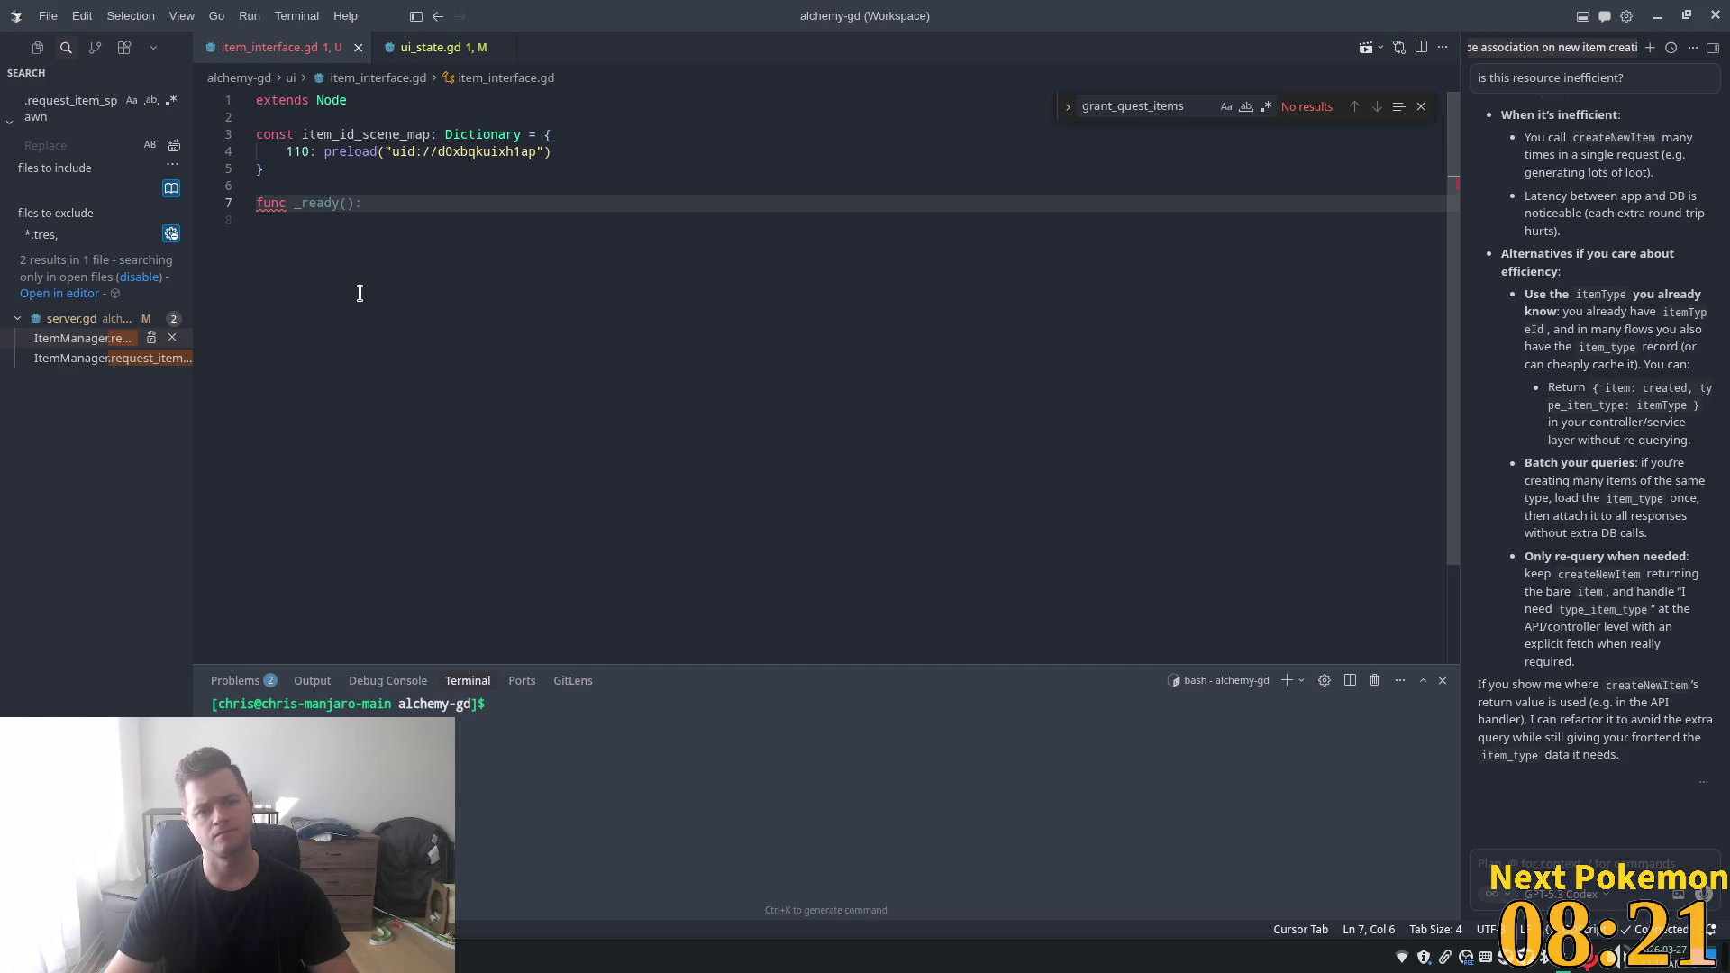
key("Tab")
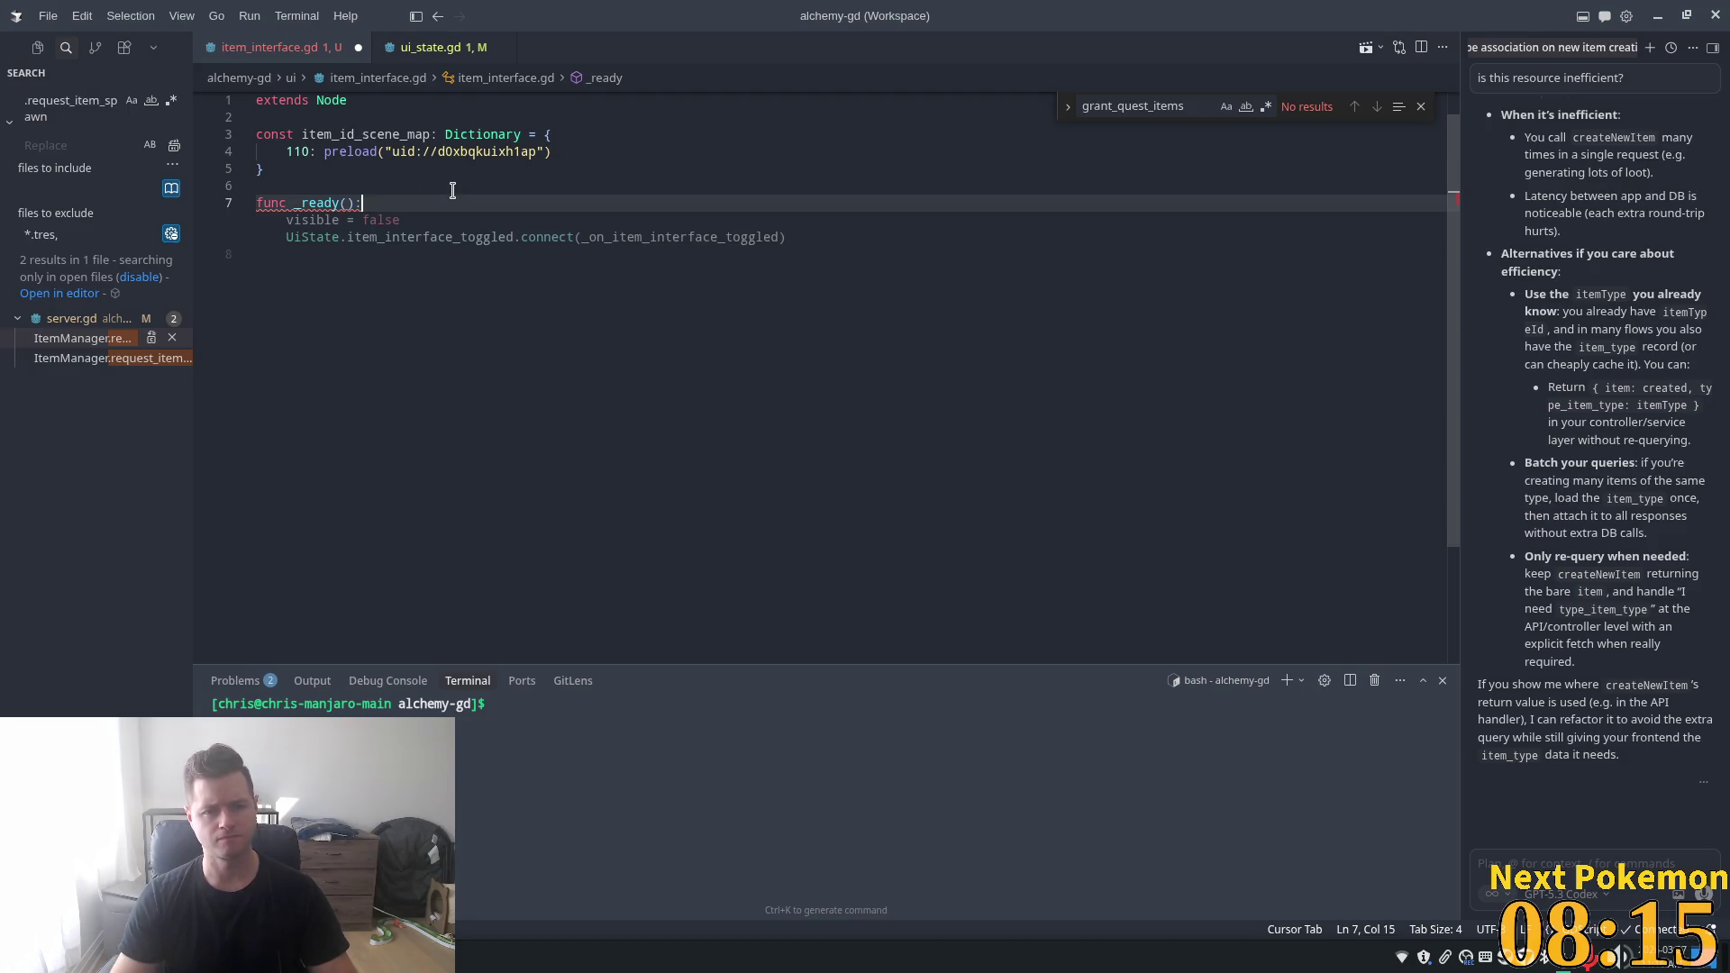
key("Tab")
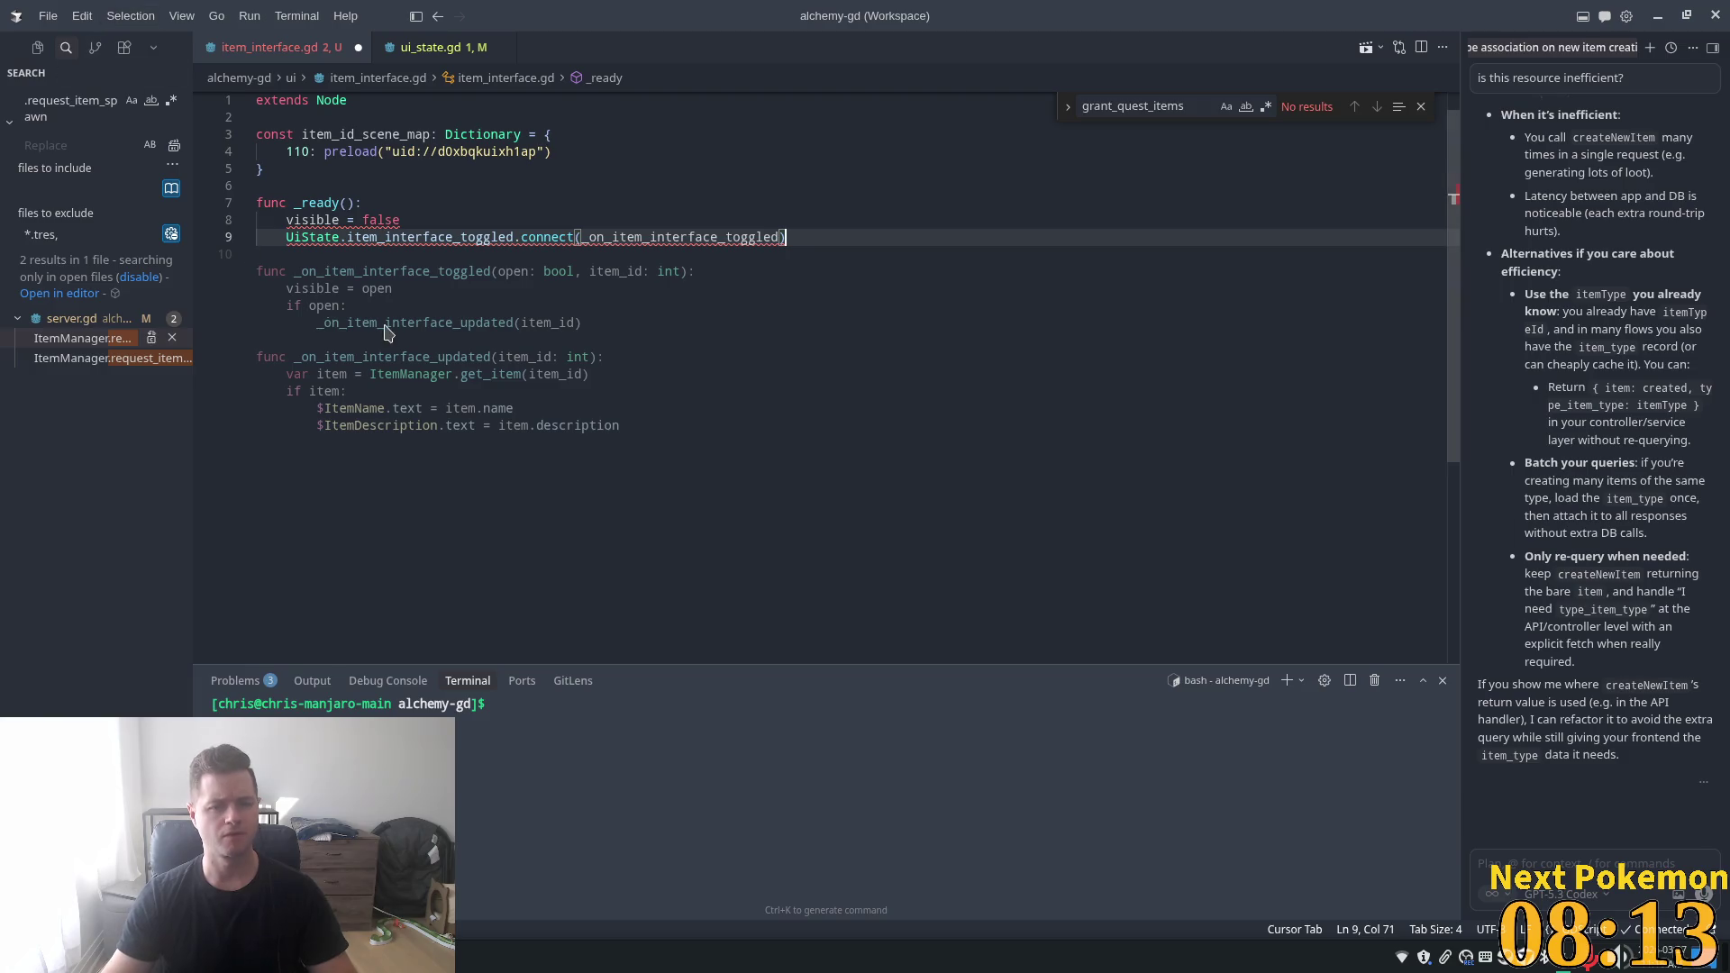
key("Tab")
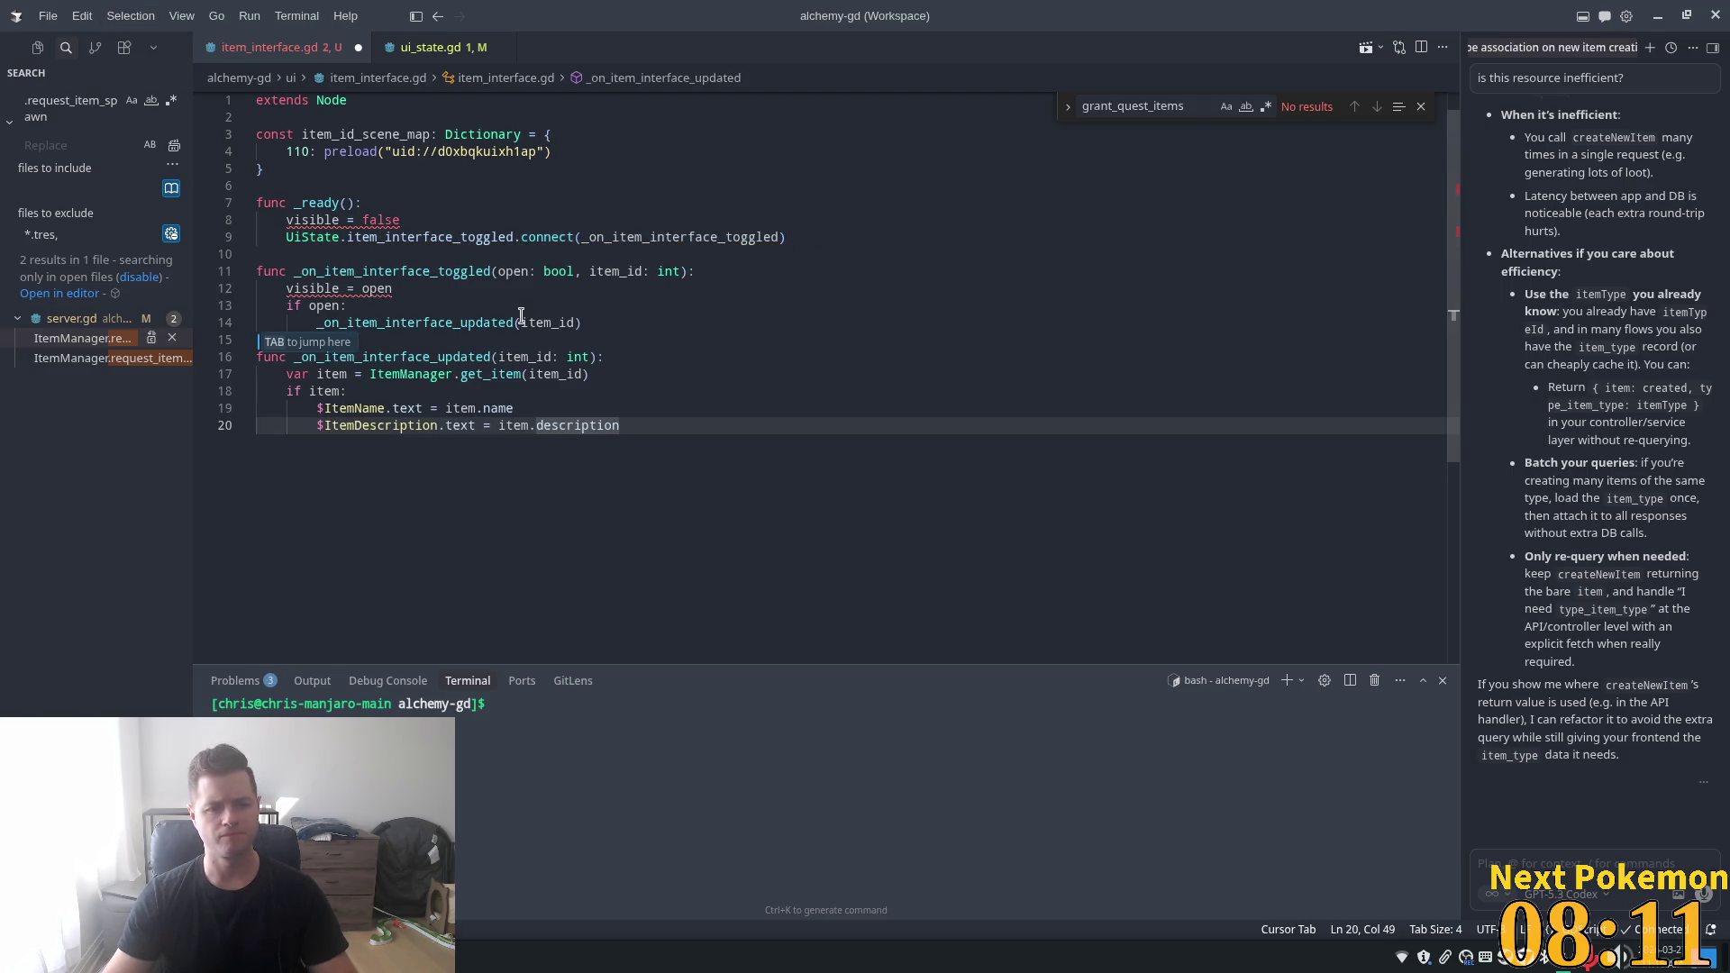
key("Tab")
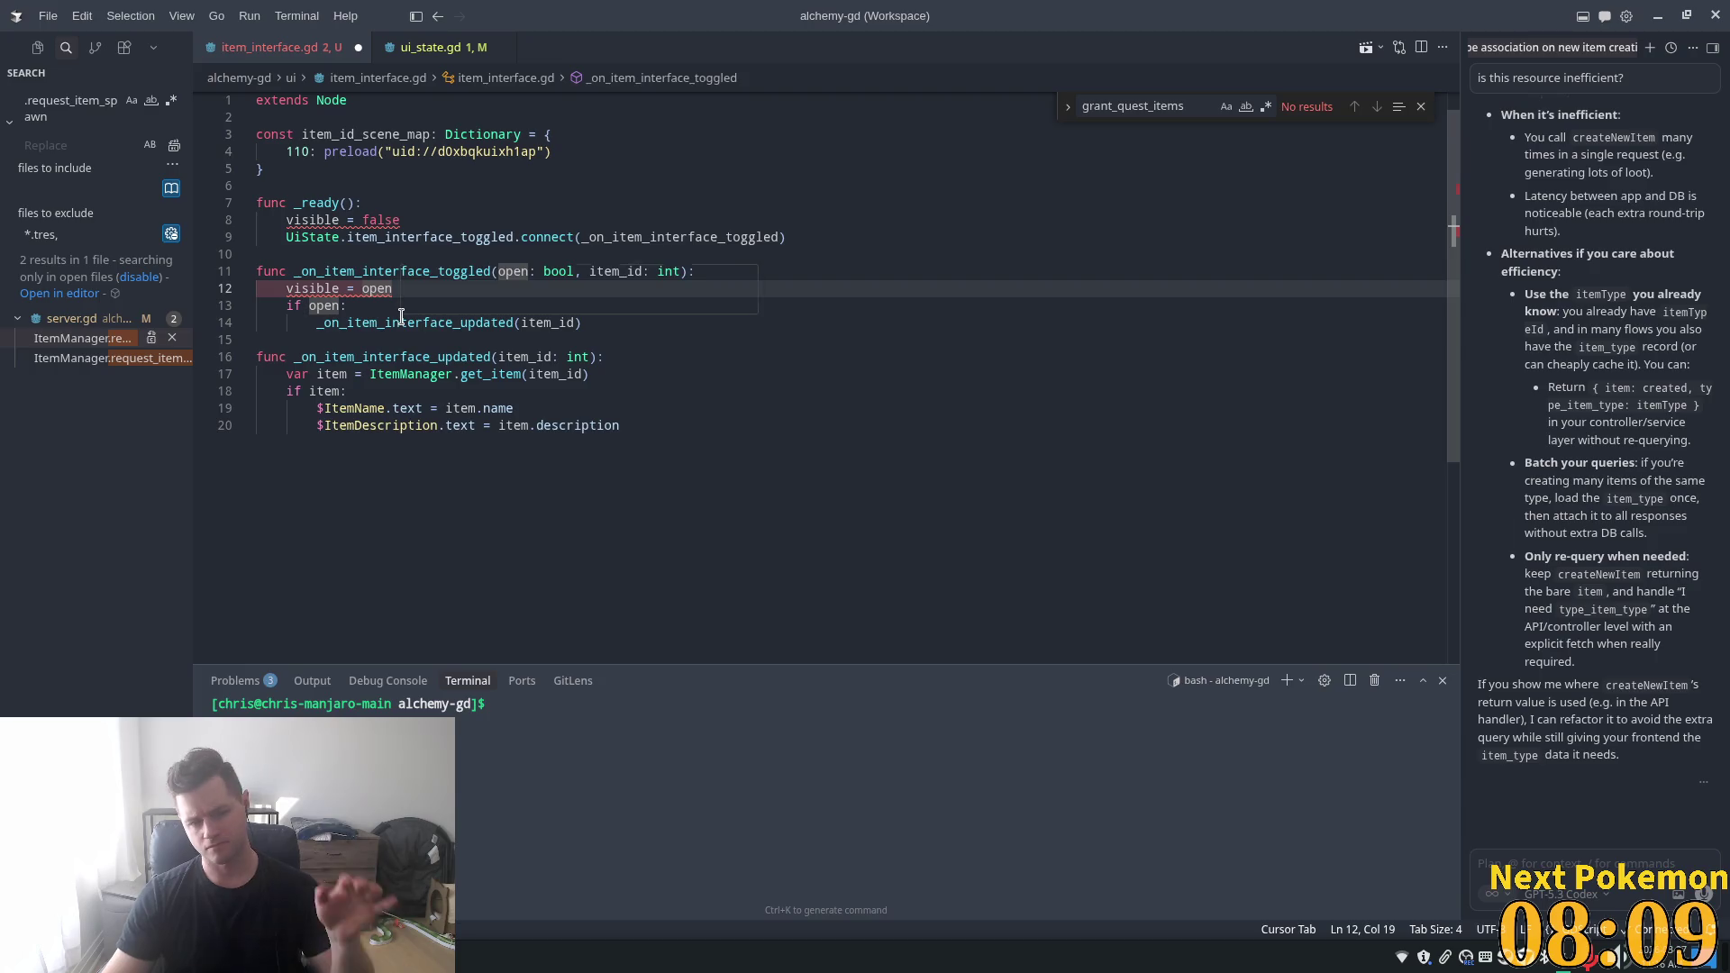
- Replace the update function body with an item_scene lookup from item_id_scene_map
left_click(474, 255)
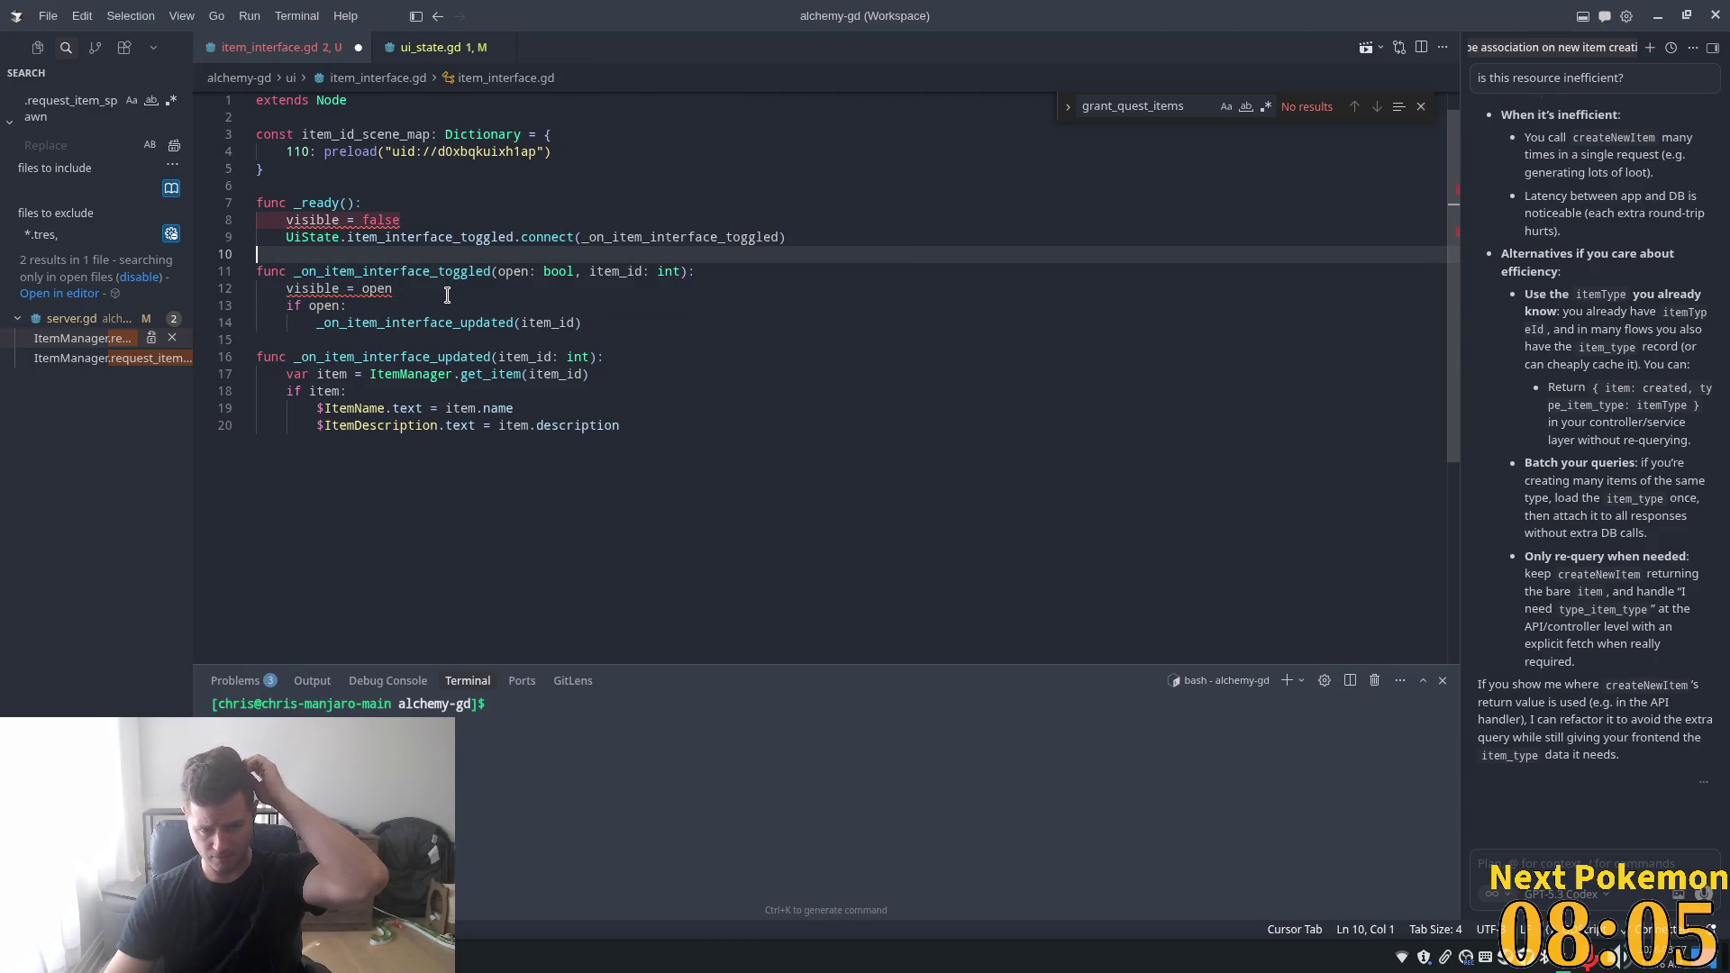
double_click(478, 323)
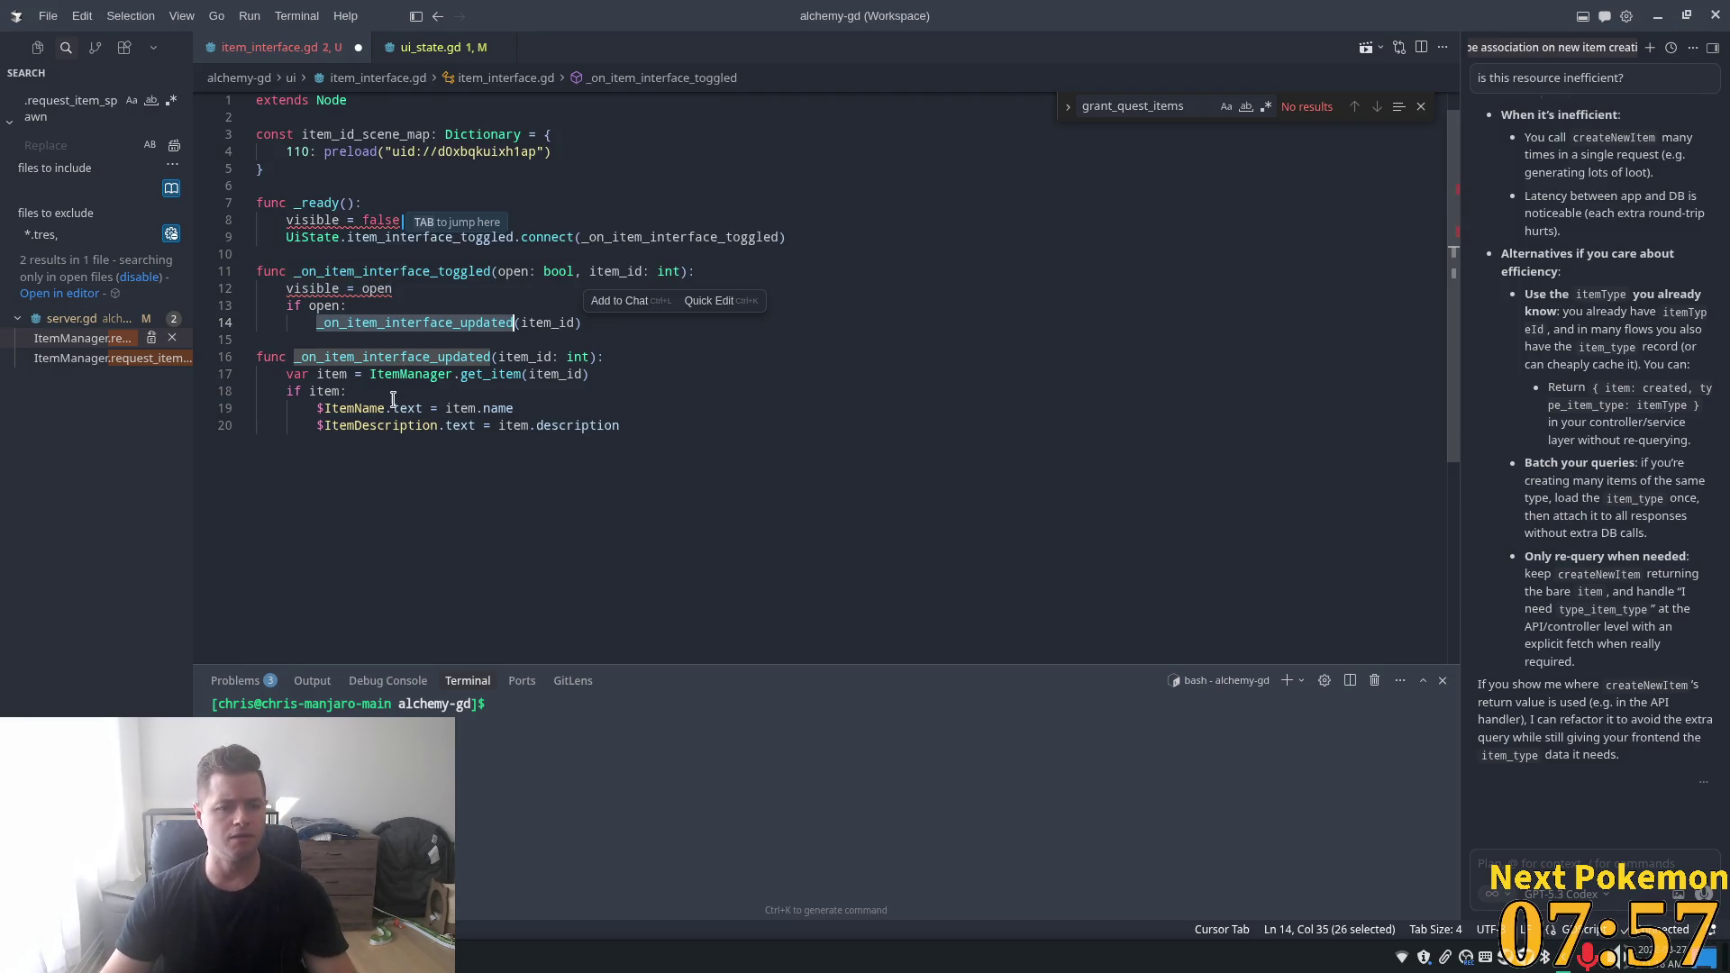
left_click(403, 374)
left_click(474, 389)
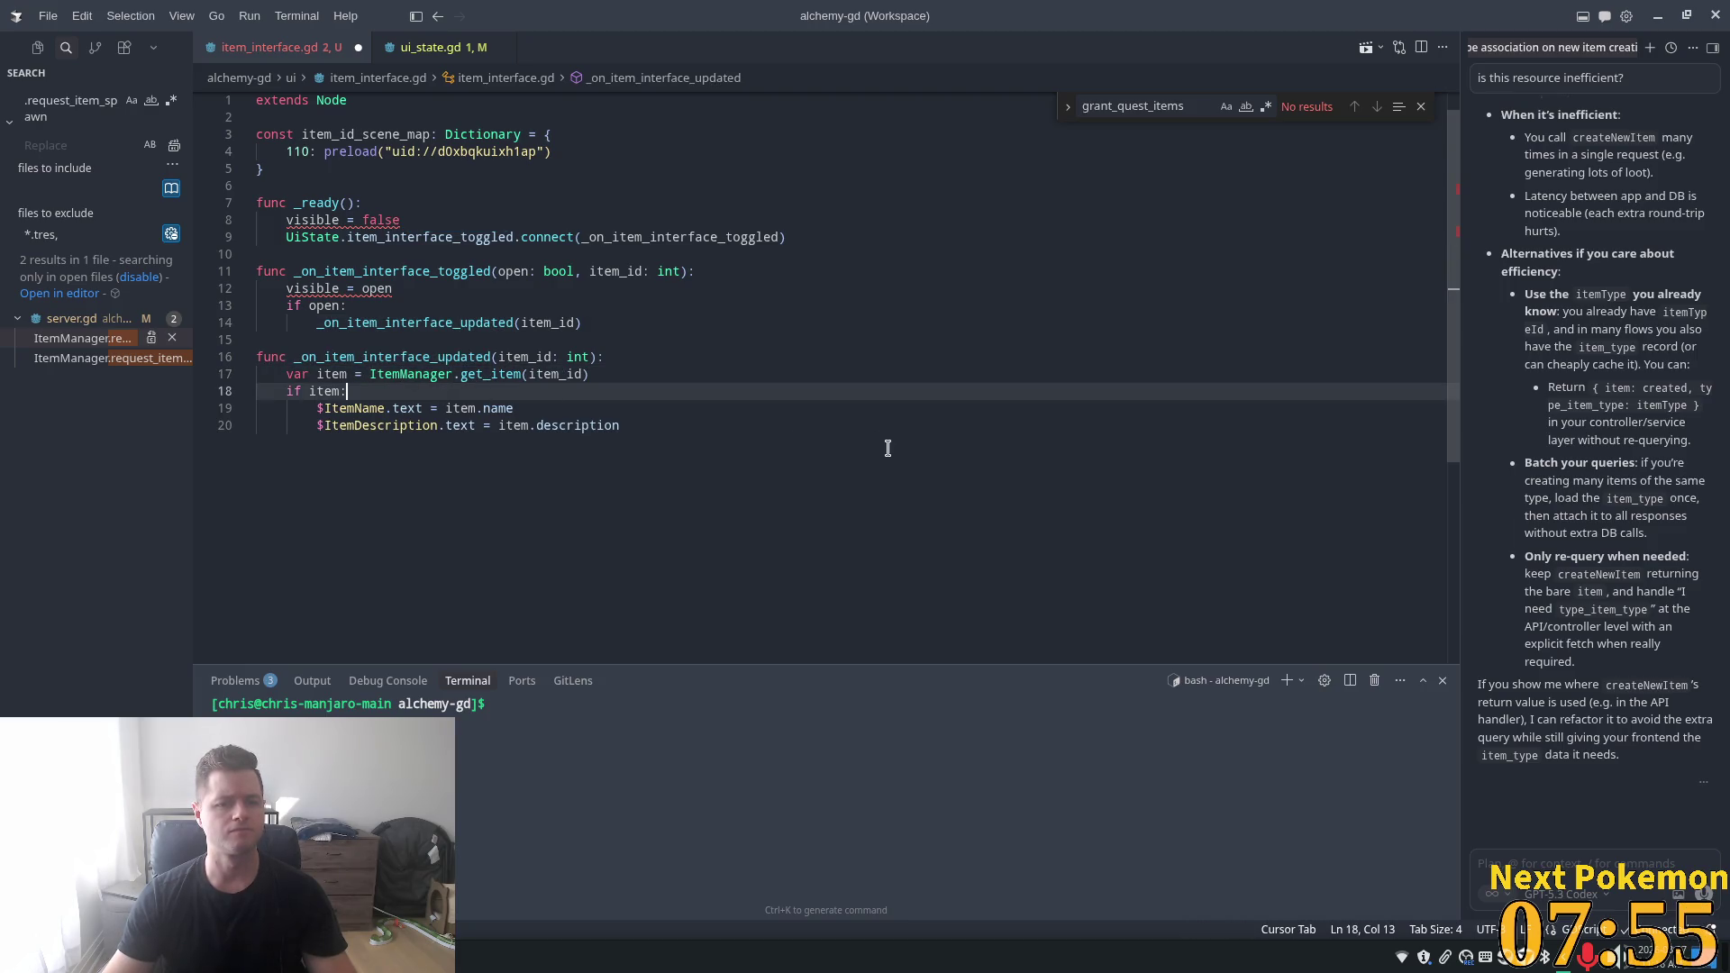
left_click(649, 340)
left_click(710, 432)
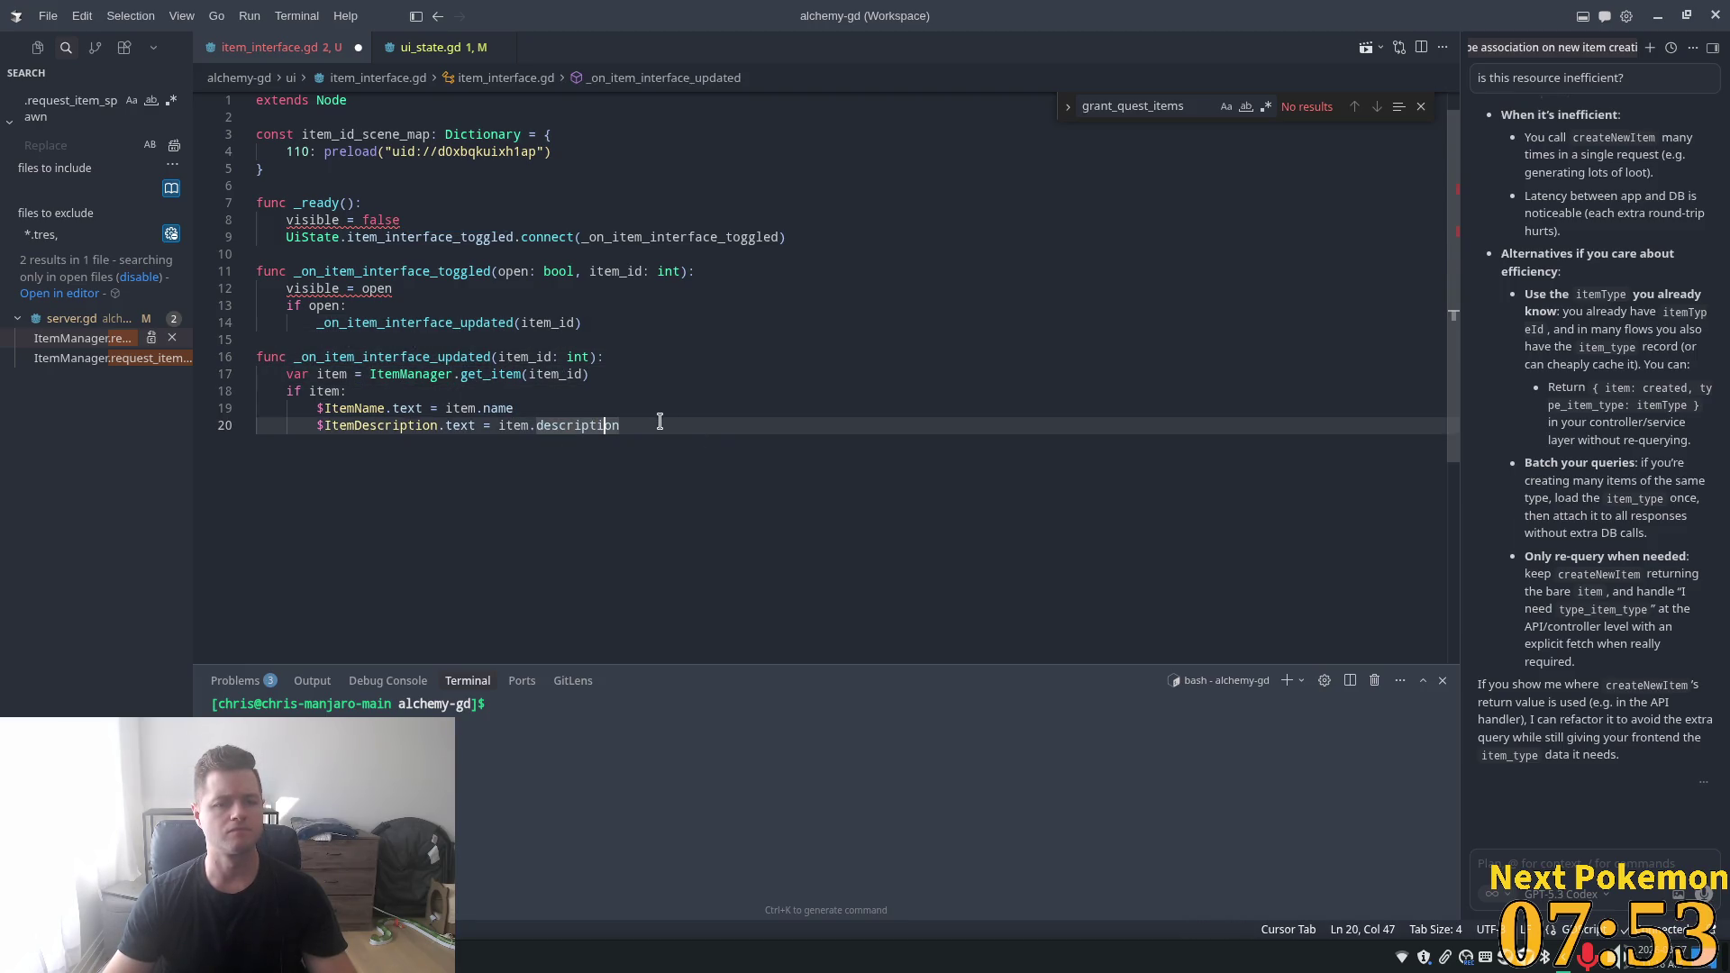
mouse_move(660, 422)
left_mouse_down()
mouse_move(415, 410)
mouse_move(286, 379)
left_mouse_up()
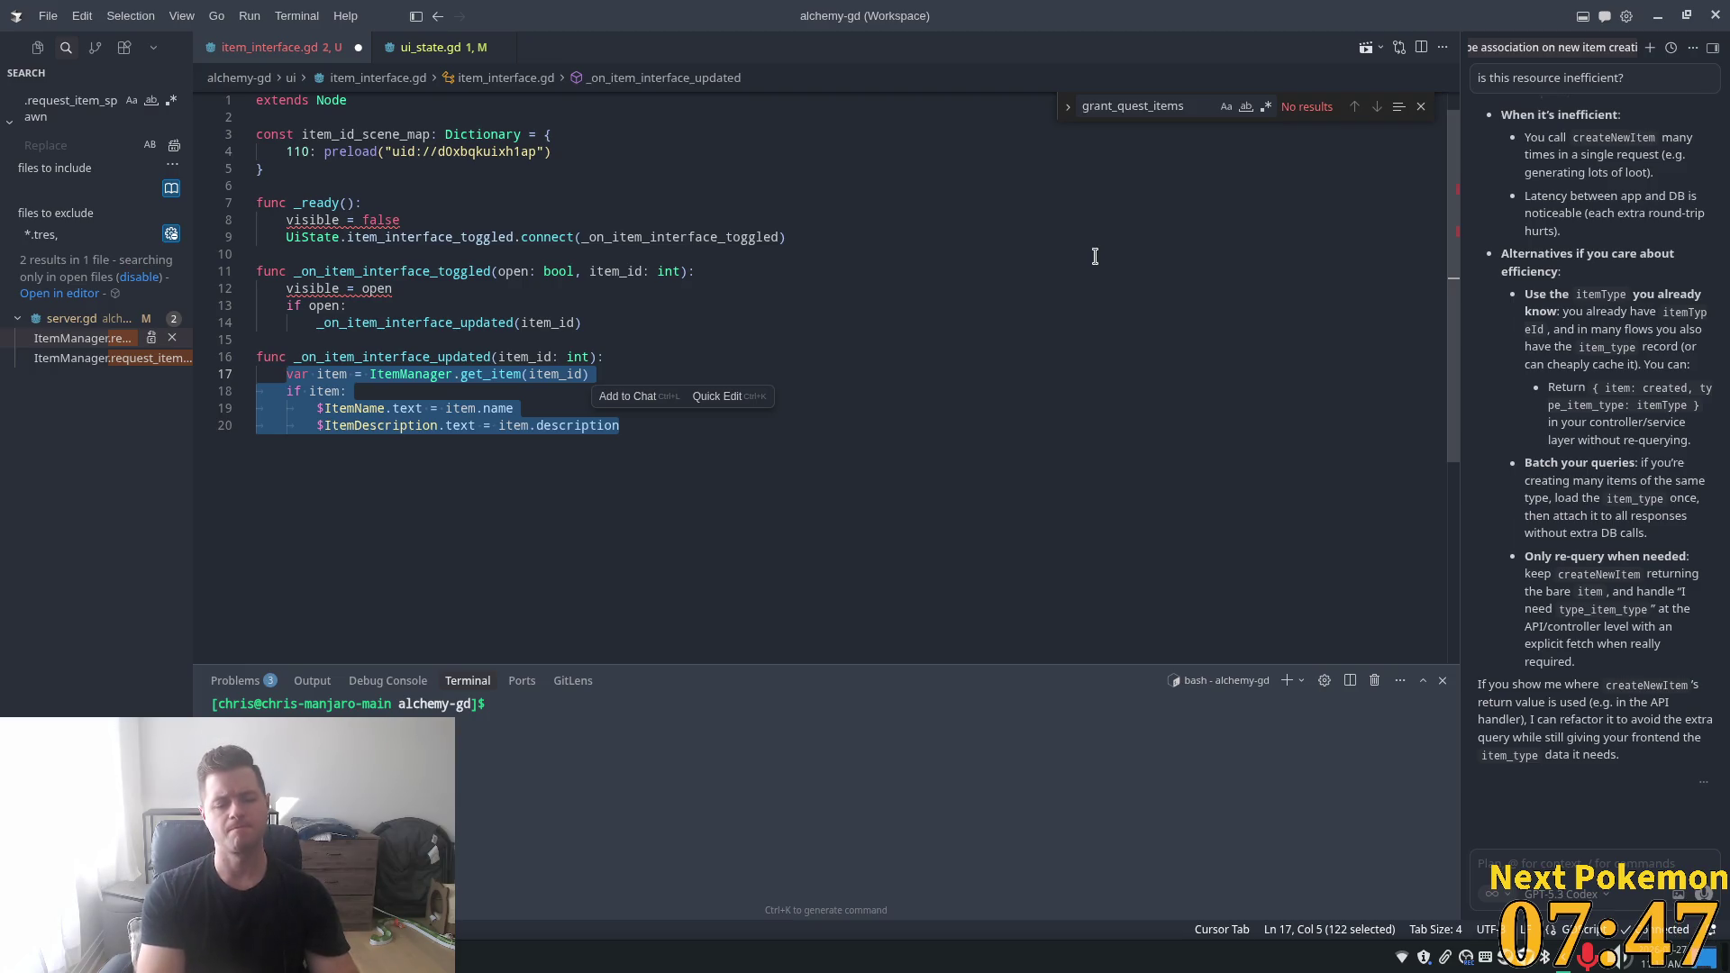
type("var")
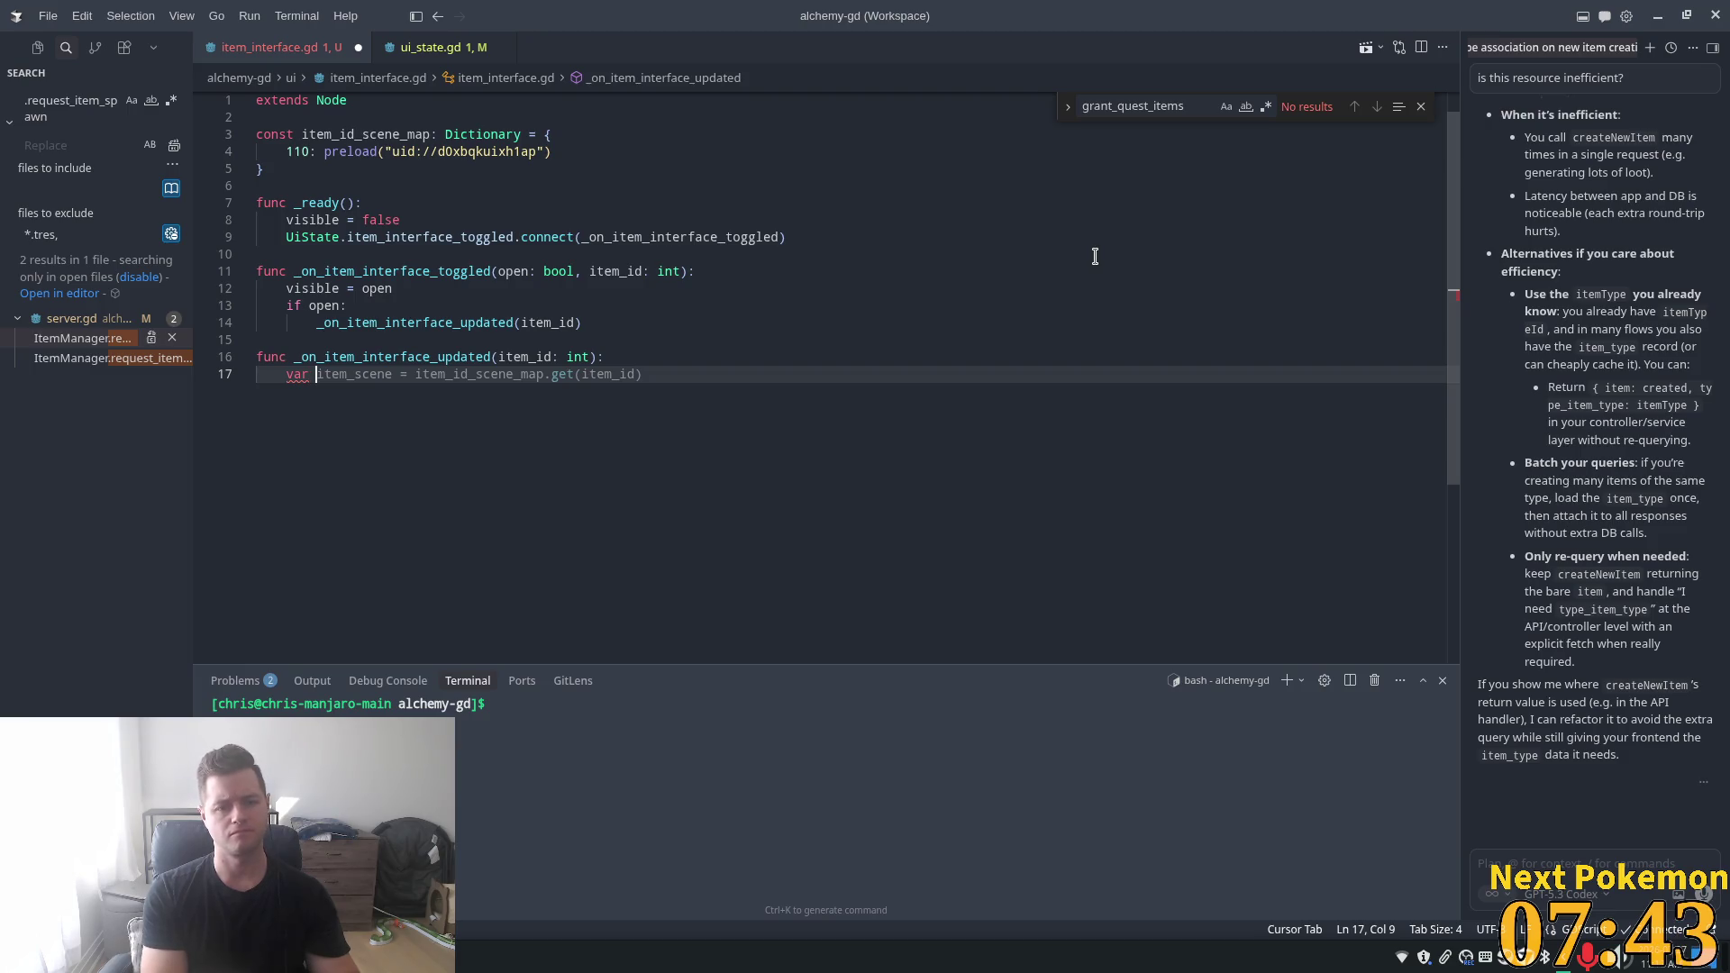
key("Tab")
key("Tab")
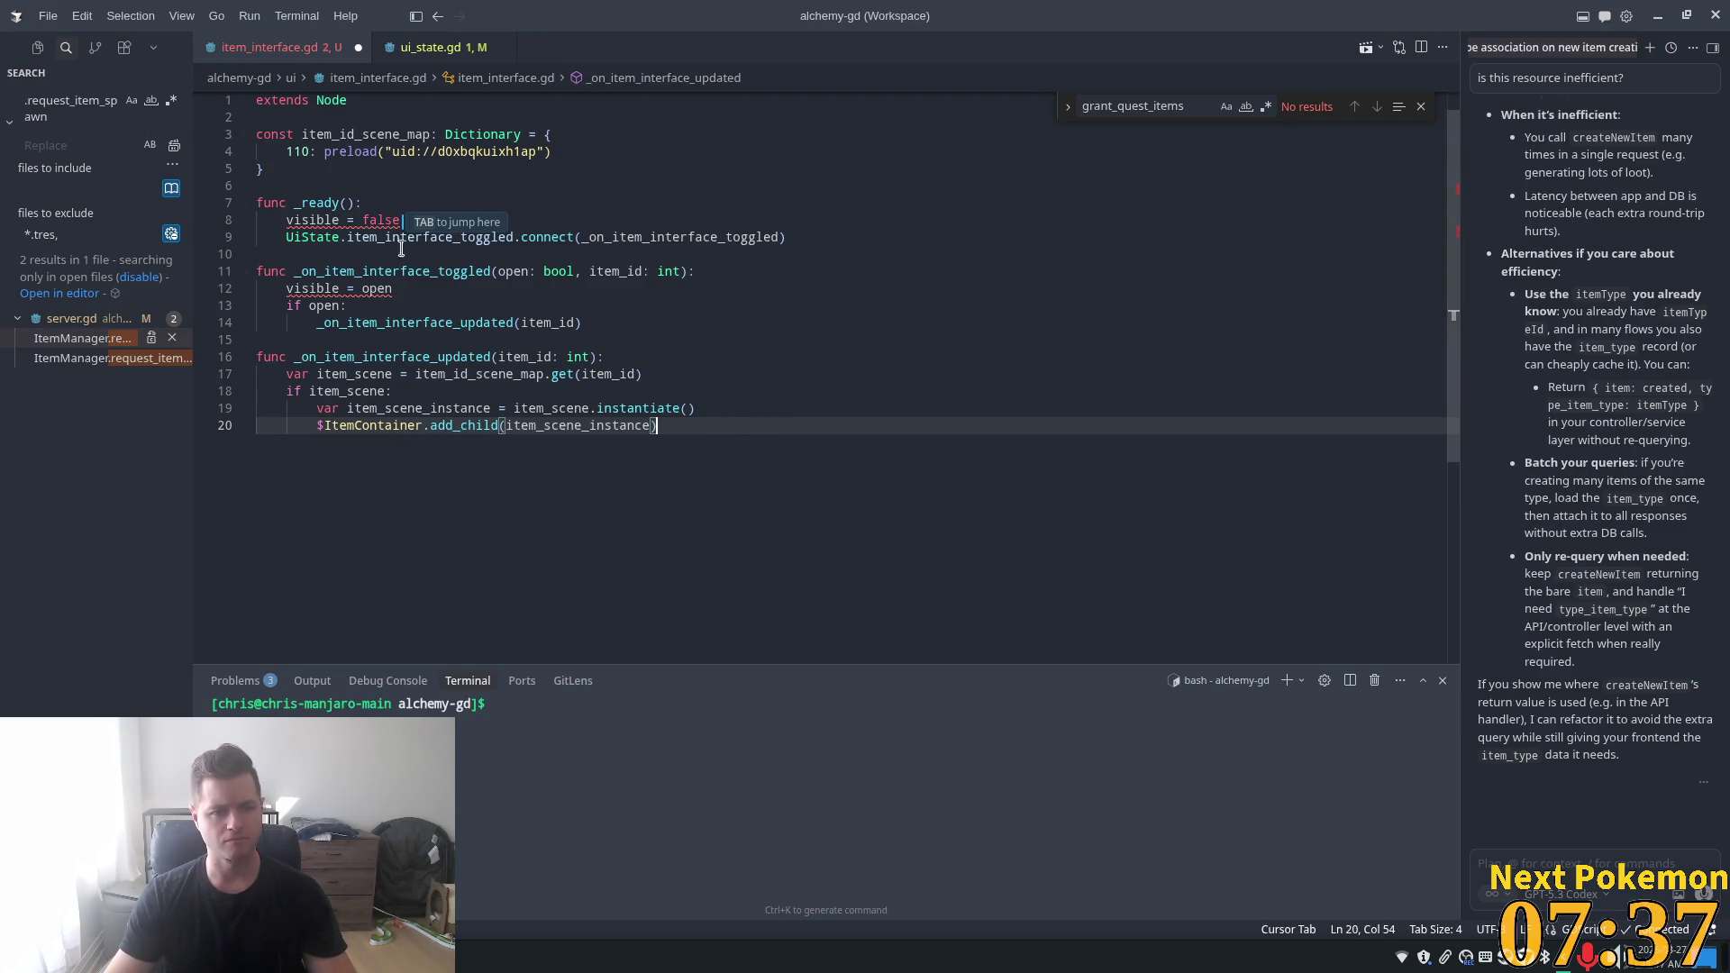
left_click(586, 421)
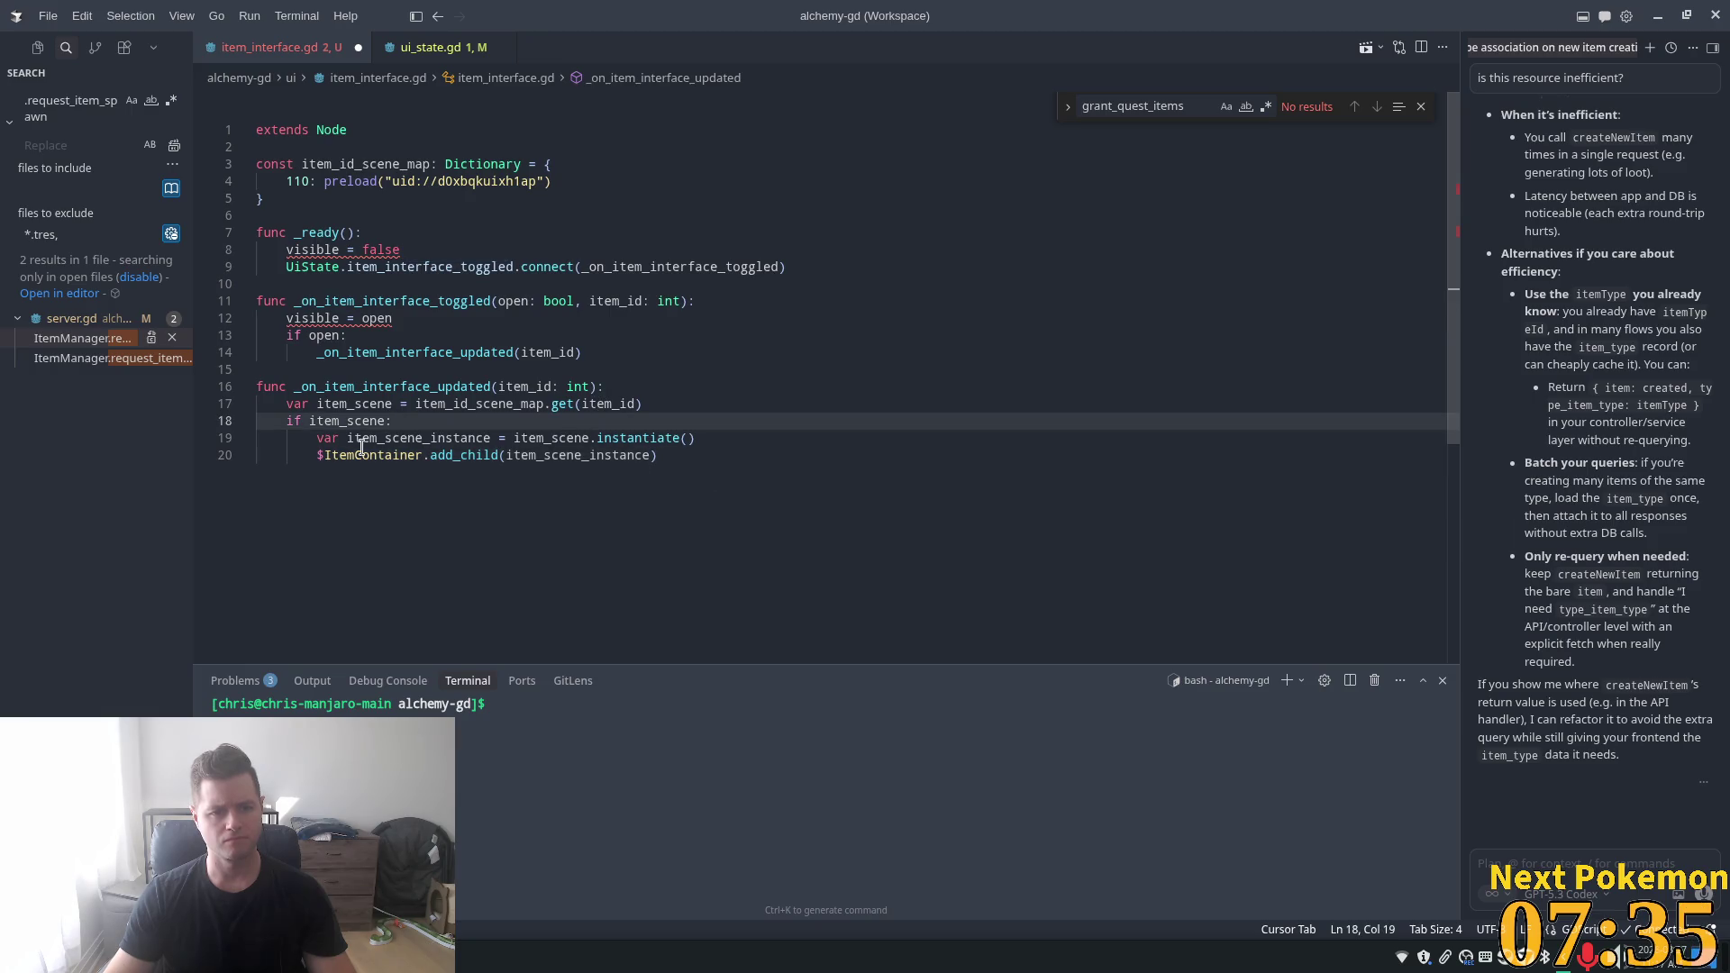
- Remove the $ItemContainer. prefix from add_child and select the visible = open line
left_click_drag(429, 455, 324, 455)
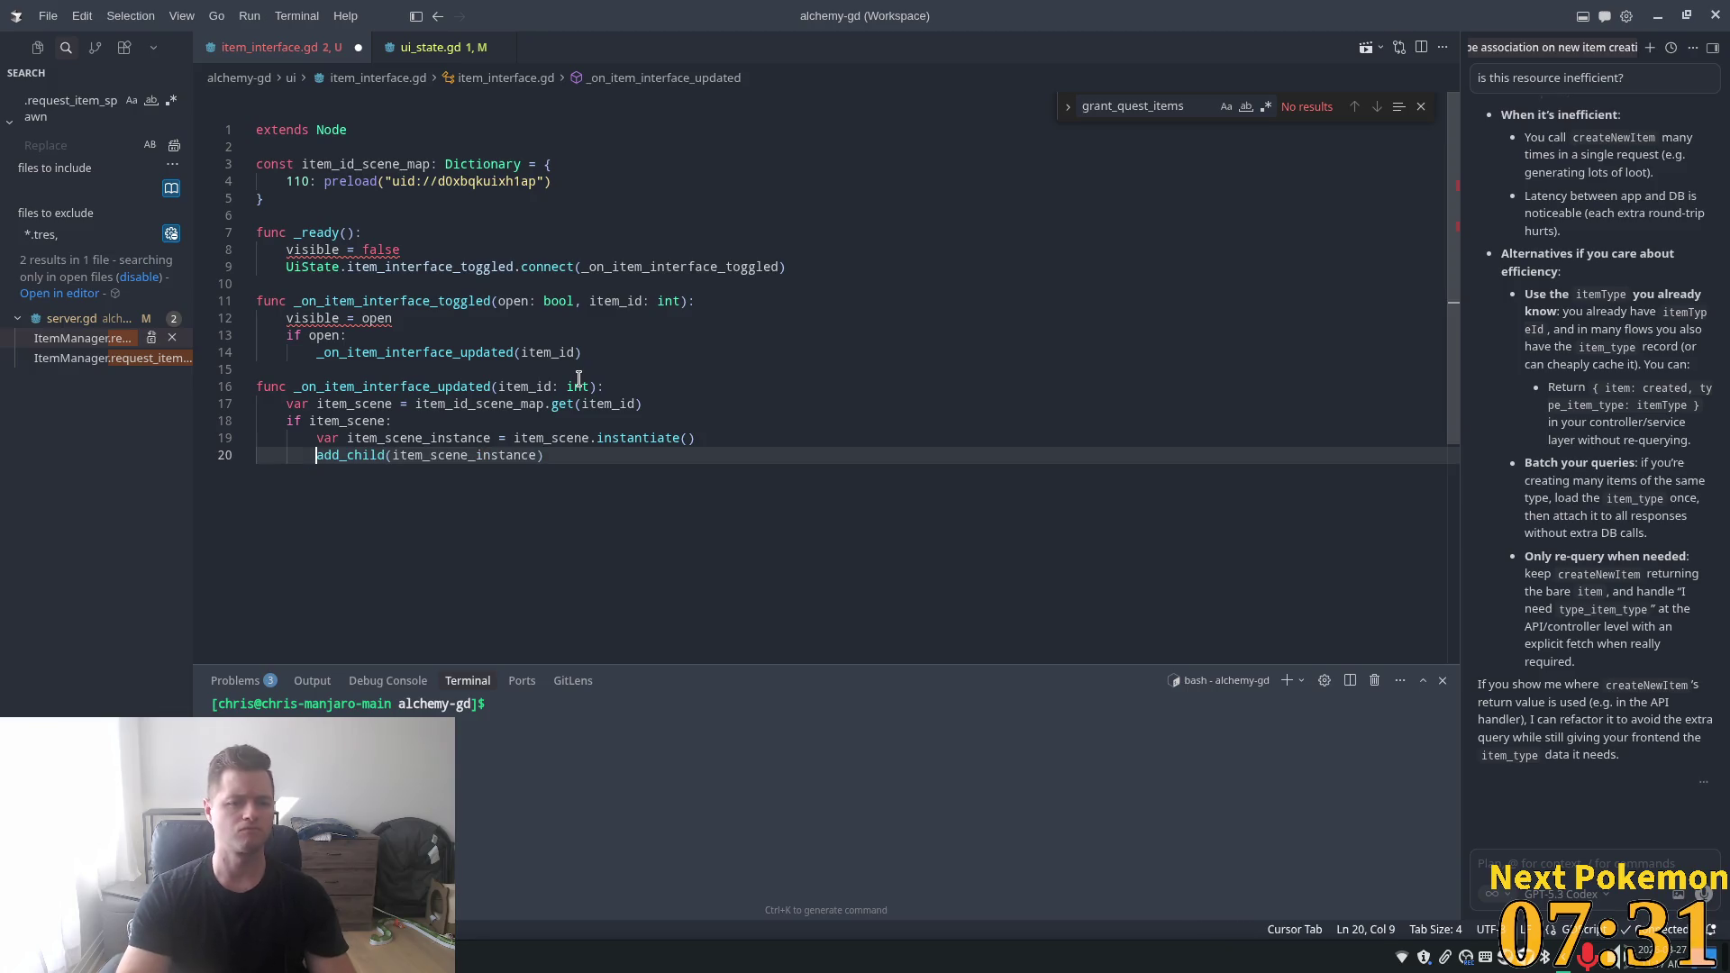
left_click(426, 339)
key("Tab")
left_click(402, 301)
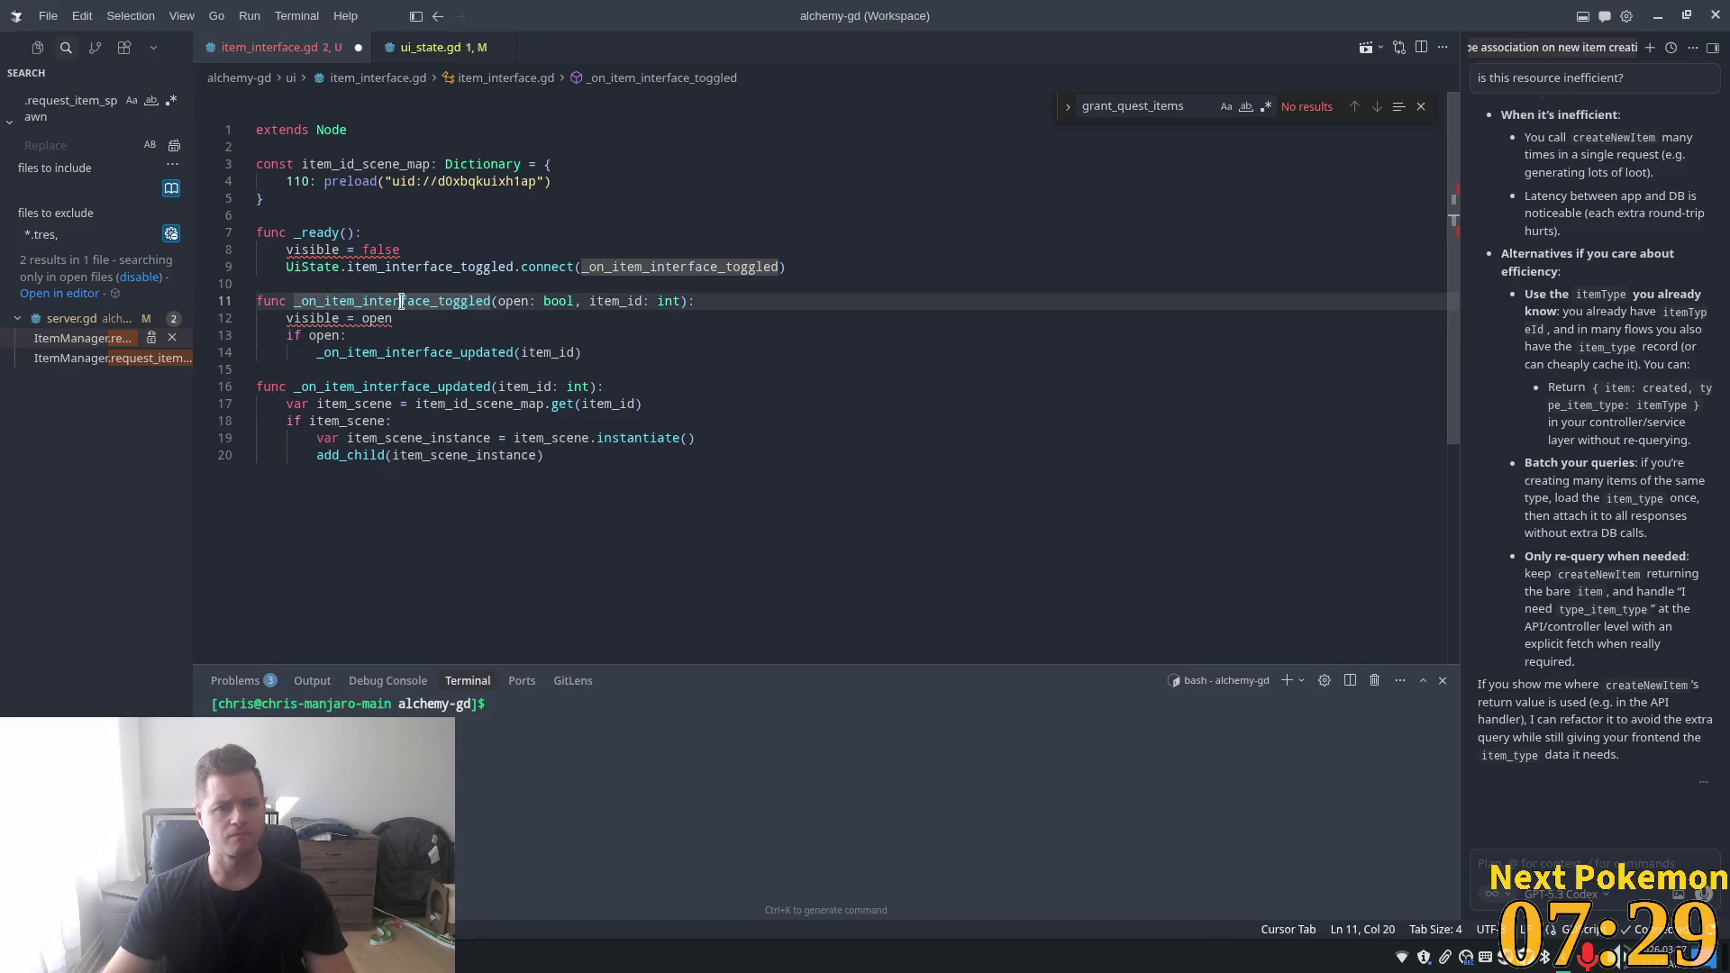
left_click_drag(393, 318, 186, 318)
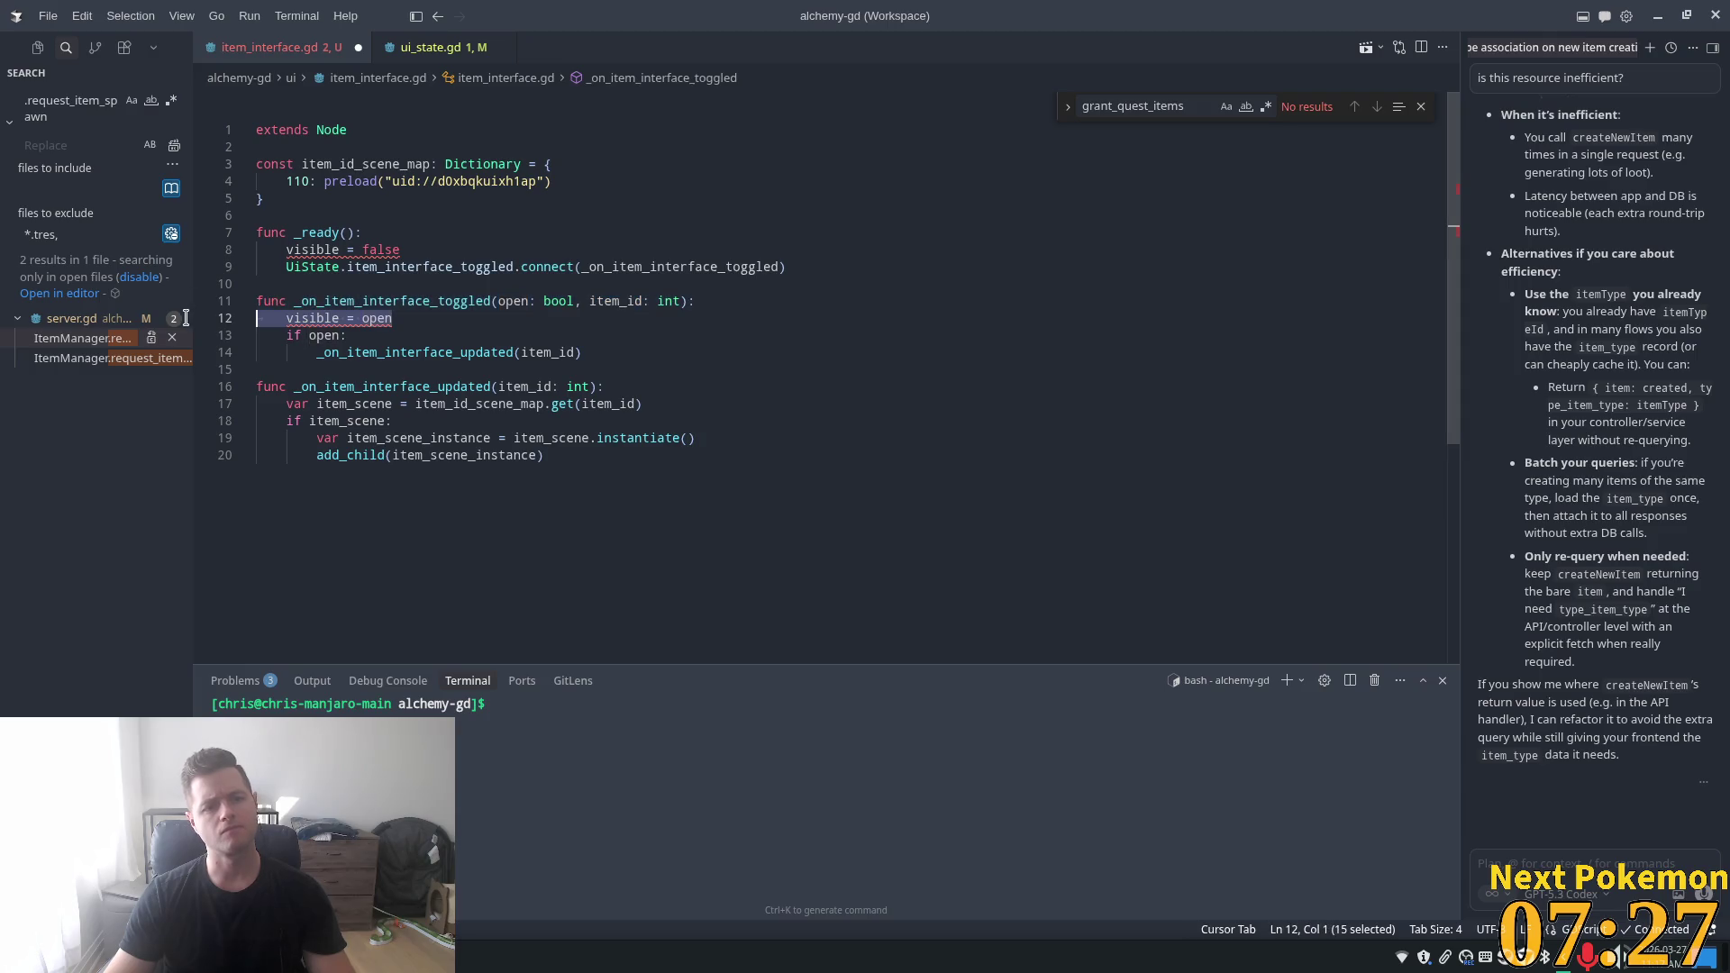
- Delete the visible = open and visible = false lines from item_interface.gd
key("BackSpace")
key("BackSpace")
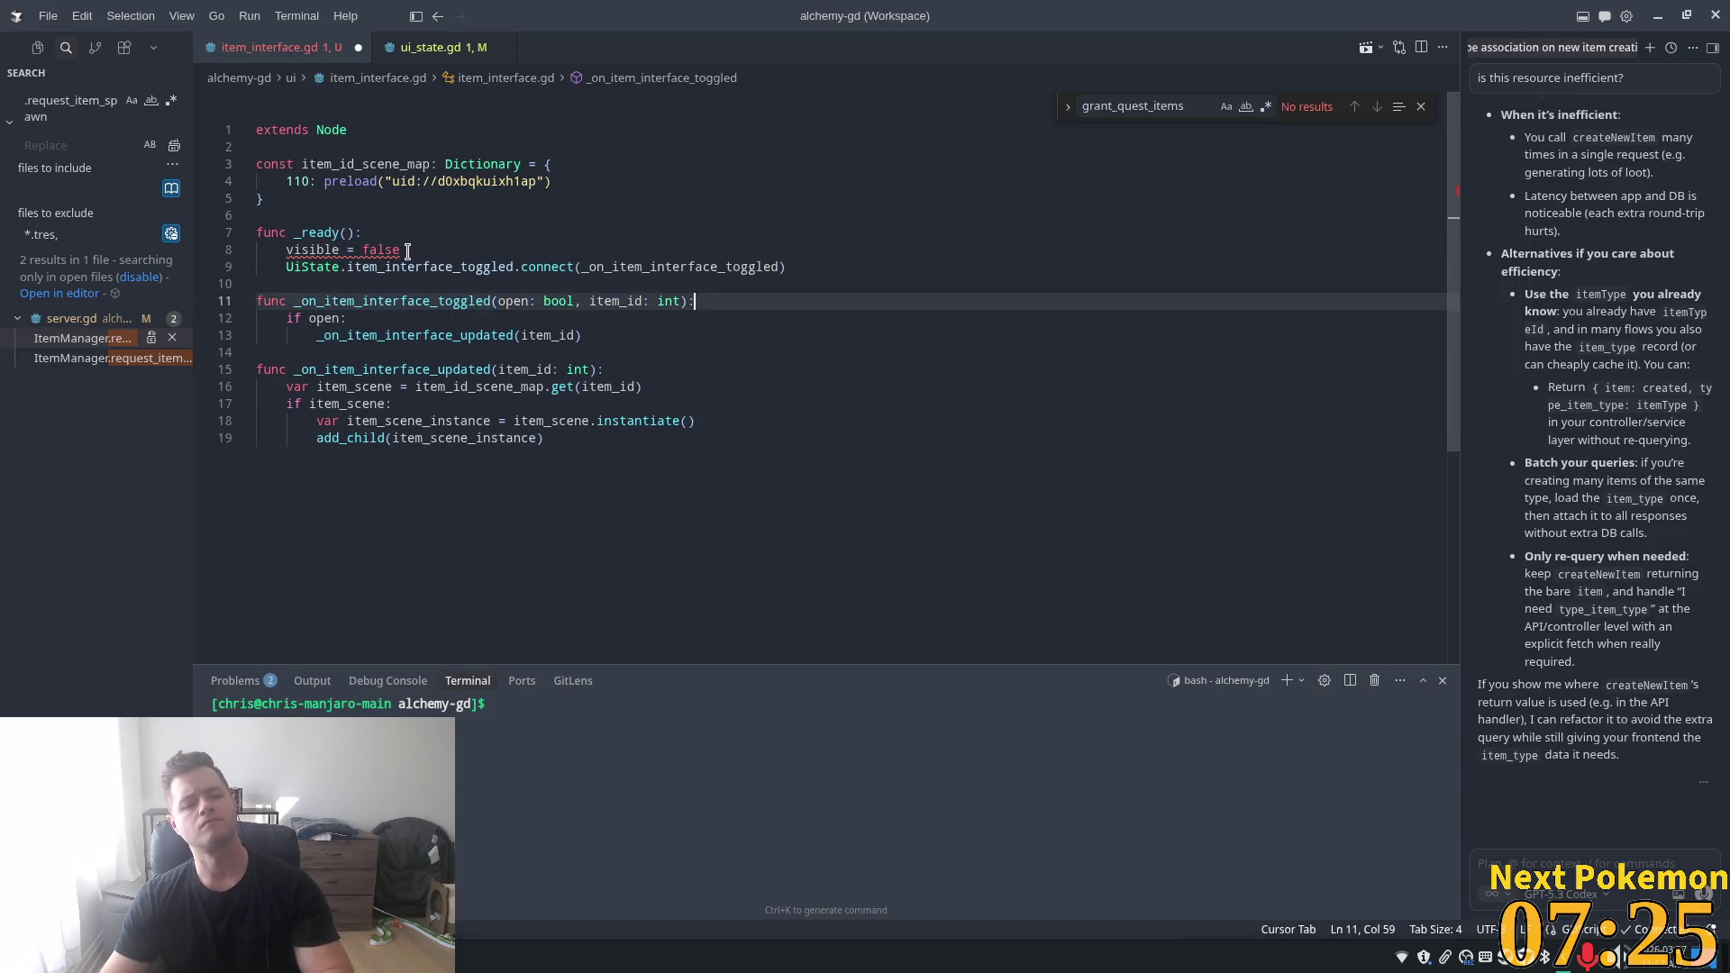
left_click_drag(371, 250, 288, 250)
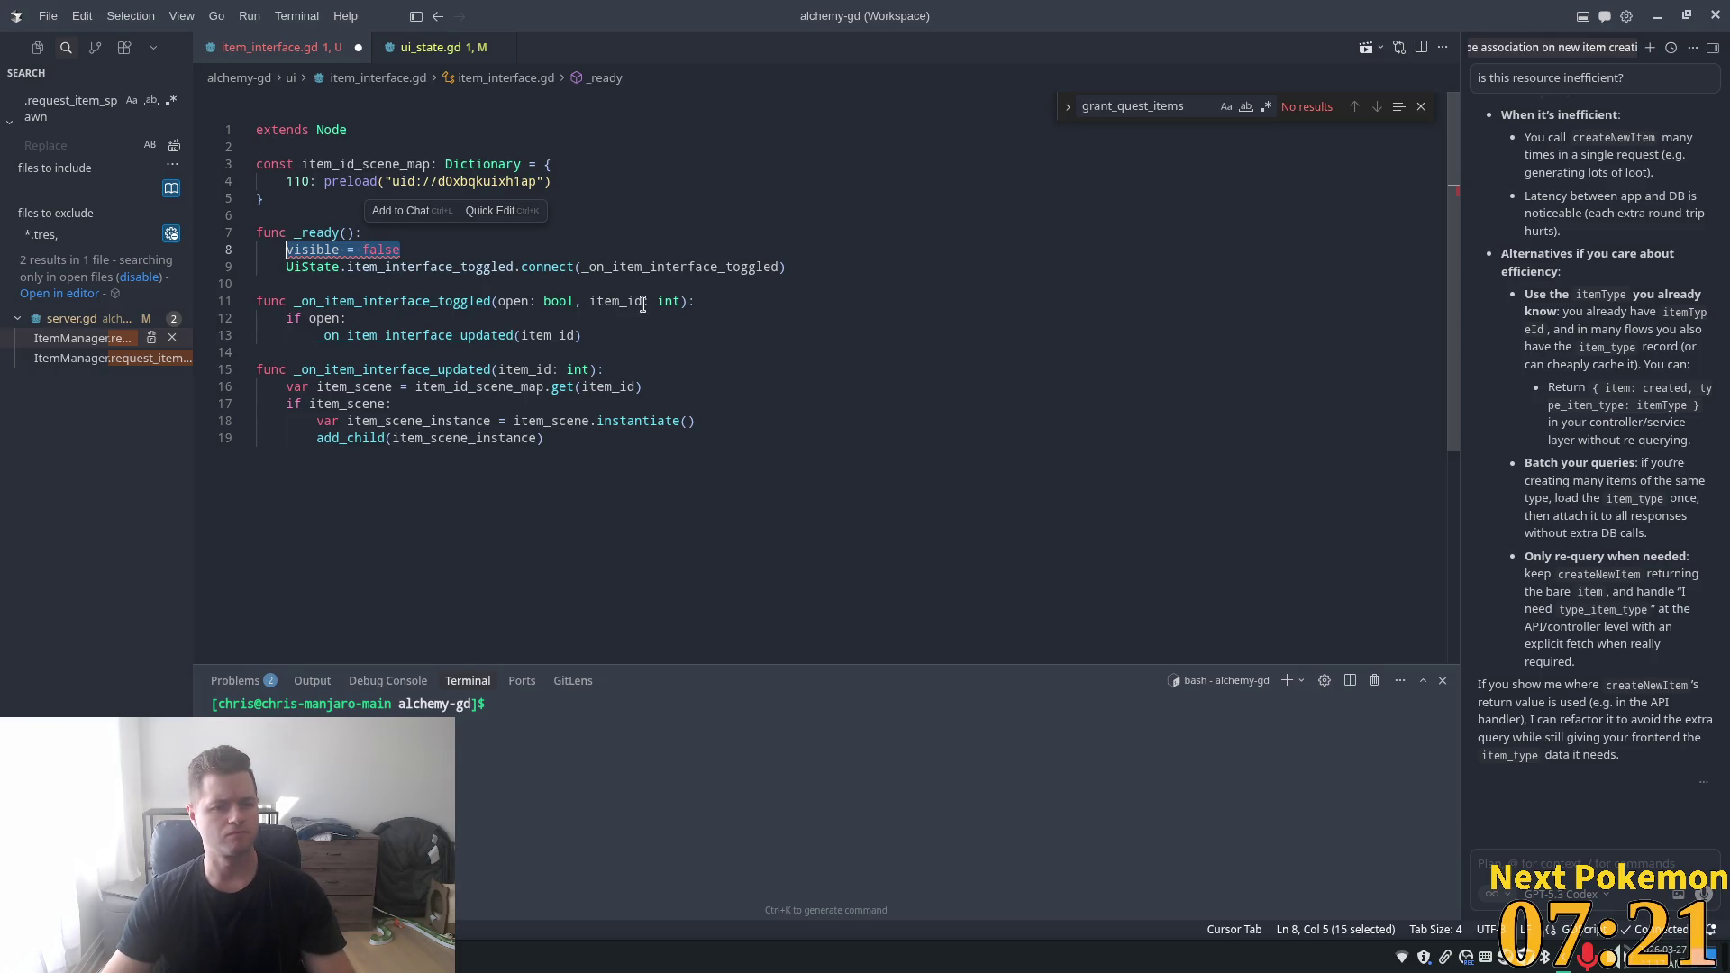
mouse_move(329, 251)
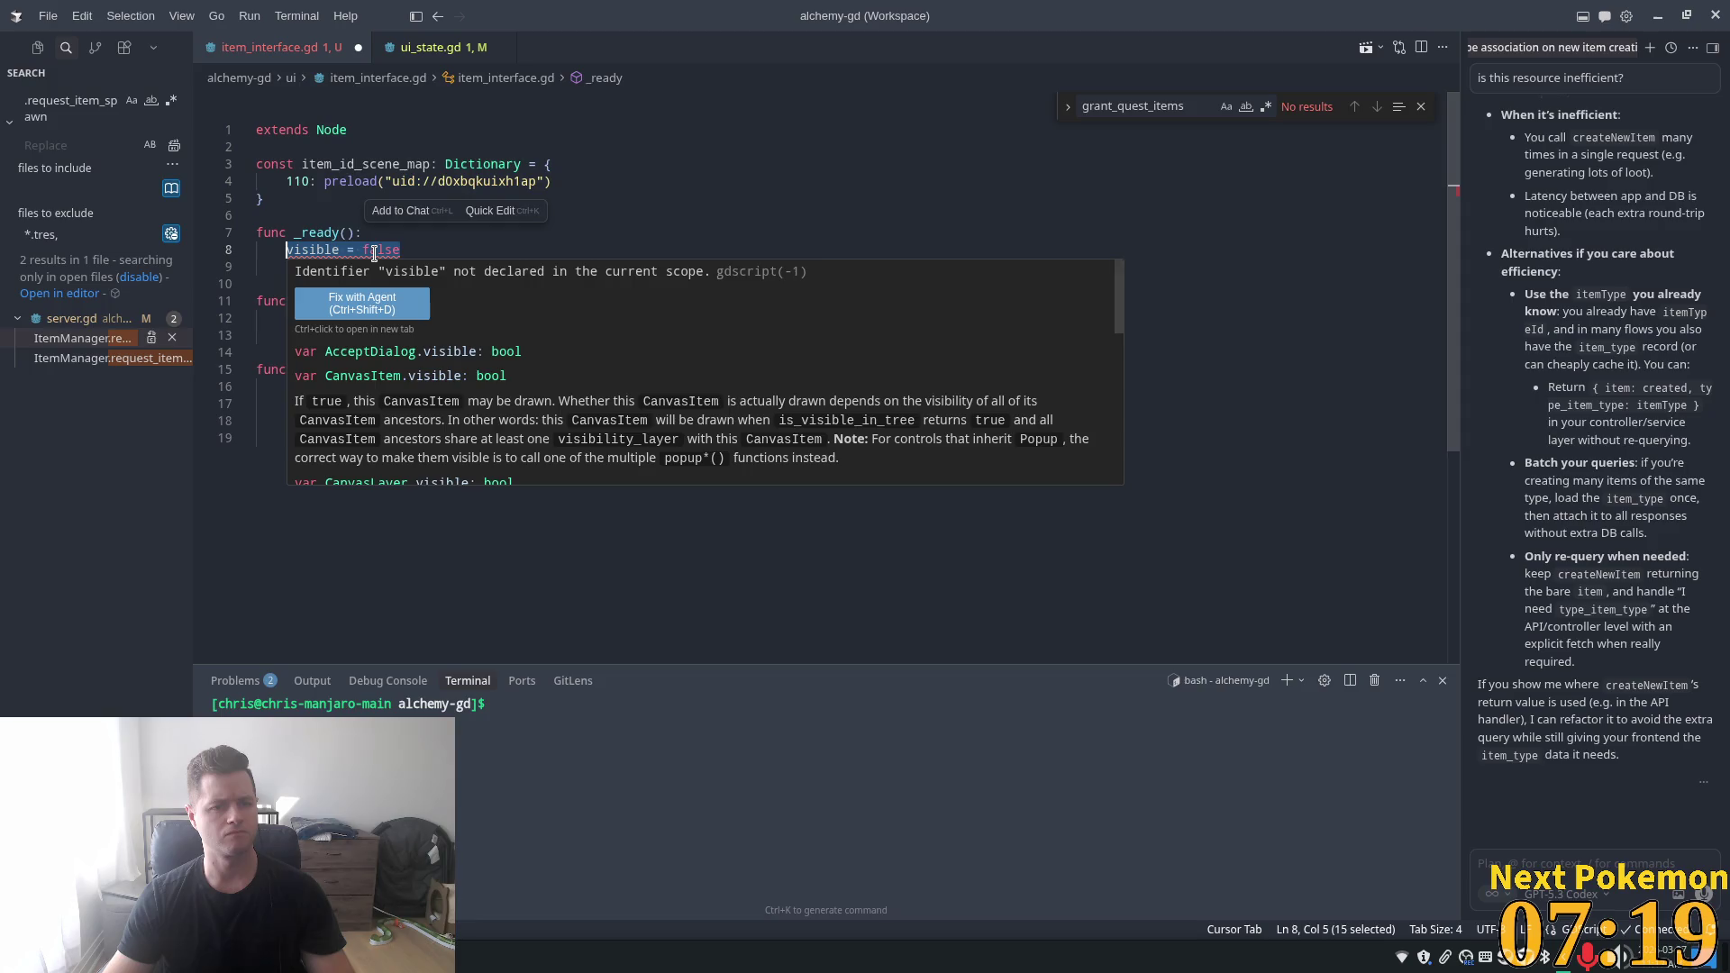
left_click(350, 267)
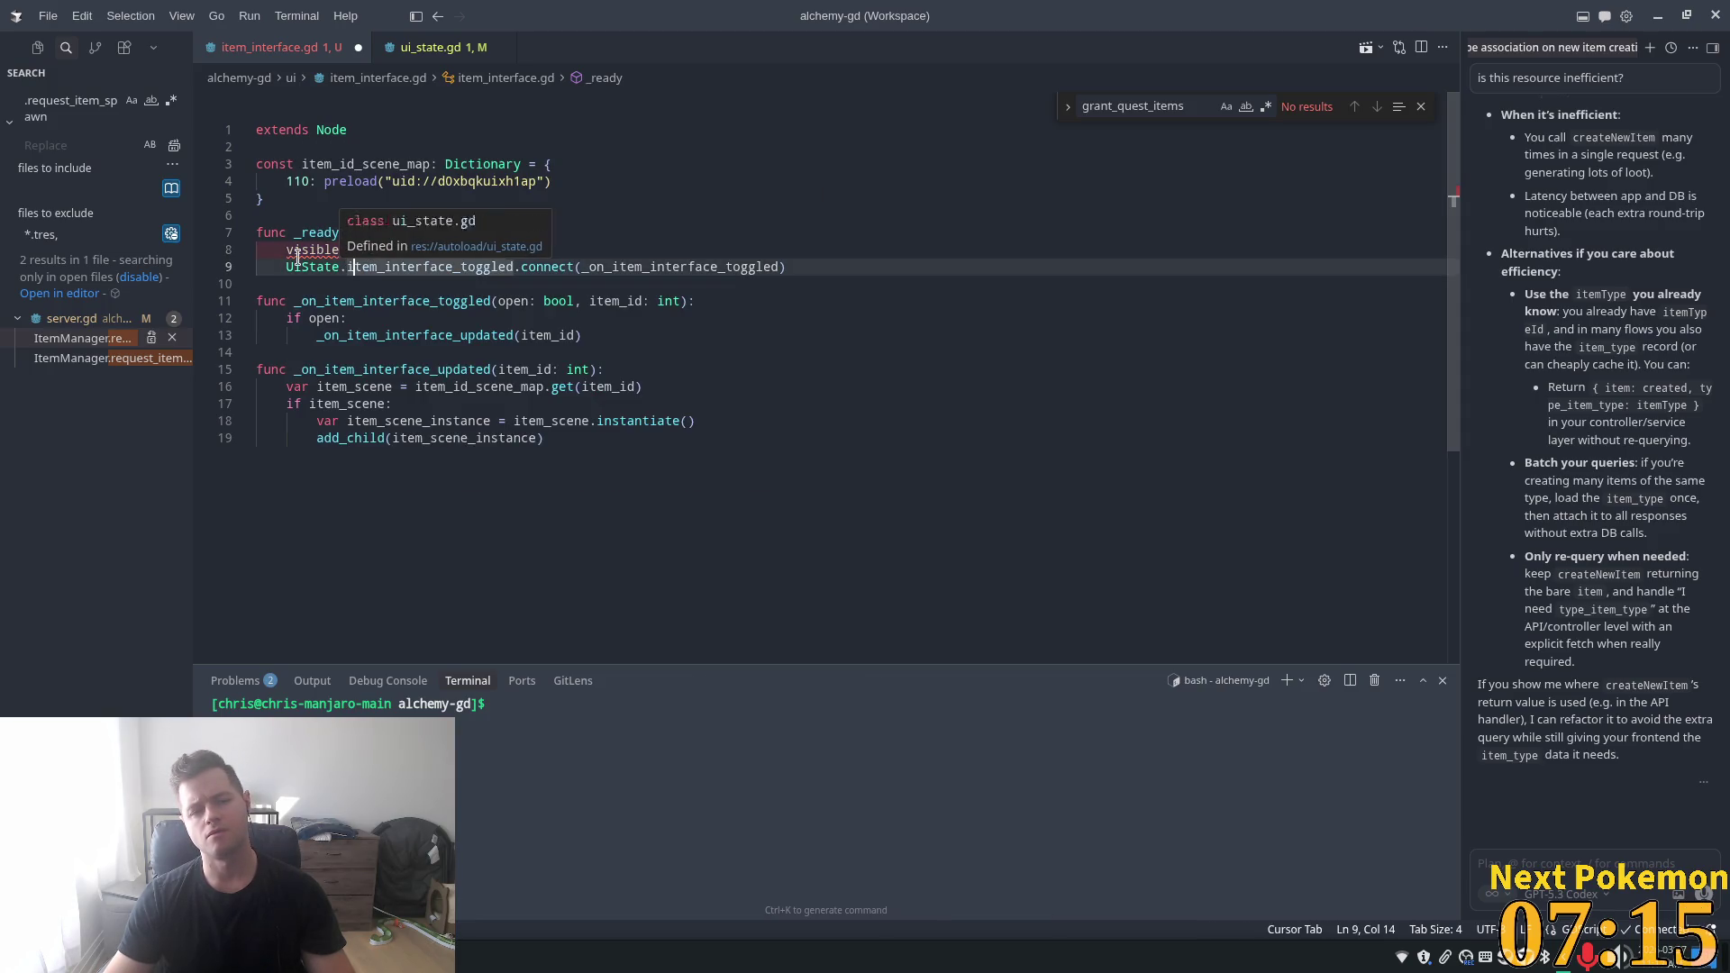
mouse_move(400, 250)
left_mouse_down()
mouse_move(239, 234)
mouse_move(218, 253)
left_mouse_up()
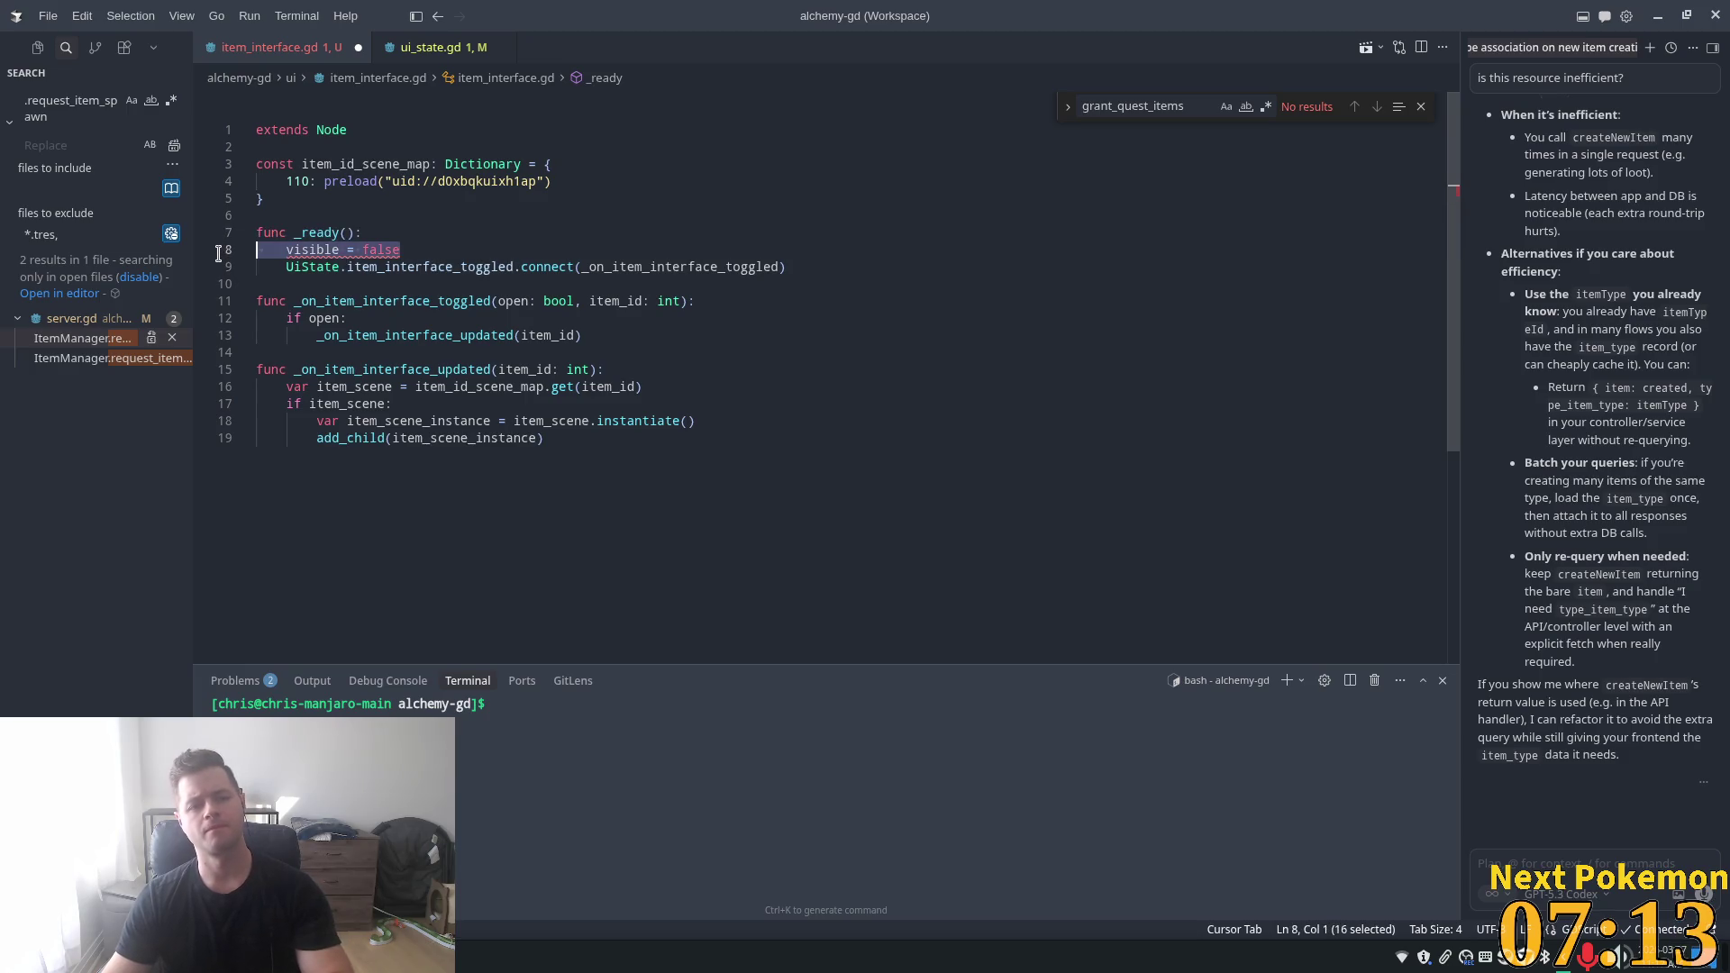
key("BackSpace")
key("BackSpace")
key("Down")
key("Down")
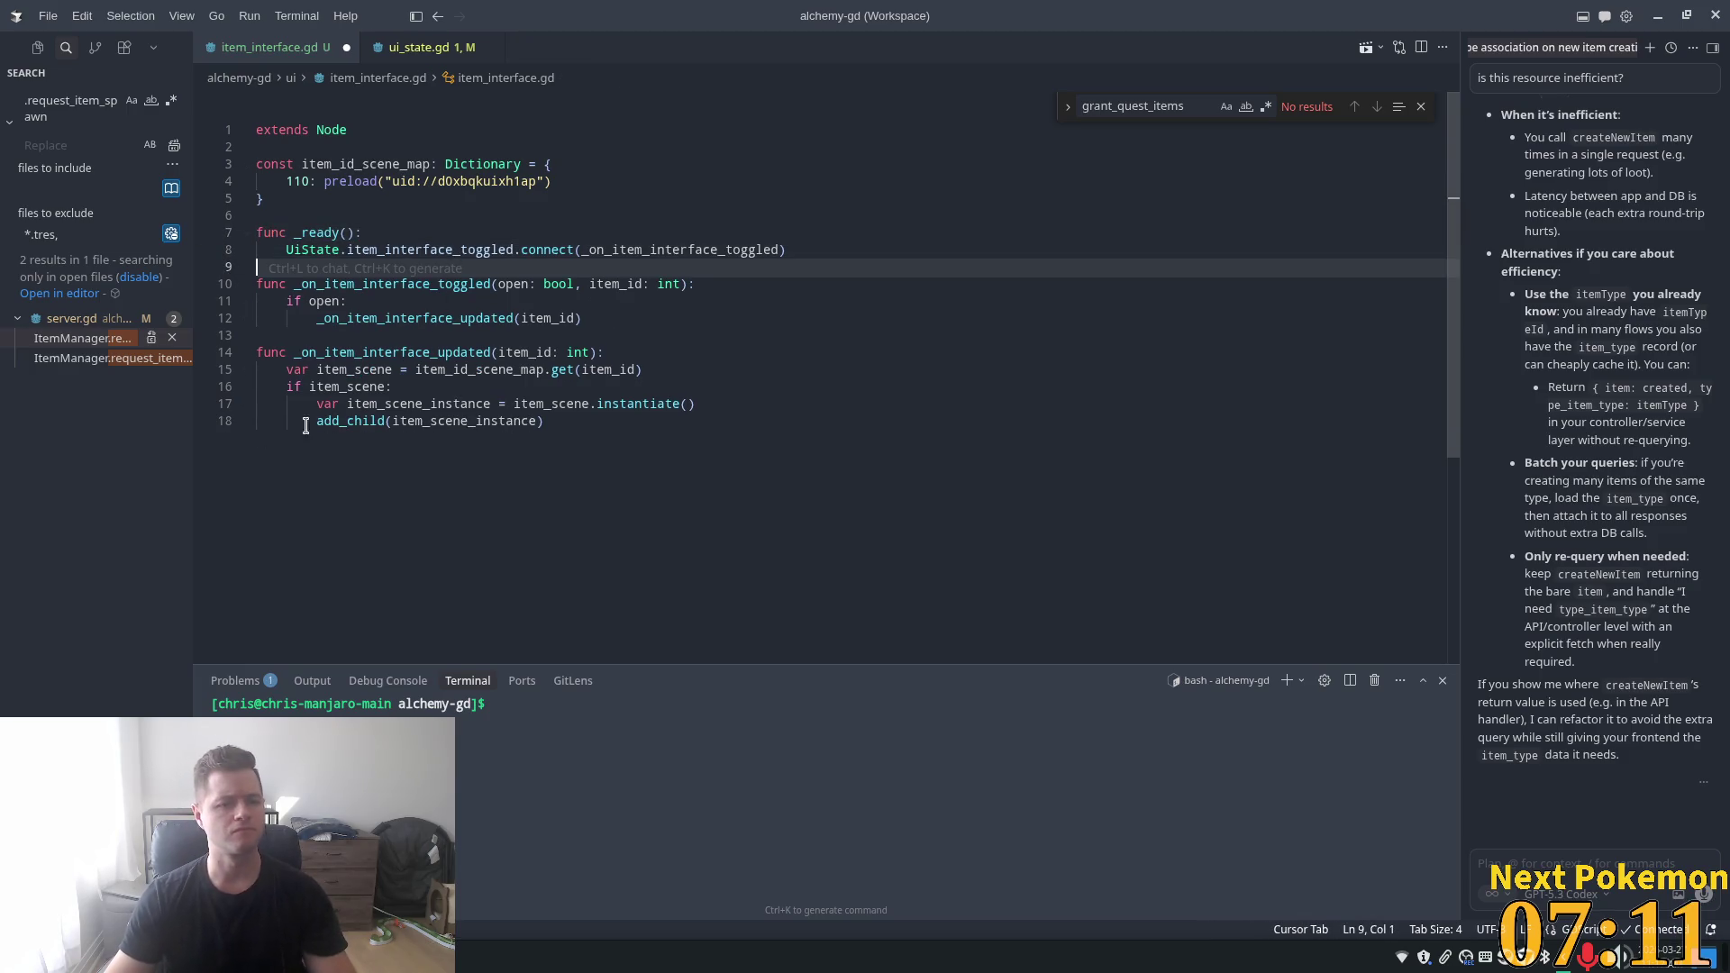
- Make the toggle handler call show() when open, else hide()
left_click(439, 299)
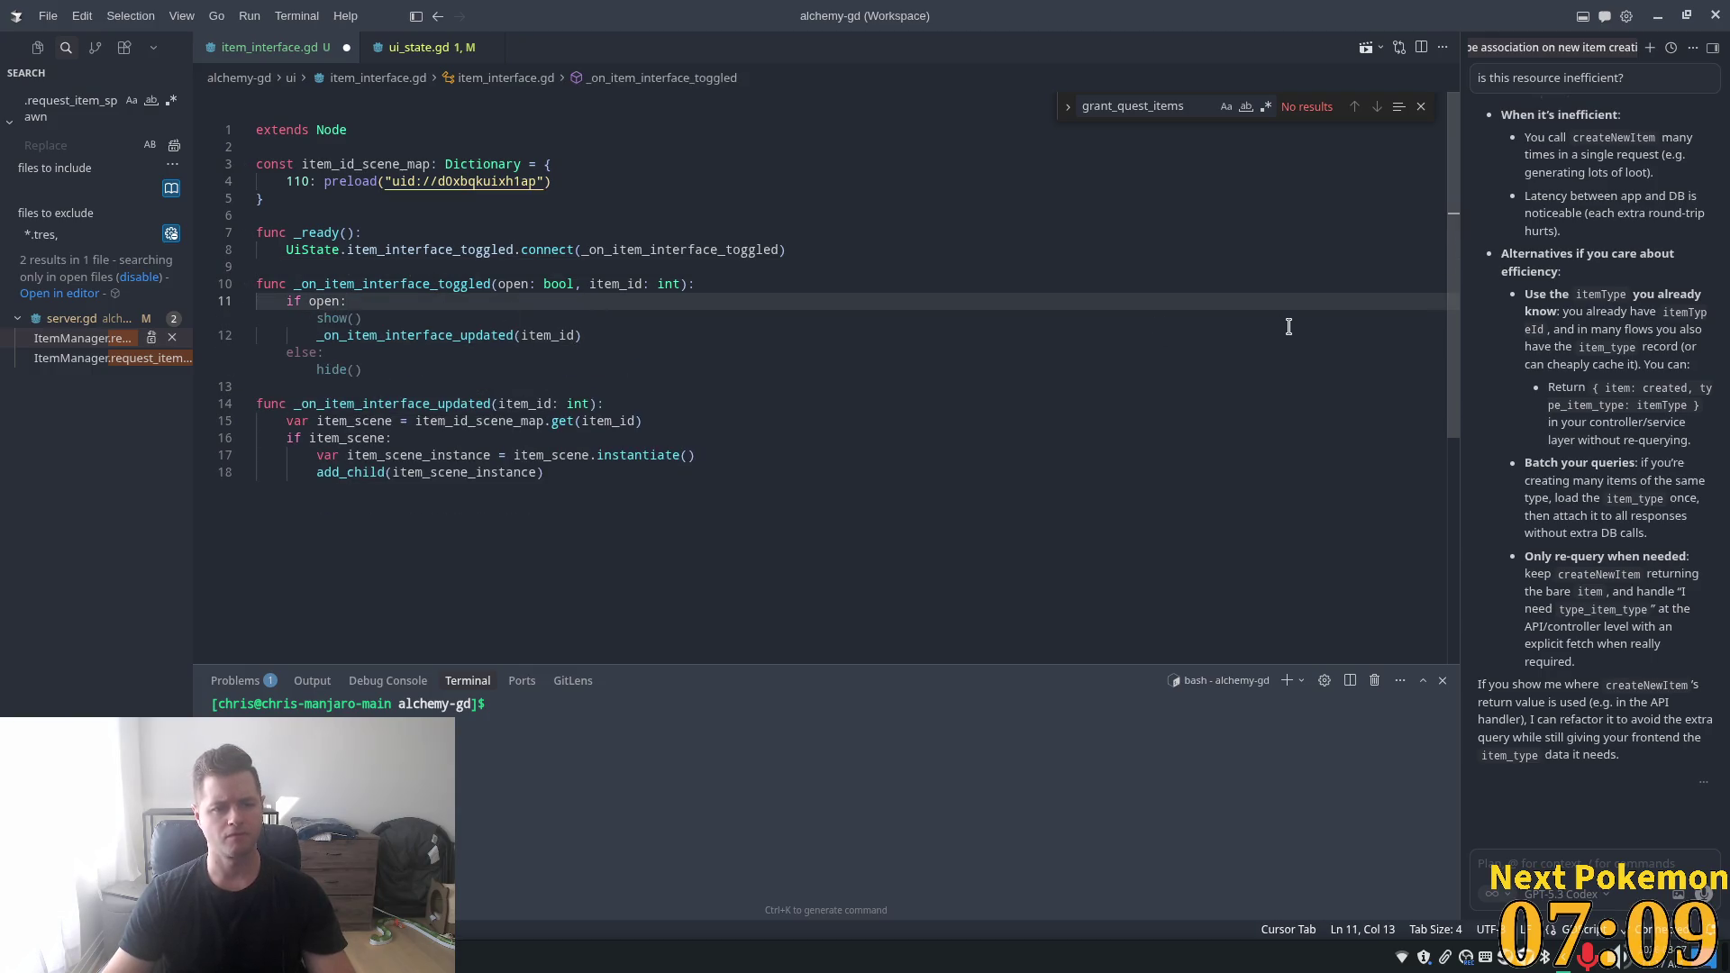
key("Tab")
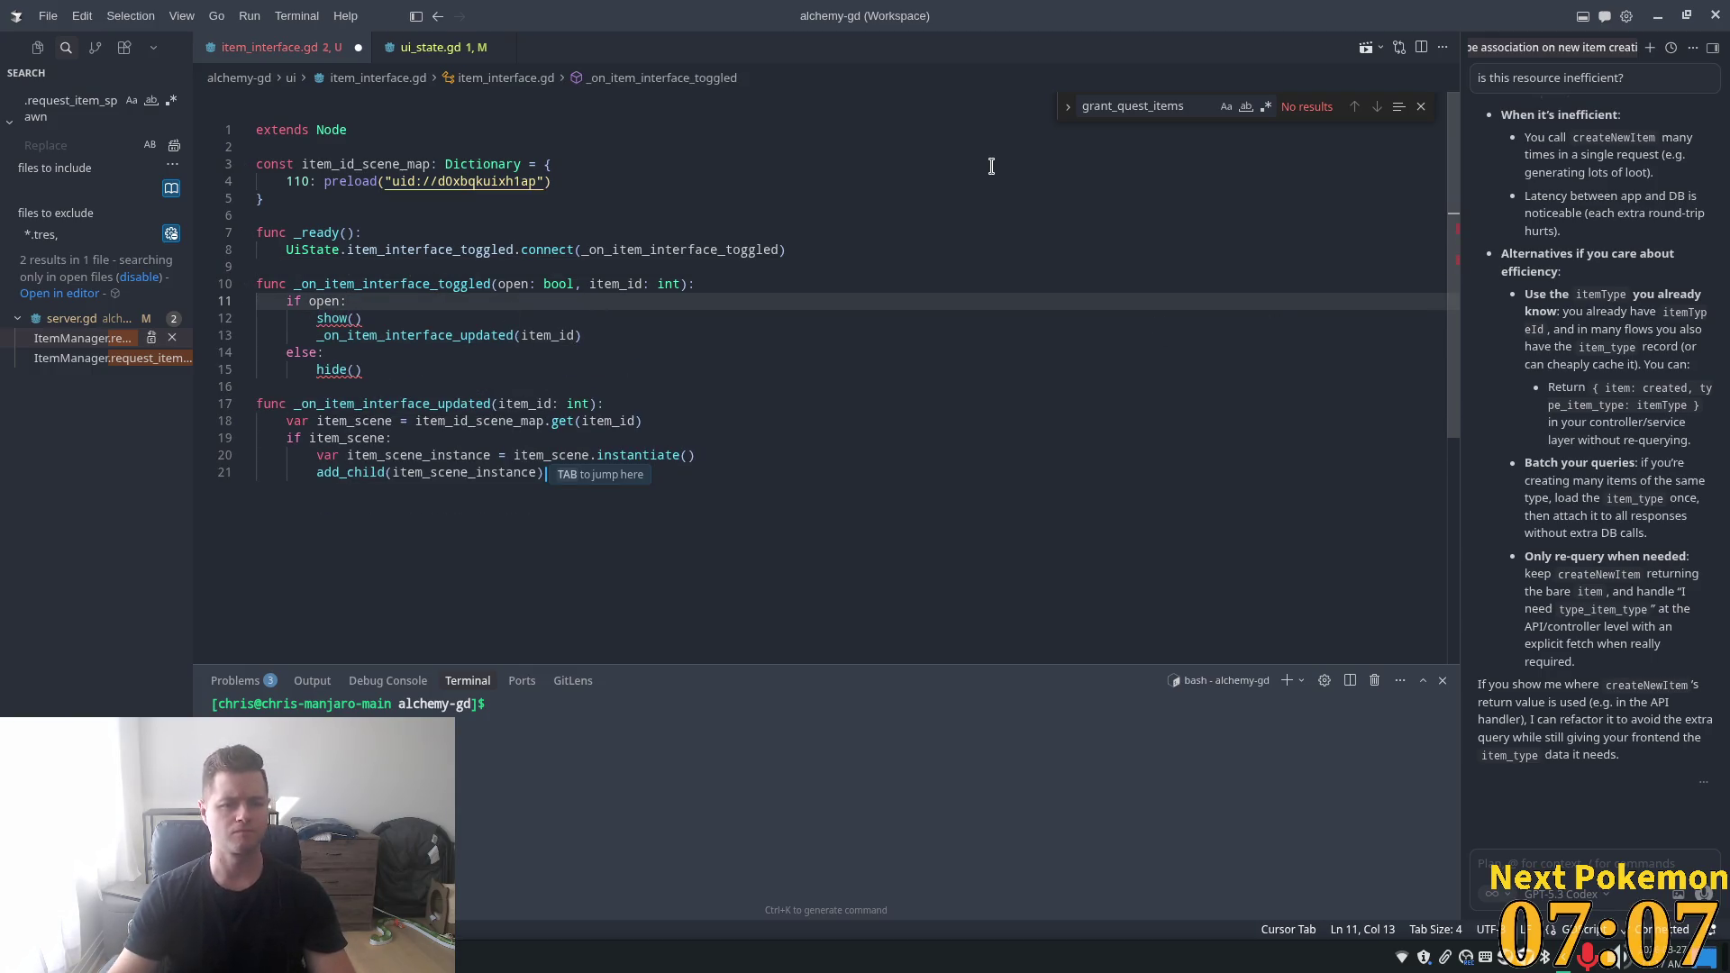
left_click(336, 352)
key("Tab")
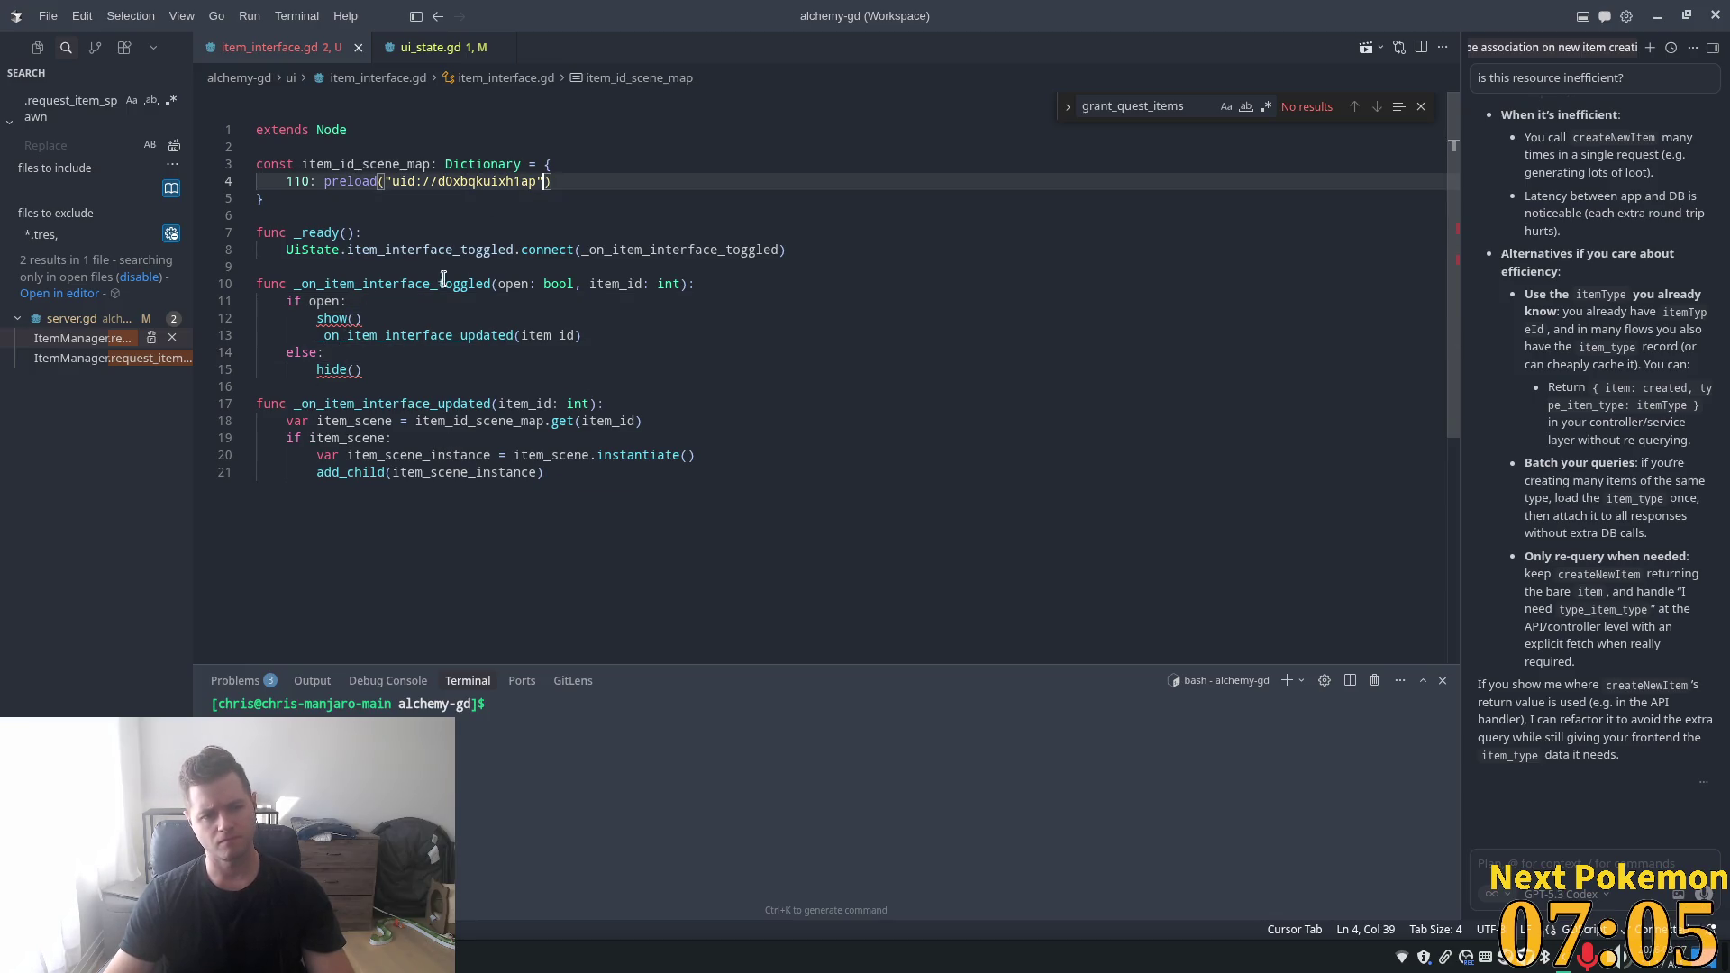
left_click(669, 365)
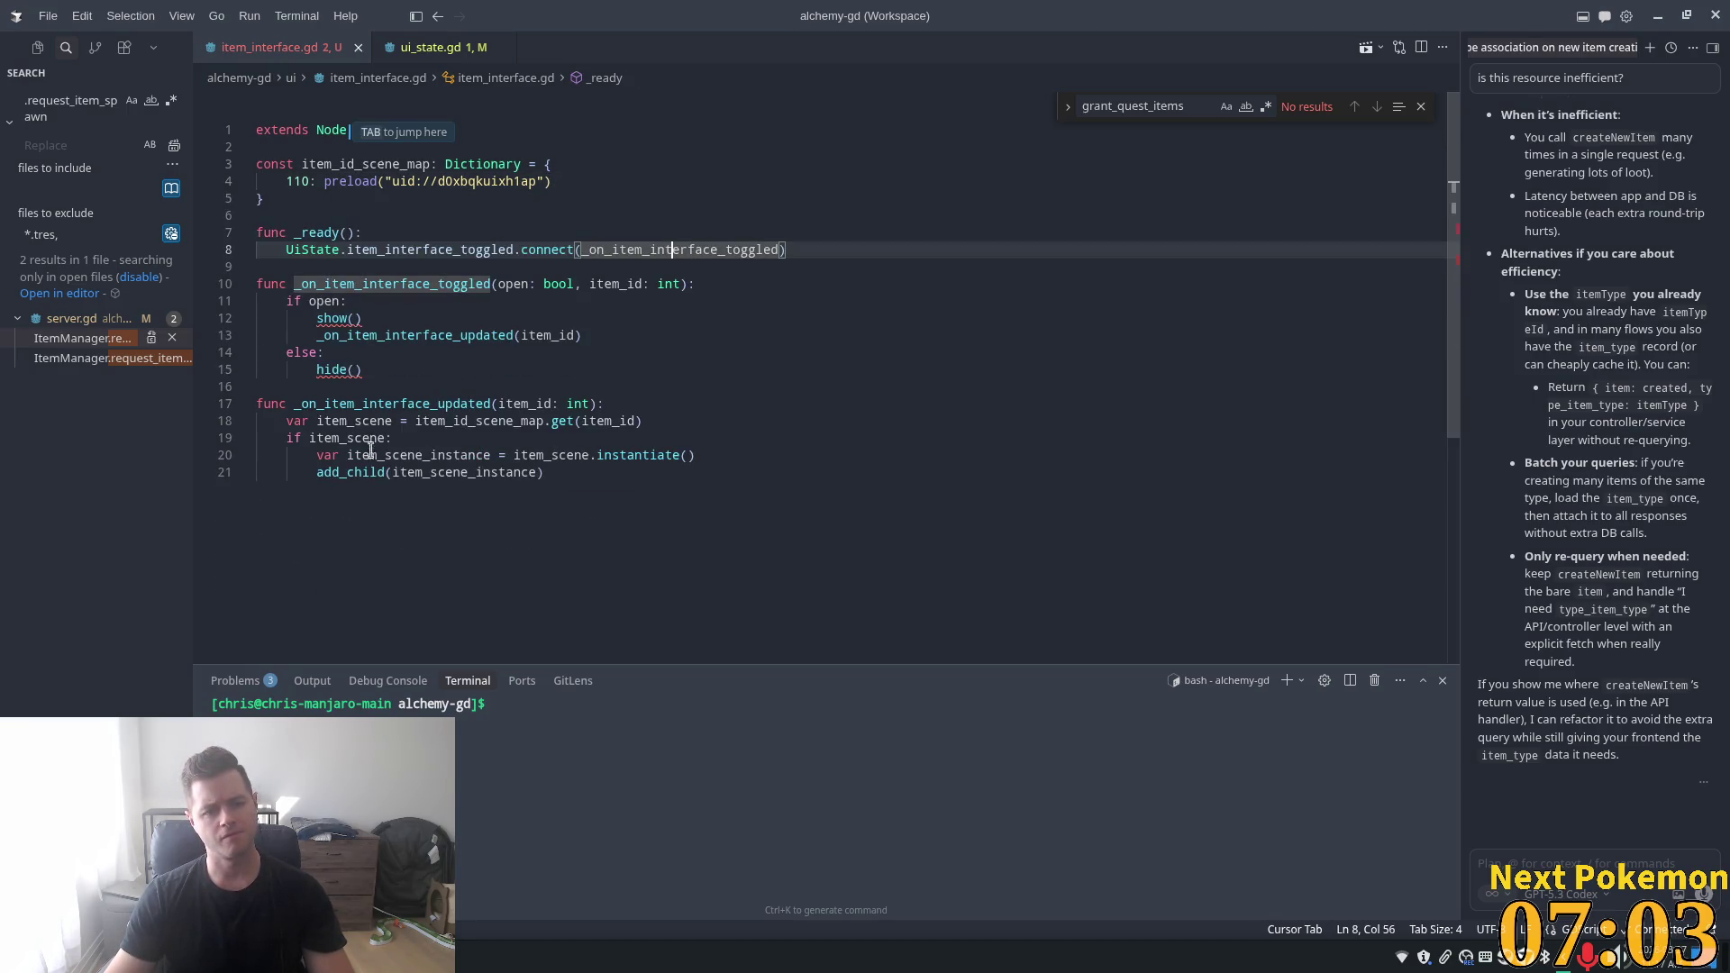
mouse_move(333, 322)
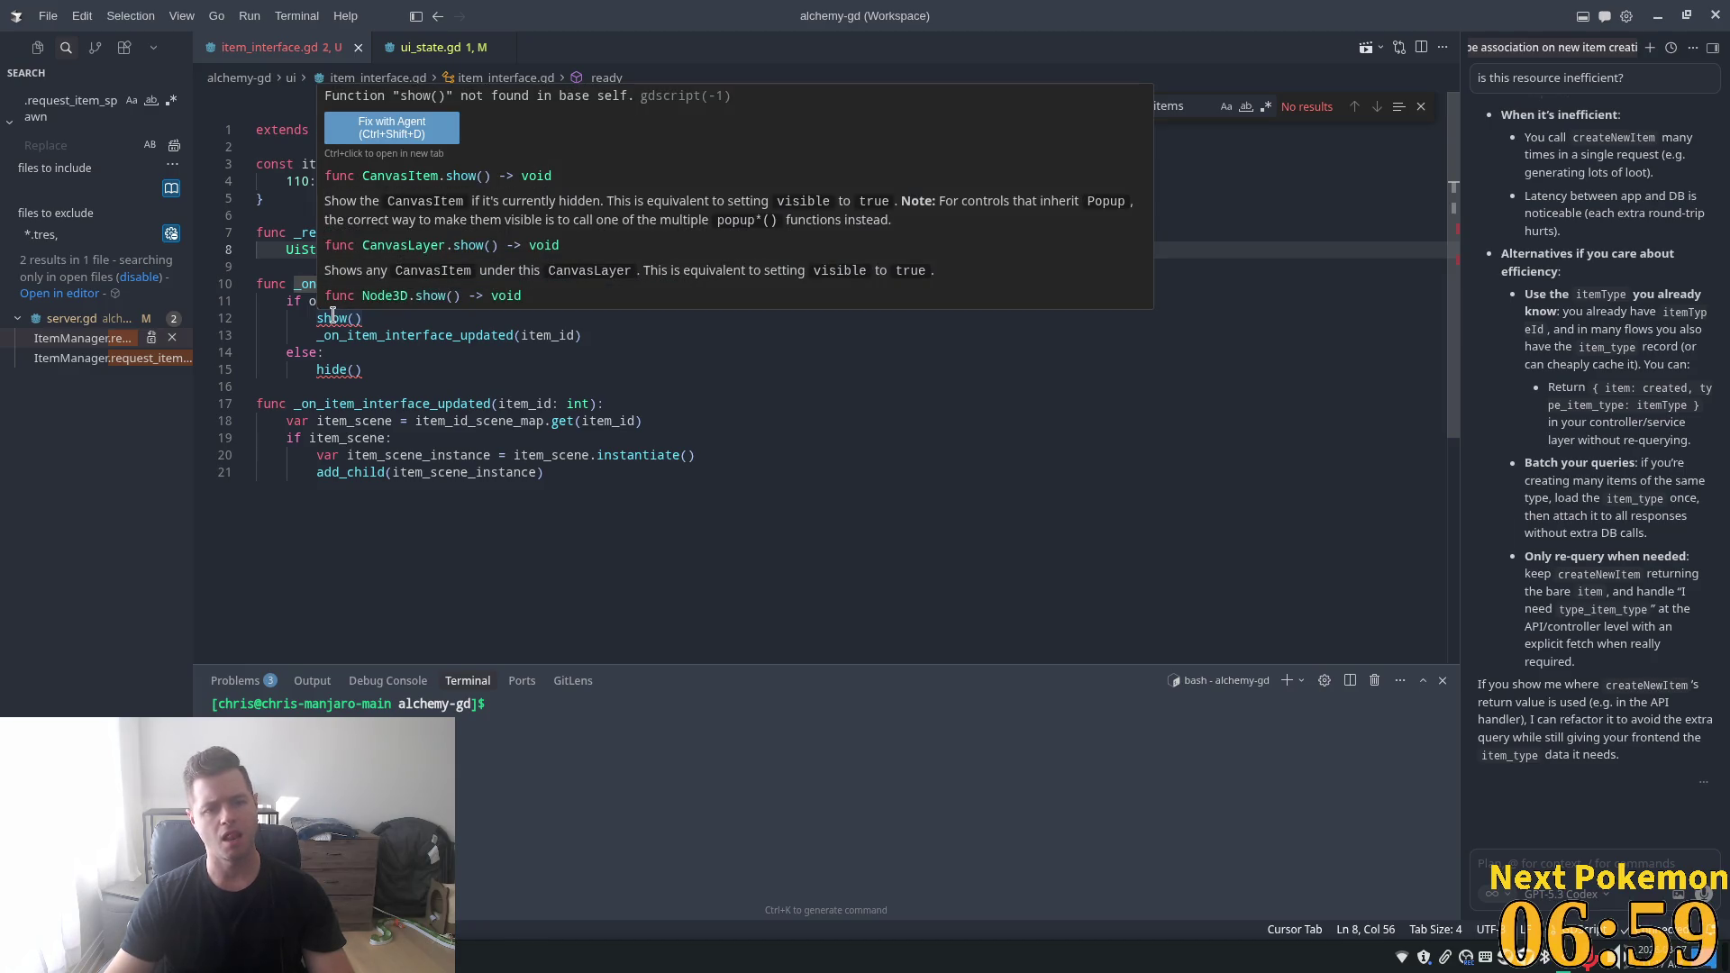
- Change 'extends Node' to 'extends Node2D', save, and return to Godot
left_click(685, 130)
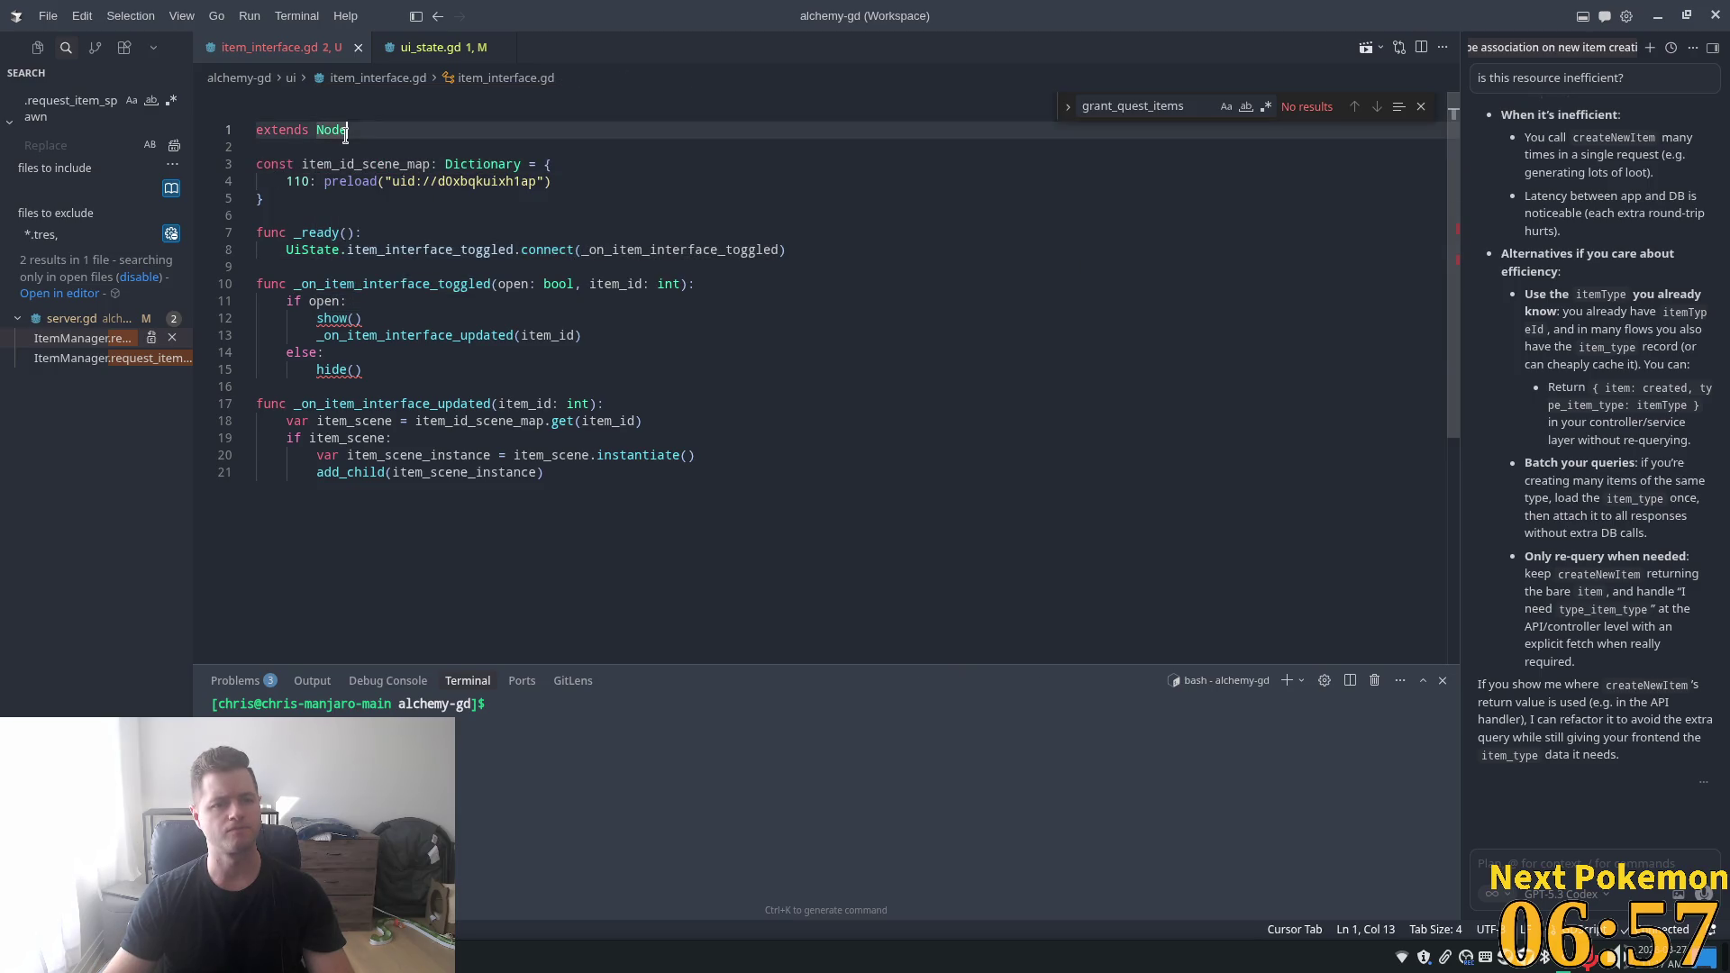
type("2")
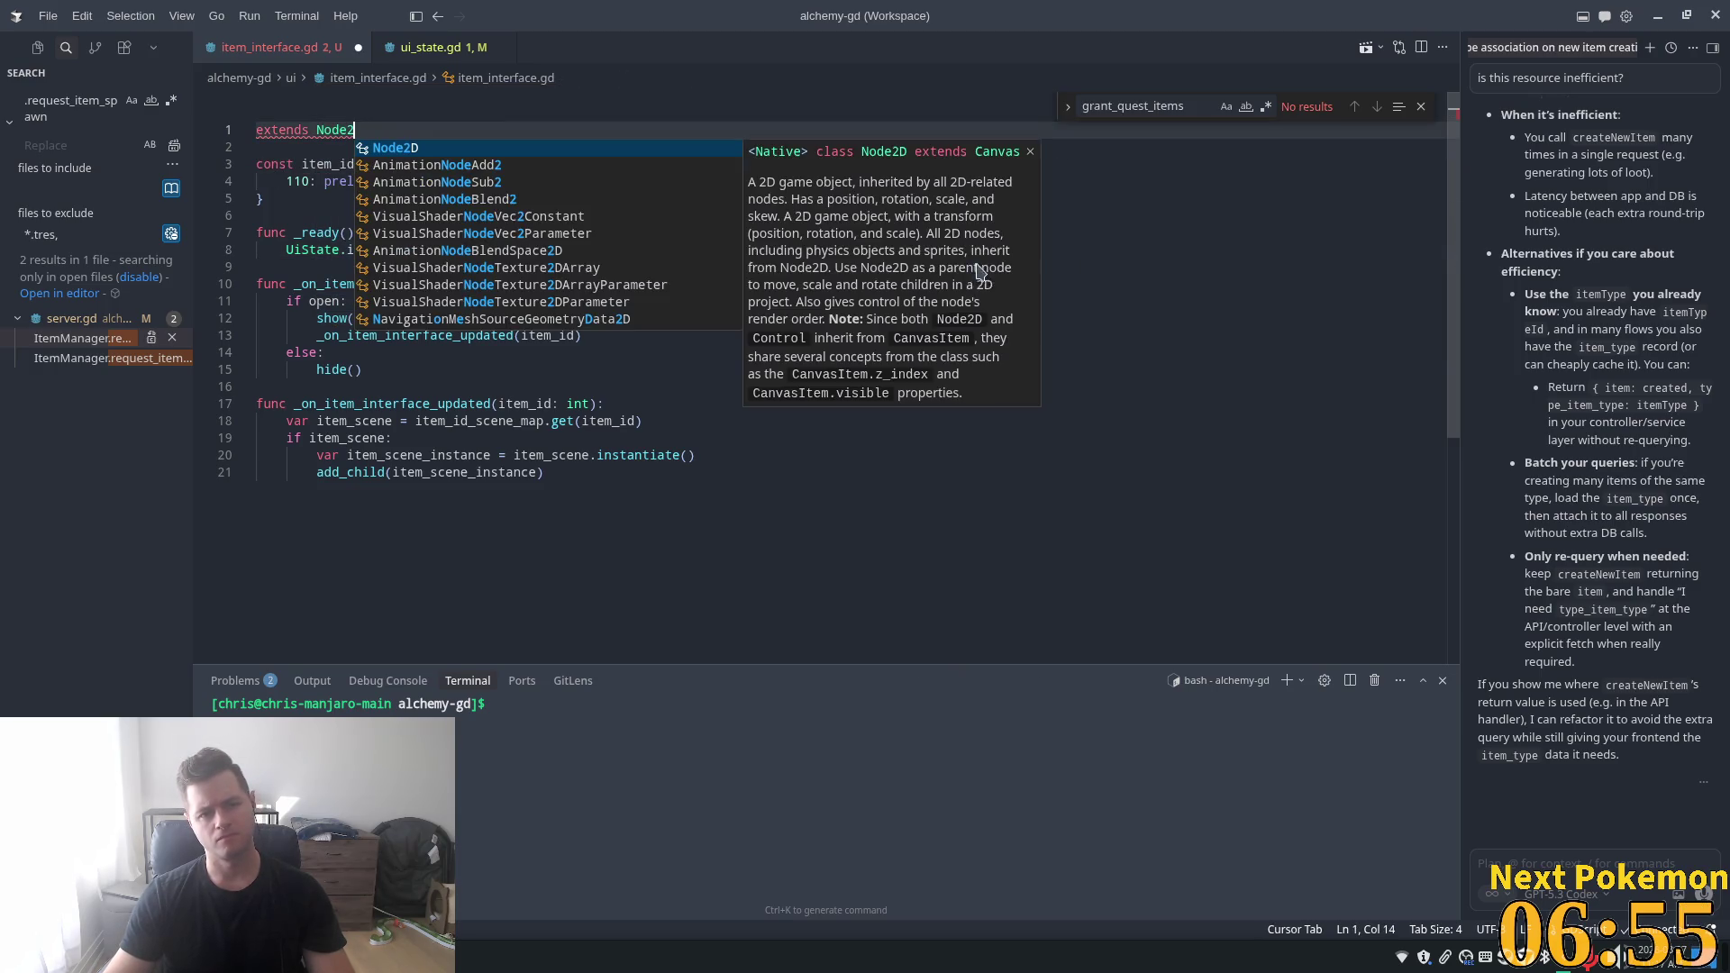
key("Return")
key("ctrl+s")
key("alt+Tab")
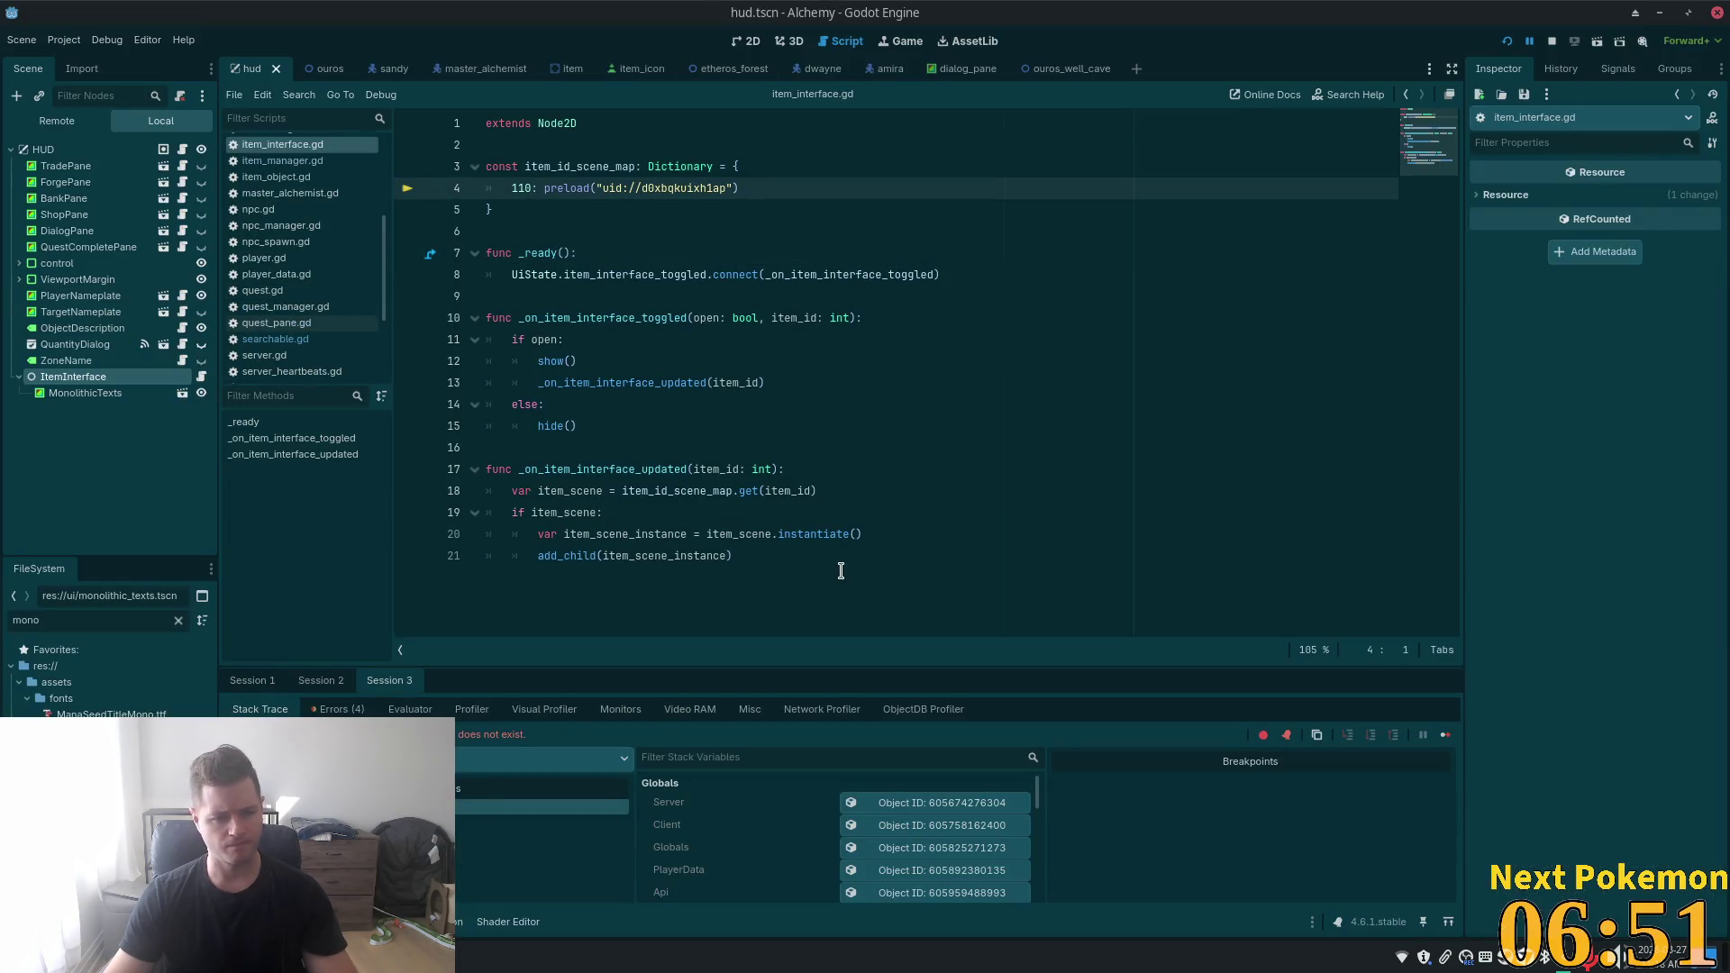
- Restart the game, then retype the ItemInterface node as Node2D through Change Type
left_click(1506, 41)
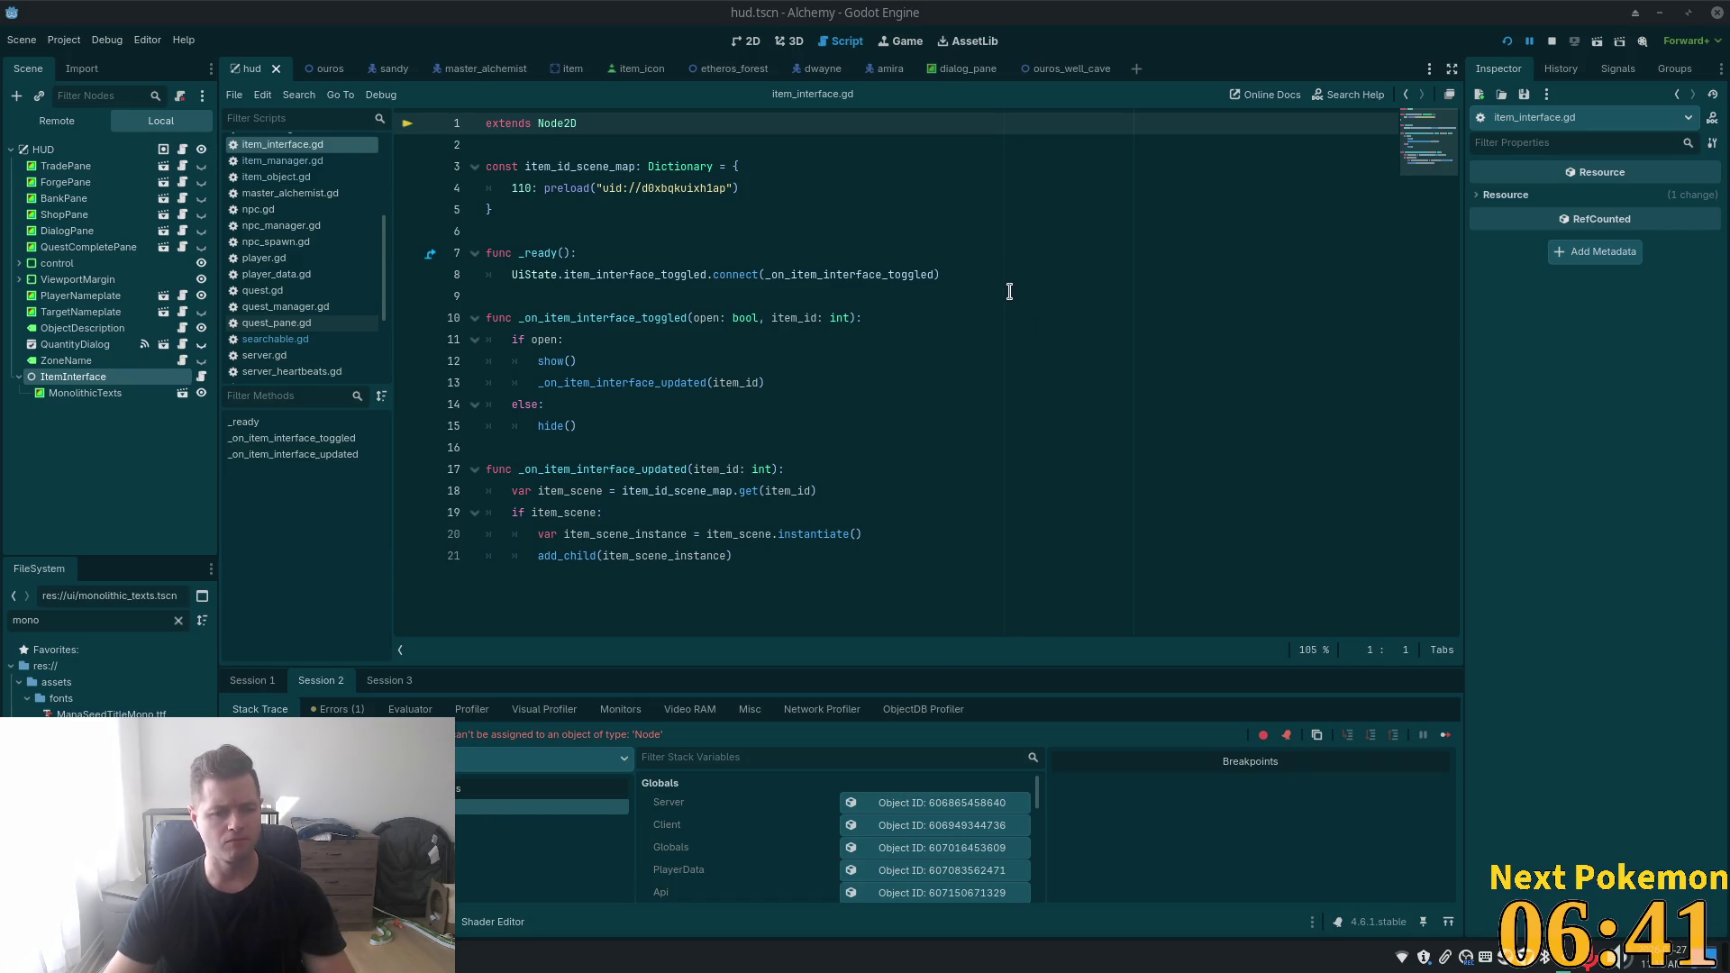
right_click(58, 383)
left_click(99, 616)
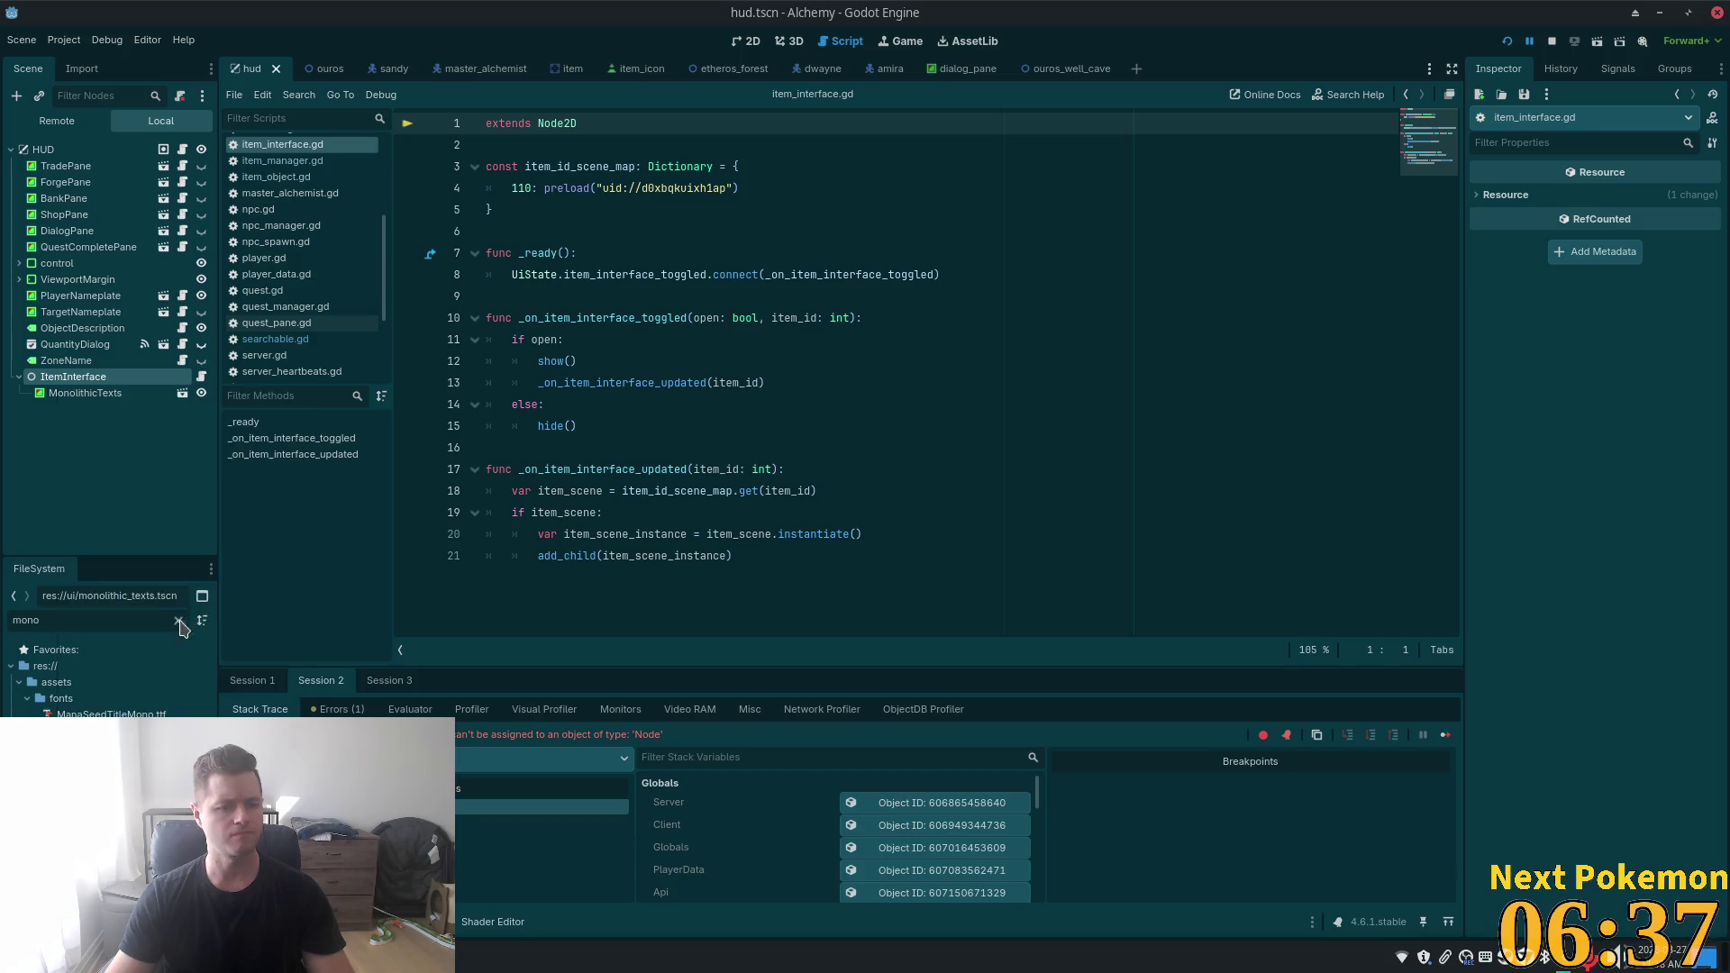
double_click(757, 295)
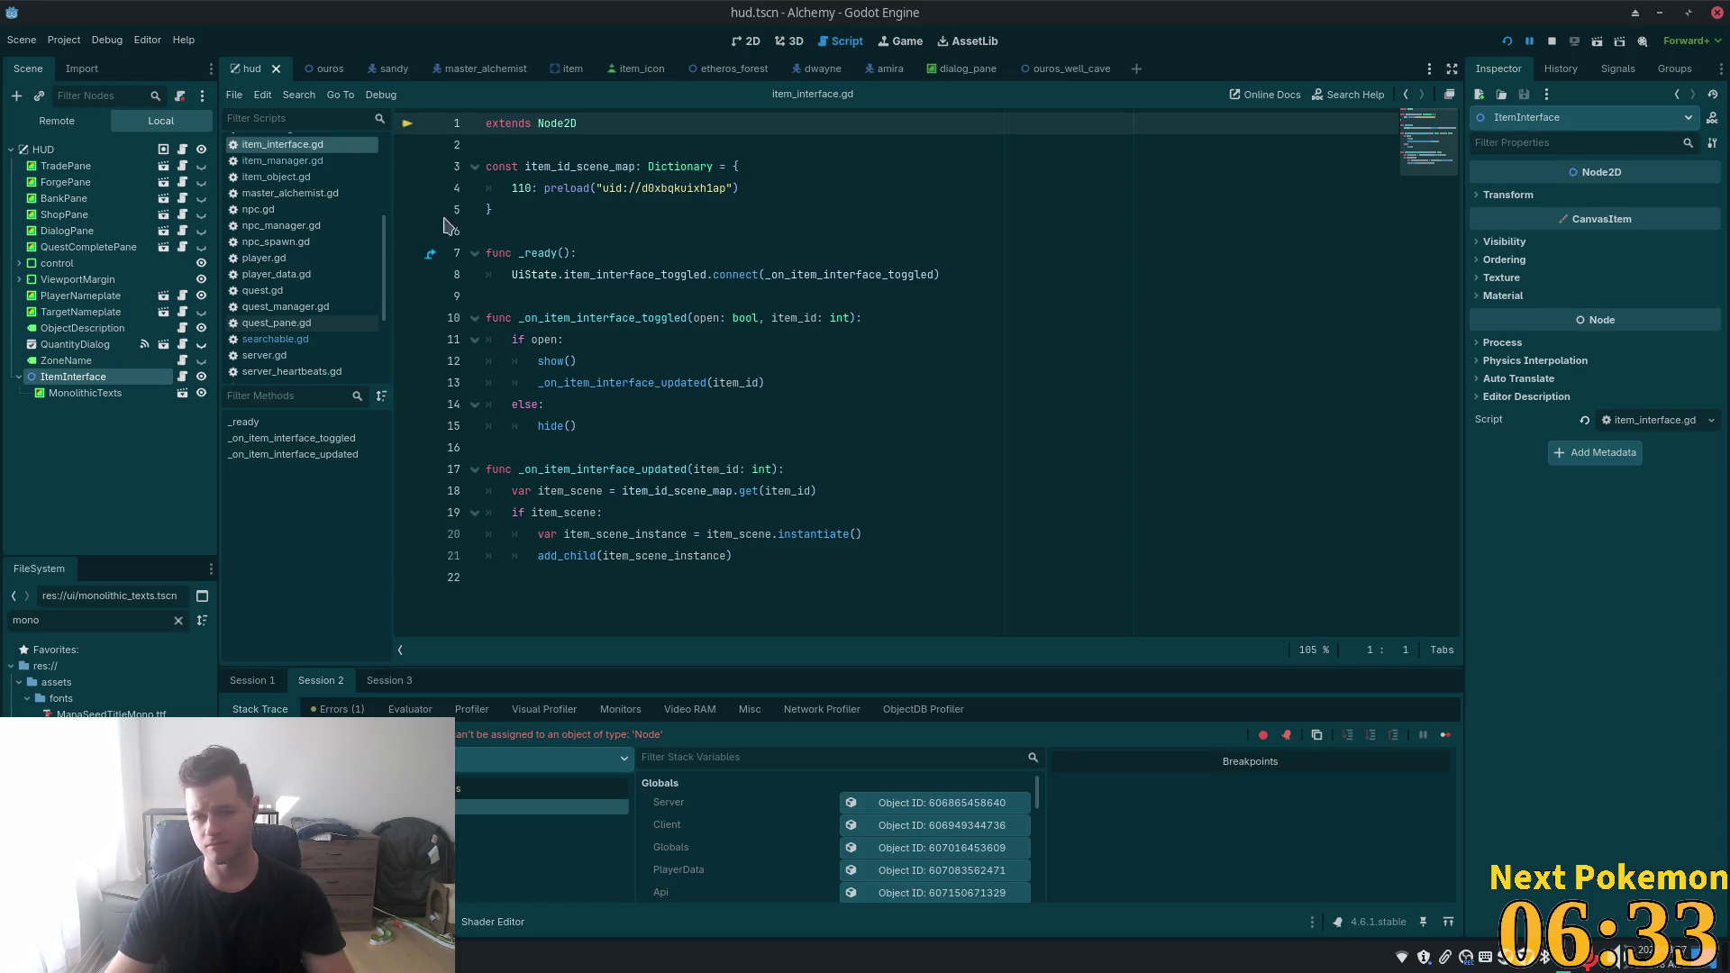
left_click(538, 189)
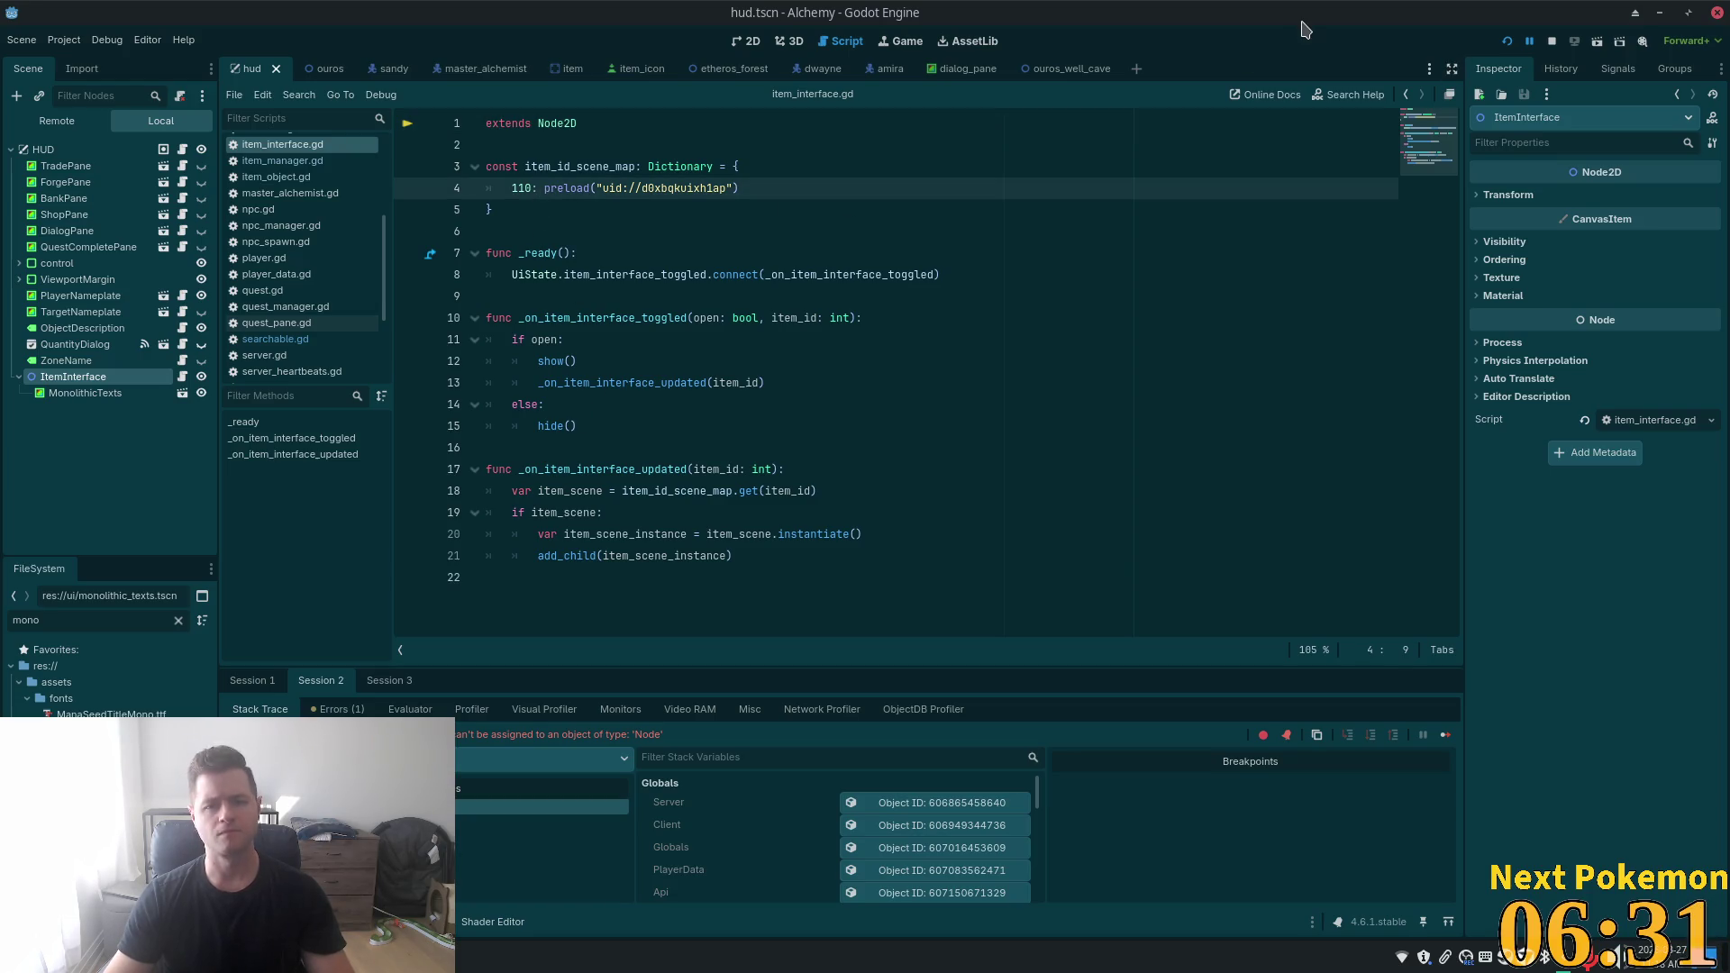
left_click(1506, 41)
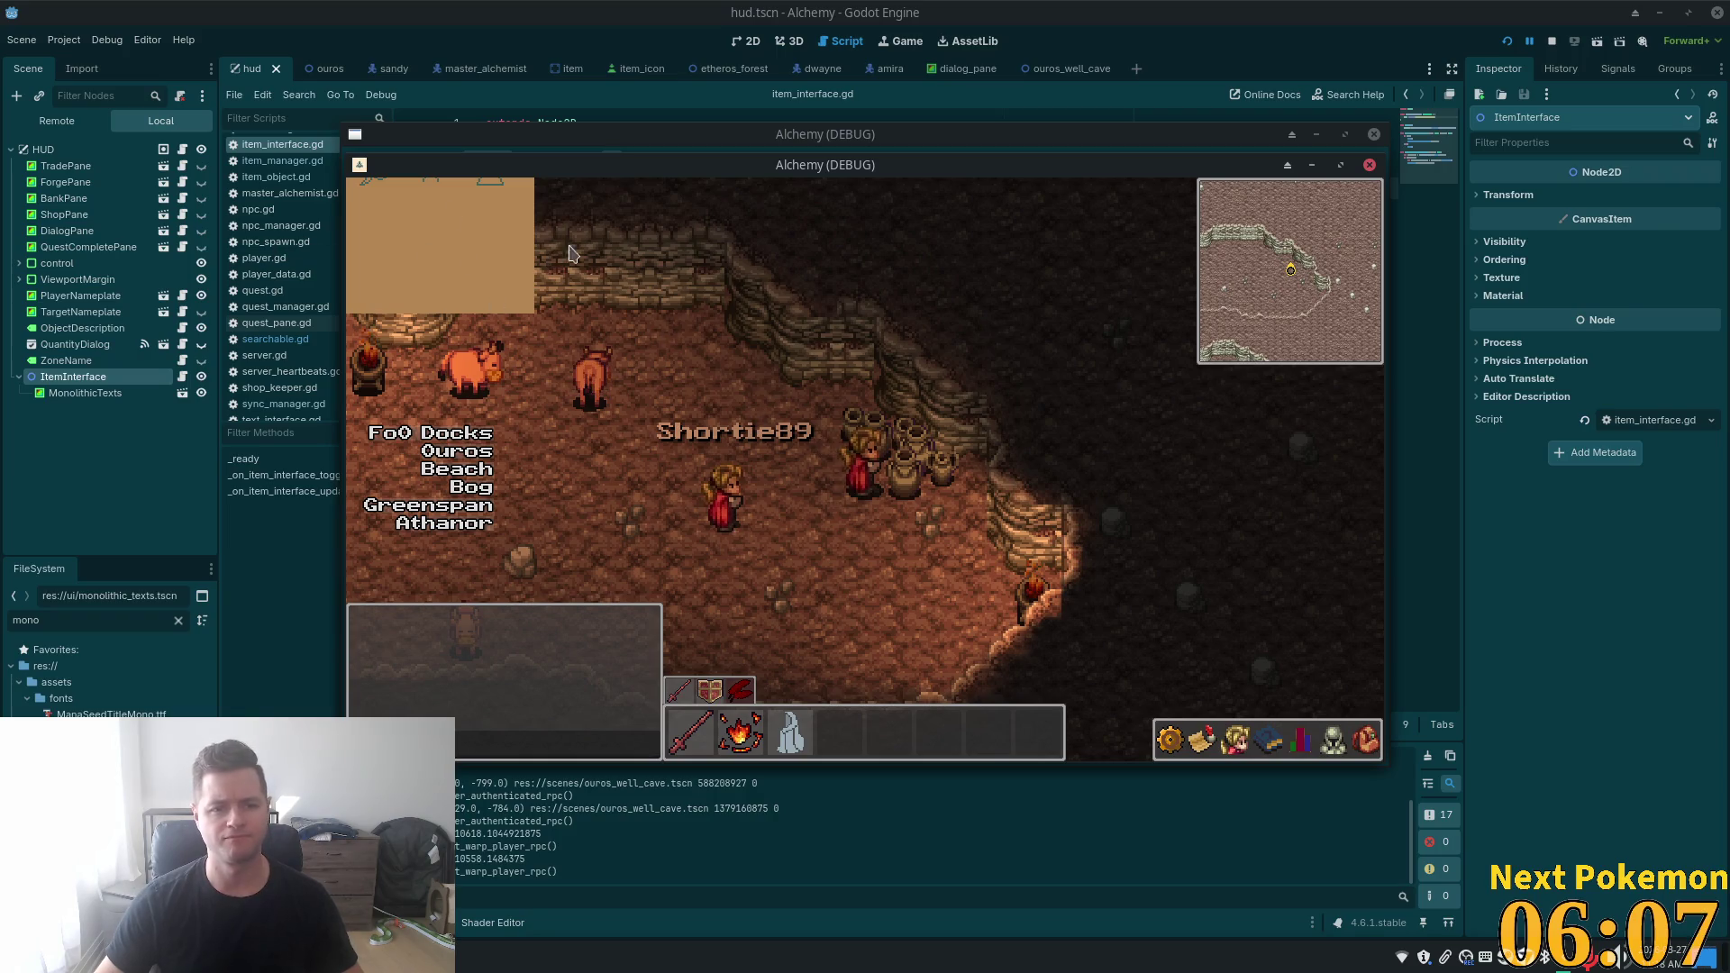
key("s")
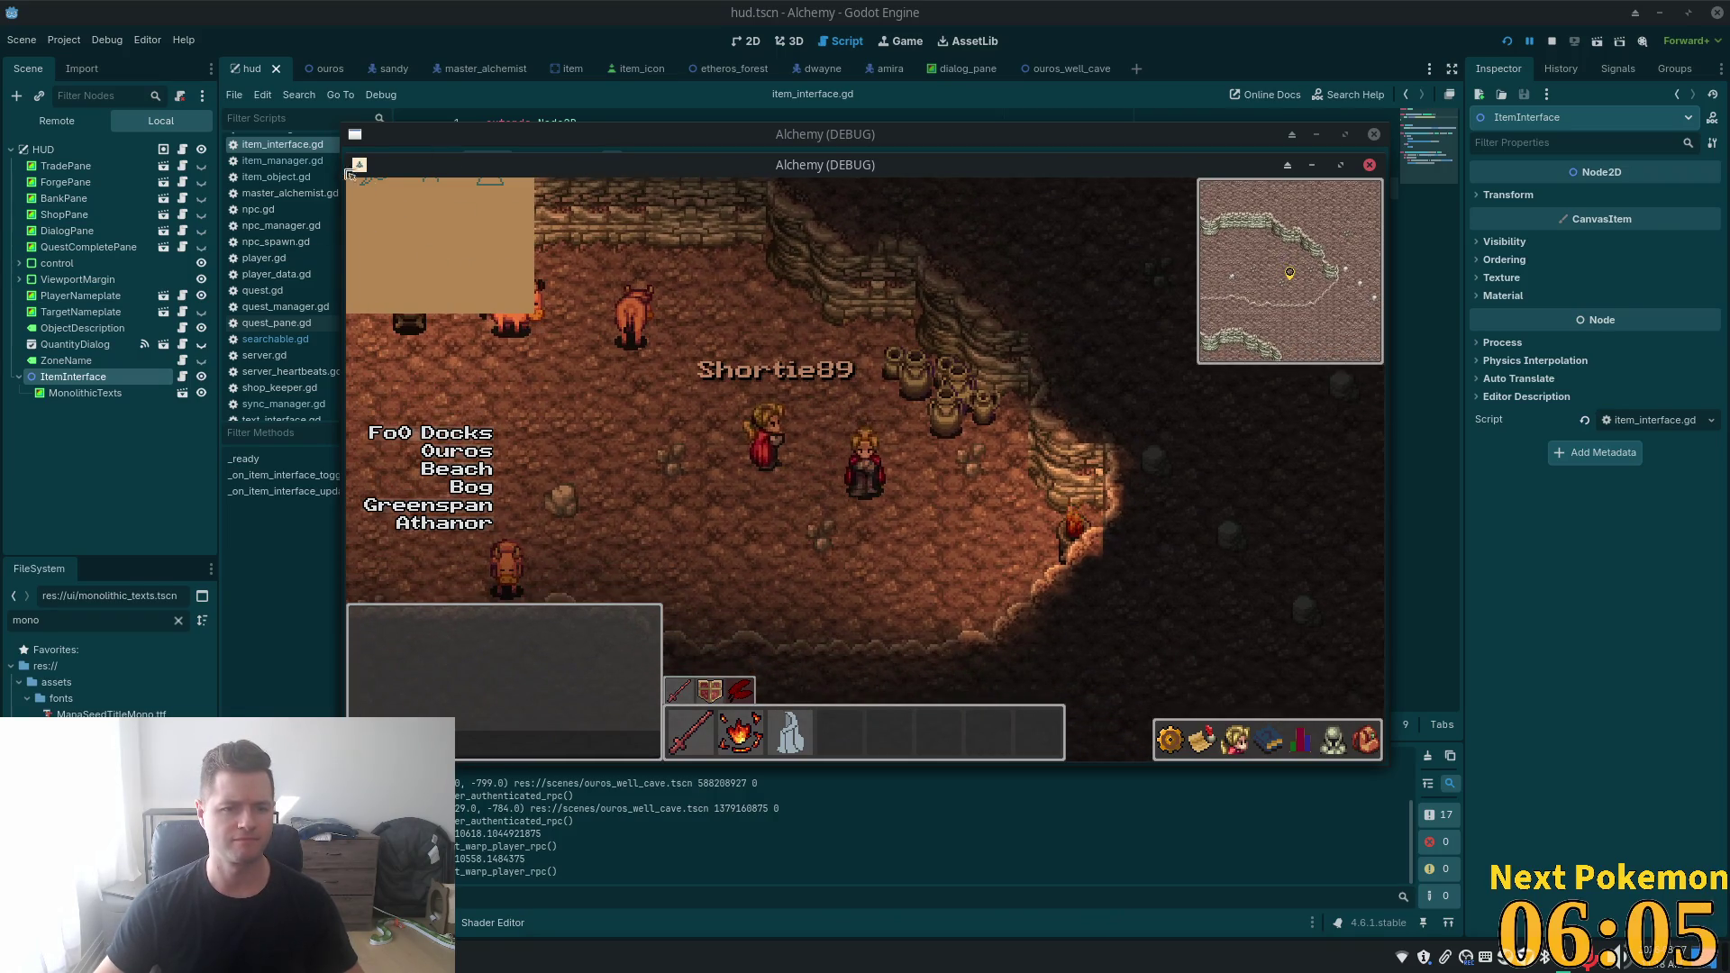
left_click_drag(679, 173, 937, 20)
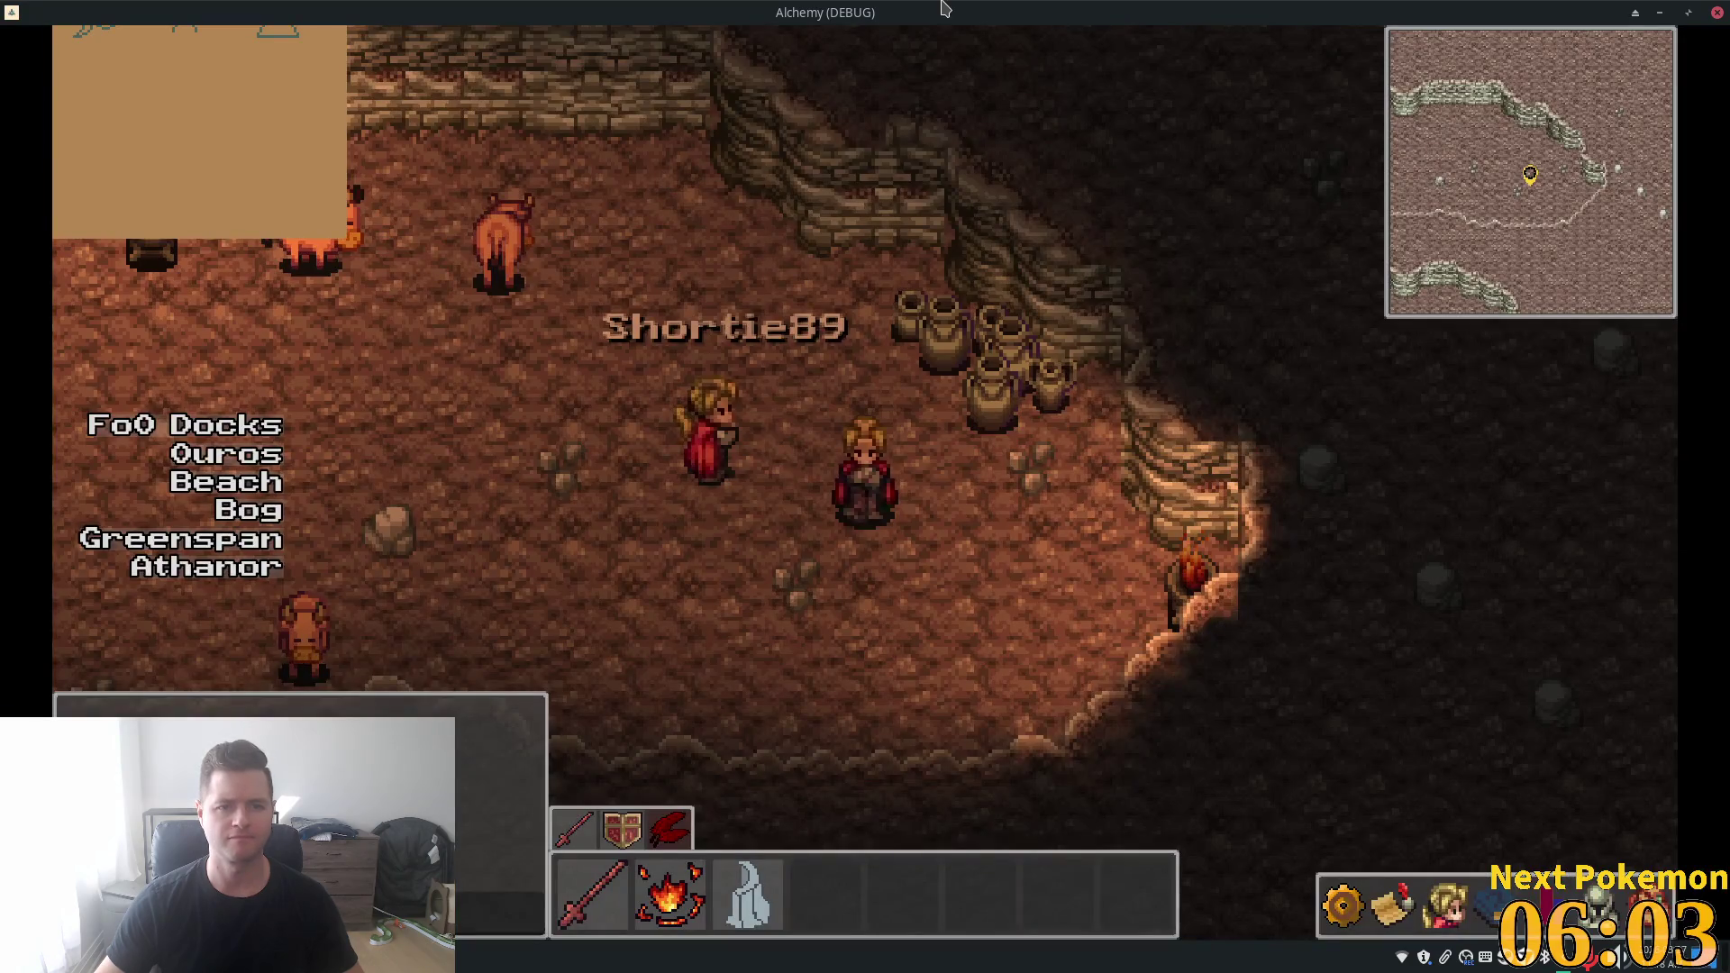
double_click(937, 19)
key("F8")
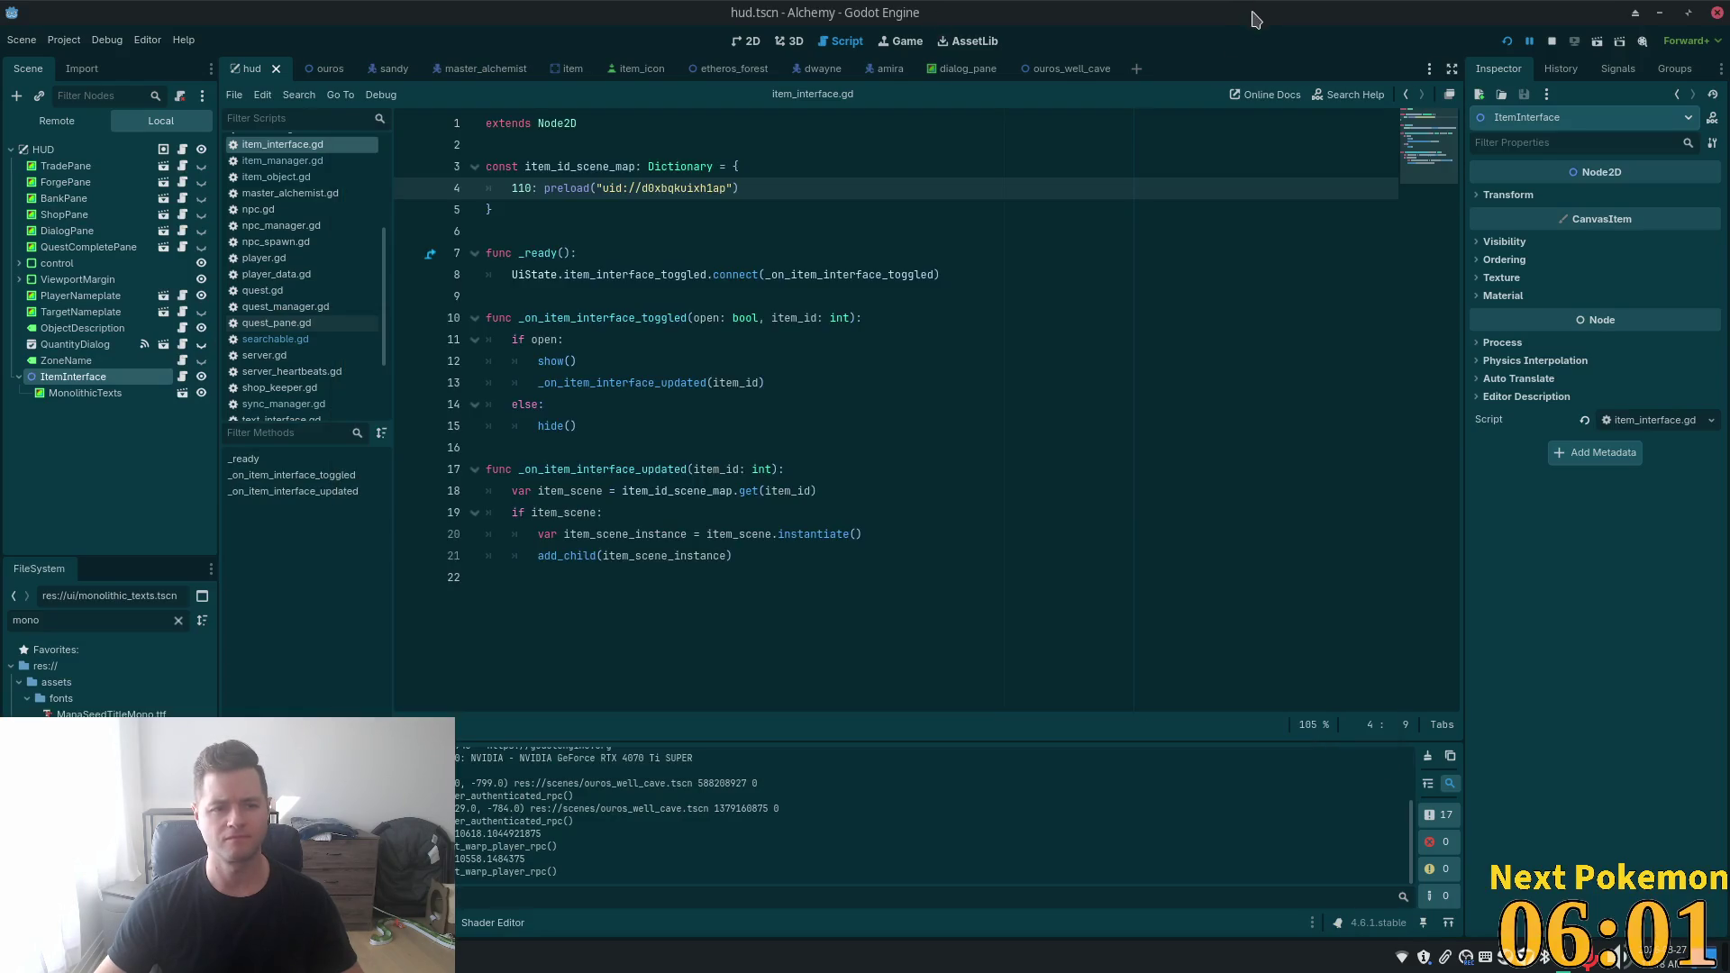
- Show hud.tscn in the 2D view and select MonolithicTexts, then ItemInterface
left_click(746, 40)
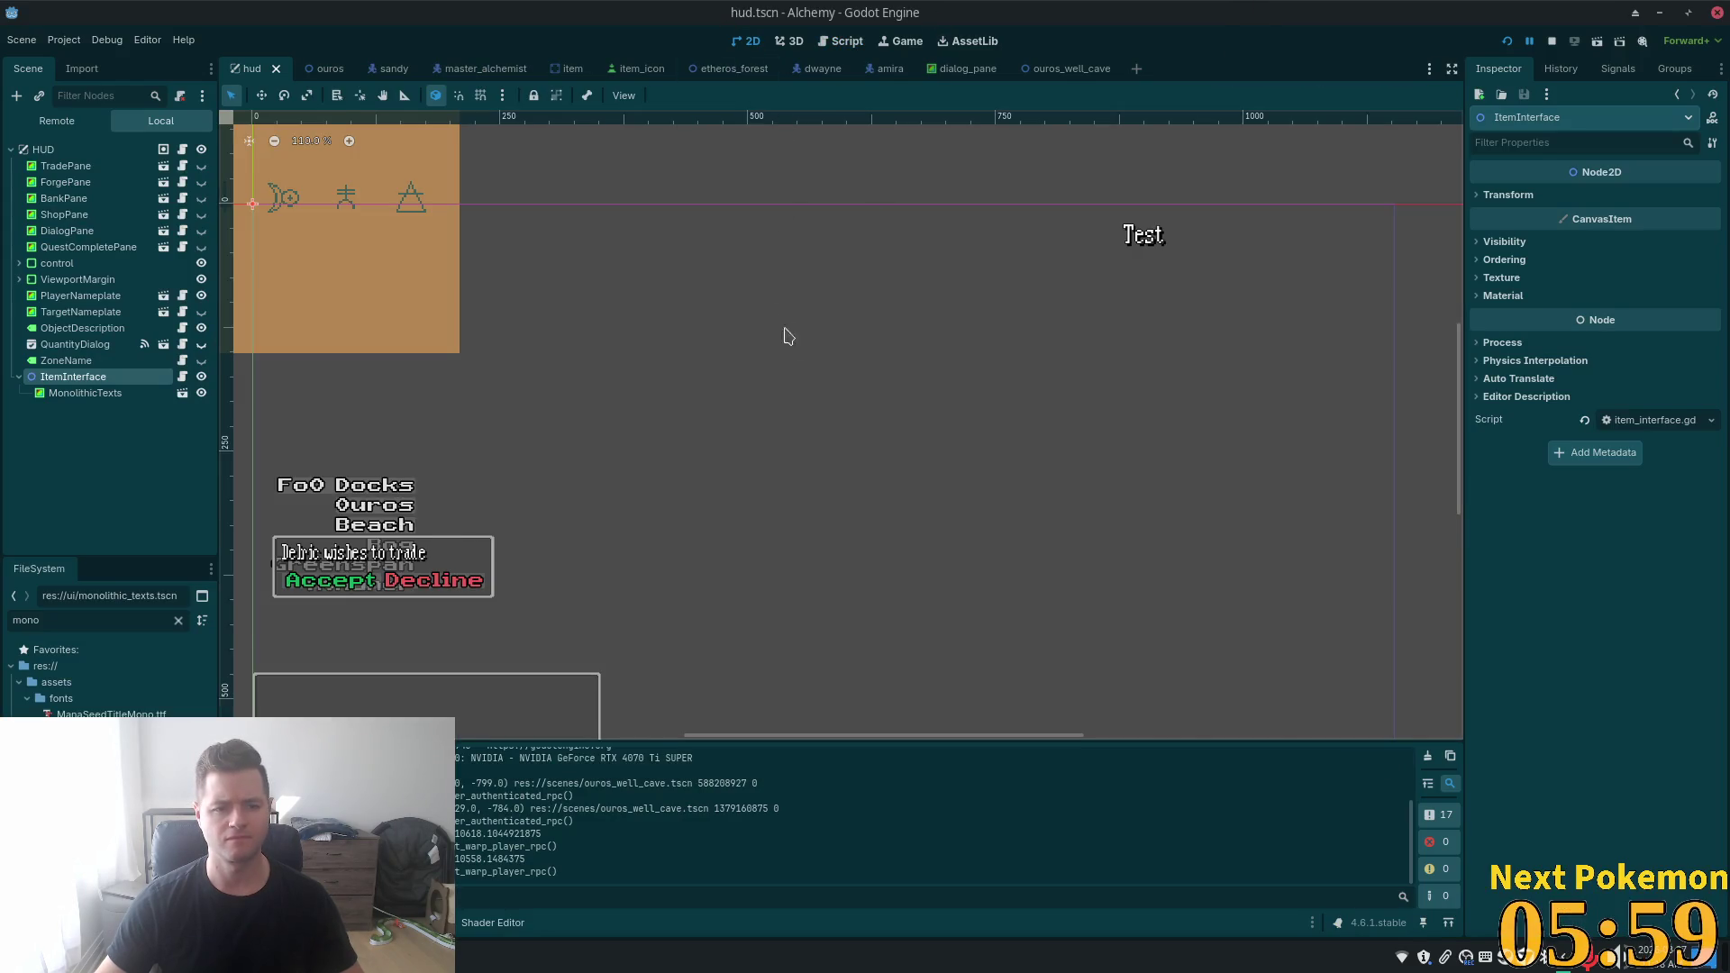
left_click(72, 393)
key("Up")
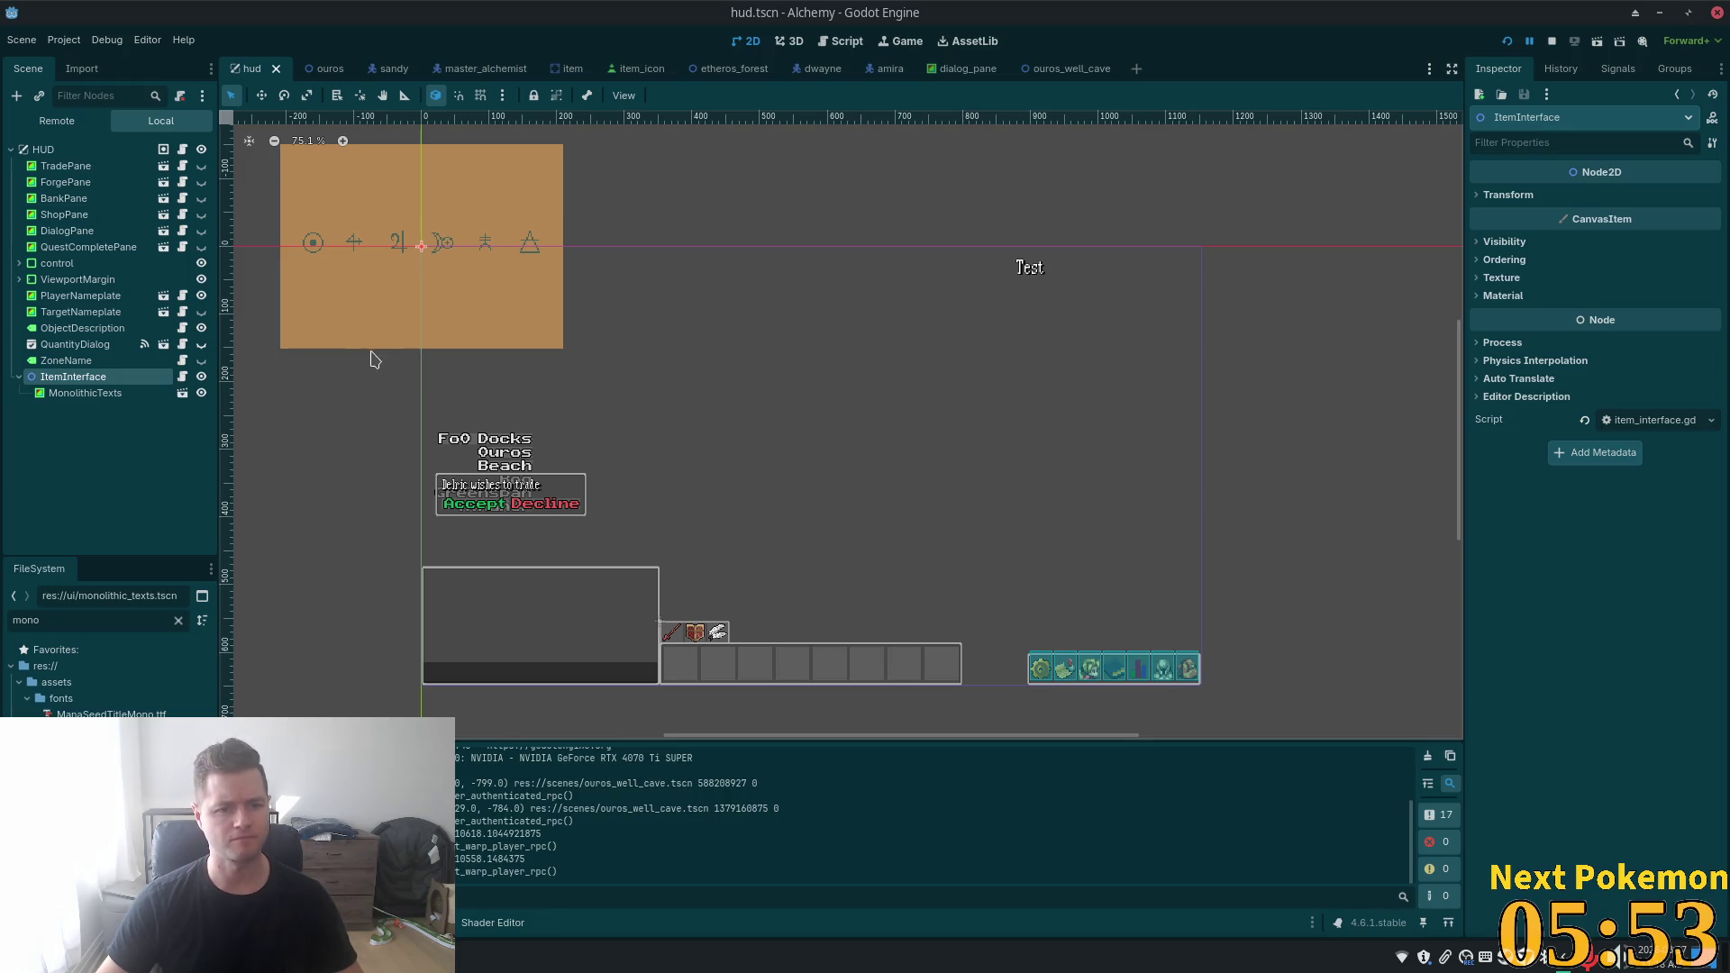
left_click(65, 393)
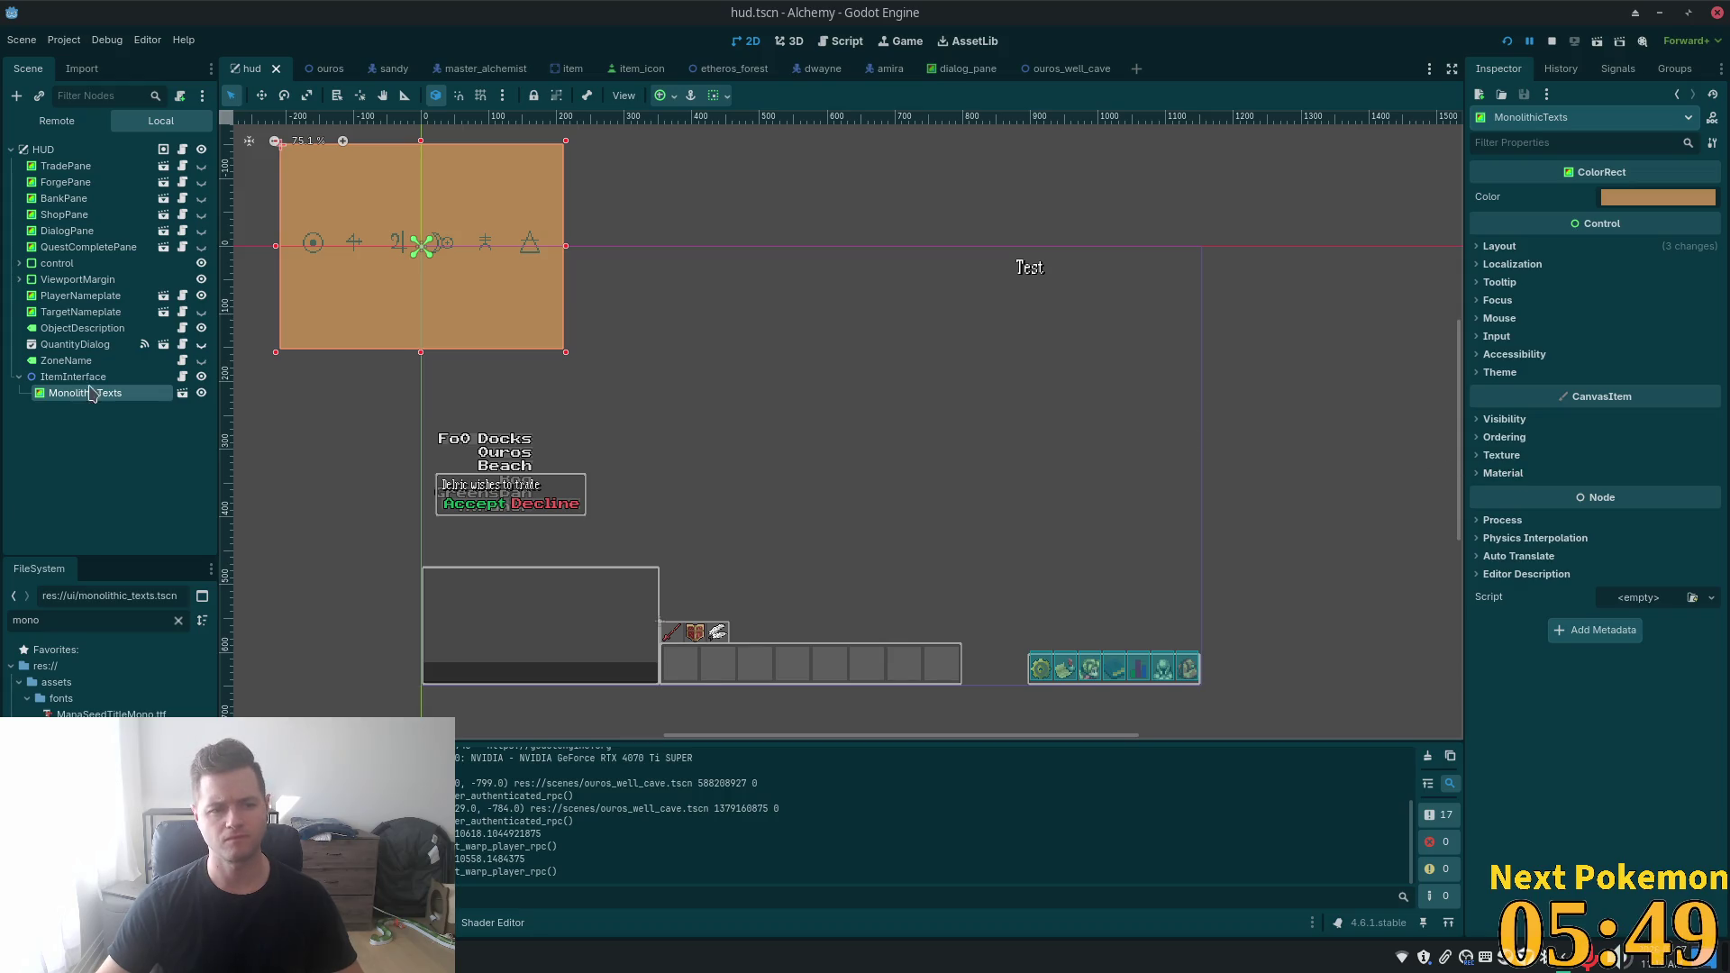
left_click(88, 377)
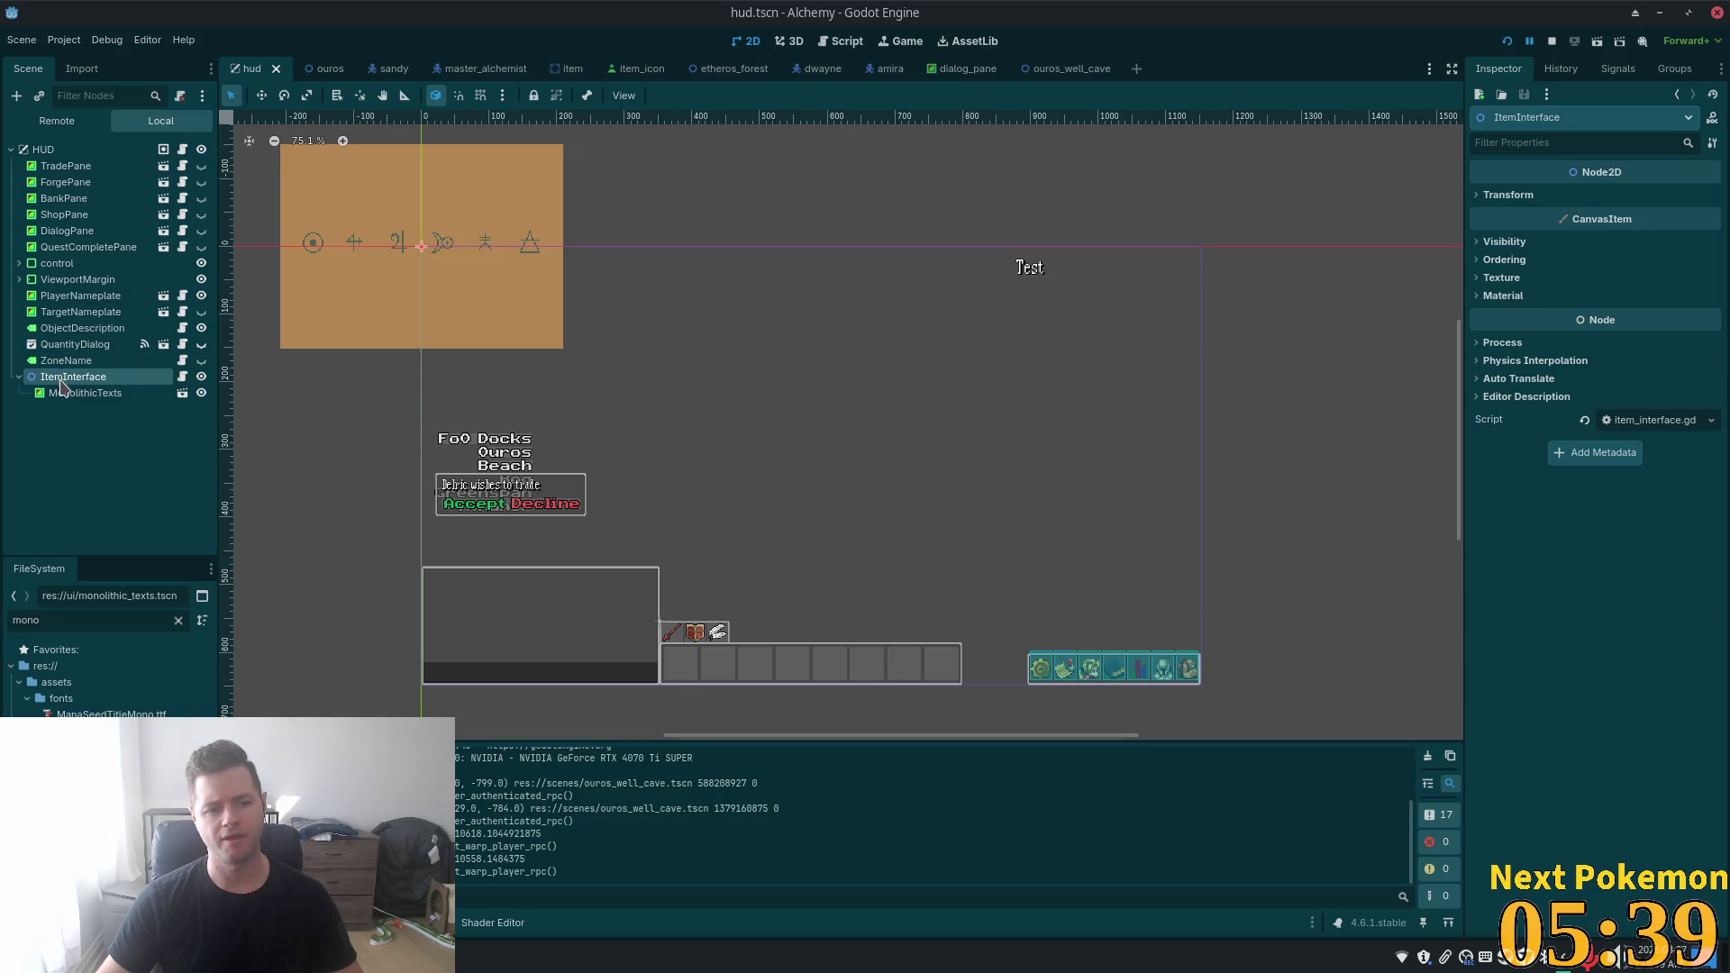
- Cancel a rename of ItemInterface and open its context menu
double_click(67, 378)
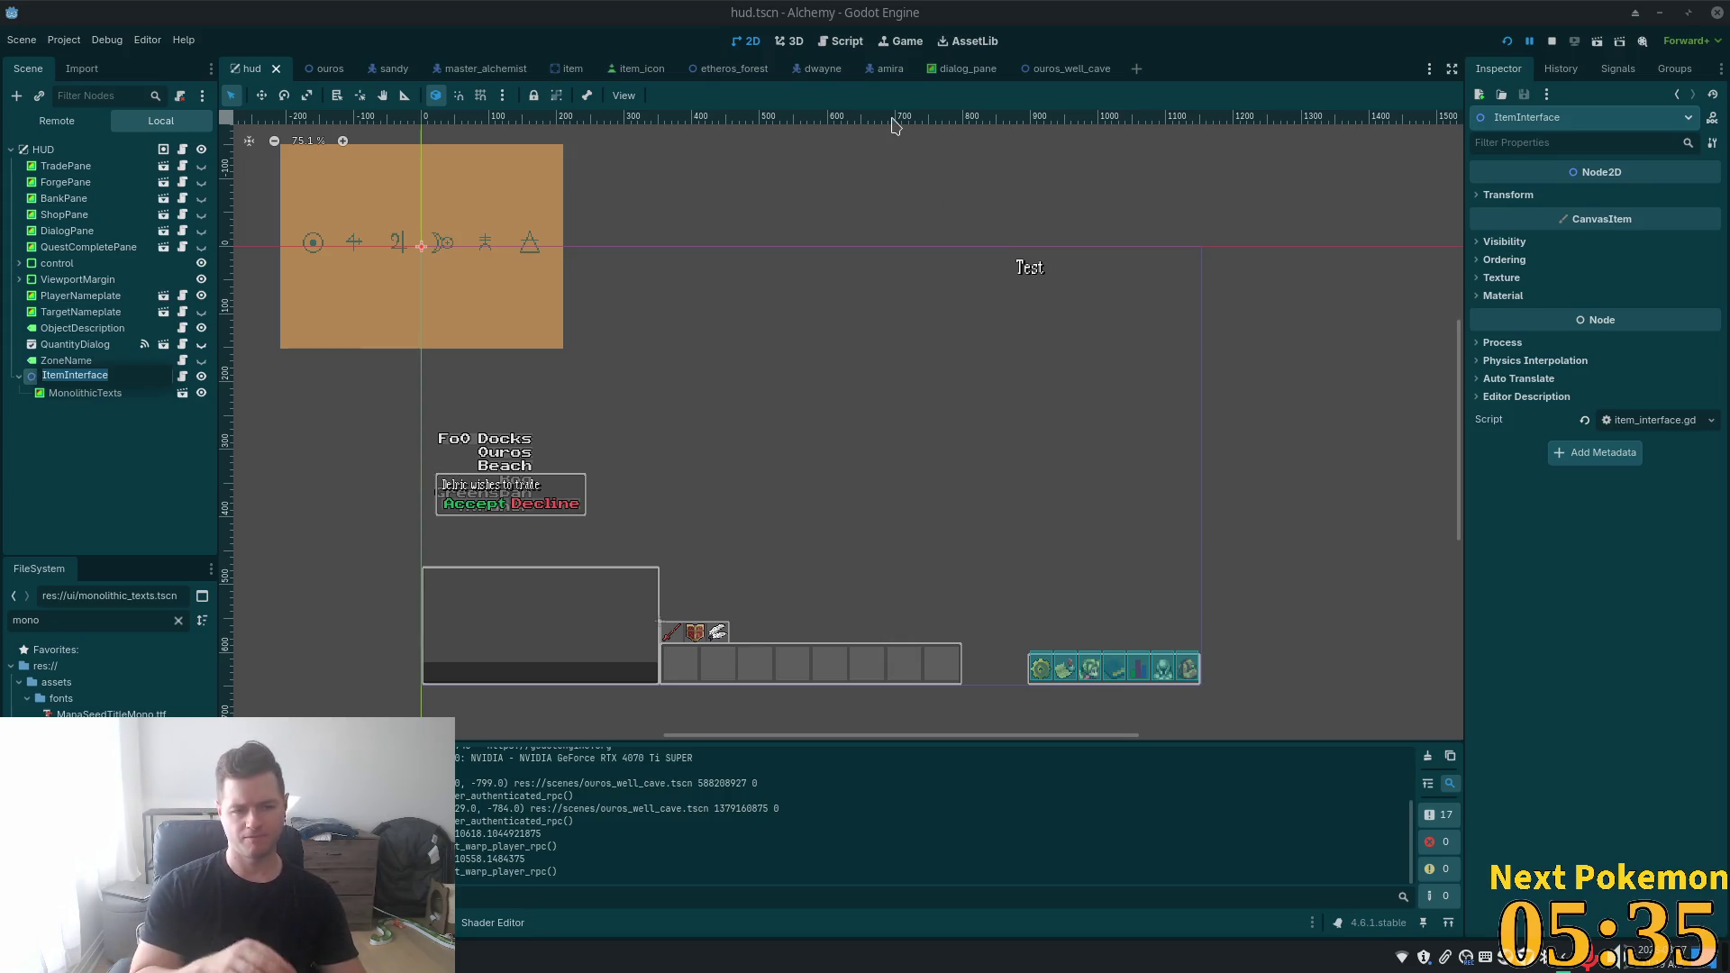
type("Con")
key("Escape")
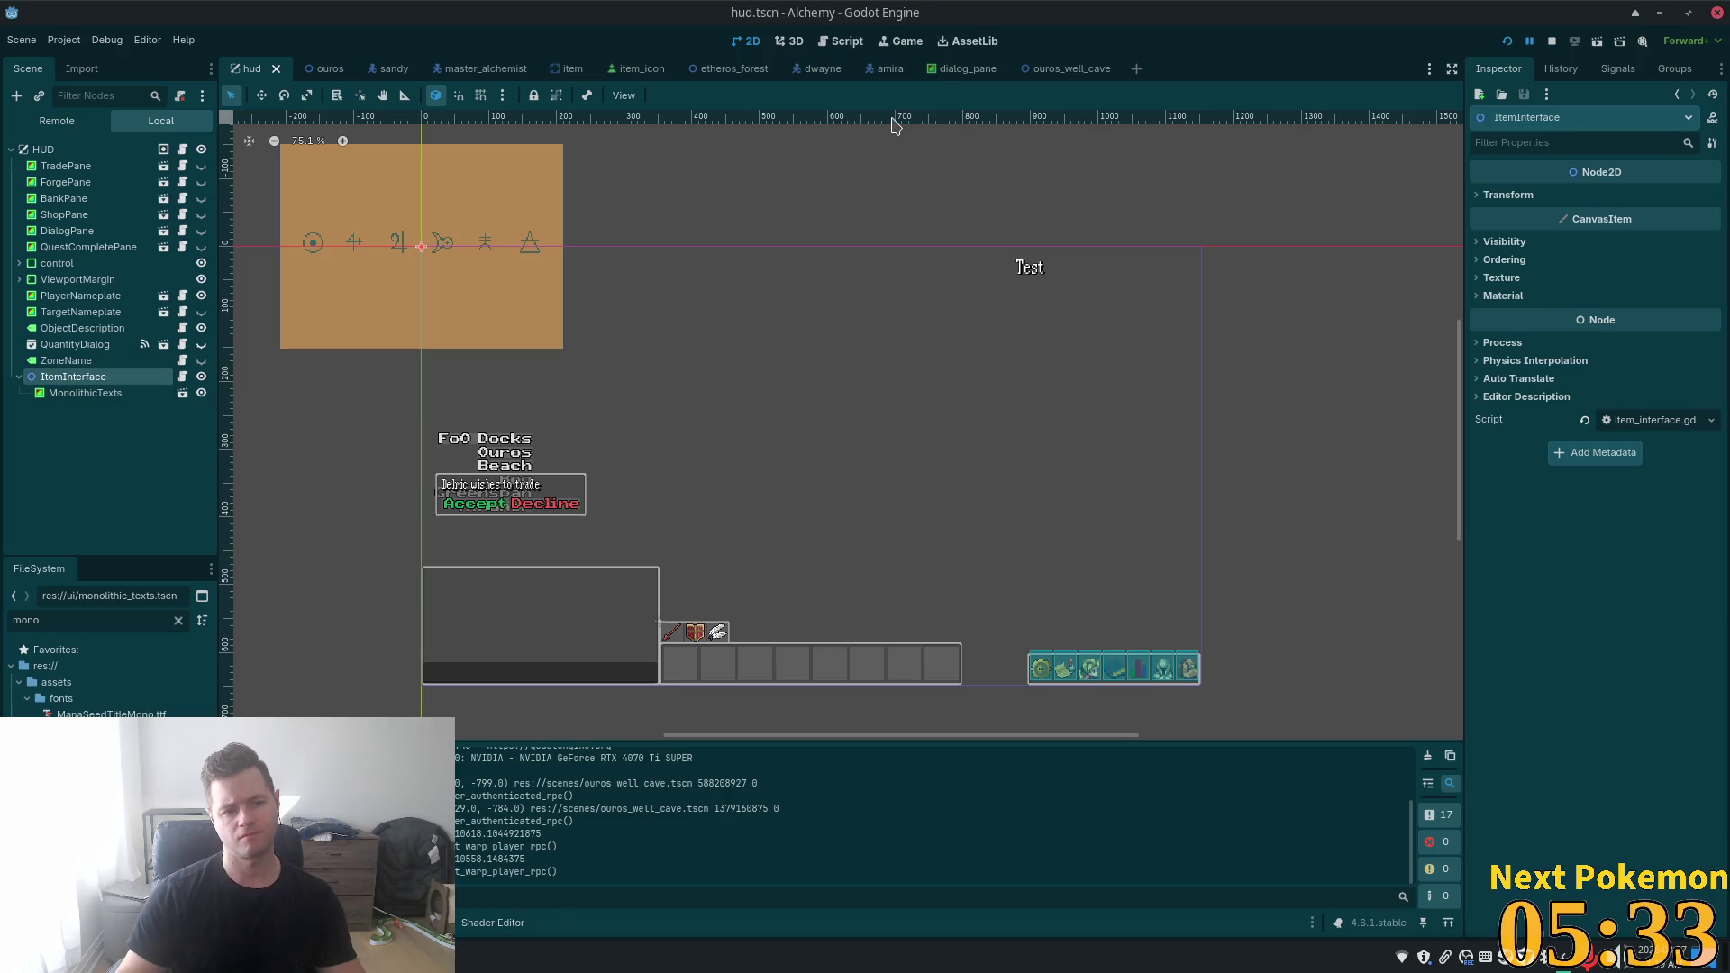
right_click(103, 378)
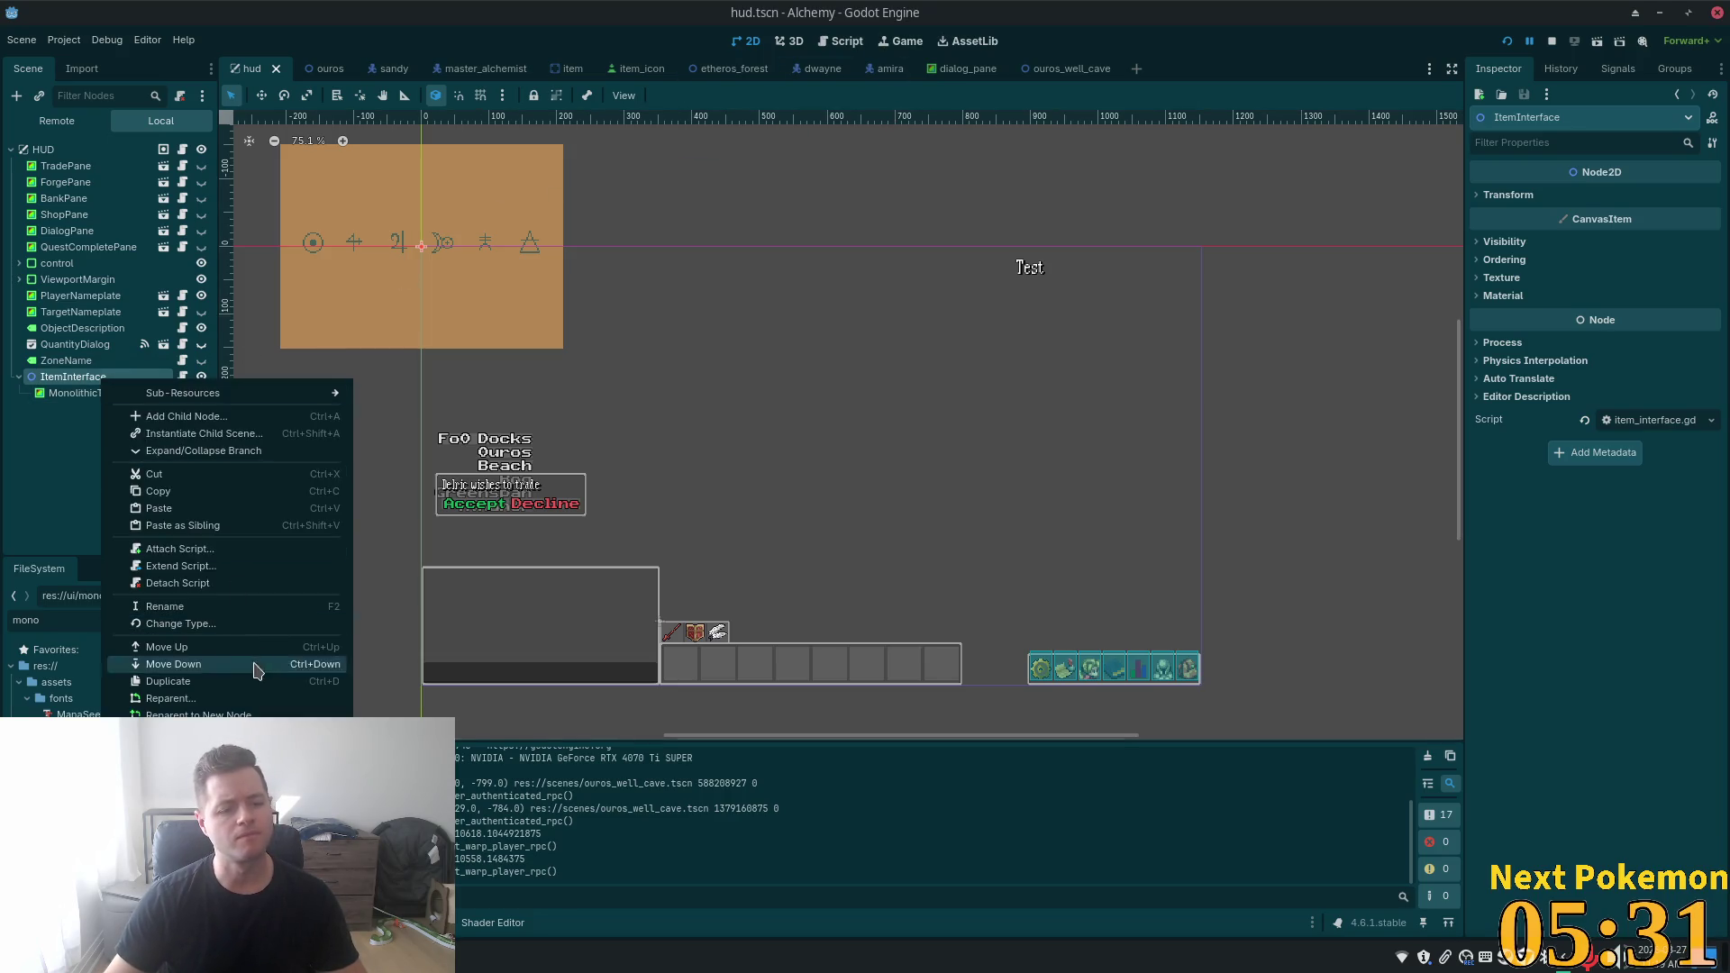
- Search 'con' in Change Type, make ItemInterface a CenterContainer, then select MonolithicTexts
left_click(225, 623)
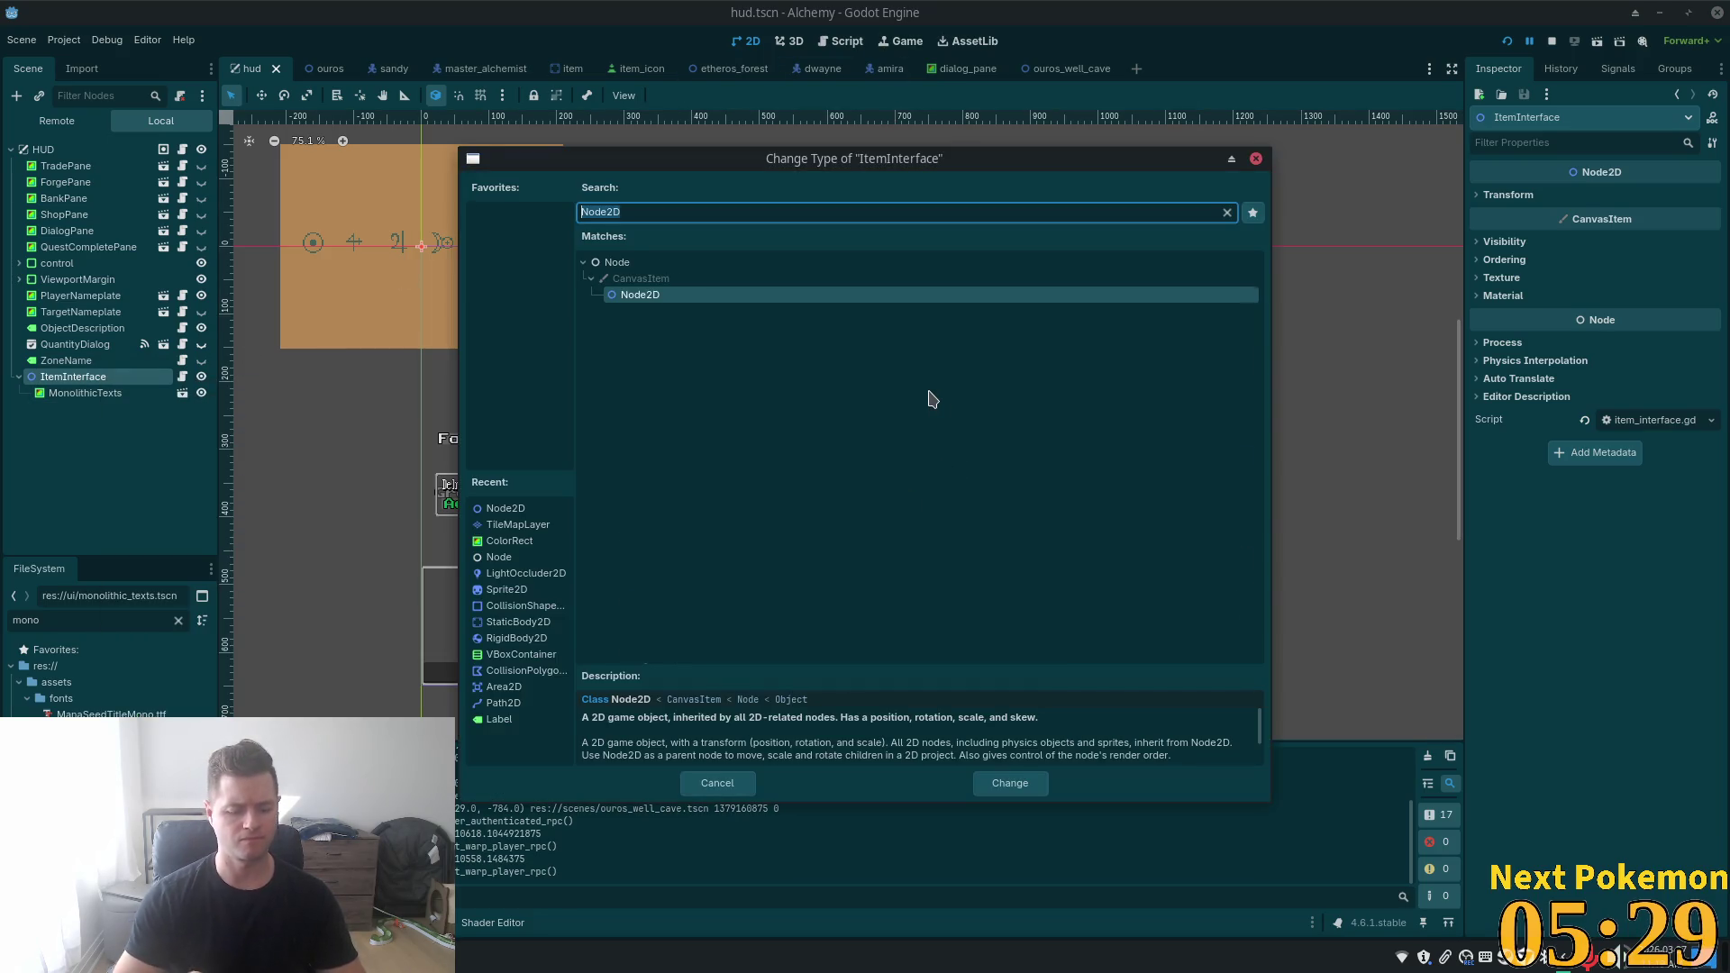
type("con")
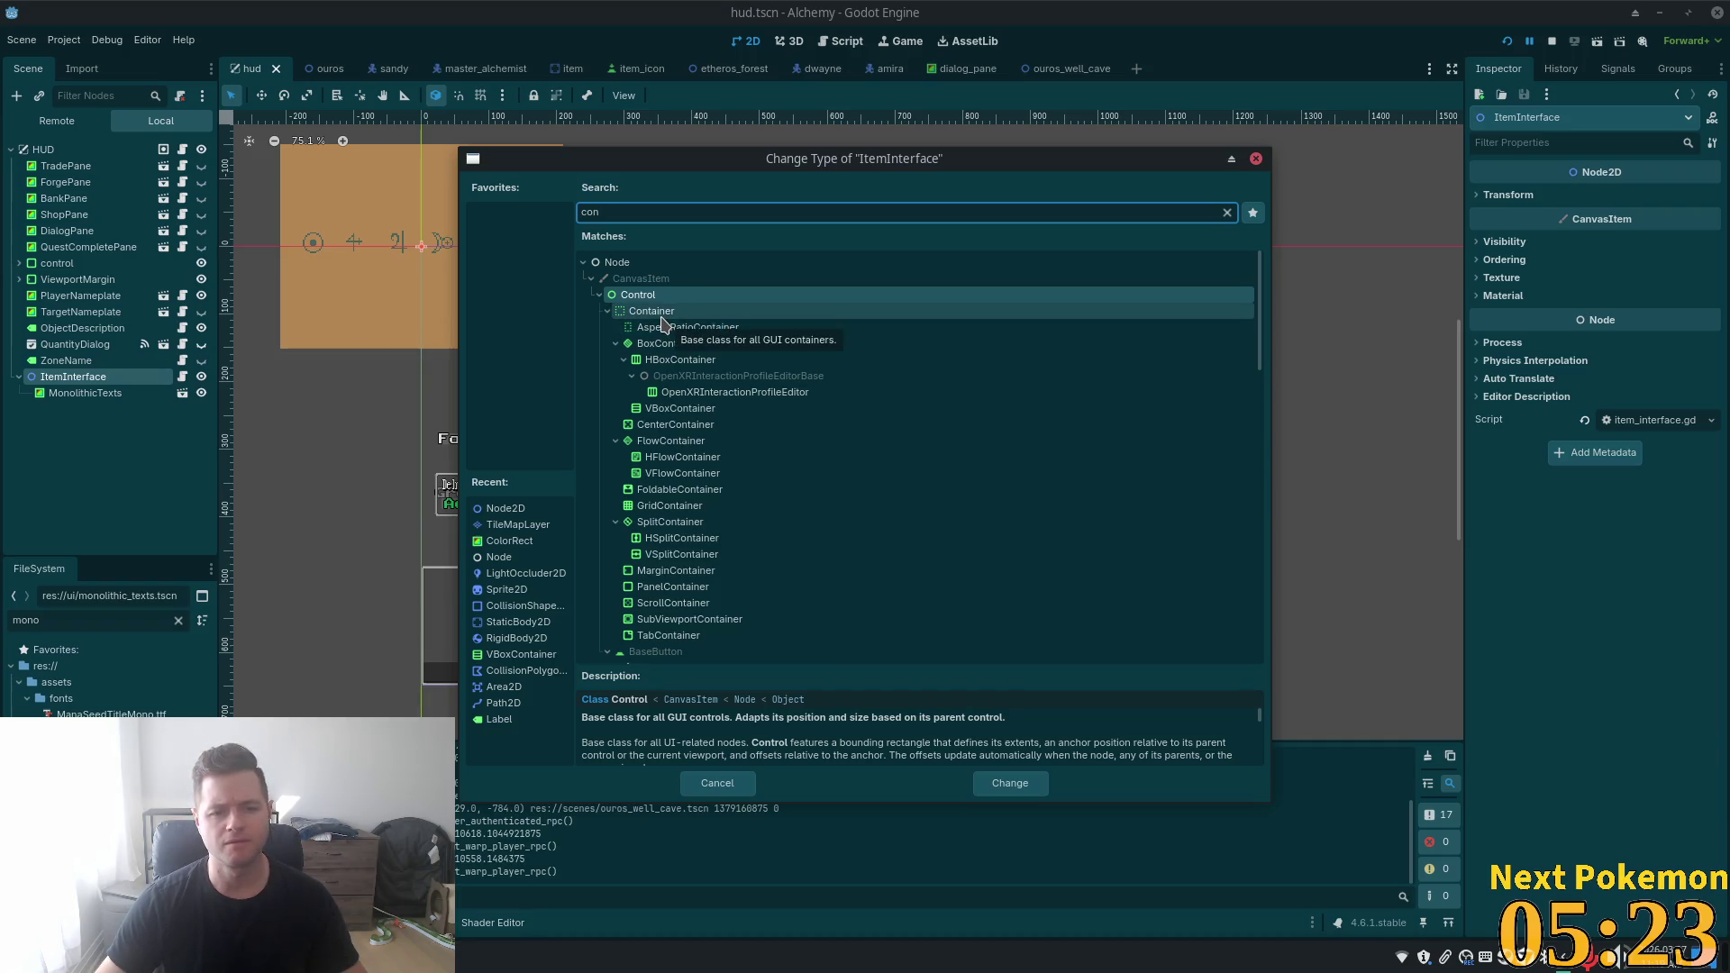
left_click(753, 425)
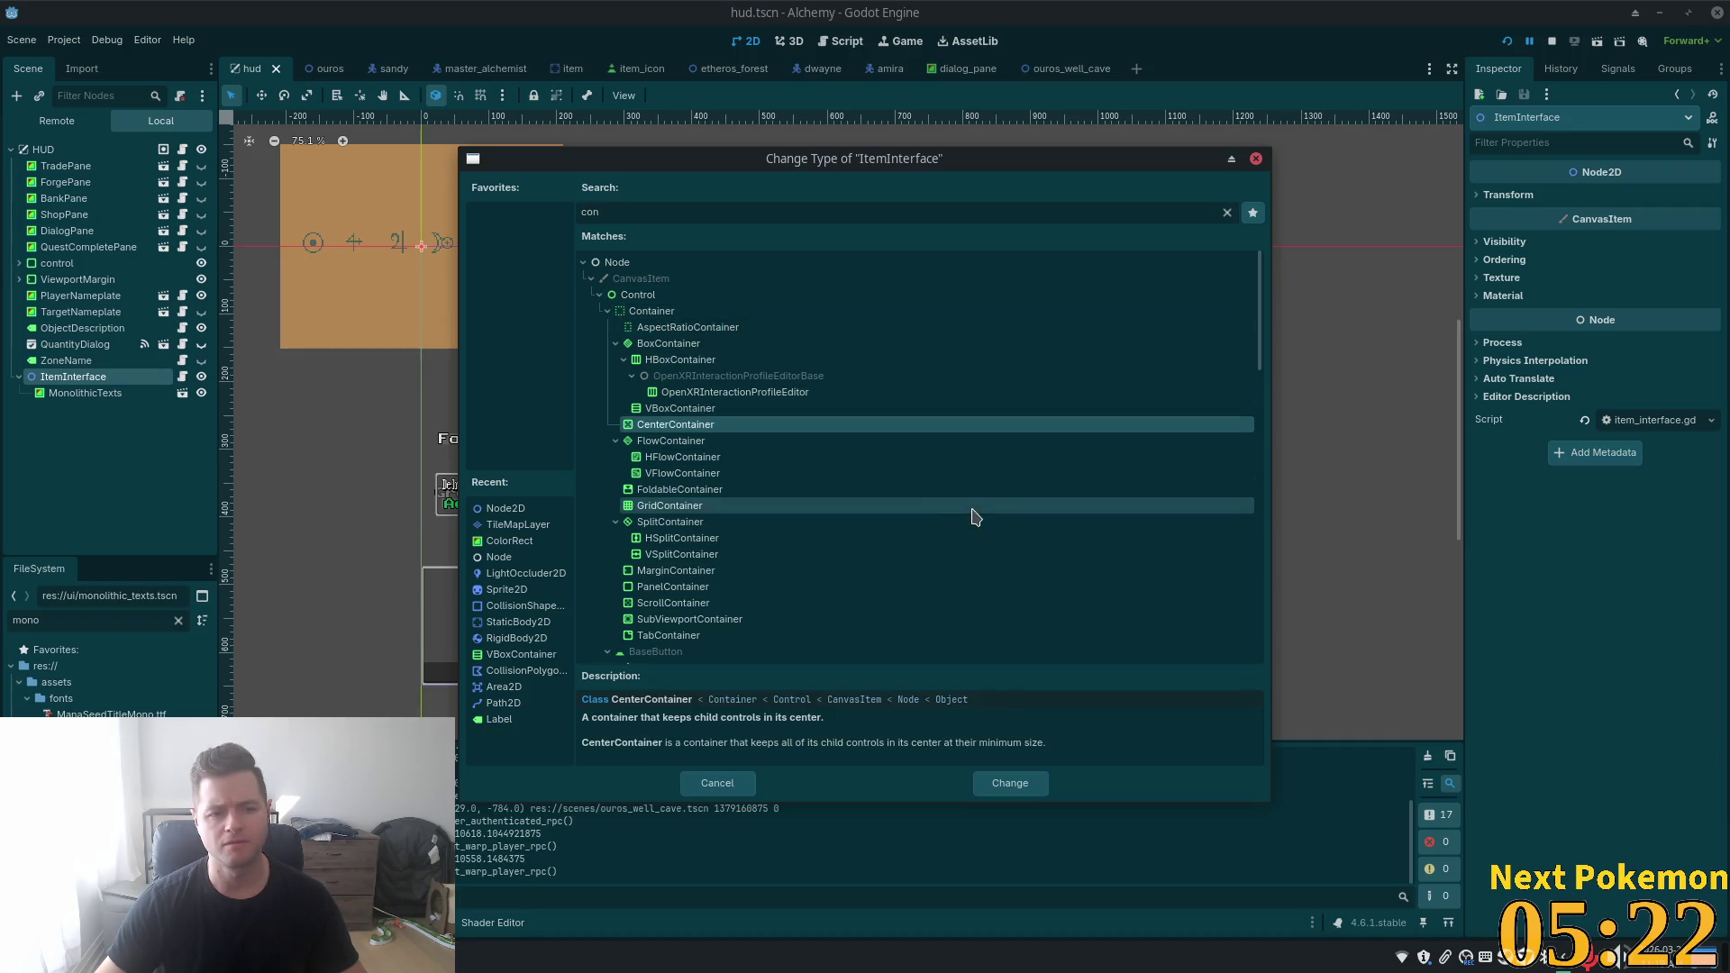
double_click(712, 426)
scroll(761, 521, "down", 2)
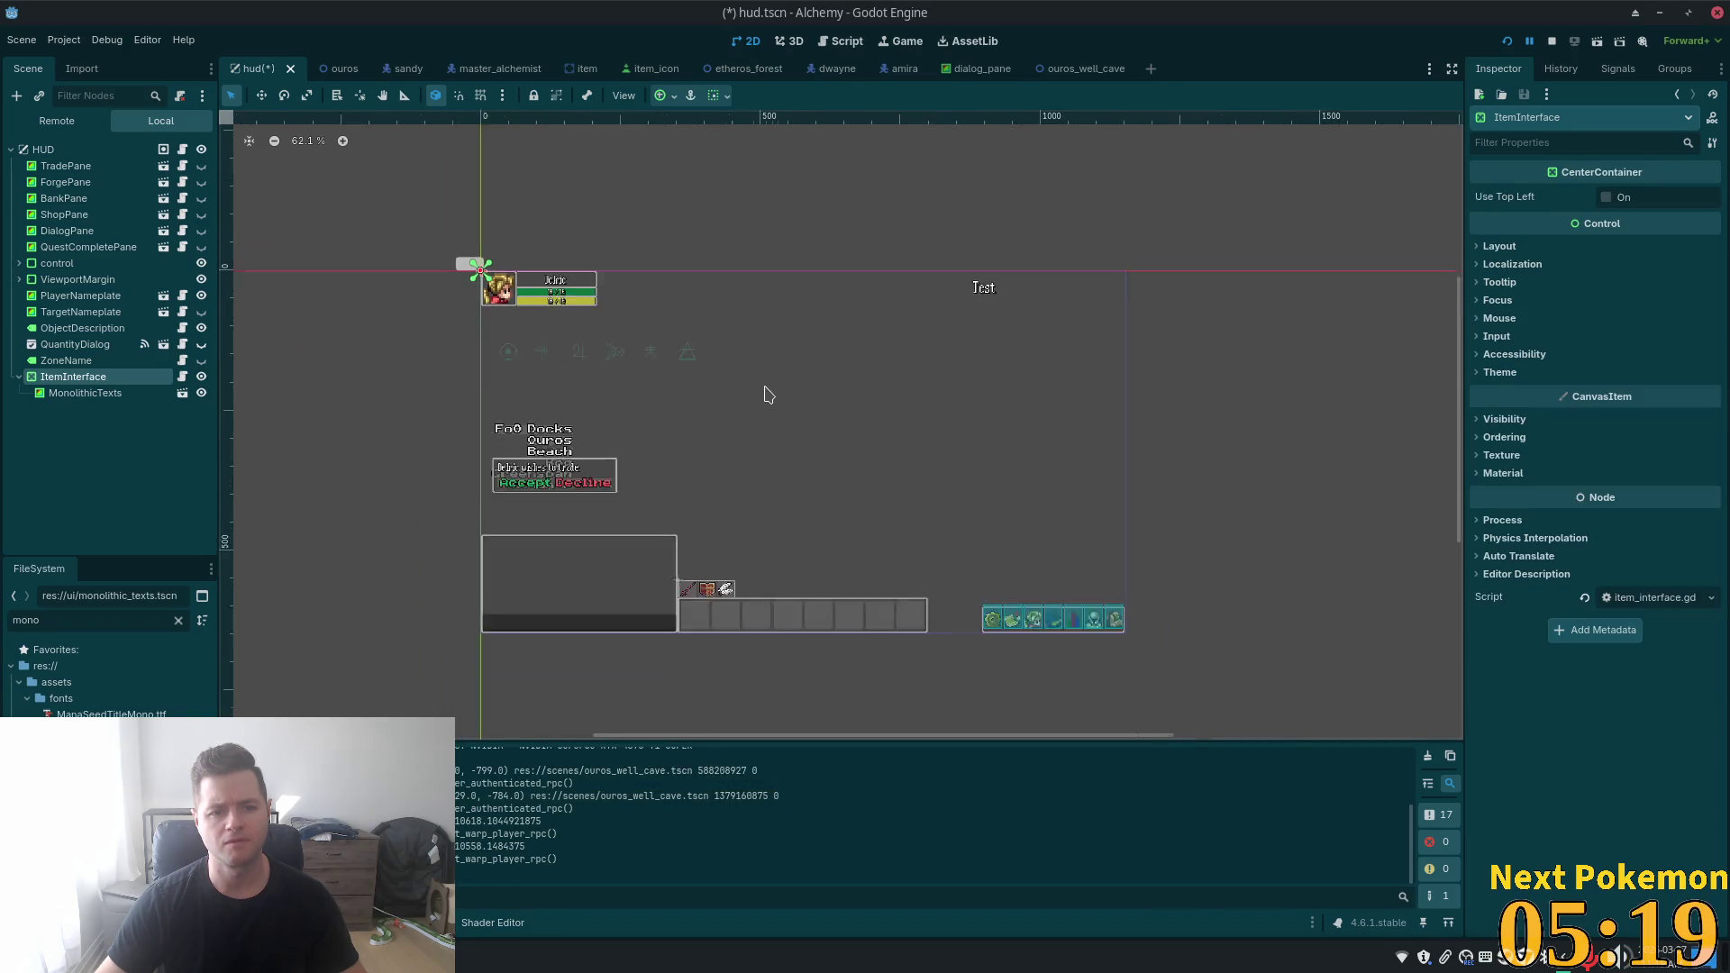
scroll(748, 390, "up", 4)
left_click(92, 401)
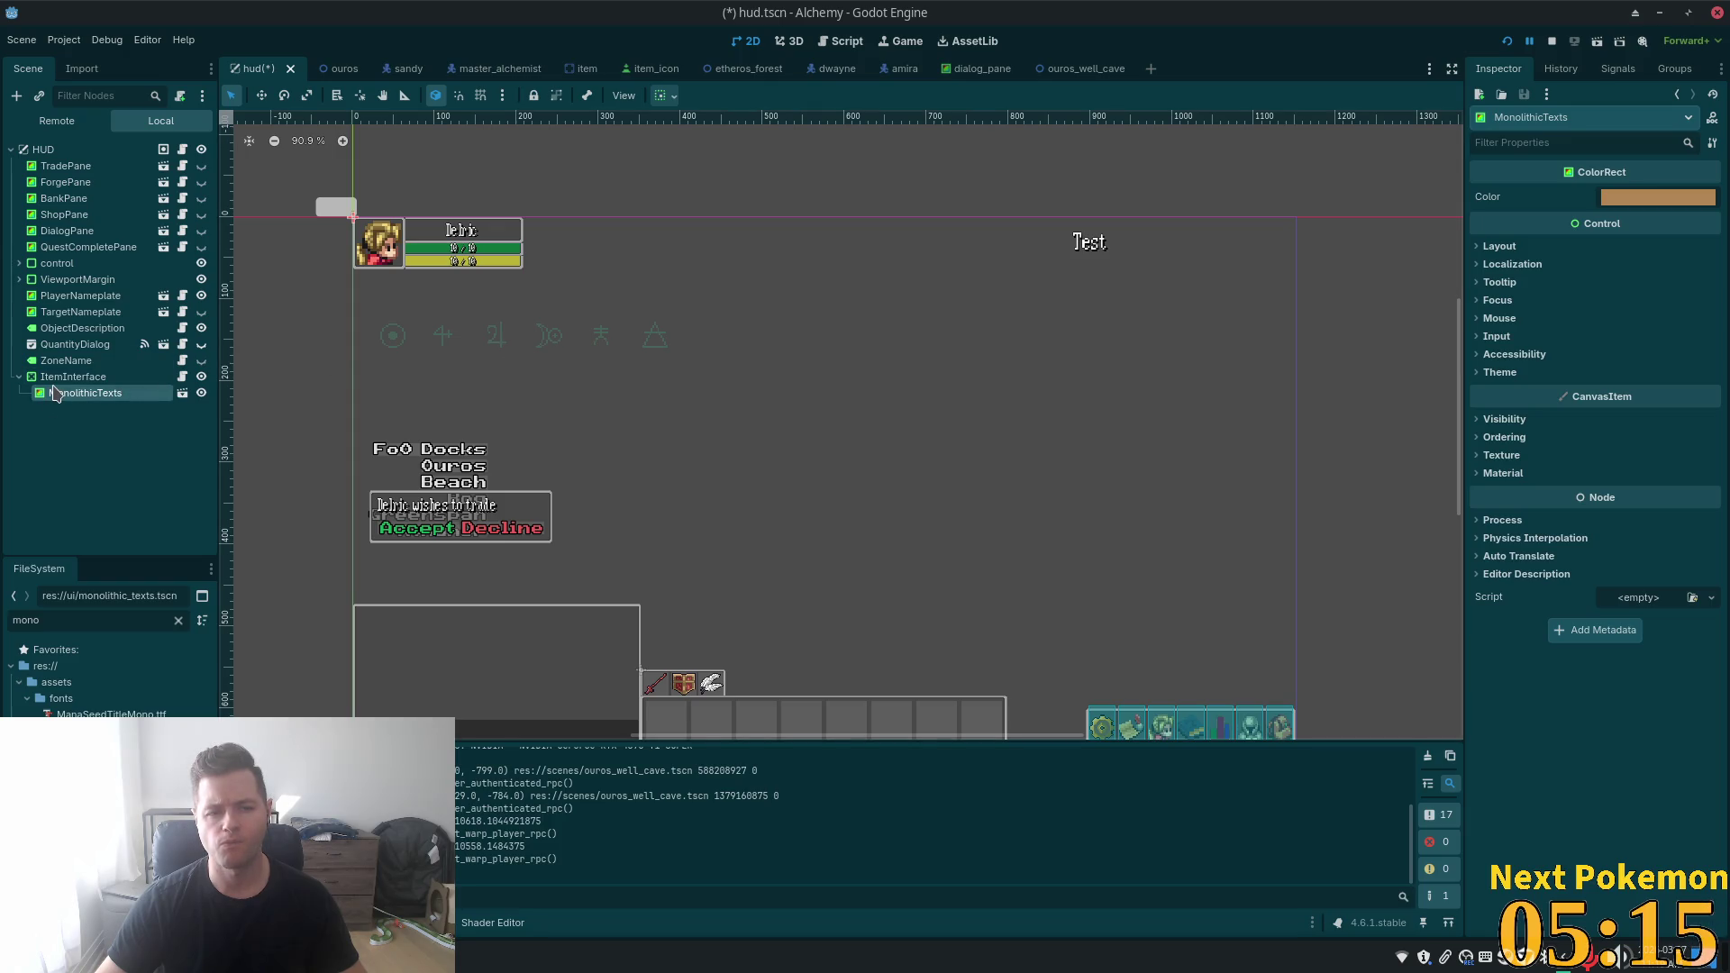
- Set MonolithicTexts' Layout custom minimum size to 500 × 500
scroll(488, 394, "down", 1)
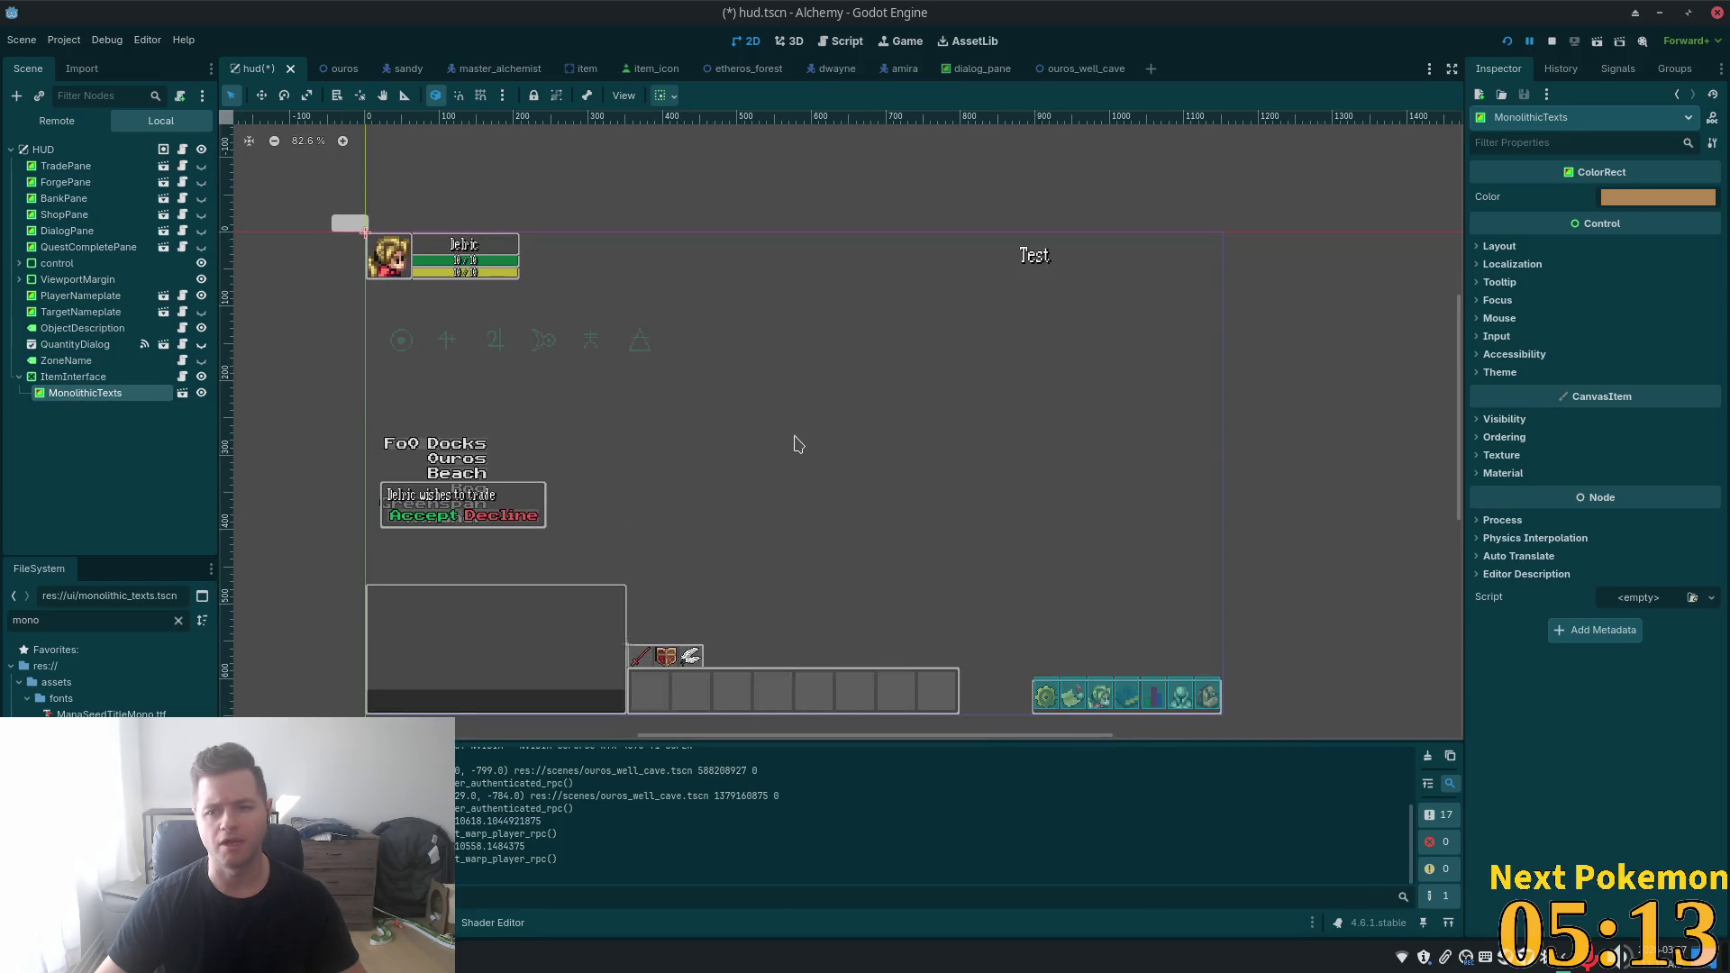
left_click(1500, 246)
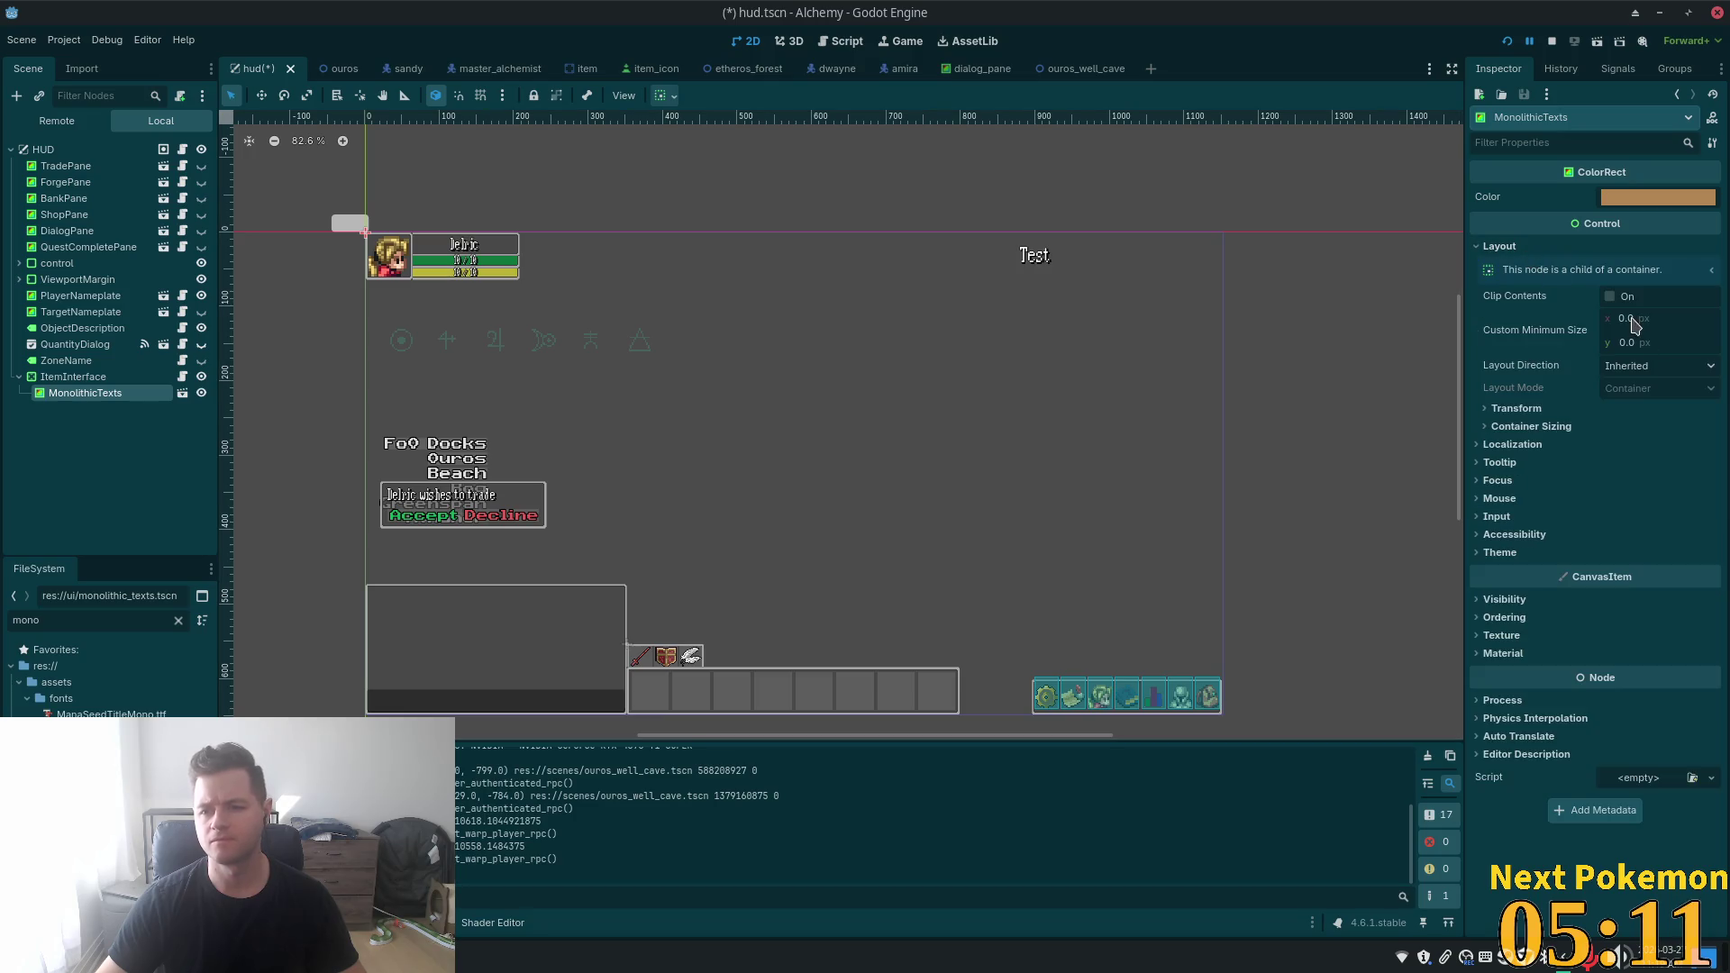
left_click(1487, 427)
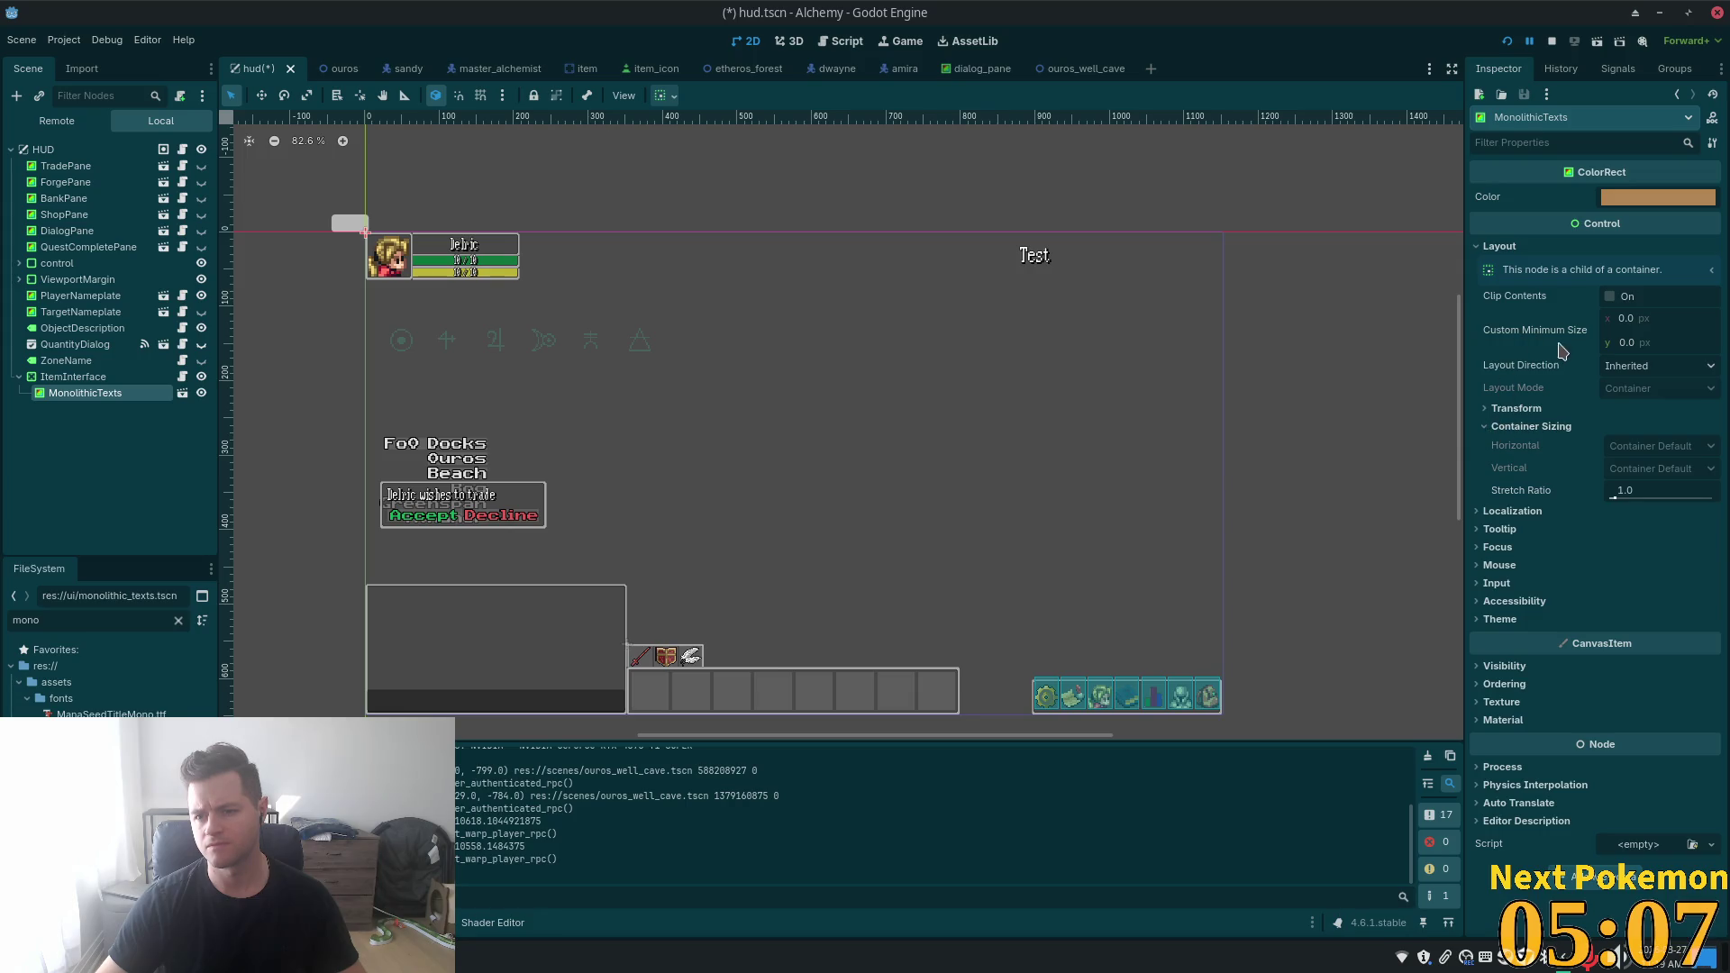
left_click(1646, 319)
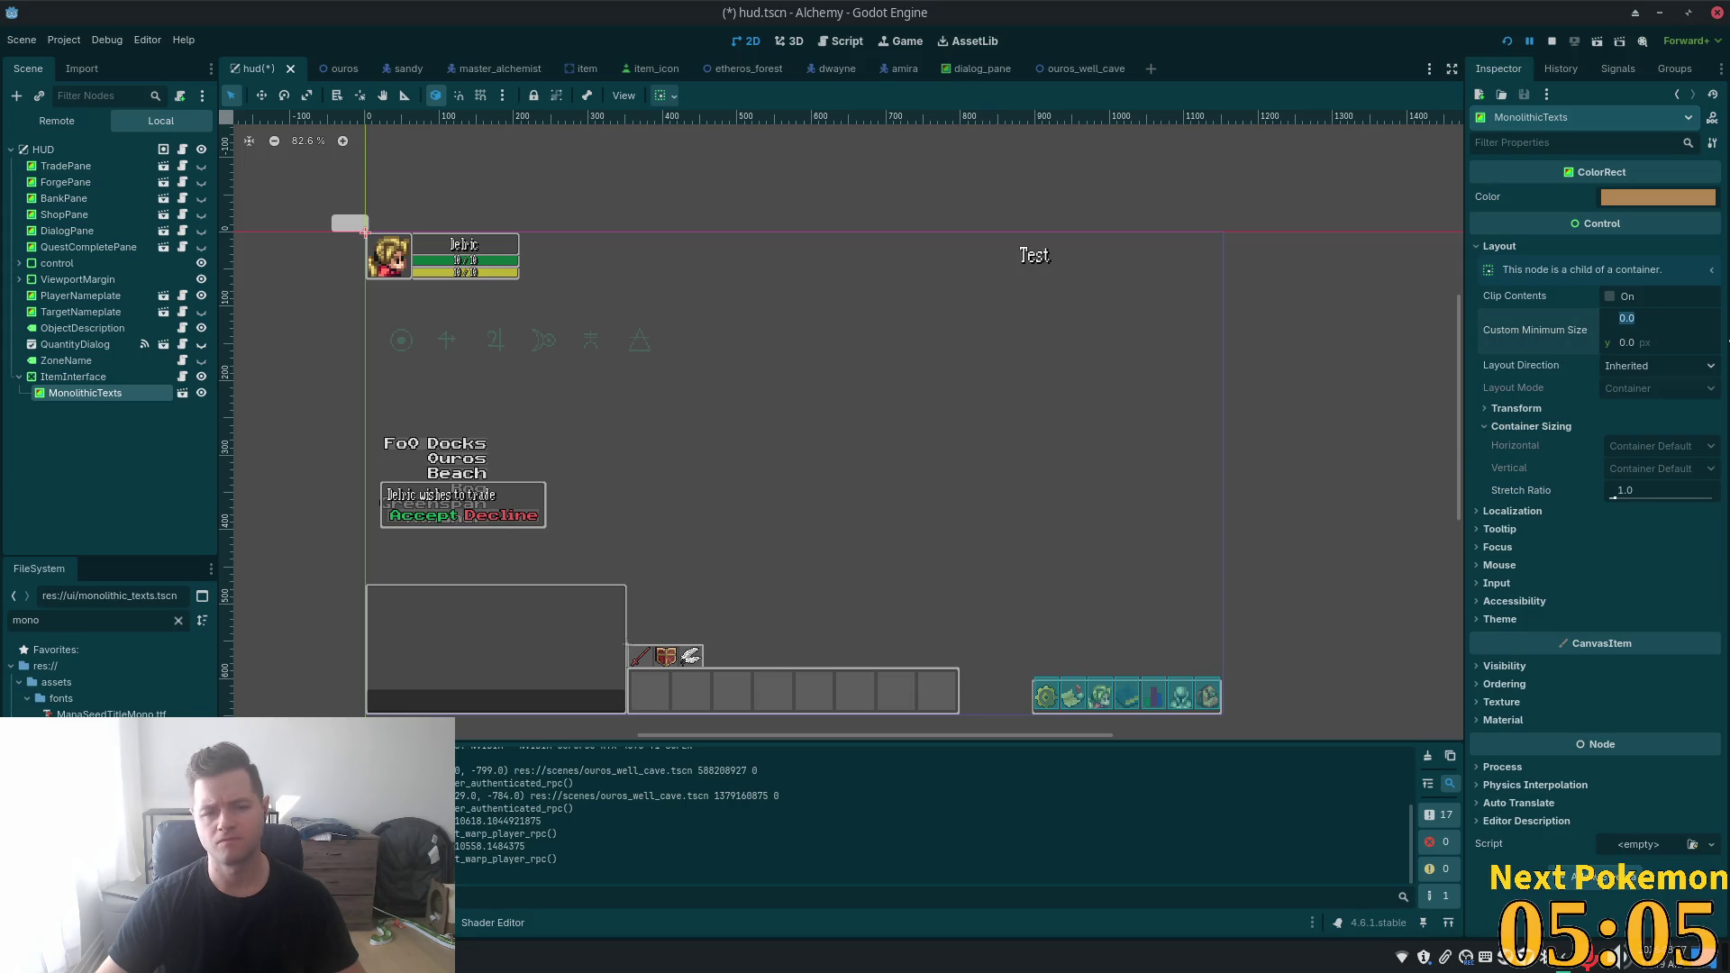
type("500")
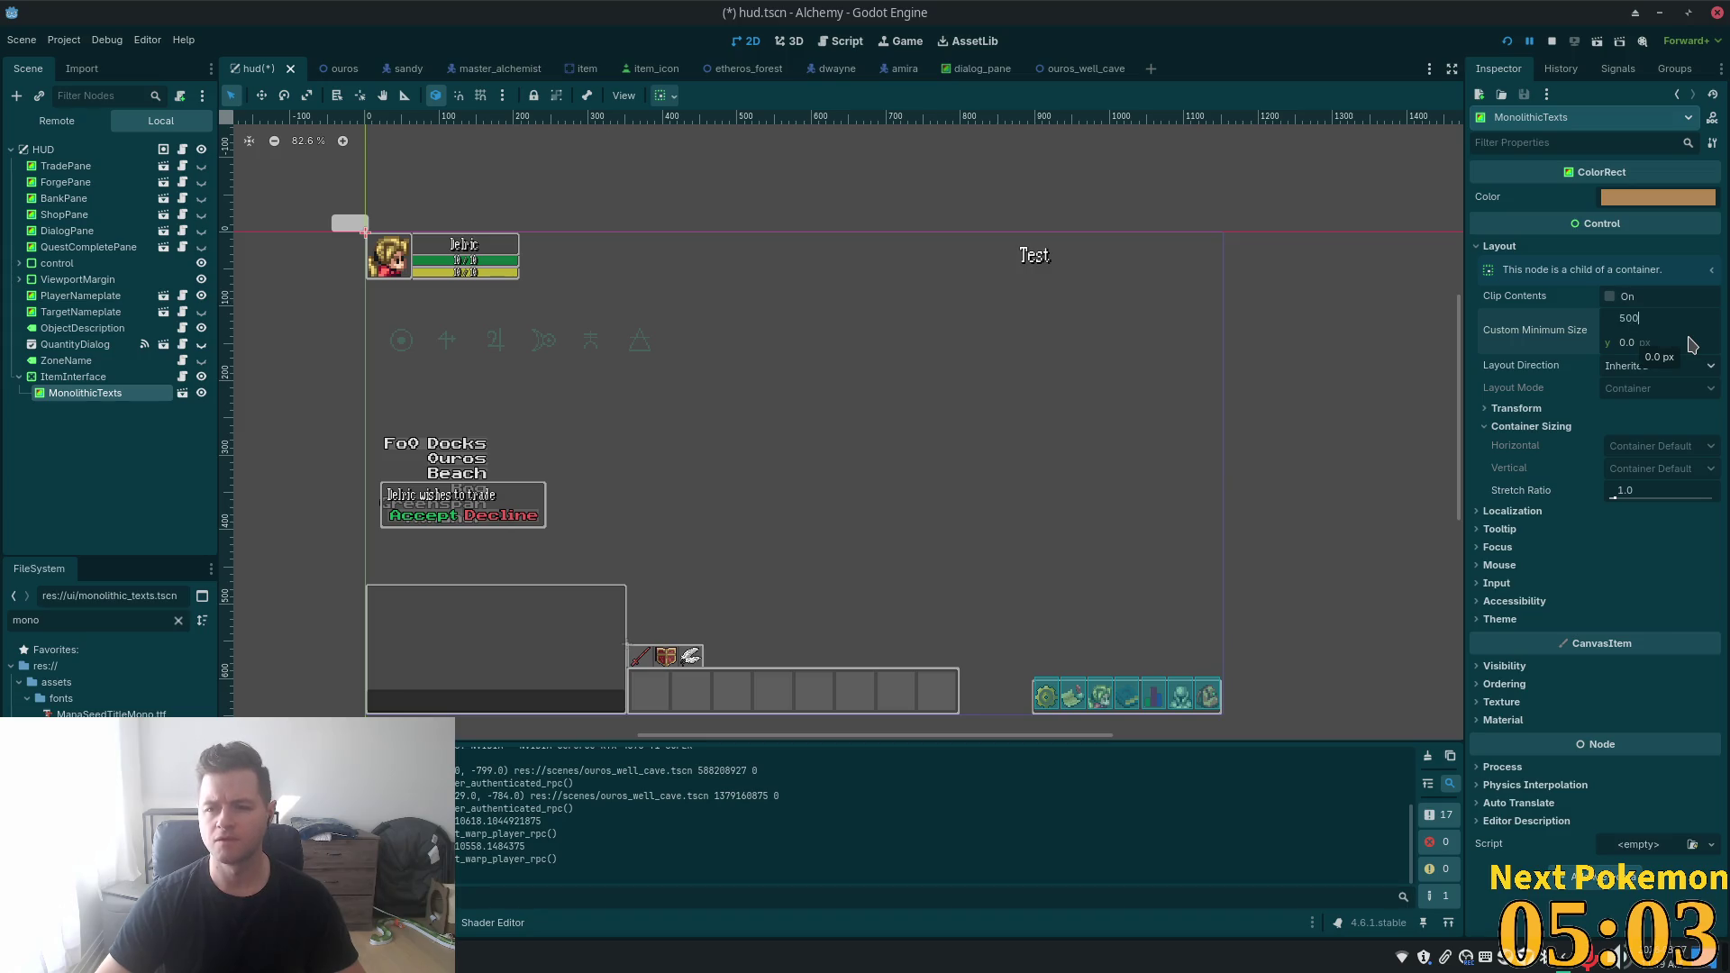
key("Tab")
type("500")
key("Tab")
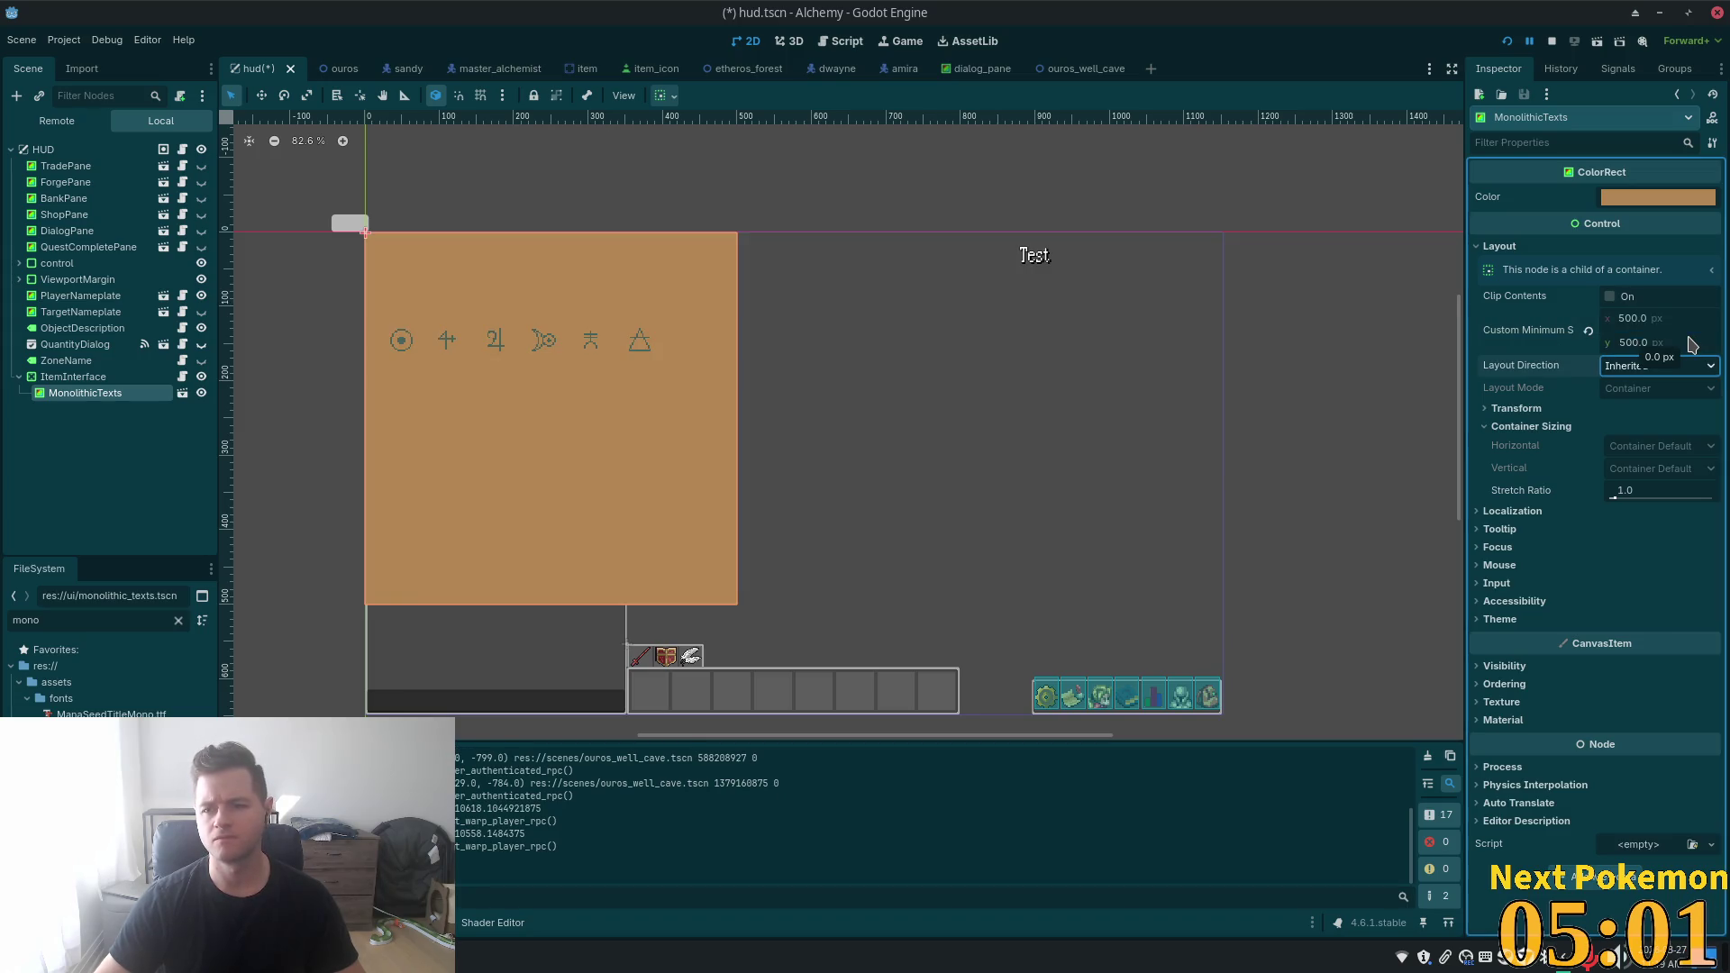
- Adjust the minimum height through 250 and 500, settling on 300
left_click(1673, 345)
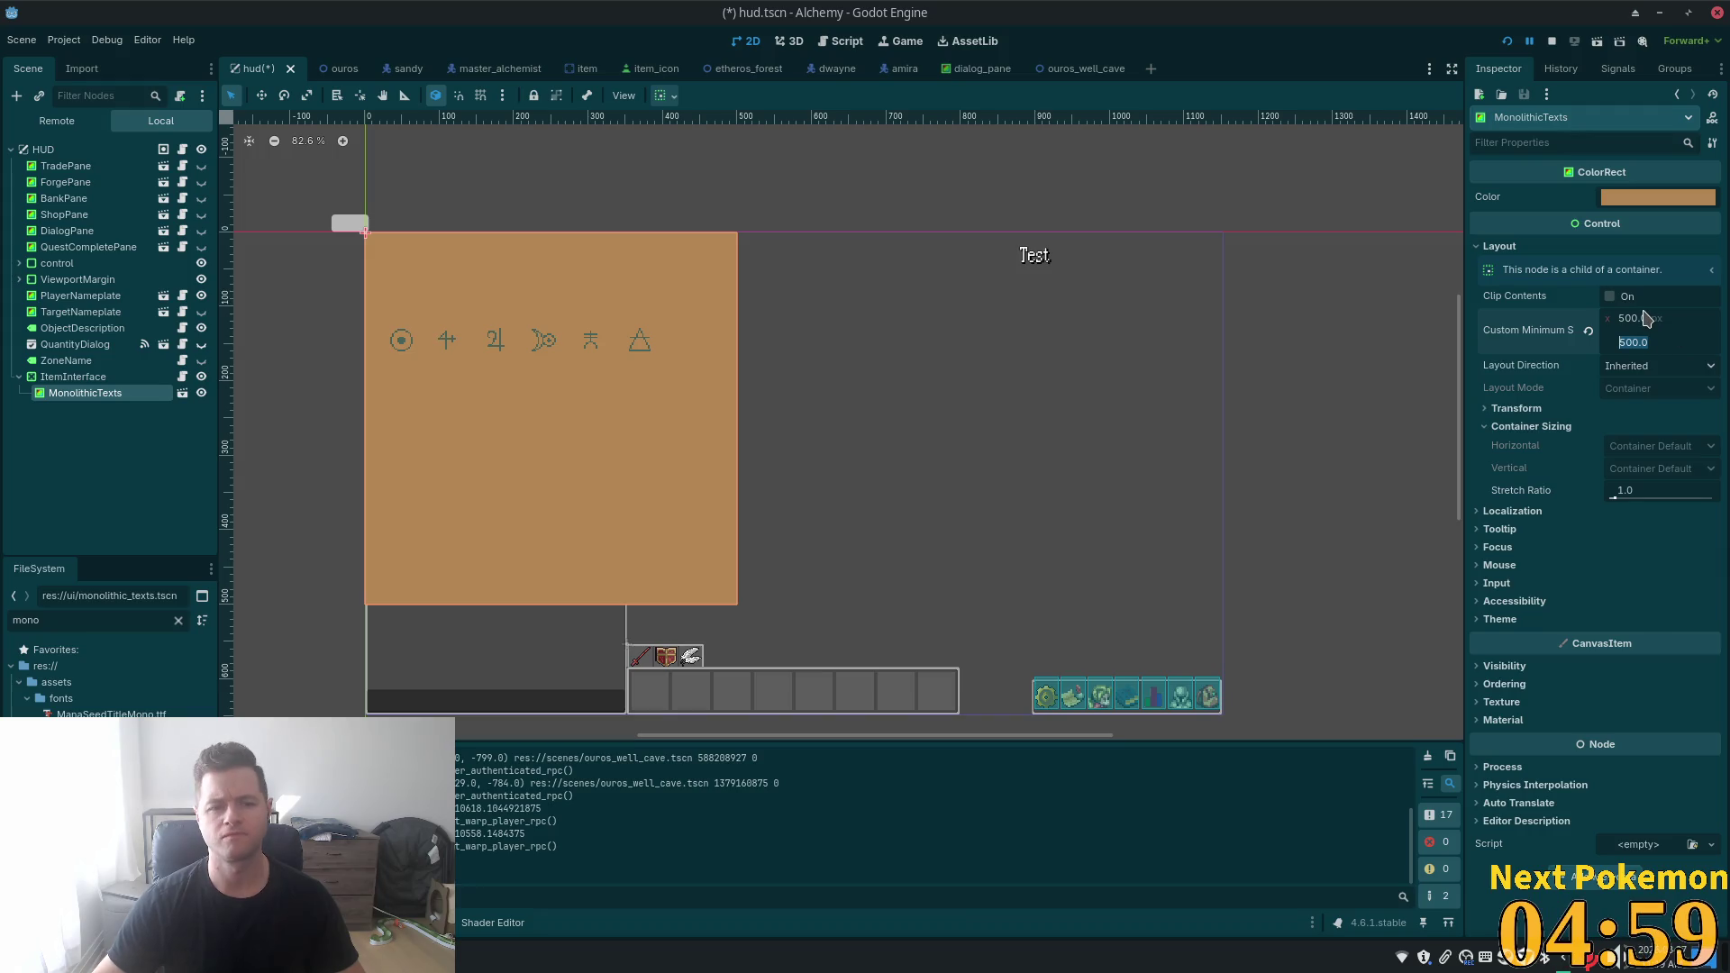
type("499")
left_click_drag(1674, 343, 1646, 317)
key("Down")
key("Down")
key("Down")
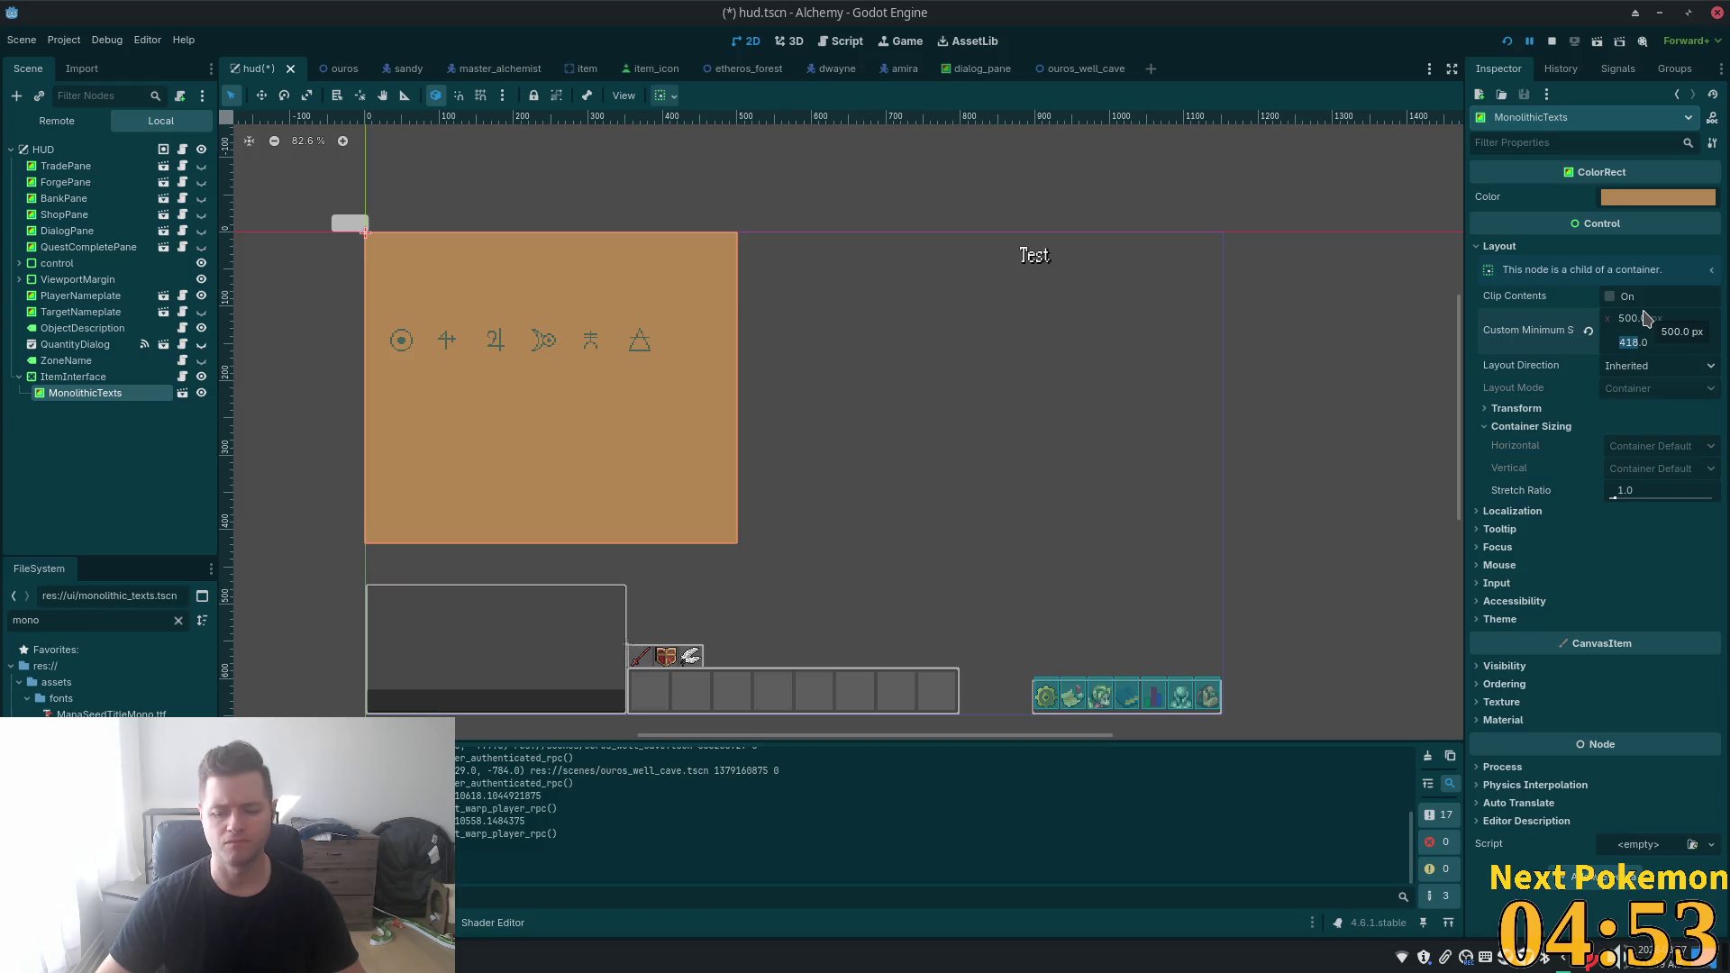
key("Tab")
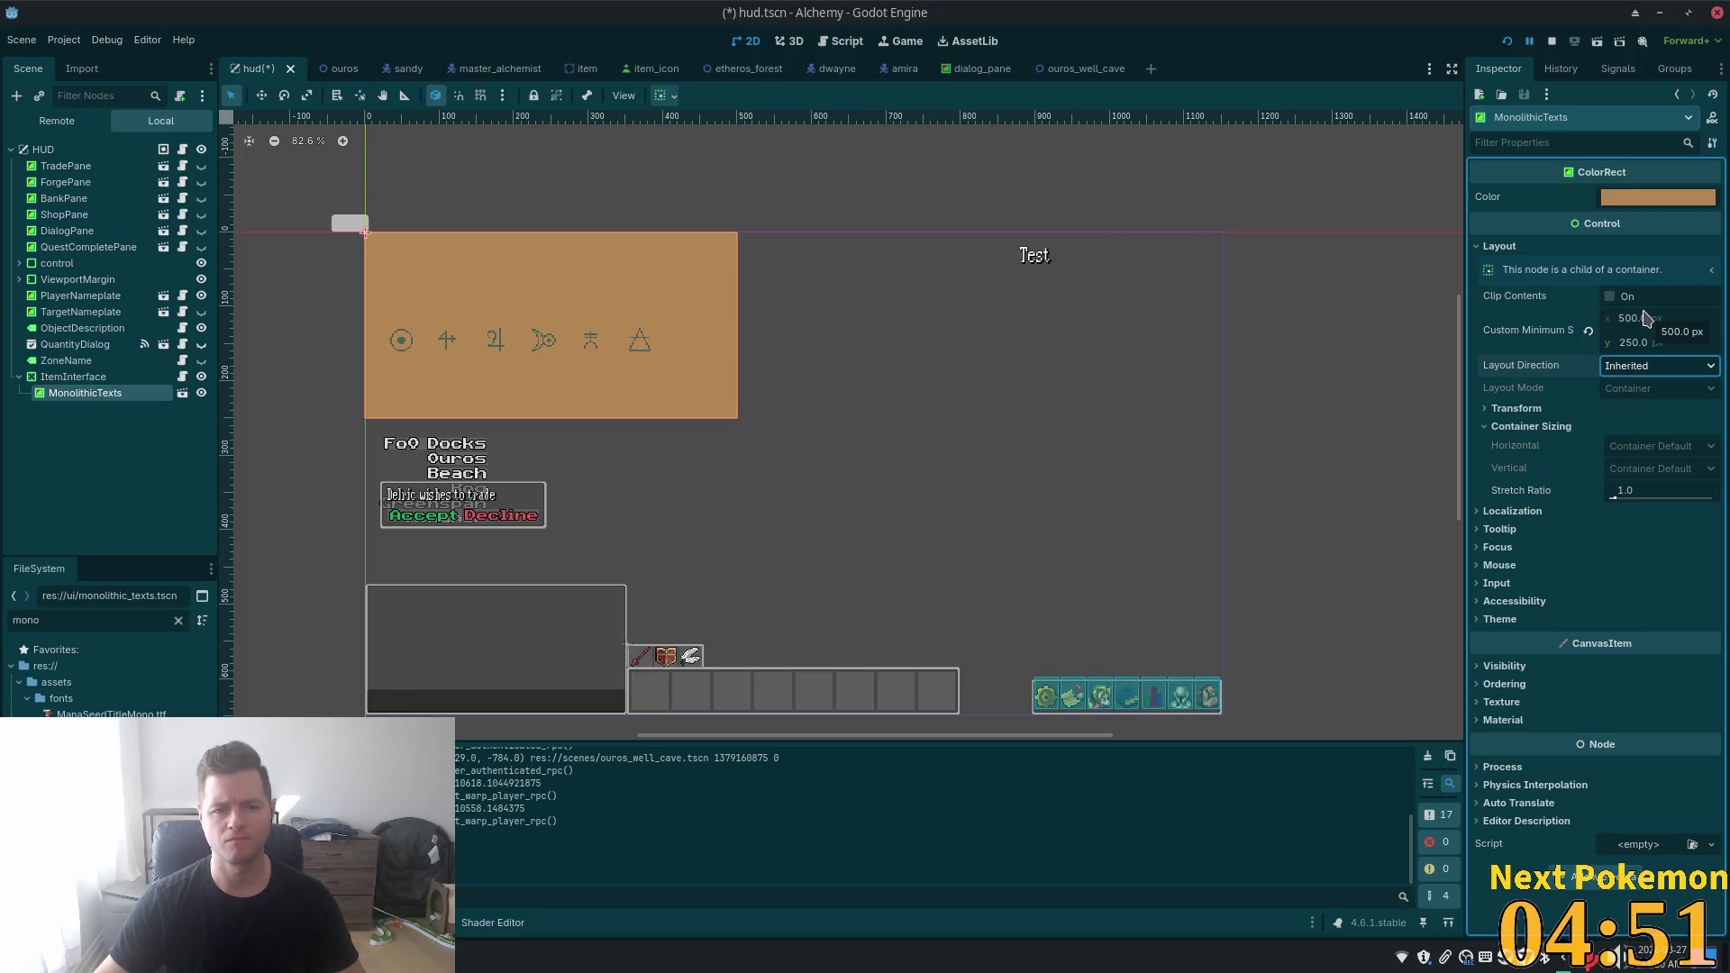
left_click(1670, 350)
type("500")
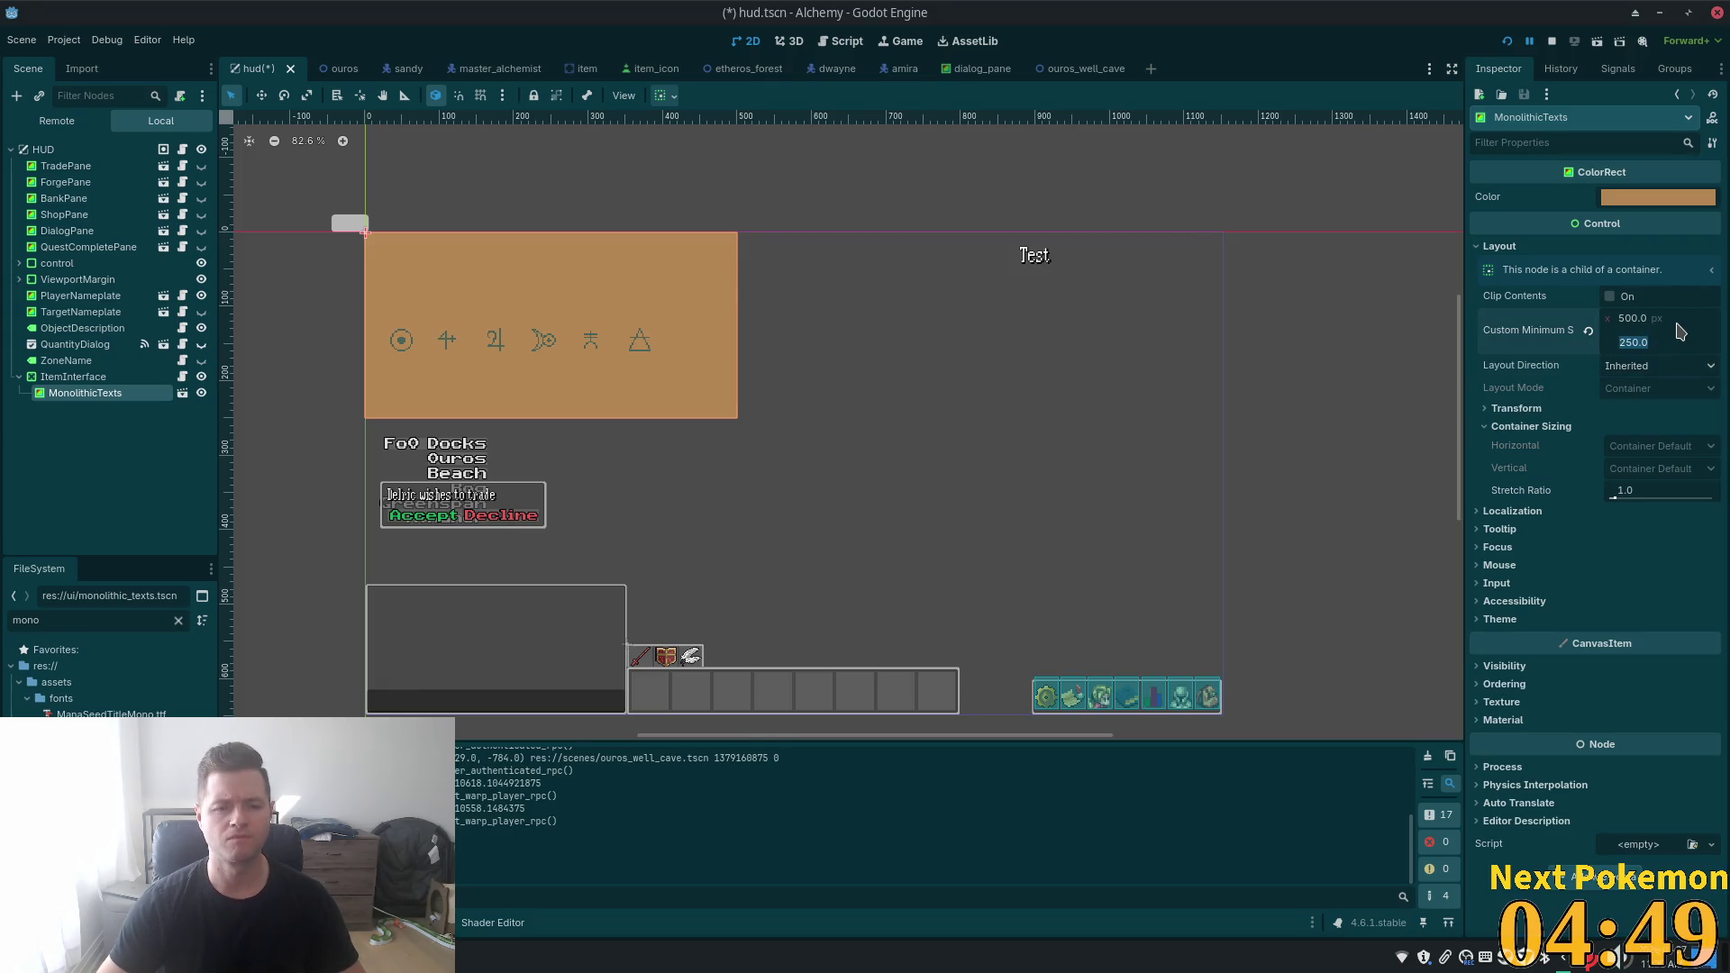
type("302")
key("Return")
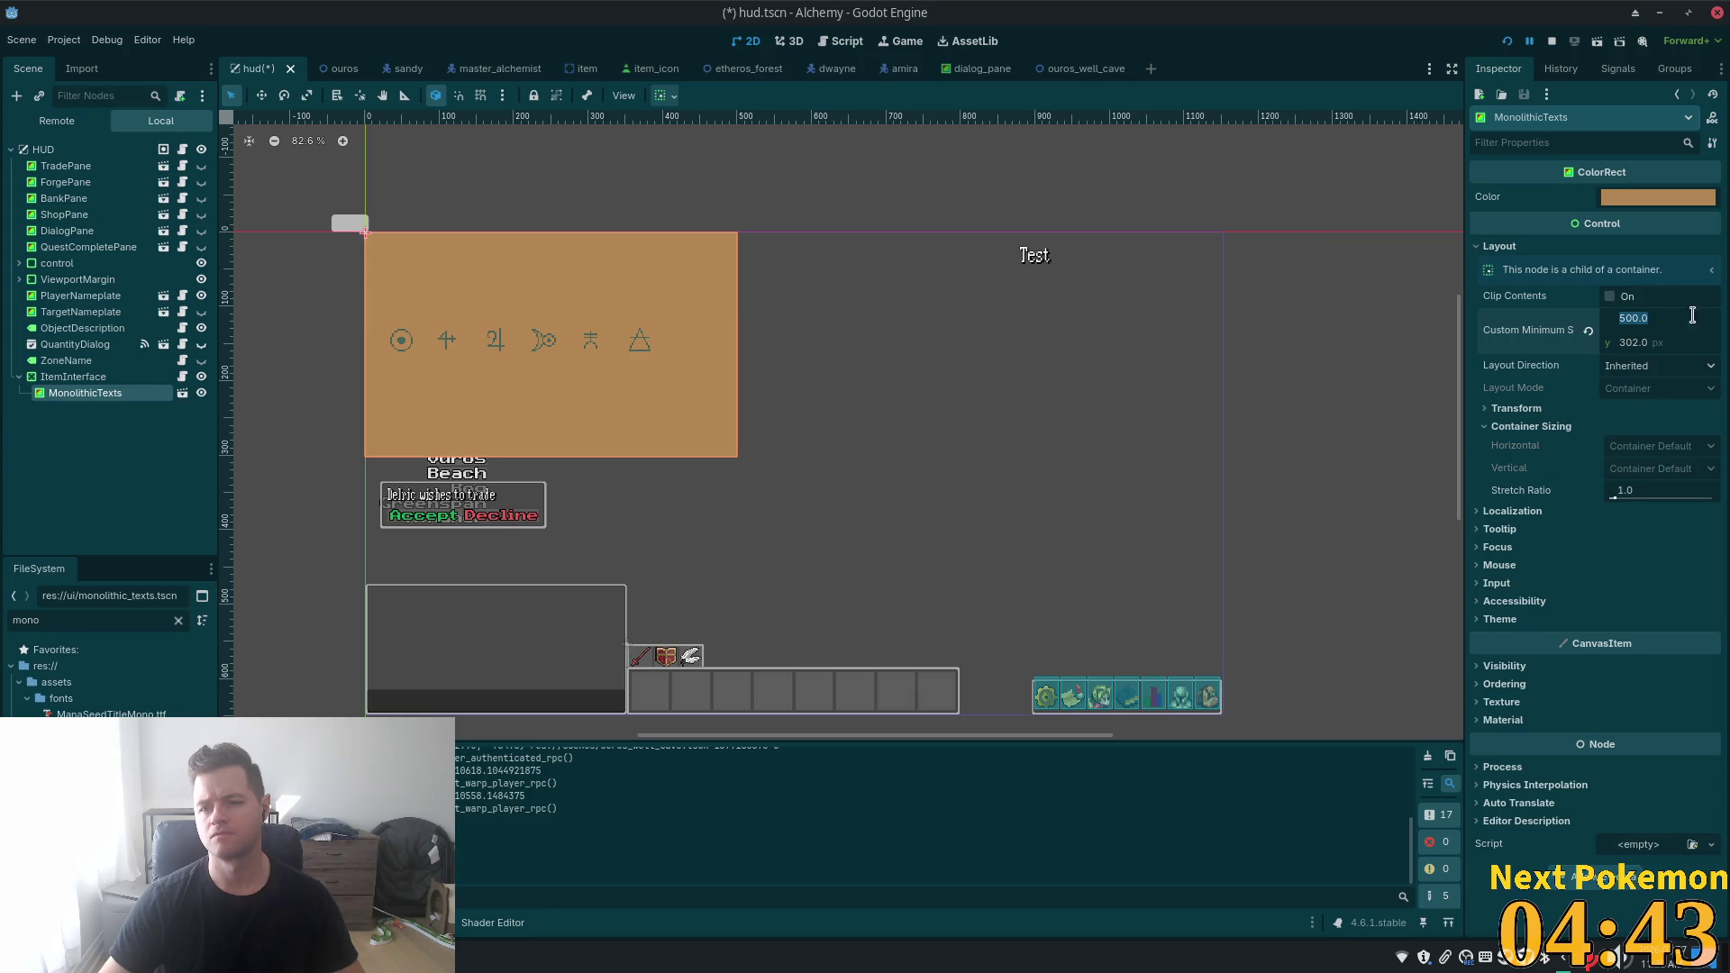
key("Down")
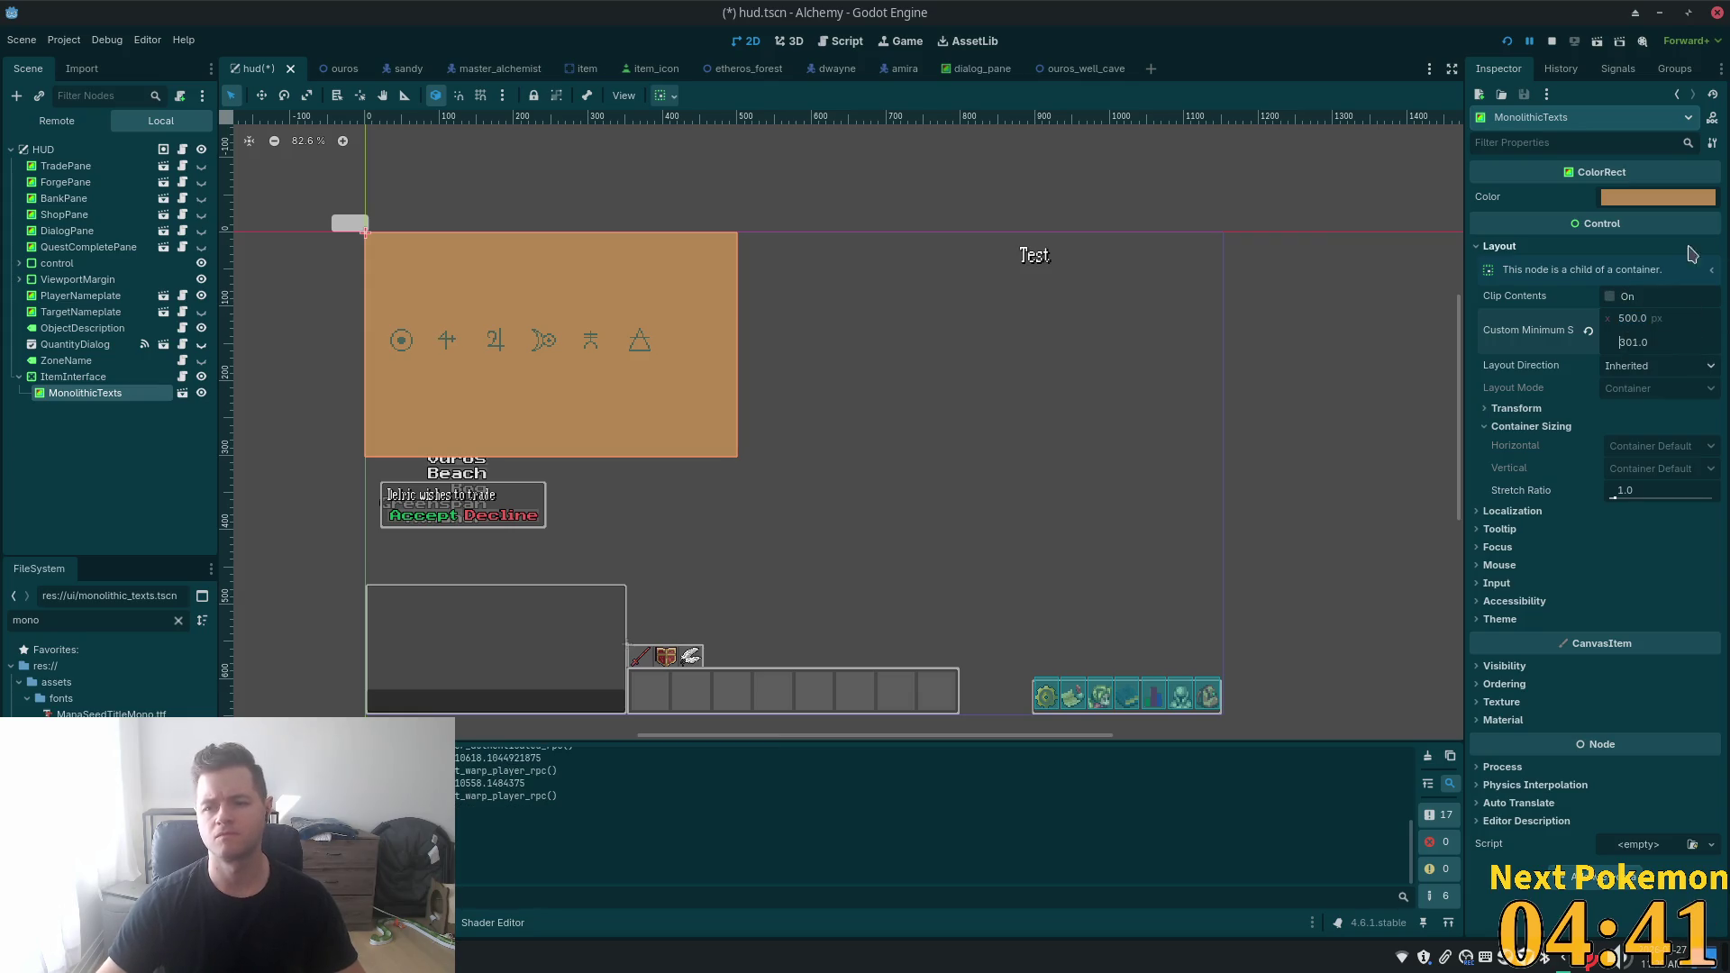
key("Down")
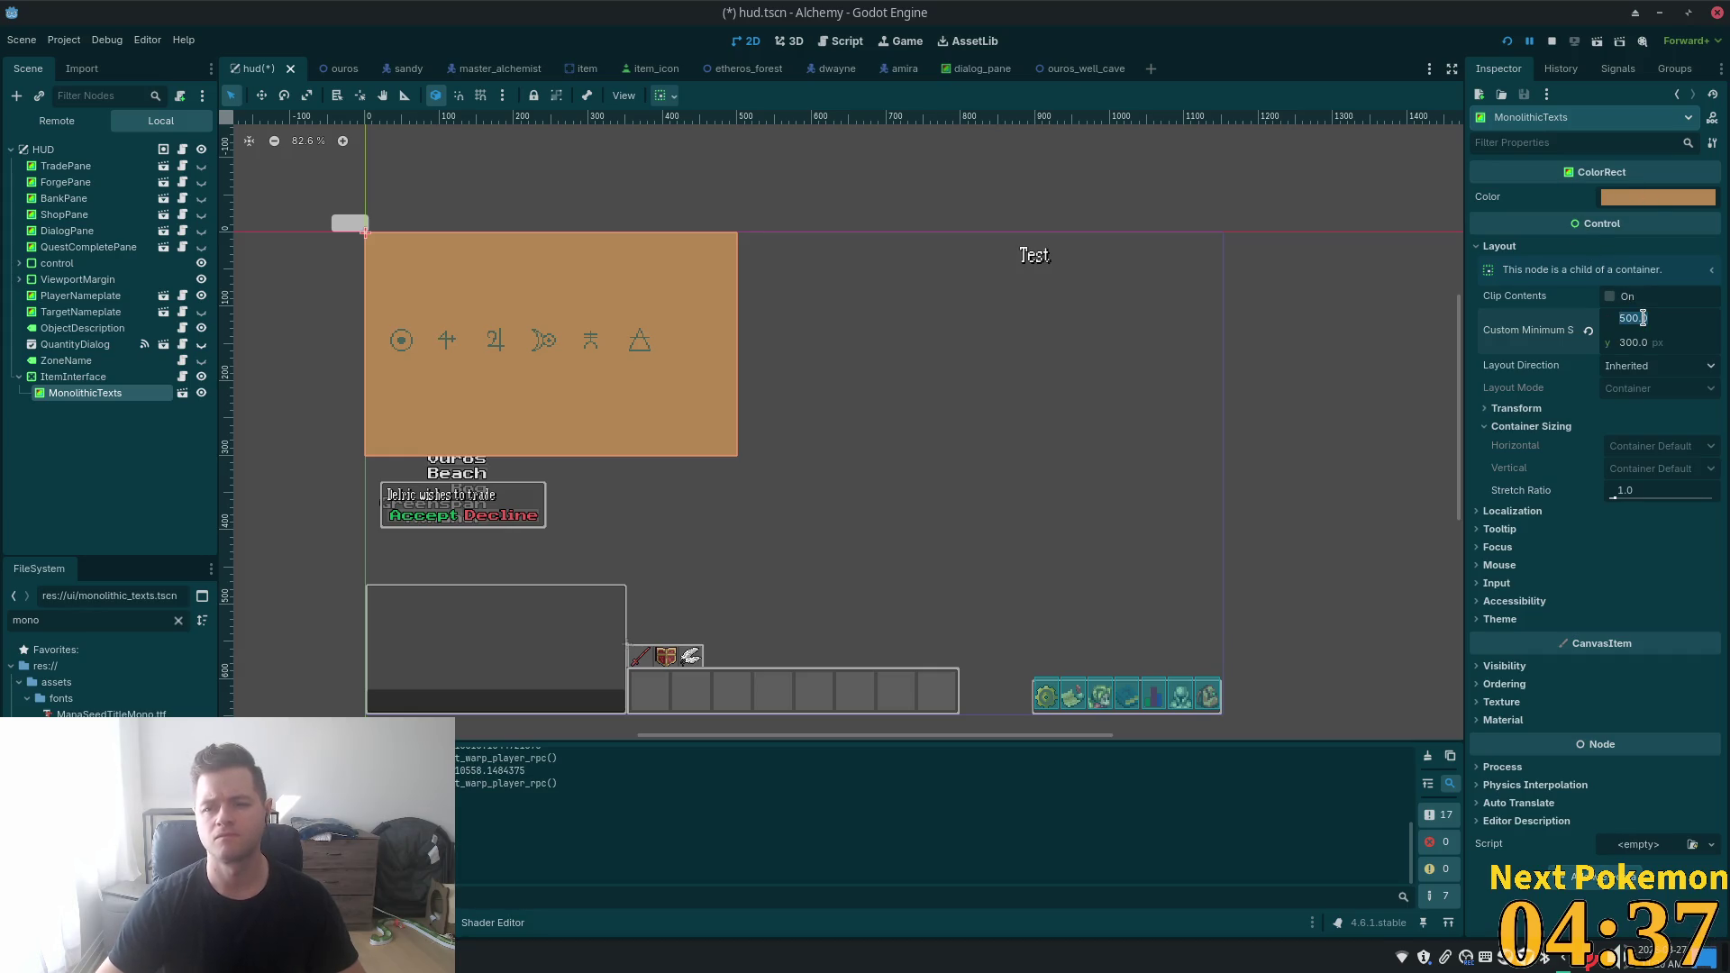
- Narrow the minimum width to 435, then select the ItemInterface container
key("Down")
key("Down")
key("Down")
key("Down")
key("Down")
key("Down")
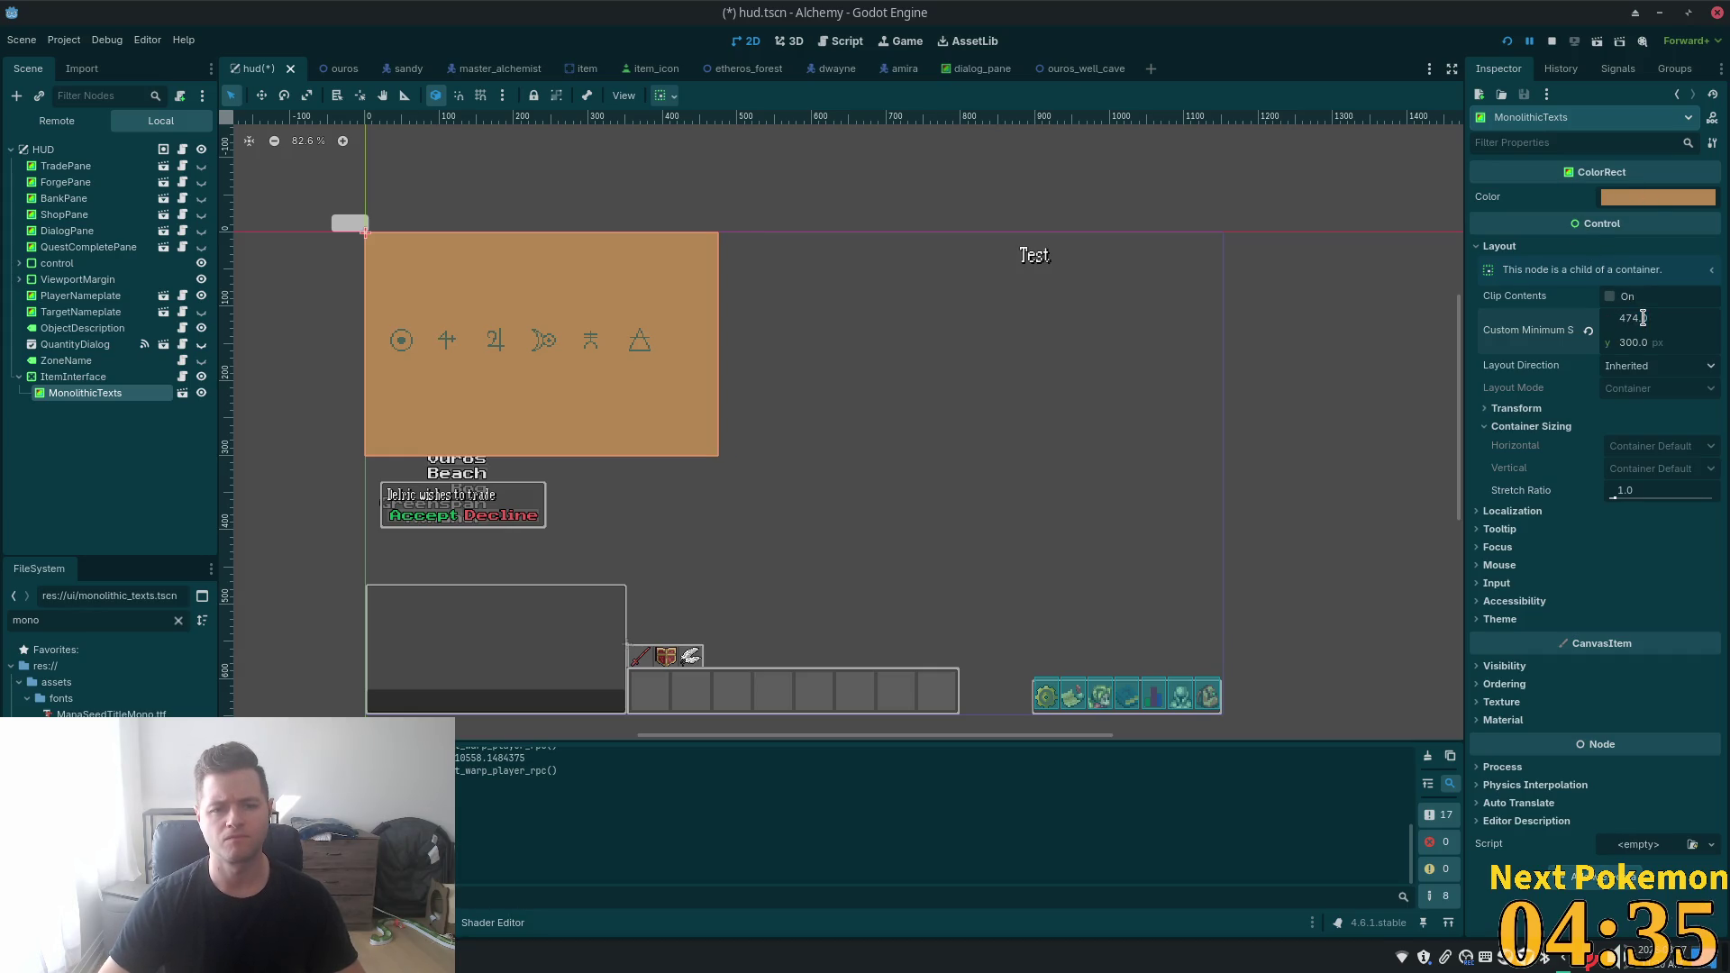
key("Down")
key("Down")
key("Down")
key("Down")
key("Down")
key("Down")
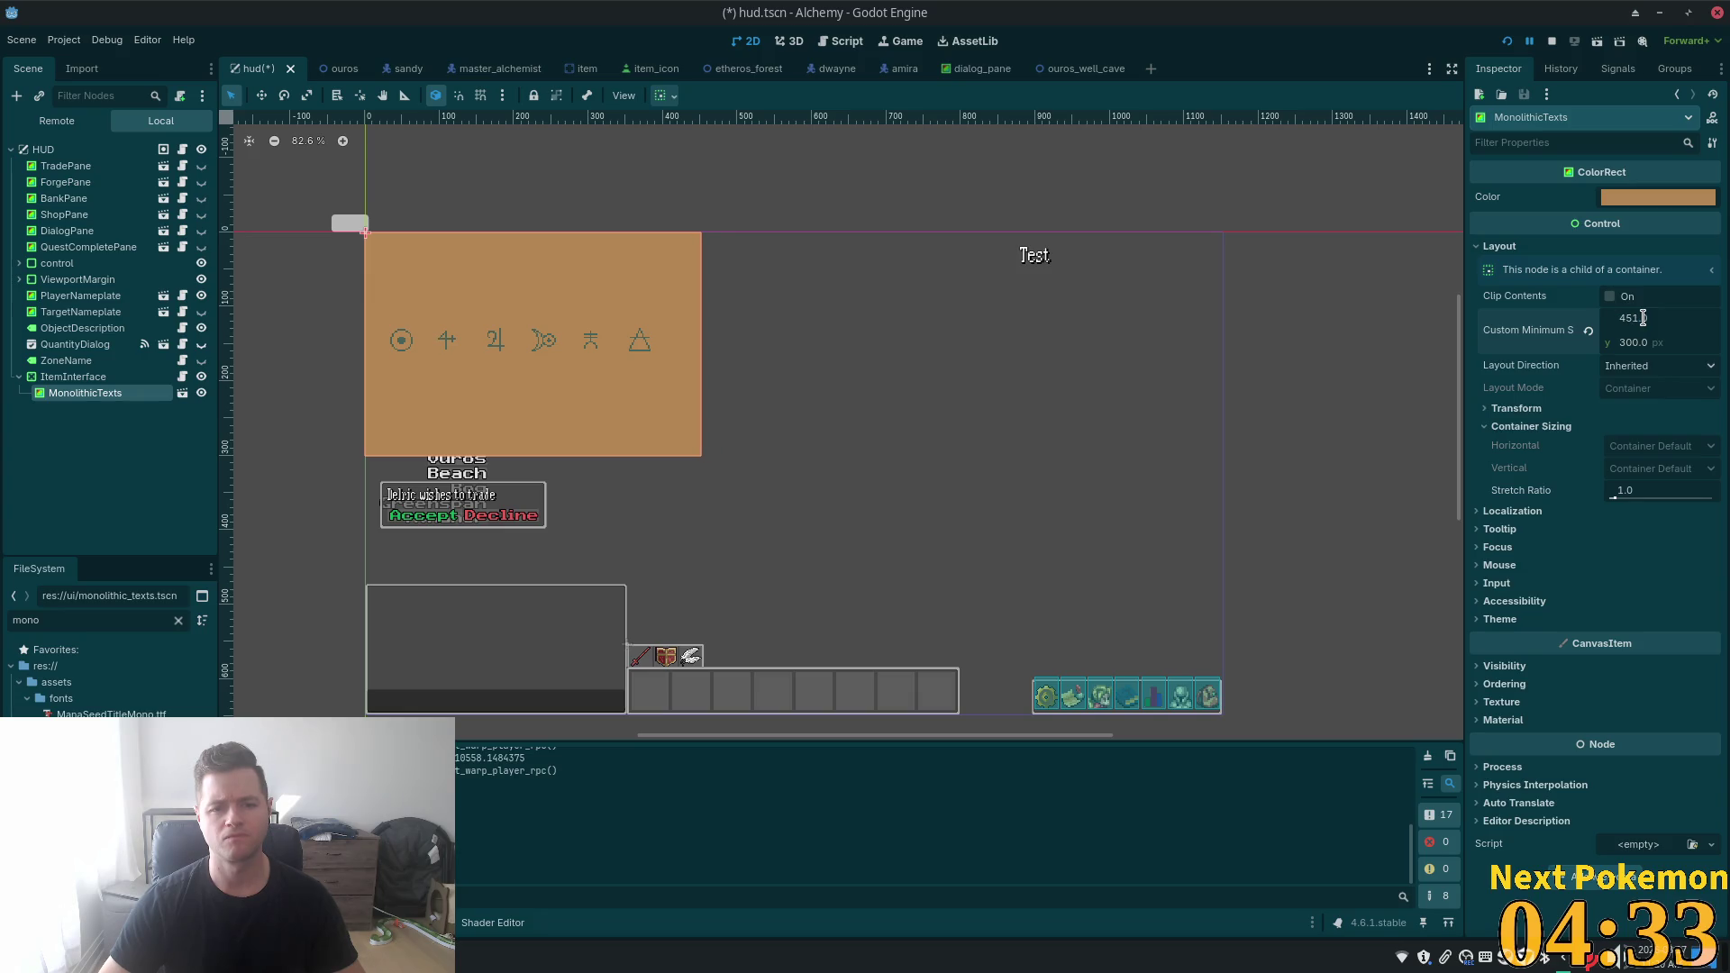
key("Down")
key("Down")
key("Down")
key("Down")
key("Down")
key("Down")
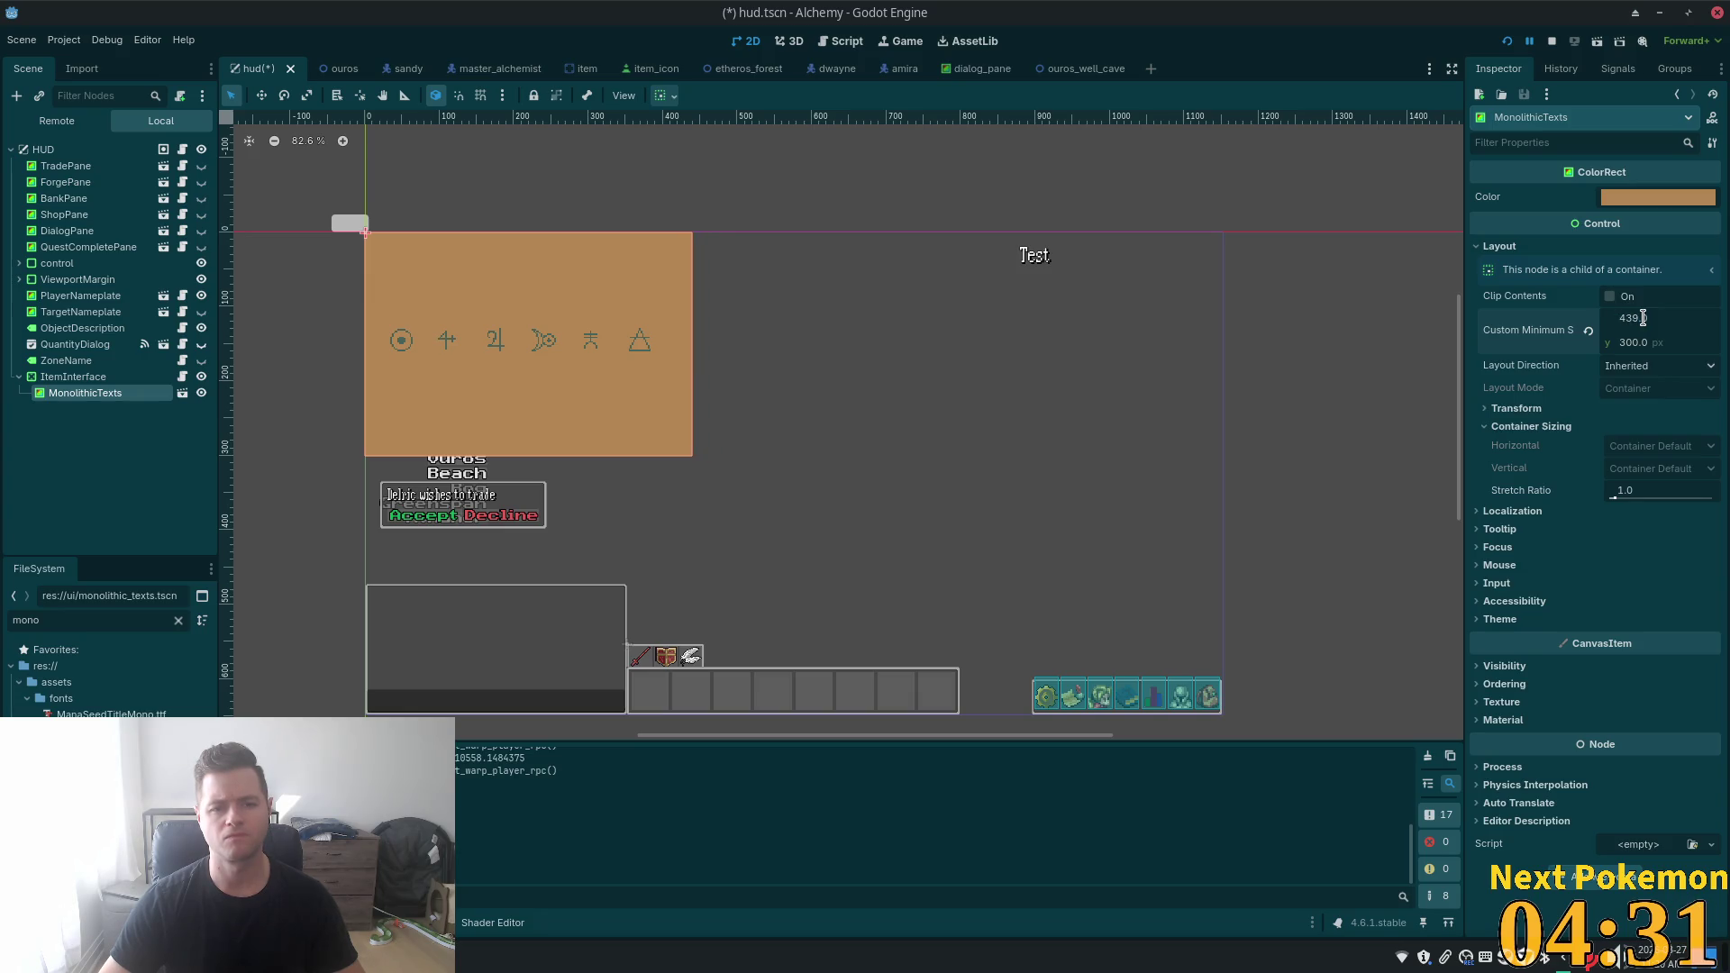
key("Down")
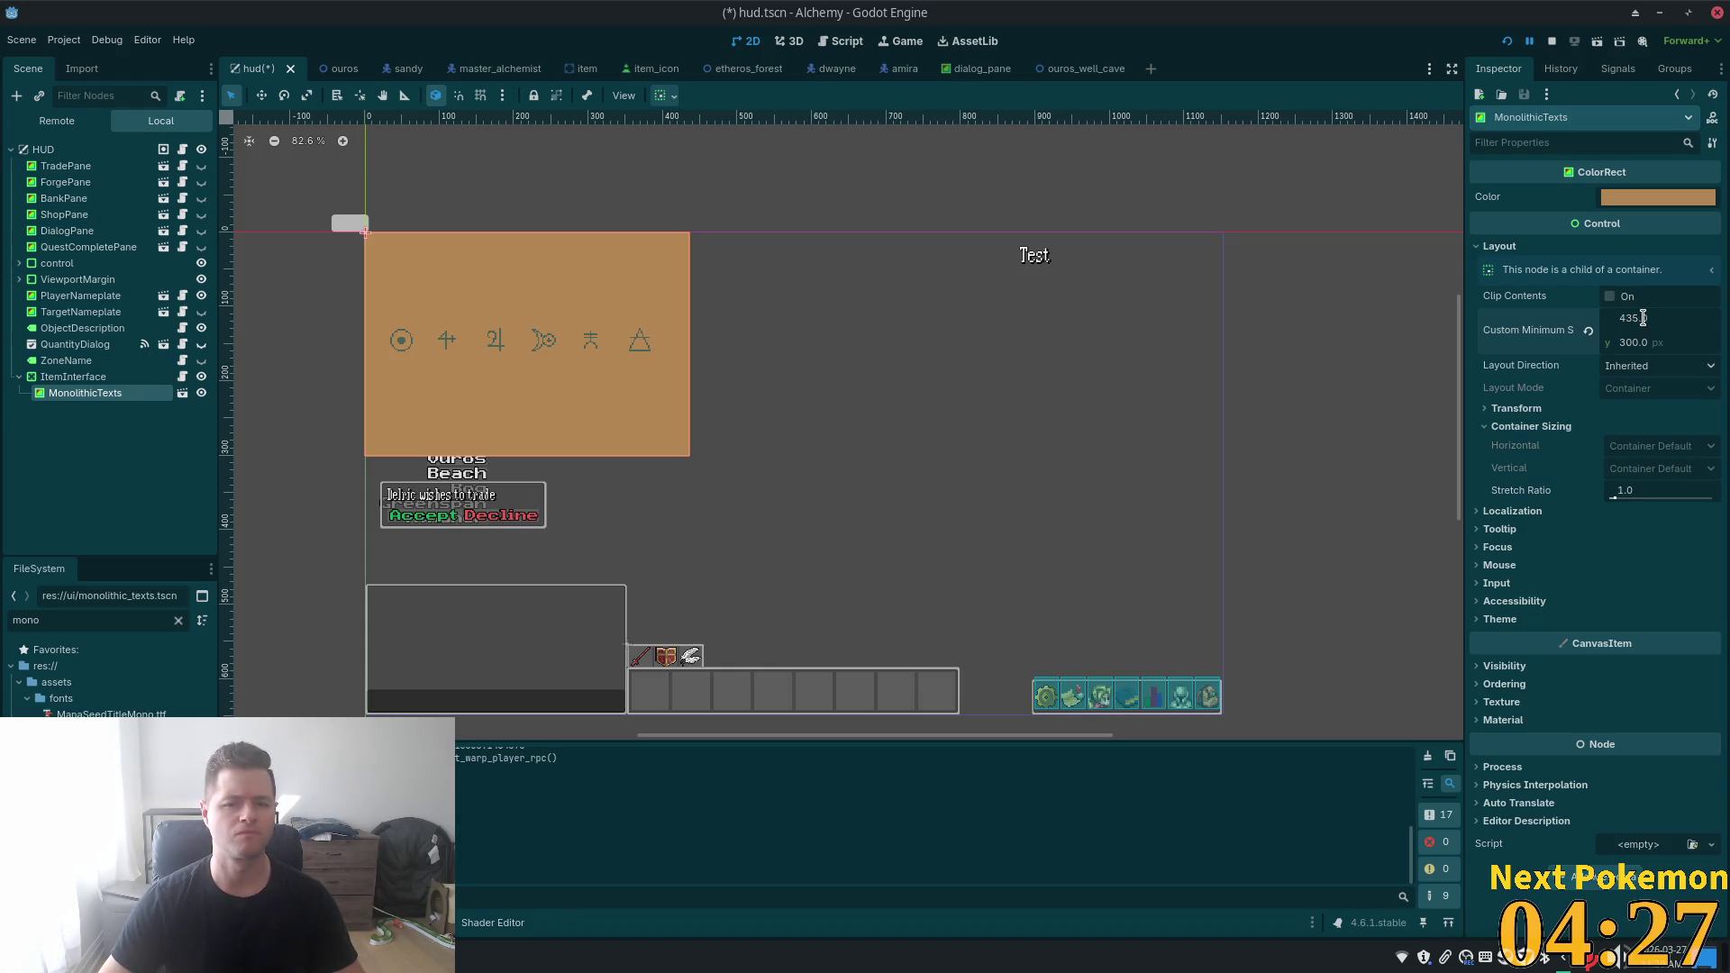
key("Return")
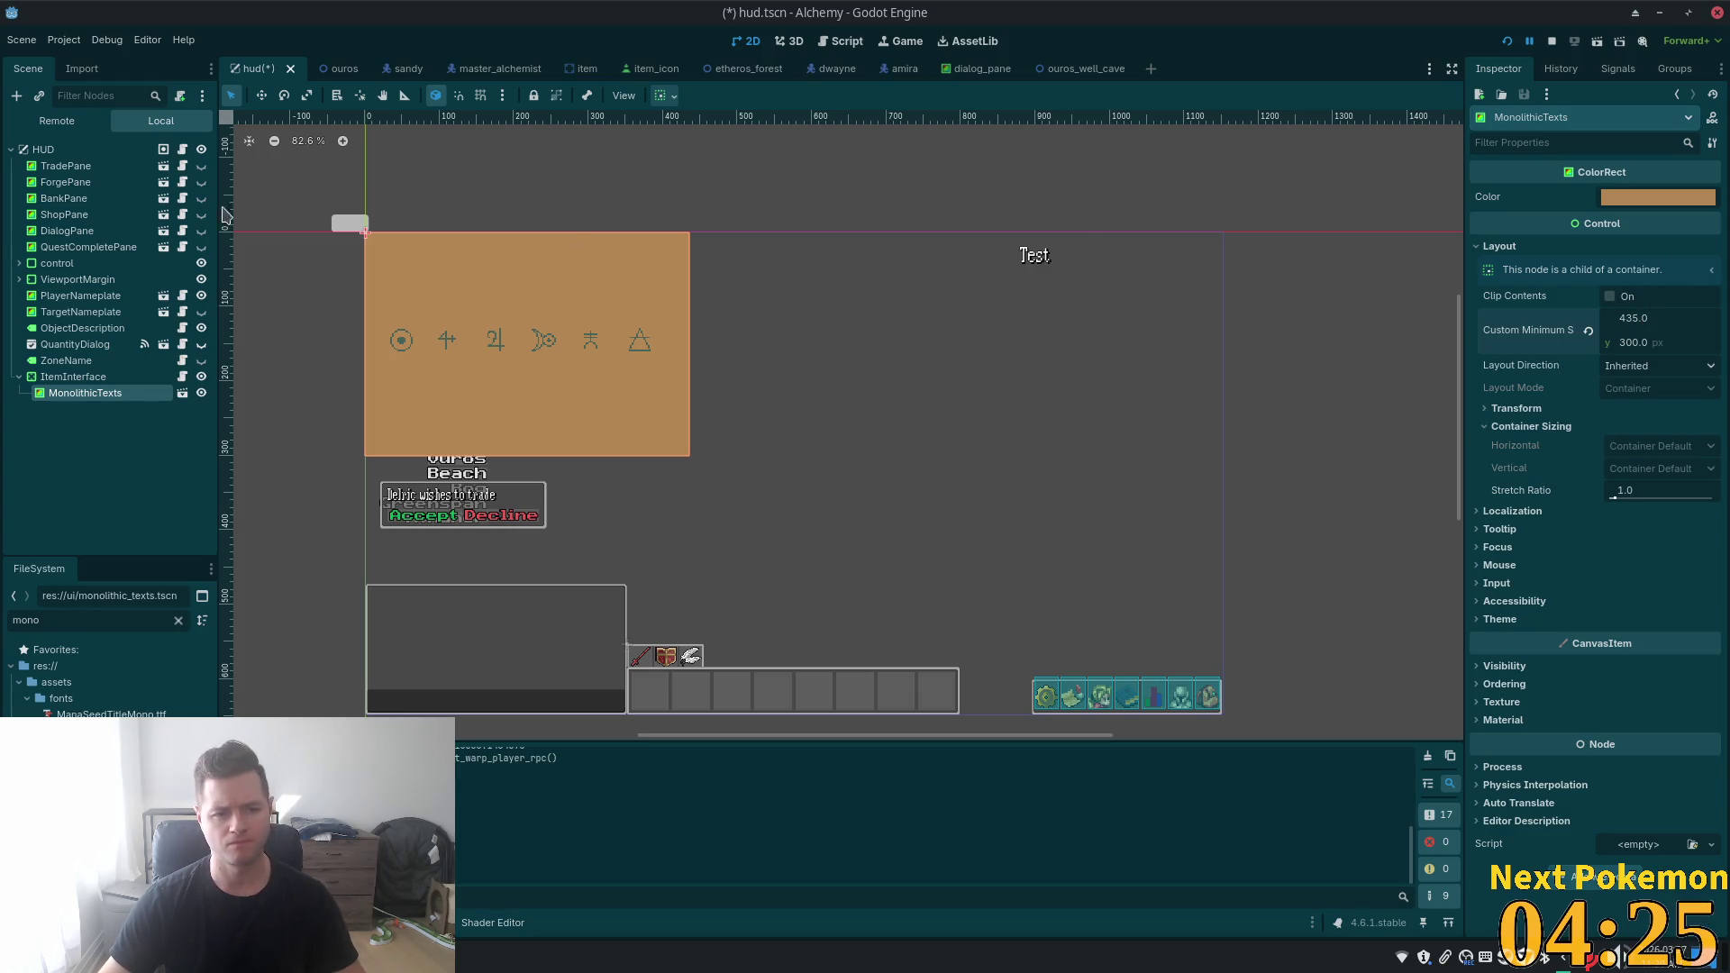
left_click(73, 377)
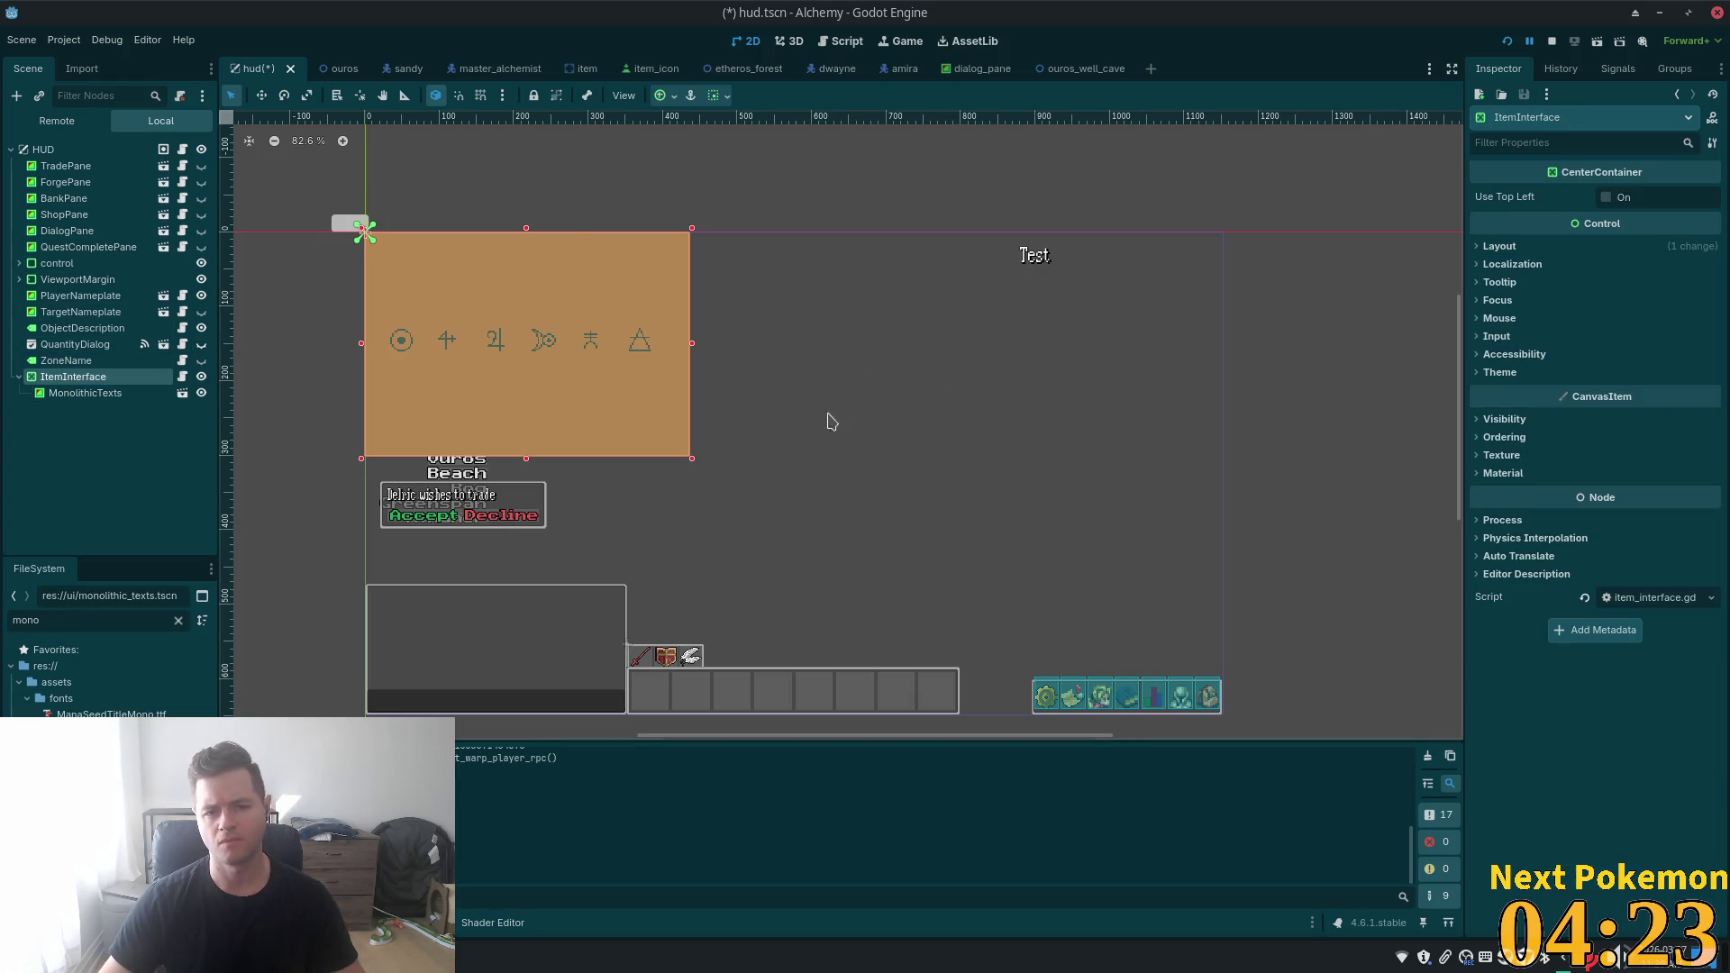
- Stretch ItemInterface across the HUD so its panel is centred
left_click_drag(689, 460, 1225, 717)
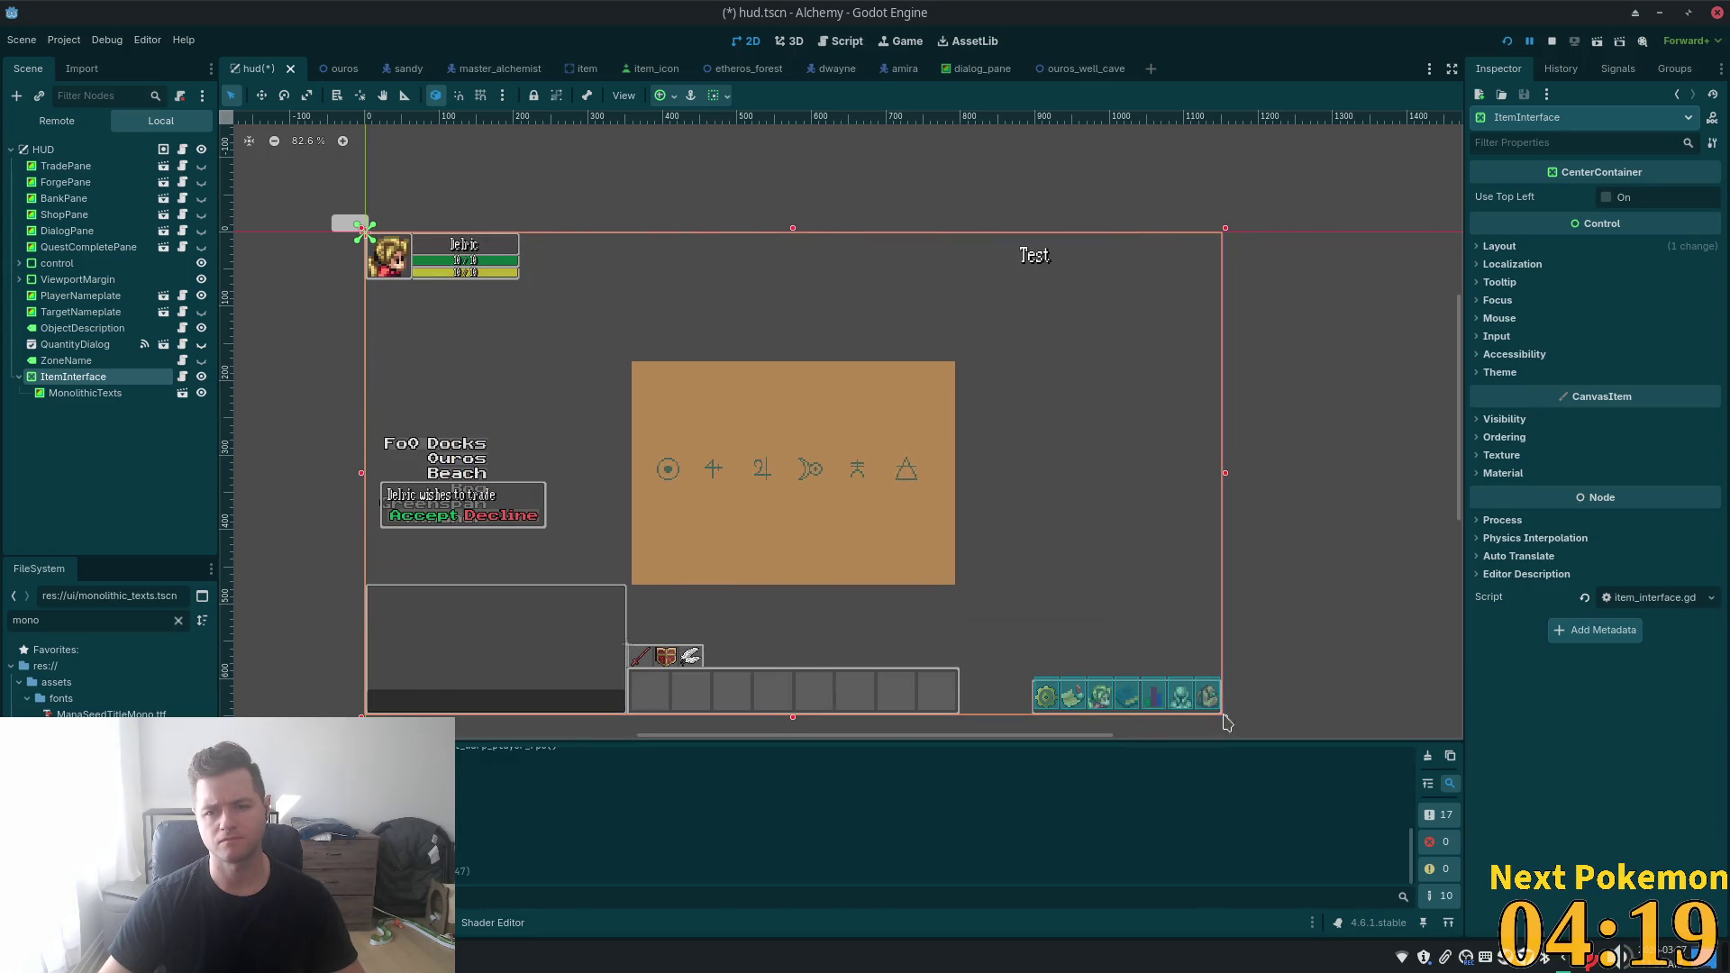
scroll(1306, 631, "up", 5)
scroll(1139, 340, "up", 4)
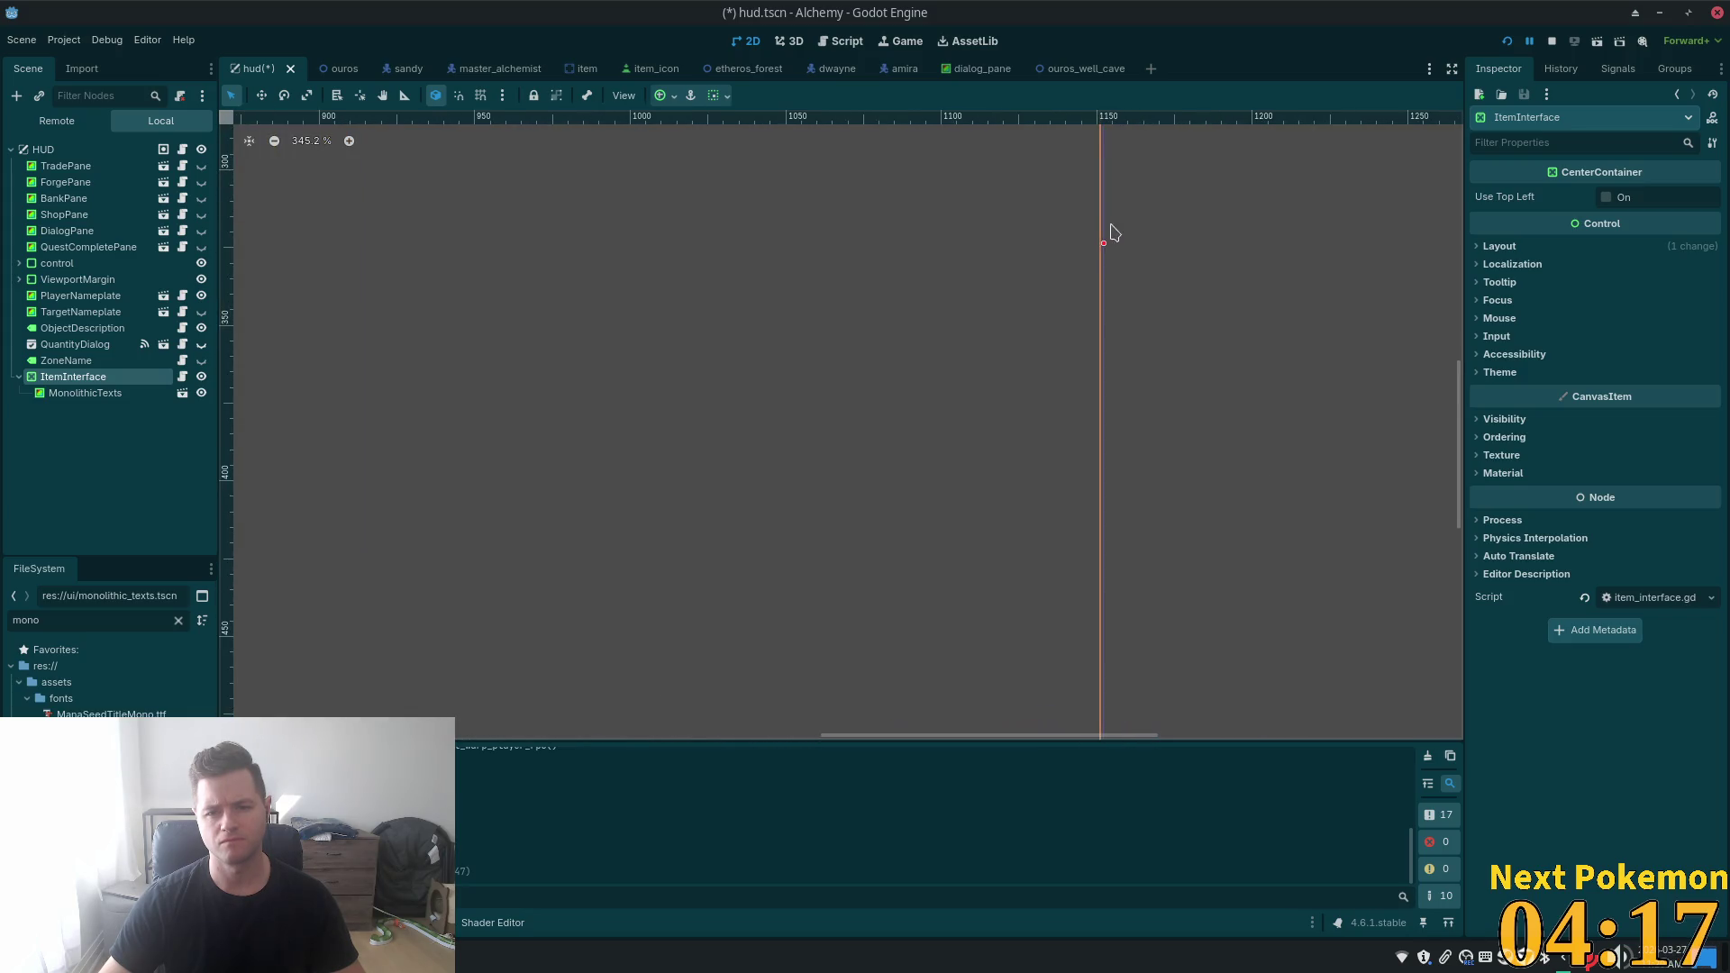
scroll(1051, 529, "down", 4)
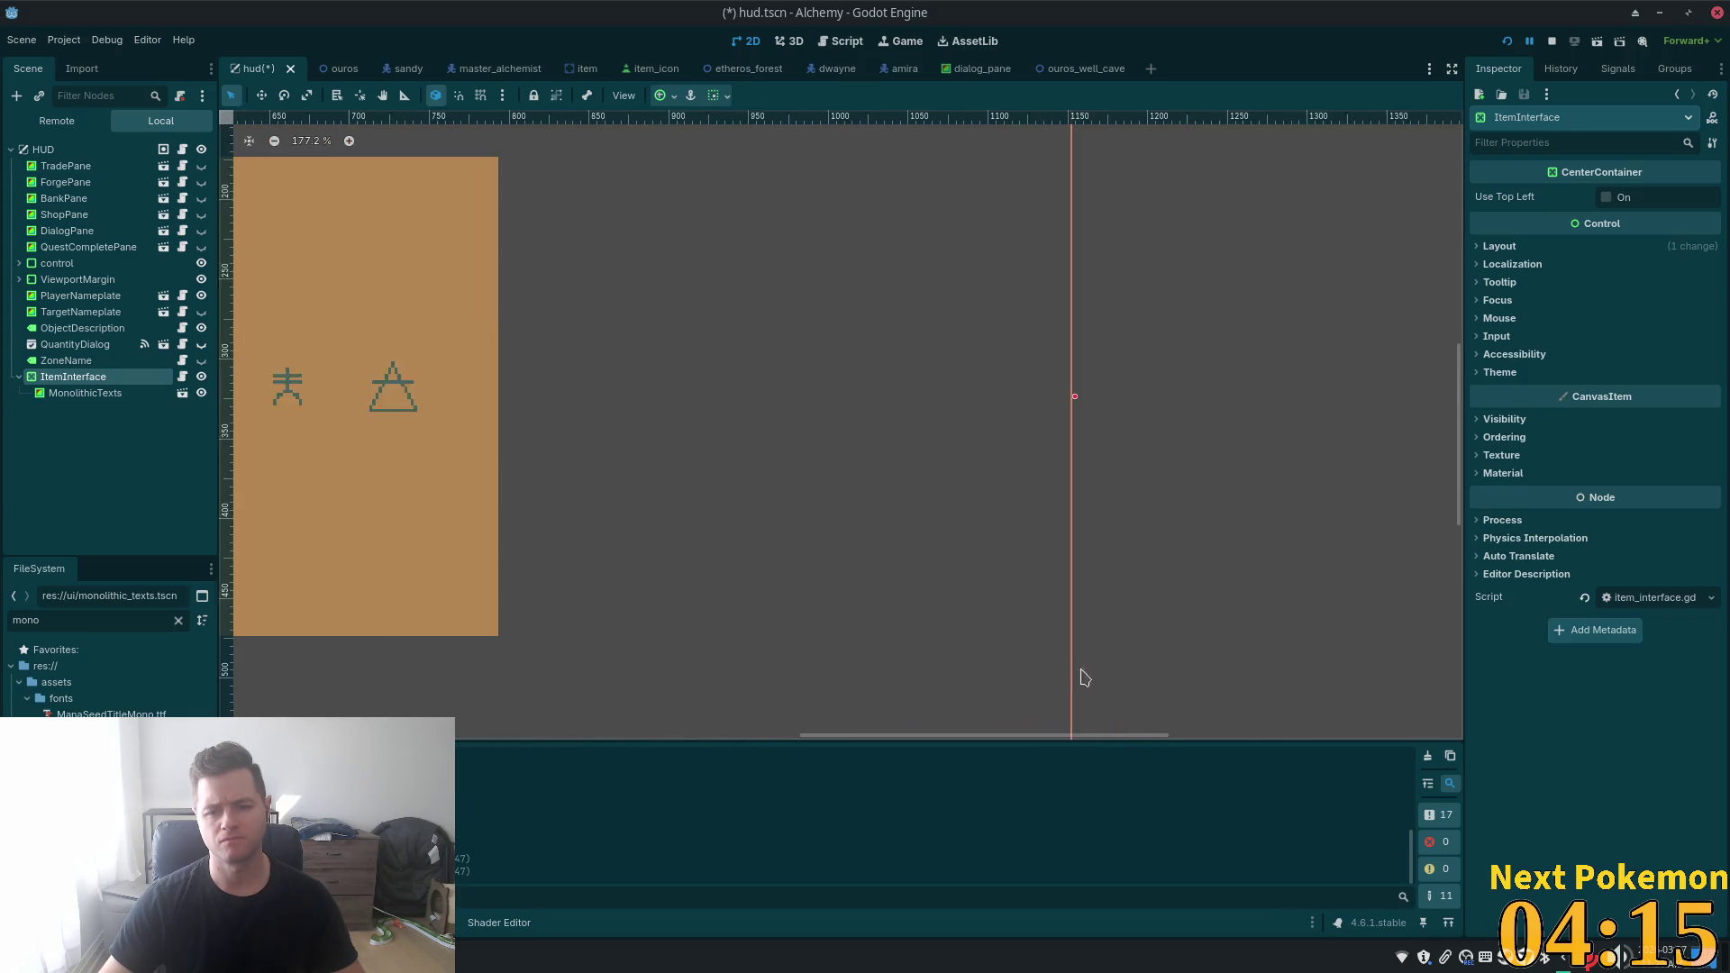
- Nudge ItemInterface's edge down to sit just under the slot bar, then save hud.tscn
left_click_drag(368, 138, 510, 729)
scroll(633, 436, "up", 6)
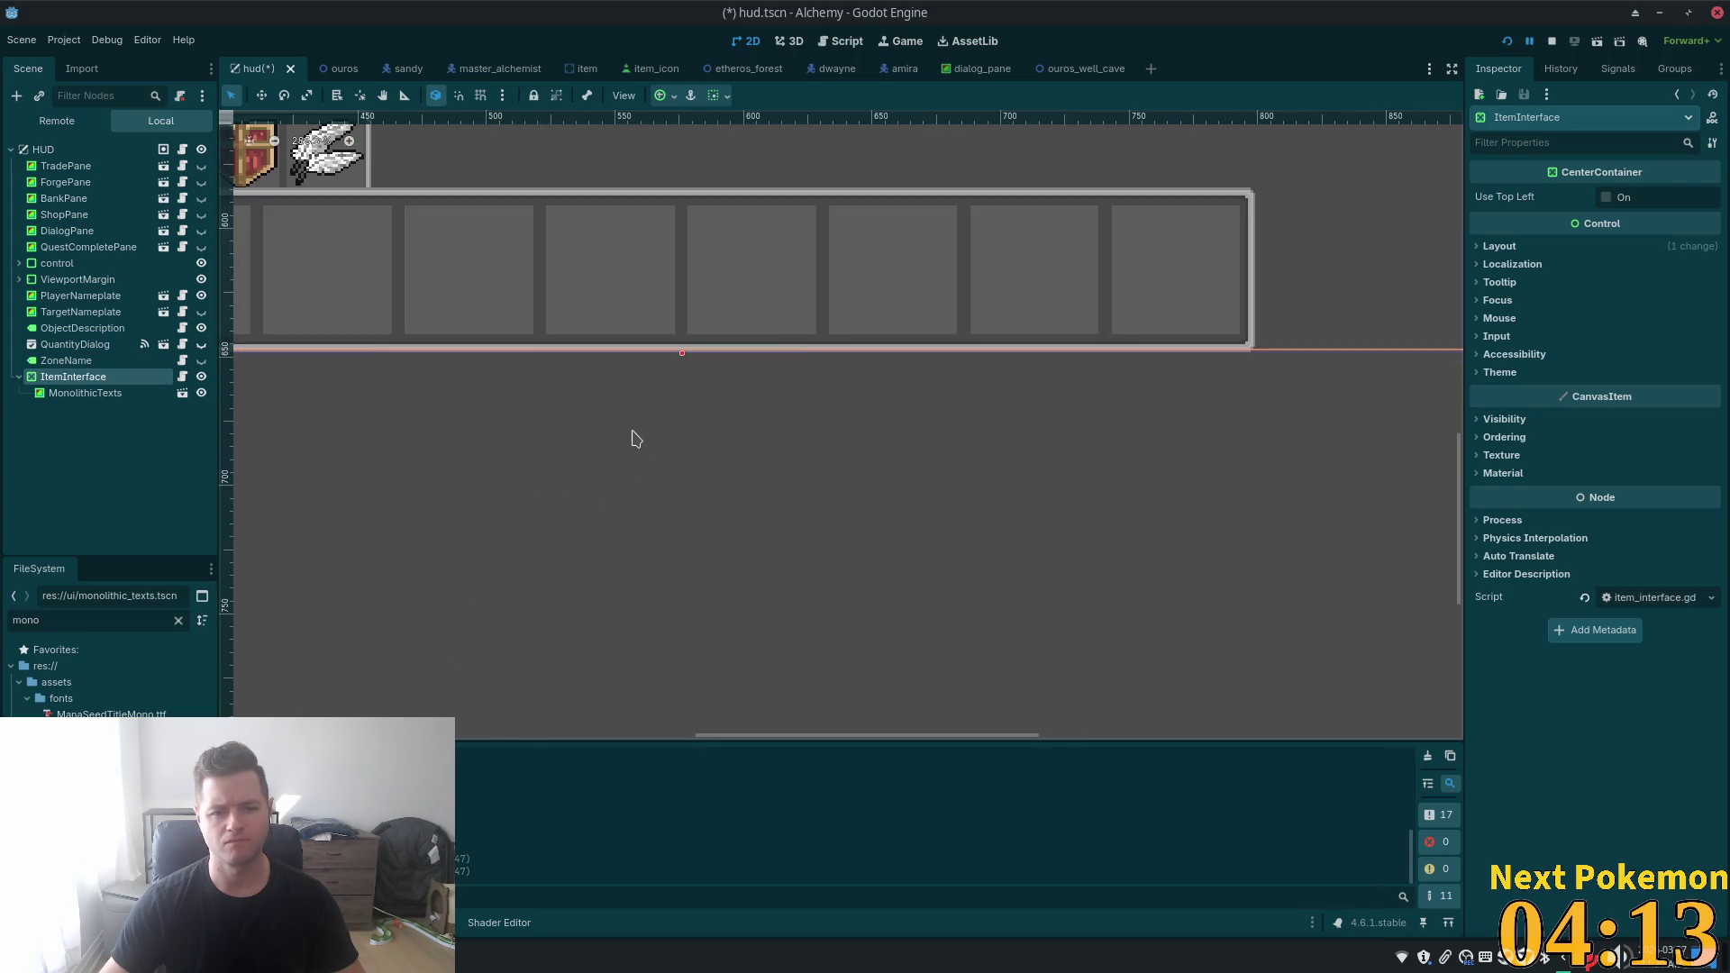
scroll(683, 374, "down", 4)
scroll(683, 378, "up", 2)
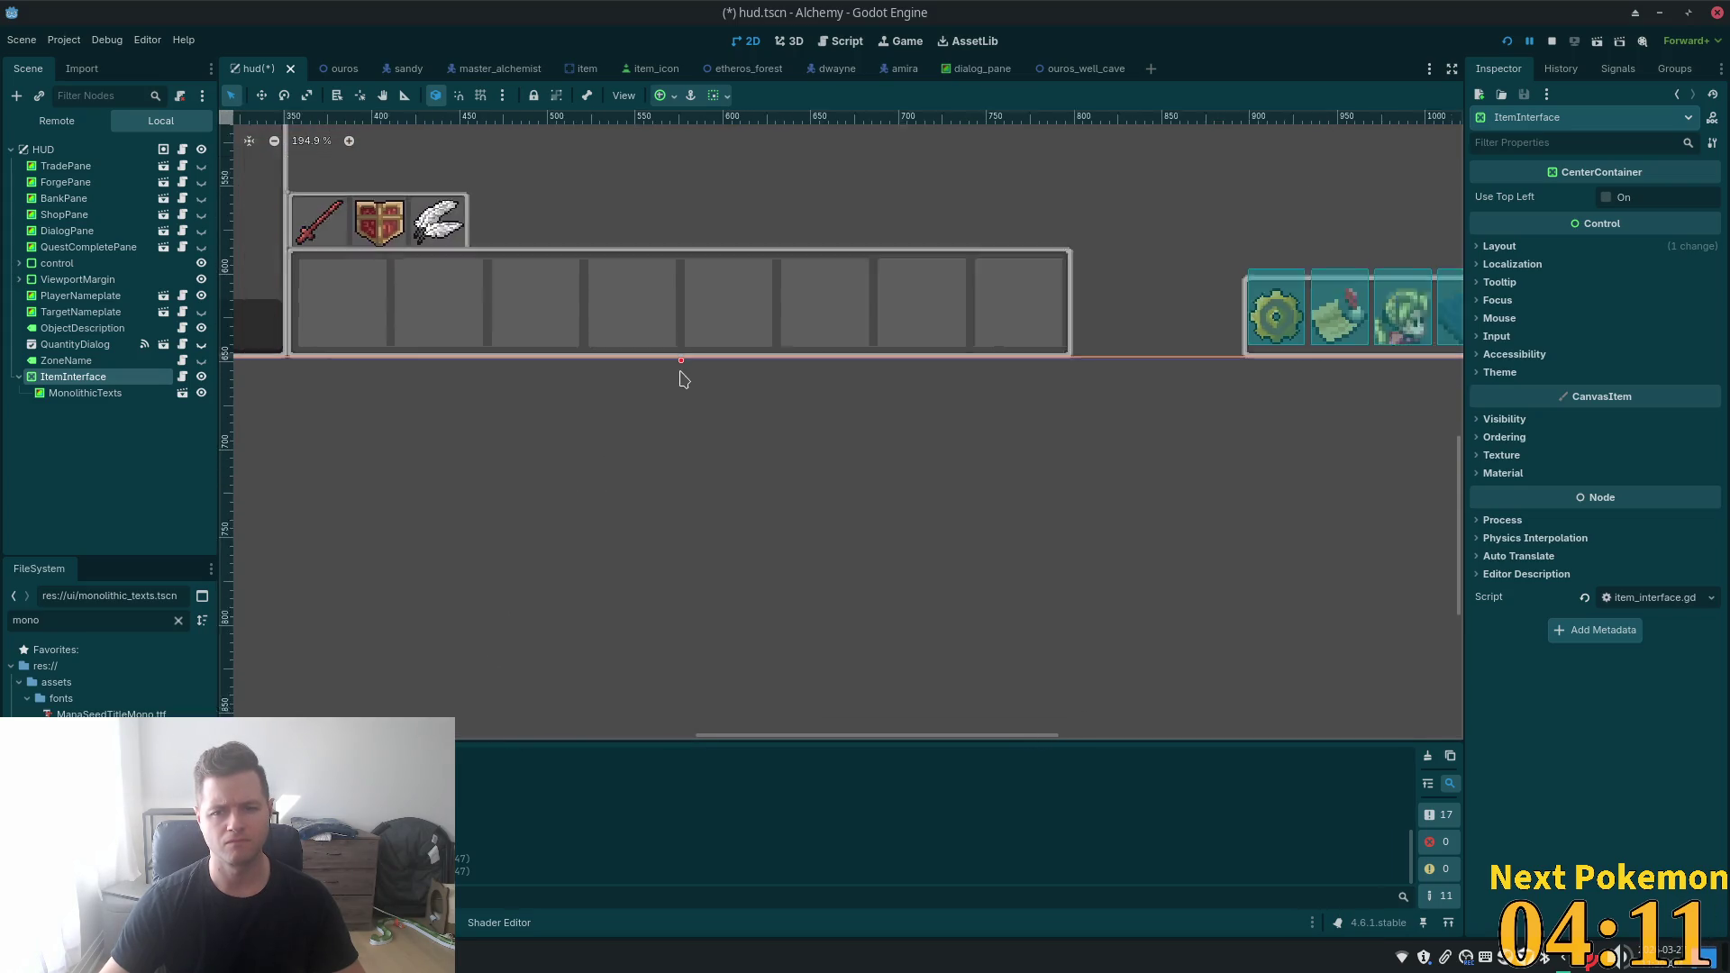
scroll(708, 362, "up", 4)
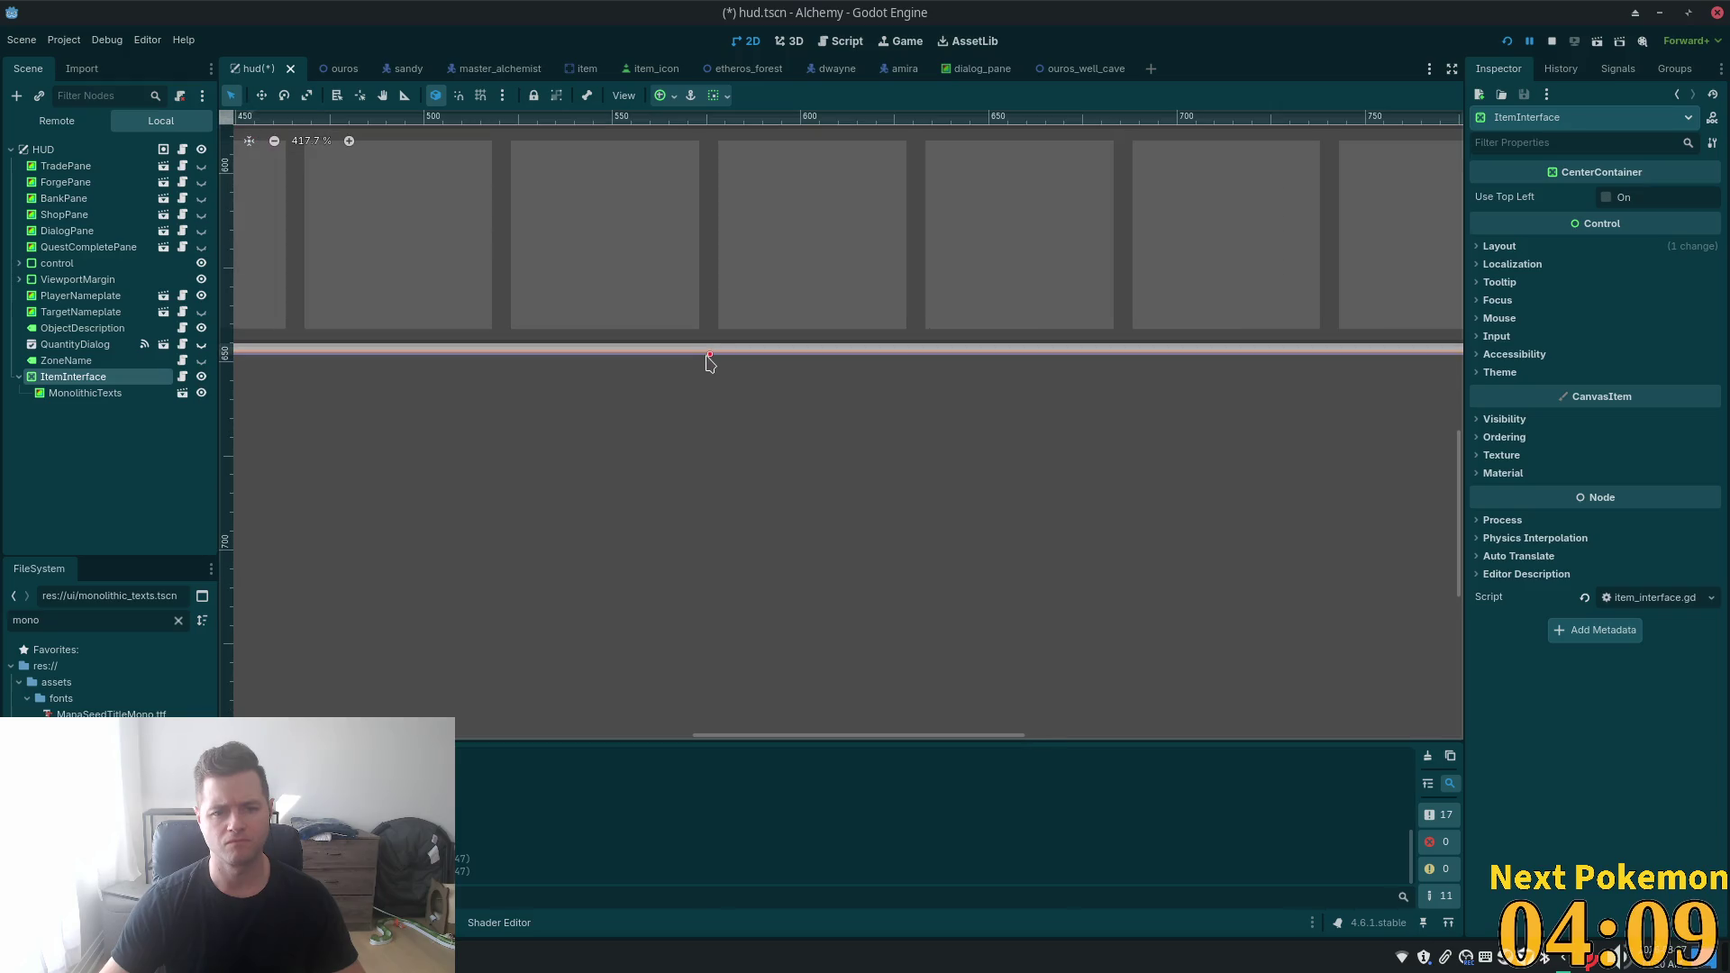
left_click_drag(710, 355, 710, 360)
scroll(680, 535, "down", 13)
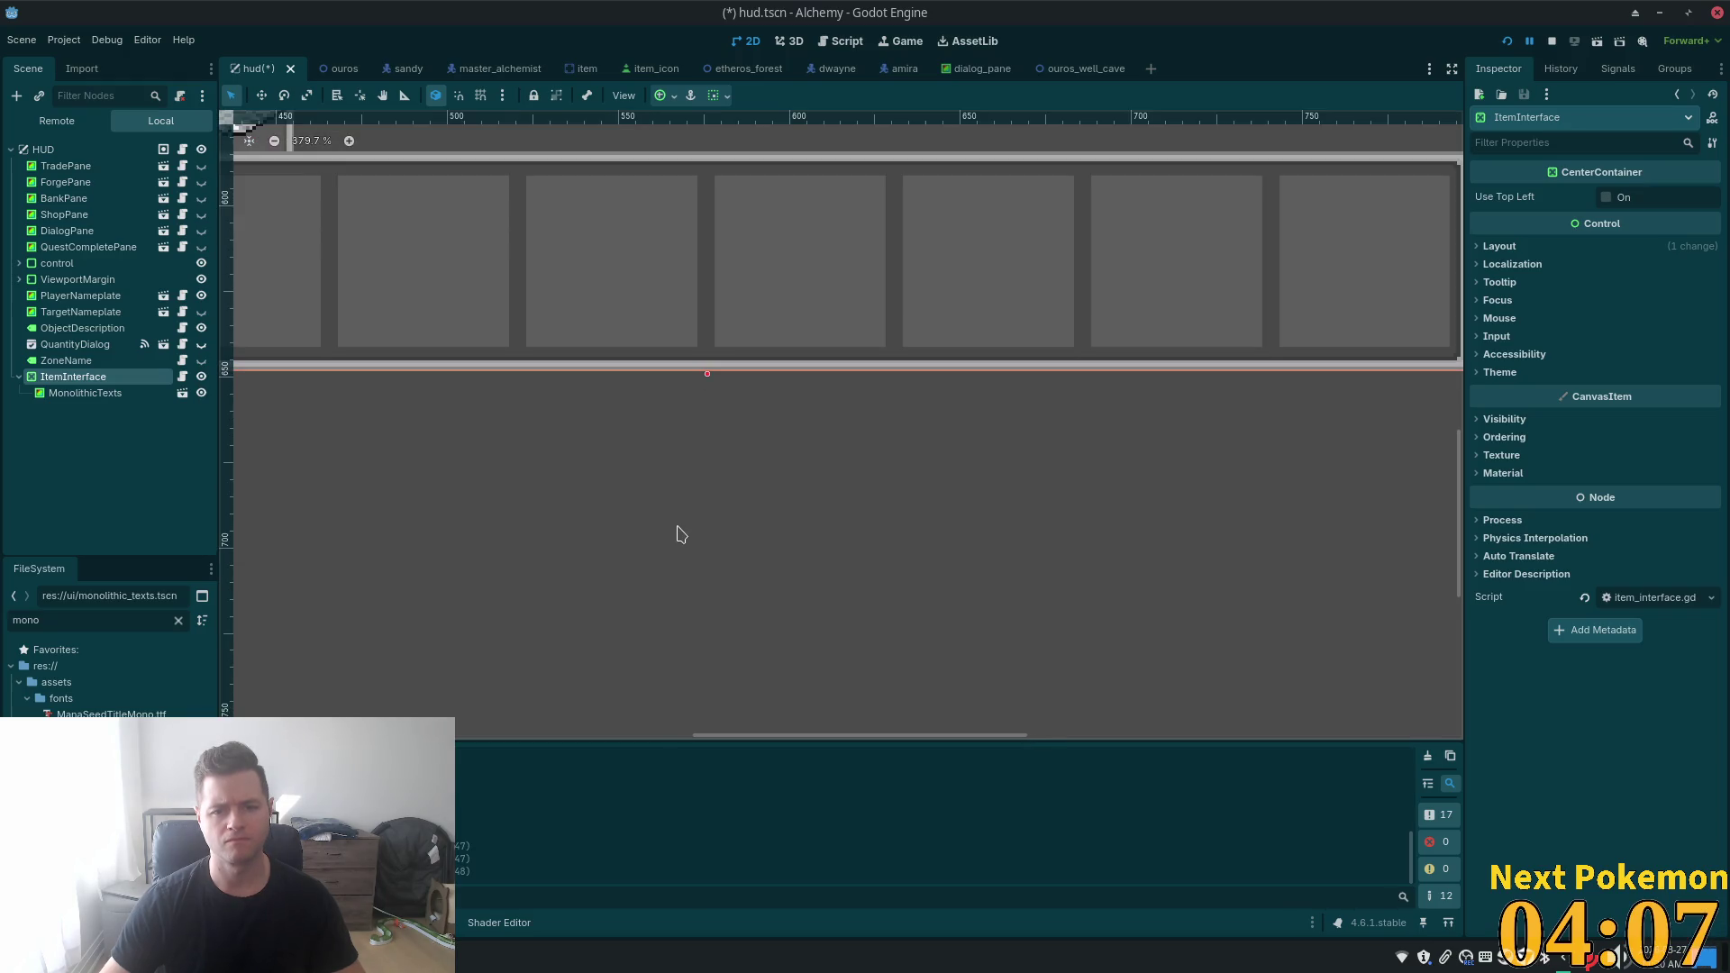
scroll(668, 536, "down", 5)
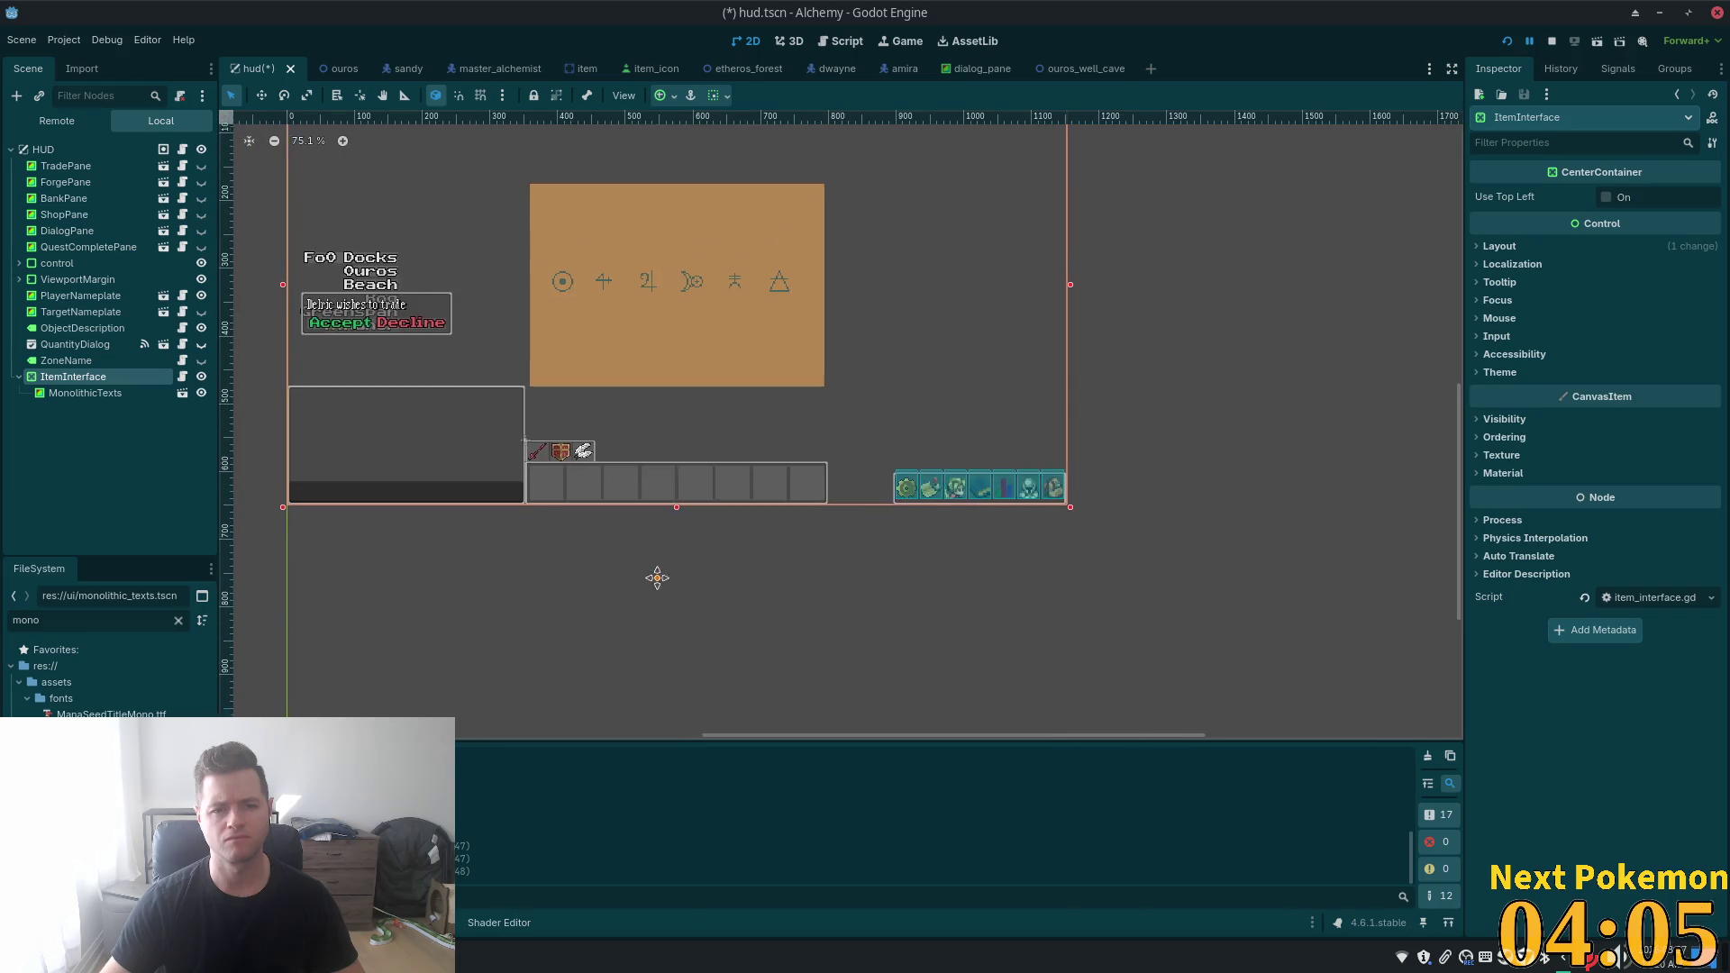
key("ctrl+s")
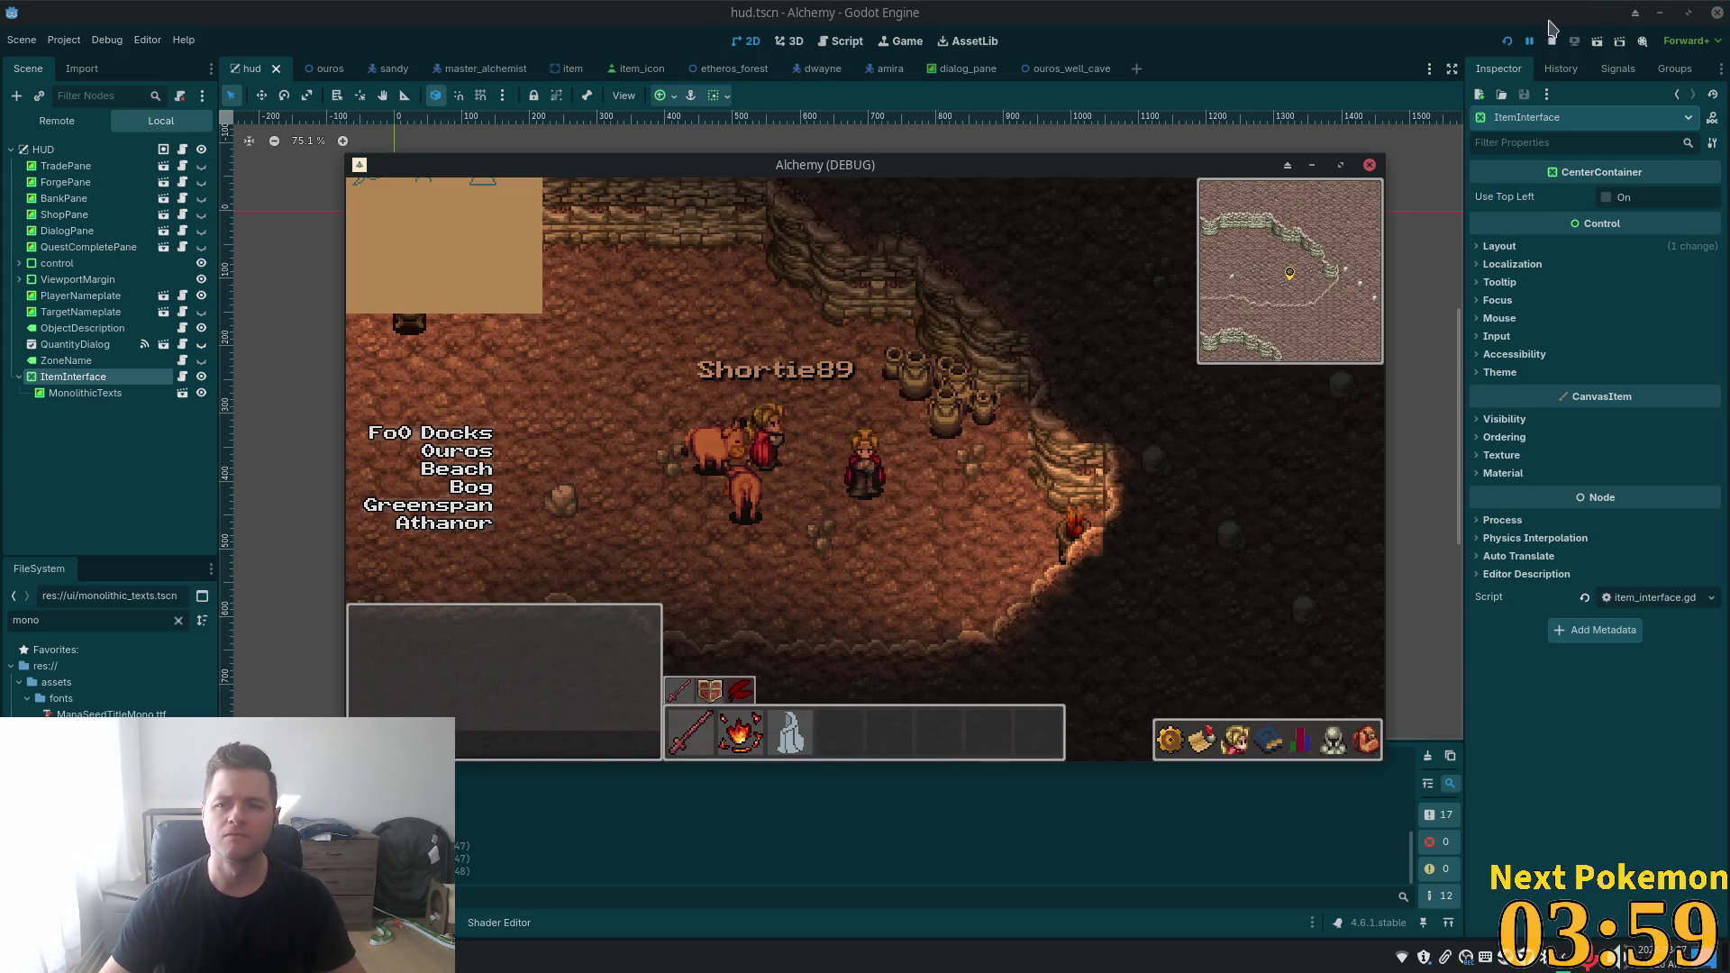
- Relaunch the game with F5 to test the new HUD layout
key("F5")
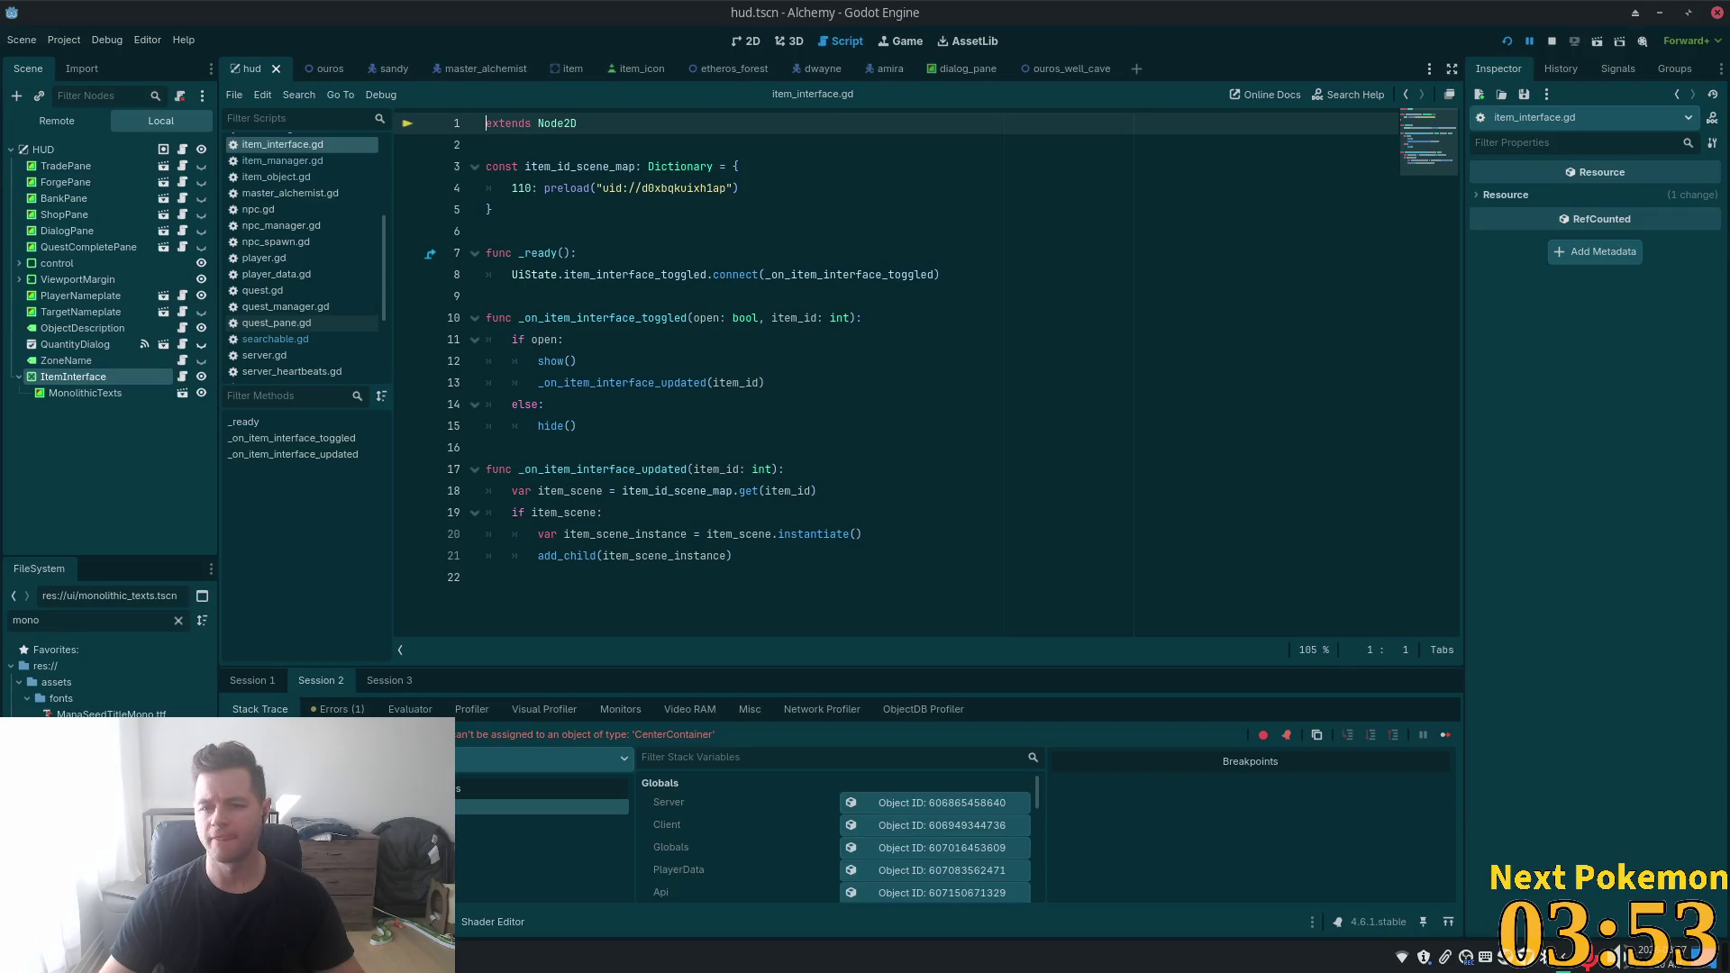
- Switch from Godot to the Cursor code editor window
double_click(556, 125)
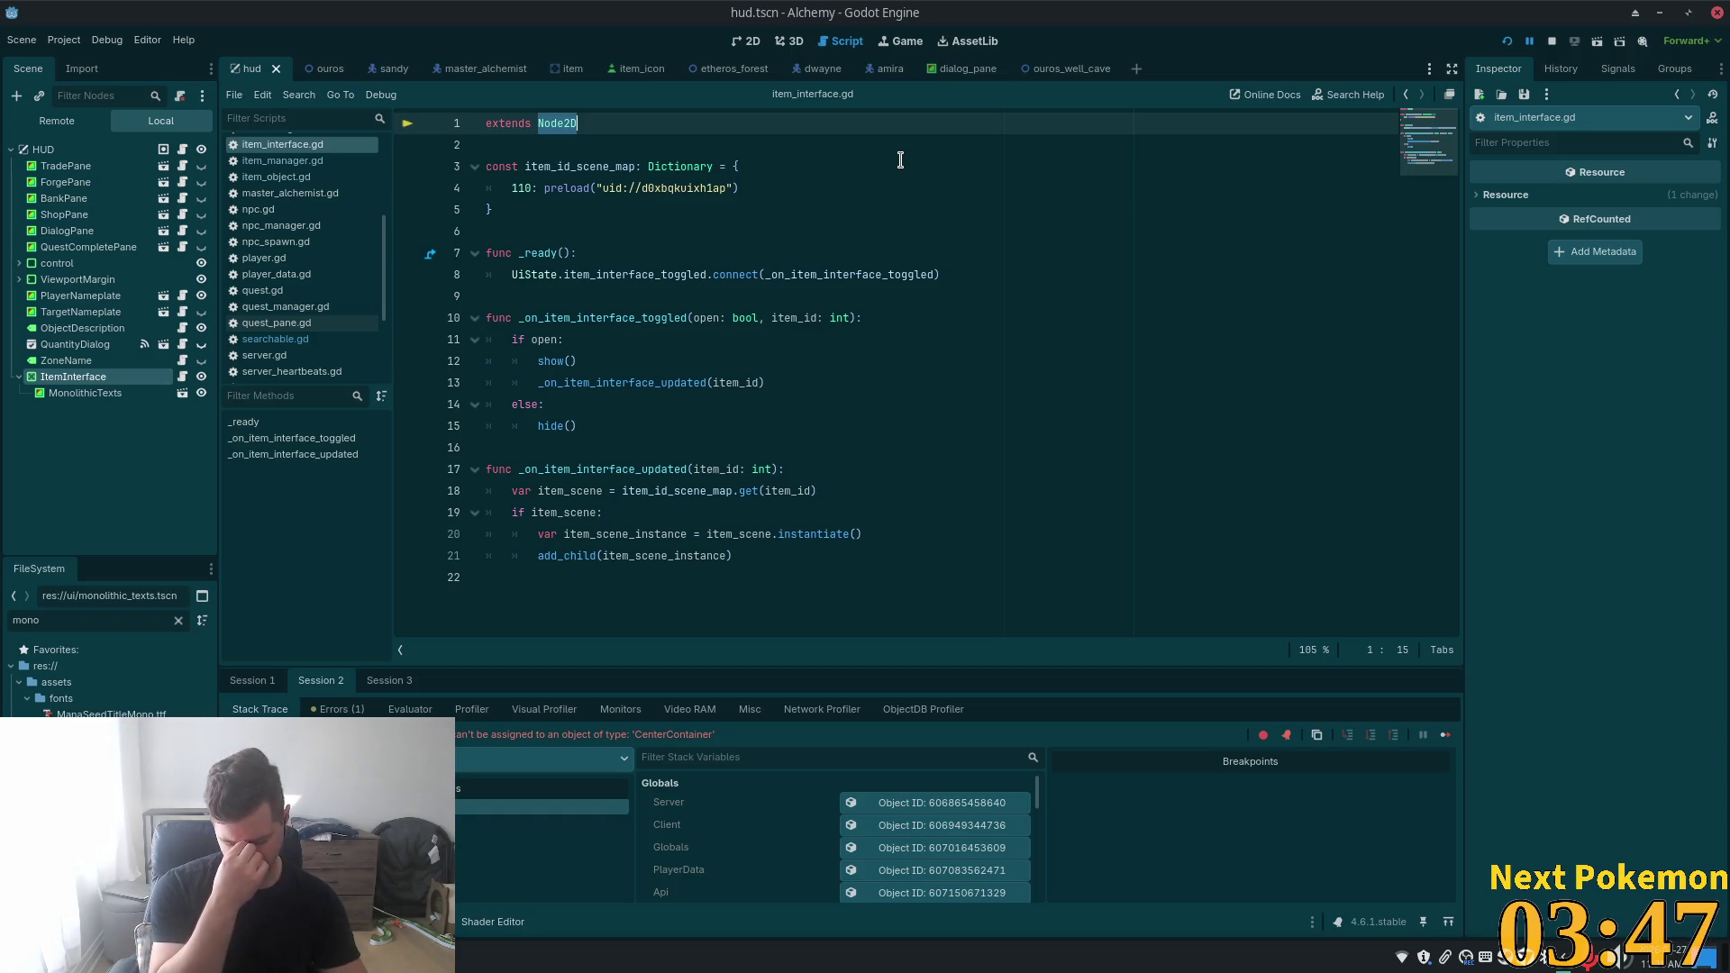
key("alt+Tab")
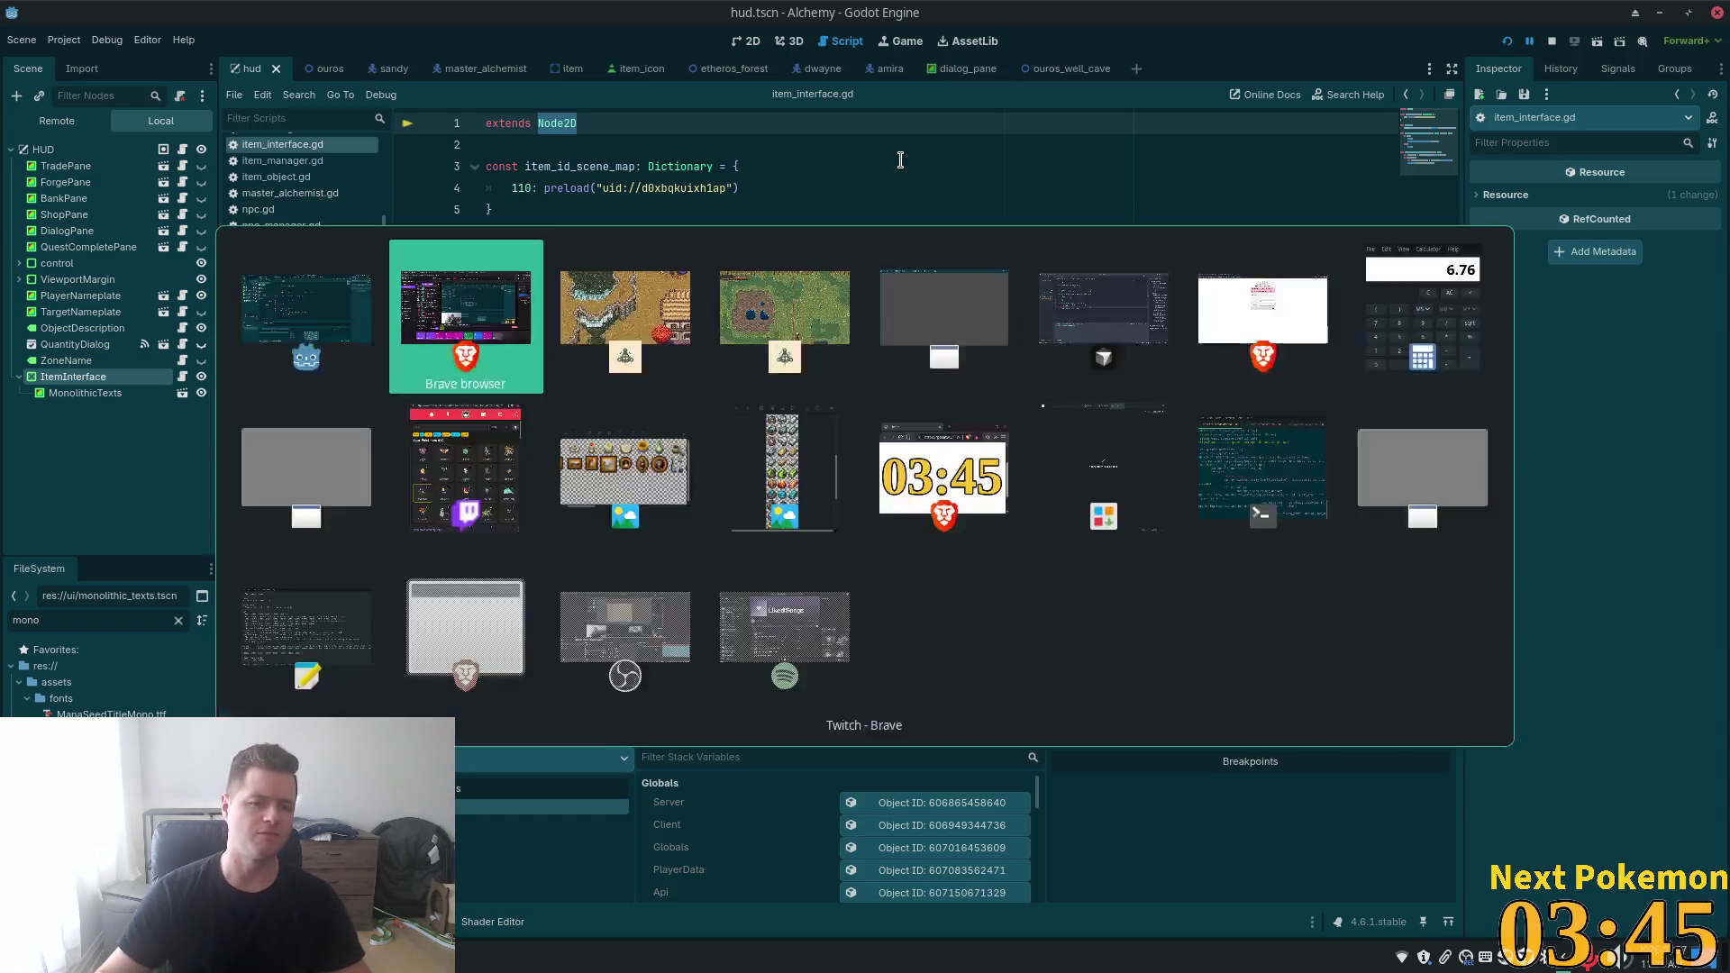
key("alt+Tab")
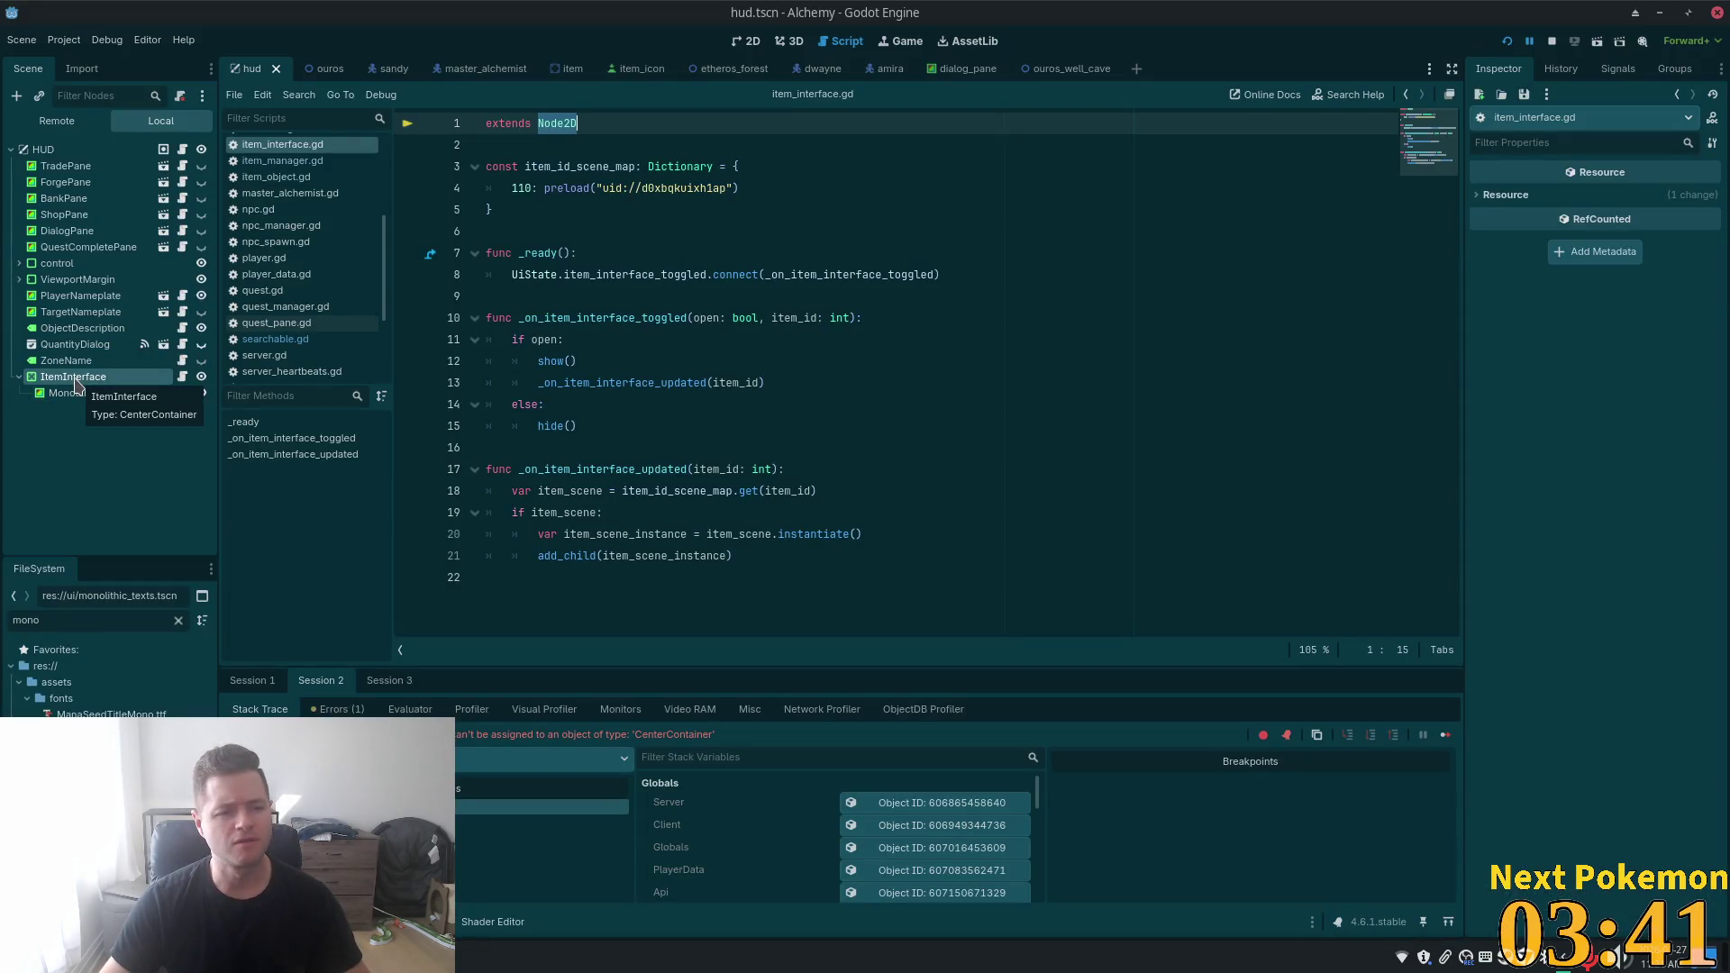
key("alt+Tab")
key("super")
left_click(527, 431)
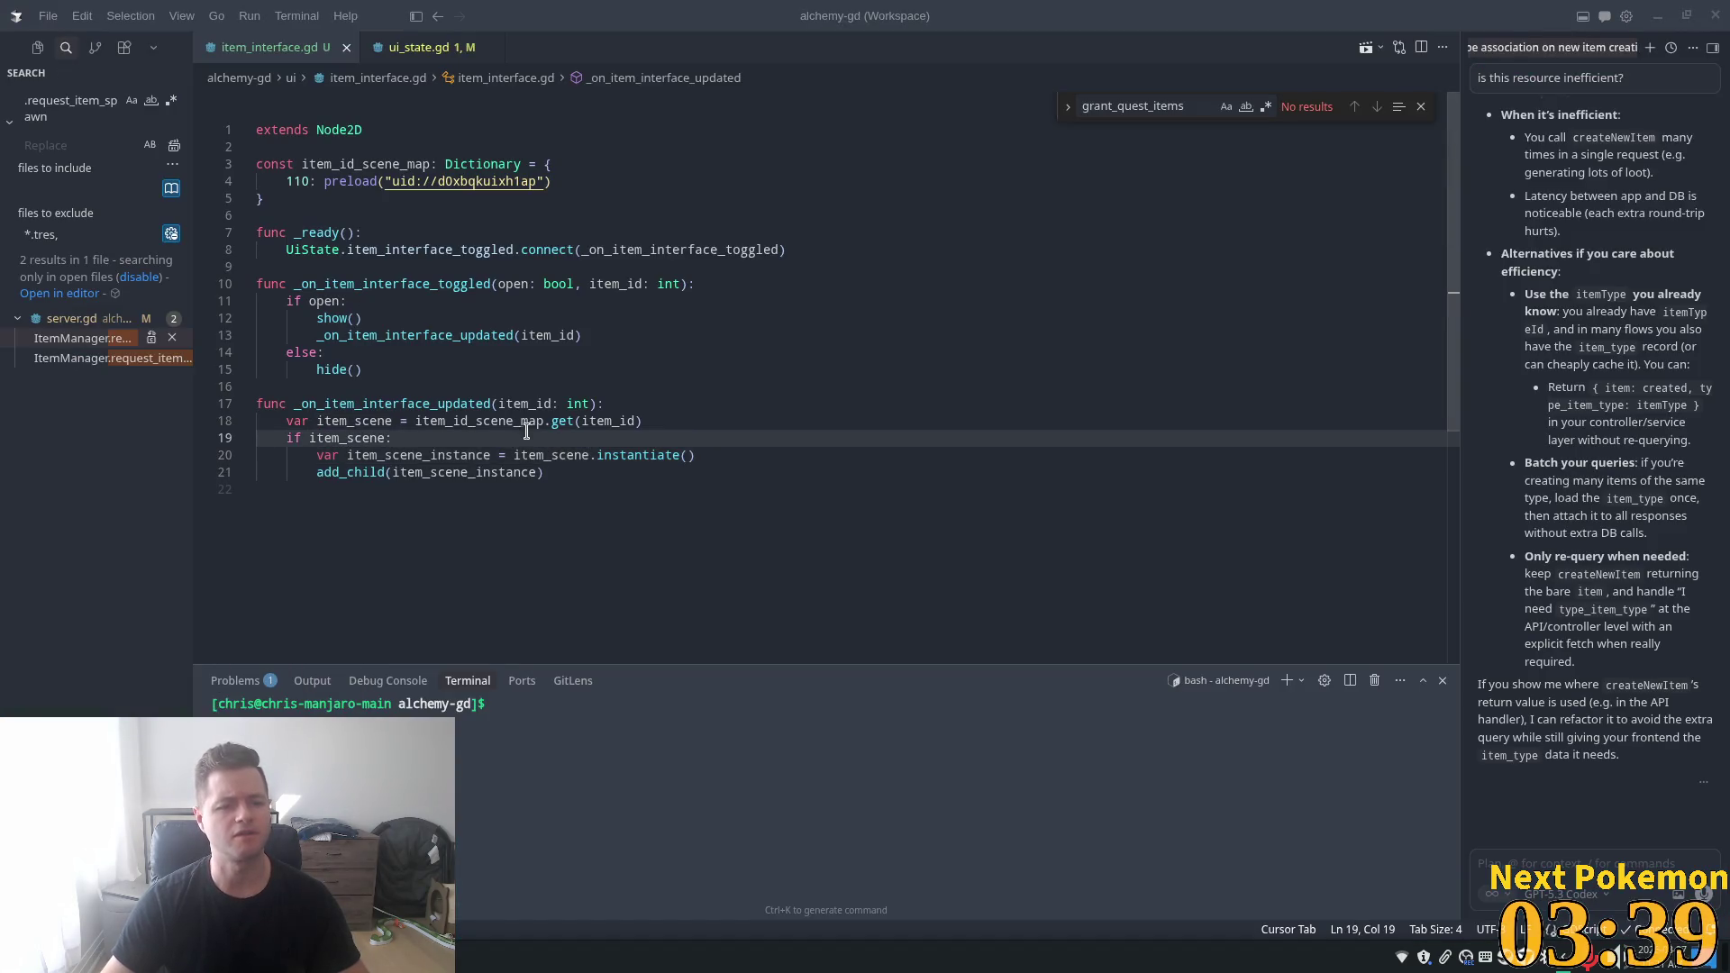
- Change item_interface.gd's base class from Node2D to ColorRect, then return to Godot
double_click(347, 130)
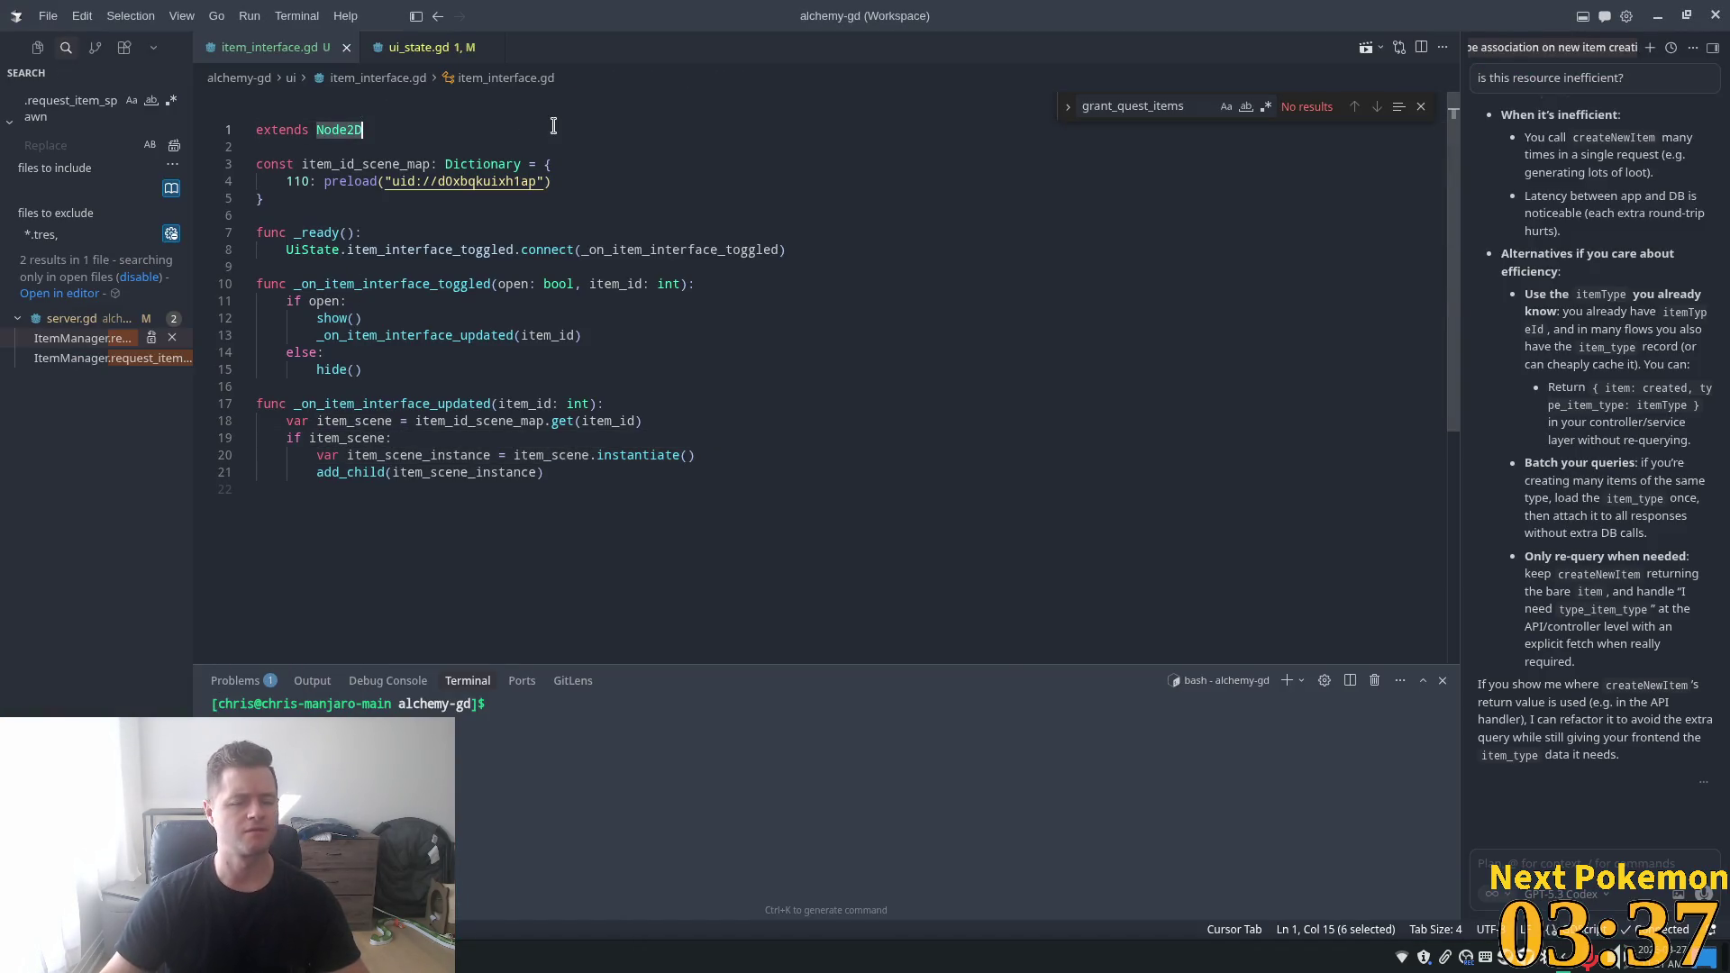
type("Ce")
key("BackSpace")
type("olor")
key("Return")
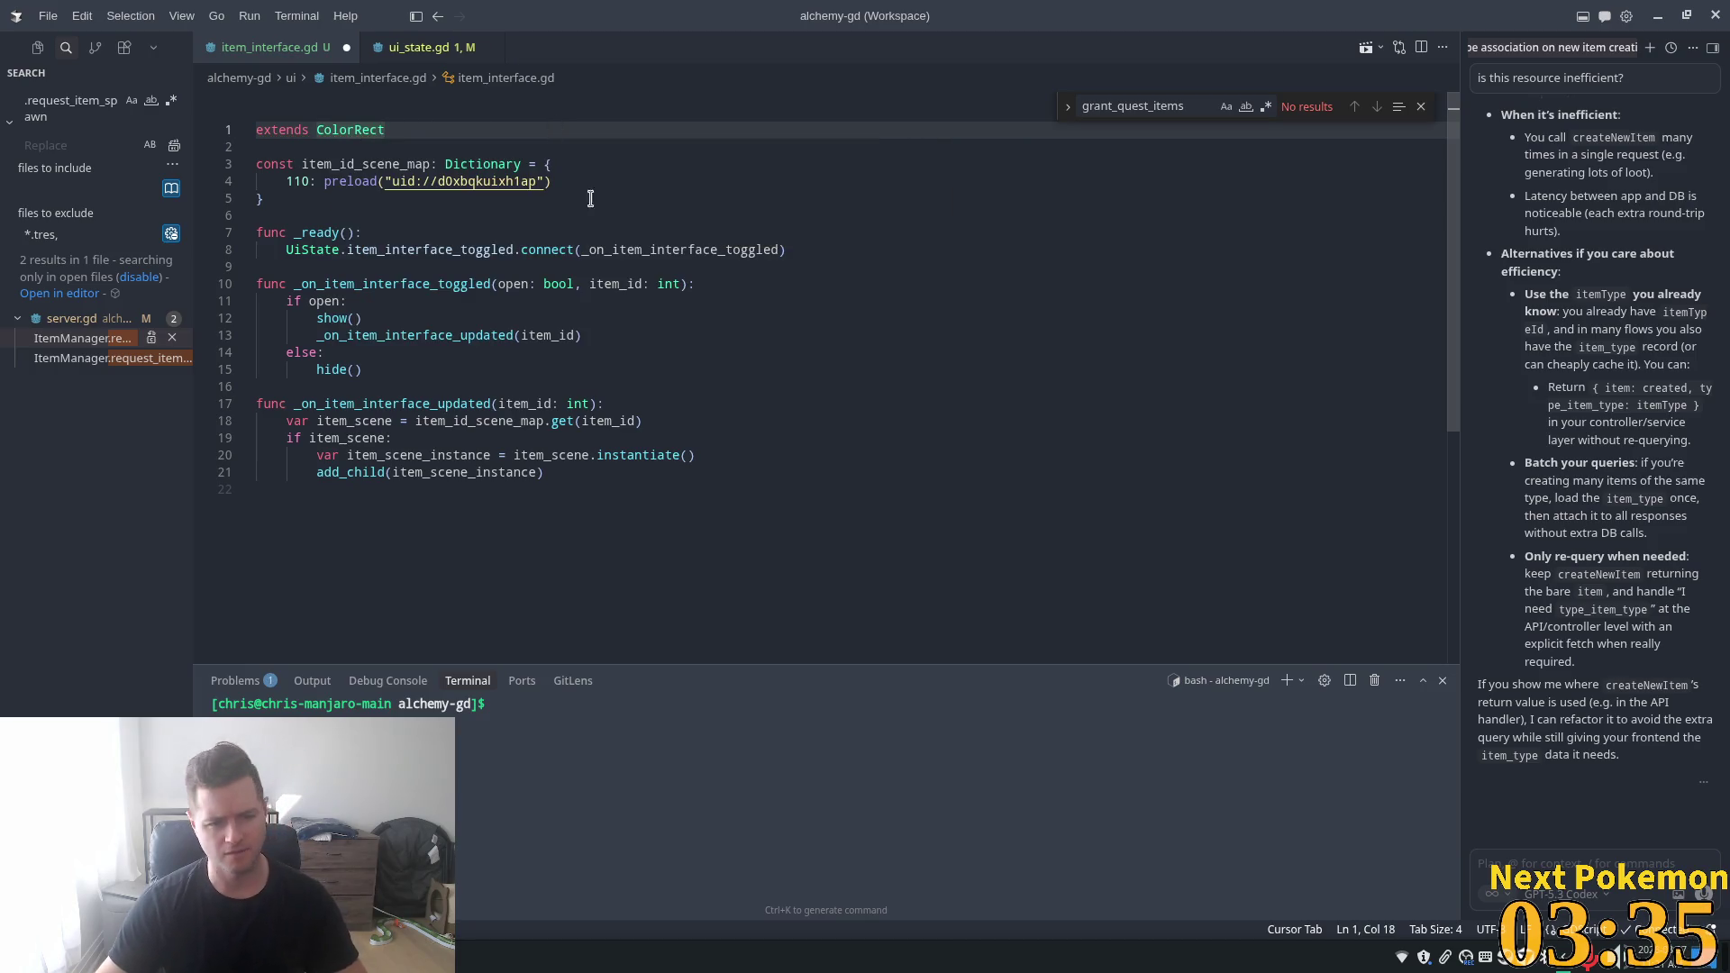
double_click(688, 249)
key("alt+Tab")
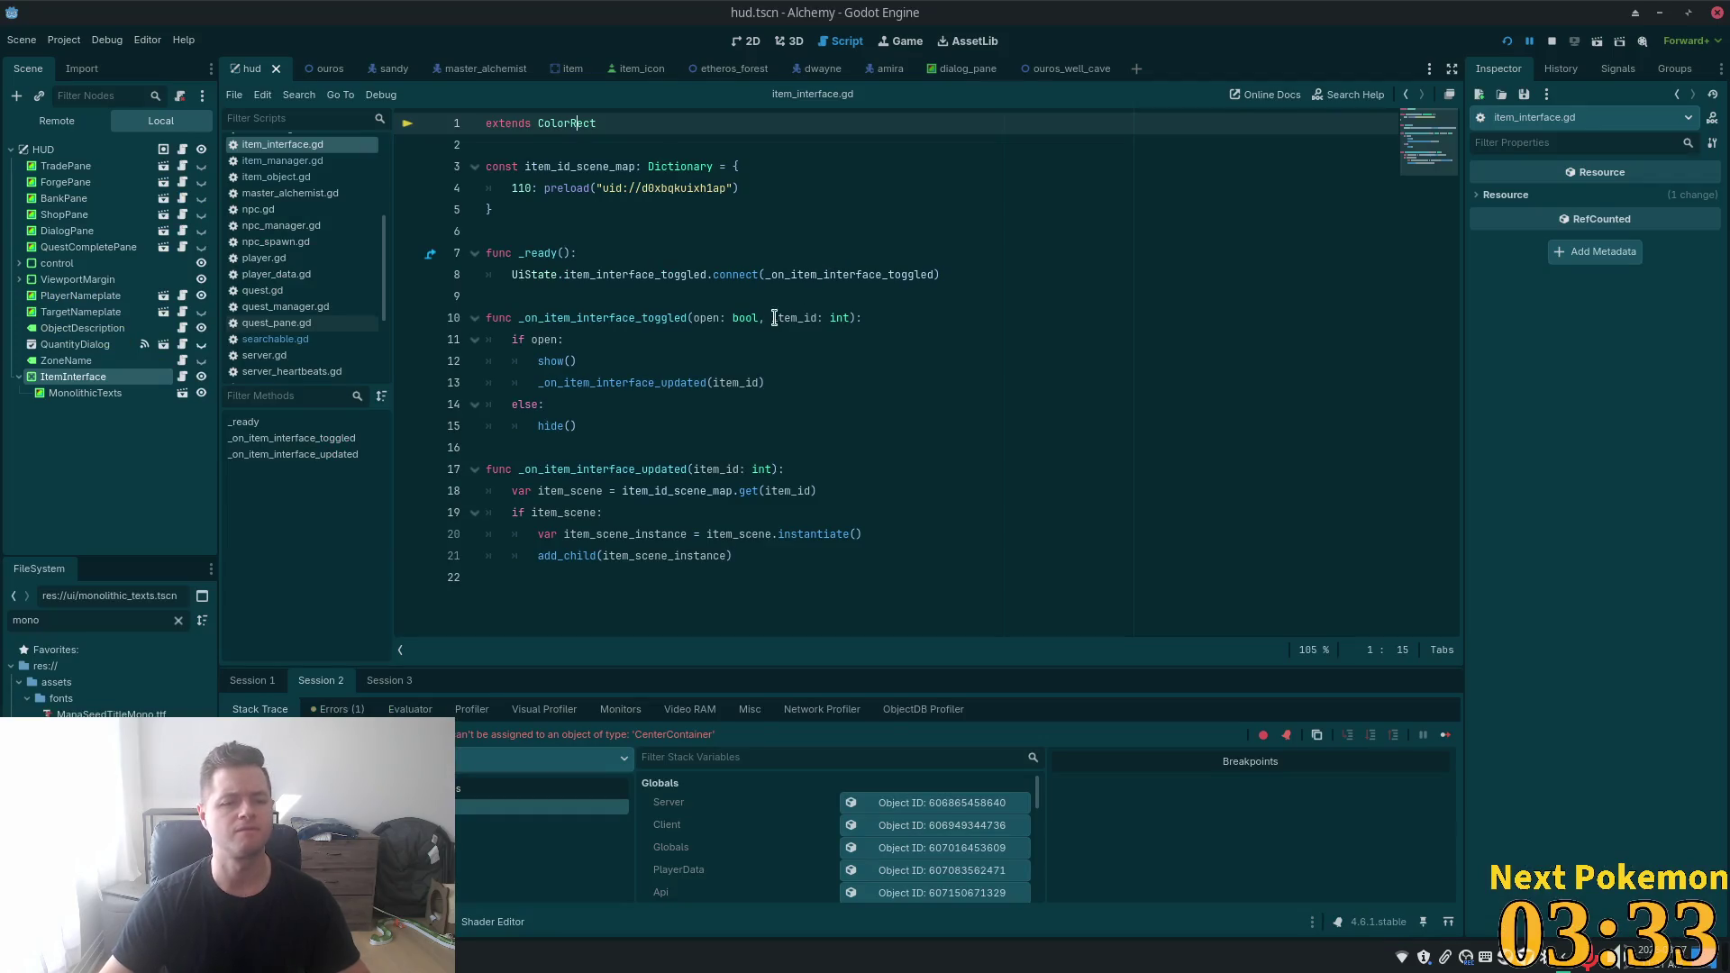
- Test the ColorRect version, then make item_interface.gd extend CenterContainer and rerun the game
left_click(1508, 40)
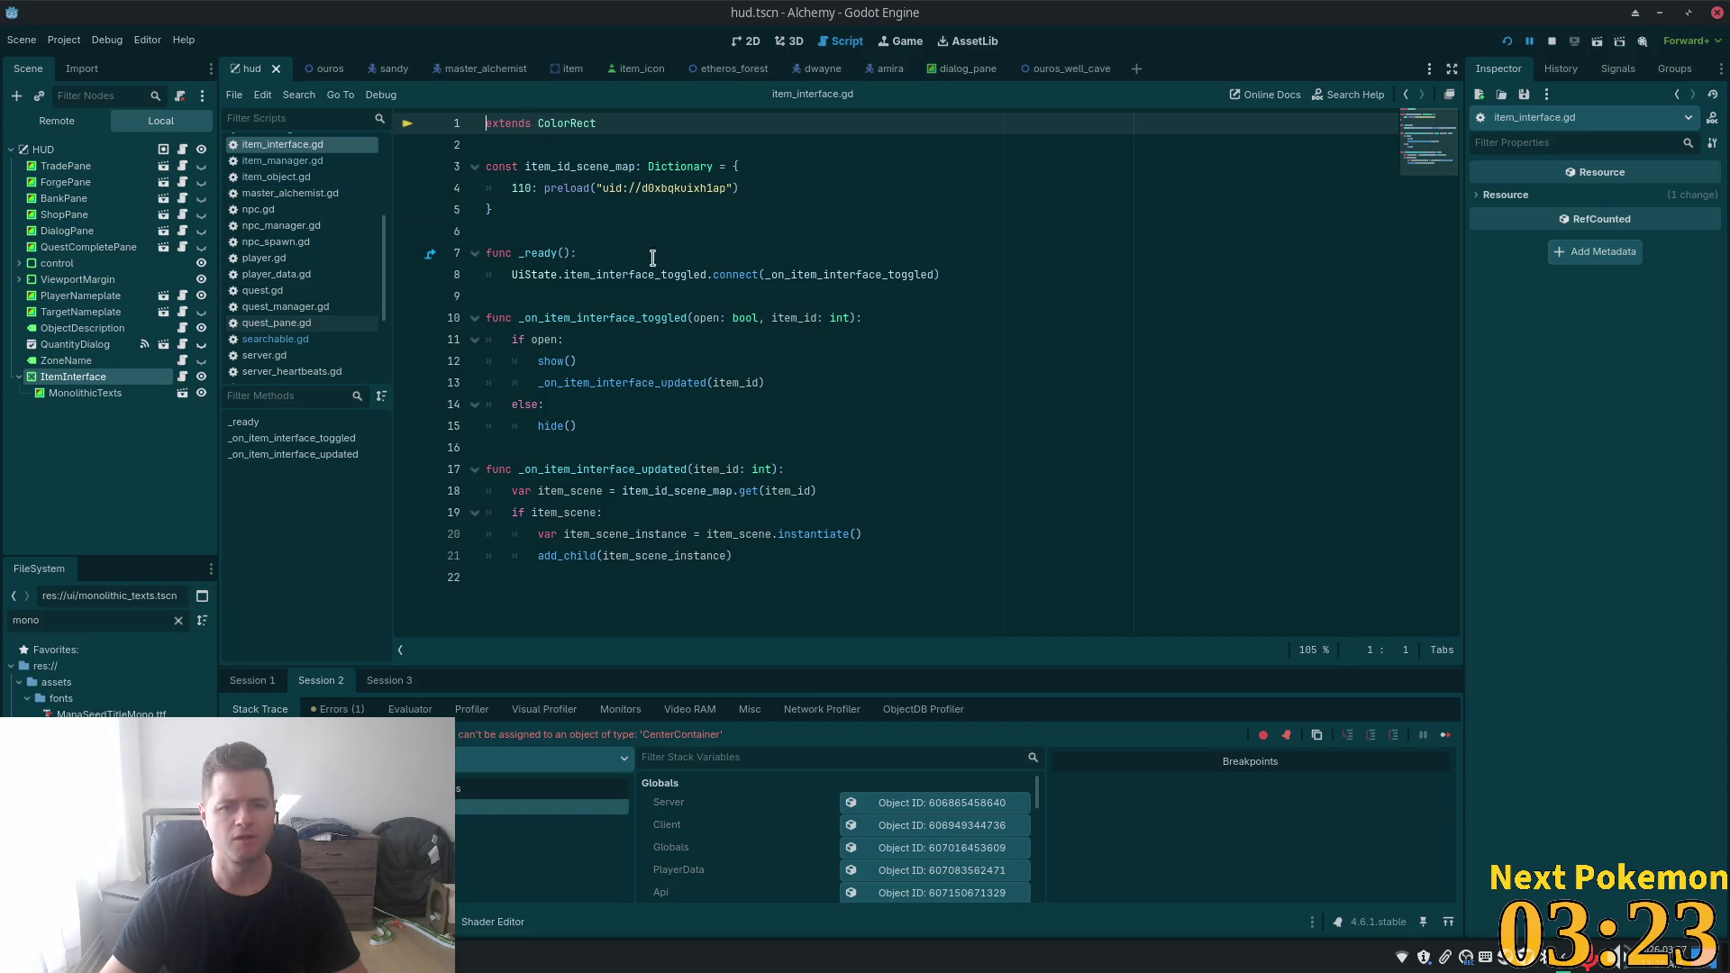
double_click(567, 123)
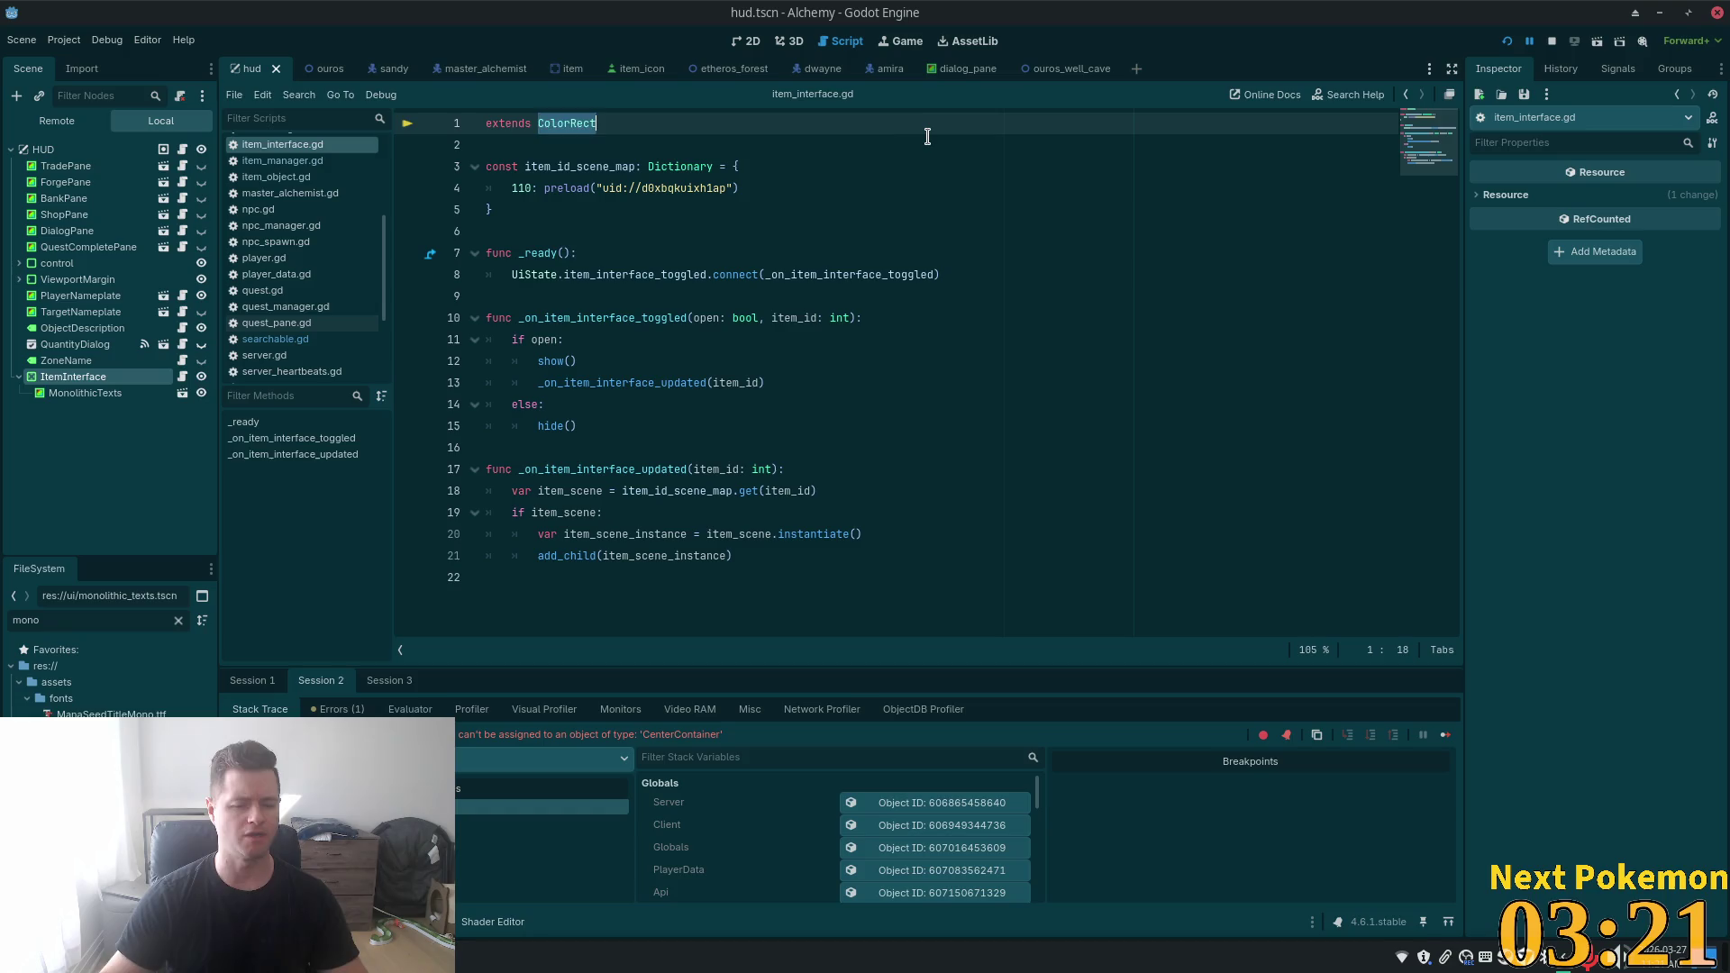
type("Cen")
key("Return")
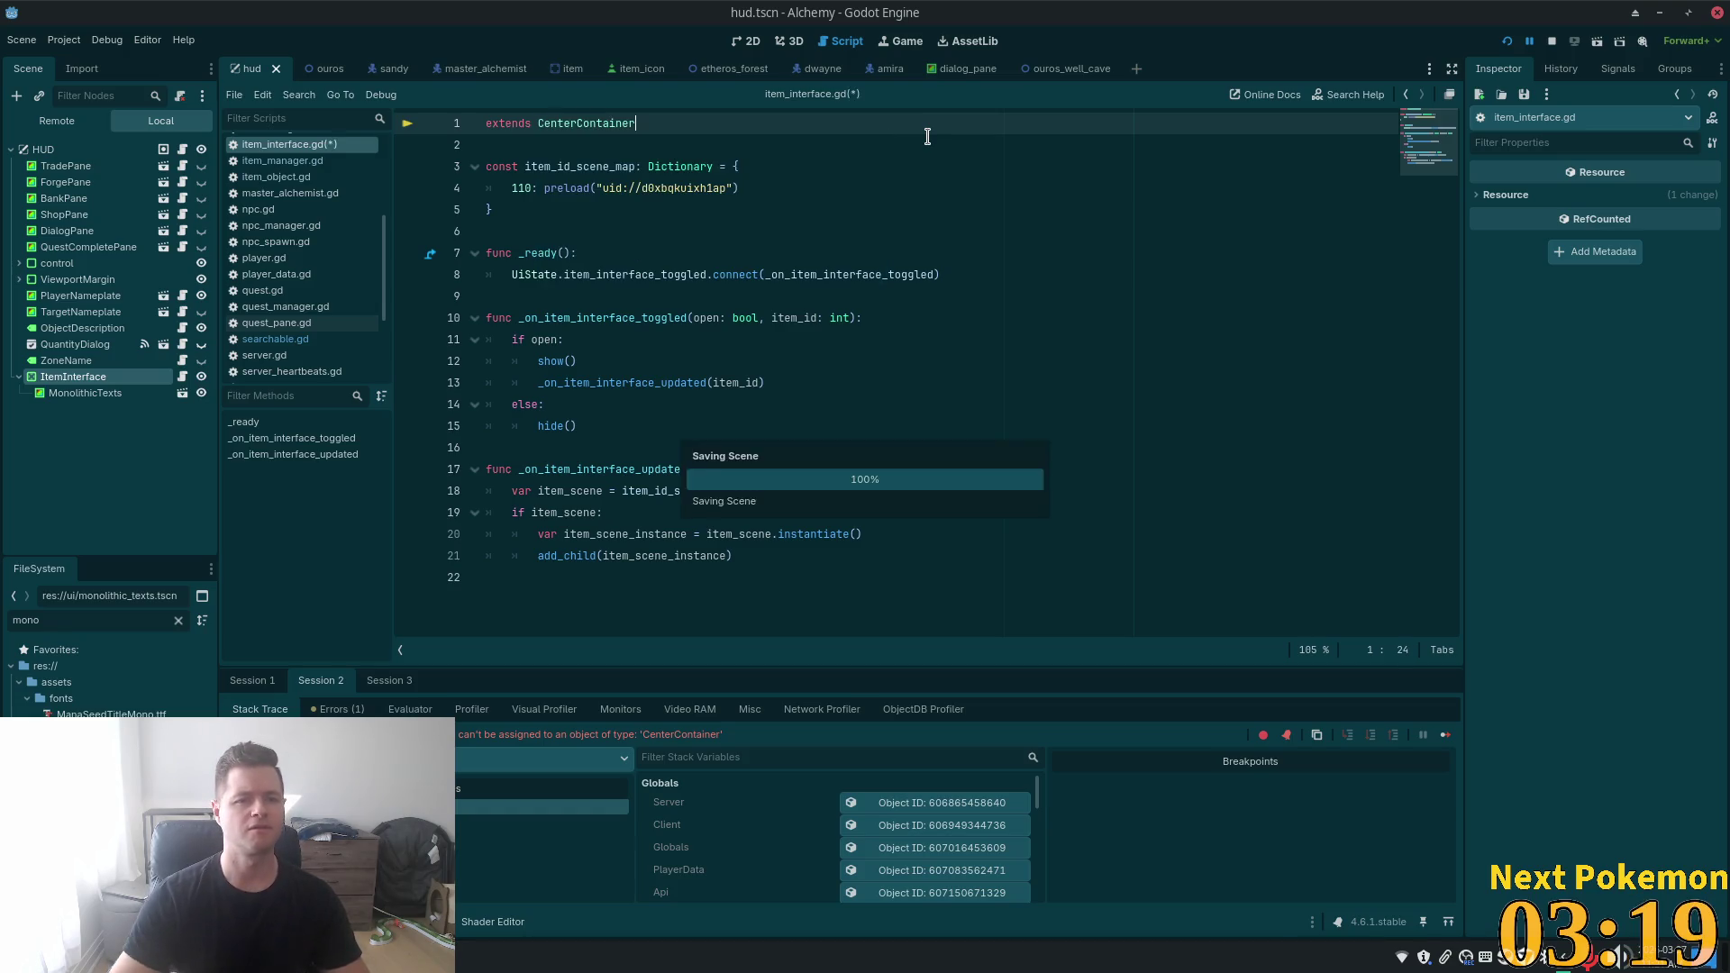
left_click(1506, 41)
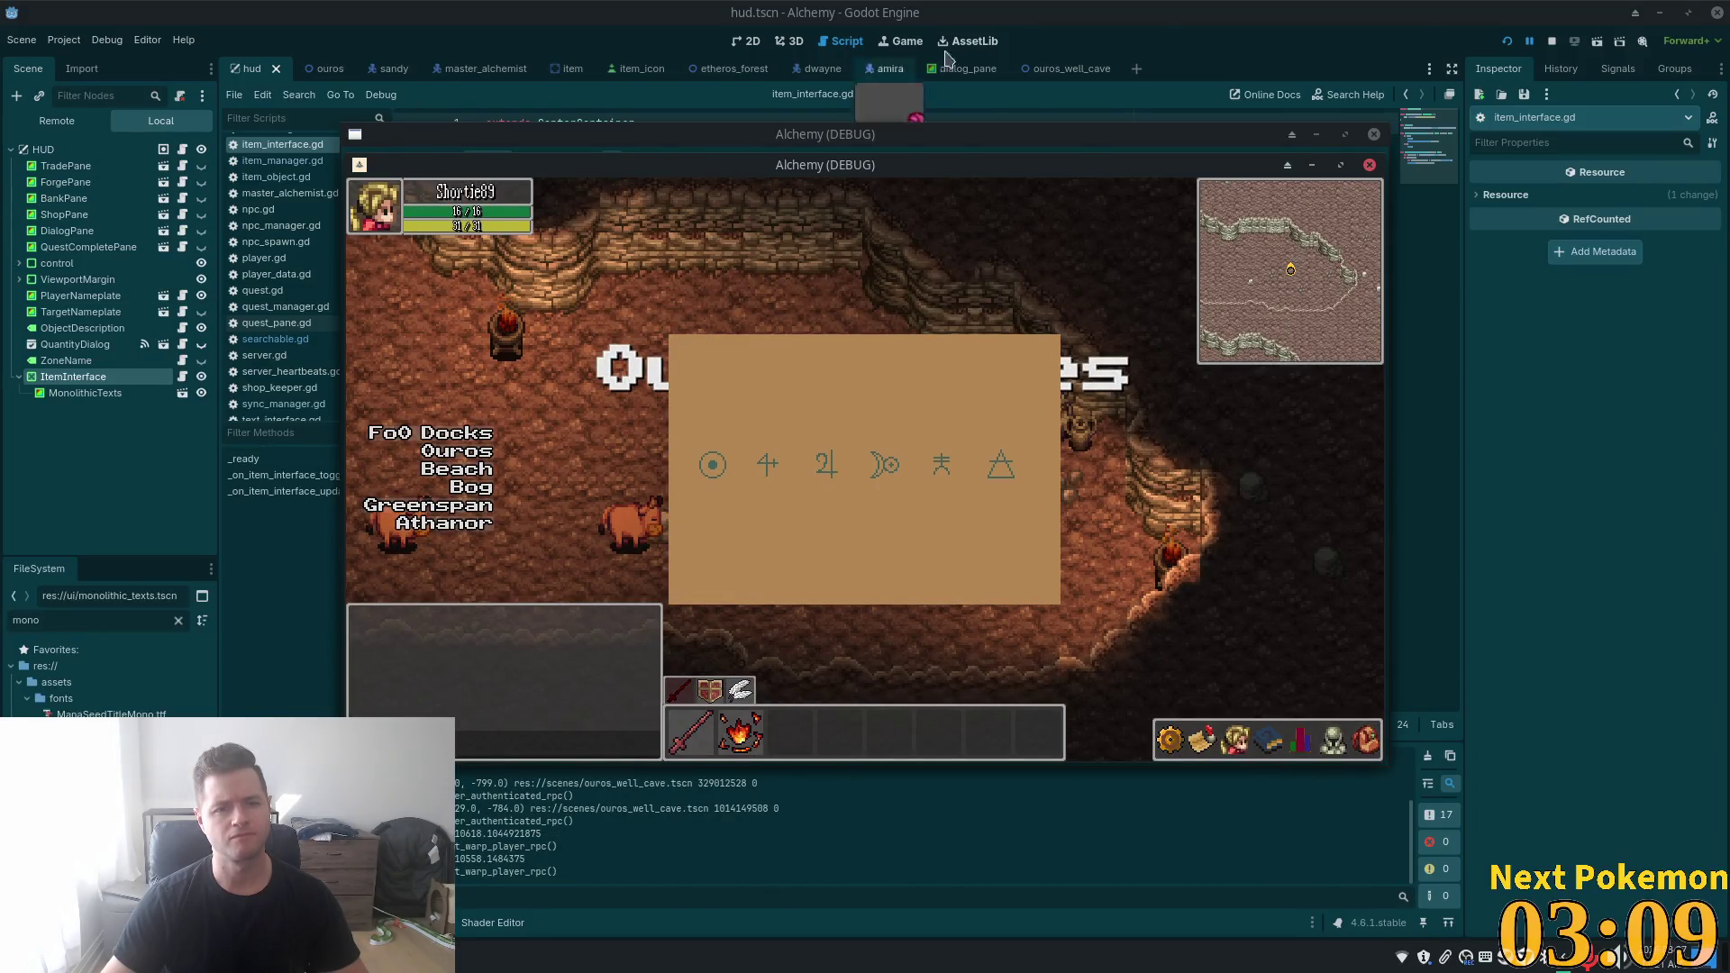
- Check the centred alchemy item panel in the running game, then return to the Godot editor
key("F8")
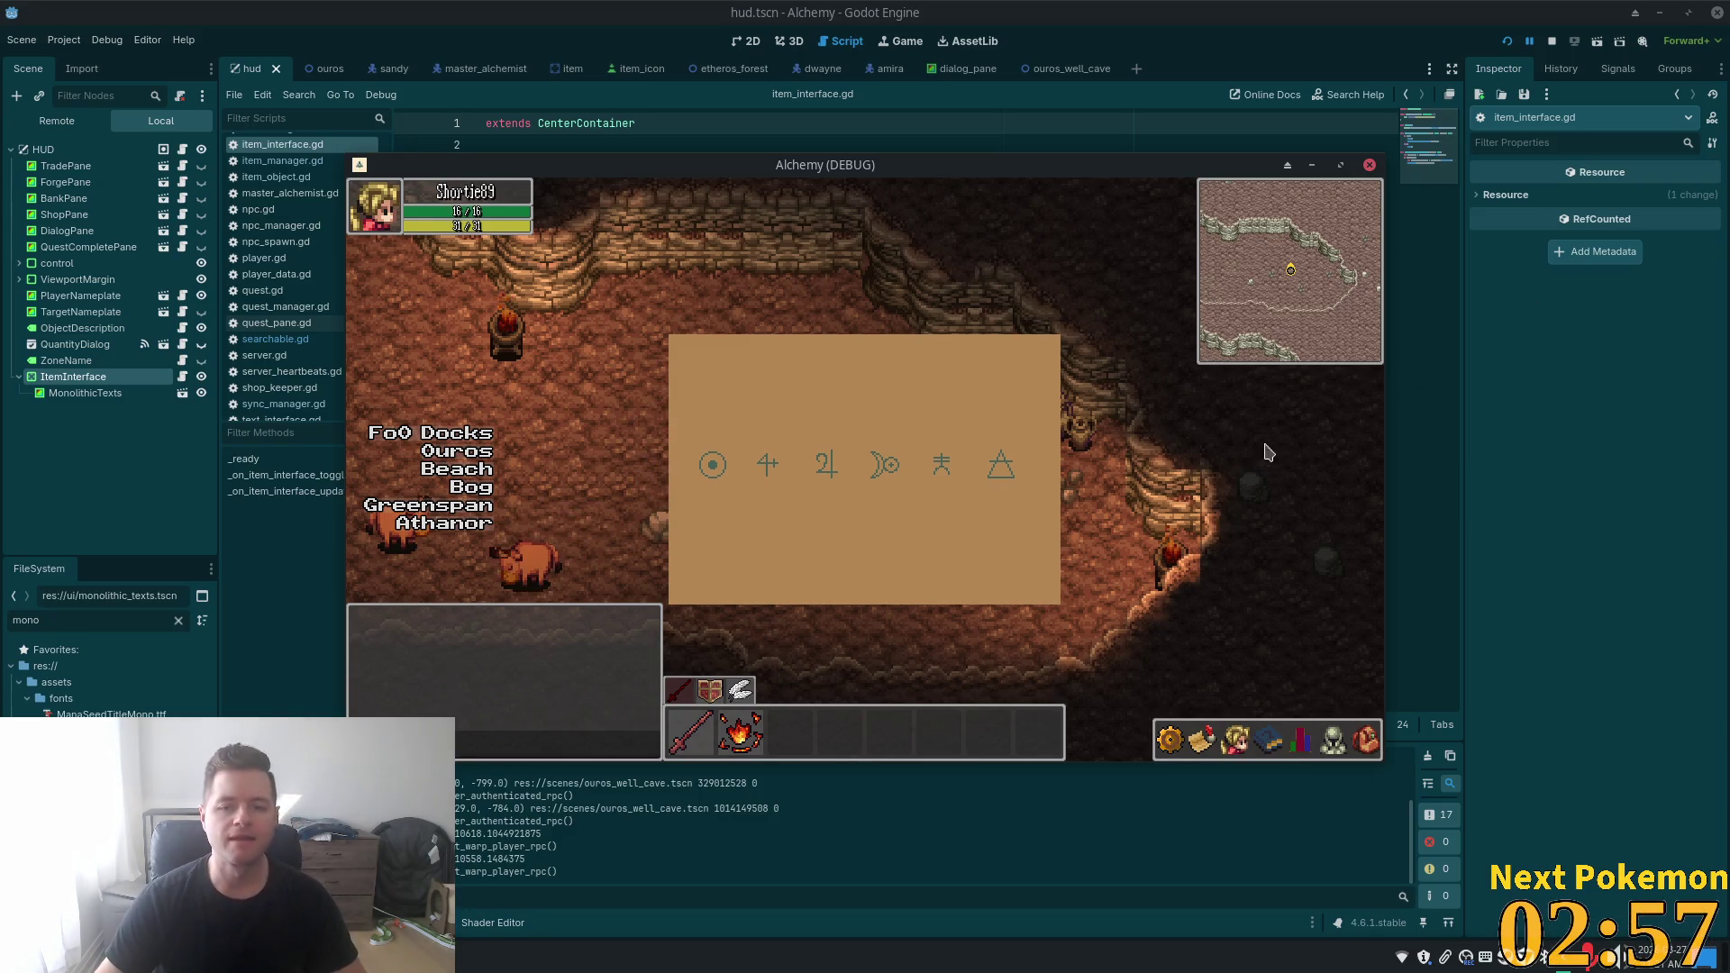
left_click(1342, 9)
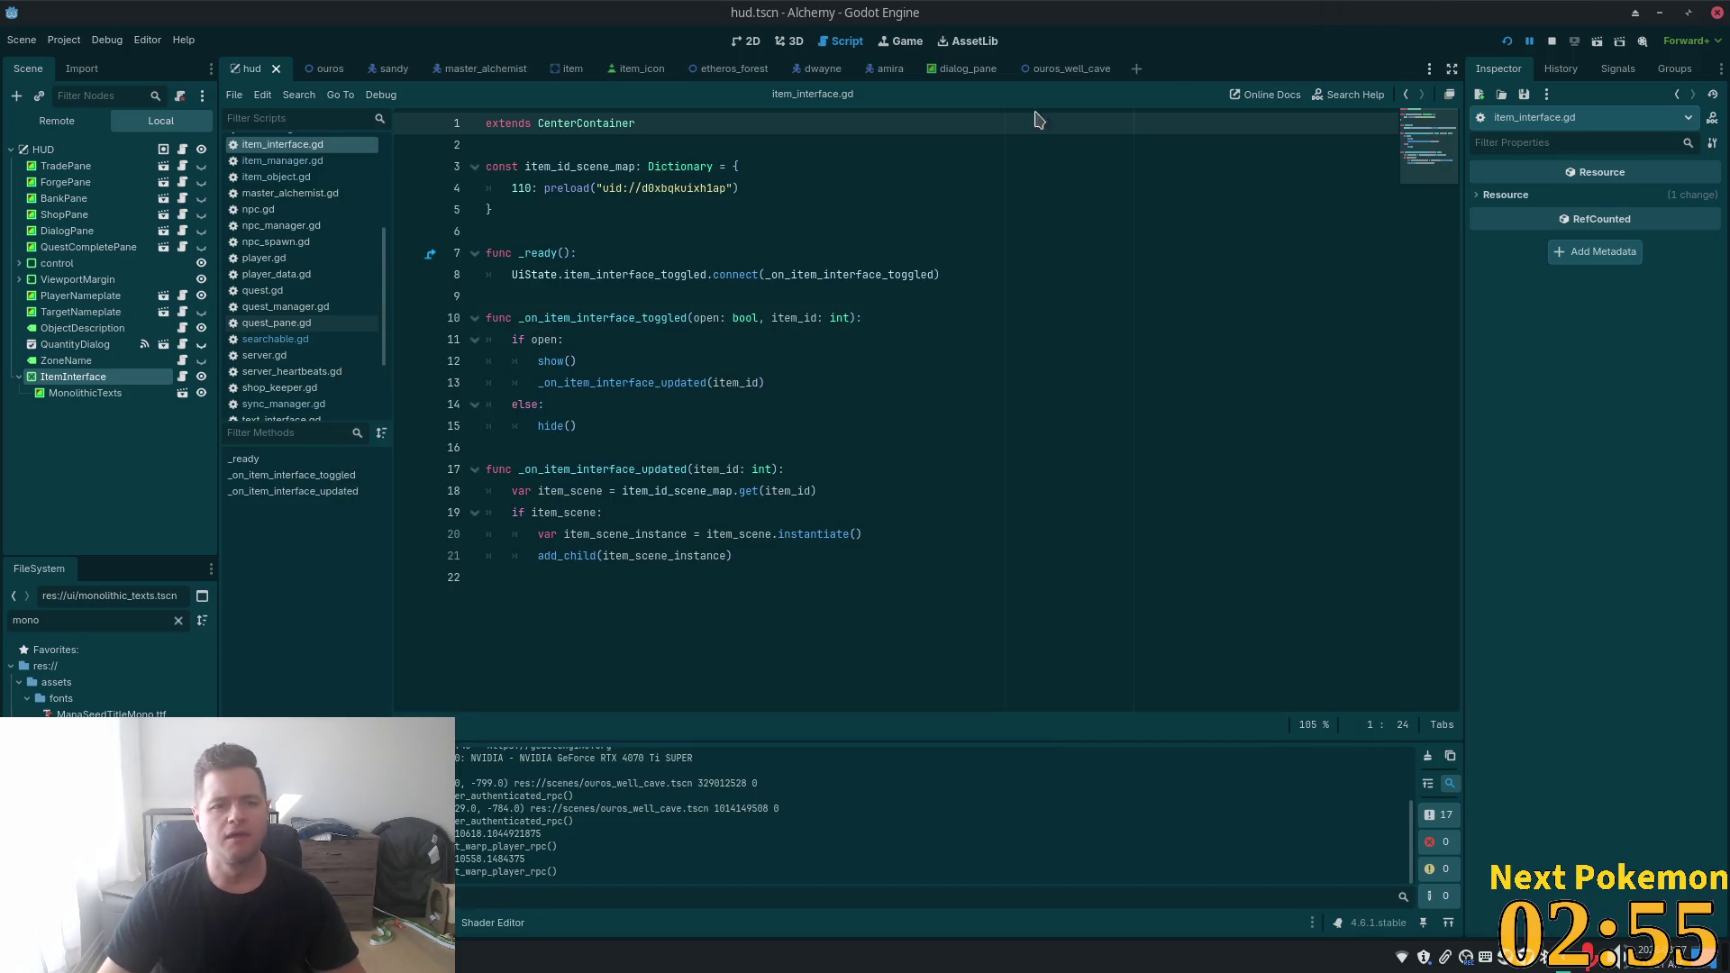
- Save hud.tscn and switch over to Cursor showing item_interface.gd
key("ctrl+s")
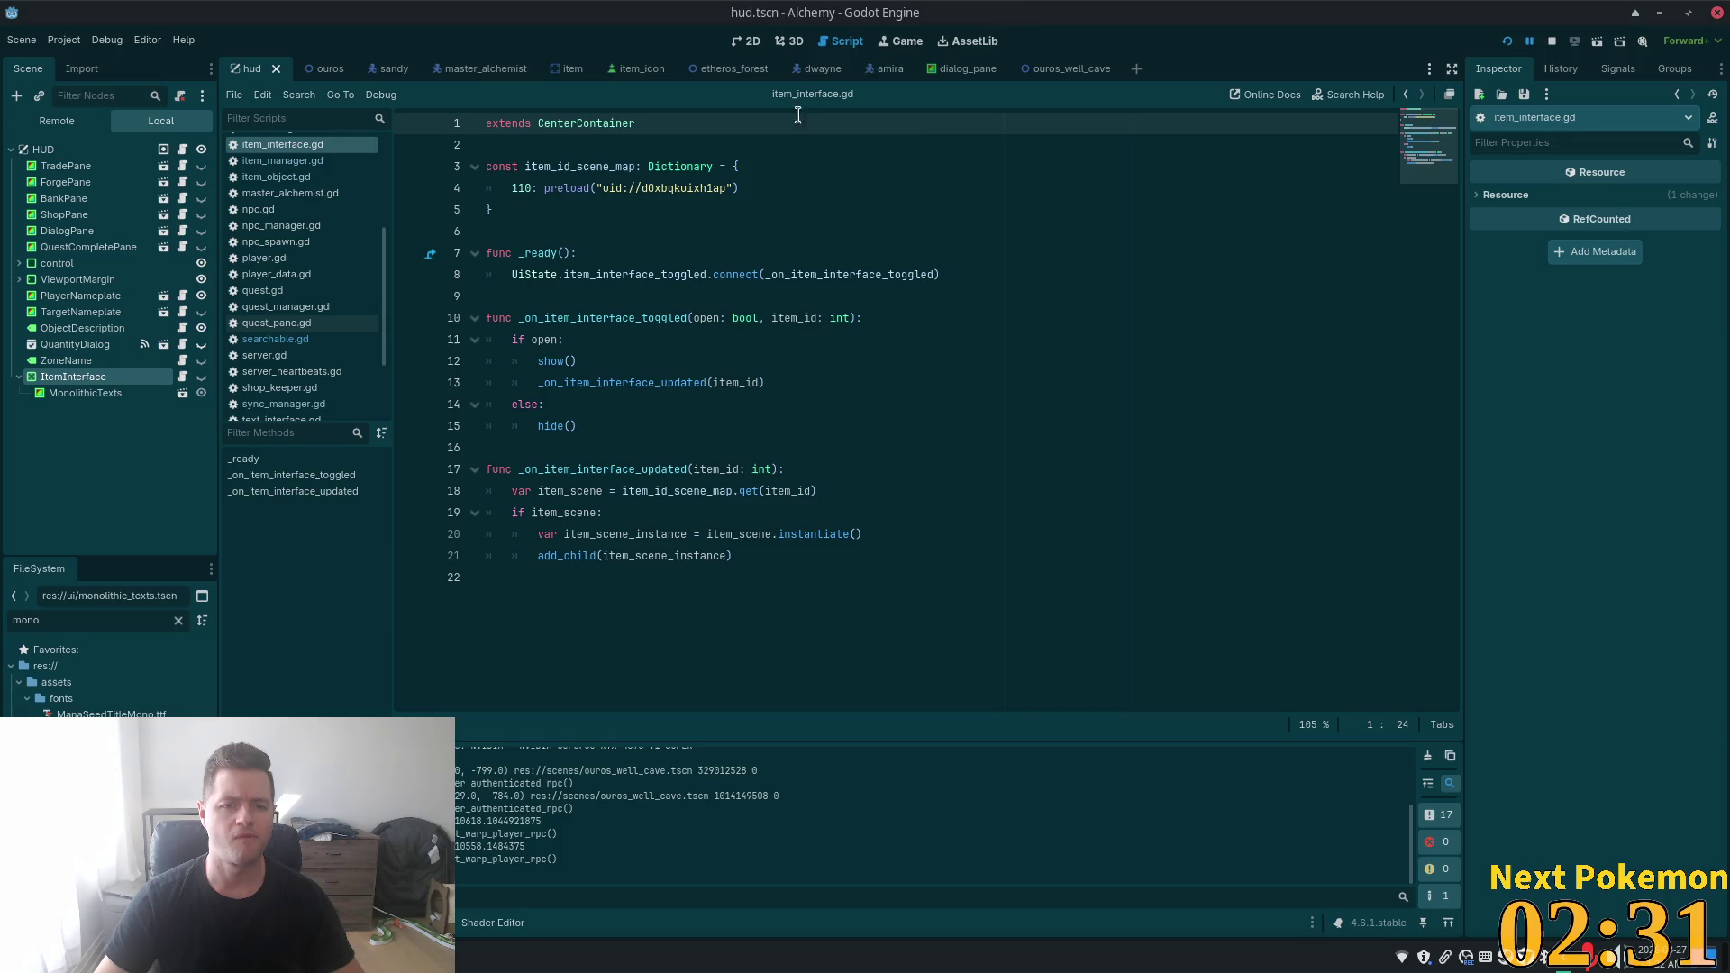
mouse_move(1024, 71)
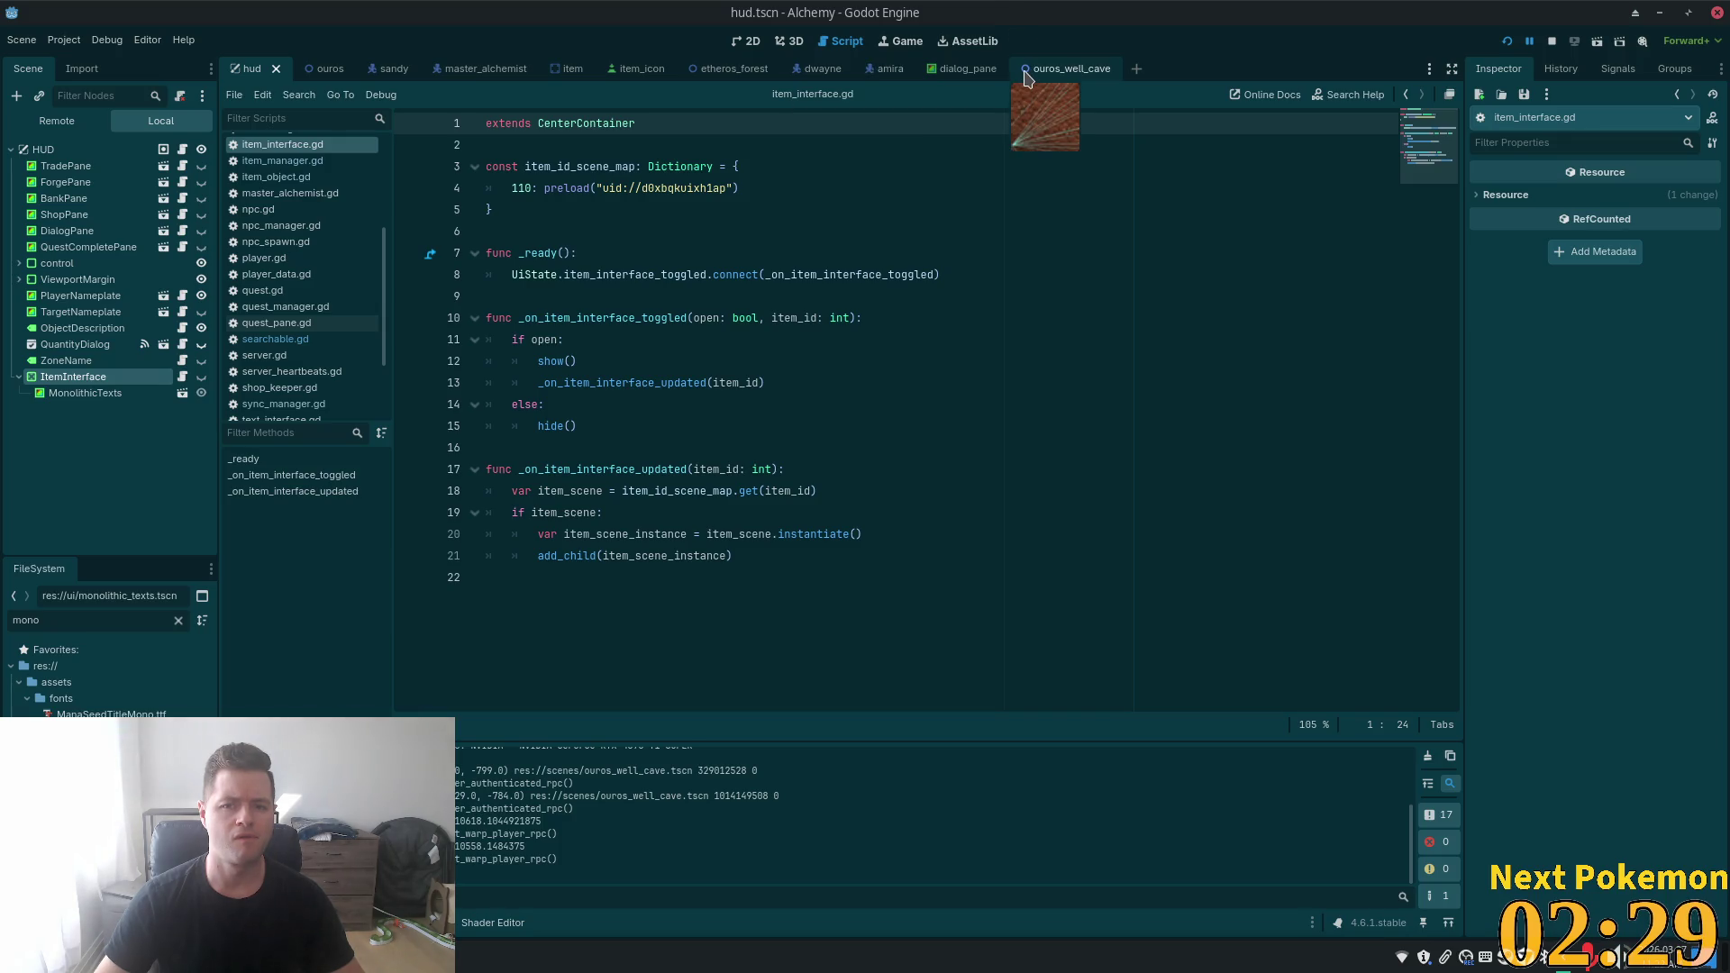
key("alt+Tab")
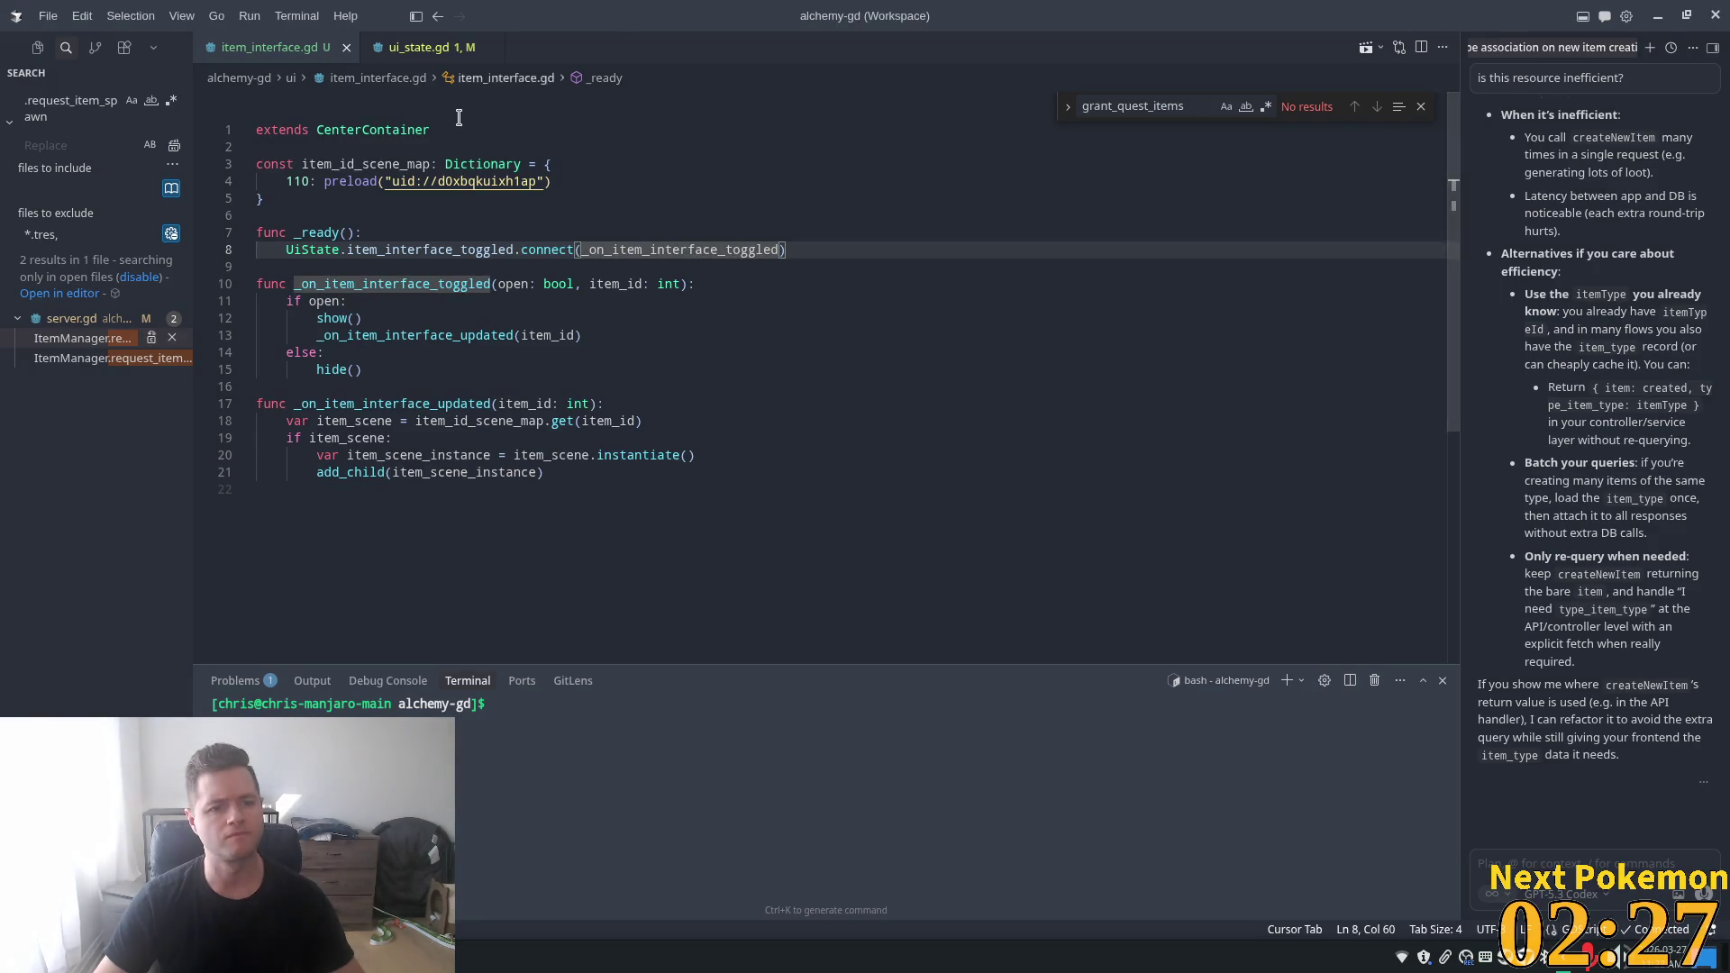
- Open ui_state.gd and add a blank line below the item_interface_open variable
left_click(397, 53)
scroll(800, 465, "down", 10)
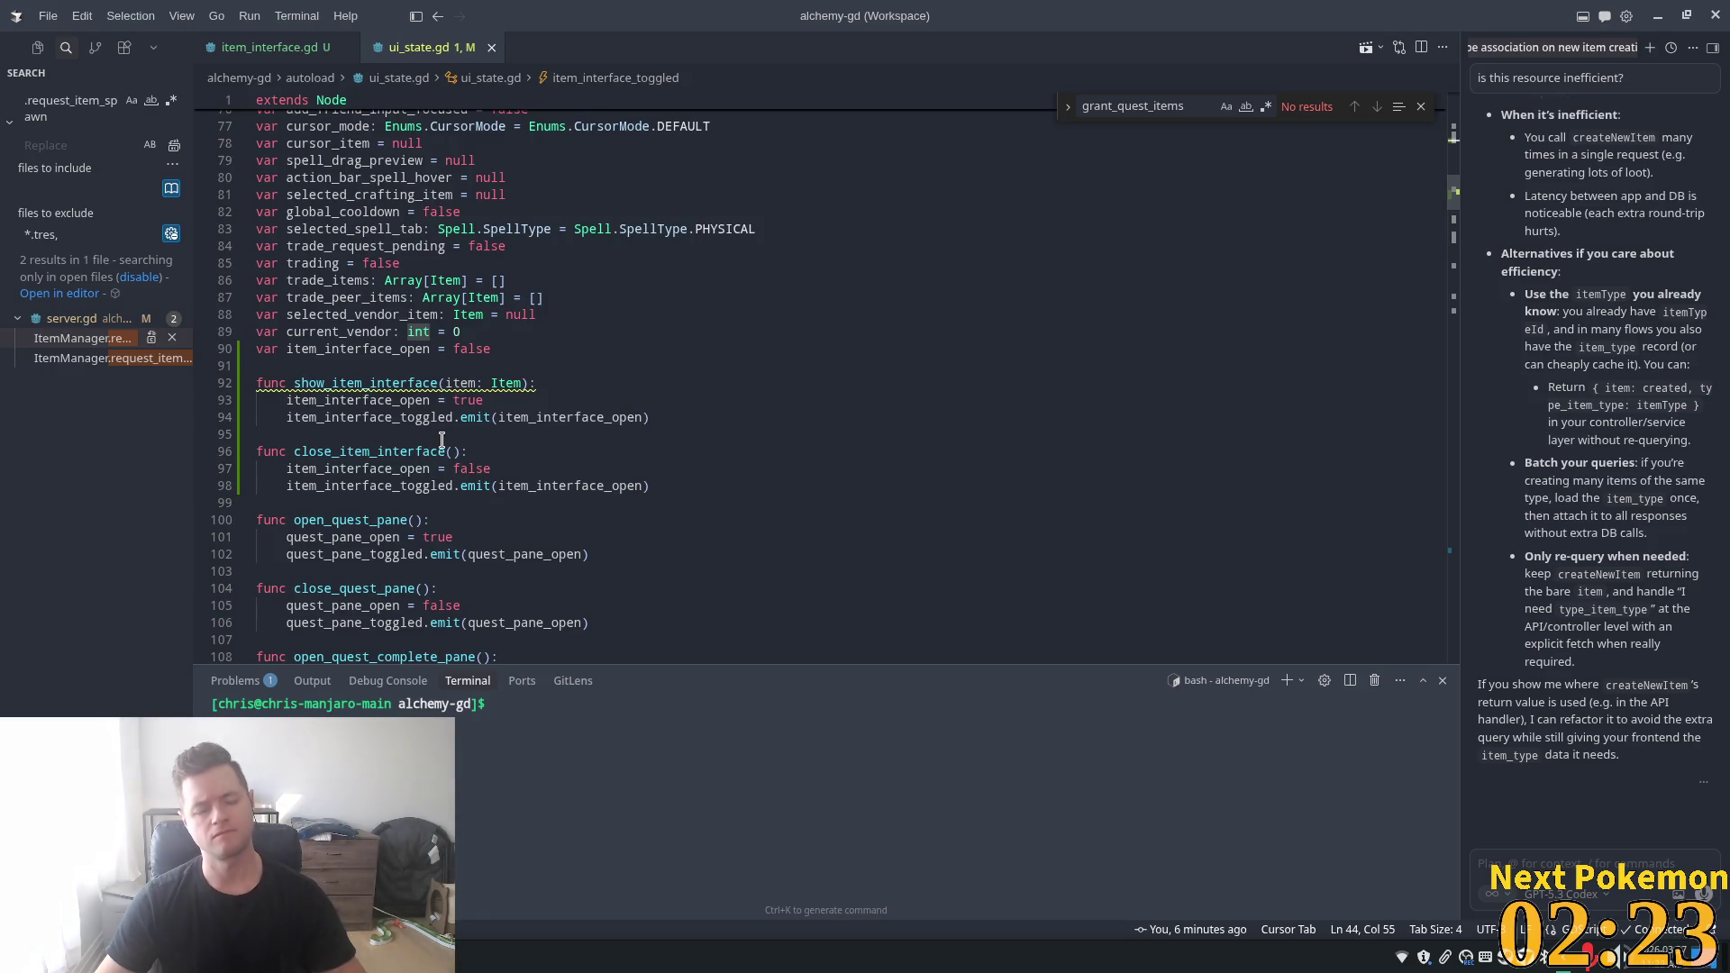
mouse_move(397, 530)
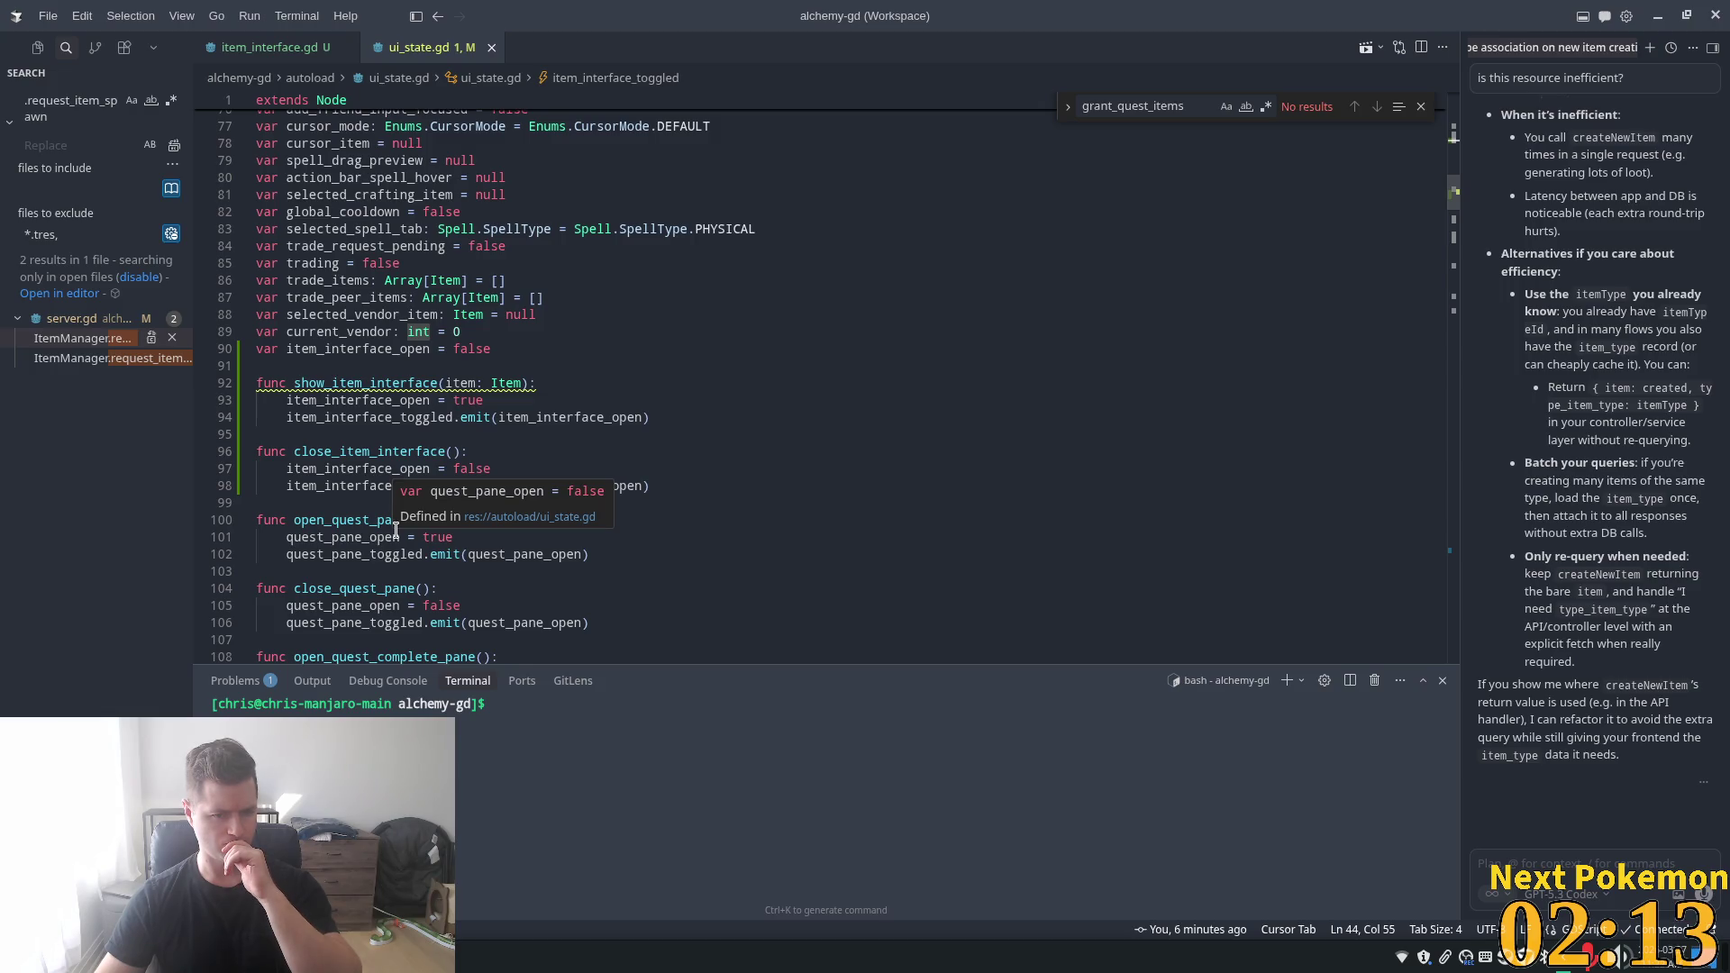
scroll(580, 394, "down", 2)
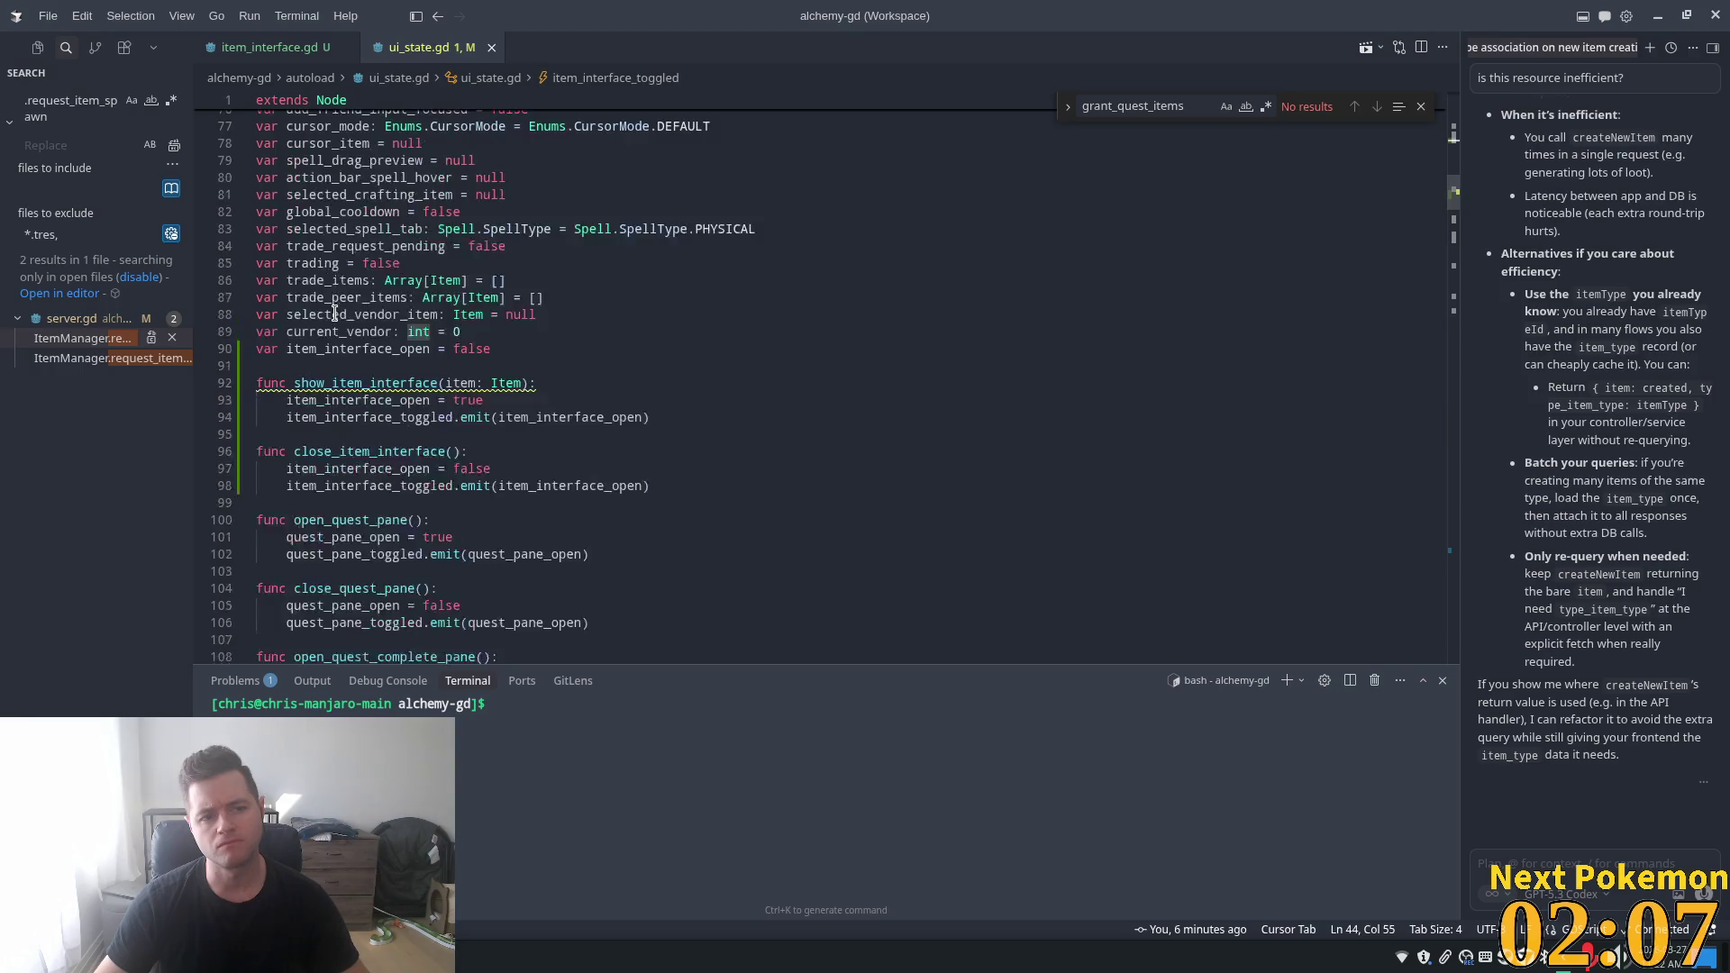
scroll(334, 310, "up", 3)
left_click(334, 411)
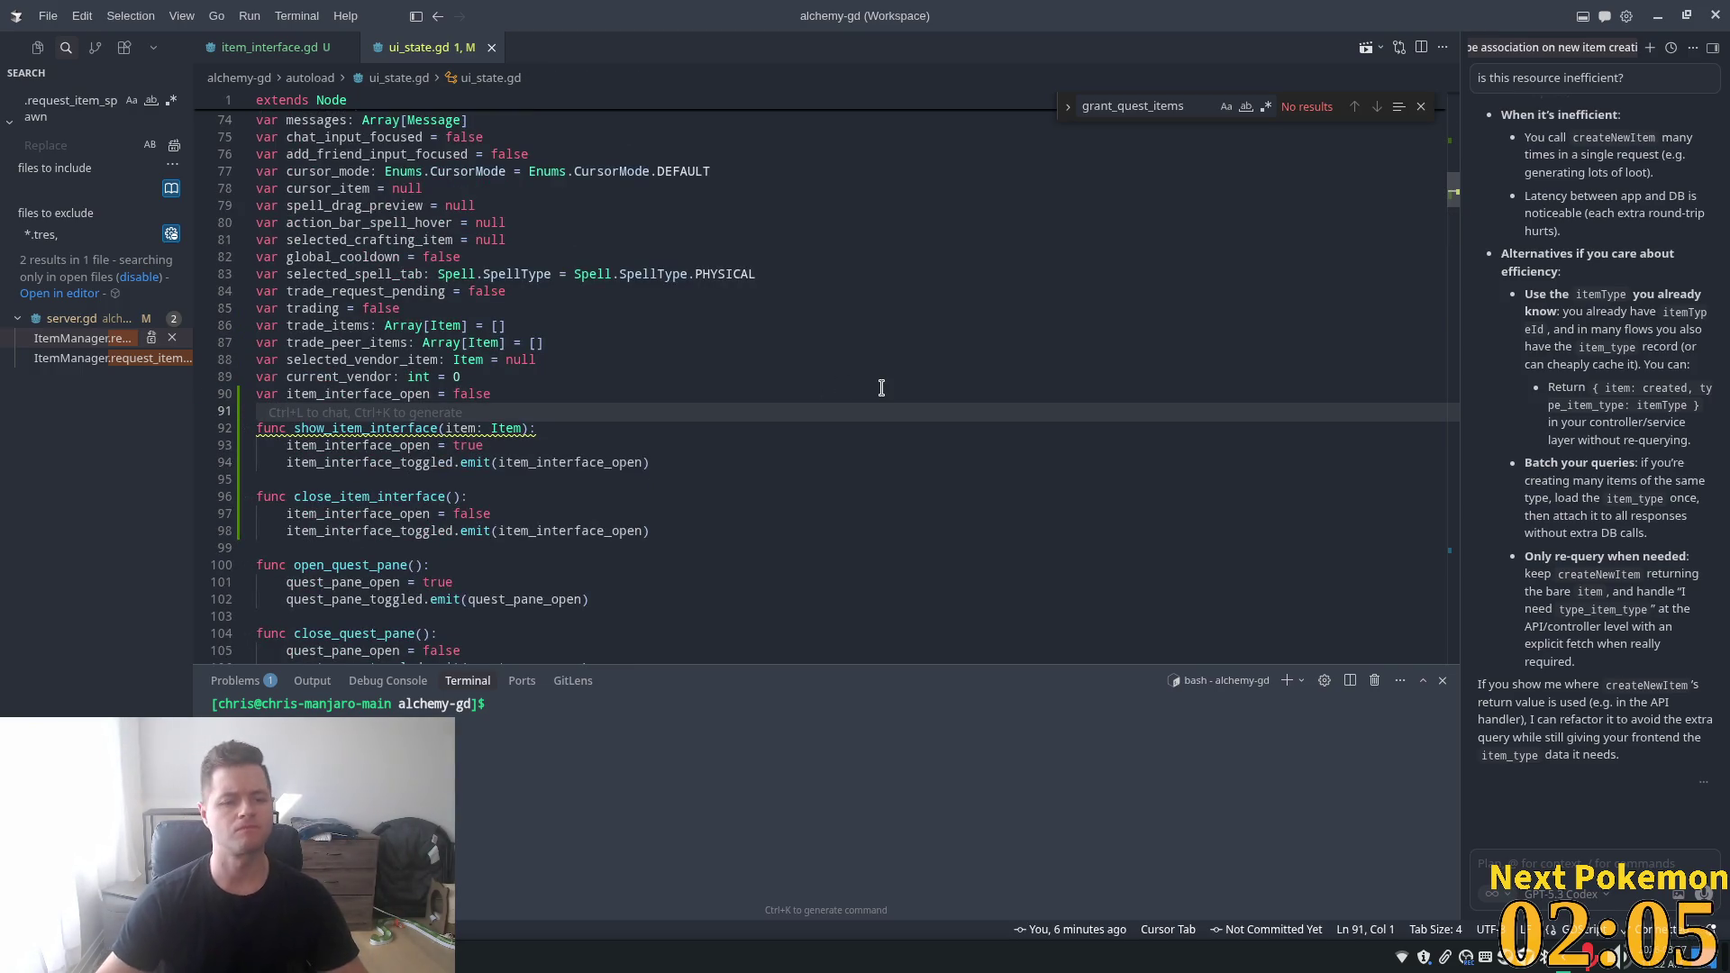
key("Return")
key("Return")
key("Up")
- Add a handle_item_icon_clicked(item_id) function that emits item_icon_clicked
type("func")
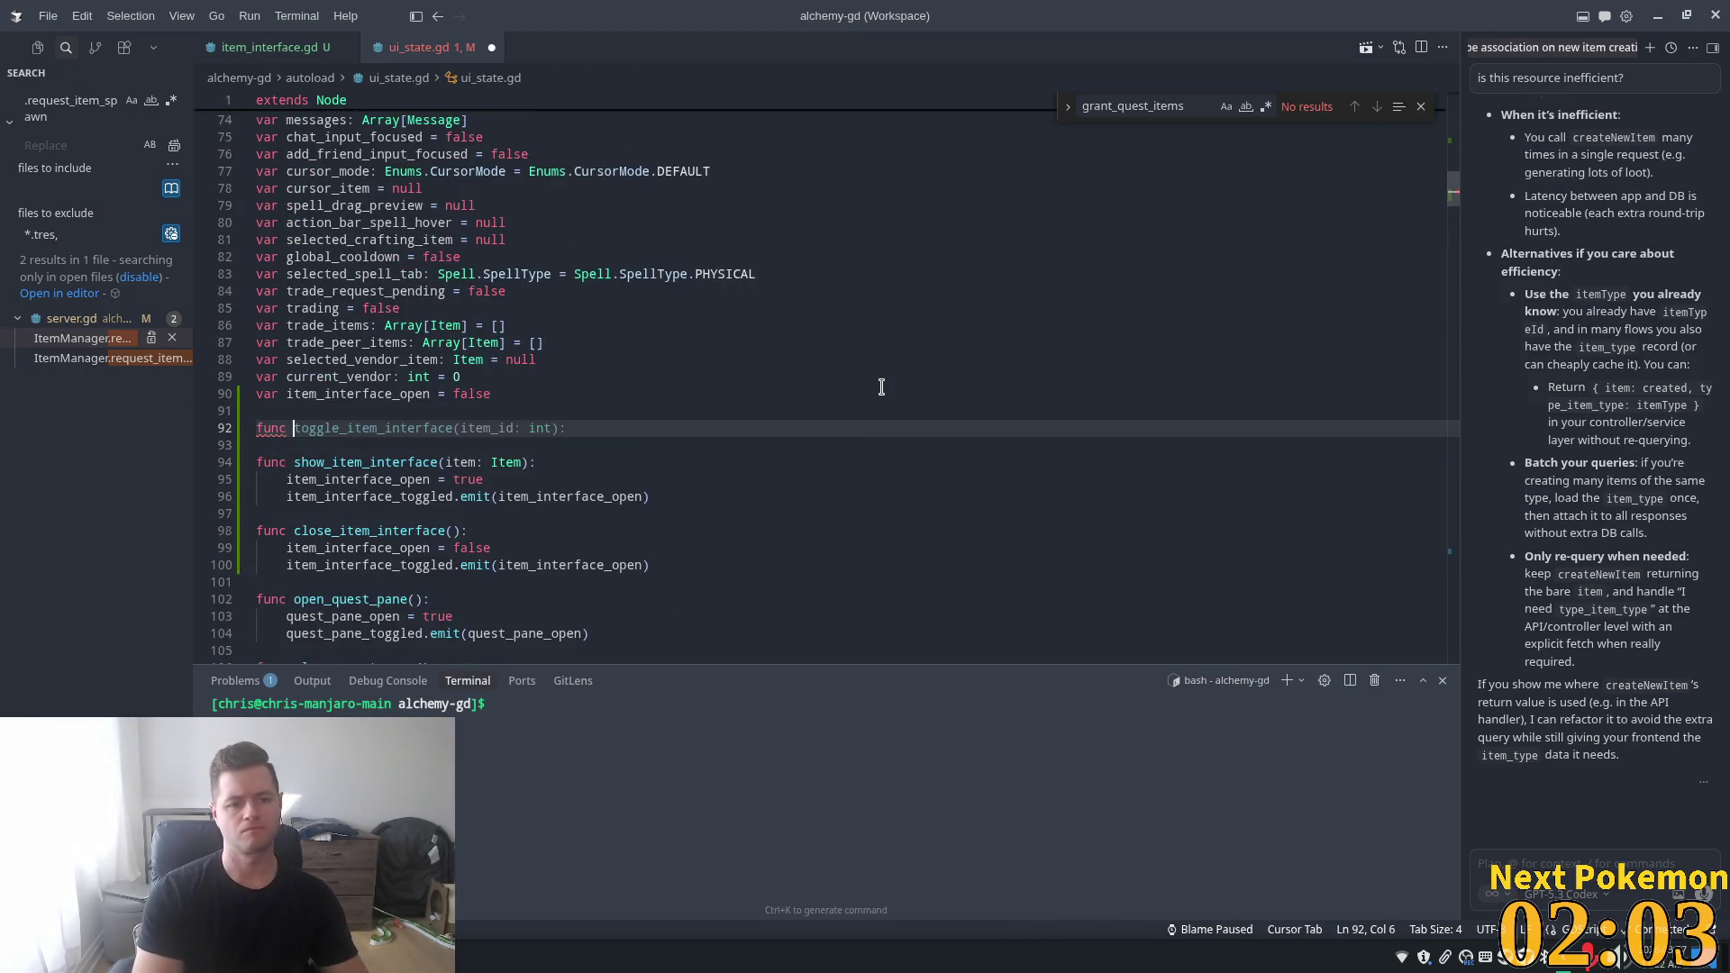
type(" item_icon_clicked(item_id: int):")
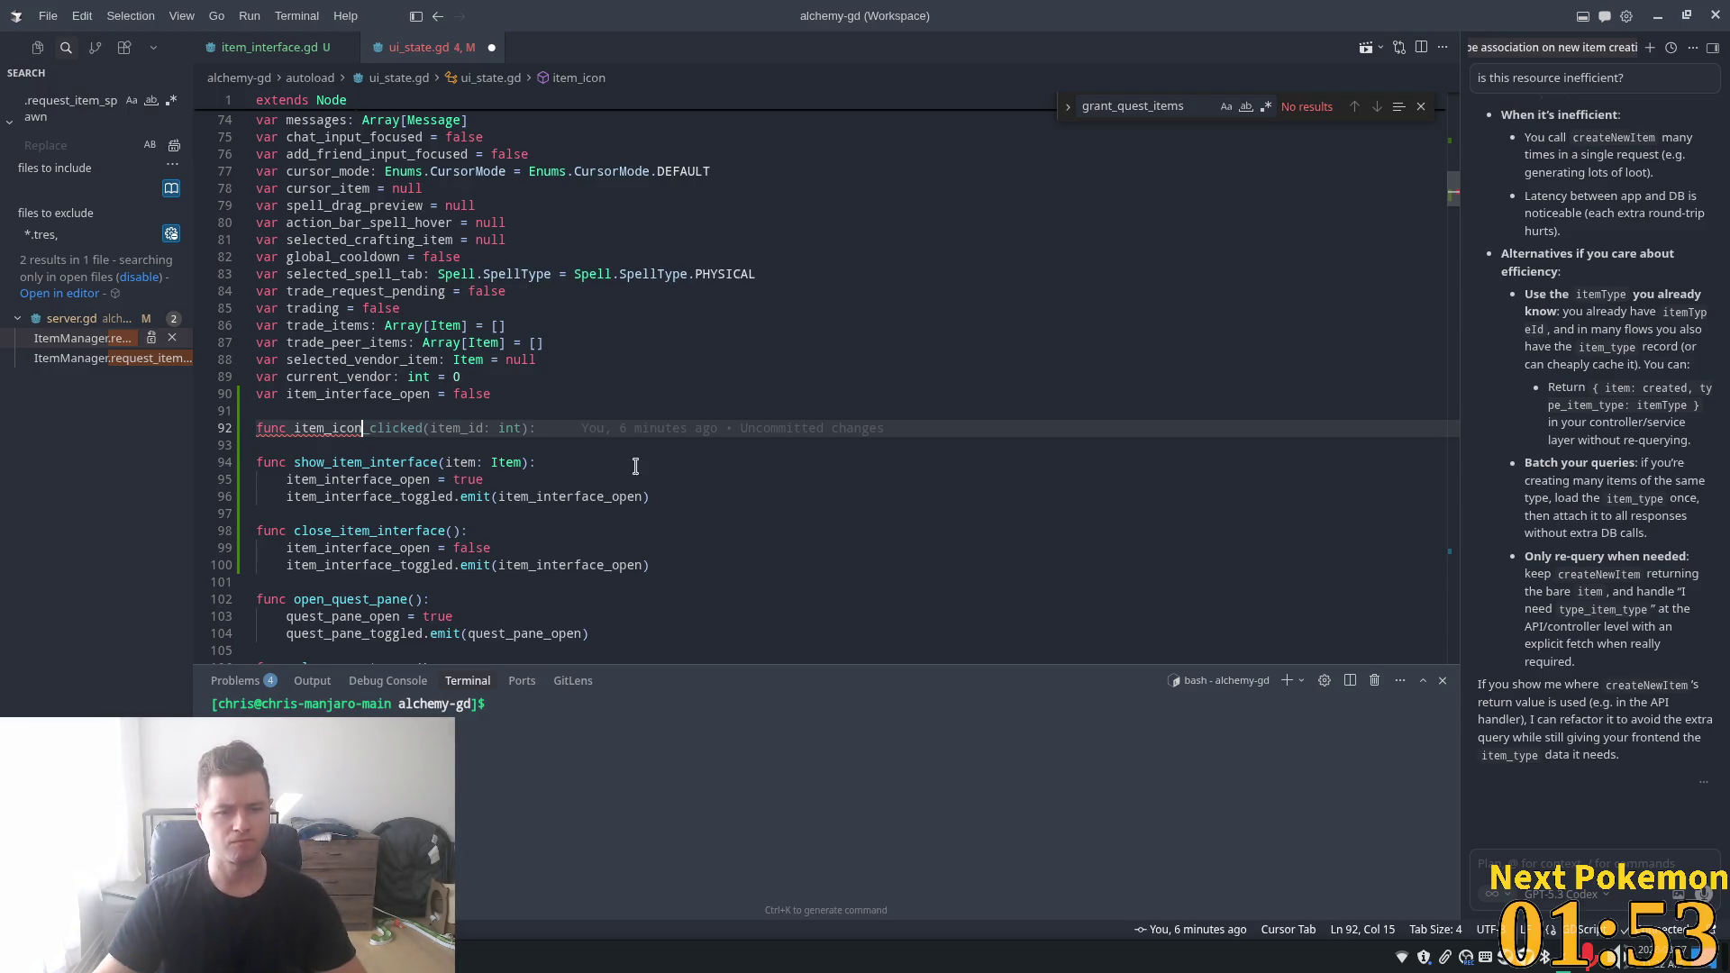
key("End")
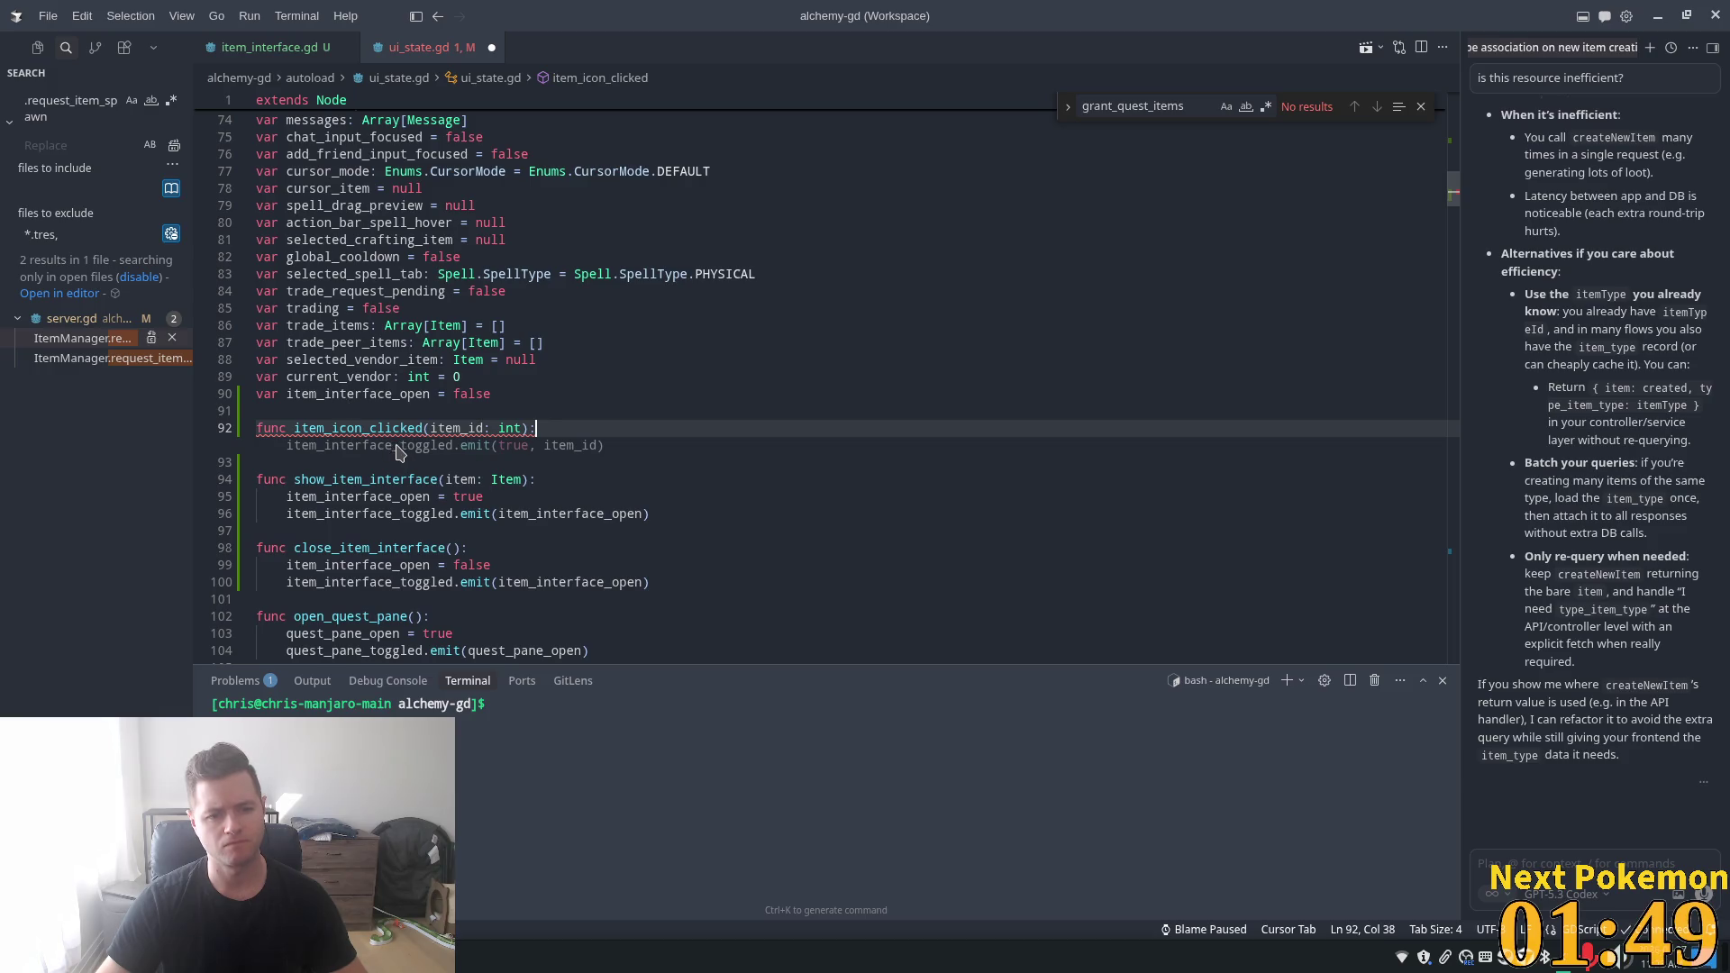
key("Return")
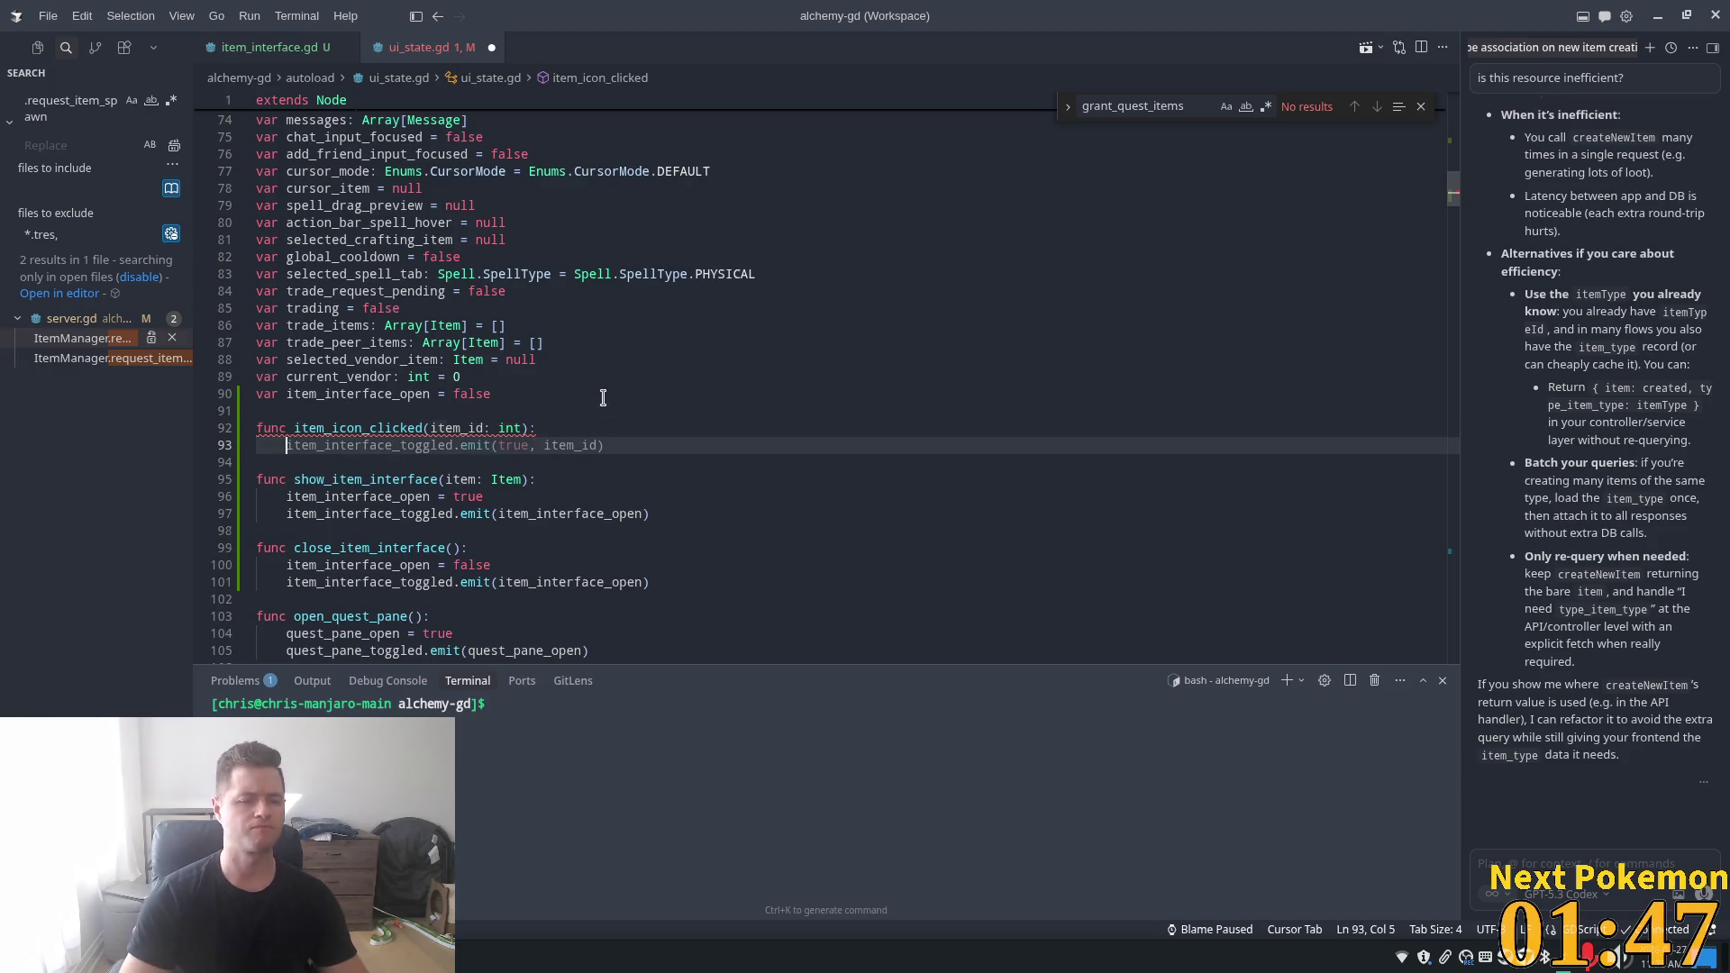
type("item_icon")
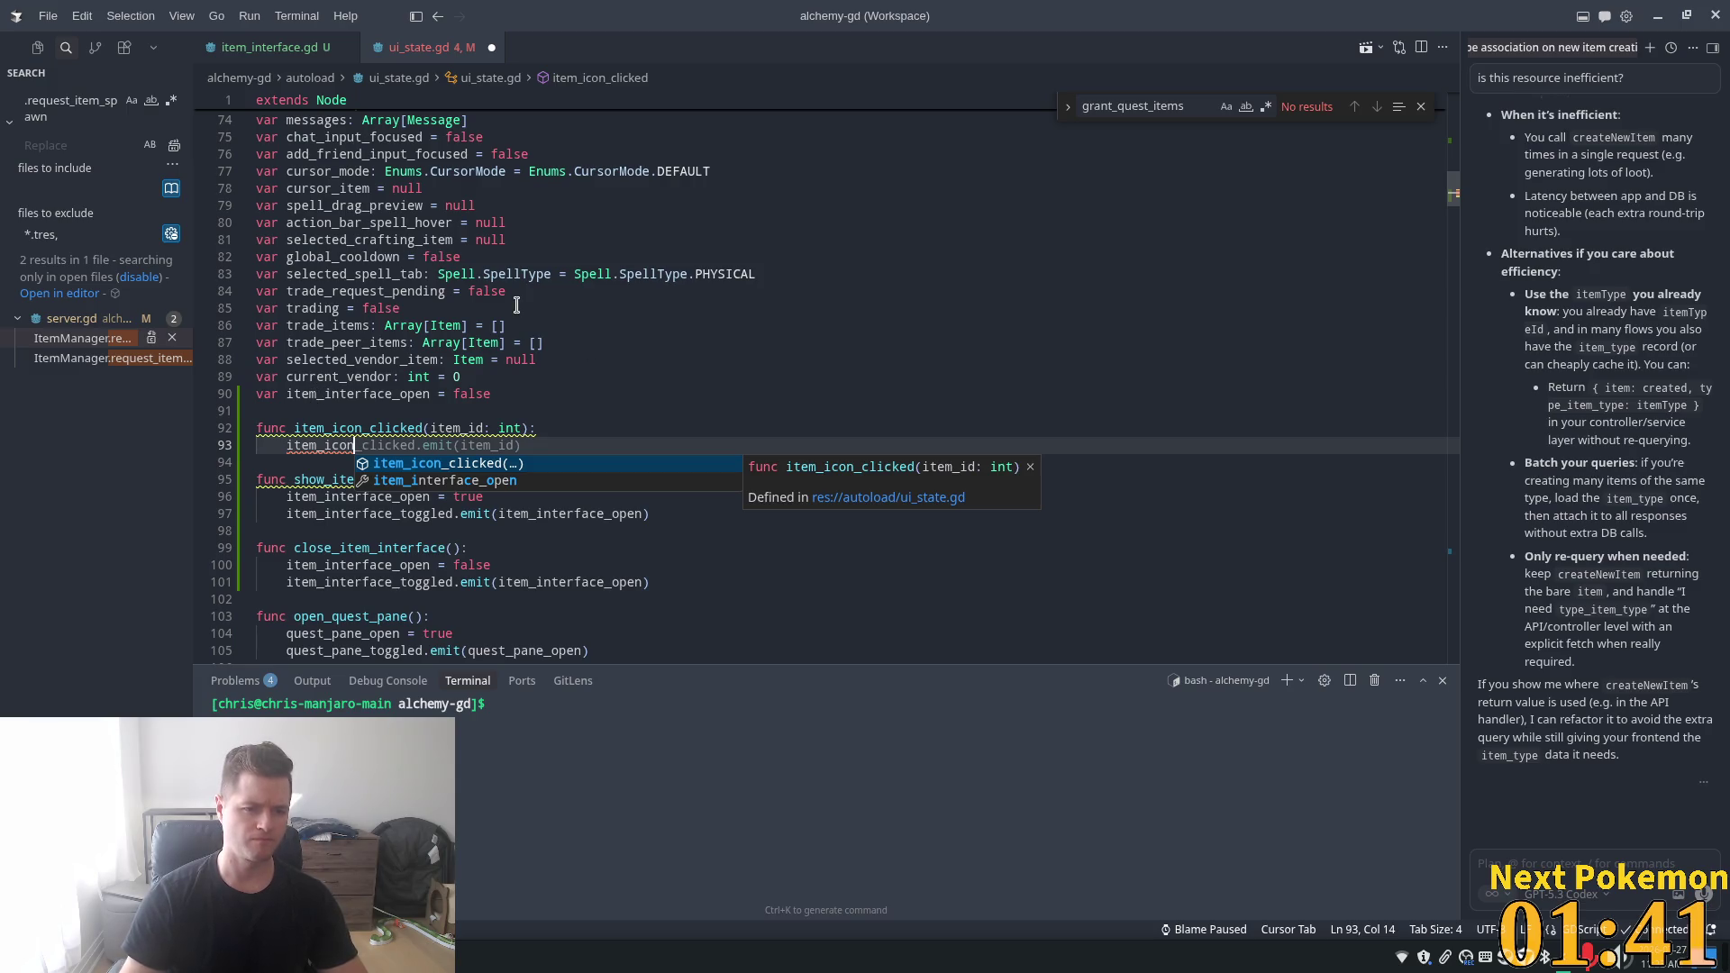
key("Tab")
key("Tab")
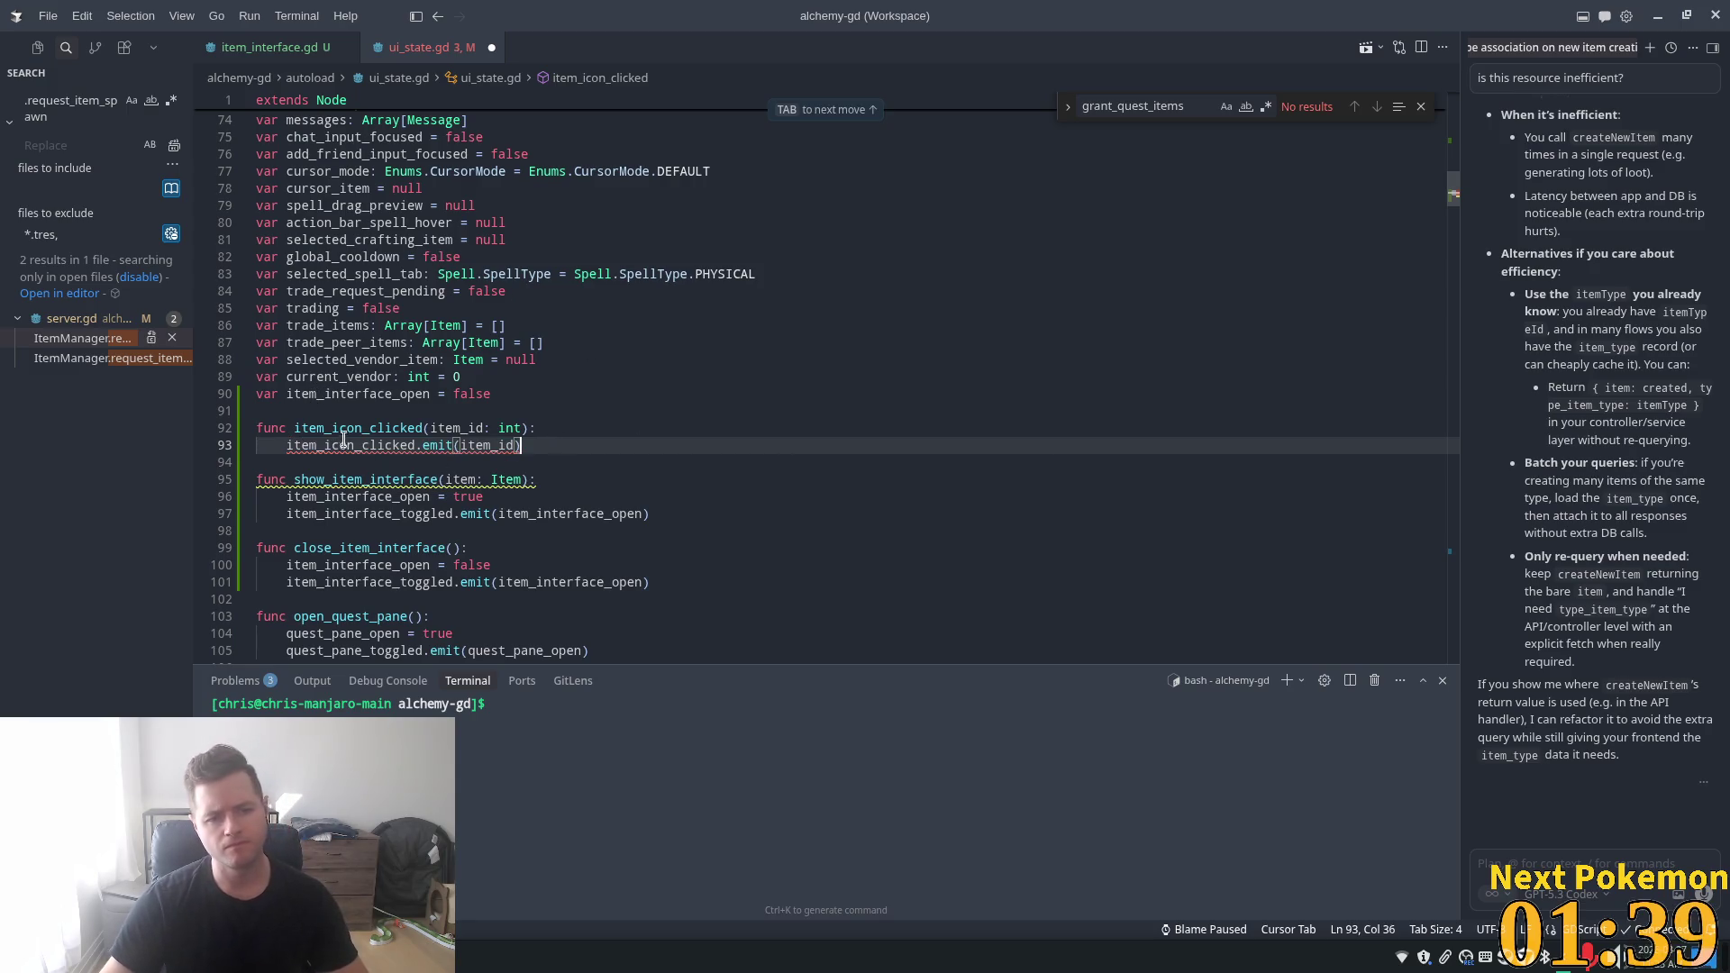
key("Tab")
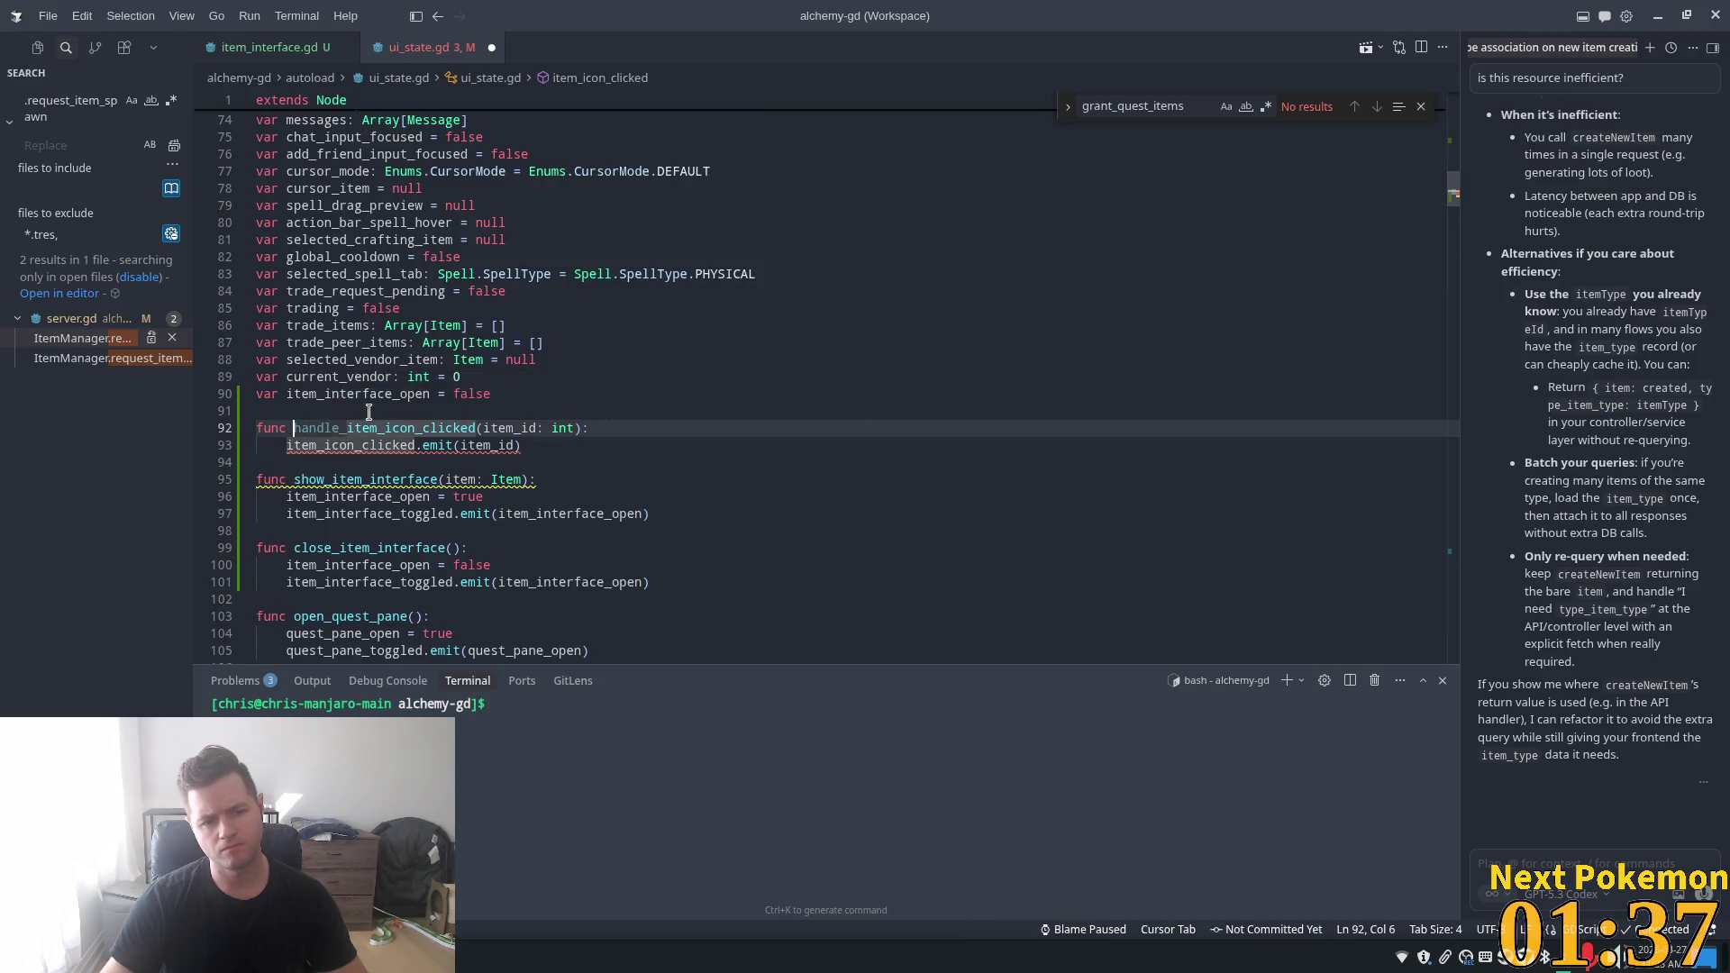
key("Tab")
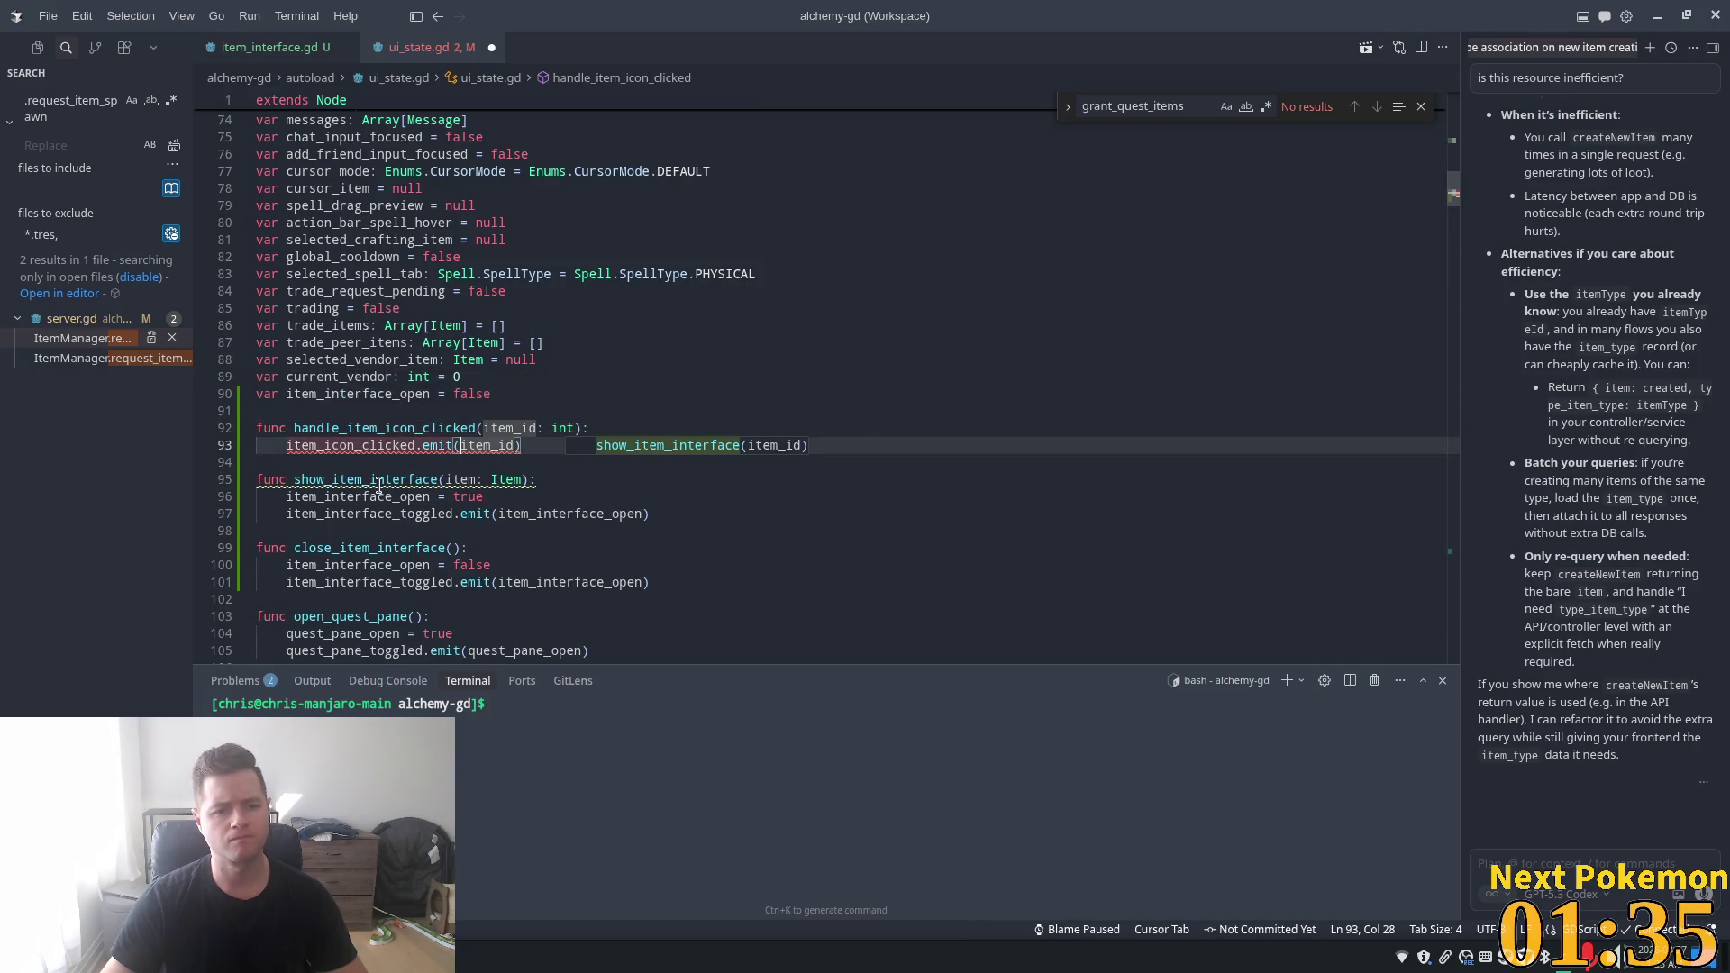
left_click(518, 325)
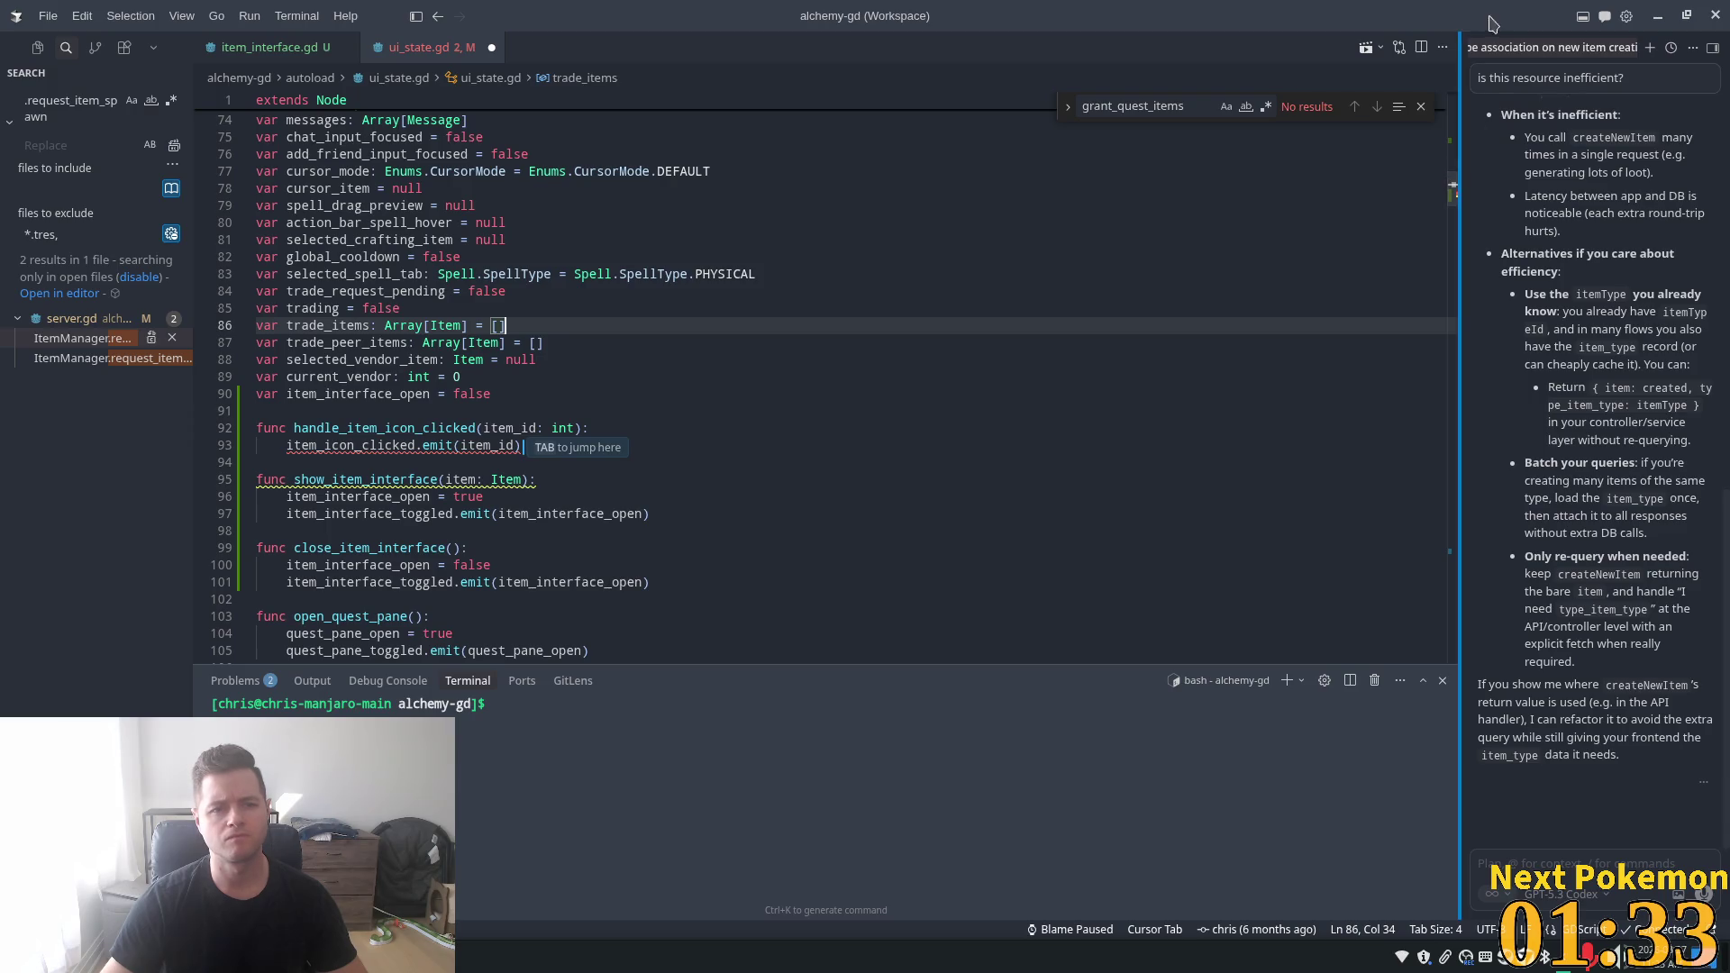
- Declare the item_icon_clicked(item_id: int) signal and delete the item_interface_toggled declaration
scroll(1025, 160, "up", 4)
left_click_drag(1455, 192, 1455, 106)
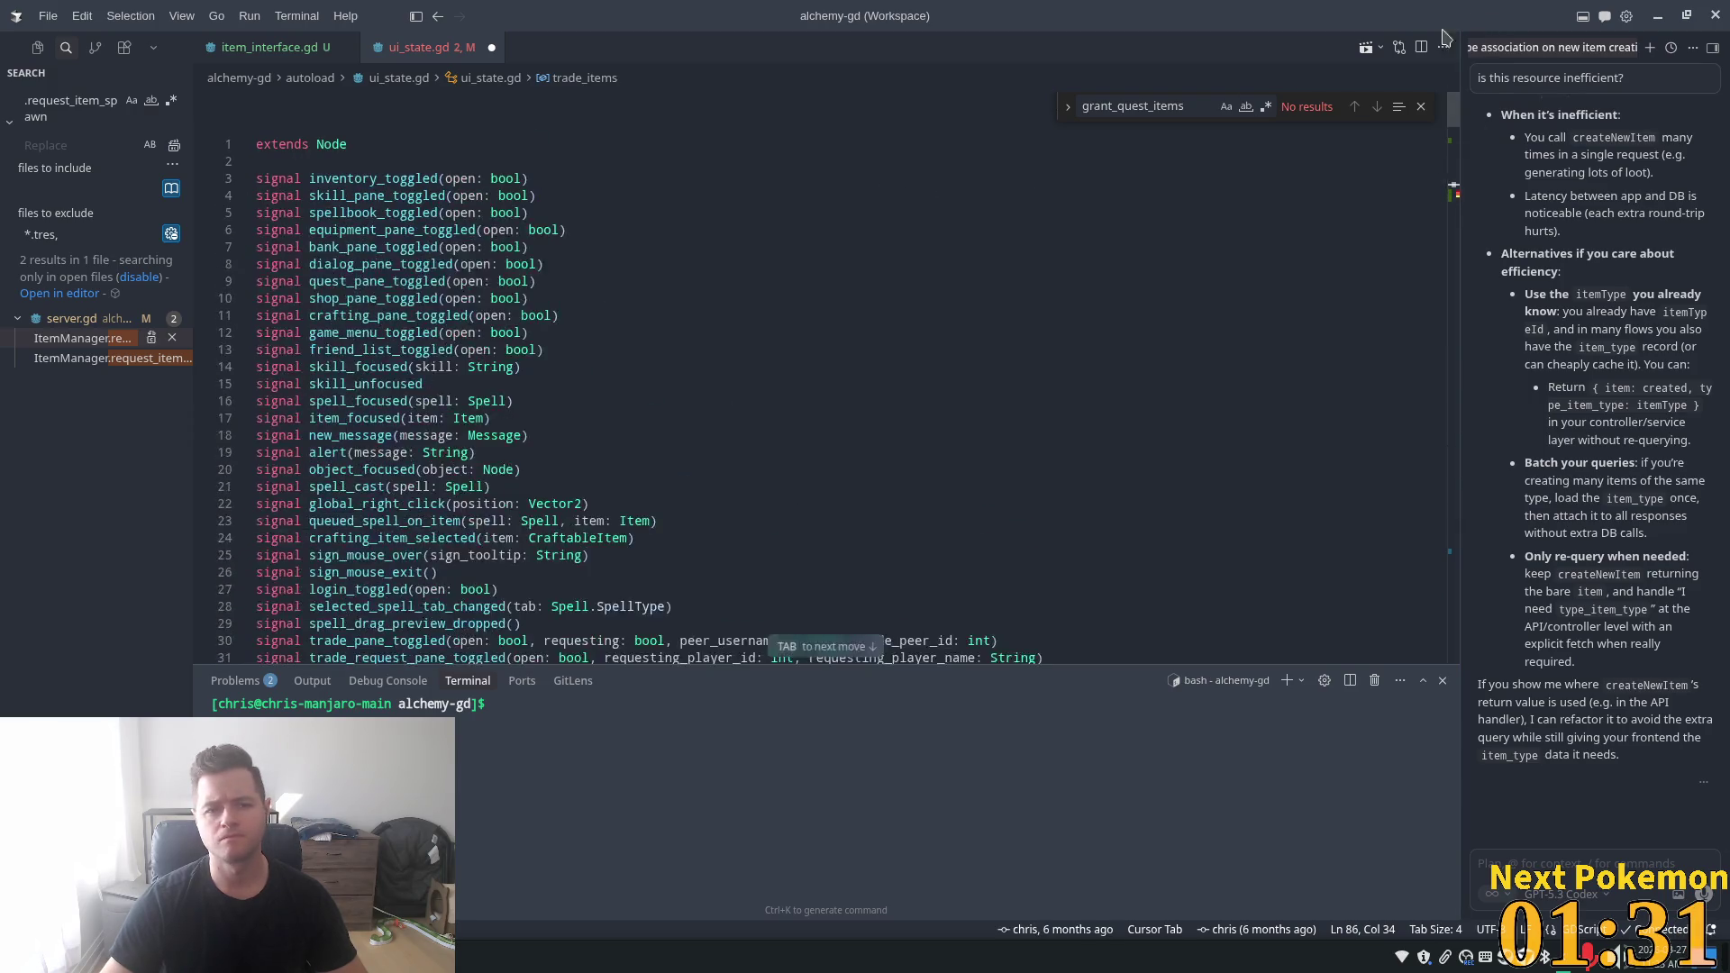
left_click(429, 220)
scroll(677, 556, "down", 6)
scroll(677, 556, "down", 1)
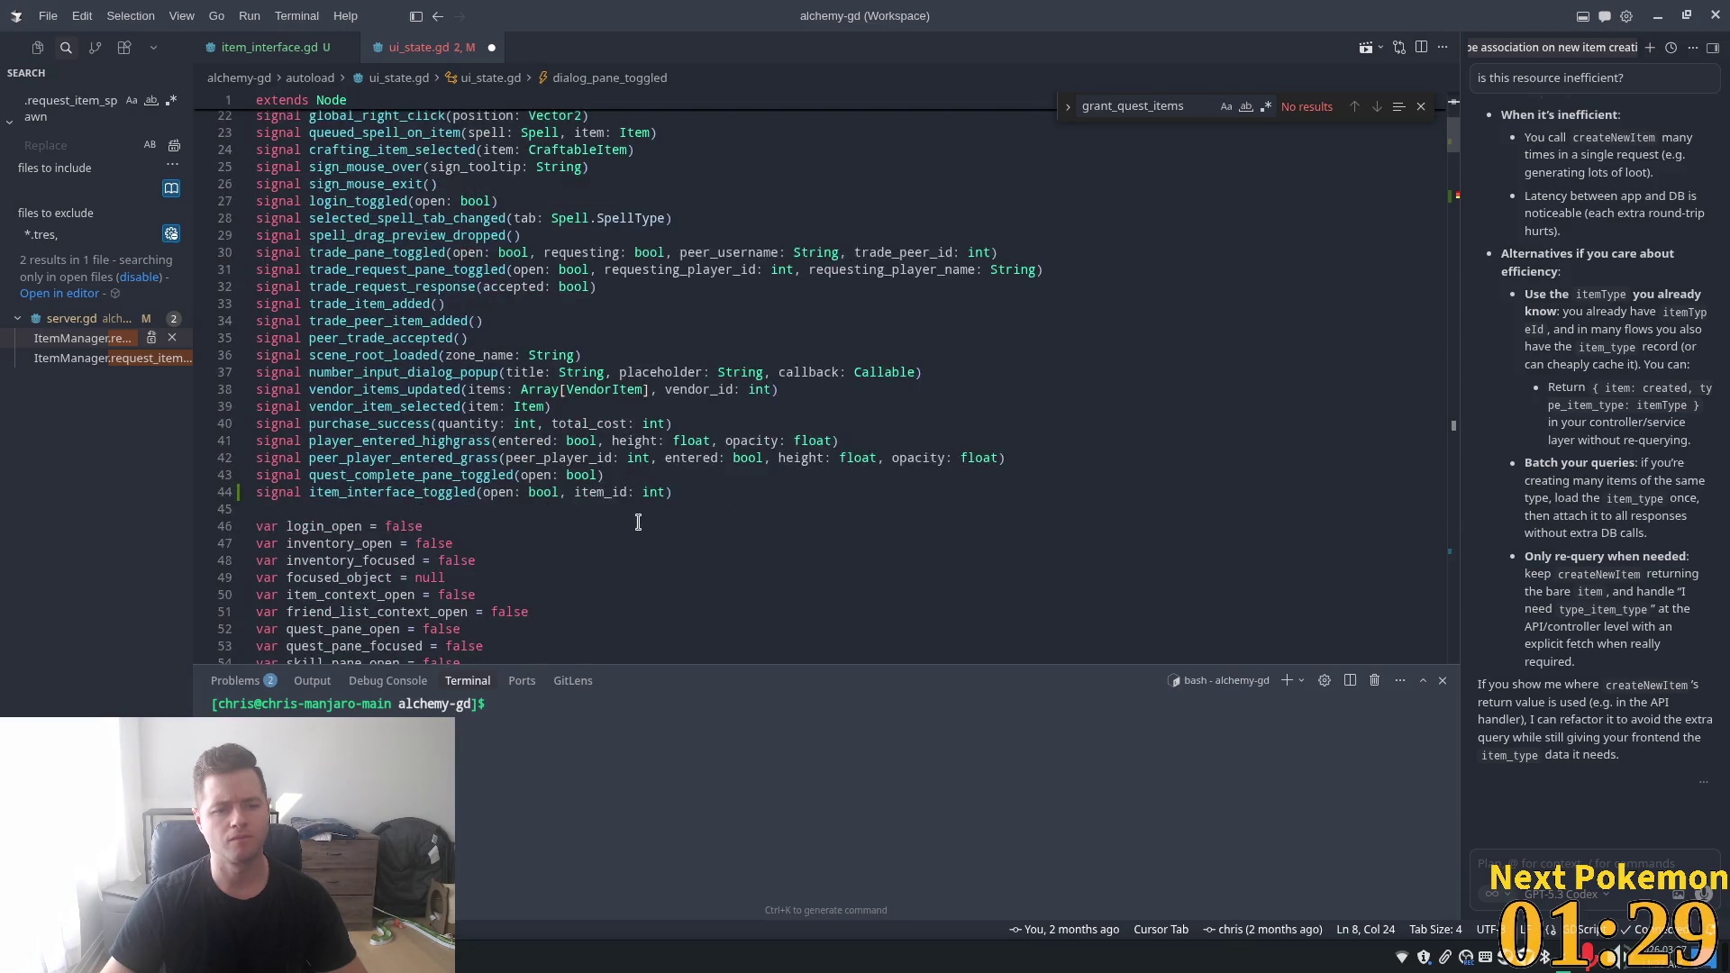
left_click(638, 492)
key("Tab")
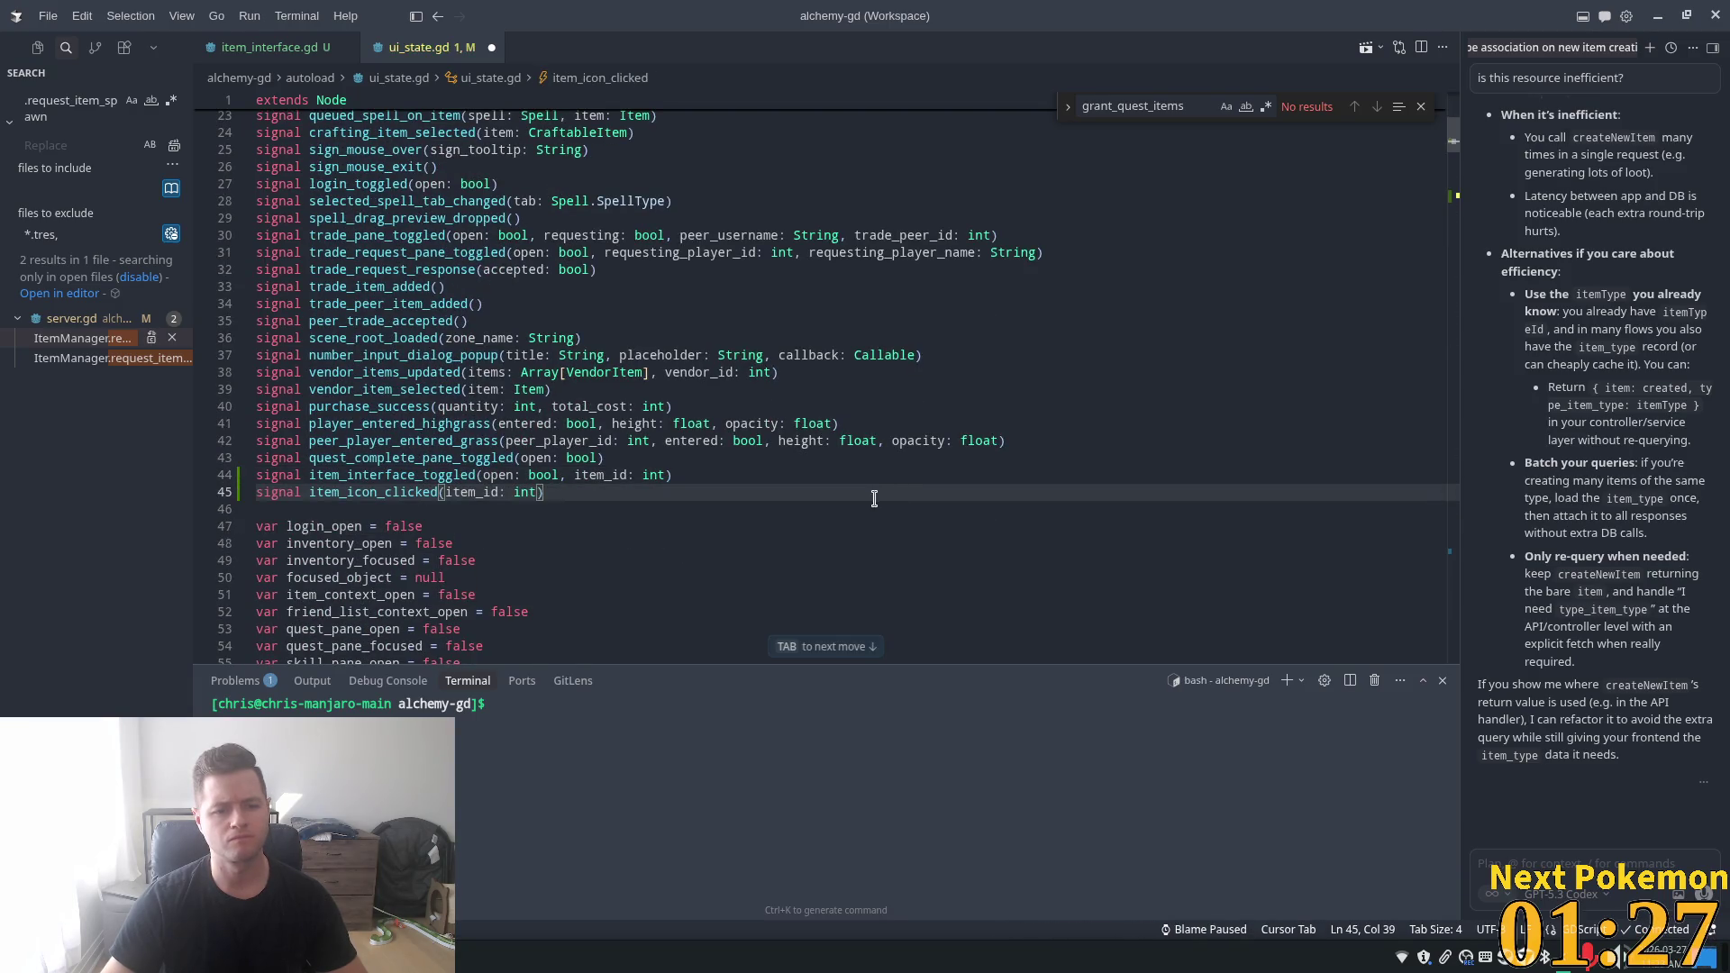
left_click_drag(1452, 147, 1452, 161)
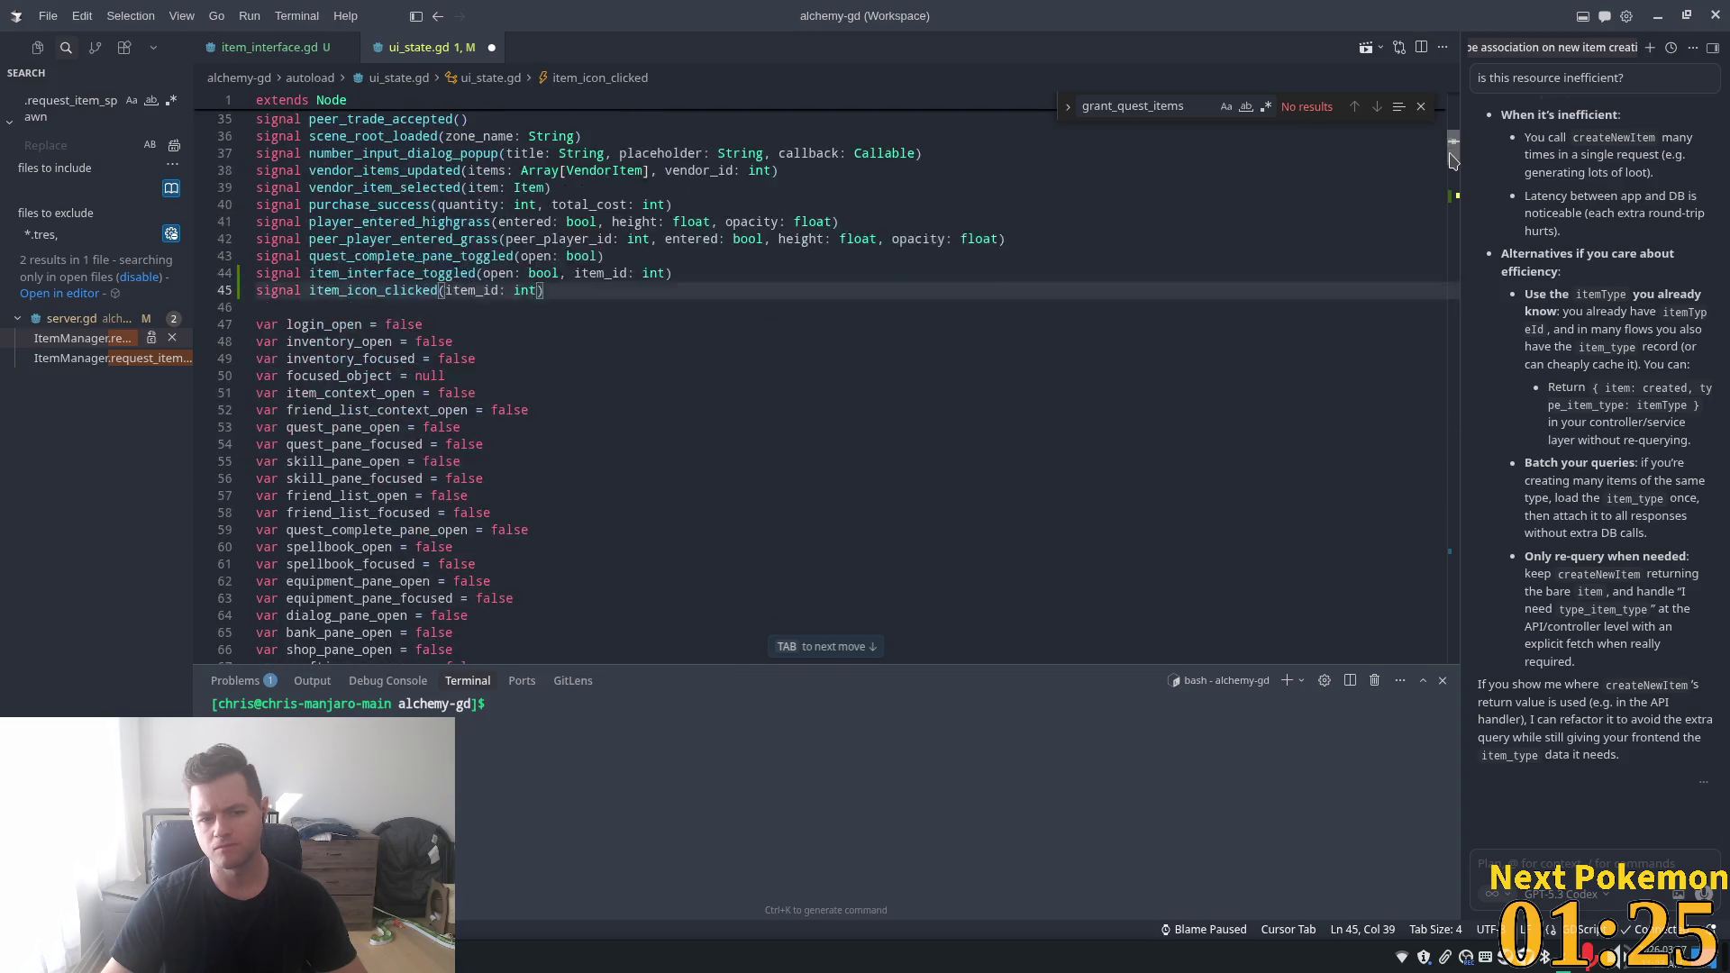
left_click(719, 272)
key("shift+Home")
key("BackSpace")
key("BackSpace")
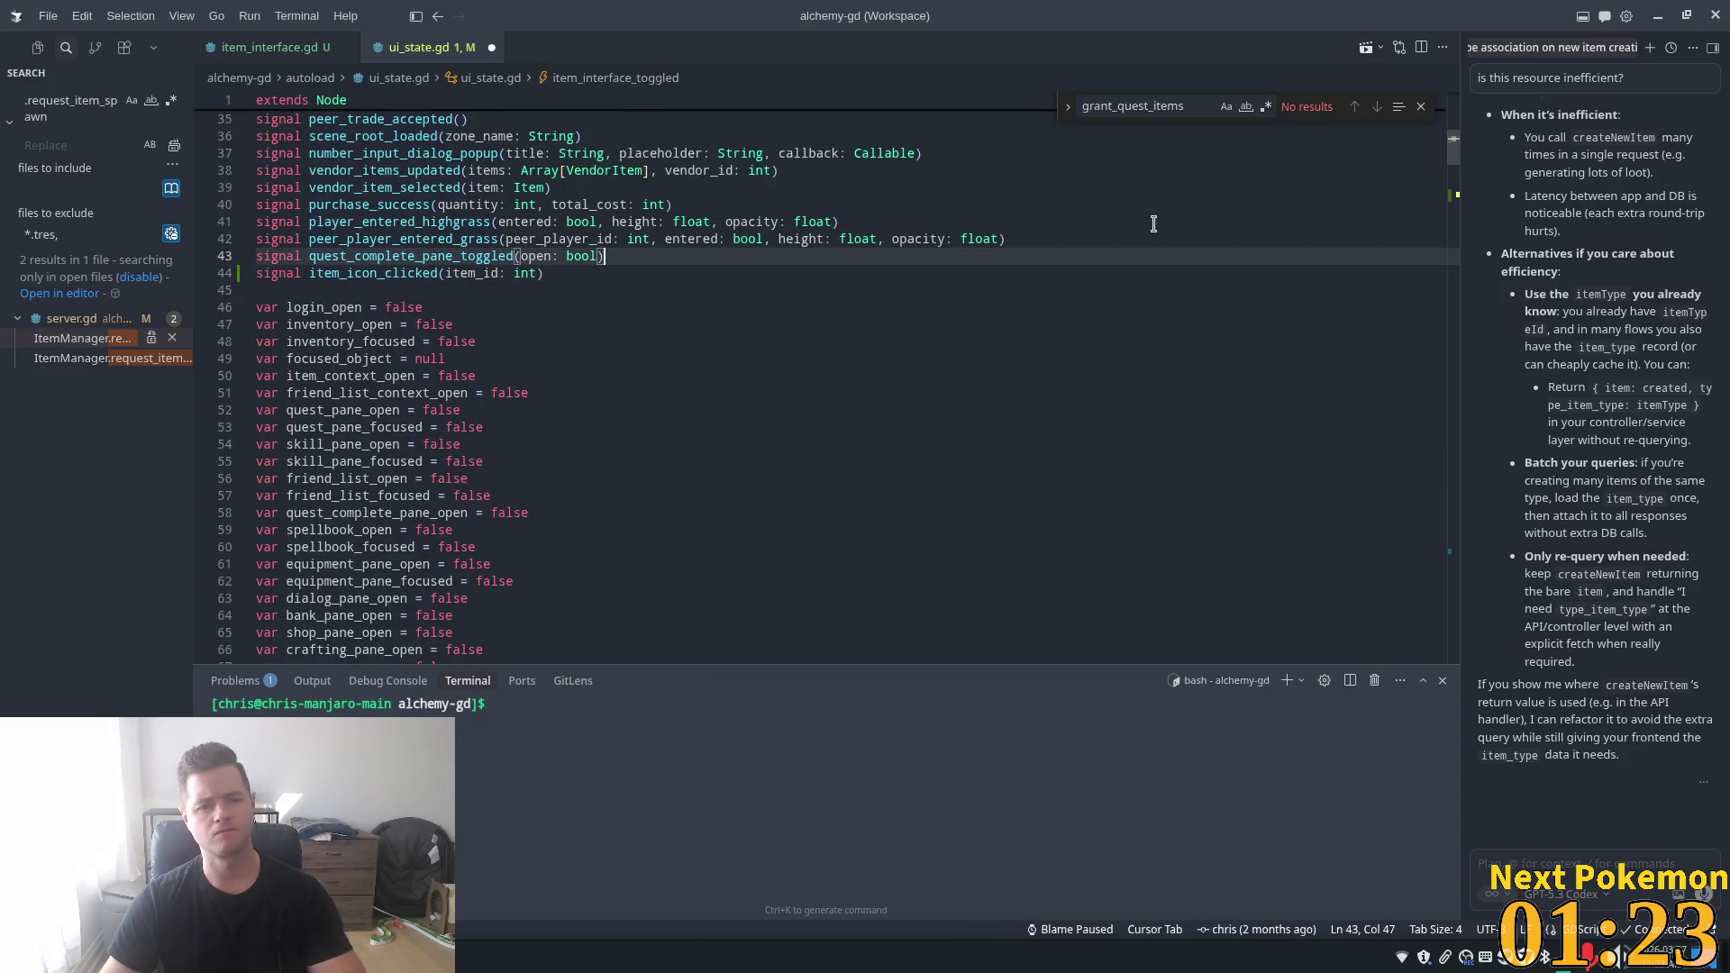
left_click_drag(1442, 162, 1461, 267)
- Restore the deleted item_interface_toggled signal still emitted by show_item_interface
scroll(810, 387, "up", 15)
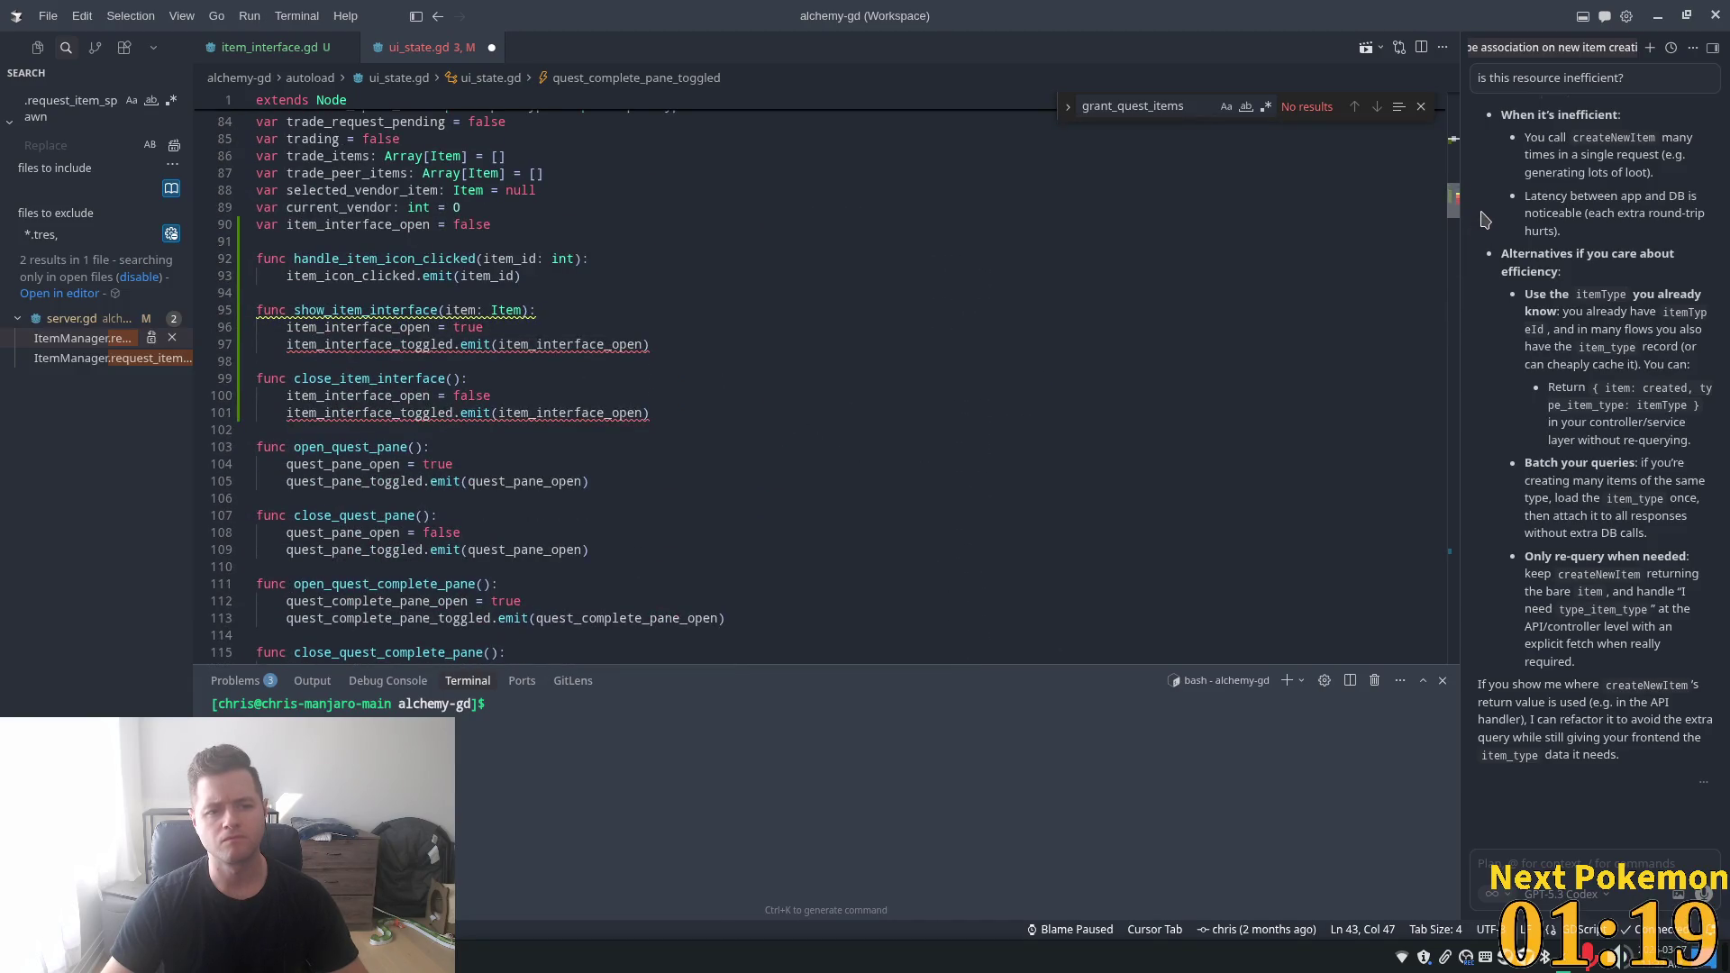
scroll(631, 338, "up", 1)
left_click(484, 321)
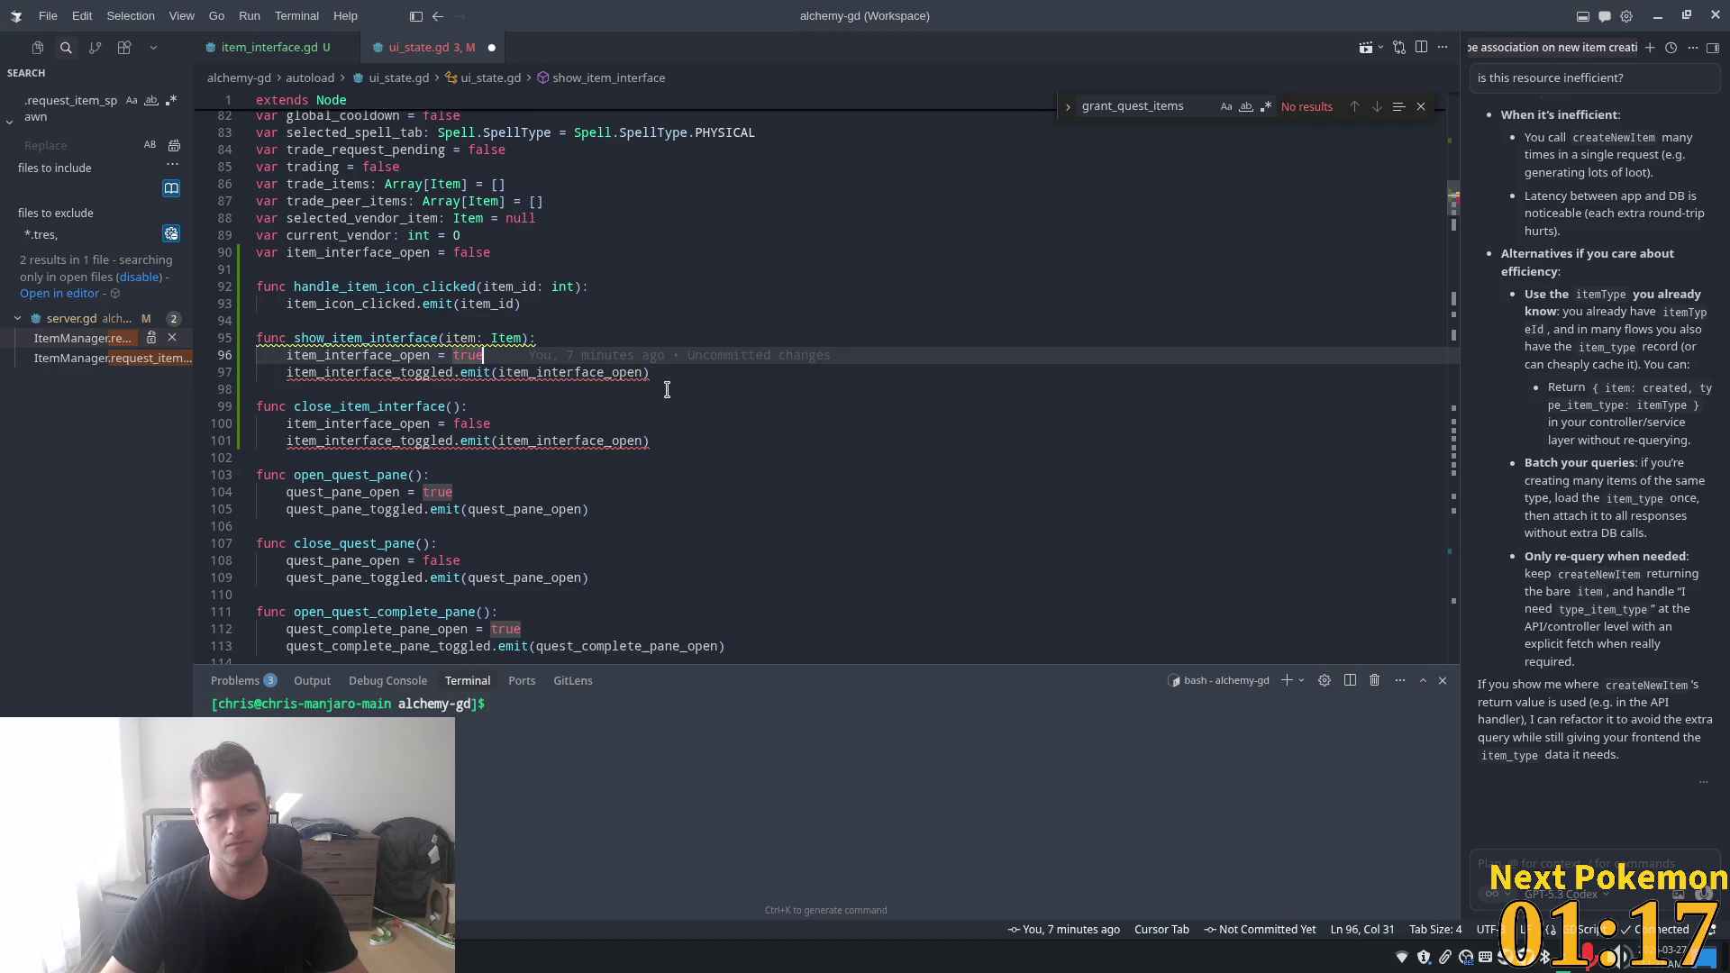
scroll(513, 359, "down", 1)
left_click(430, 338)
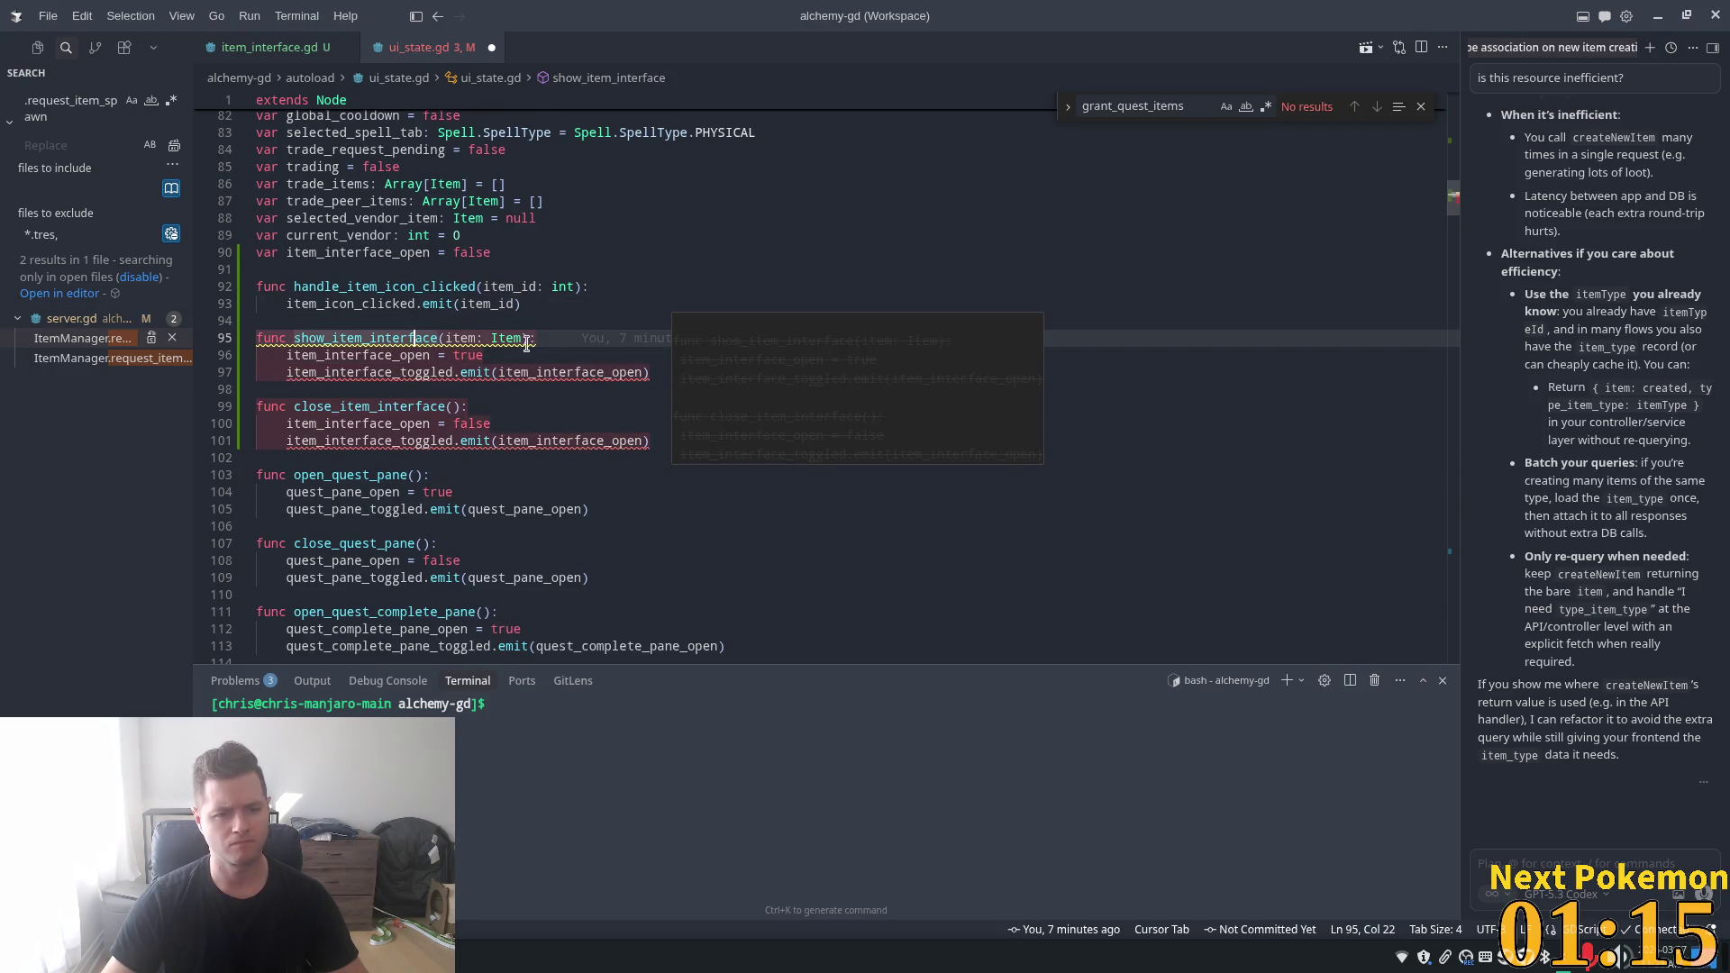
key("Down")
key("Down")
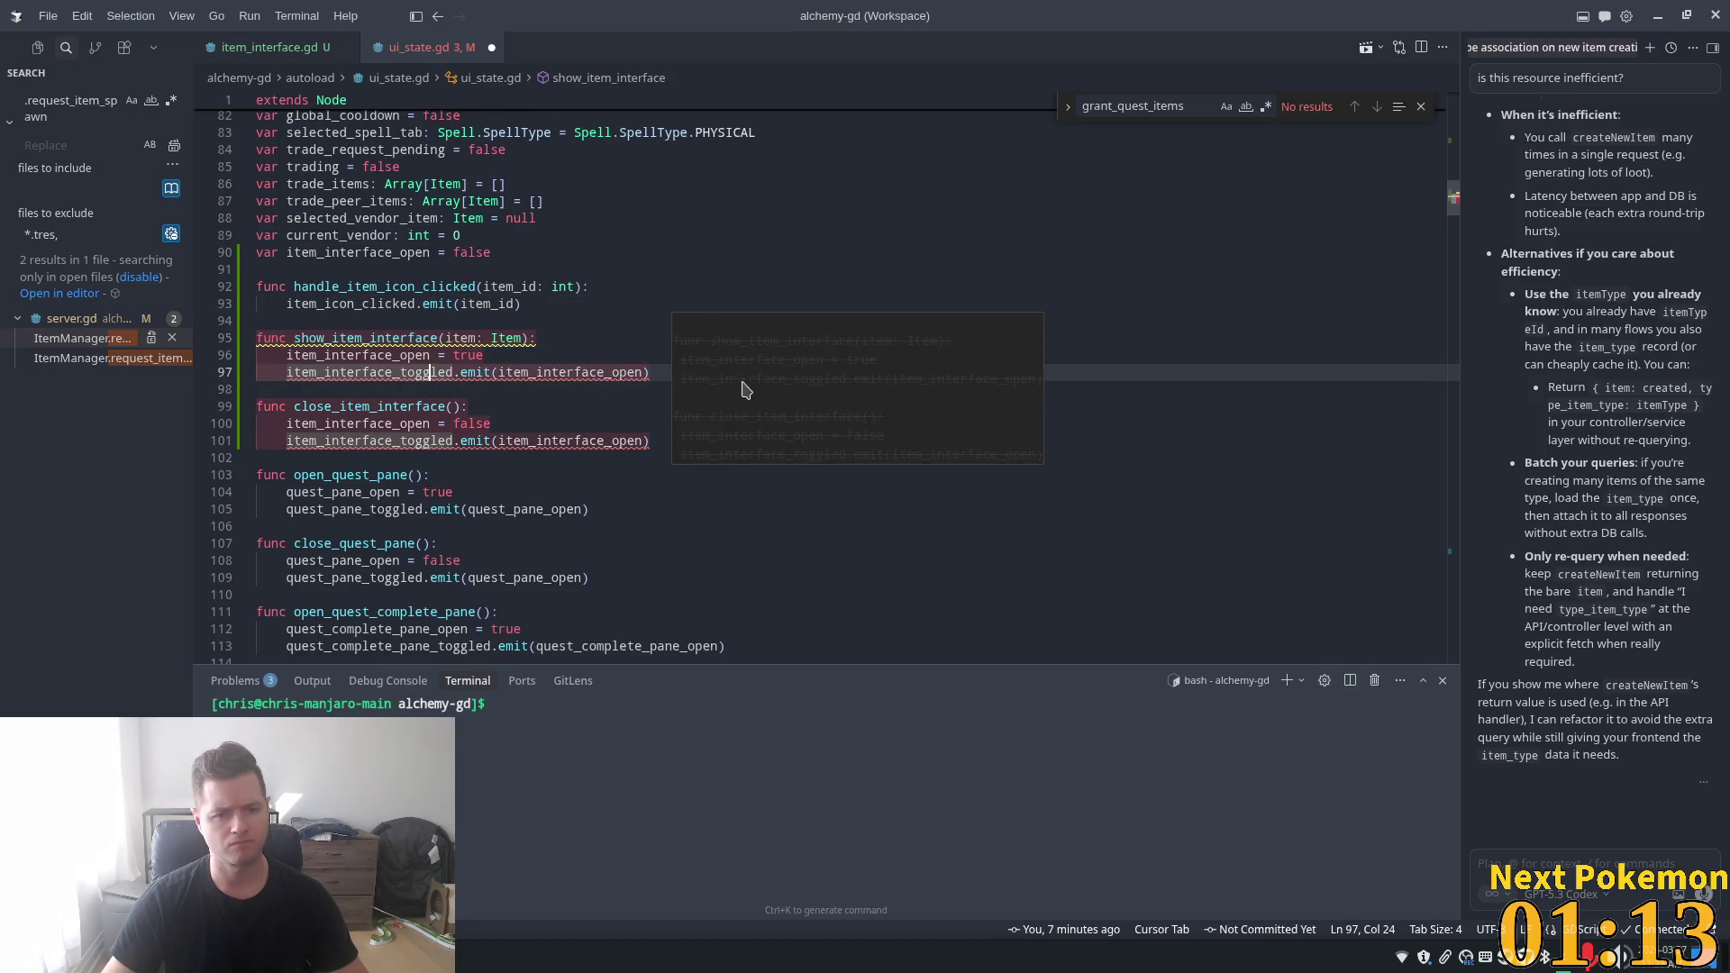
key("F12")
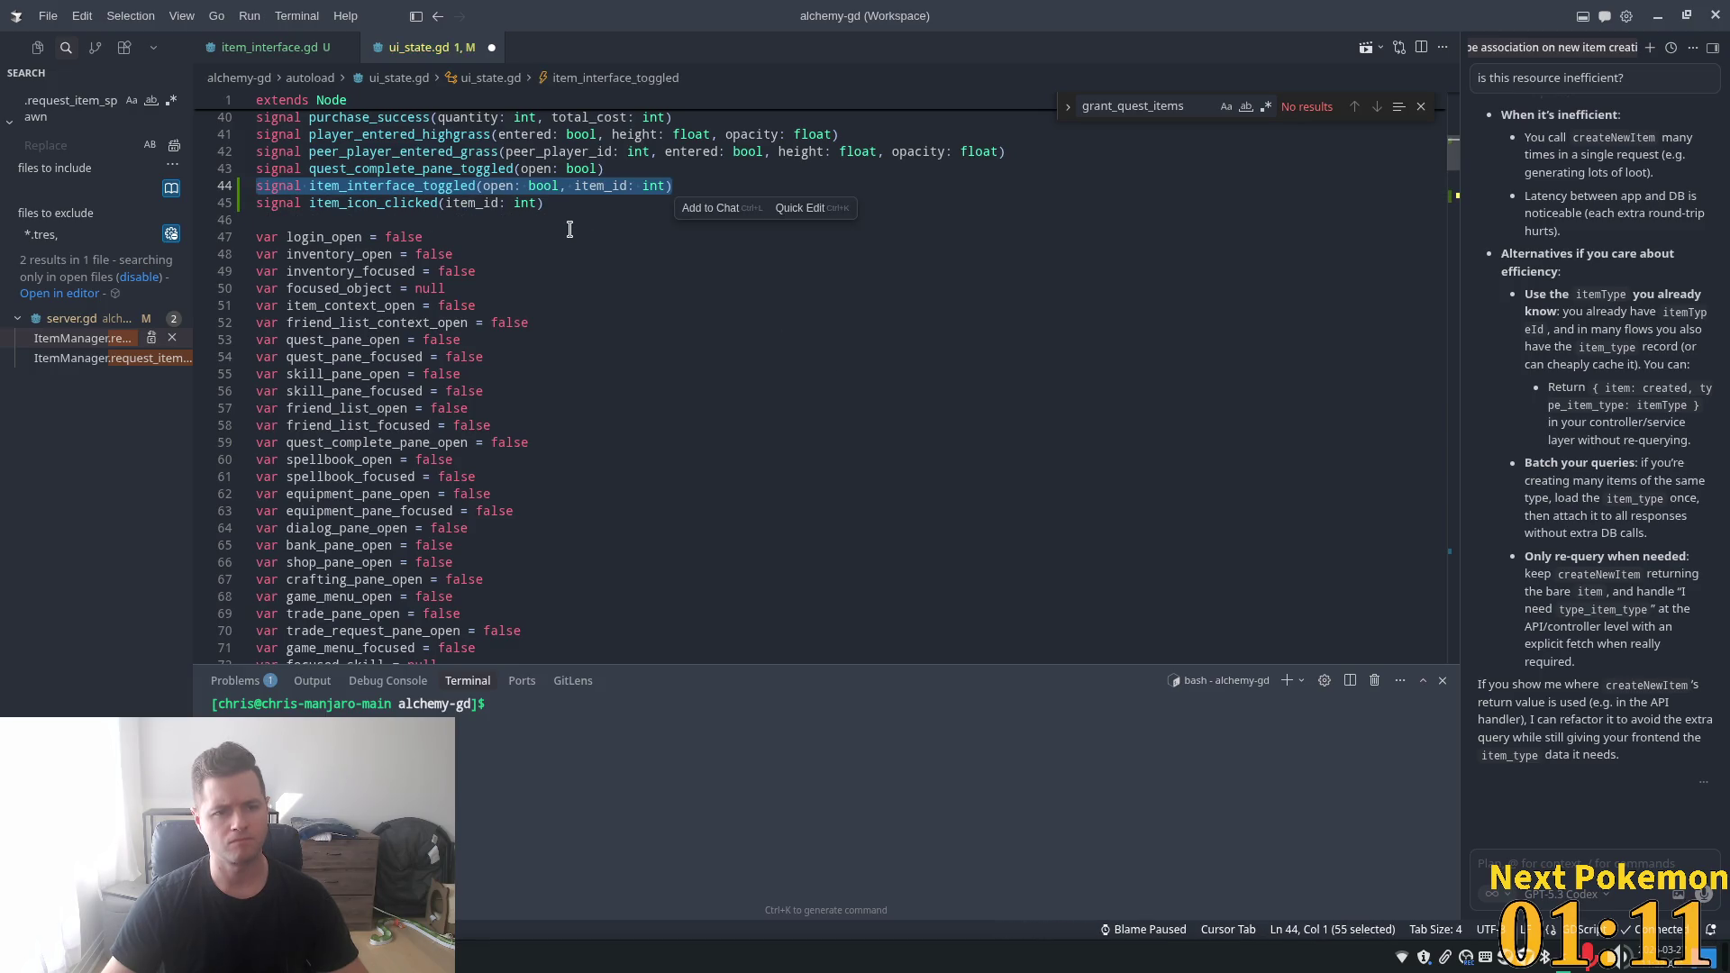
- Review the new item_icon_clicked signal and select the handle_item_icon_clicked function name
left_click(453, 202)
scroll(1450, 193, "down", 1)
mouse_move(1451, 193)
left_mouse_down()
mouse_move(1438, 404)
mouse_move(1484, 242)
mouse_move(1474, 172)
left_mouse_up()
scroll(811, 429, "down", 7)
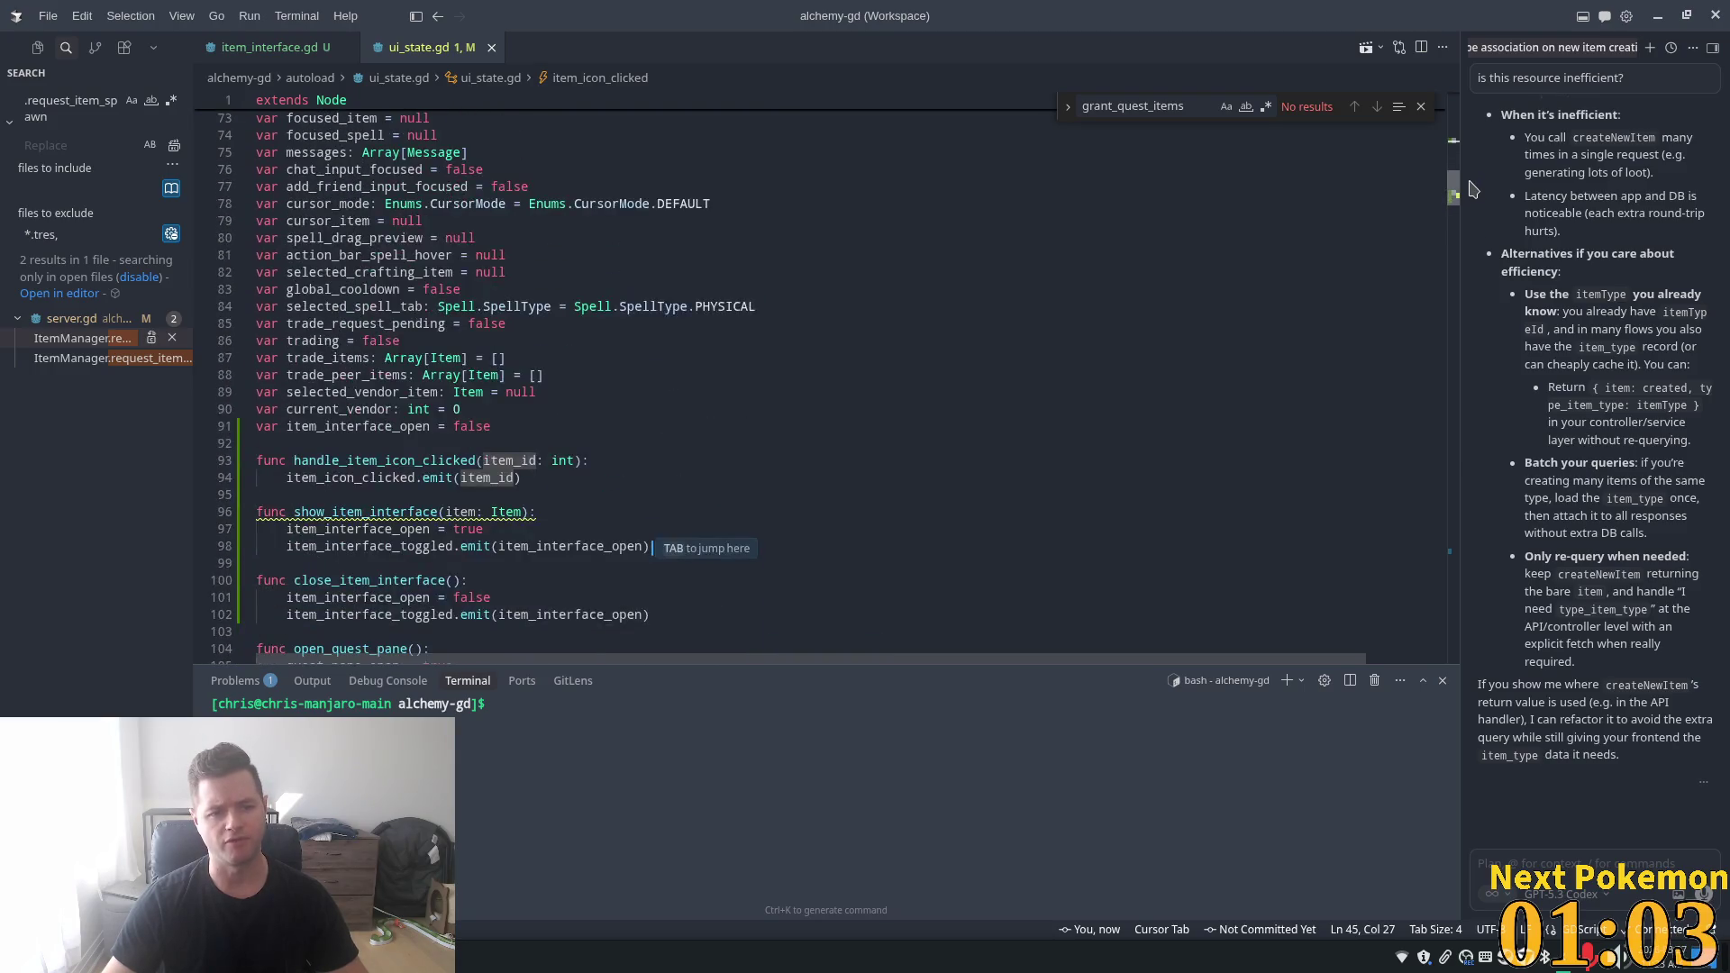
scroll(514, 400, "down", 3)
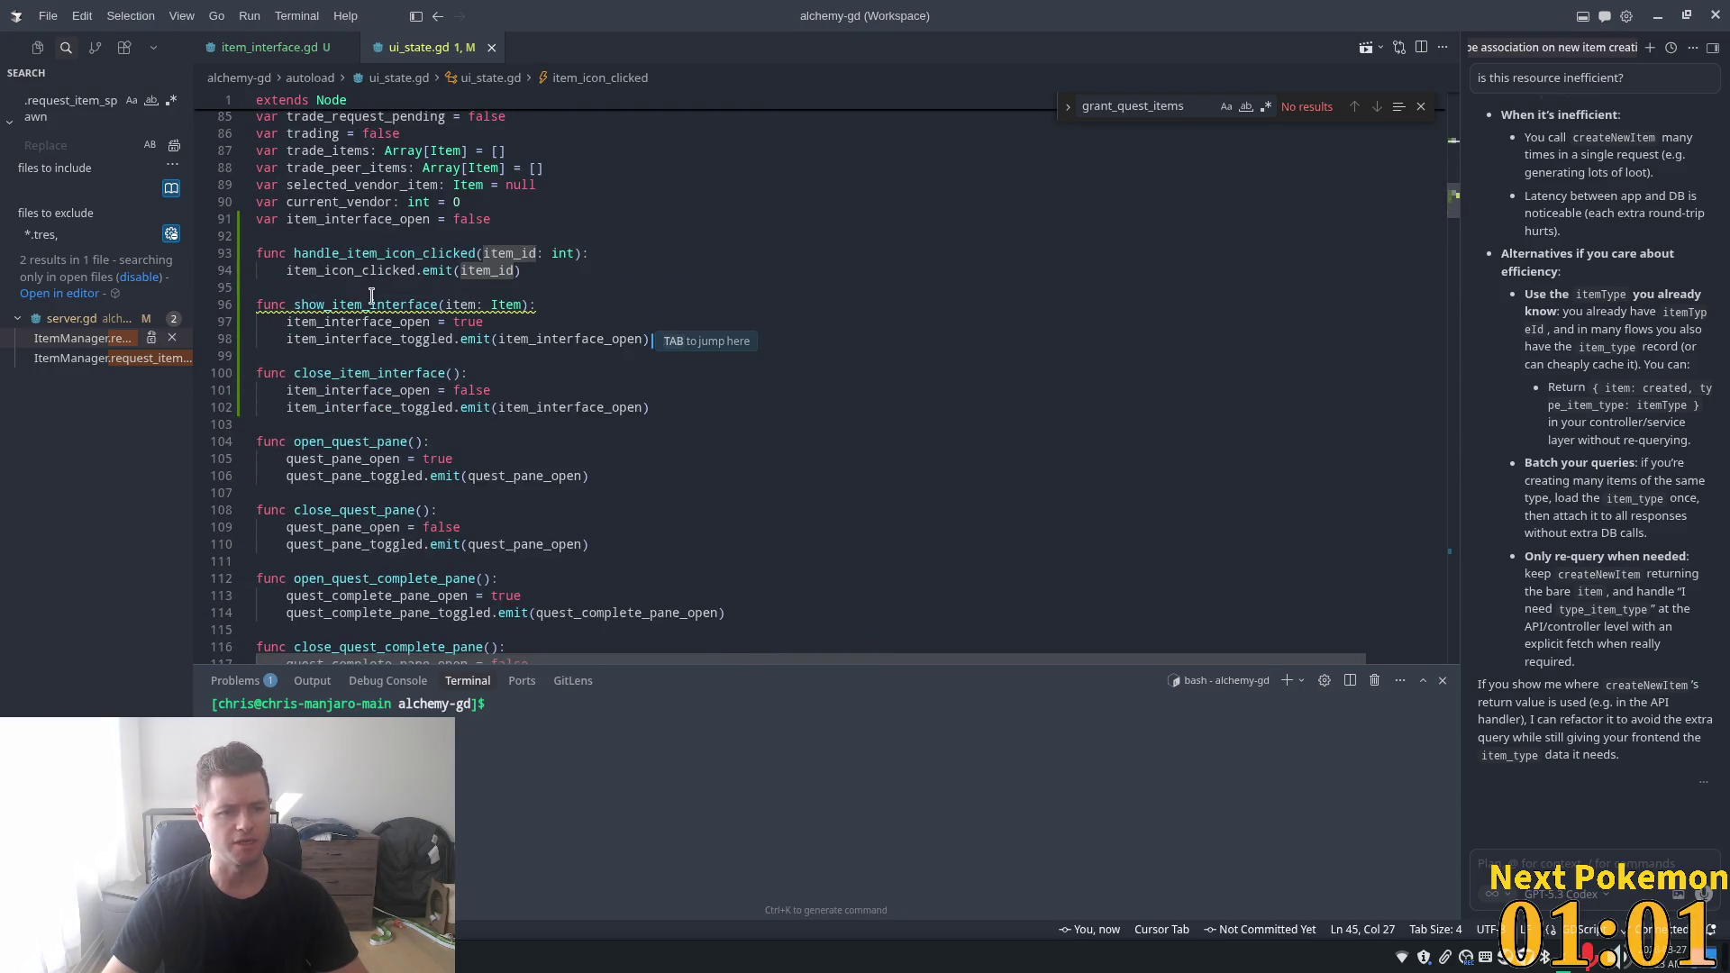
left_click(370, 301)
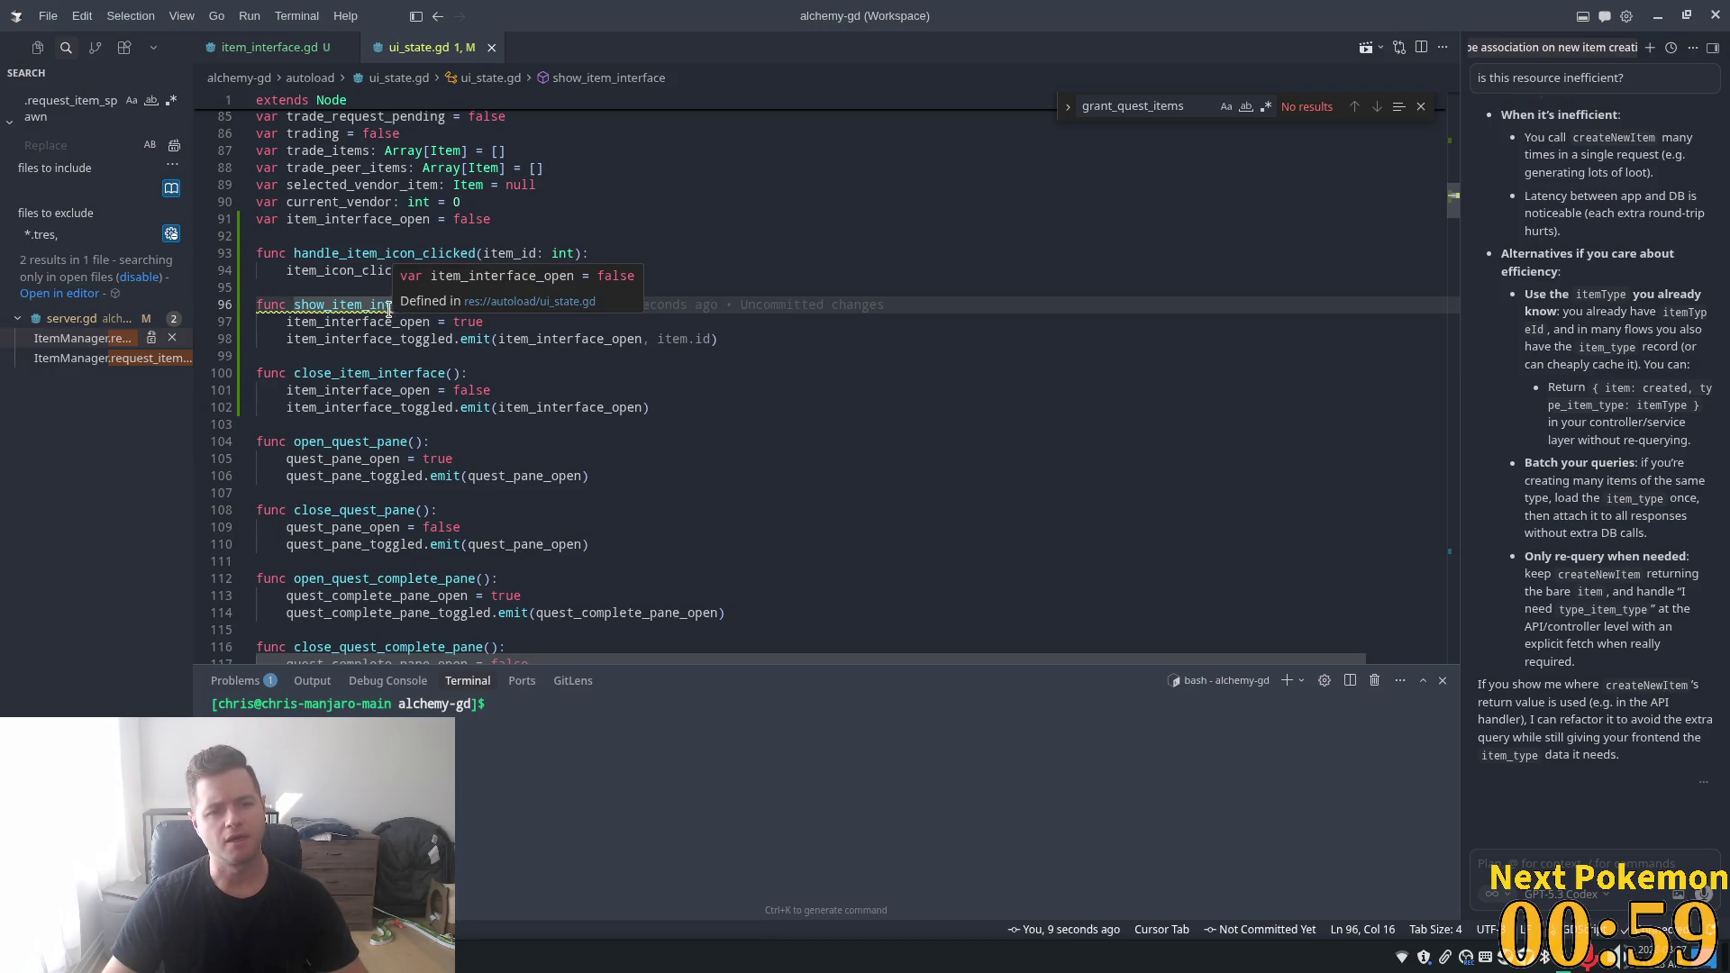
left_click(368, 254)
double_click(369, 253)
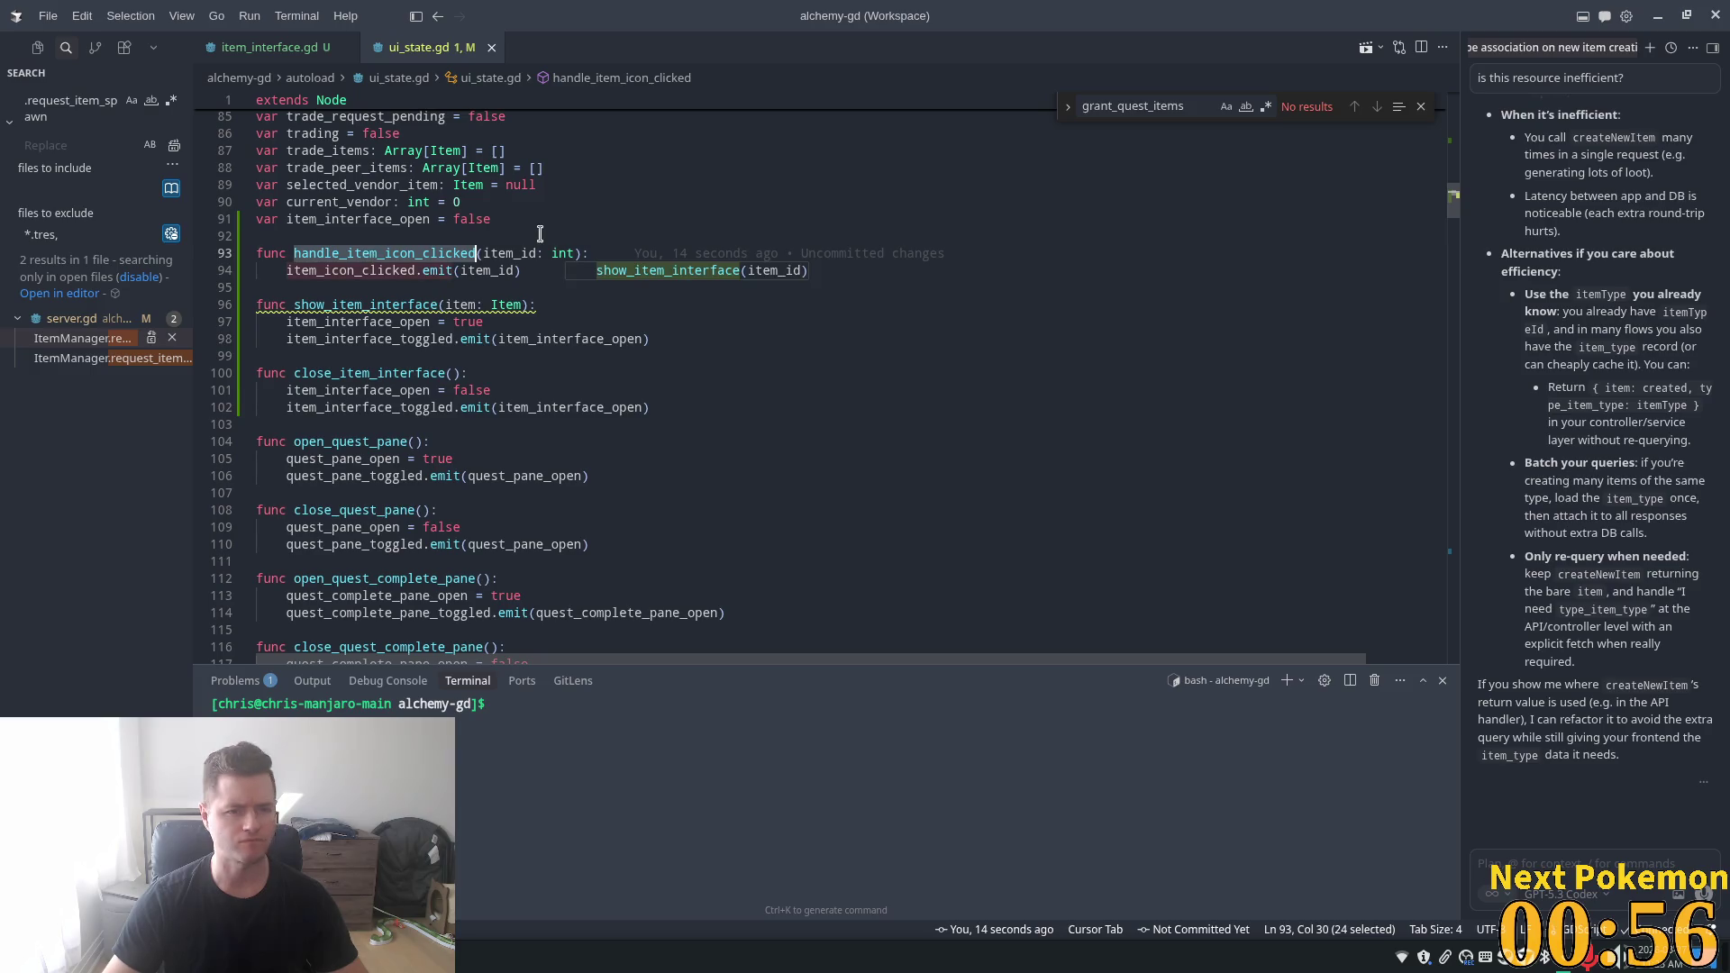
- In item_interface.gd's _ready, connect UiState.item_icon_clicked to a new _on_item_icon_clicked handler
left_click(255, 49)
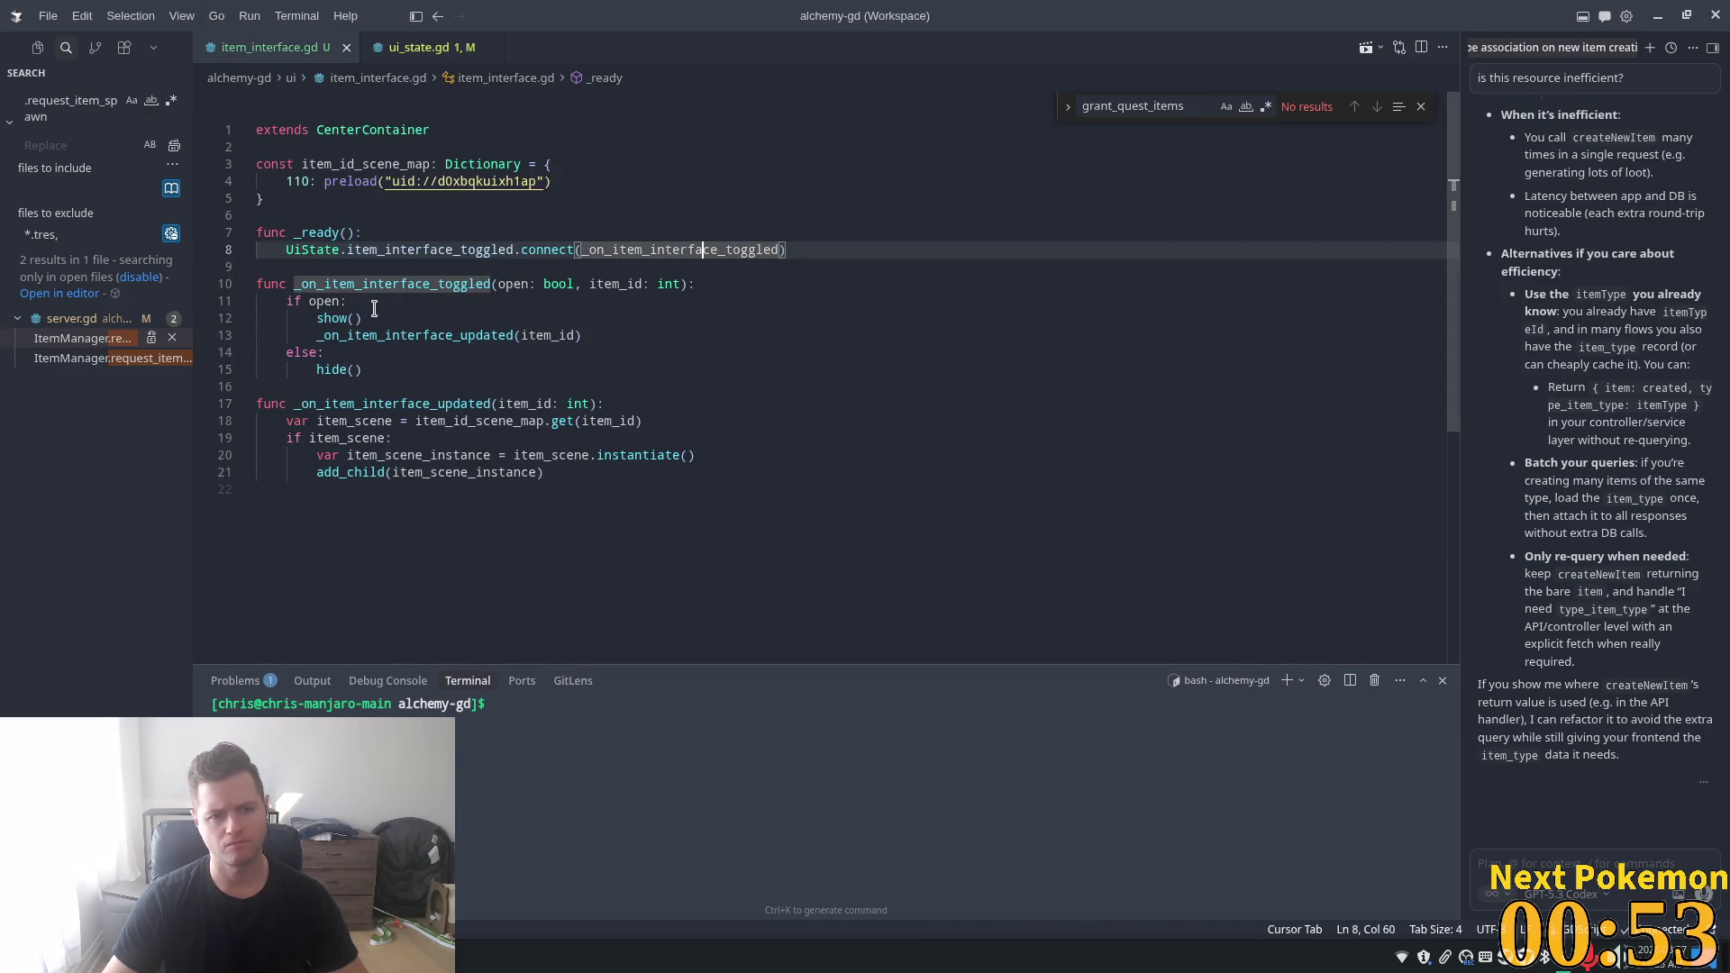
mouse_move(450, 326)
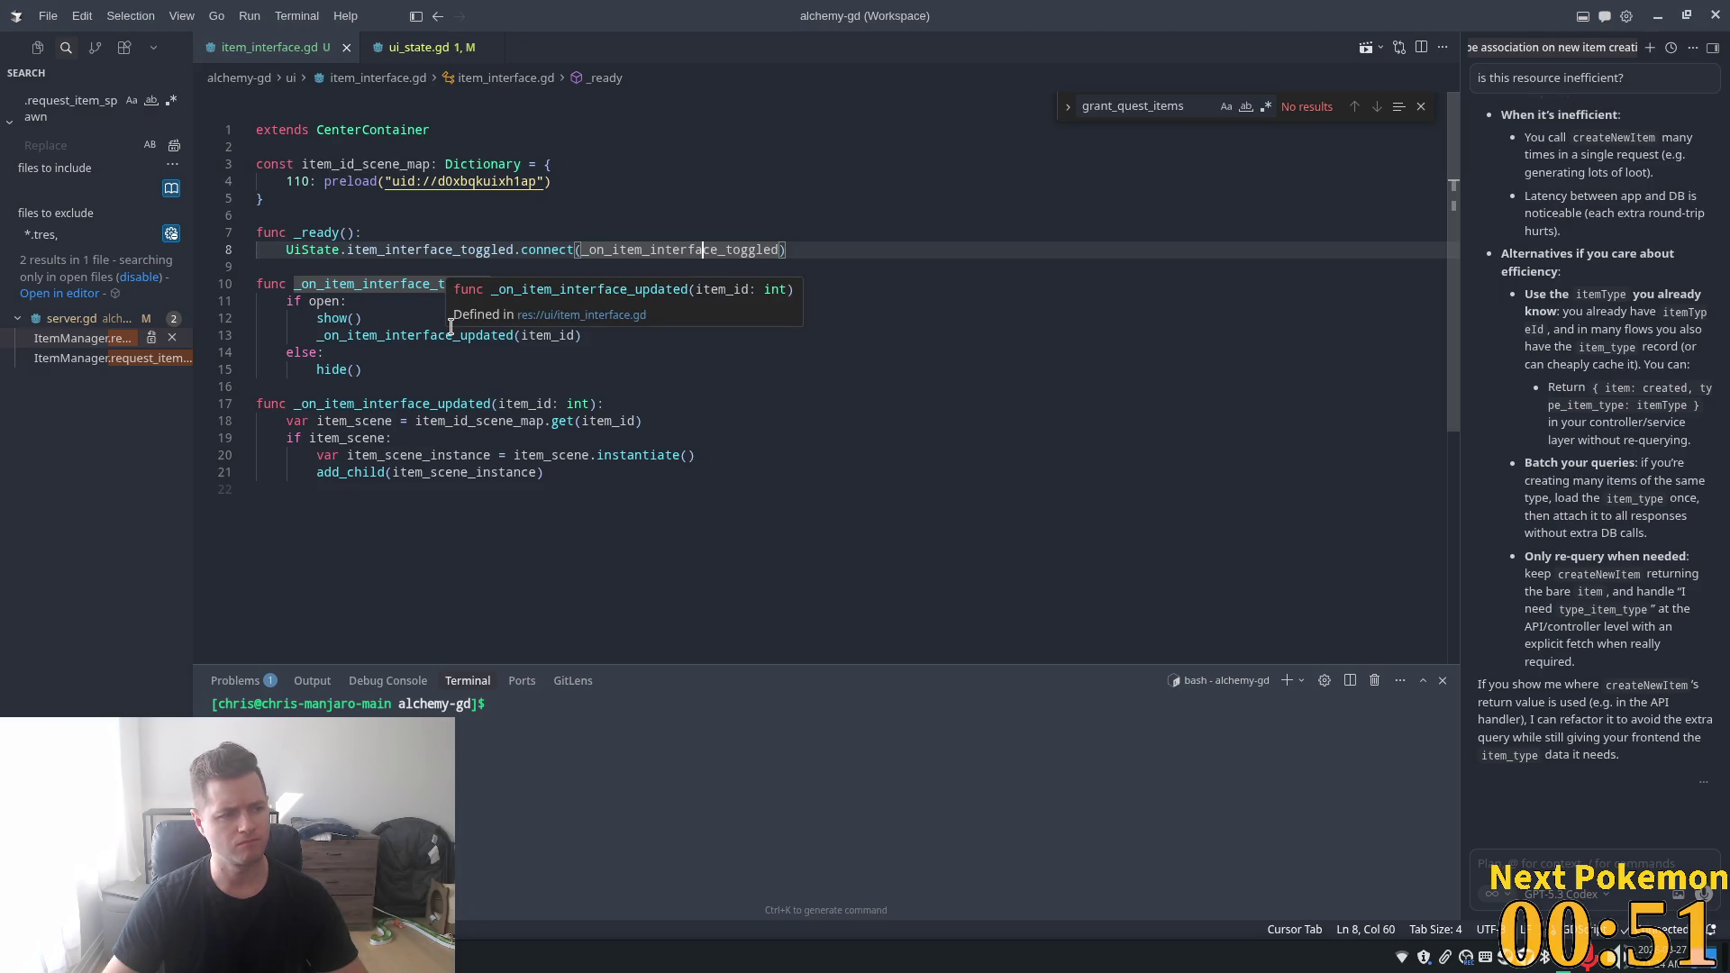
left_click(370, 232)
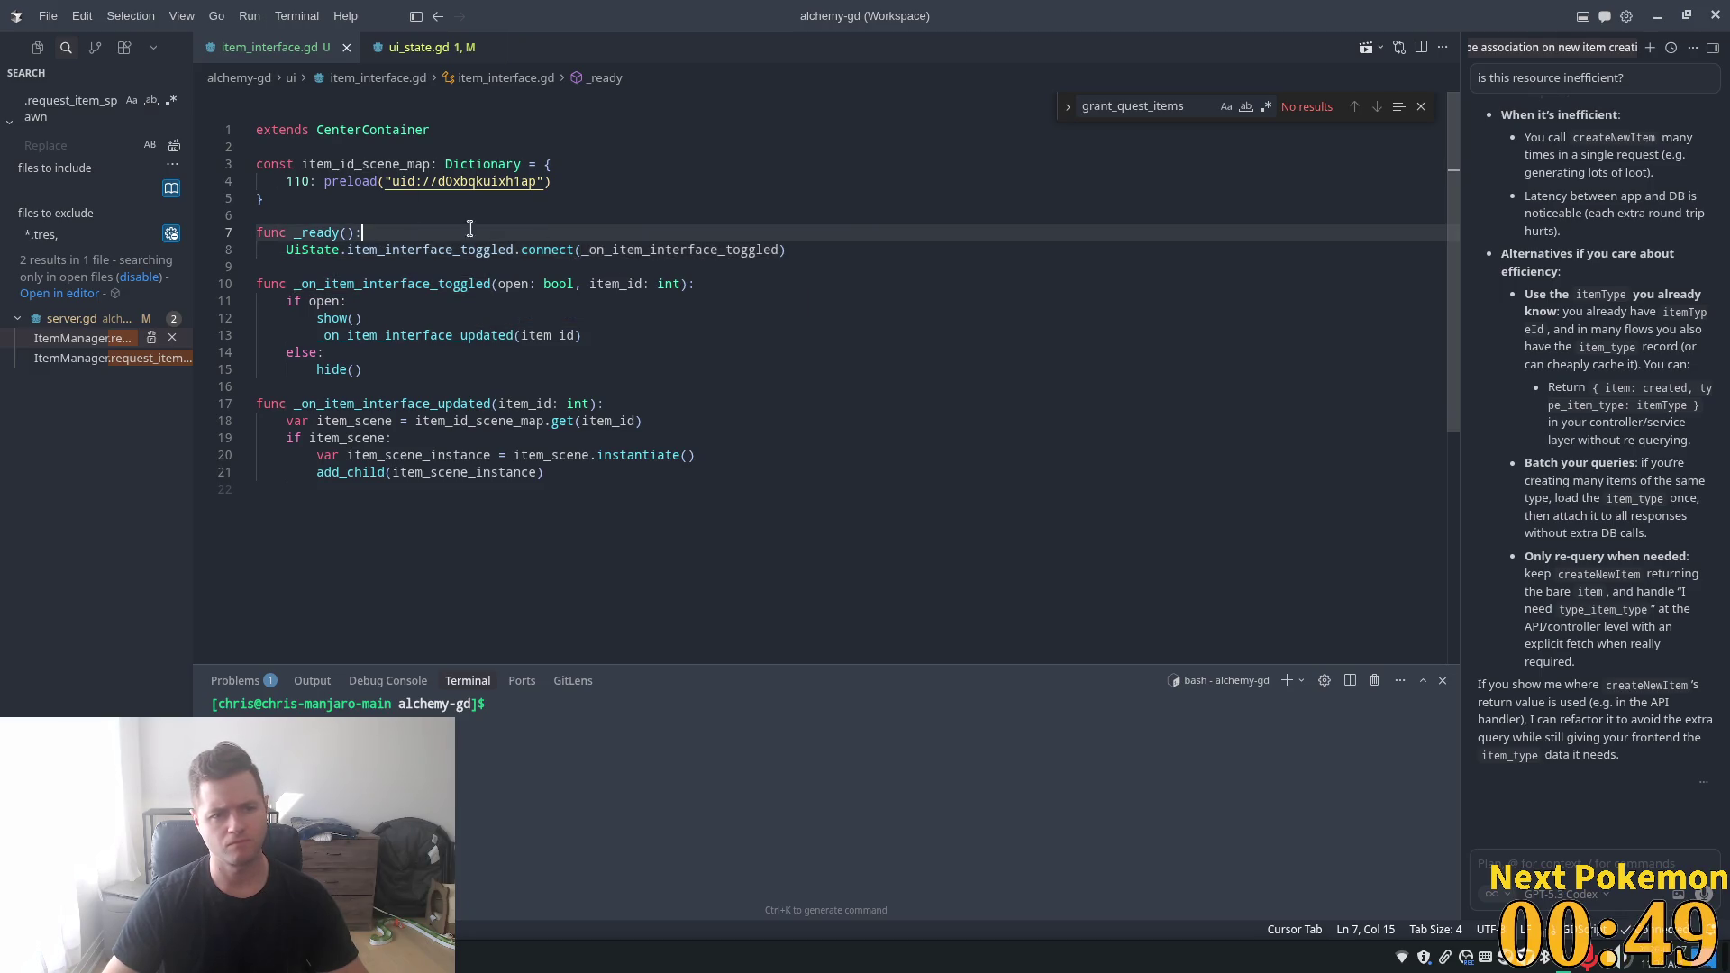
key("Return")
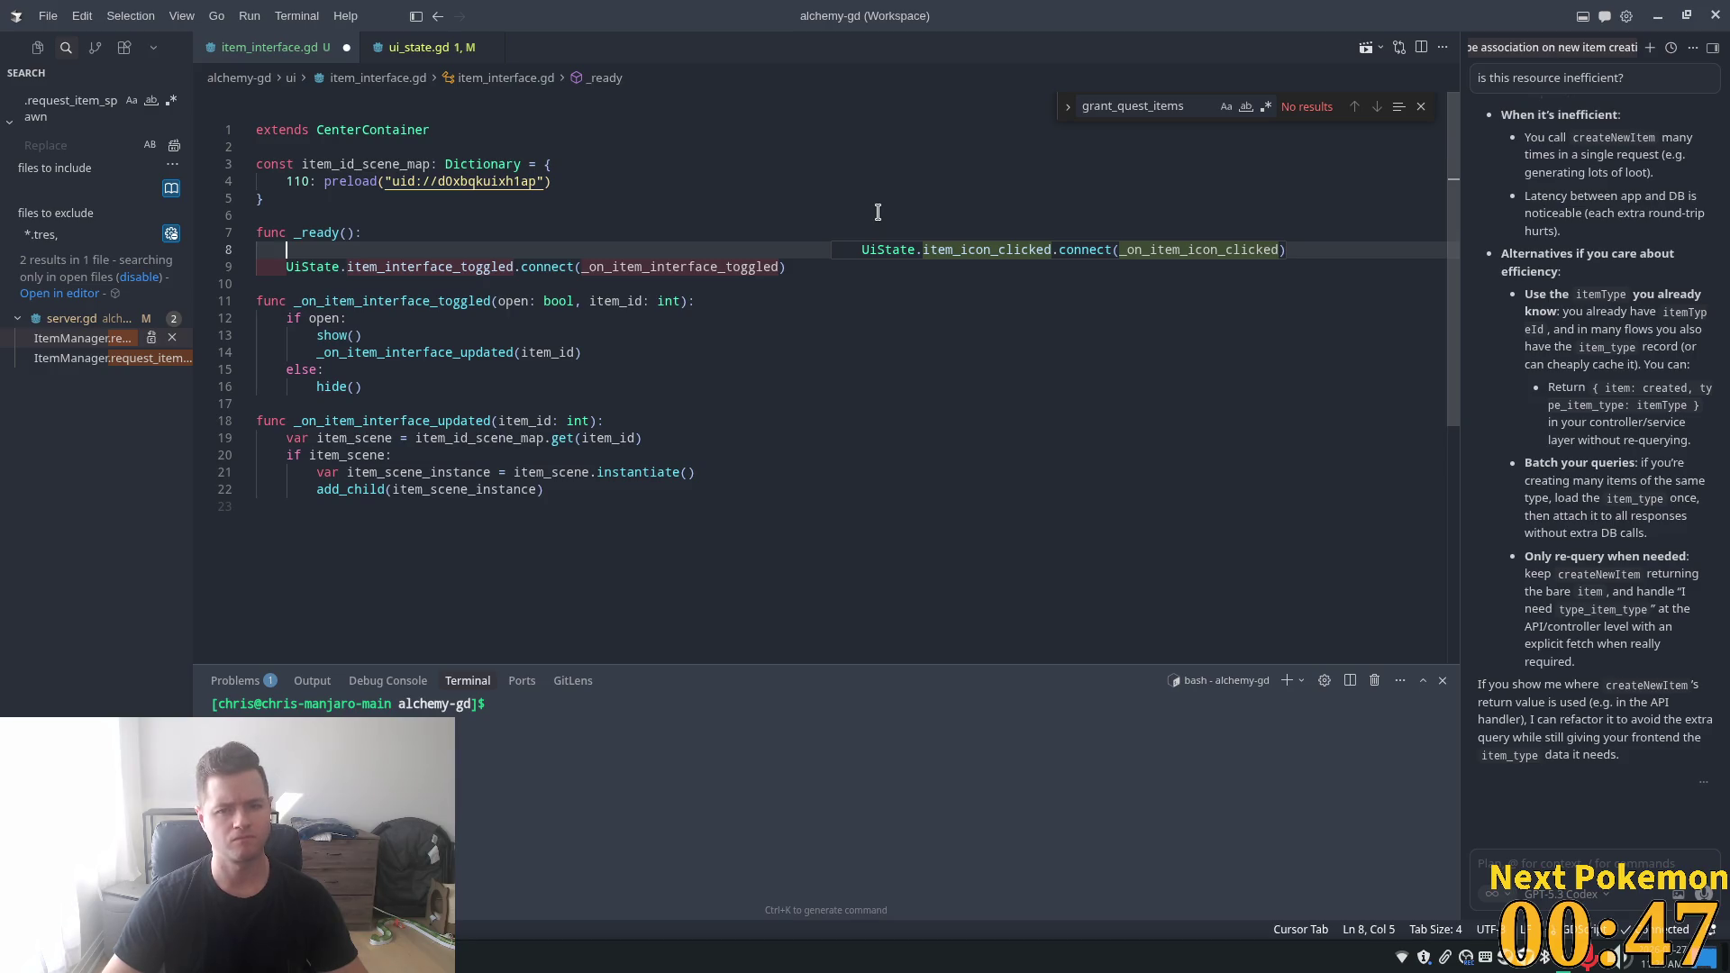
key("Tab")
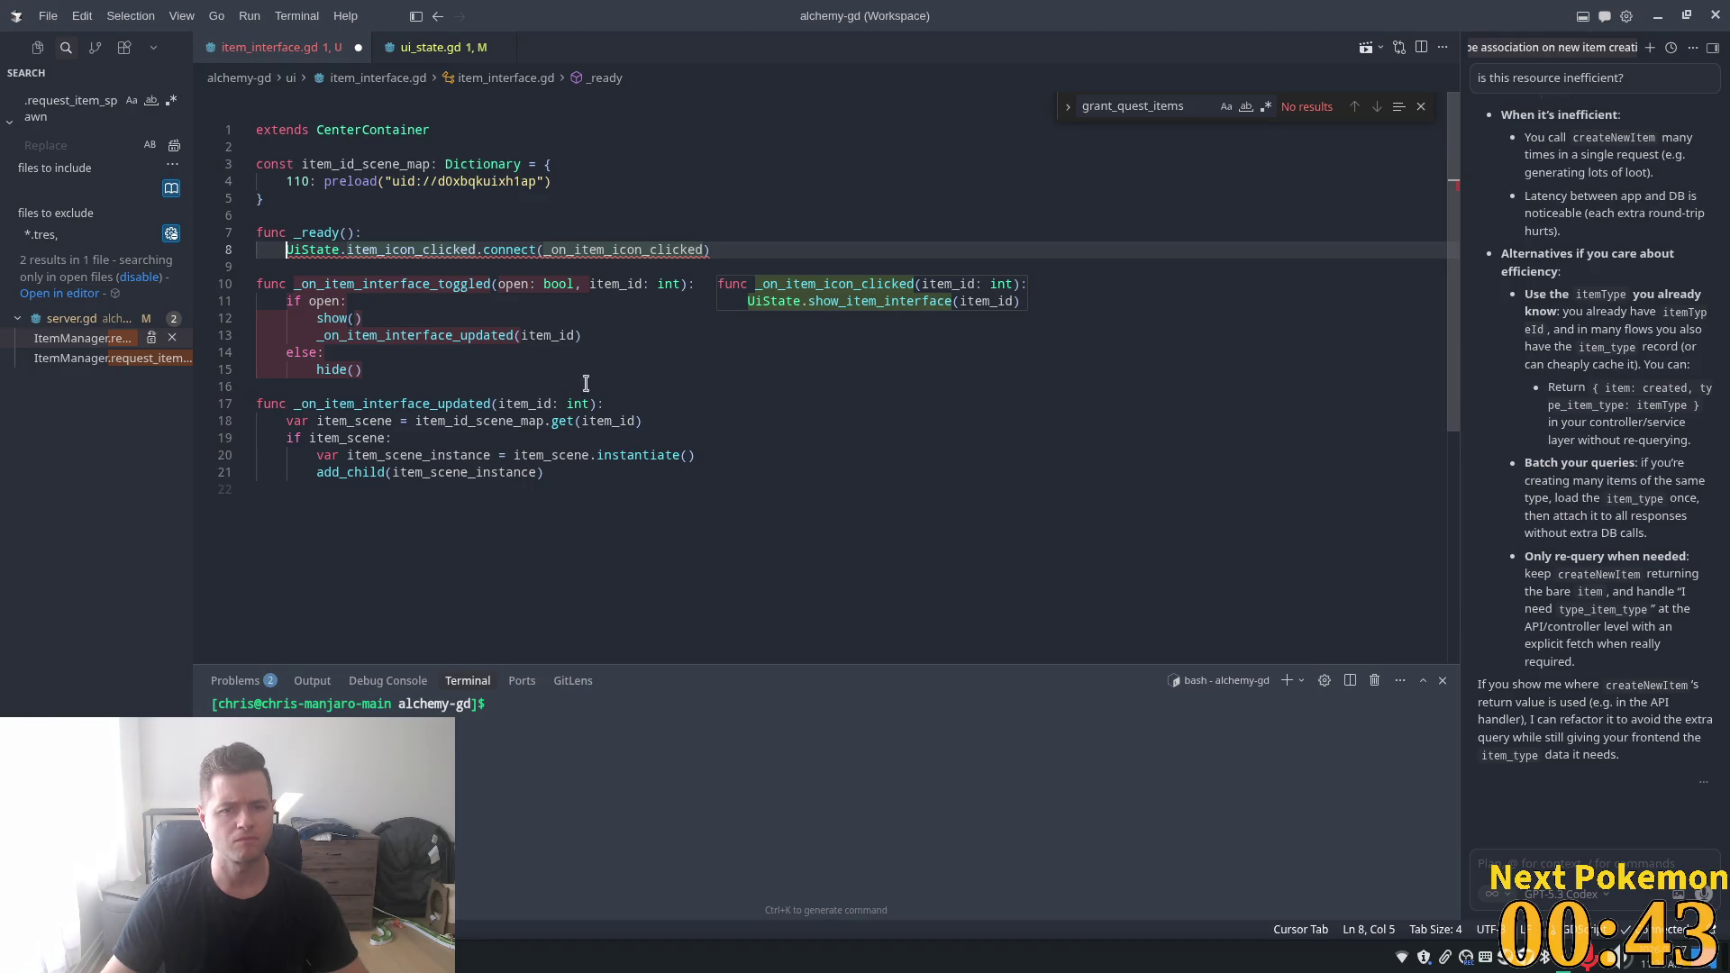
key("Tab")
left_click(420, 216)
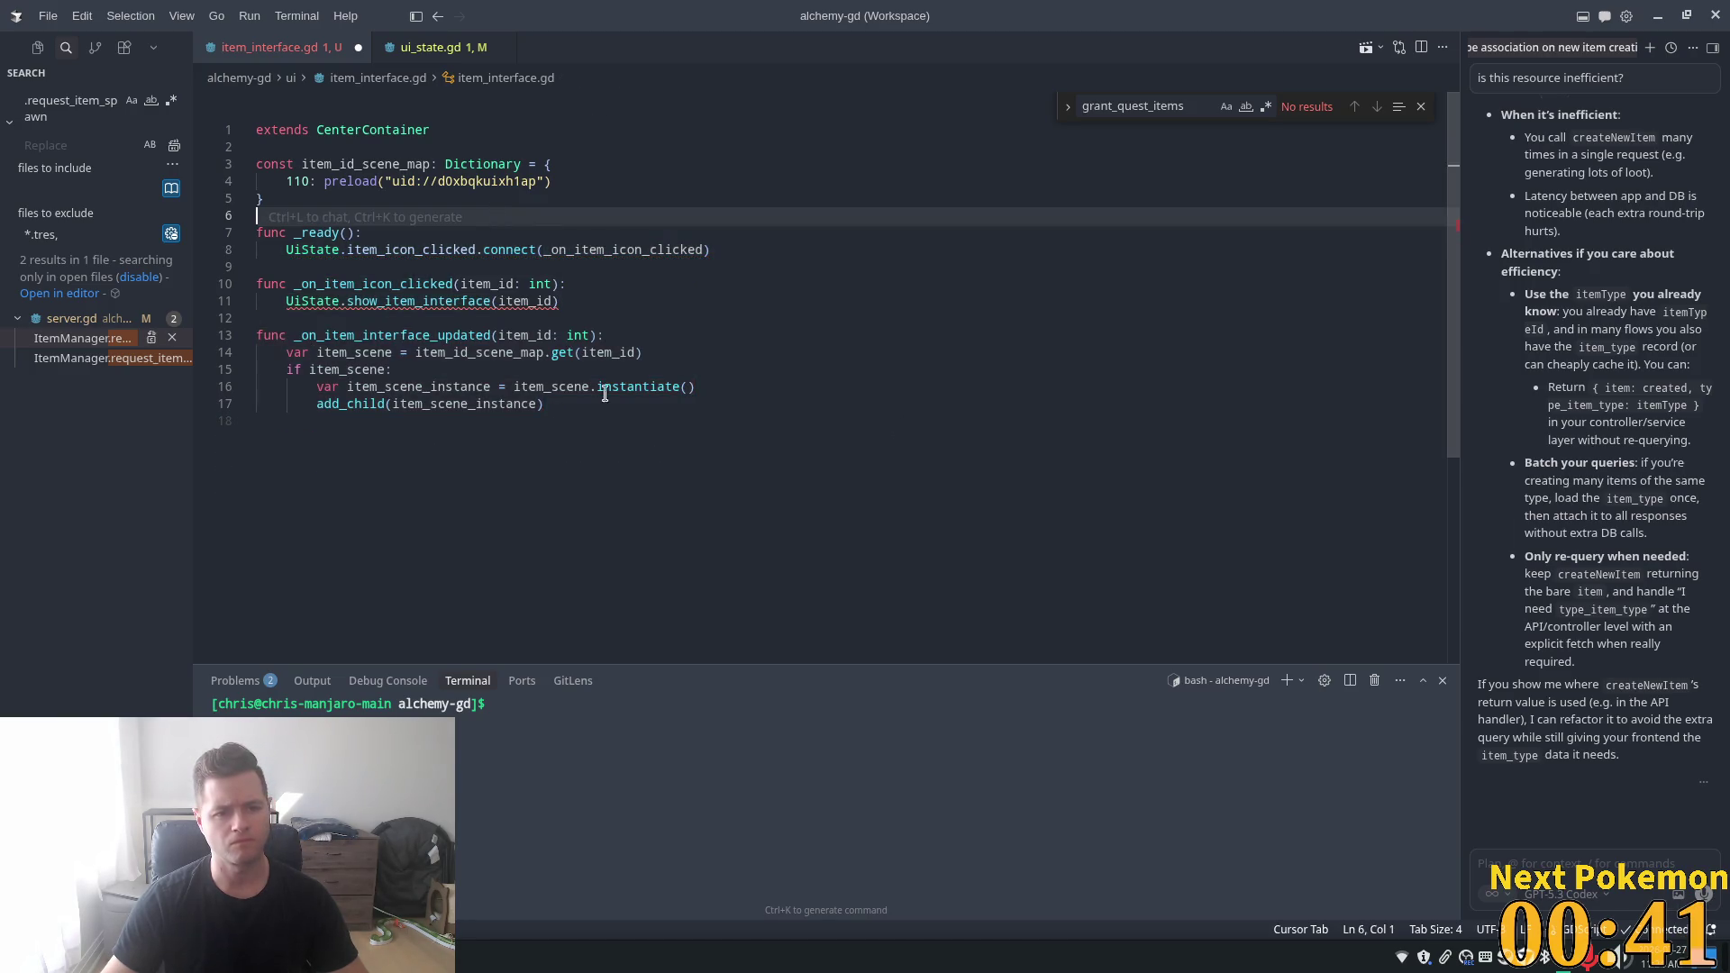
left_click(407, 283)
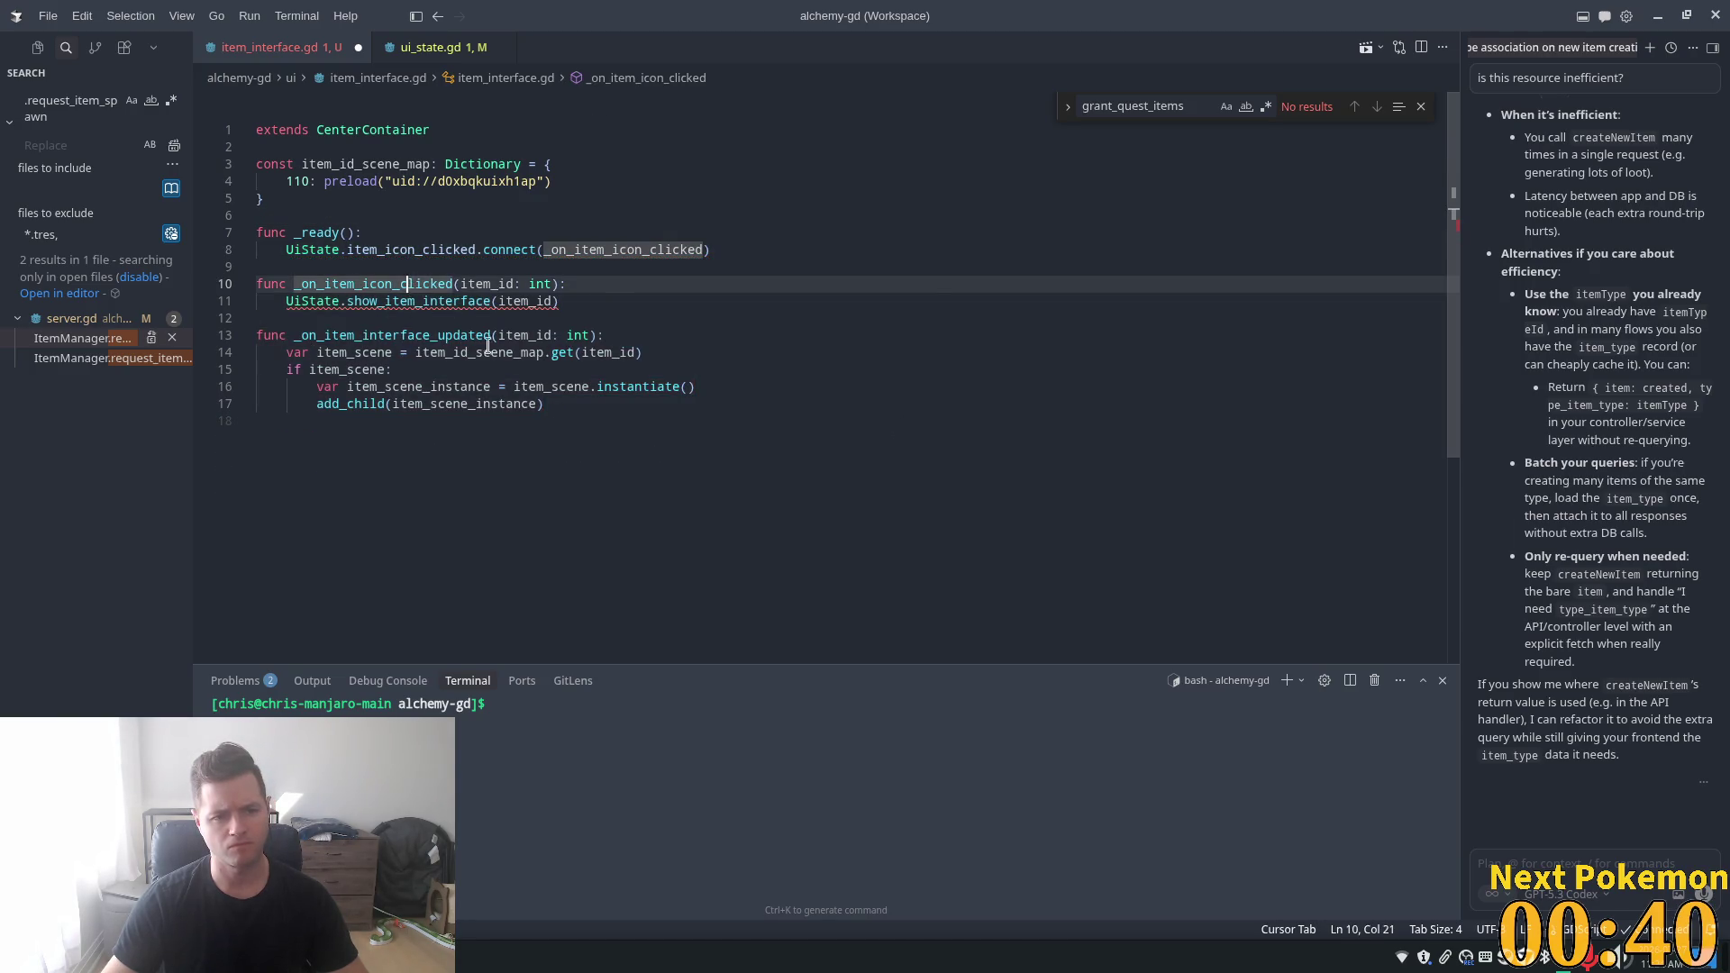
- Jump from the show_item_interface call to its definition and select its parameter
left_click(418, 286, "ctrl")
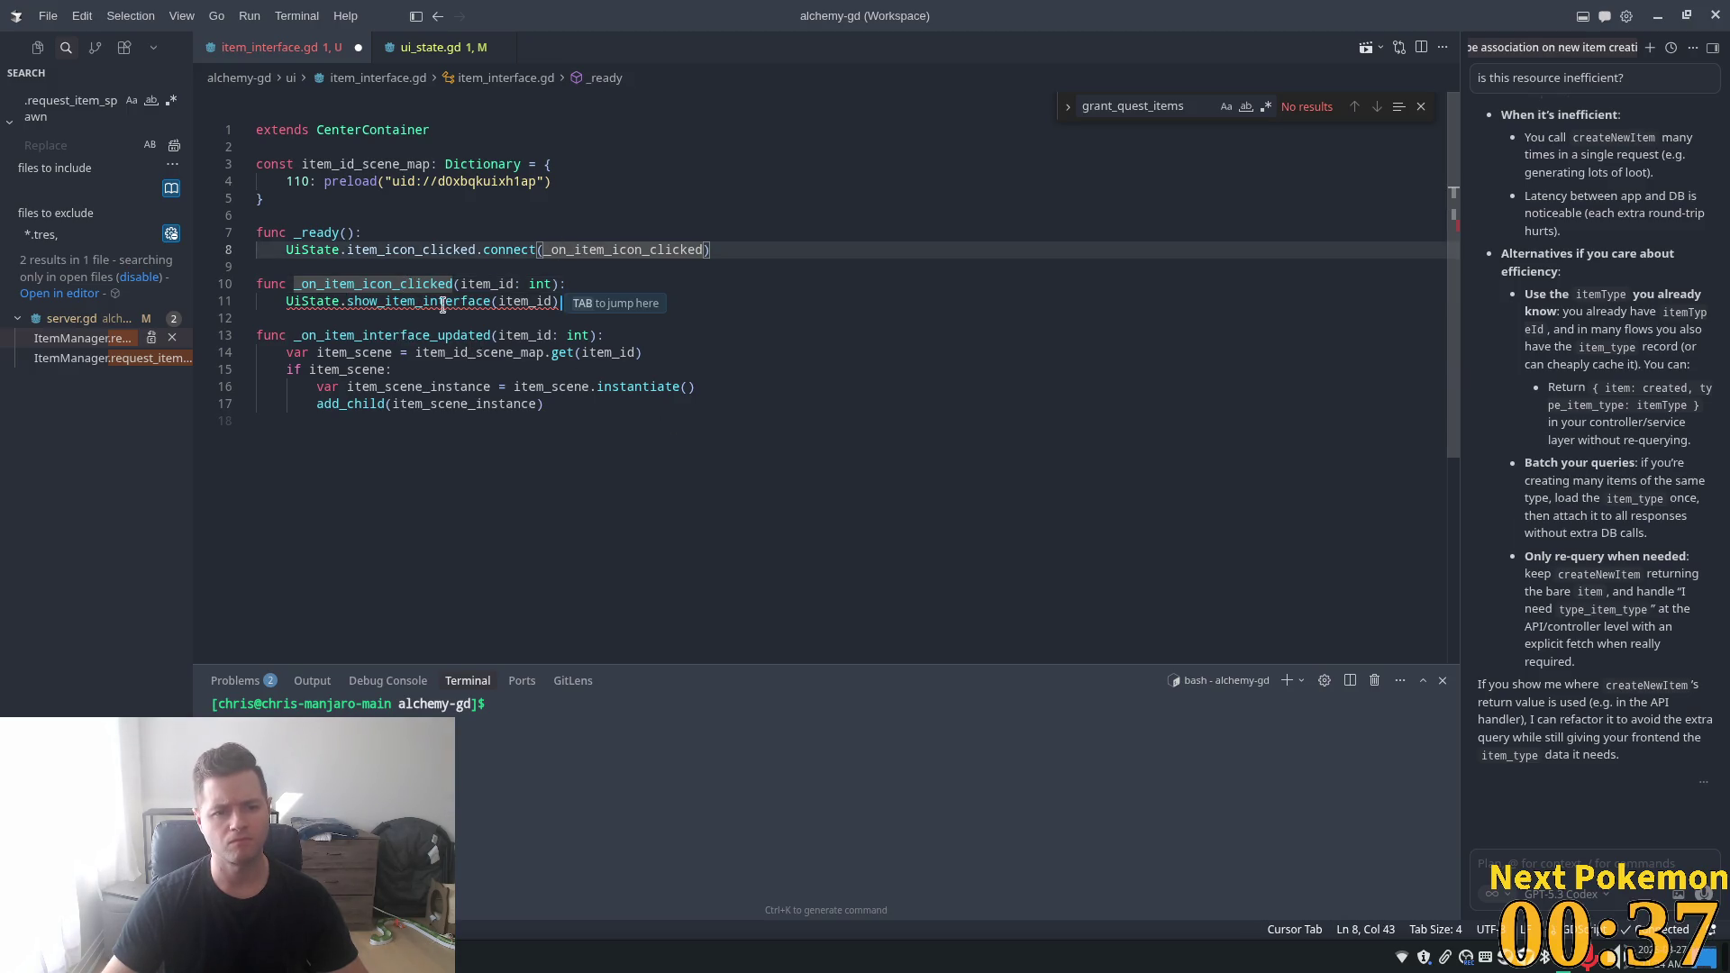
mouse_move(429, 300)
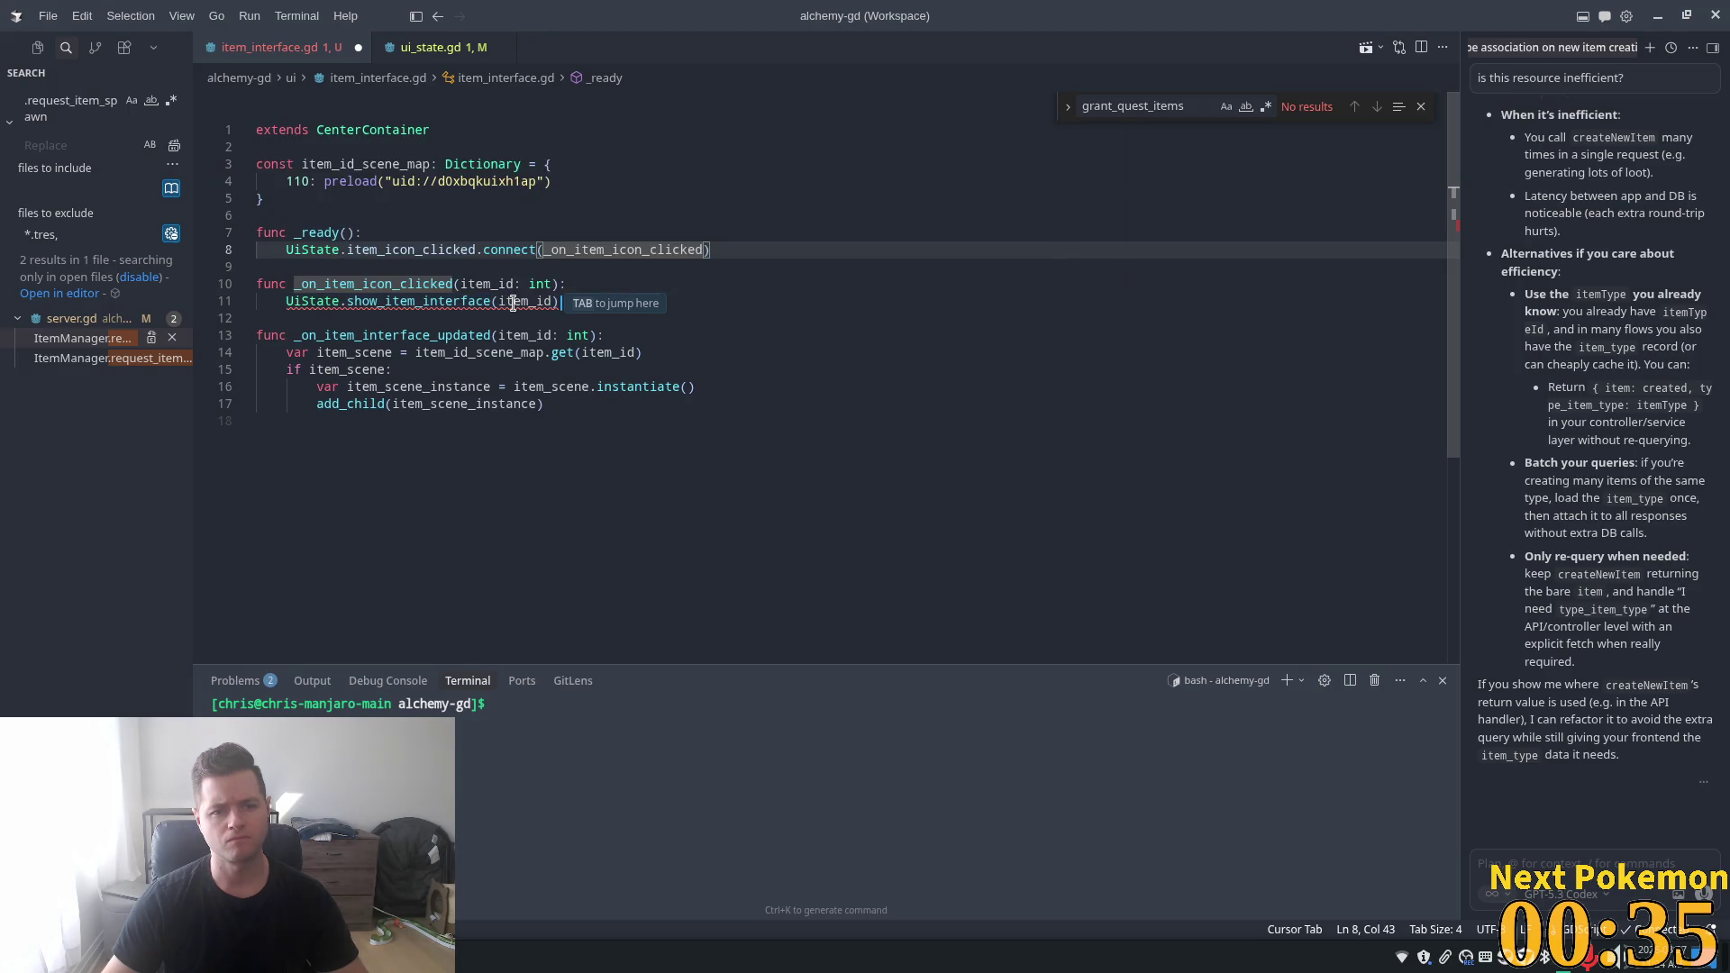
mouse_move(510, 303)
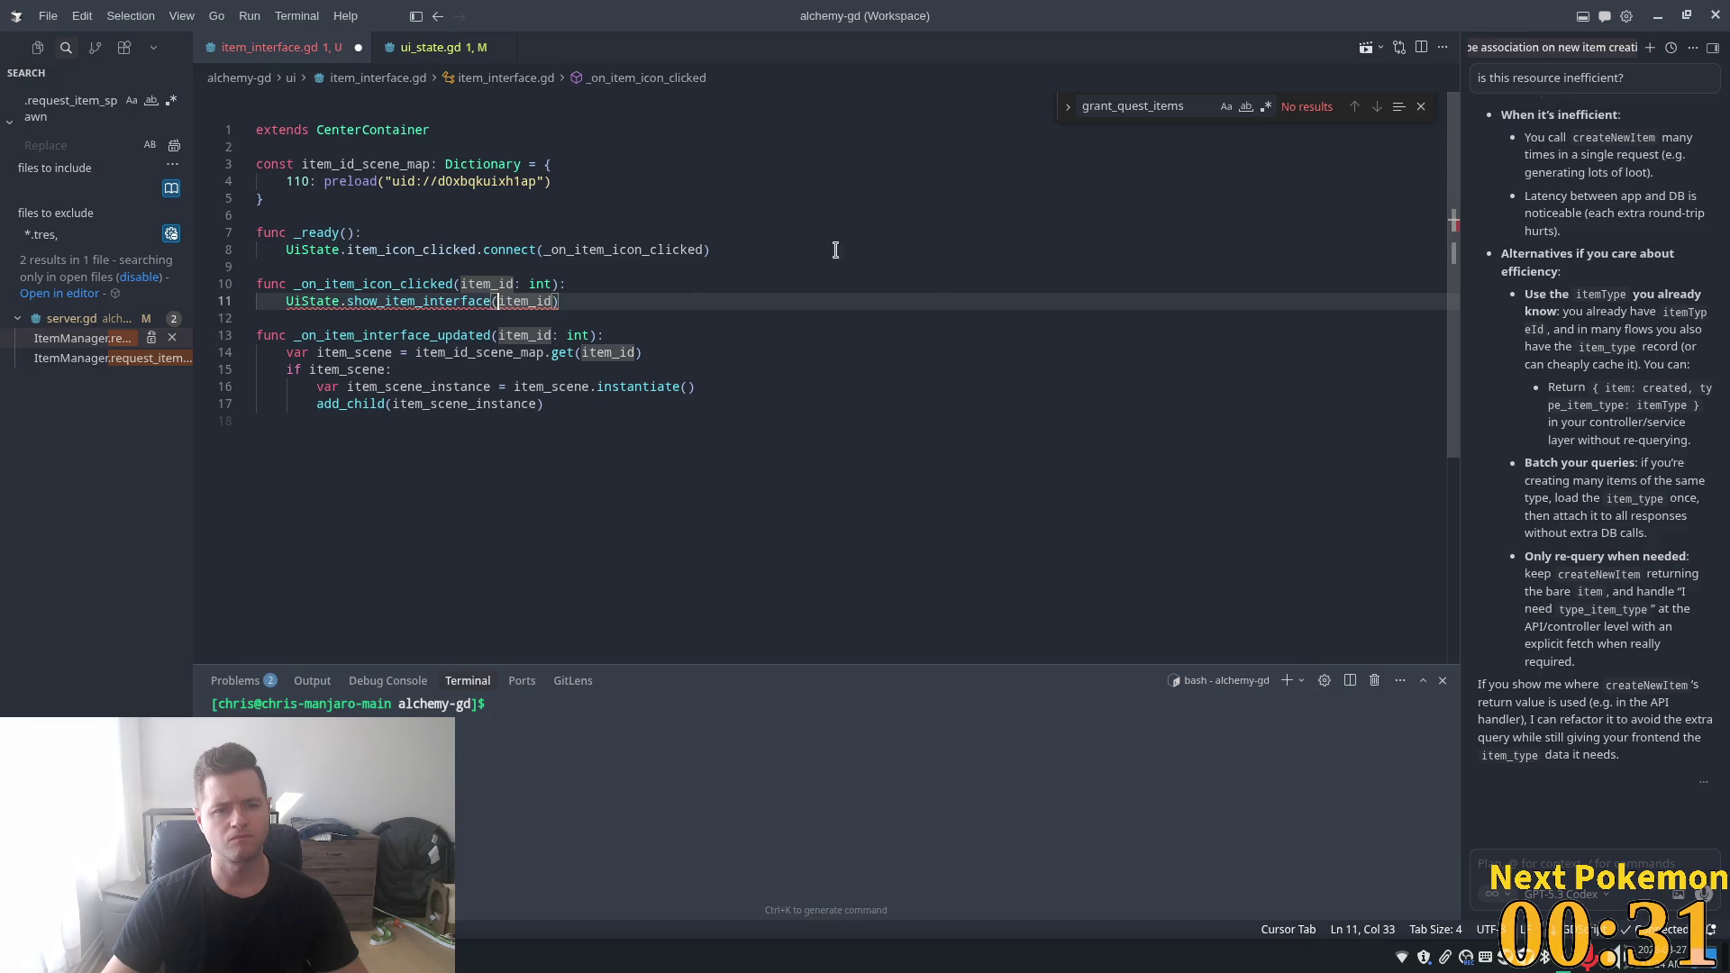
left_click(405, 301, "ctrl")
double_click(506, 305)
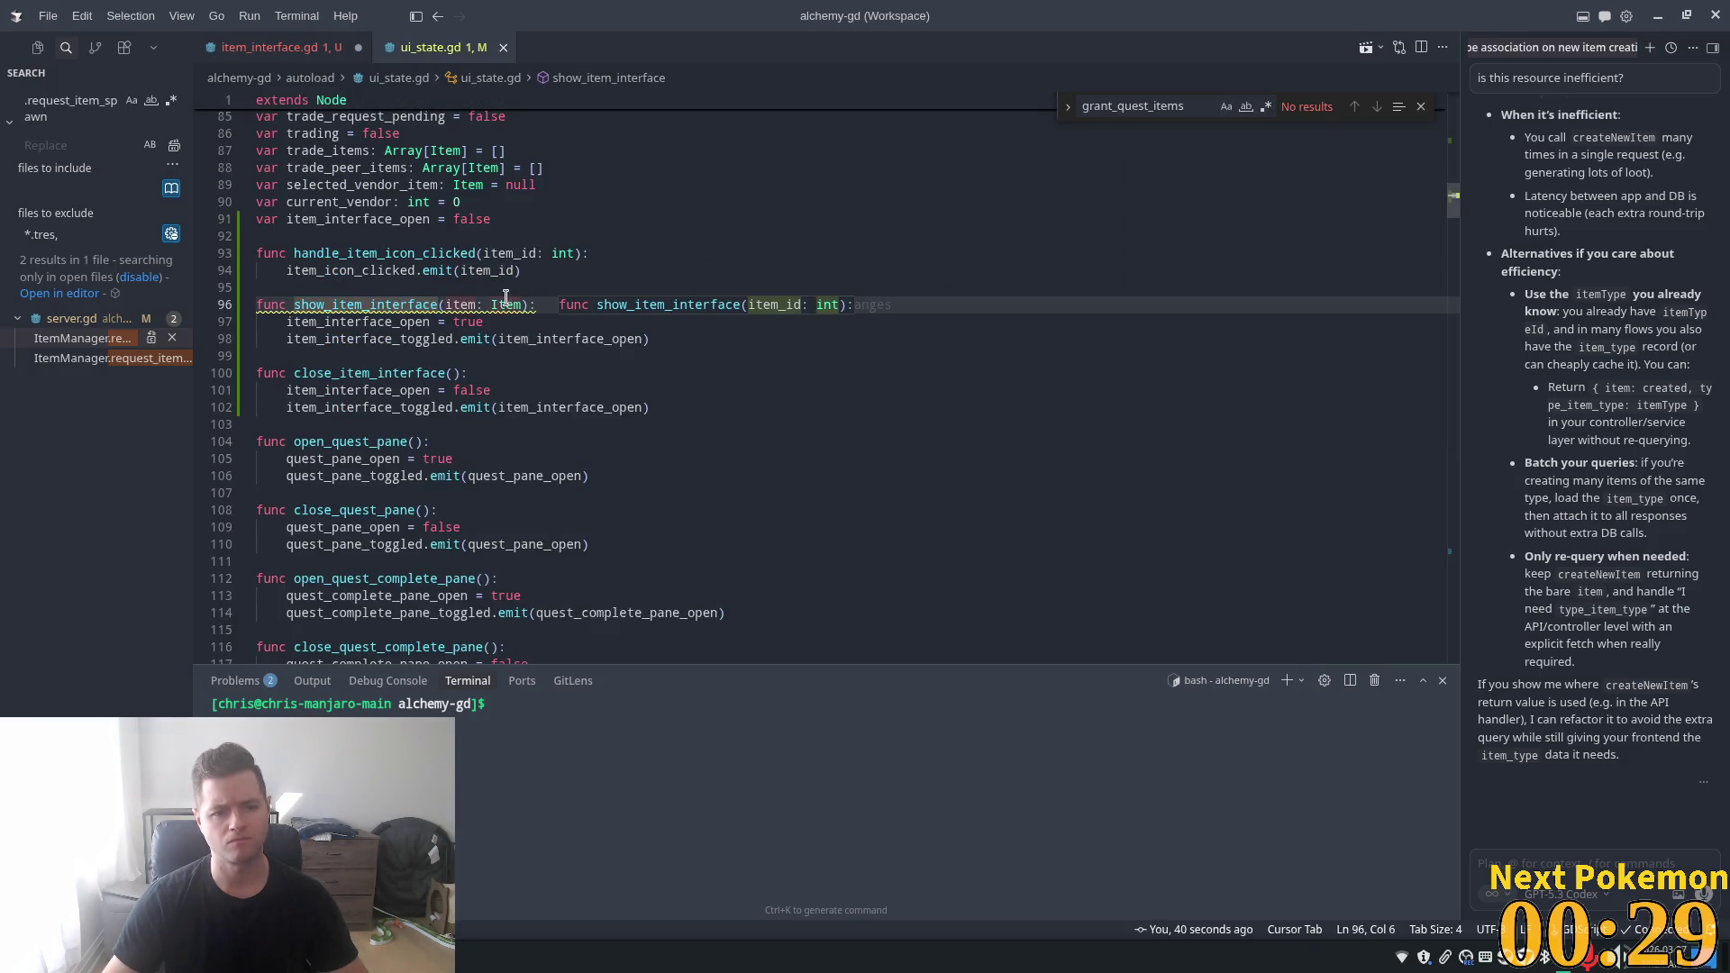
- Rename show_item_interface's parameter to item_id and type it as int
key("Left")
key("Left")
key("Left")
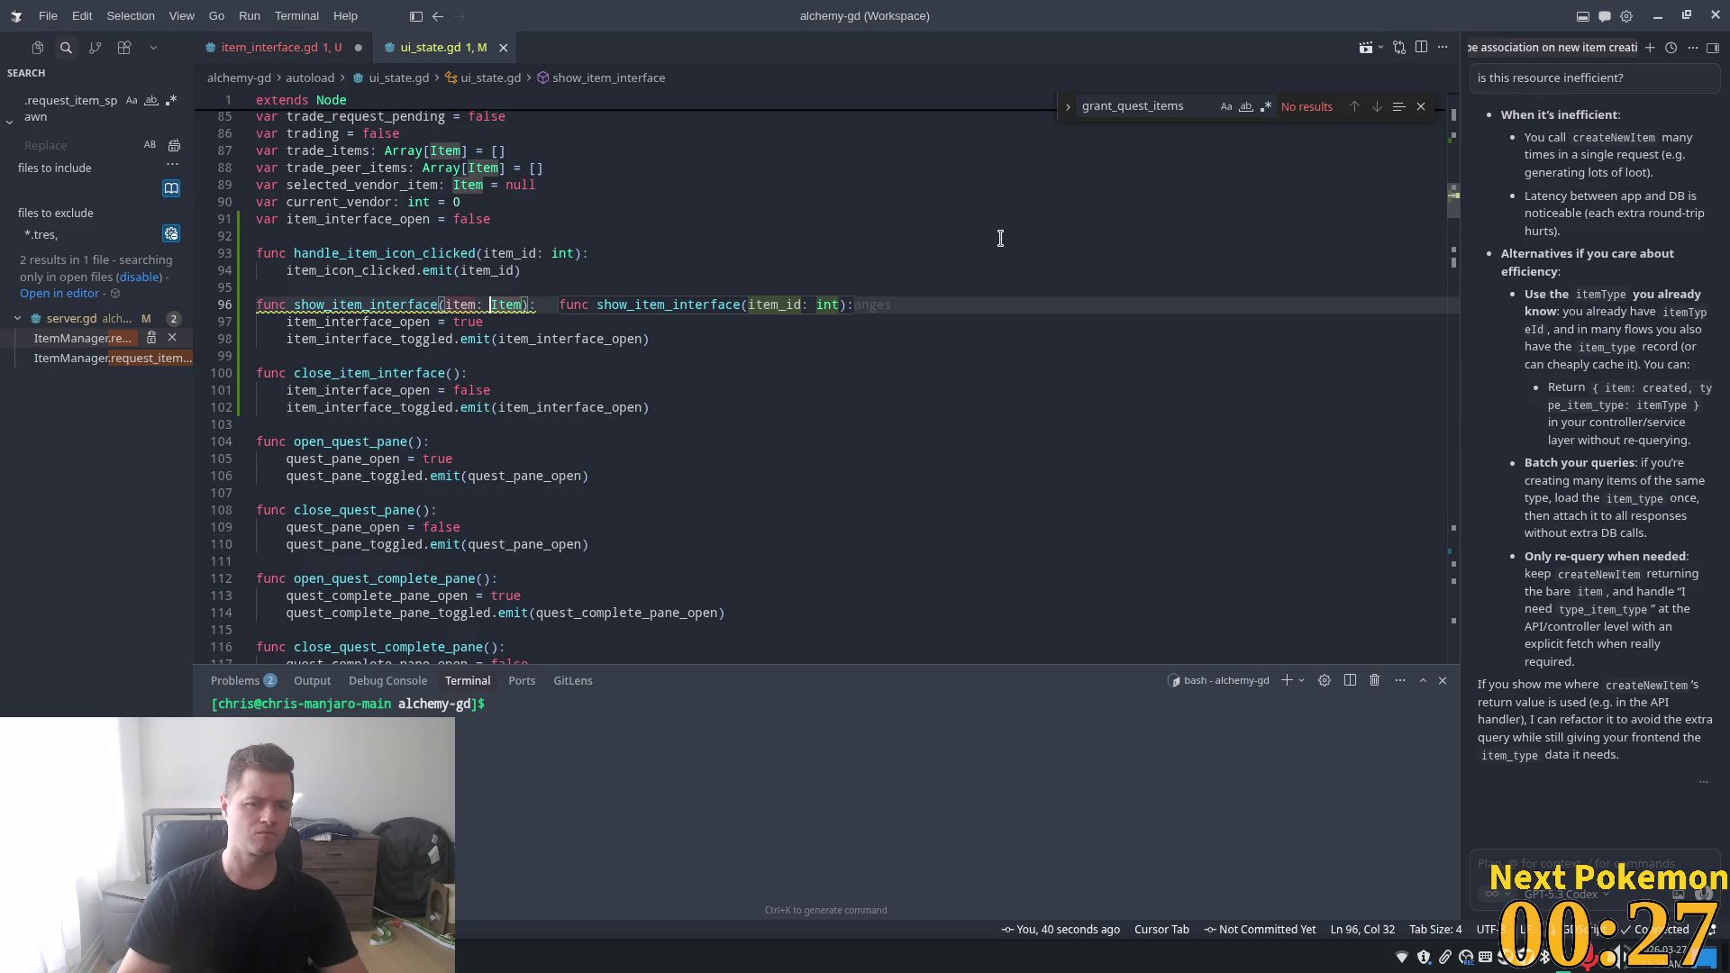
type("_id")
key("Tab")
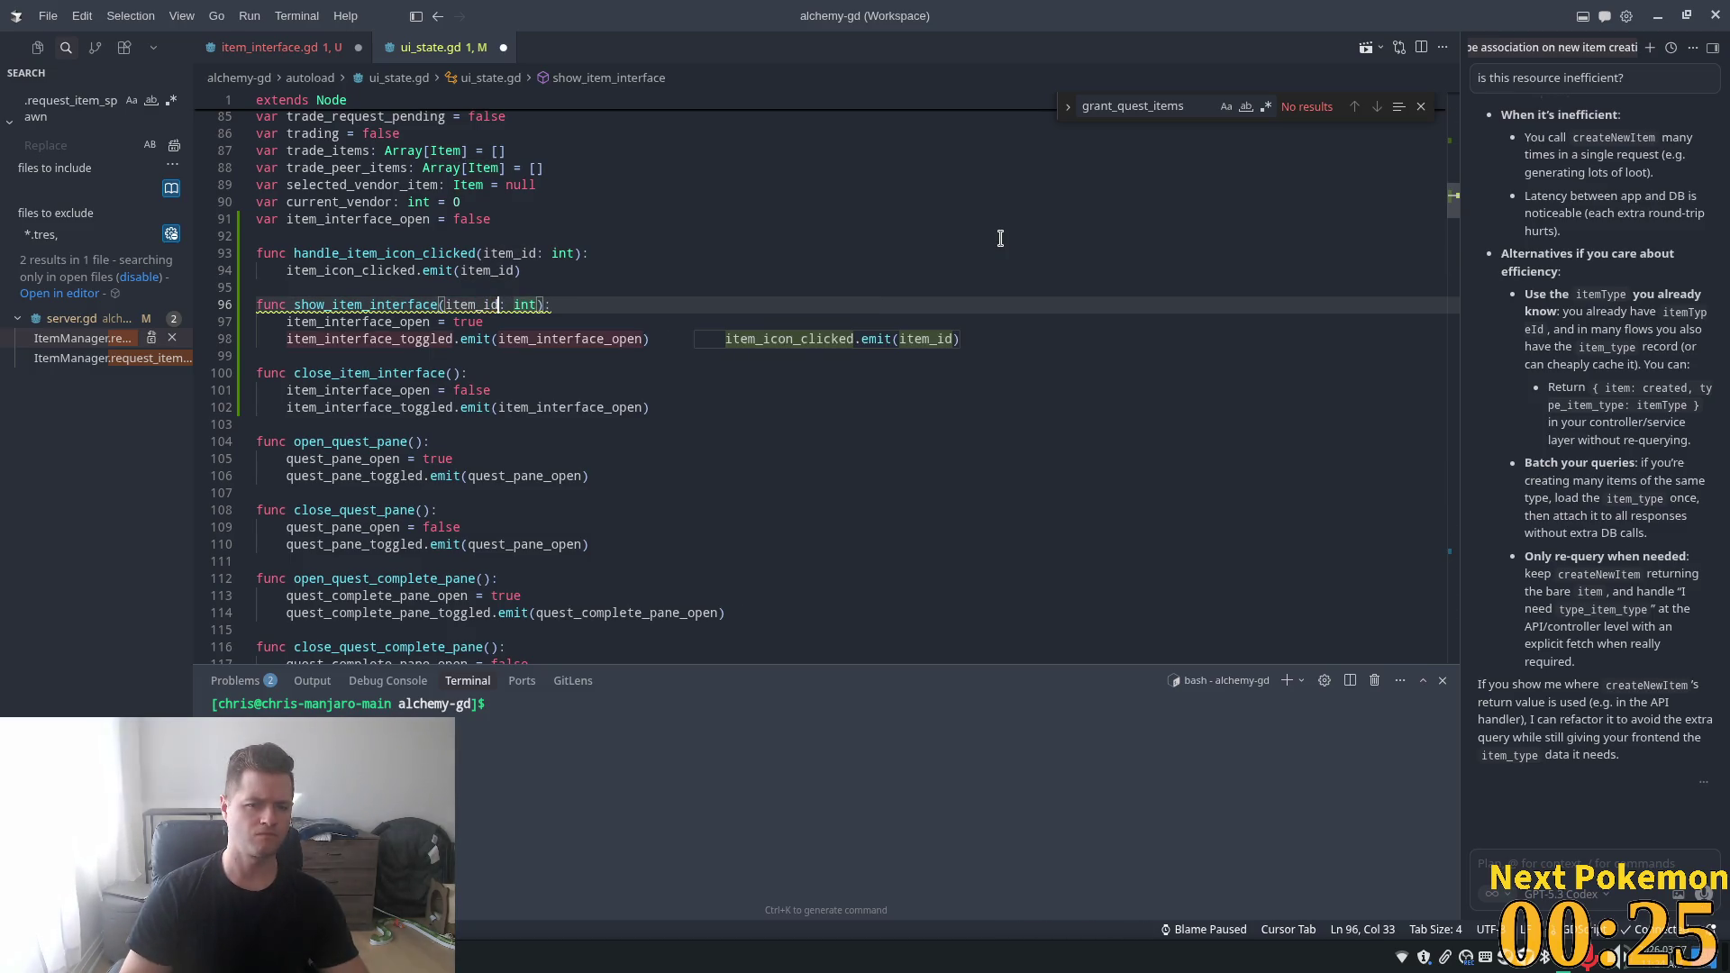
key("Tab")
key("Tab")
key("Tab")
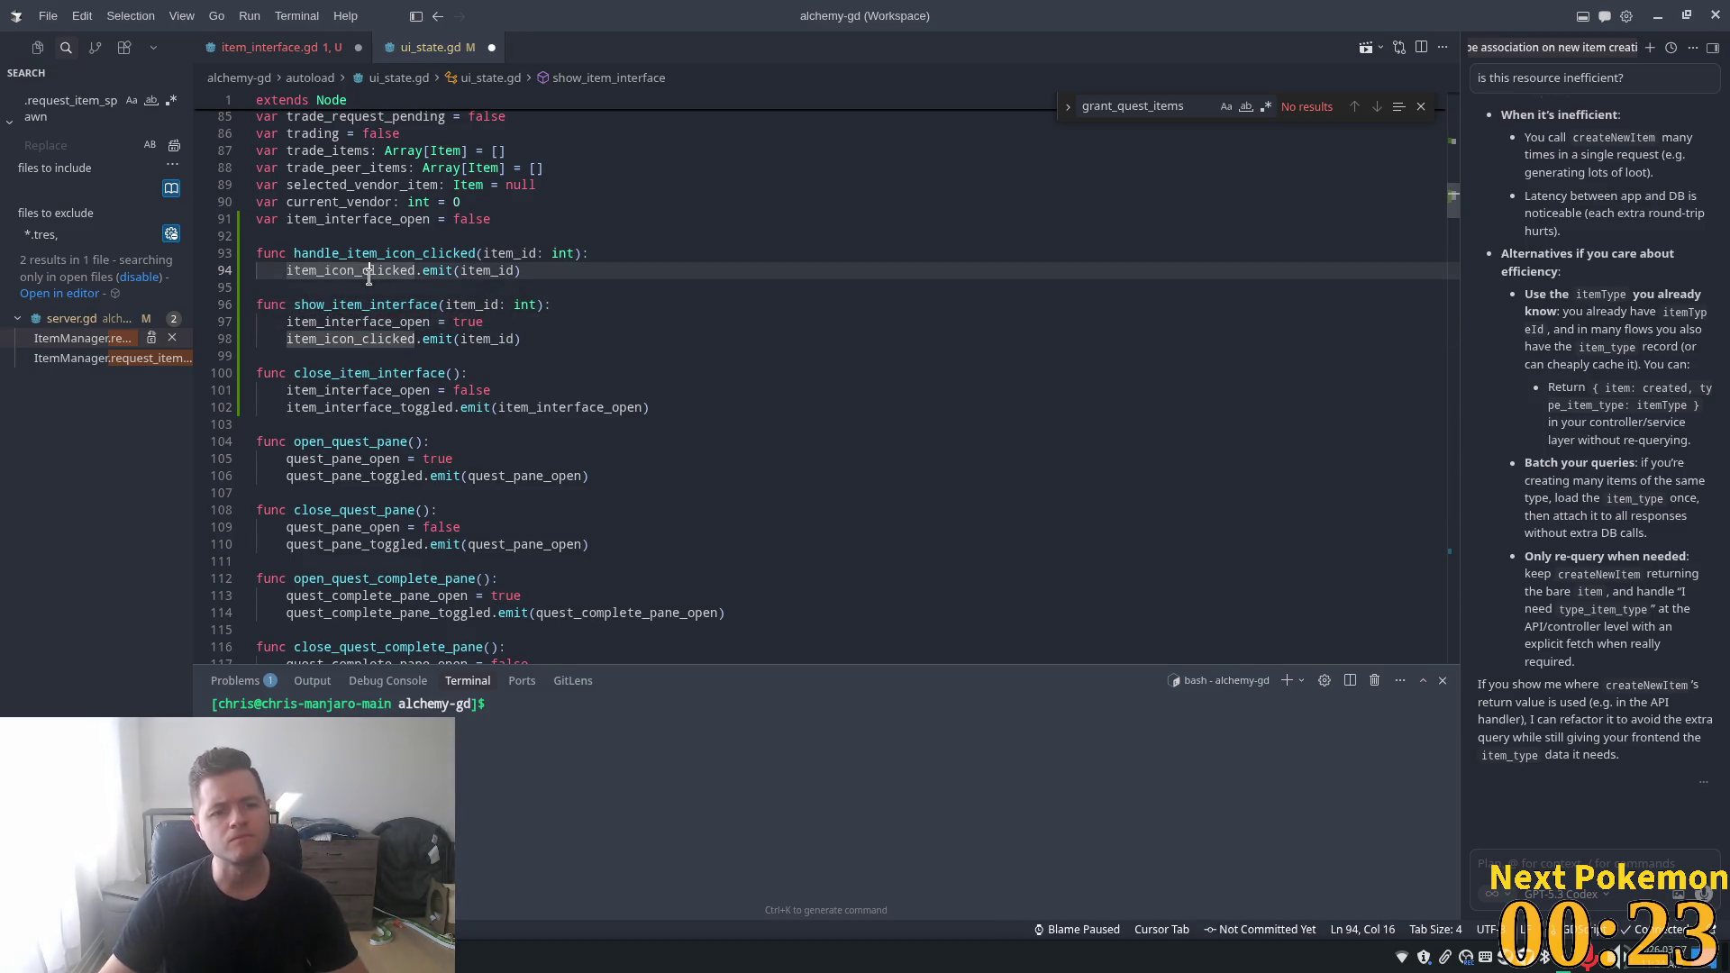
- Back in item_interface.gd, reload the window so the argument-type error clears
left_click(286, 49)
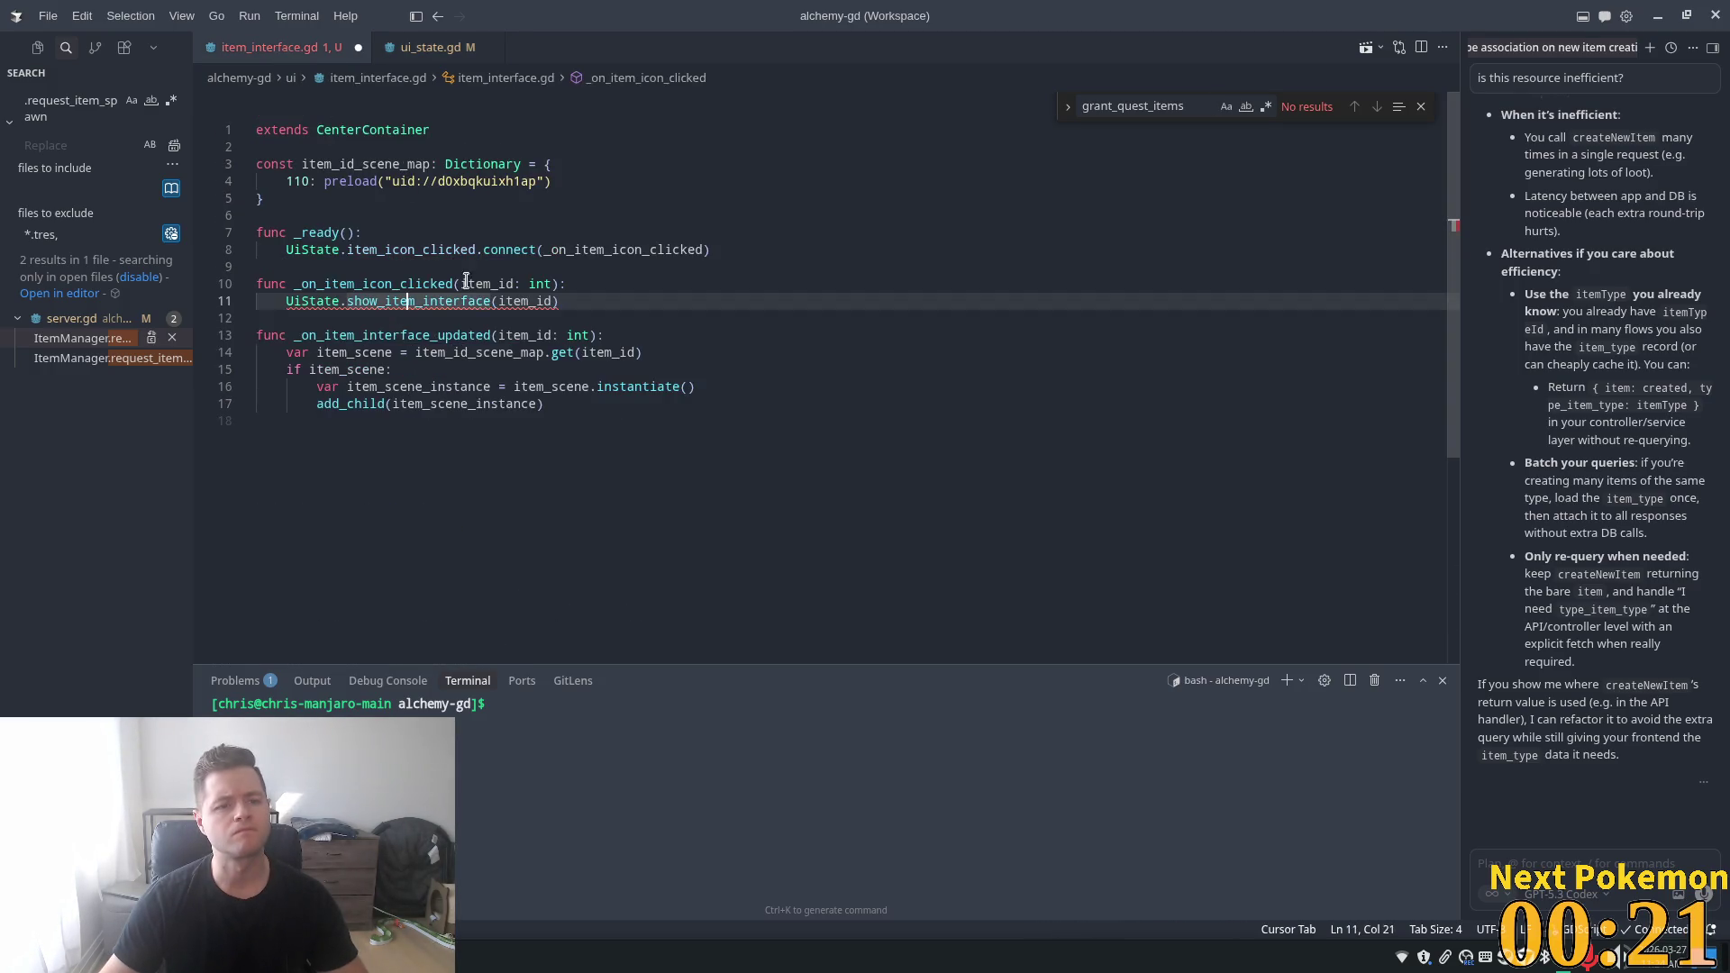
left_click(474, 287)
left_click(373, 249)
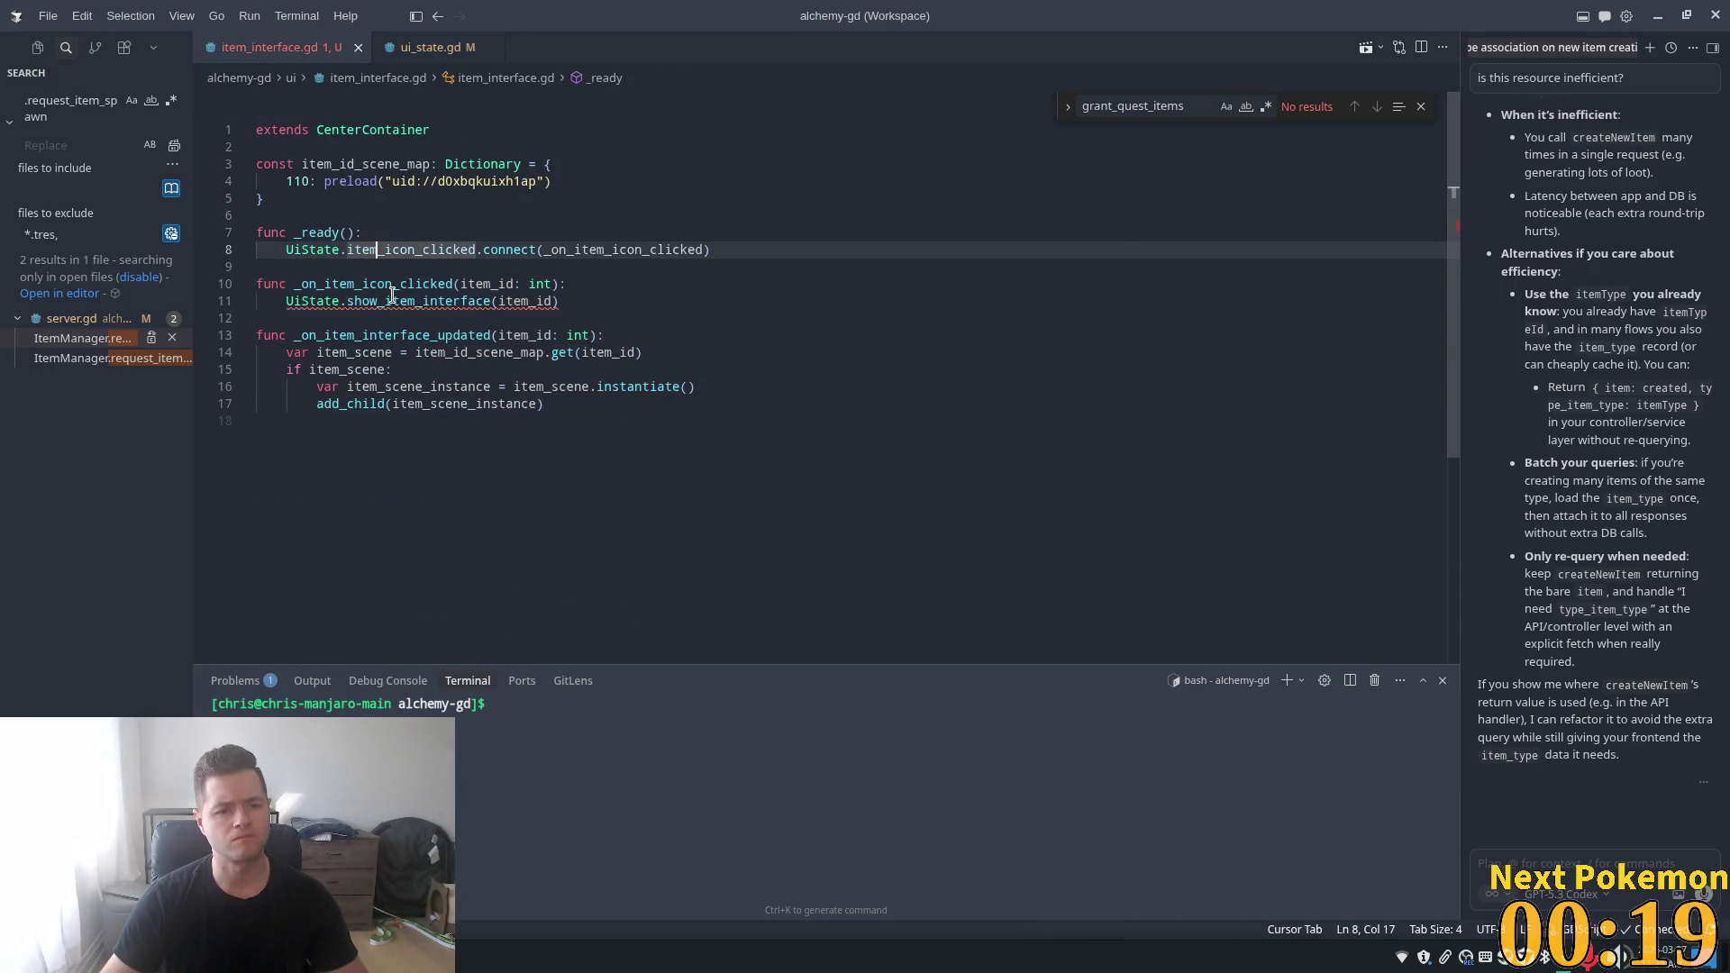
mouse_move(392, 303)
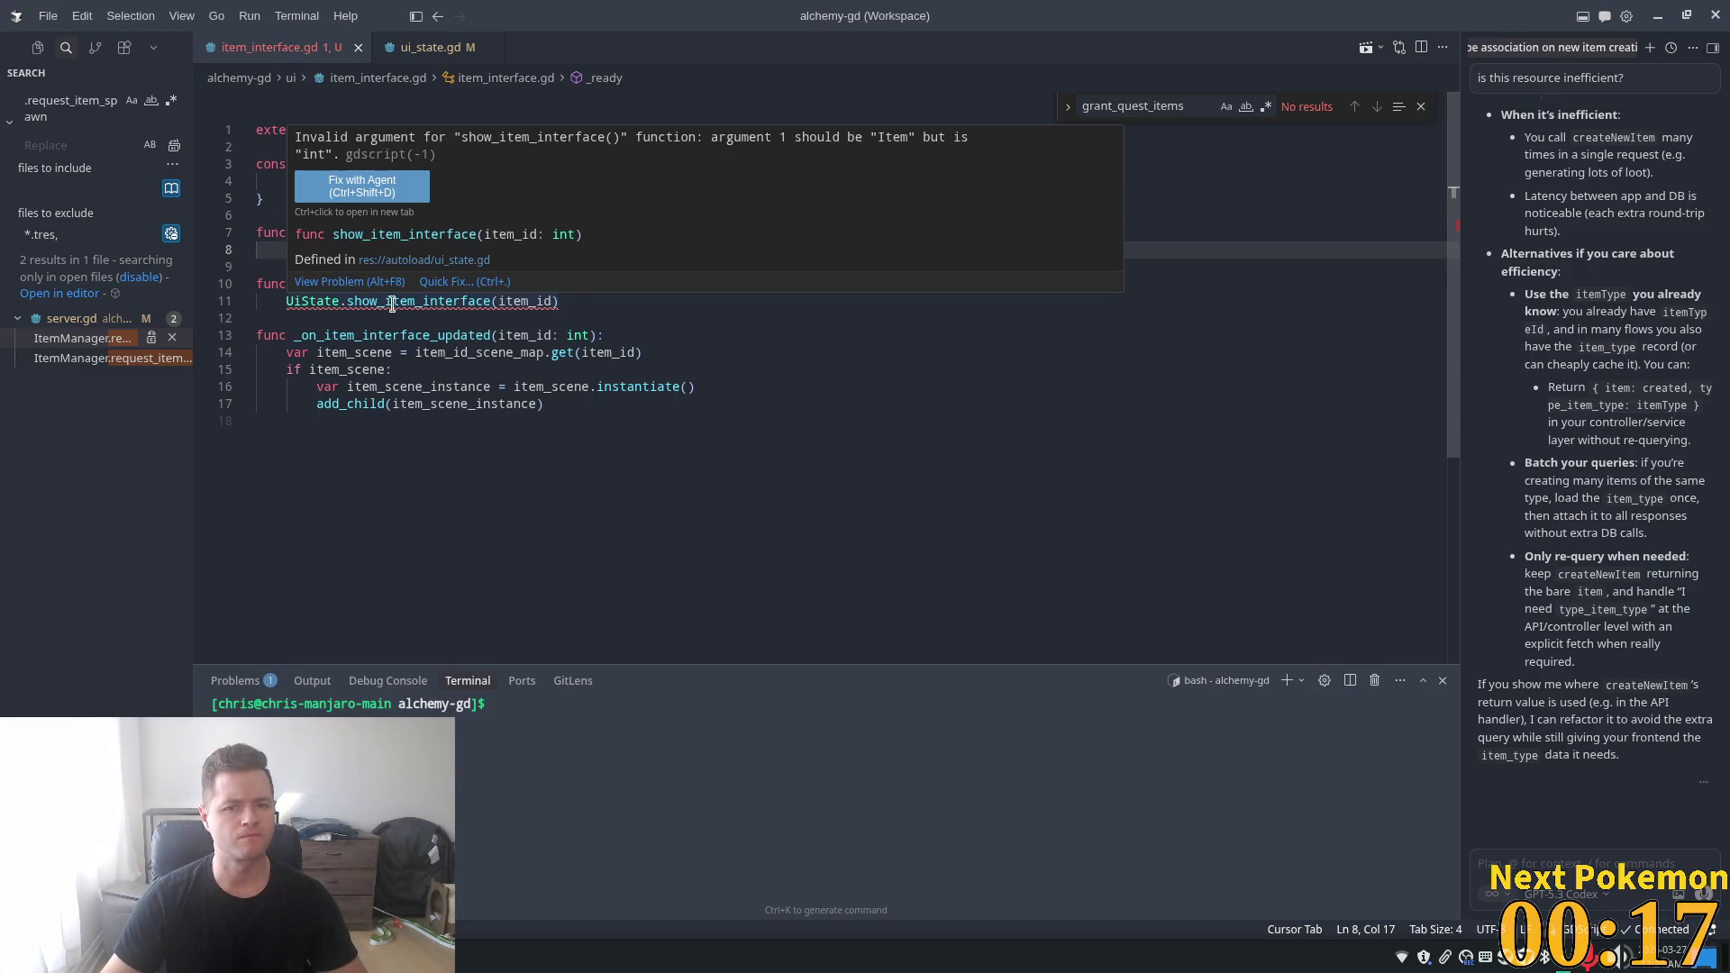
left_click(414, 302)
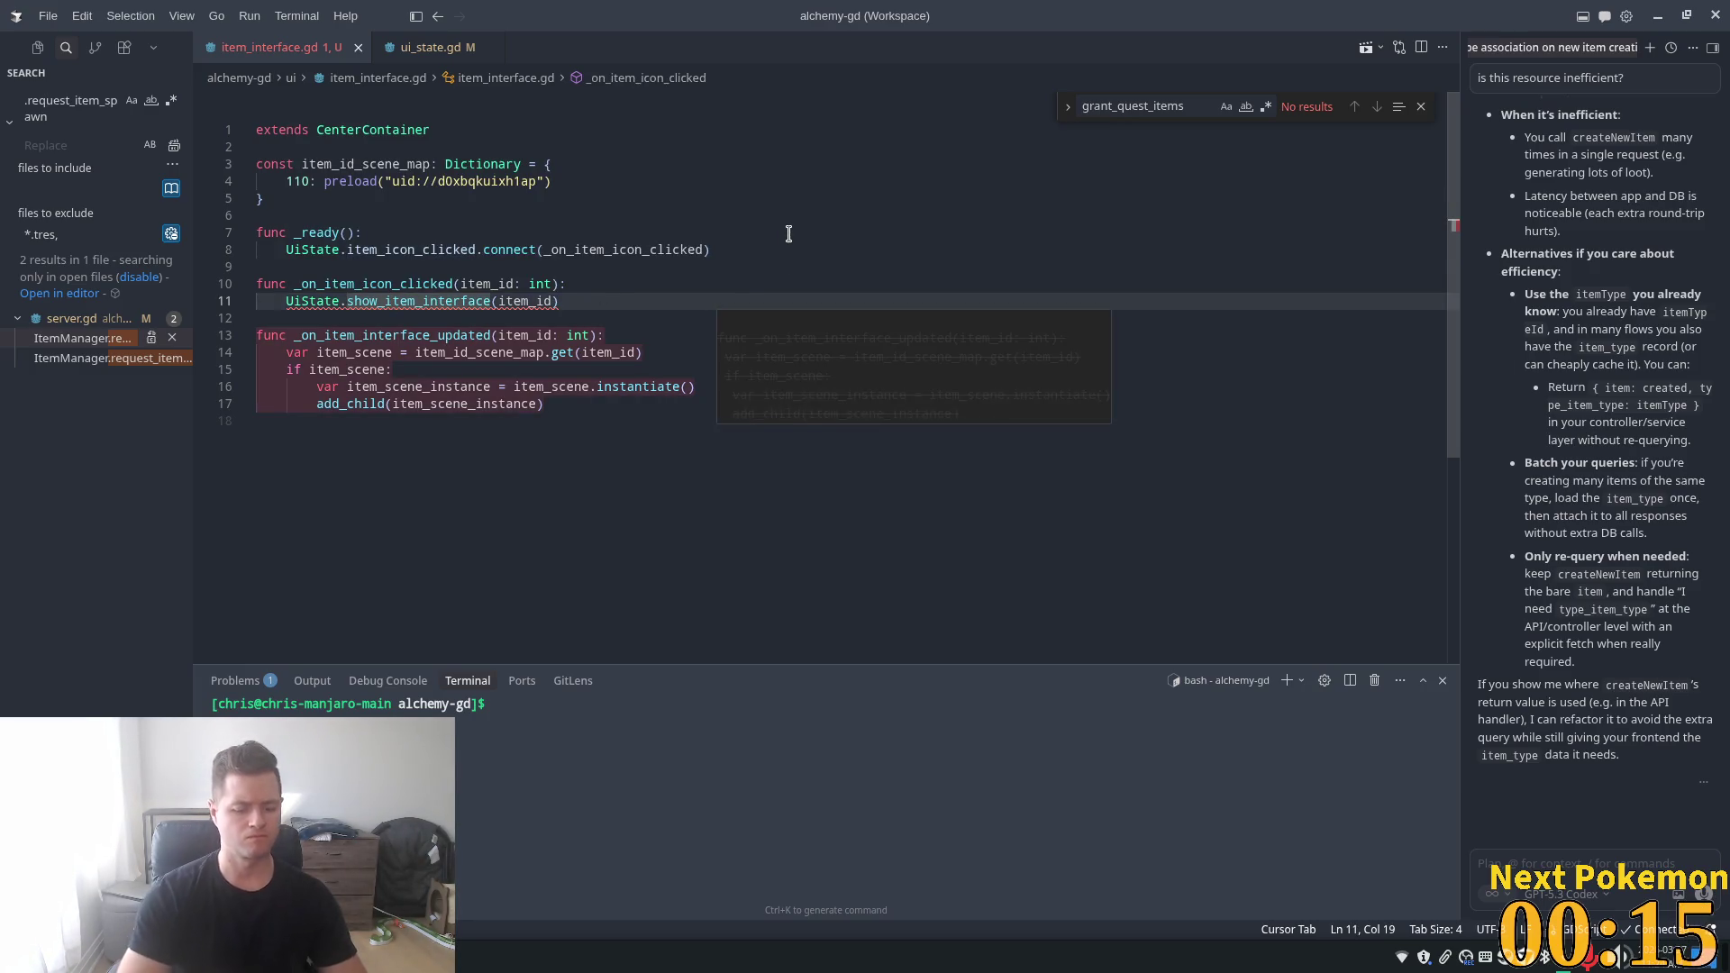
key("ctrl+shift+p")
key("Return")
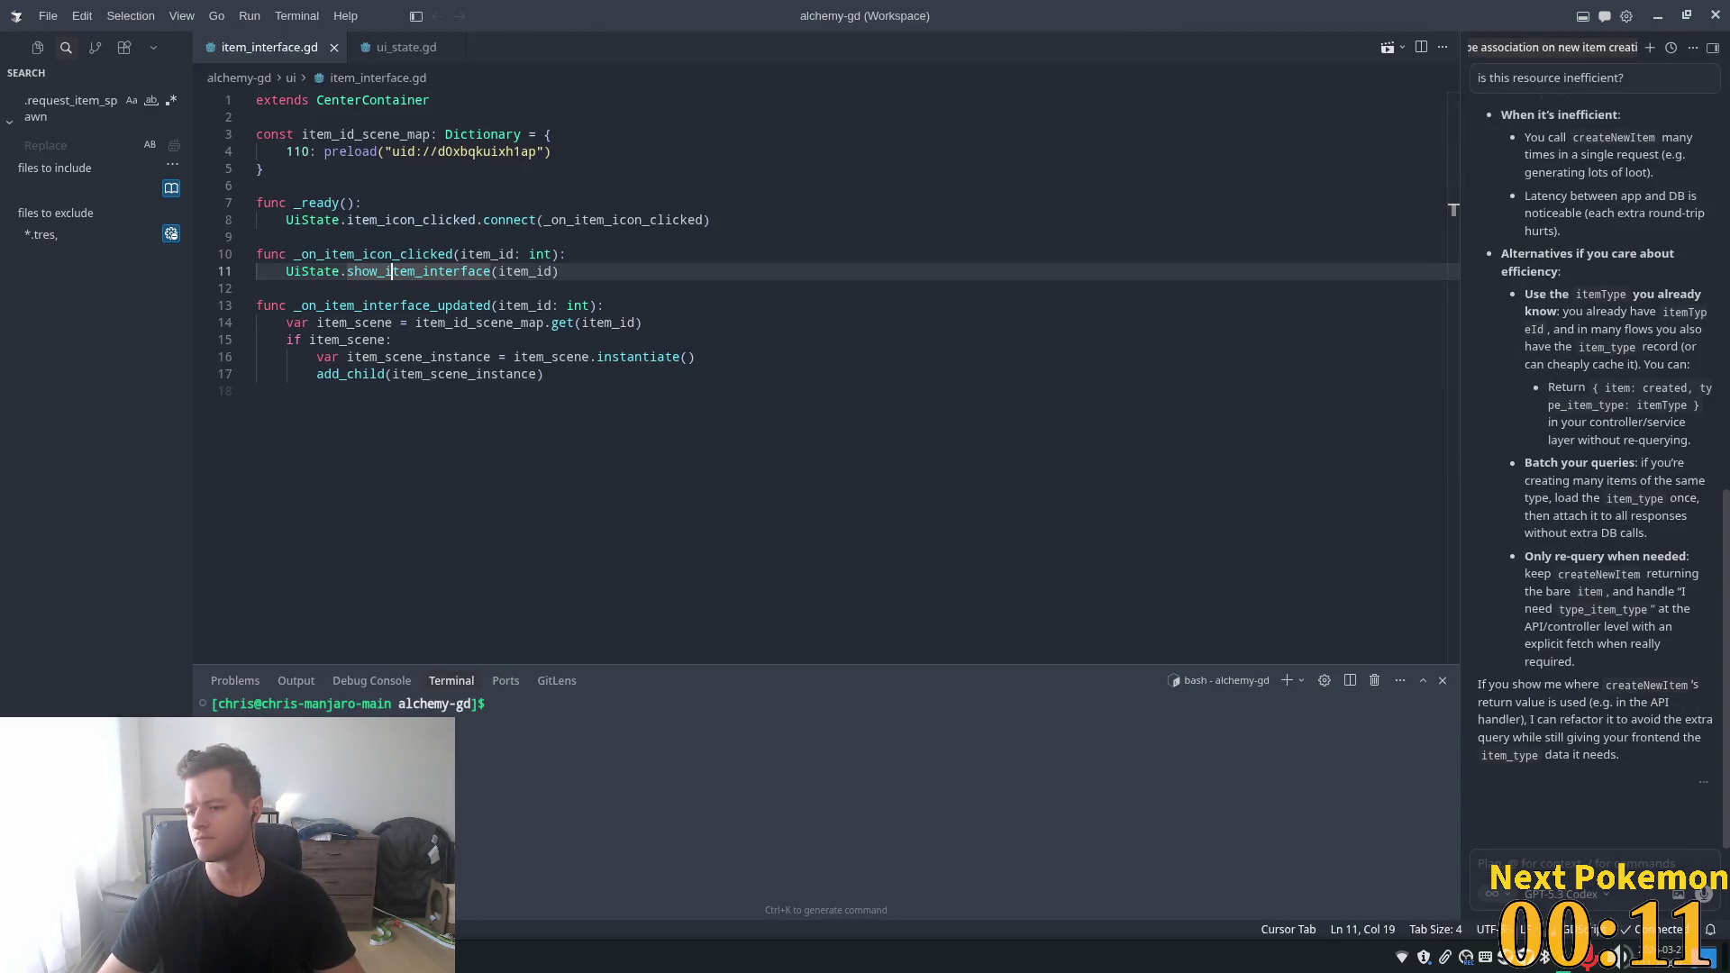
left_click(465, 197)
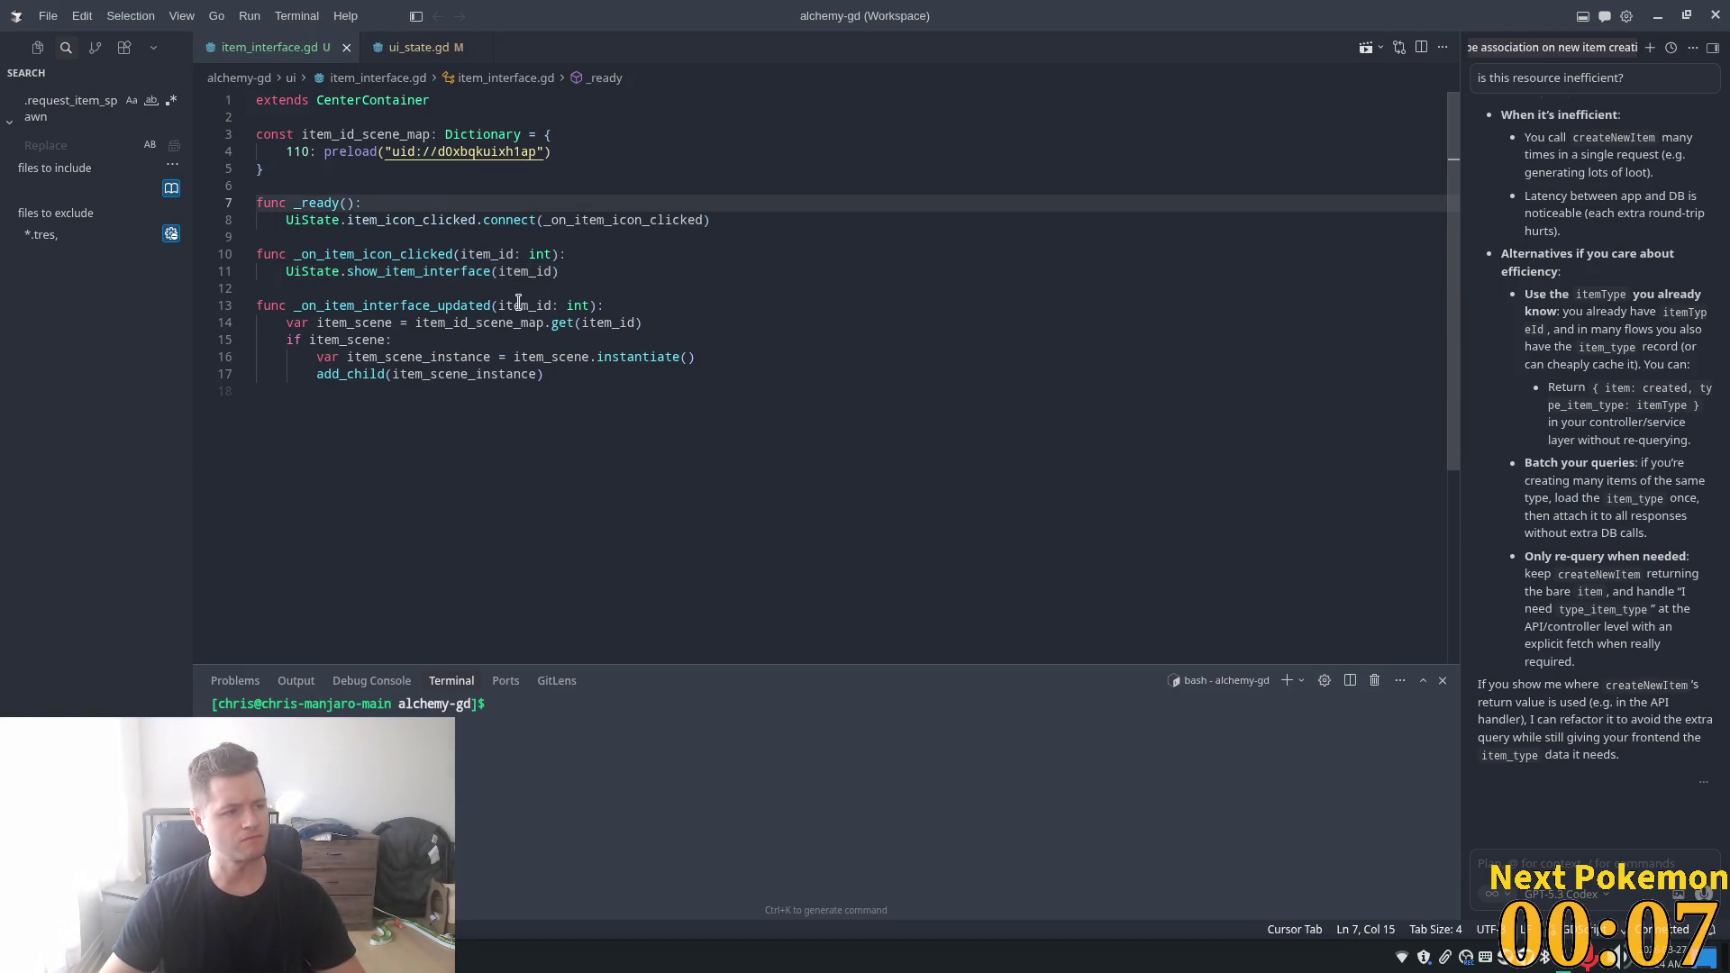
mouse_move(518, 304)
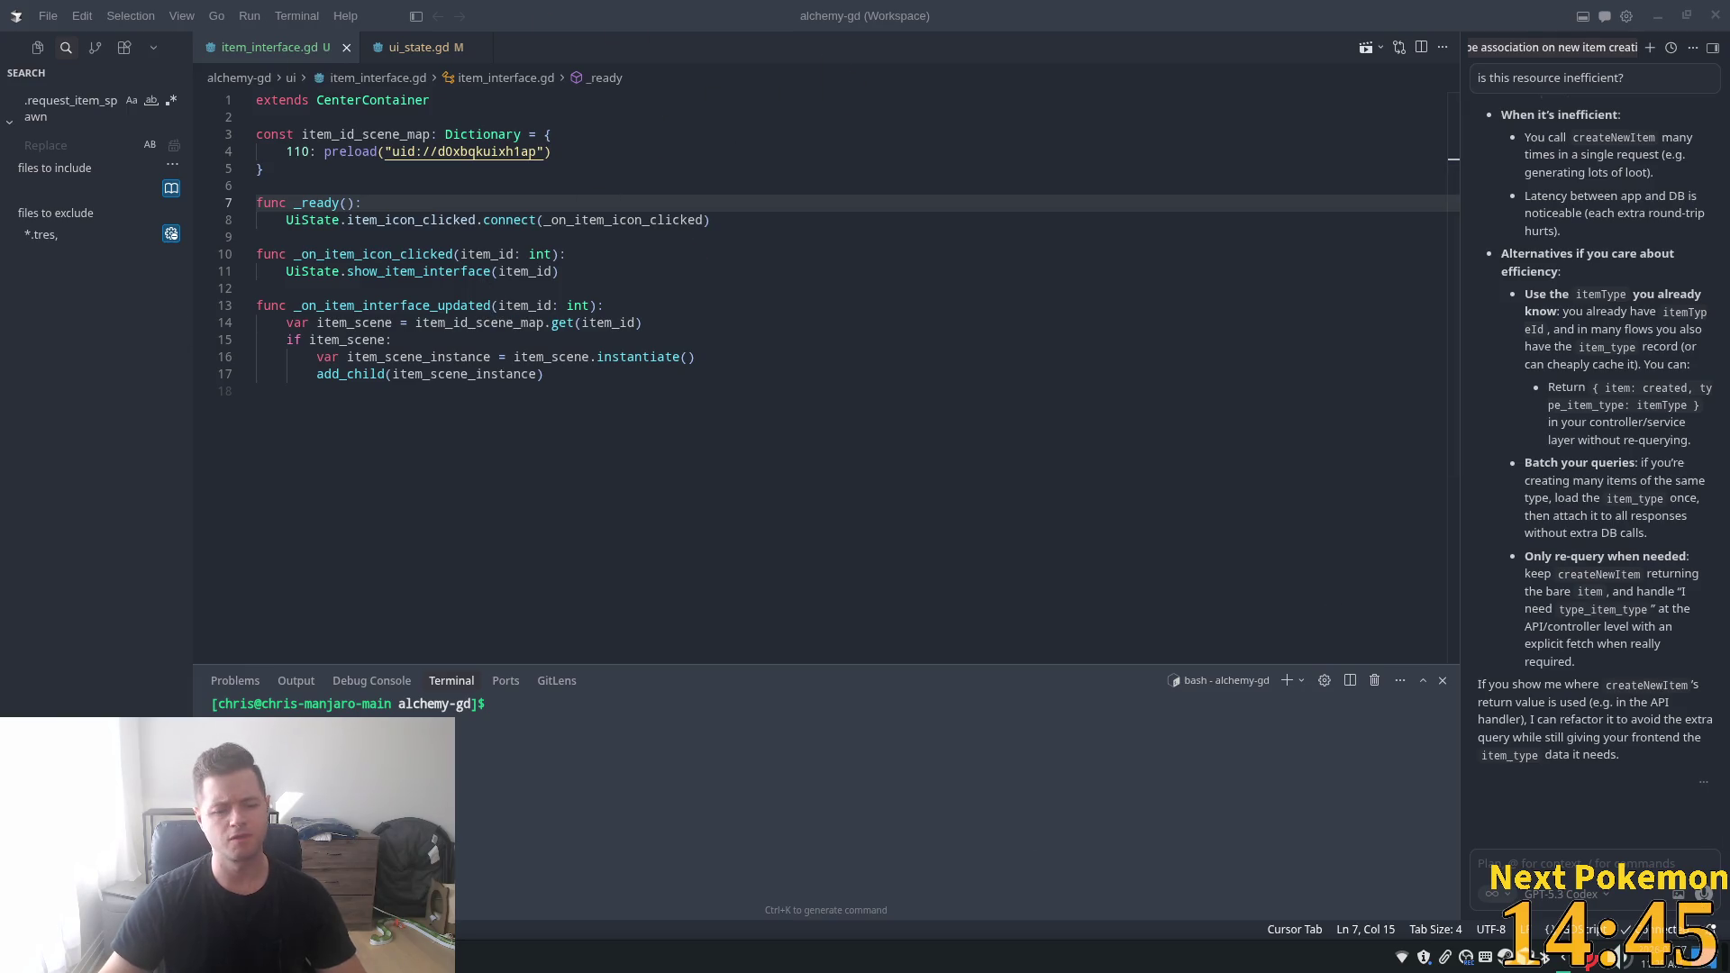
key("alt+Tab")
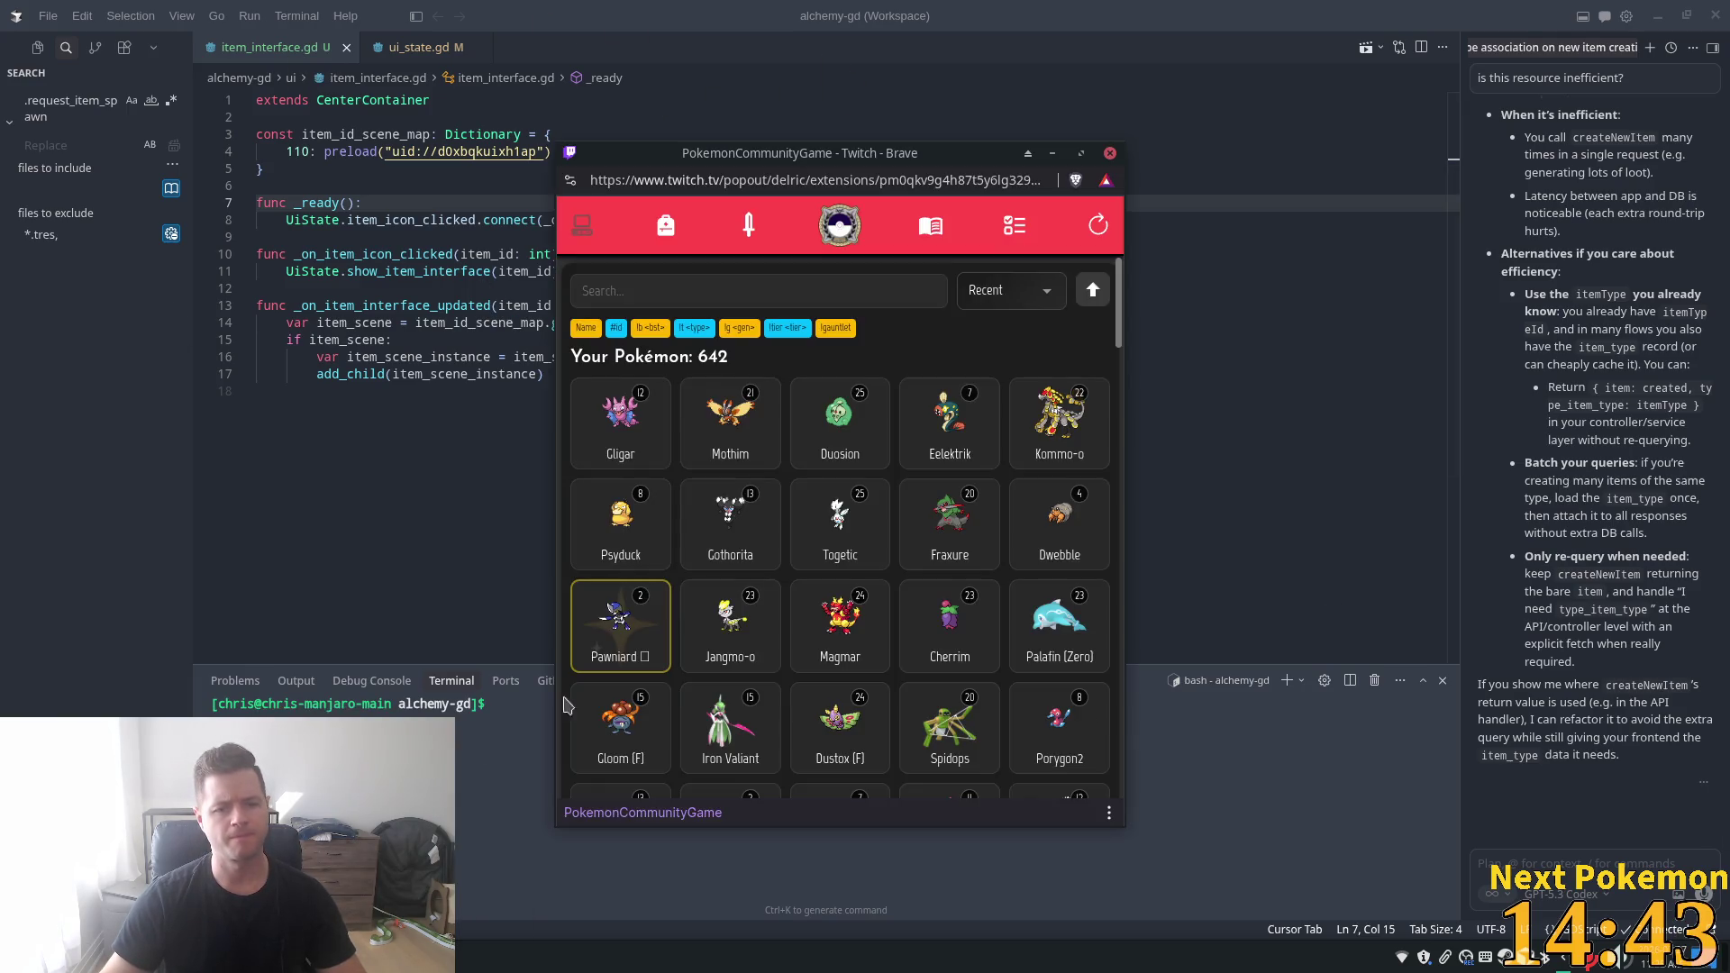
left_click(811, 290)
type("simip")
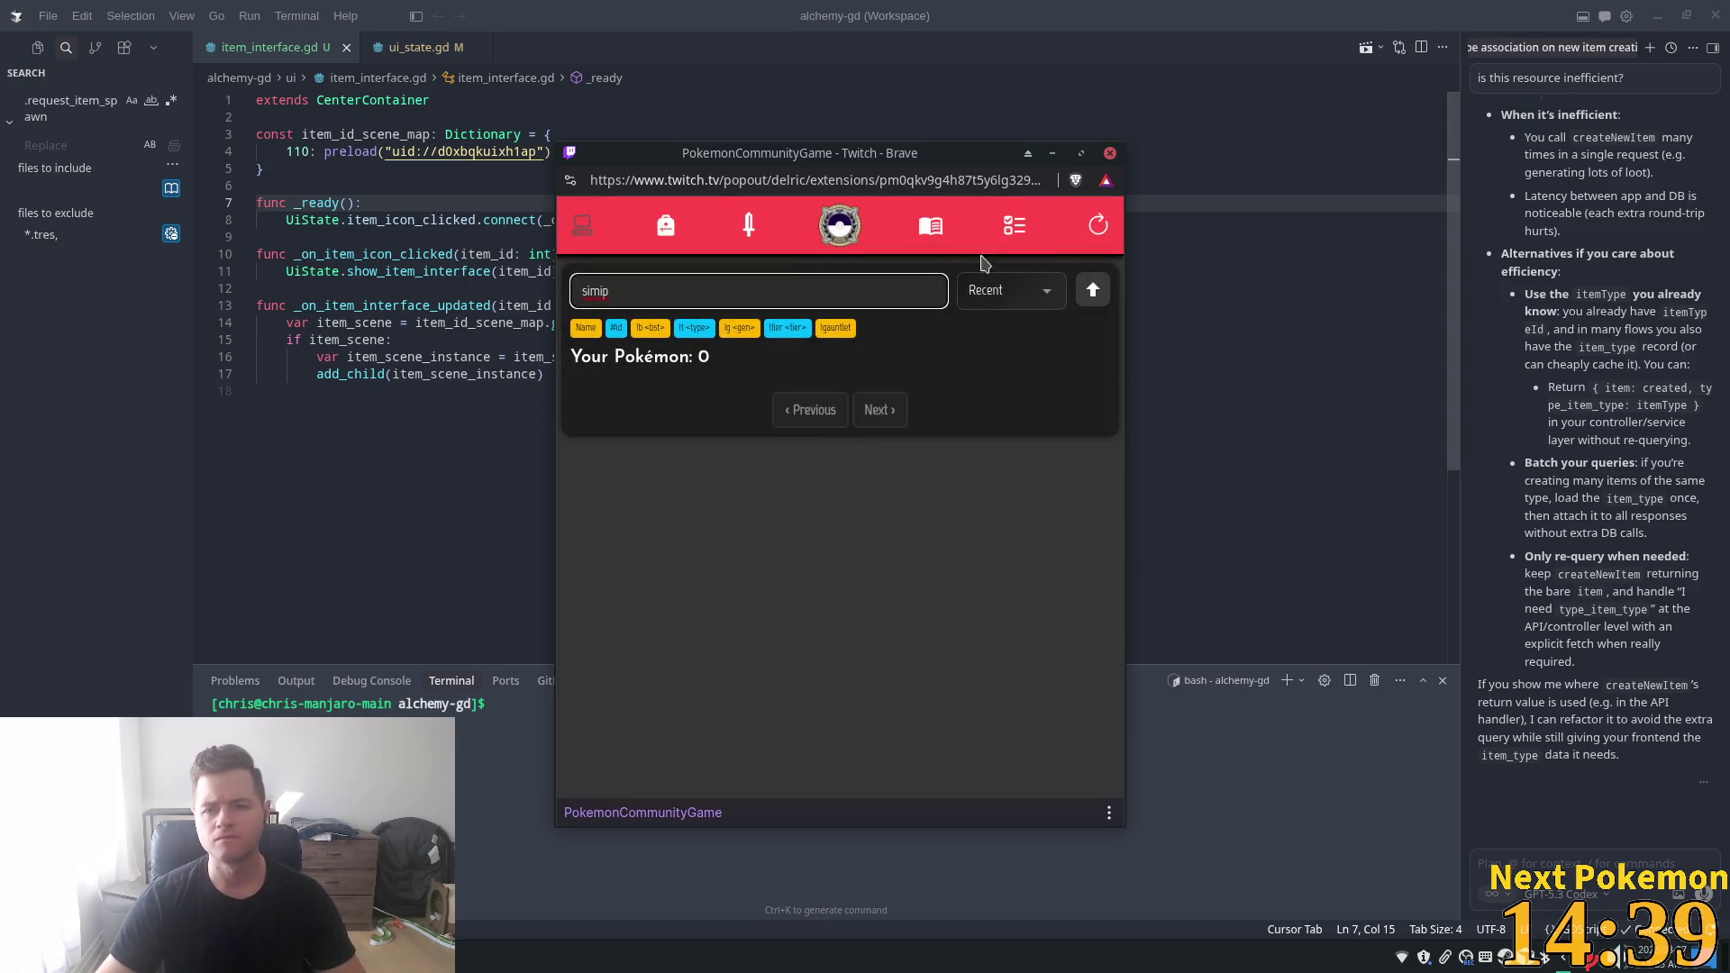
key("BackSpace")
key("BackSpace")
key("BackSpace")
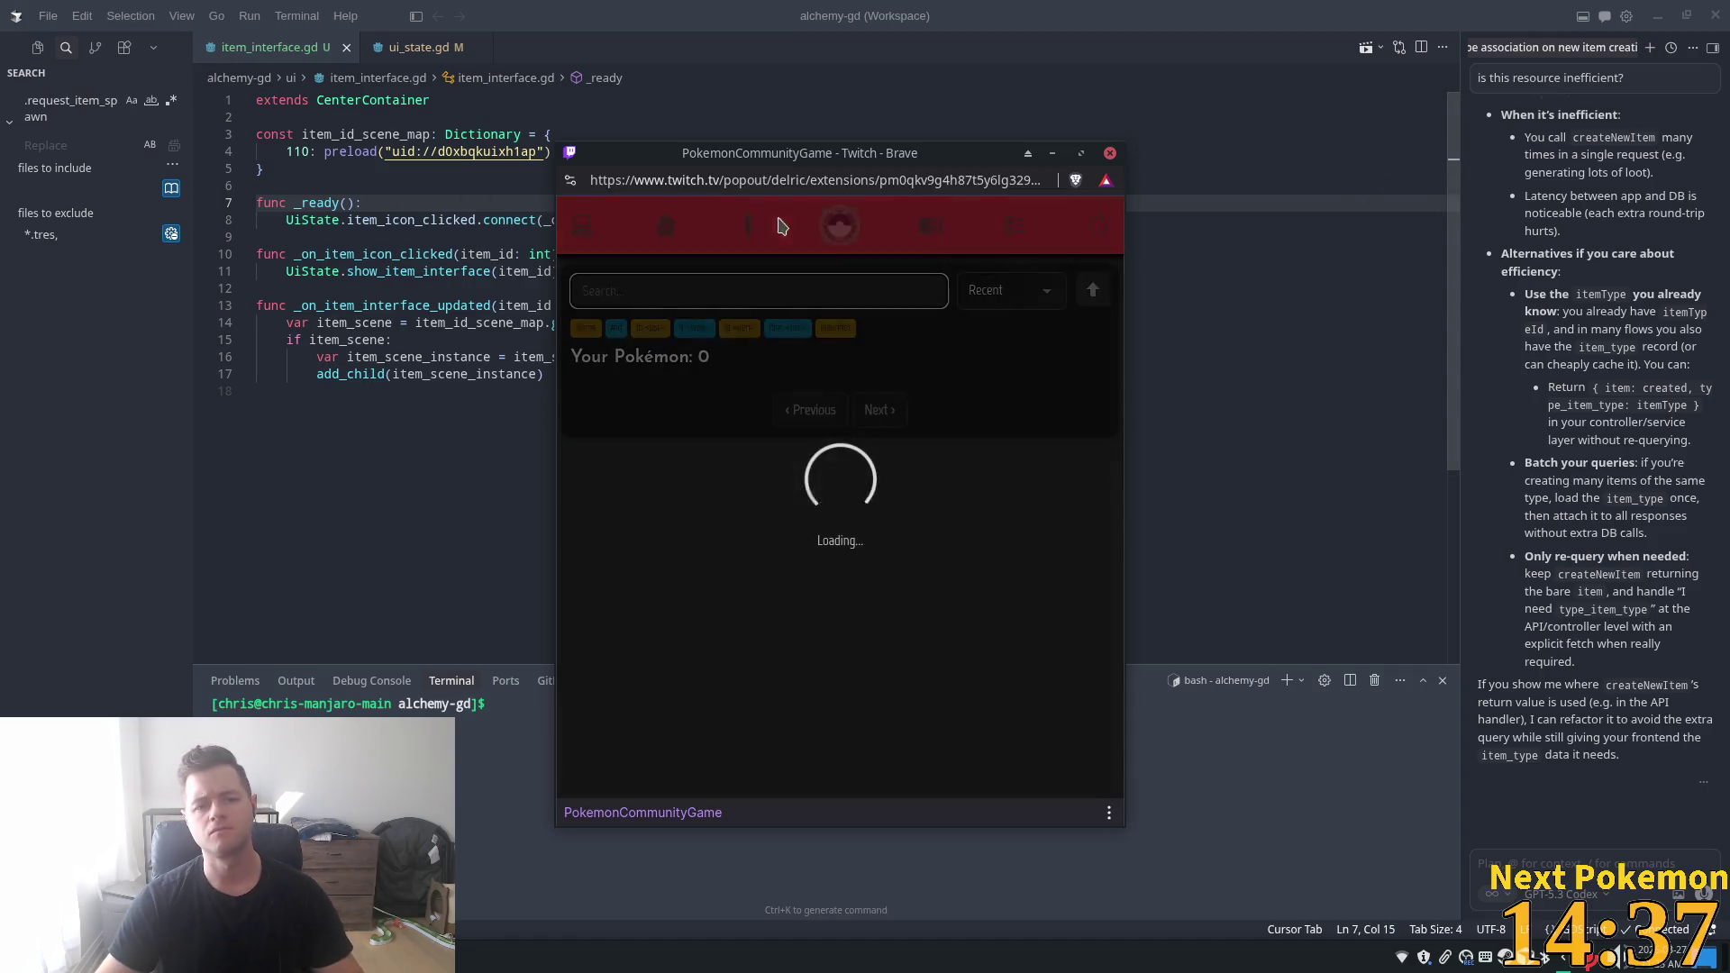
left_click(663, 226)
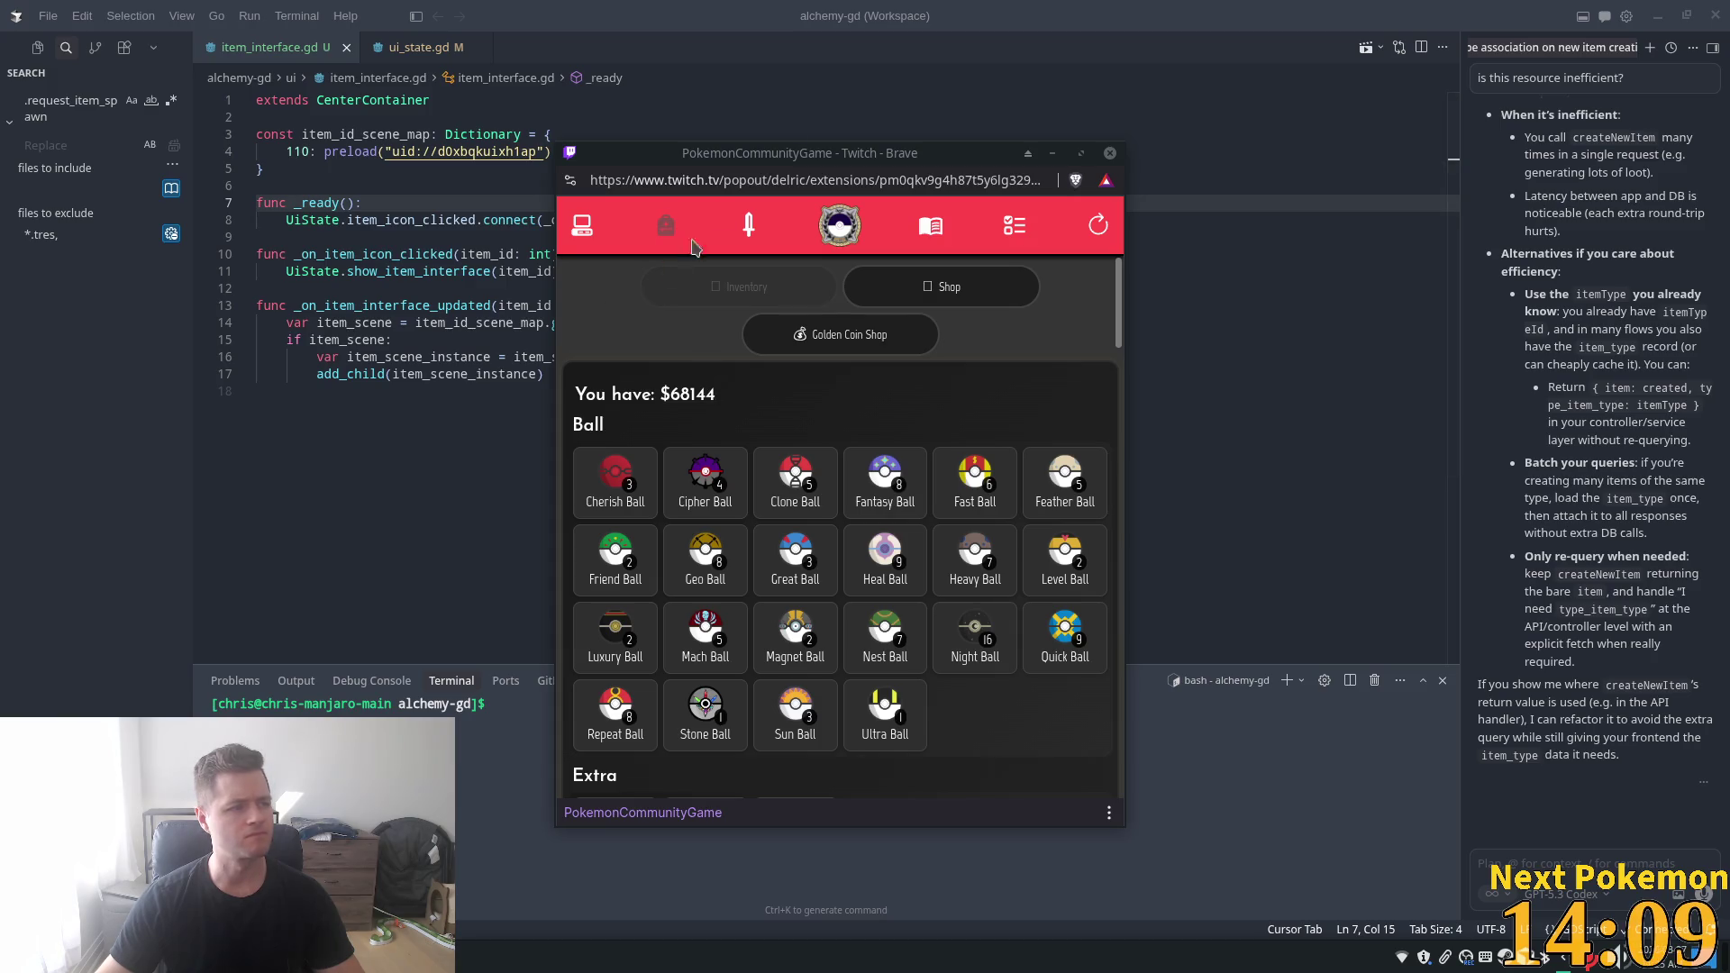
left_click(1053, 21)
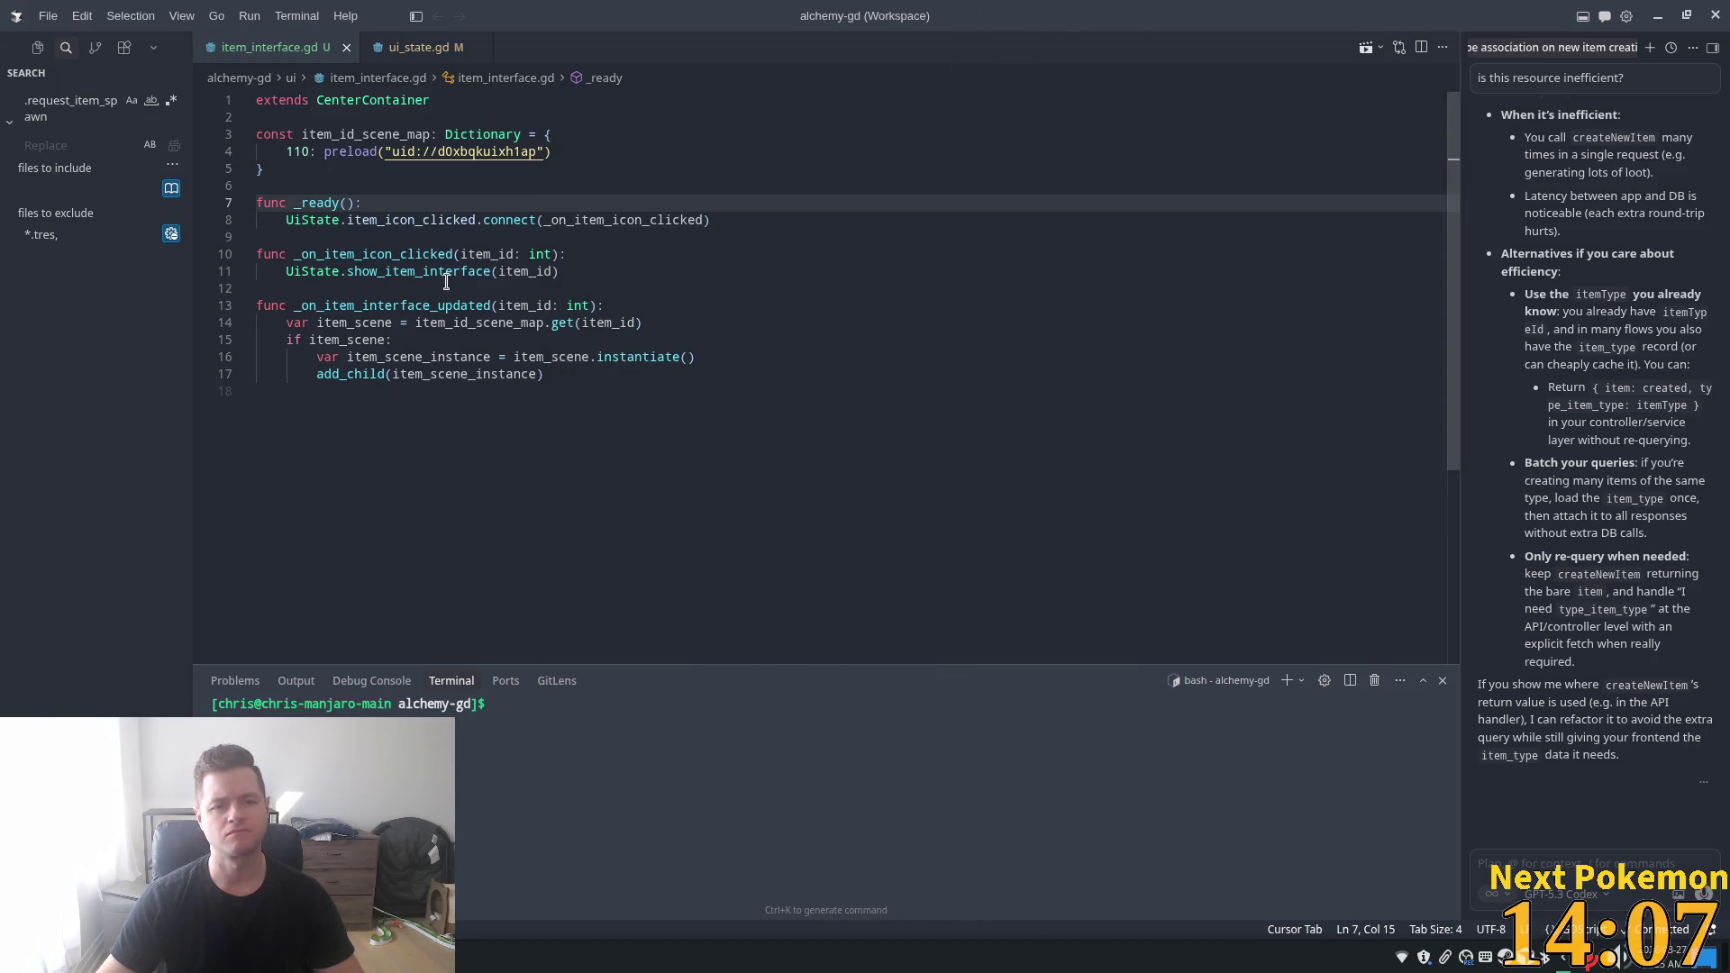
mouse_move(382, 319)
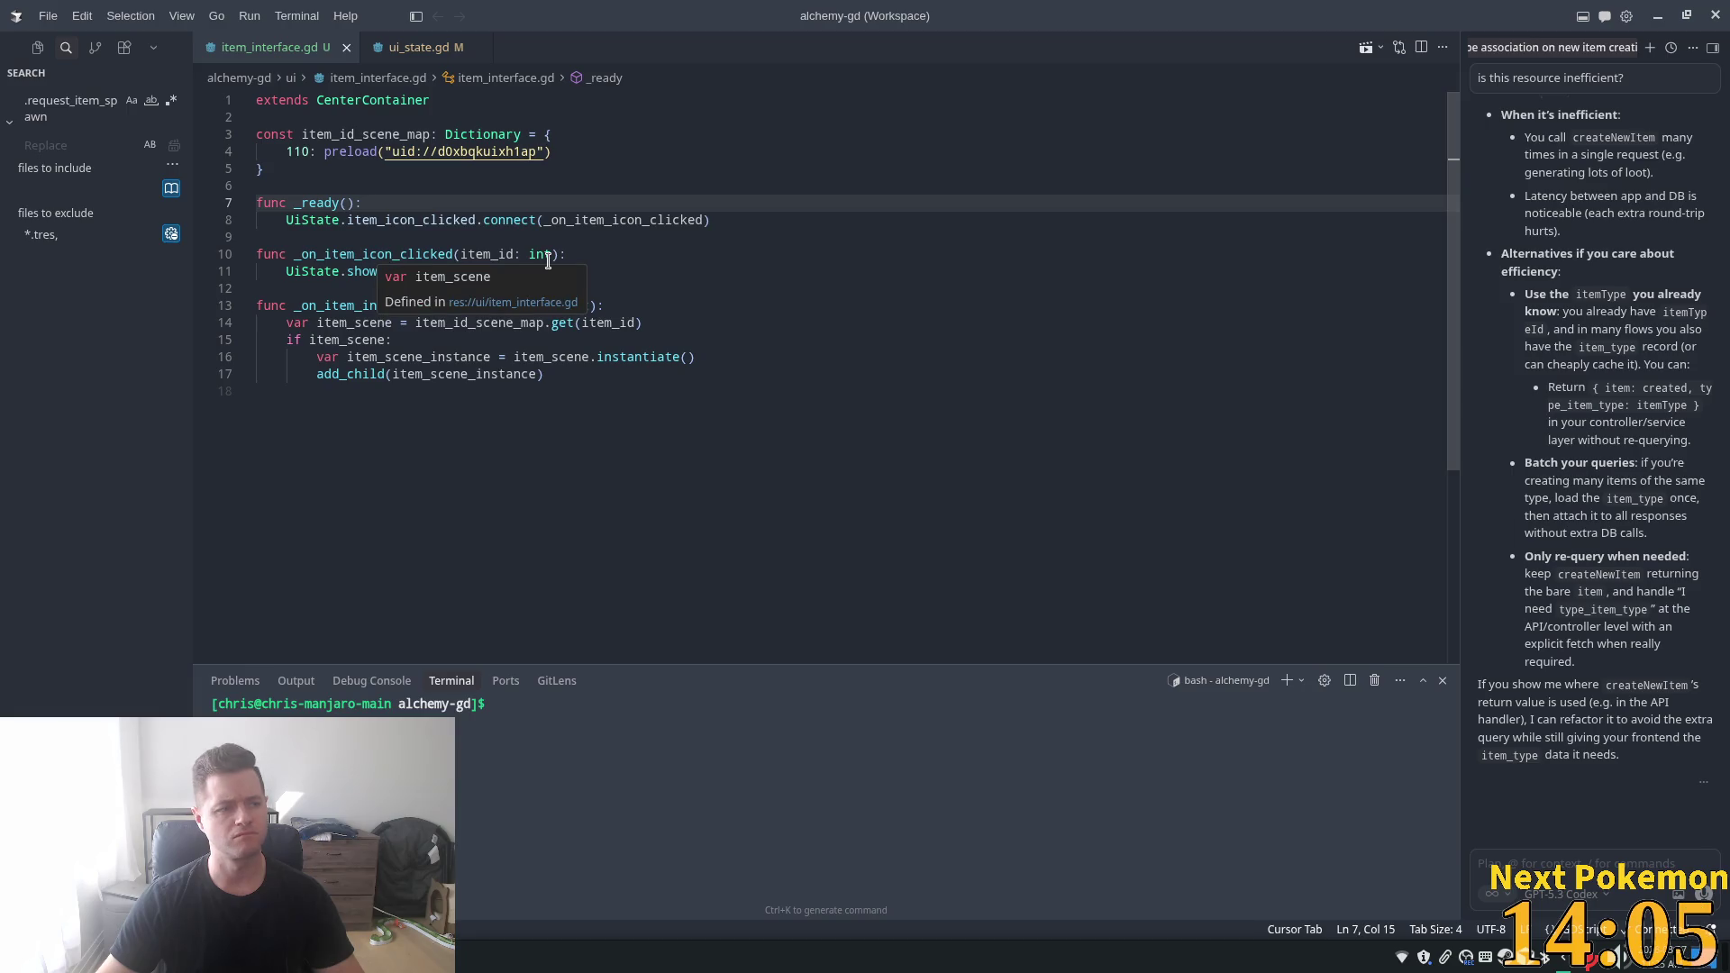
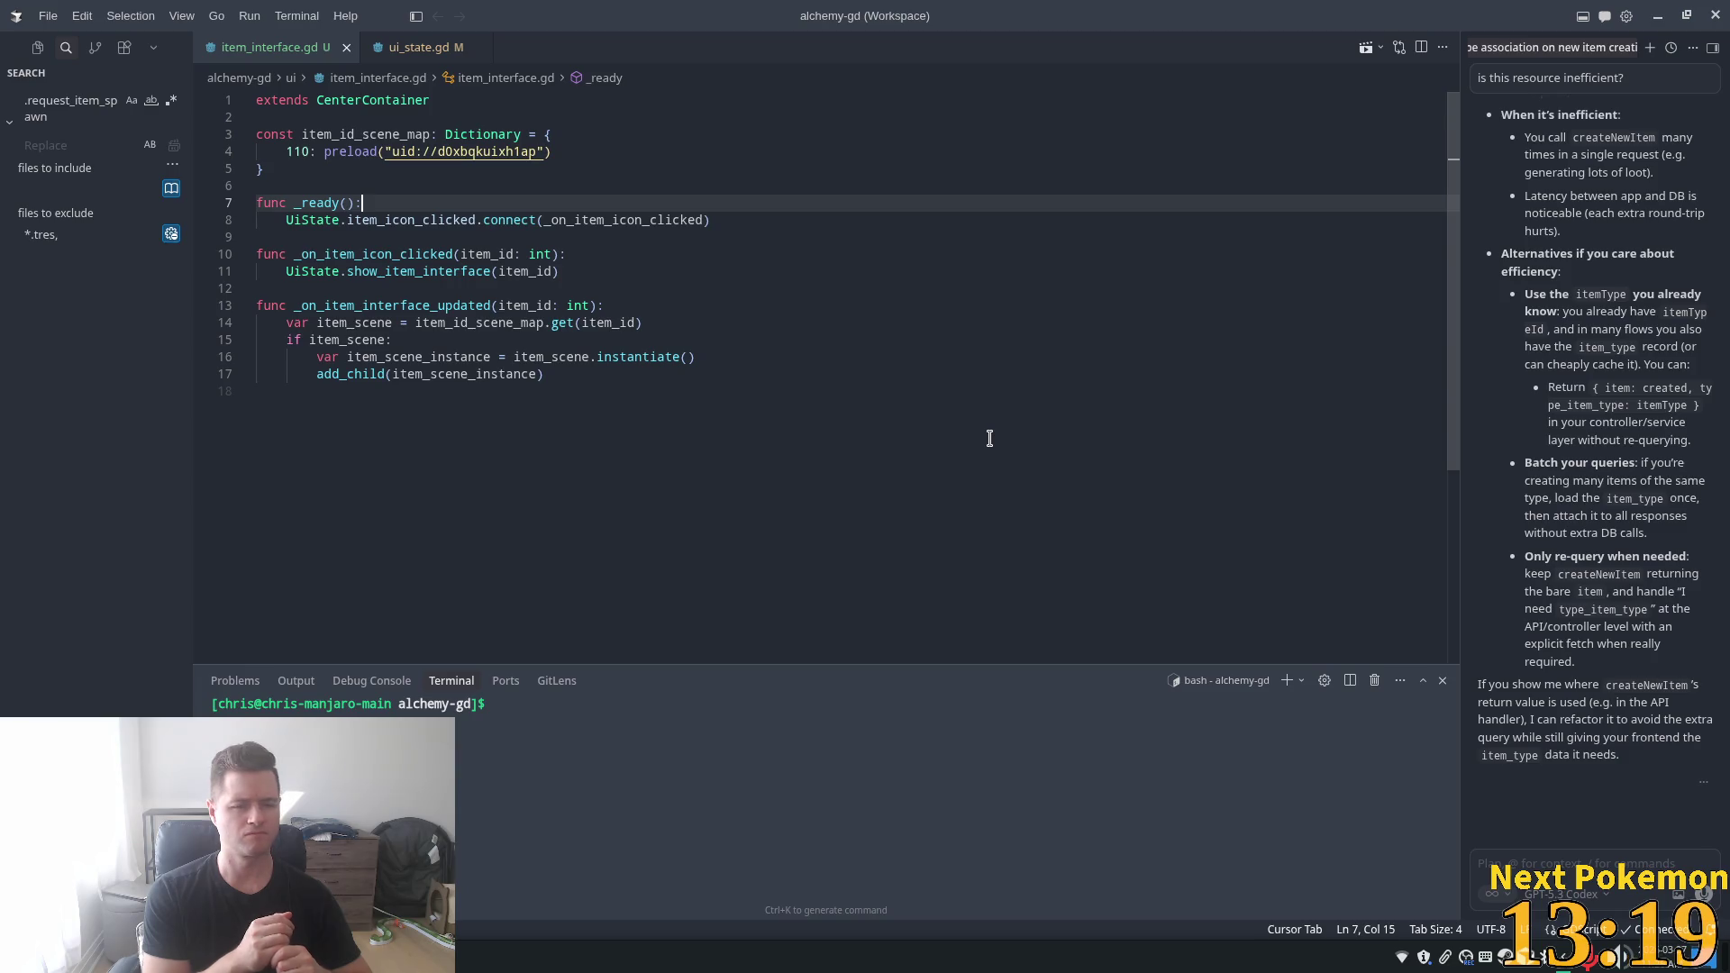
- Add an 'if item_id_scene_map.has(item_id):' check at the start of _on_item_icon_clicked
left_click(480, 322)
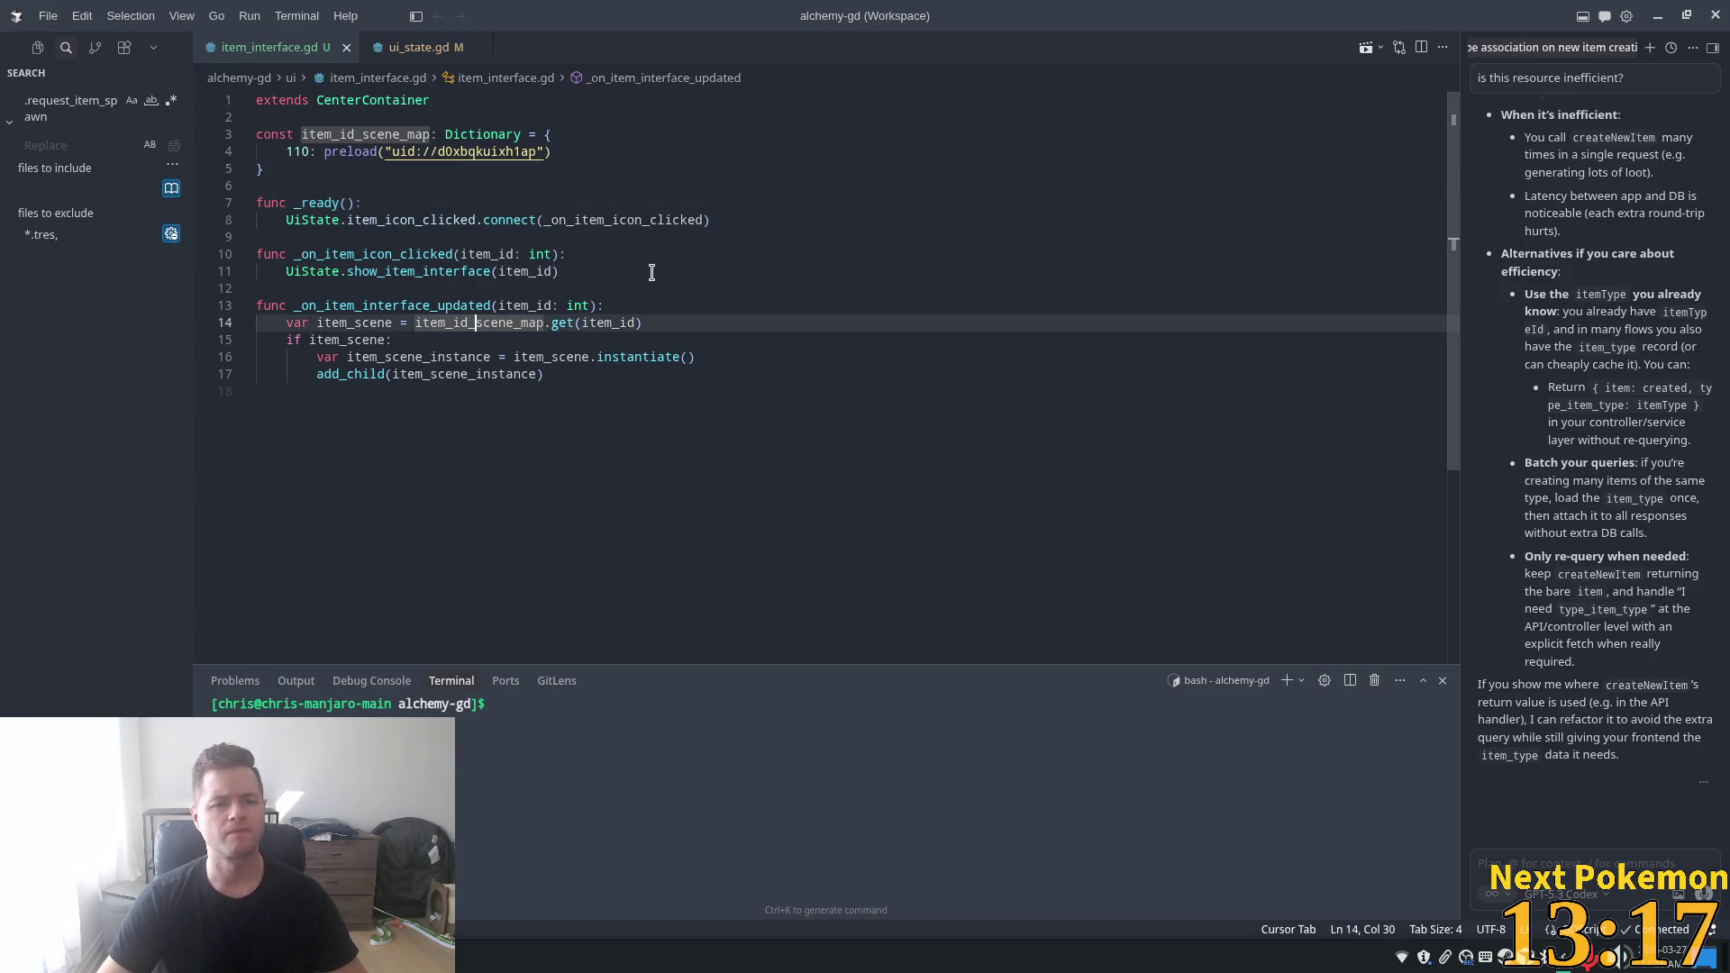
left_click(437, 185)
left_click(316, 220)
left_click(451, 254)
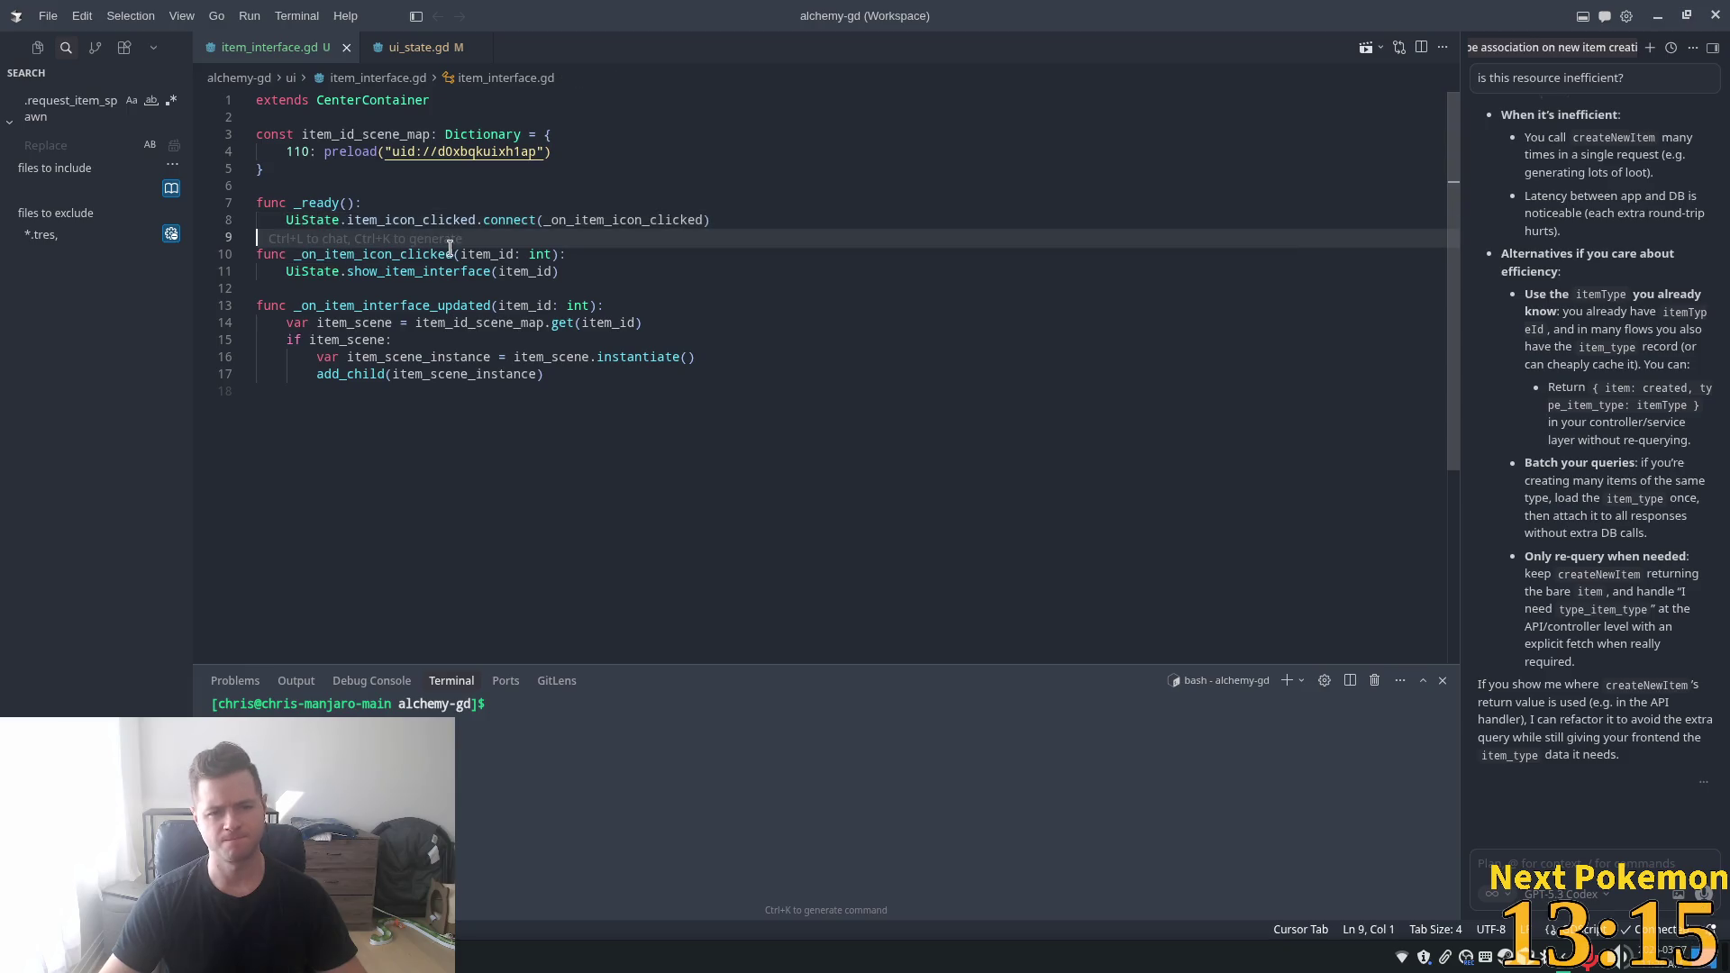
left_click(609, 252)
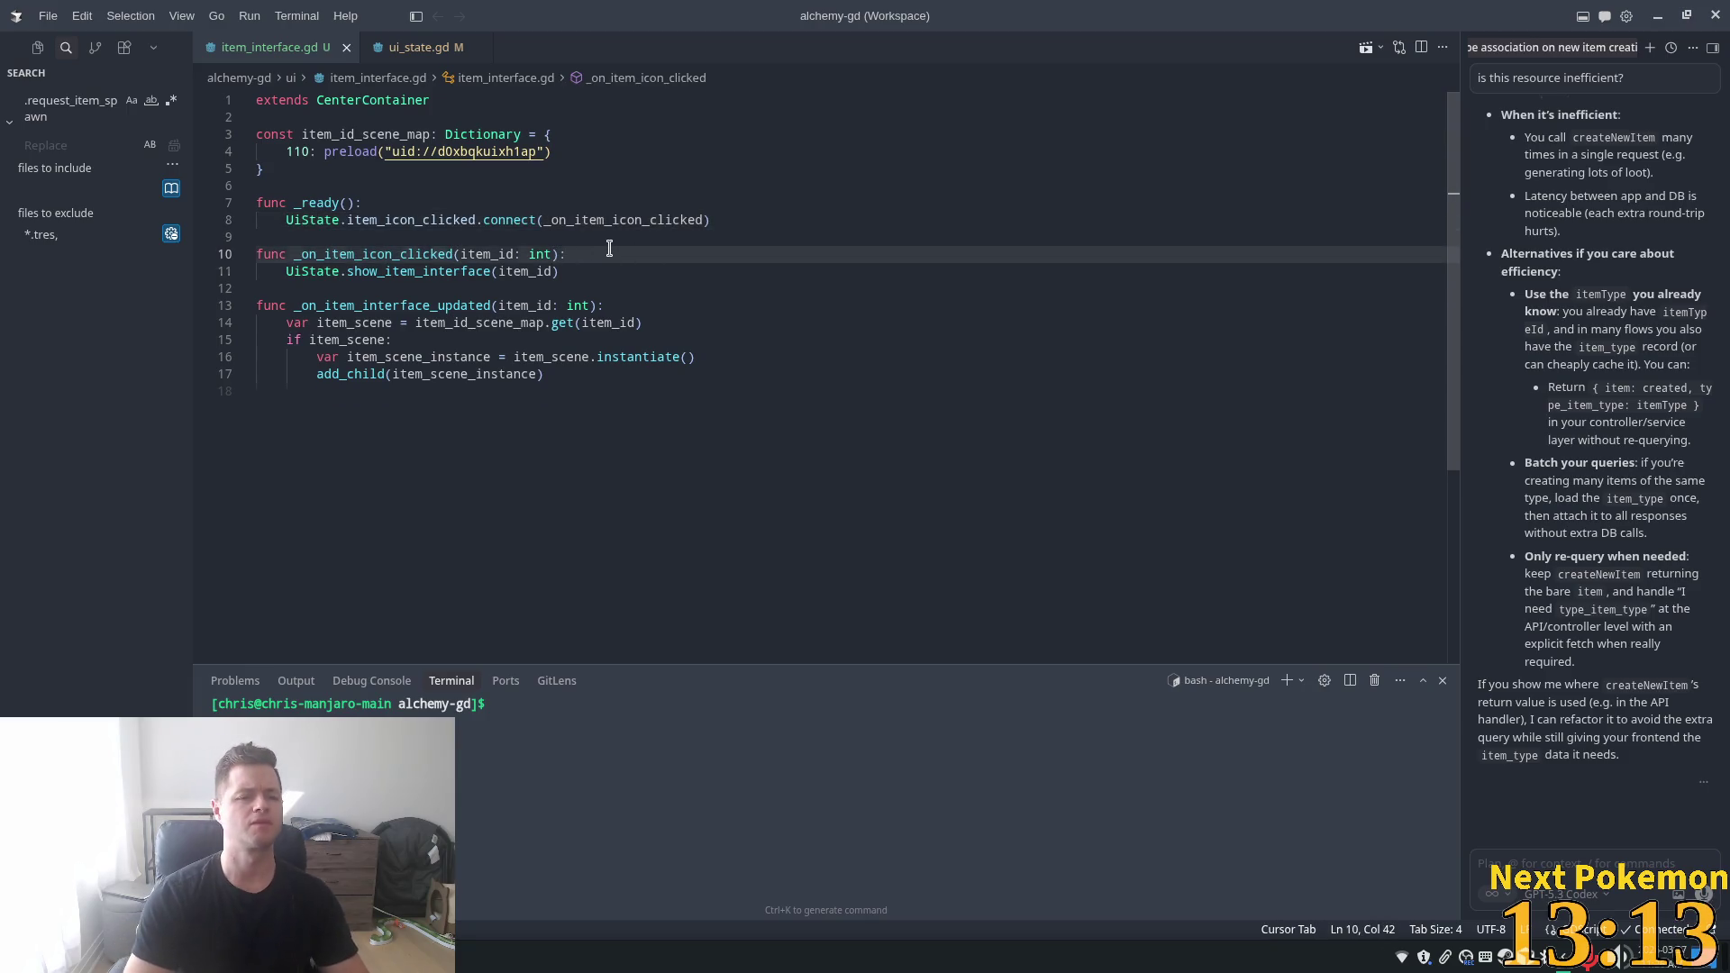
key("Return")
type("if")
key("Tab")
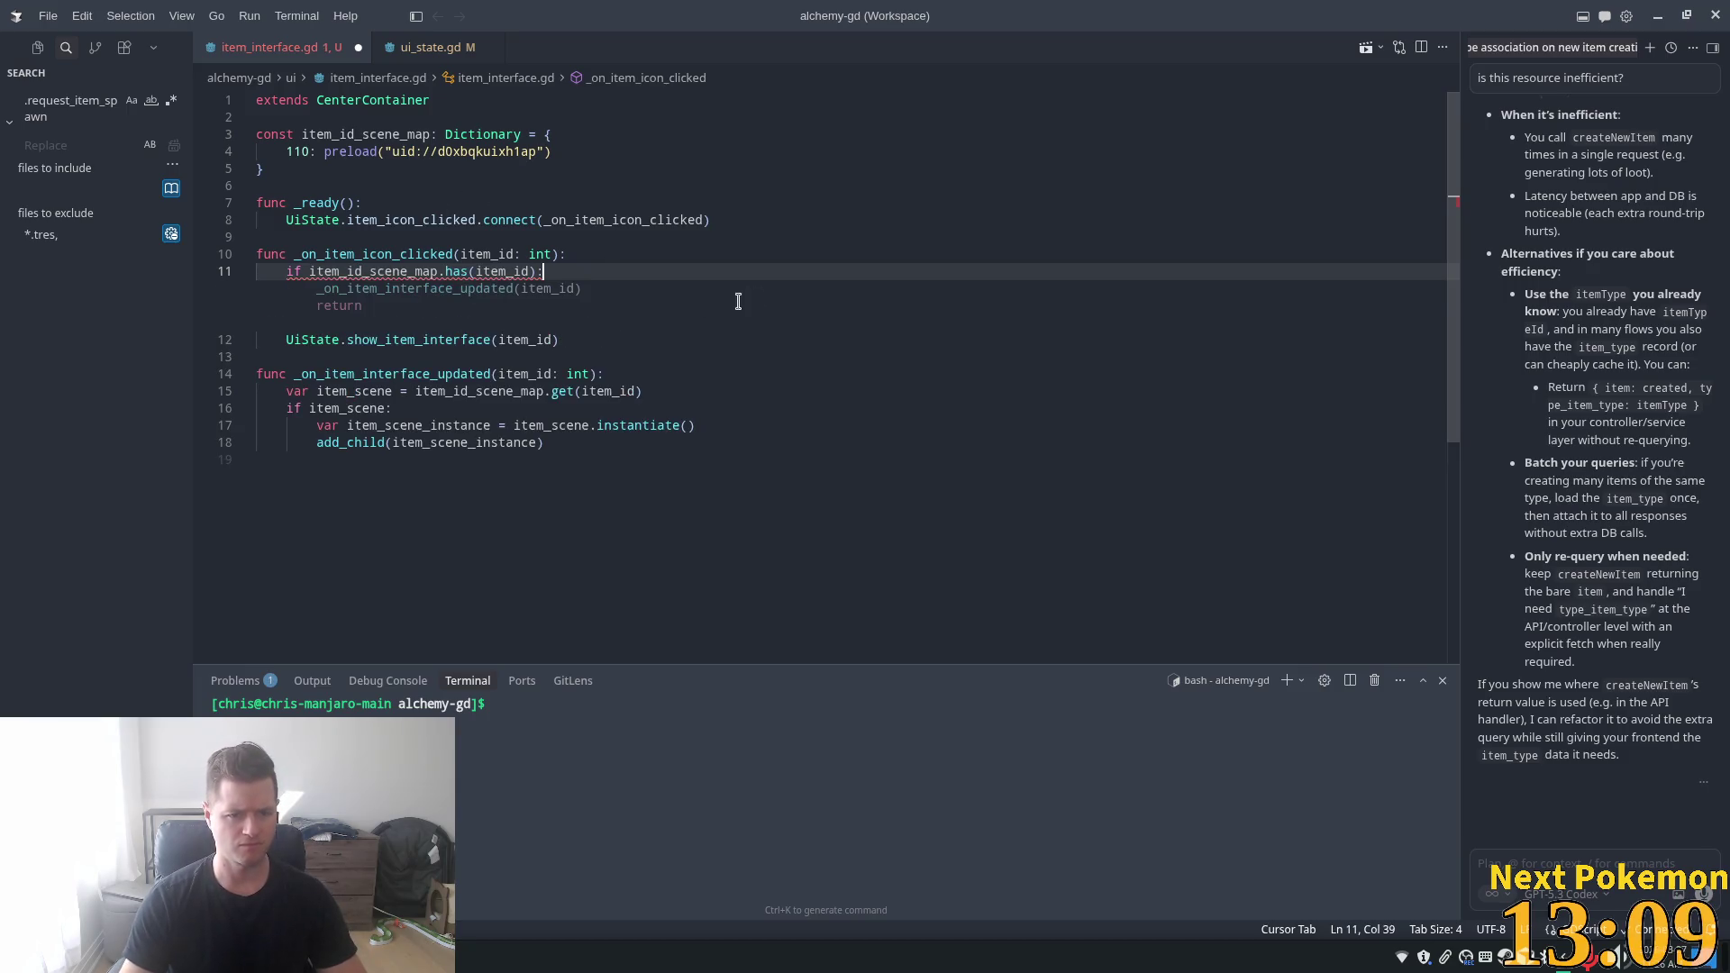
key("Escape")
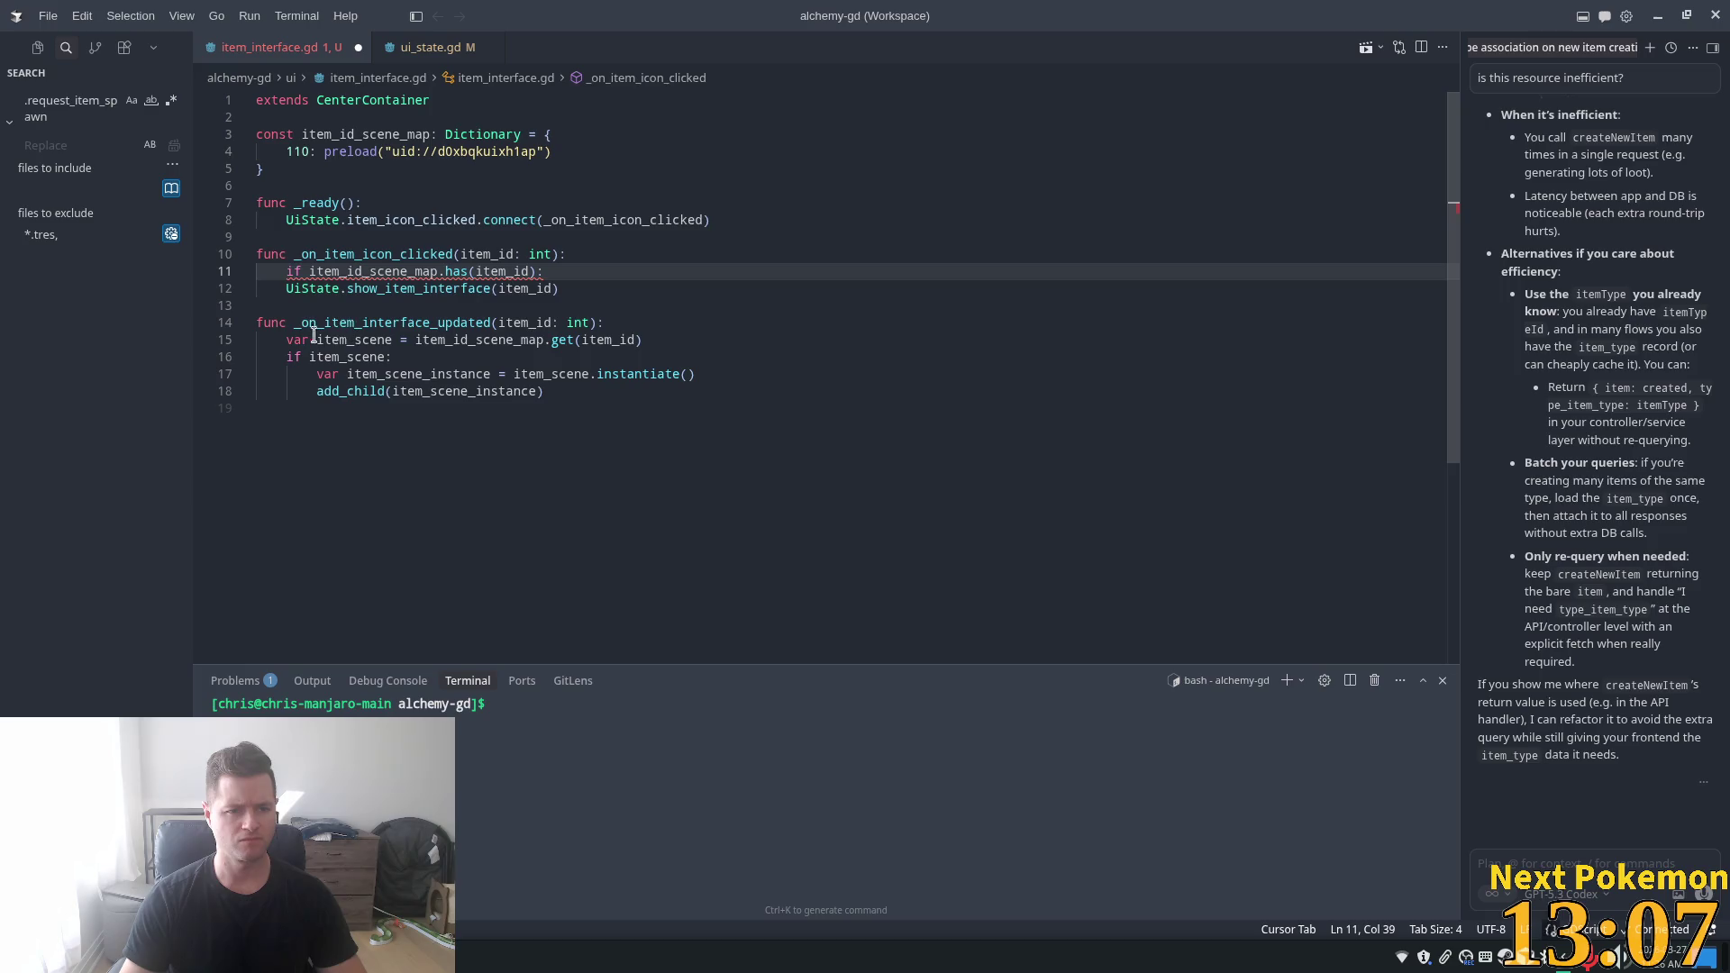
- Indent the show_item_interface call under the new check and save the script
left_click(285, 290)
key("Tab")
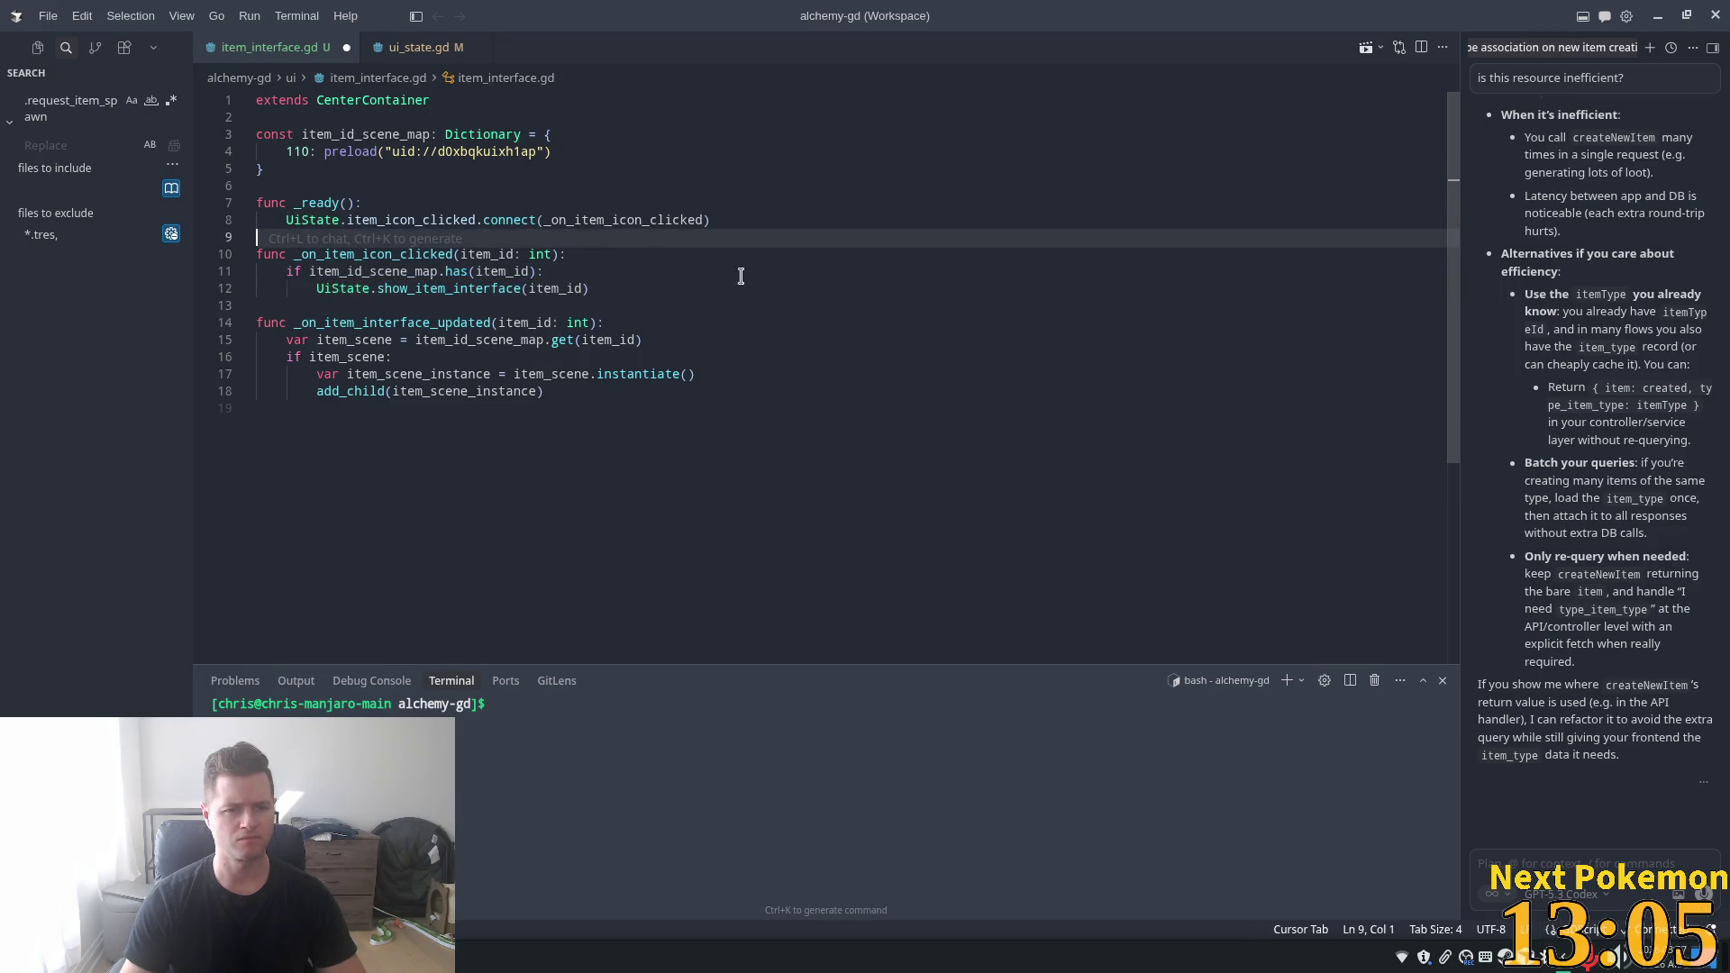
left_click(612, 290)
key("ctrl+s")
- Add a _ready line connecting UiState.item_interface_toggled to _on_item_interface_toggled
left_click(731, 238)
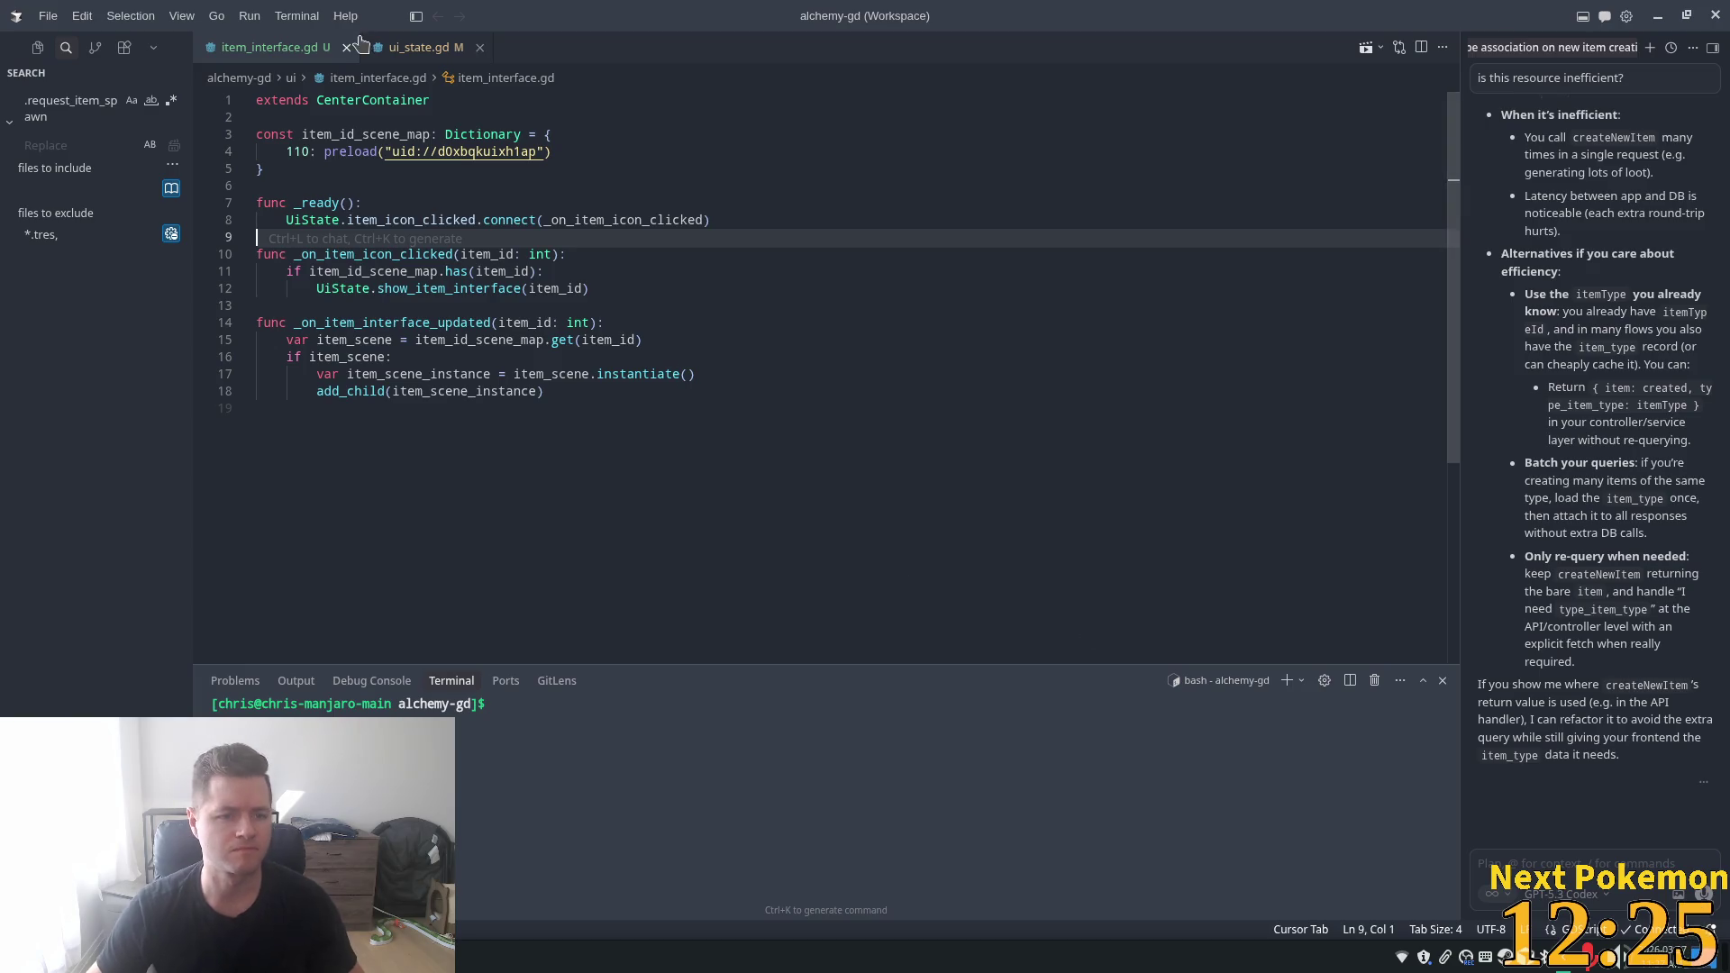
key("Up")
key("Up")
key("Up")
left_click(371, 218)
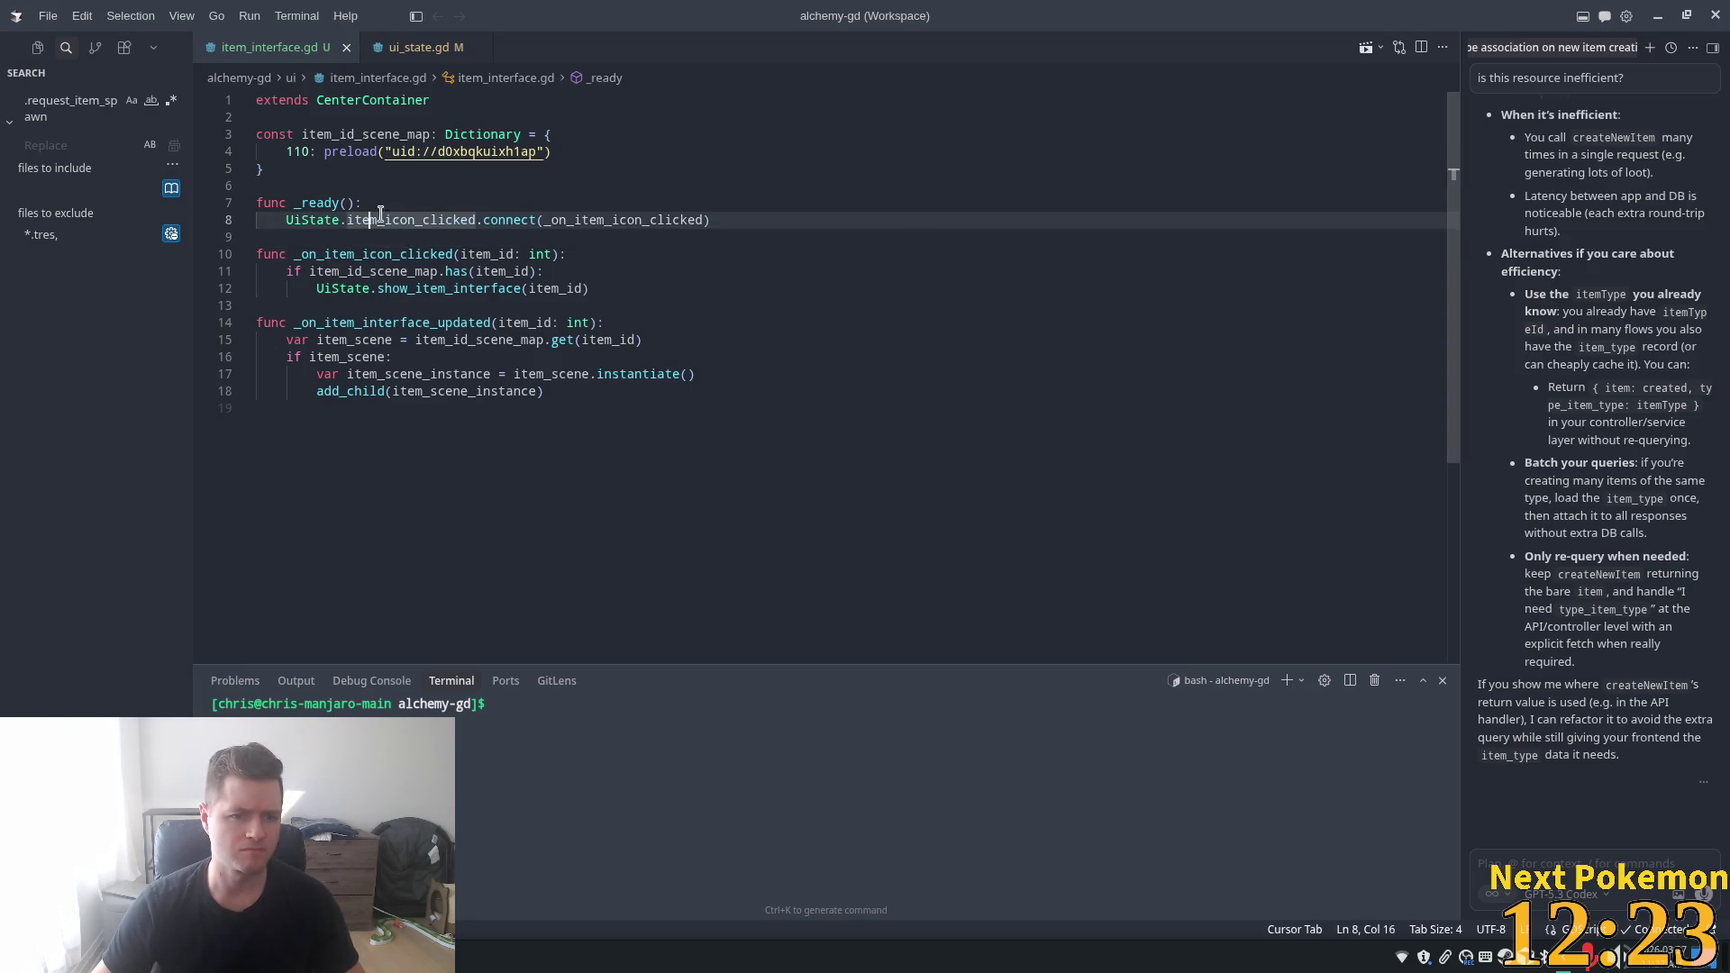
double_click(369, 254)
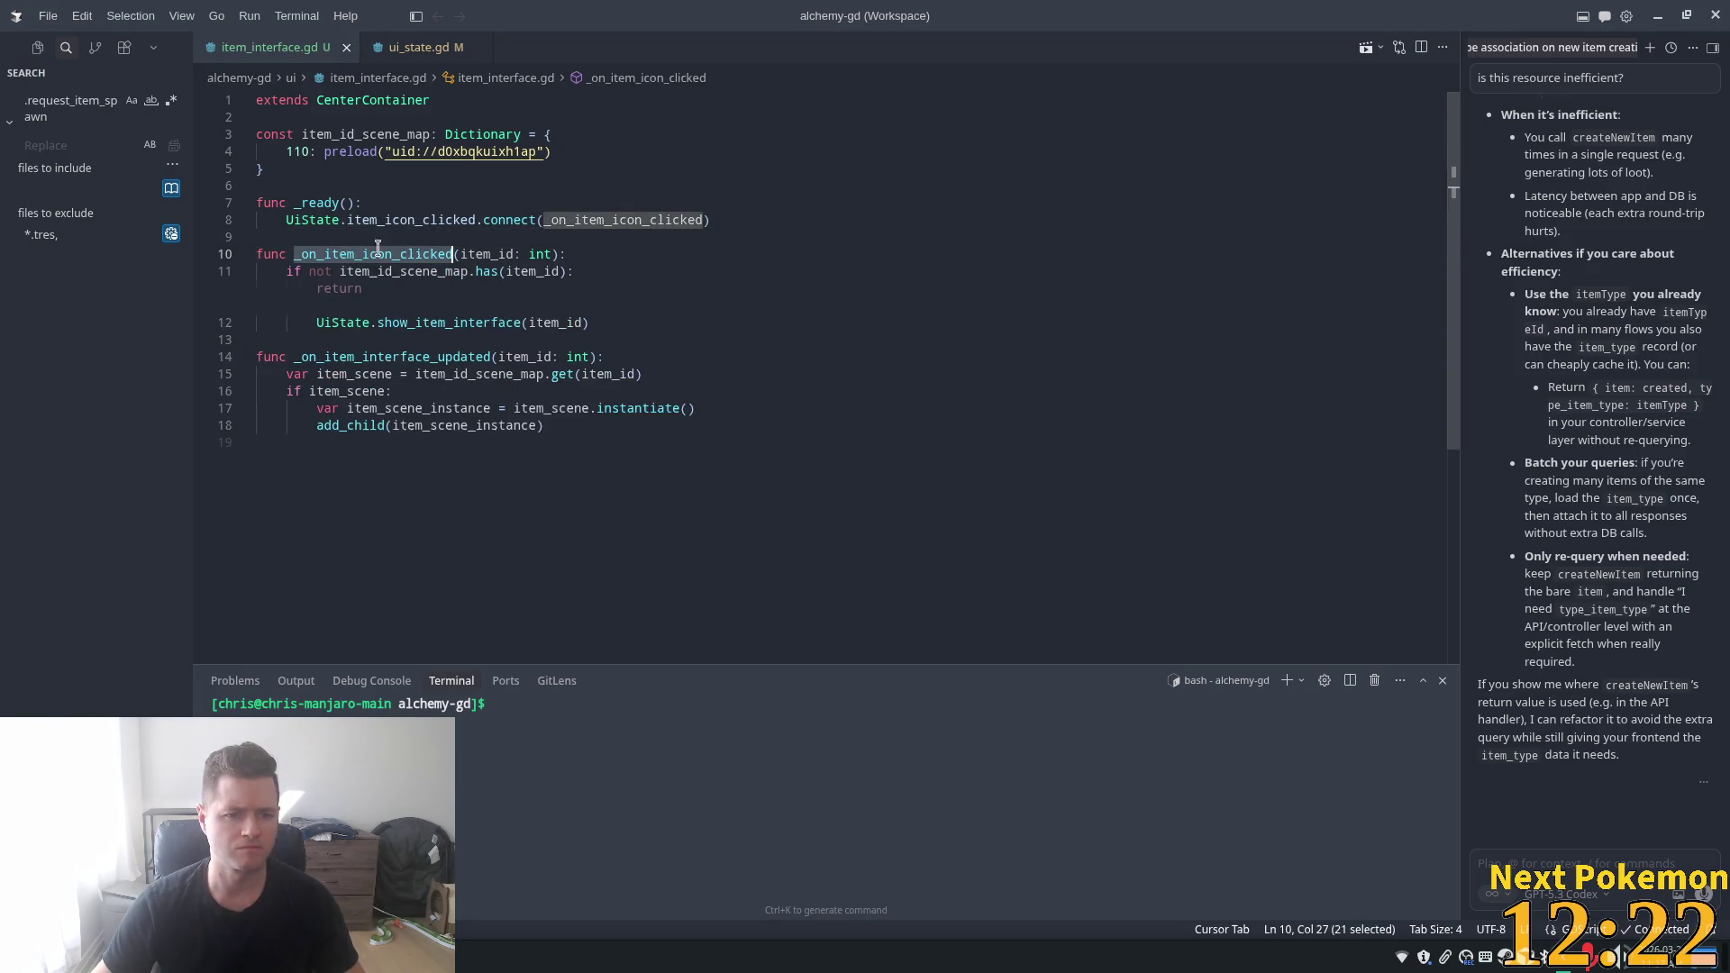
left_click(755, 220)
key("Tab")
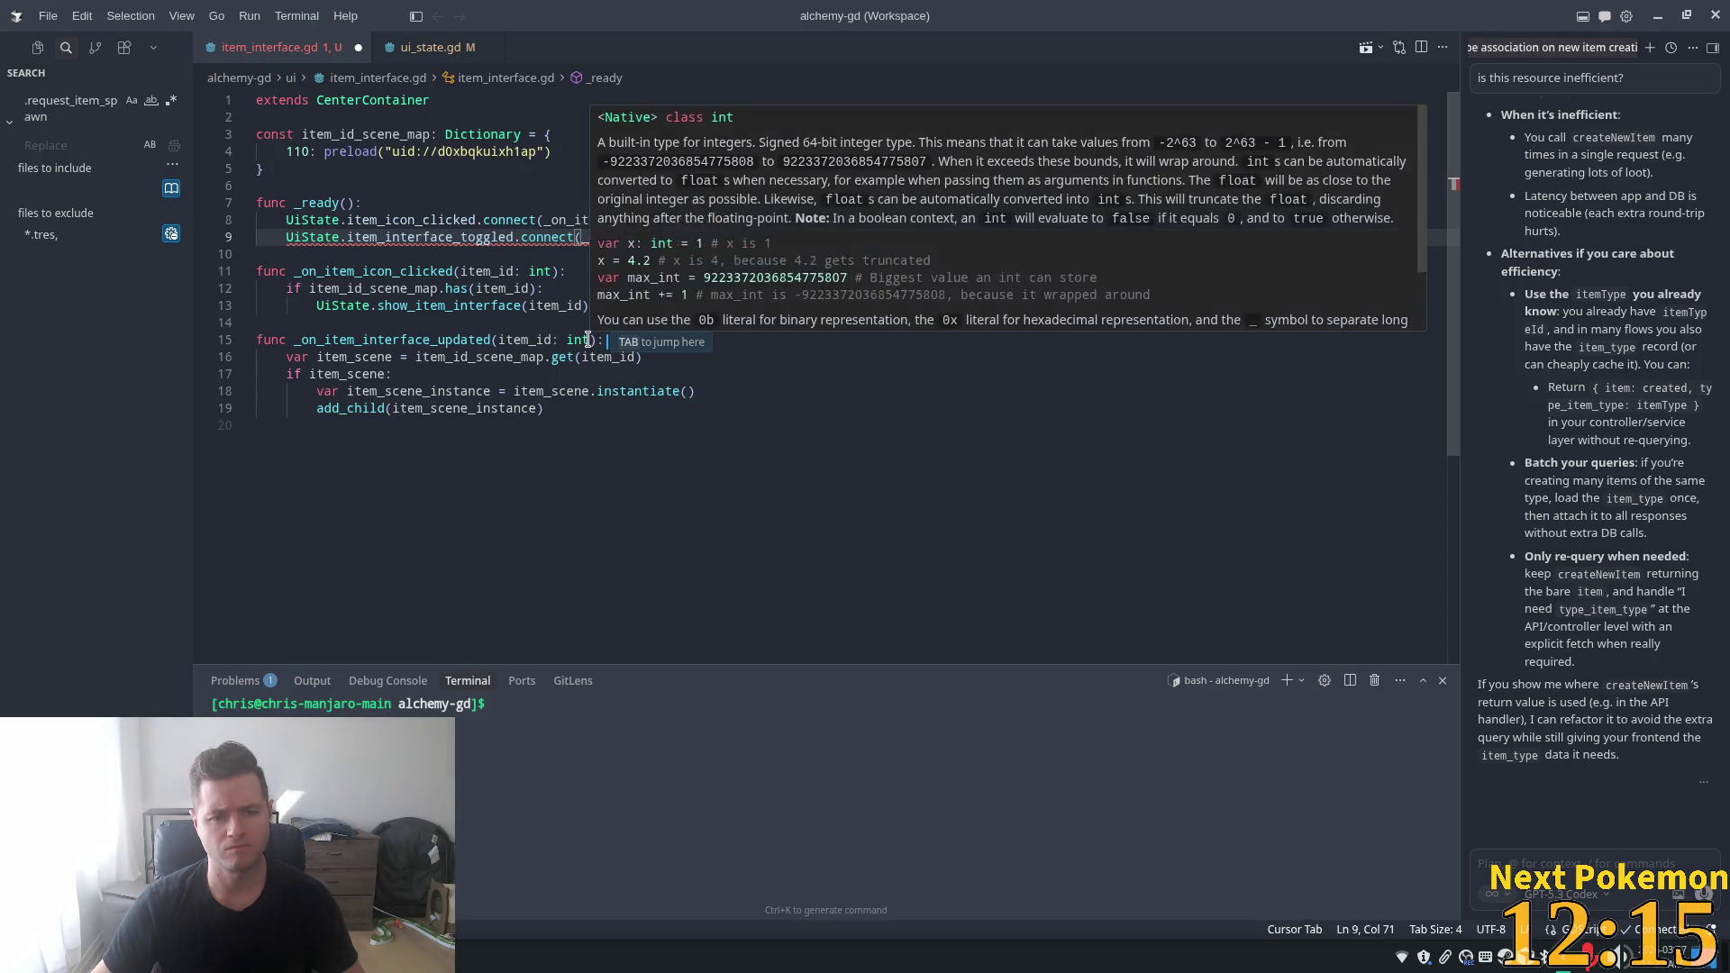
- Move the item scene lookup line from item_id_scene_map into the icon-click handler
left_click_drag(596, 342, 489, 340)
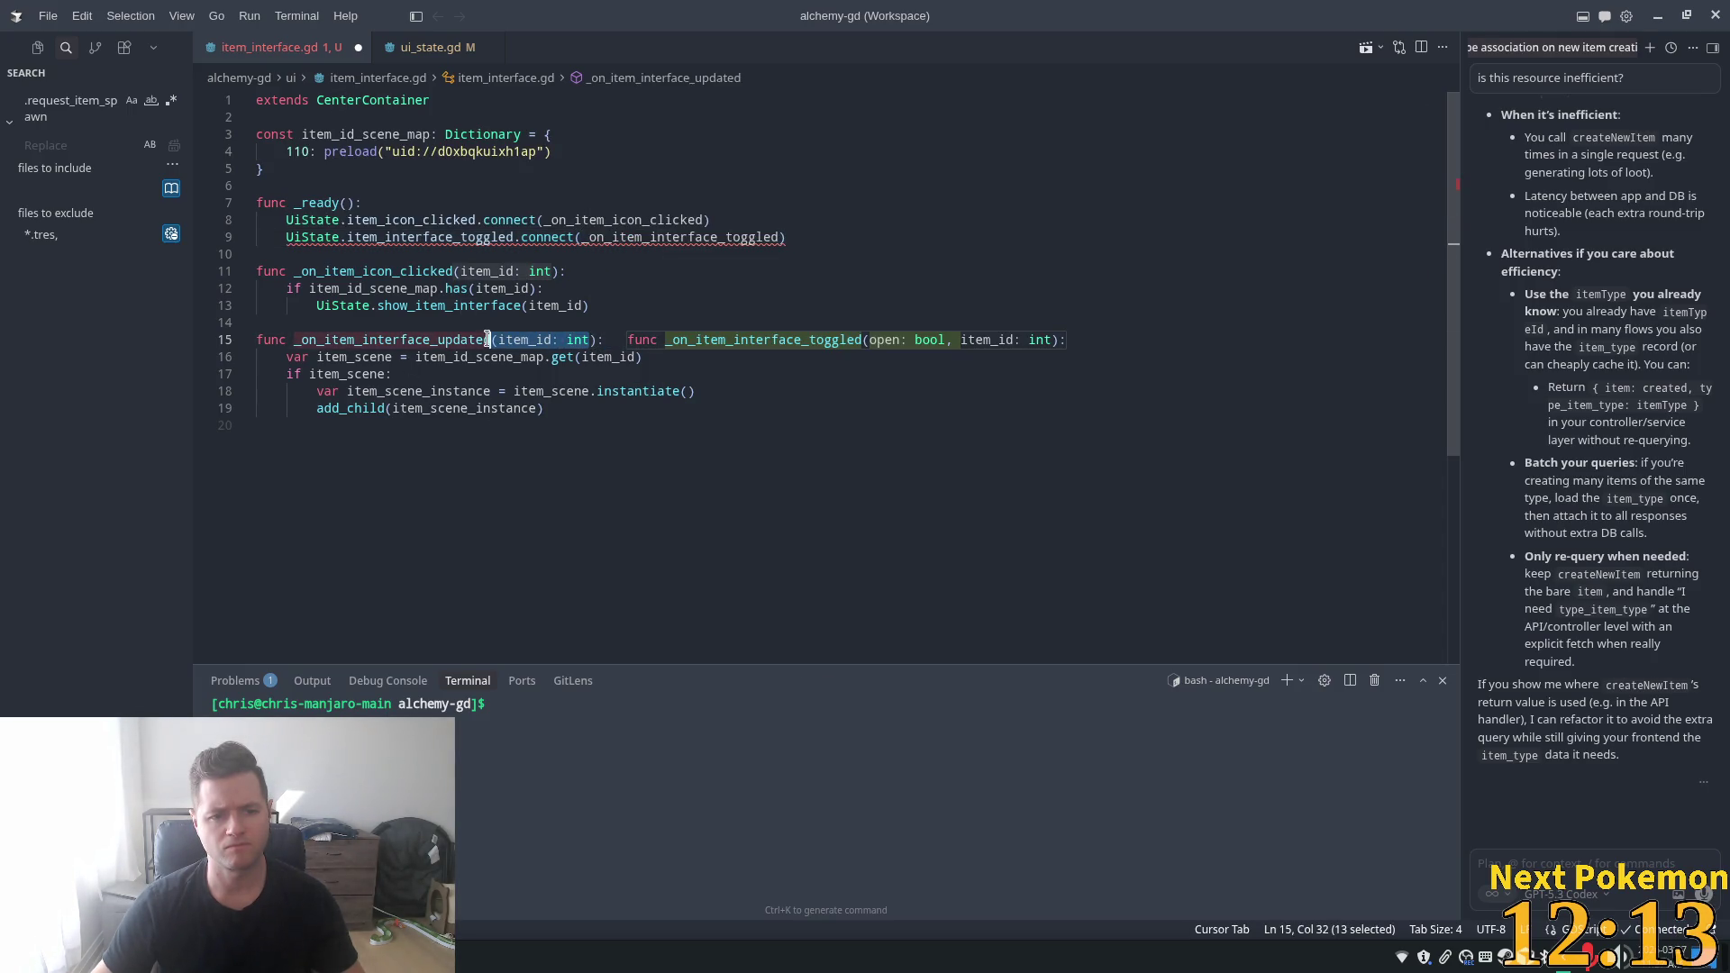
double_click(376, 288)
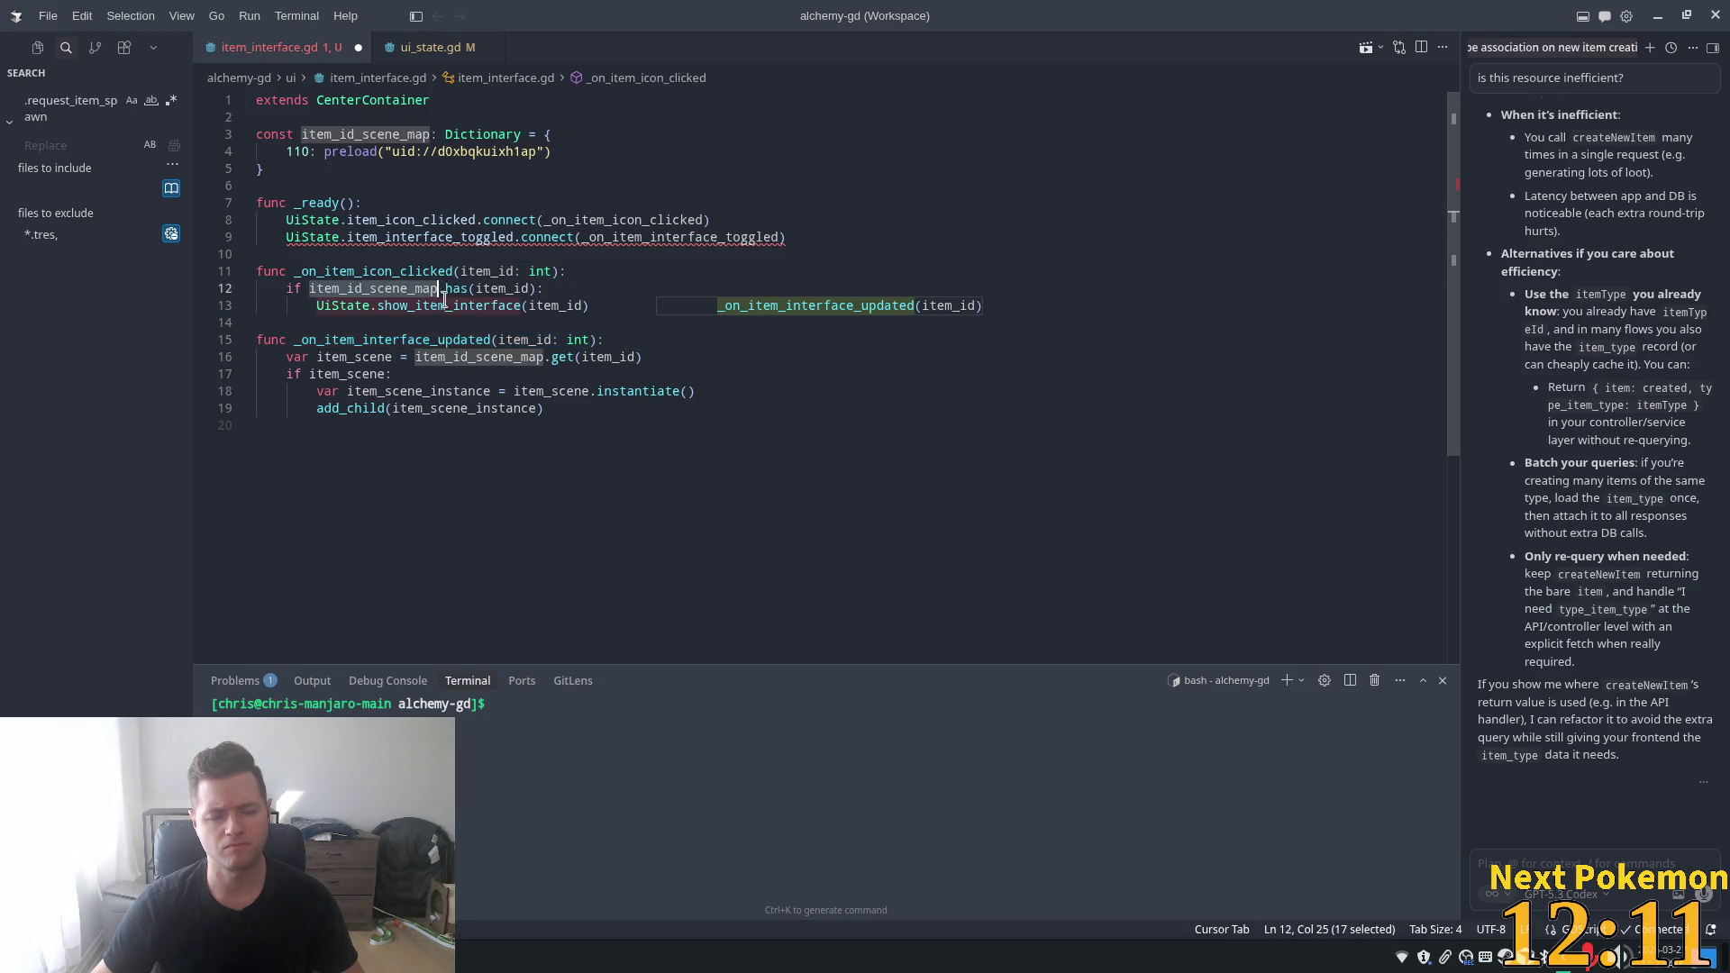
mouse_move(595, 410)
left_mouse_down()
mouse_move(356, 403)
mouse_move(271, 358)
left_mouse_up()
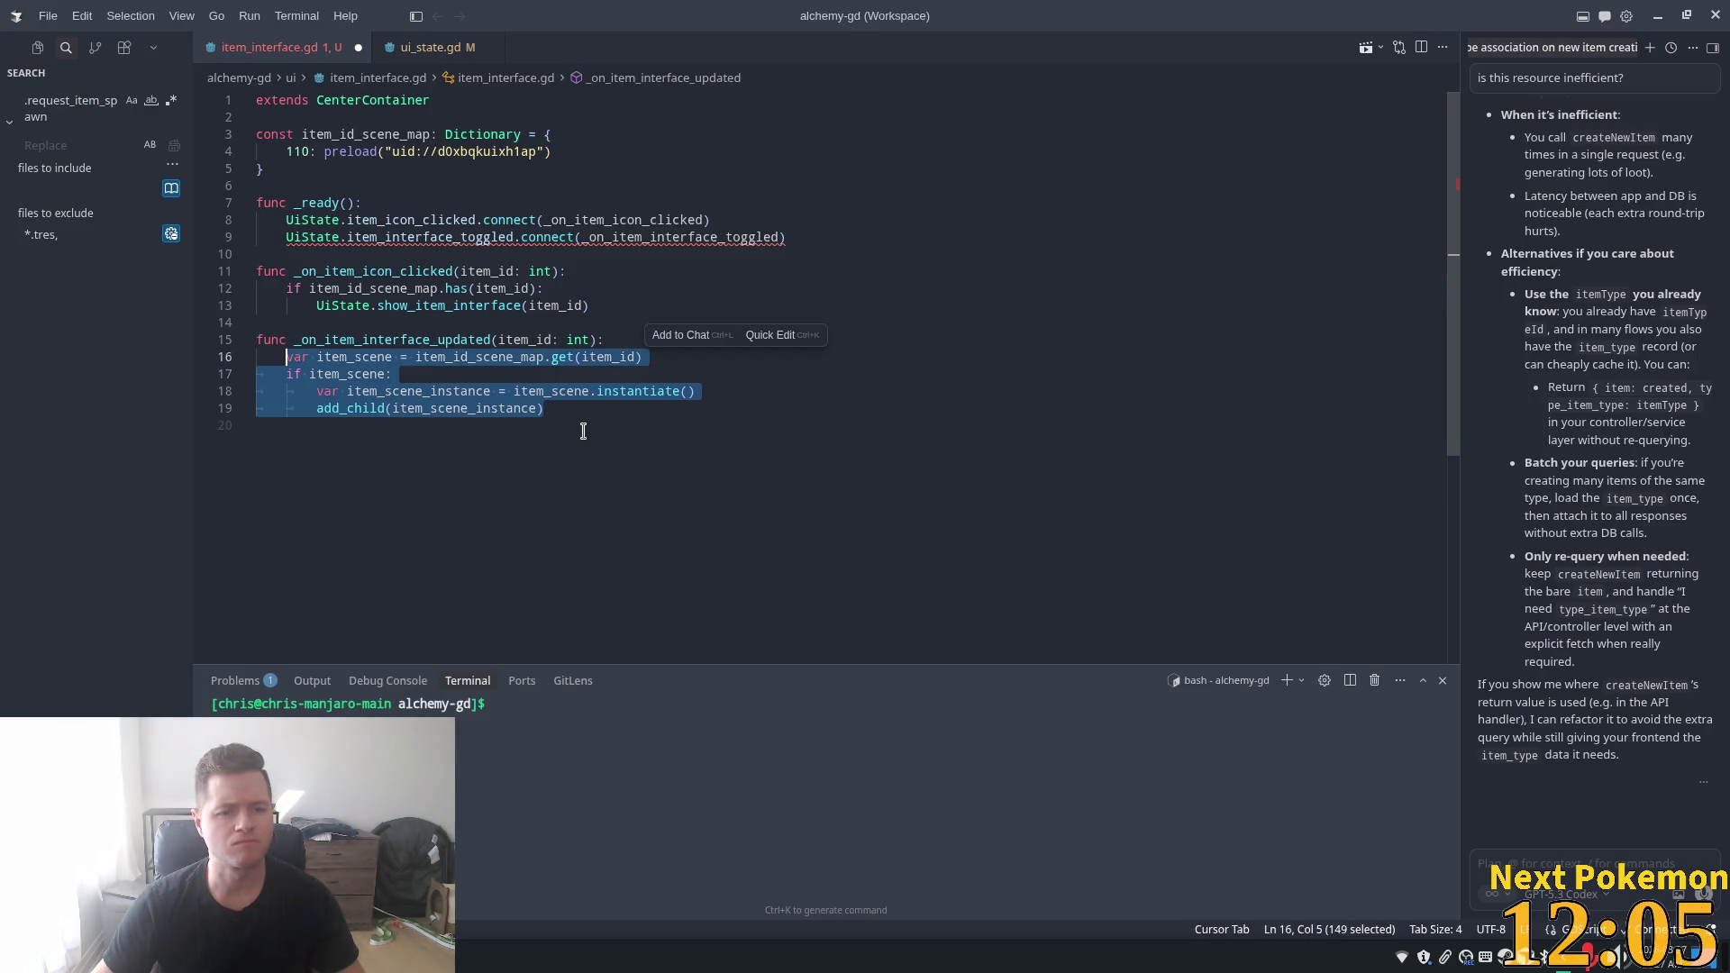
left_click(672, 340)
left_click_drag(661, 357, 288, 357)
key("ctrl+x")
left_click(792, 264)
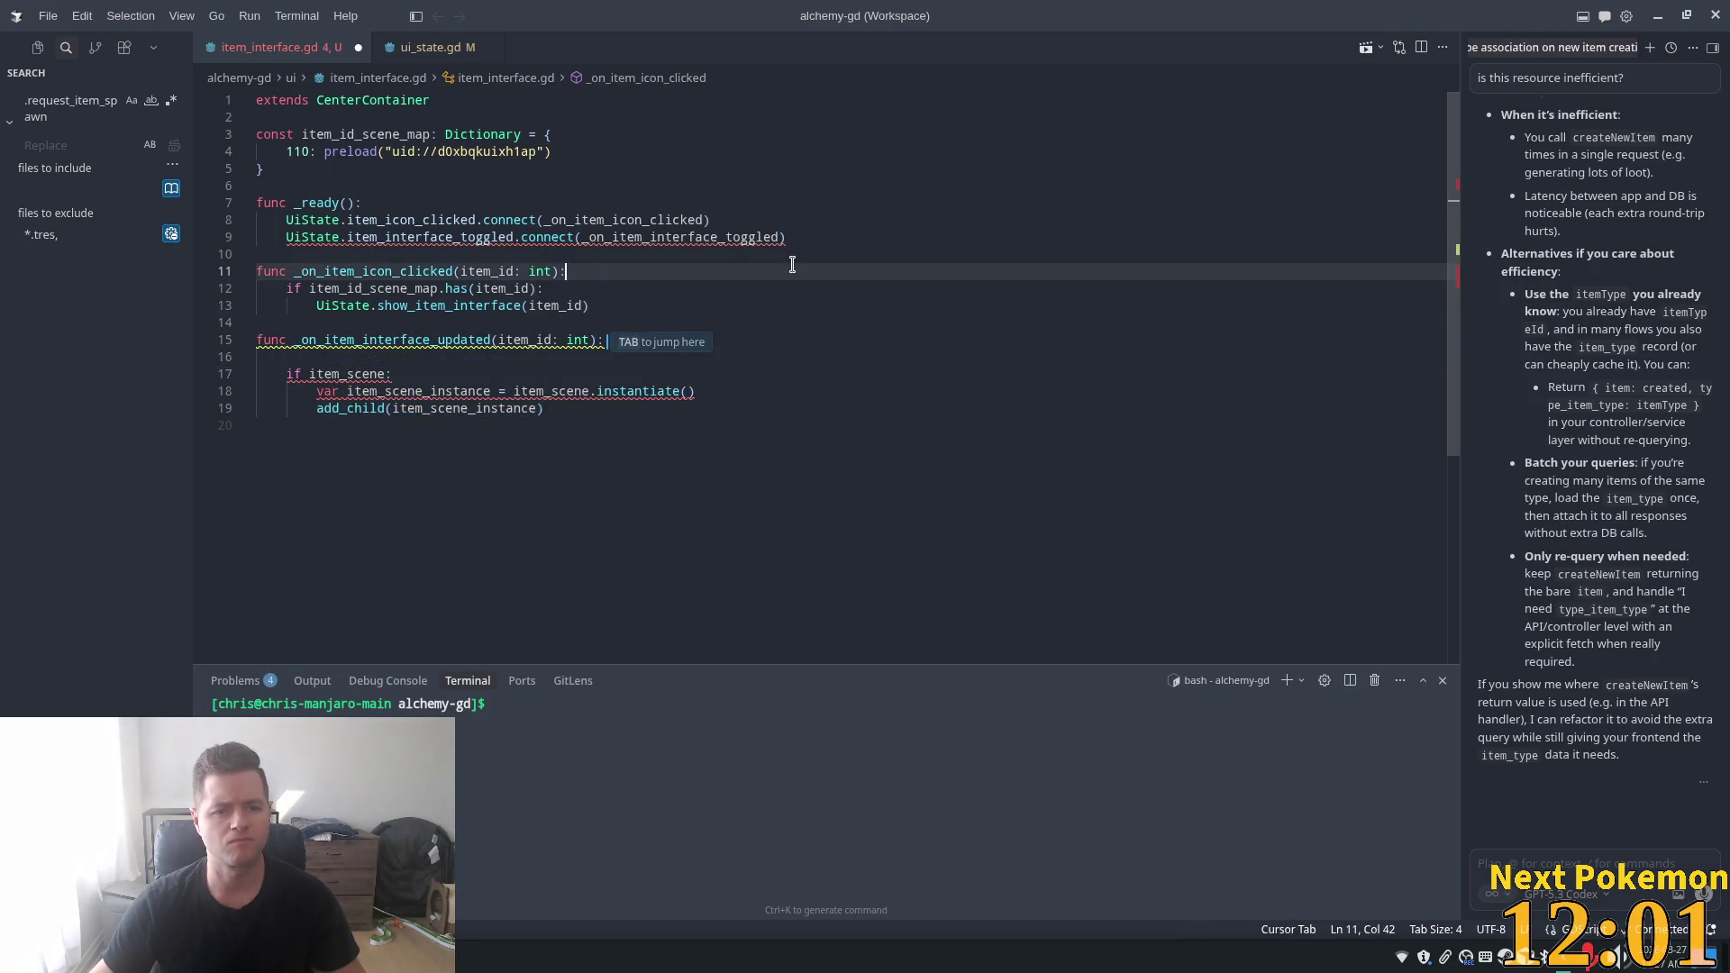
key("Return")
key("ctrl+v")
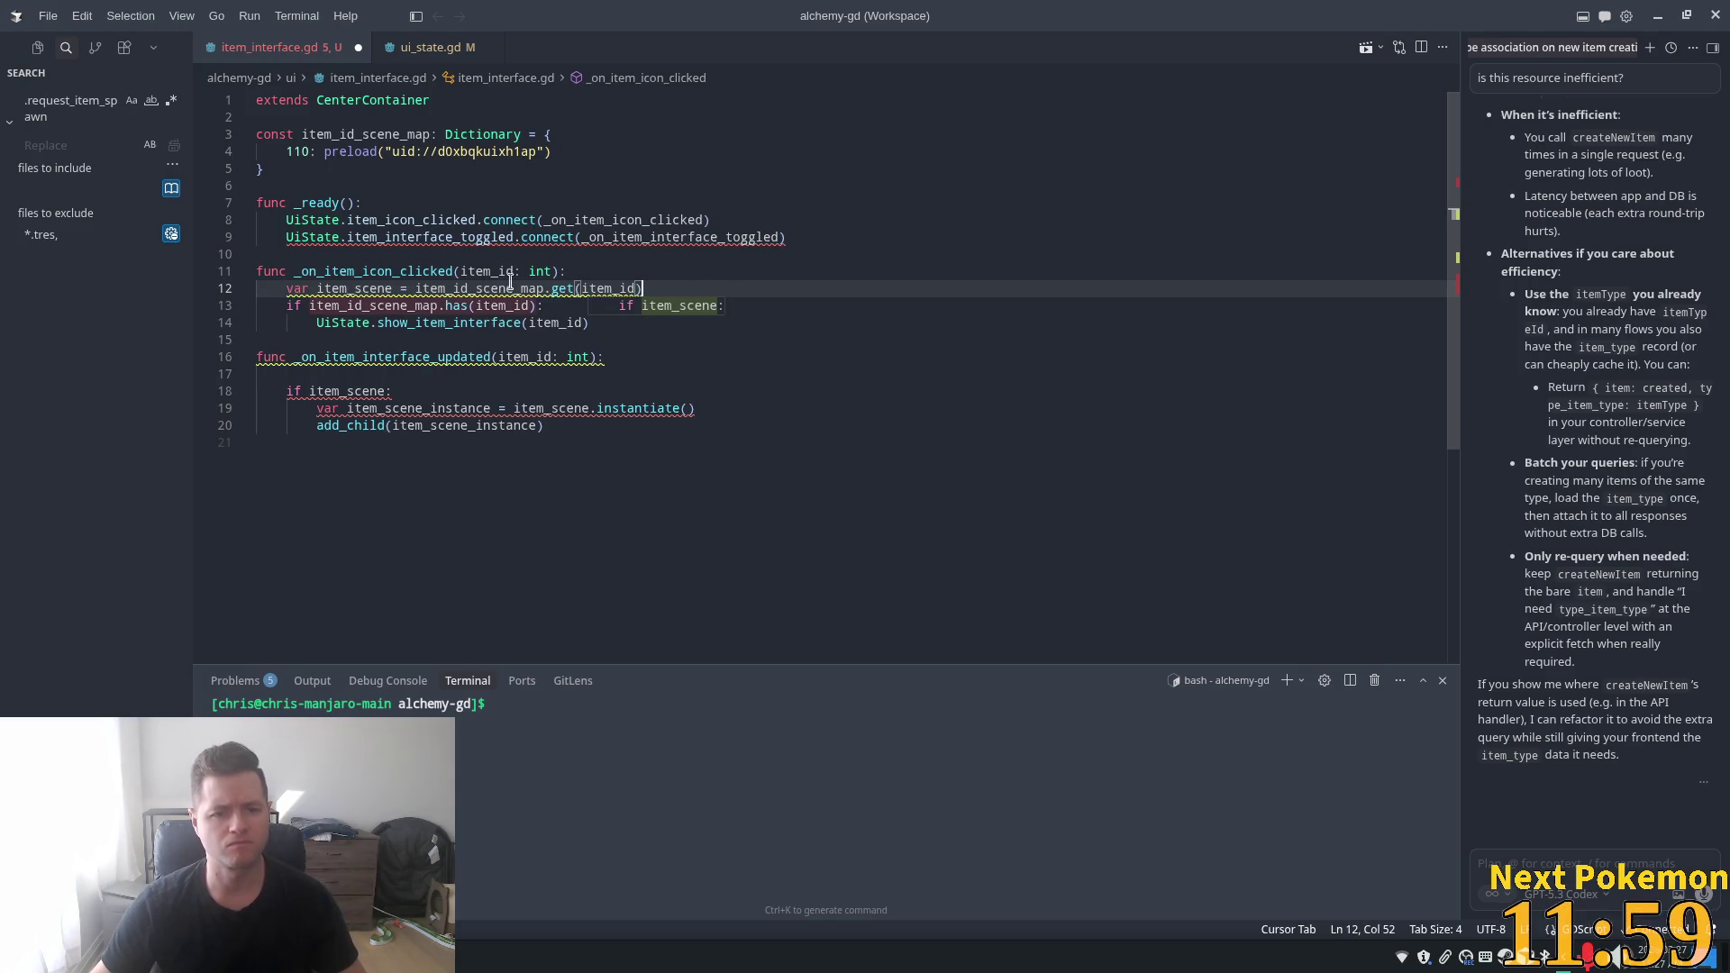
- Give the get call a null default and replace the has check with 'if item_scene == null: return'
left_click(340, 307)
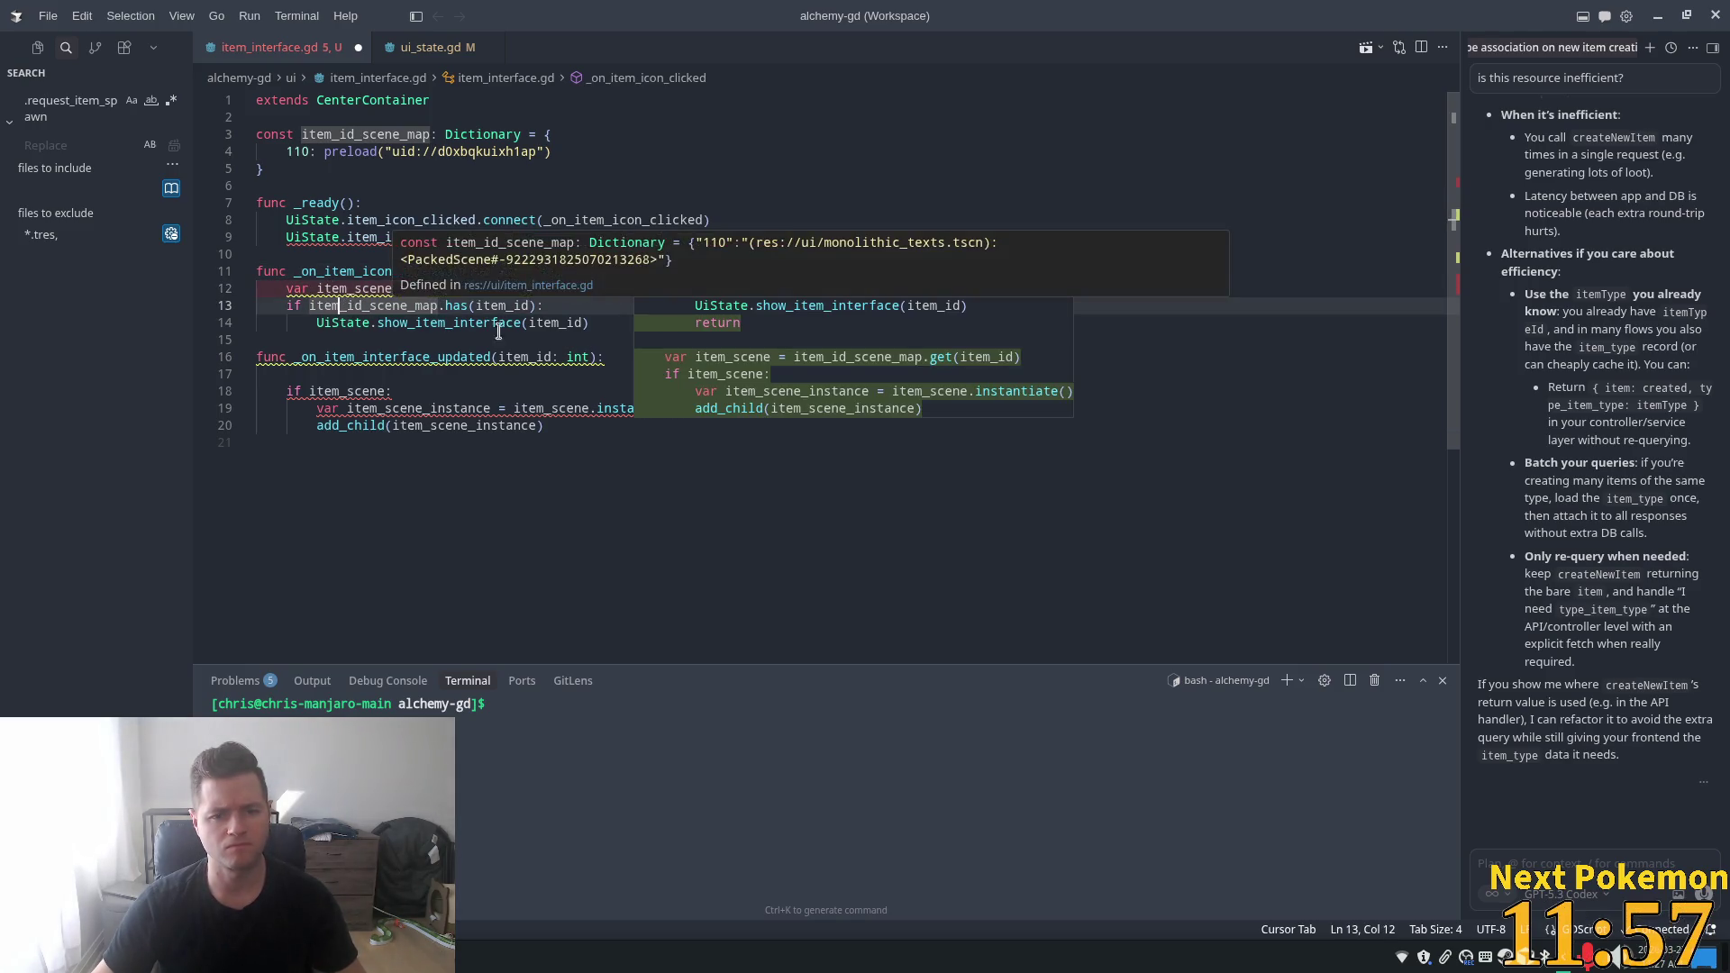
left_click(407, 289)
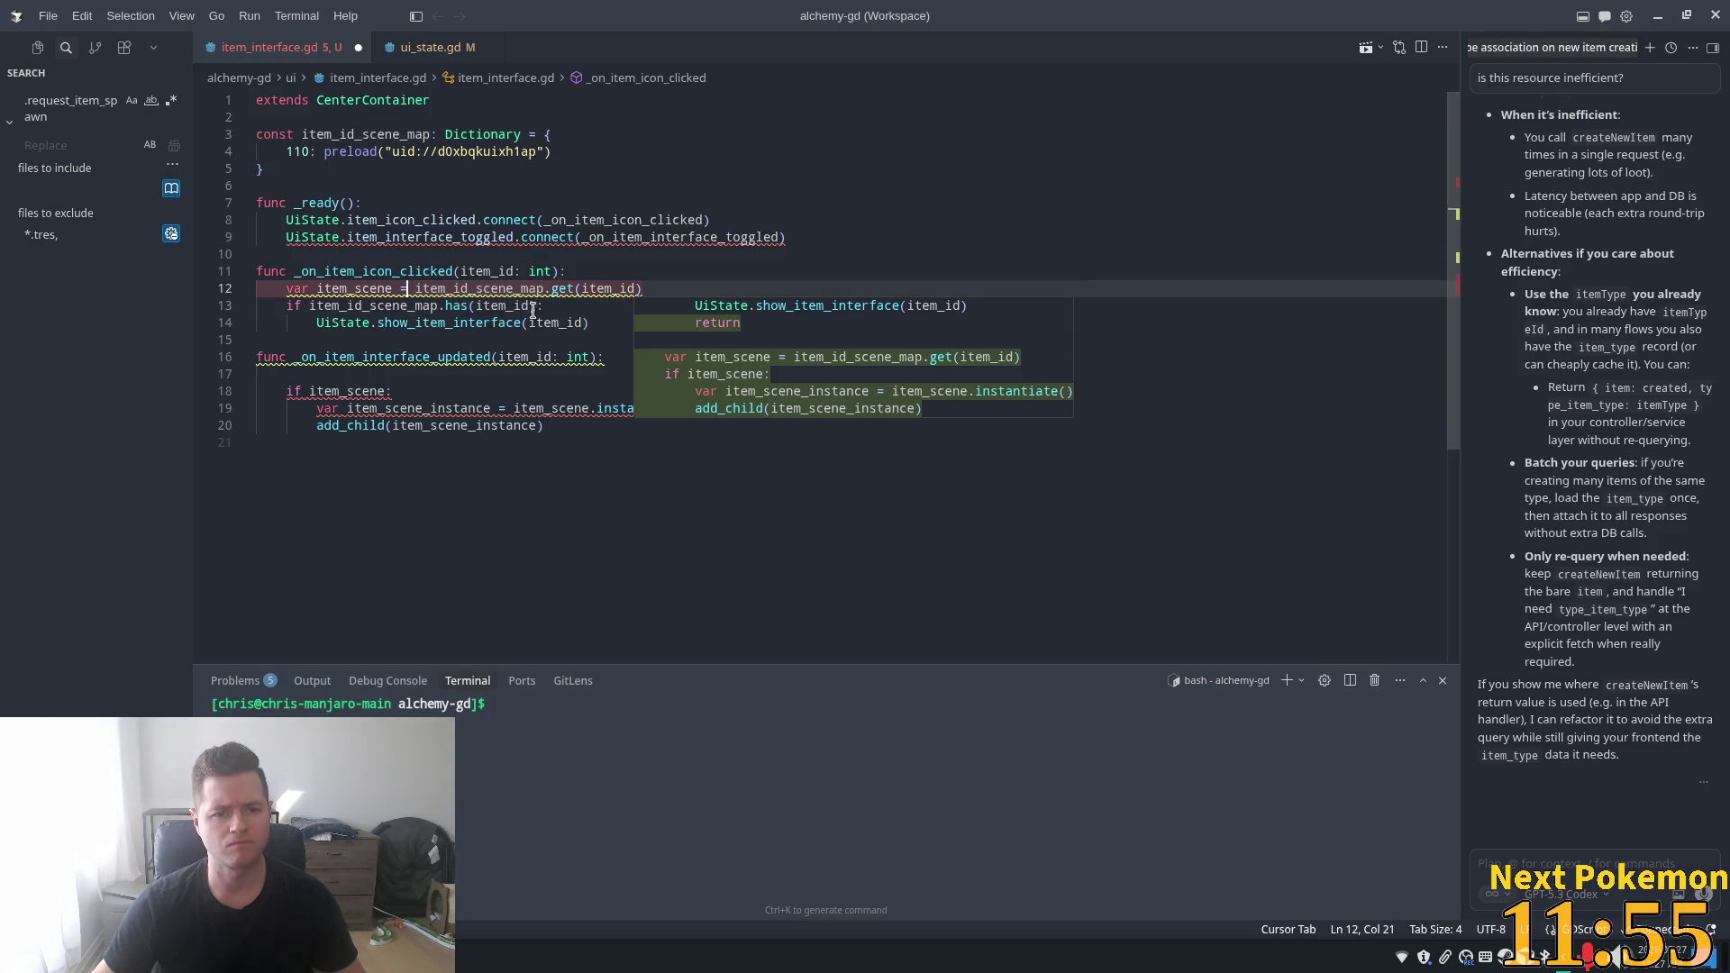
left_click(635, 288)
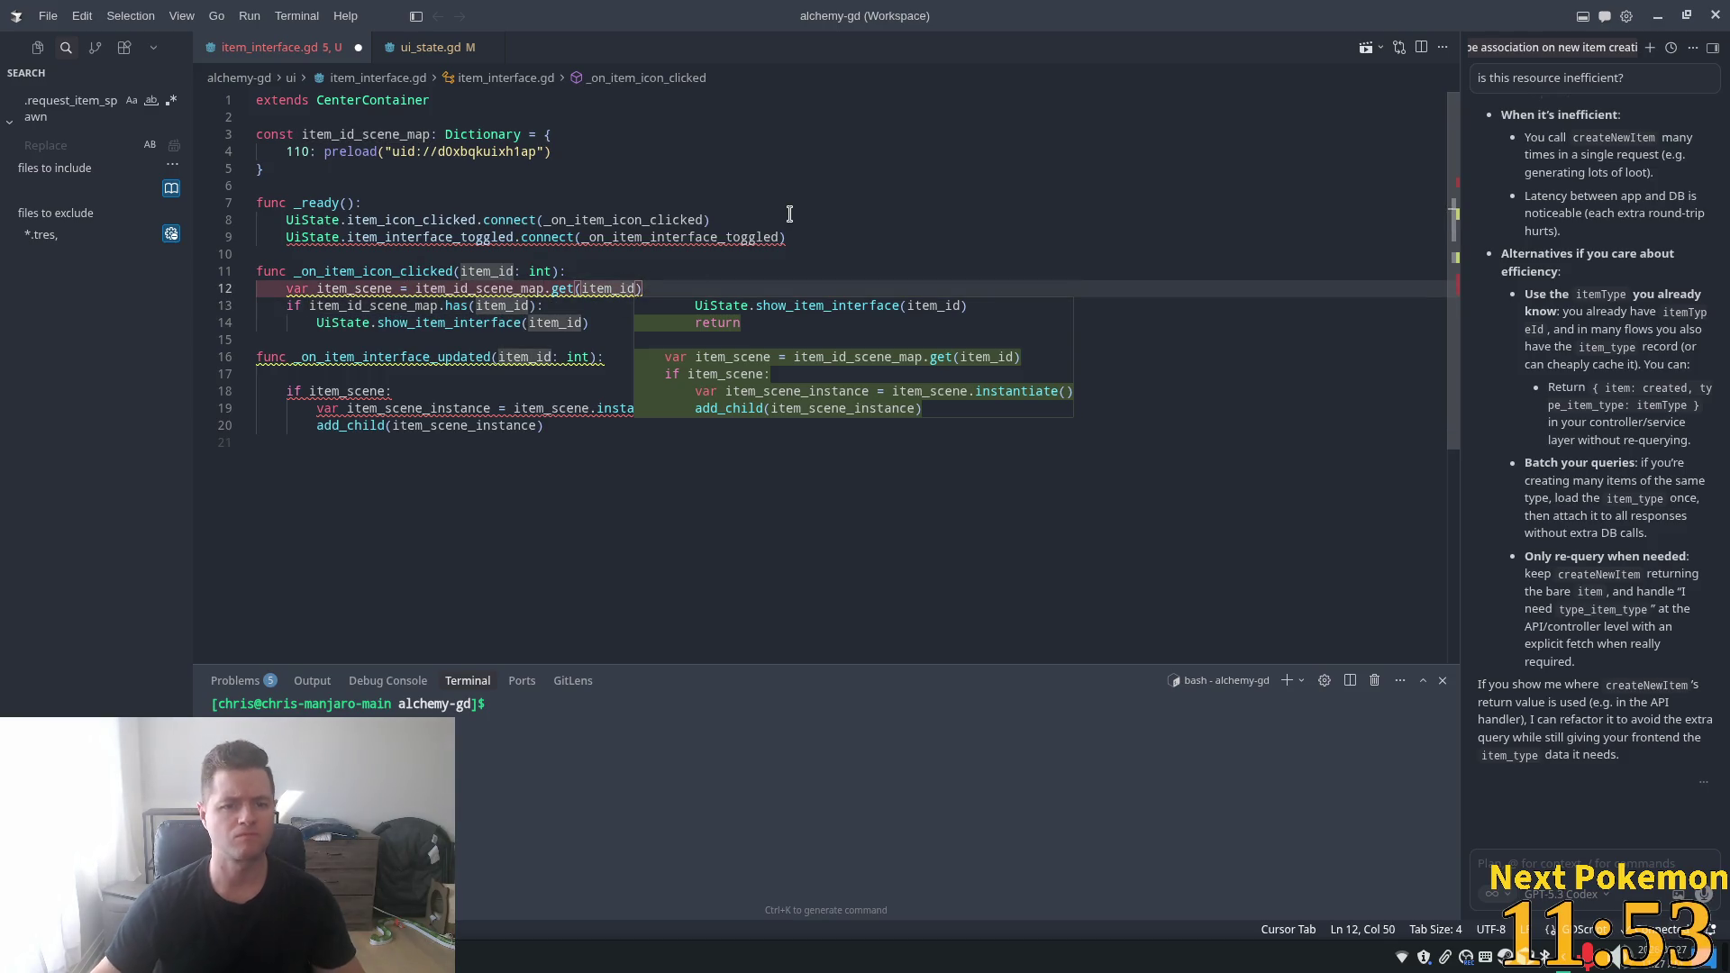
type(", null")
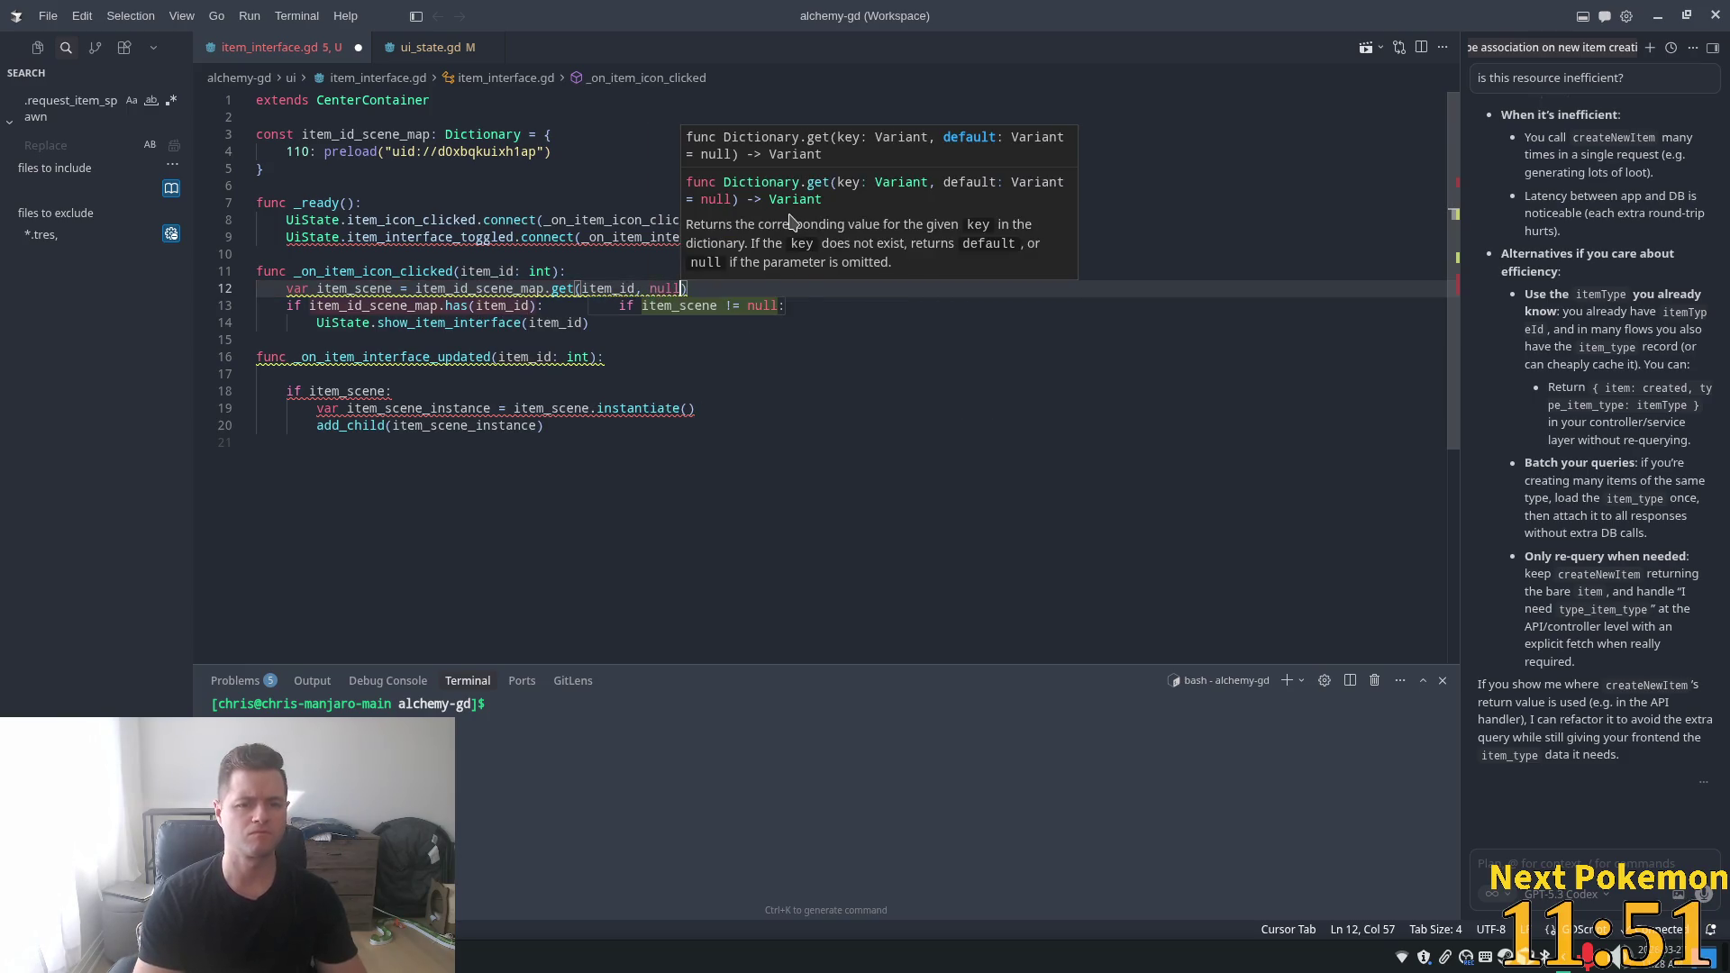
left_click_drag(538, 306, 344, 306)
key("BackSpace")
key("BackSpace")
type("ch")
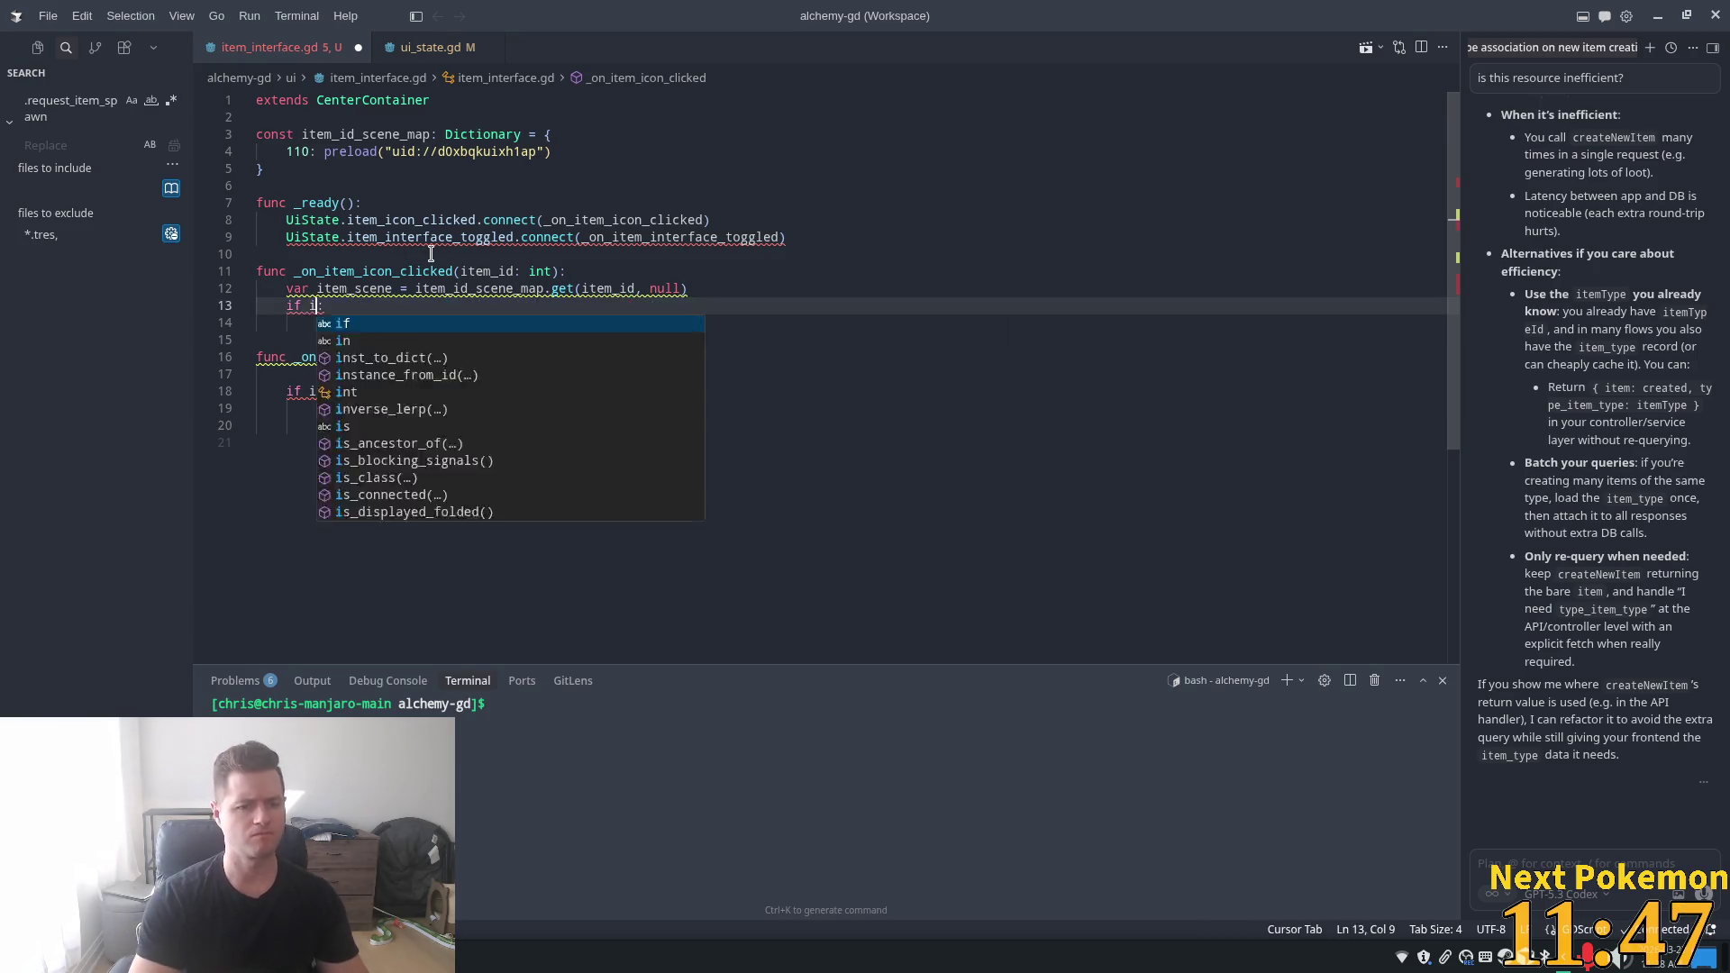
key("BackSpace")
key("BackSpace")
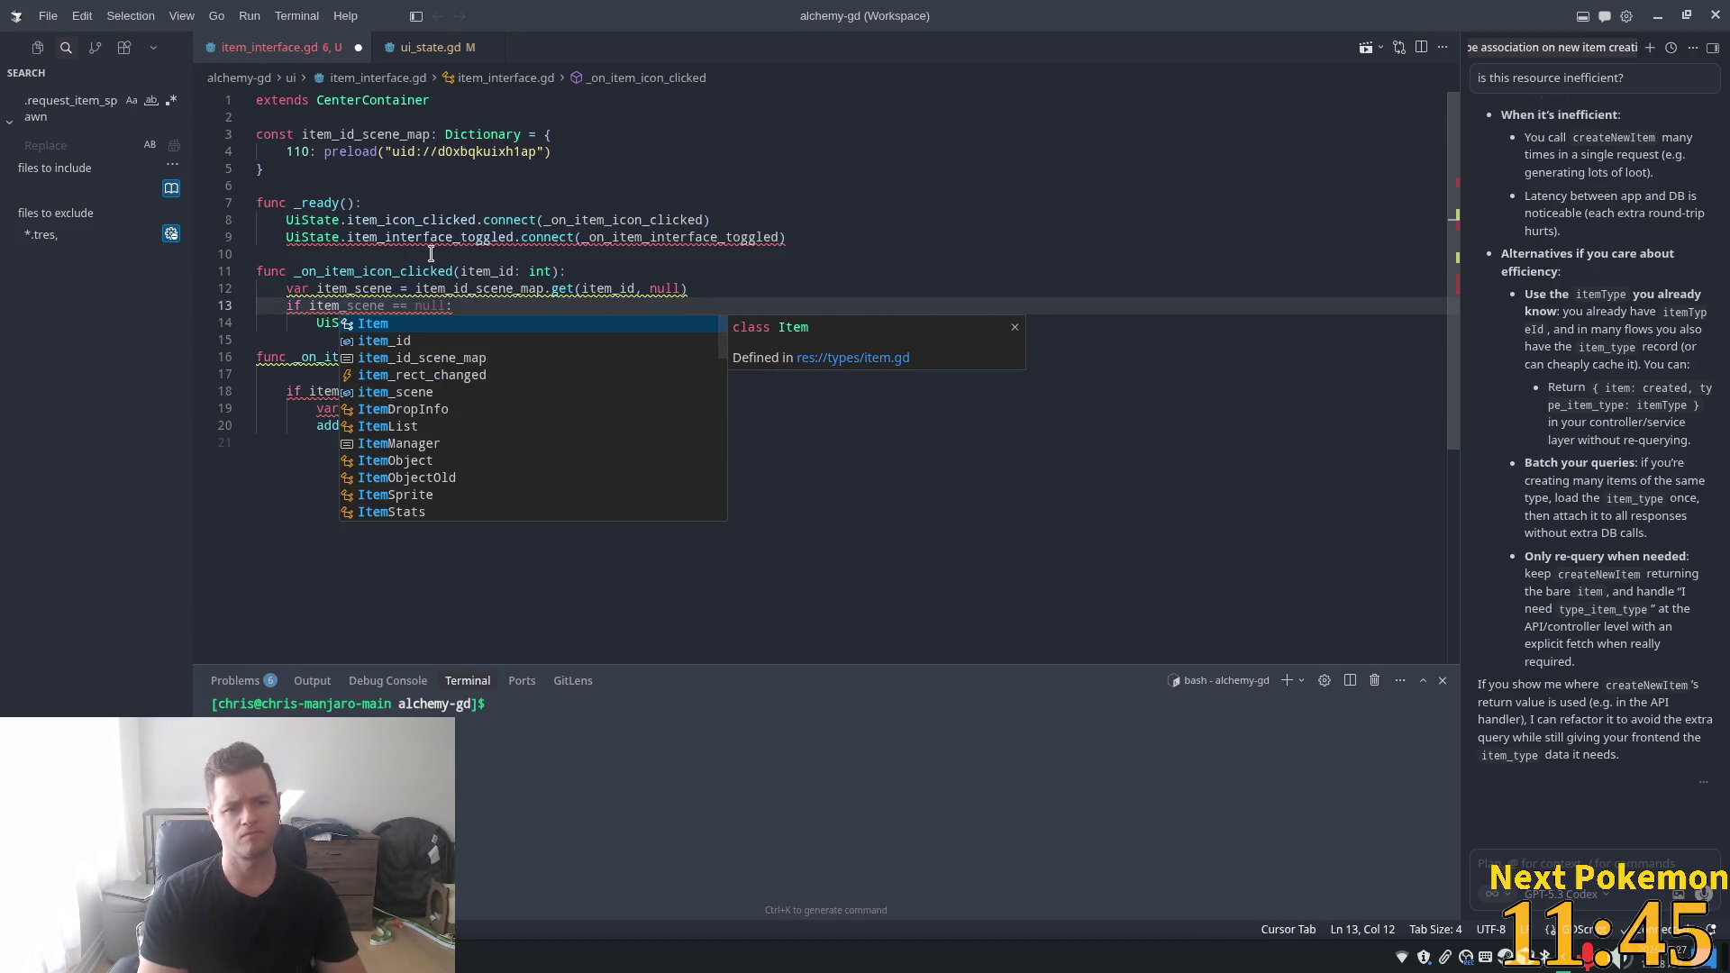
key("Tab")
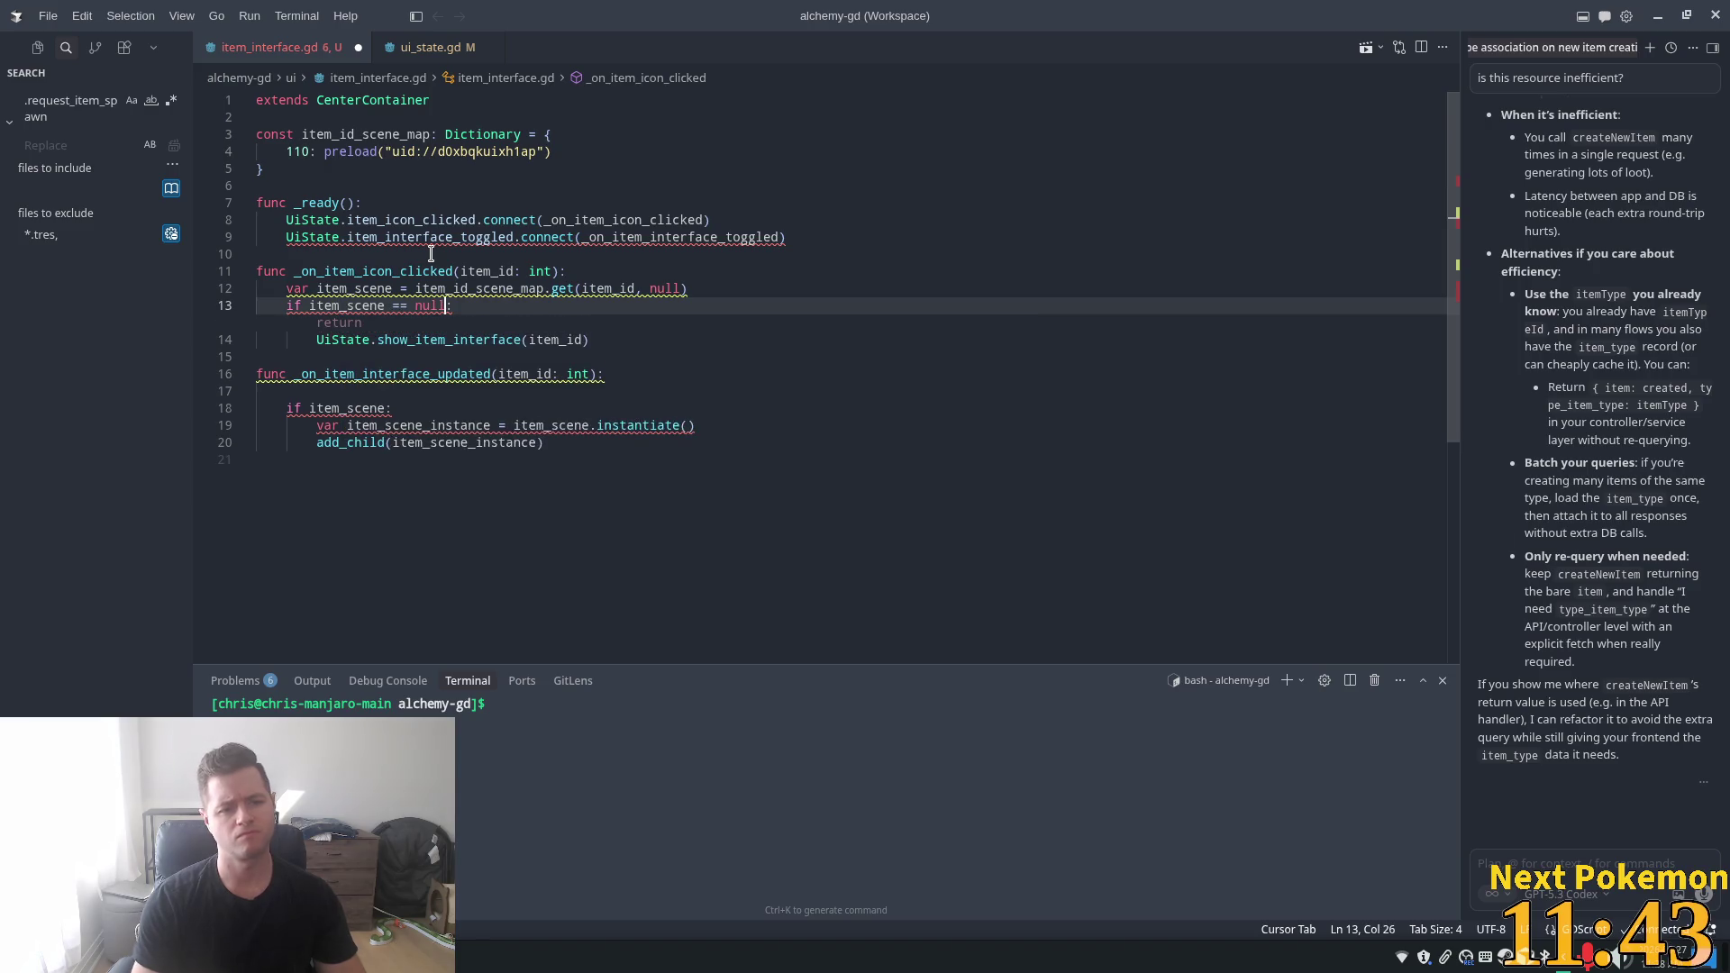
key("Right")
key("Right")
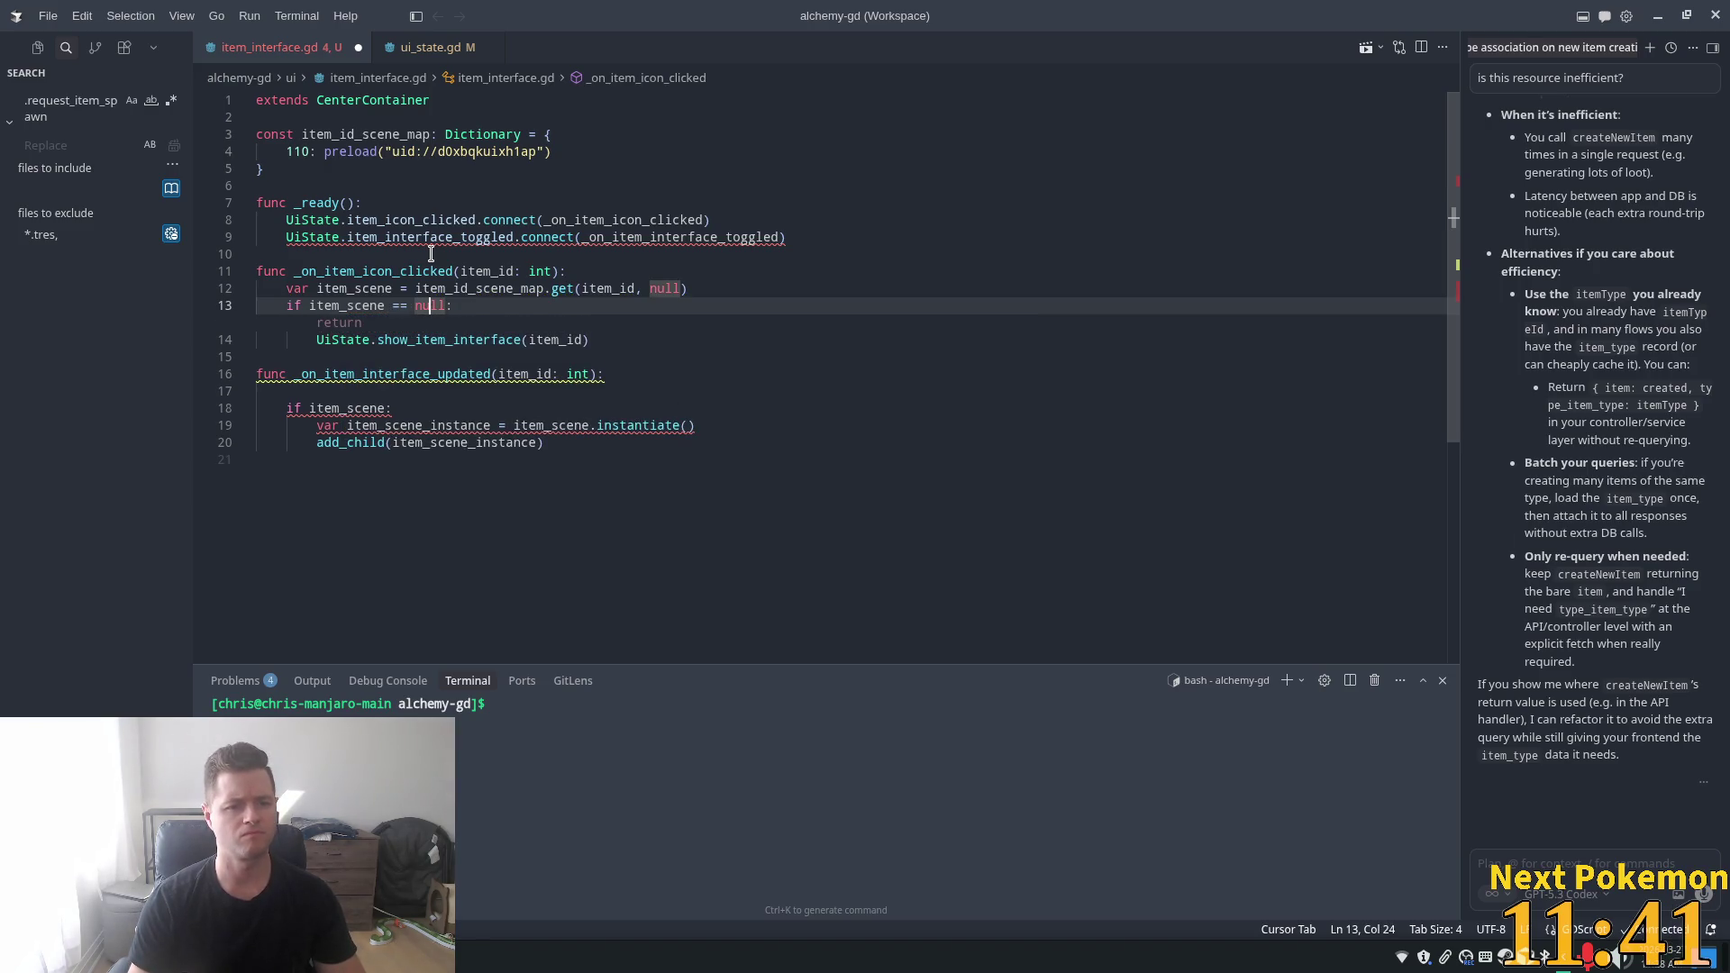
key("Right")
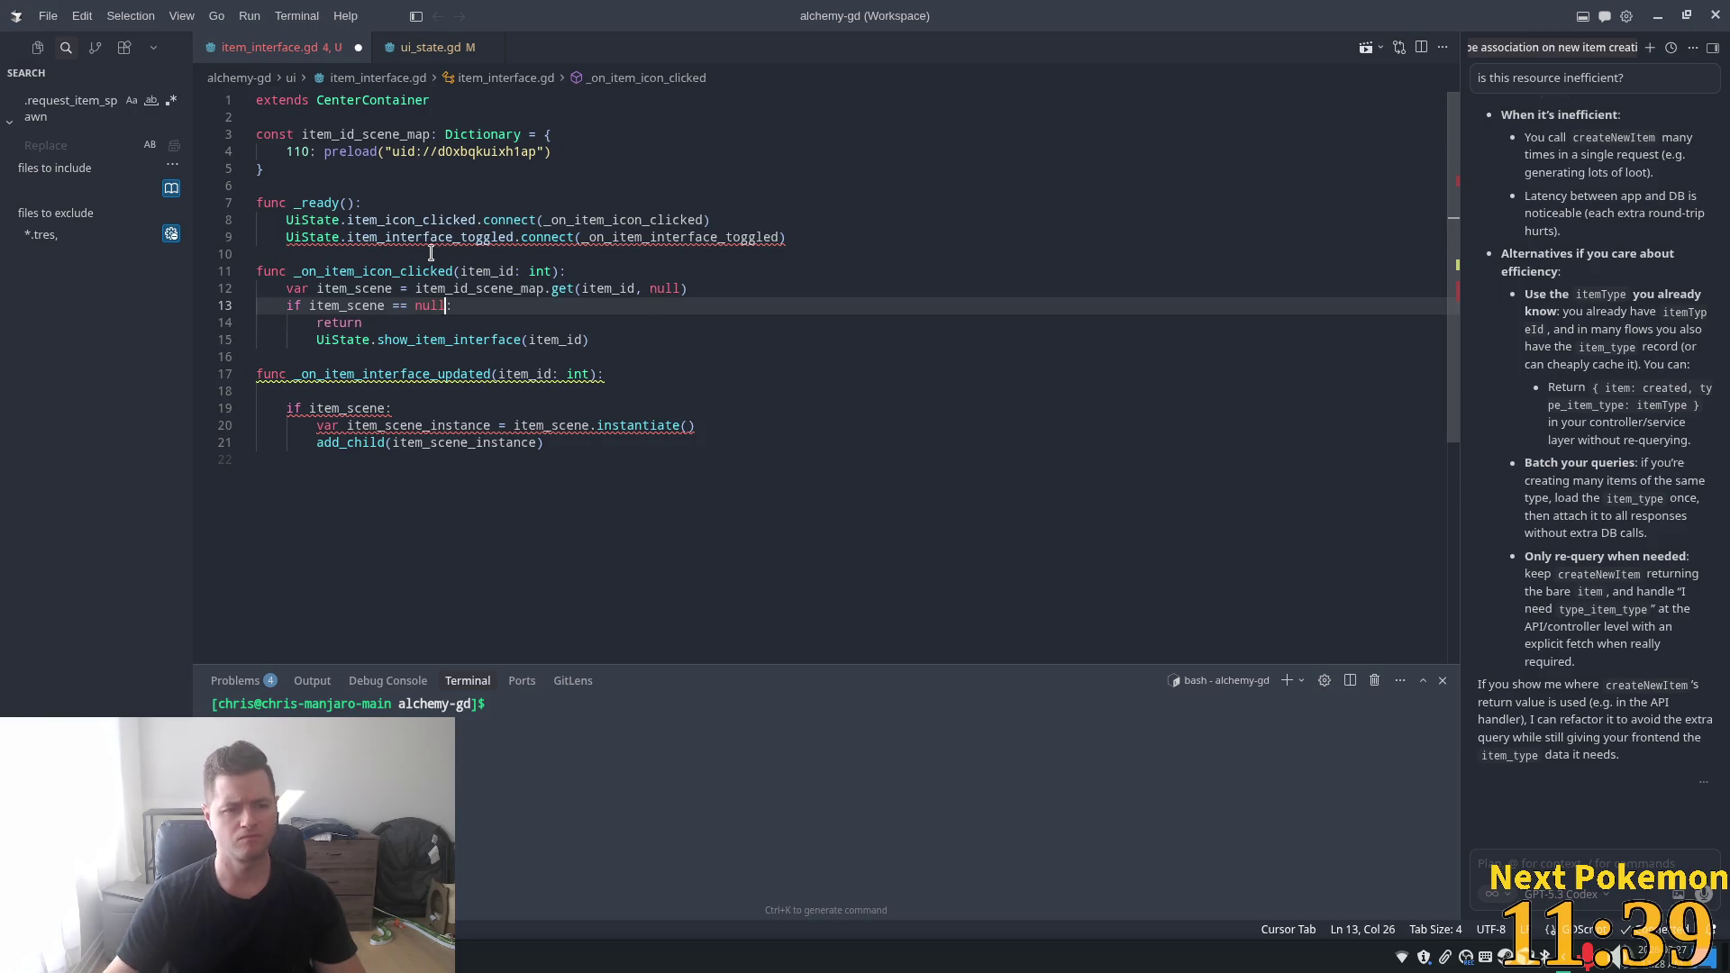
key("Tab")
- Outdent the show call out of the guard and delete the old scene-instancing lines
left_click(390, 308)
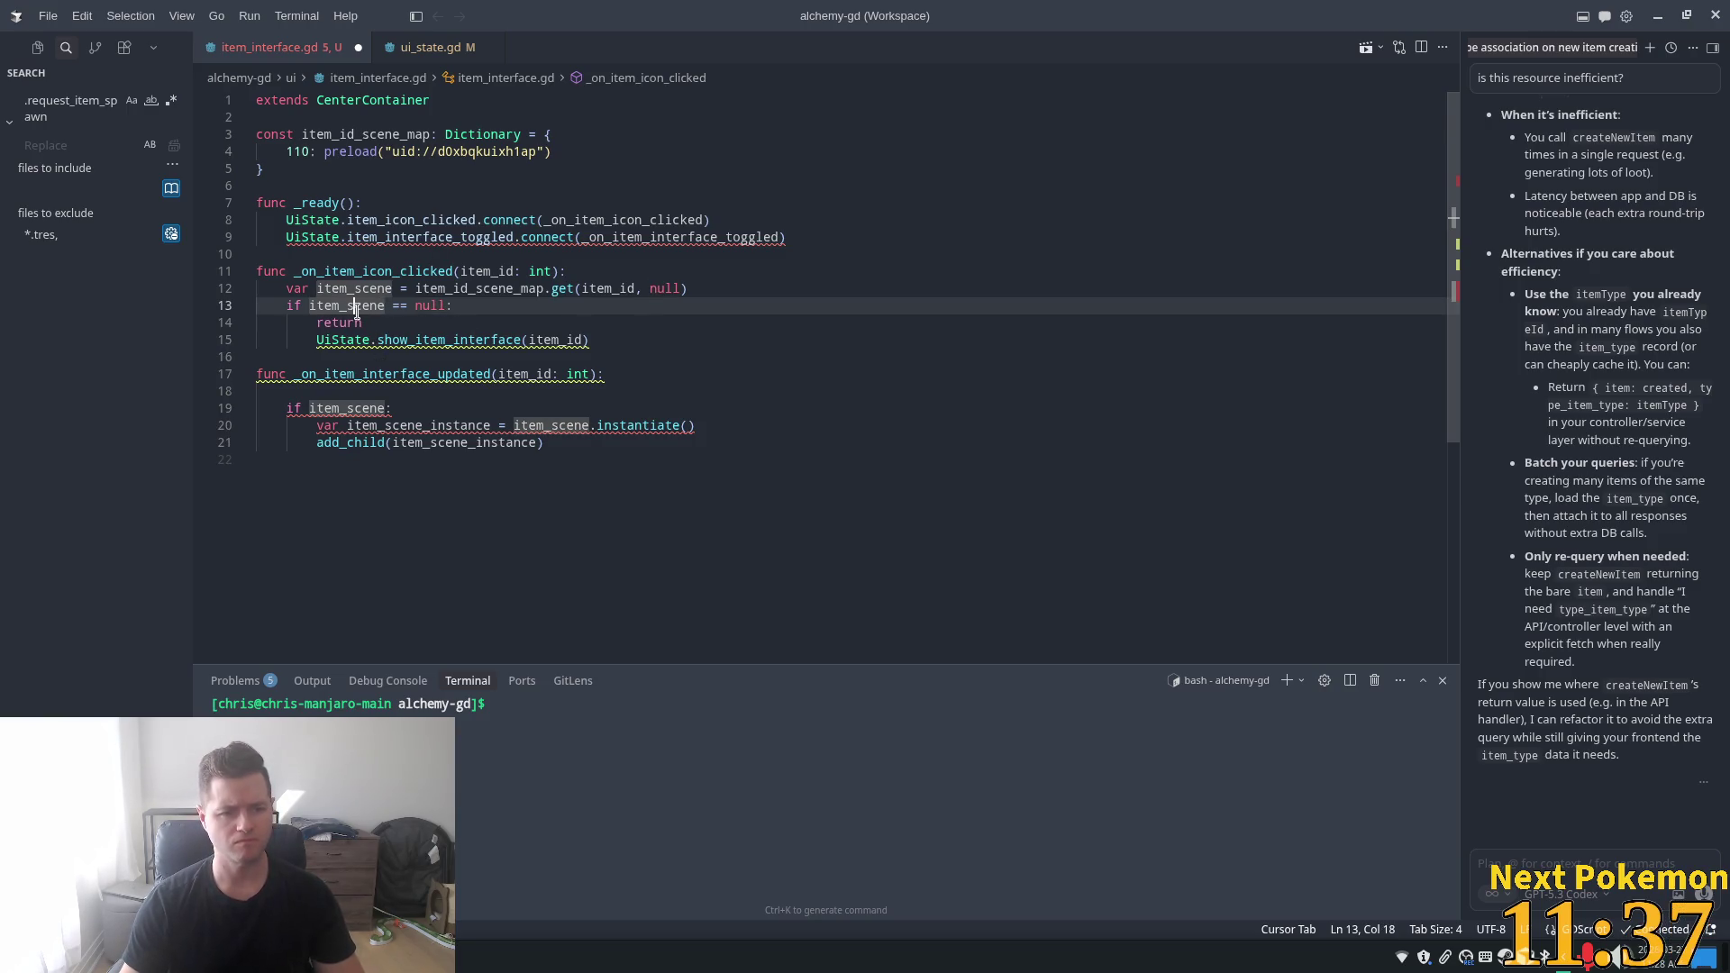
left_click(363, 323)
left_click(317, 340)
key("BackSpace")
key("Return")
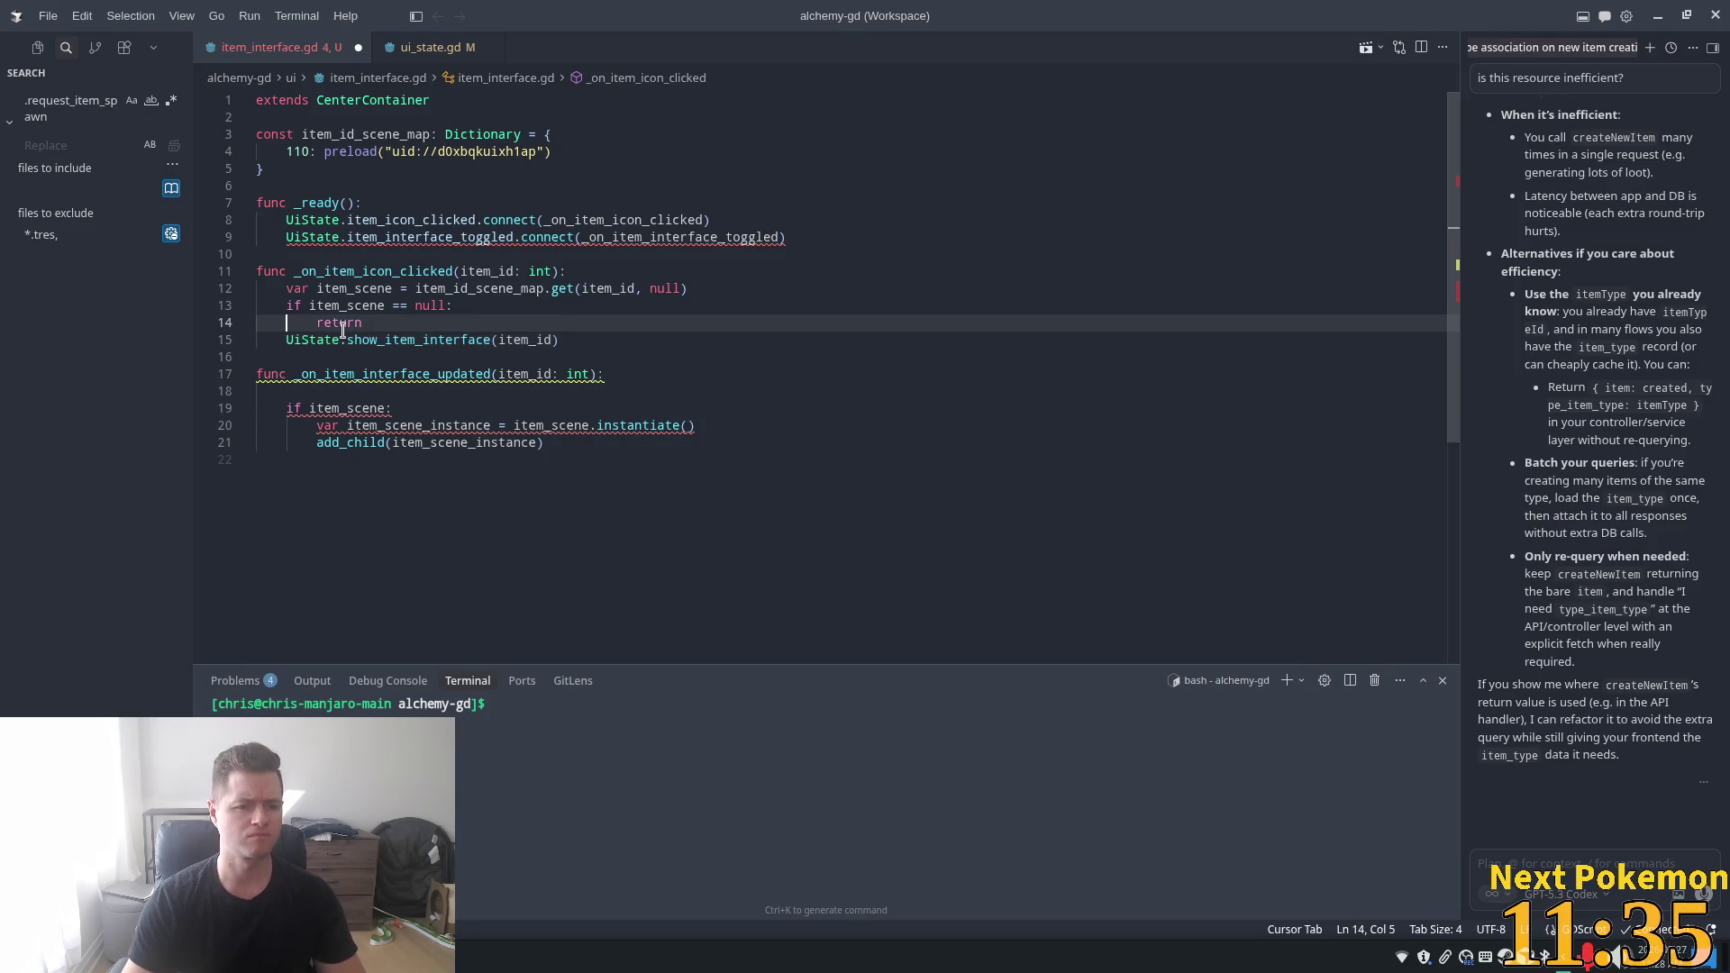
key("Up")
key("Return")
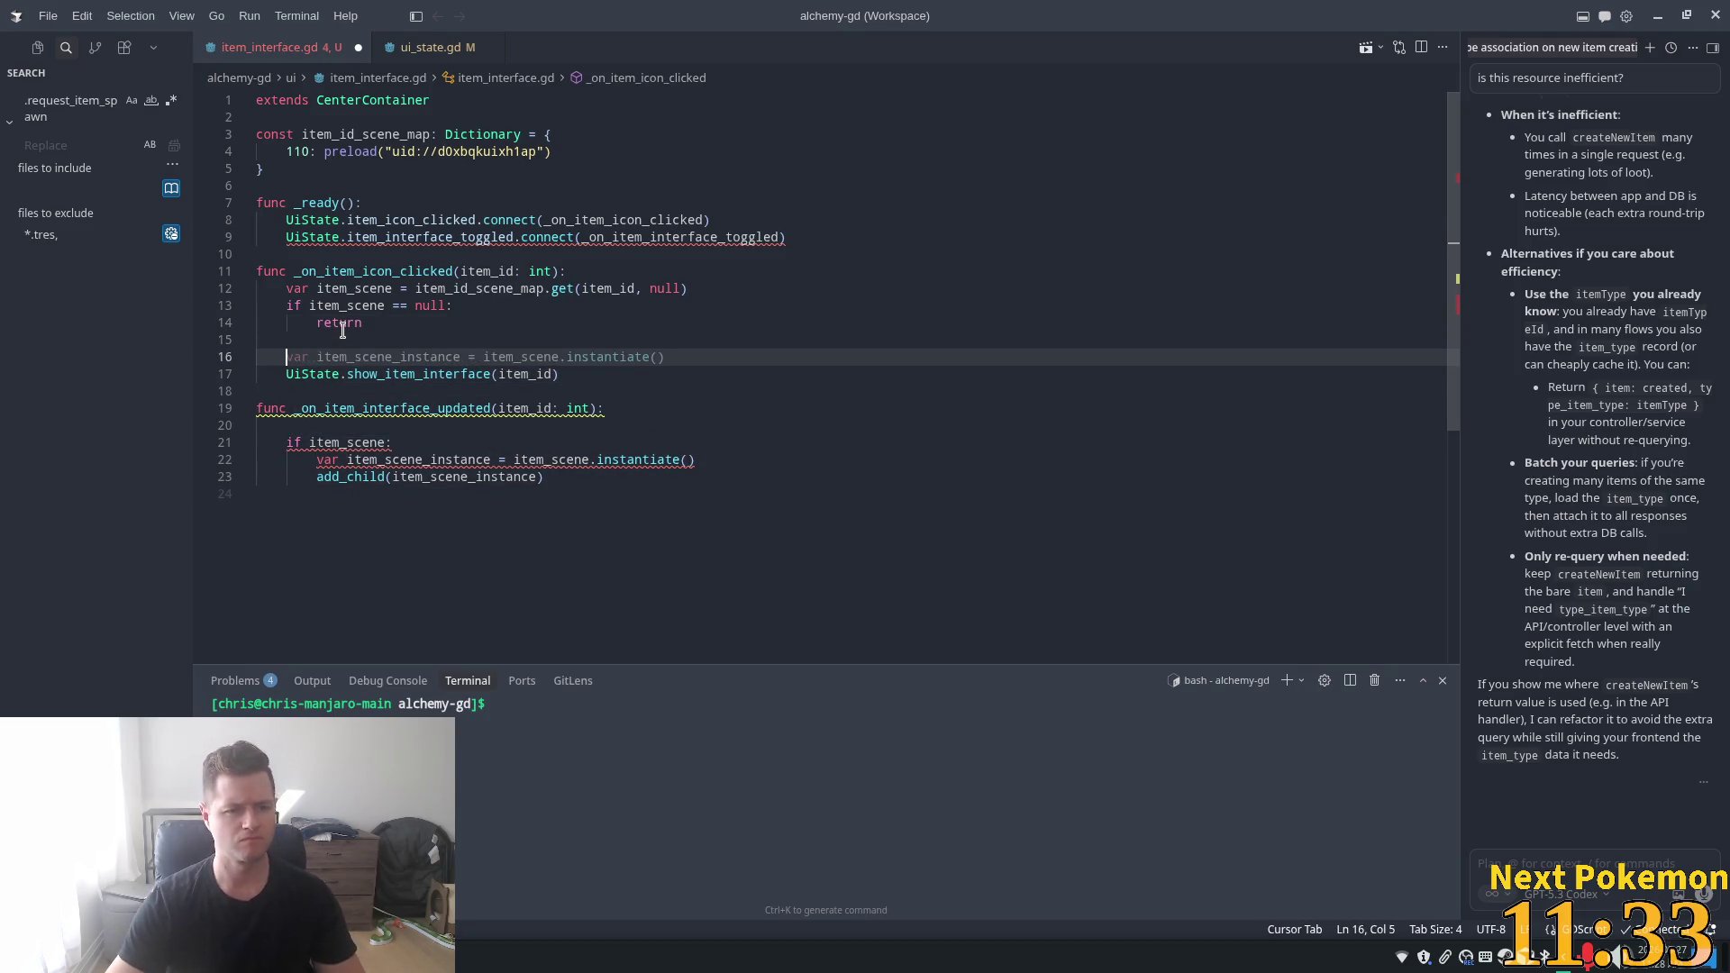
left_click(354, 441)
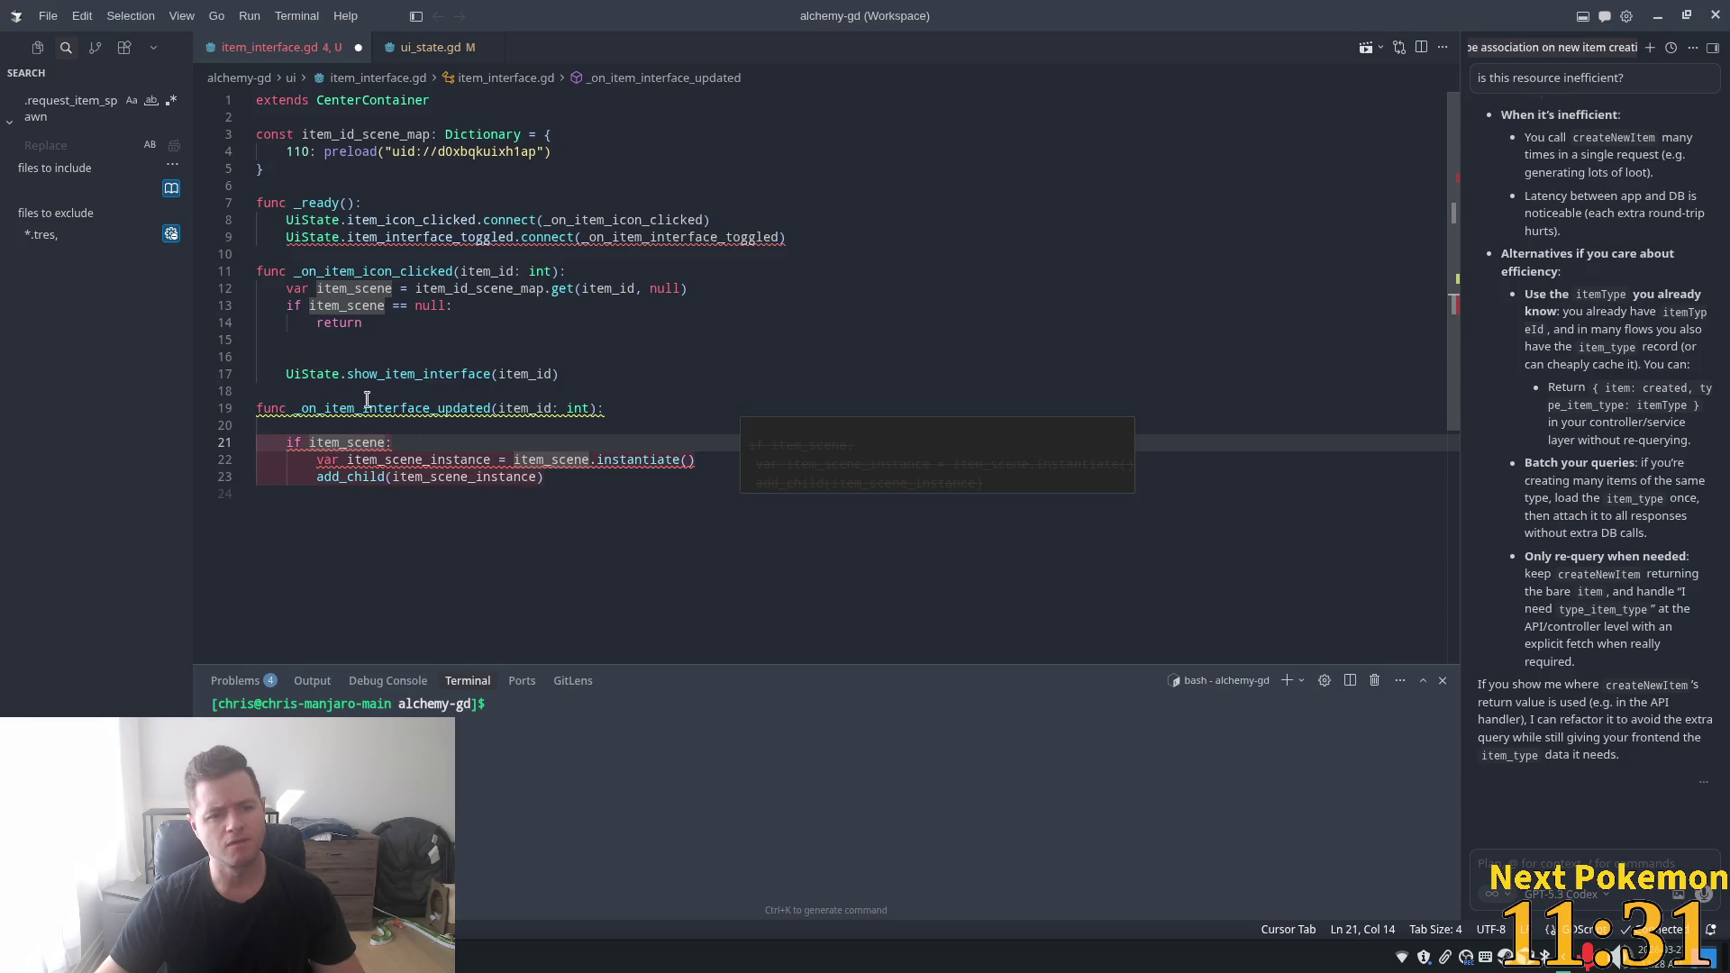
double_click(330, 289)
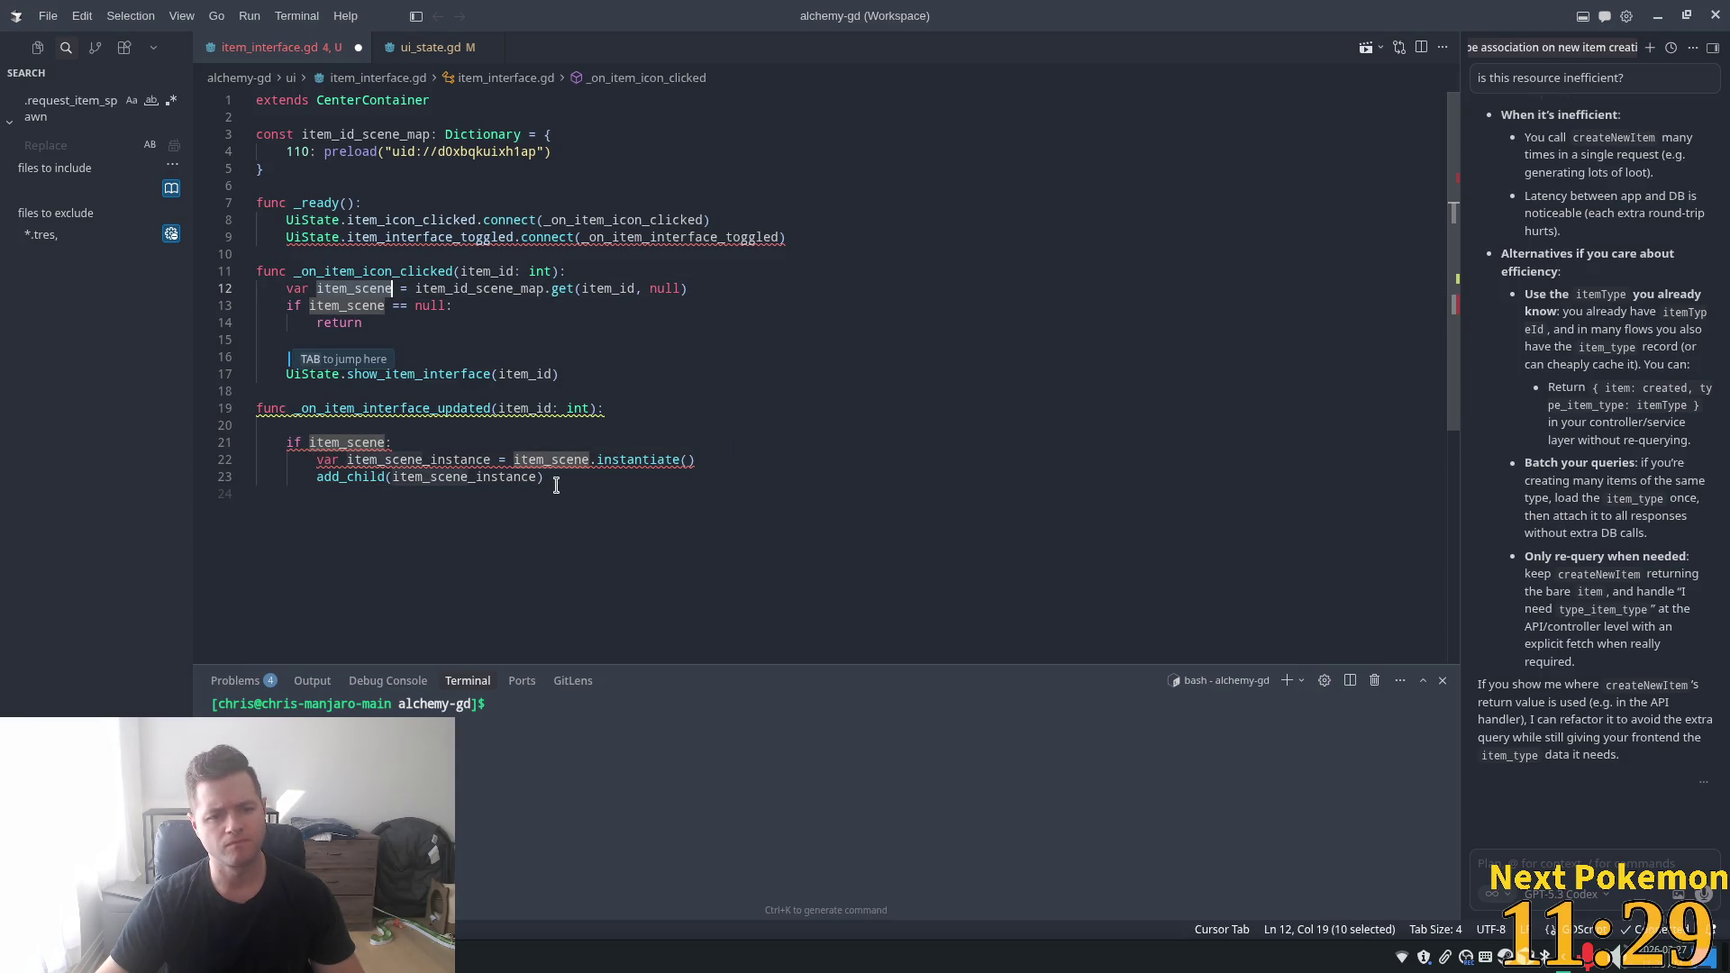
mouse_move(545, 477)
left_mouse_down()
mouse_move(316, 459)
mouse_move(298, 425)
left_mouse_up()
key("BackSpace")
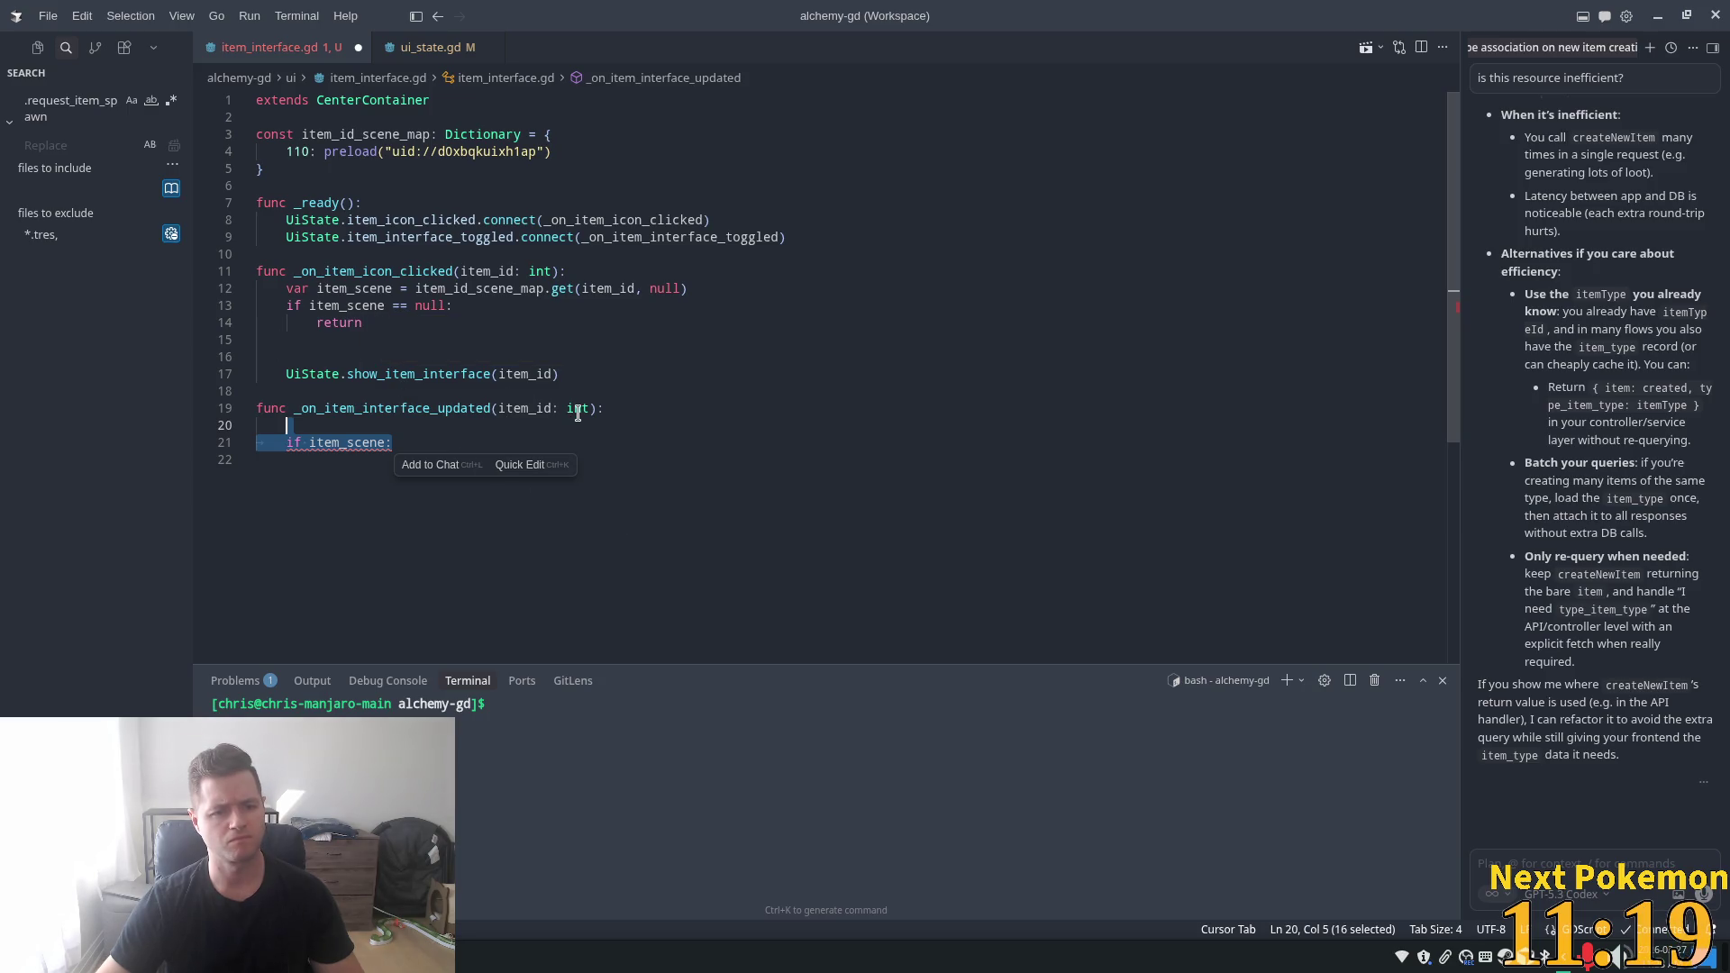
- Insert lines instantiating the item scene and adding it as a child, plus the rewritten toggled function
left_click(307, 357)
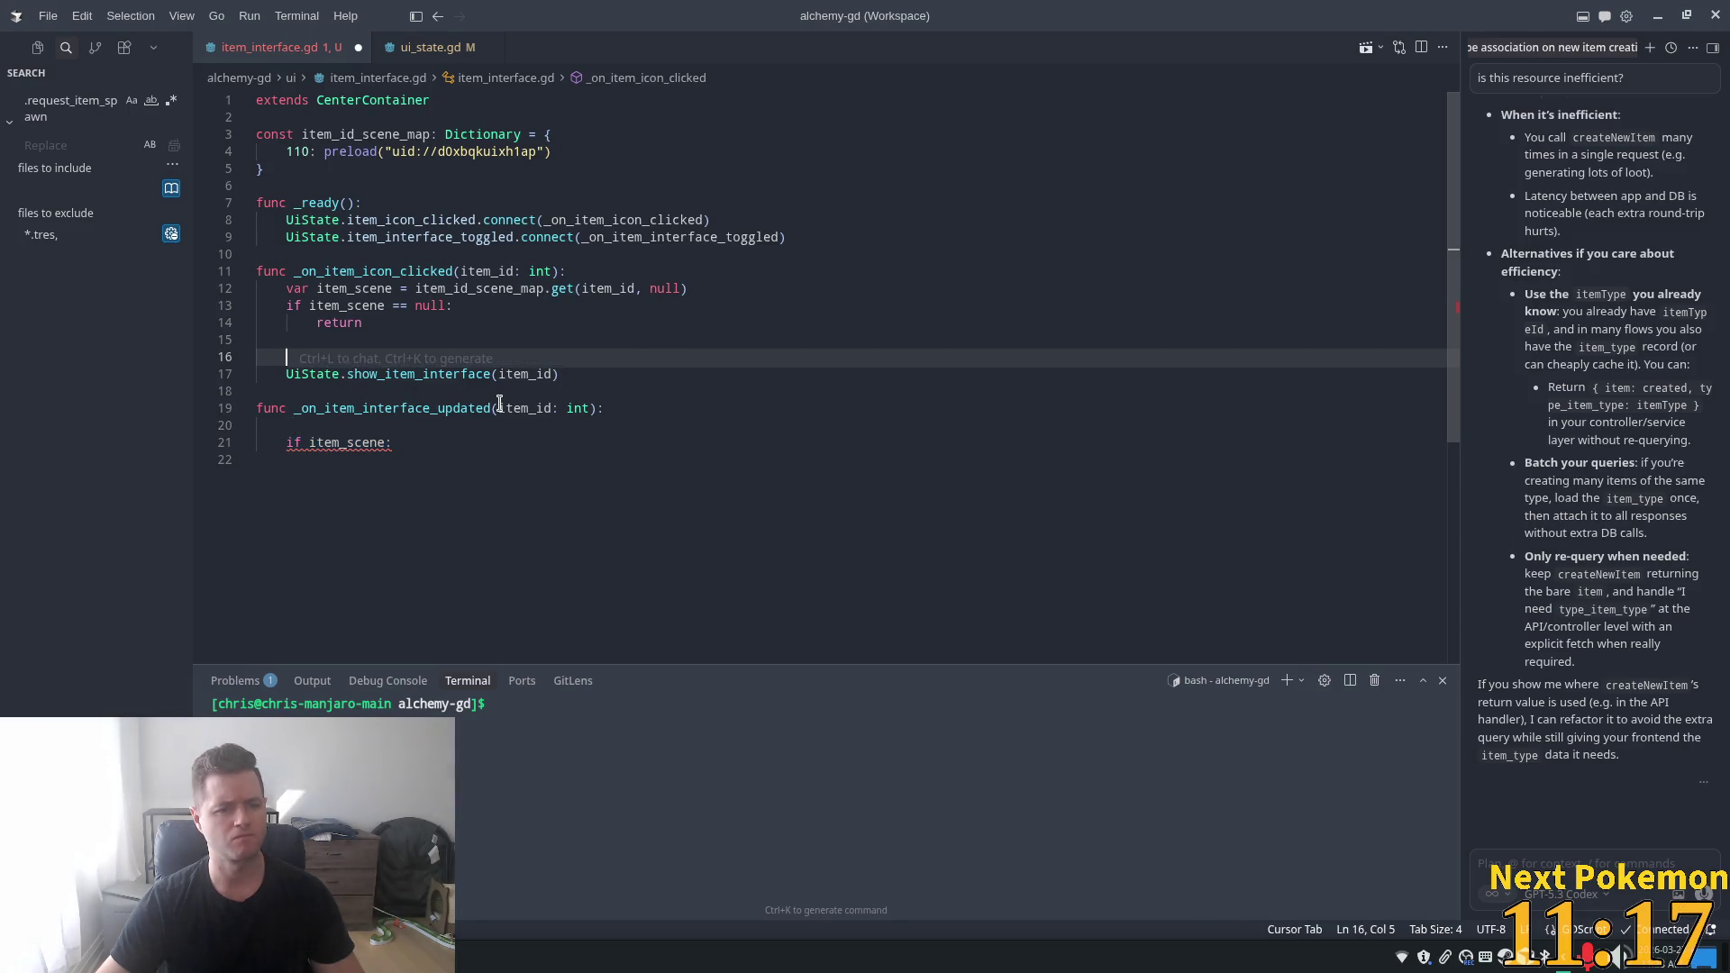
key("Tab")
key("Tab")
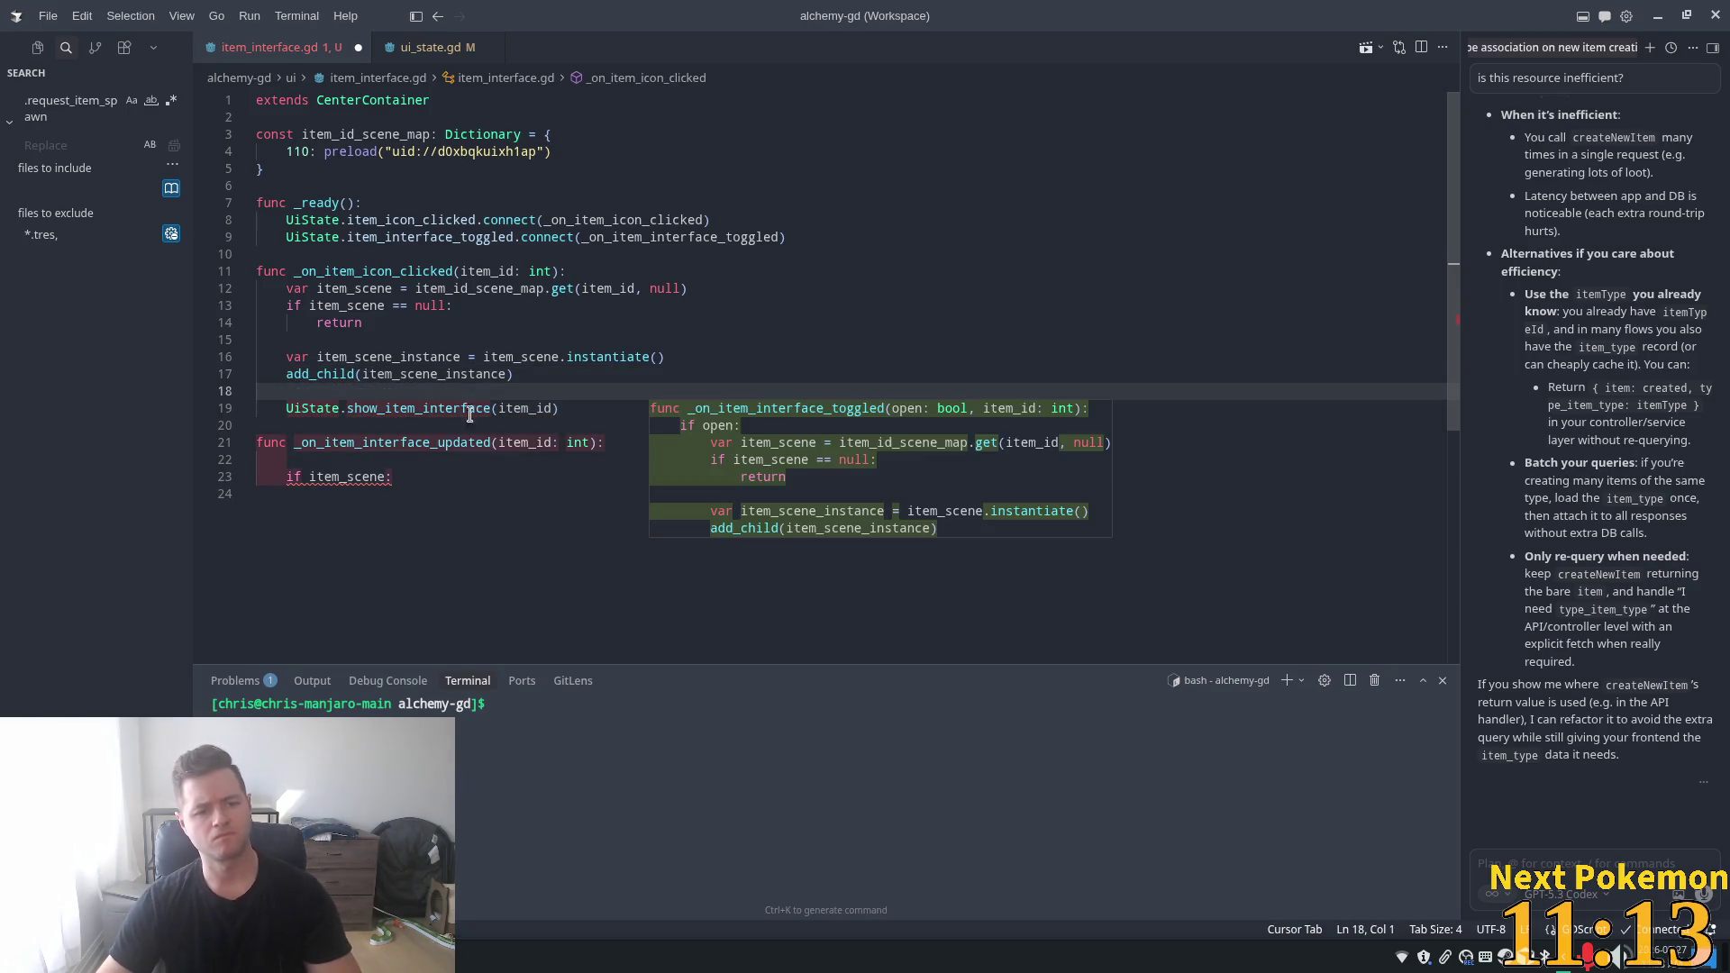
left_click(492, 514)
left_click(440, 485)
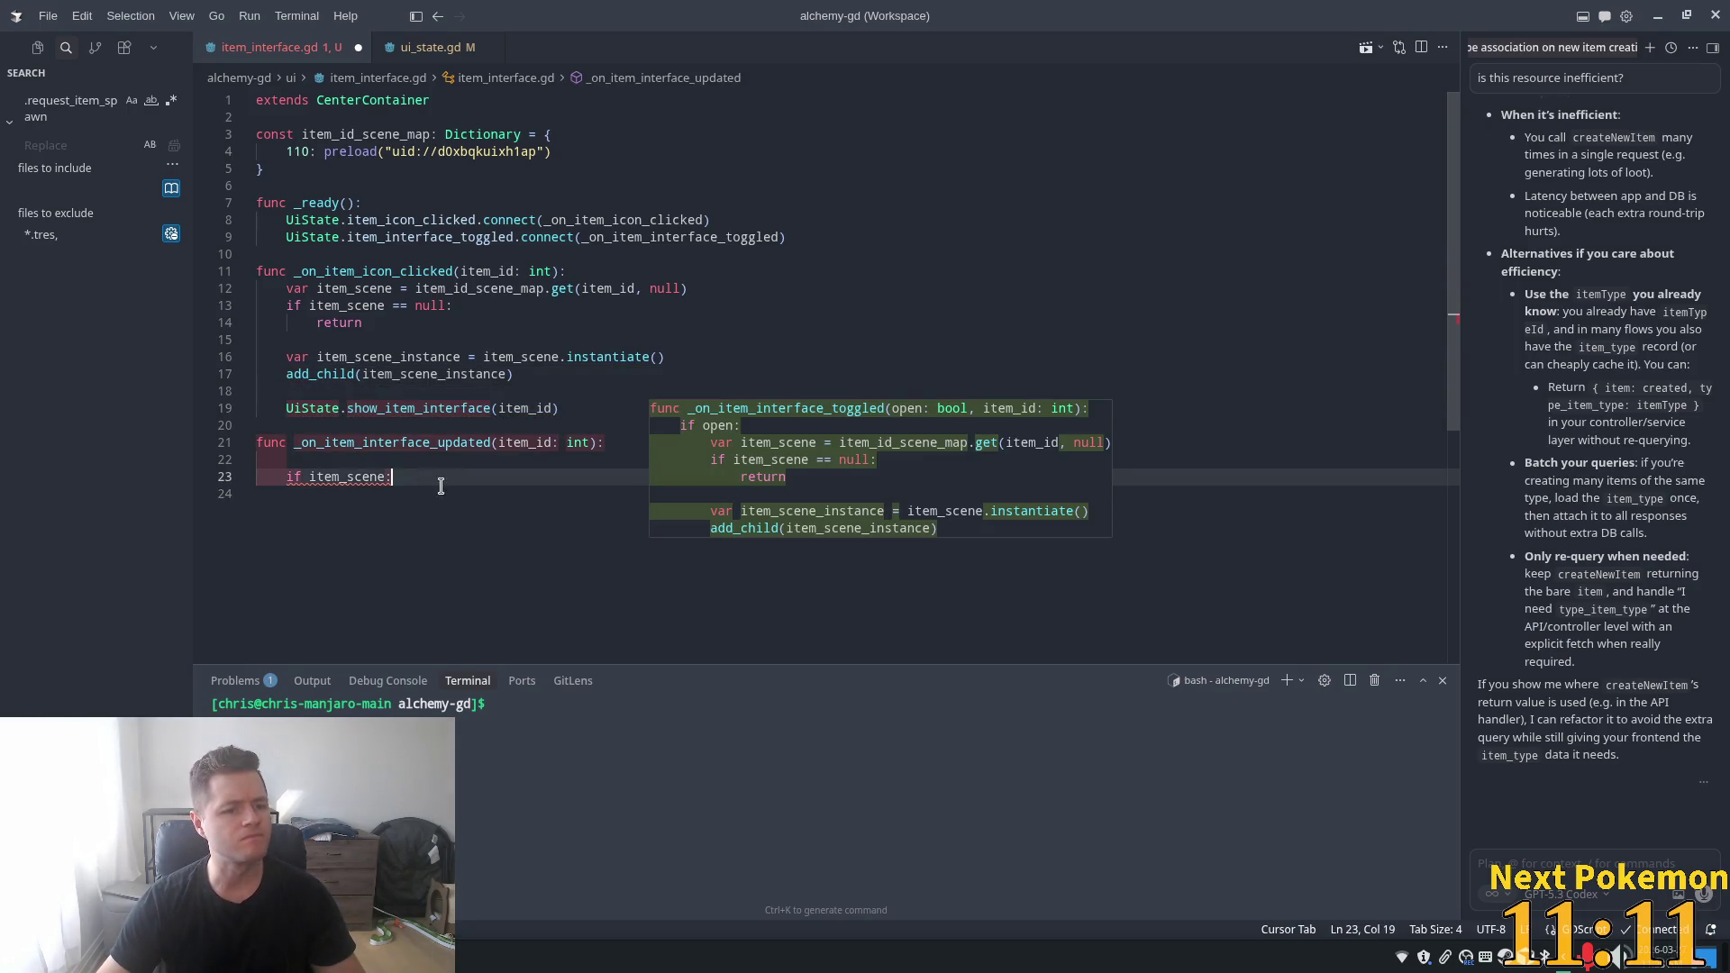
key("Tab")
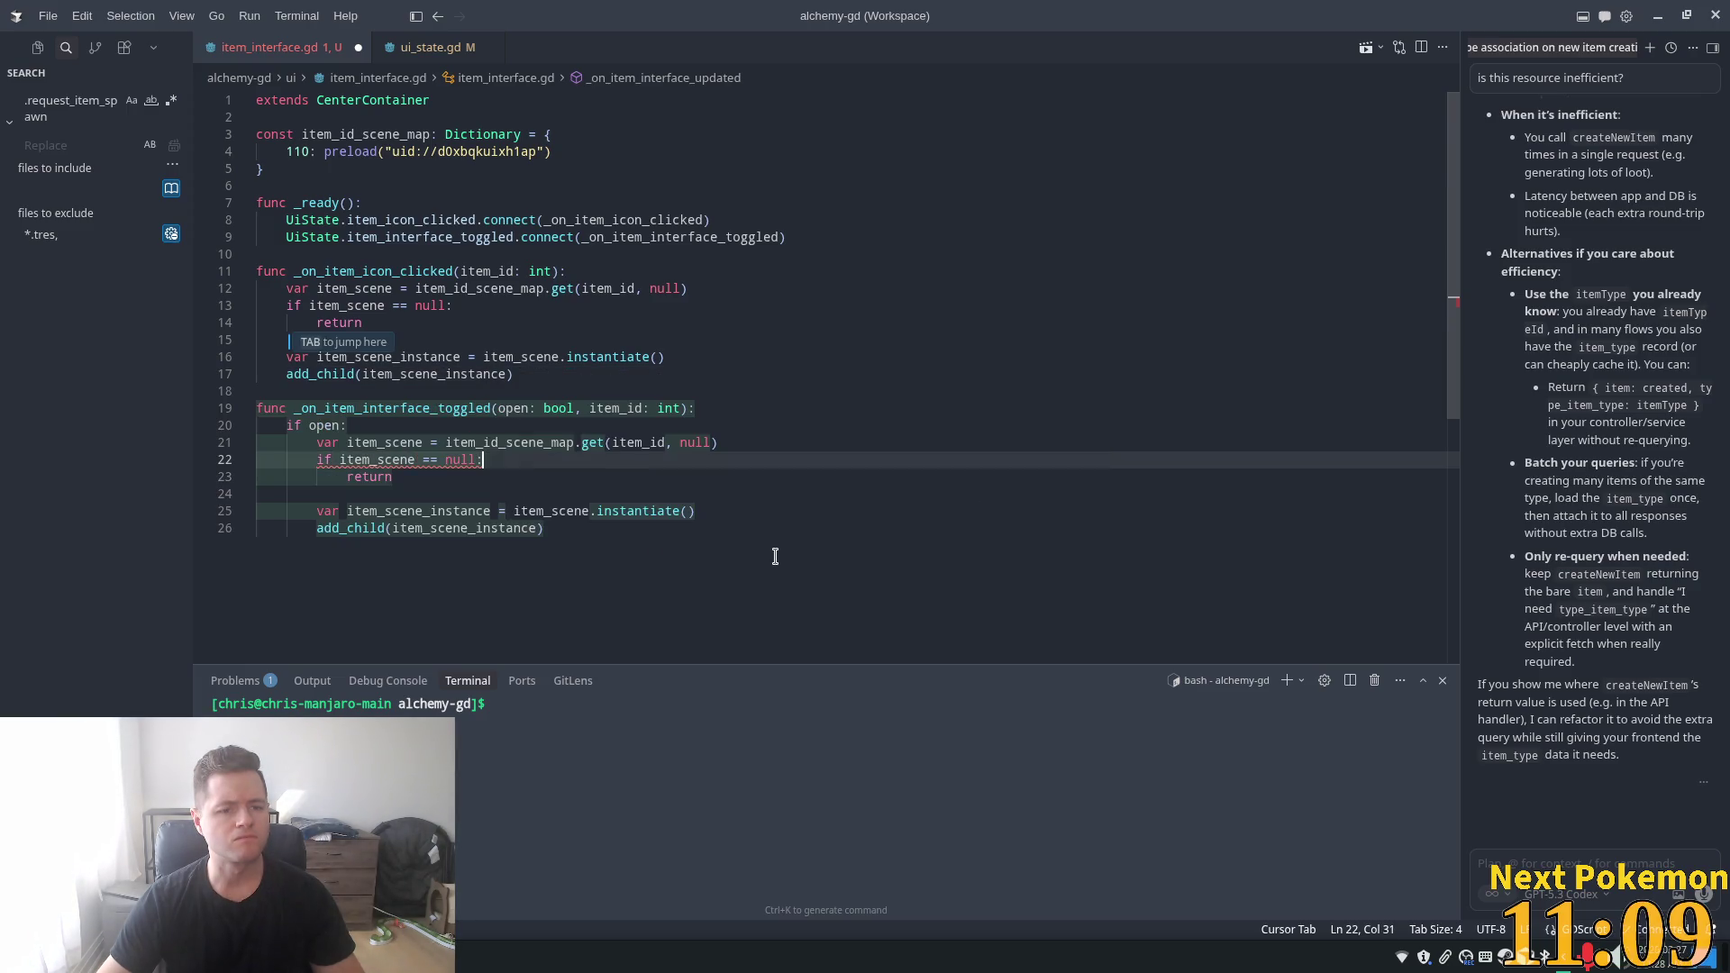
- Reduce _on_item_interface_toggled to take only open: bool and set visible = open
left_click(557, 409)
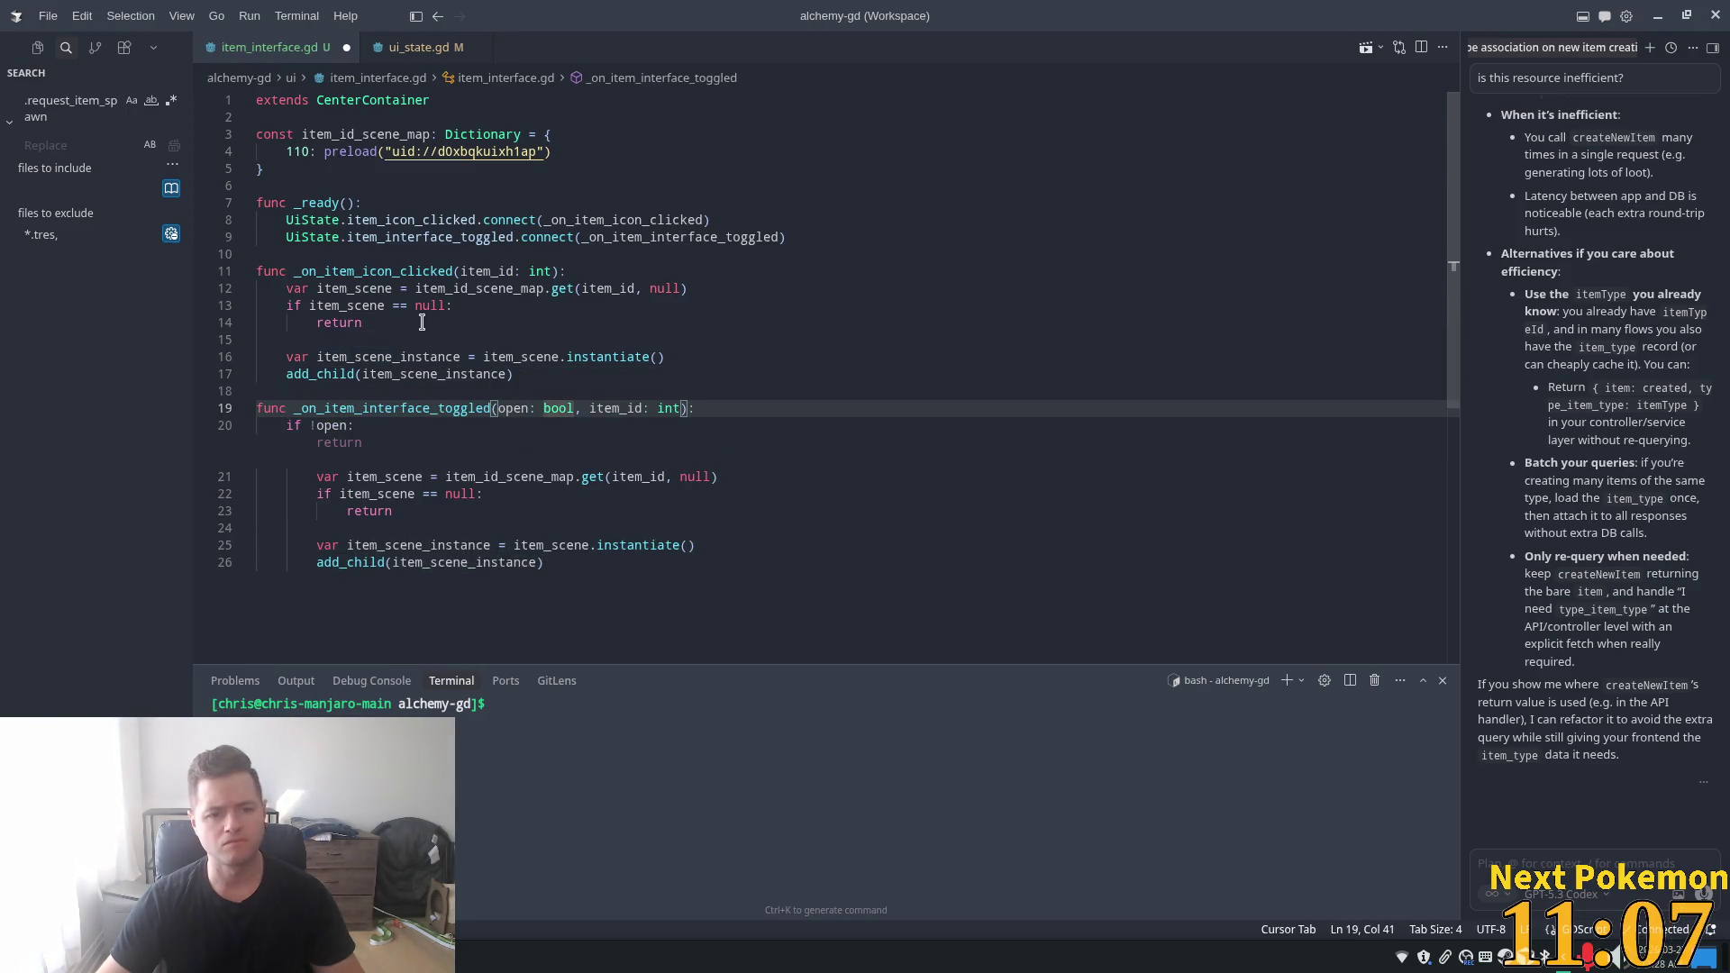
key("Right")
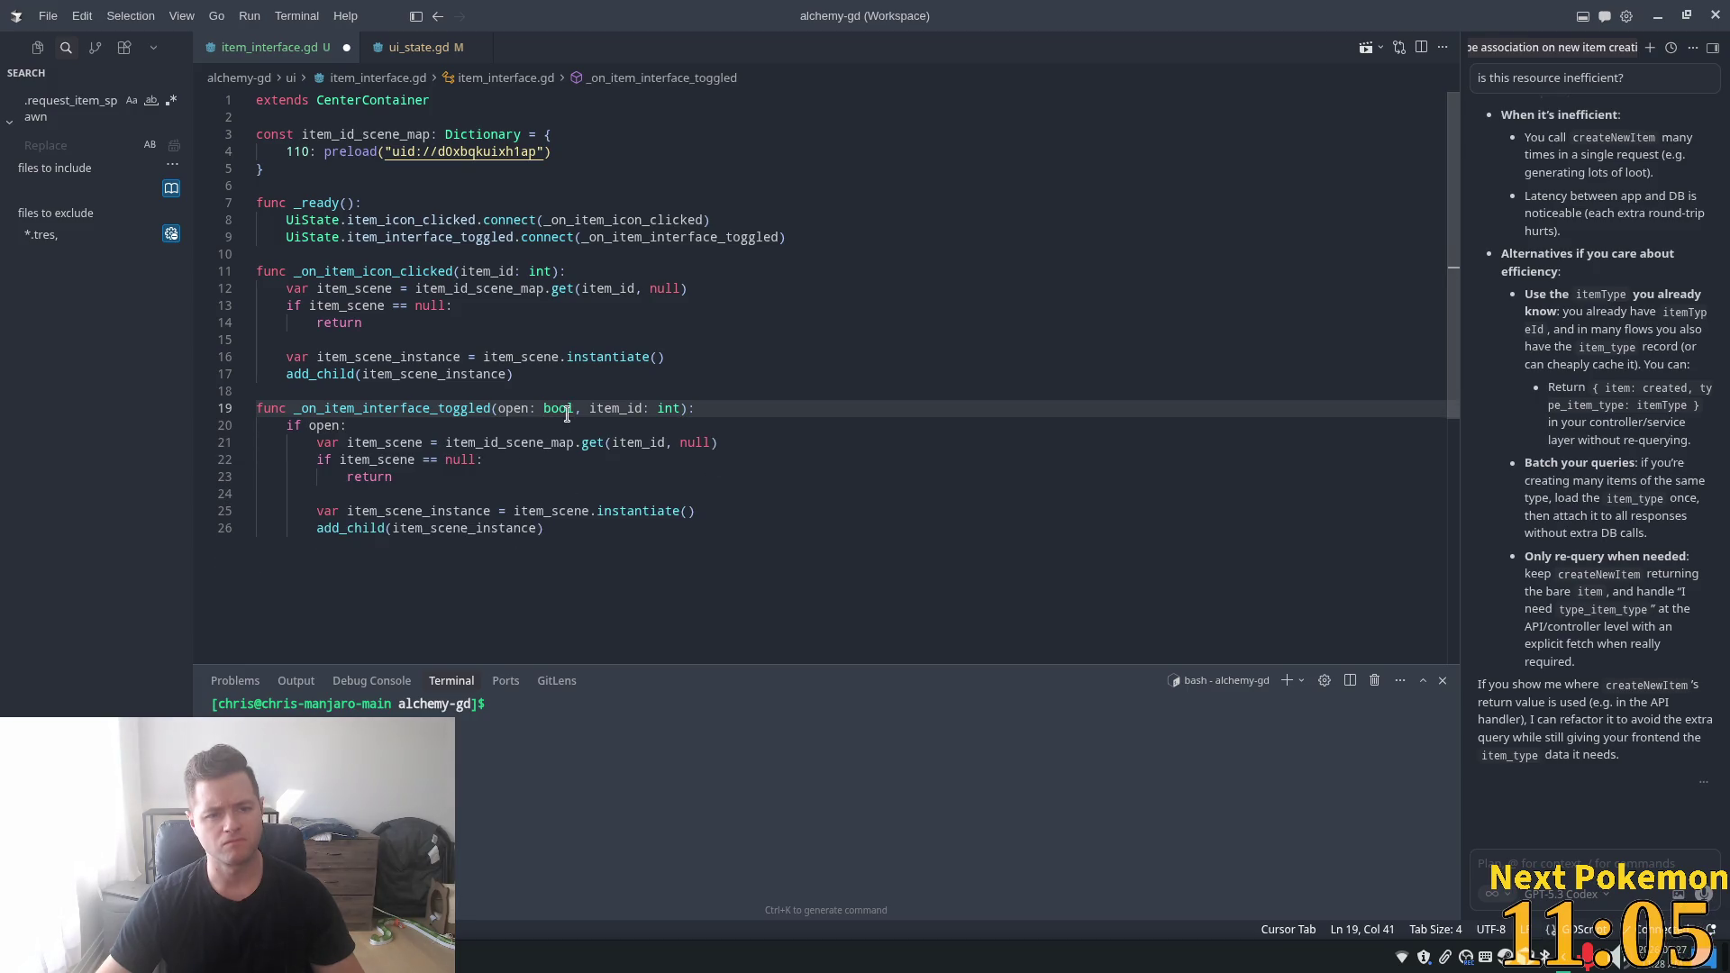
key("ctrl+shift+Right")
key("ctrl+shift+Right")
key("ctrl+shift+Right")
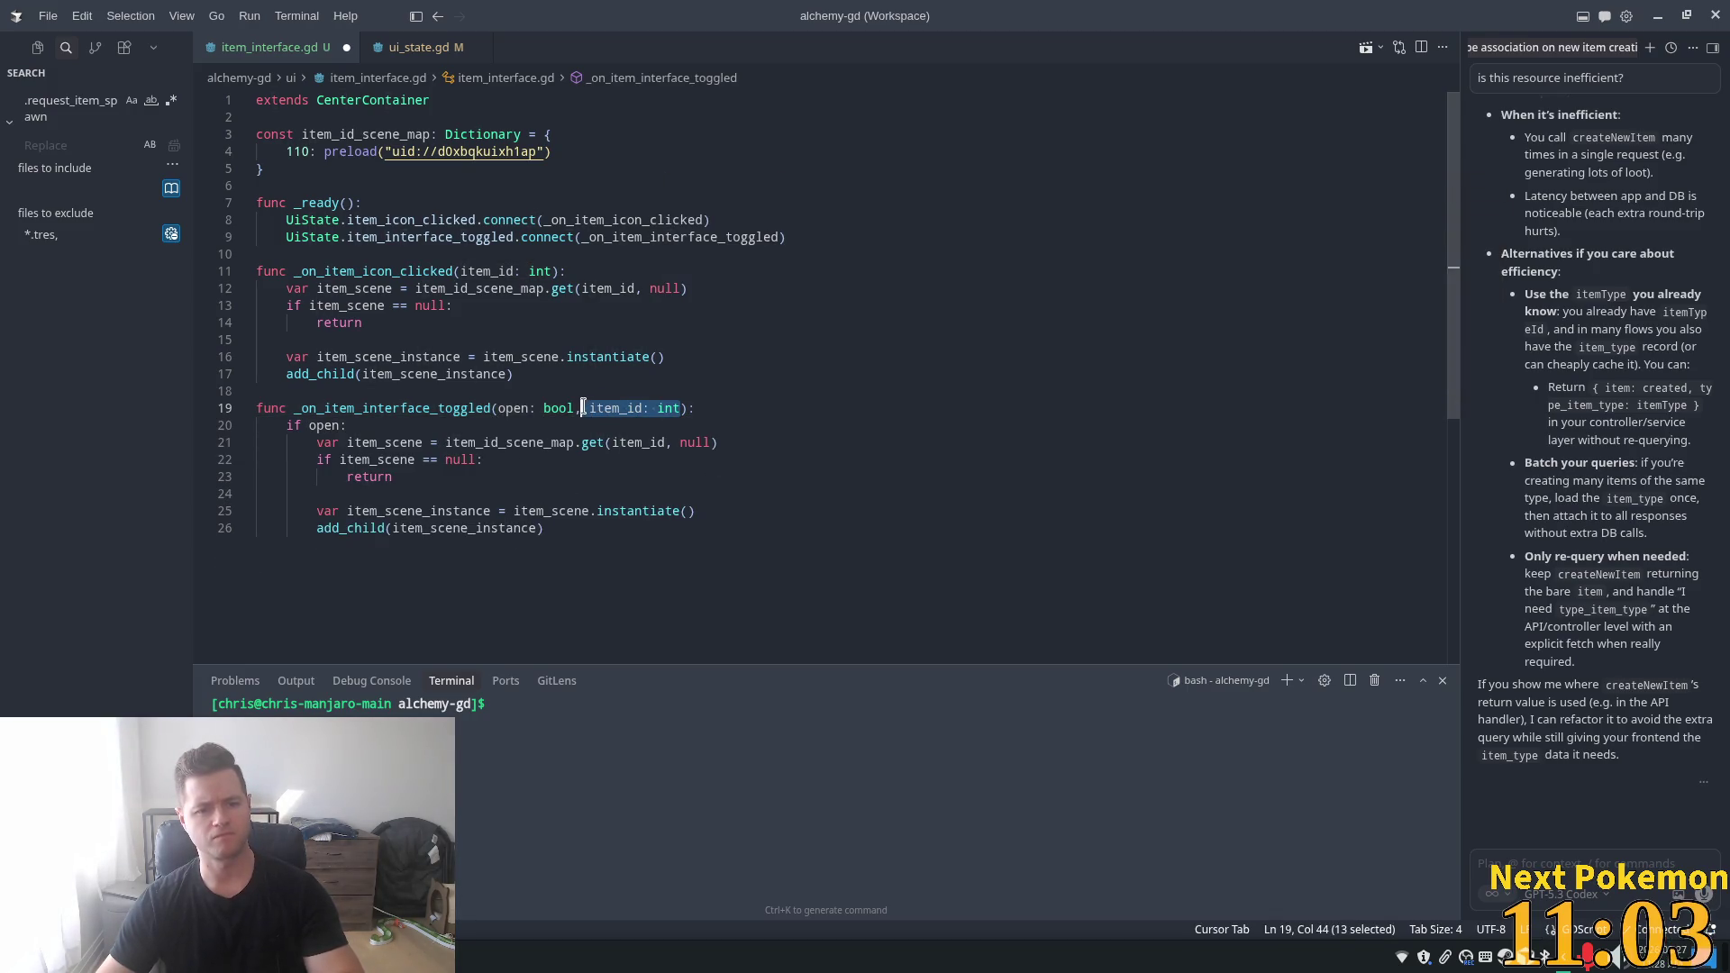
key("BackSpace")
key("BackSpace")
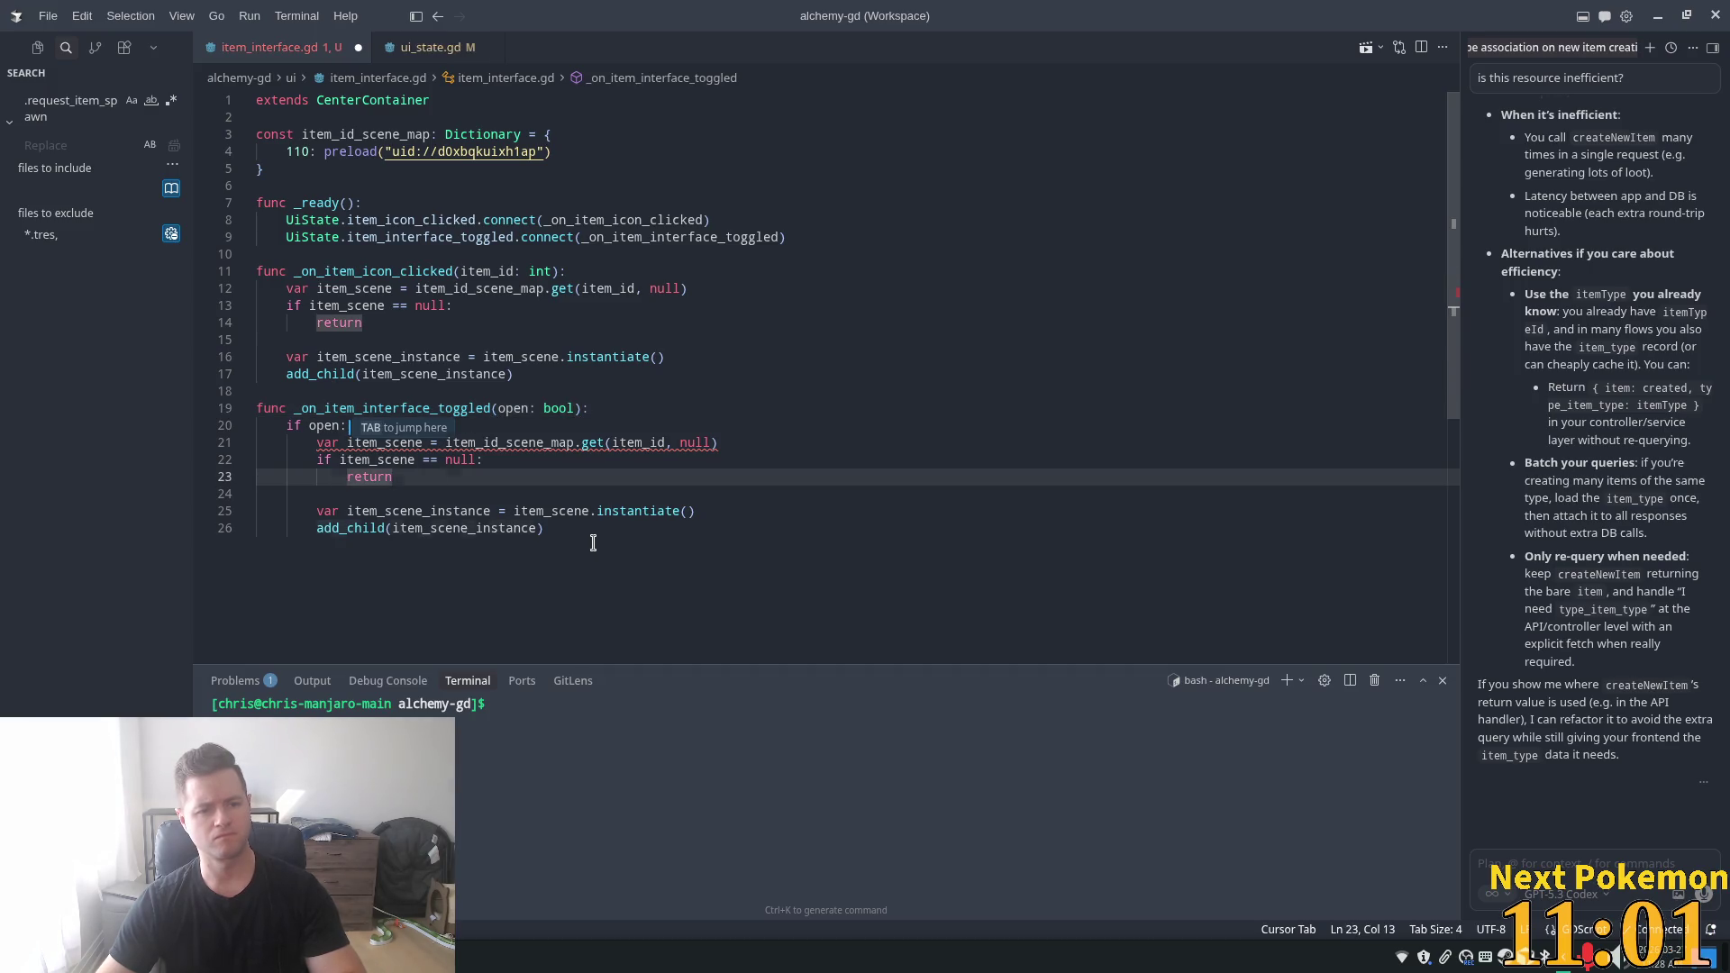
mouse_move(591, 537)
left_mouse_down()
mouse_move(288, 477)
mouse_move(316, 442)
left_mouse_up()
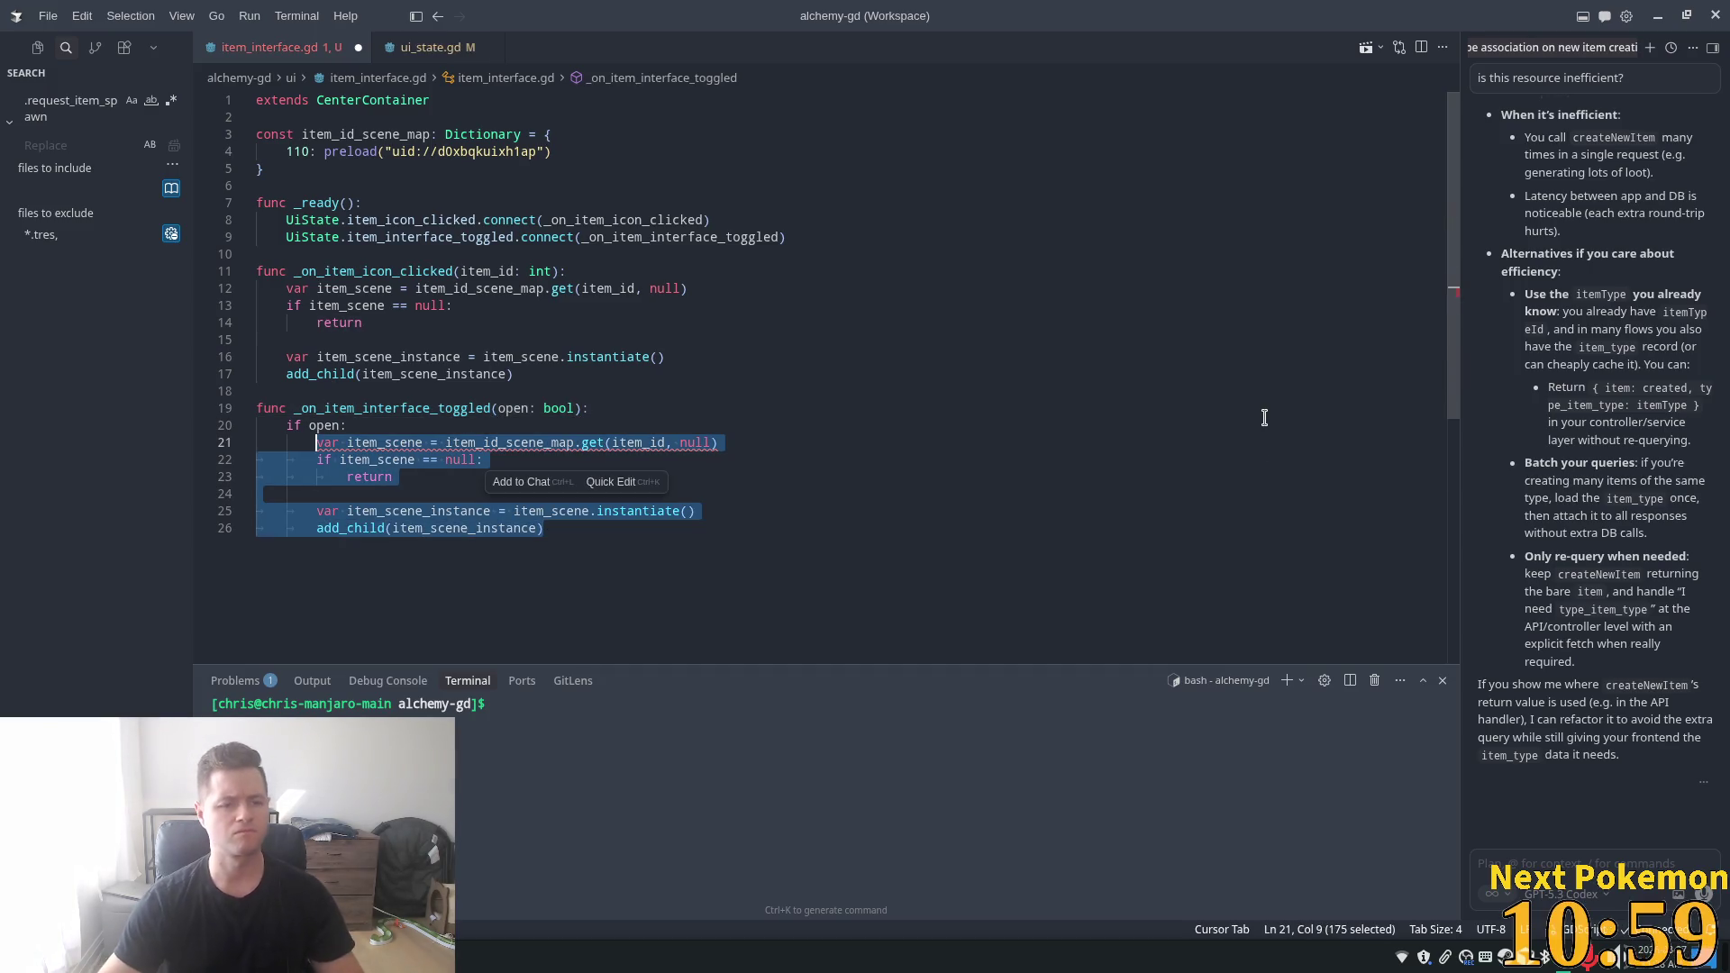
key("shift+Up")
key("shift+Left")
key("shift+Left")
key("shift+Left")
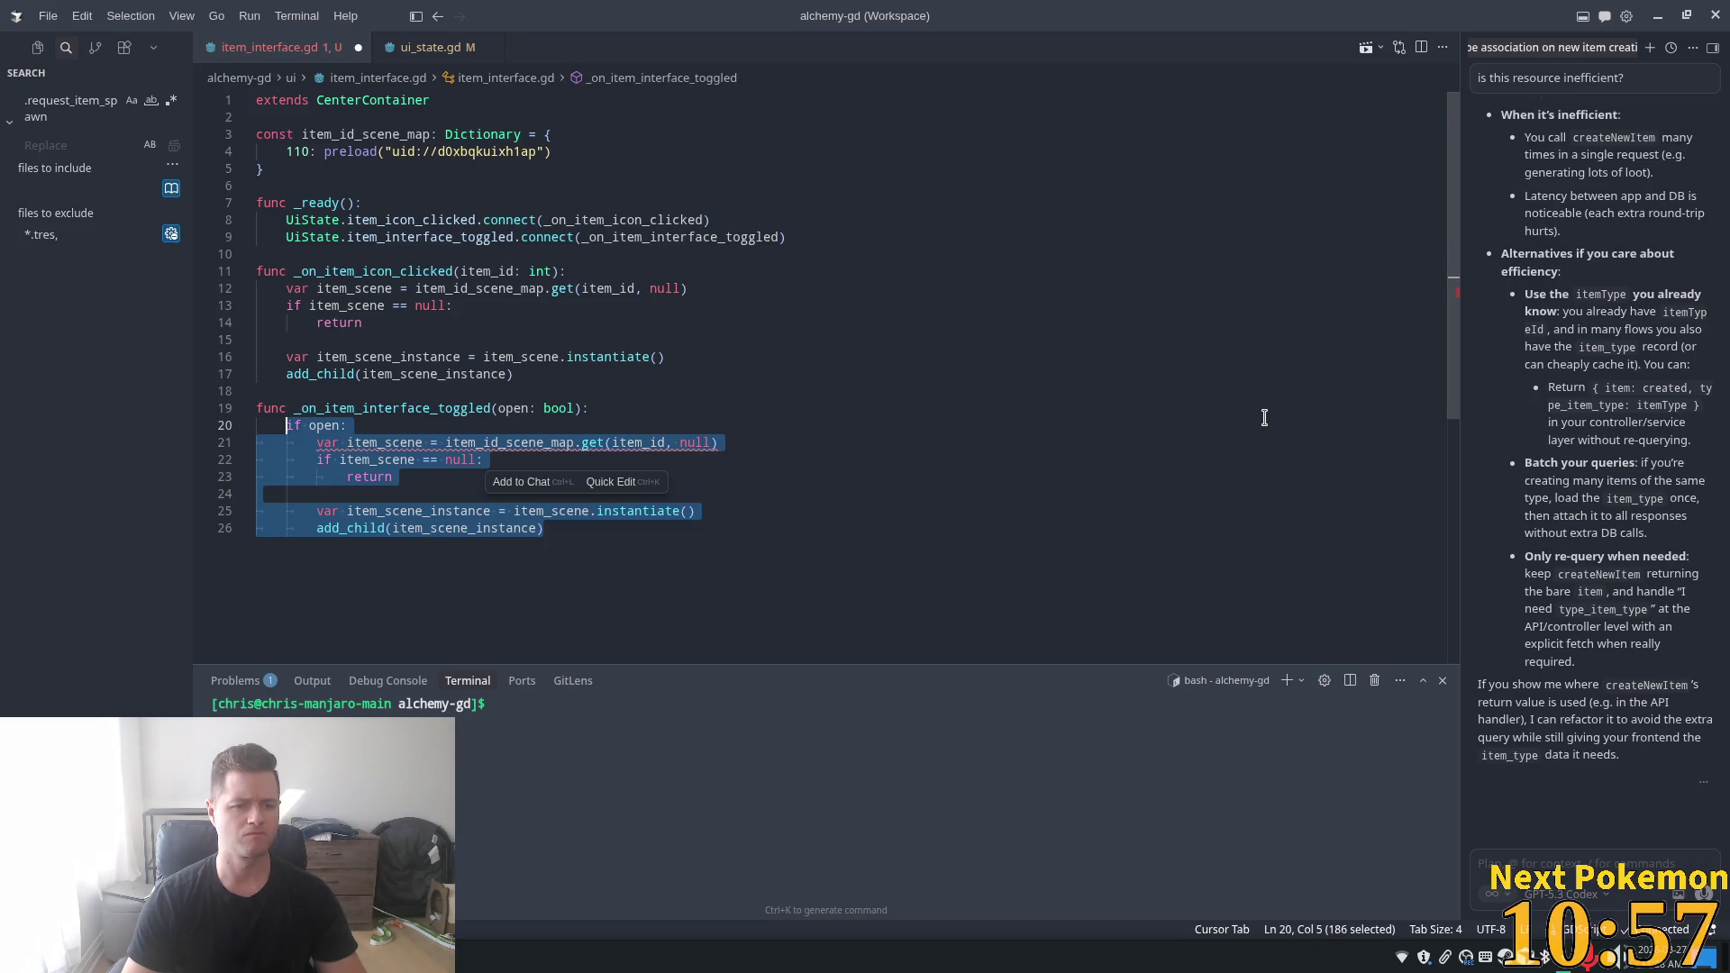
type("visi")
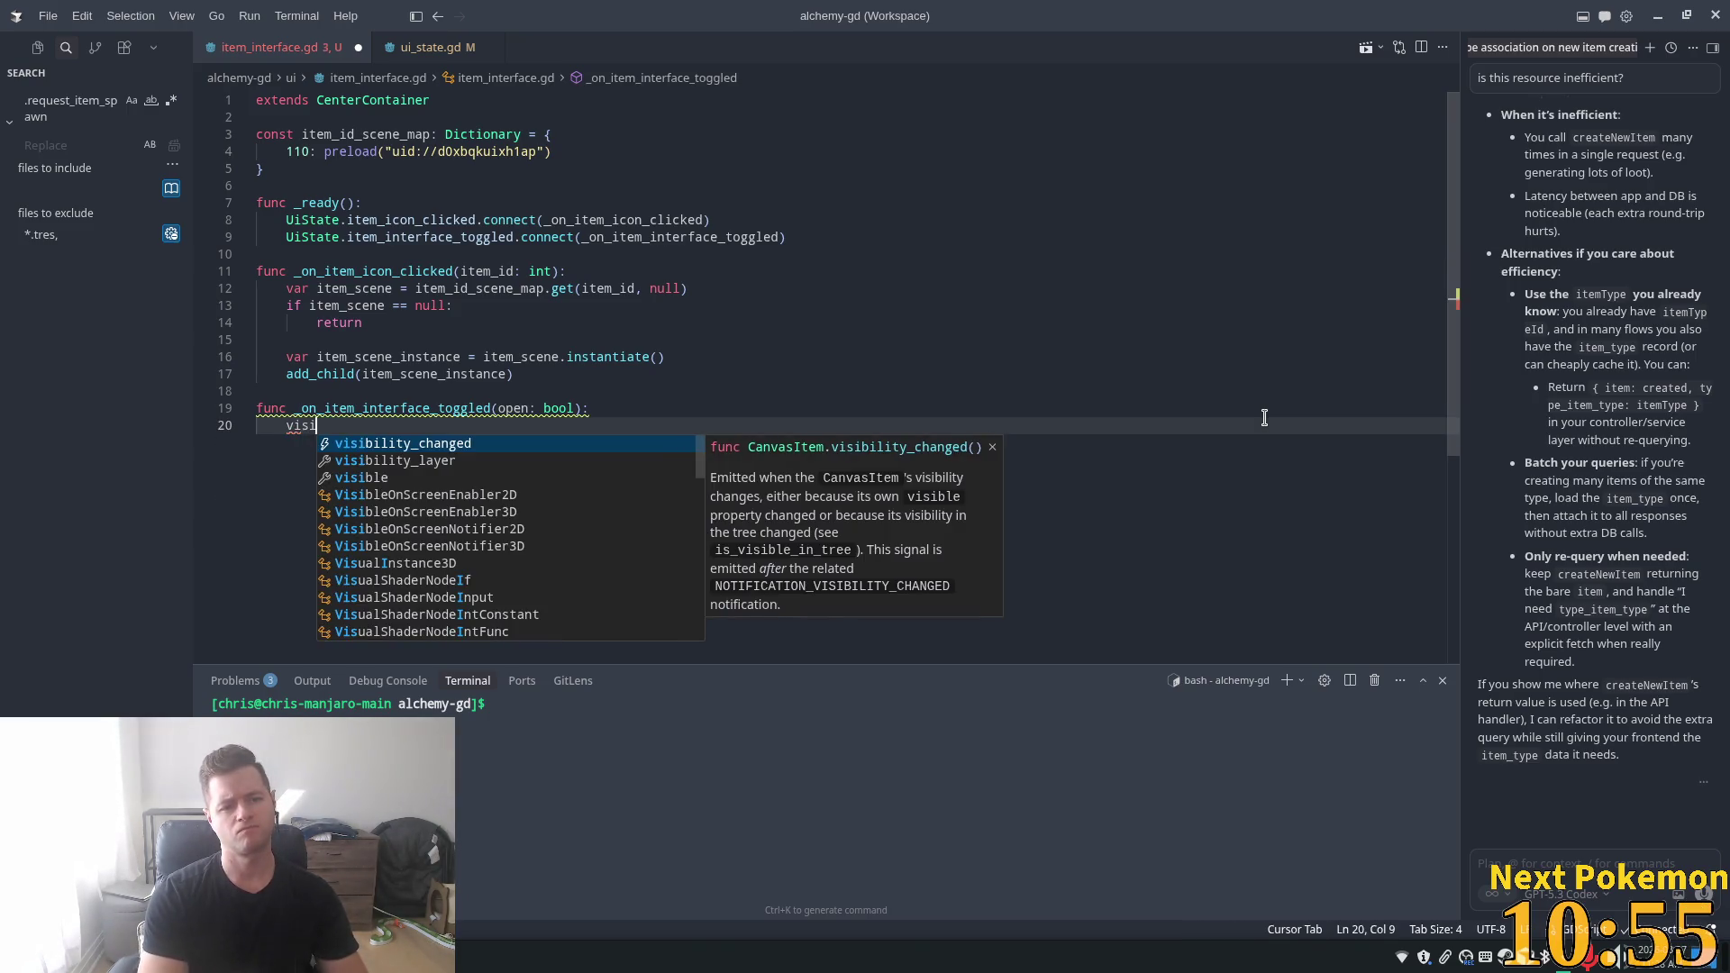
key("Tab")
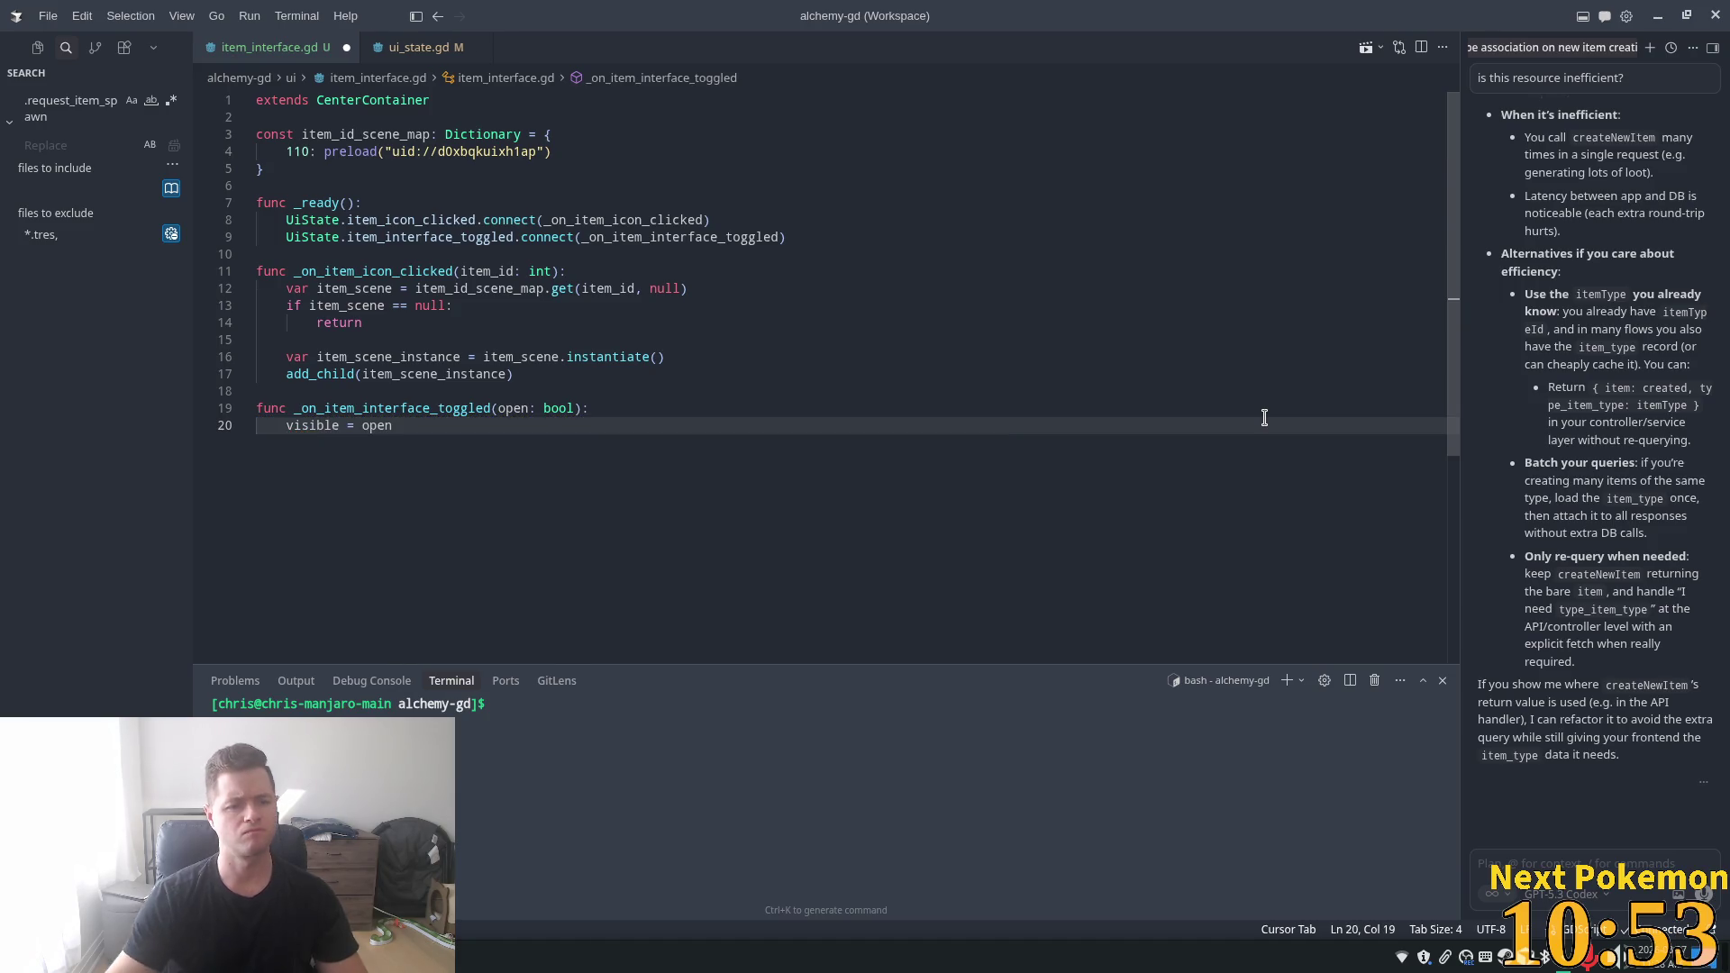
- Save item_interface.gd, keeping add_child without the item_interface_container prefix
key("ctrl+s")
left_click(664, 357)
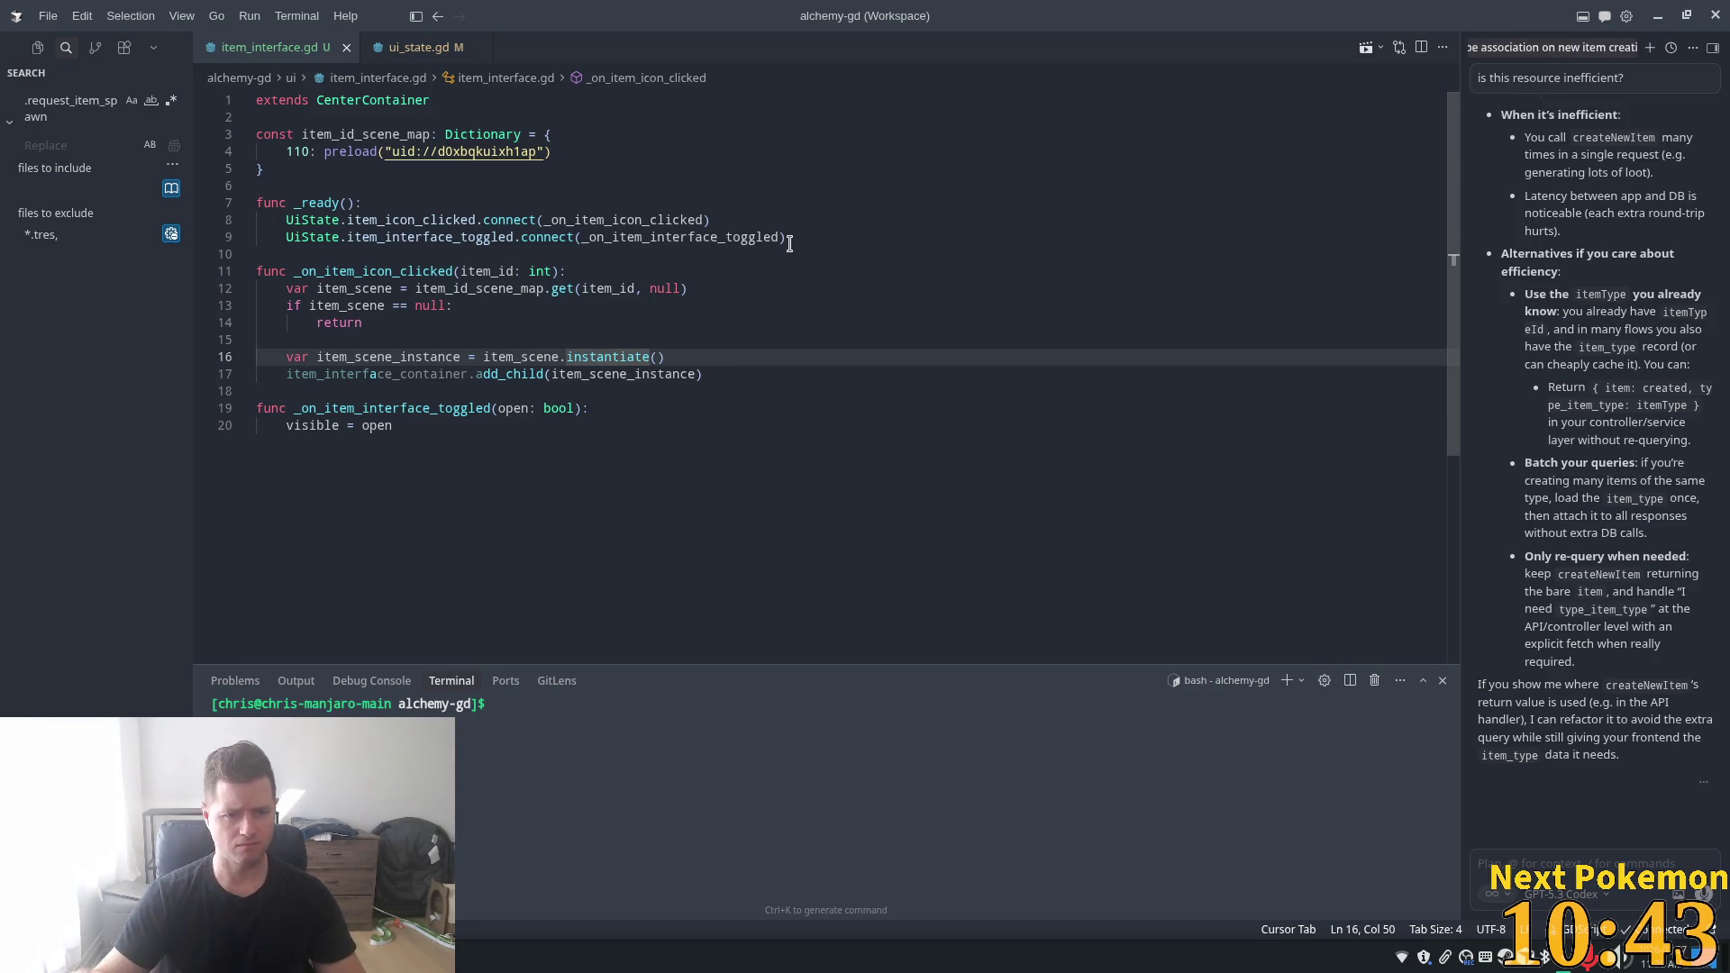
key("Tab")
left_click(713, 356)
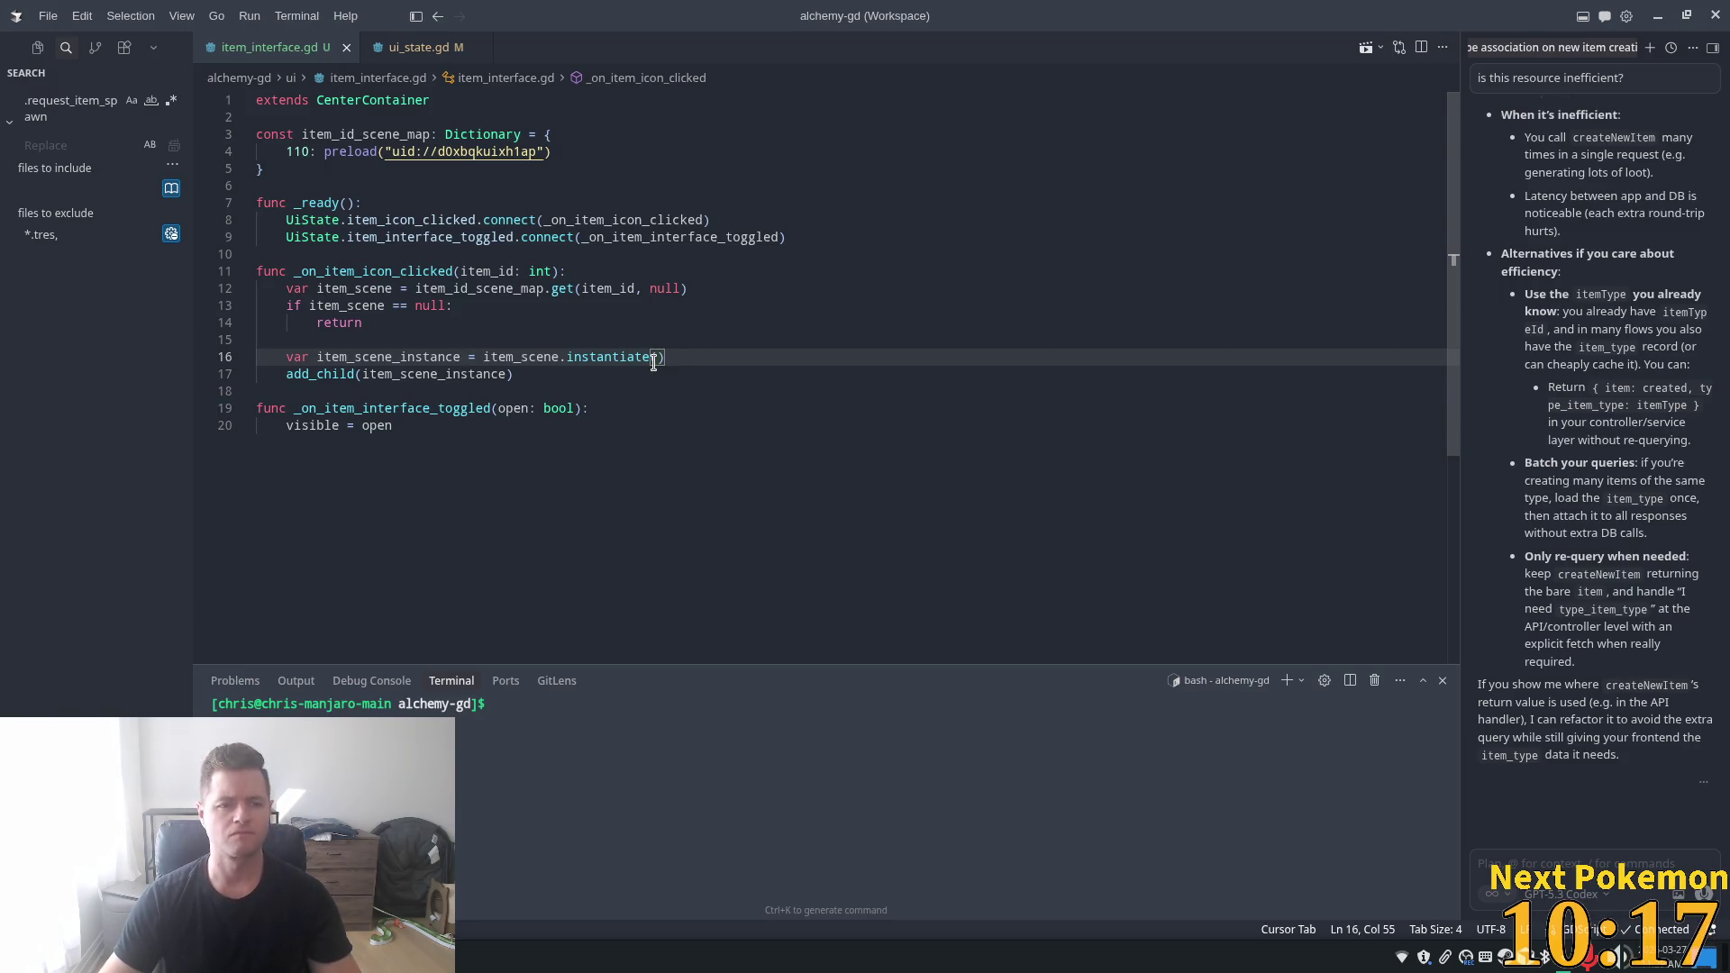
- Read the instantiate documentation and review the dictionary and handlers in the script
mouse_move(654, 363)
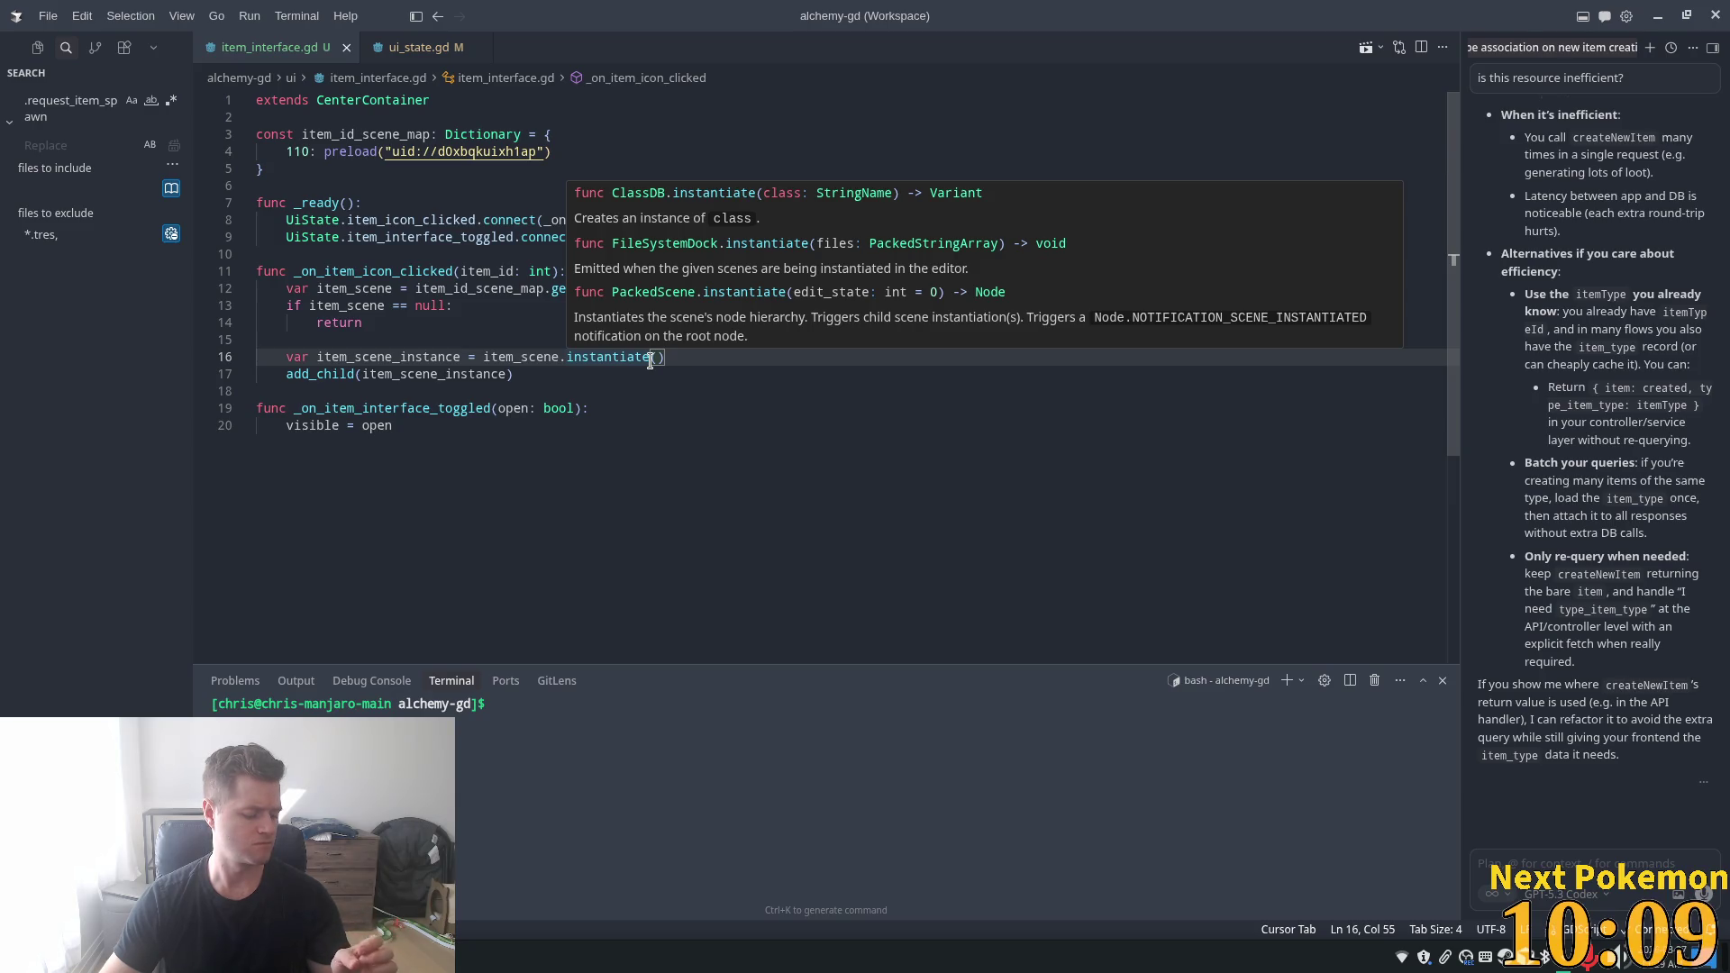
key("Escape")
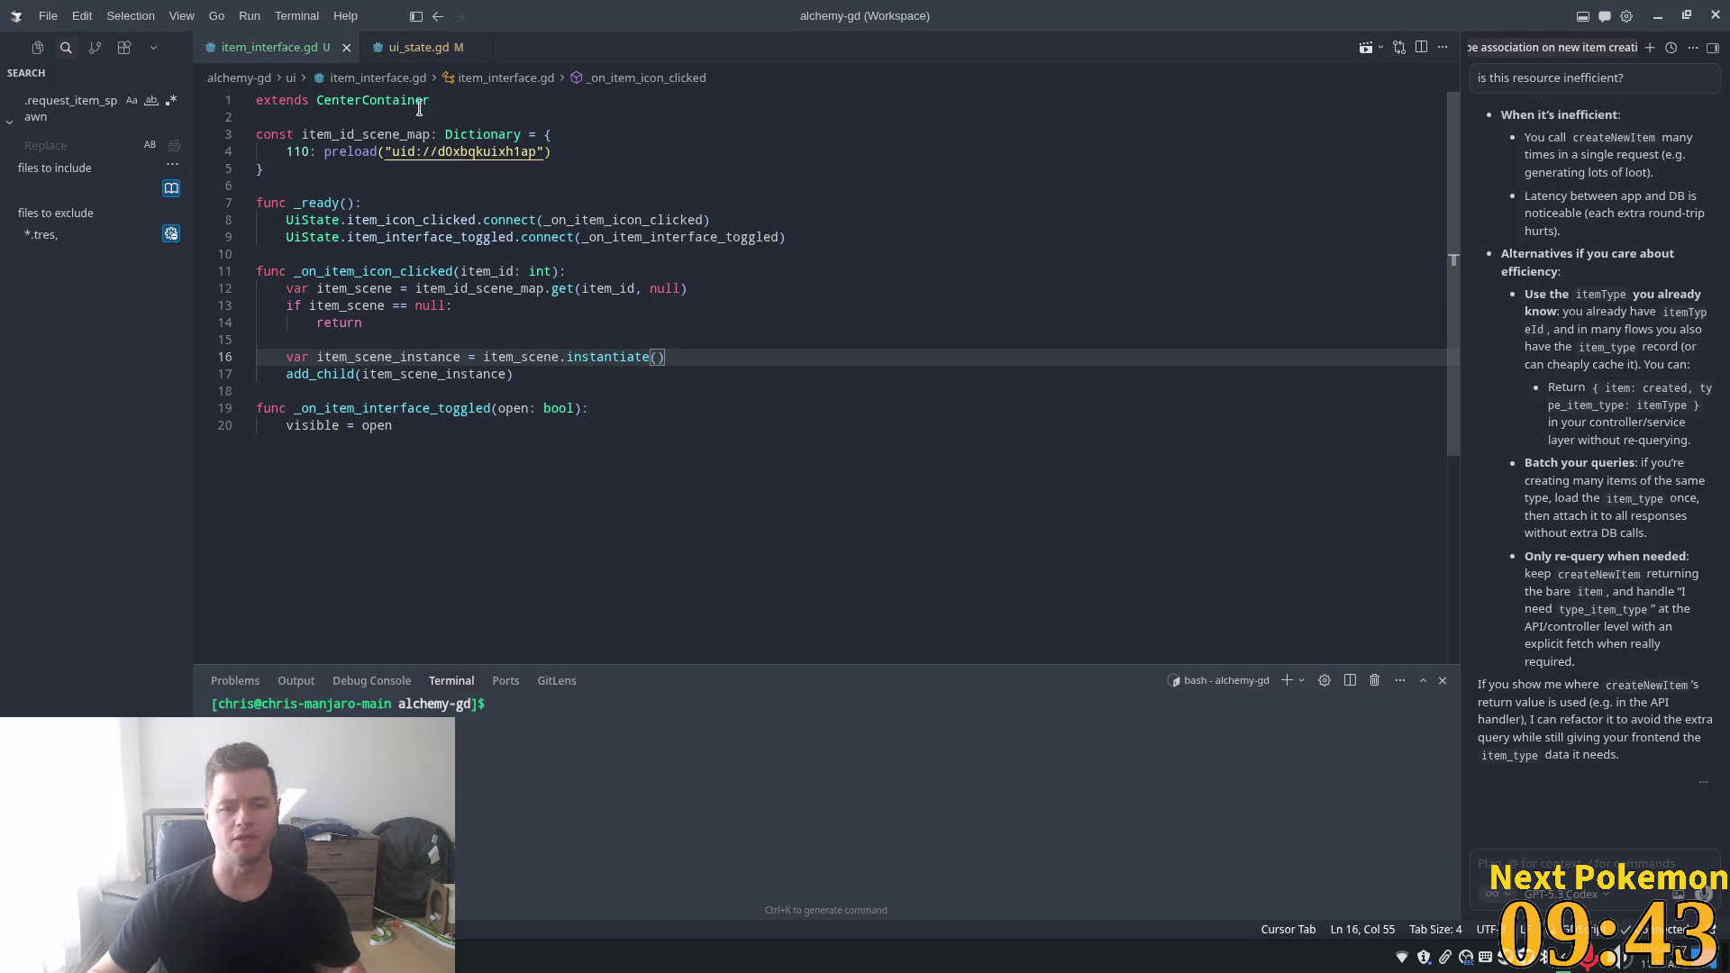
left_click(745, 168)
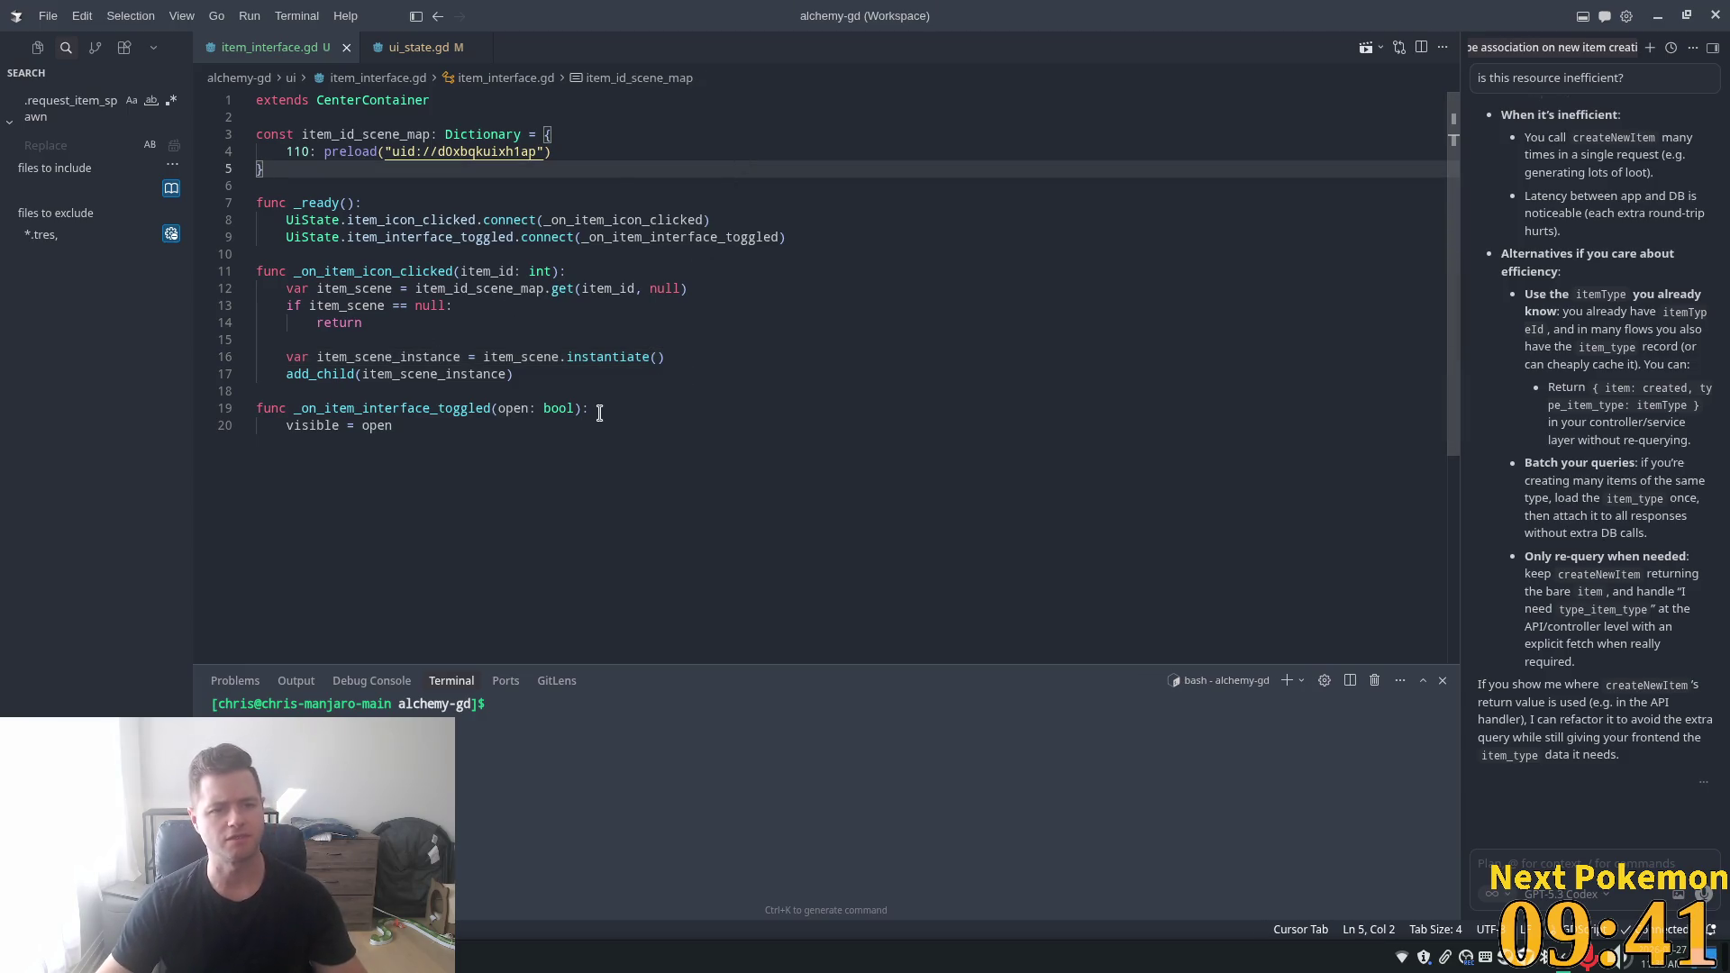
left_click(510, 394)
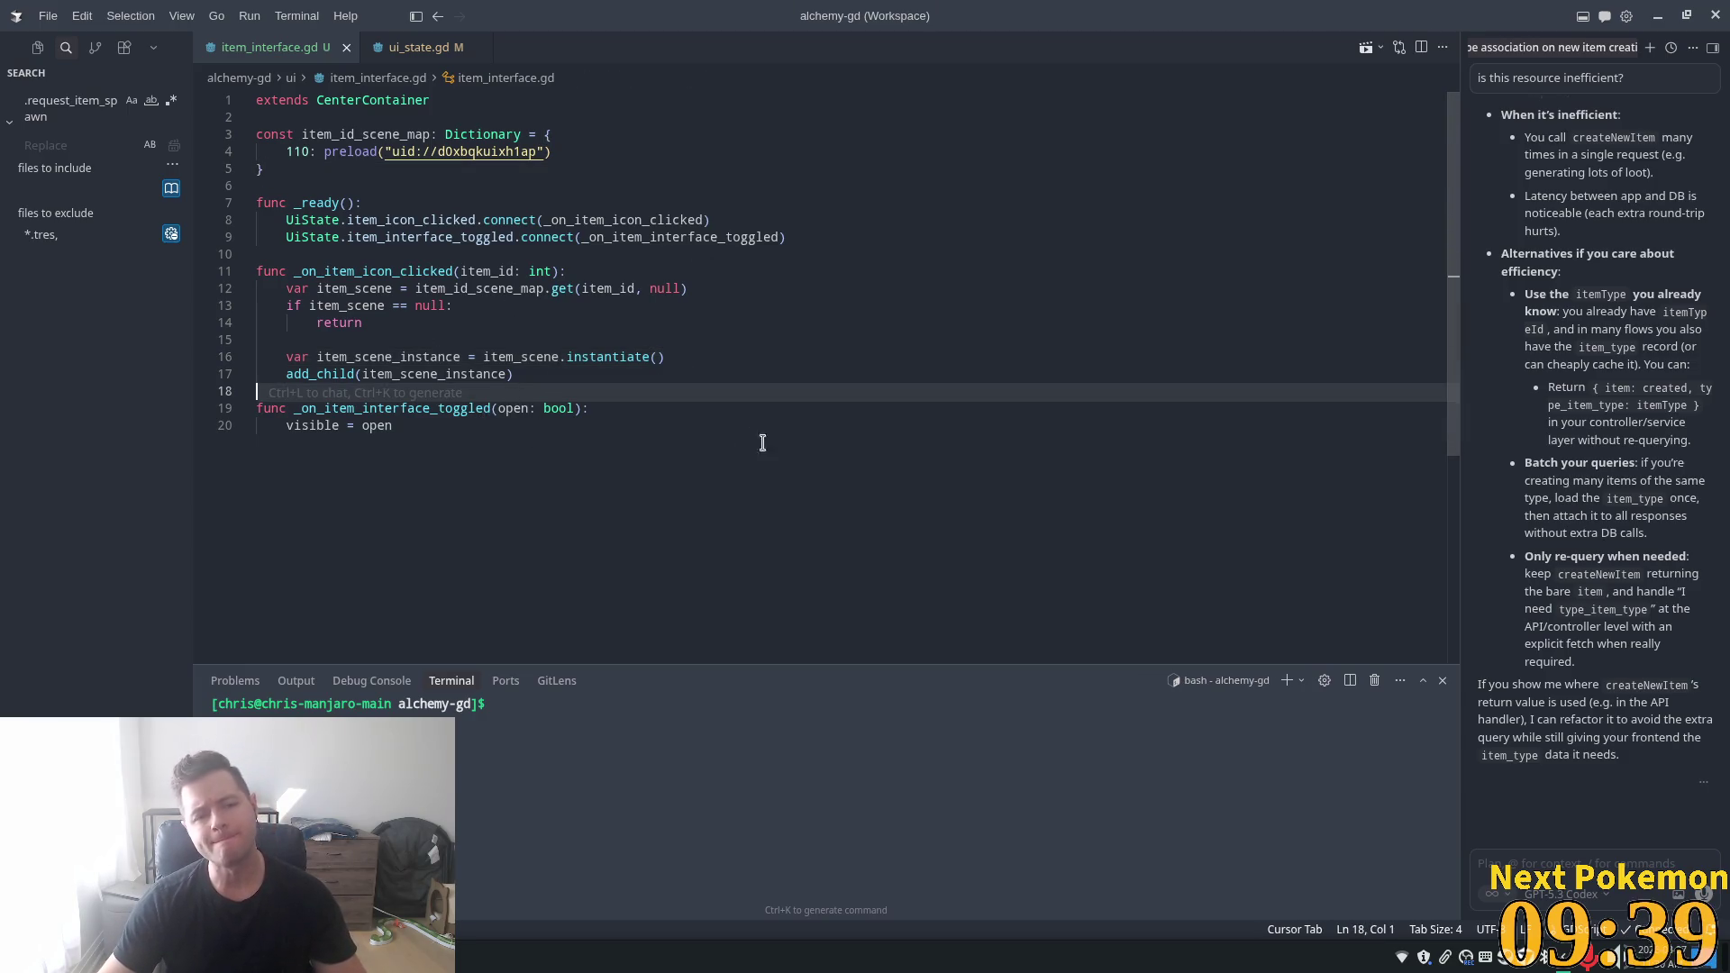
left_click(468, 409)
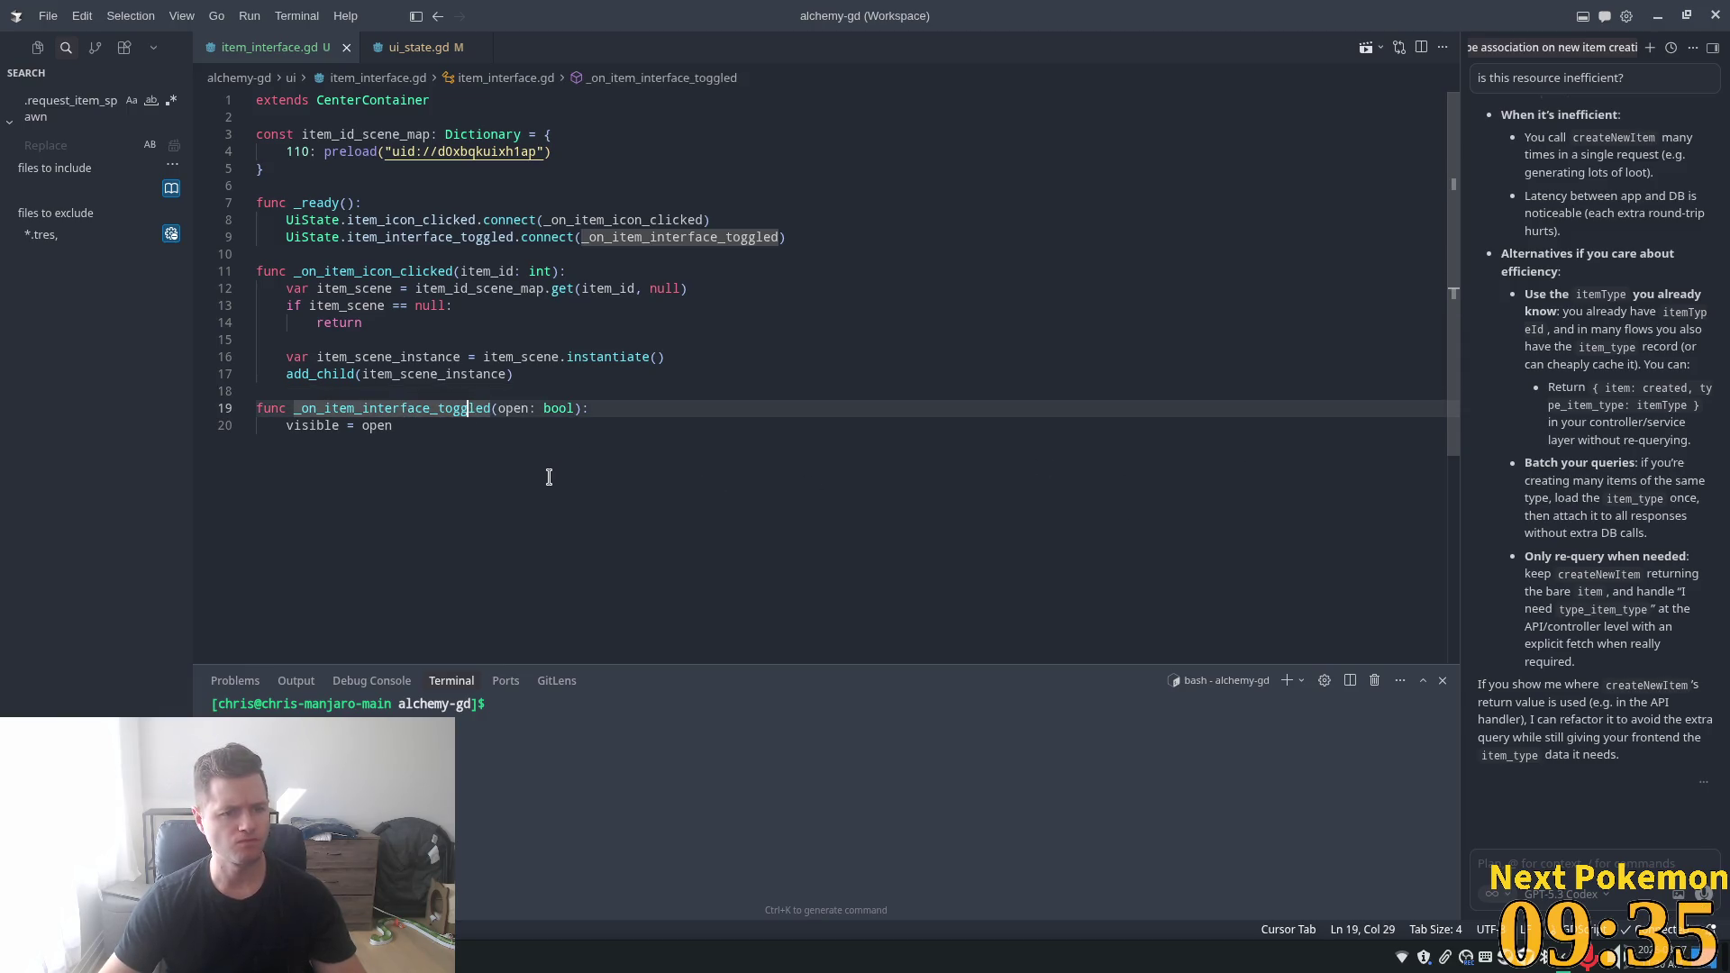
left_click(441, 323)
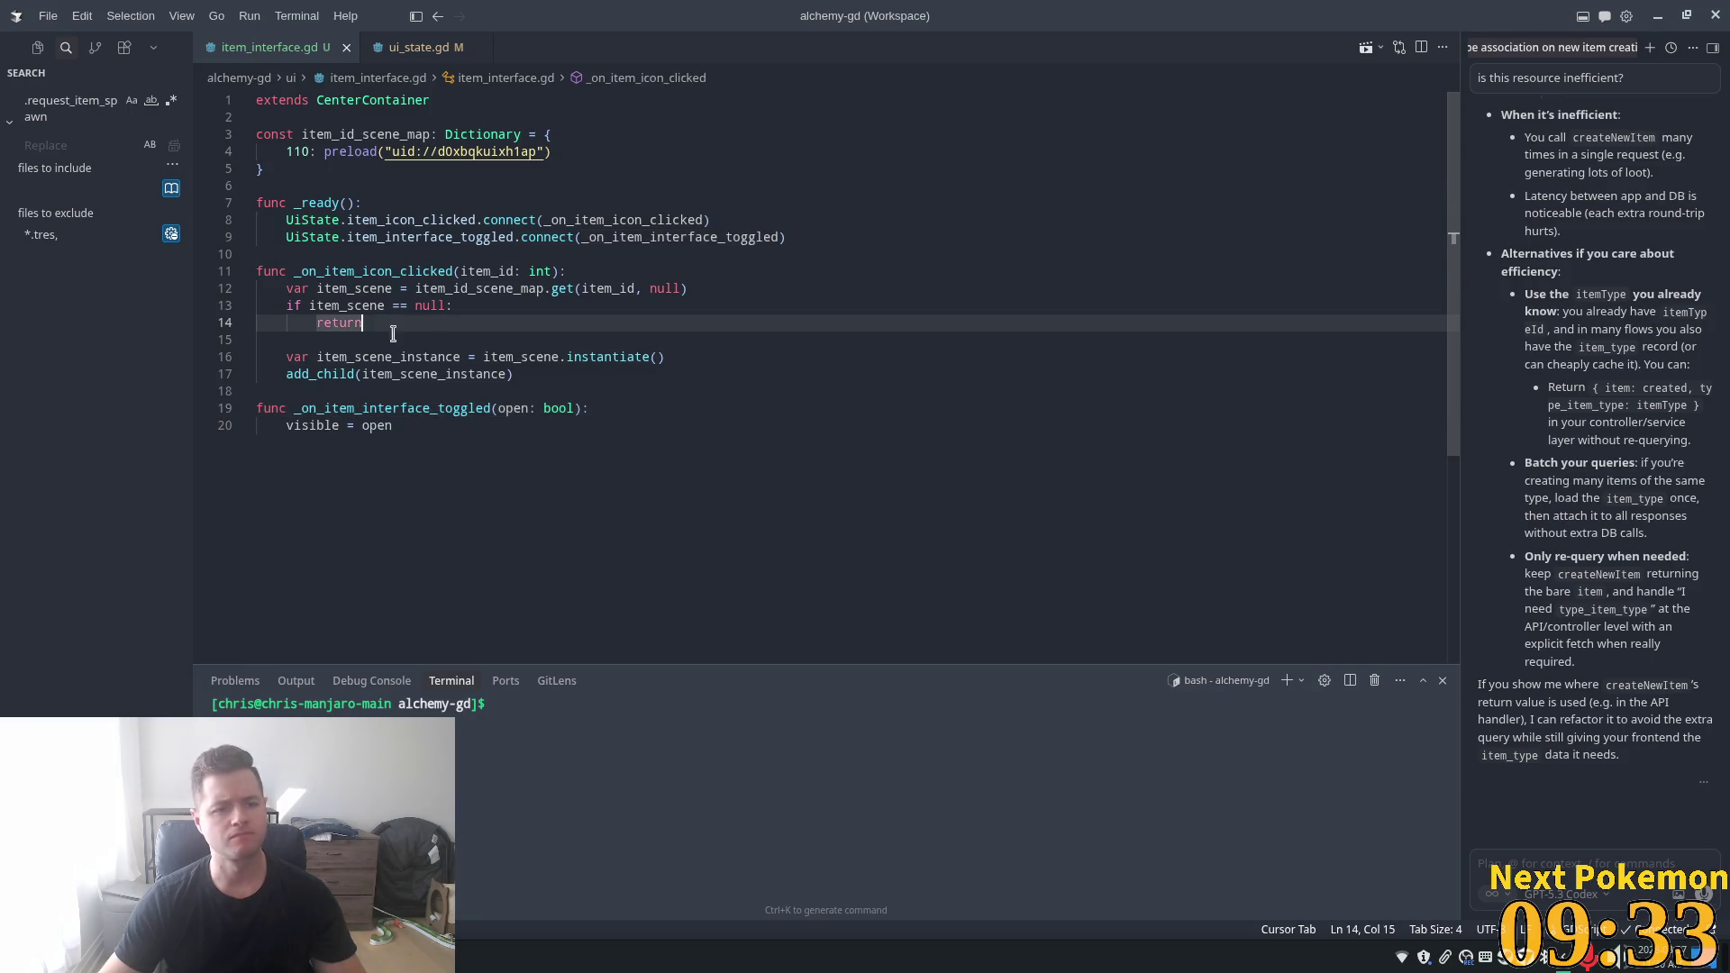
left_click(328, 339)
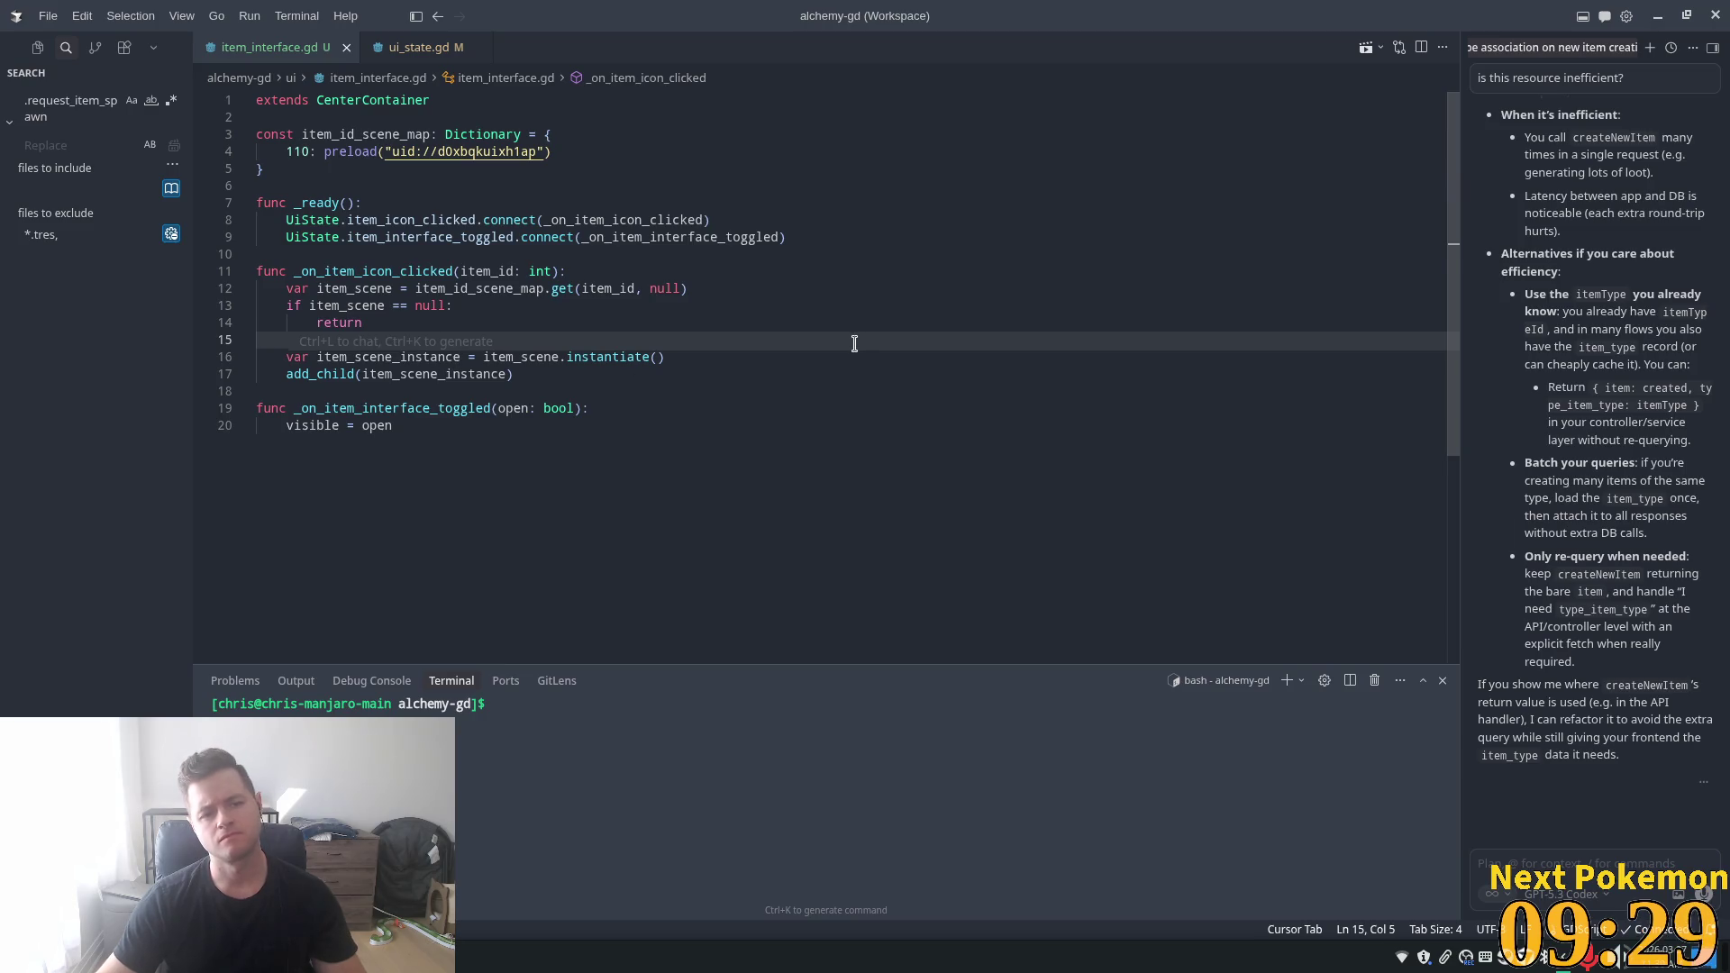
- Add an 'if get_child_count() > 0' check before instancing the new item scene
key("Return")
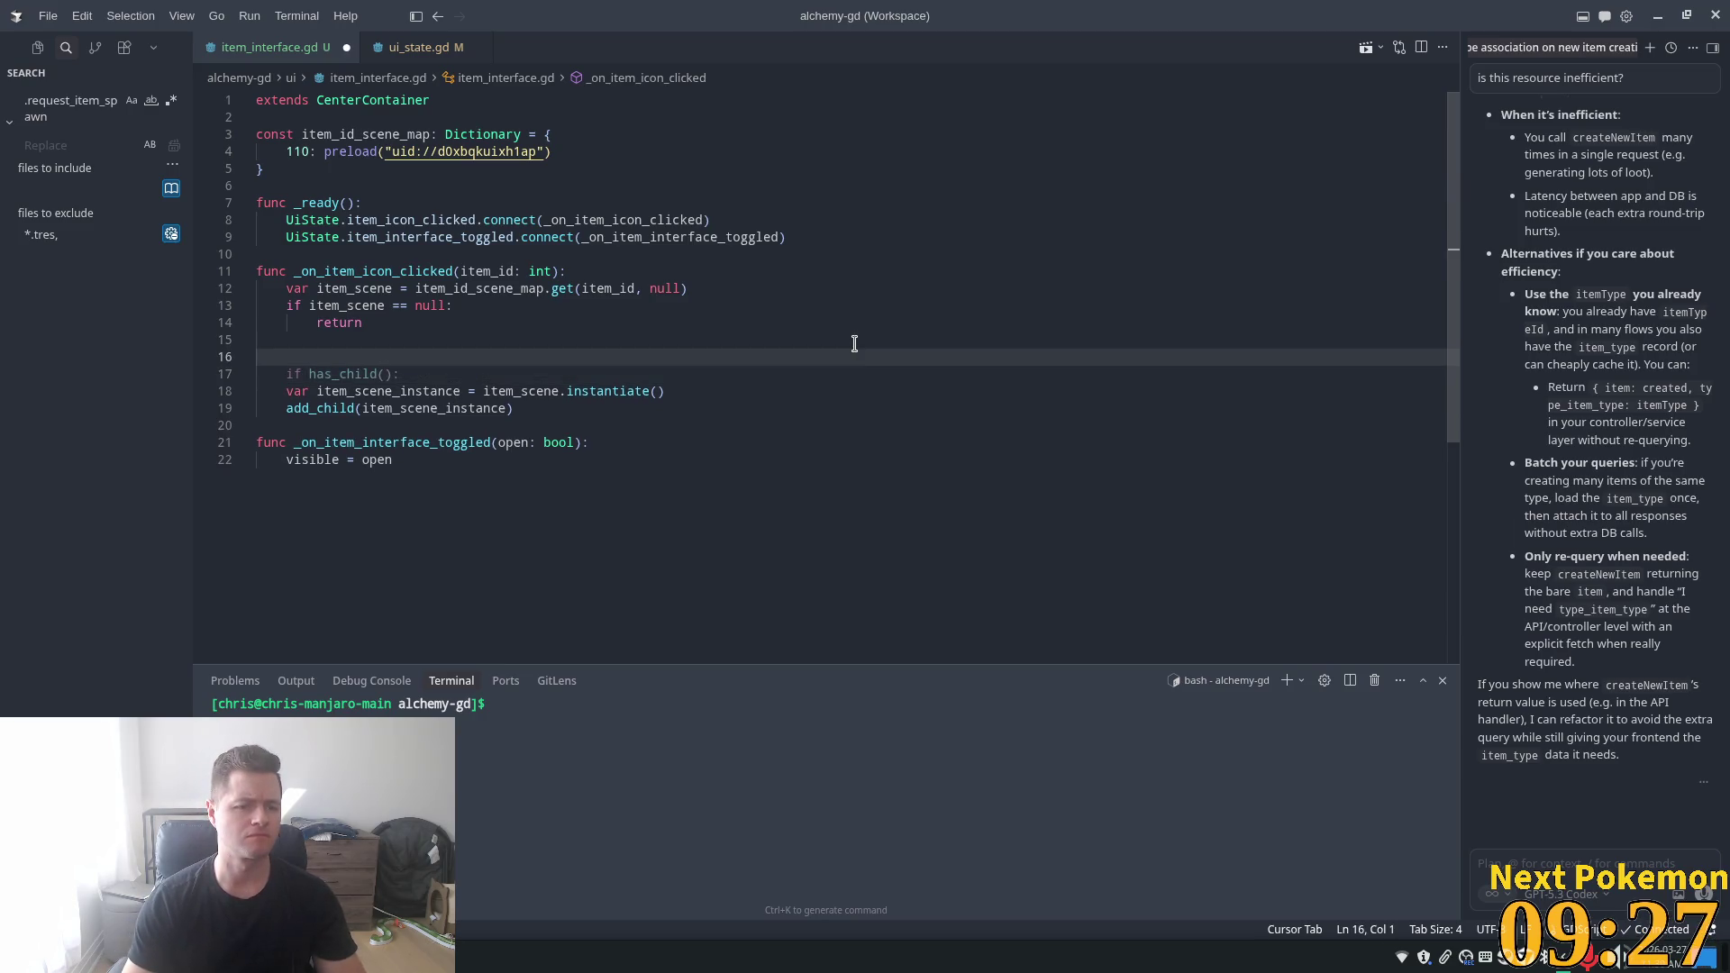
key("Tab")
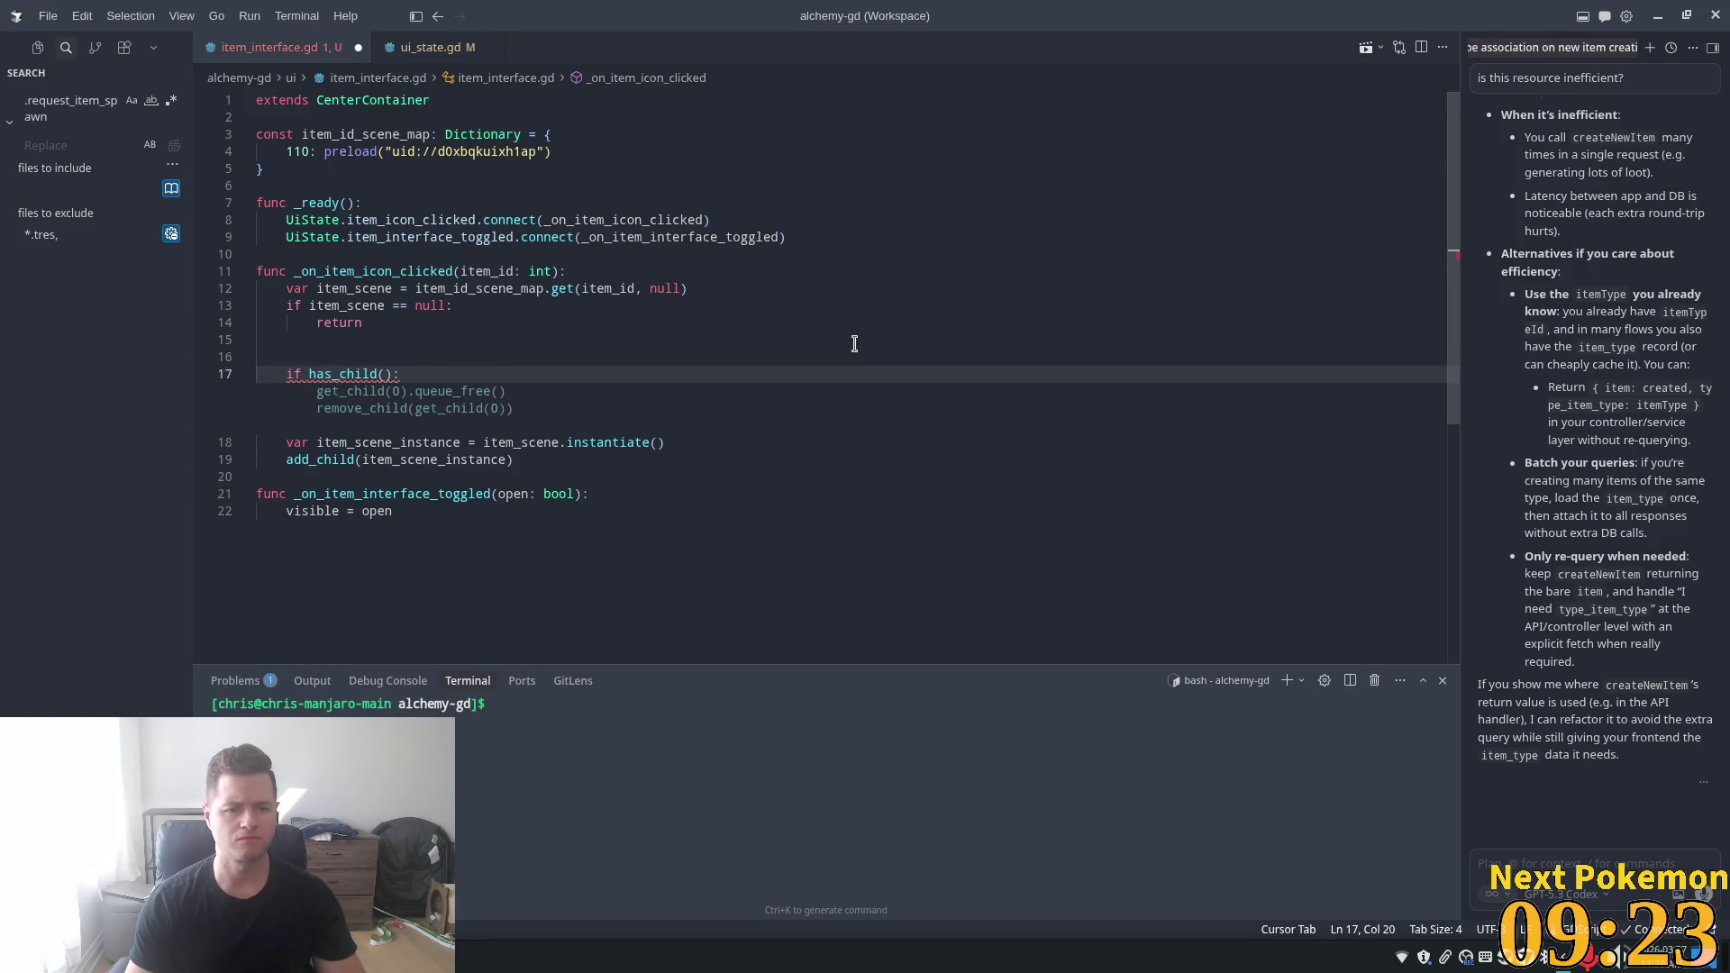
key("Tab")
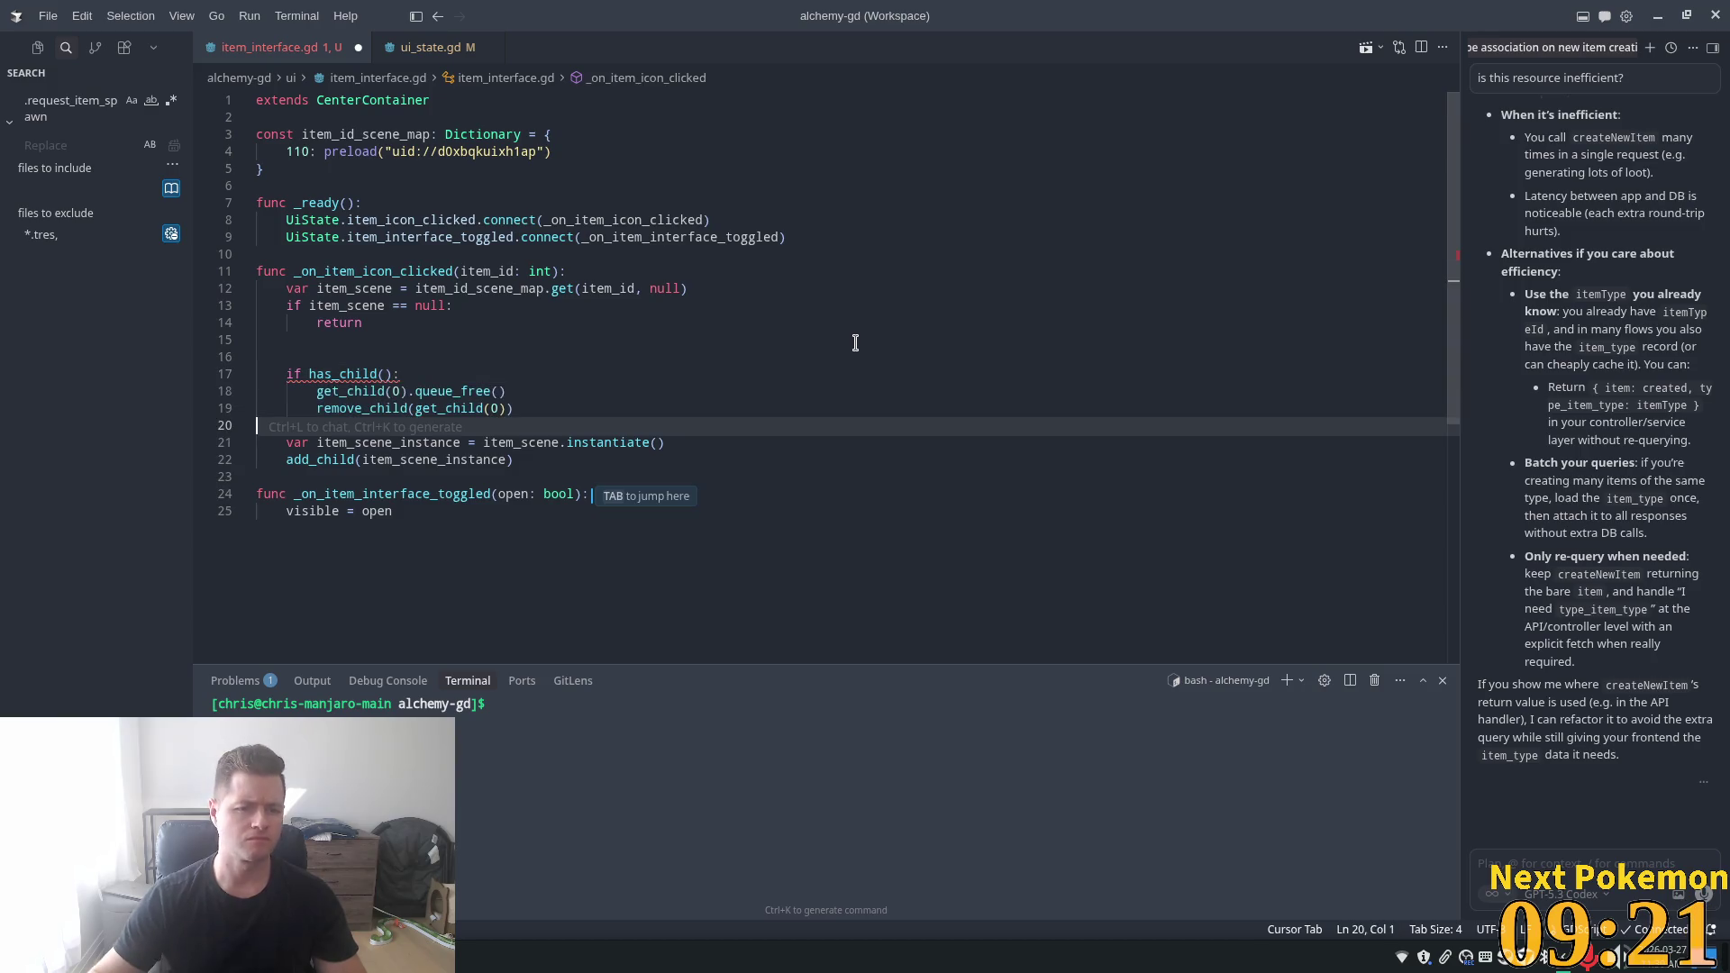
left_click(696, 369)
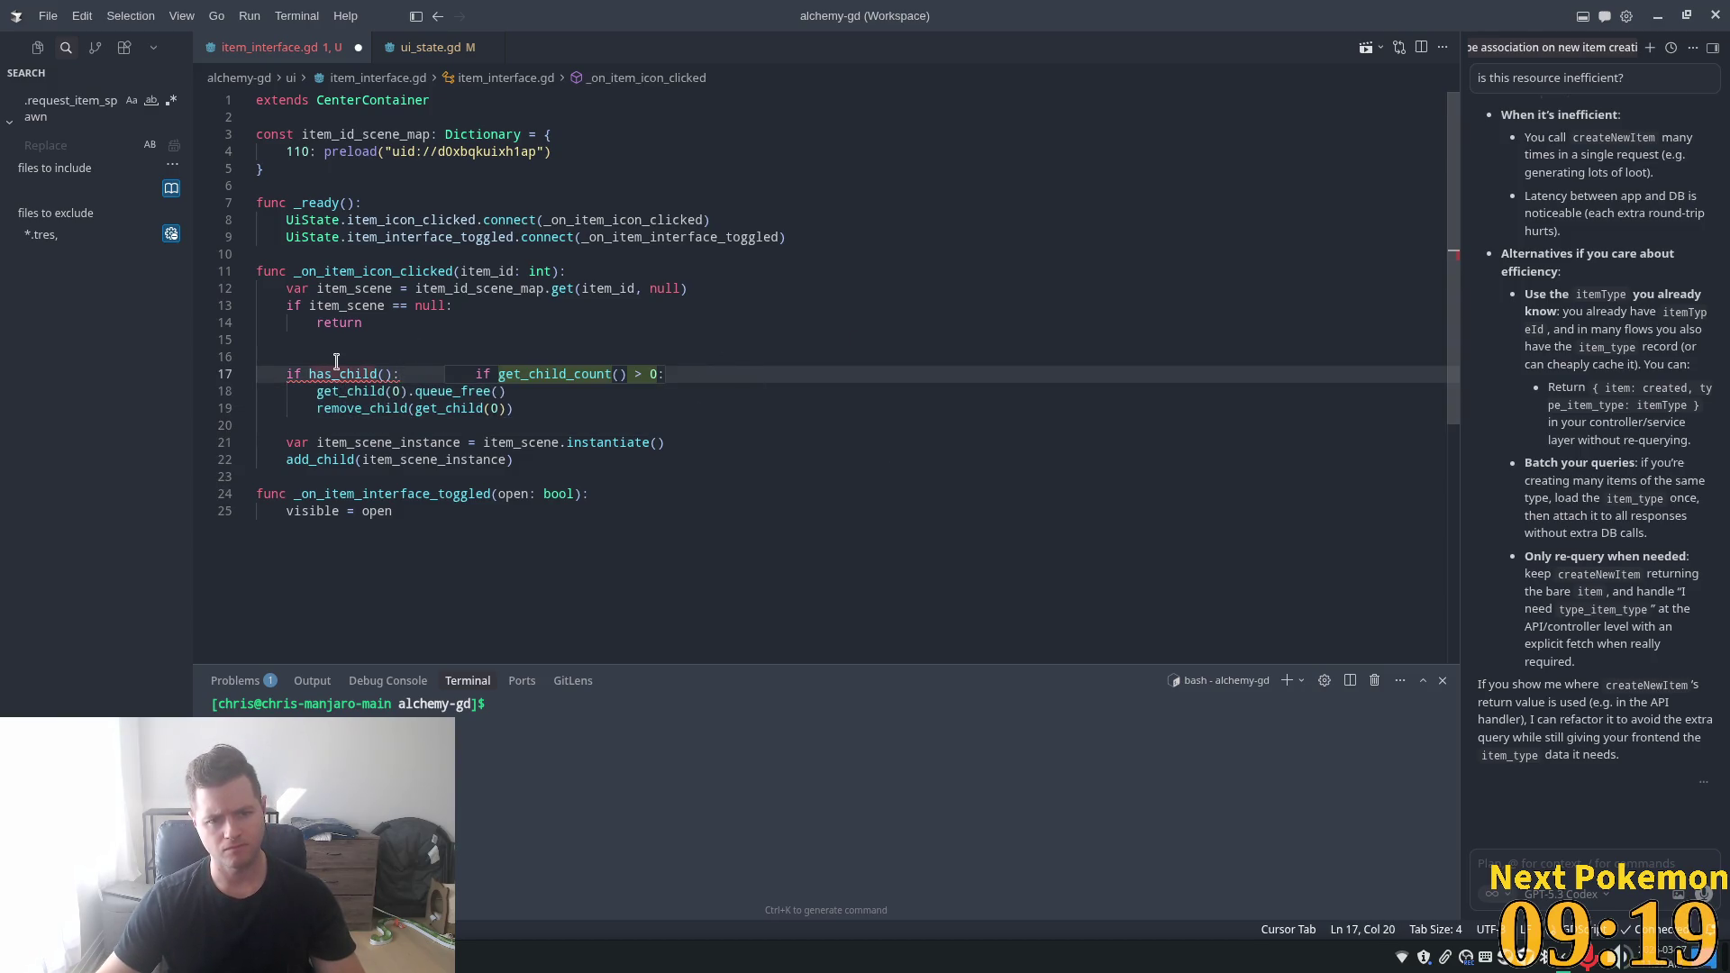
key("Tab")
left_click(439, 325)
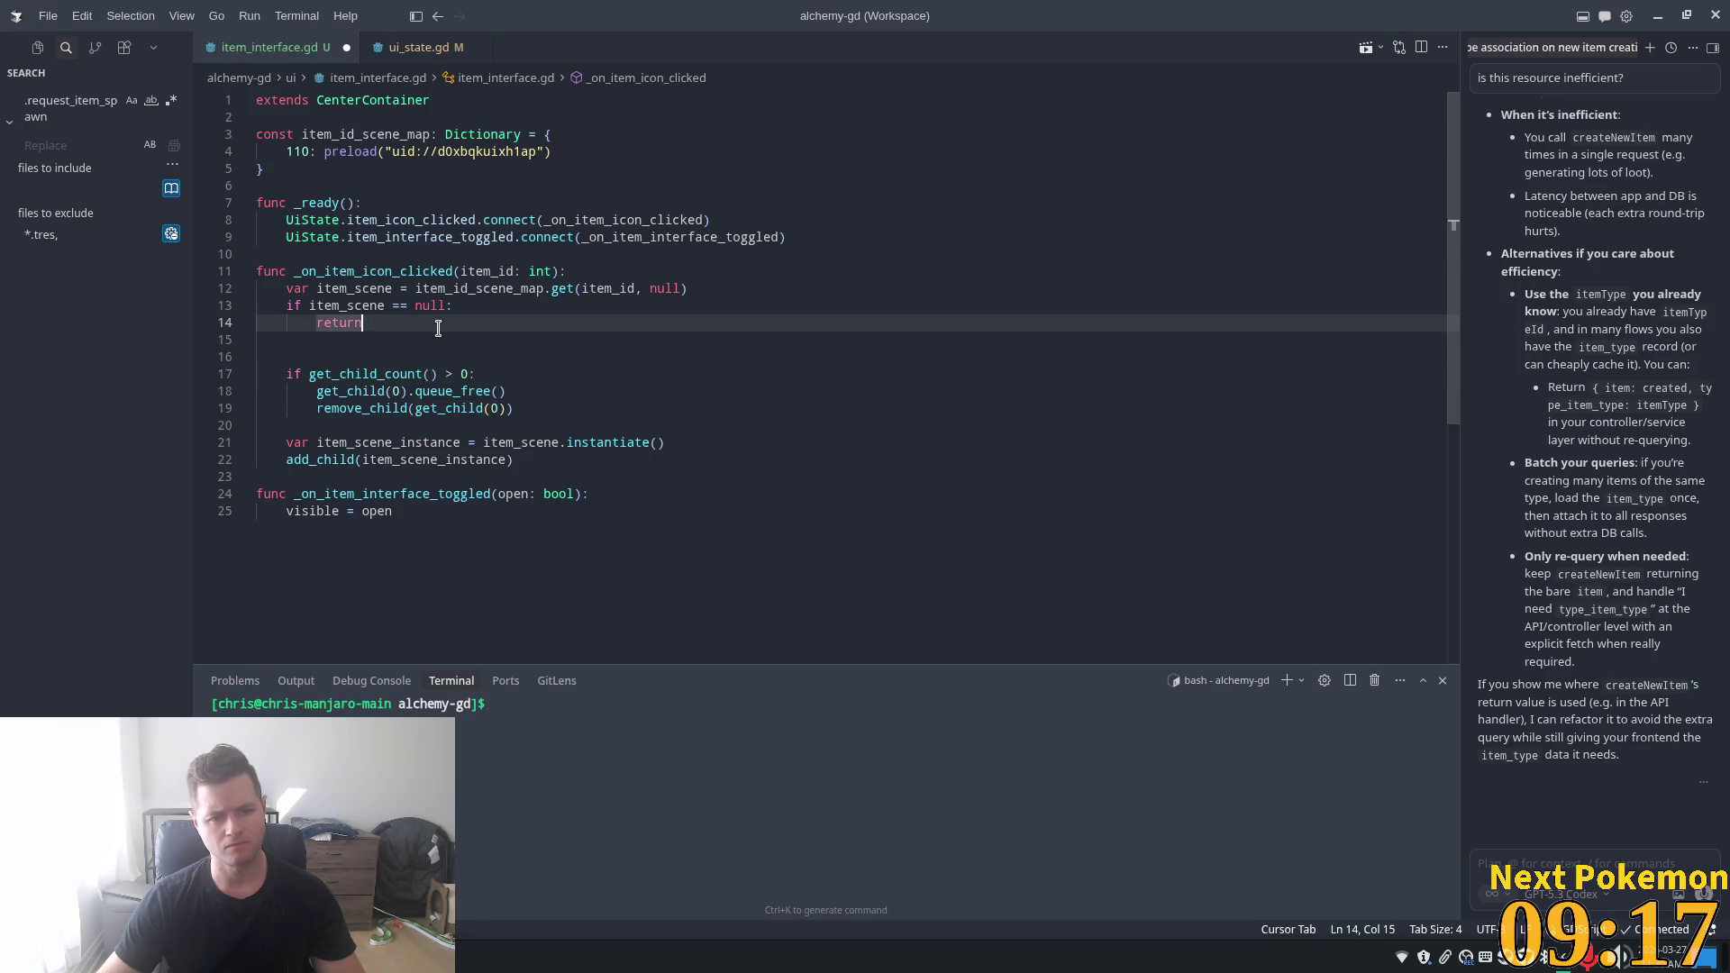
left_click(470, 389)
left_click(512, 358)
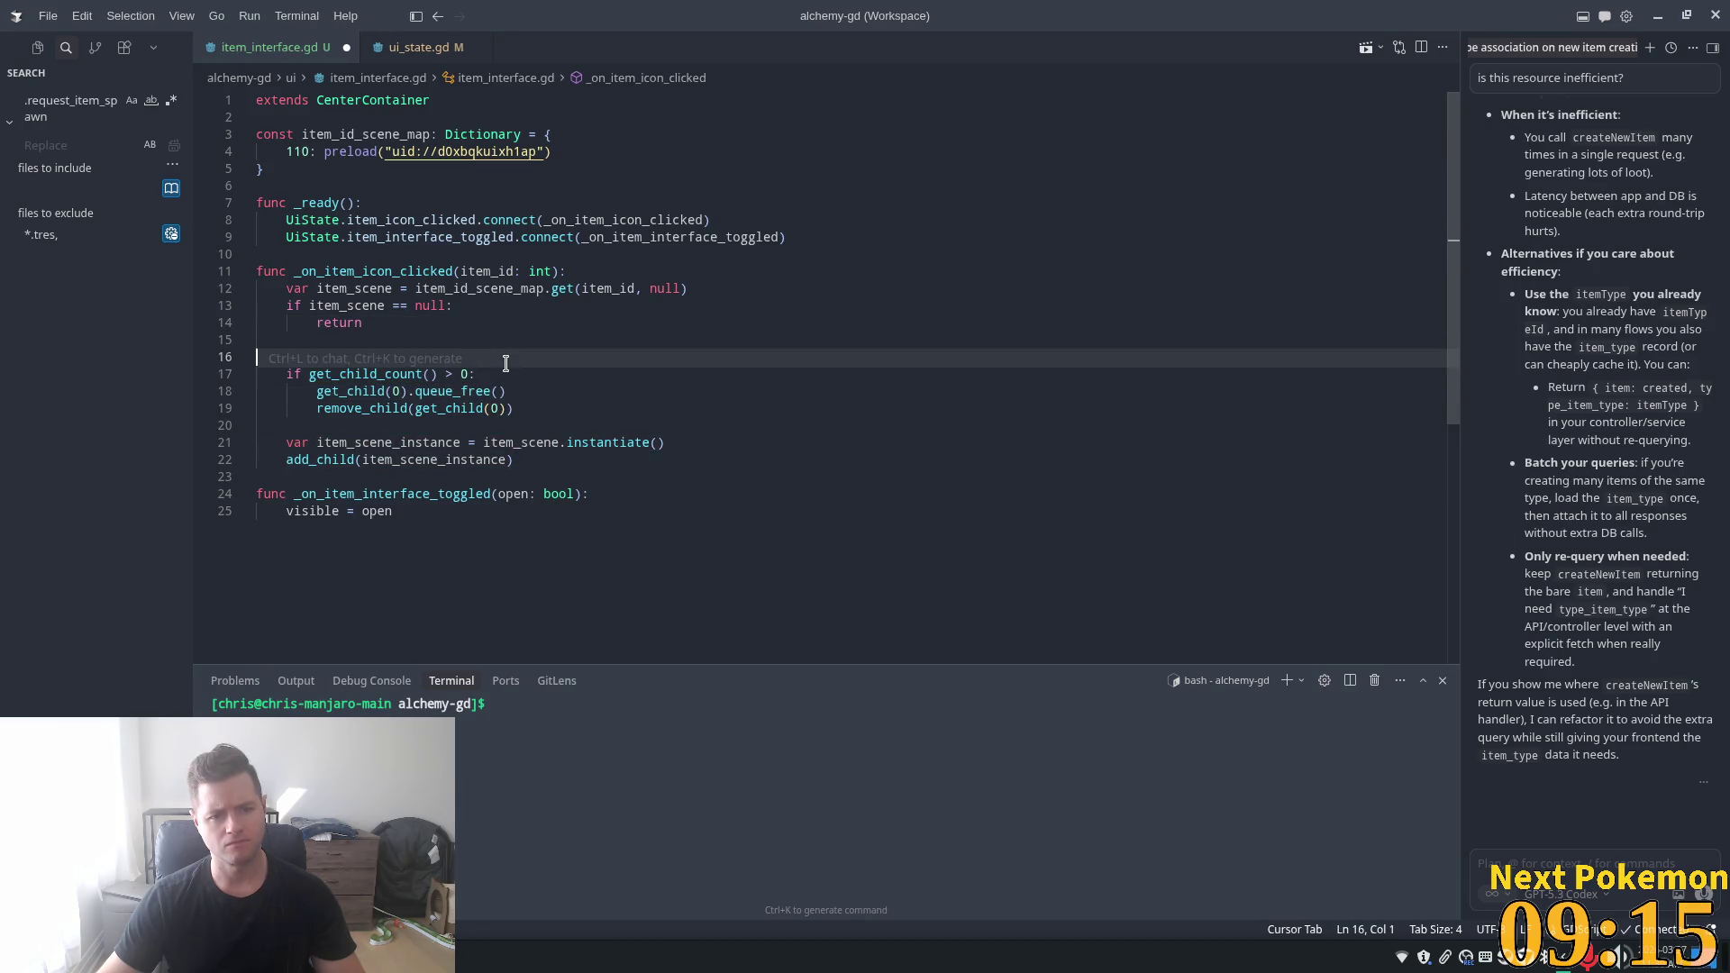
- Loop over the existing children, calling remove_child before queue_free on each, and save
key("Down")
key("Return")
type("for child in get_children():")
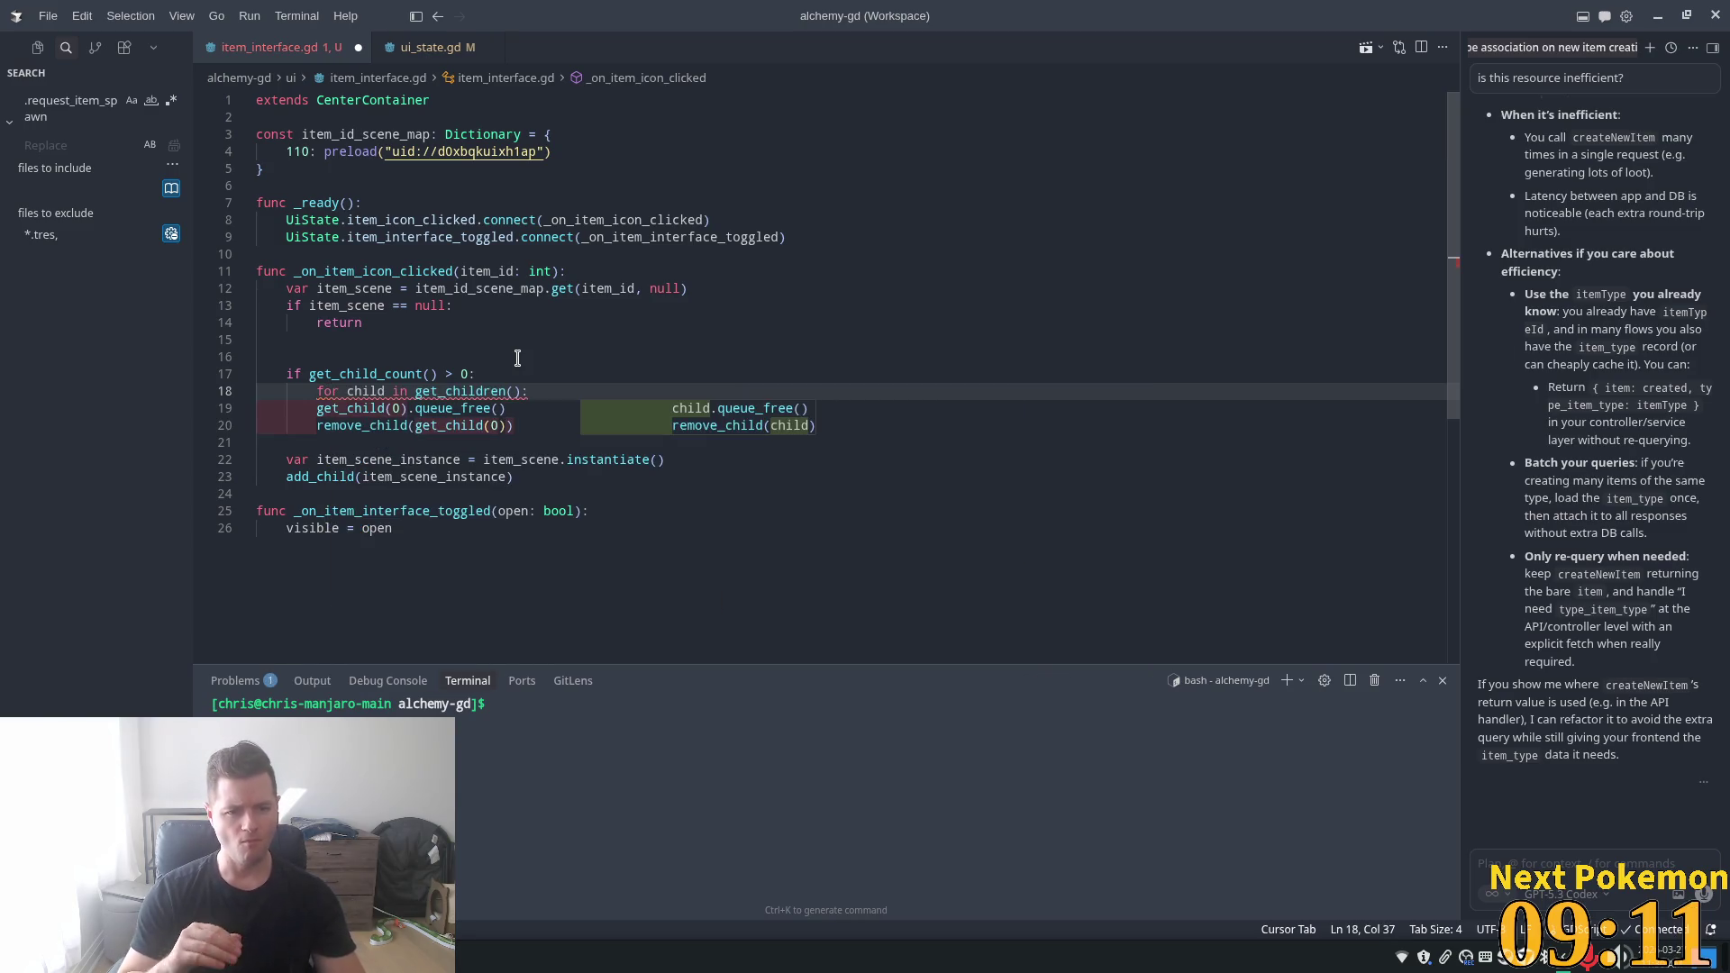
key("Tab")
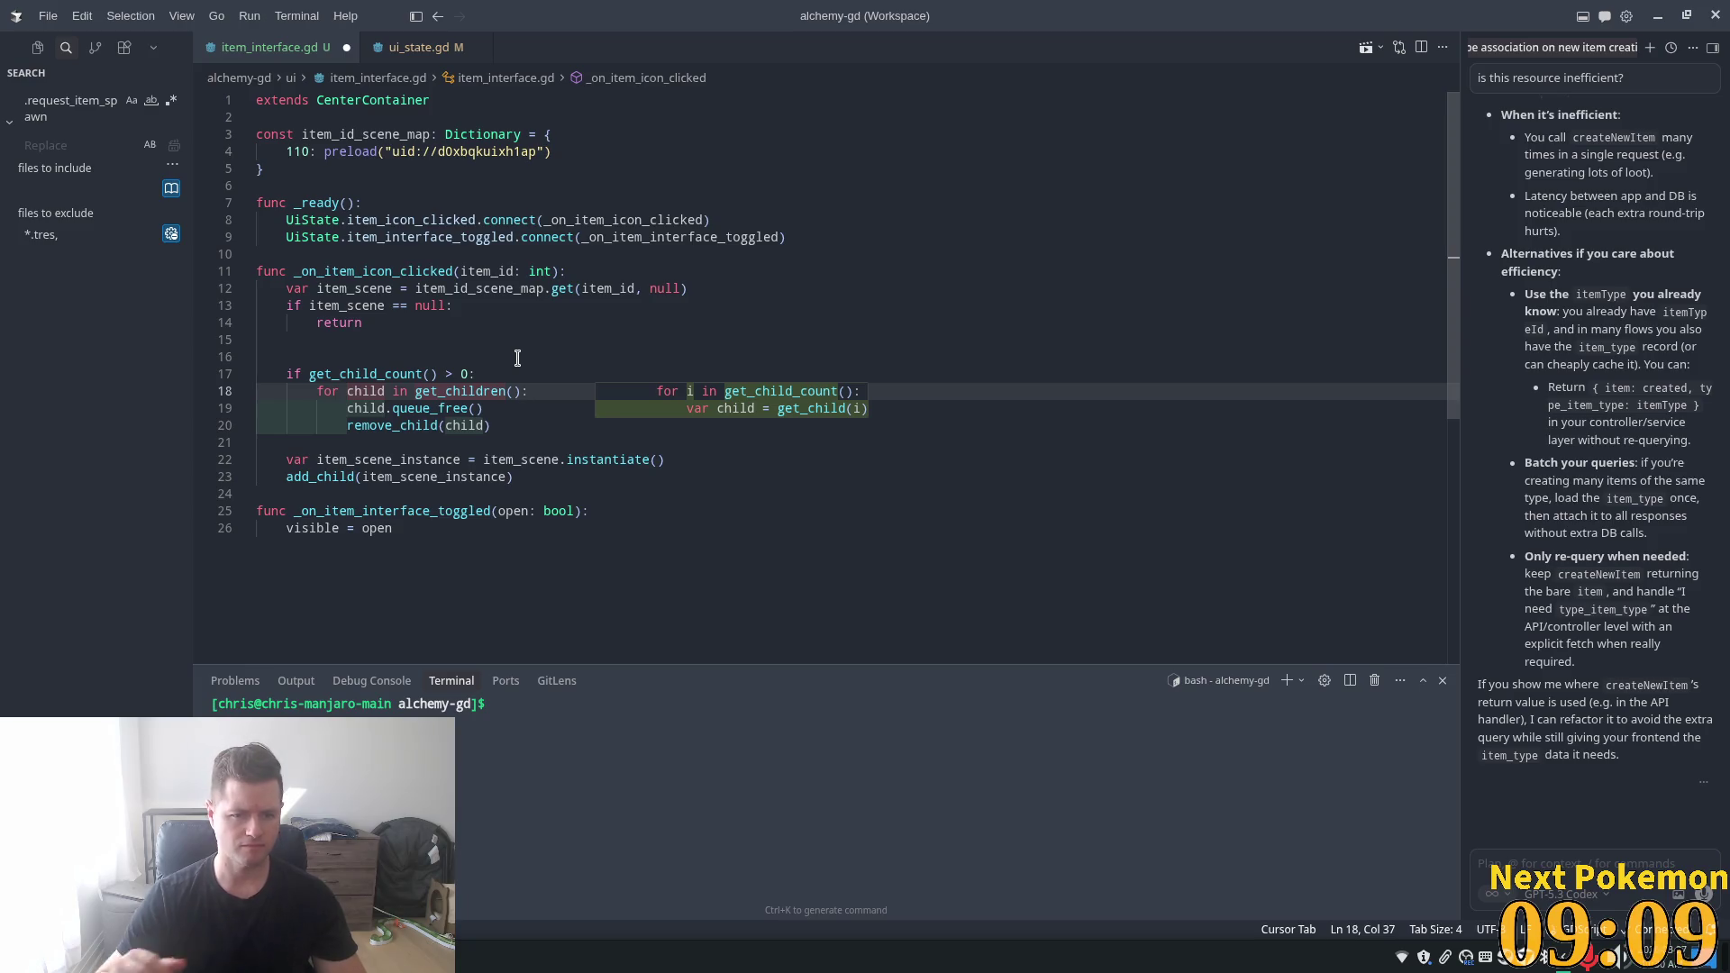
key("Tab")
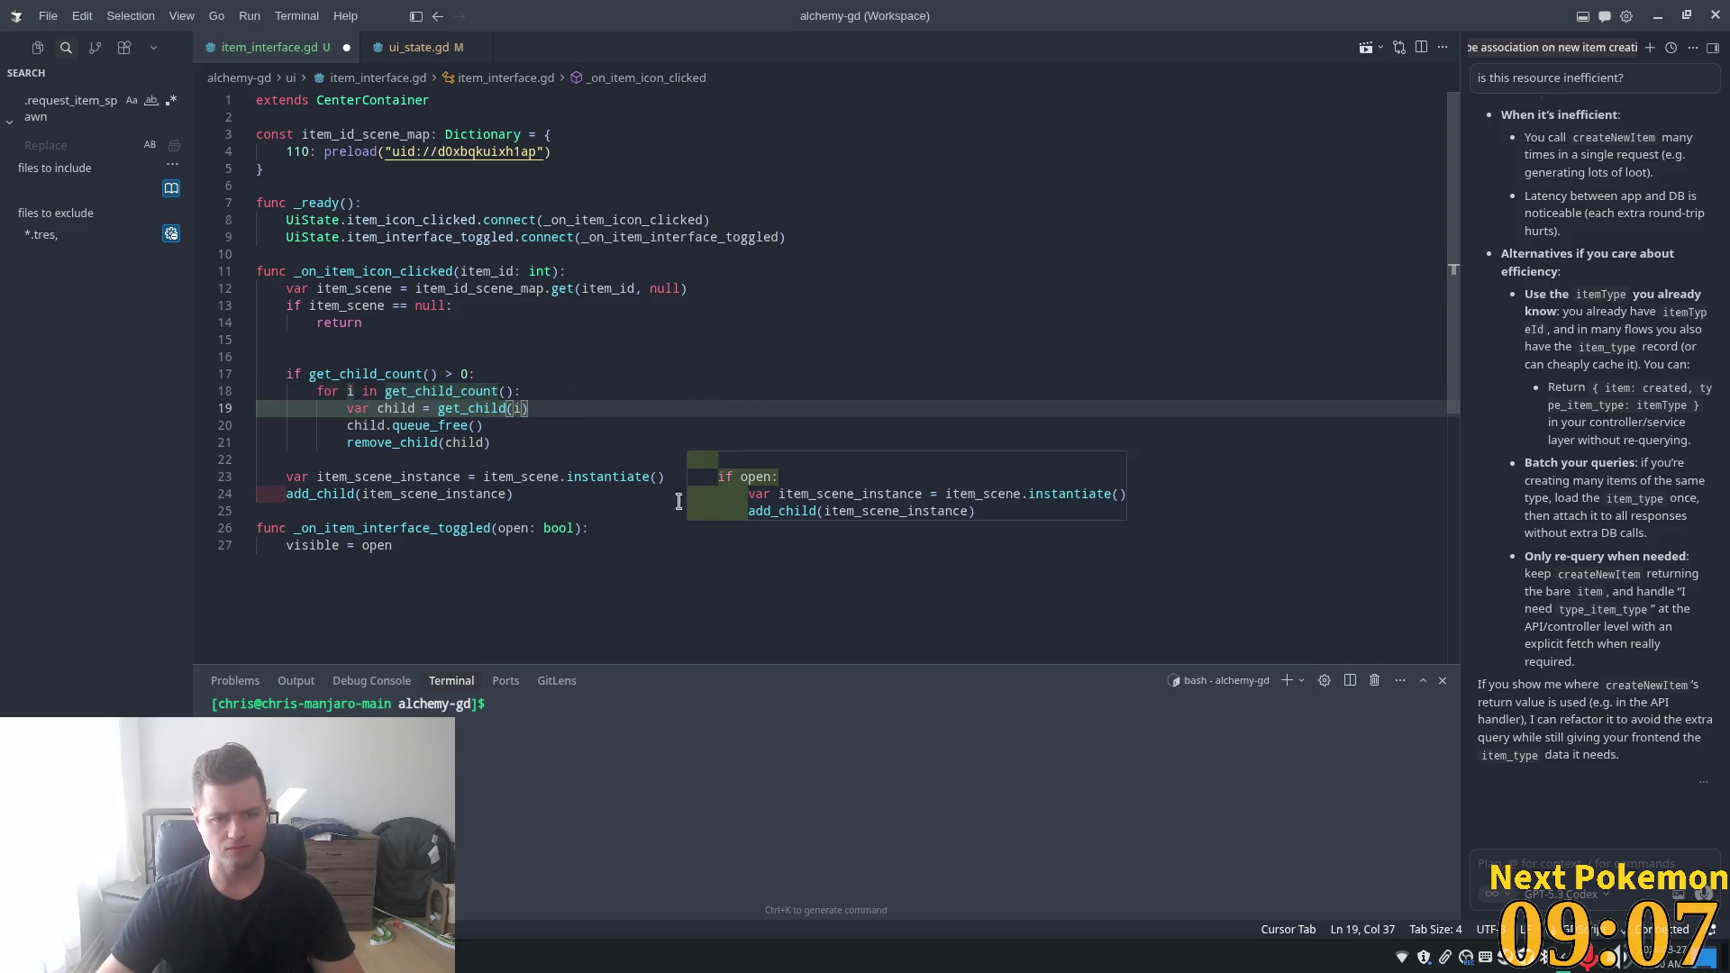
left_click(588, 384)
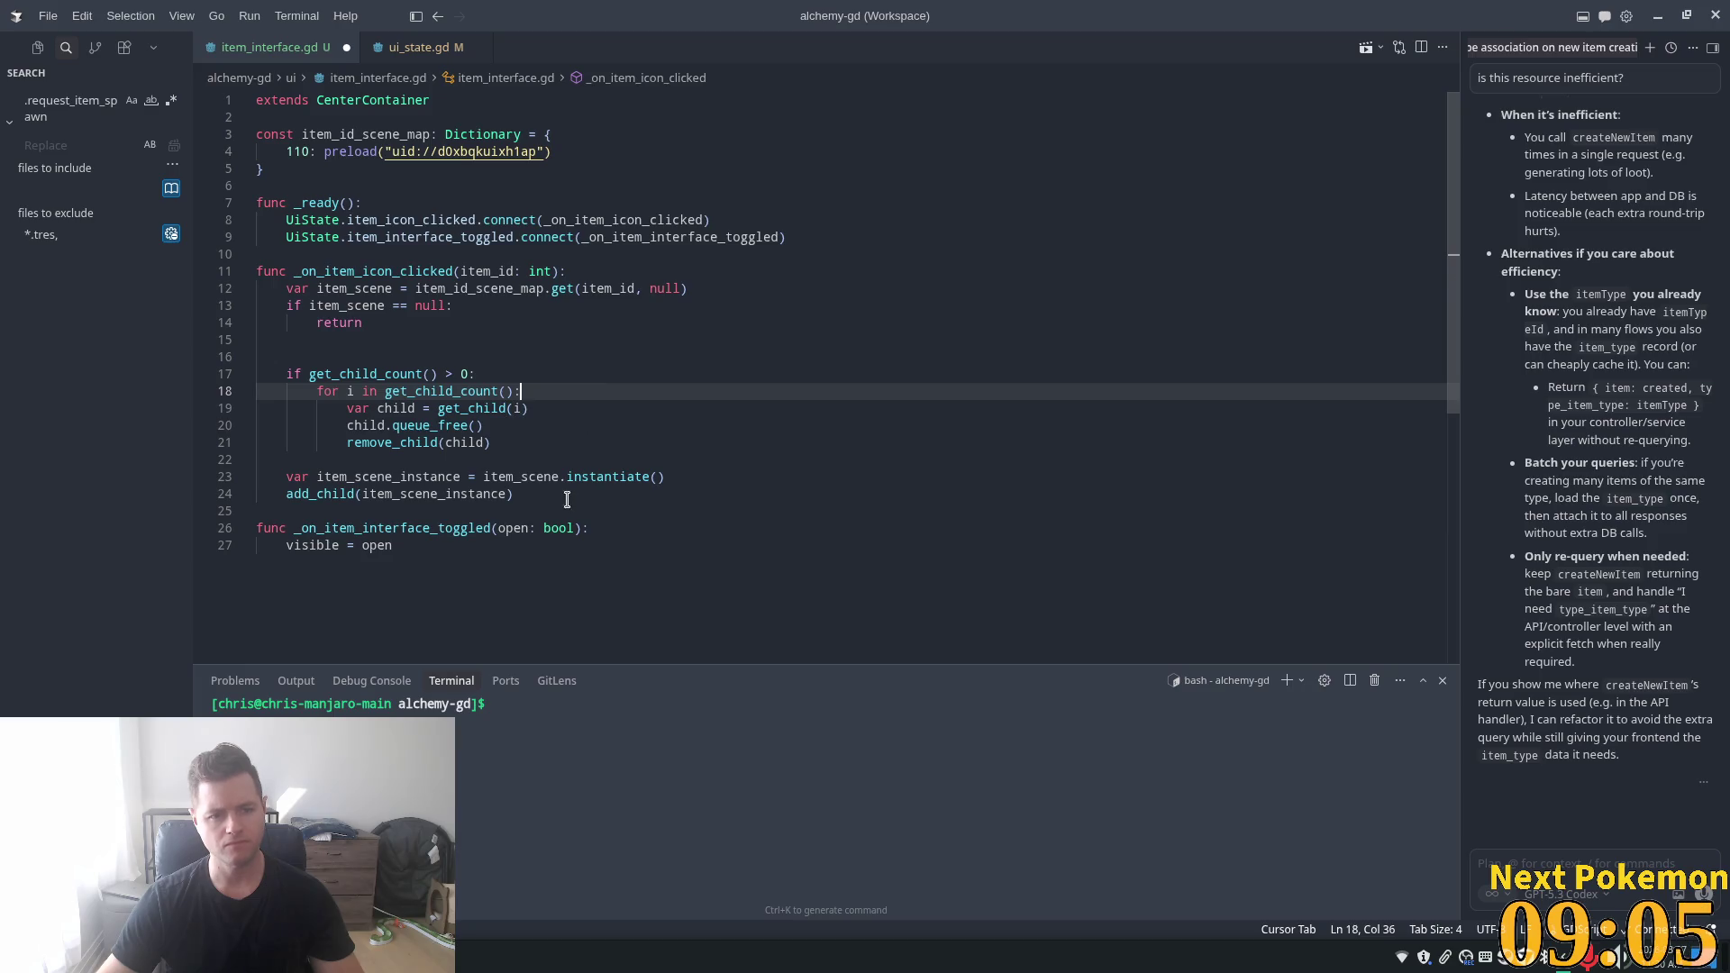
left_click(352, 418)
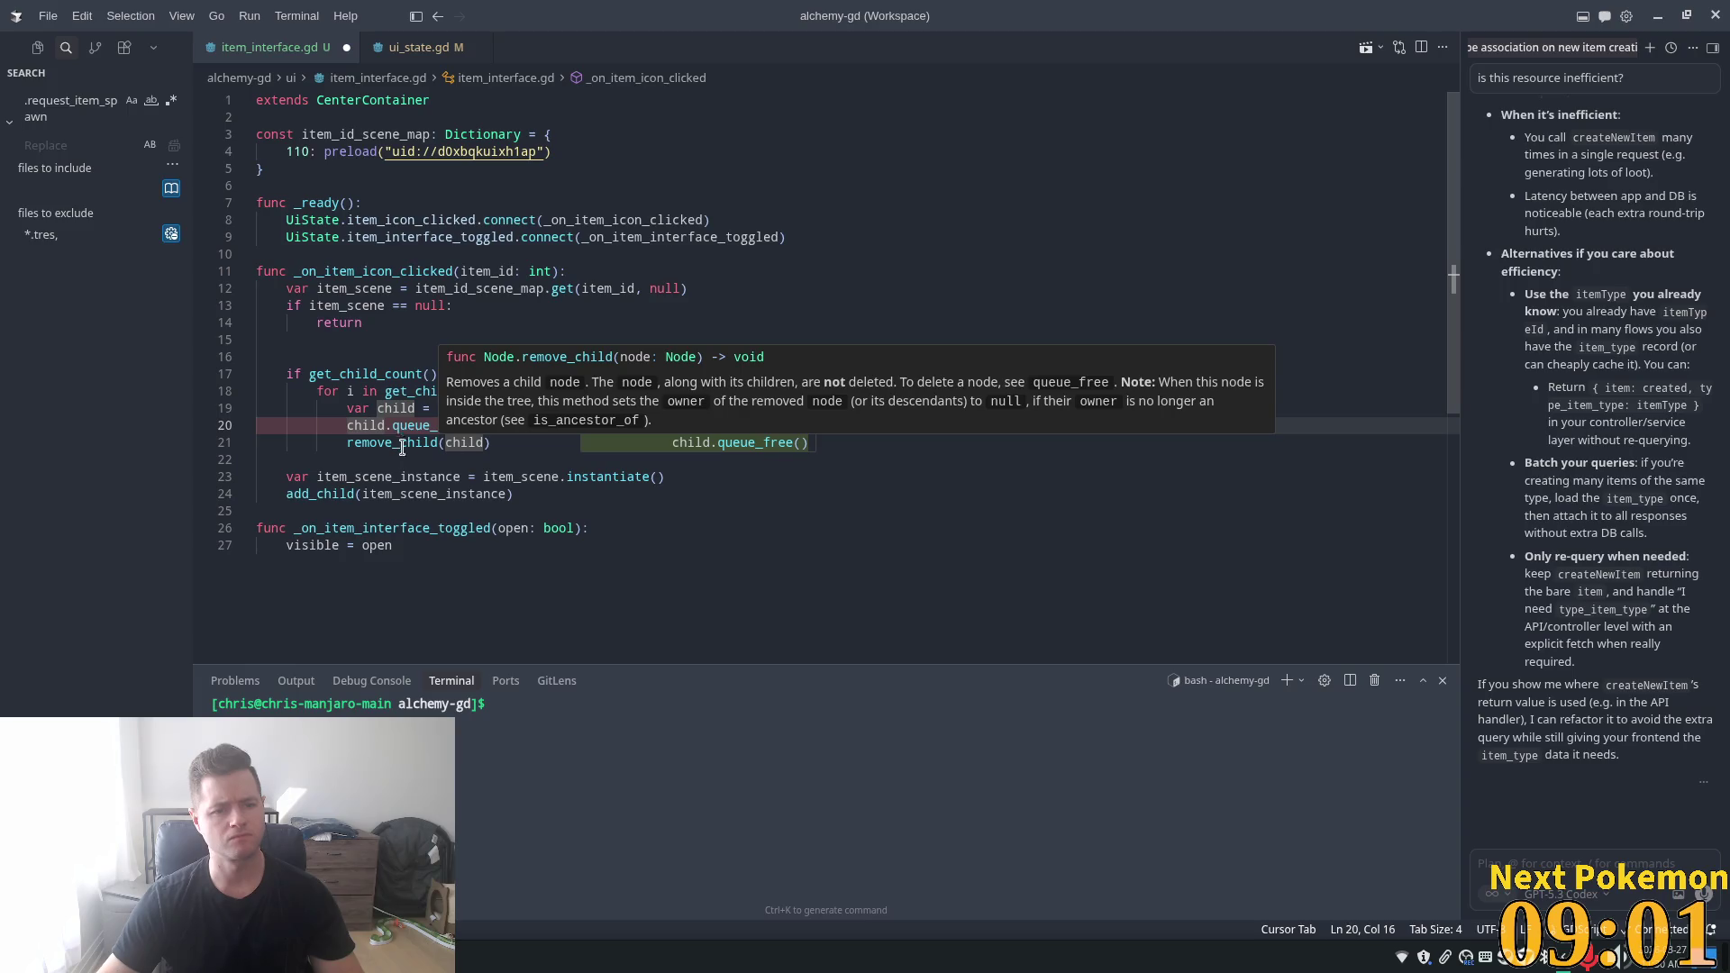
key("Tab")
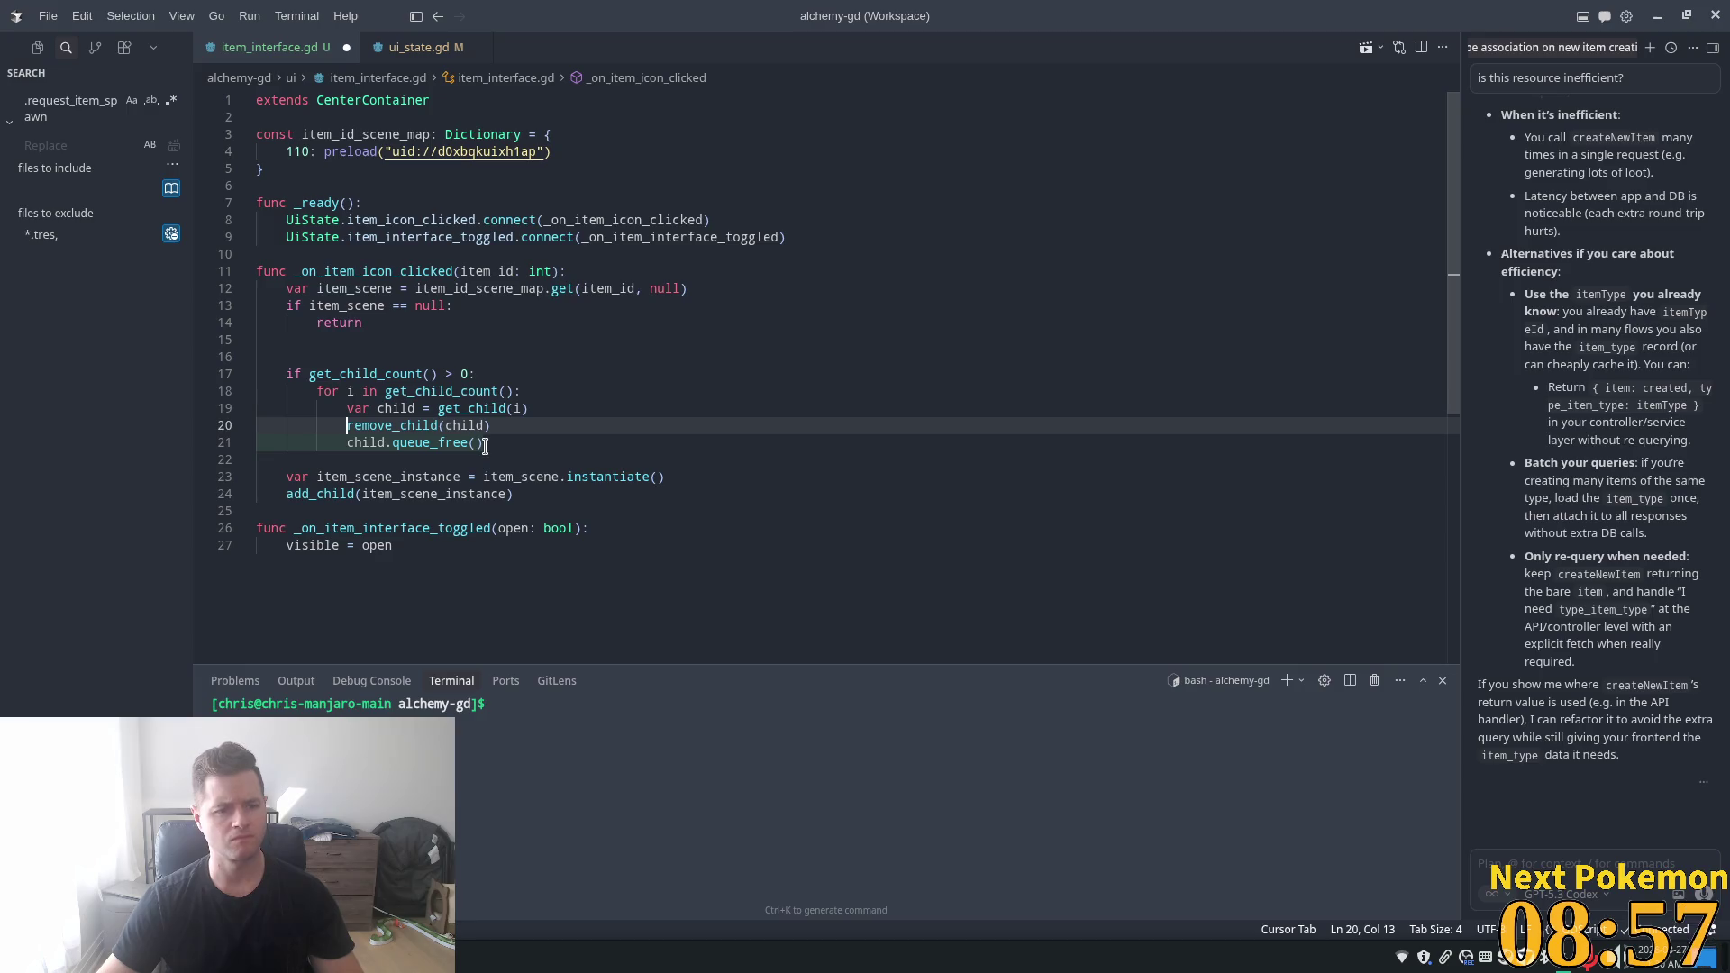
left_click(596, 431)
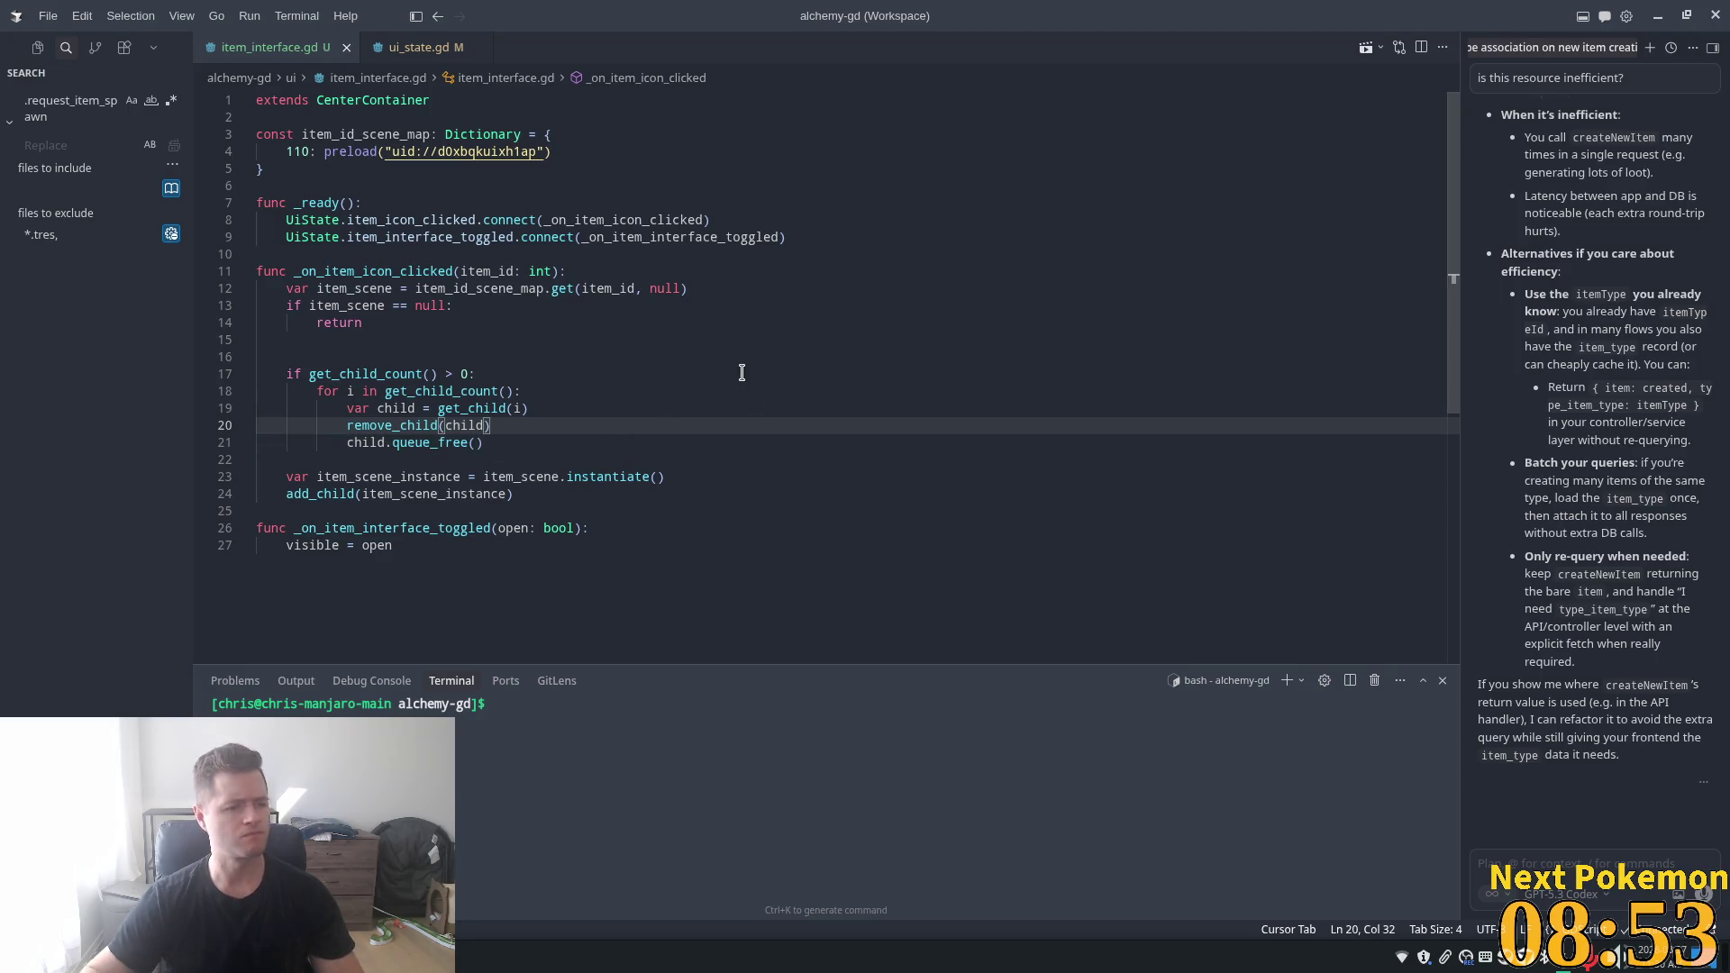
key("ctrl+s")
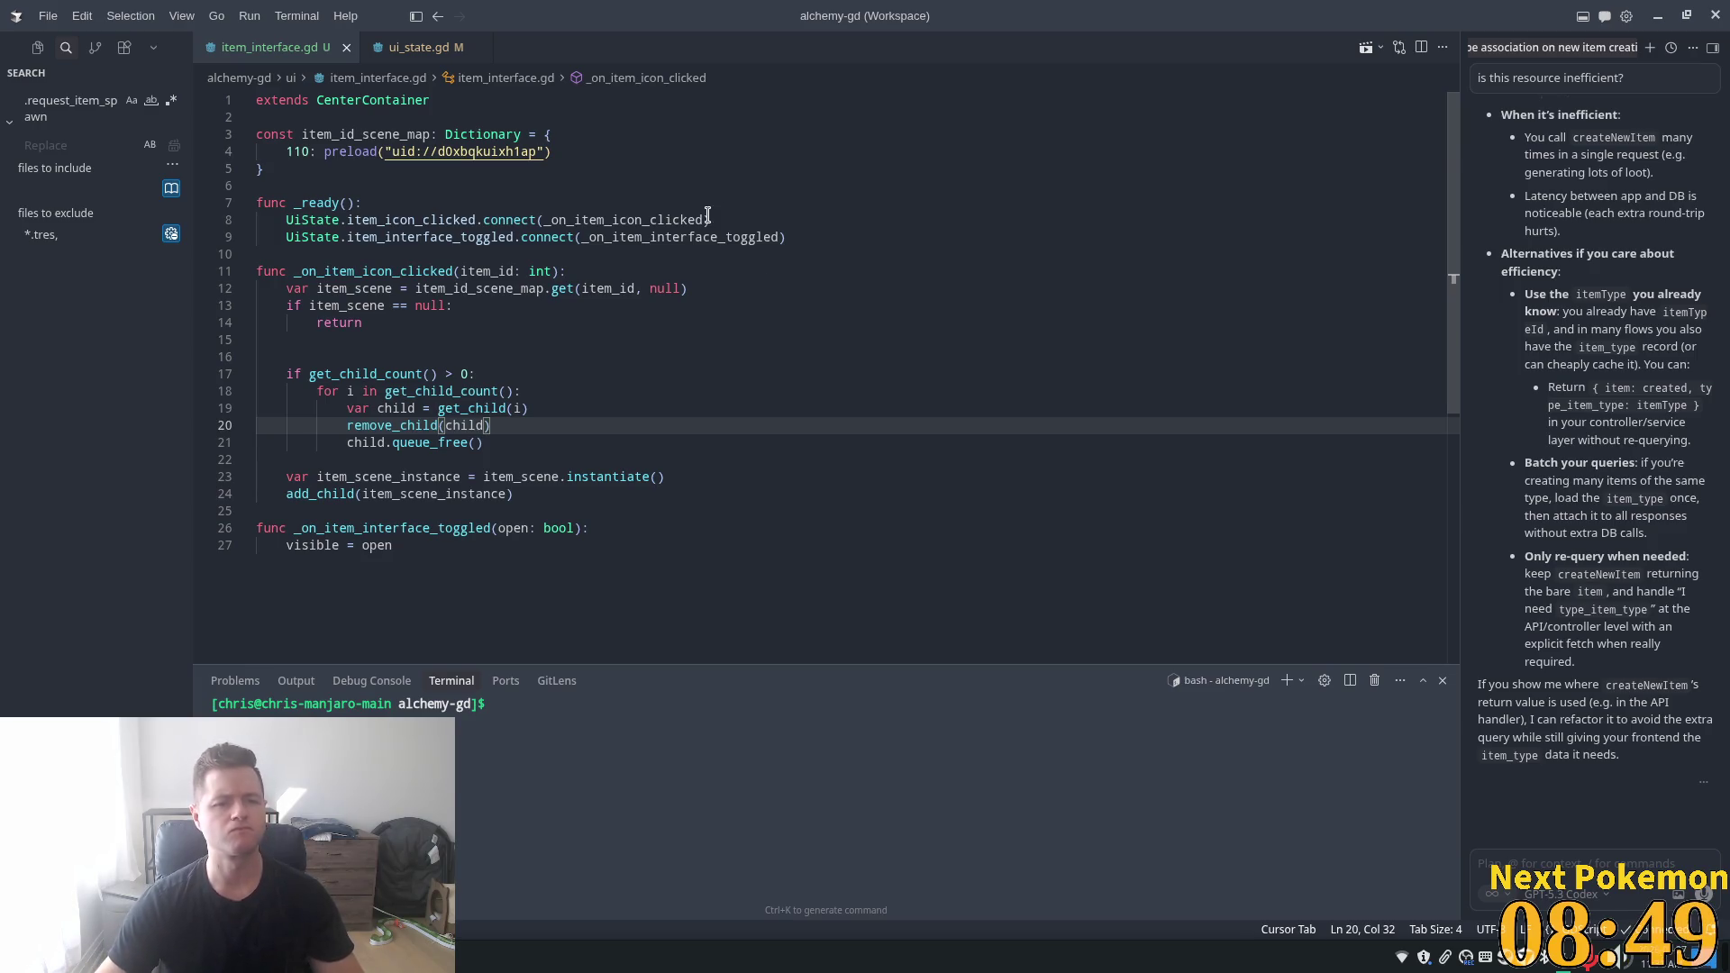
left_click(748, 220)
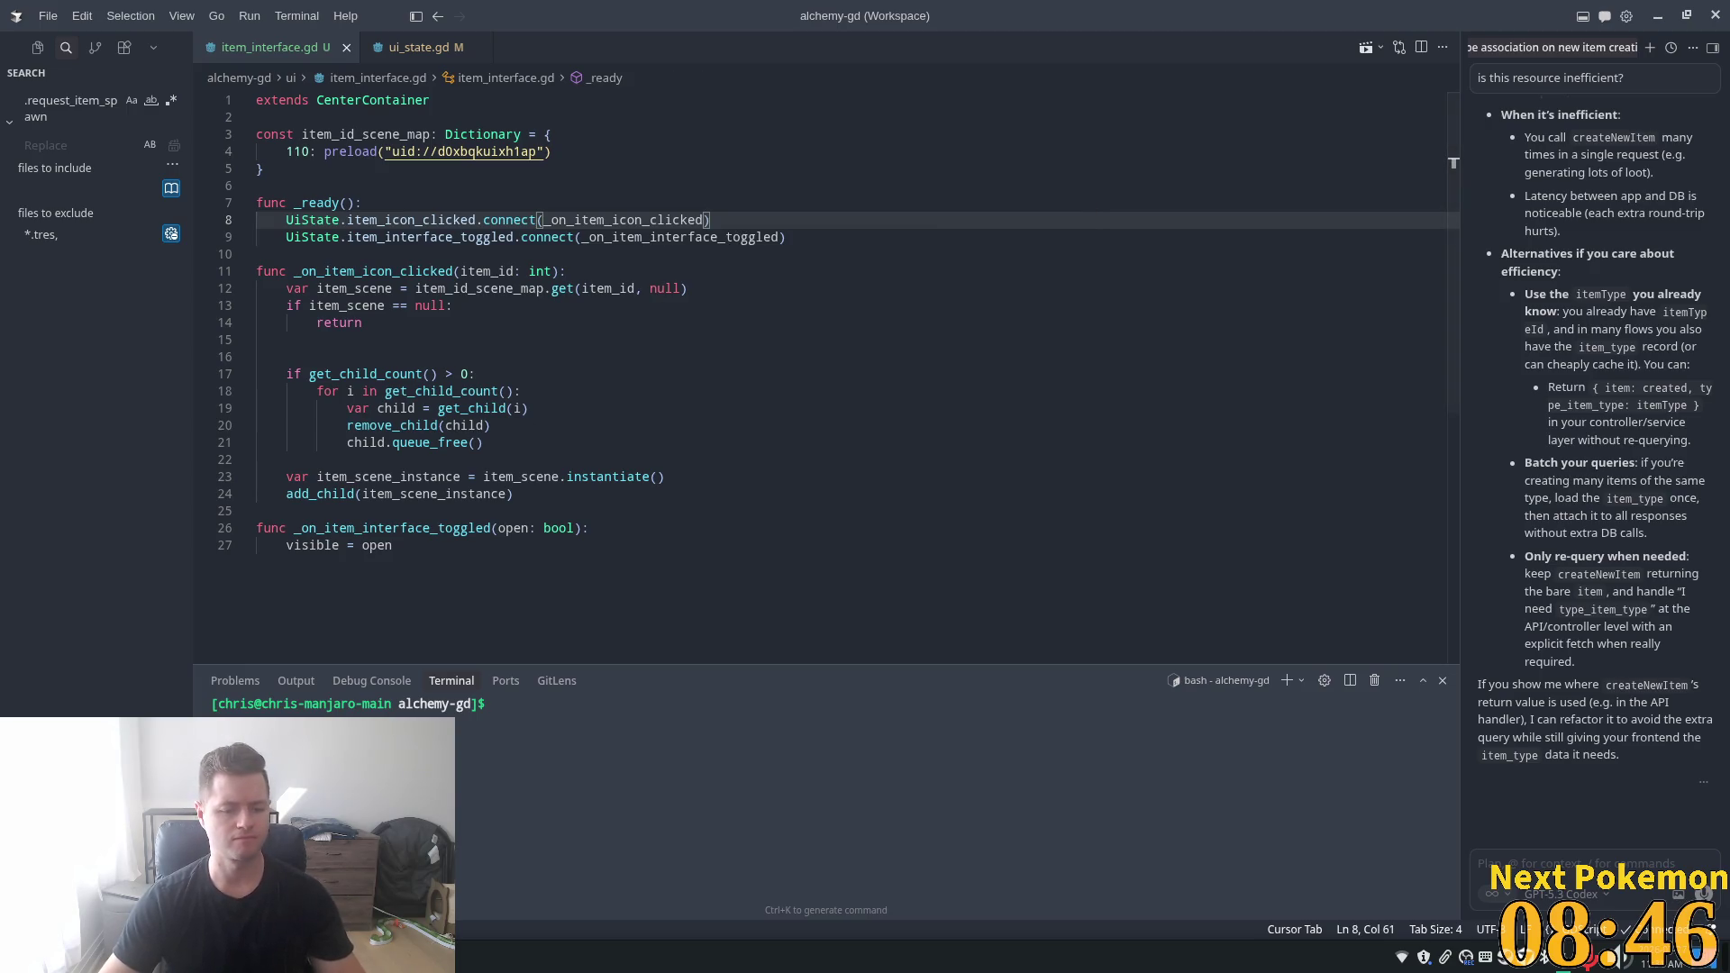
right_click(424, 956)
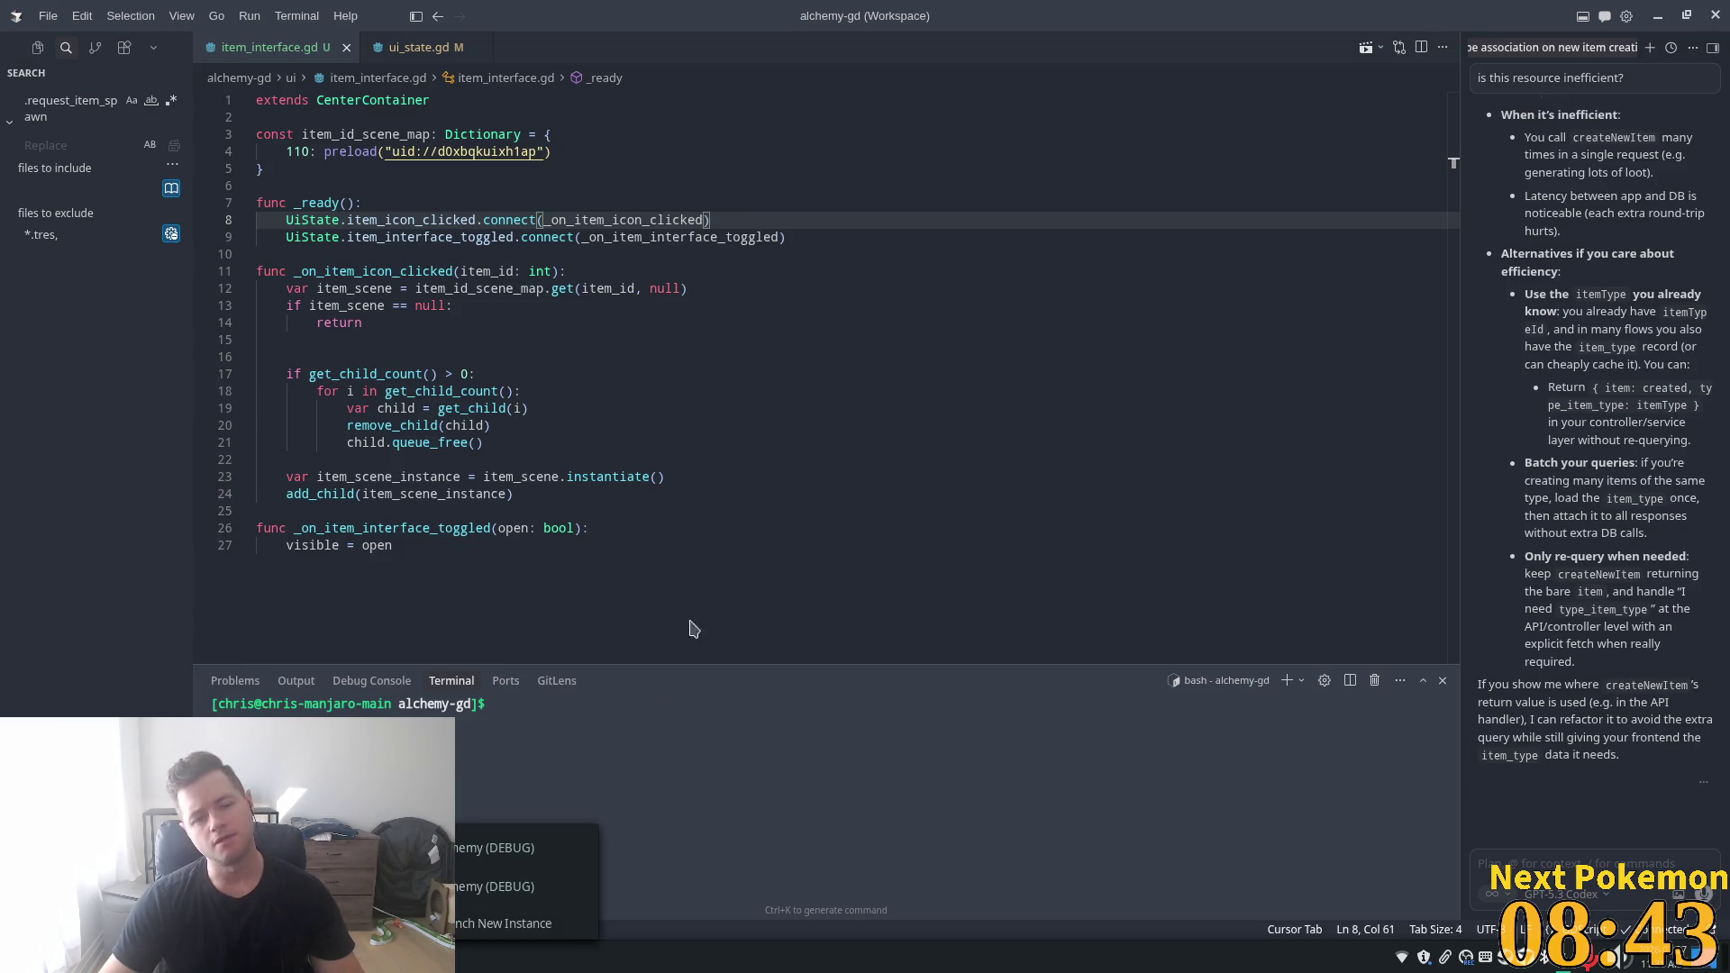
- In Godot, show the HUD scene in 2D and make the ItemInterface panel visible
key("alt+Tab")
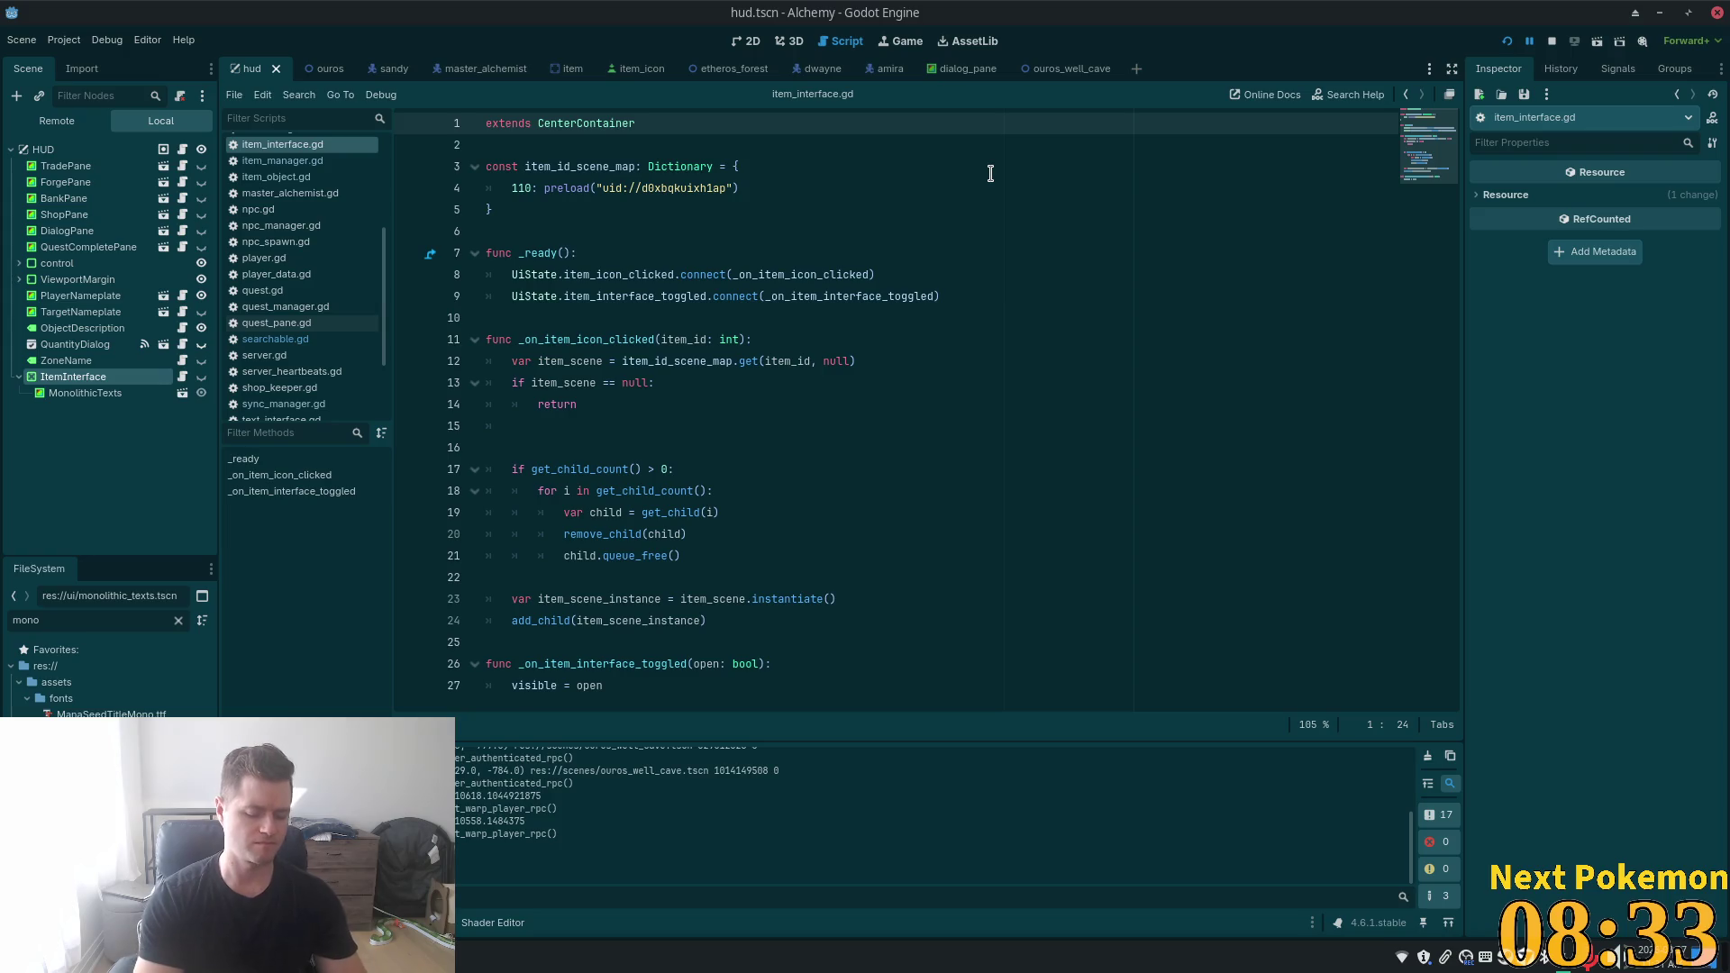
key("shift+alt+o")
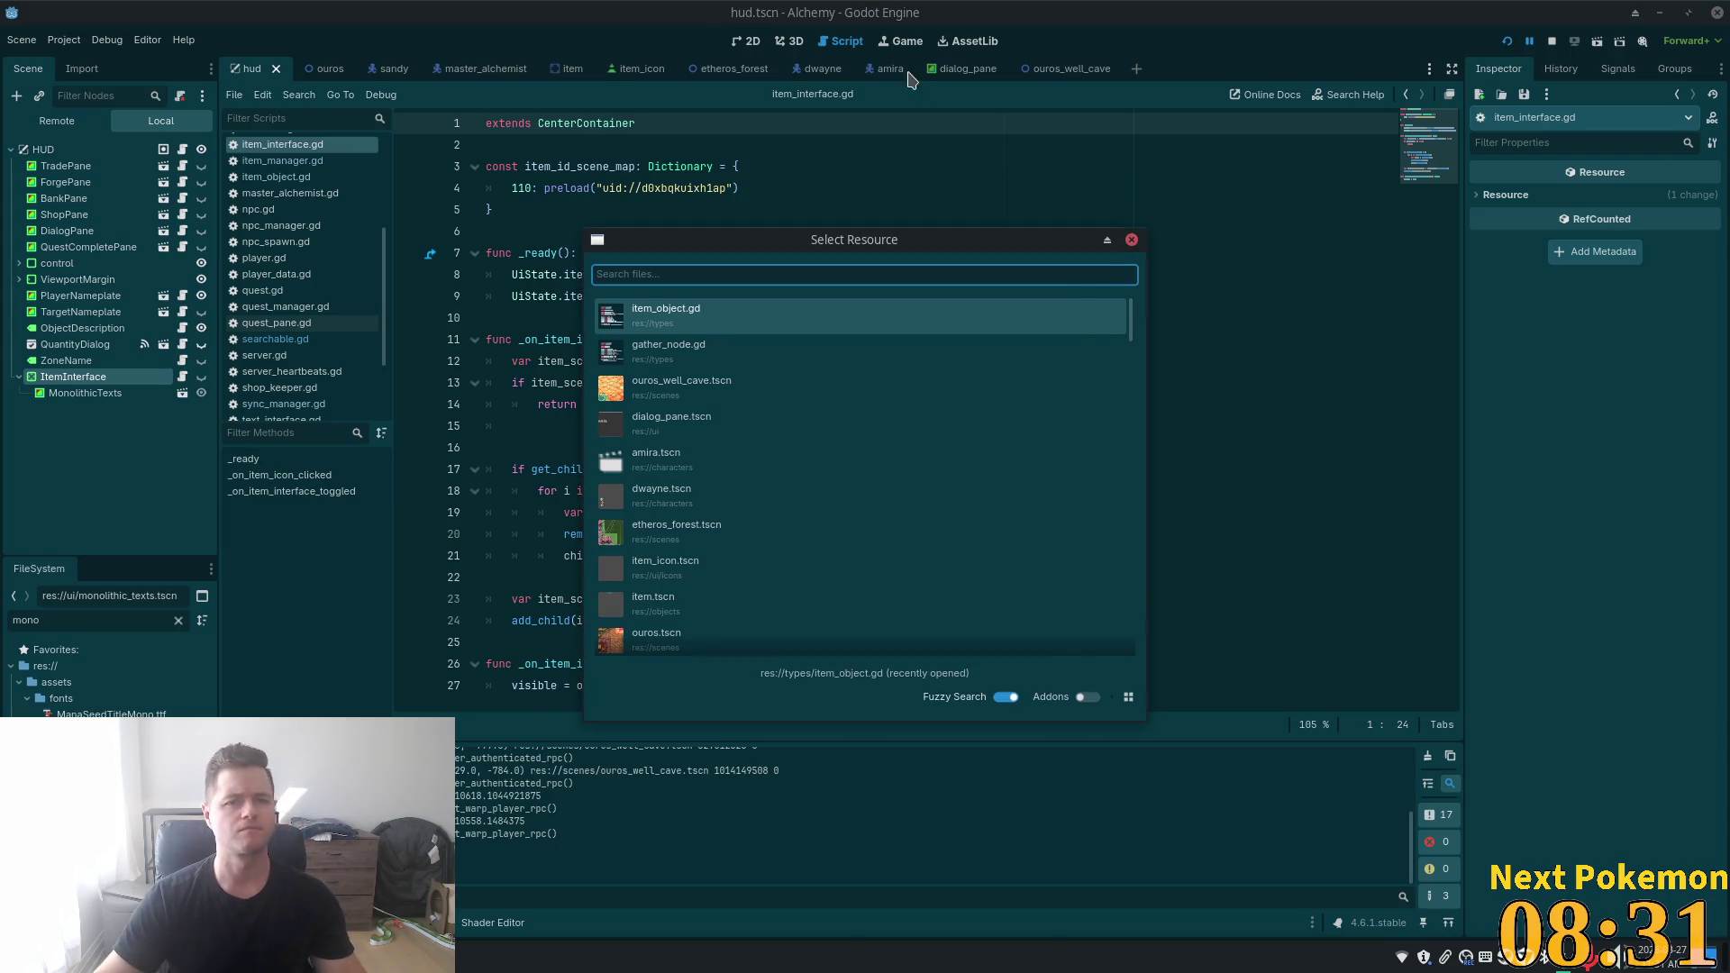
key("Escape")
left_click(746, 41)
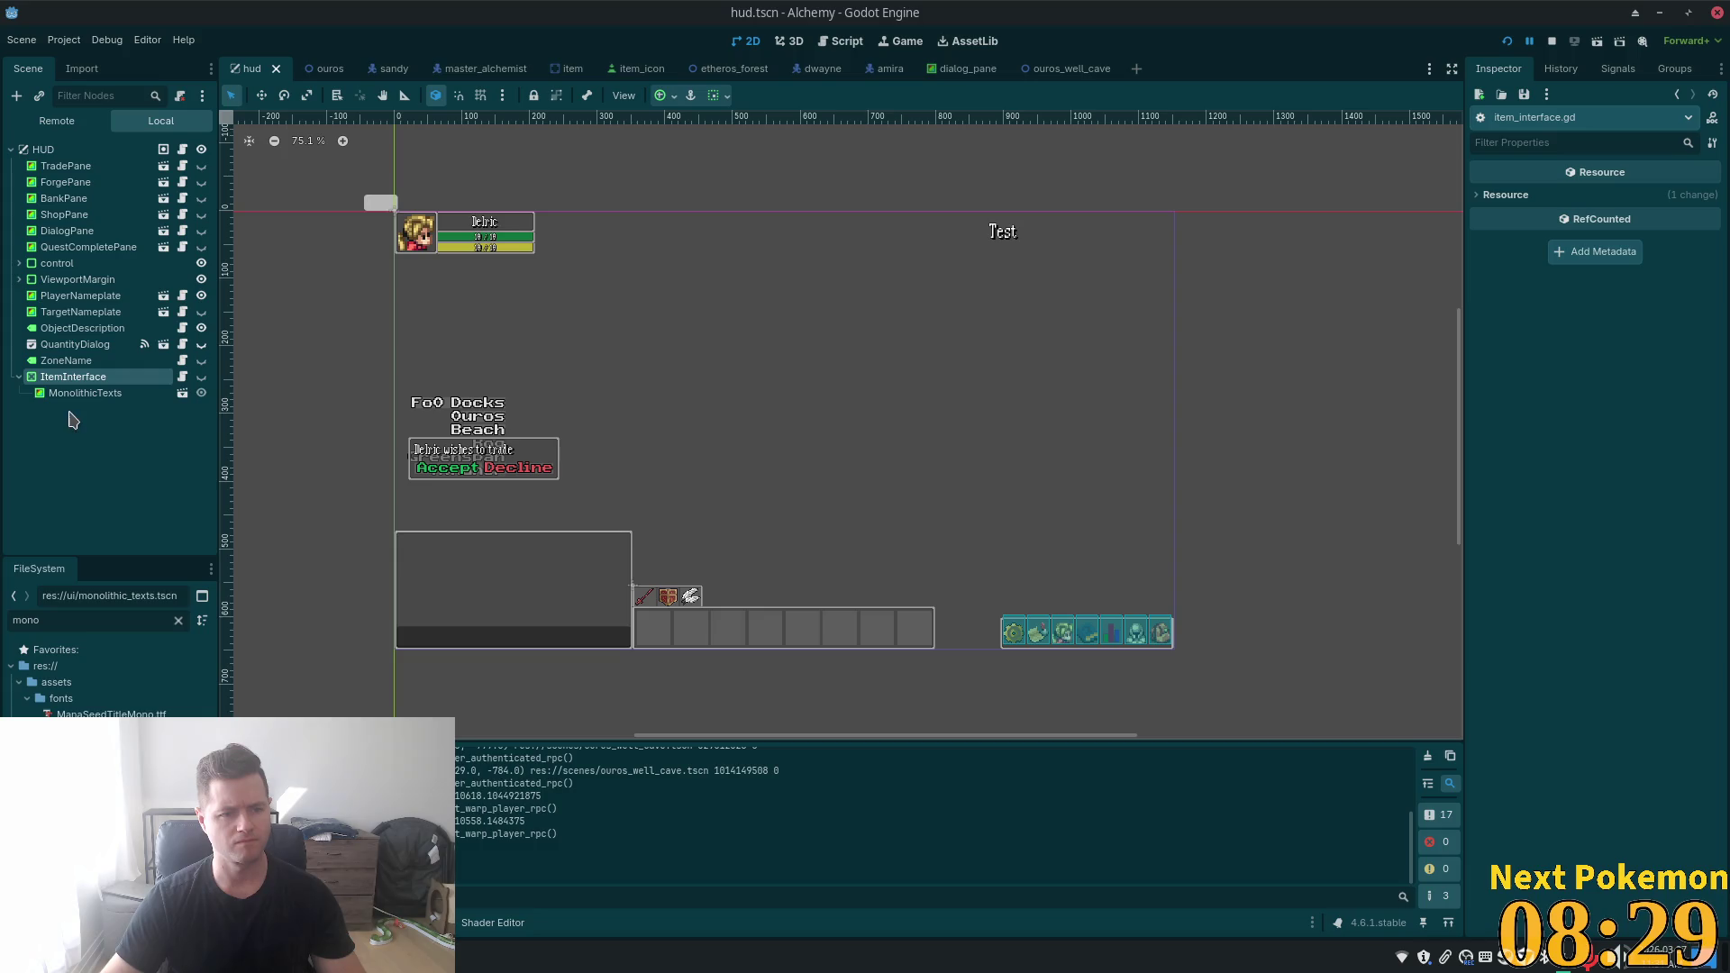
left_click(201, 376)
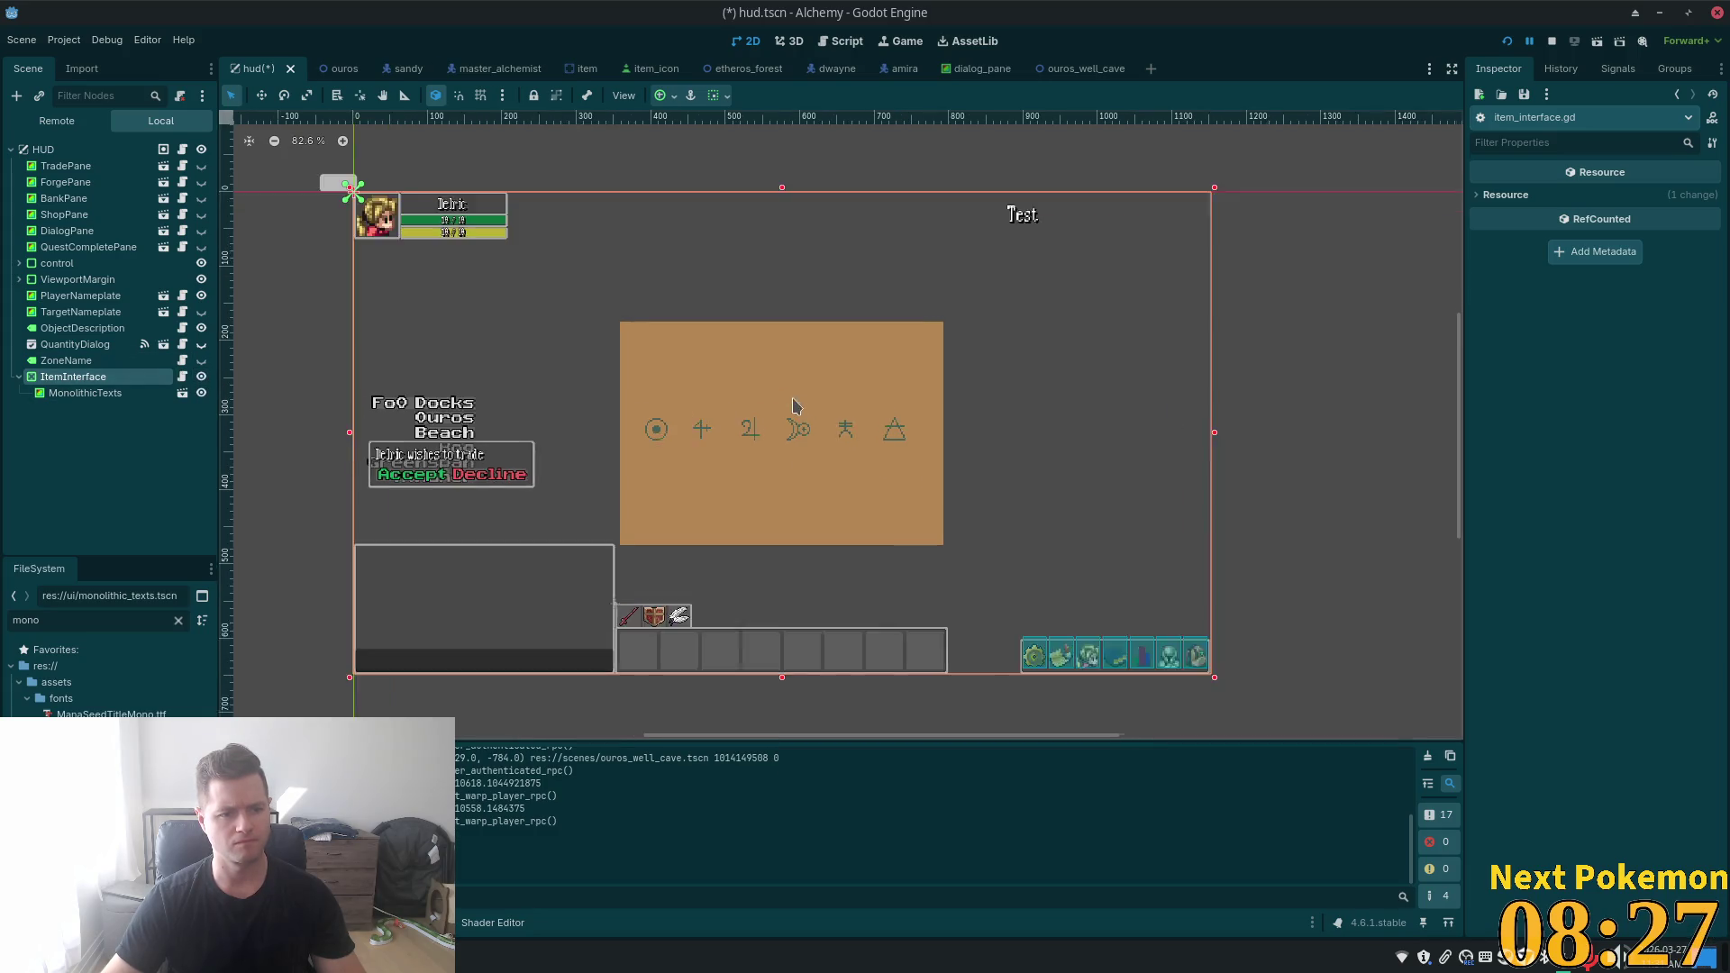
- Inspect the ZoneName, ItemInterface and MonolithicTexts nodes in the scene tree
scroll(748, 401, "up", 4)
left_click(86, 362)
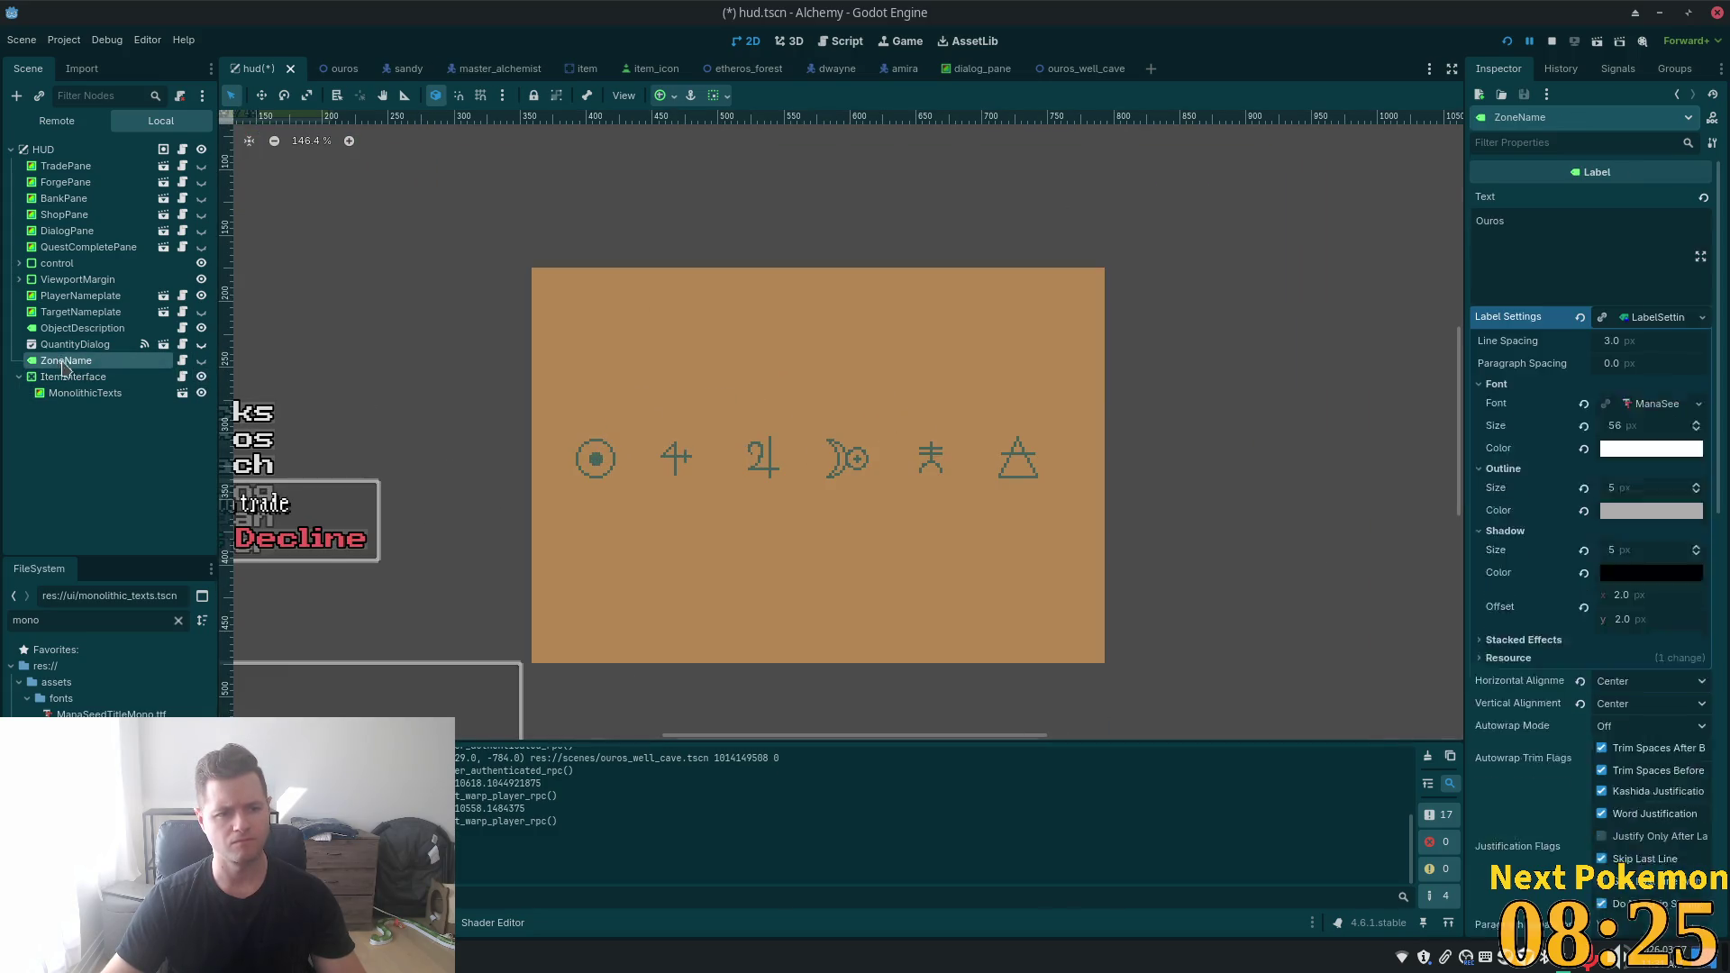
left_click(67, 378)
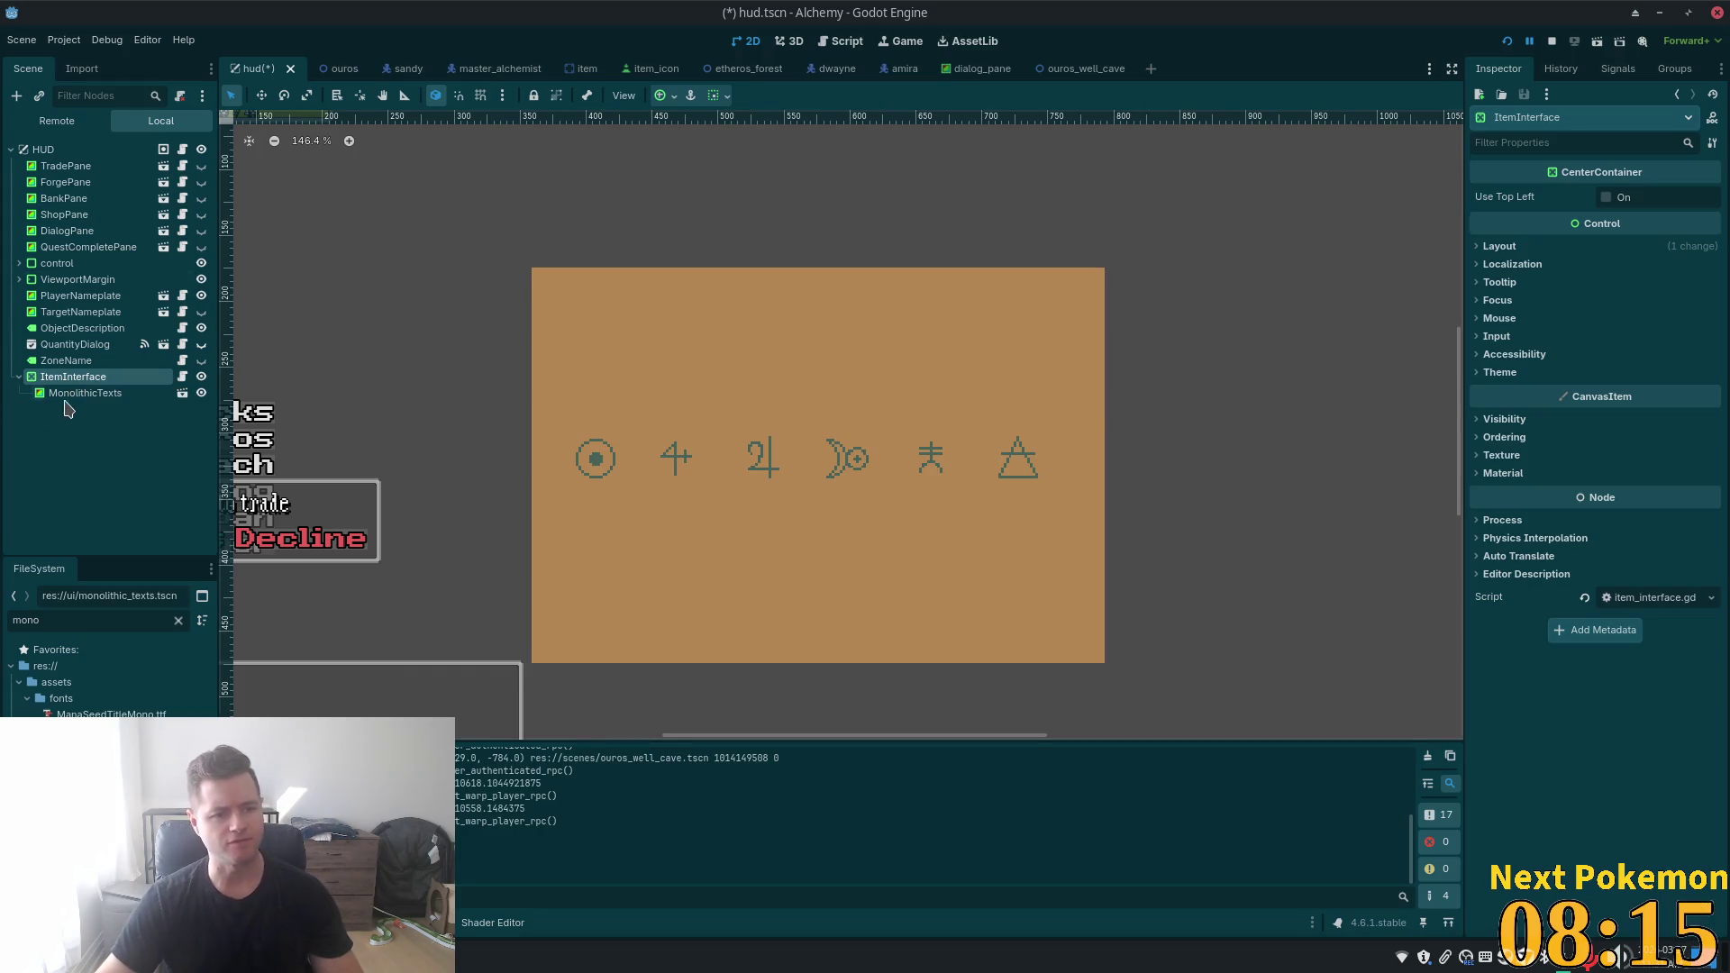
left_click(79, 399)
left_click(68, 380)
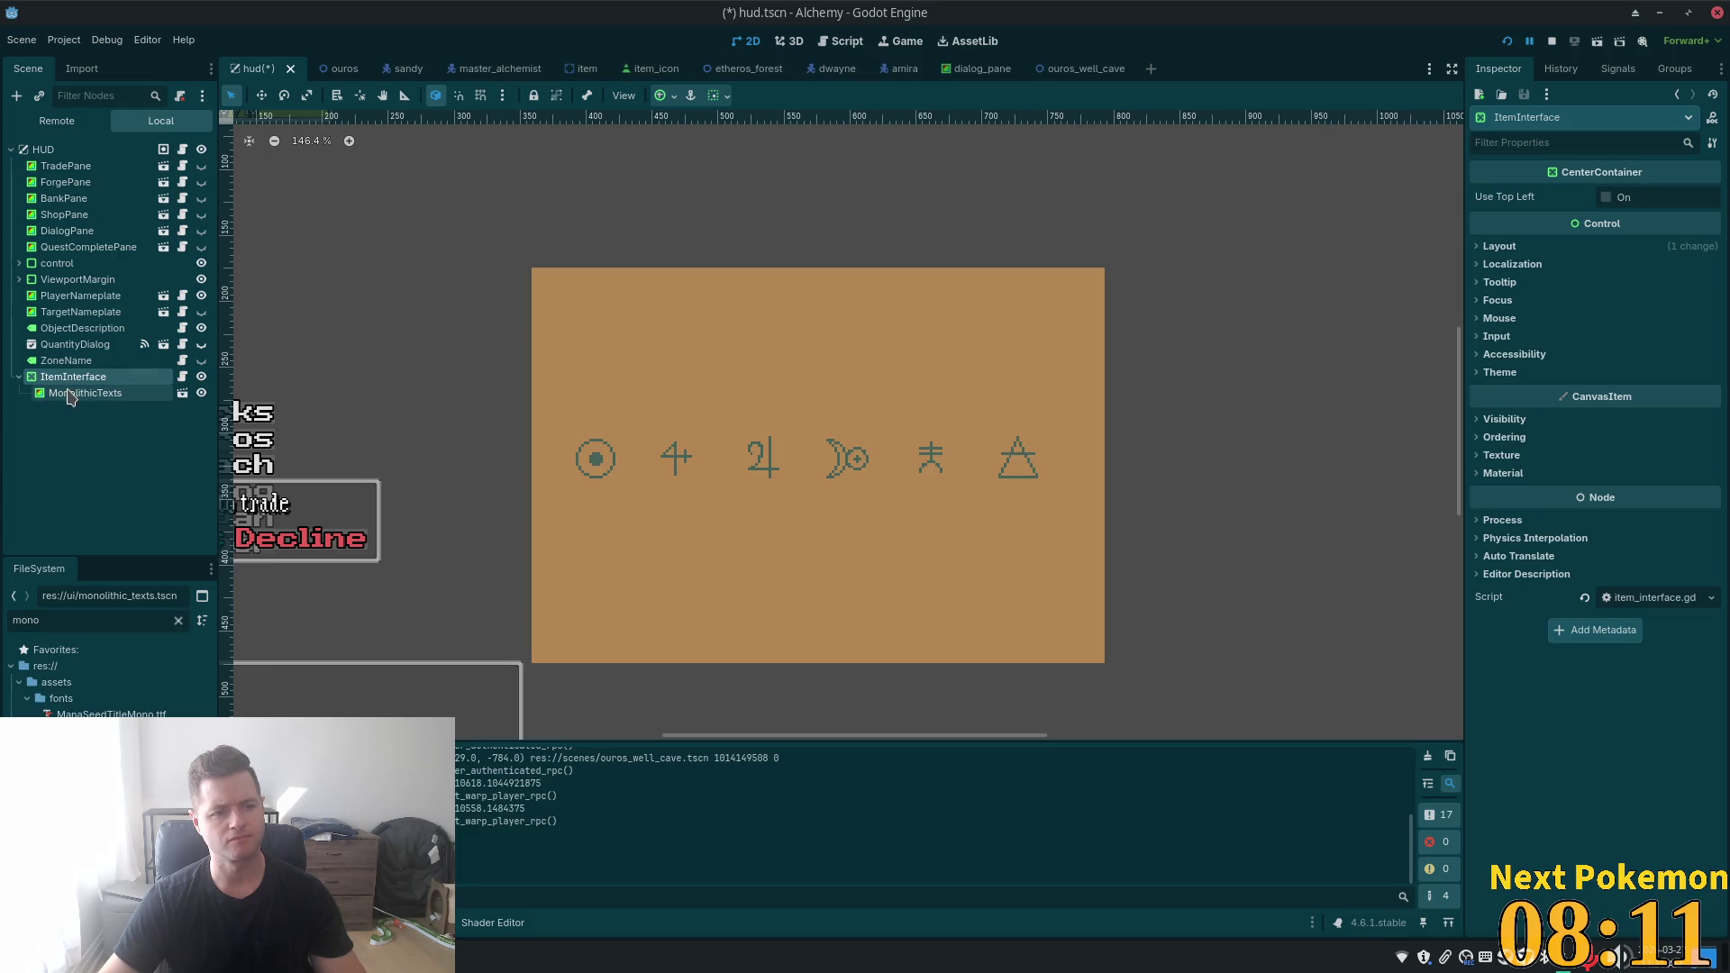
key("alt+Tab")
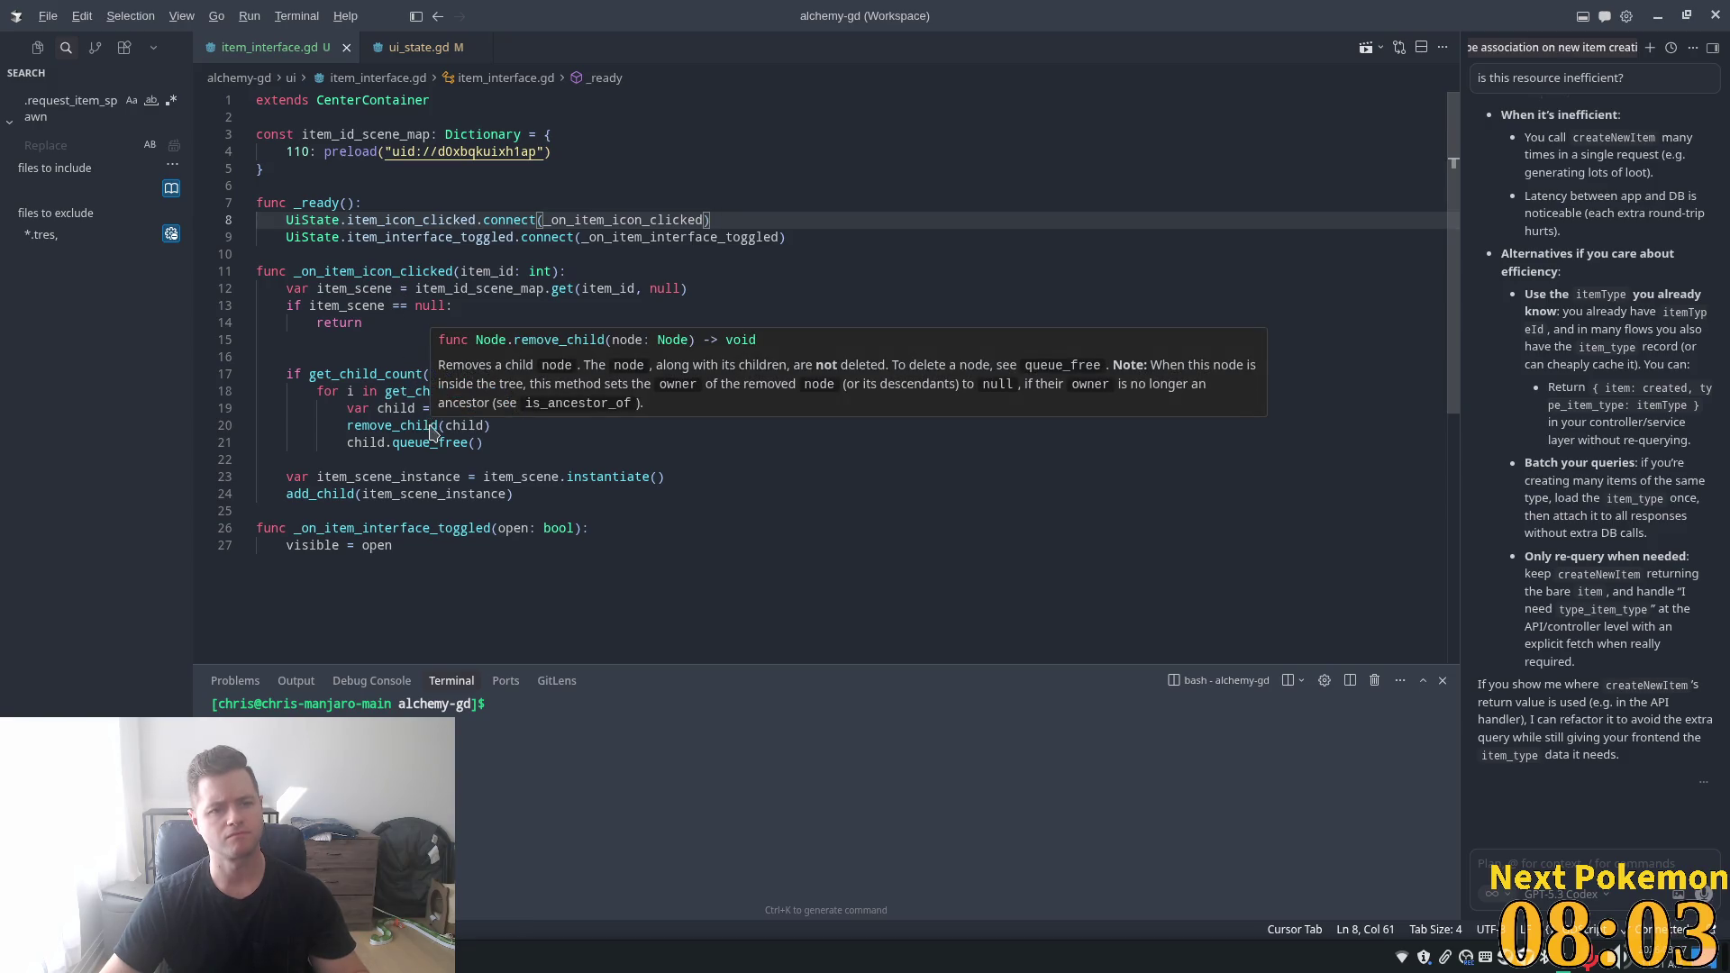
key("alt+Tab")
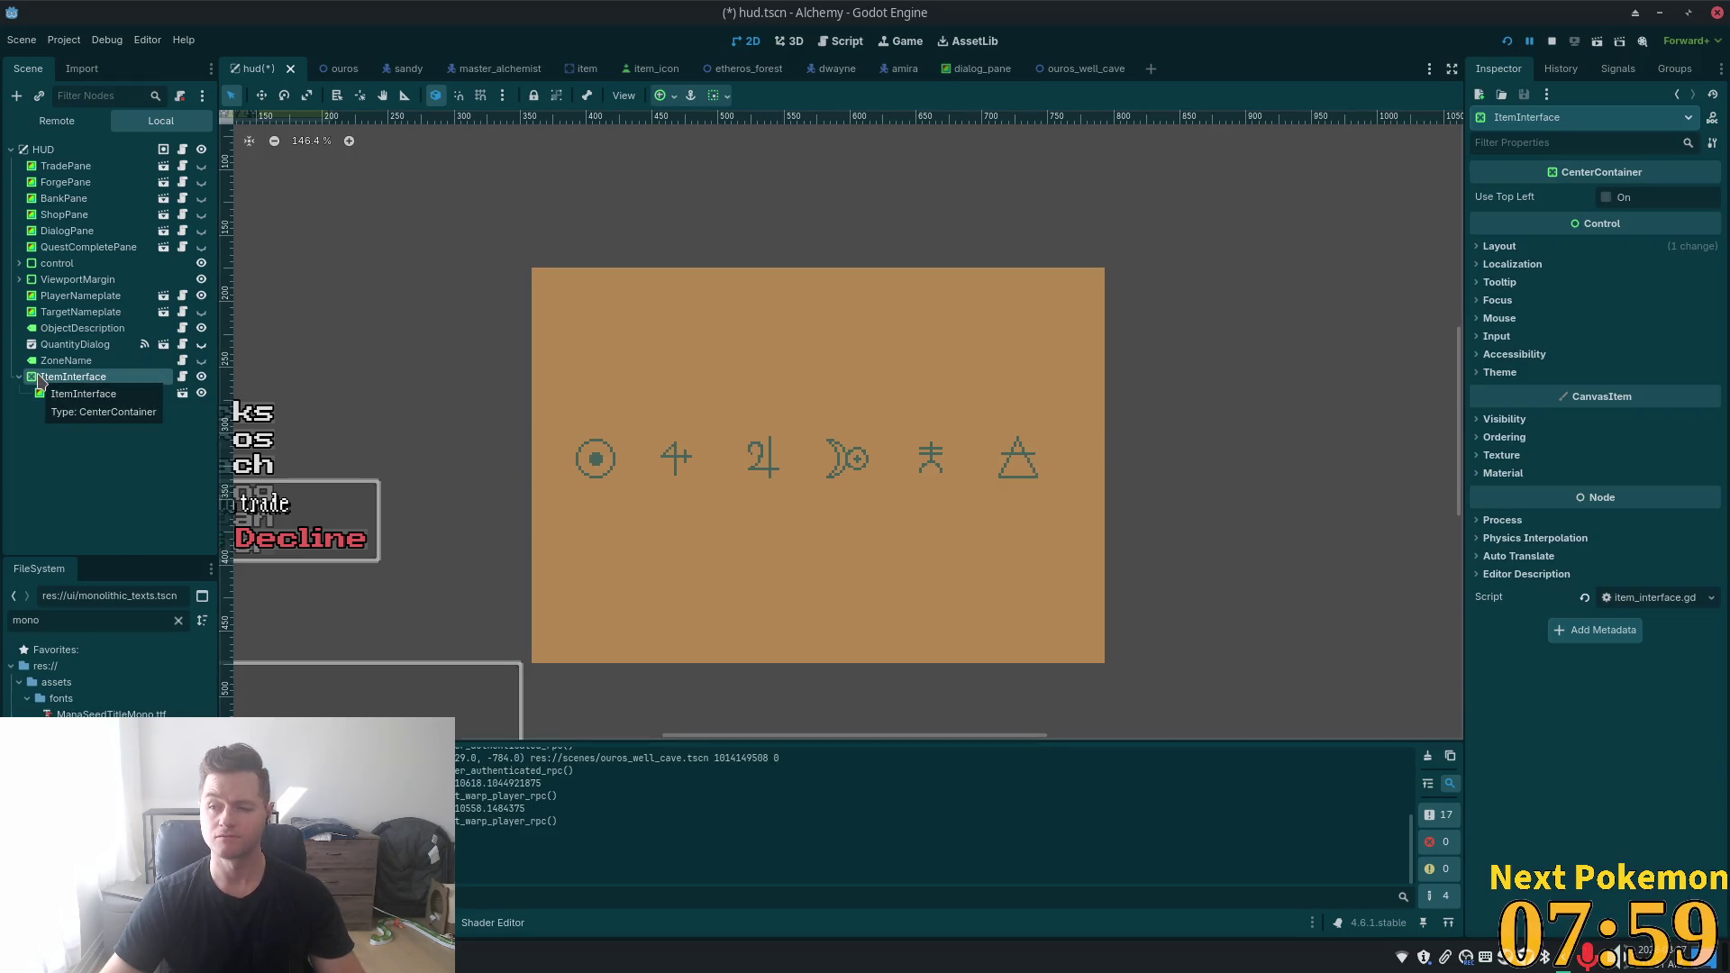
- Add a Button child node under ItemInterface
key("ctrl+a")
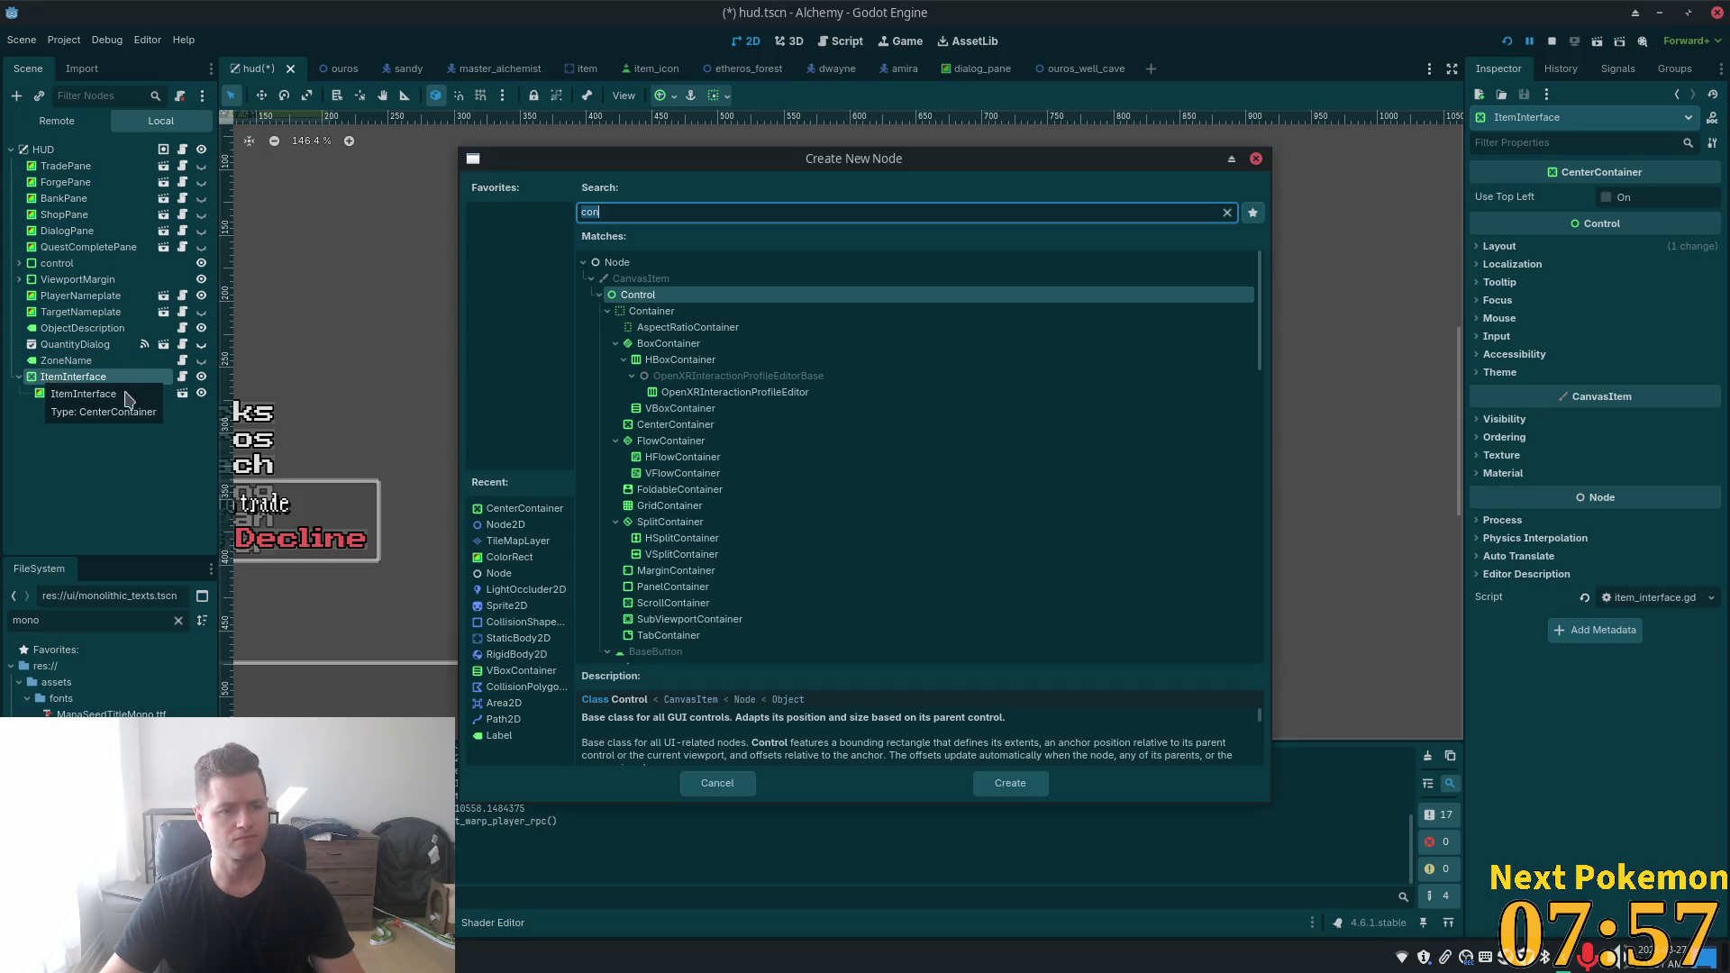
type("but")
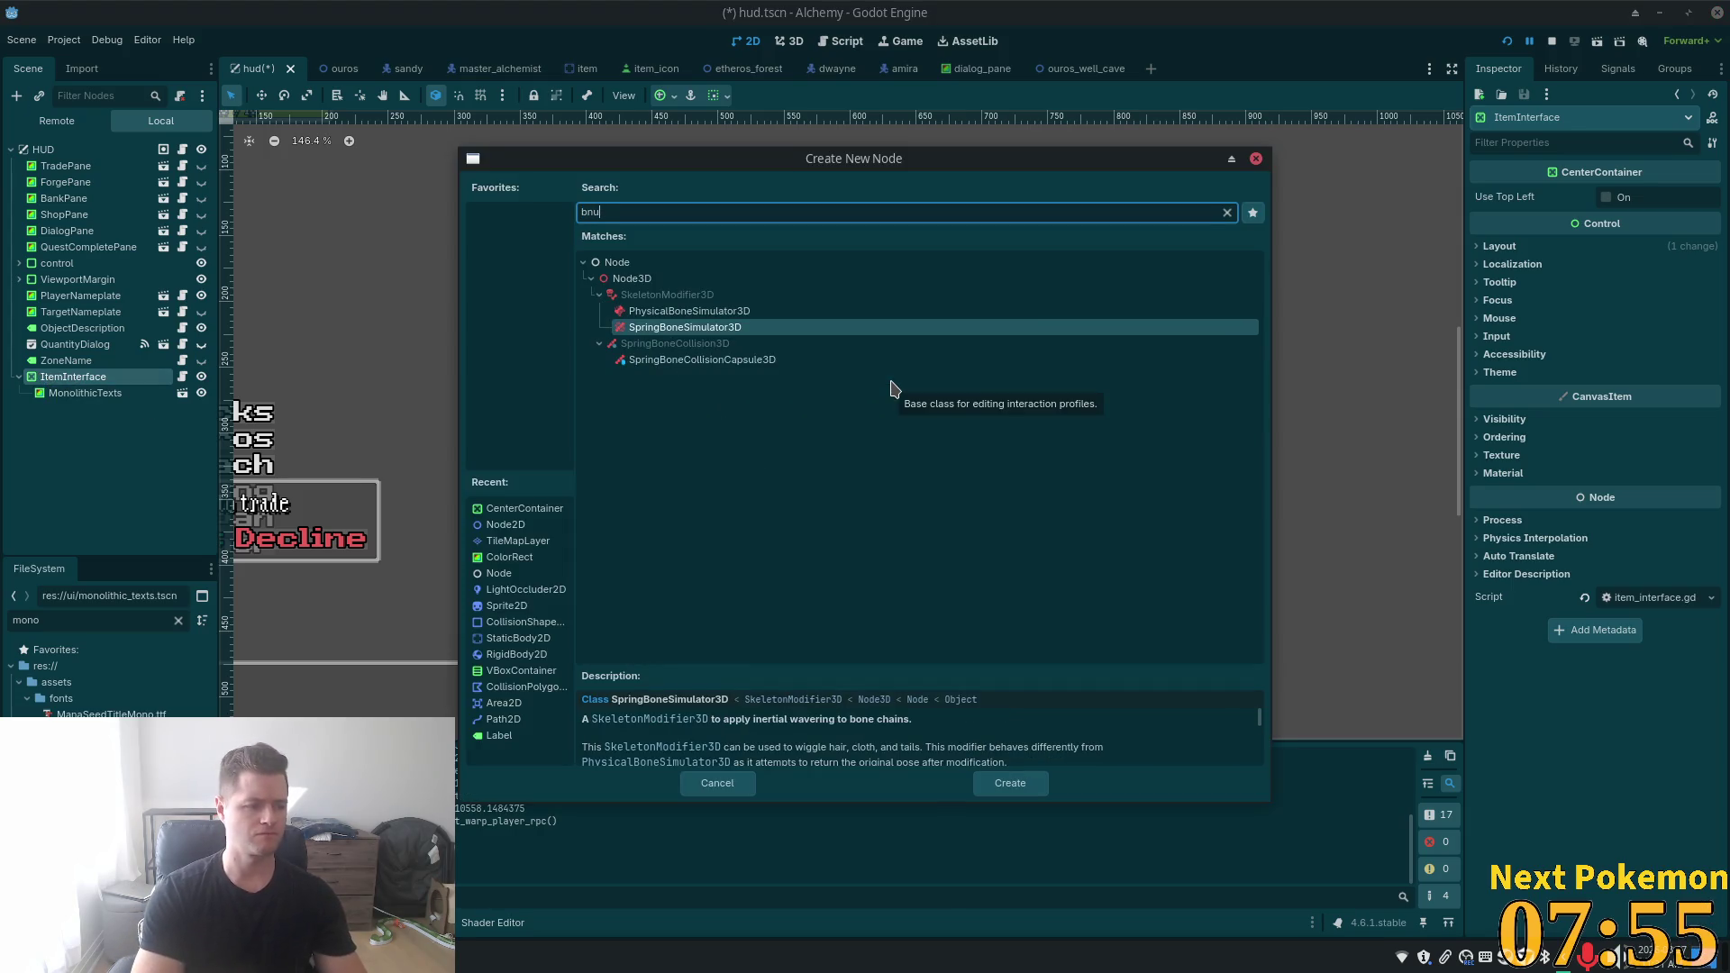
type("ton")
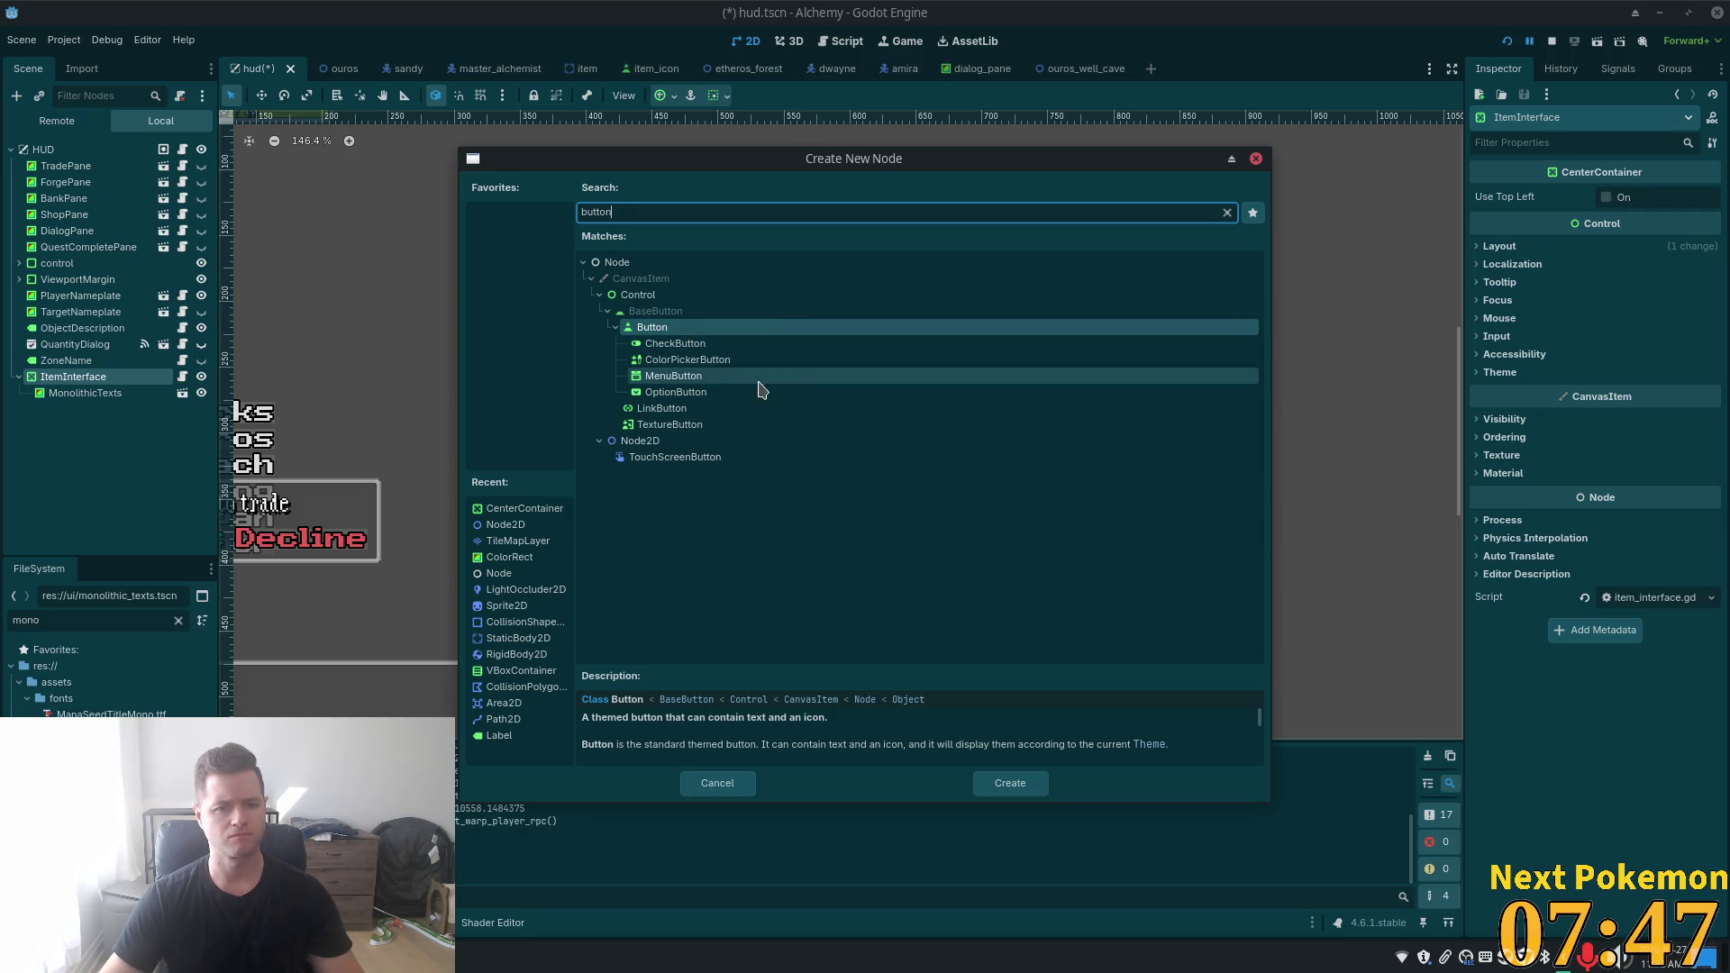
left_click(672, 330)
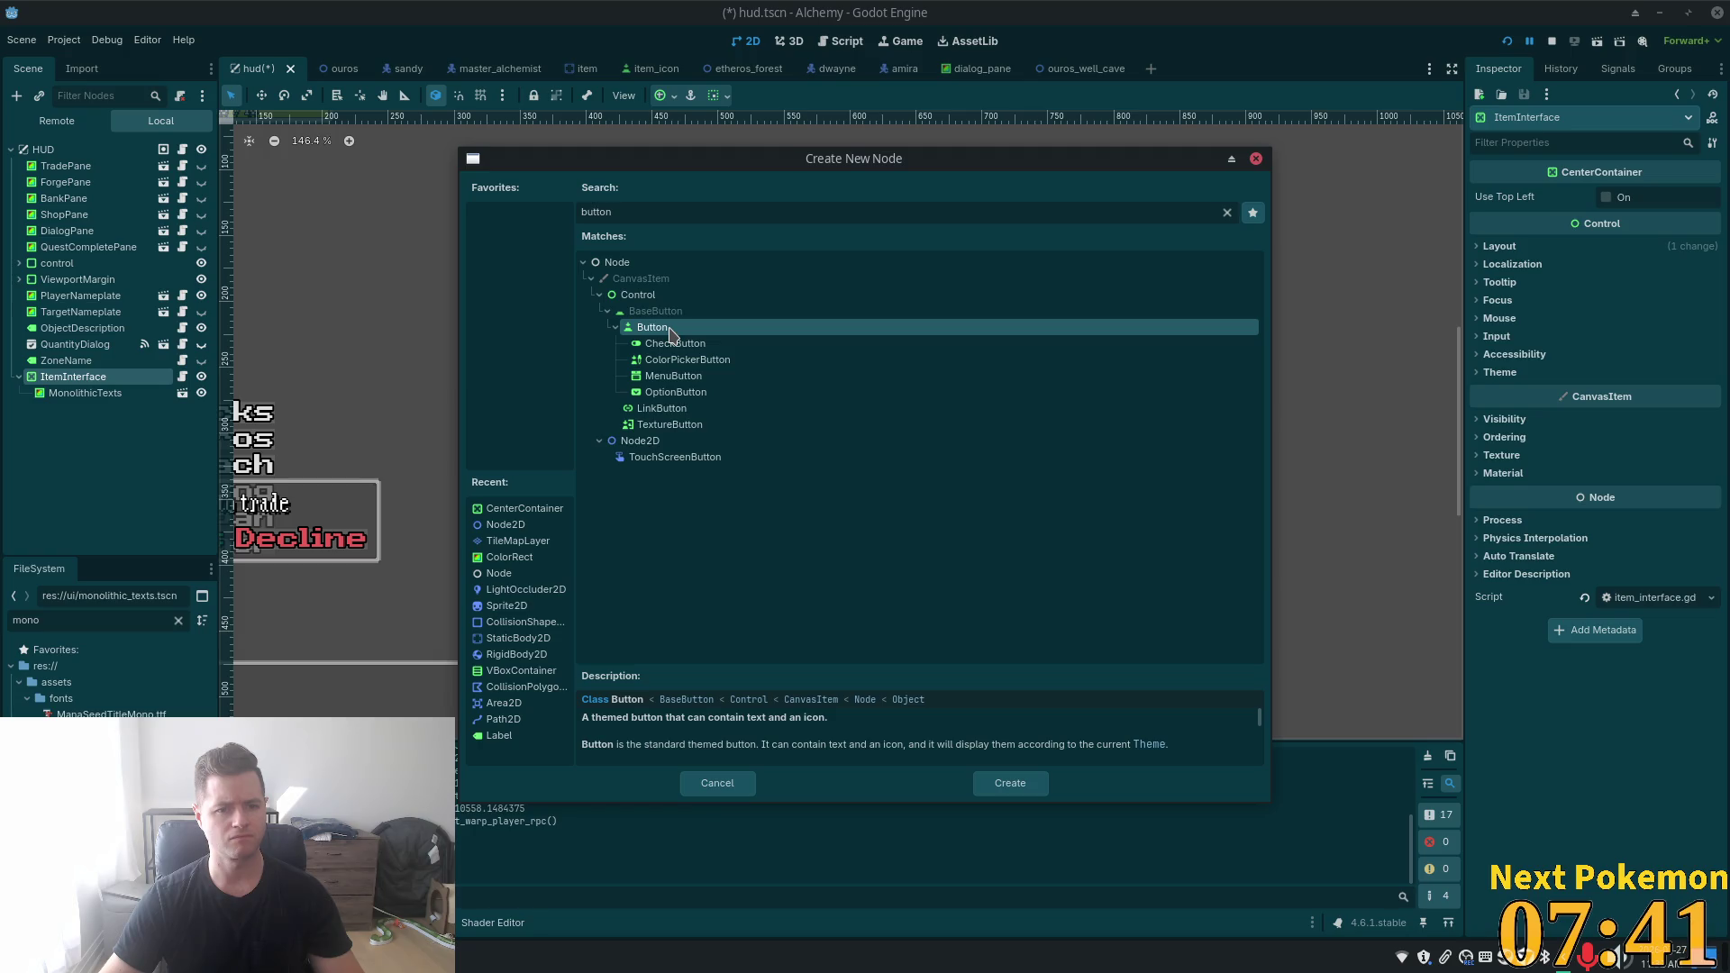
double_click(668, 327)
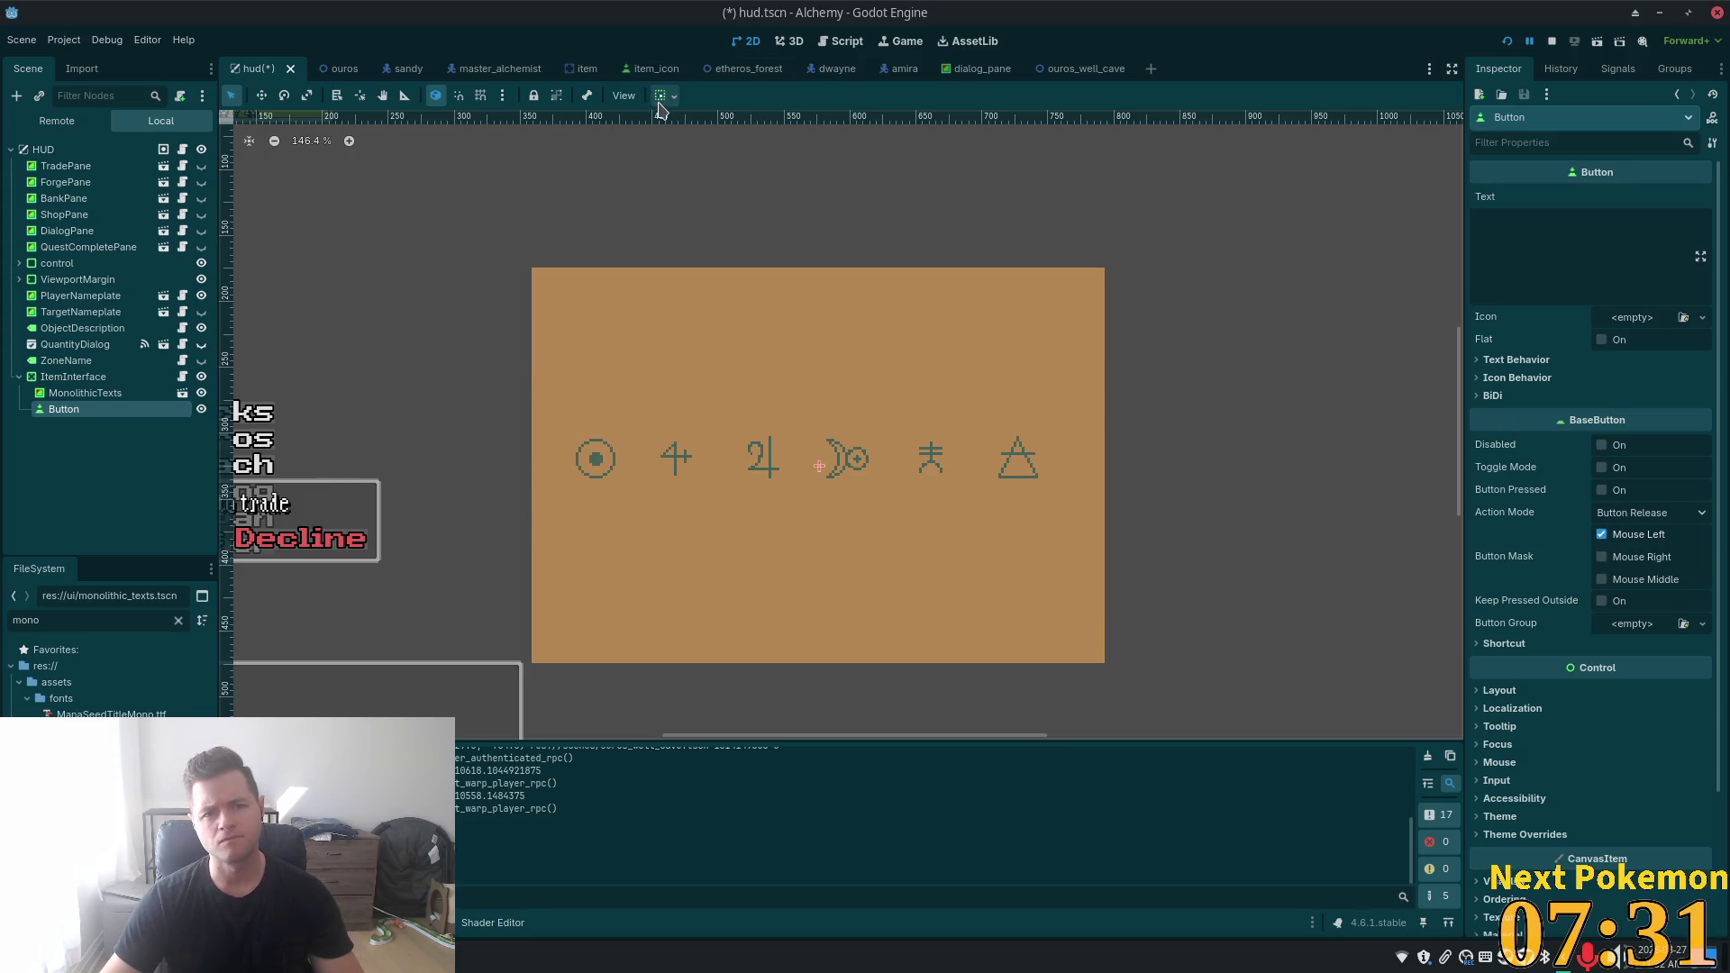
- Review the Button's Layout, Container Sizing and Transform properties in the Inspector
left_click(1499, 691)
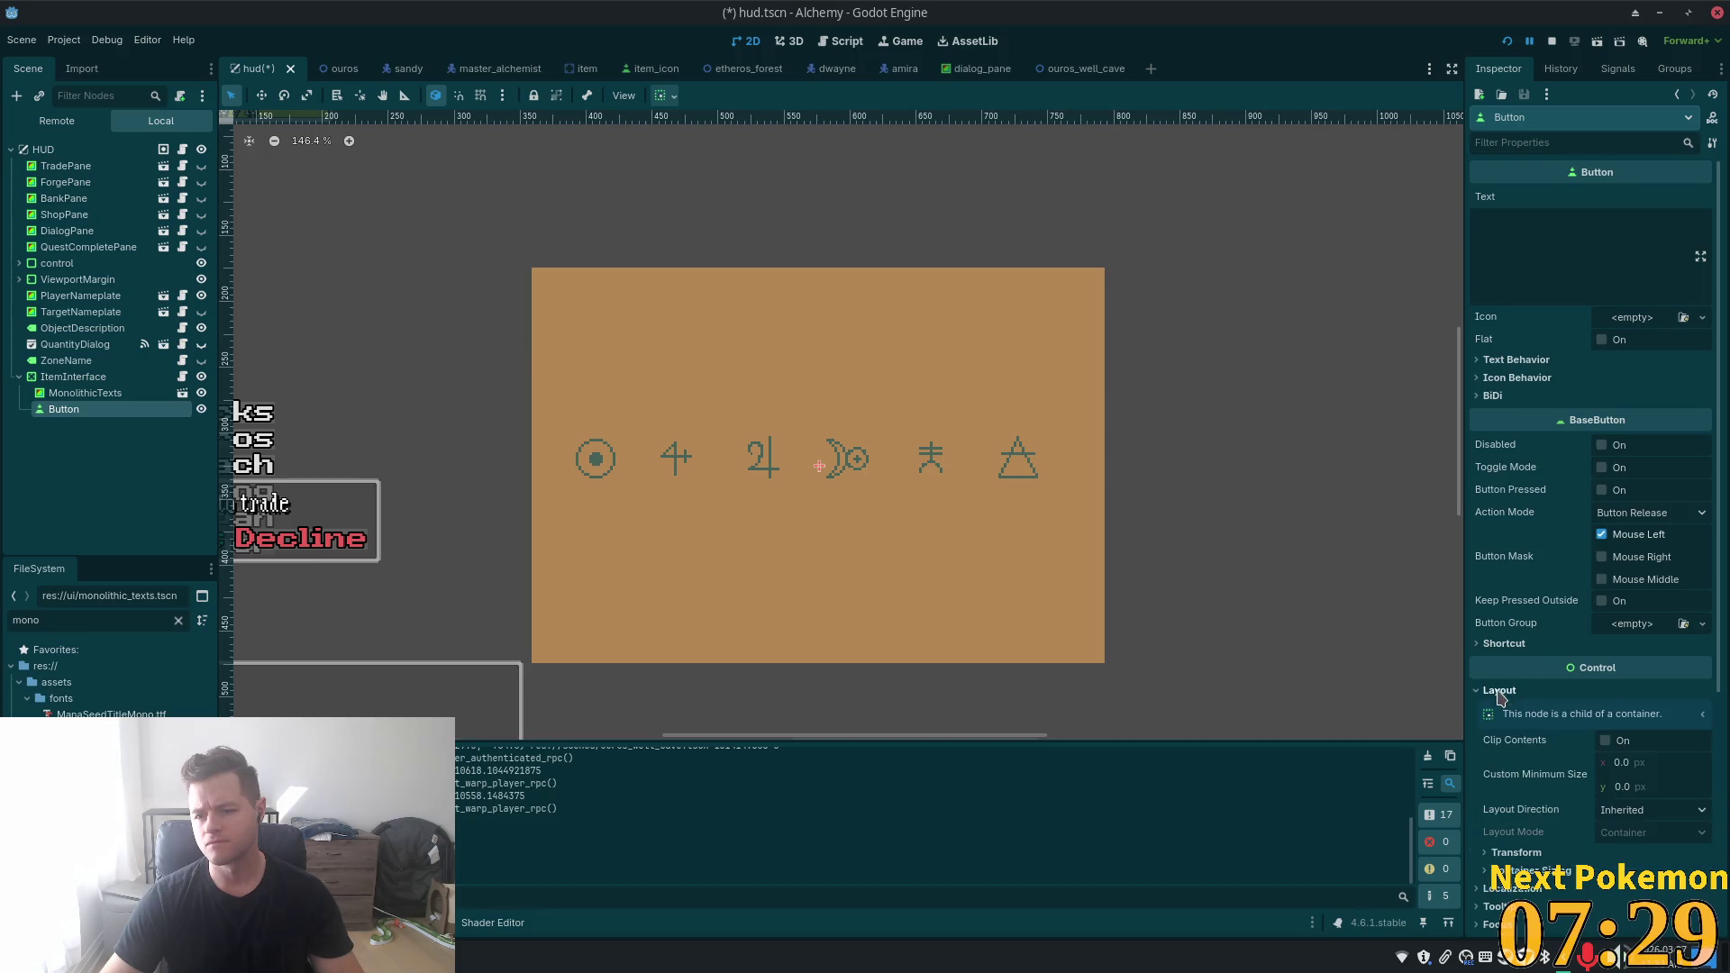
scroll(1504, 686, "down", 2)
left_click(1514, 685)
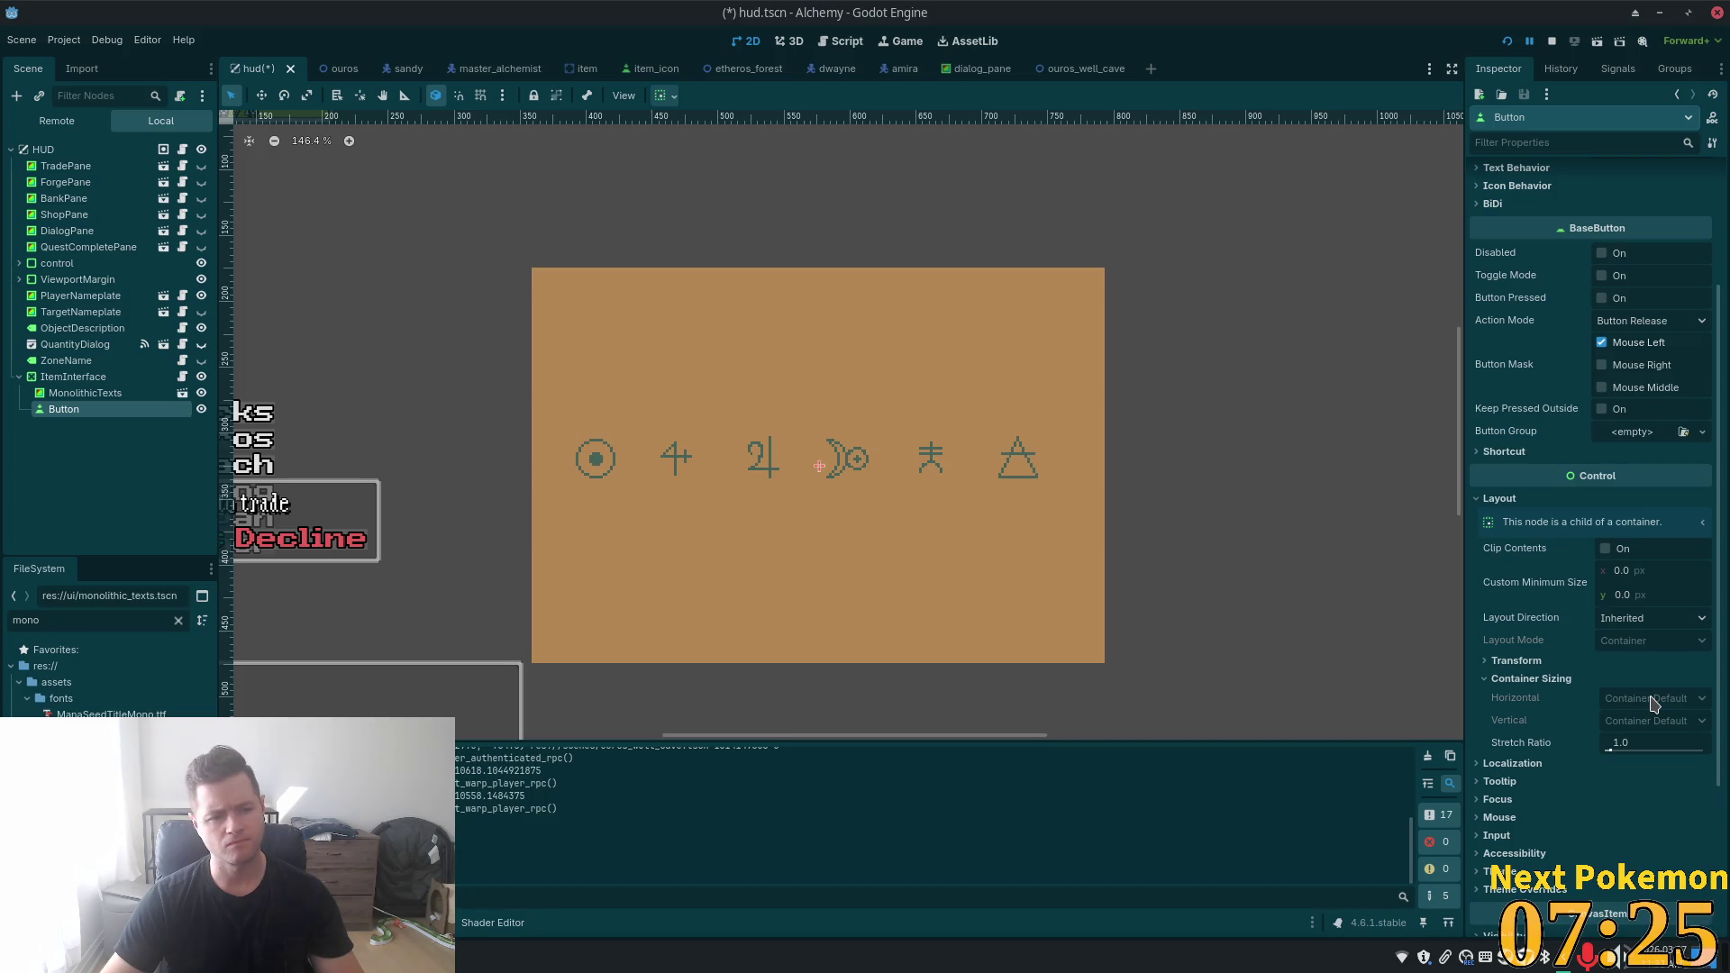
left_click(1517, 661)
left_click(1517, 661)
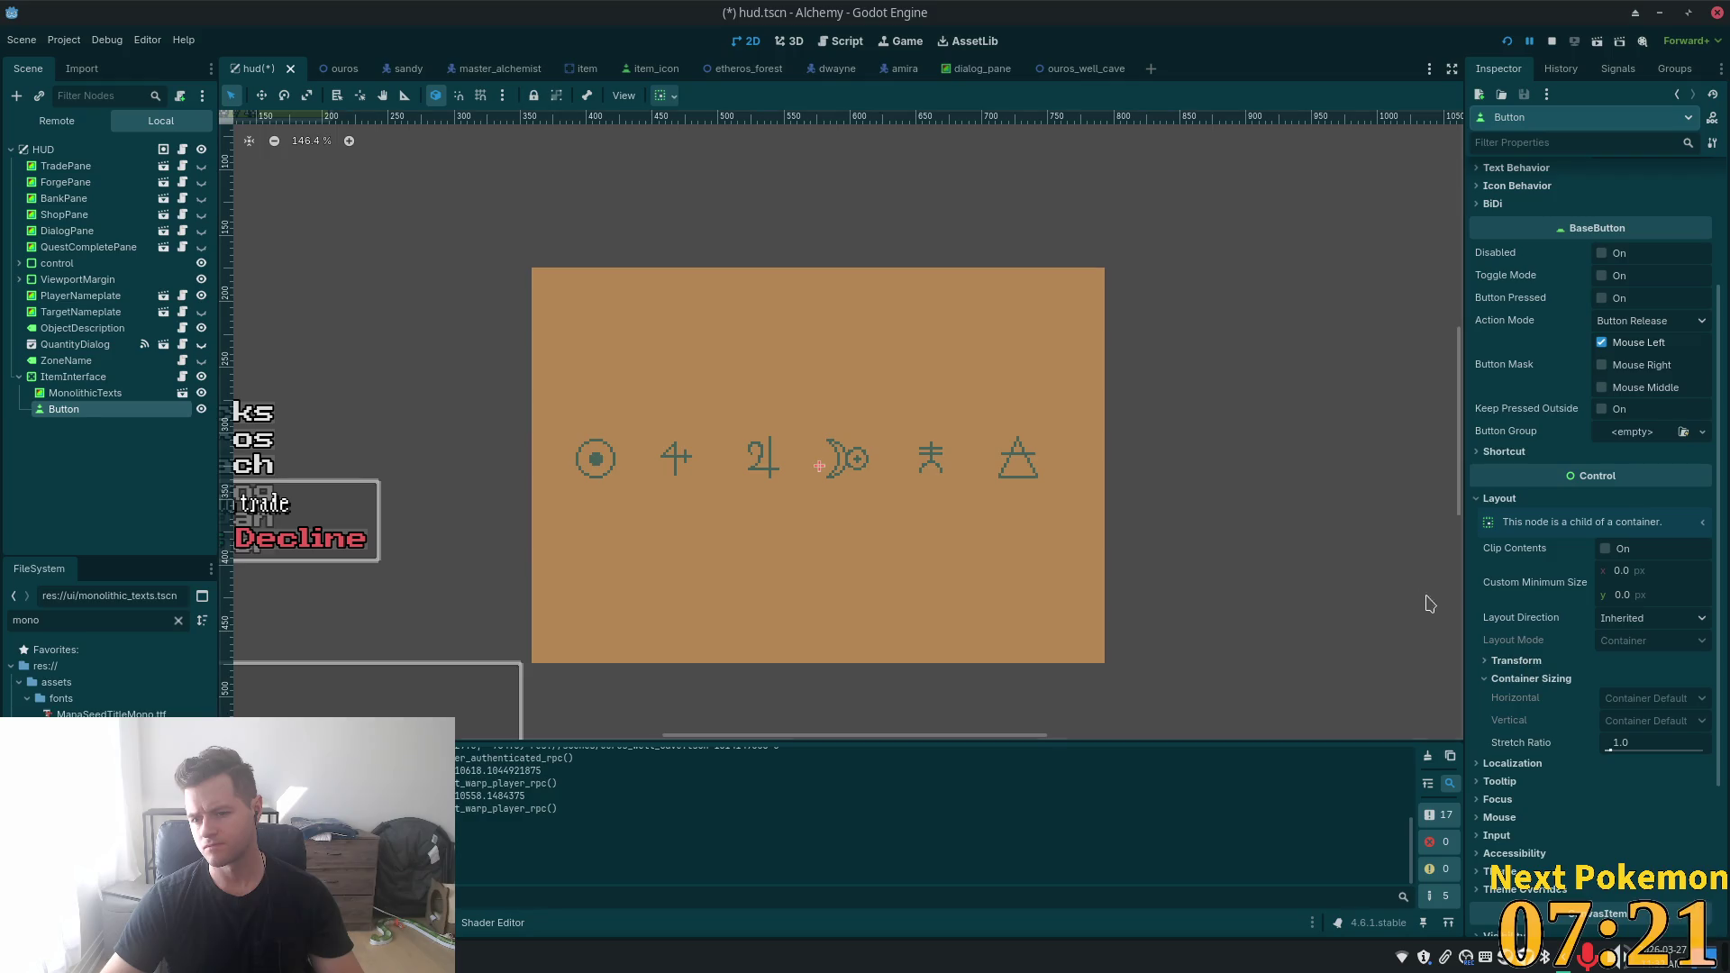
scroll(1549, 616, "down", 2)
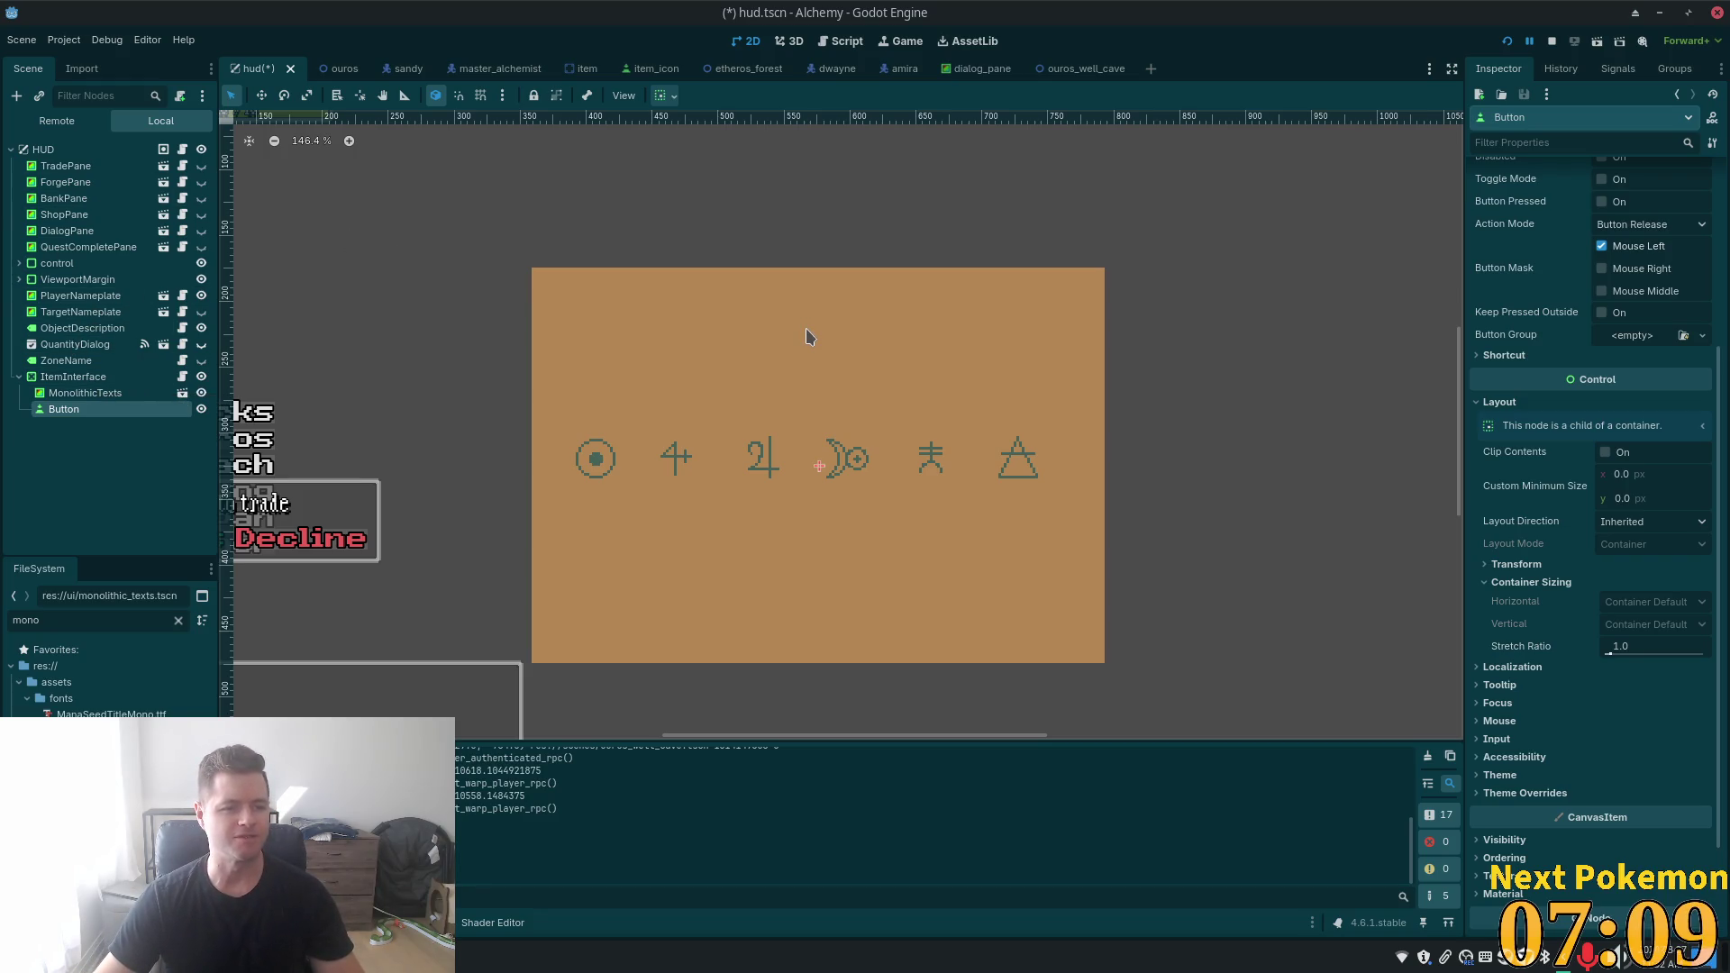
scroll(788, 340, "down", 5)
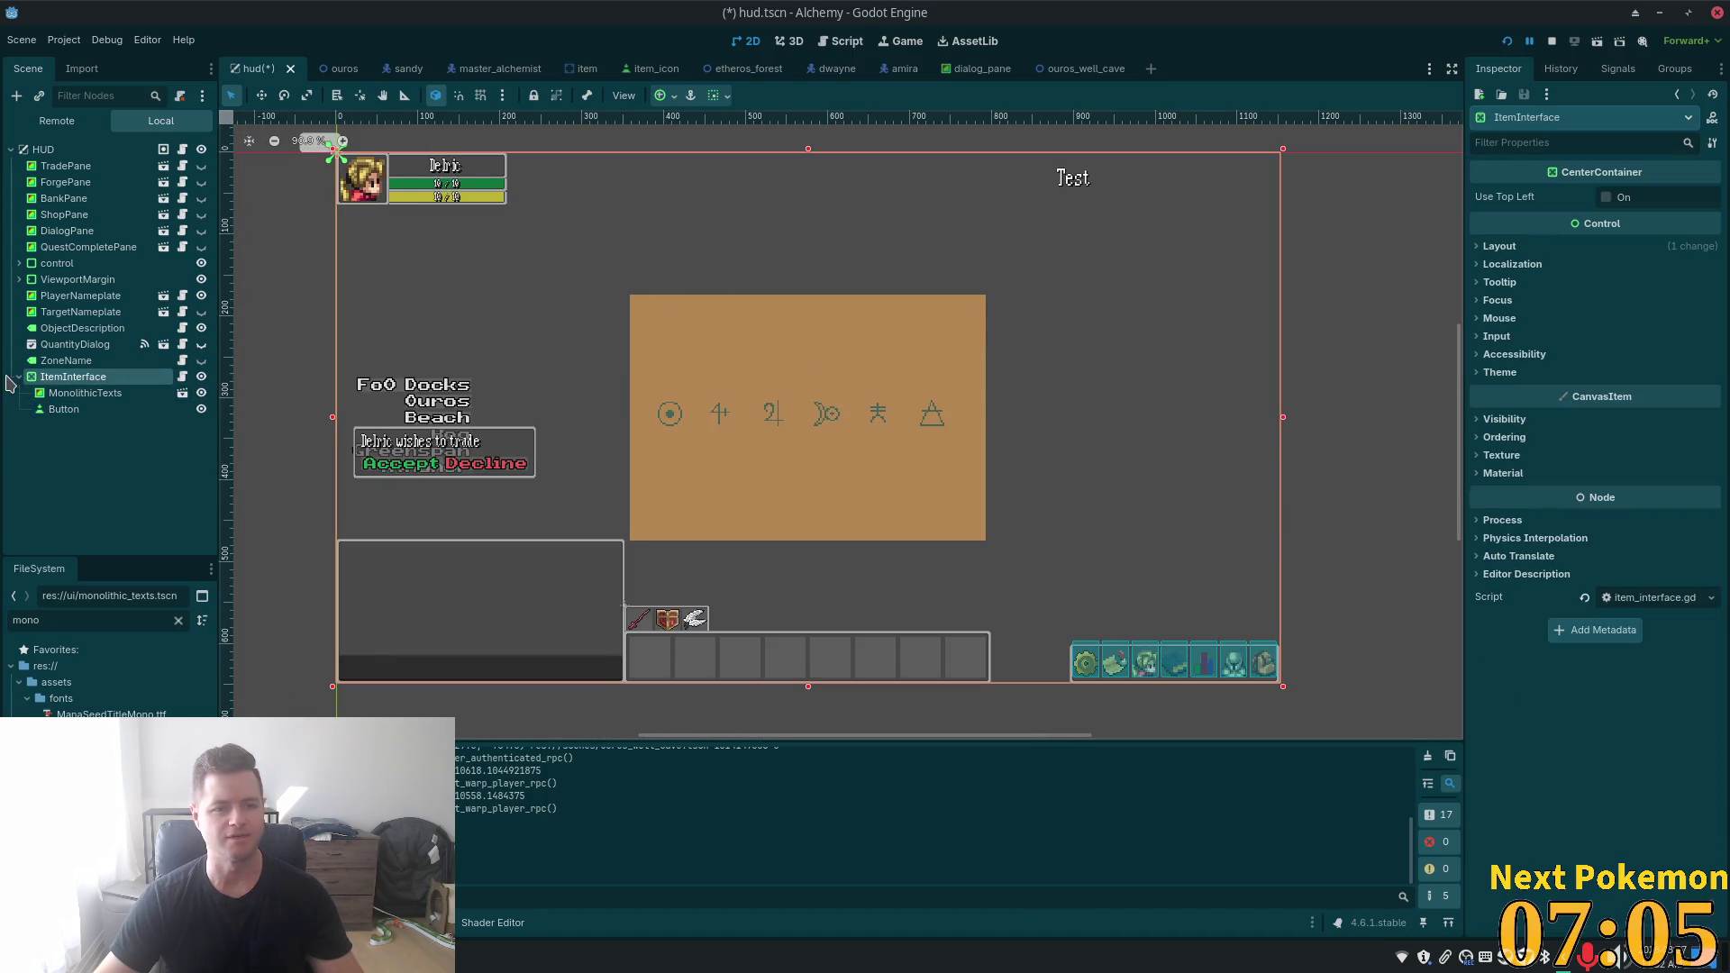
right_click(101, 376)
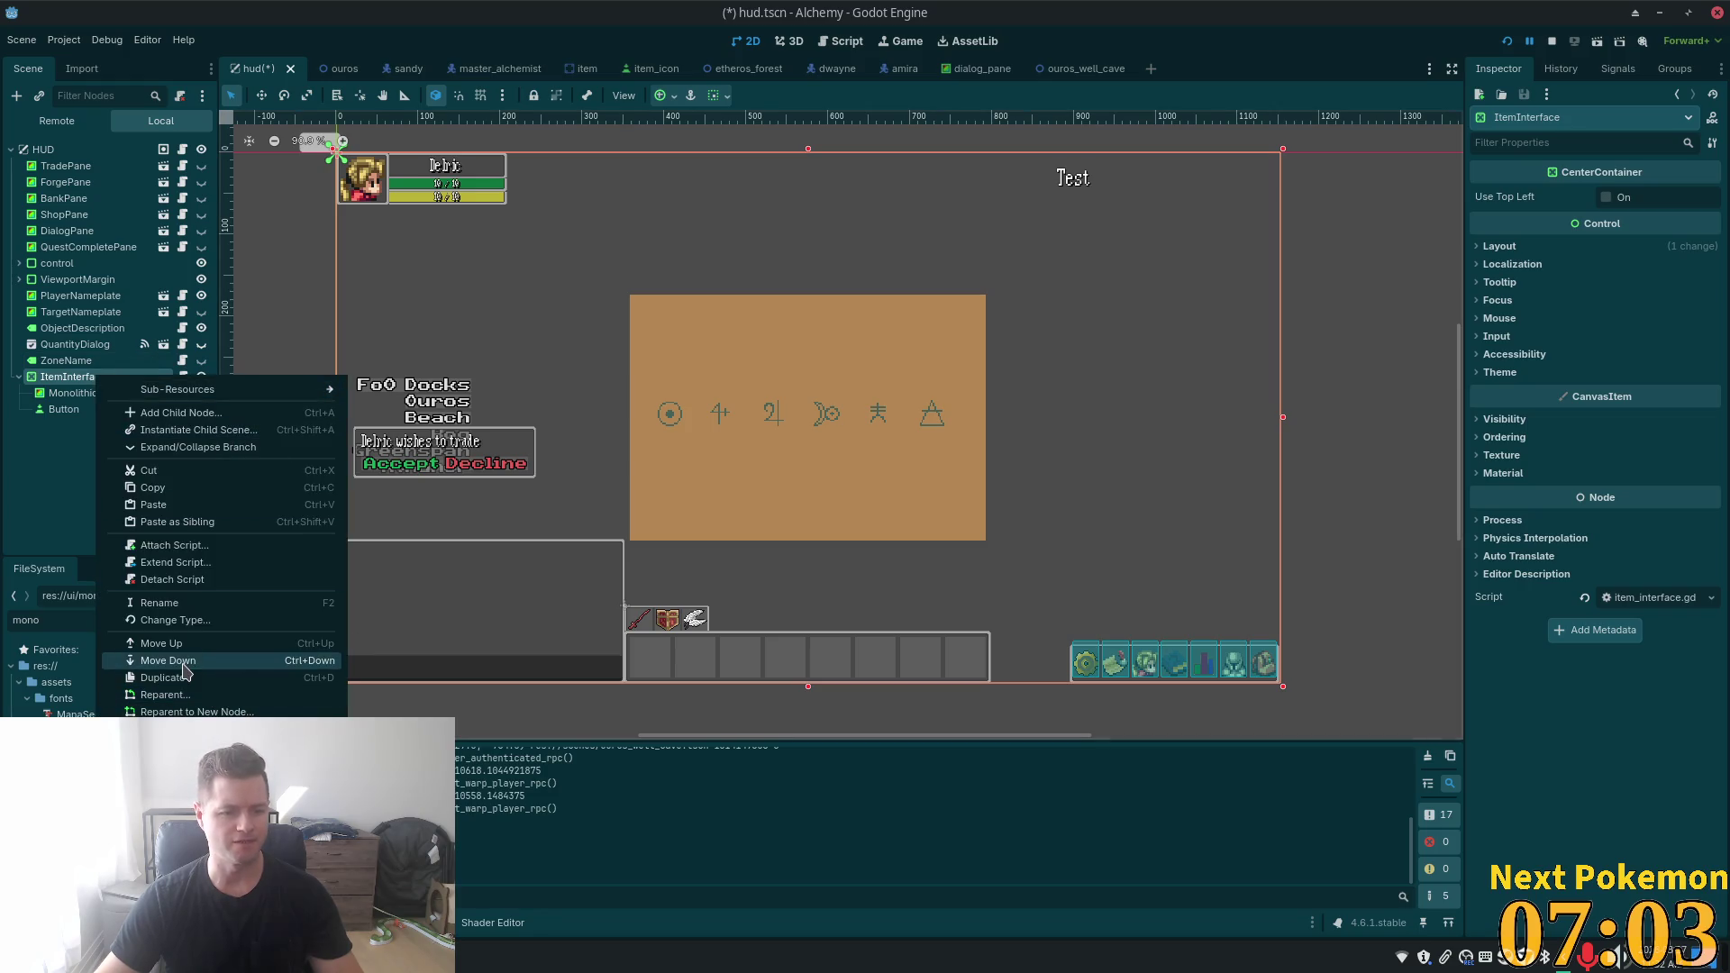
- Change ItemInterface to a plain Container and set MonolithicTexts horizontal sizing to Shrink Center
left_click(175, 619)
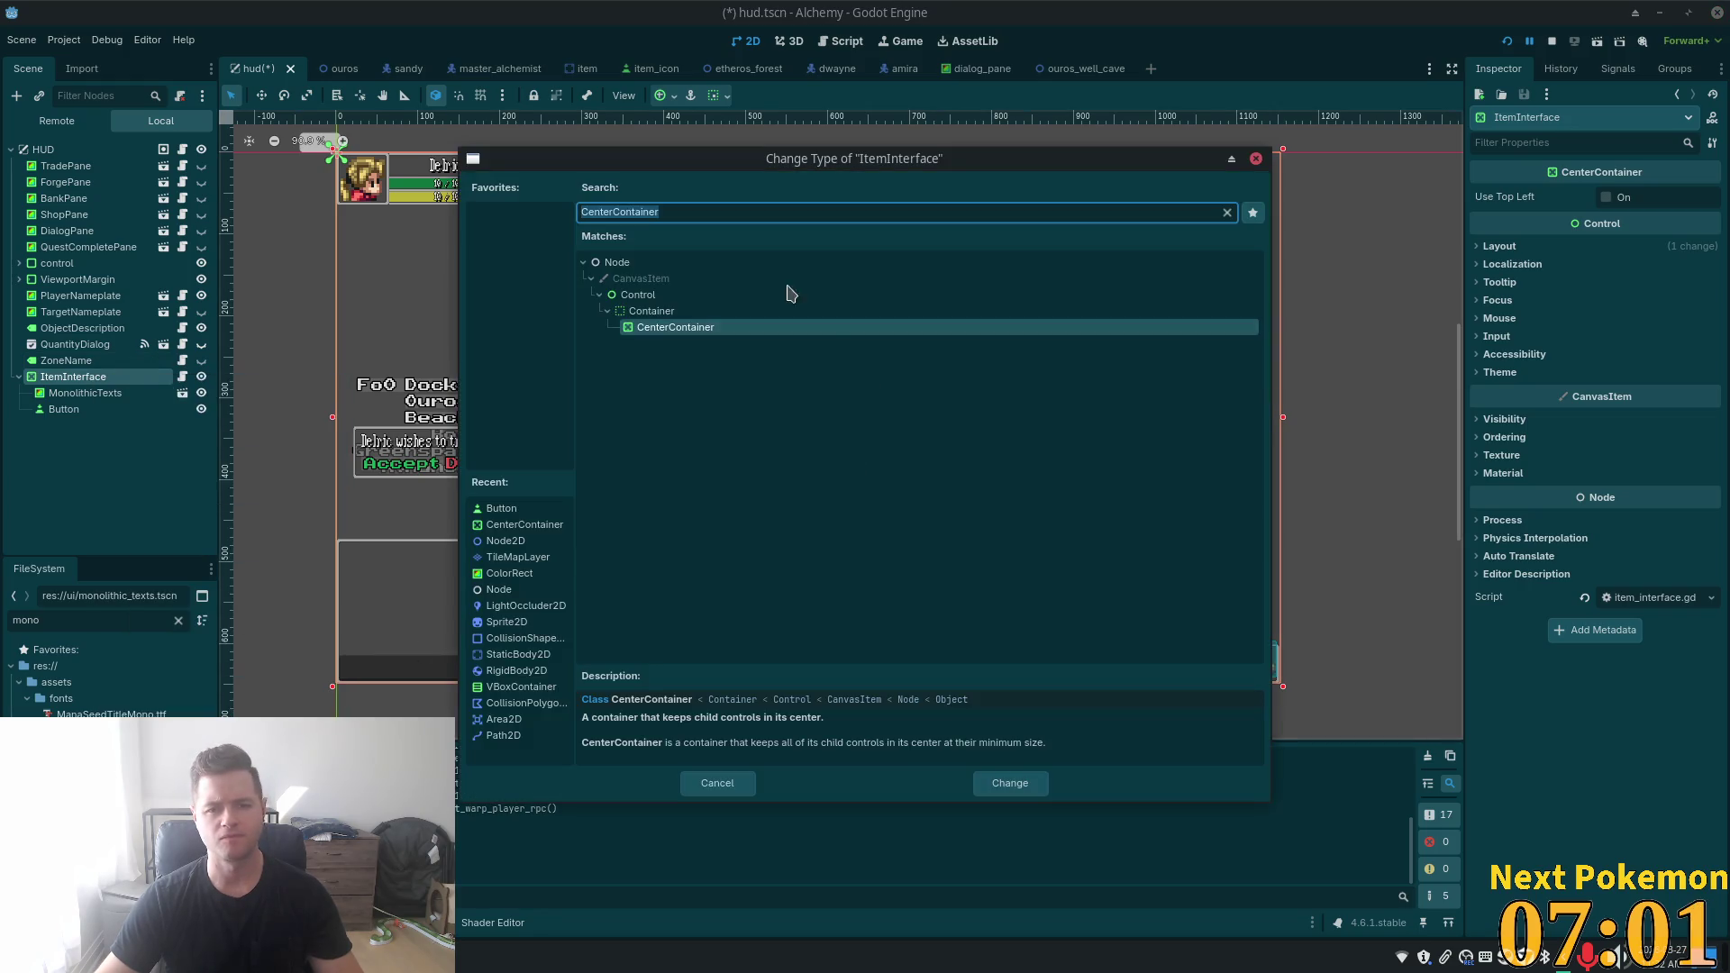
double_click(672, 310)
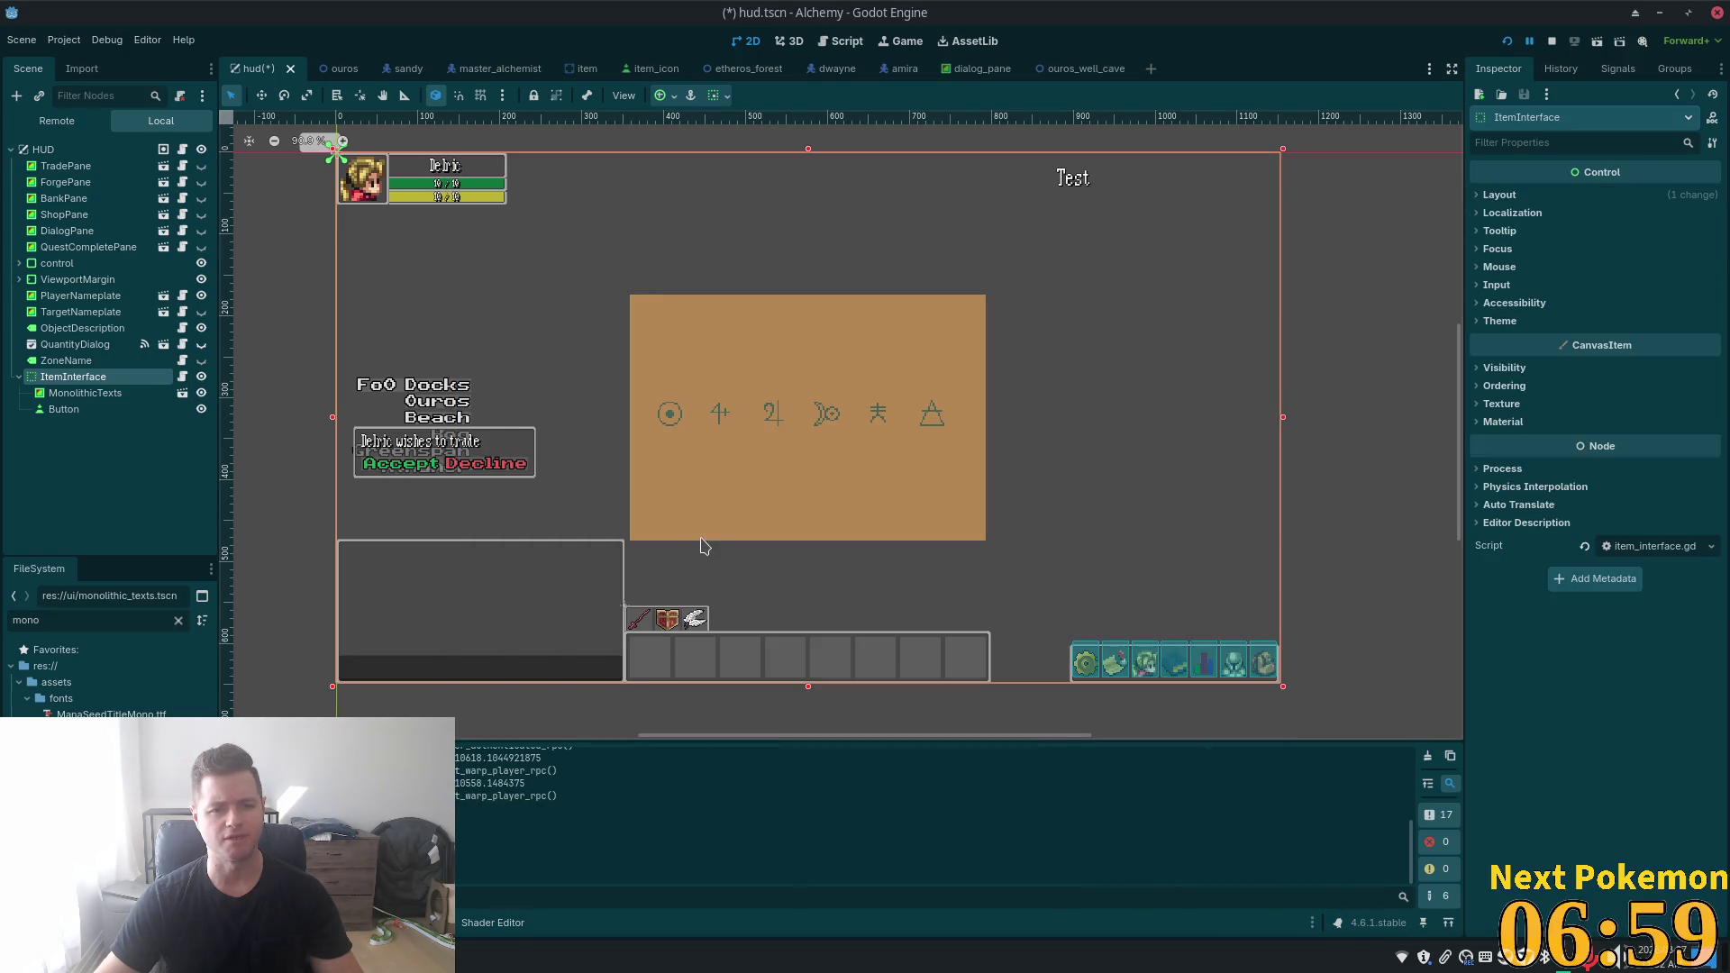
left_click(64, 394)
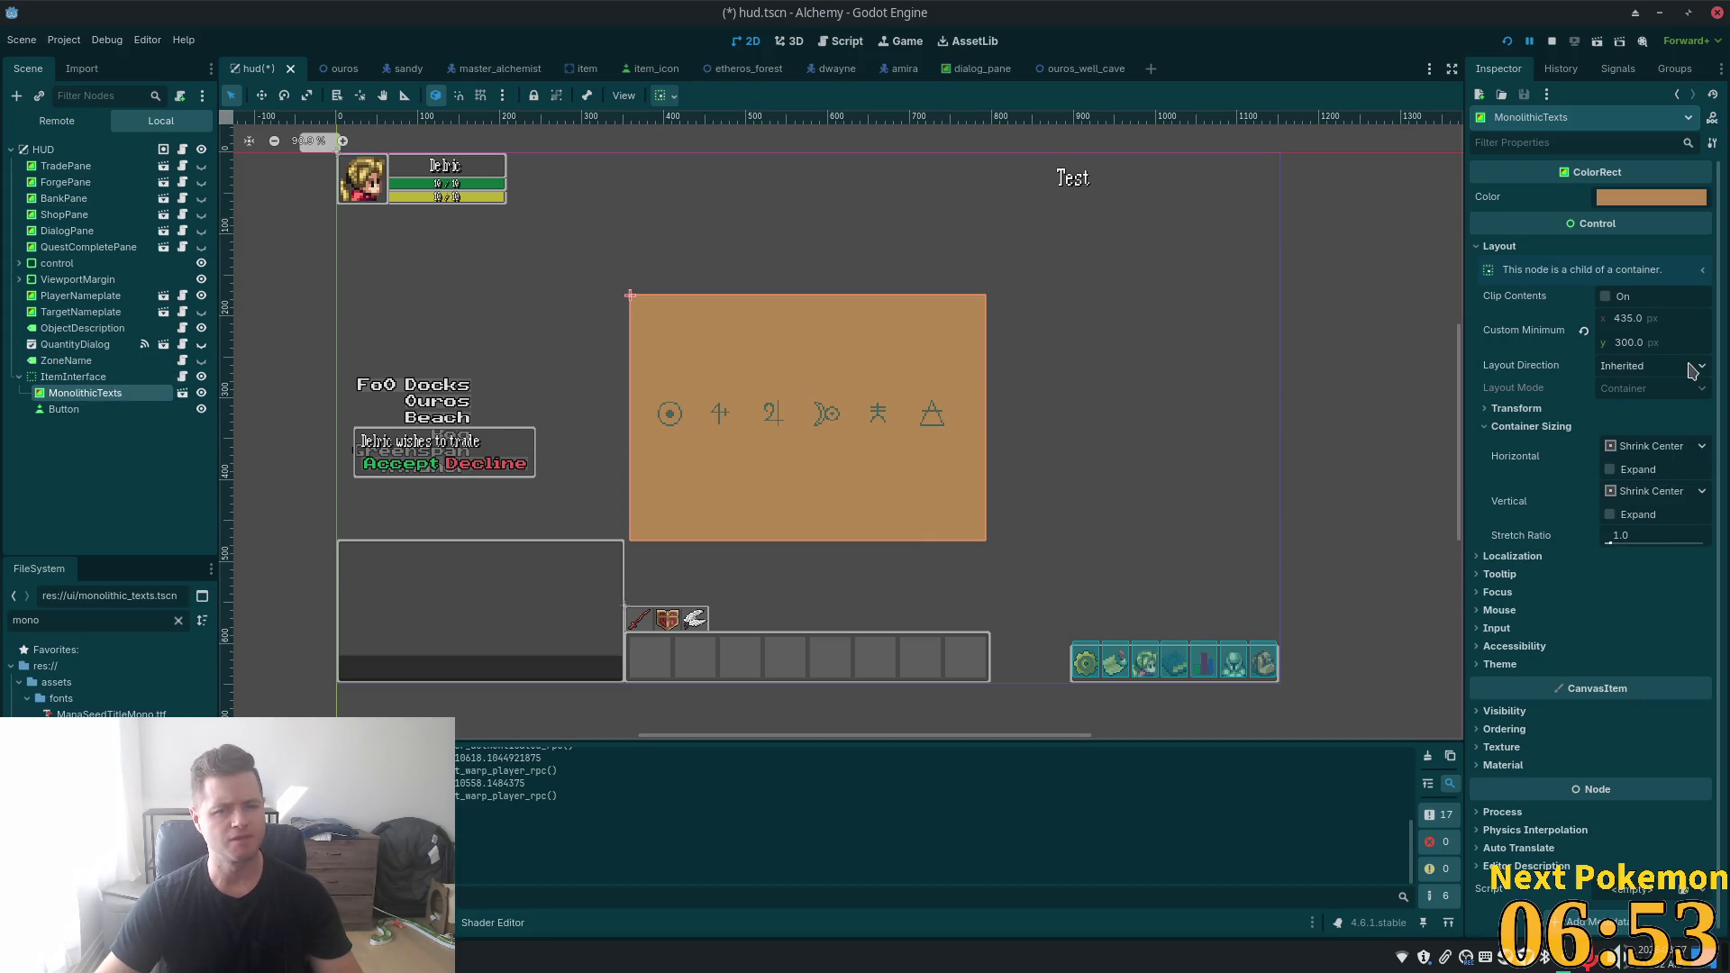
left_click(1699, 448)
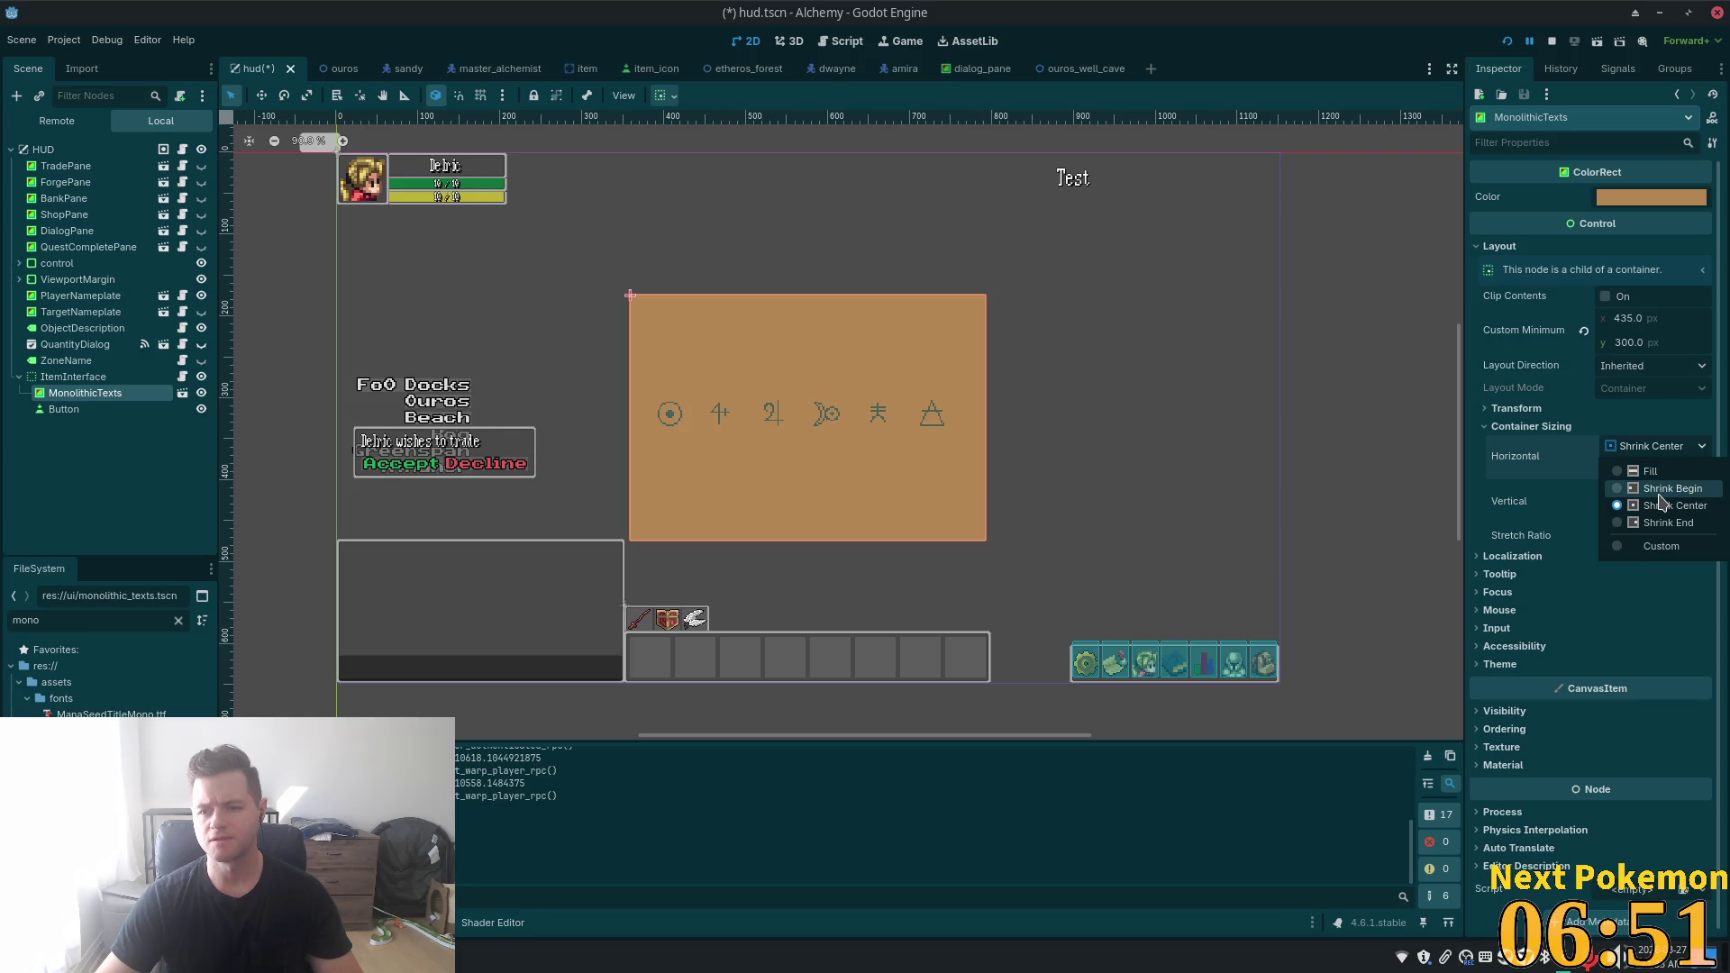
left_click(1667, 487)
left_click(1660, 447)
left_click(1668, 523)
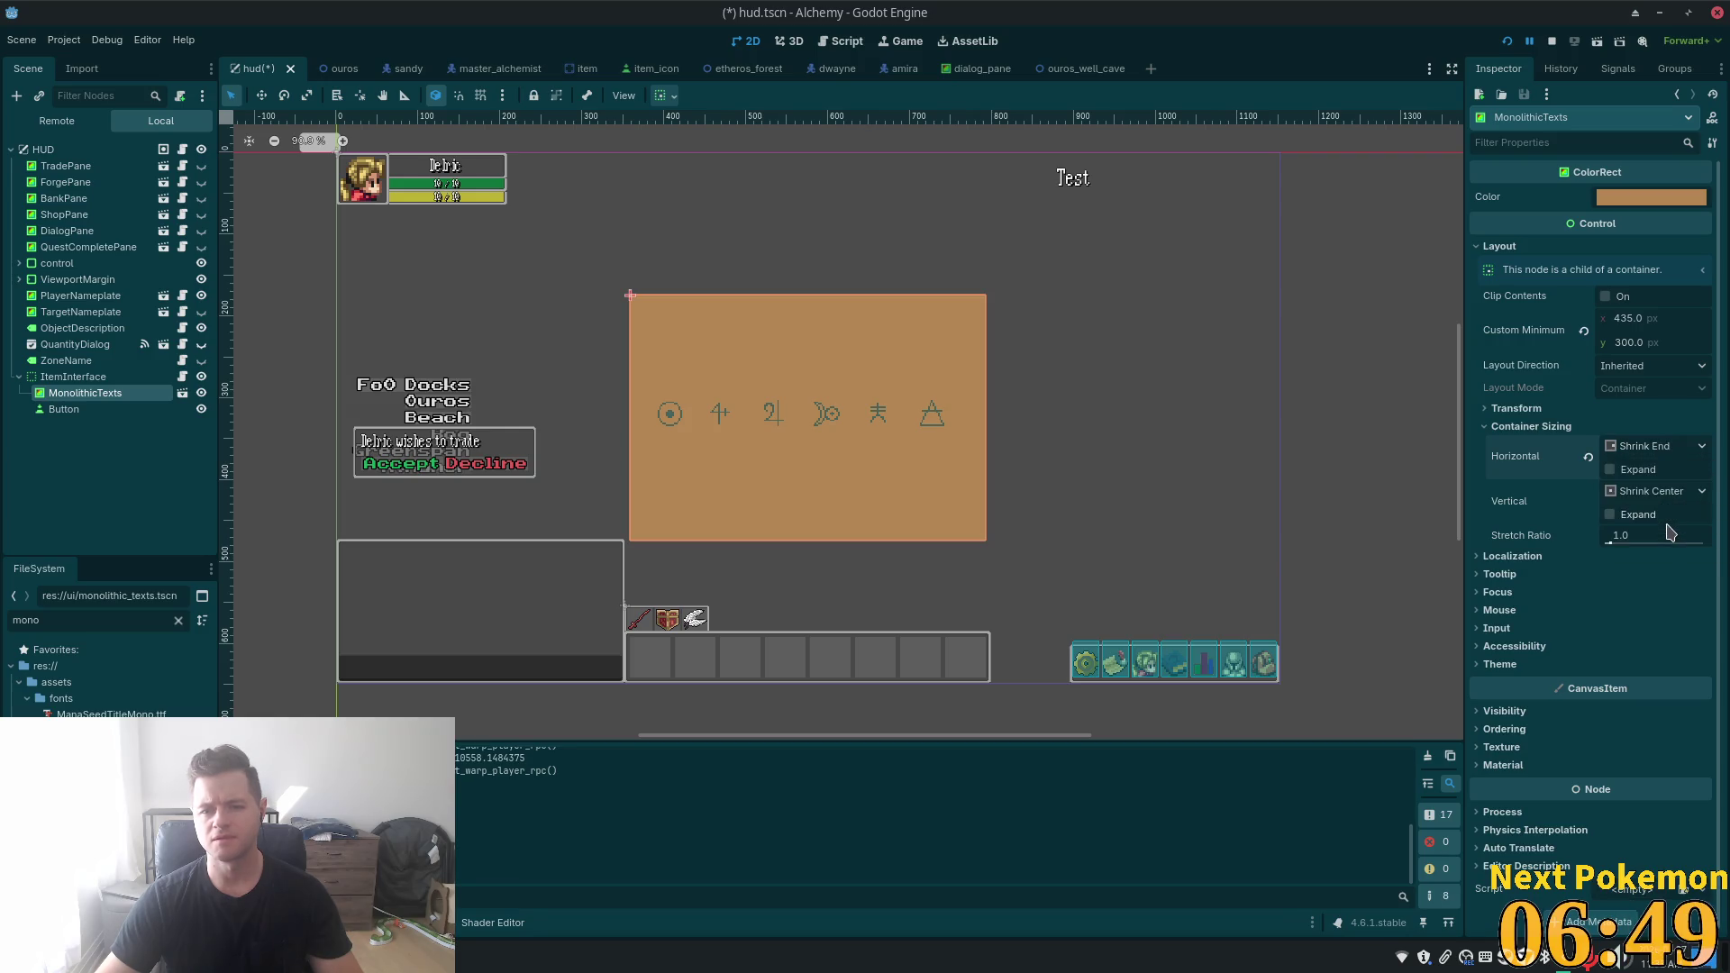
left_click(1650, 448)
left_click(1666, 507)
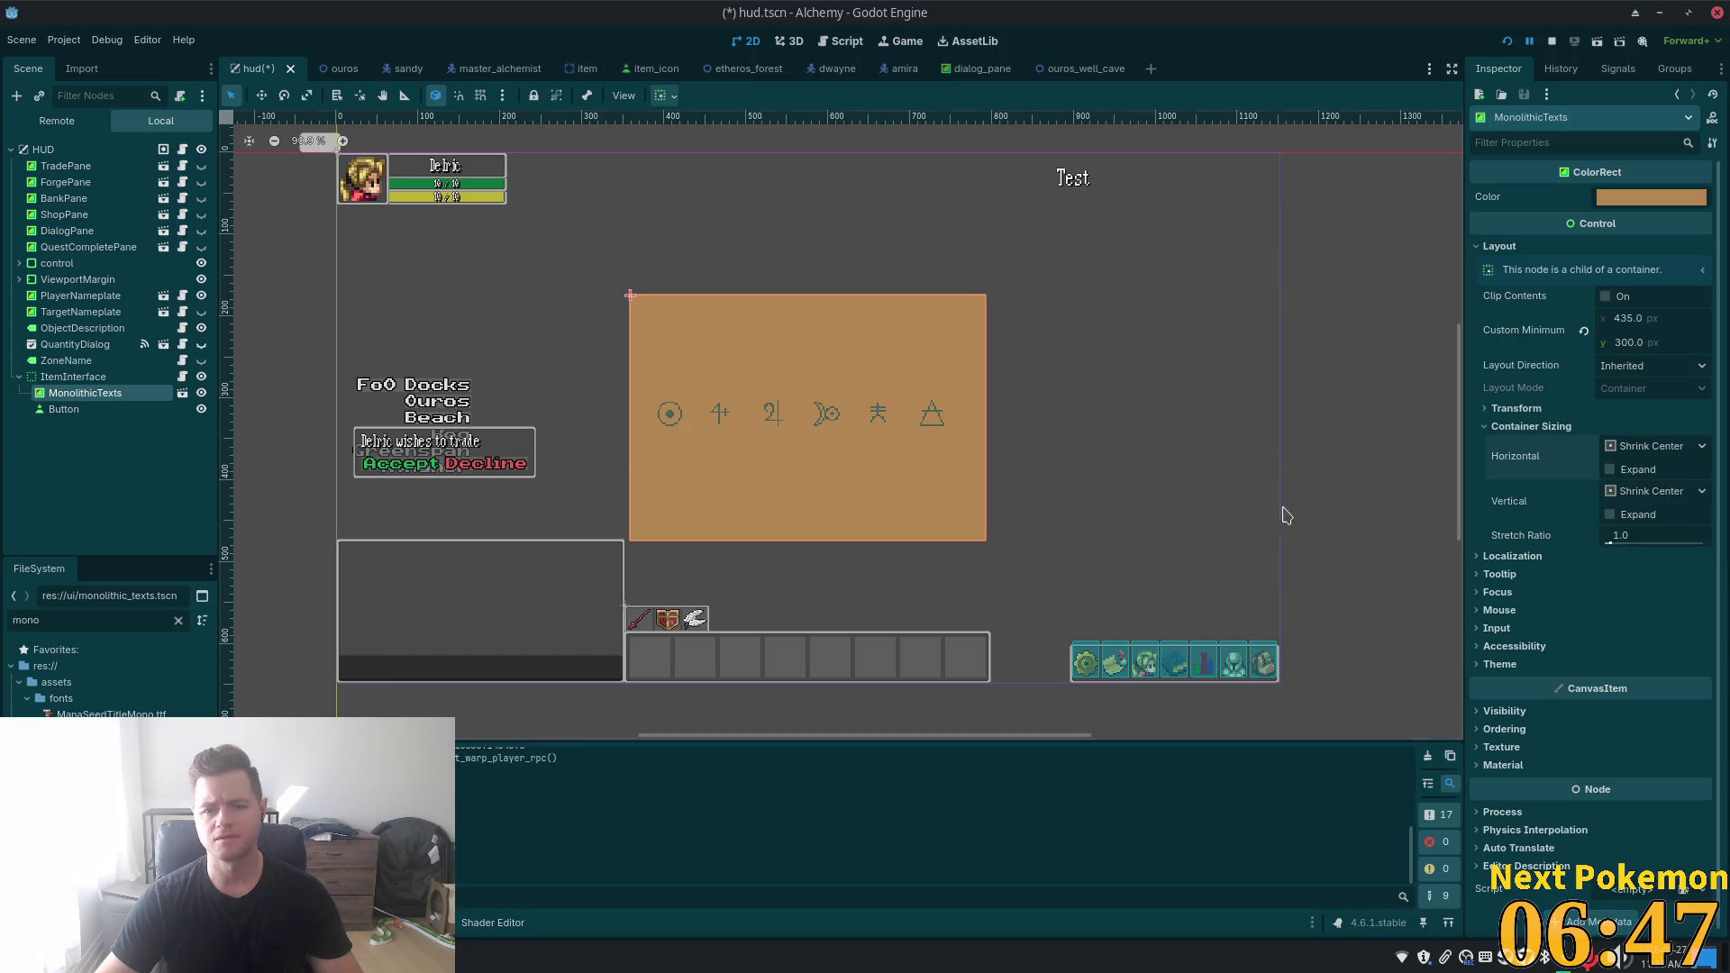
- Save the HUD scene and open ItemInterface's item_interface.gd script
key("ctrl+s")
left_click(54, 409)
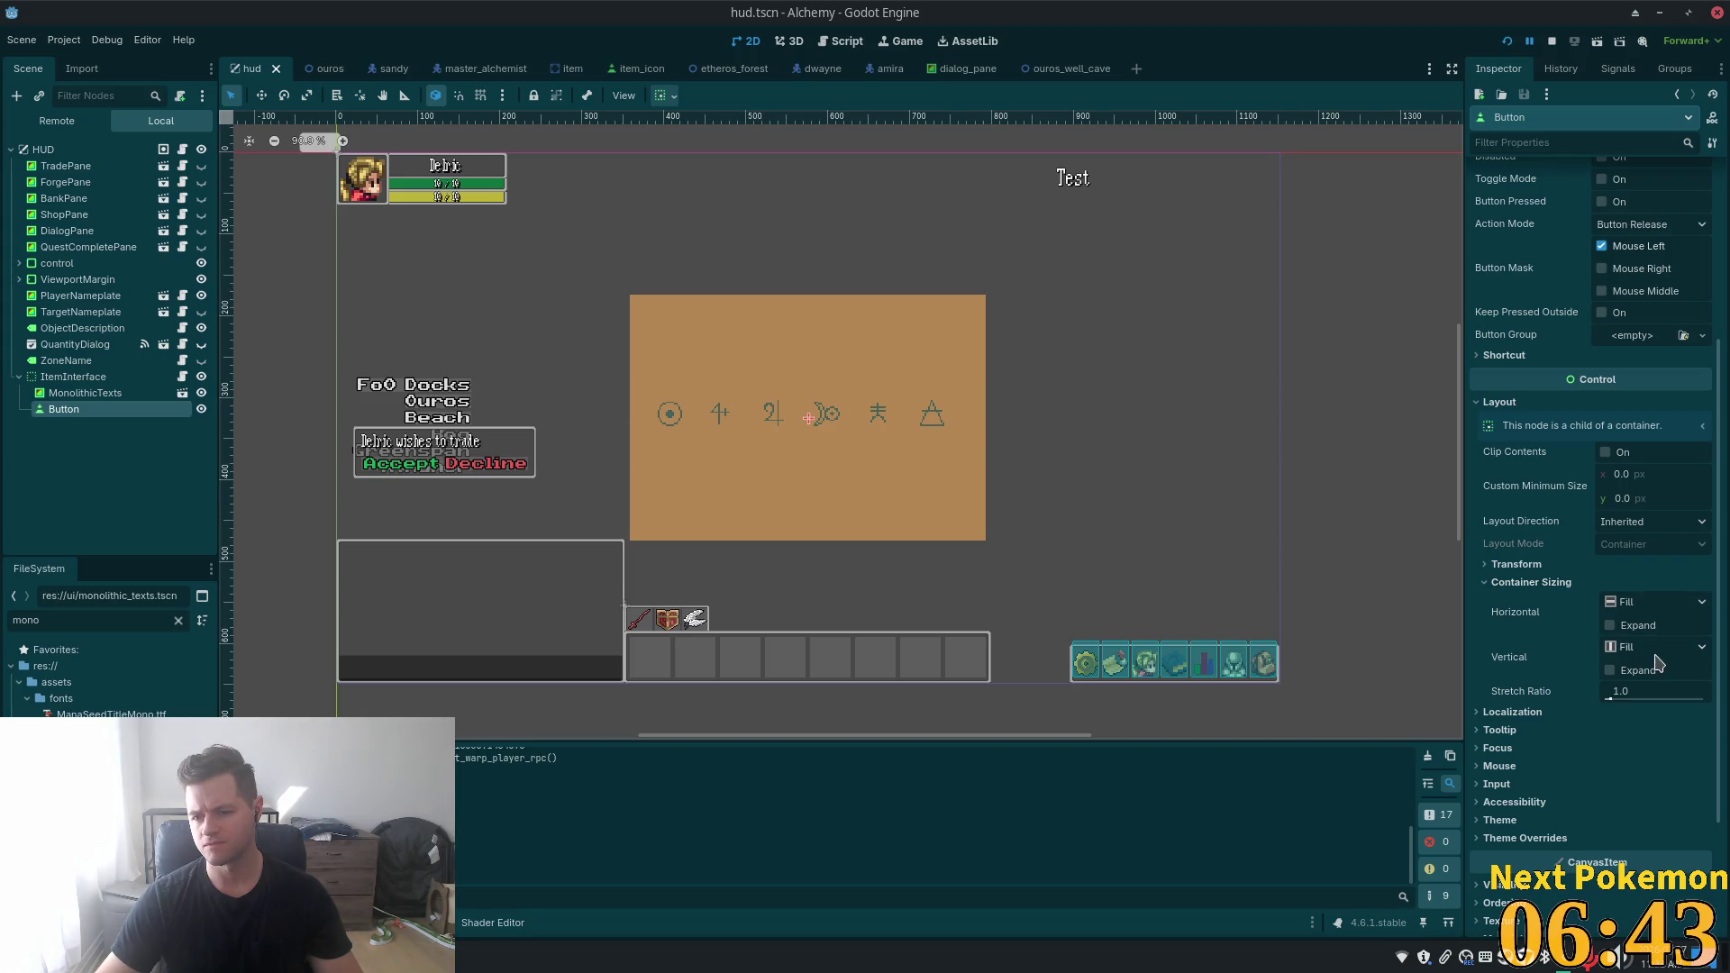
left_click(183, 377)
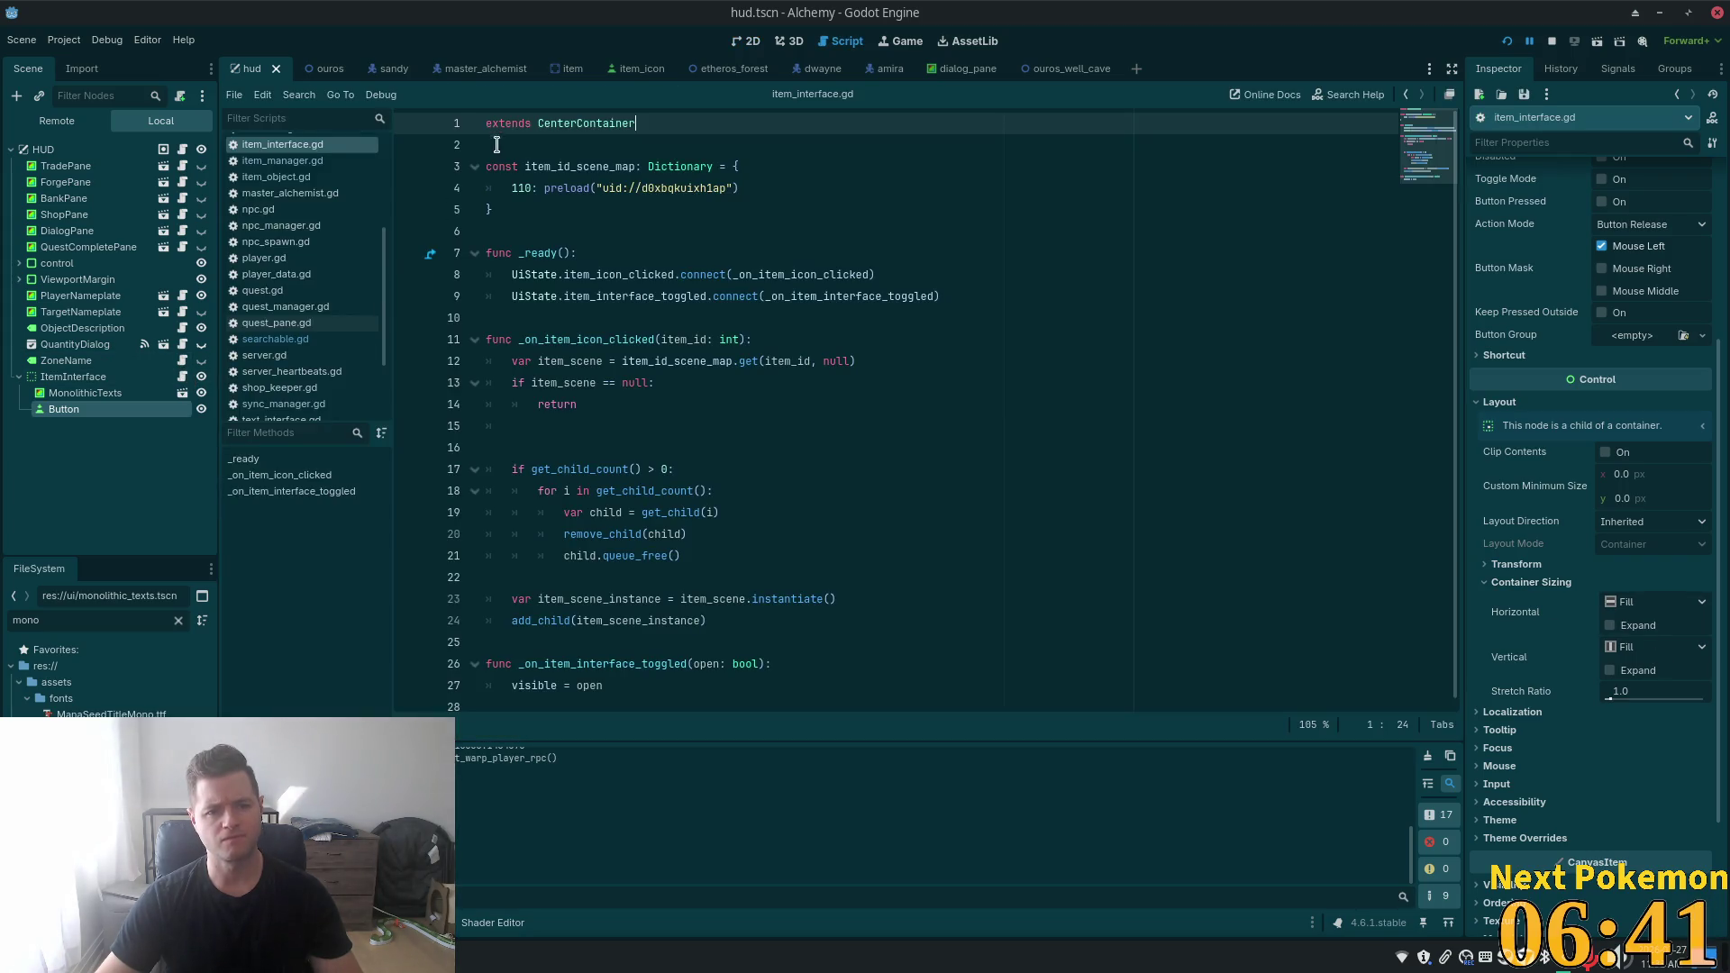
- Change item_interface.gd from 'extends CenterContainer' to 'extends Container'
double_click(609, 126)
left_click(582, 123)
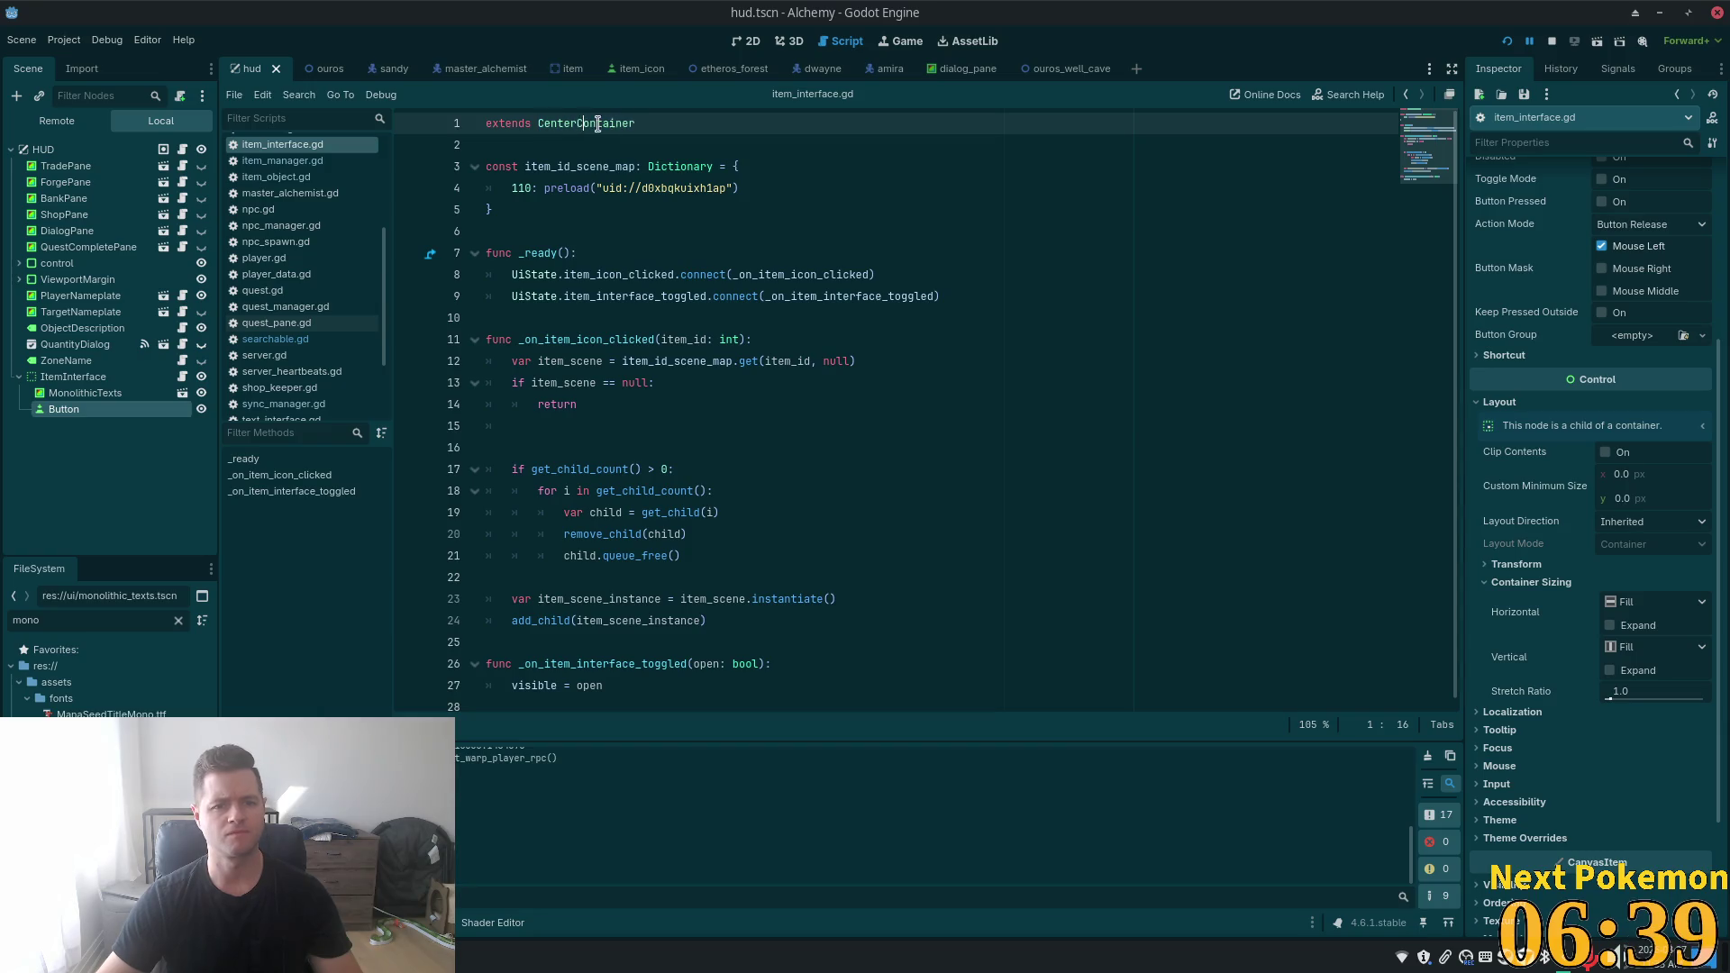
key("BackSpace")
key("BackSpace")
key("BackSpace")
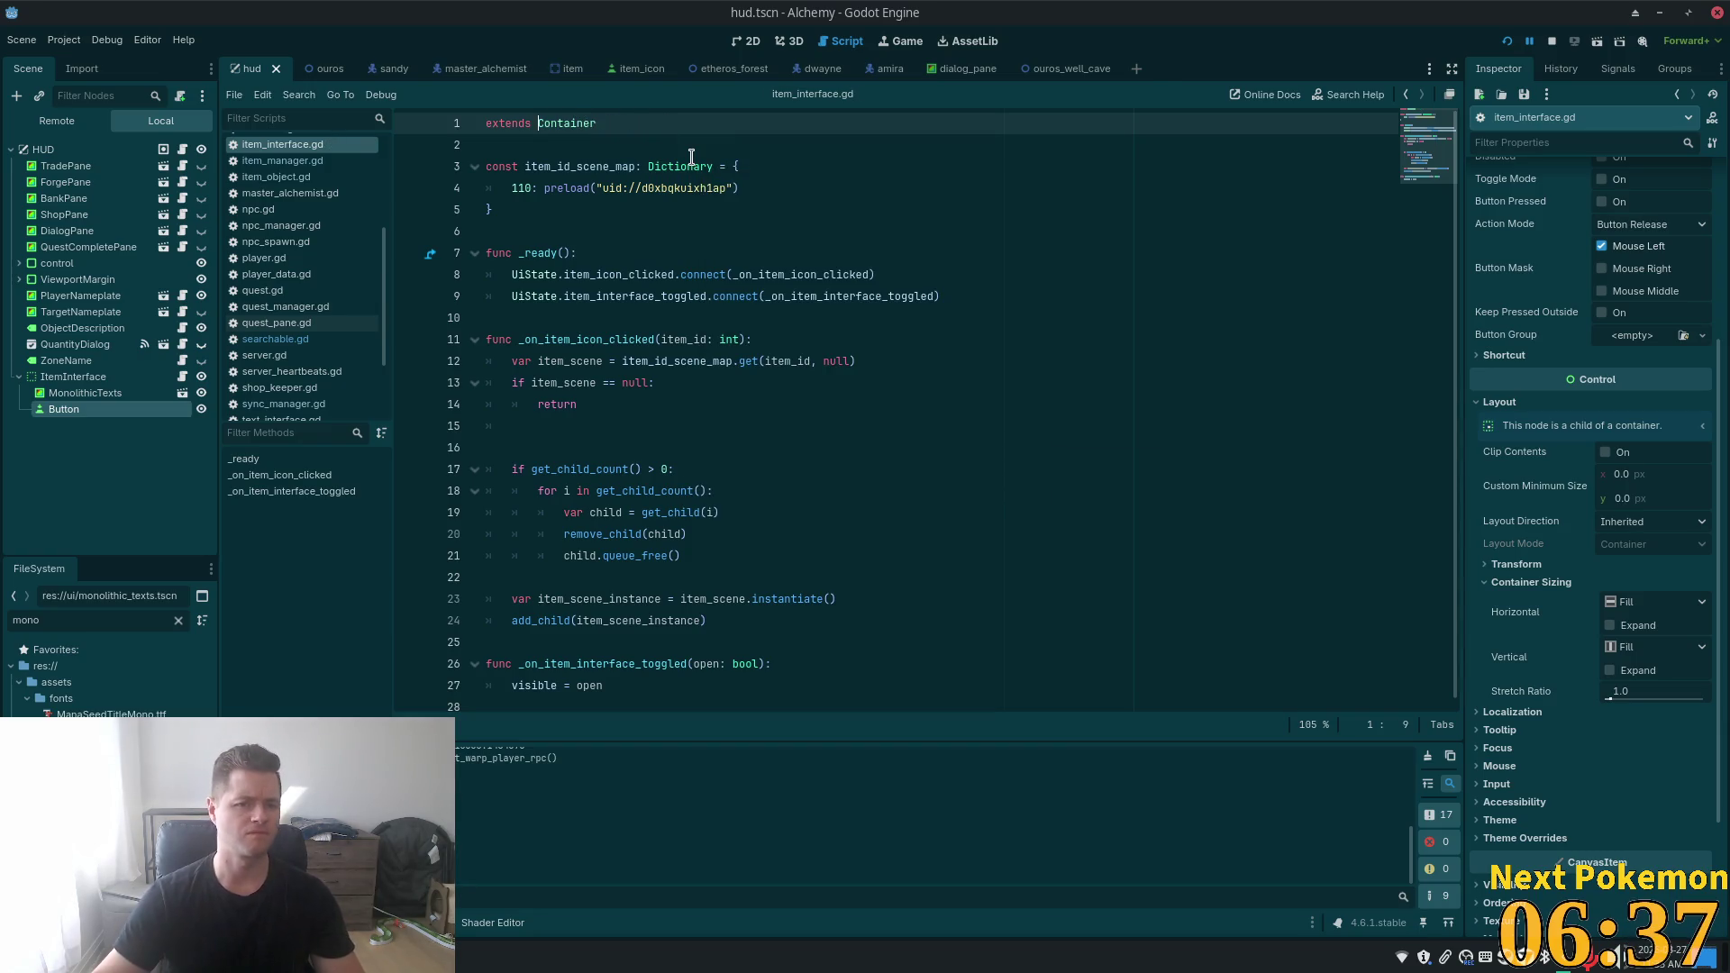
- In the 2D view, set the Button's Text to X, then select ItemInterface
left_click(746, 41)
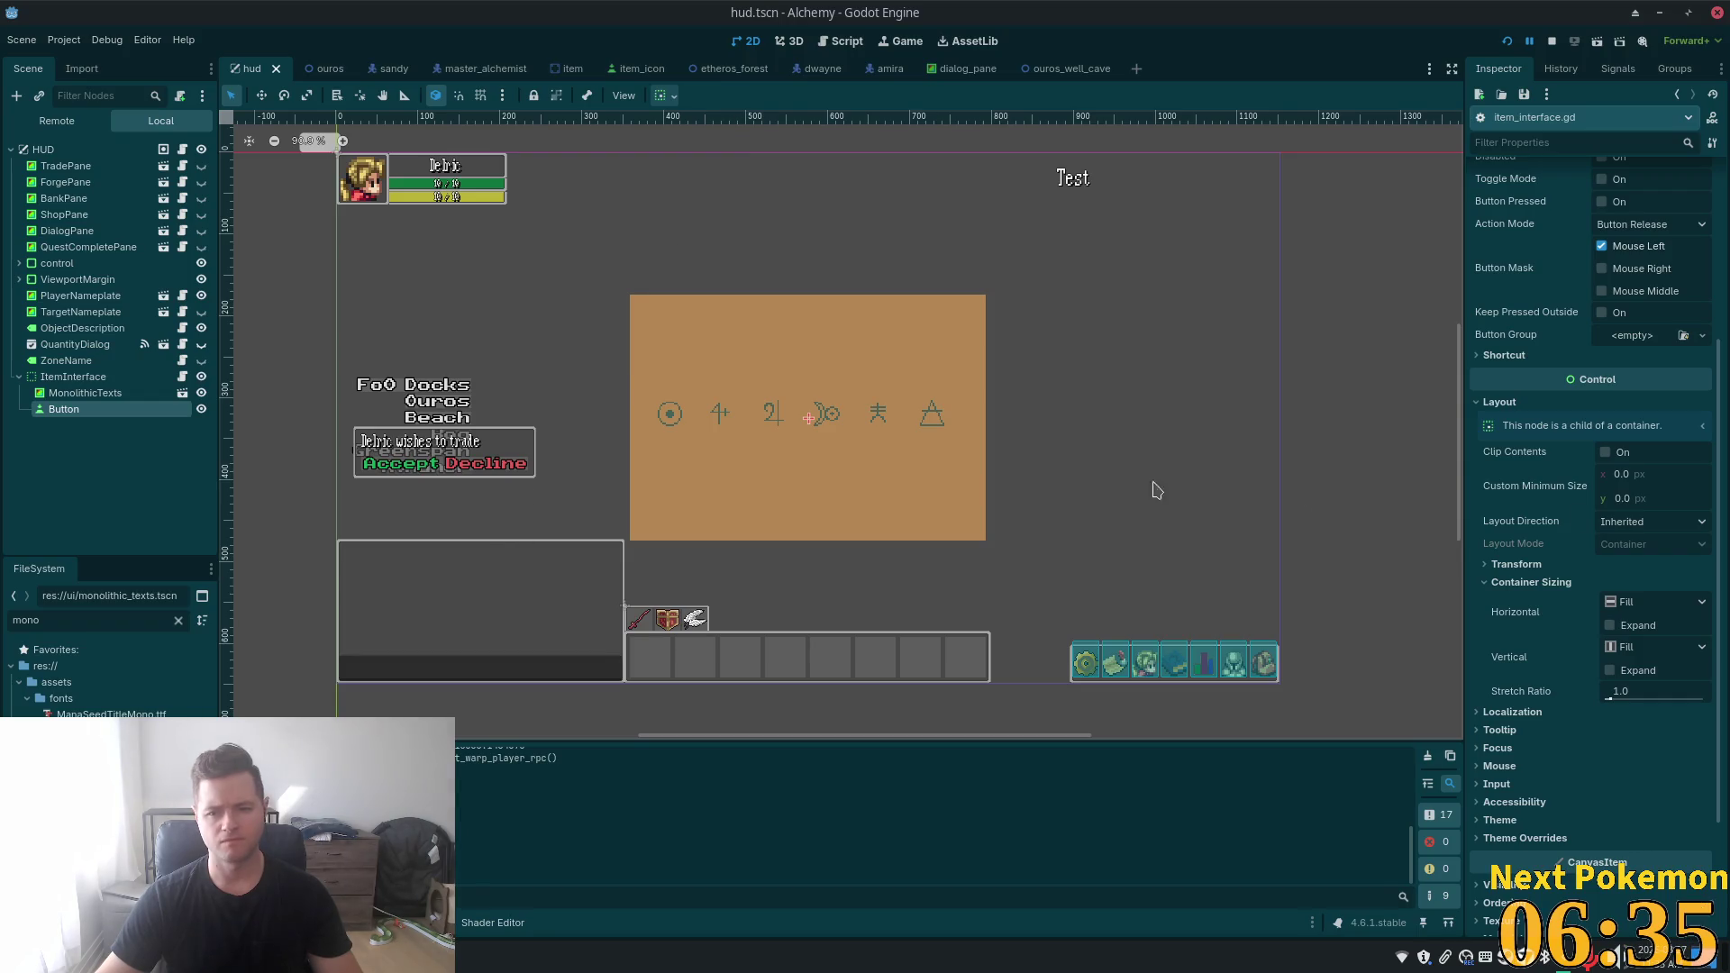
scroll(1595, 288, "up", 5)
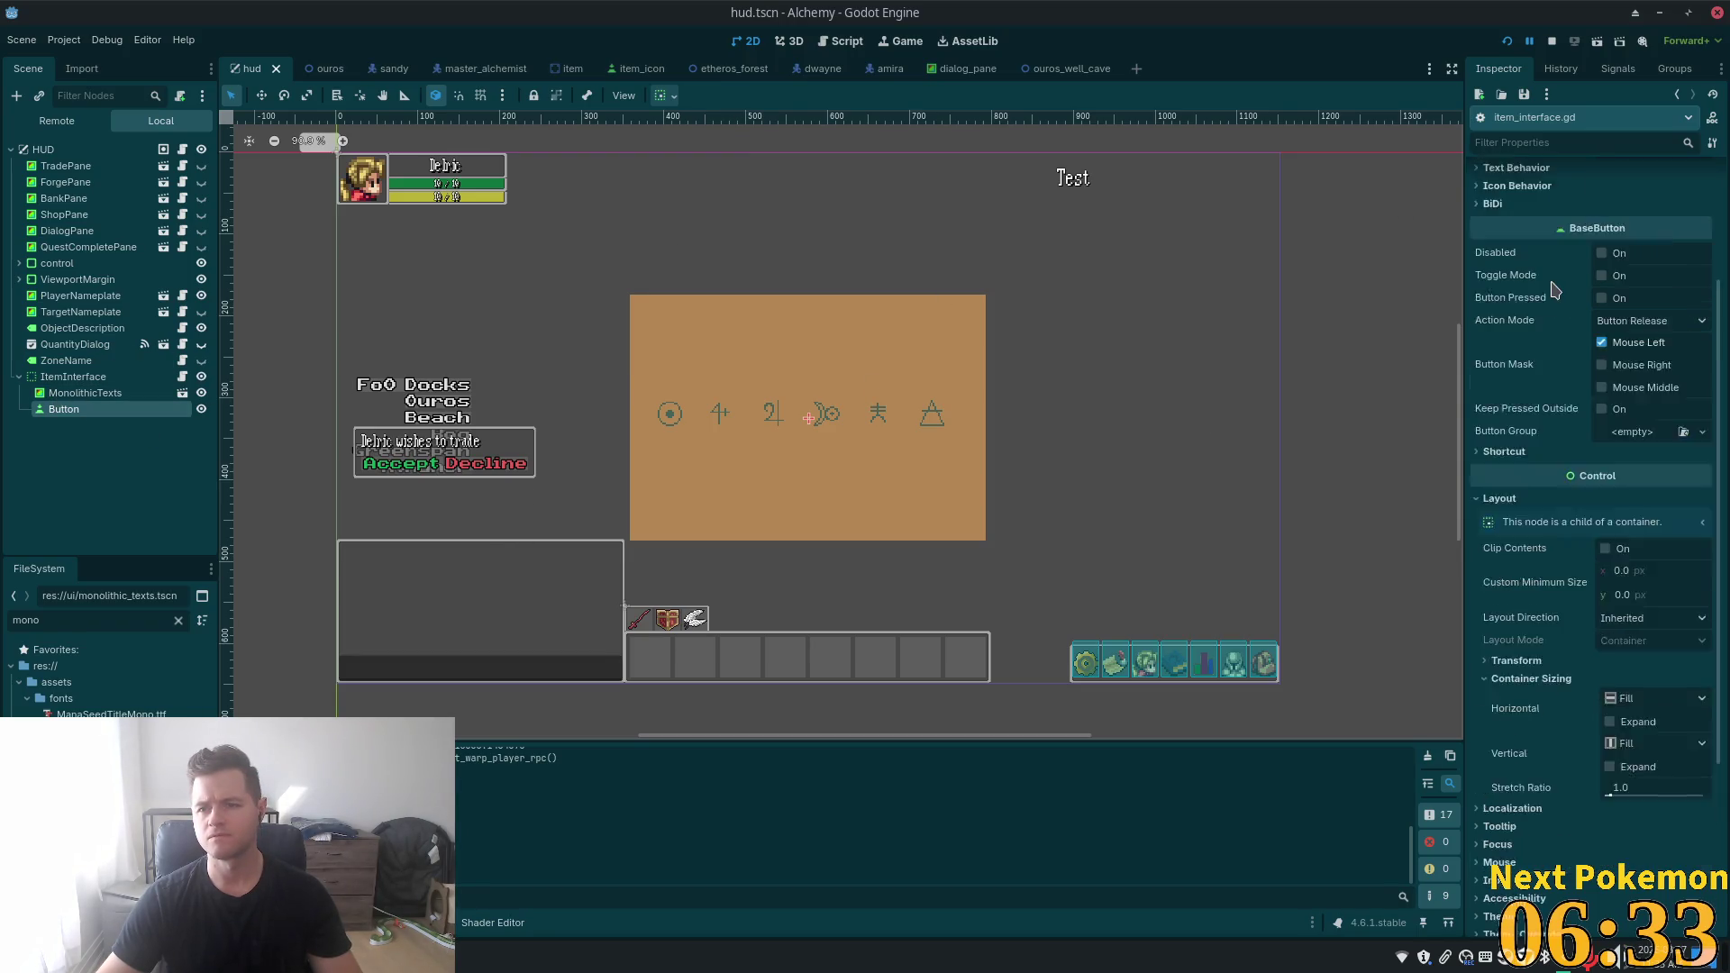
left_click(1594, 287)
type("X")
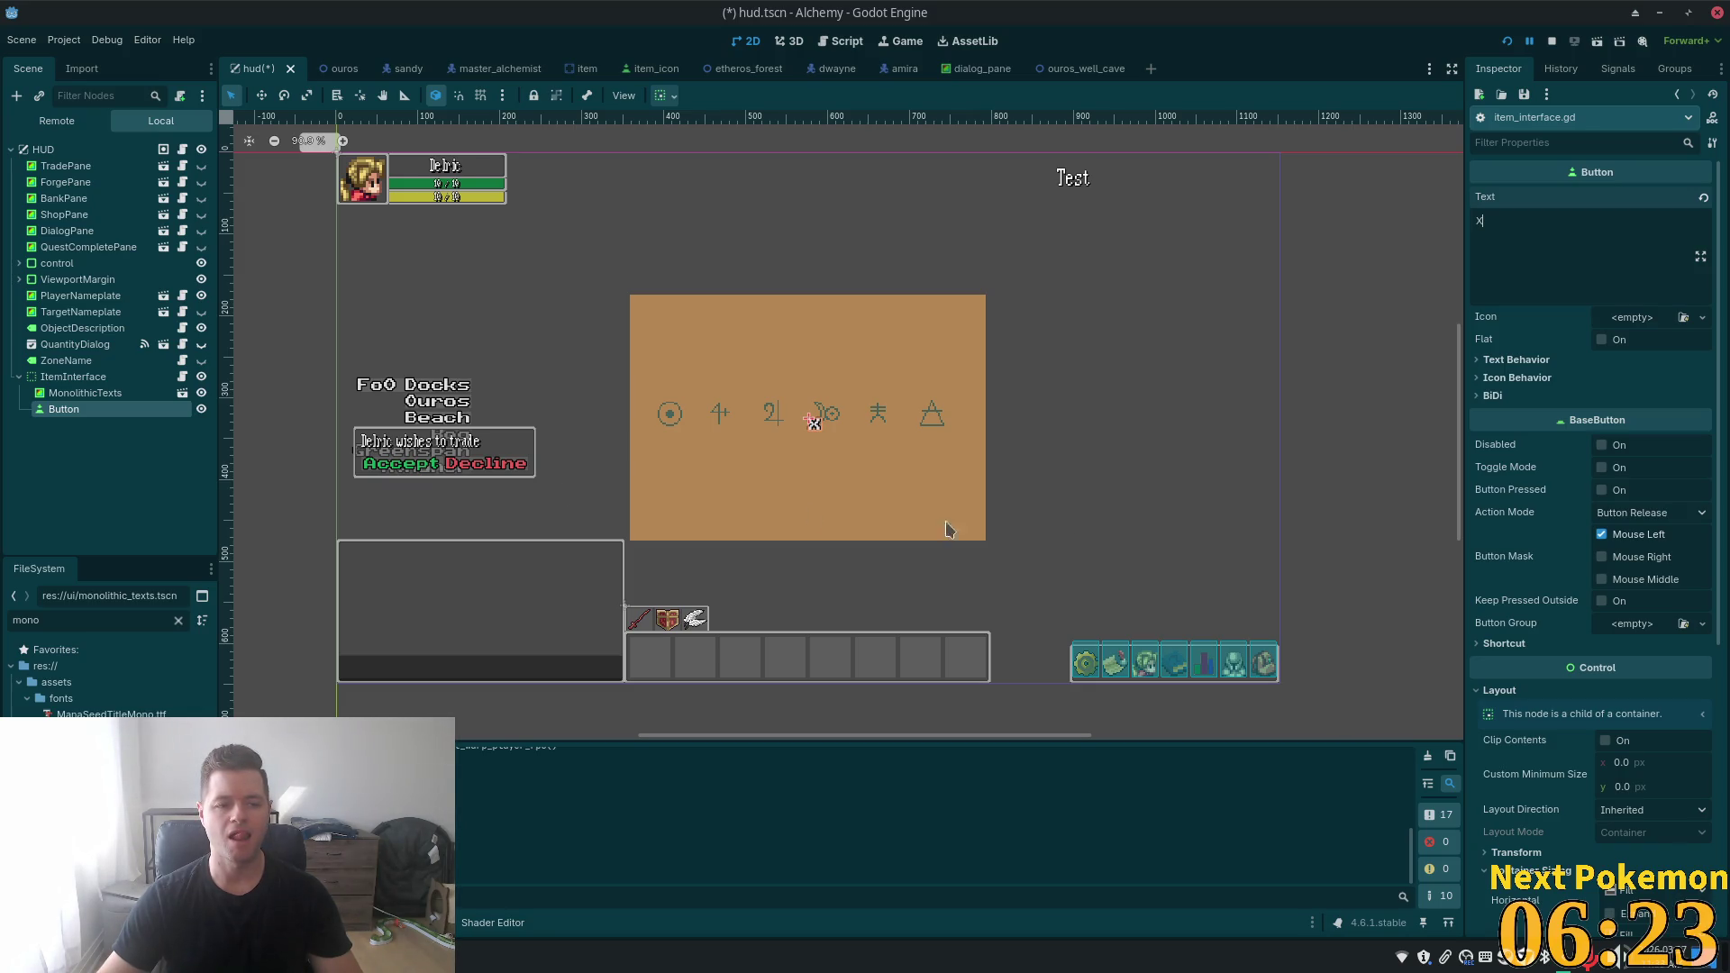
left_click(342, 271)
scroll(382, 202, "up", 2)
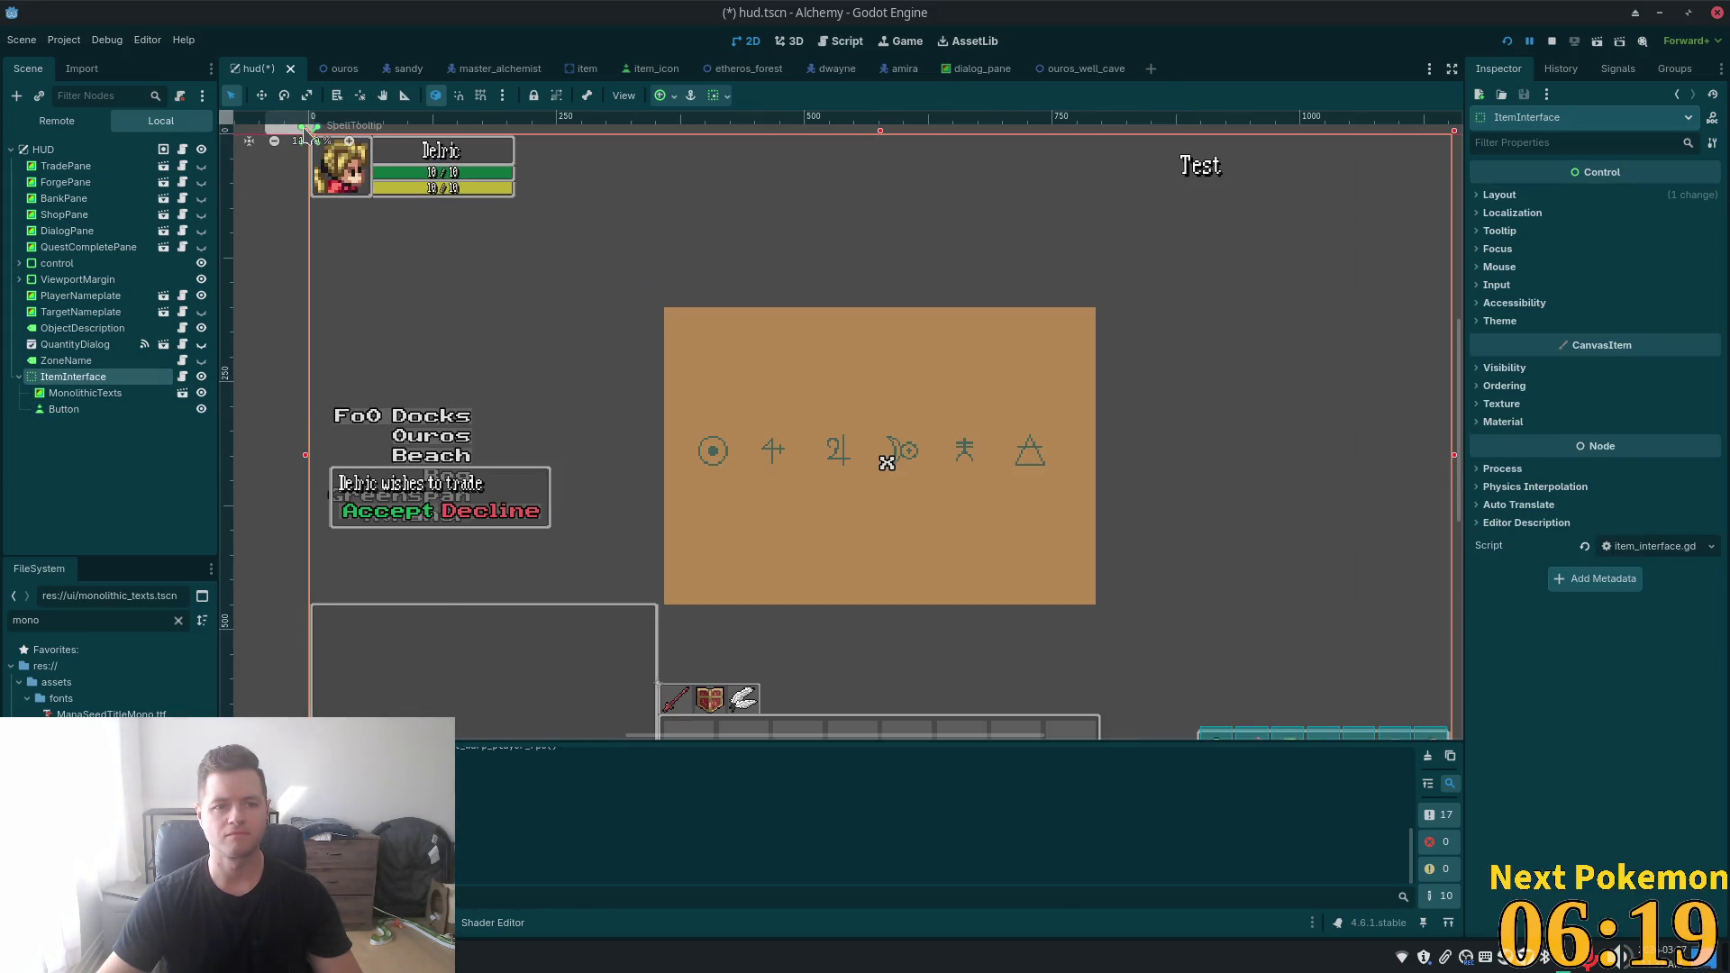
- Drag the ItemInterface box's corner handles to resize it
scroll(1228, 423, "down", 1)
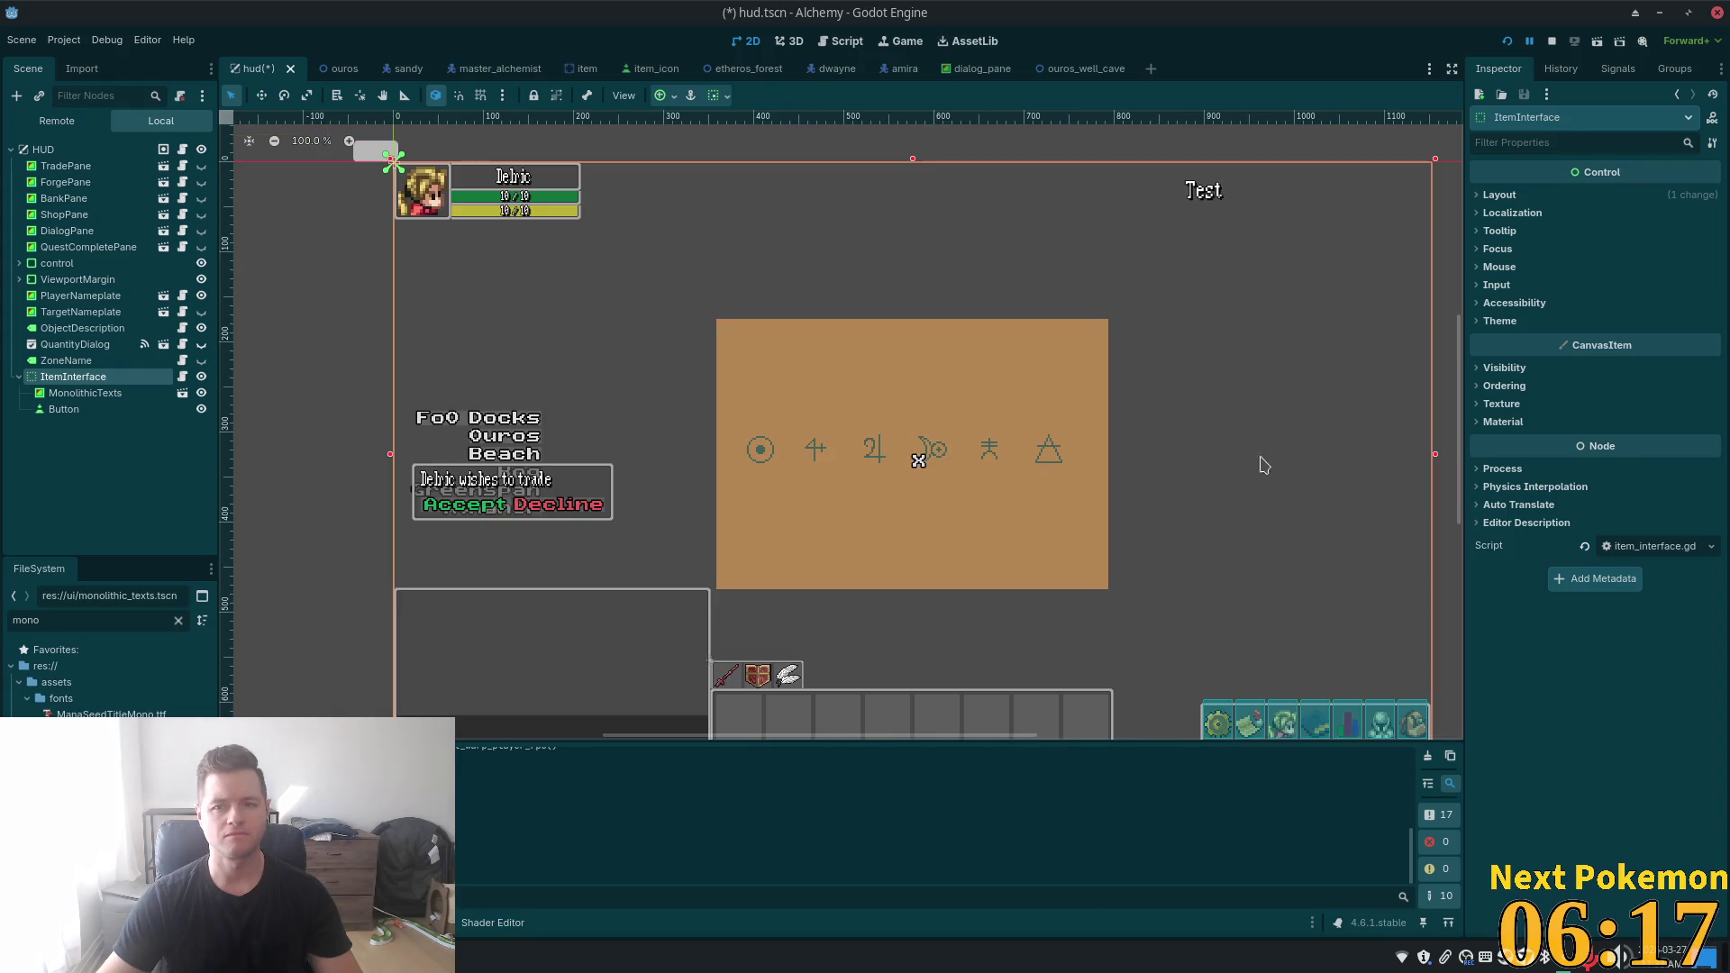
mouse_move(1434, 164)
left_mouse_down()
mouse_move(1208, 262)
mouse_move(1160, 361)
left_mouse_up()
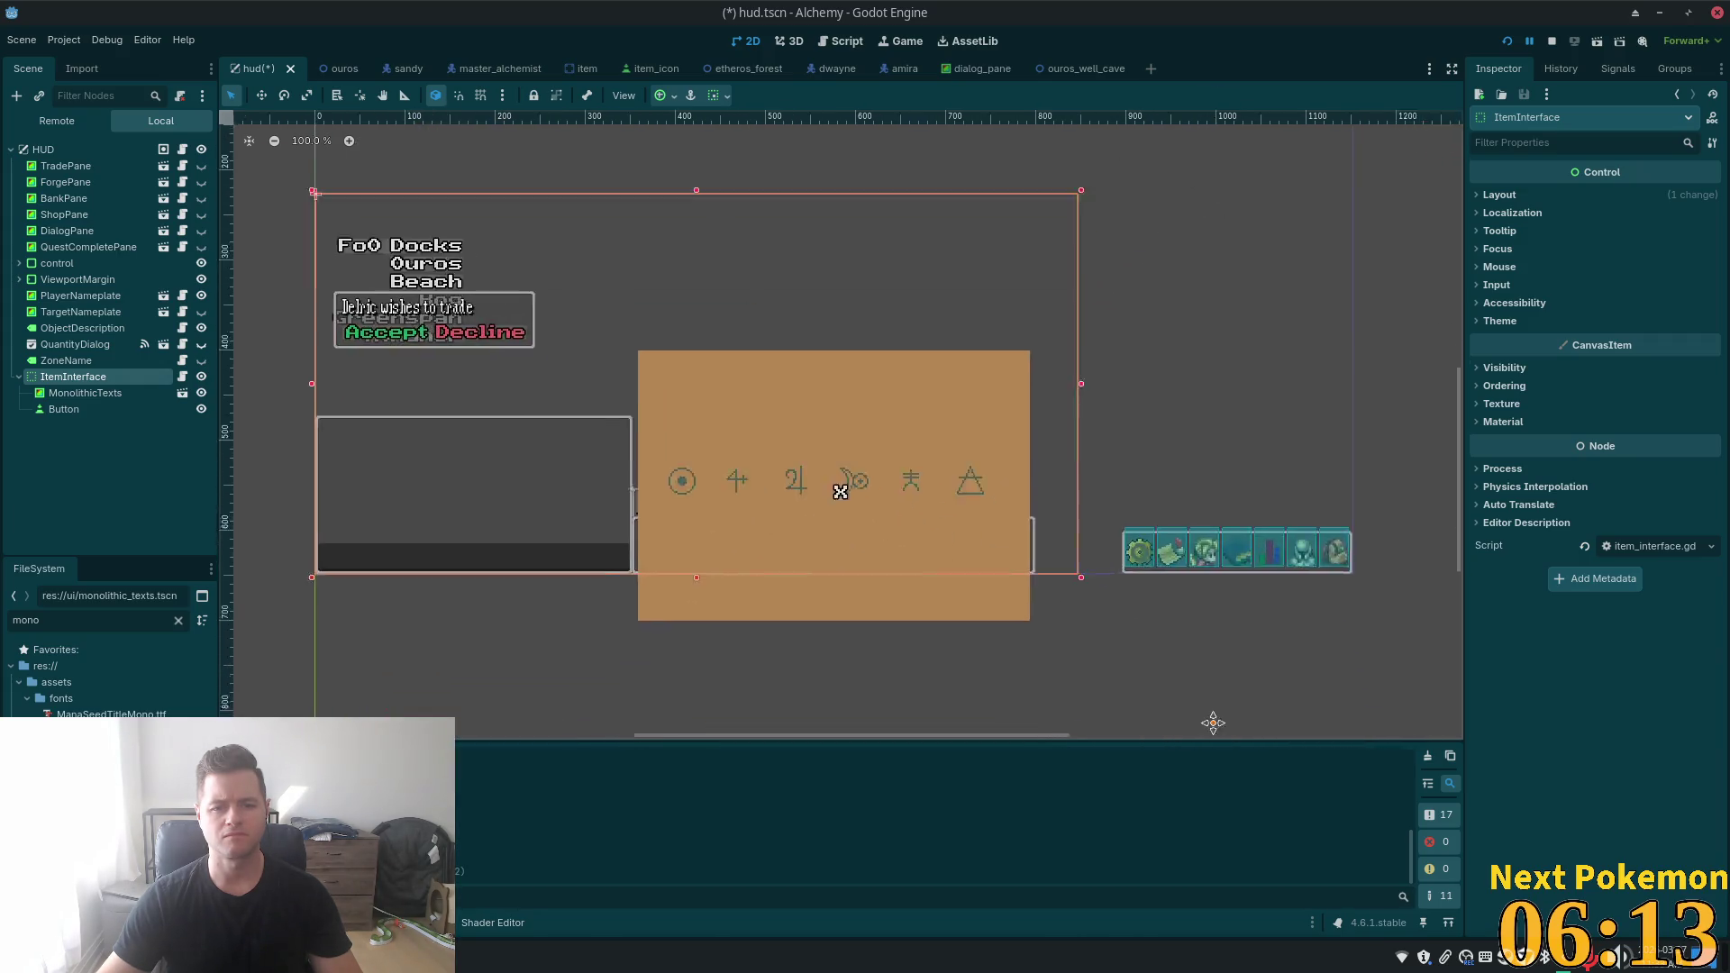
mouse_move(321, 206)
left_mouse_down()
mouse_move(772, 294)
mouse_move(757, 294)
left_mouse_up()
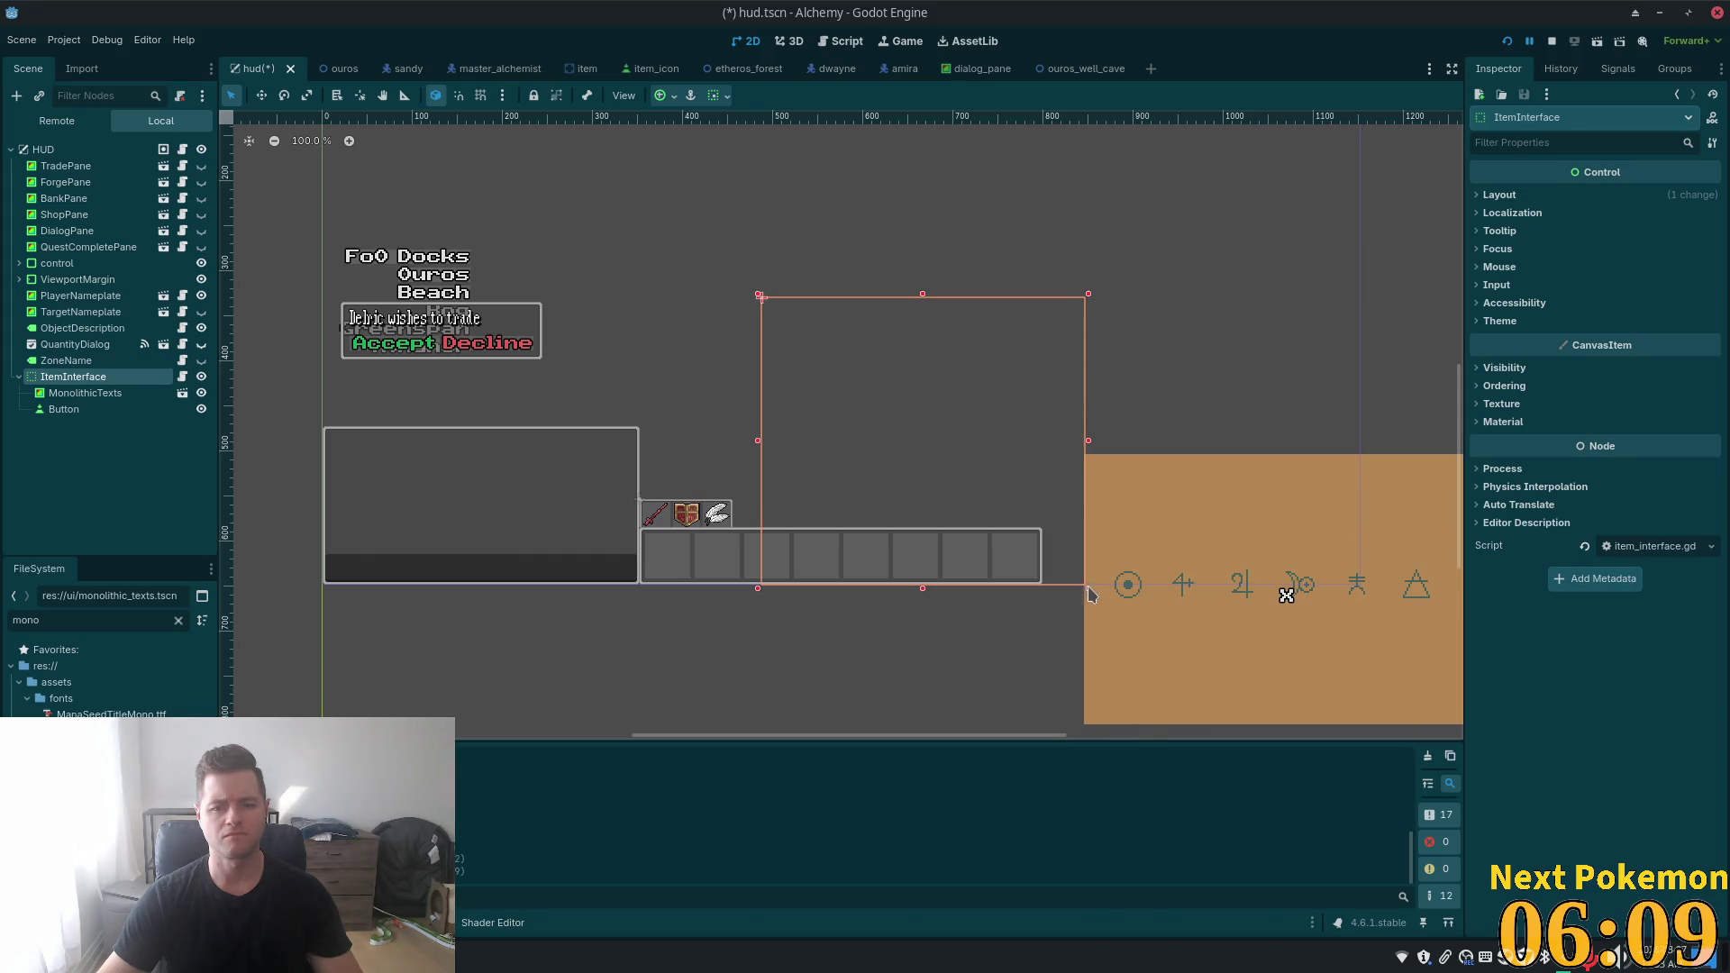
mouse_move(1090, 588)
left_mouse_down()
mouse_move(1135, 542)
mouse_move(1100, 525)
mouse_move(1178, 544)
left_mouse_up()
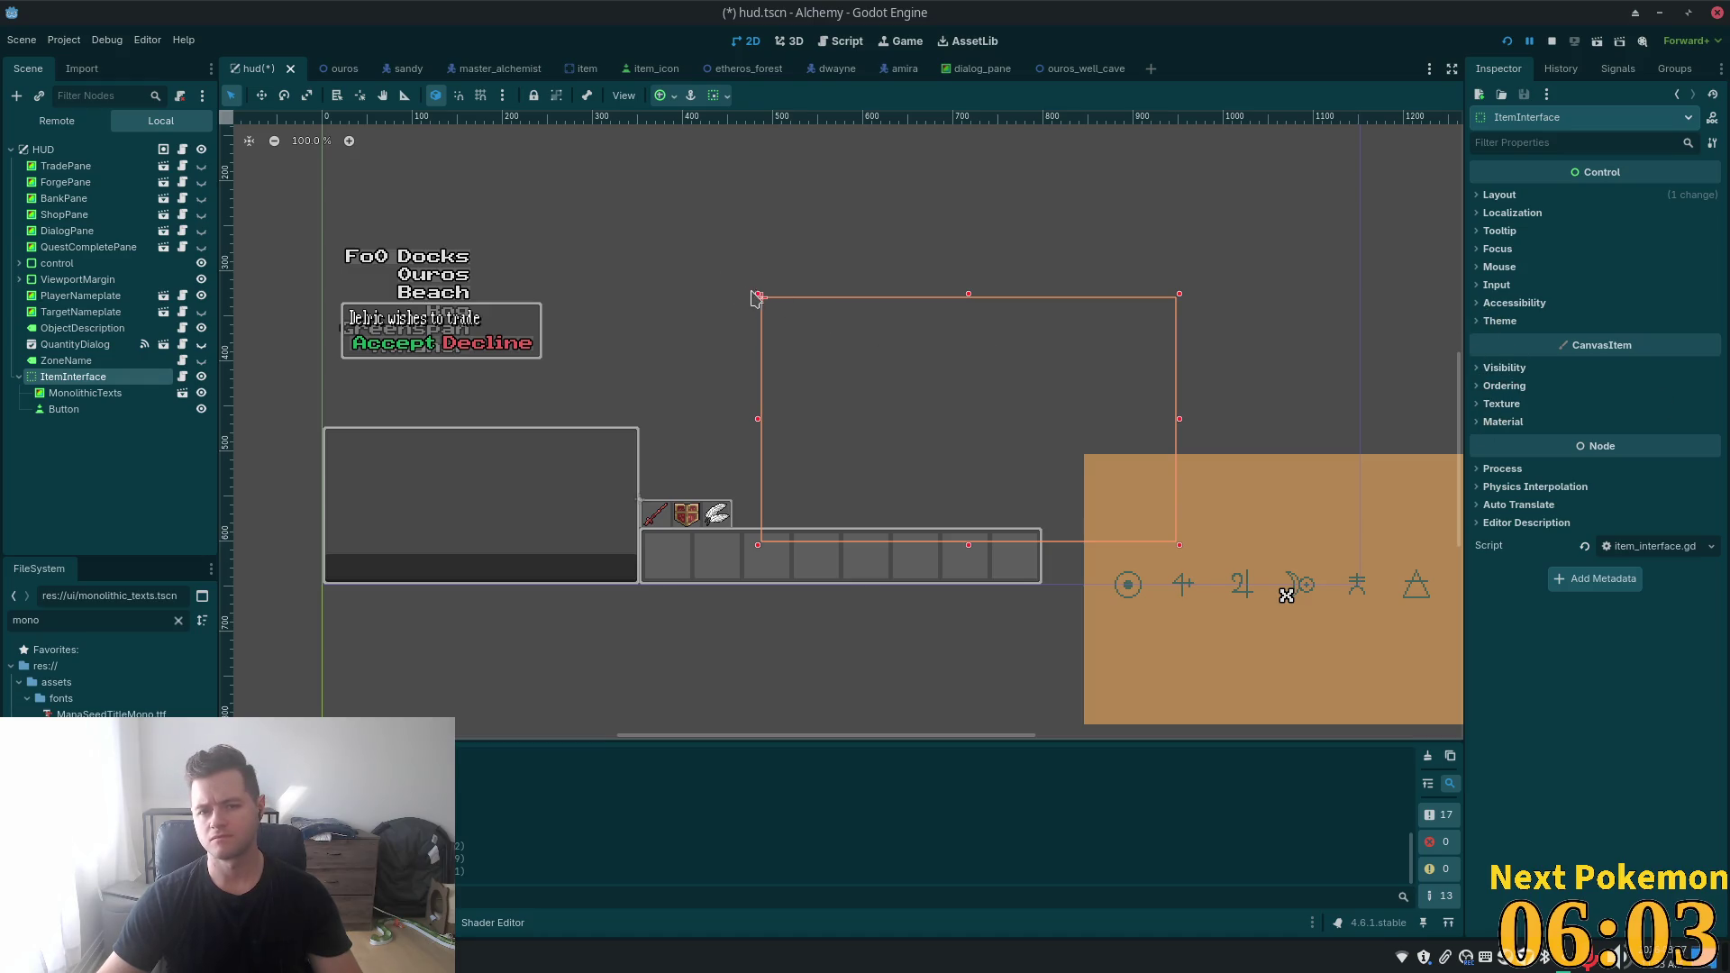
mouse_move(759, 294)
left_mouse_down()
mouse_move(674, 205)
mouse_move(671, 224)
left_mouse_up()
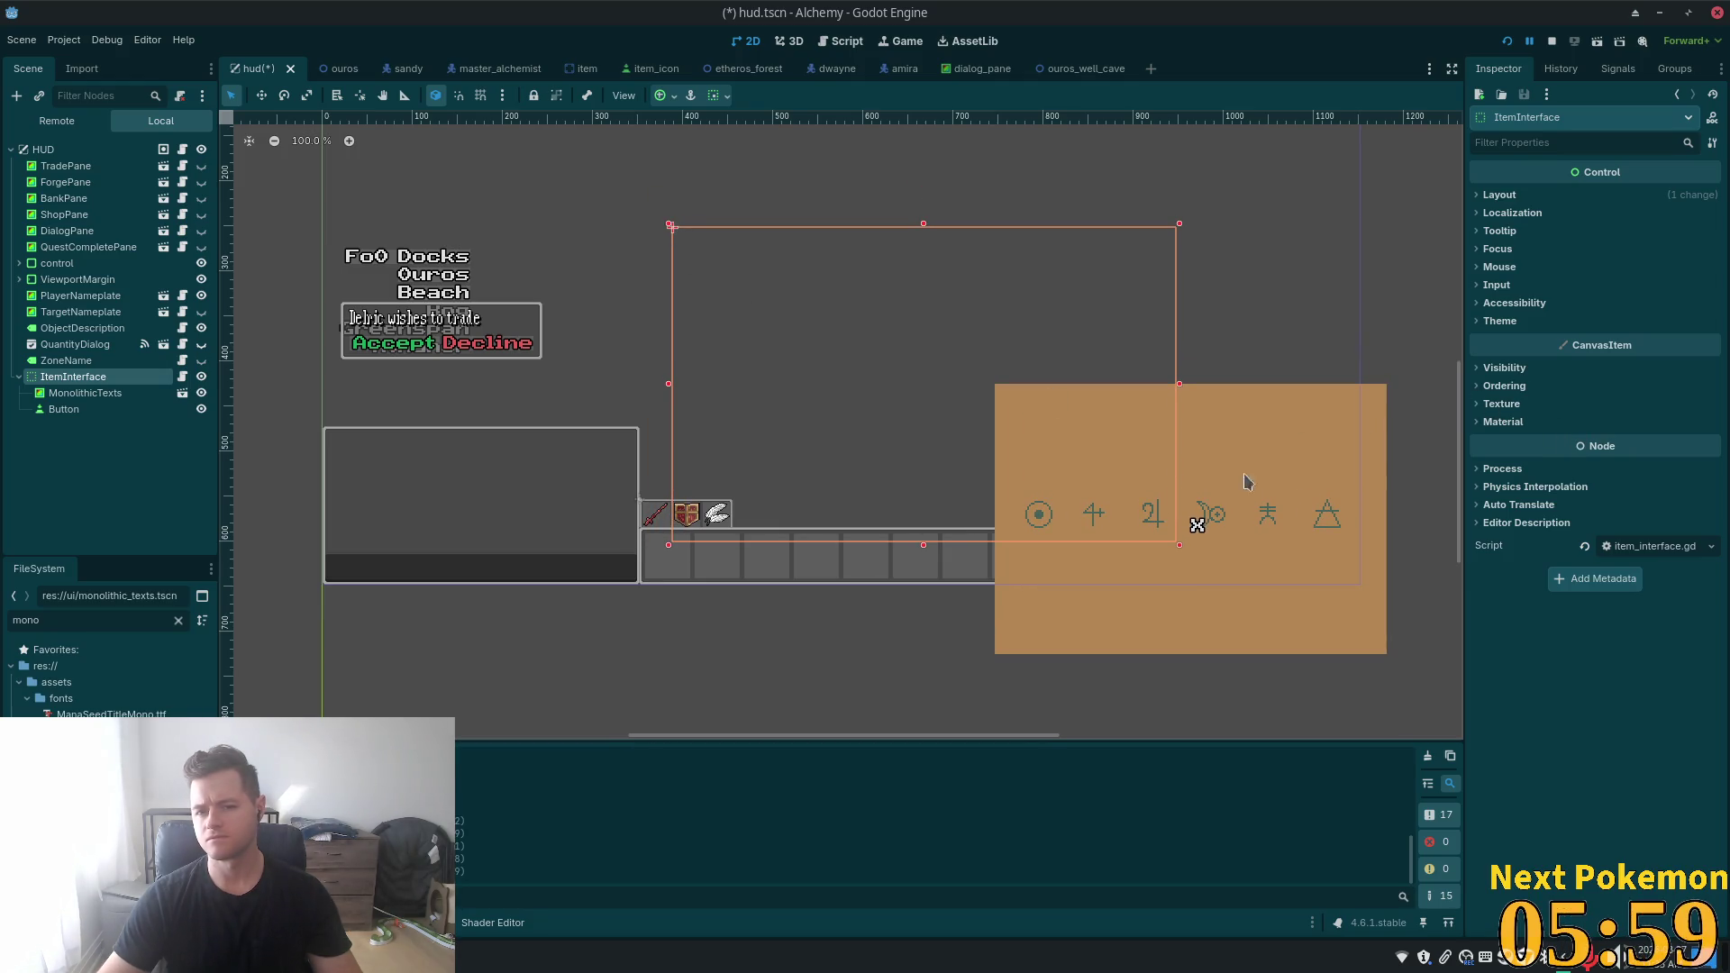
- Set ItemInterface's Layout Anchors Preset to Center, then select MonolithicTexts
left_click(1507, 369)
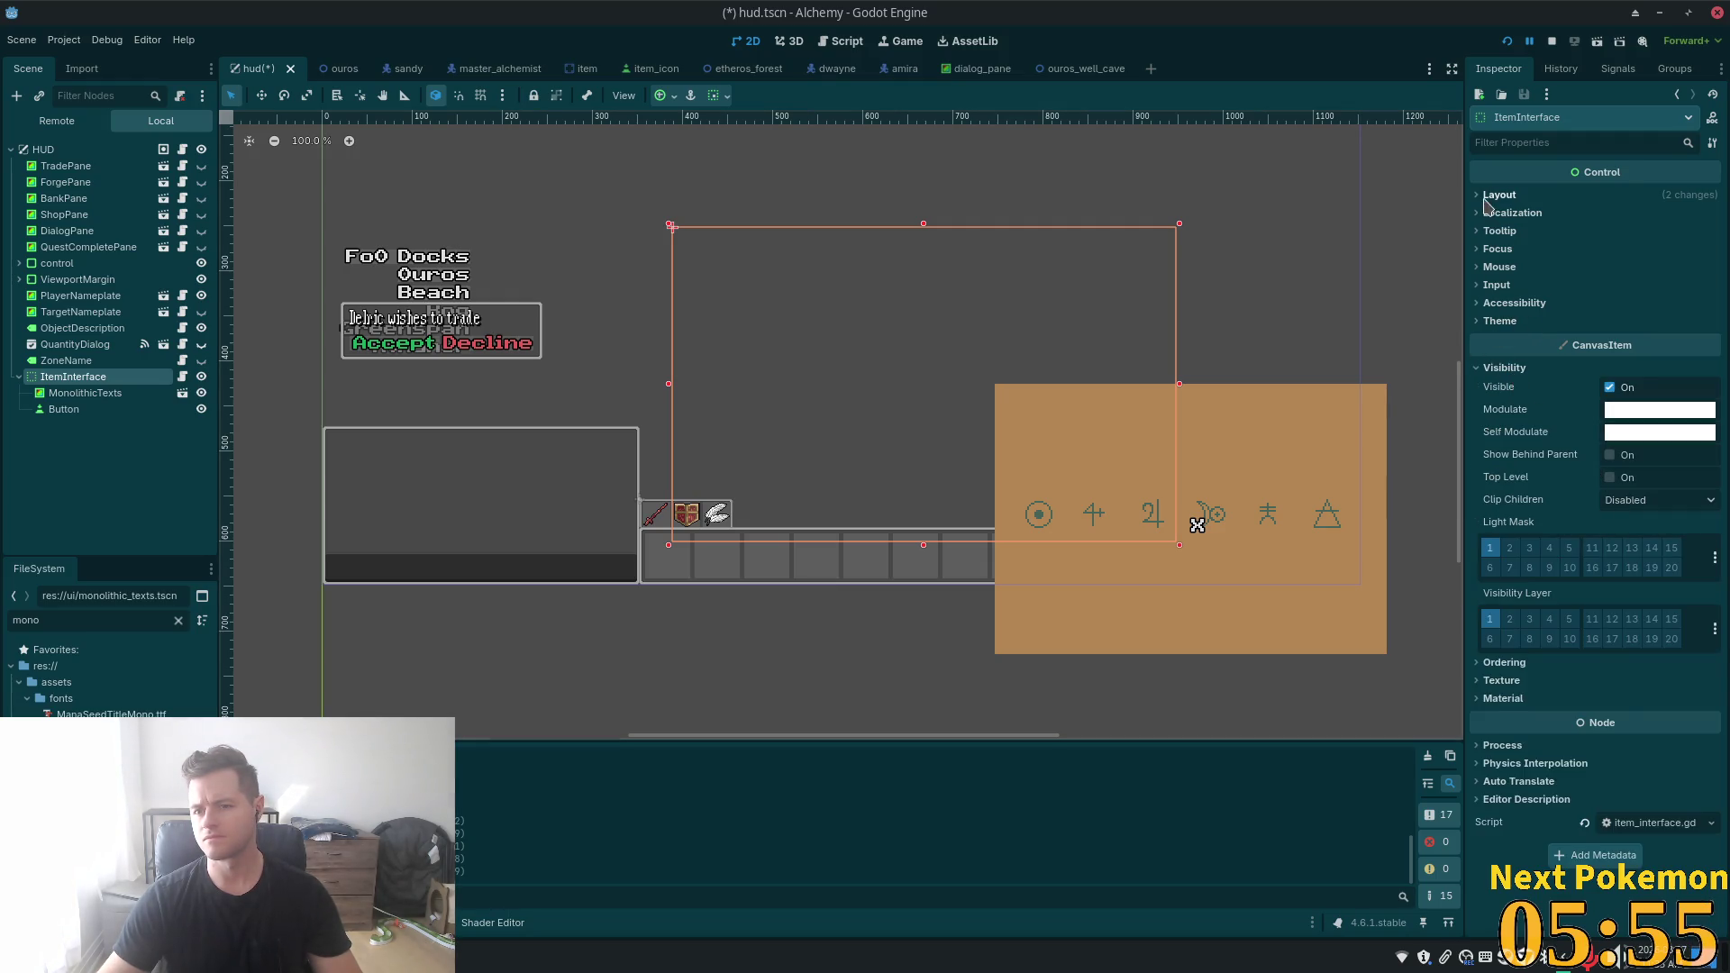
left_click(1499, 195)
left_click(1654, 380)
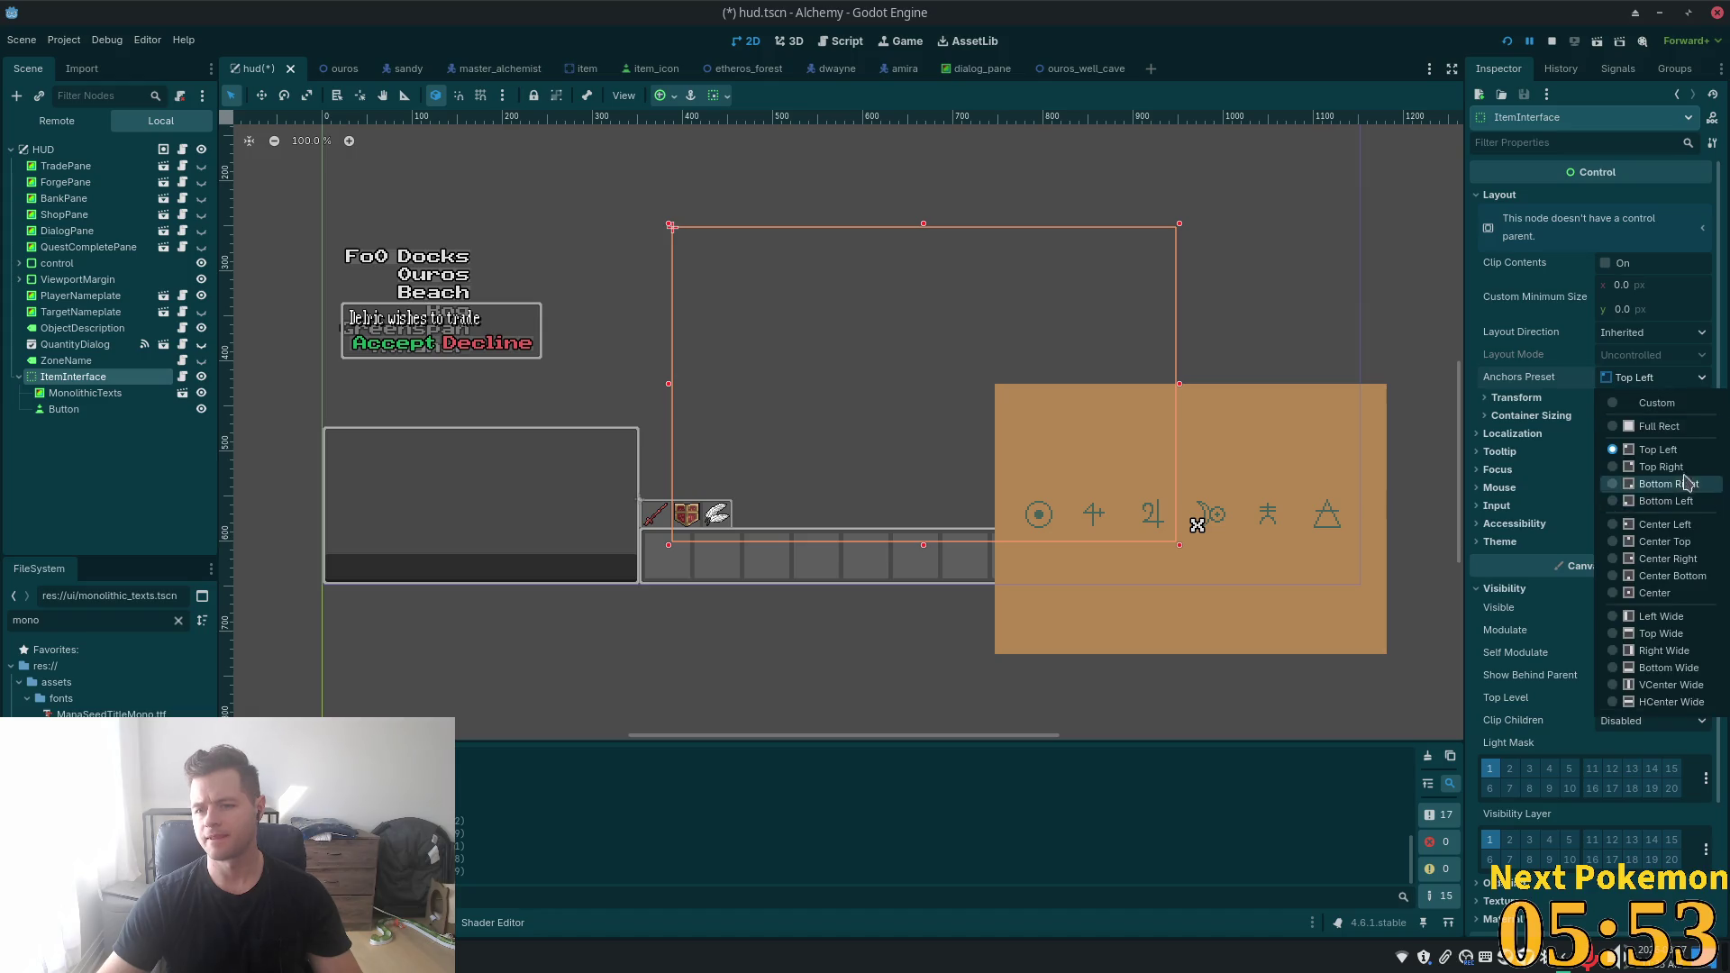
left_click(1695, 592)
scroll(1328, 413, "down", 2)
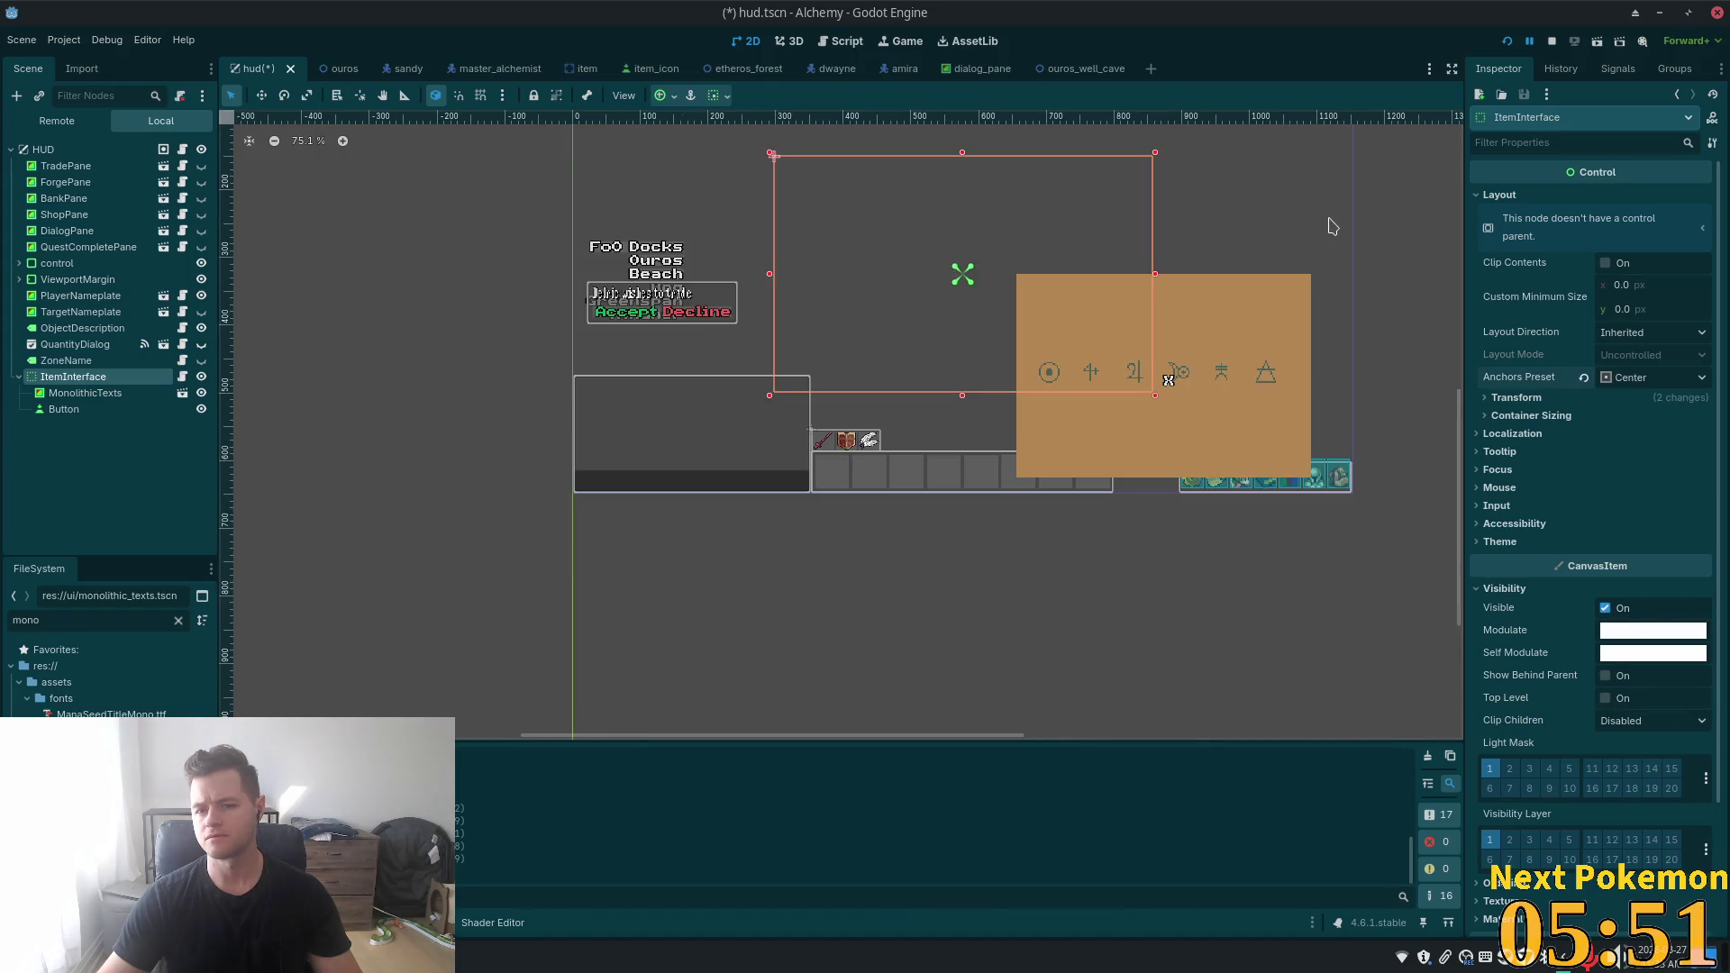
mouse_move(1328, 225)
left_mouse_down()
mouse_move(1309, 288)
mouse_move(1194, 416)
left_mouse_up()
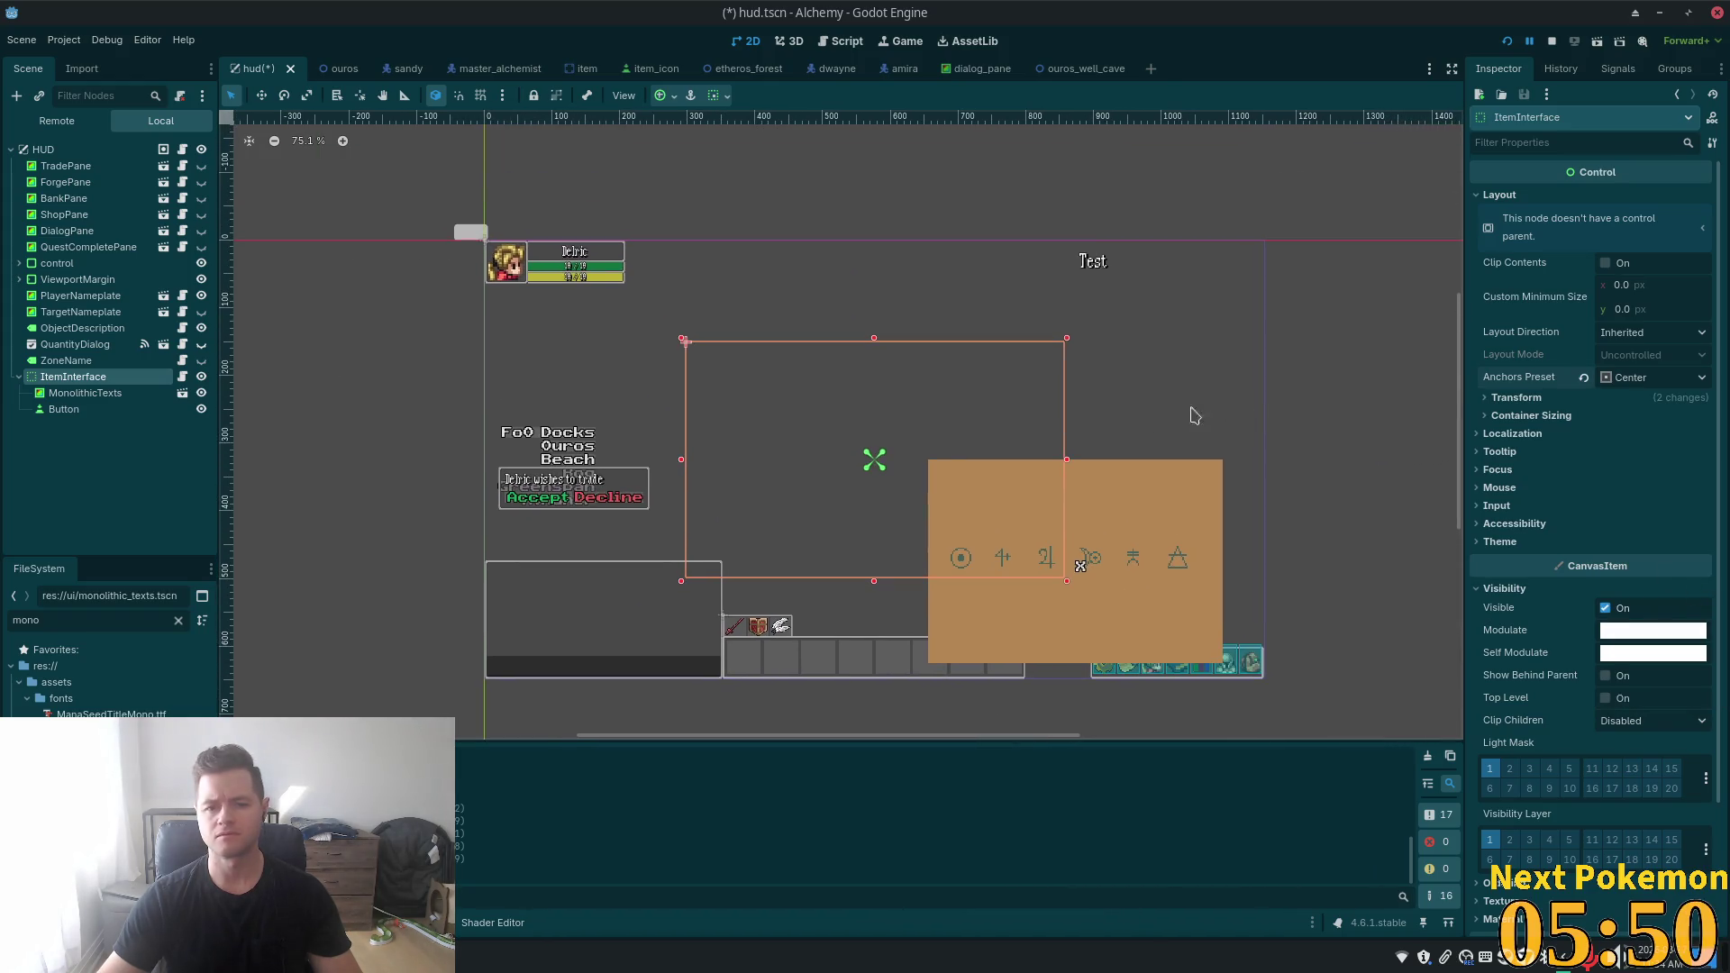
left_click(81, 393)
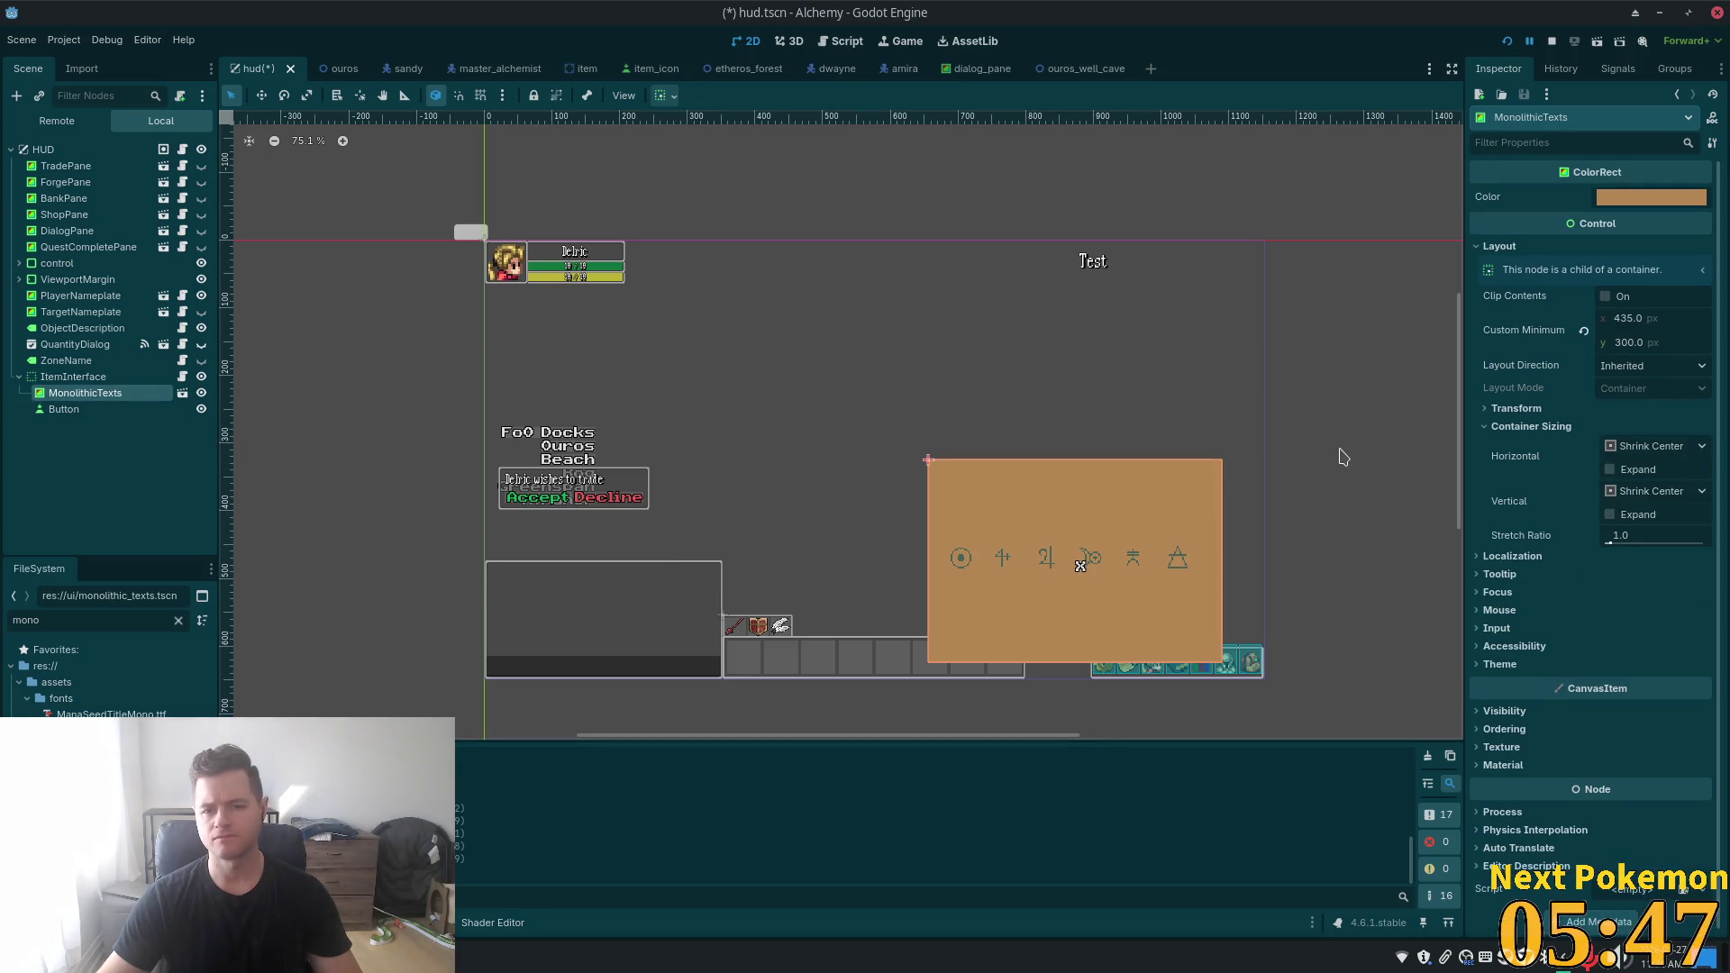
left_click(664, 97)
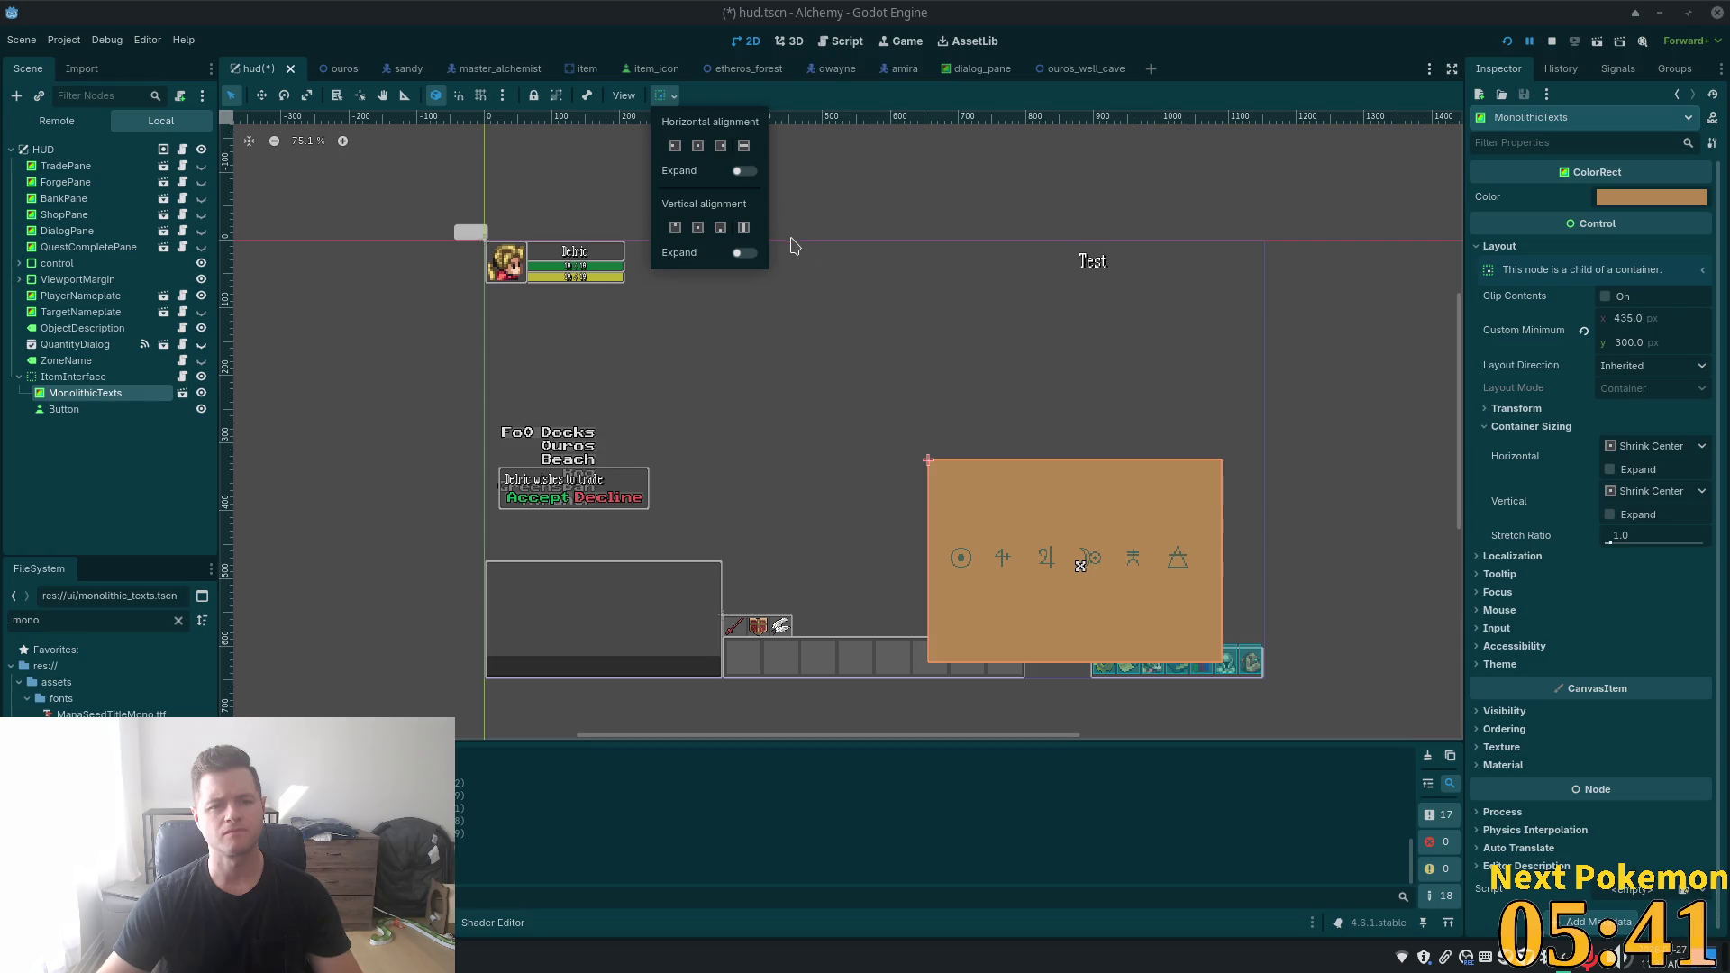
left_click(623, 95)
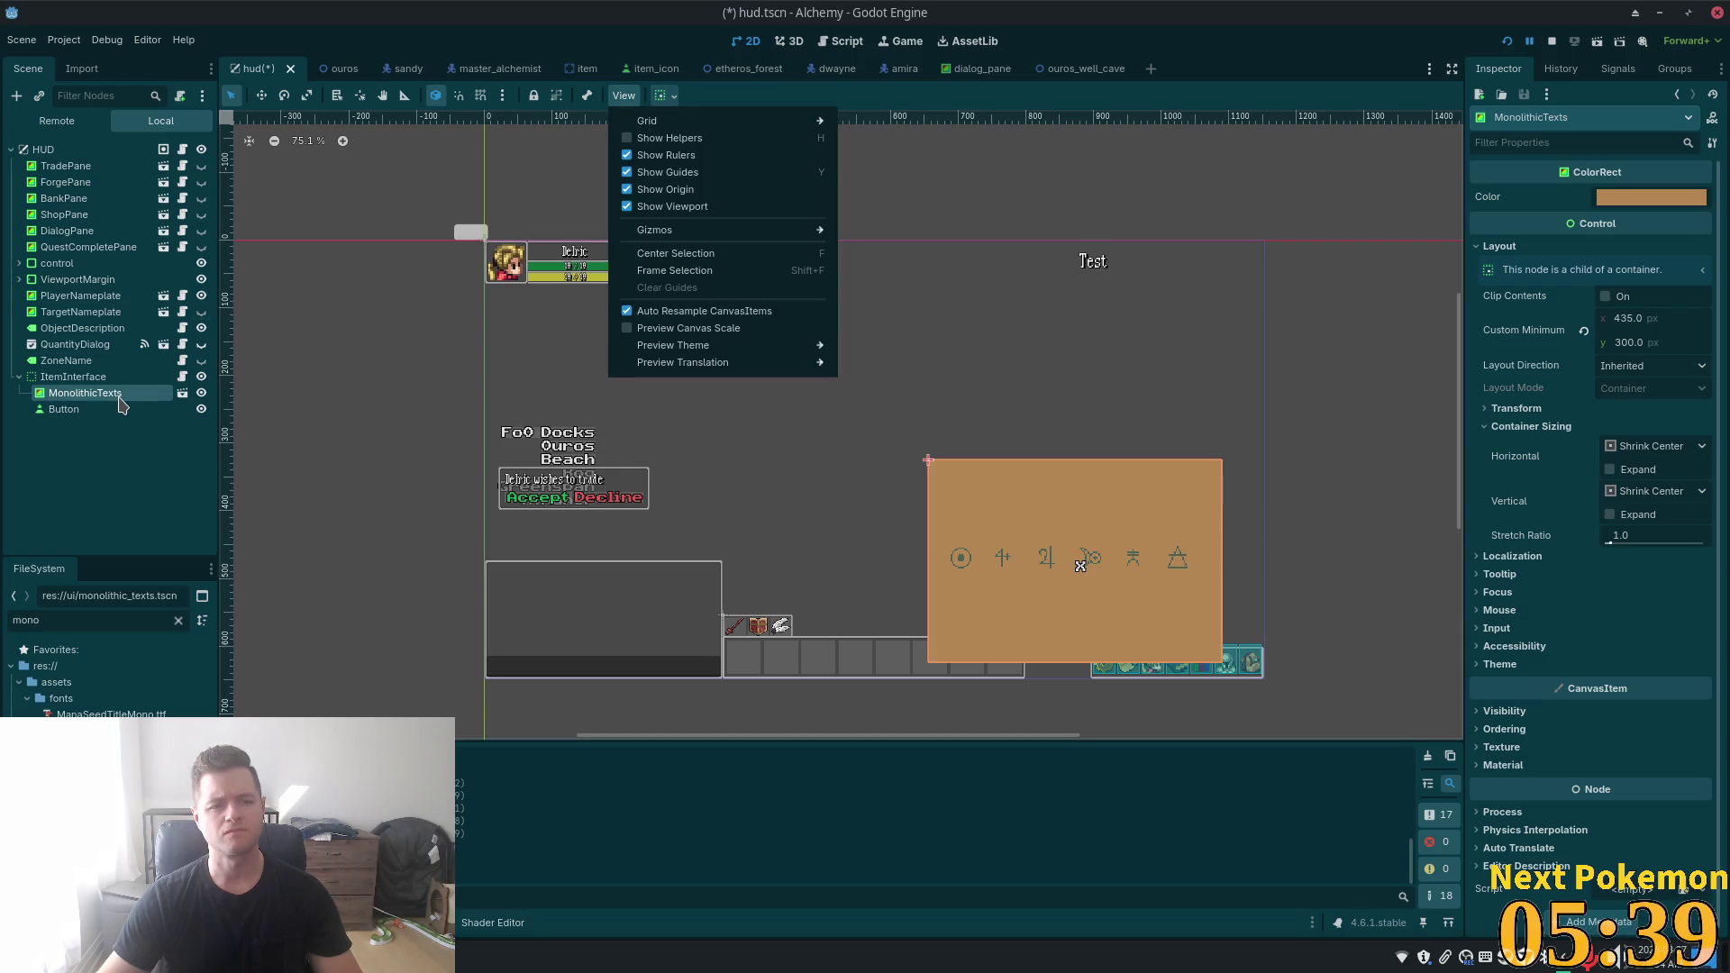
left_click(91, 410)
left_click(84, 393)
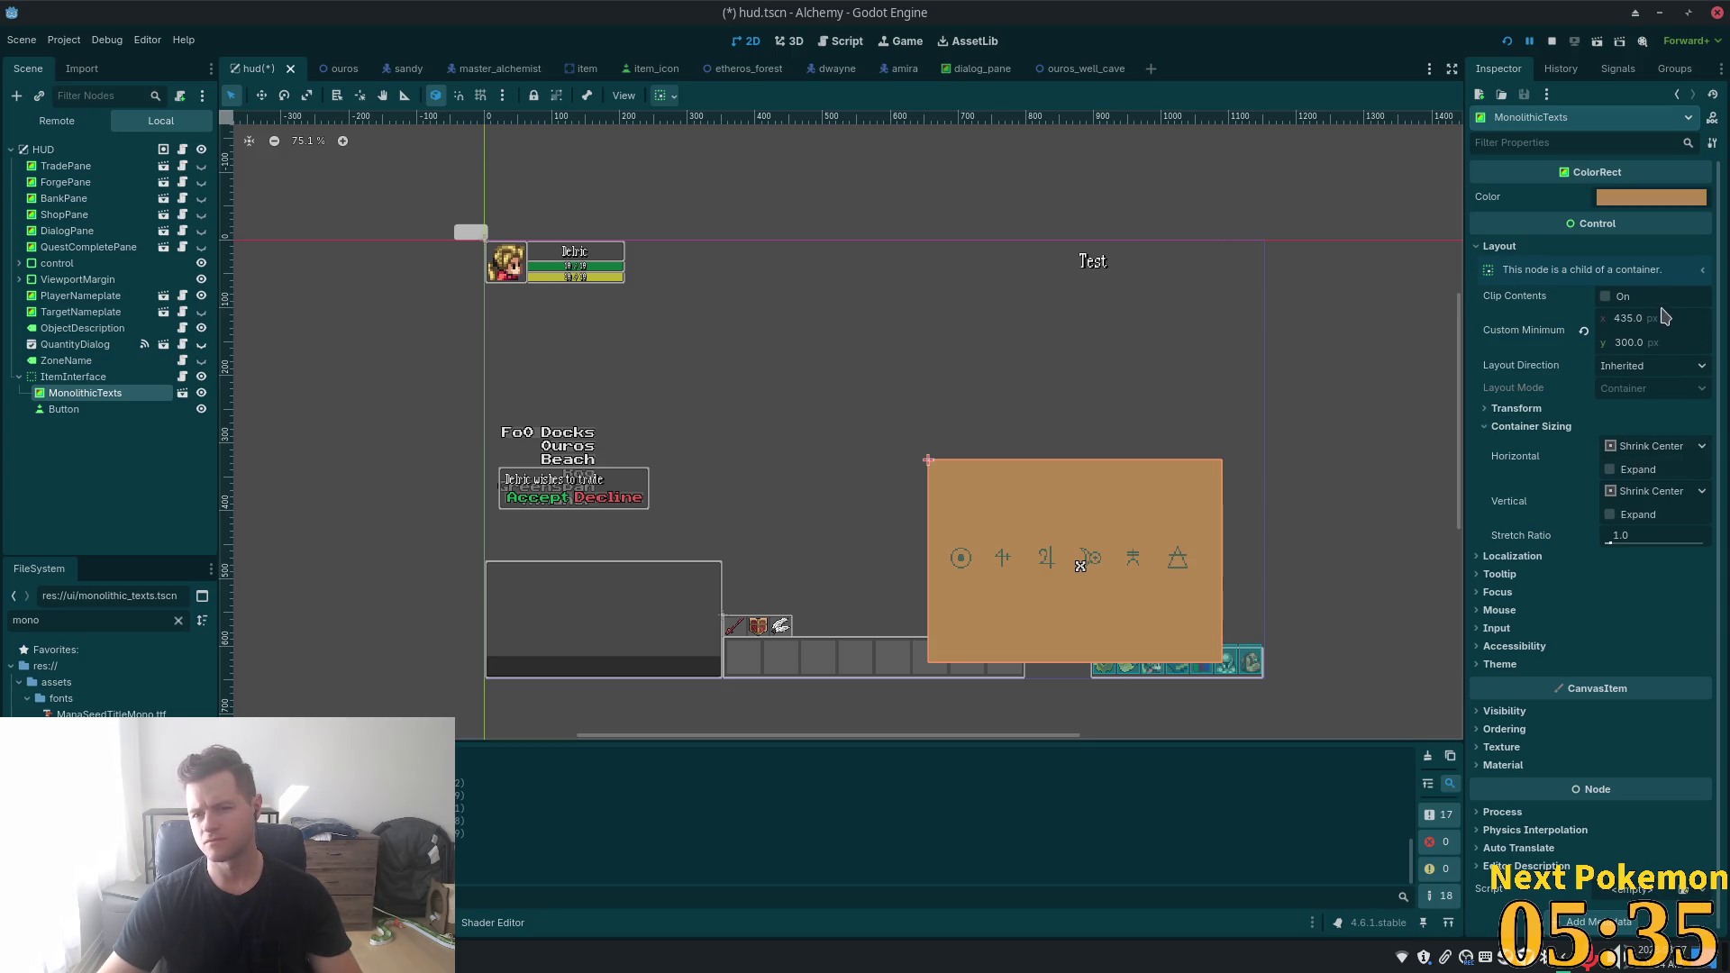
left_click(1611, 471)
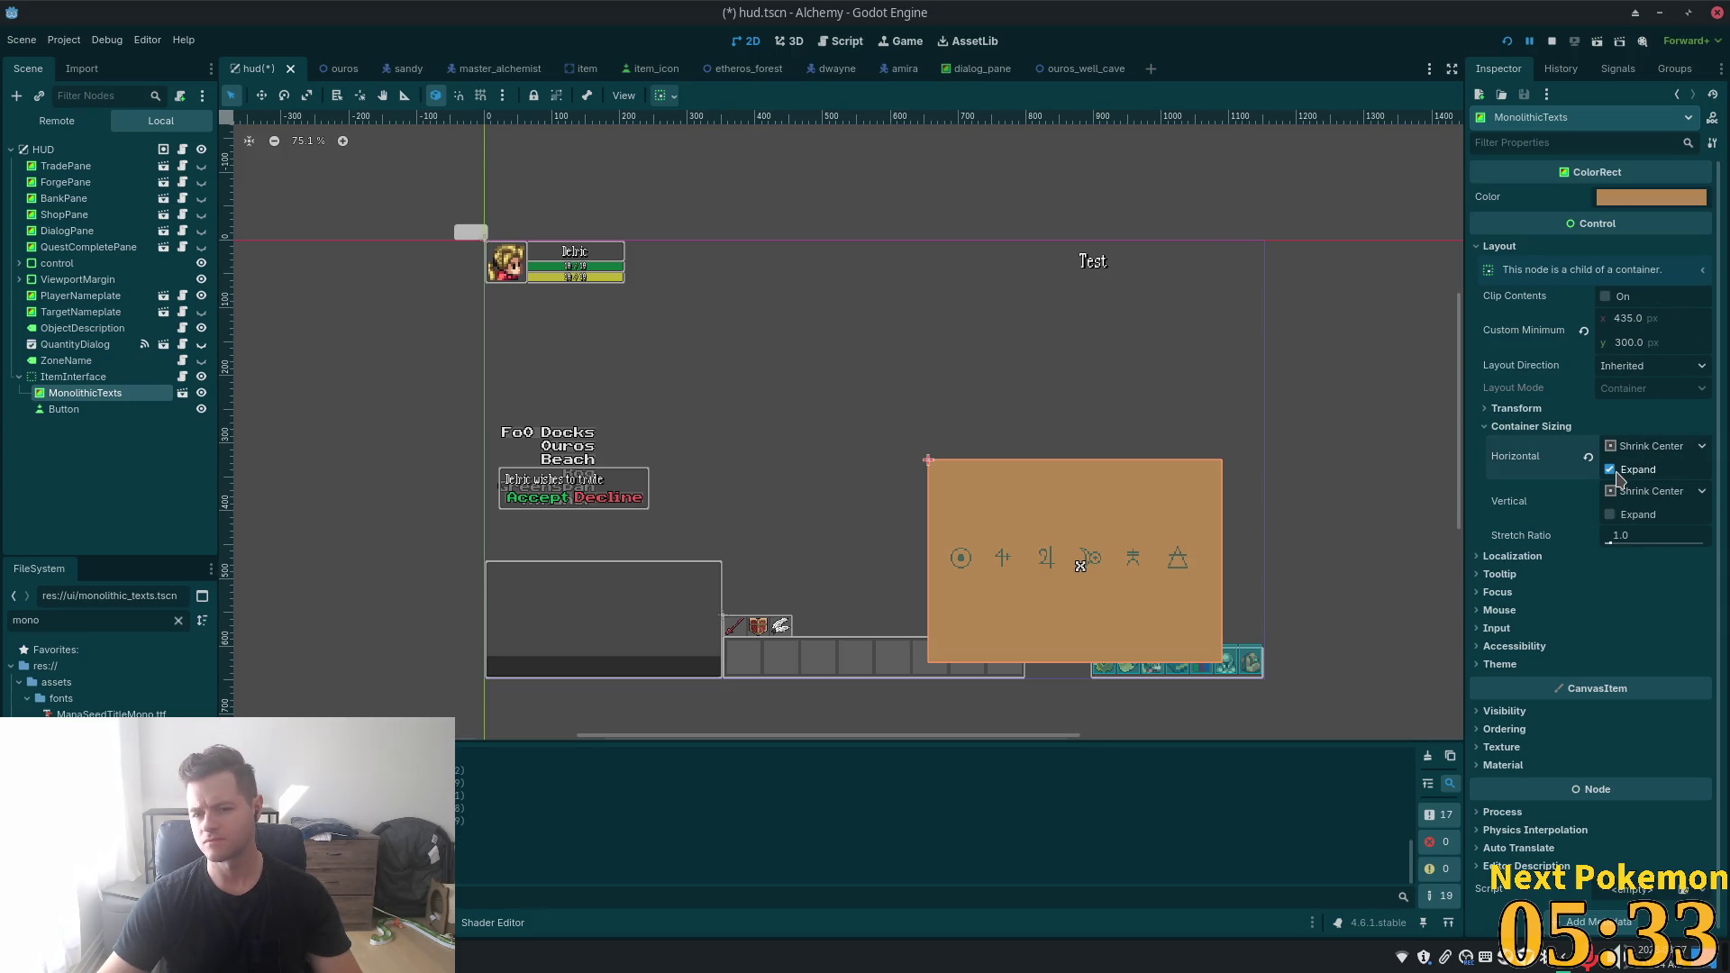
left_click(1639, 446)
left_click(1649, 471)
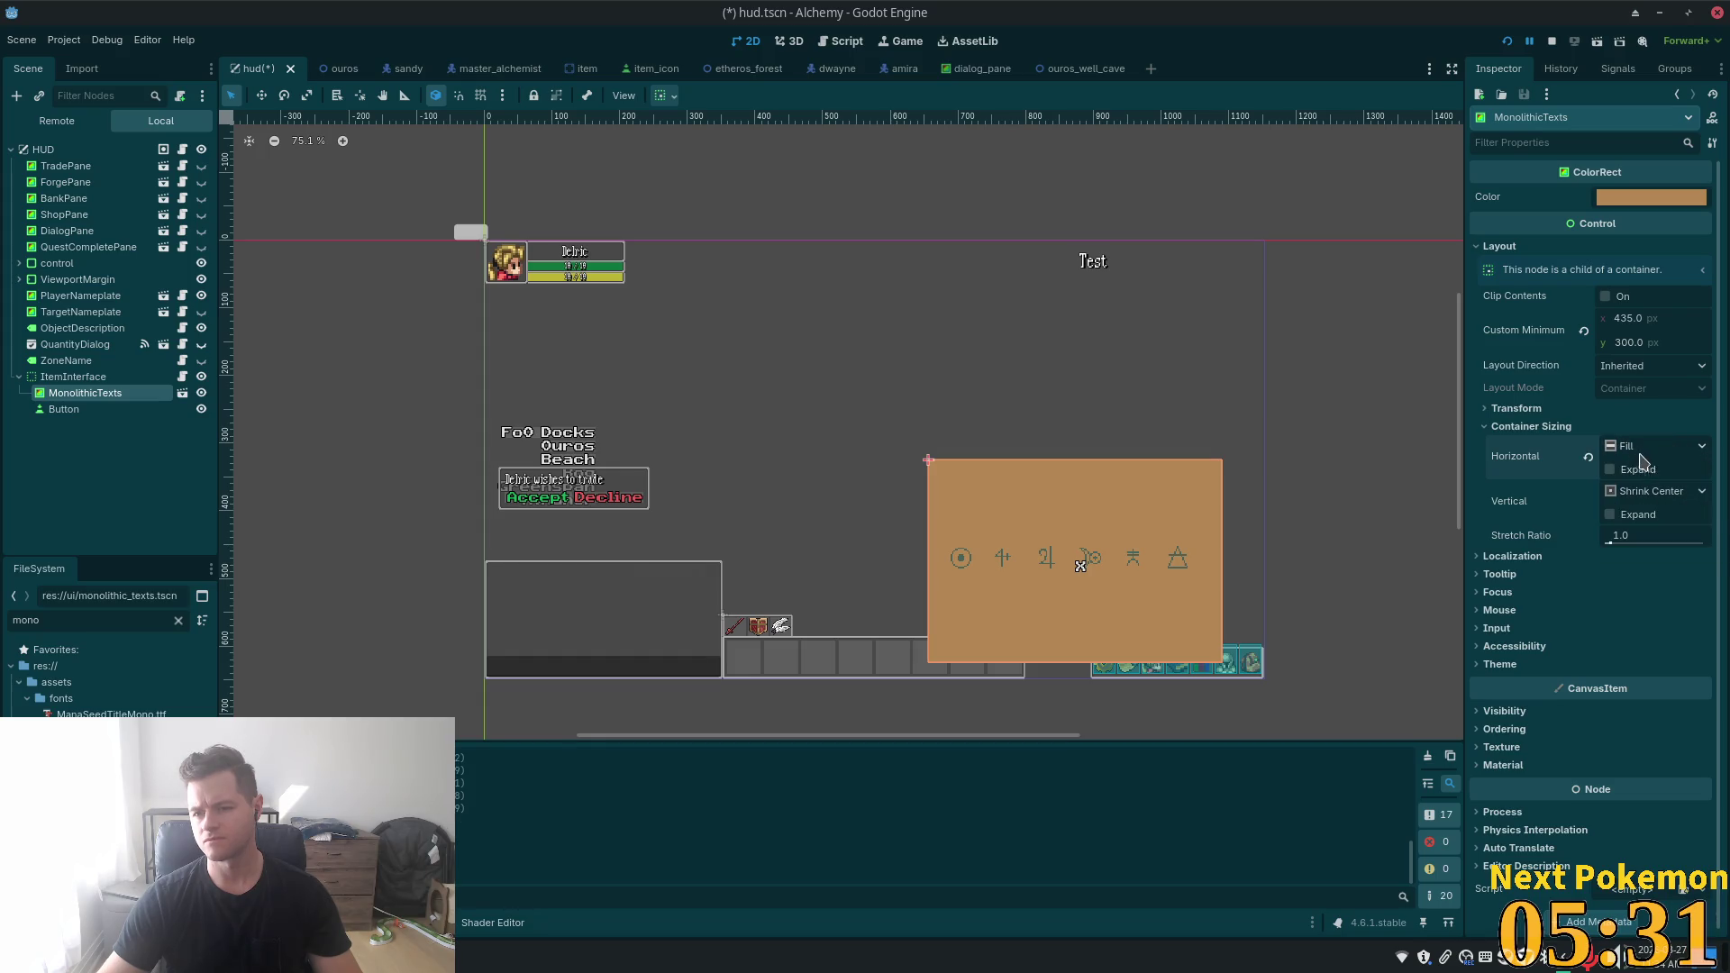
left_click(1643, 446)
left_click(1662, 488)
left_click(1638, 446)
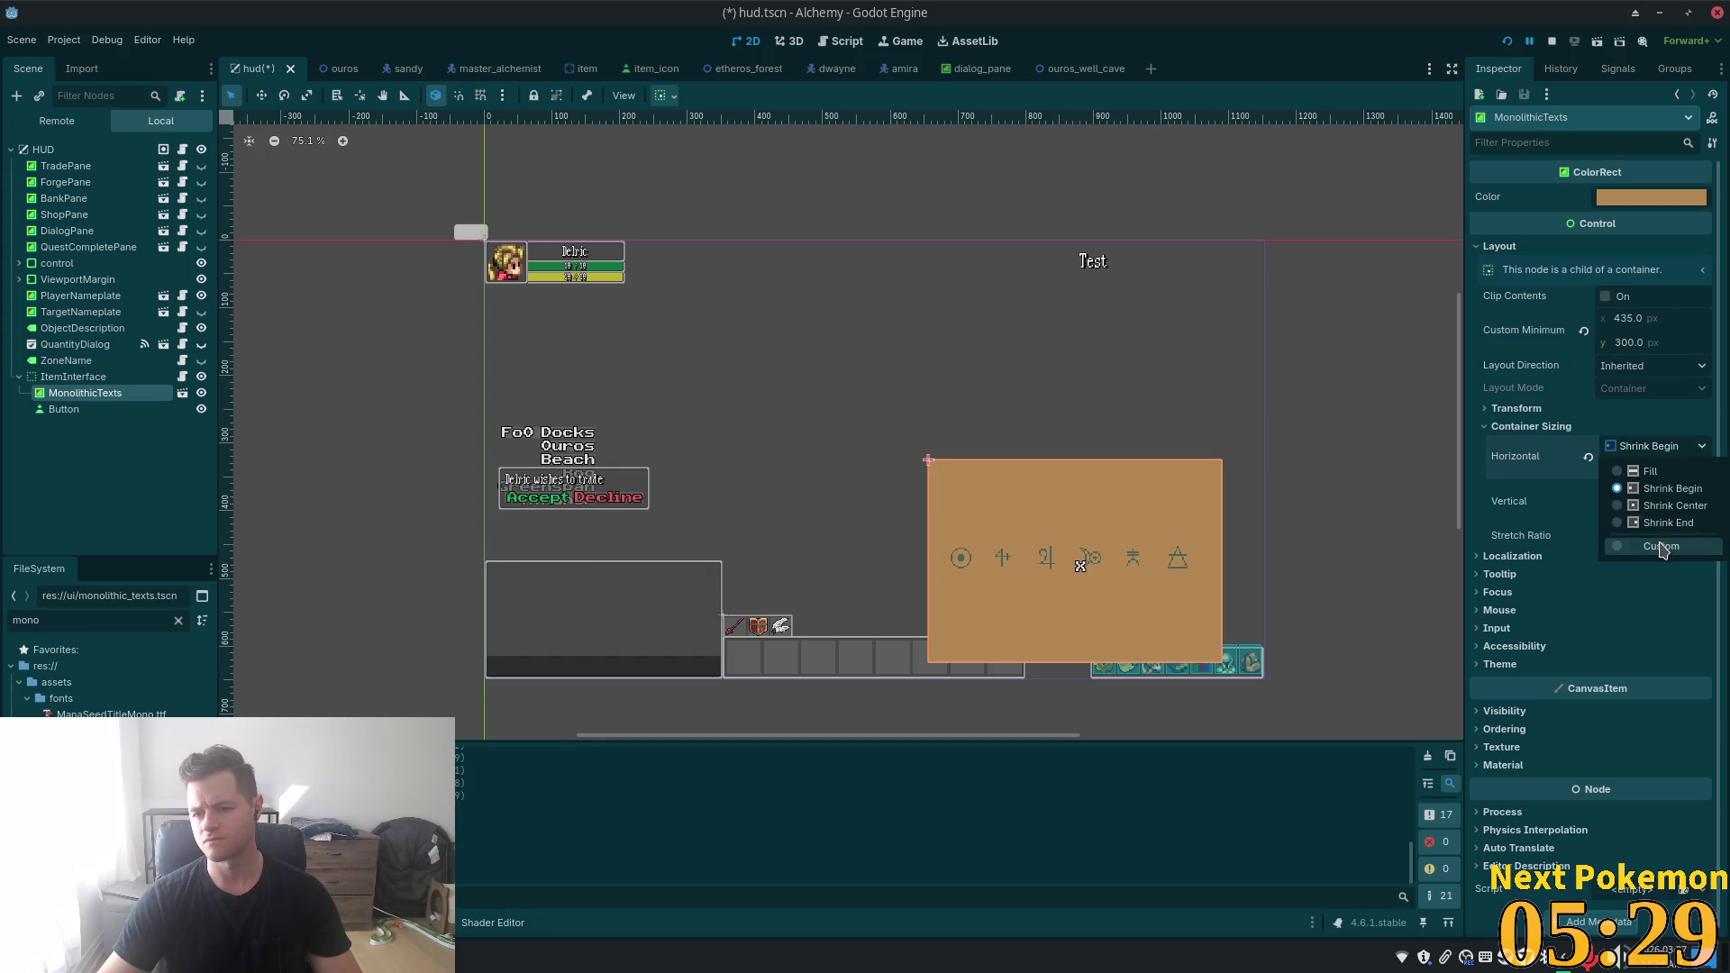
left_click(1649, 506)
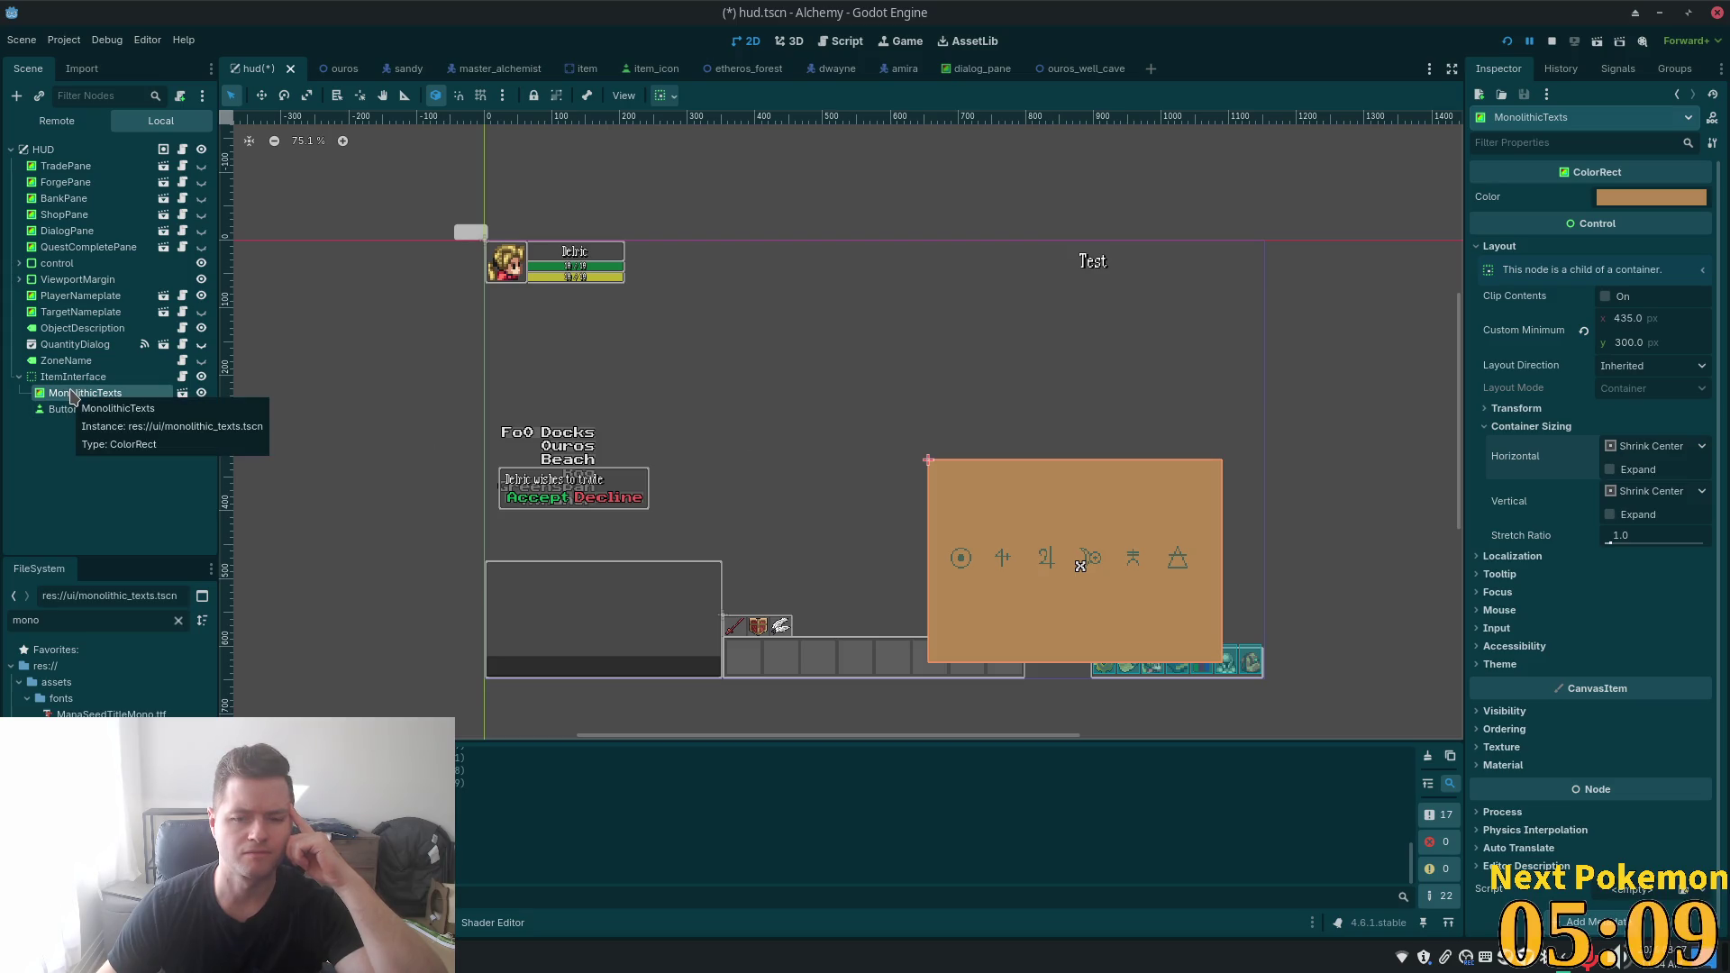
- Change the ItemInterface node's type to PanelContainer
left_click(70, 378)
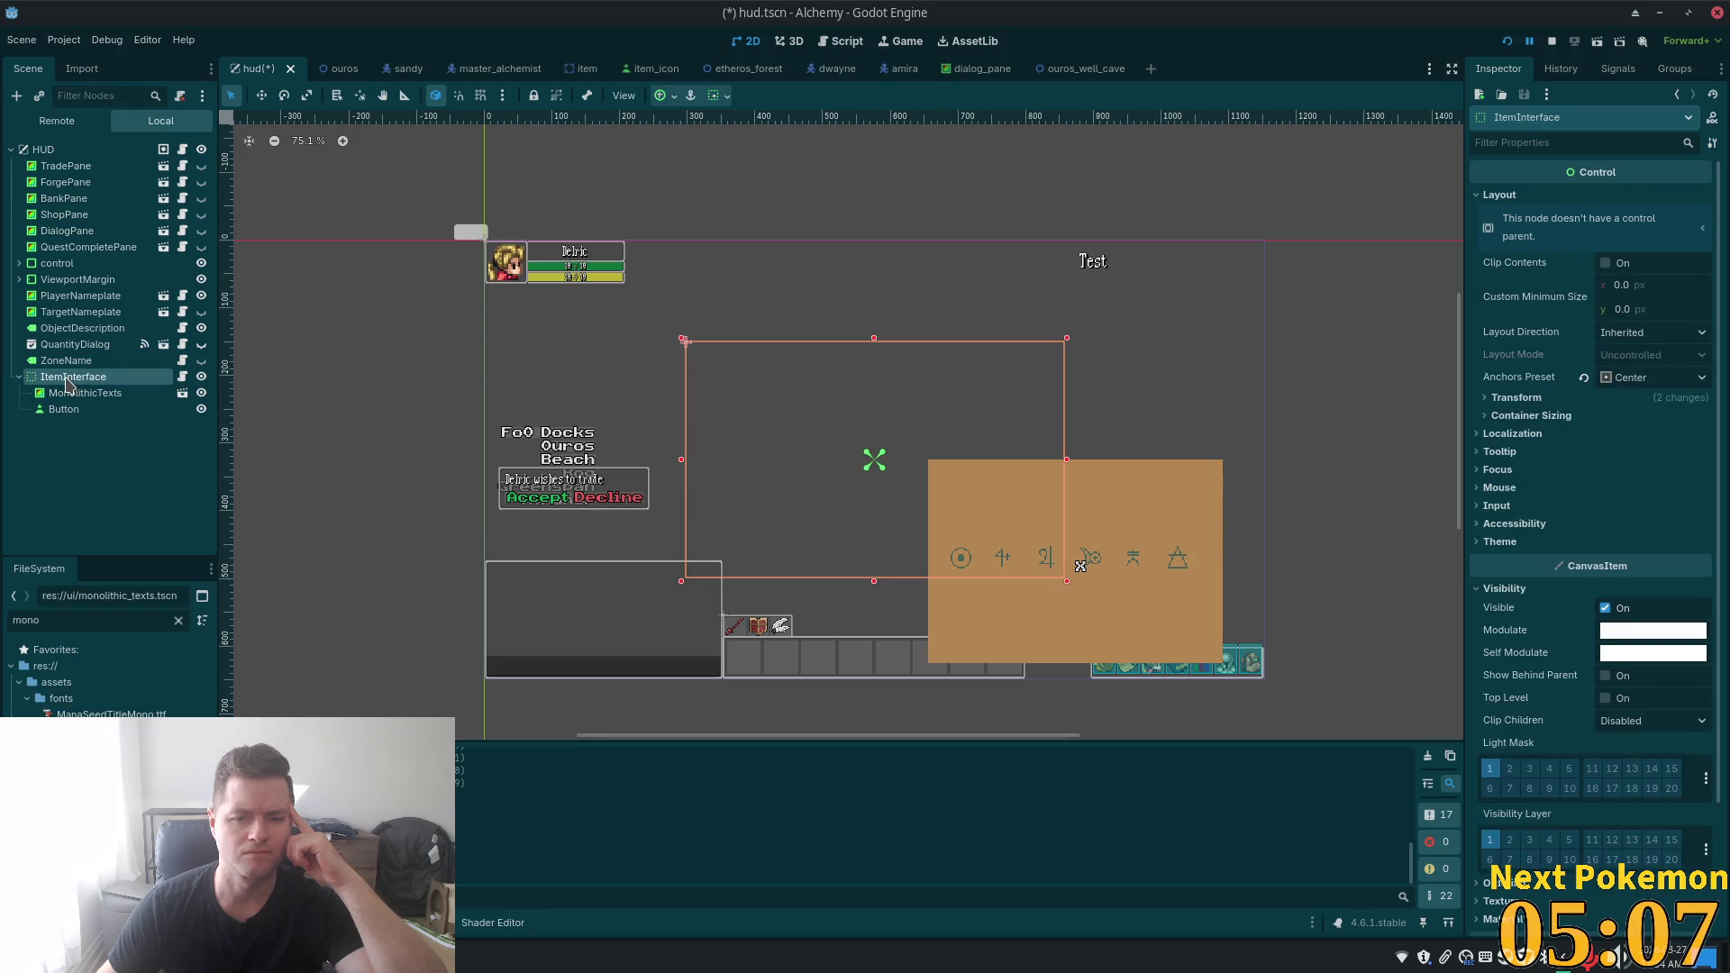
right_click(67, 380)
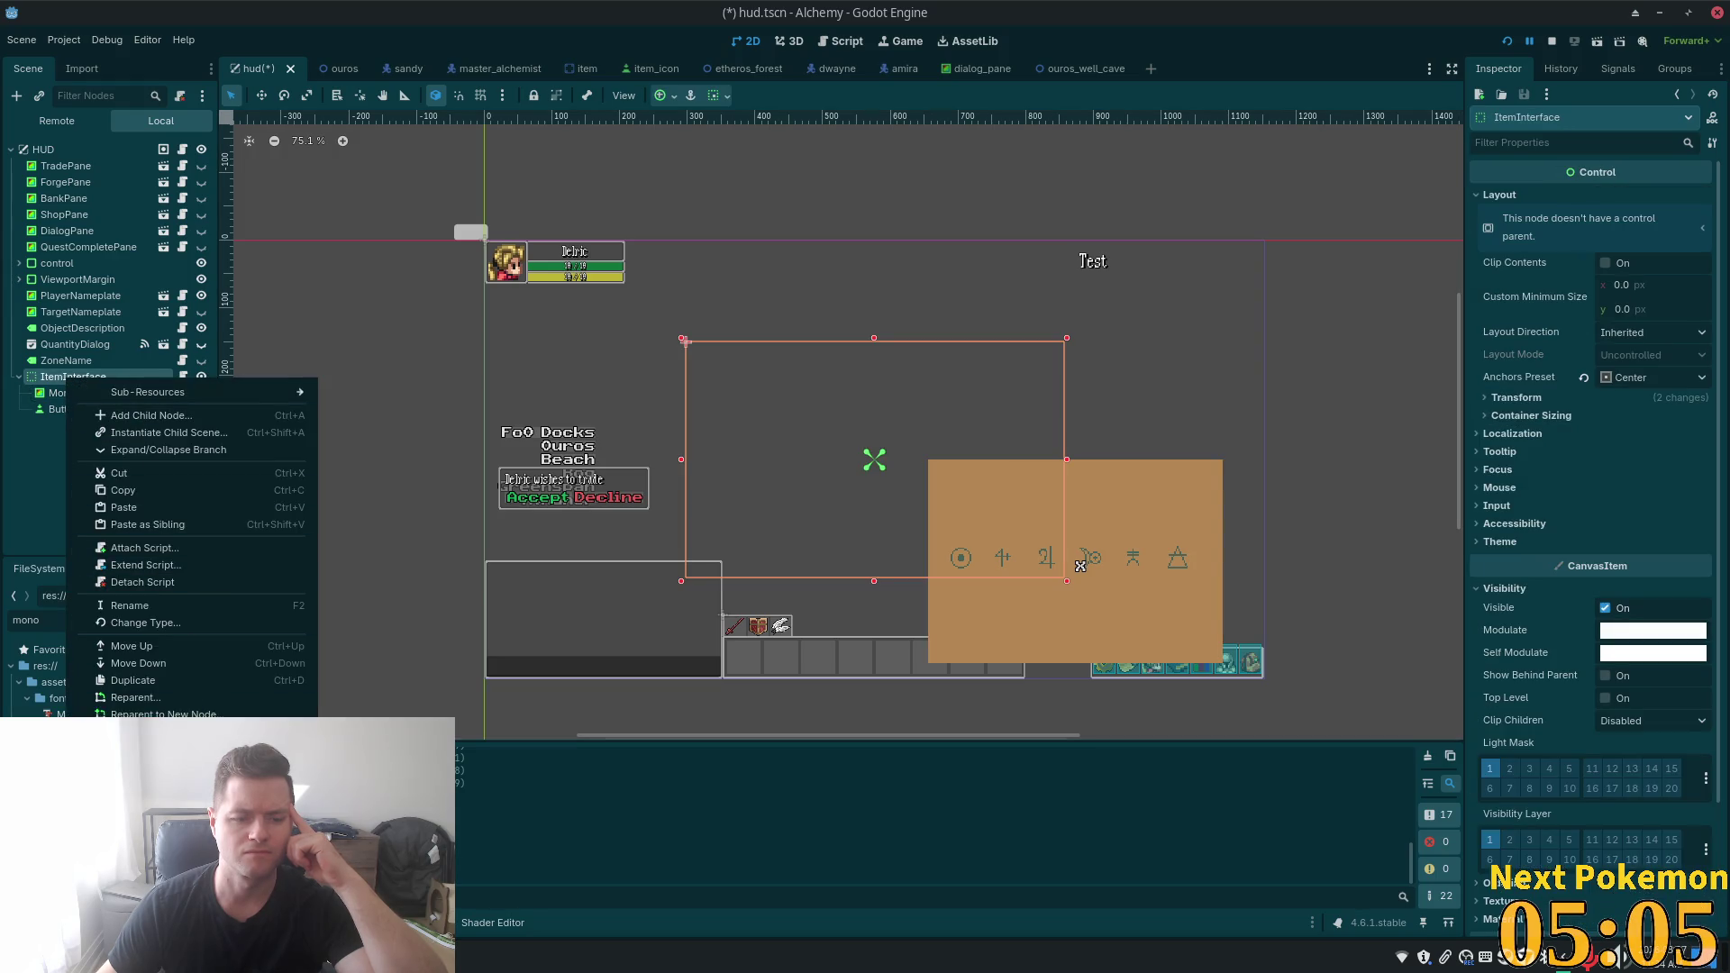
left_click(181, 623)
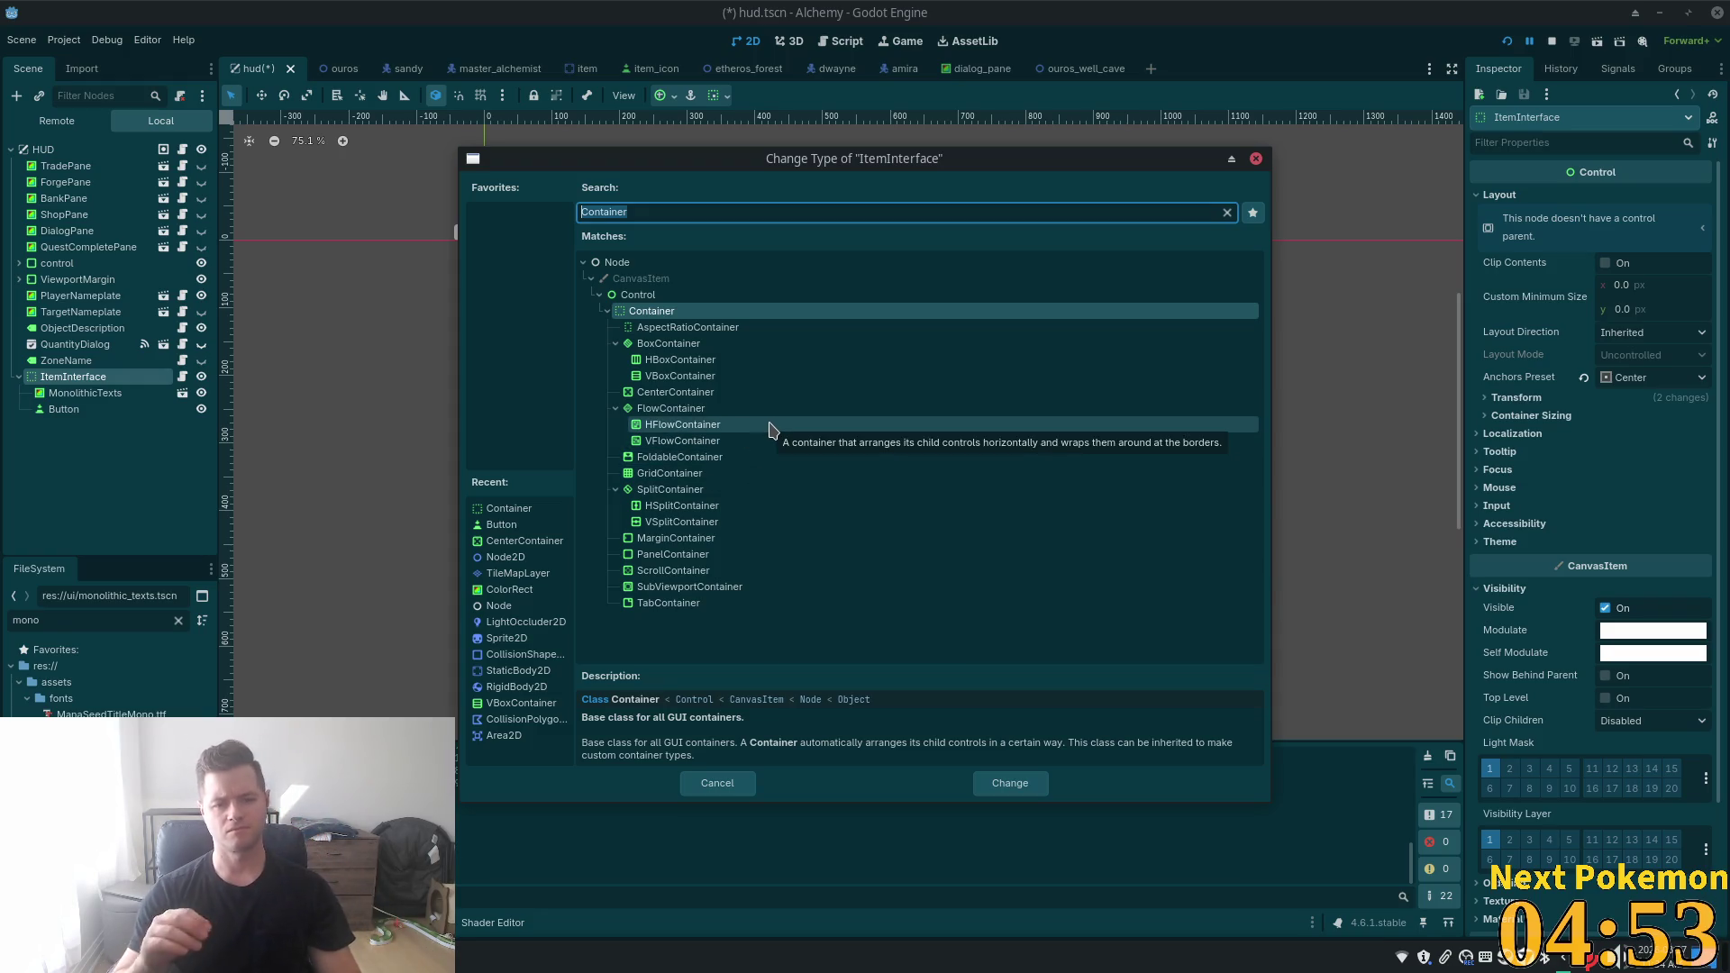
left_click(678, 556)
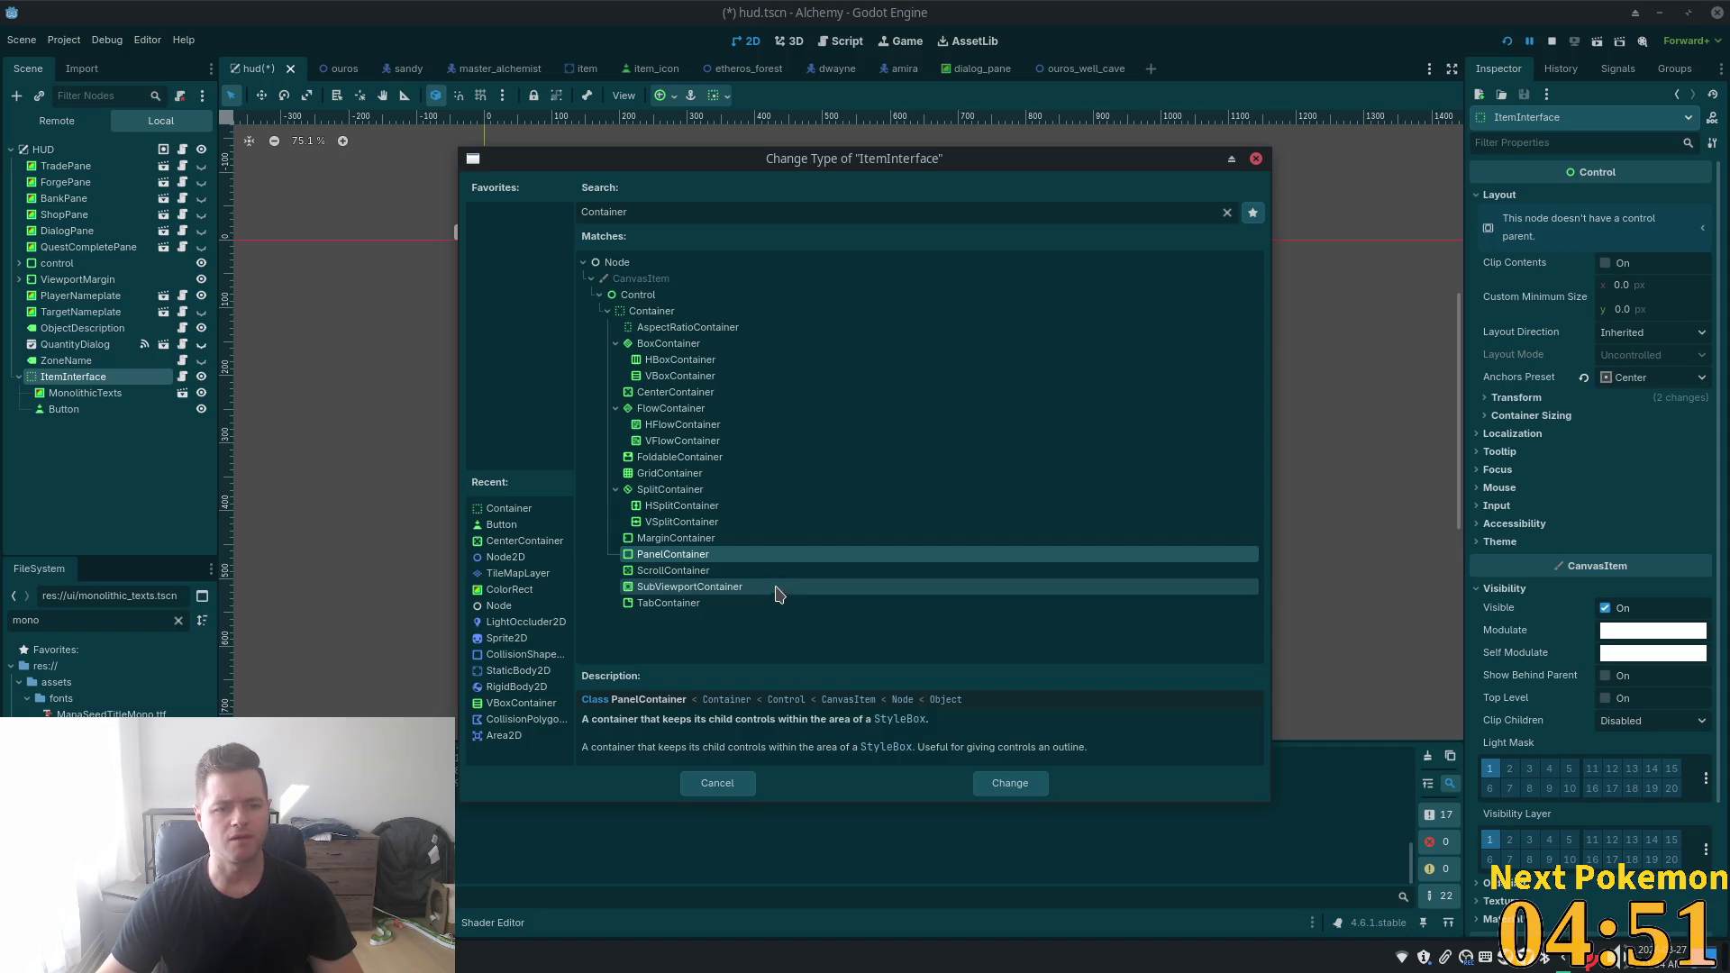
double_click(649, 558)
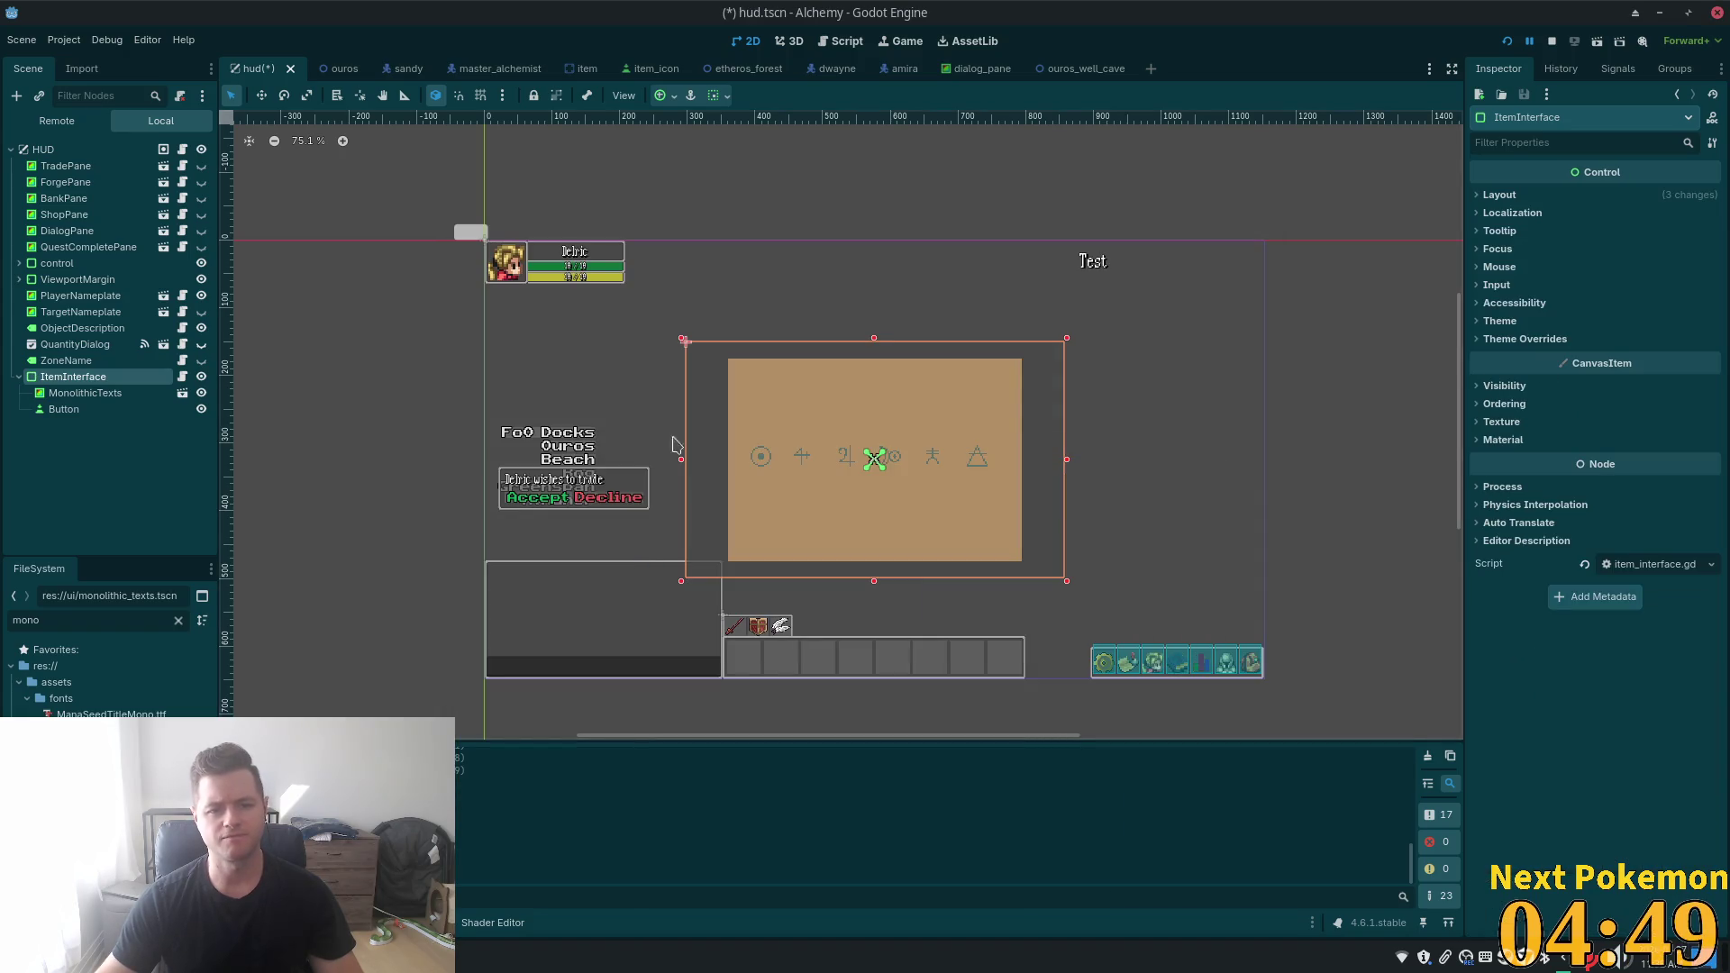
- Select the Button under ItemInterface and scroll the Inspector to Container Sizing
scroll(1068, 469, "up", 1)
scroll(1068, 470, "up", 2)
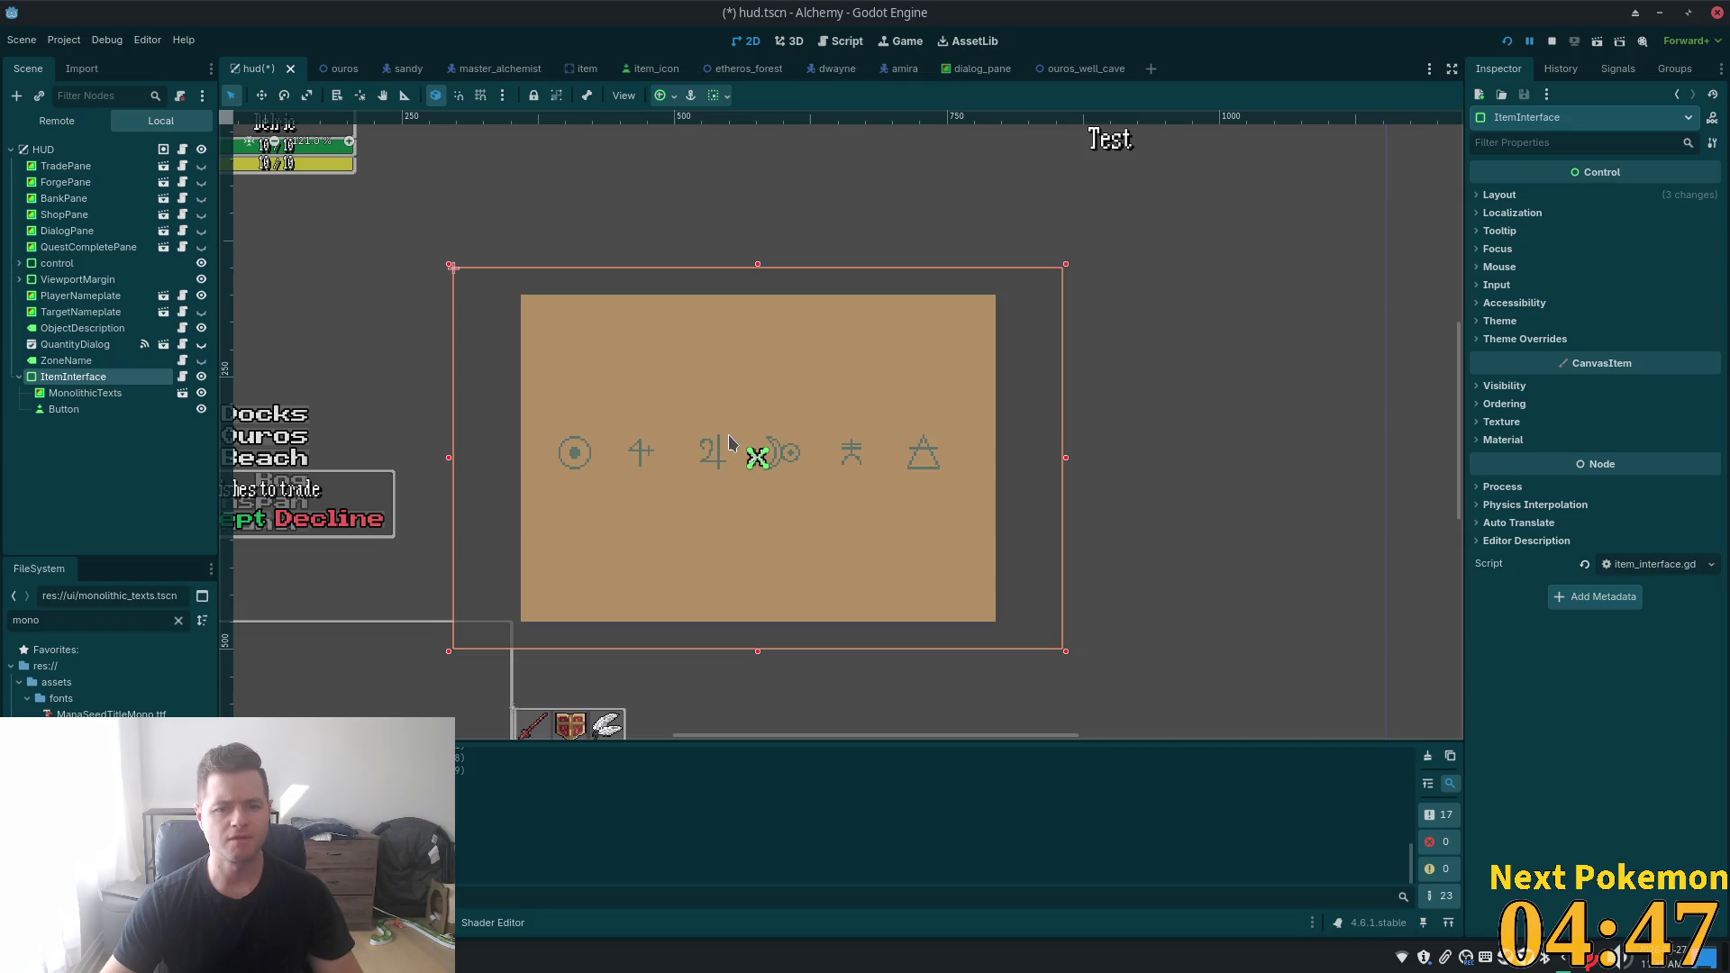
left_click(68, 410)
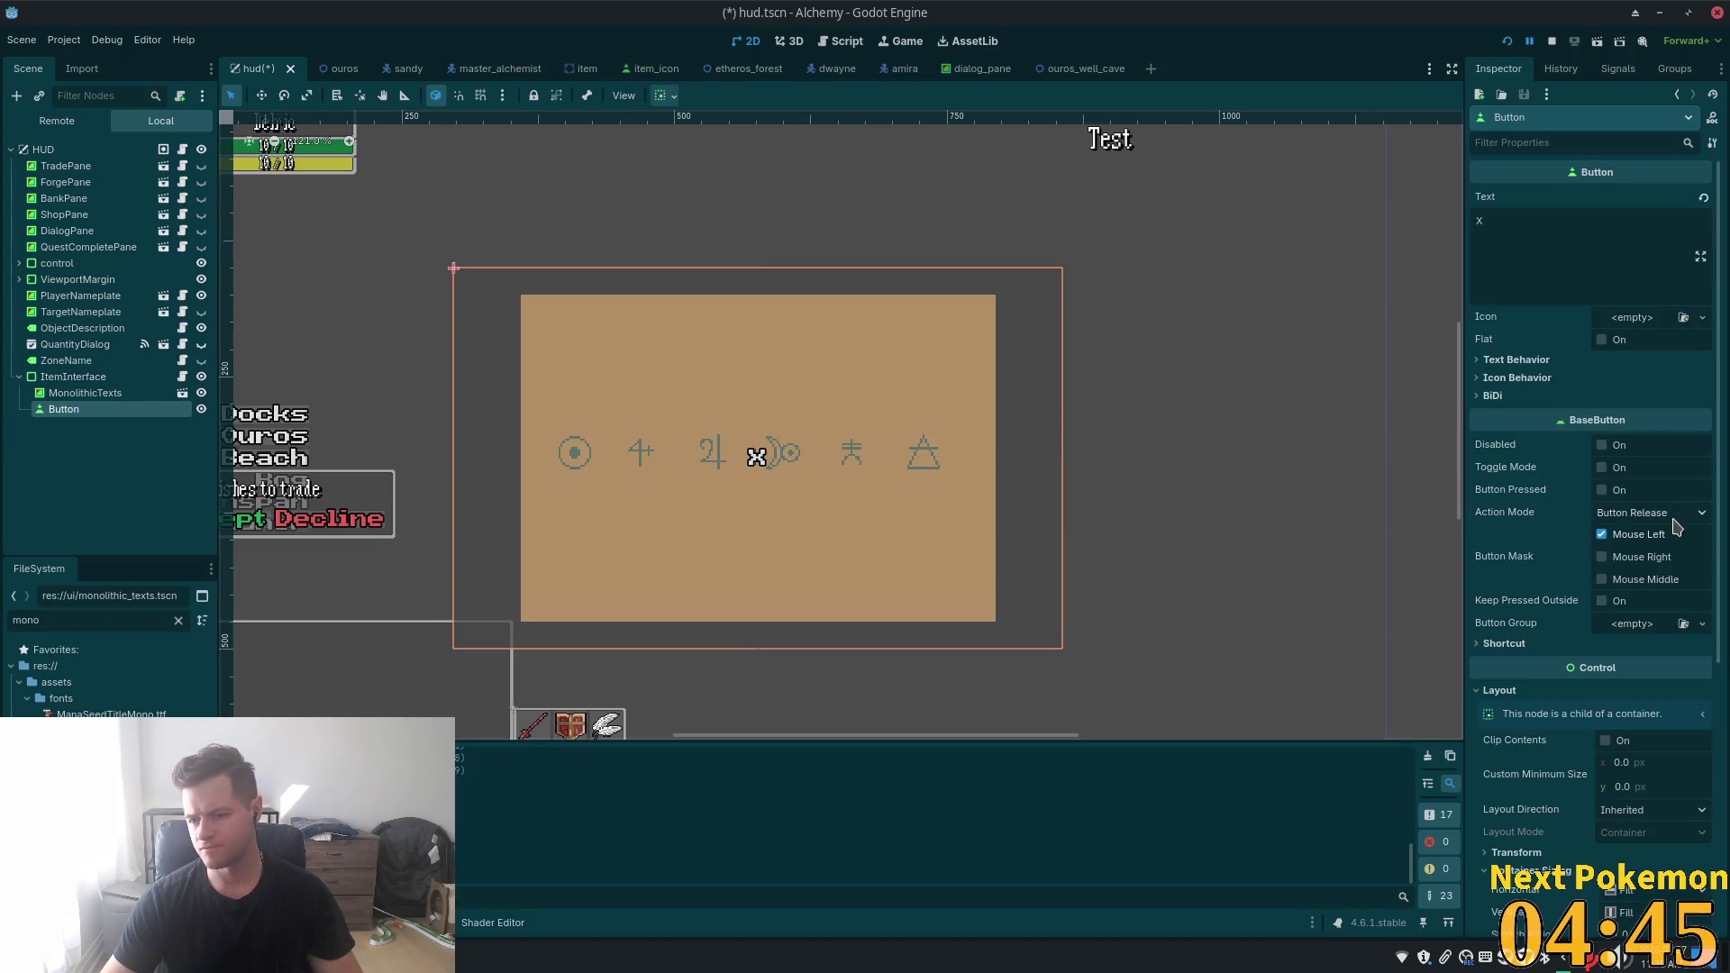
scroll(1593, 797, "down", 3)
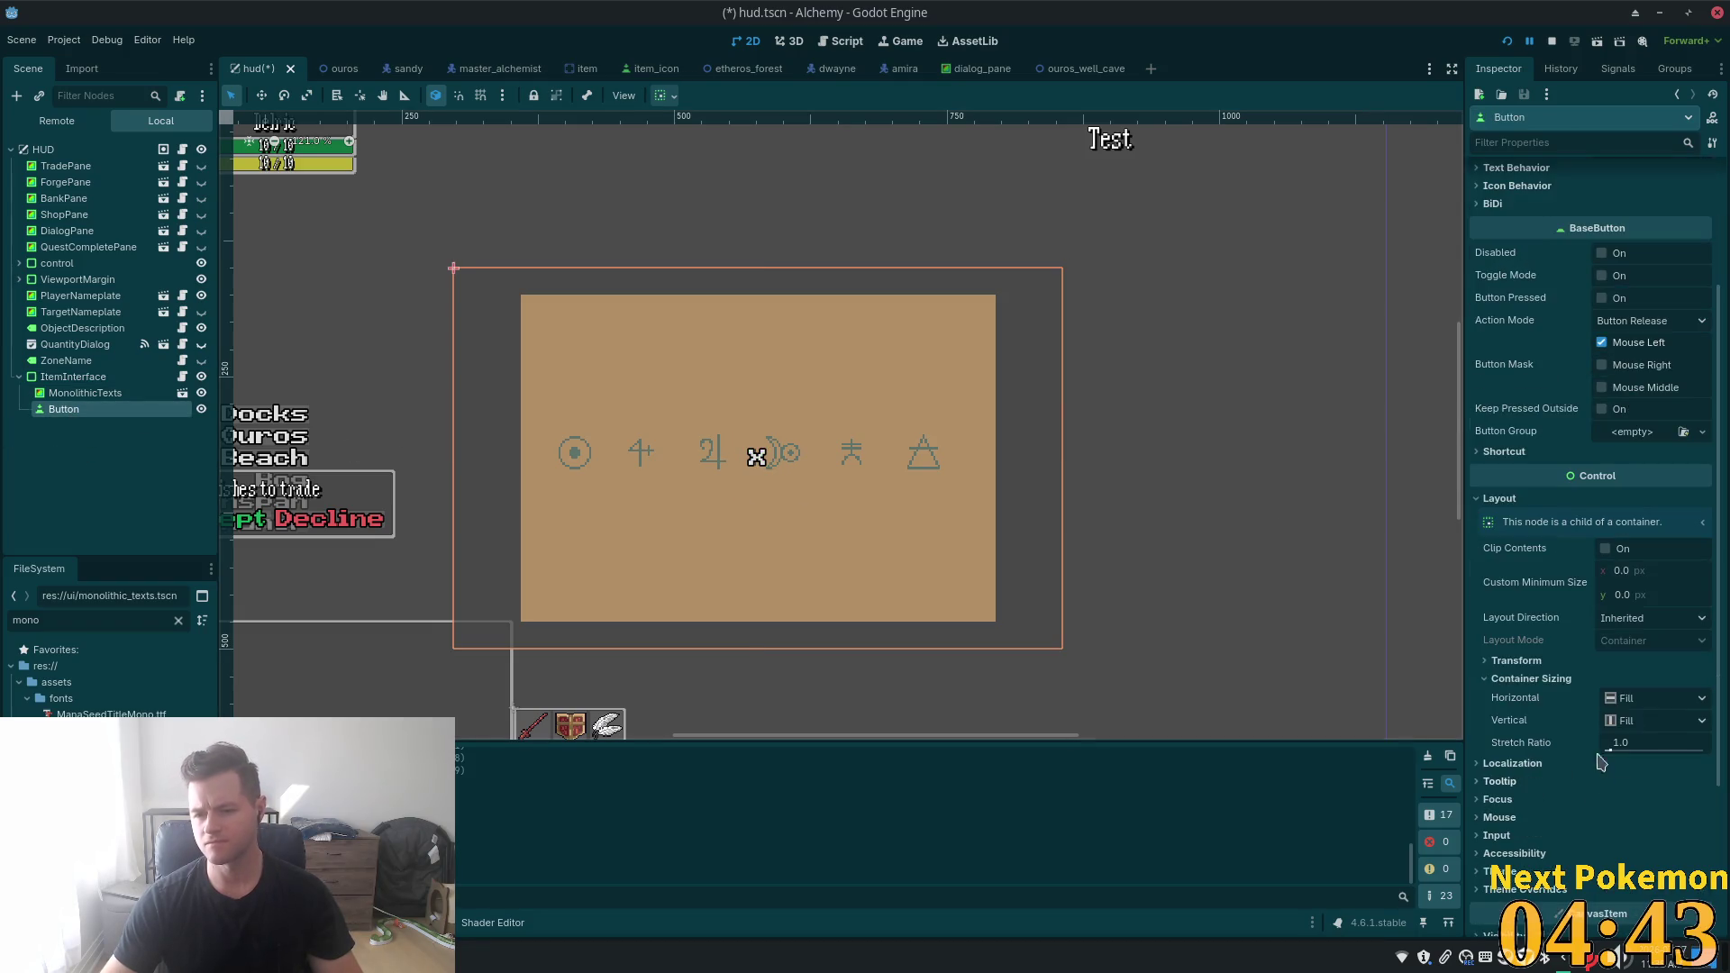
- Set the X button's Container Sizing to Shrink End horizontally and Shrink Begin vertically
left_click(1641, 700)
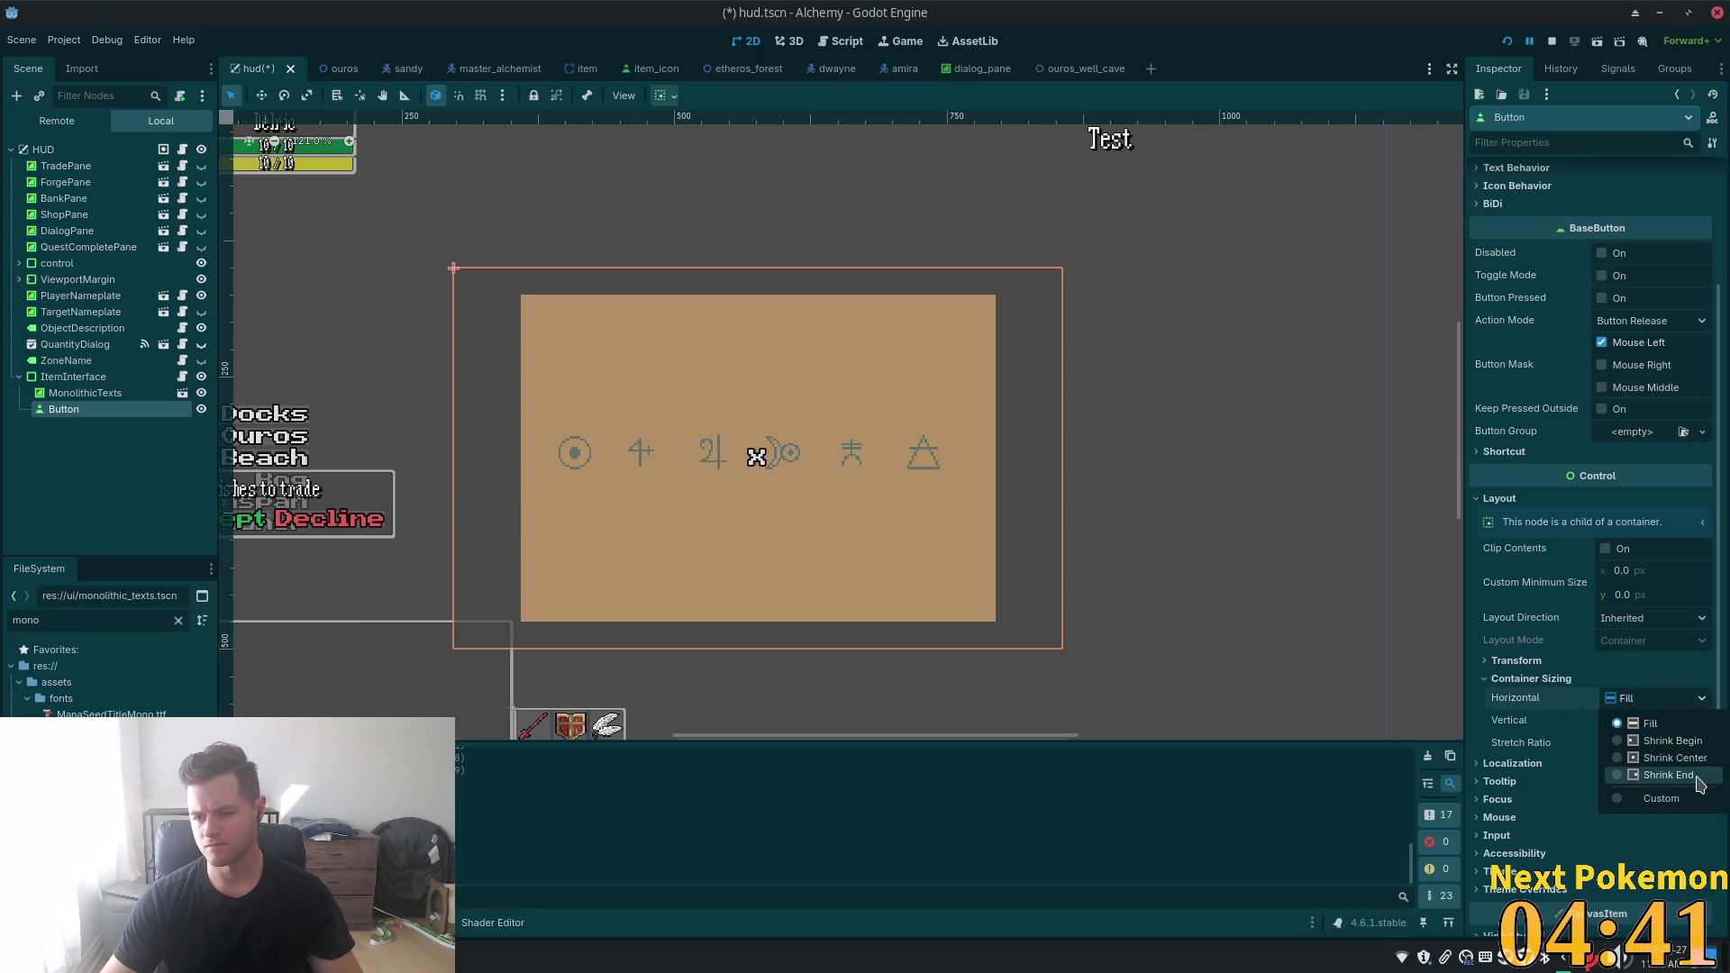
left_click(1668, 775)
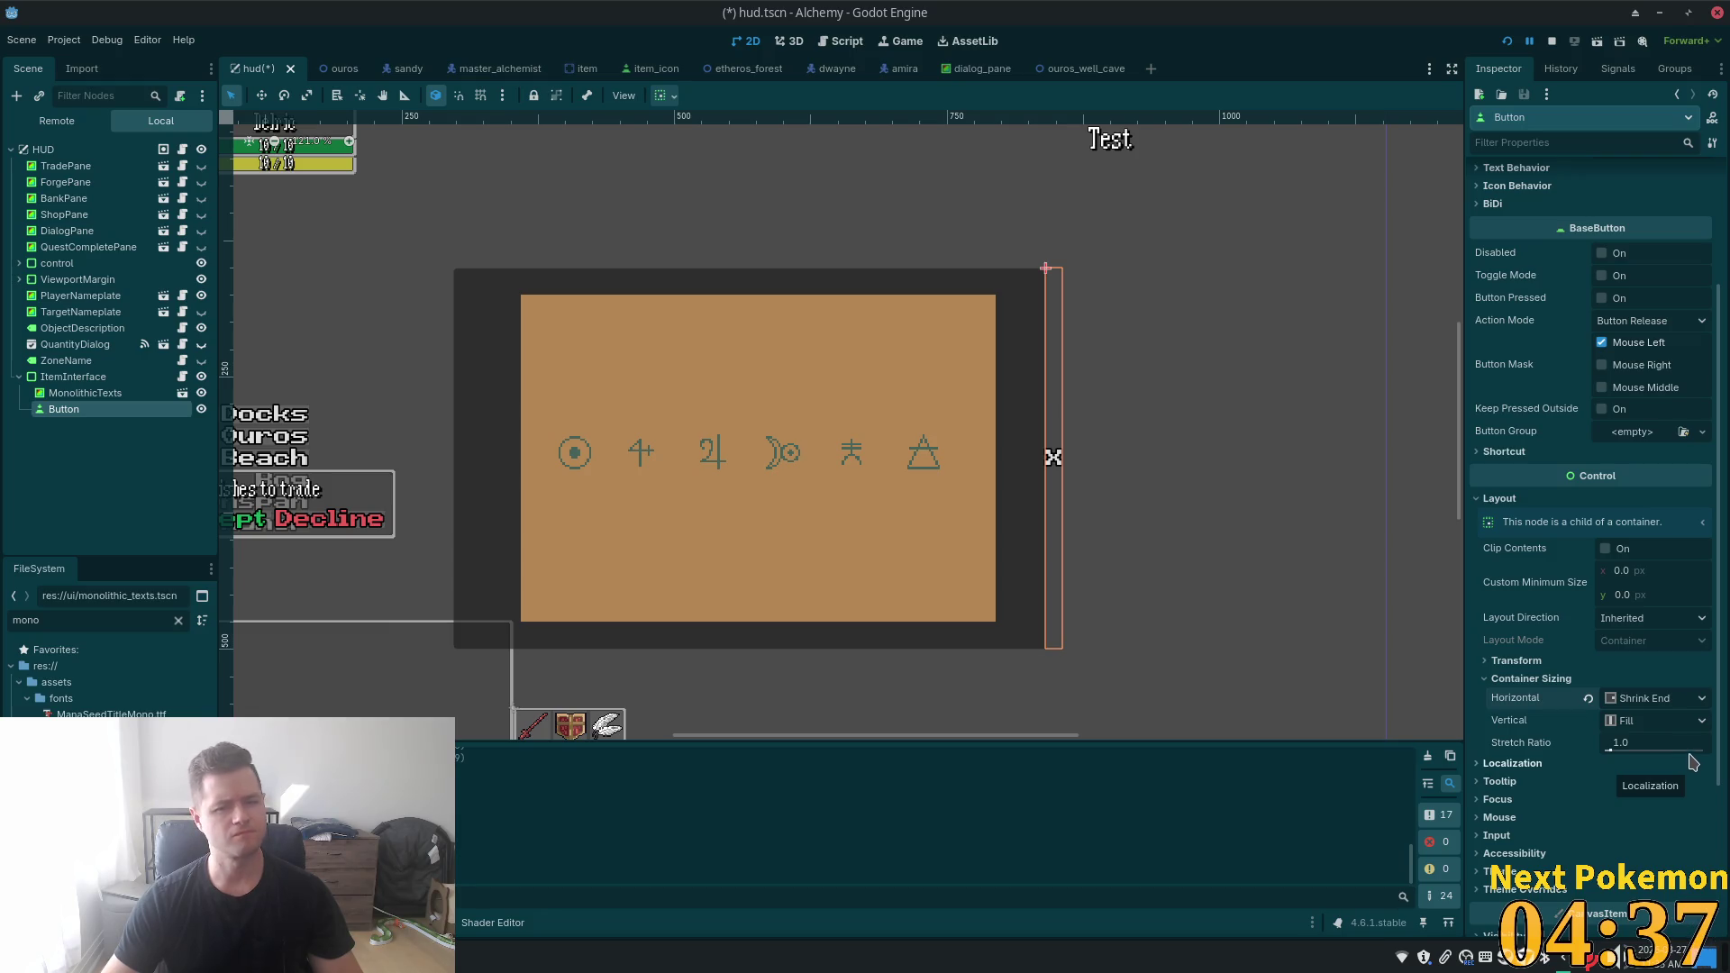
left_click(1672, 726)
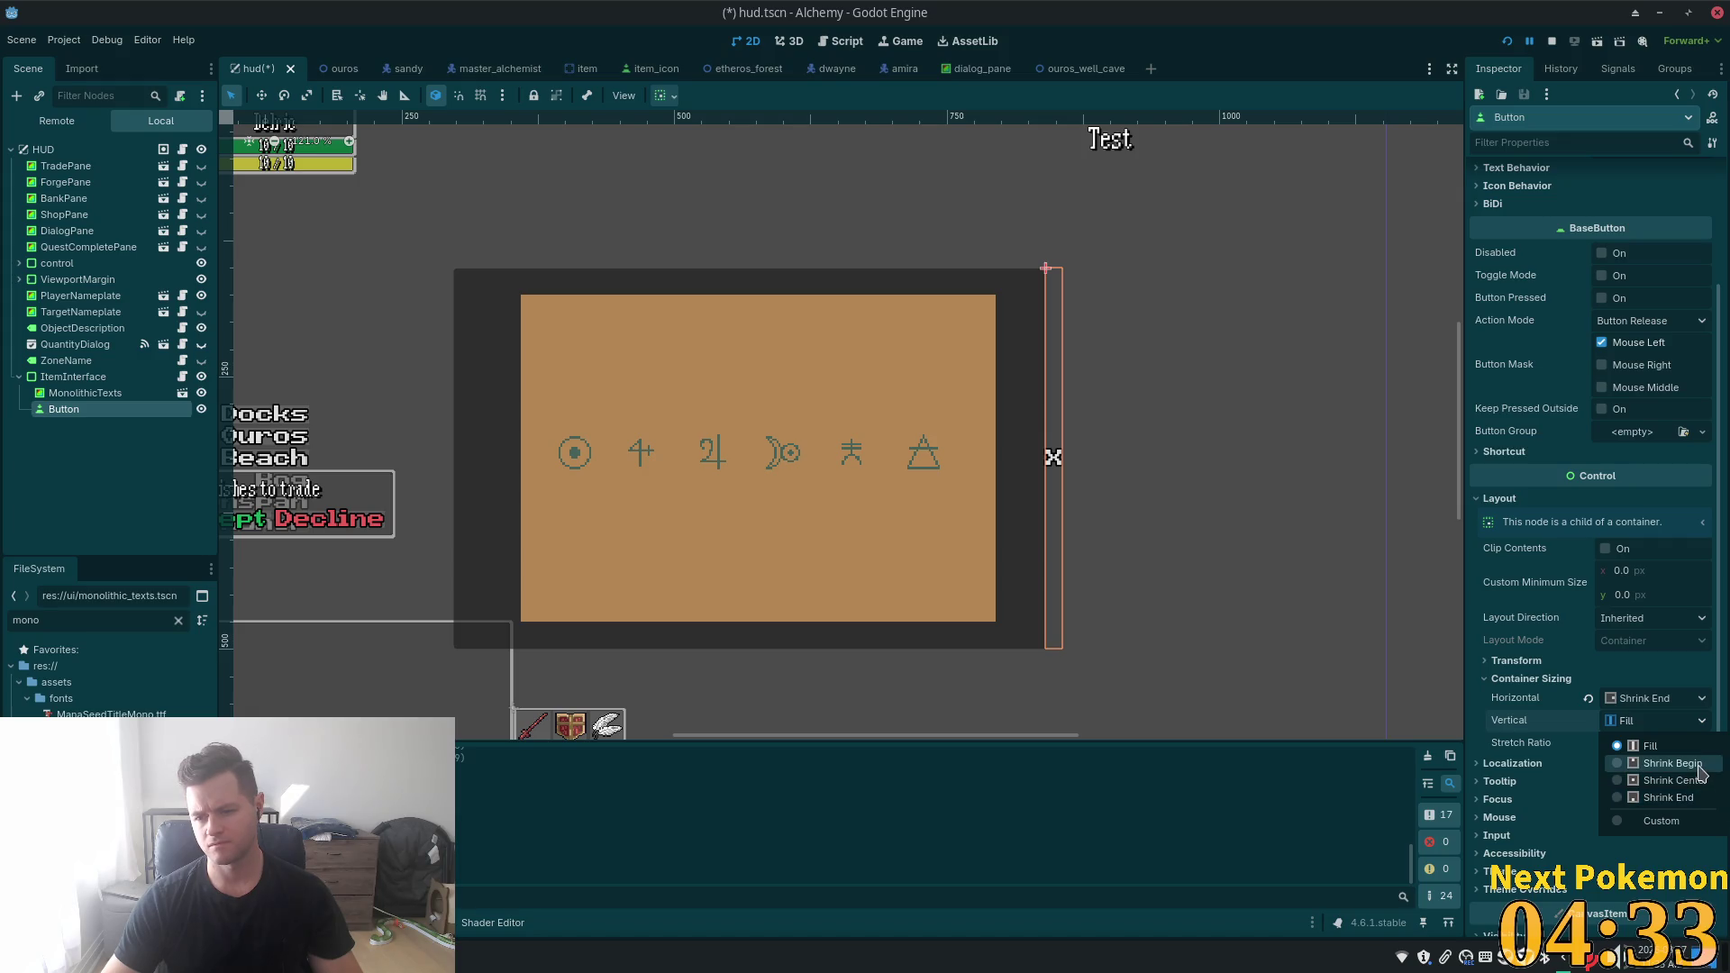
left_click(1672, 763)
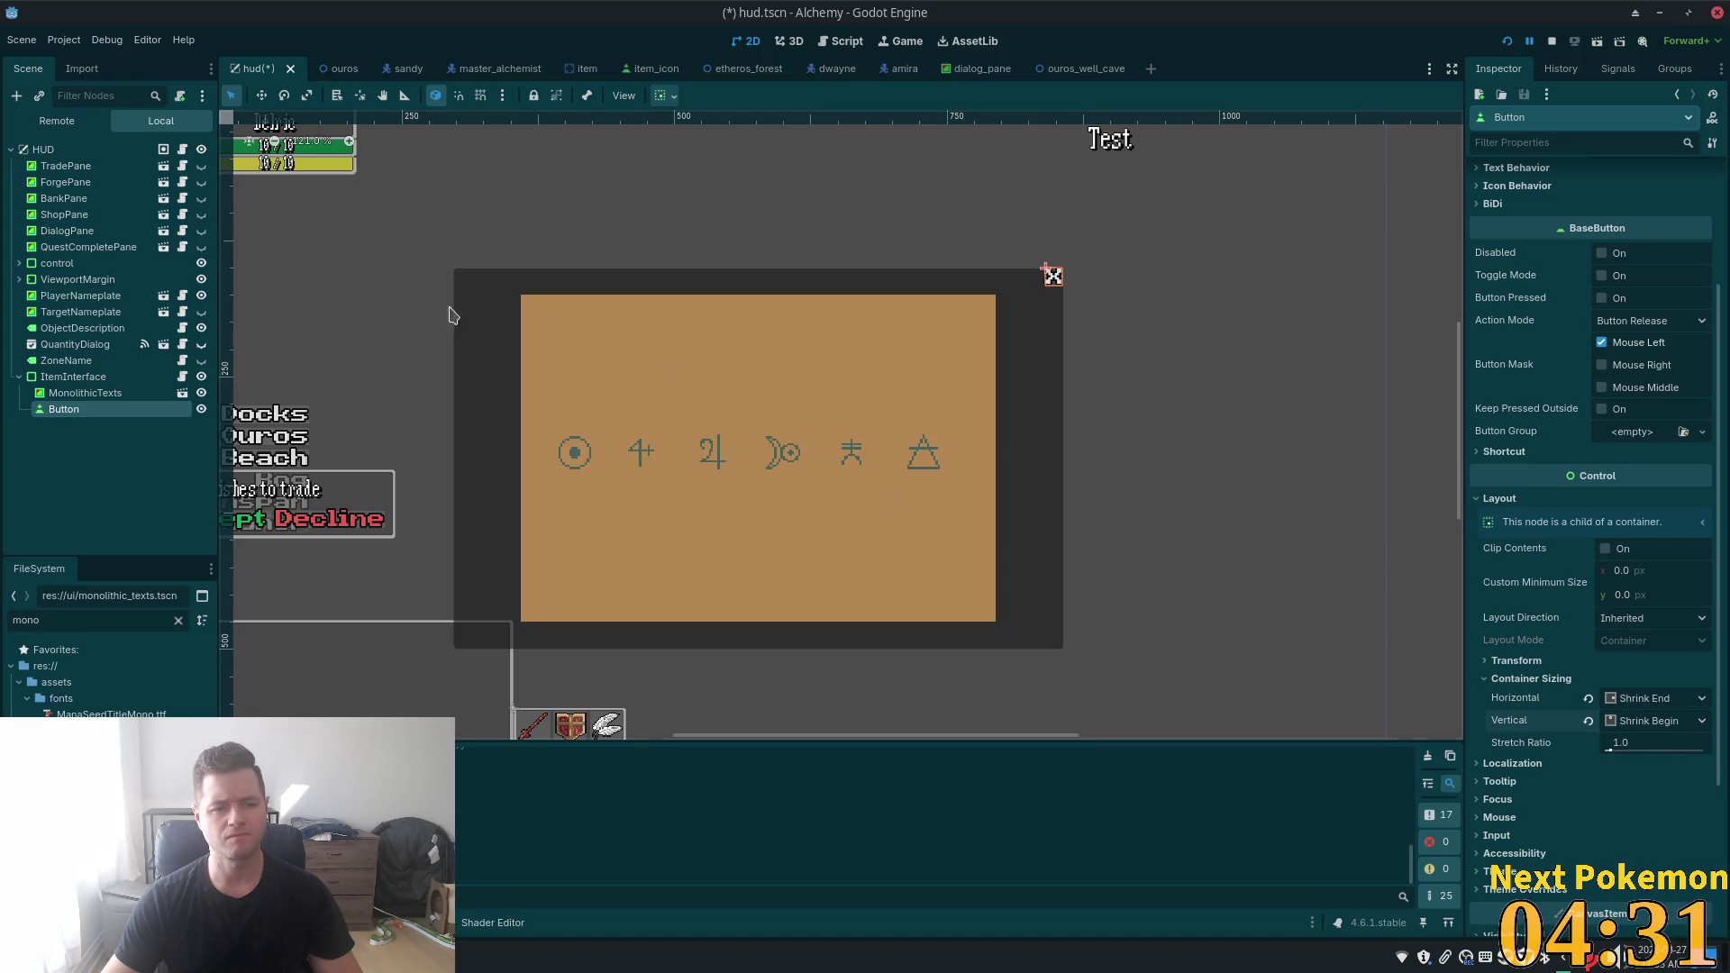
left_click(127, 376)
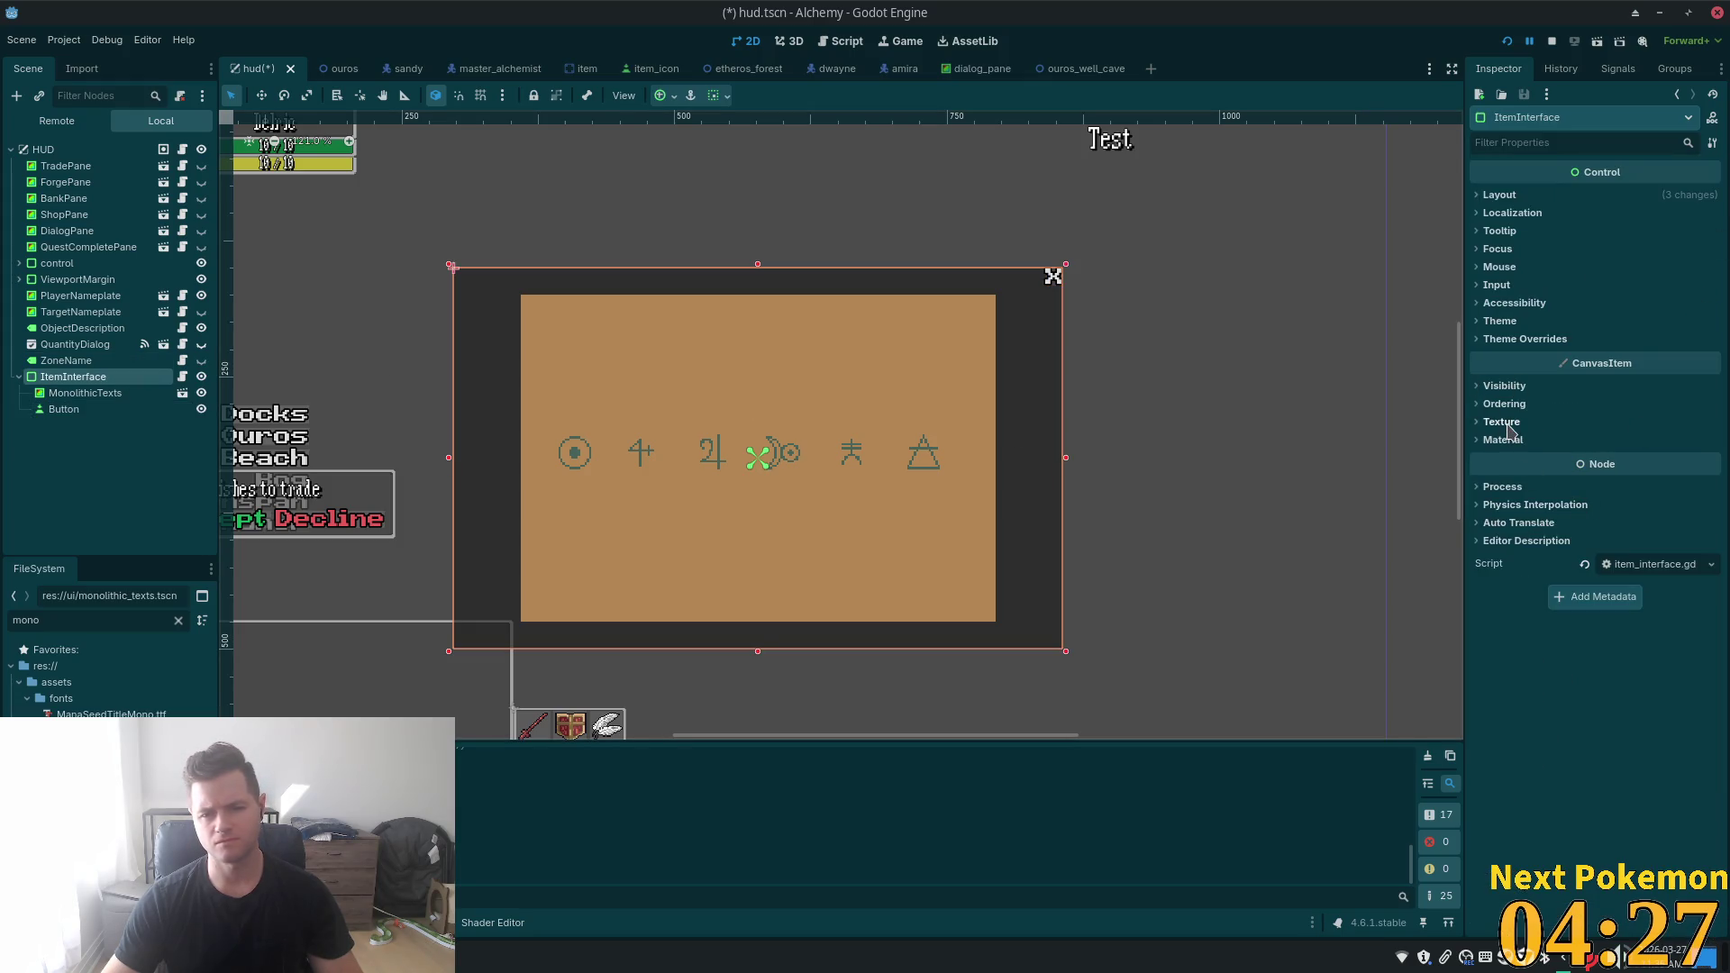
- Set ItemInterface's Self Modulate alpha to 0 (ffffff00) under Visibility
left_click(1482, 387)
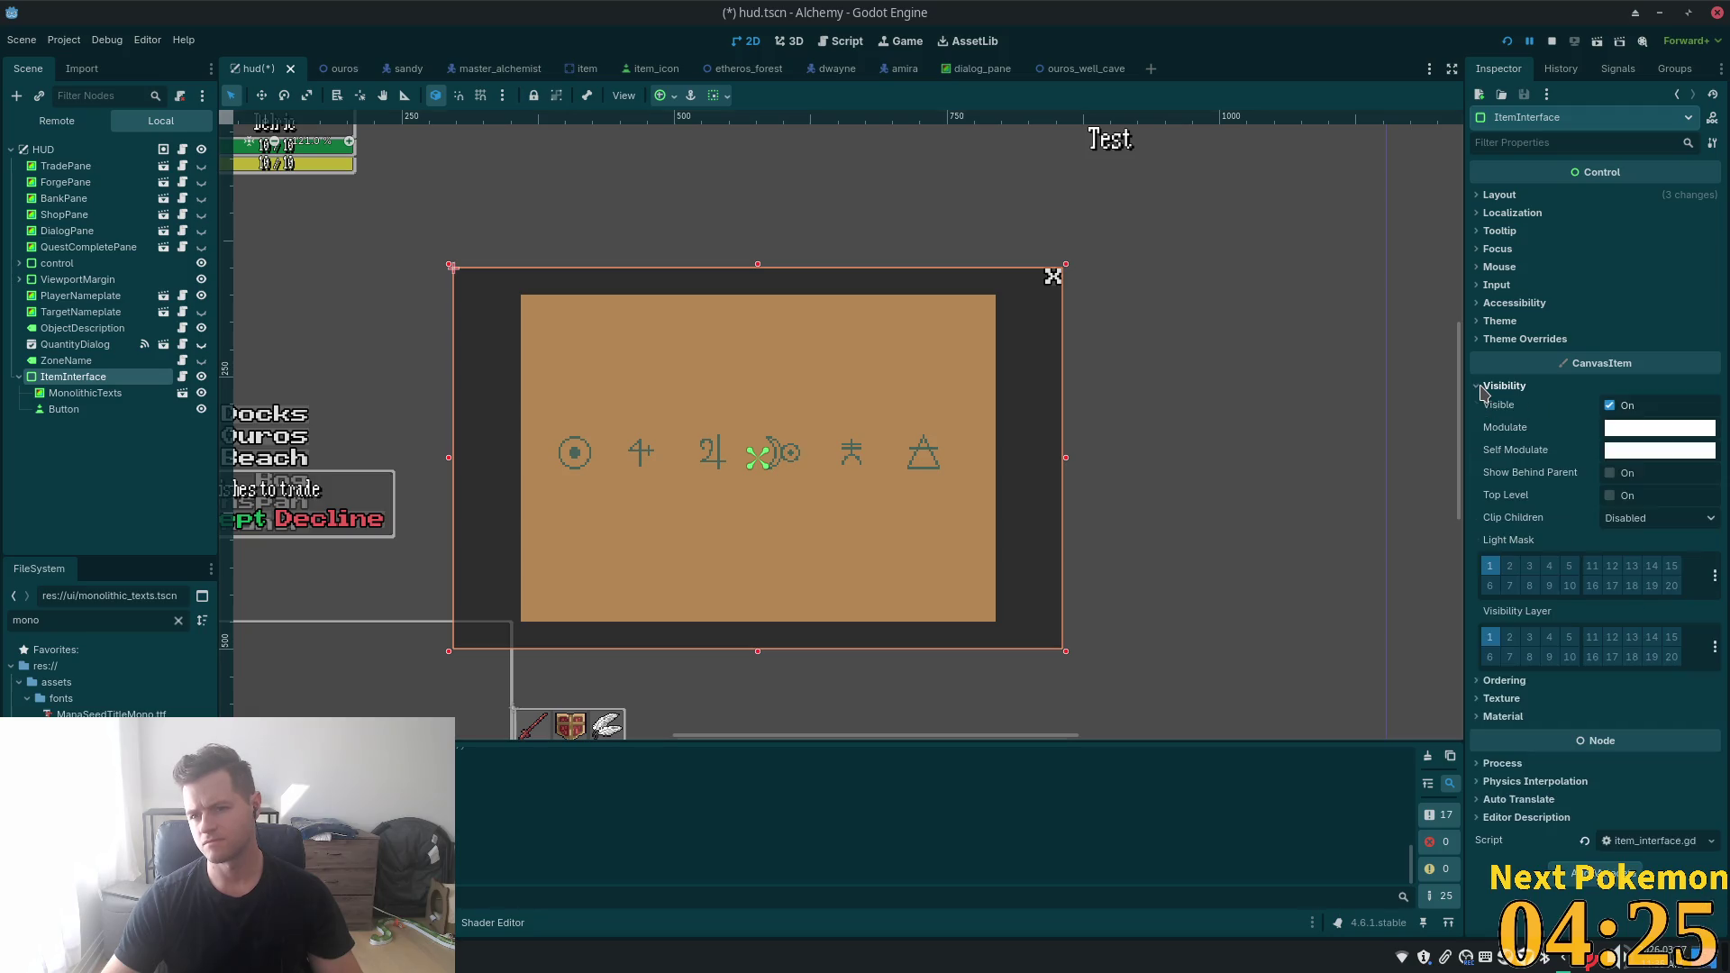
left_click(1635, 431)
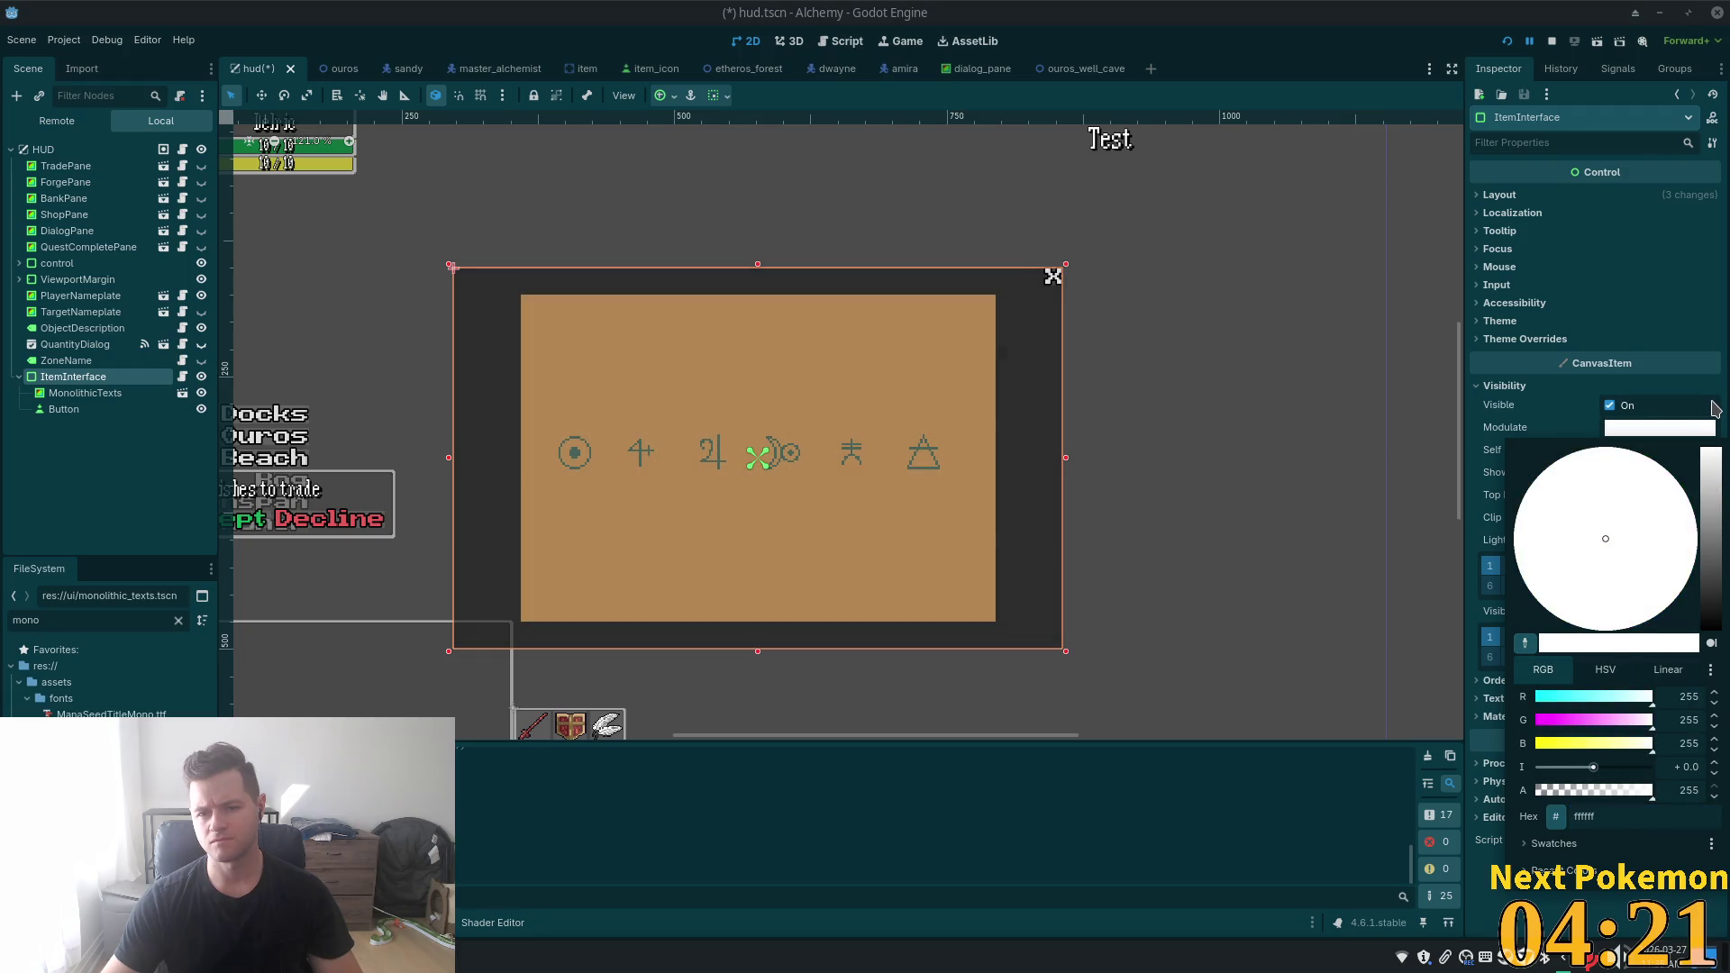
mouse_move(1710, 455)
left_mouse_down()
mouse_move(1710, 531)
mouse_move(1711, 355)
left_mouse_up()
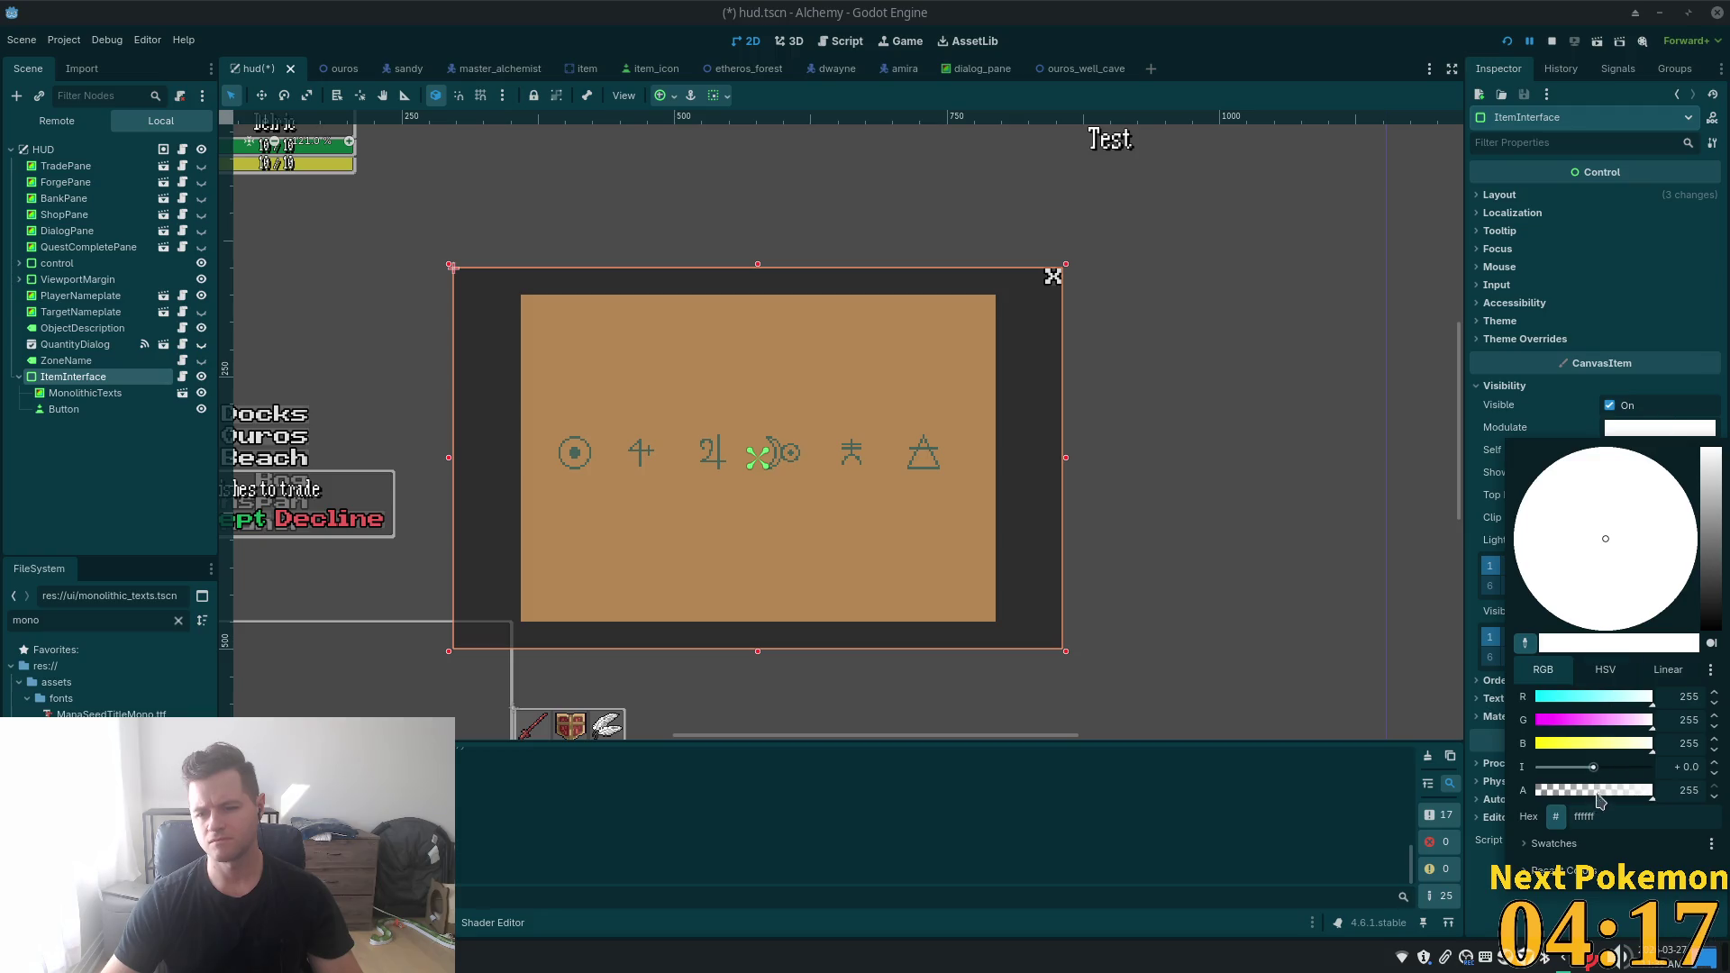
left_click(1478, 635)
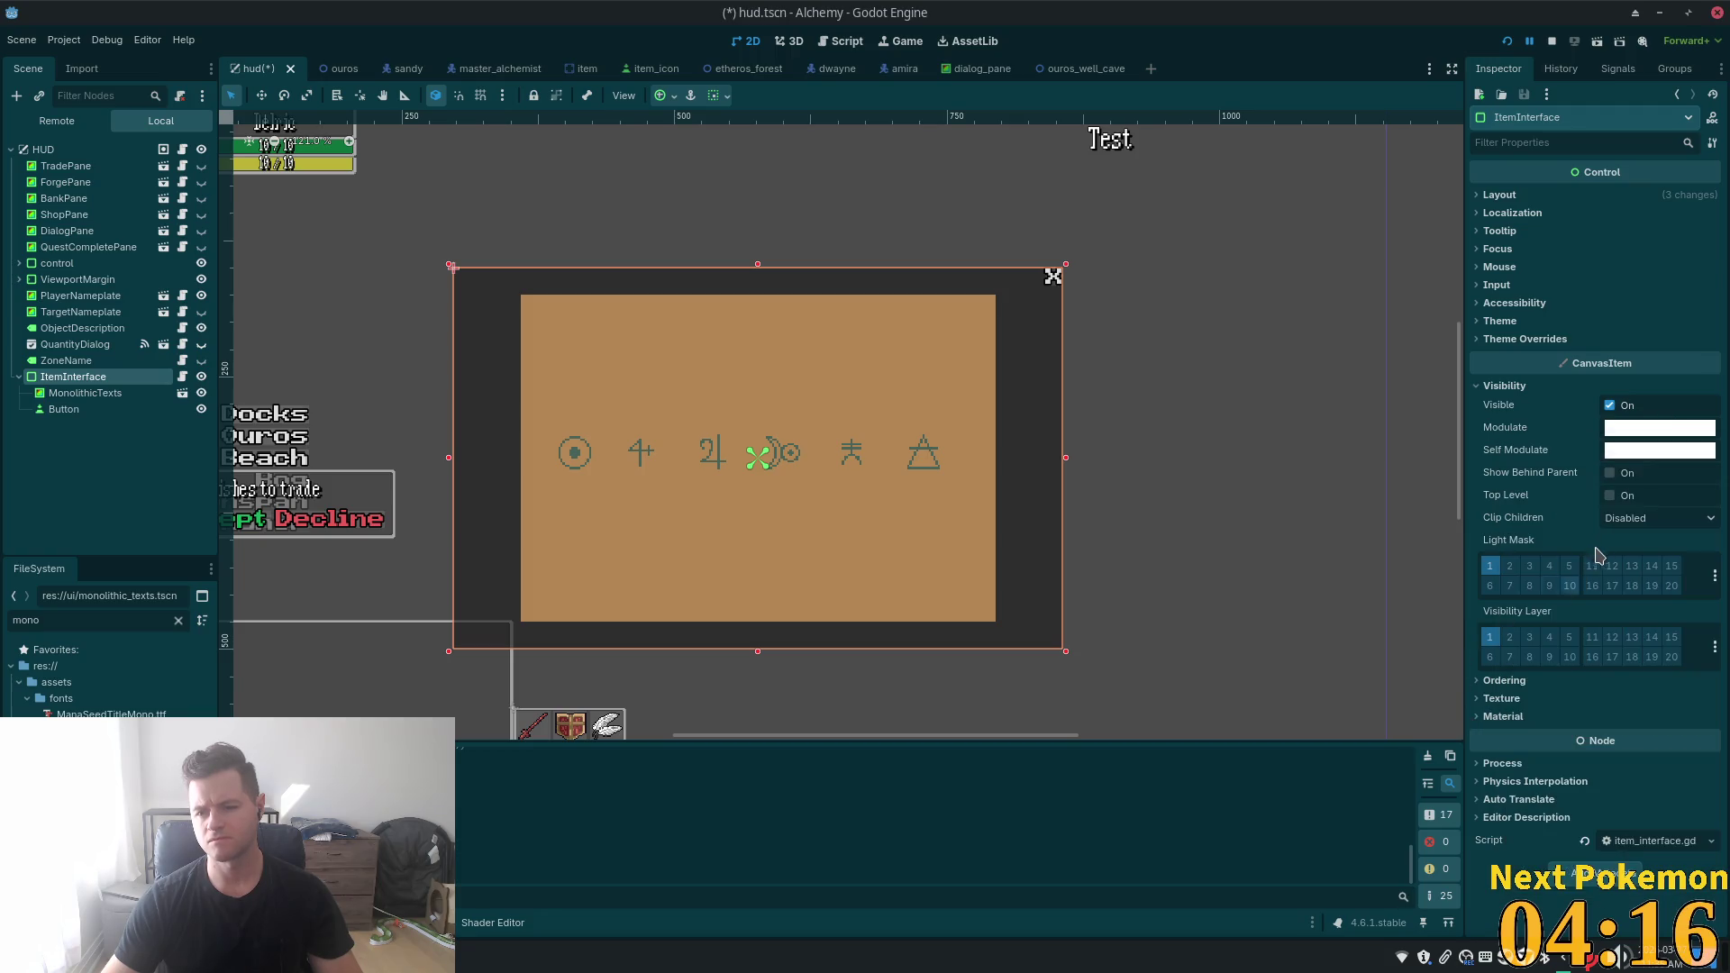
left_click(1643, 453)
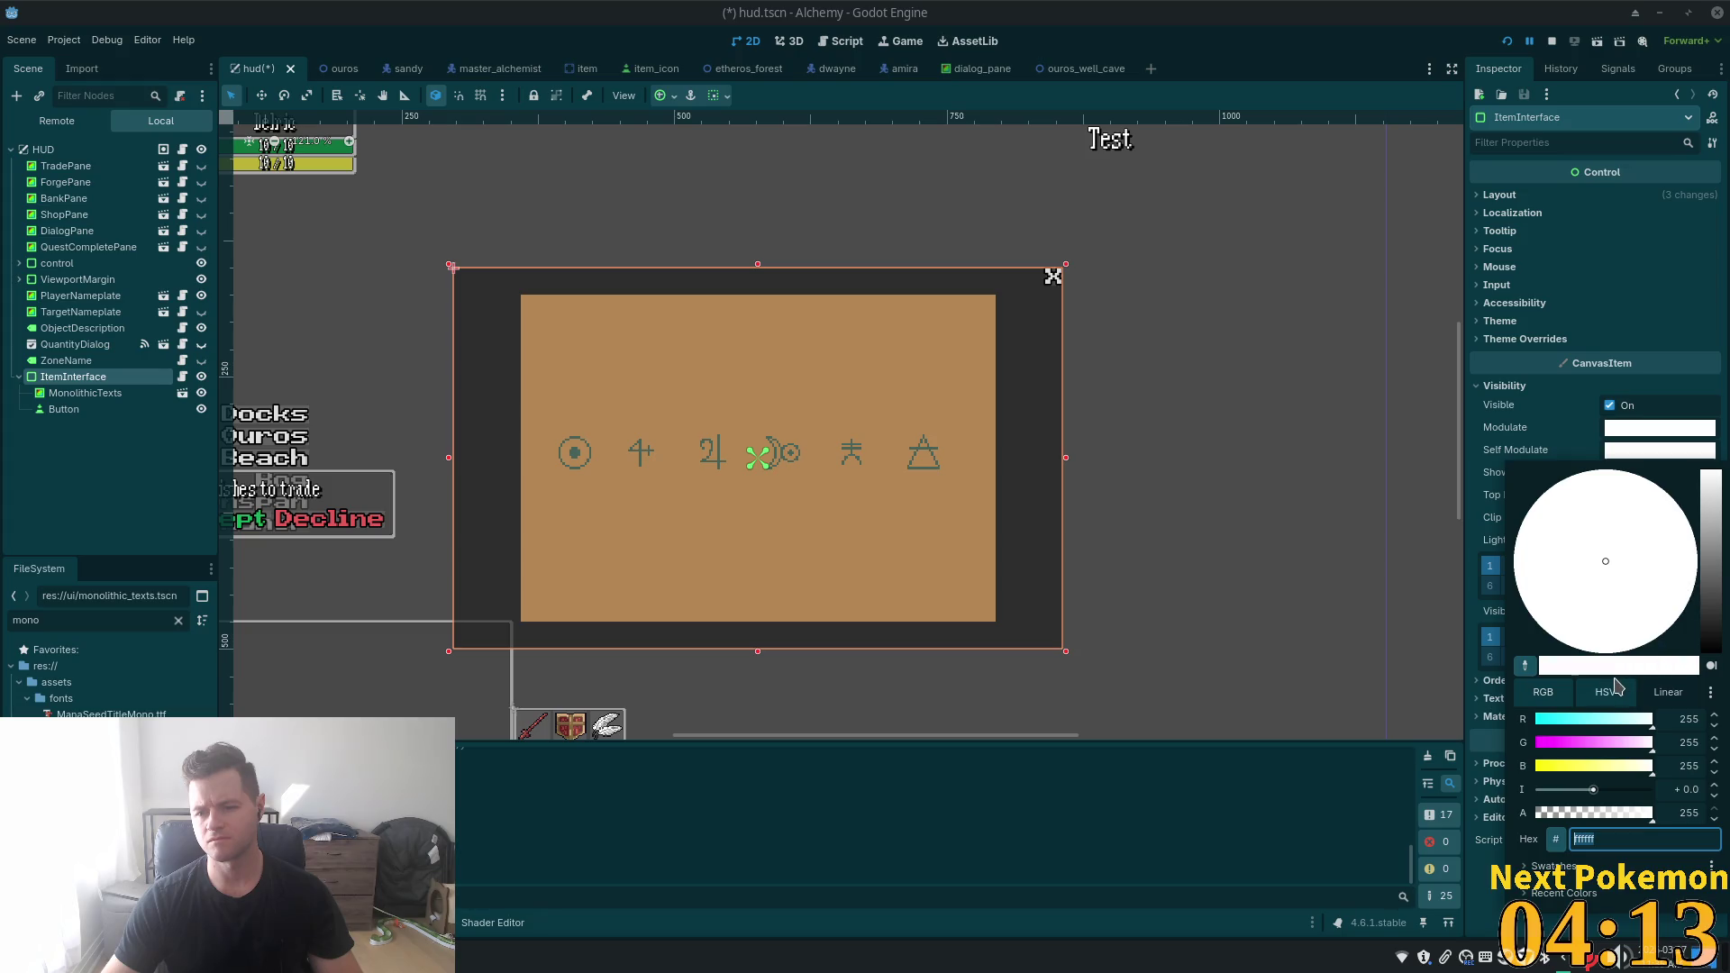
left_click_drag(1597, 814, 1507, 822)
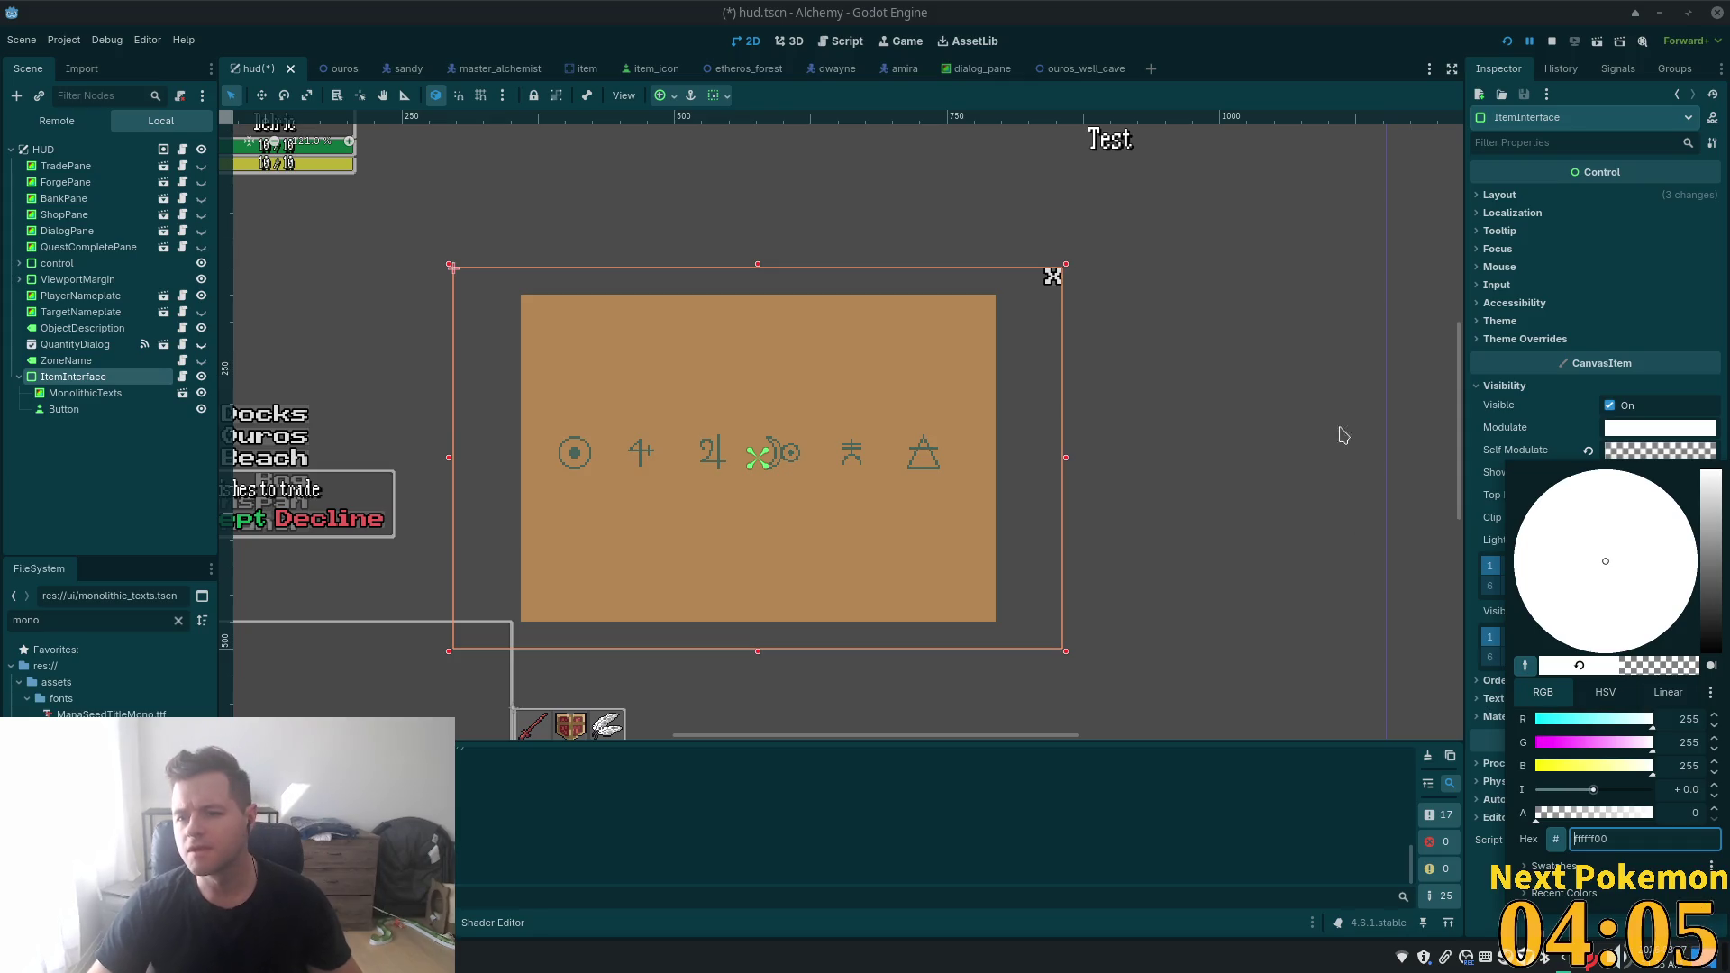
left_click(1546, 340)
- Expand Theme and Theme Overrides > Styles to show the panel style override
left_click(1546, 341)
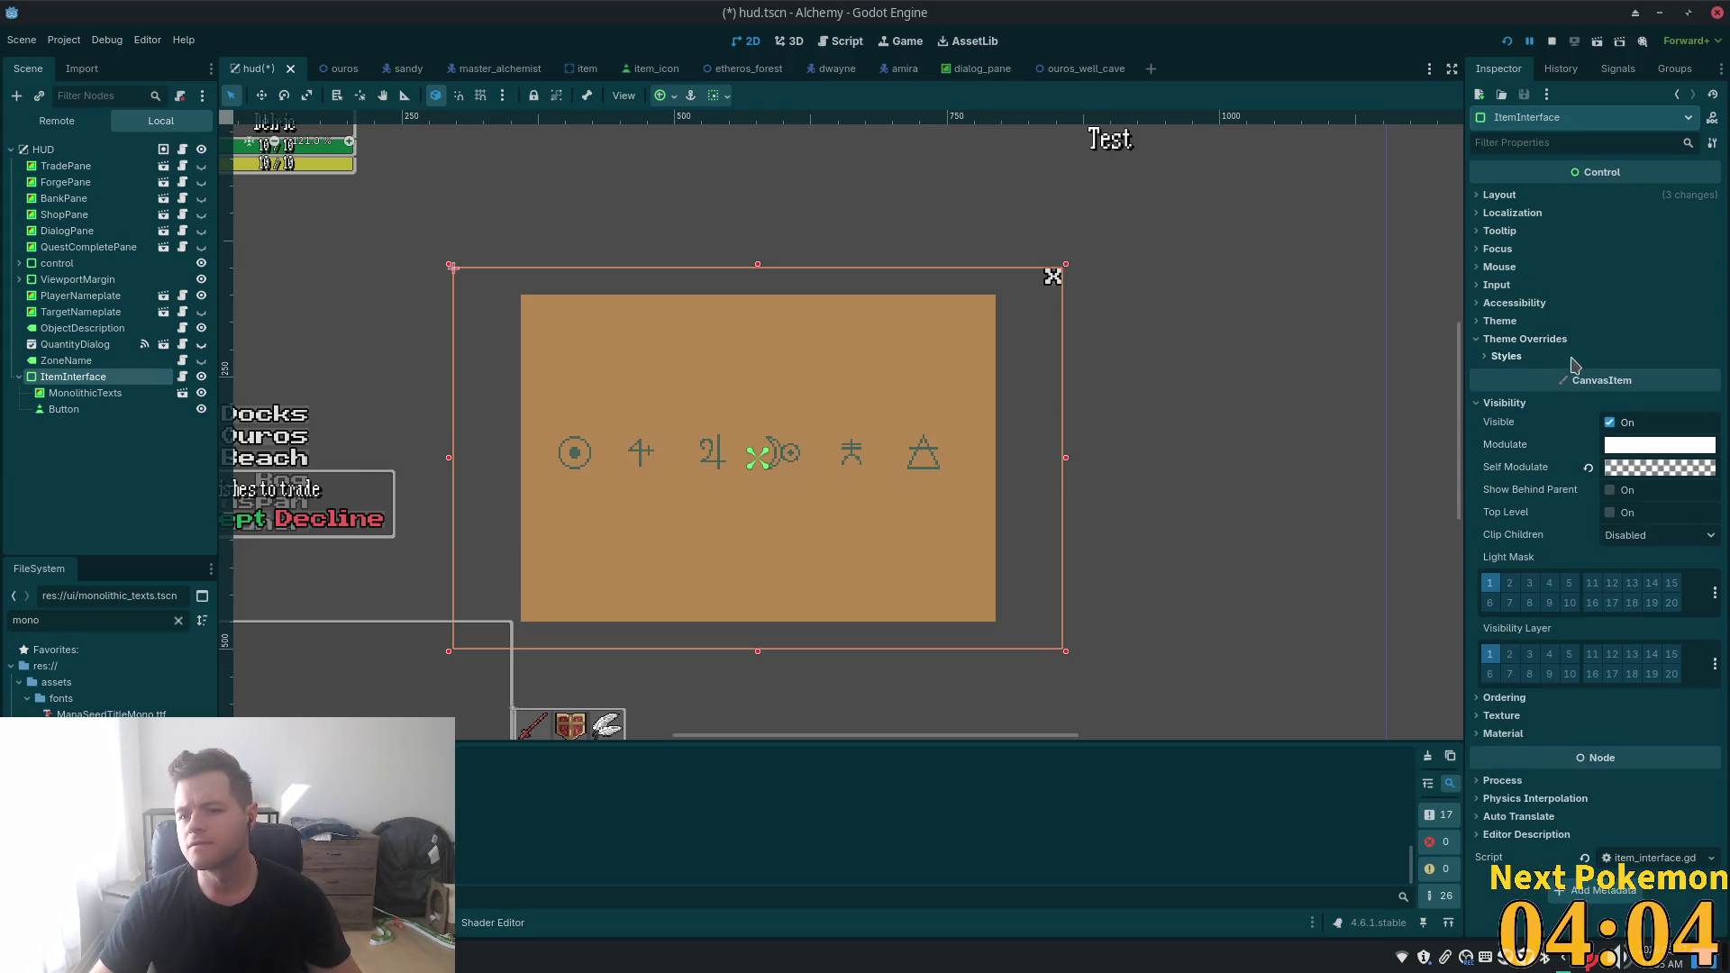
left_click(1503, 356)
left_click(1502, 321)
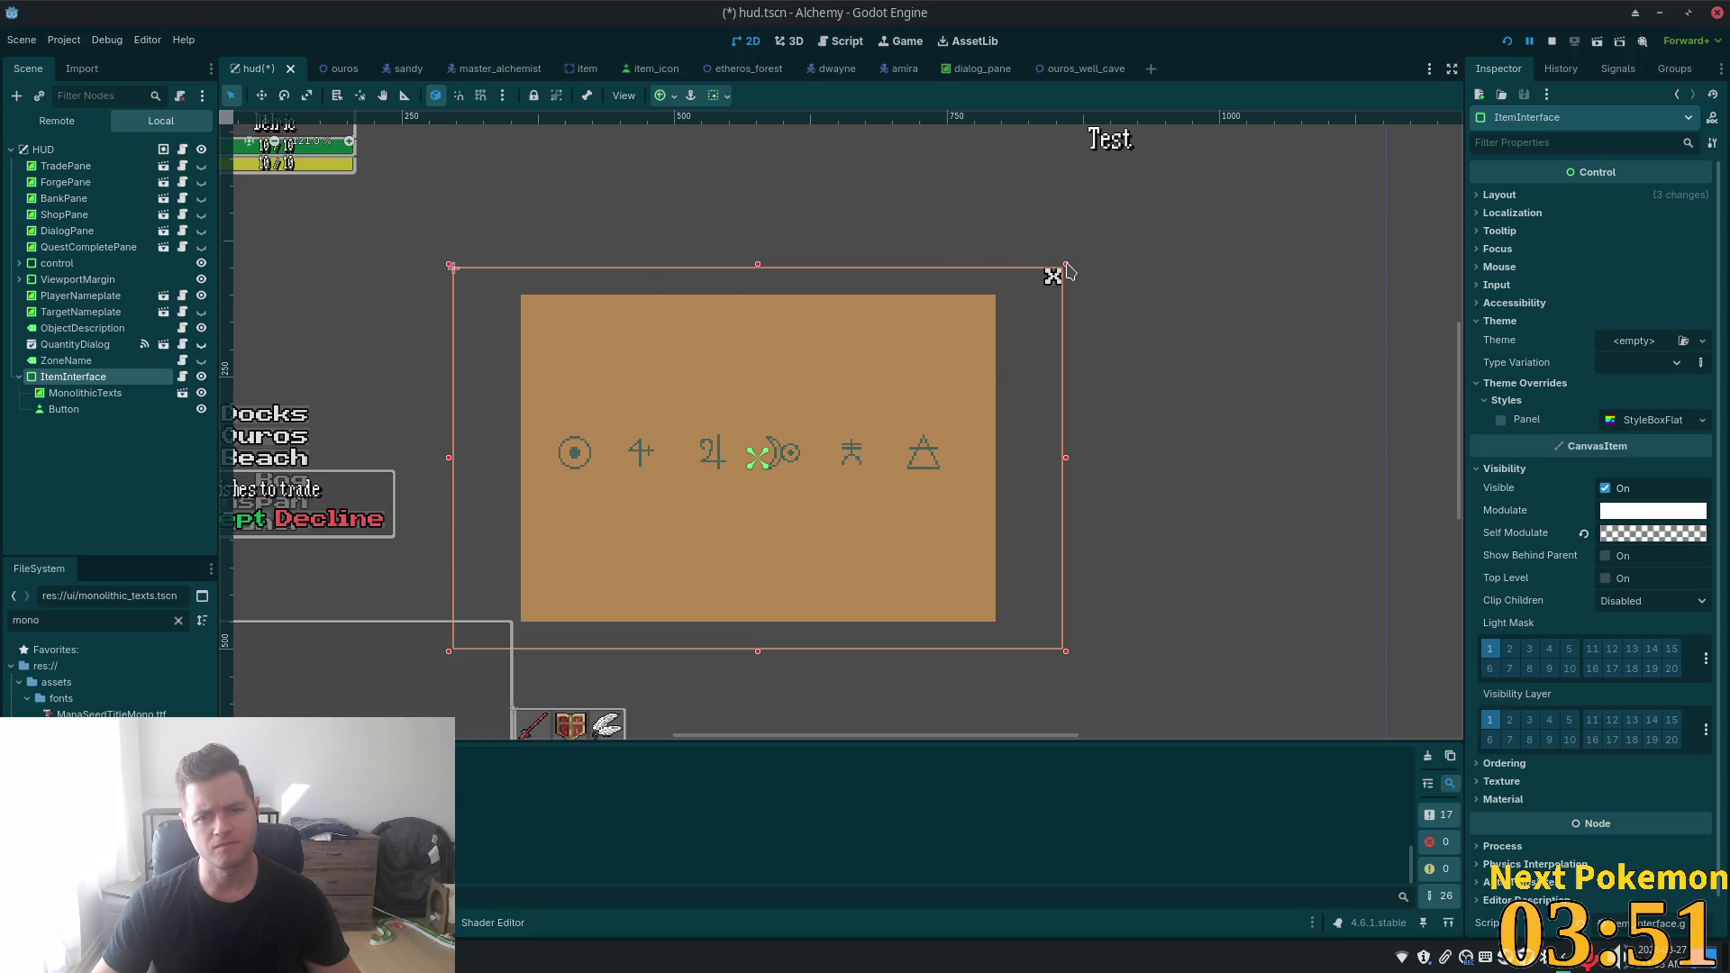
- Shrink the ItemInterface box inward to fit the tan panel
left_click_drag(1066, 267, 932, 312)
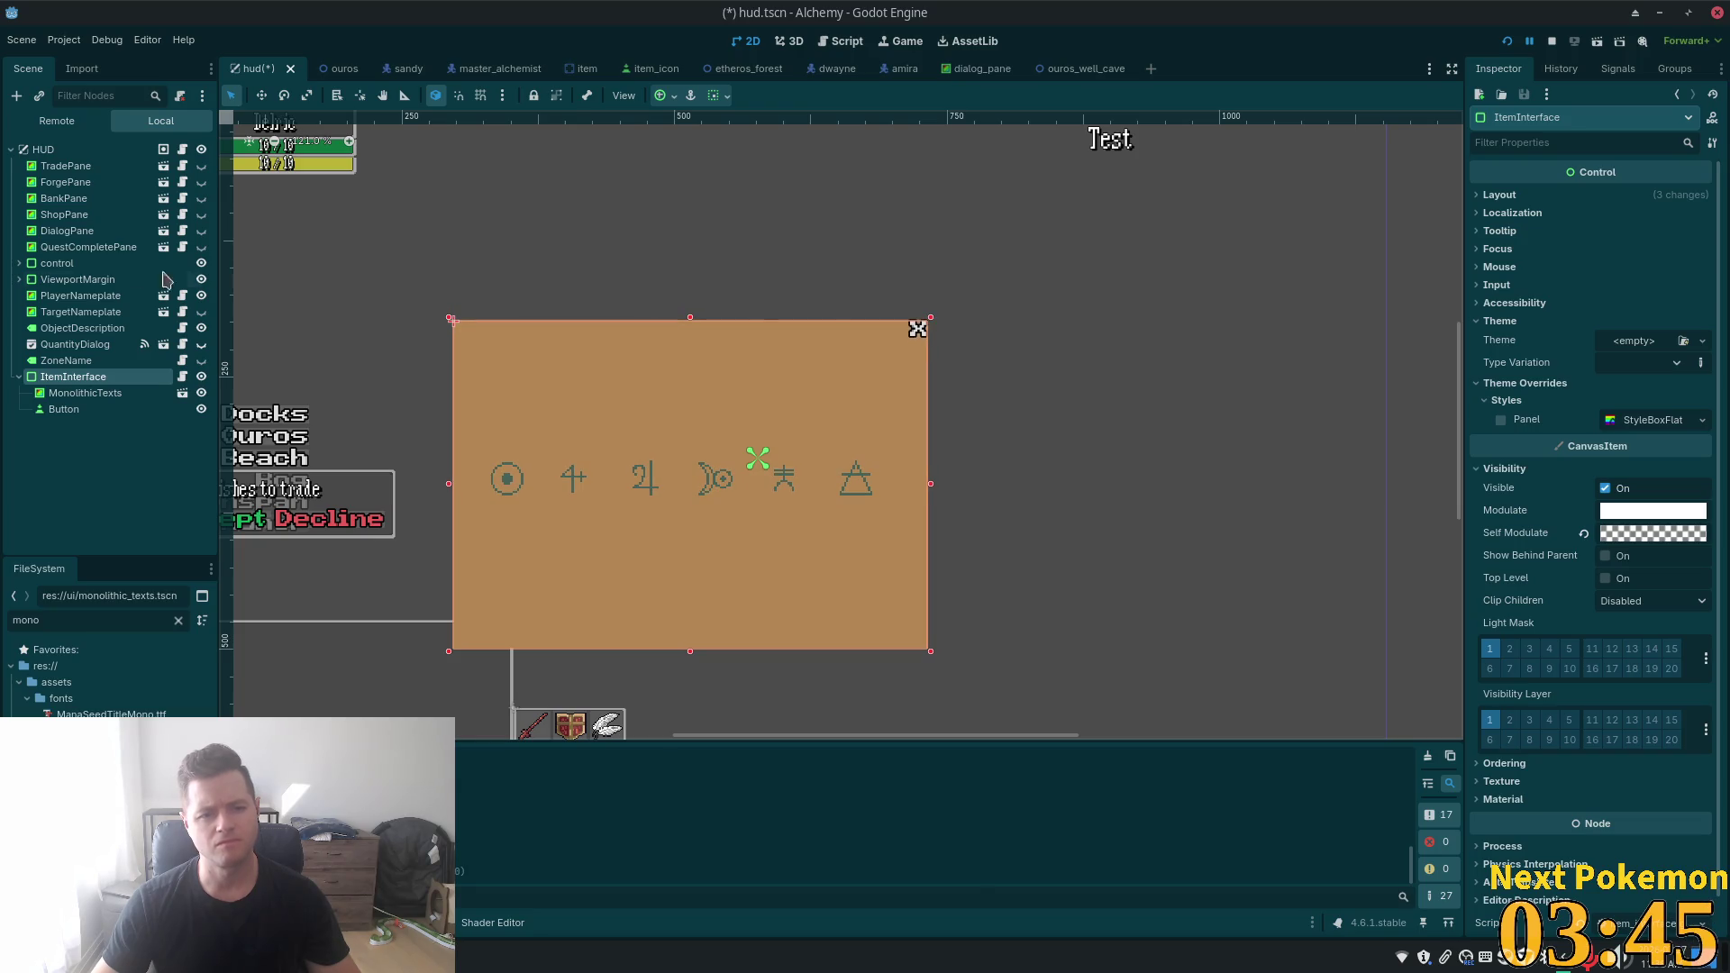
left_click(66, 361)
left_click(73, 376)
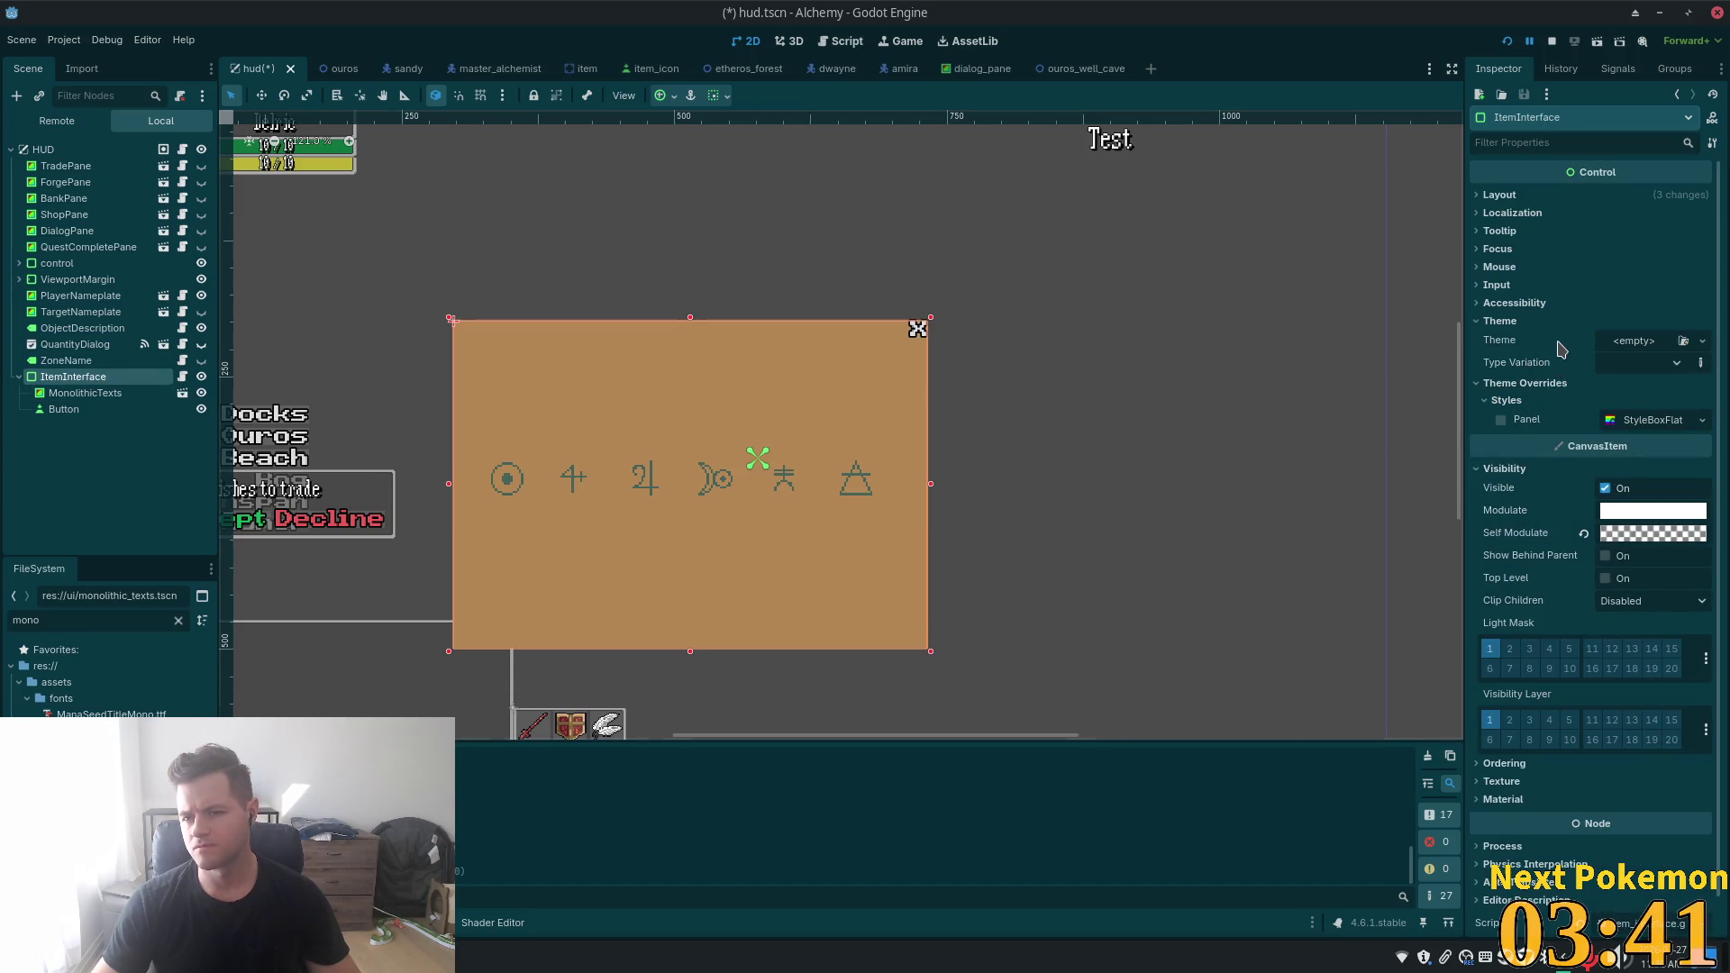
- Set ItemInterface's Anchors Preset to Top Left, then back to Center, and save the scene
left_click(1500, 195)
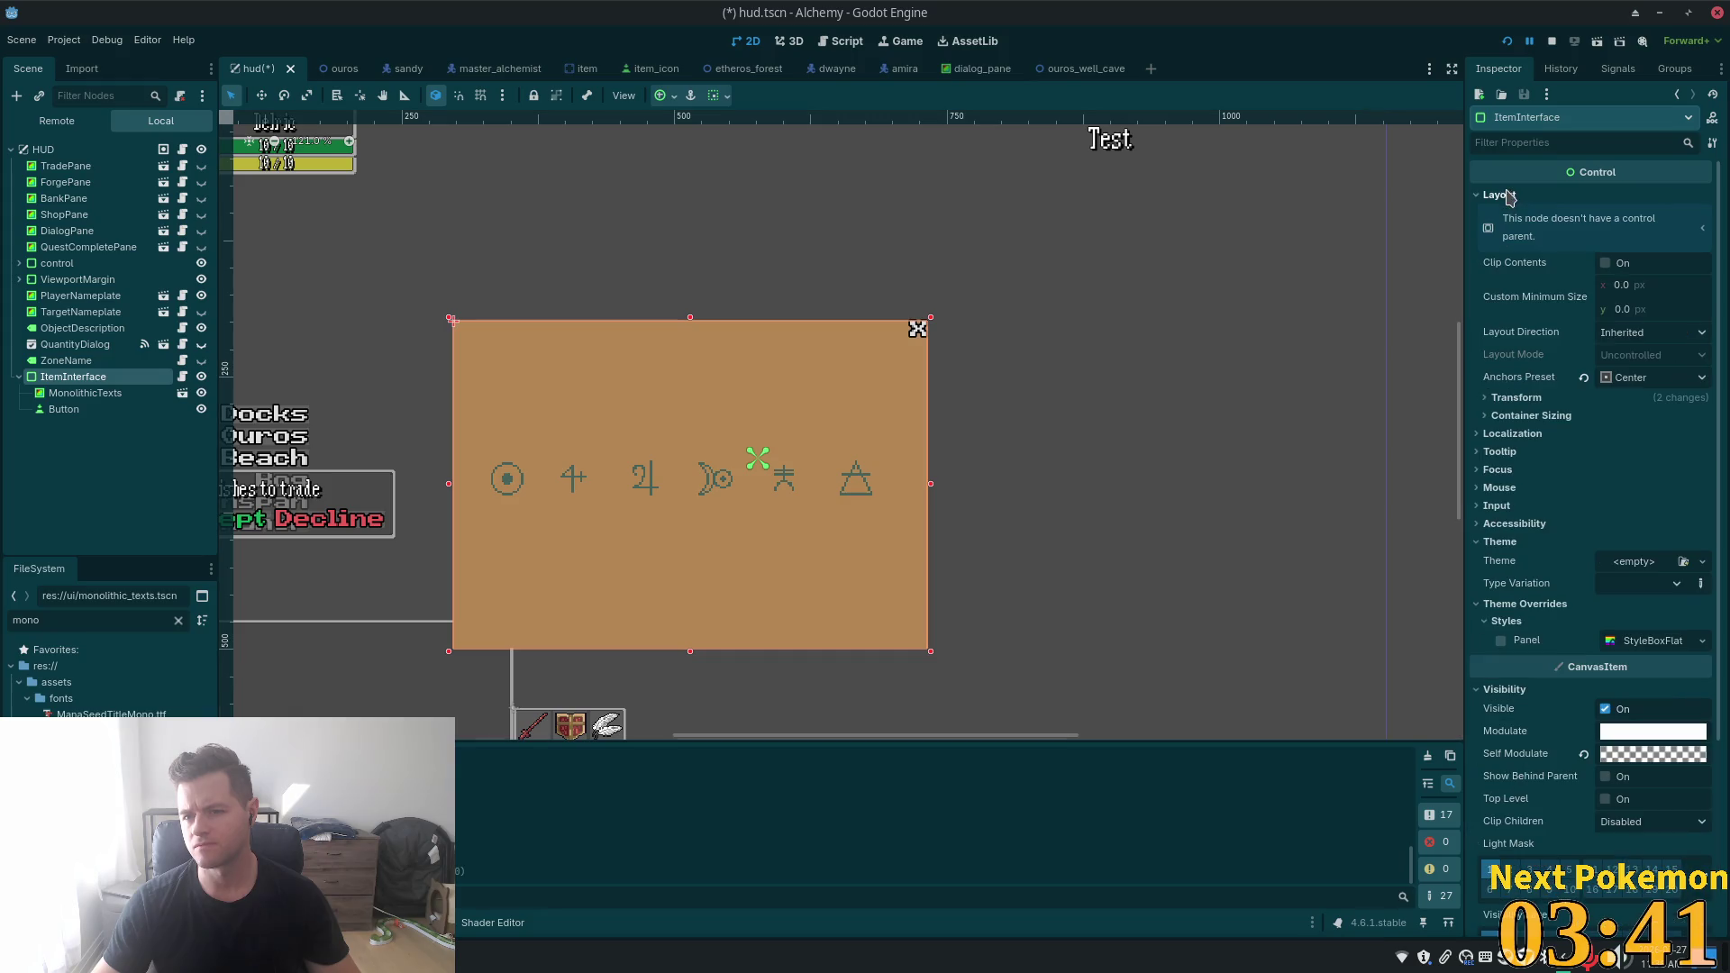
left_click(1636, 377)
left_click(1646, 450)
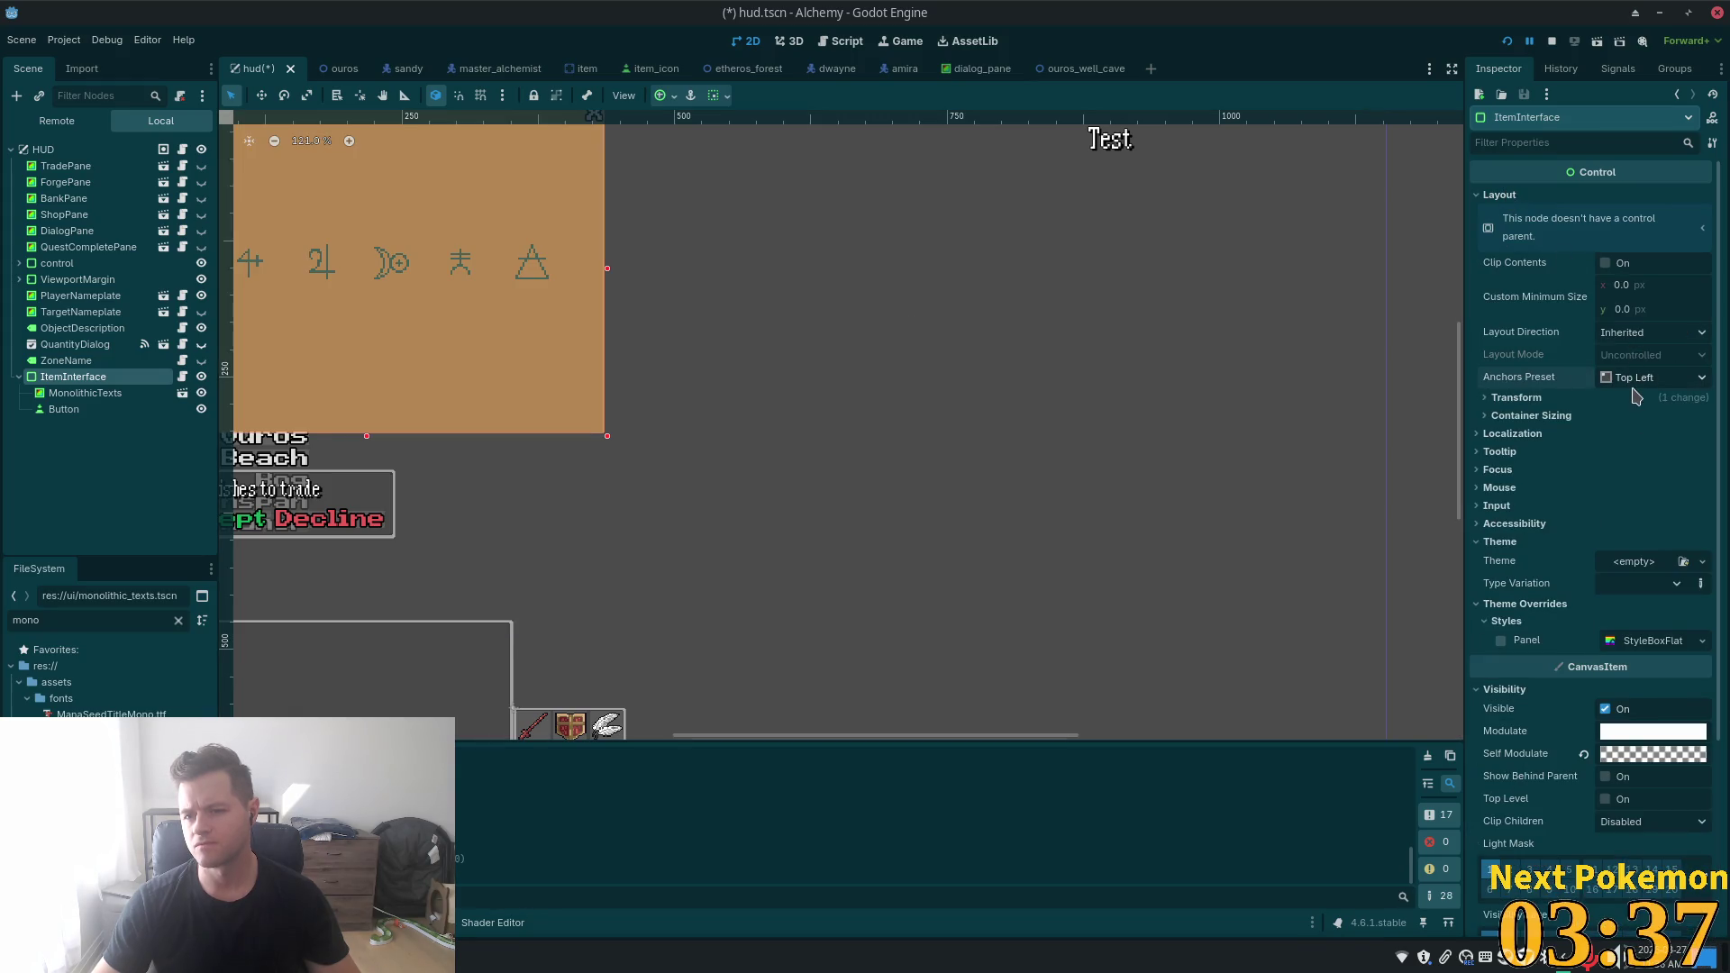
left_click(1636, 379)
left_click(1655, 592)
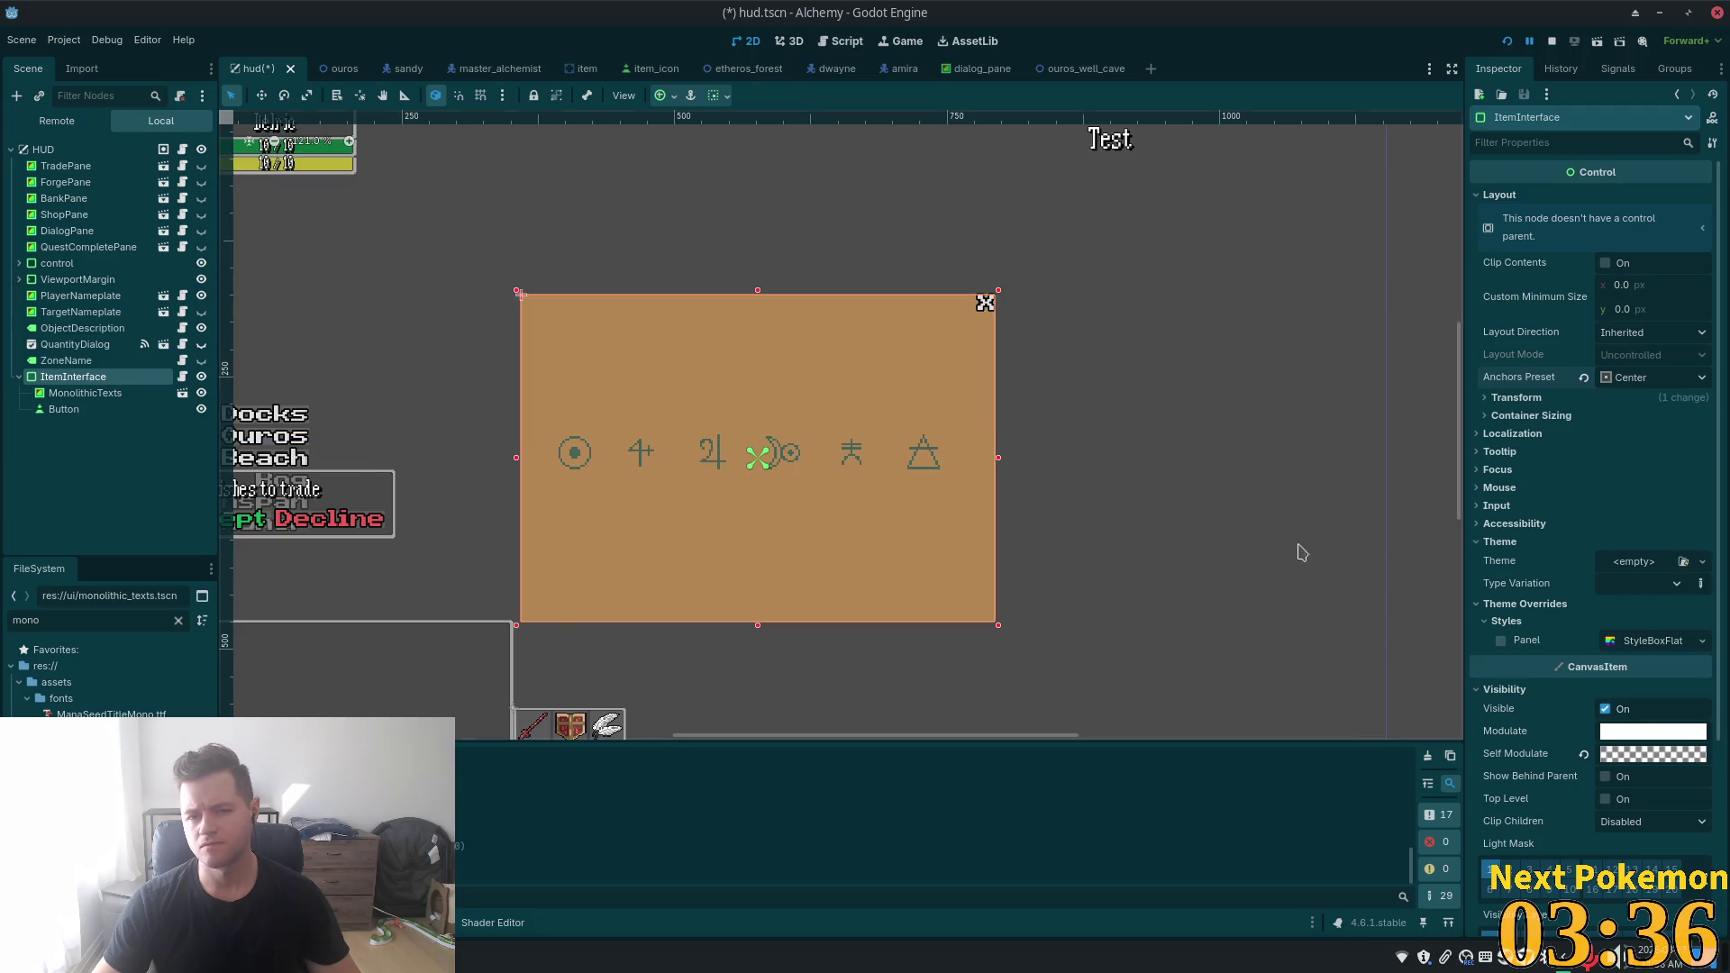
scroll(1051, 437, "down", 3)
scroll(1051, 437, "up", 1)
scroll(1027, 455, "down", 2)
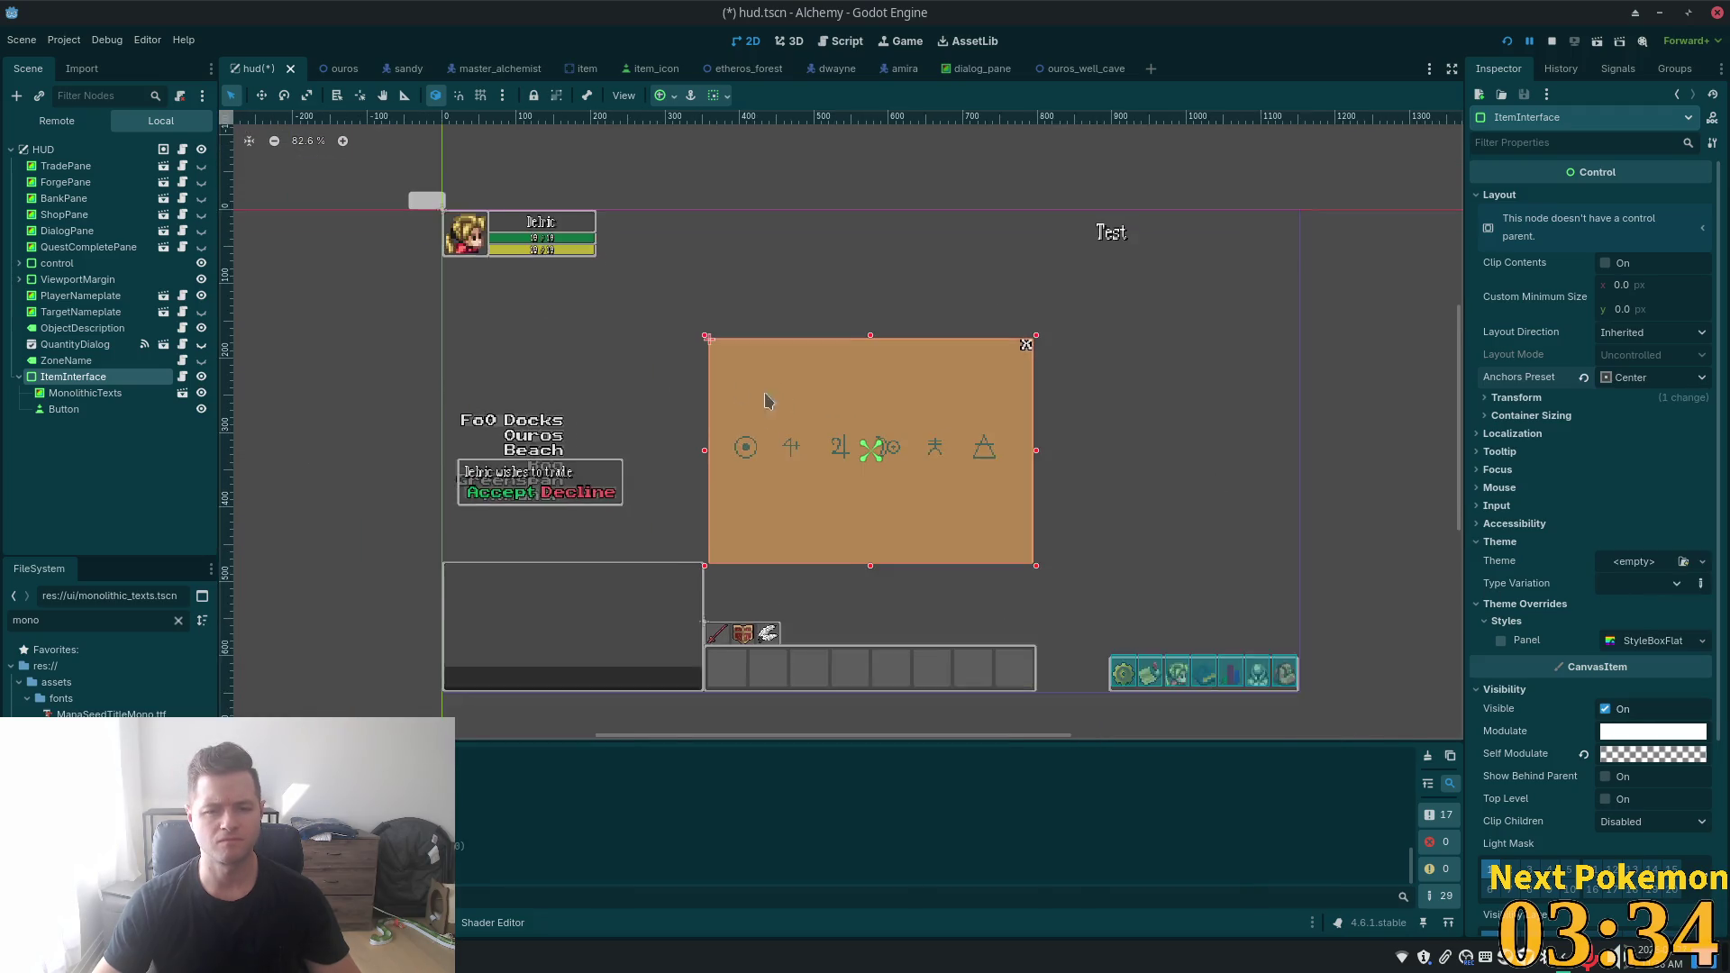
scroll(1006, 475, "up", 2)
key("ctrl+s")
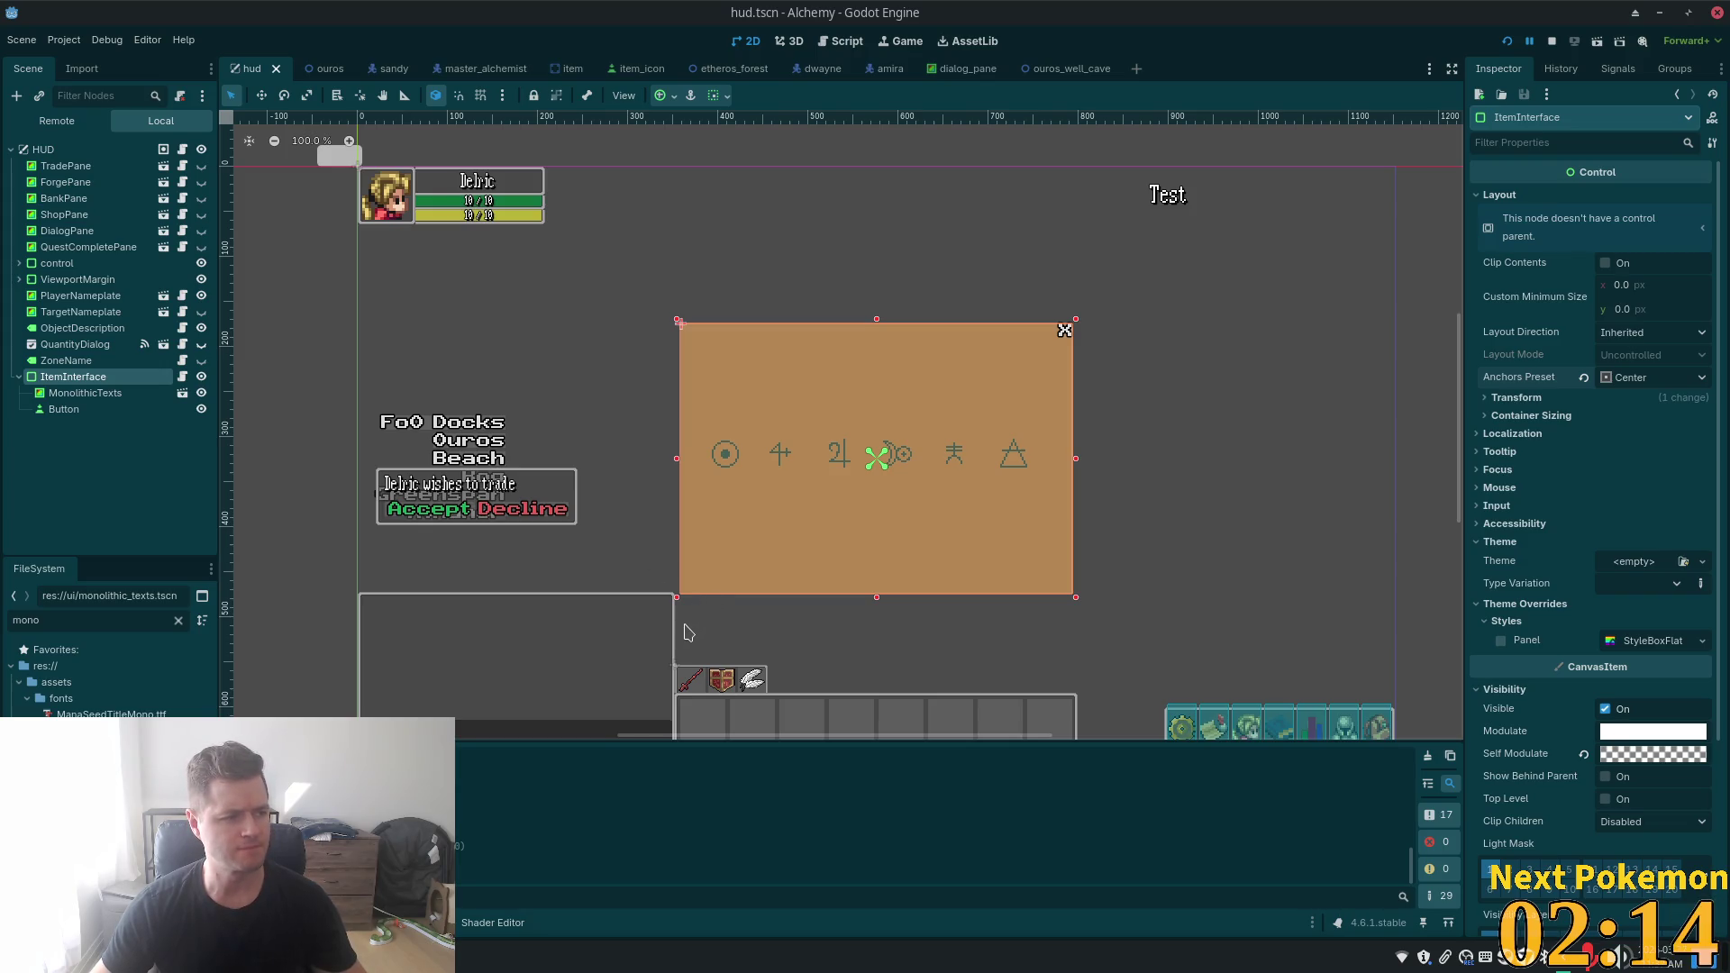
- Check the saved hud.tscn, with the tan item panel centred on screen
scroll(1235, 656, "down", 1)
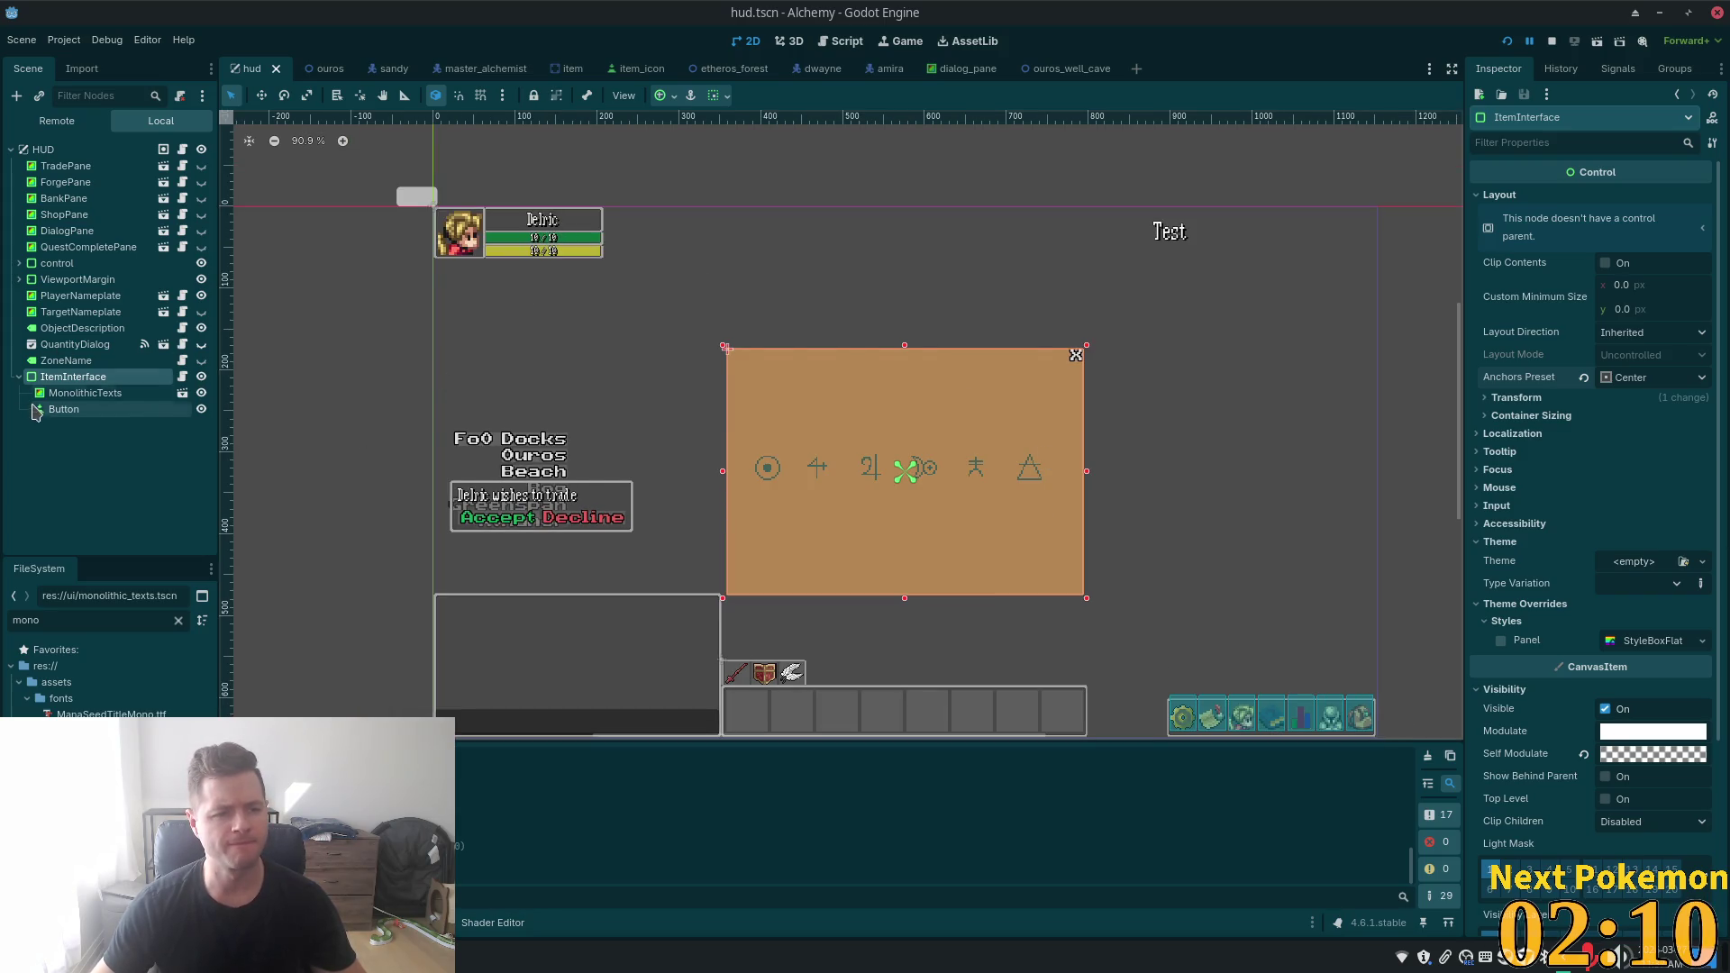
left_click(63, 410)
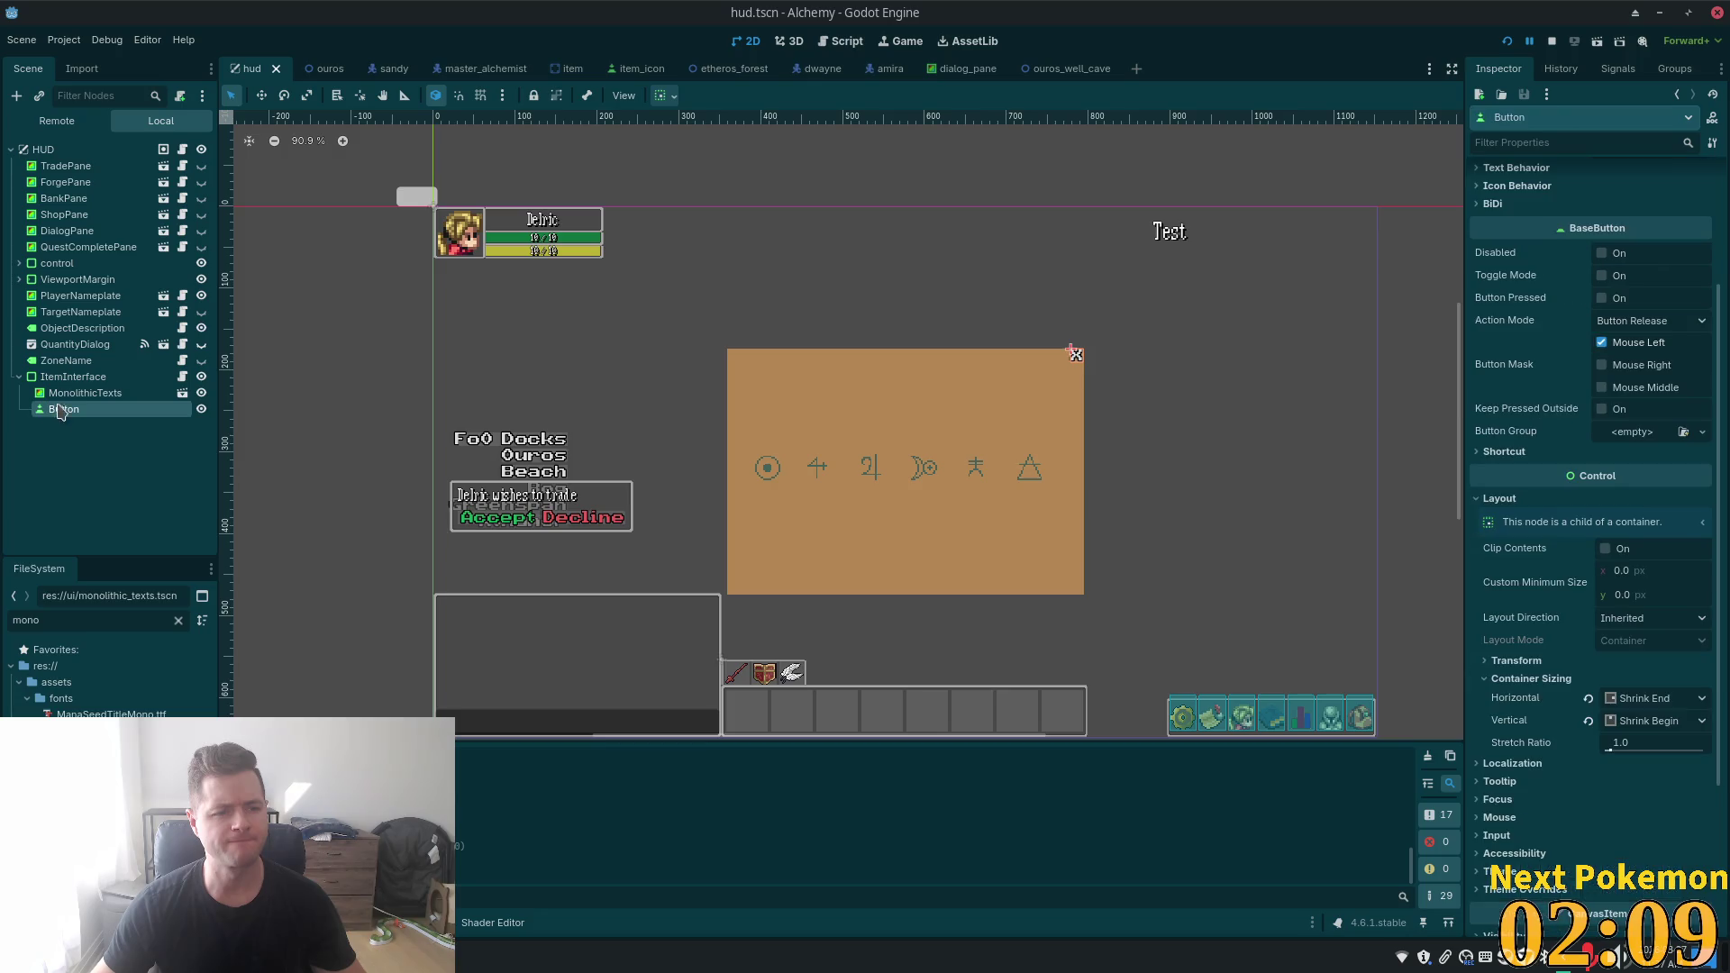
left_click(182, 379)
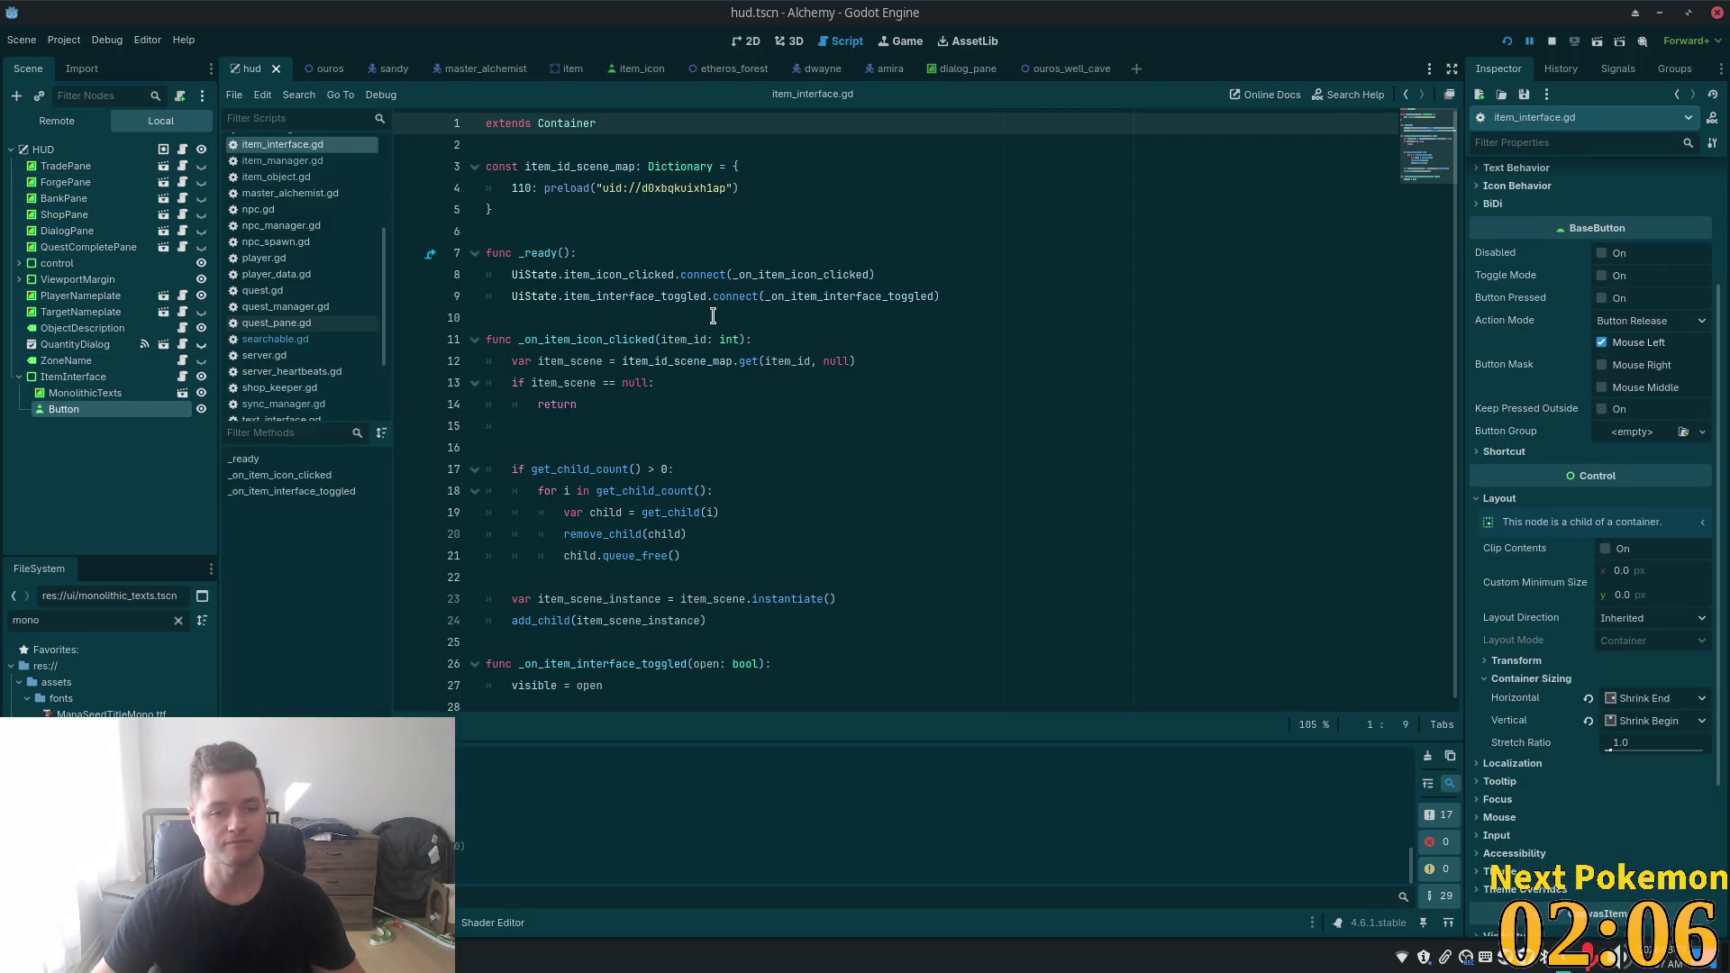
left_click(512, 143)
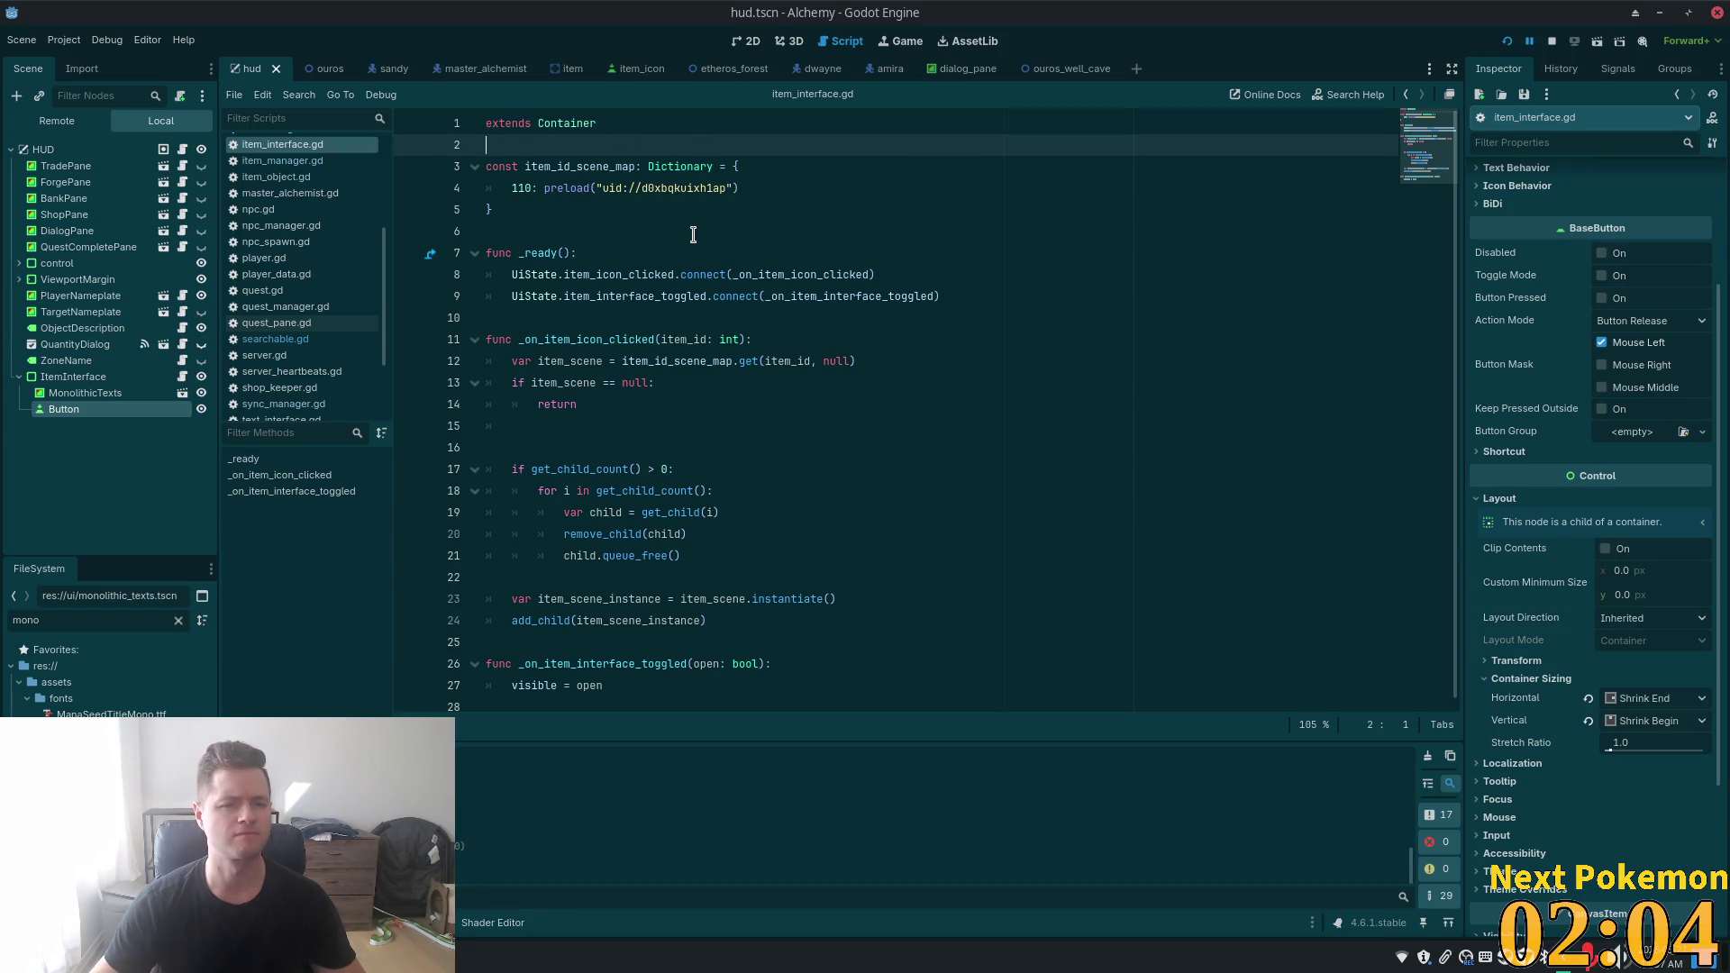
key("Return")
key("Return")
key("Up")
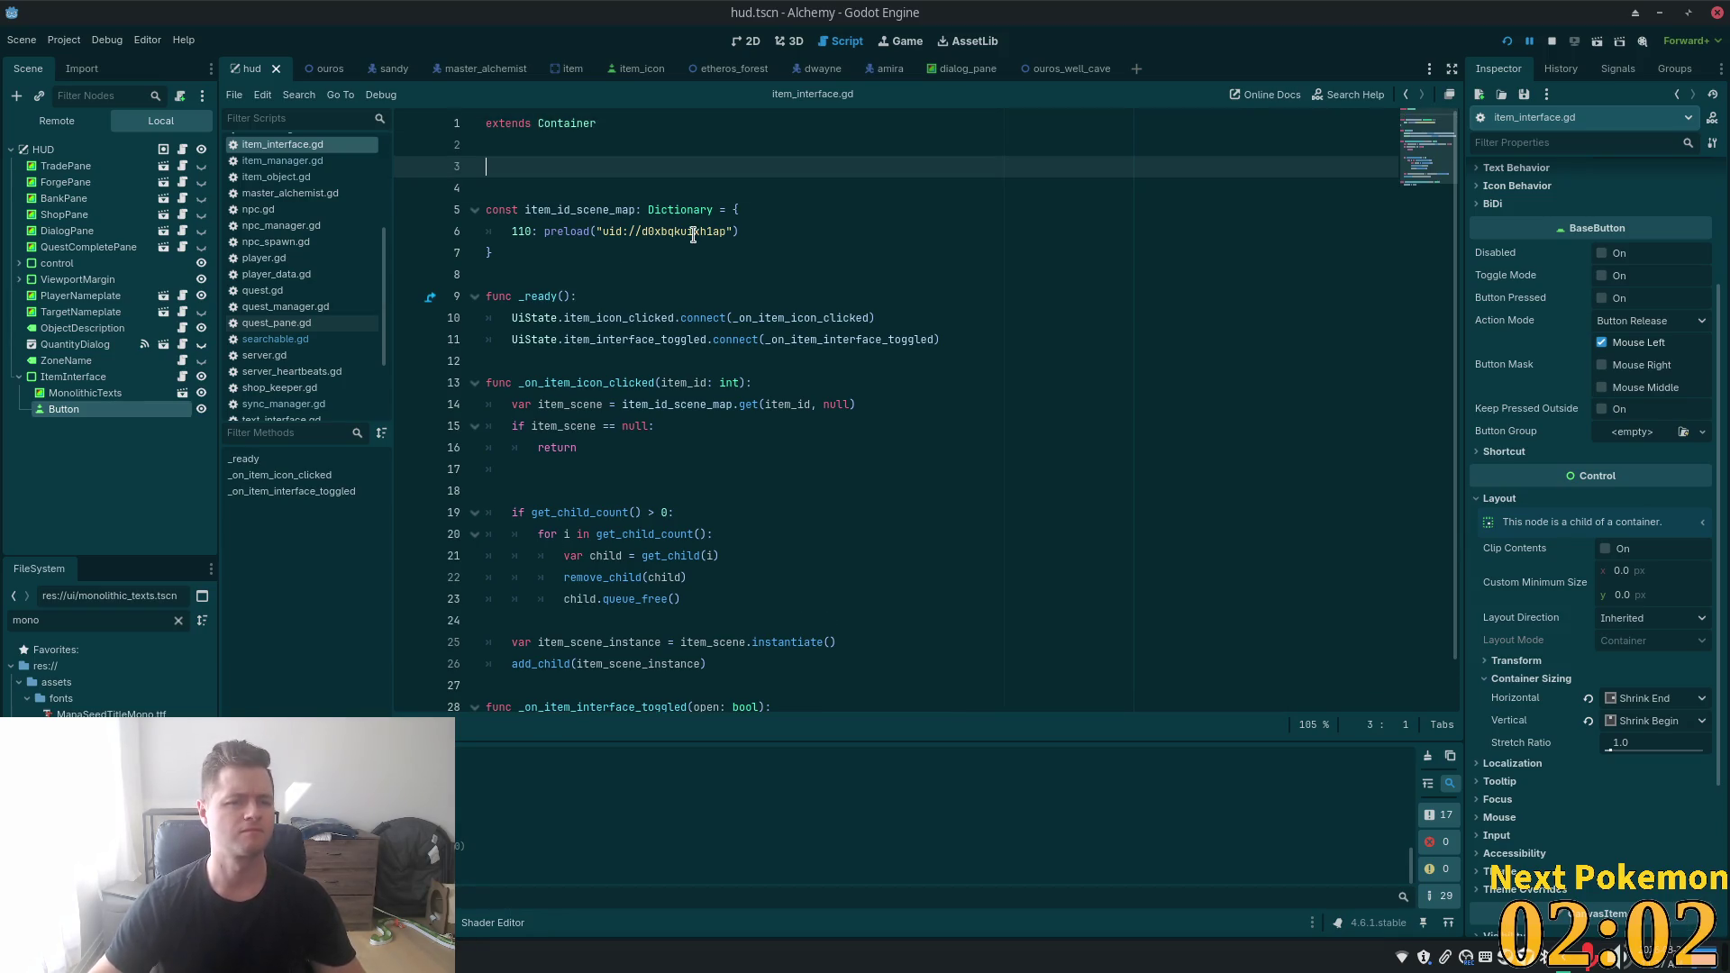
mouse_move(81, 426)
left_mouse_down()
mouse_move(297, 294)
mouse_move(604, 176)
left_mouse_up()
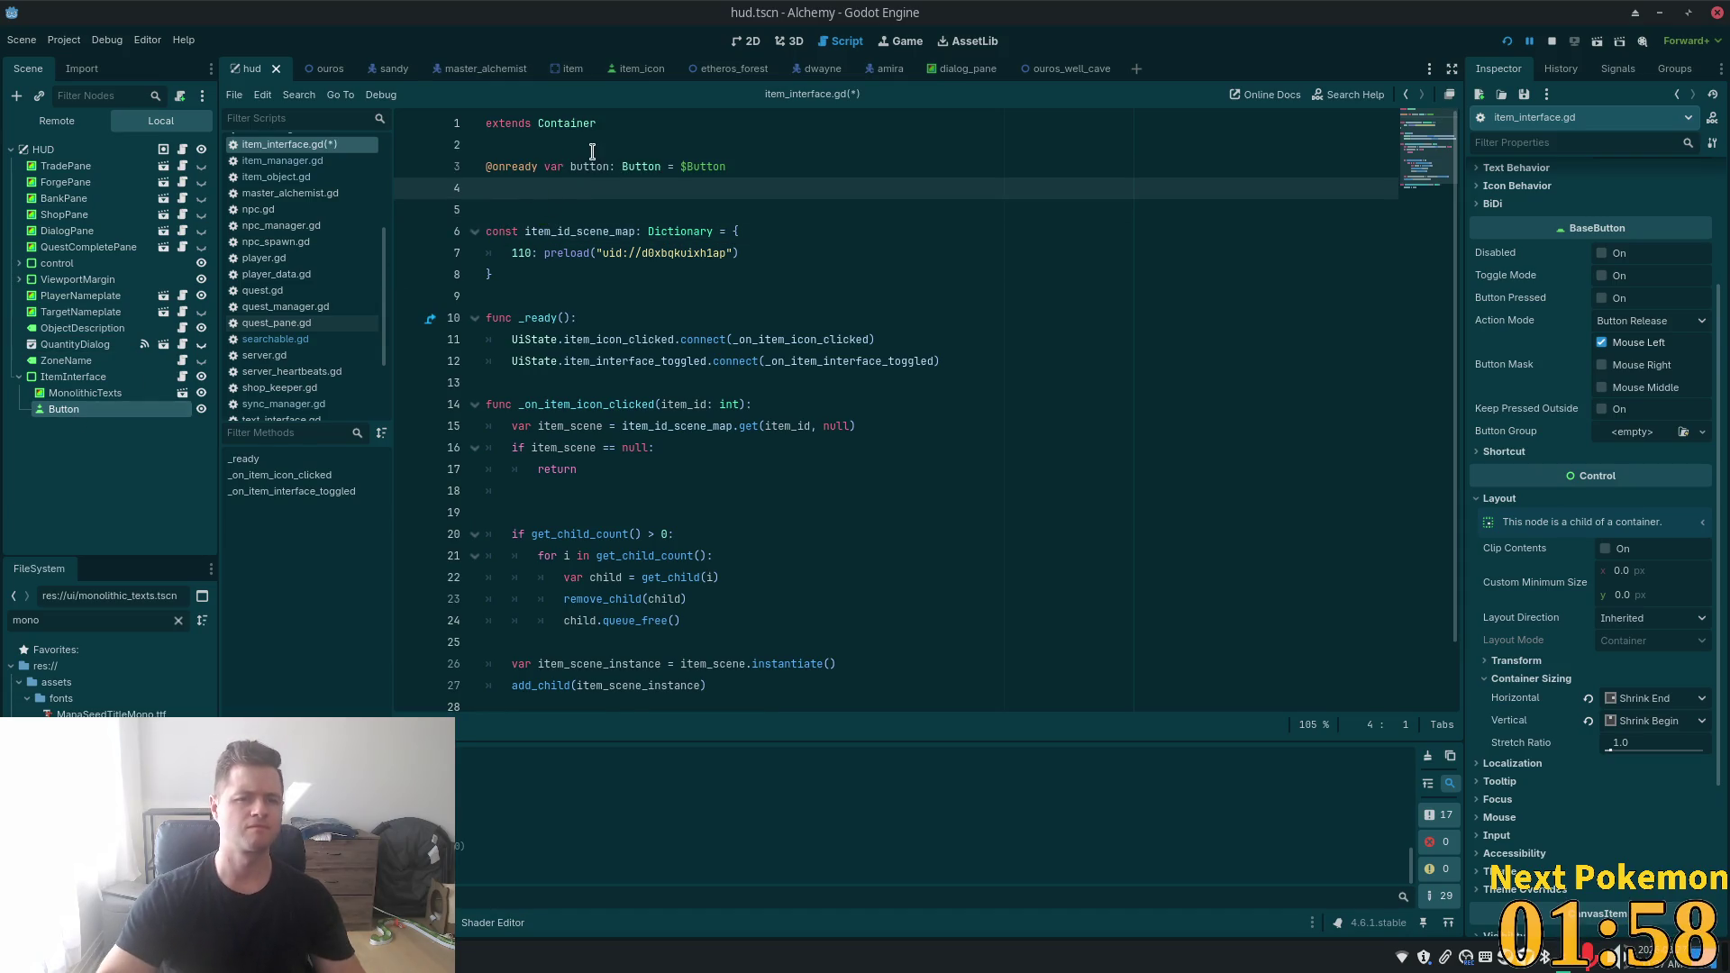
key("BackSpace")
scroll(652, 514, "down", 2)
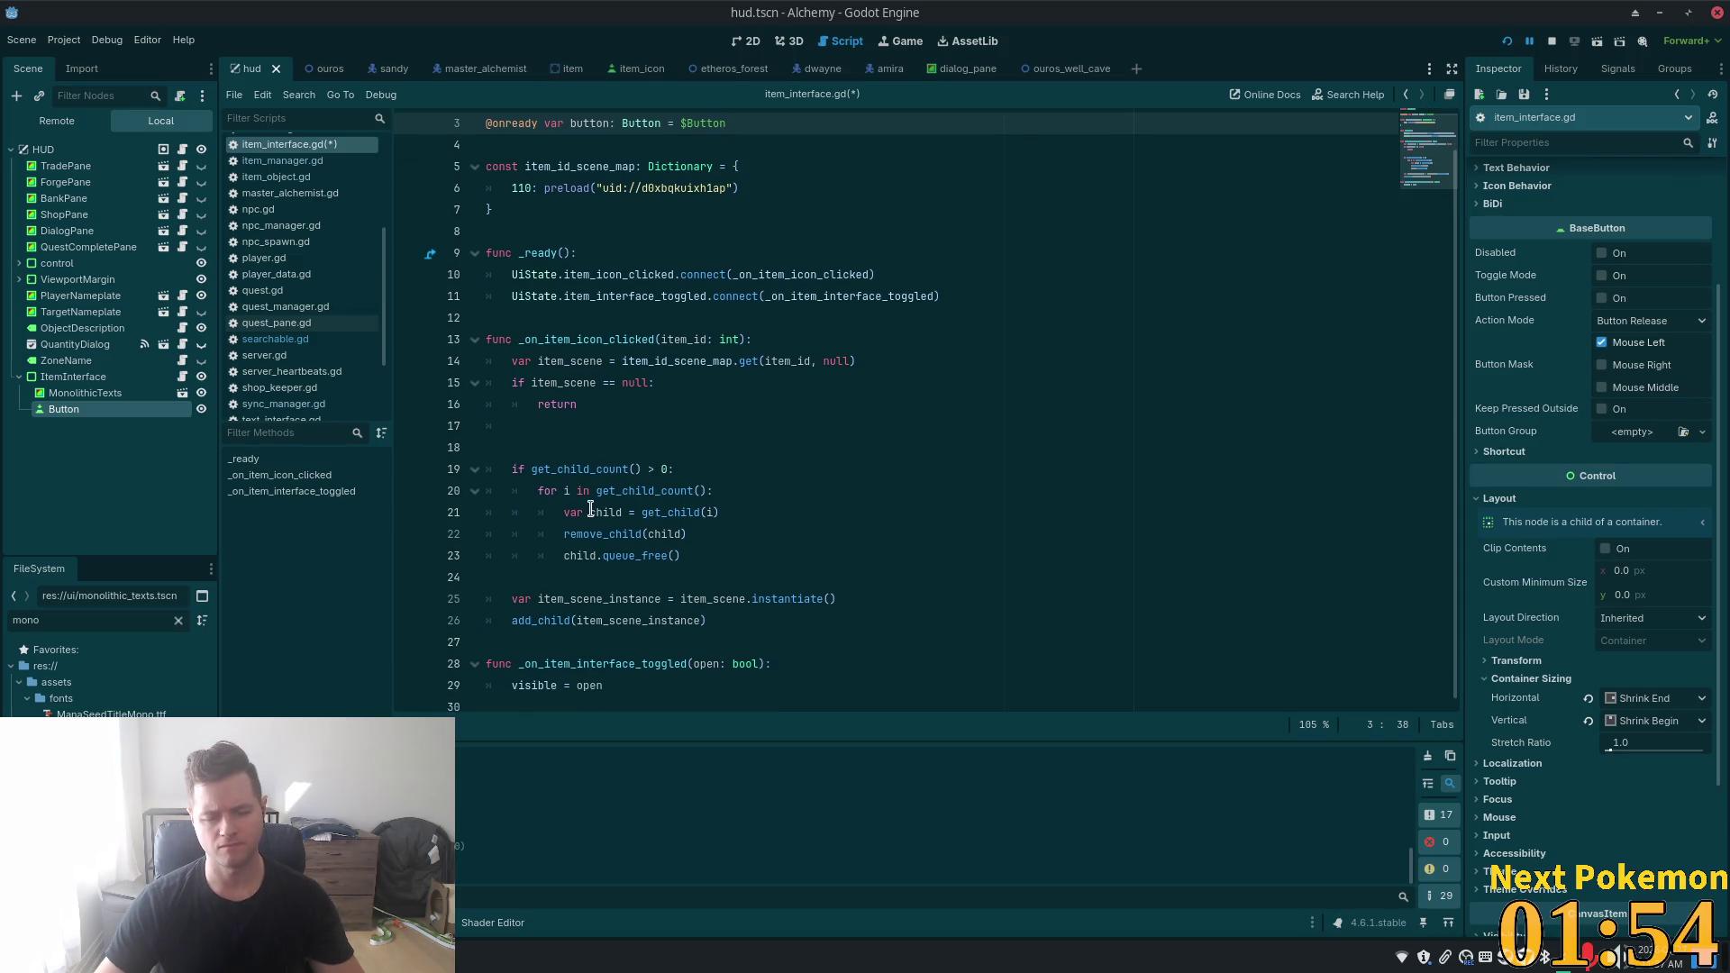
- Start an if line in the child-clearing loop, undo it, and switch to the external editor
left_click(734, 491)
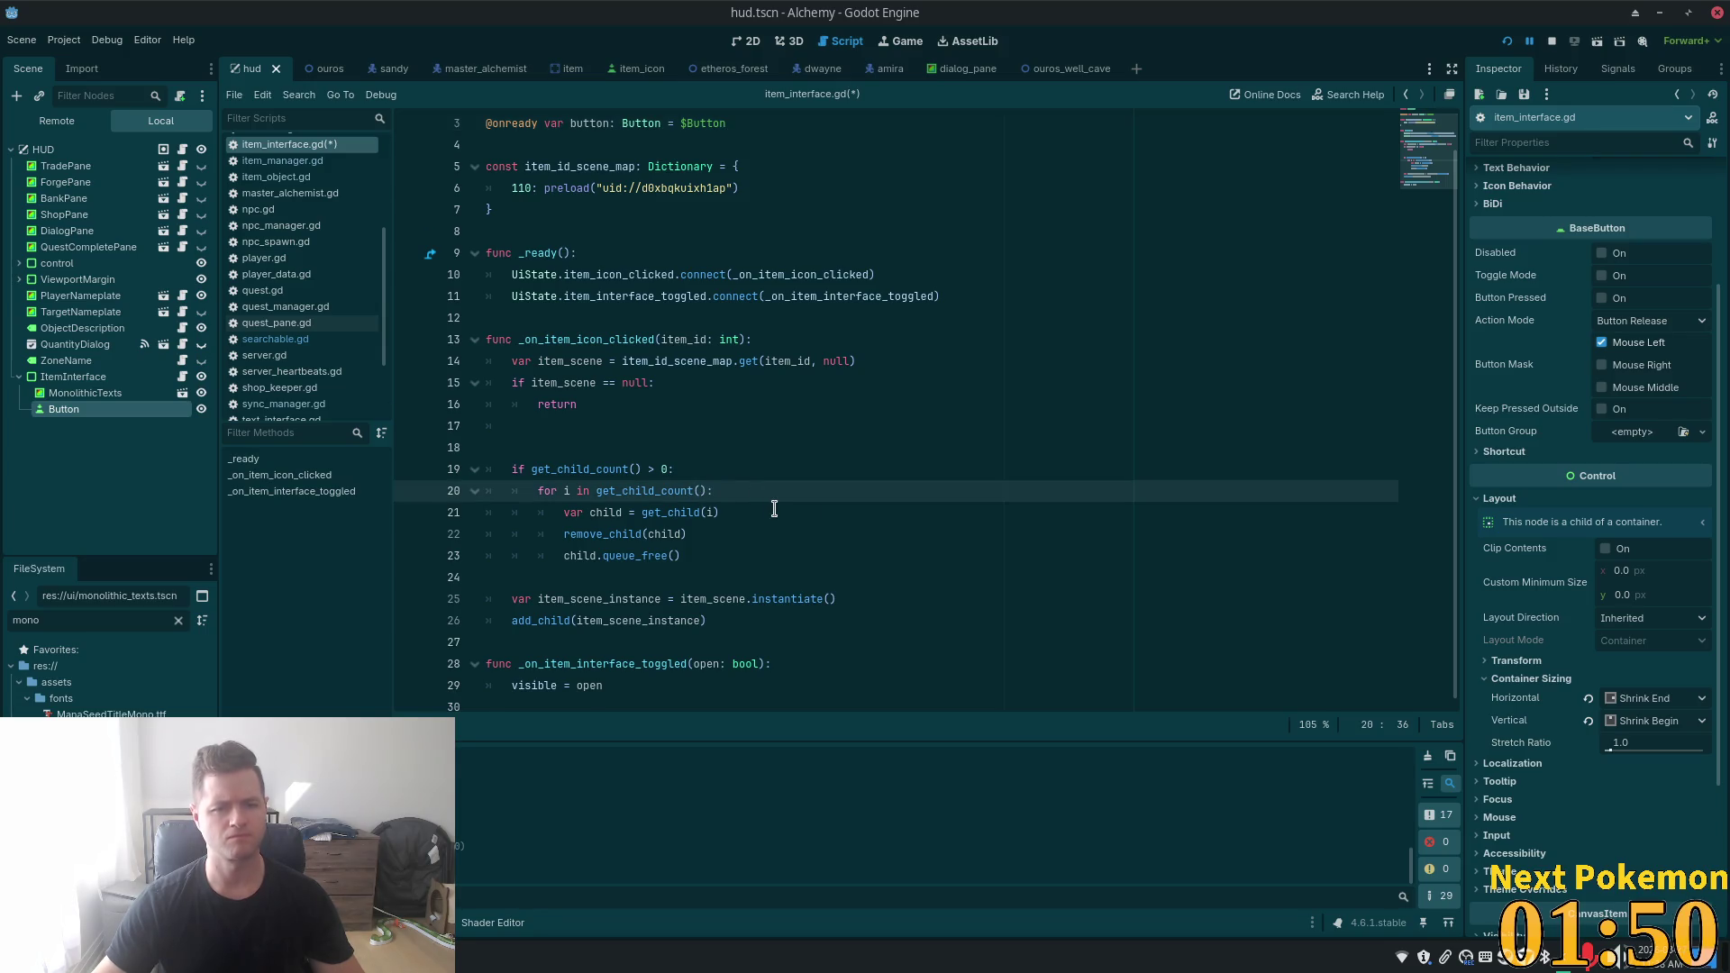
key("Return")
type("if")
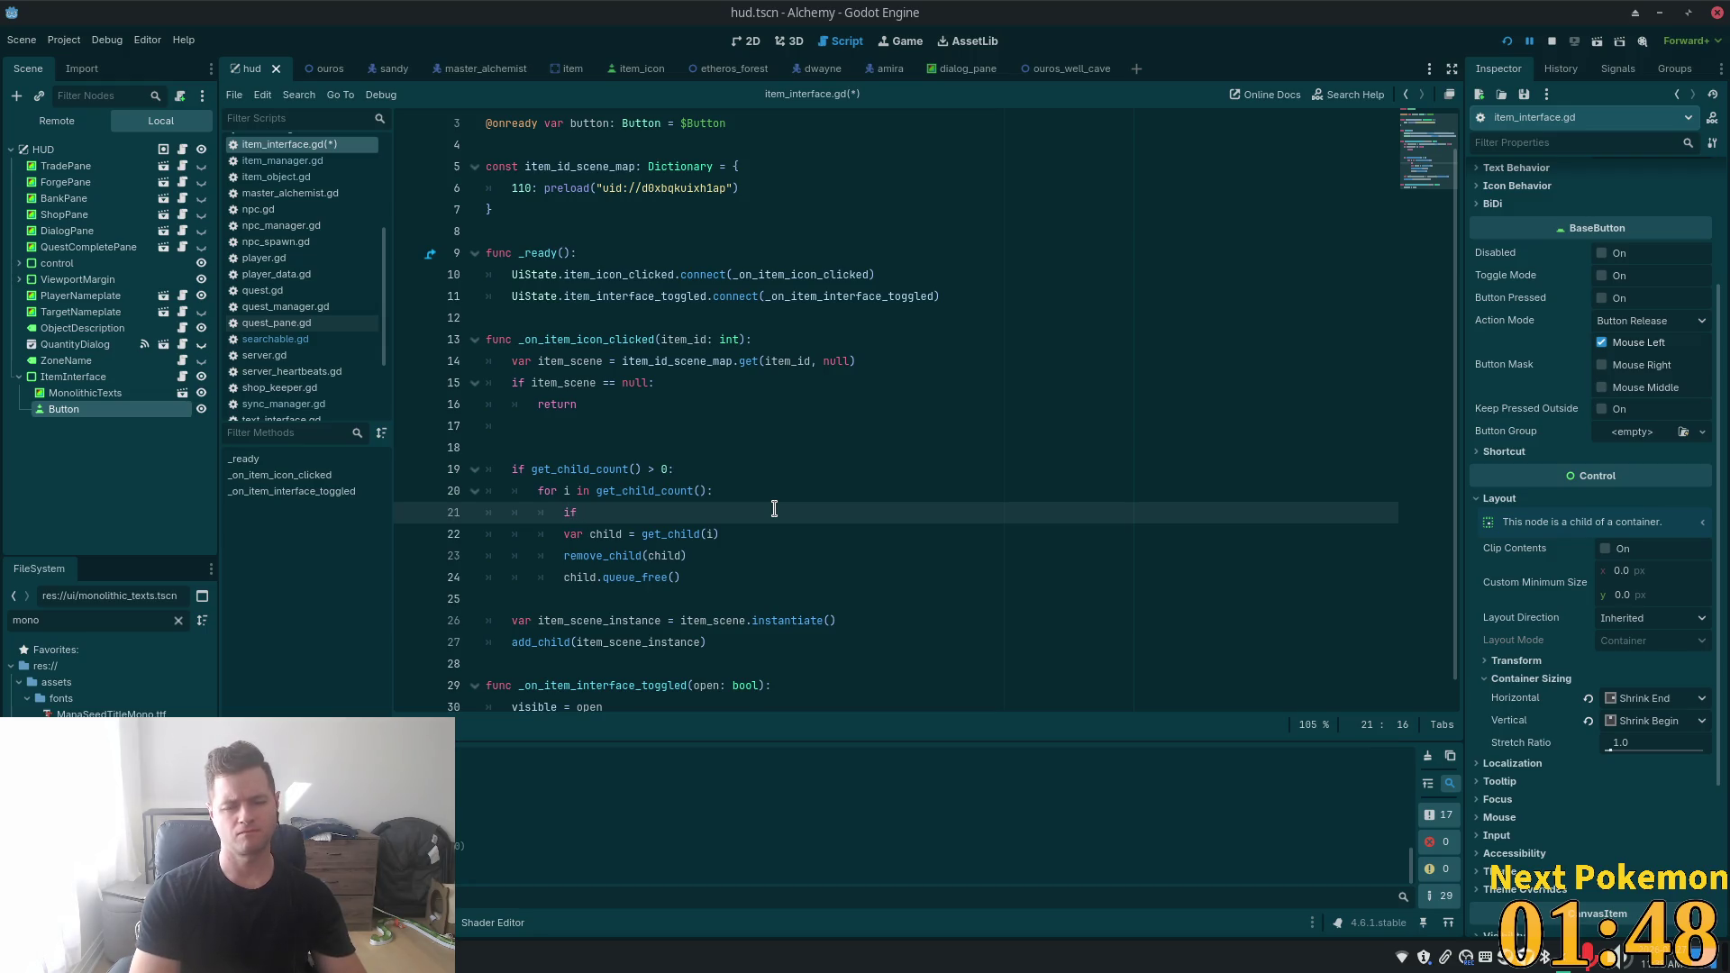
key("ctrl+z")
key("ctrl+z")
key("ctrl+z")
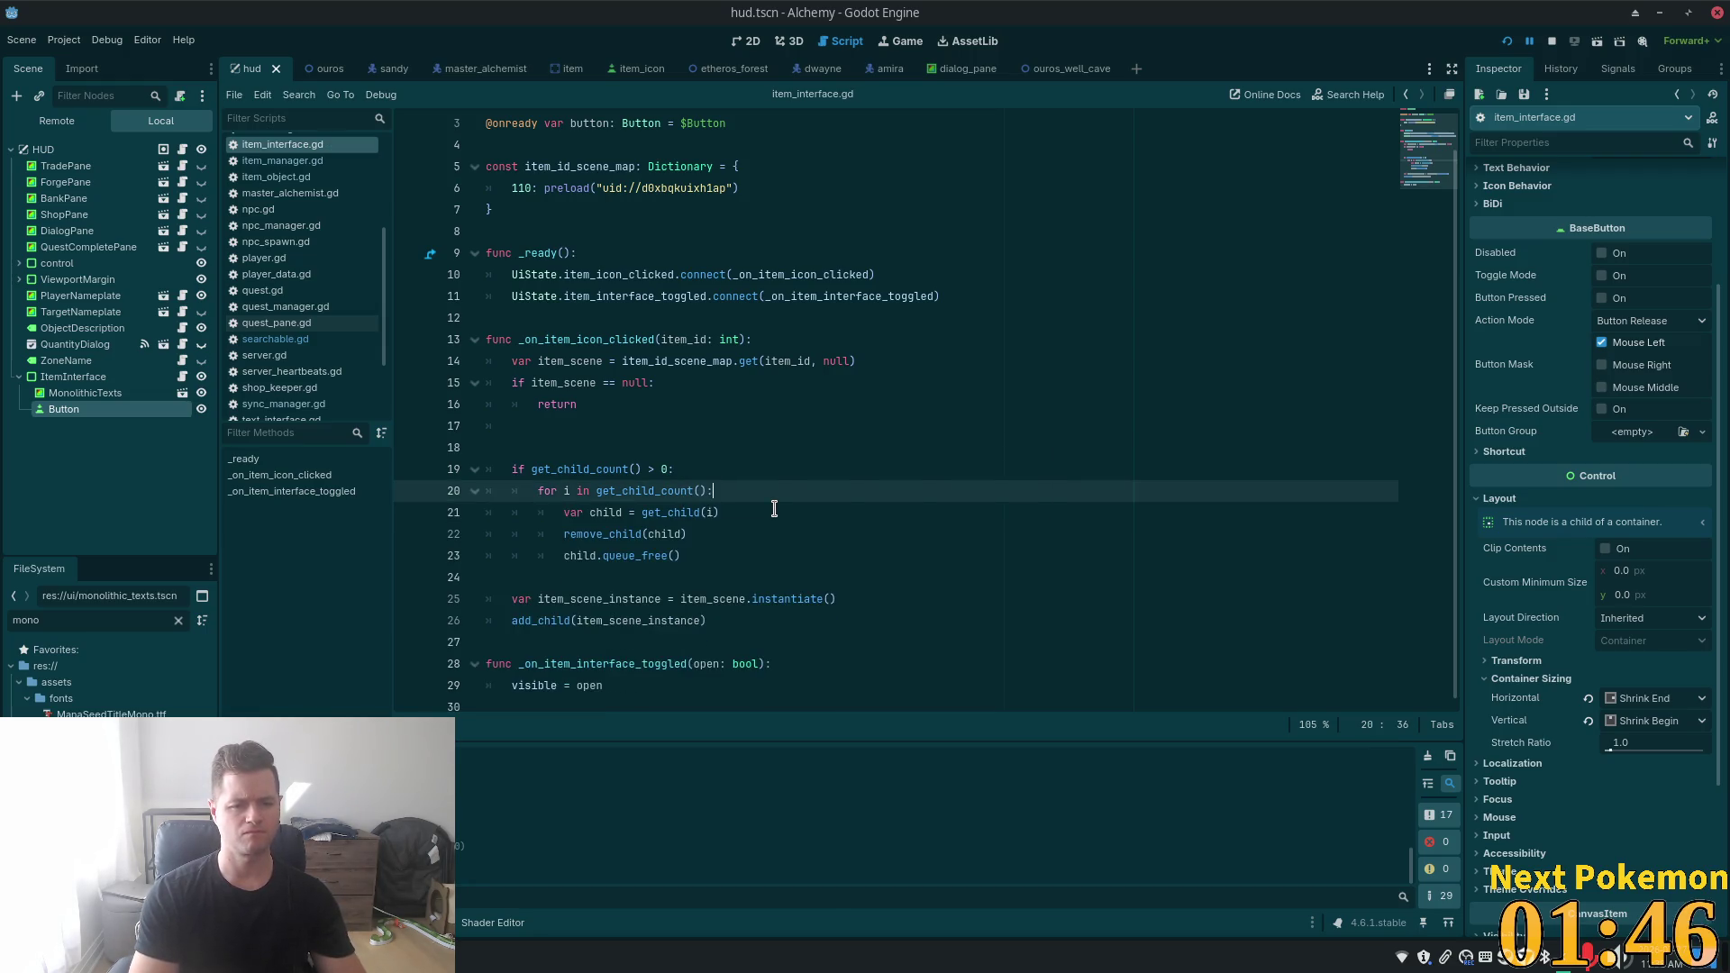
key("alt+Tab")
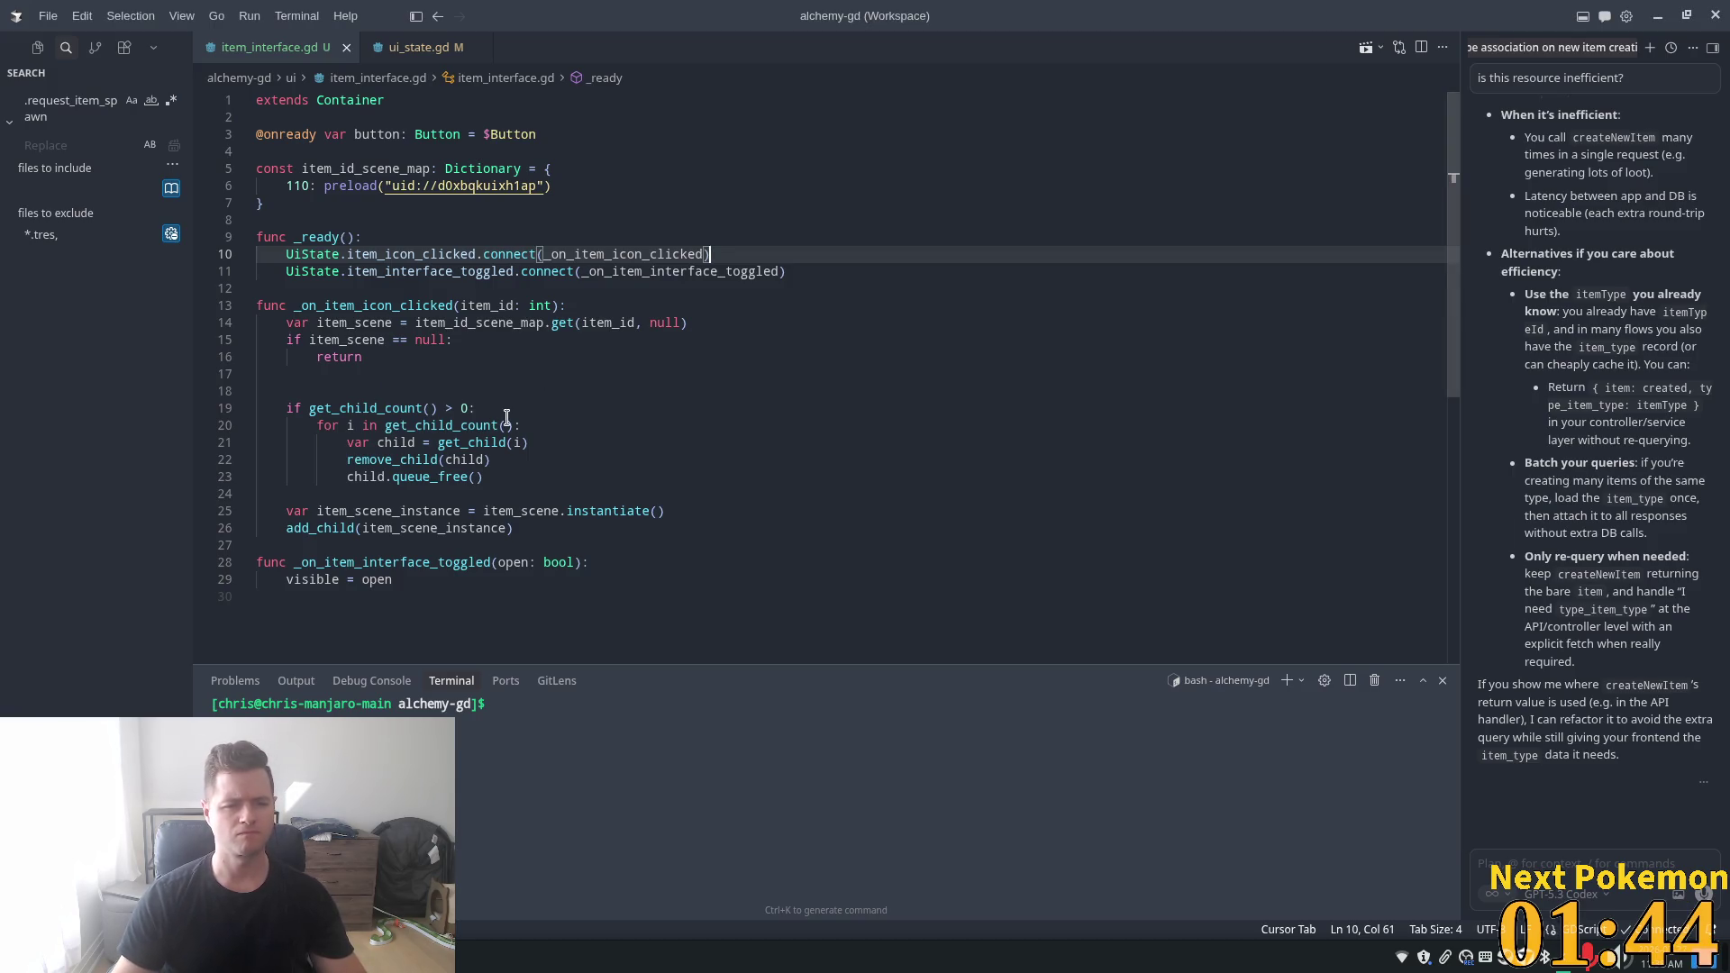
- Insert 'if get_child(i) == button: continue' at the top of the child-clearing for loop
left_click(521, 424)
key("Return")
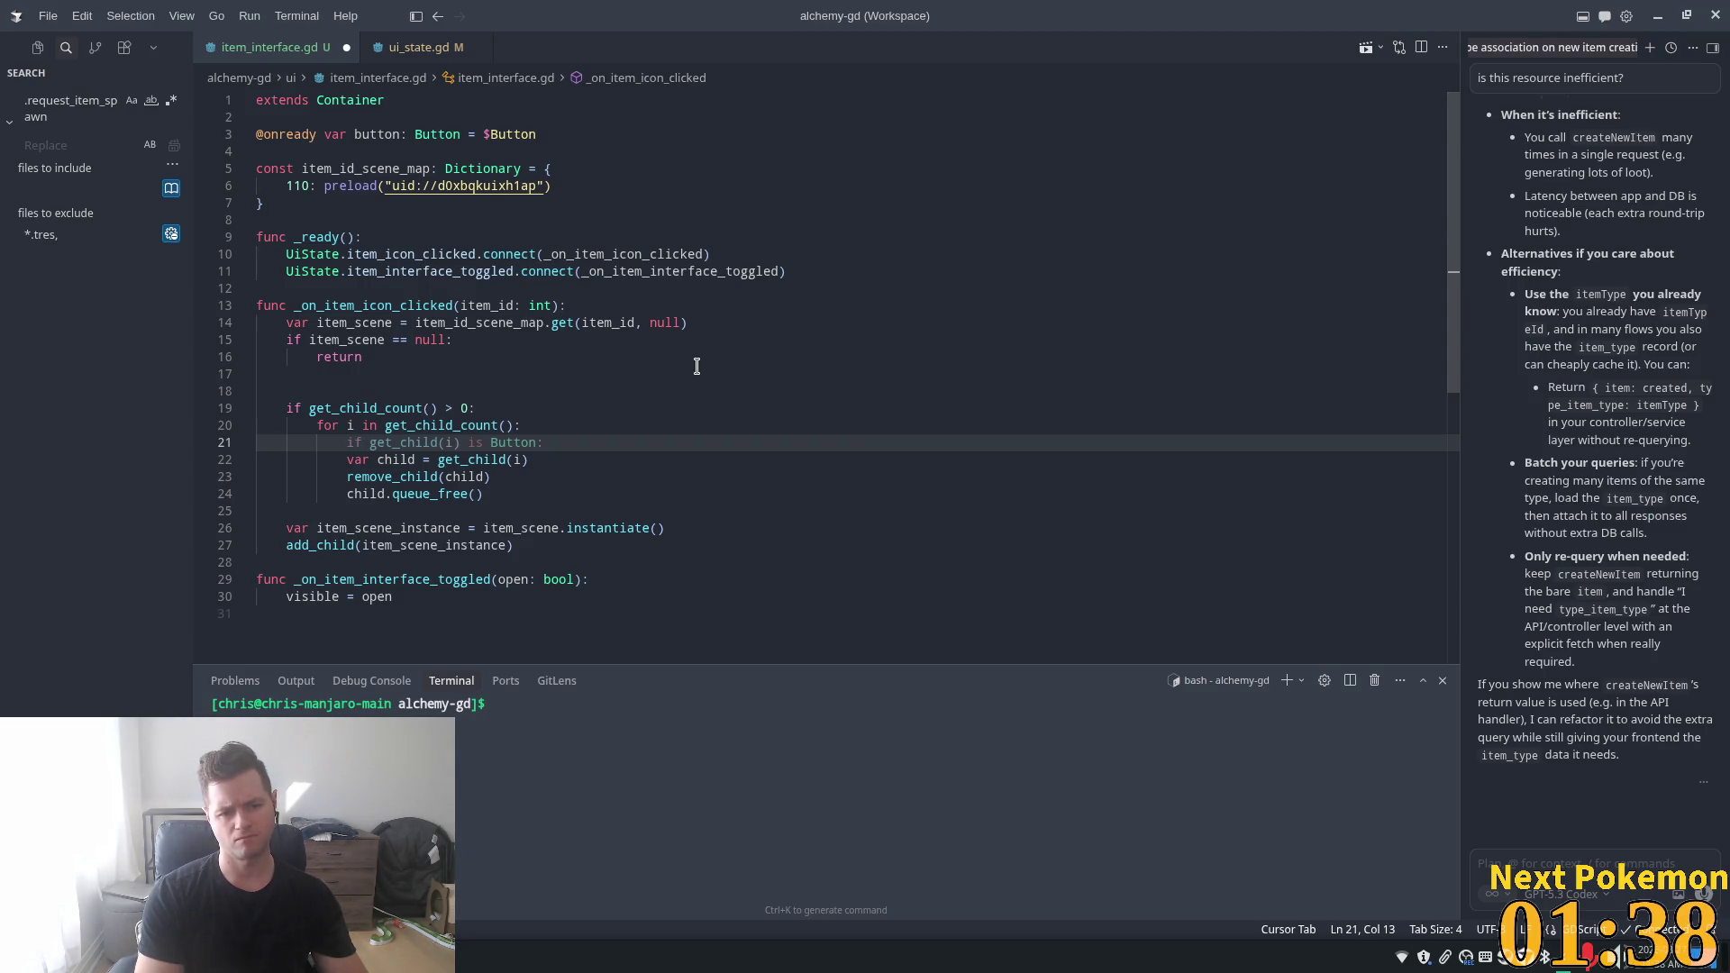
key("Tab")
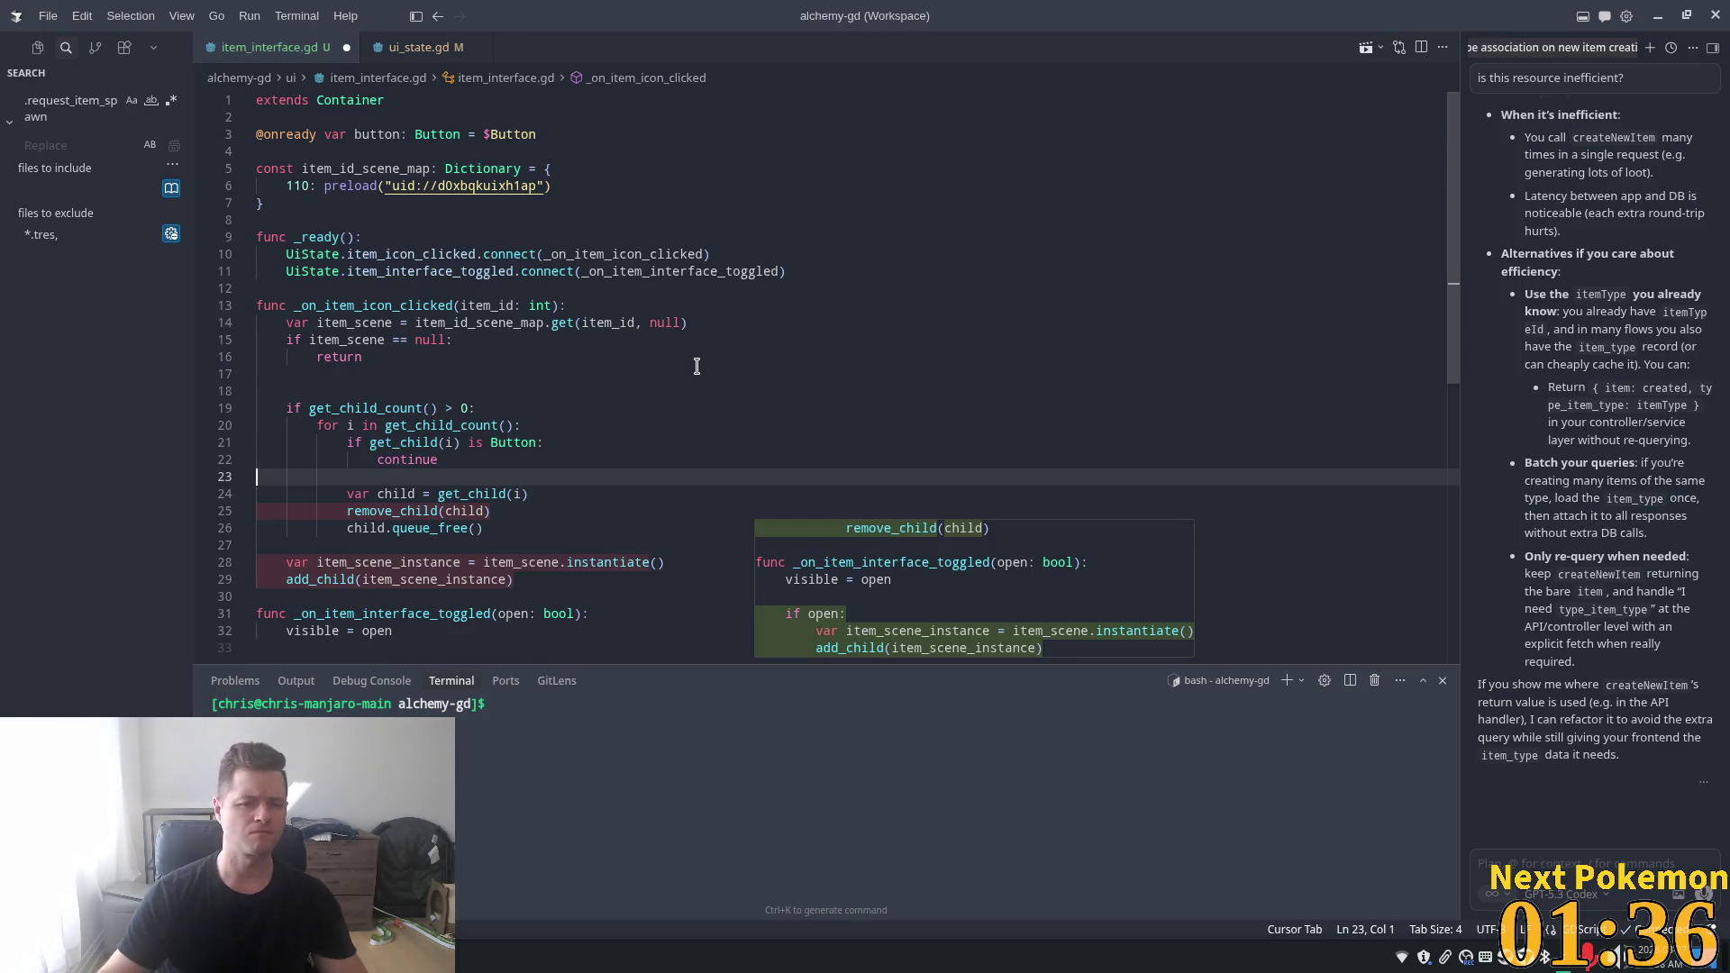
key("ctrl+alt+minus")
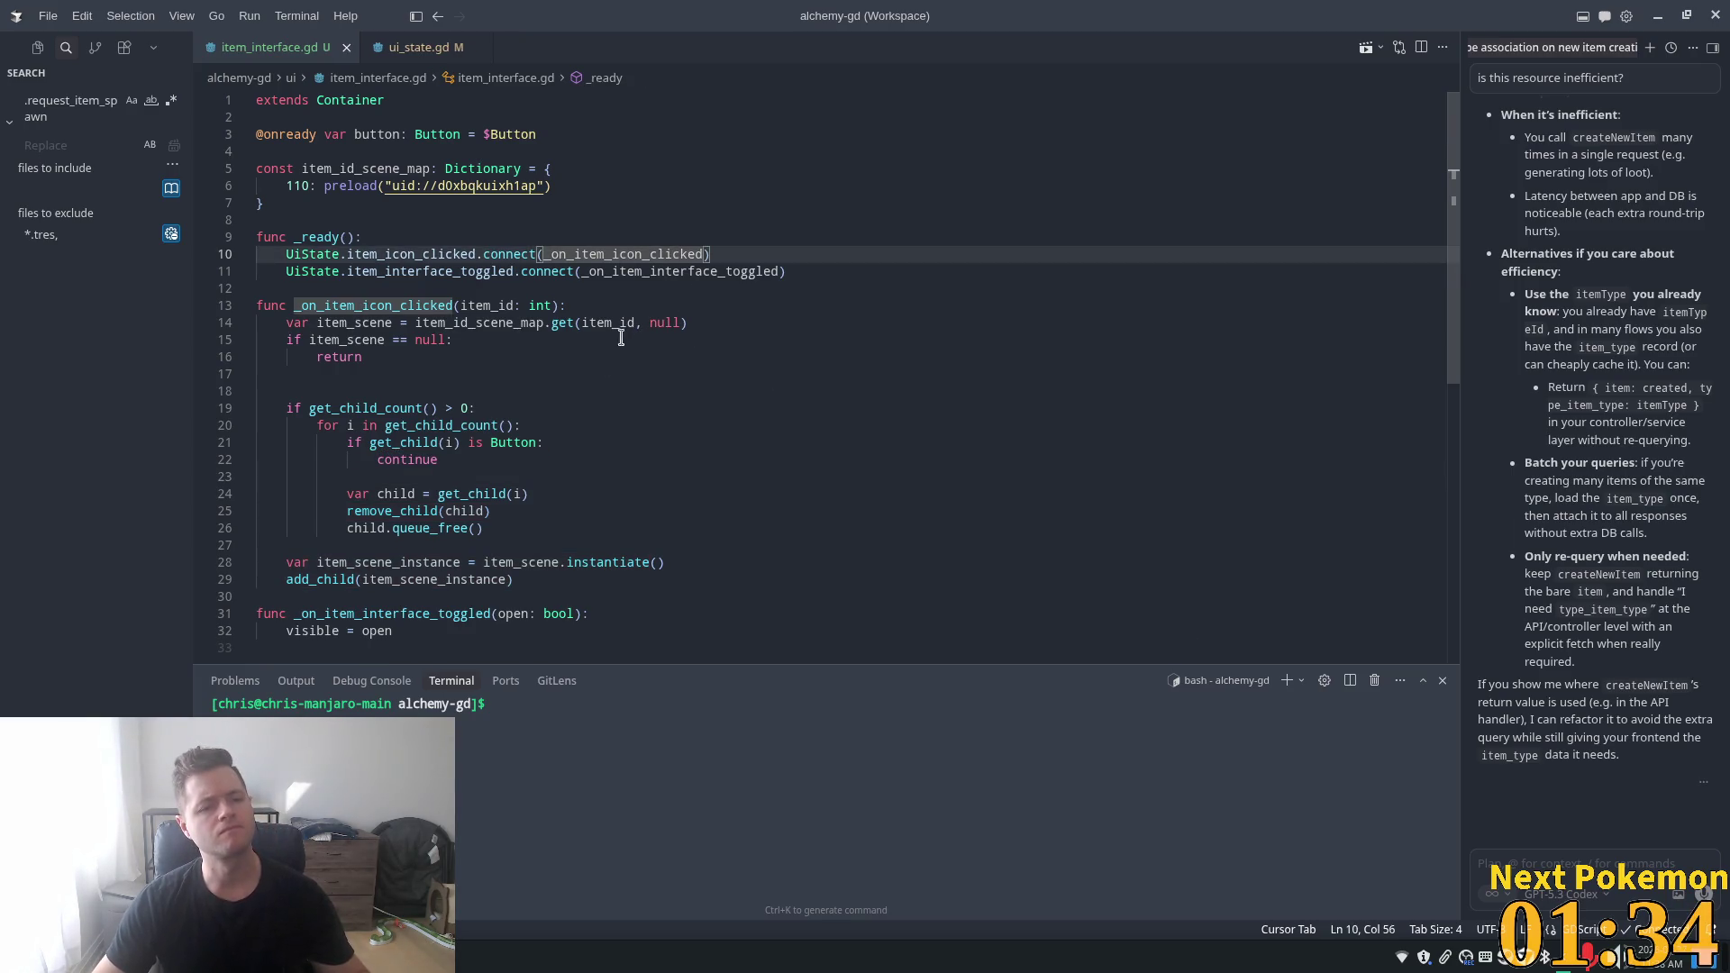
key("ctrl+alt+minus")
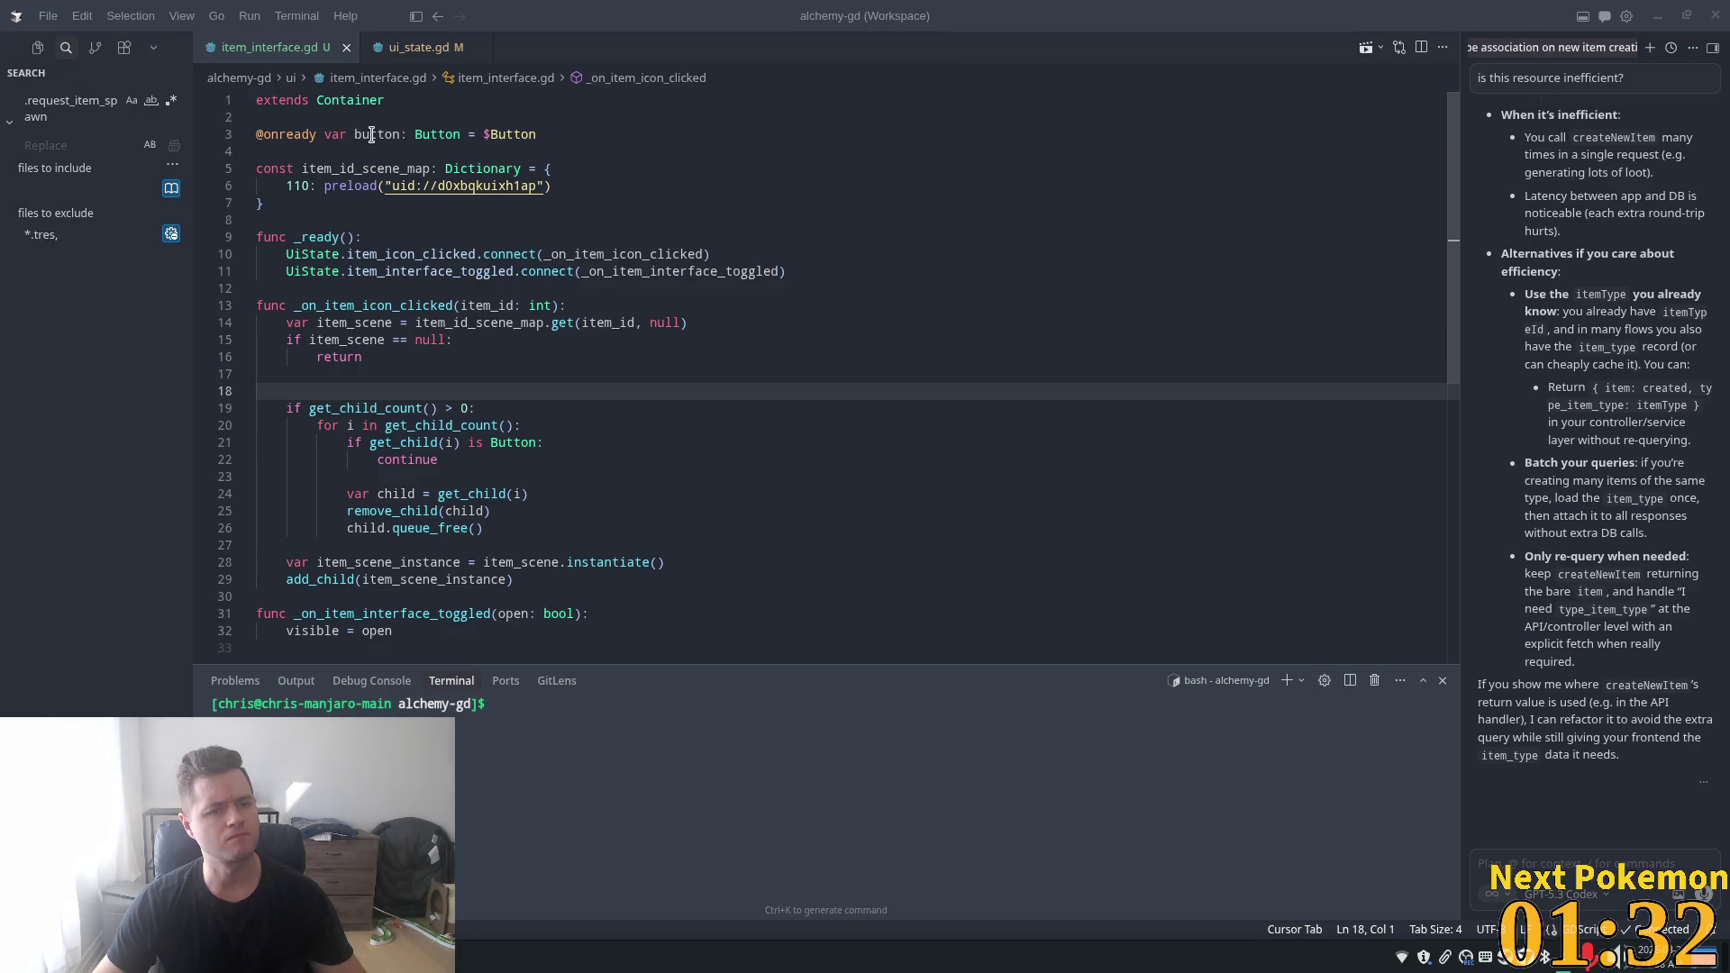
double_click(371, 133)
double_click(512, 443)
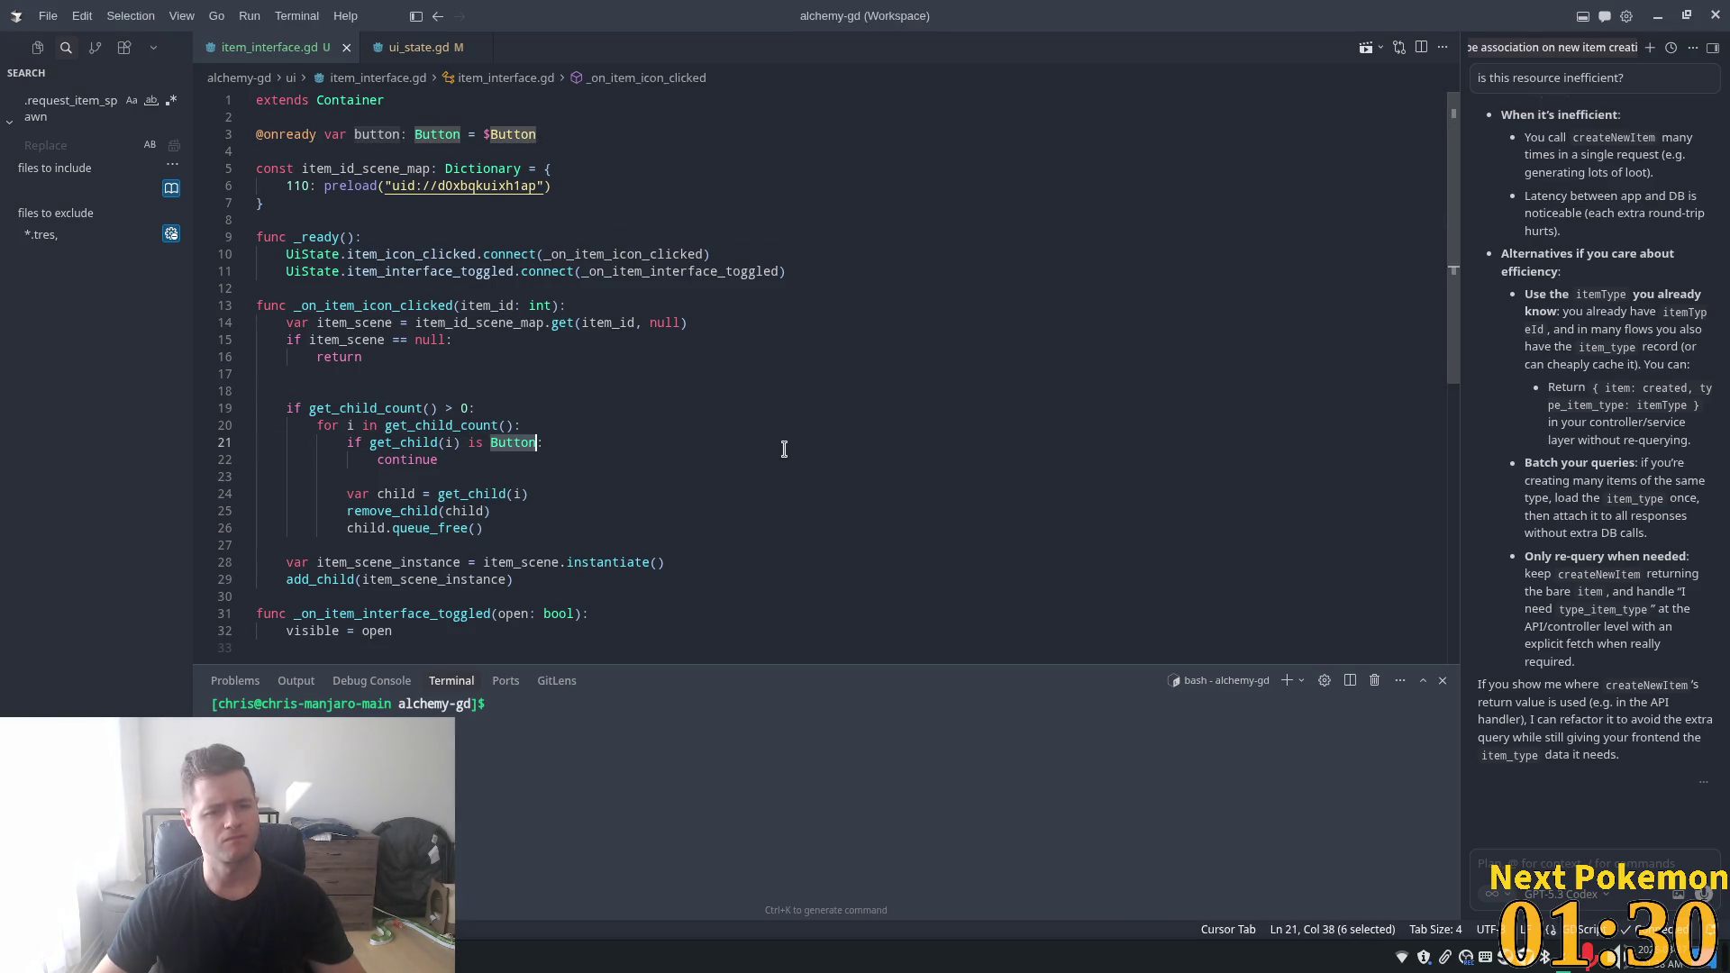
key("BackSpace")
key("BackSpace")
key("BackSpace")
key("BackSpace")
type("=")
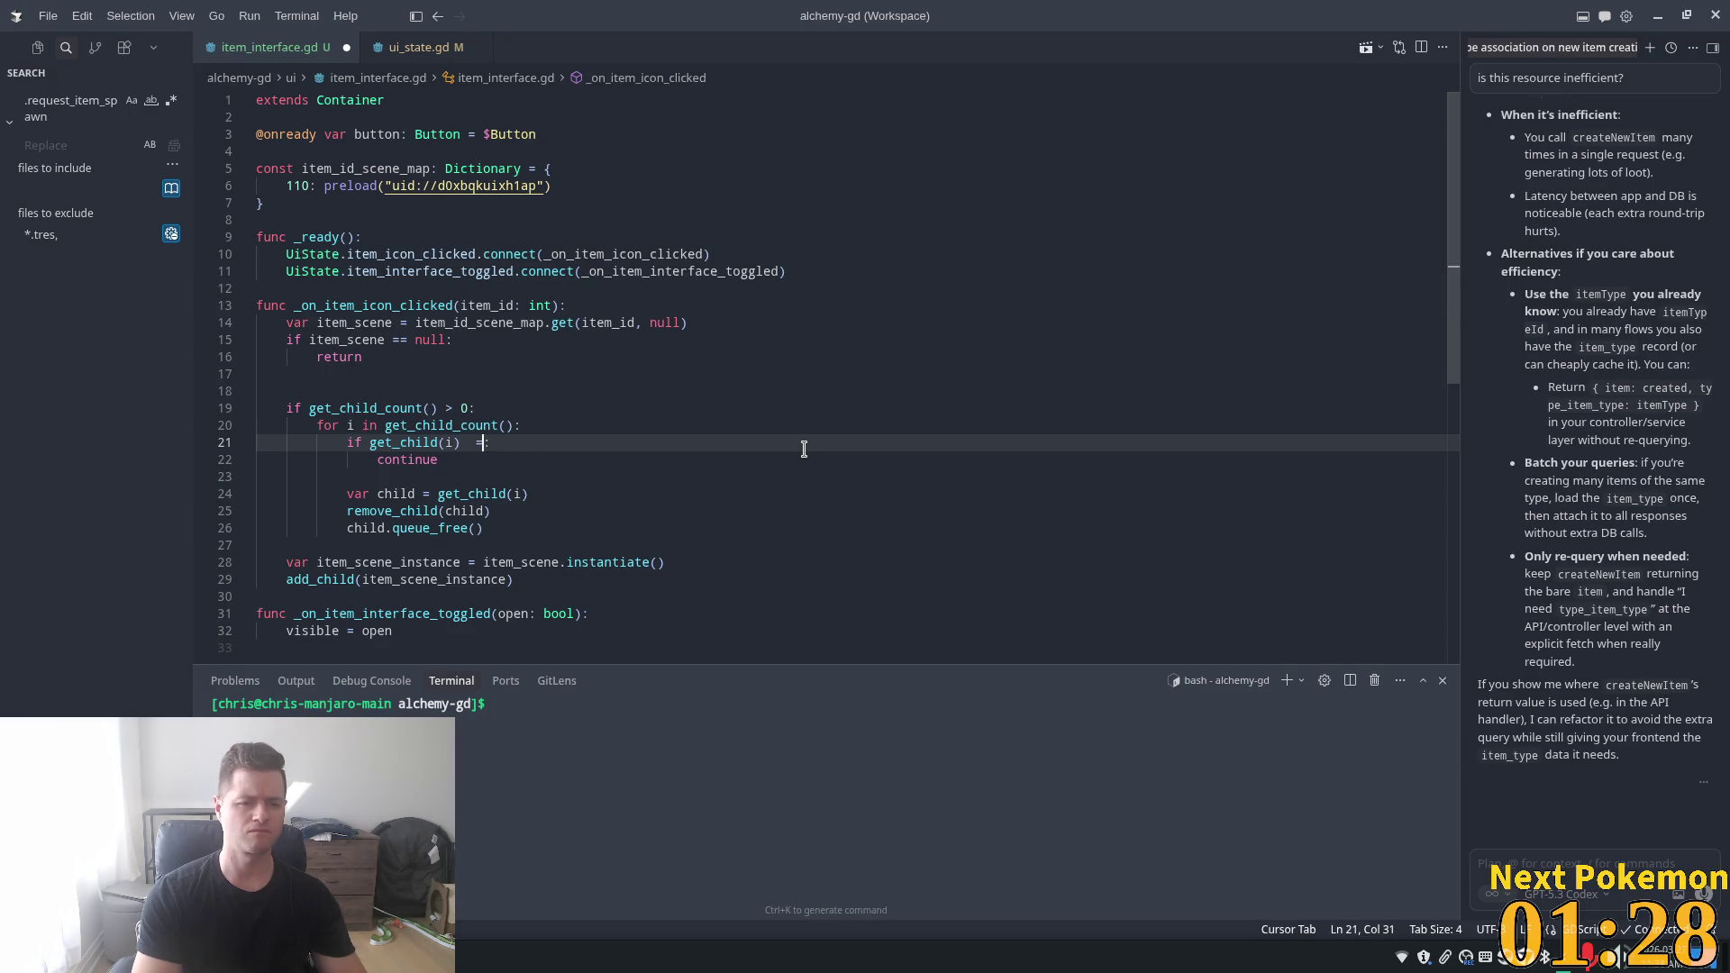
type("= button")
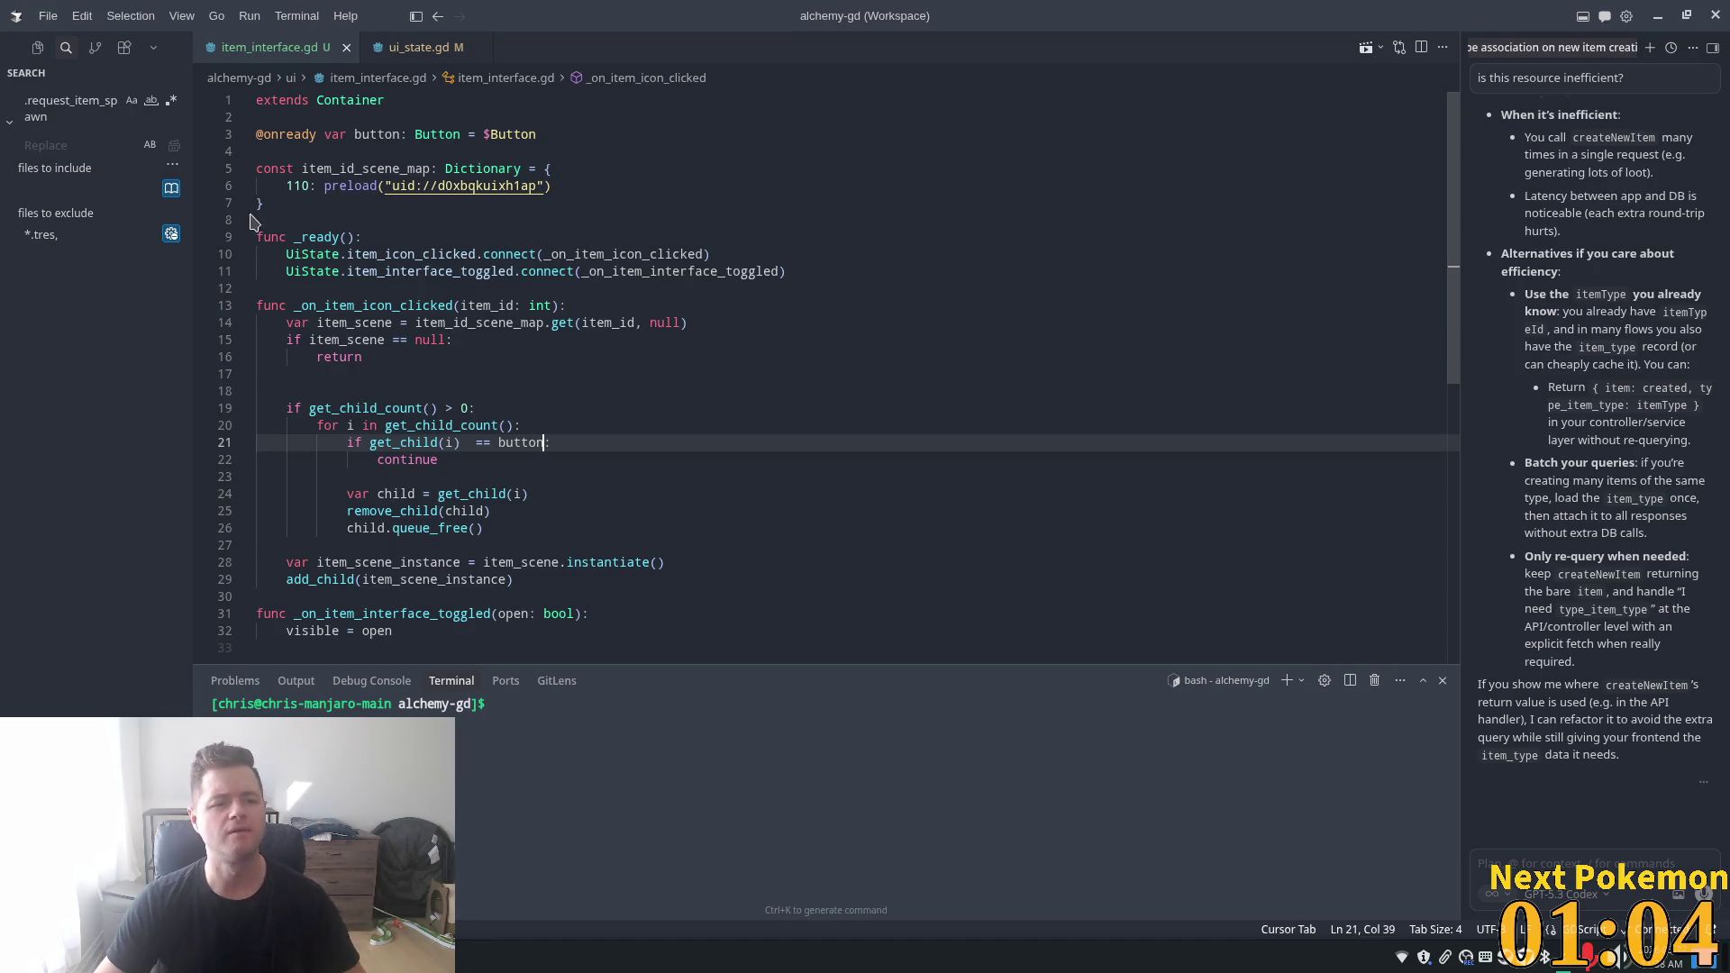
left_click(669, 209)
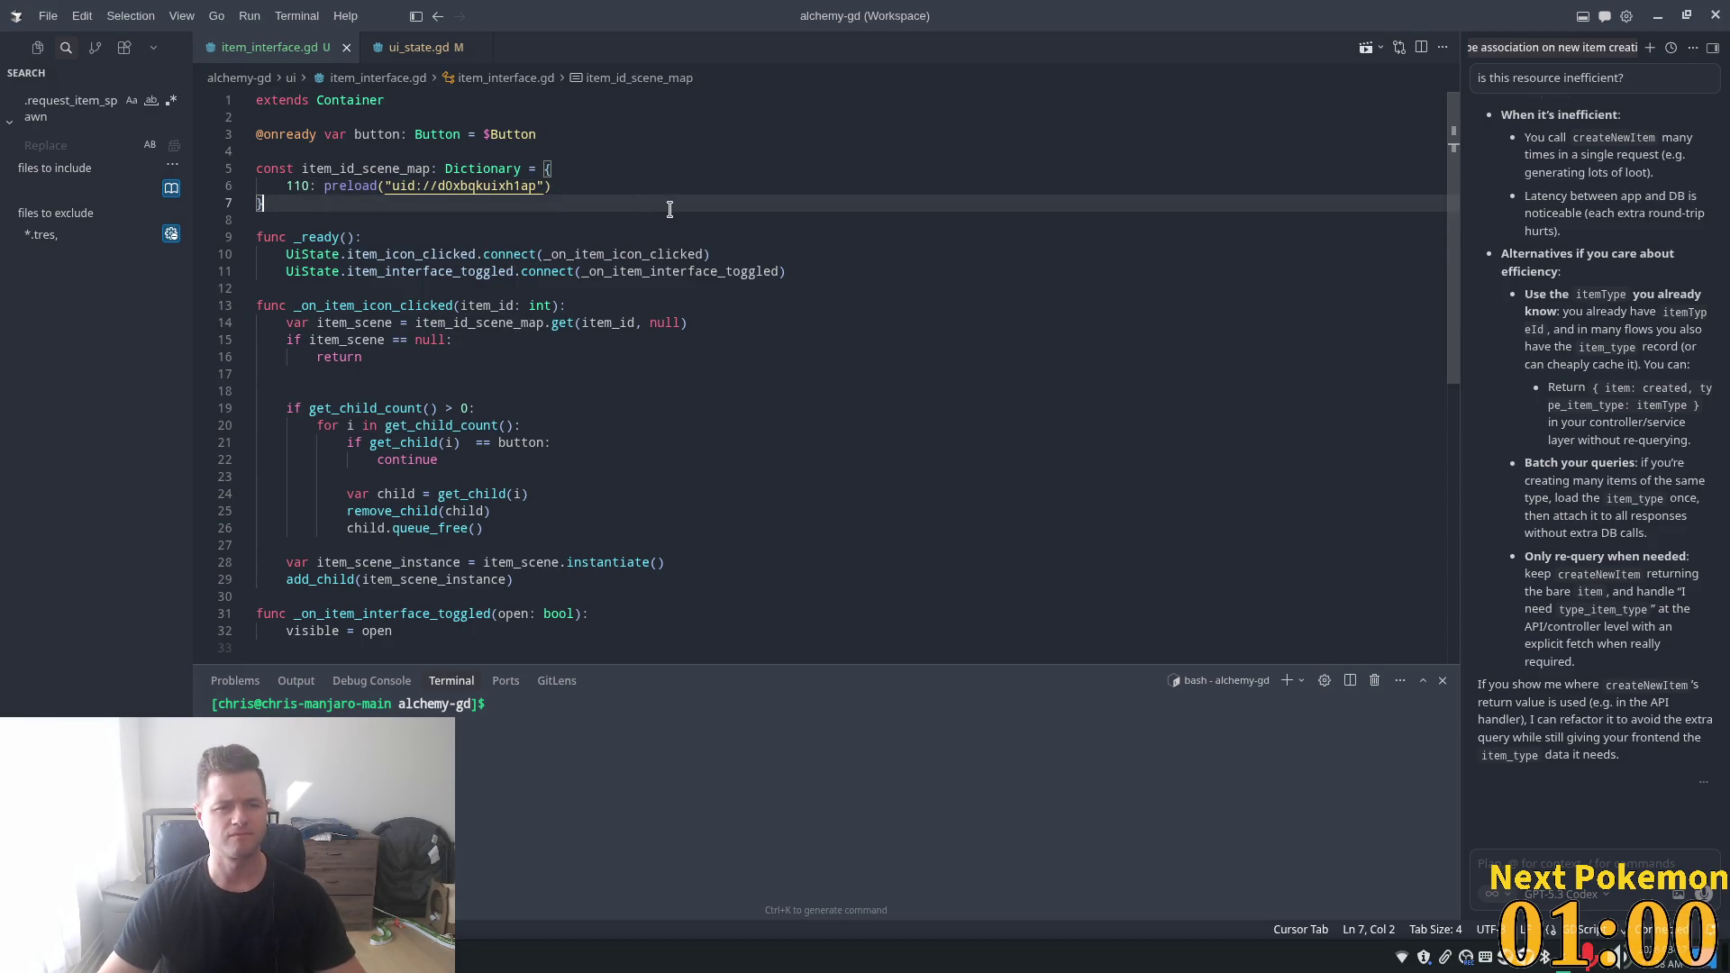
- Declare 'var current_interface: Node = null' below the scene map dictionary
key("Return")
key("Return")
type("var curre")
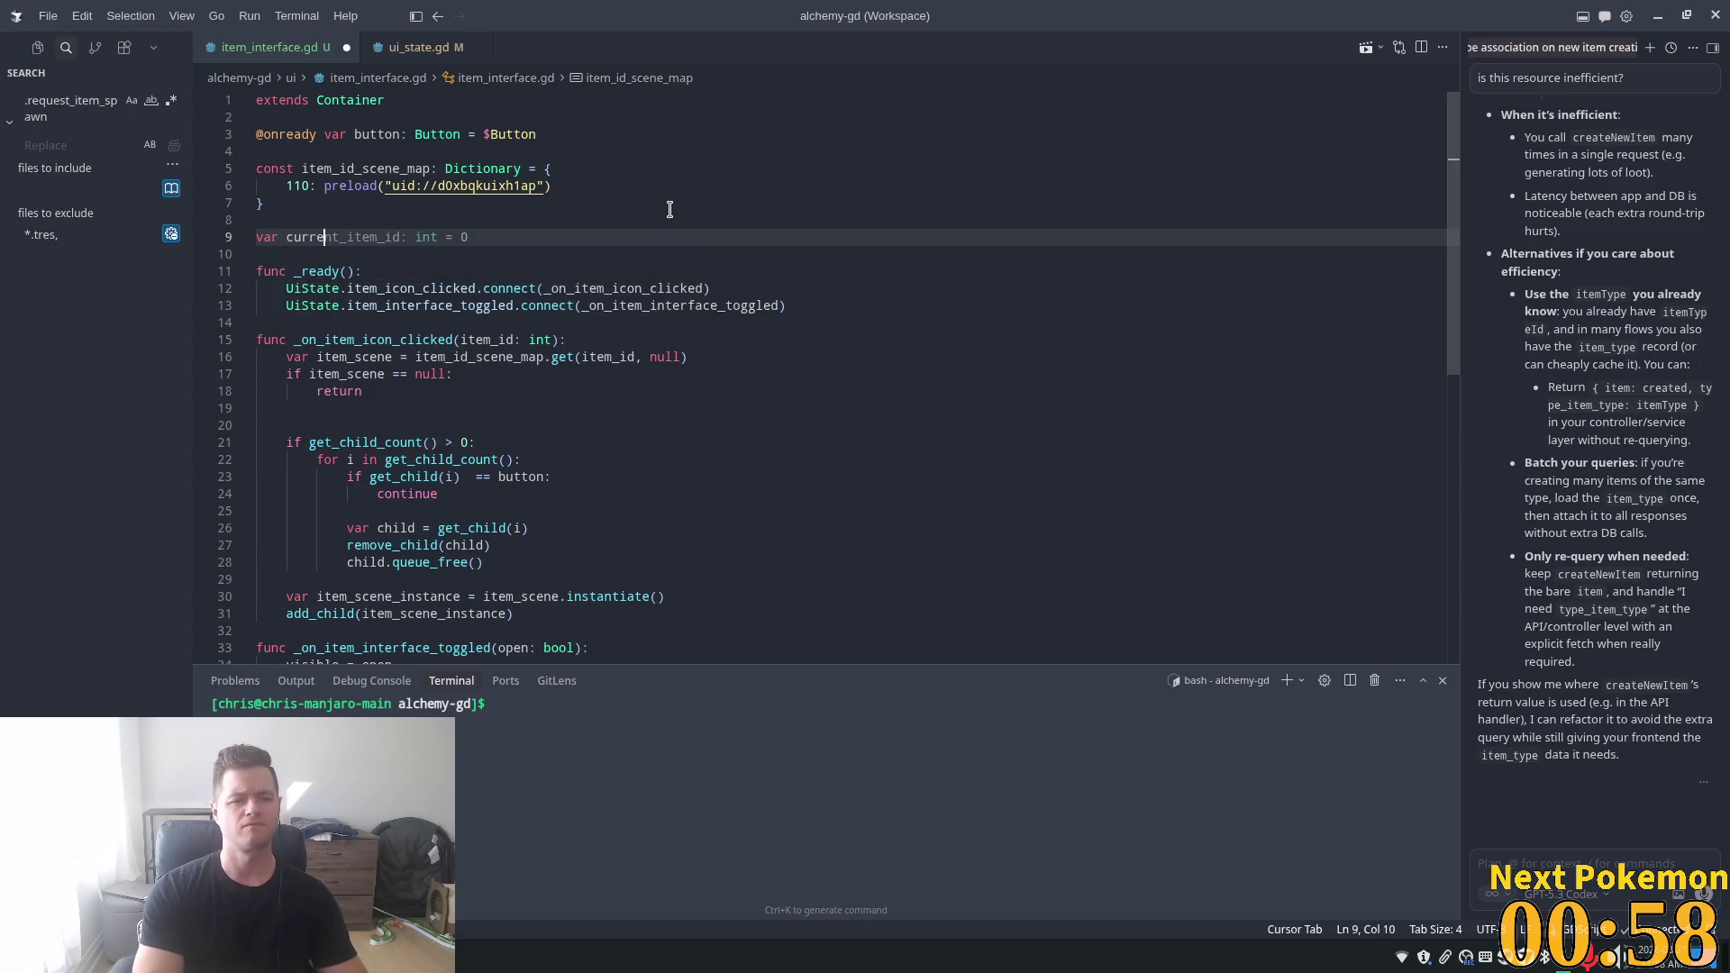
type("nt_")
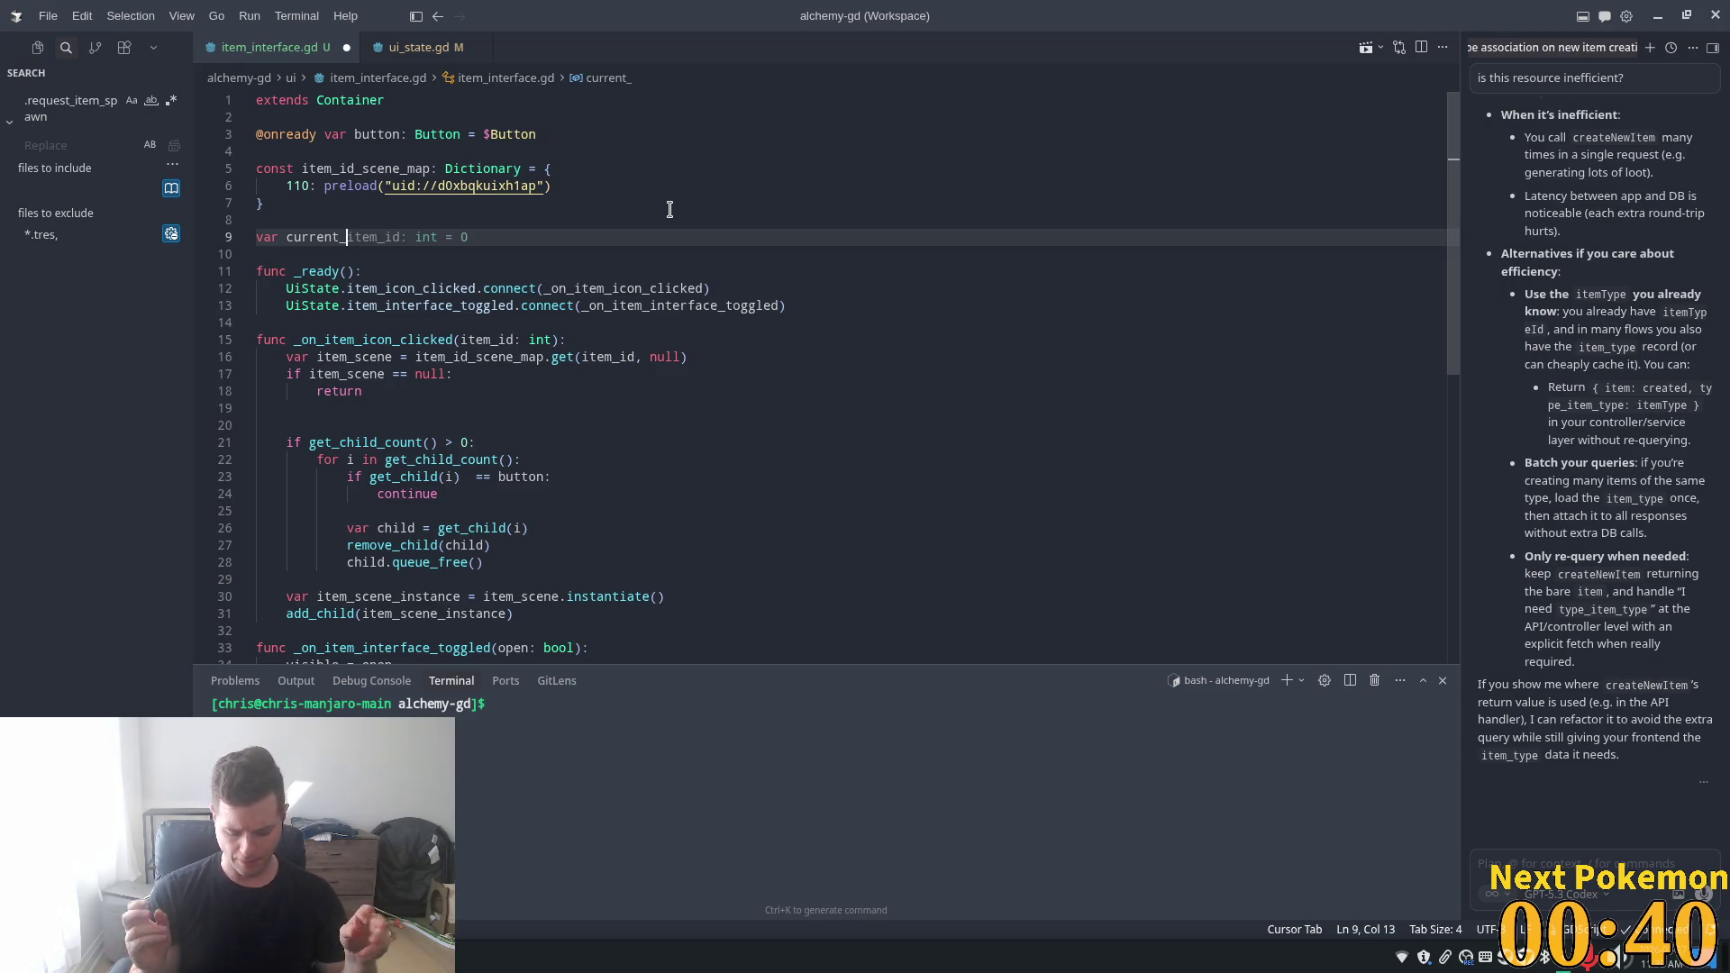
type("interface")
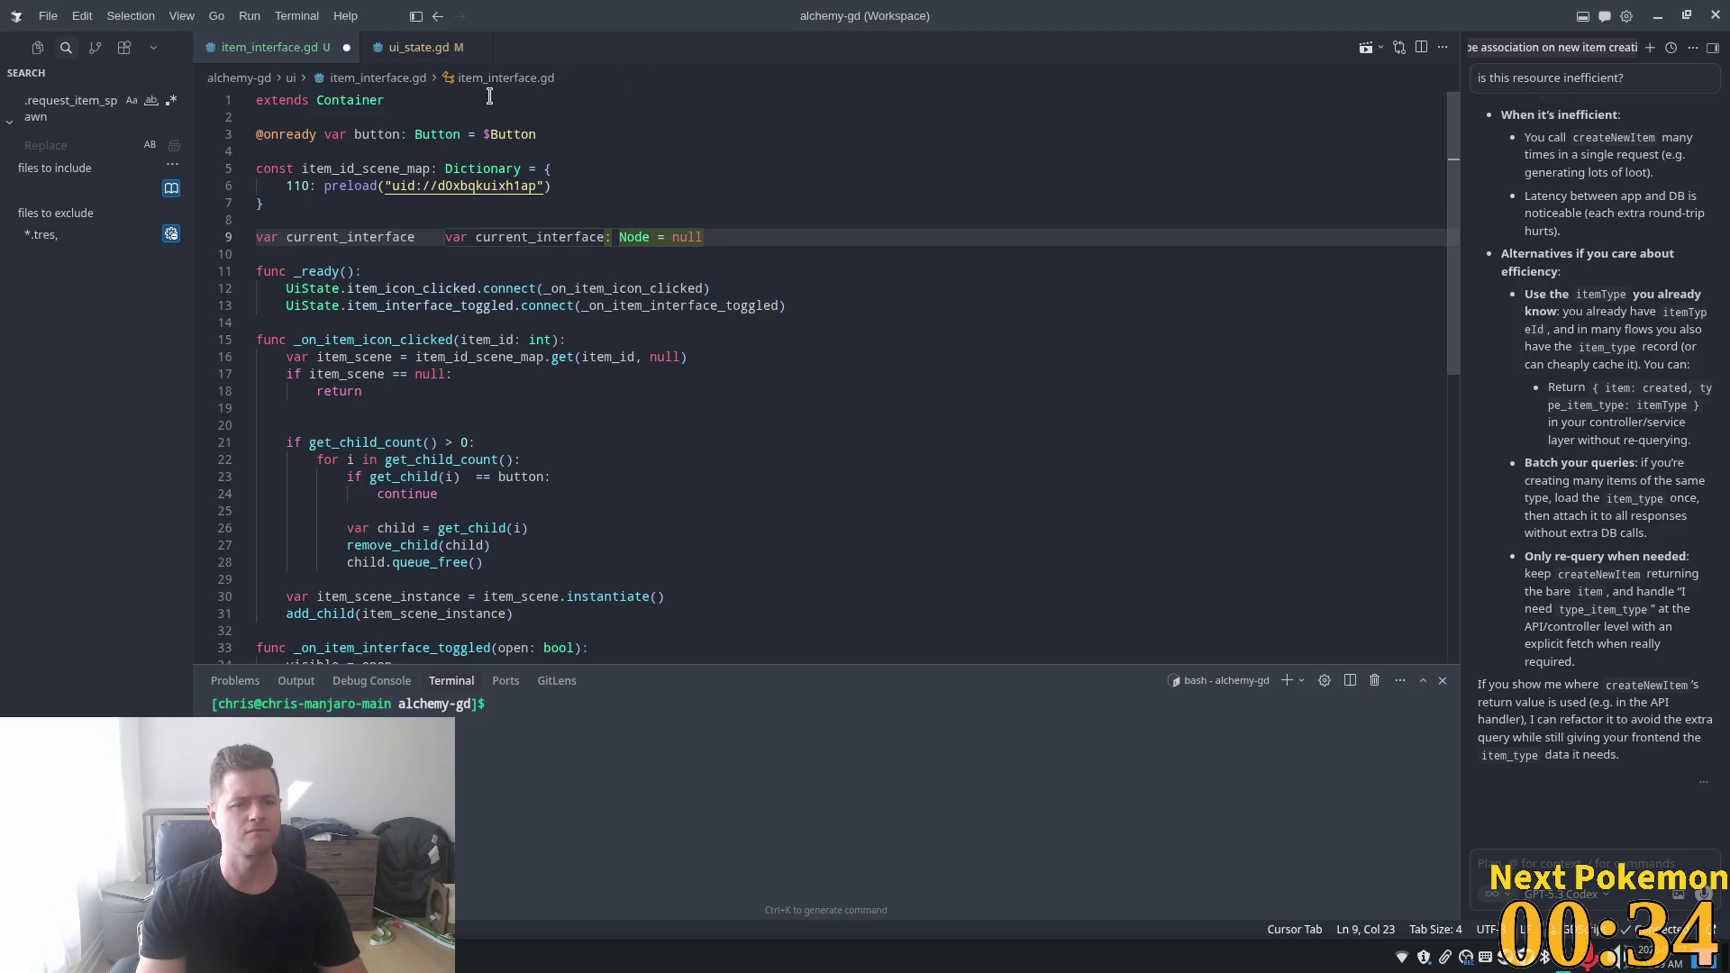
key("Down")
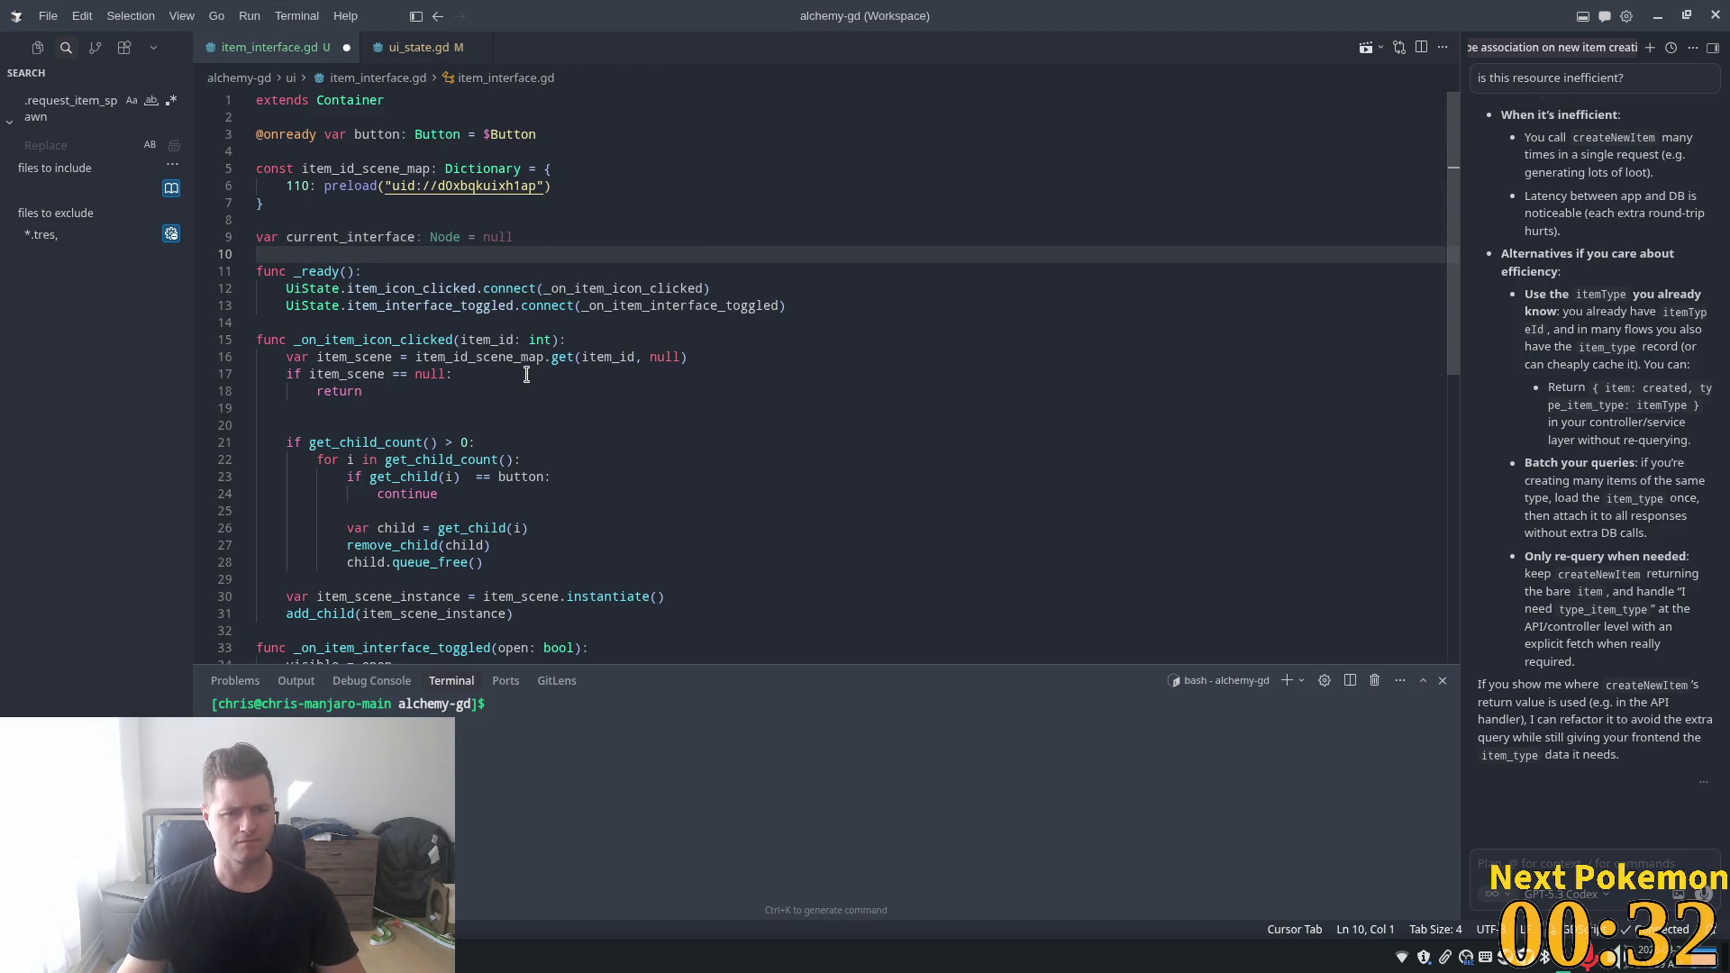
scroll(411, 364, "down", 3)
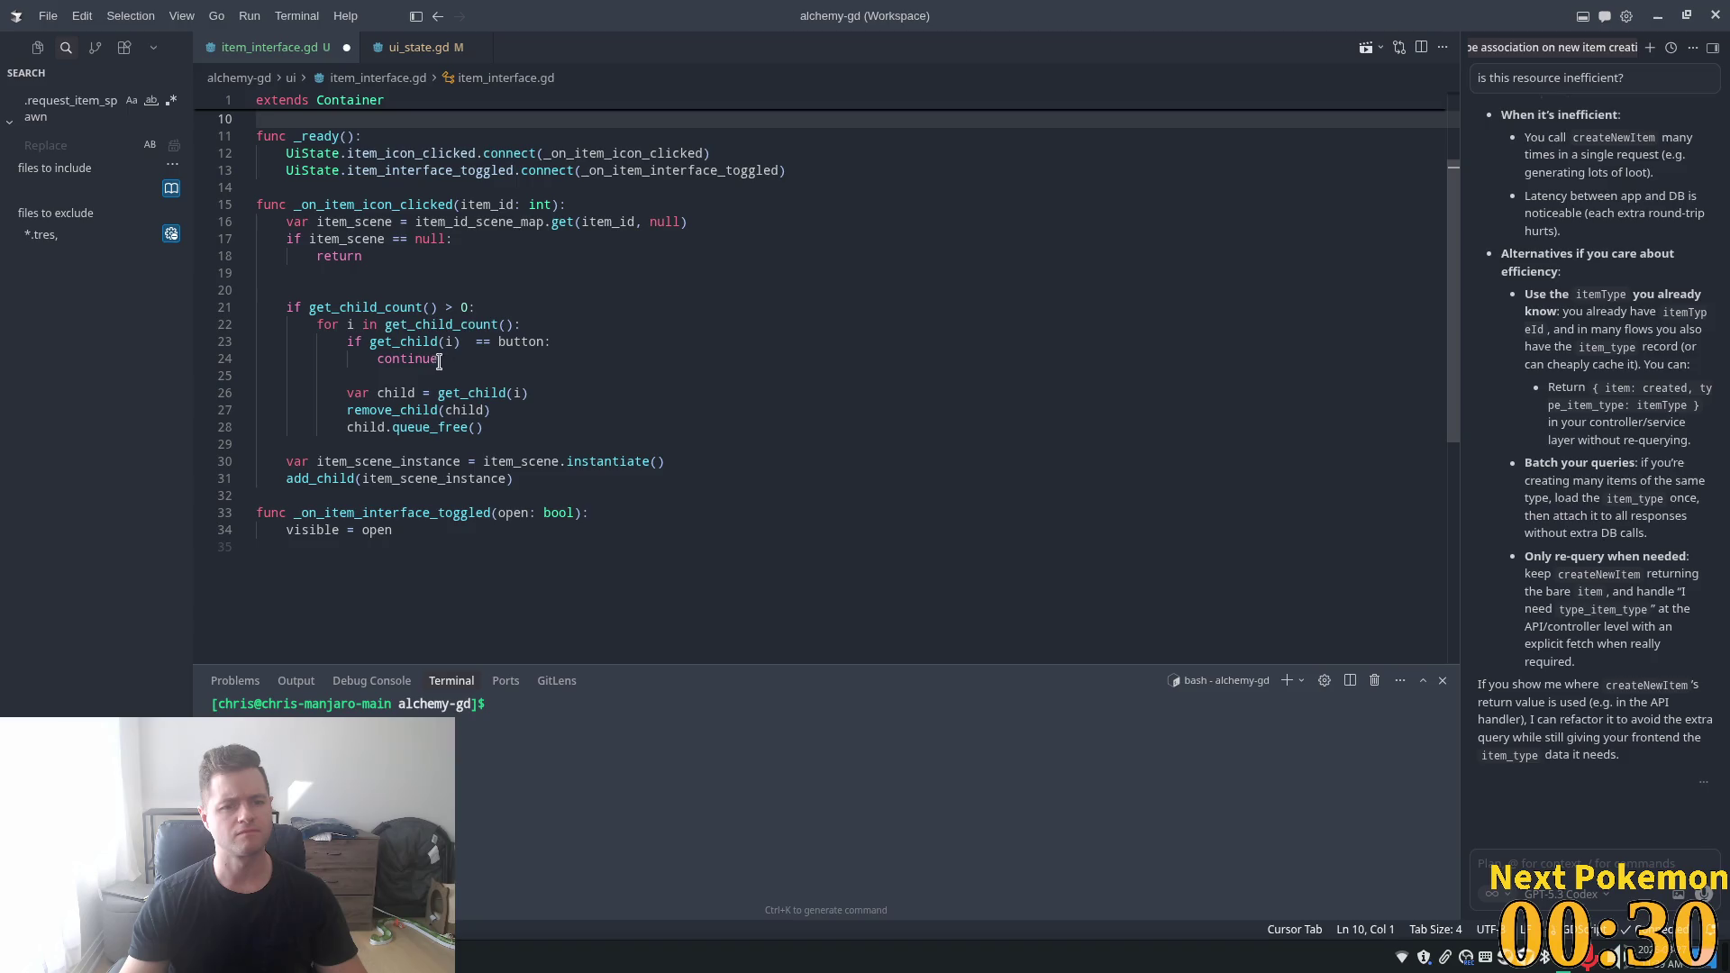
- Add 'current_interface = item_scene_instance' after add_child, then select the child-clearing block
left_click(521, 479)
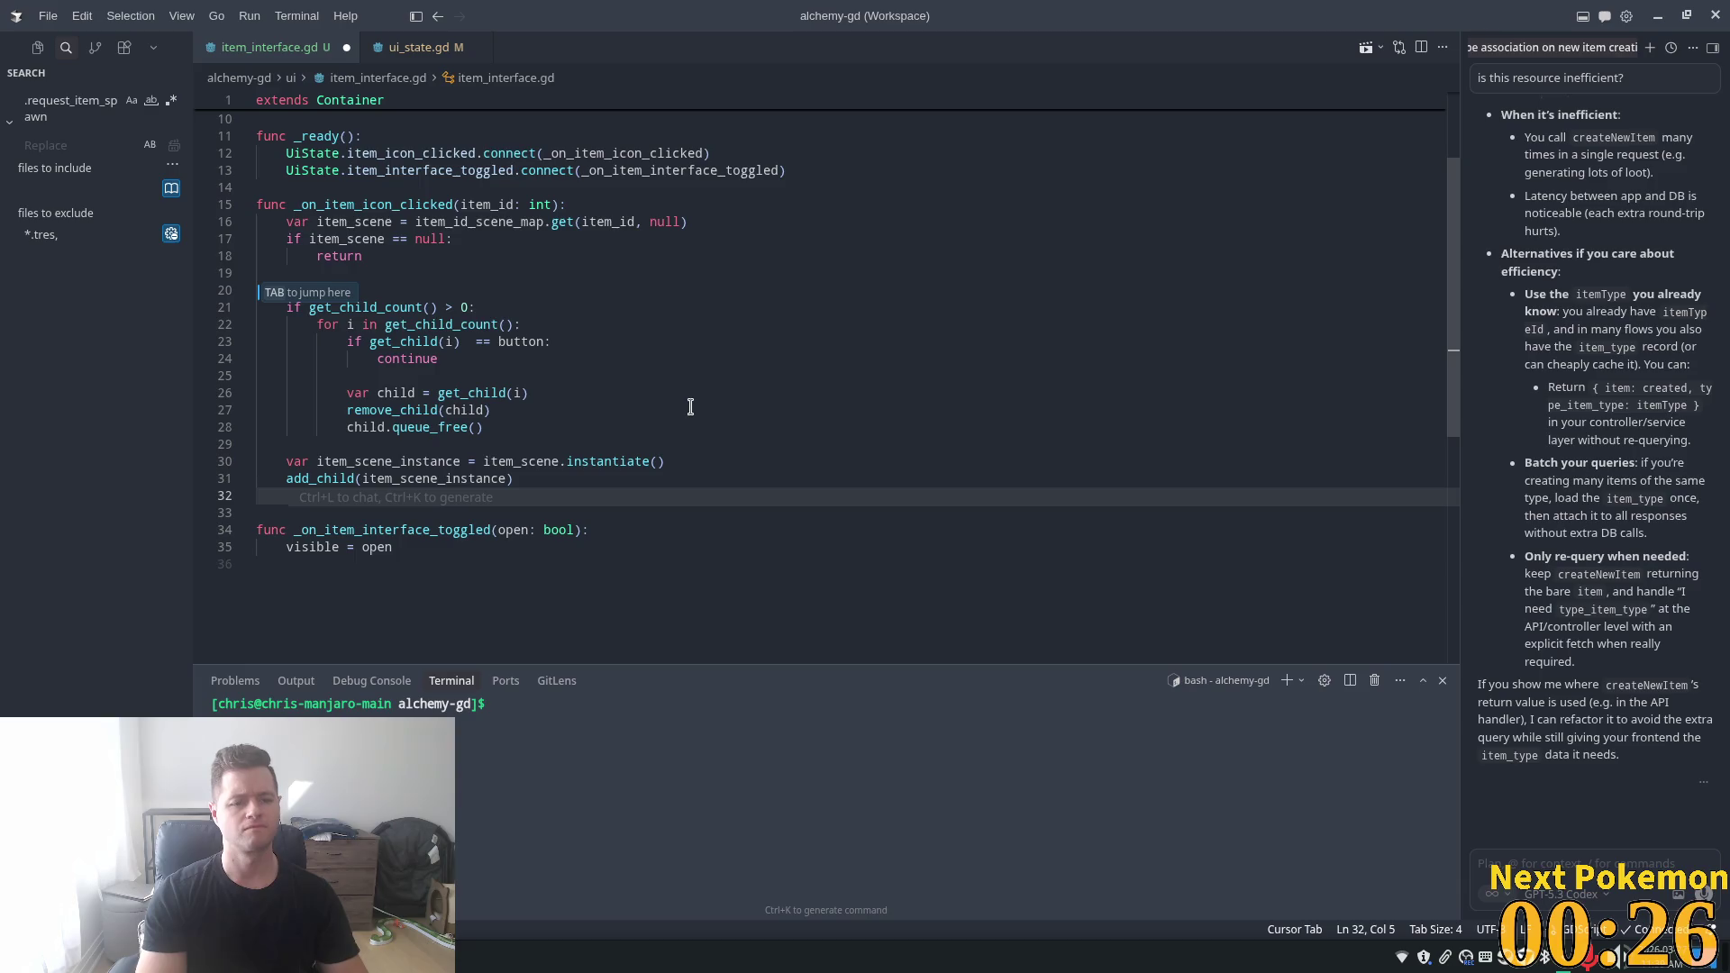
key("Up")
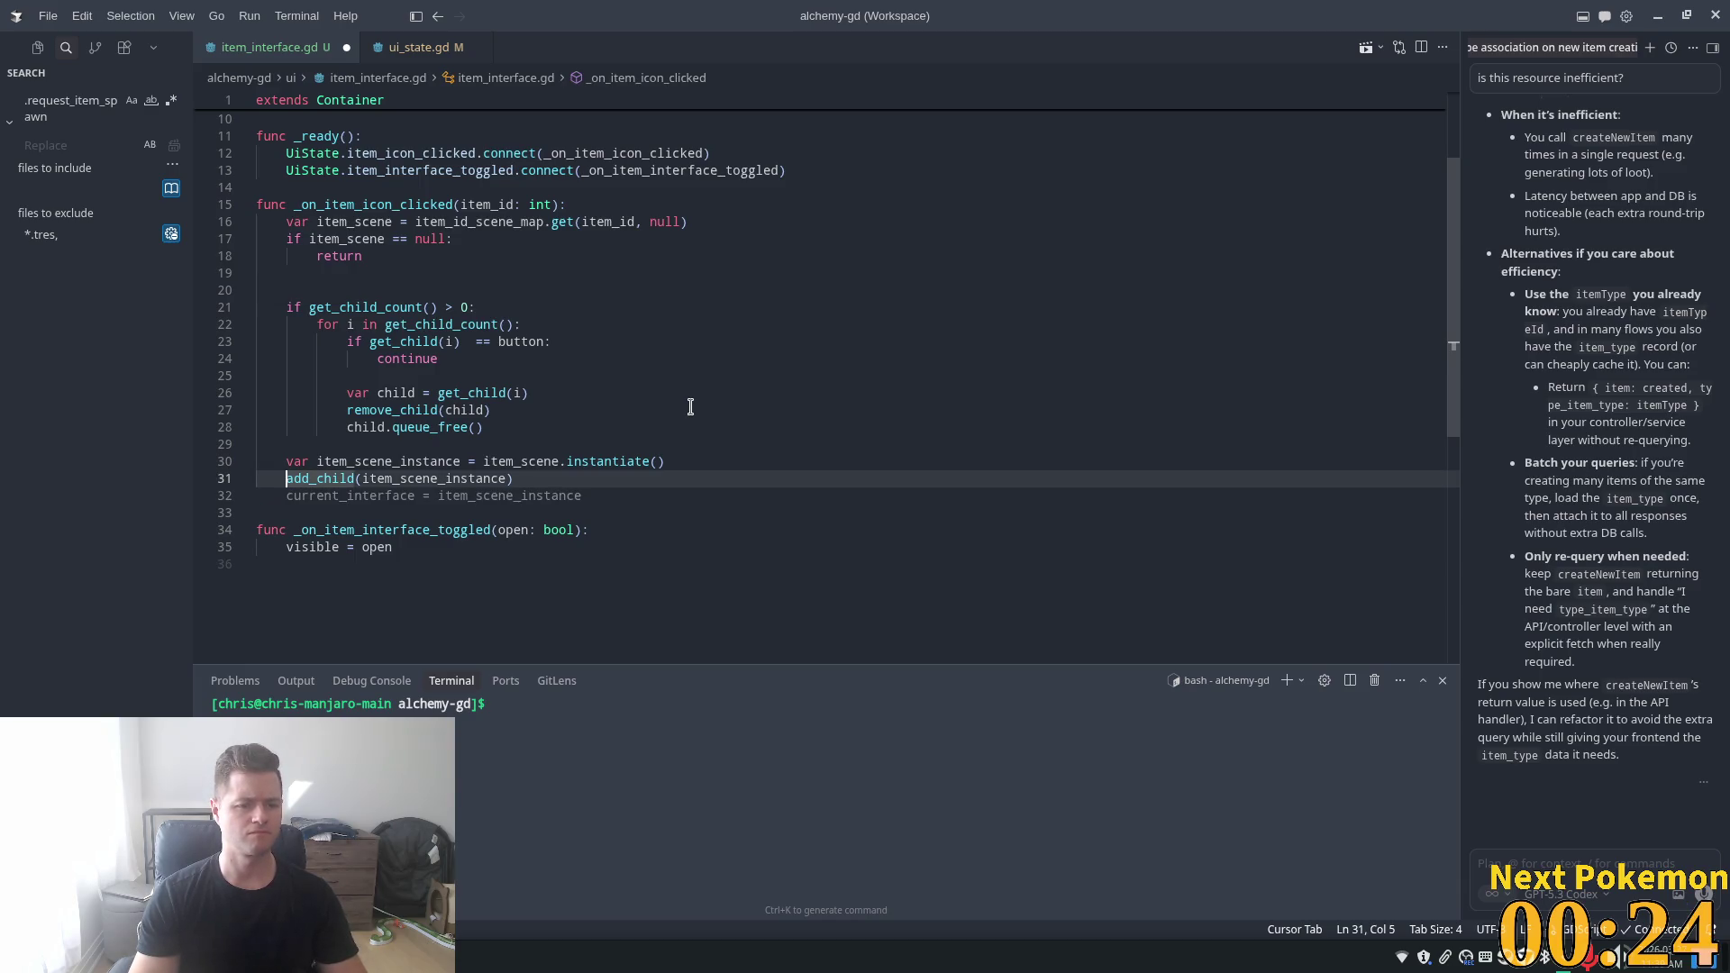
key("Down")
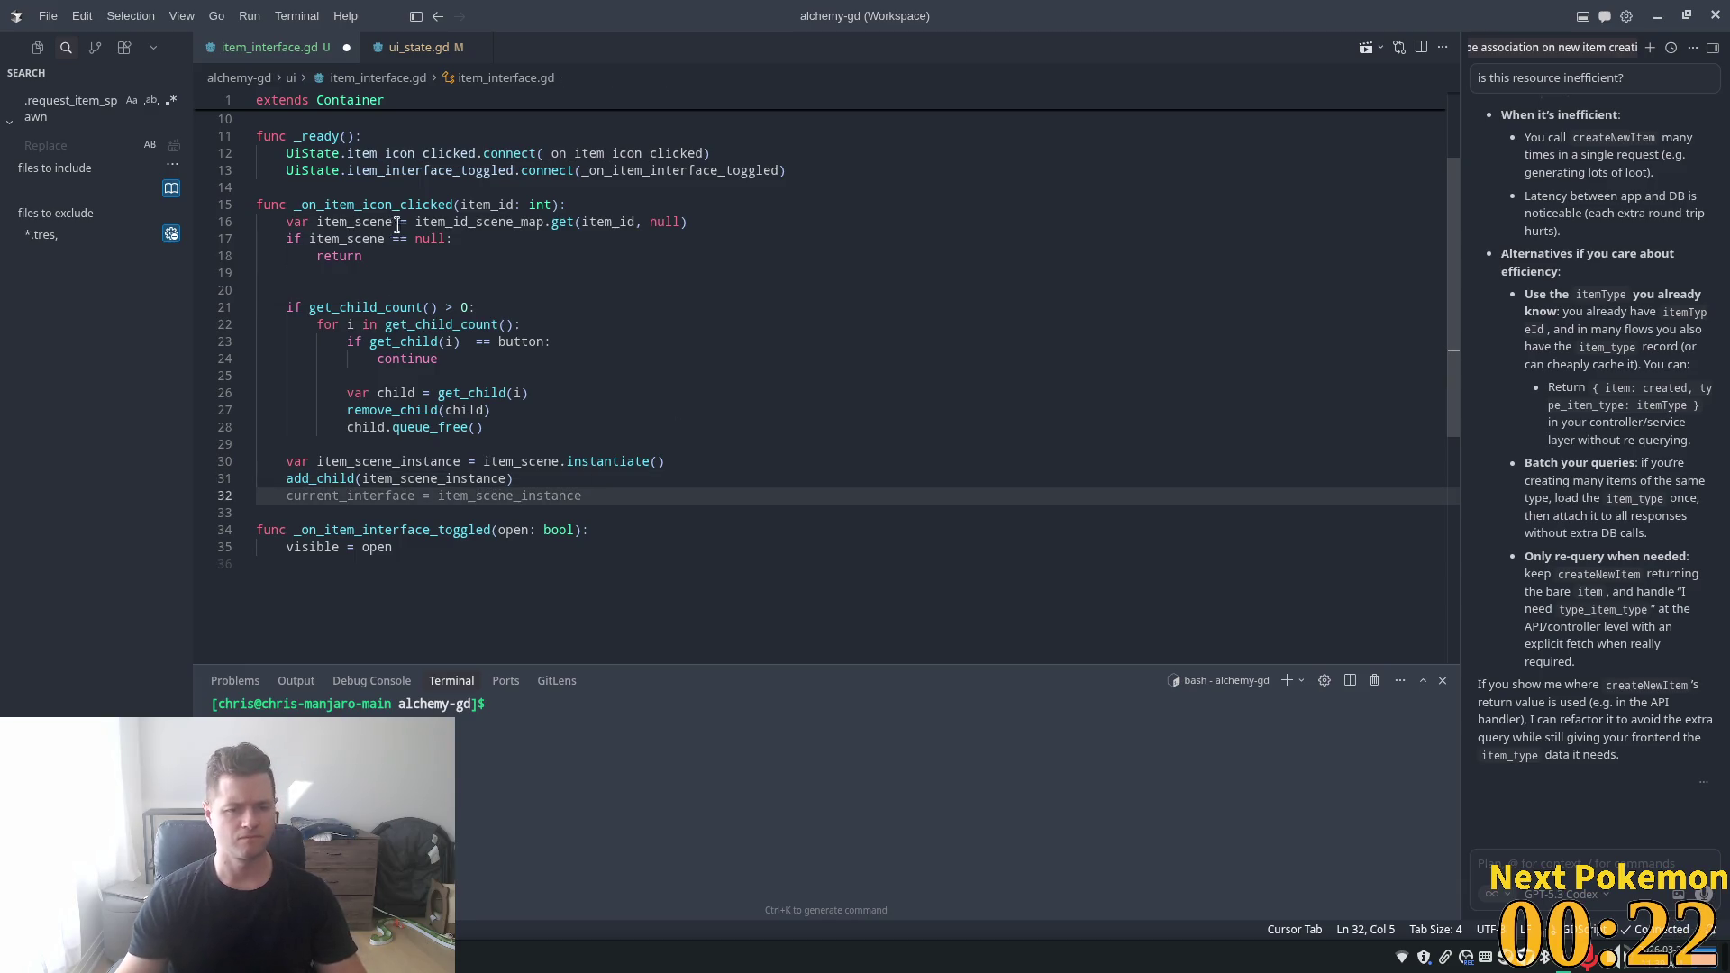
key("Tab")
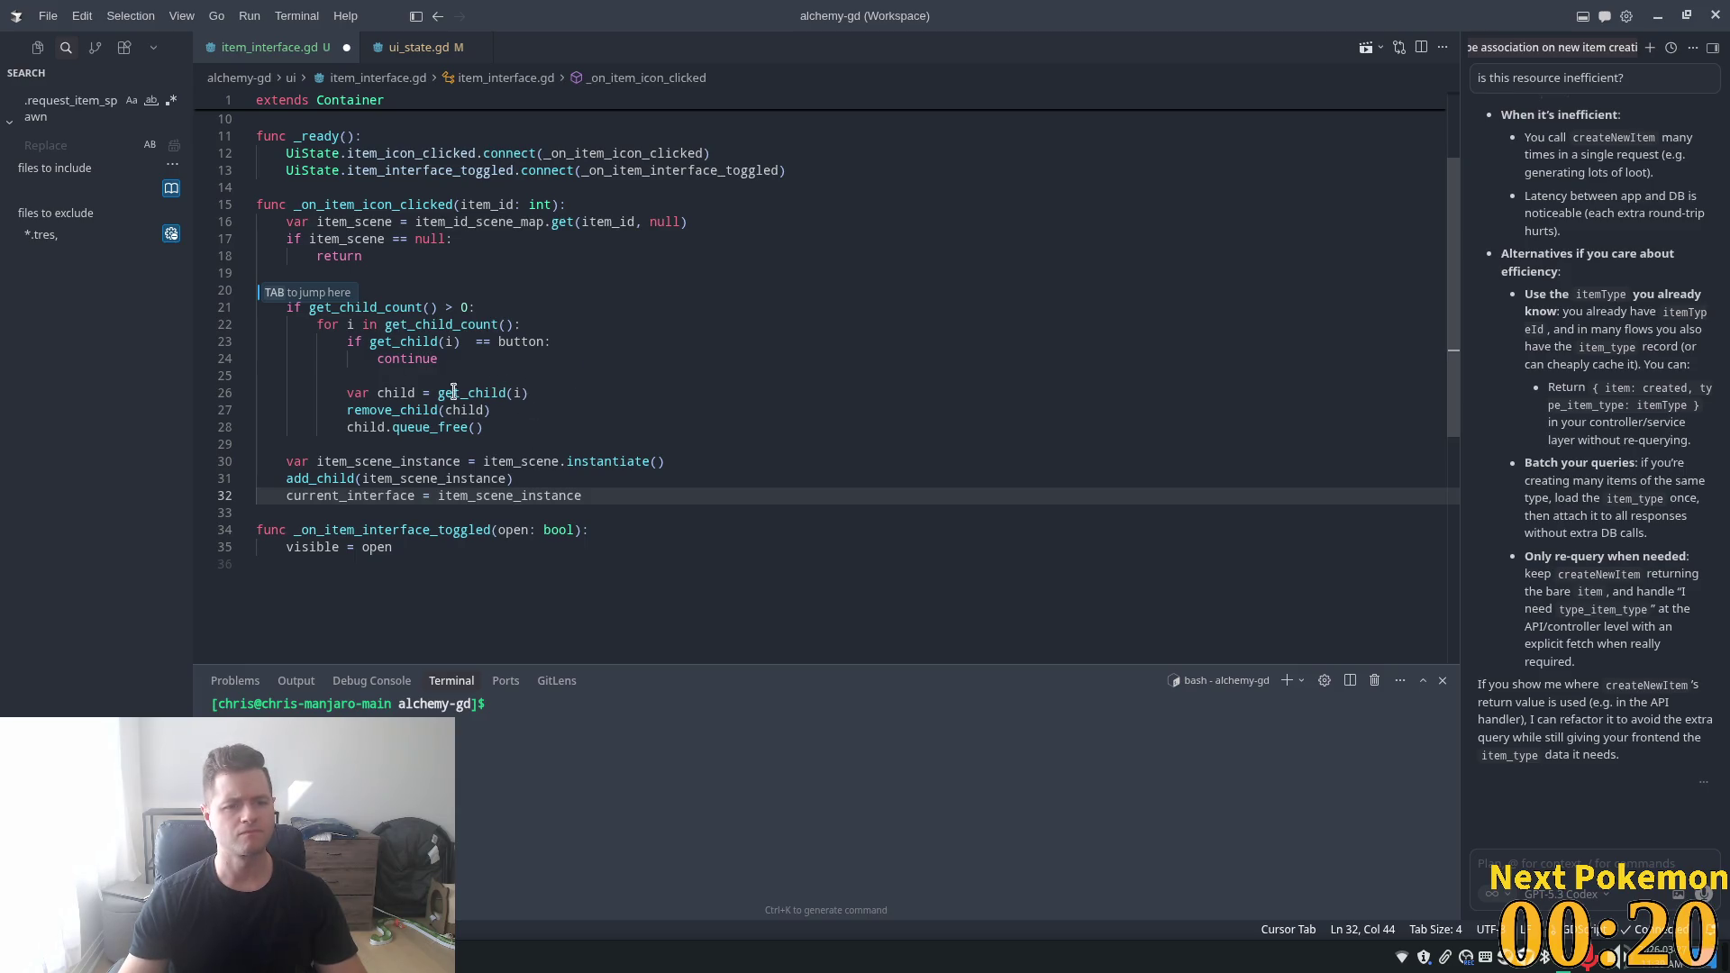
left_click_drag(521, 427, 275, 288)
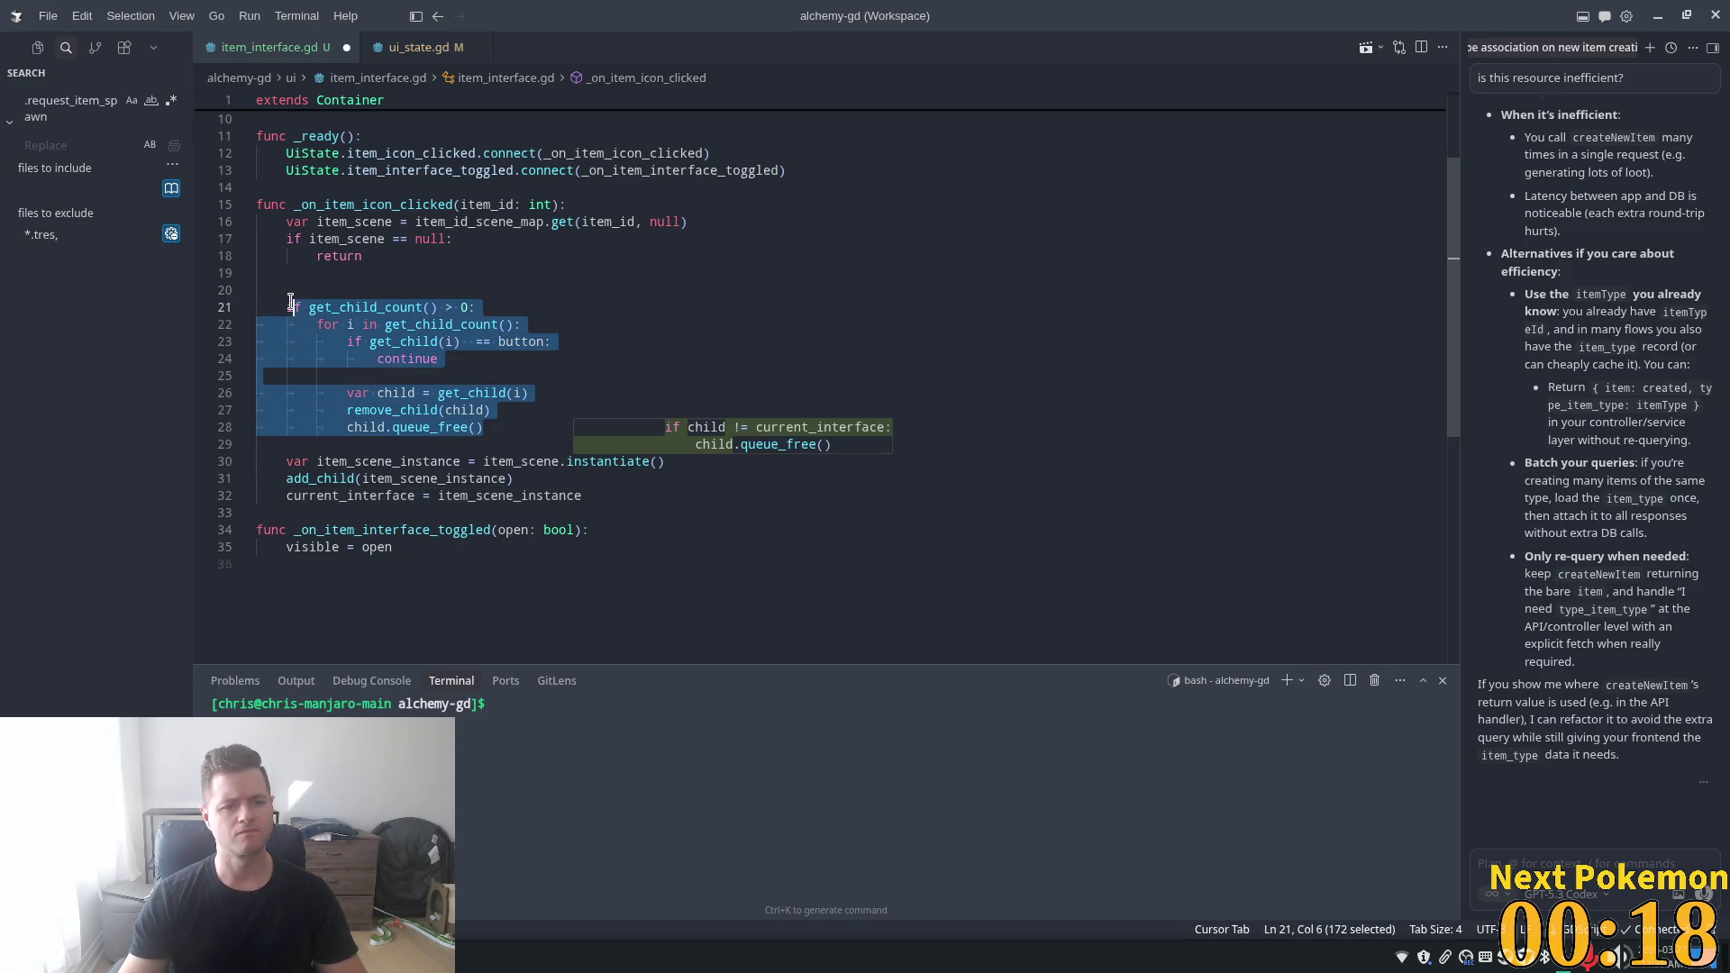
- Replace the child-clearing loop with code that frees and clears any current_interface, then save
type("c")
key("BackSpace")
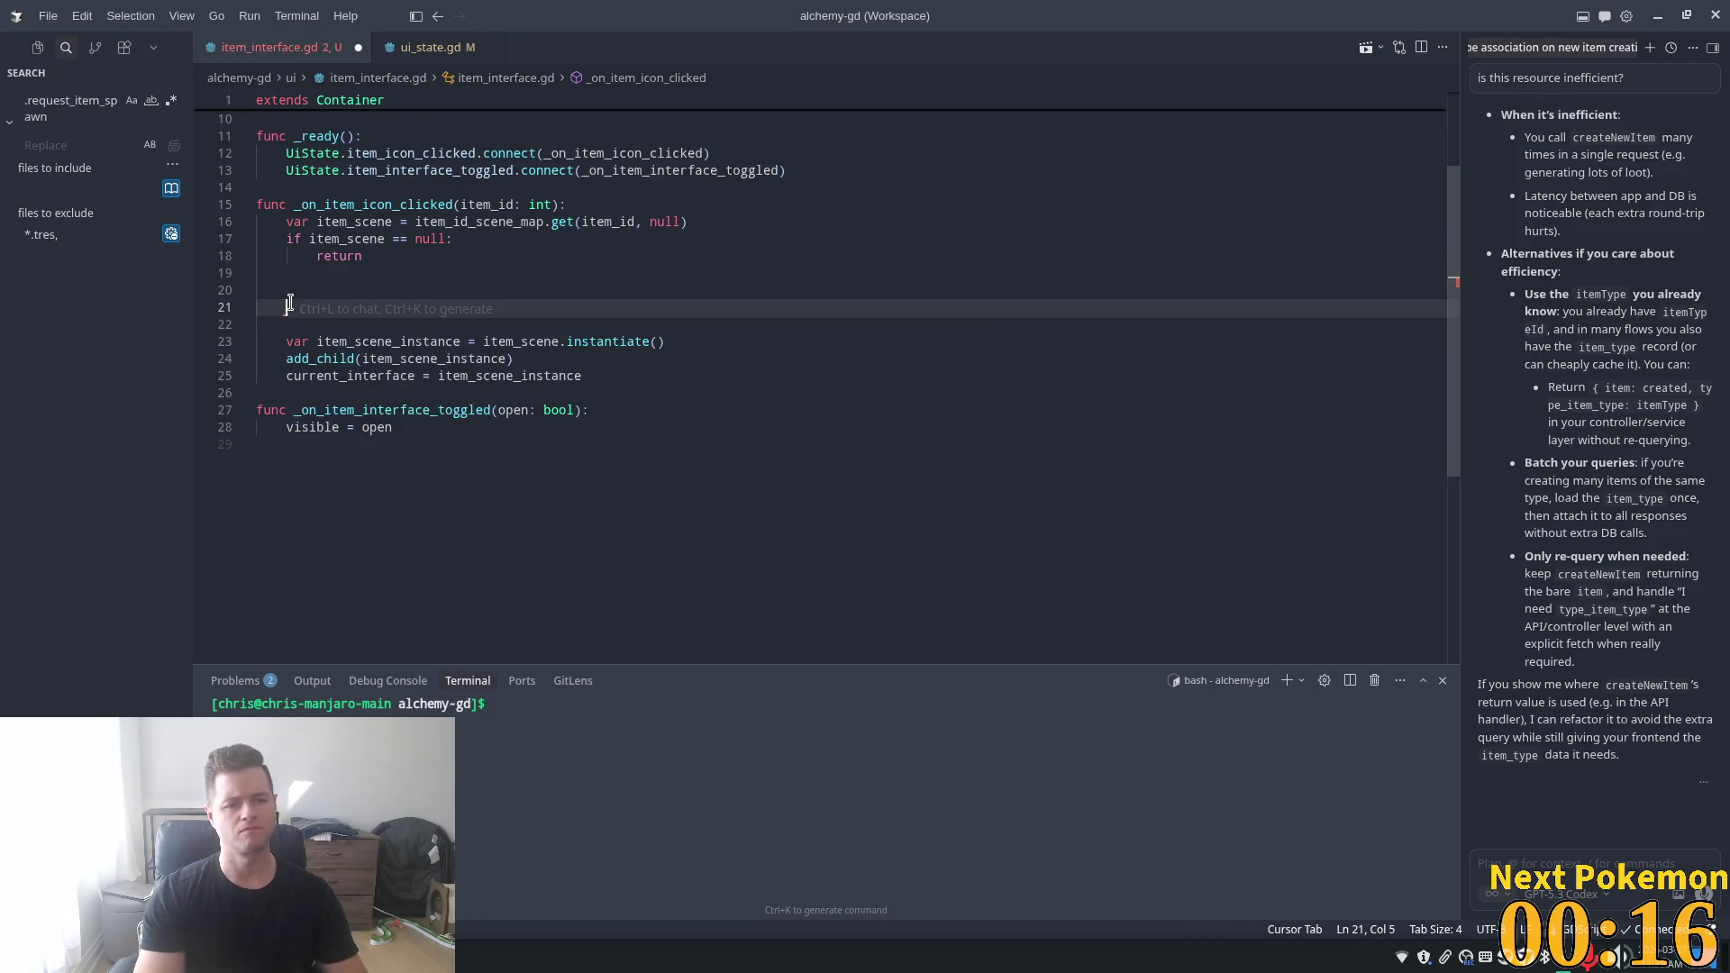
type("if")
key("Tab")
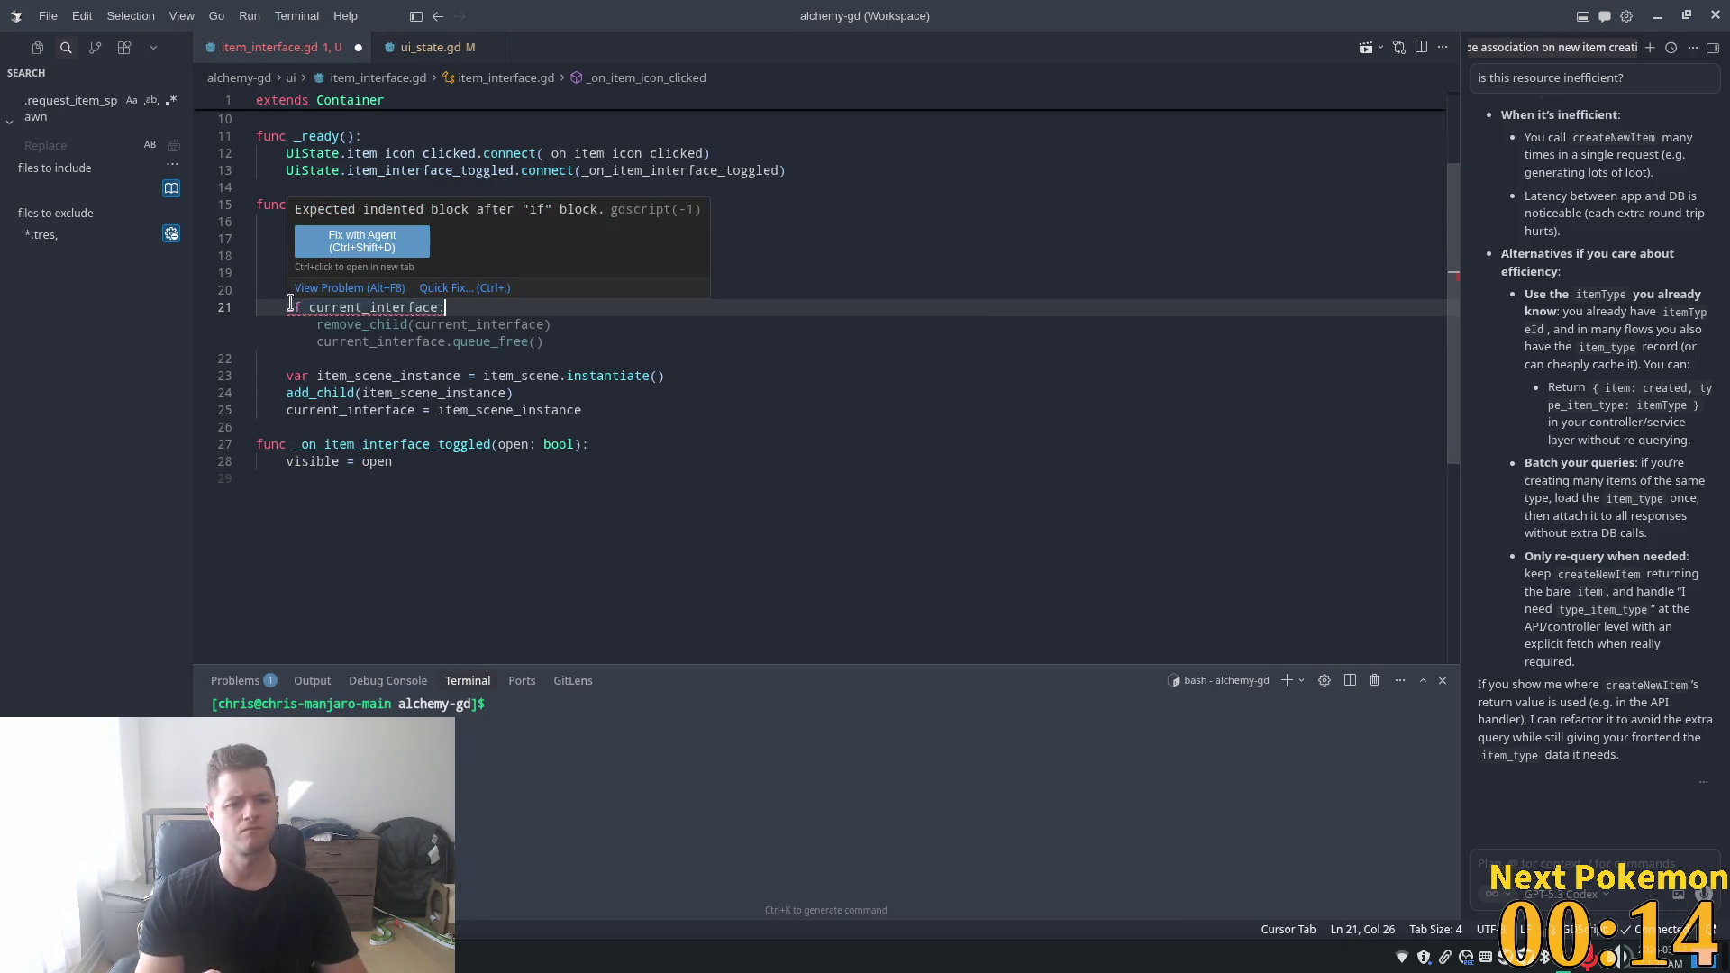
key("Tab")
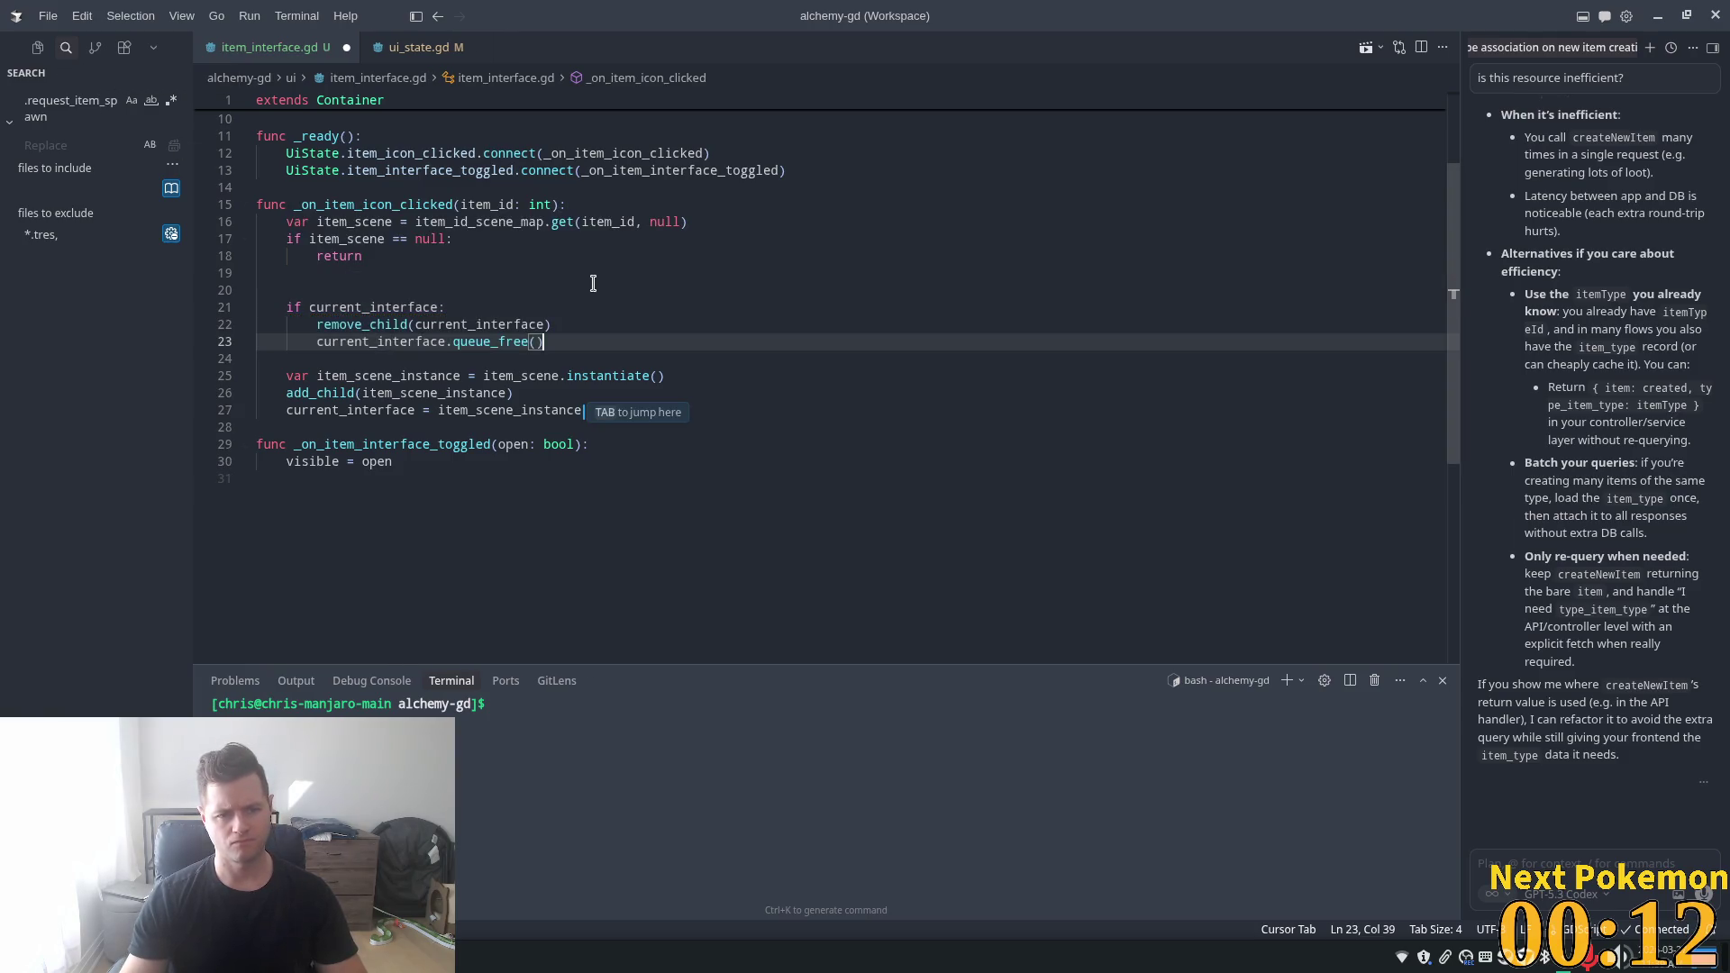
left_click(484, 301)
left_click(557, 347)
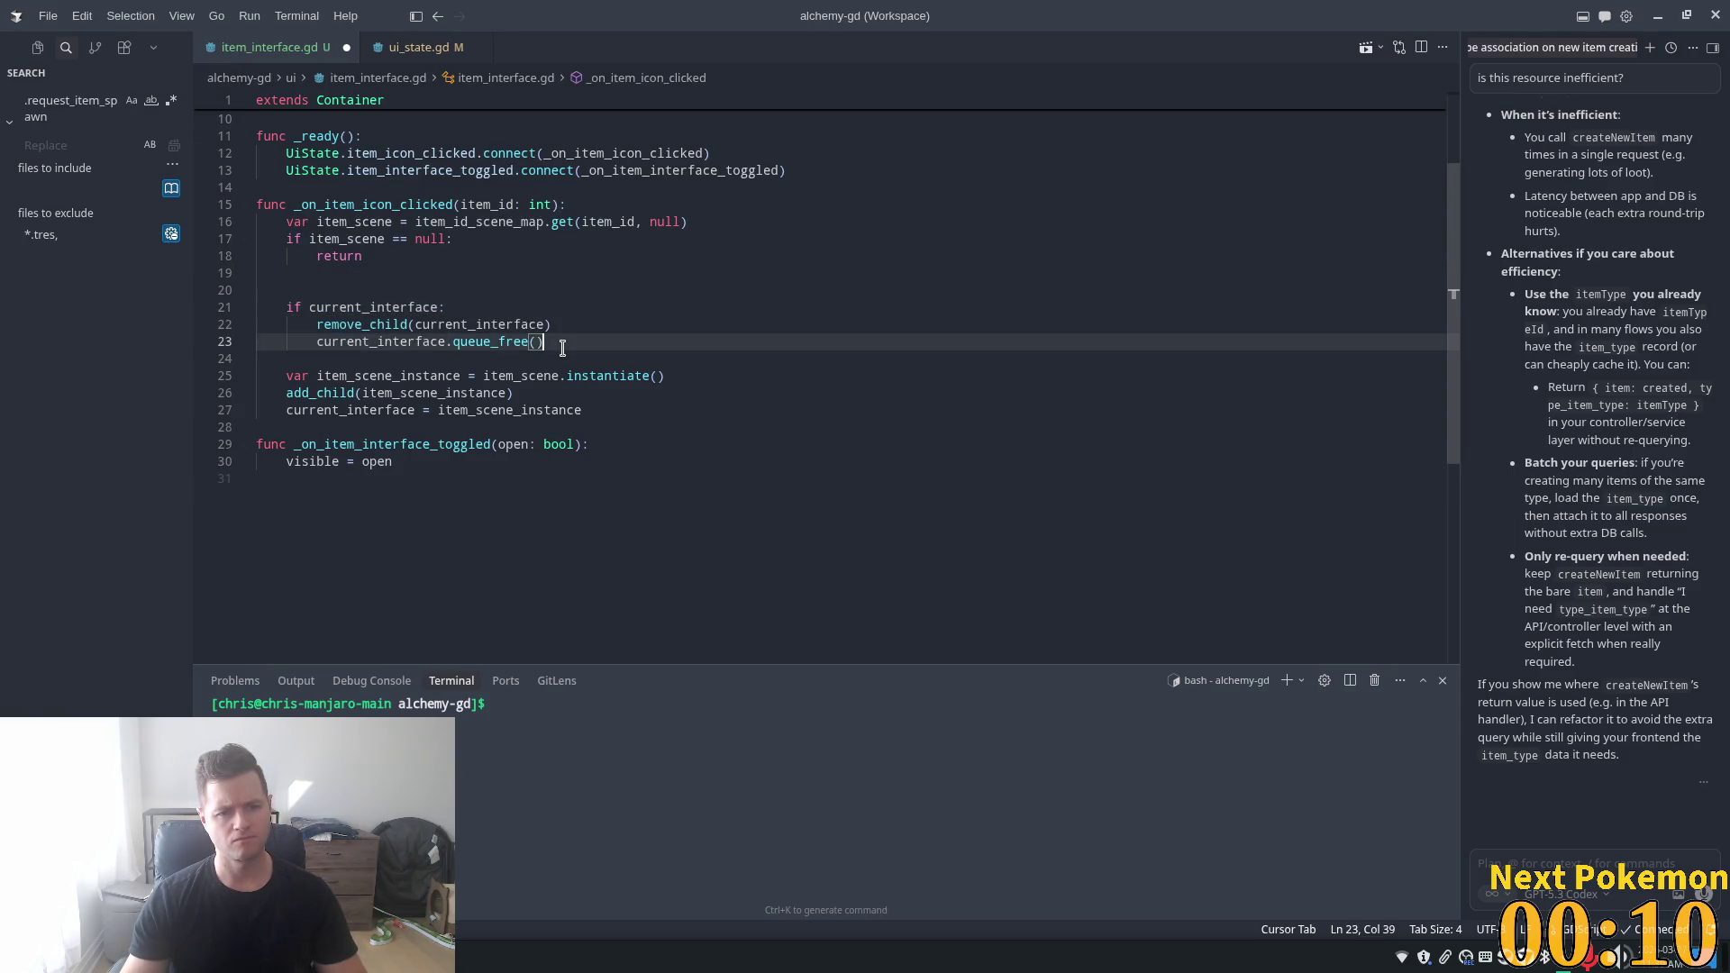
key("Tab")
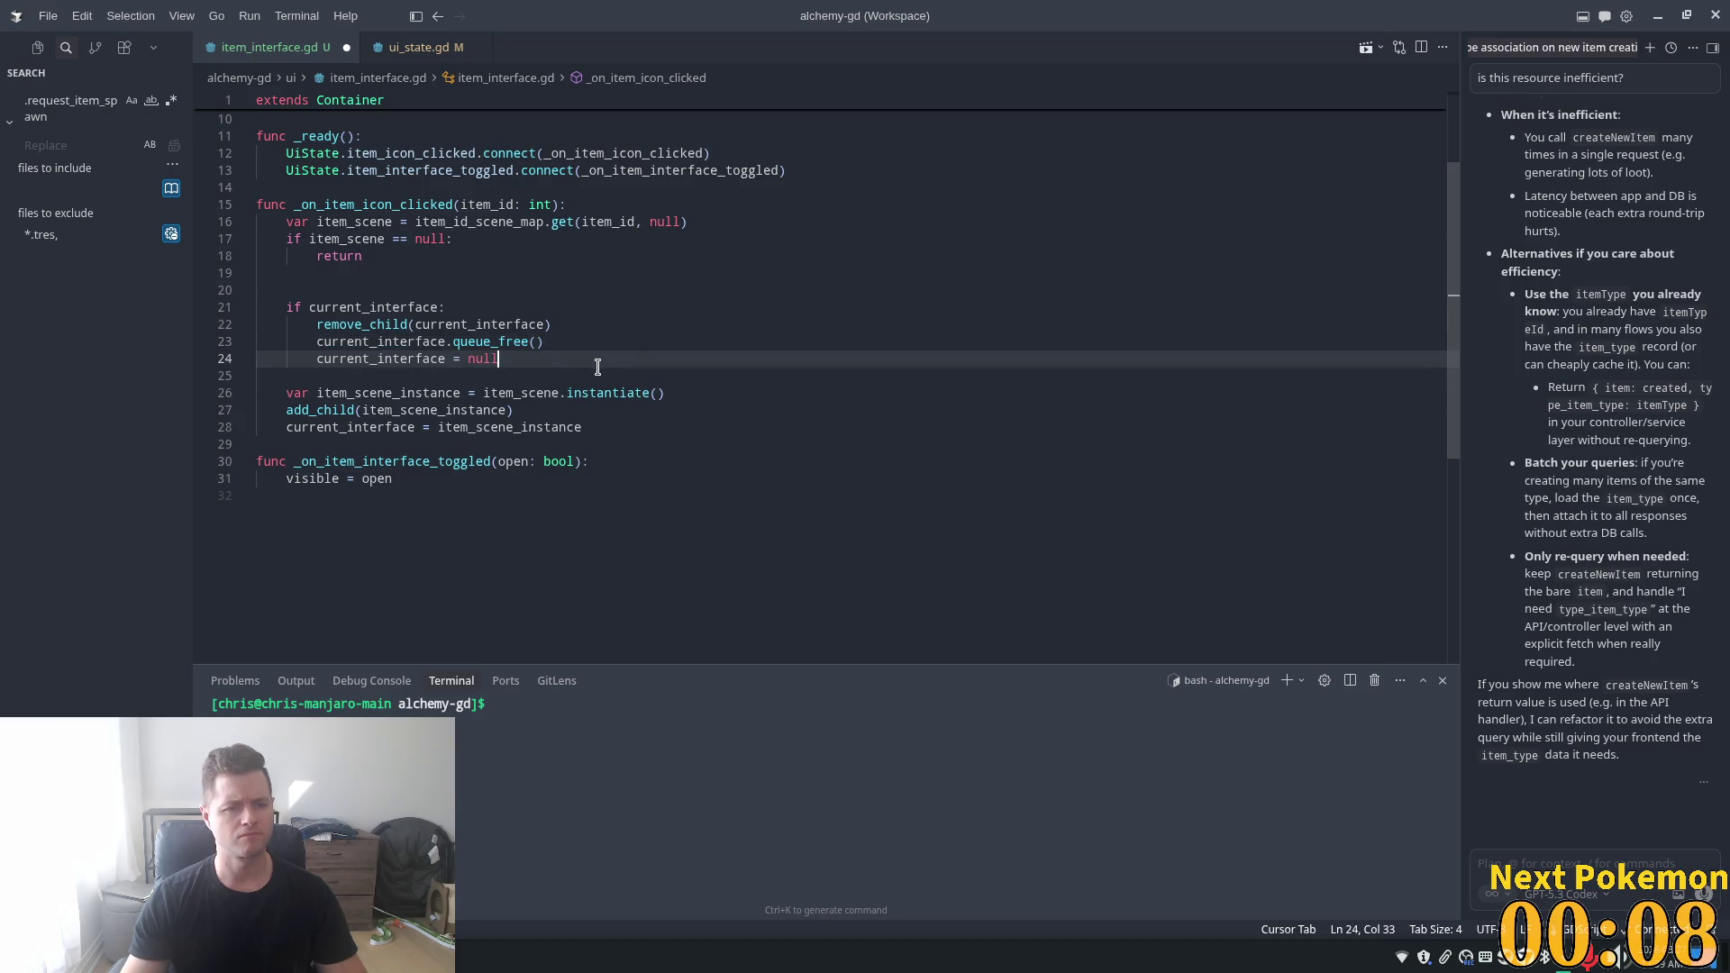
left_click(629, 305)
key("ctrl+s")
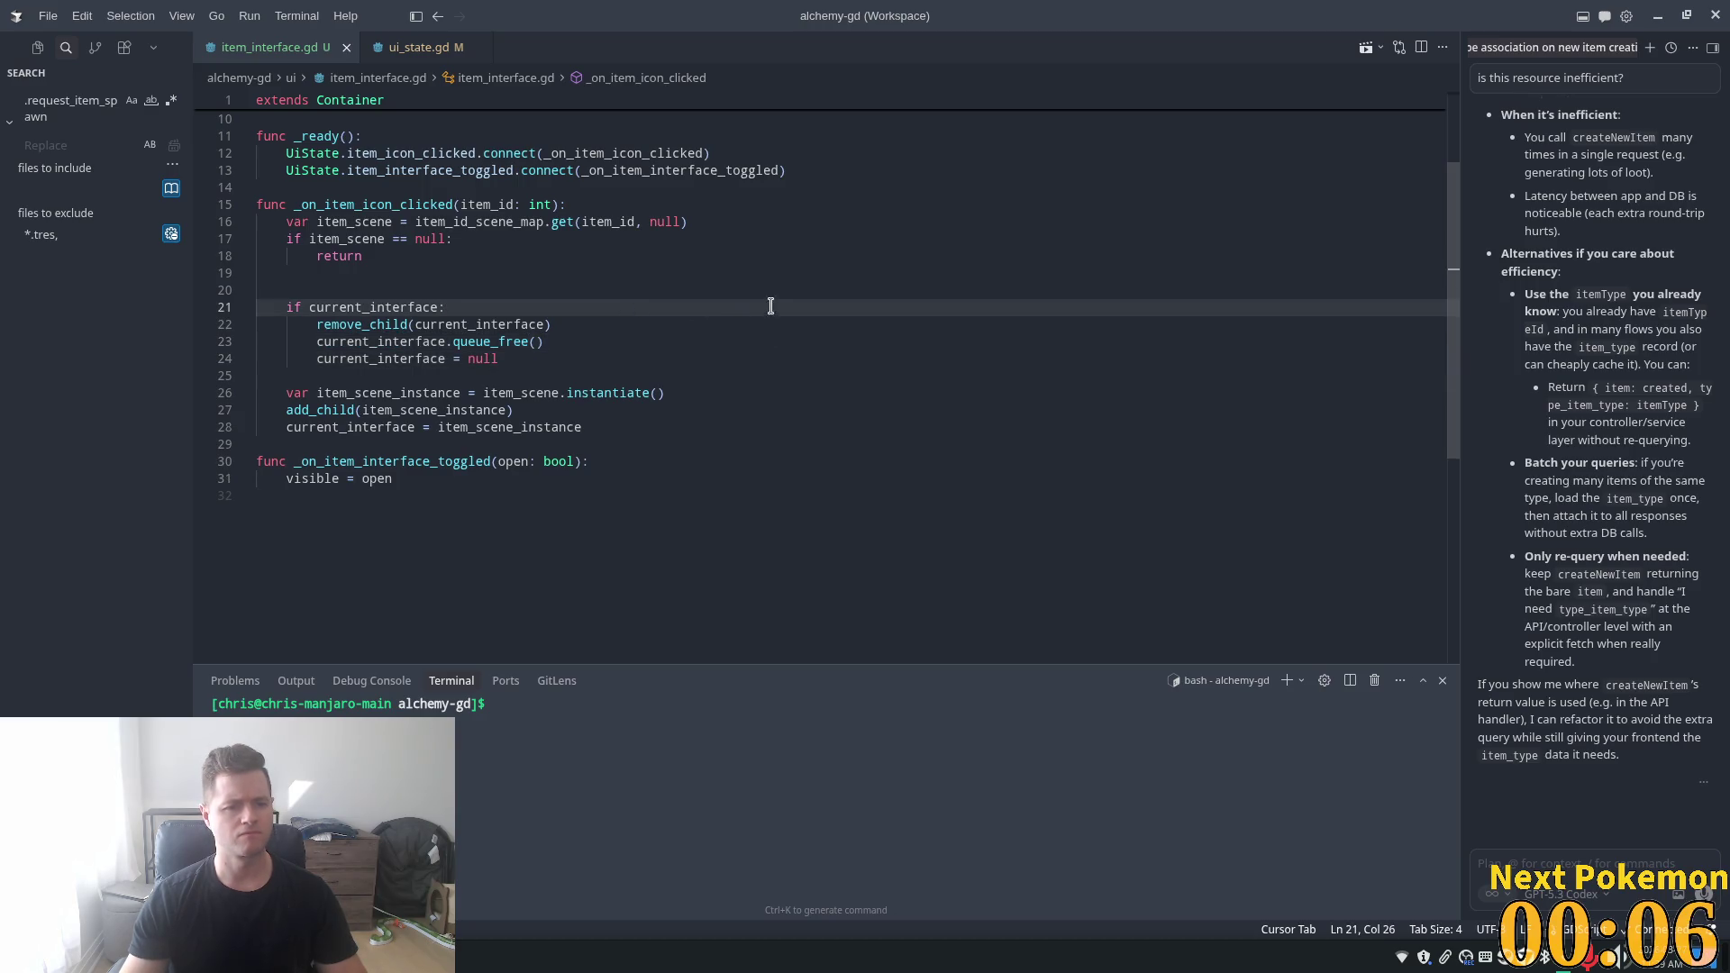
- Review the item_scene null check, the item-clicked header and the button variable line
scroll(746, 369, "up", 3)
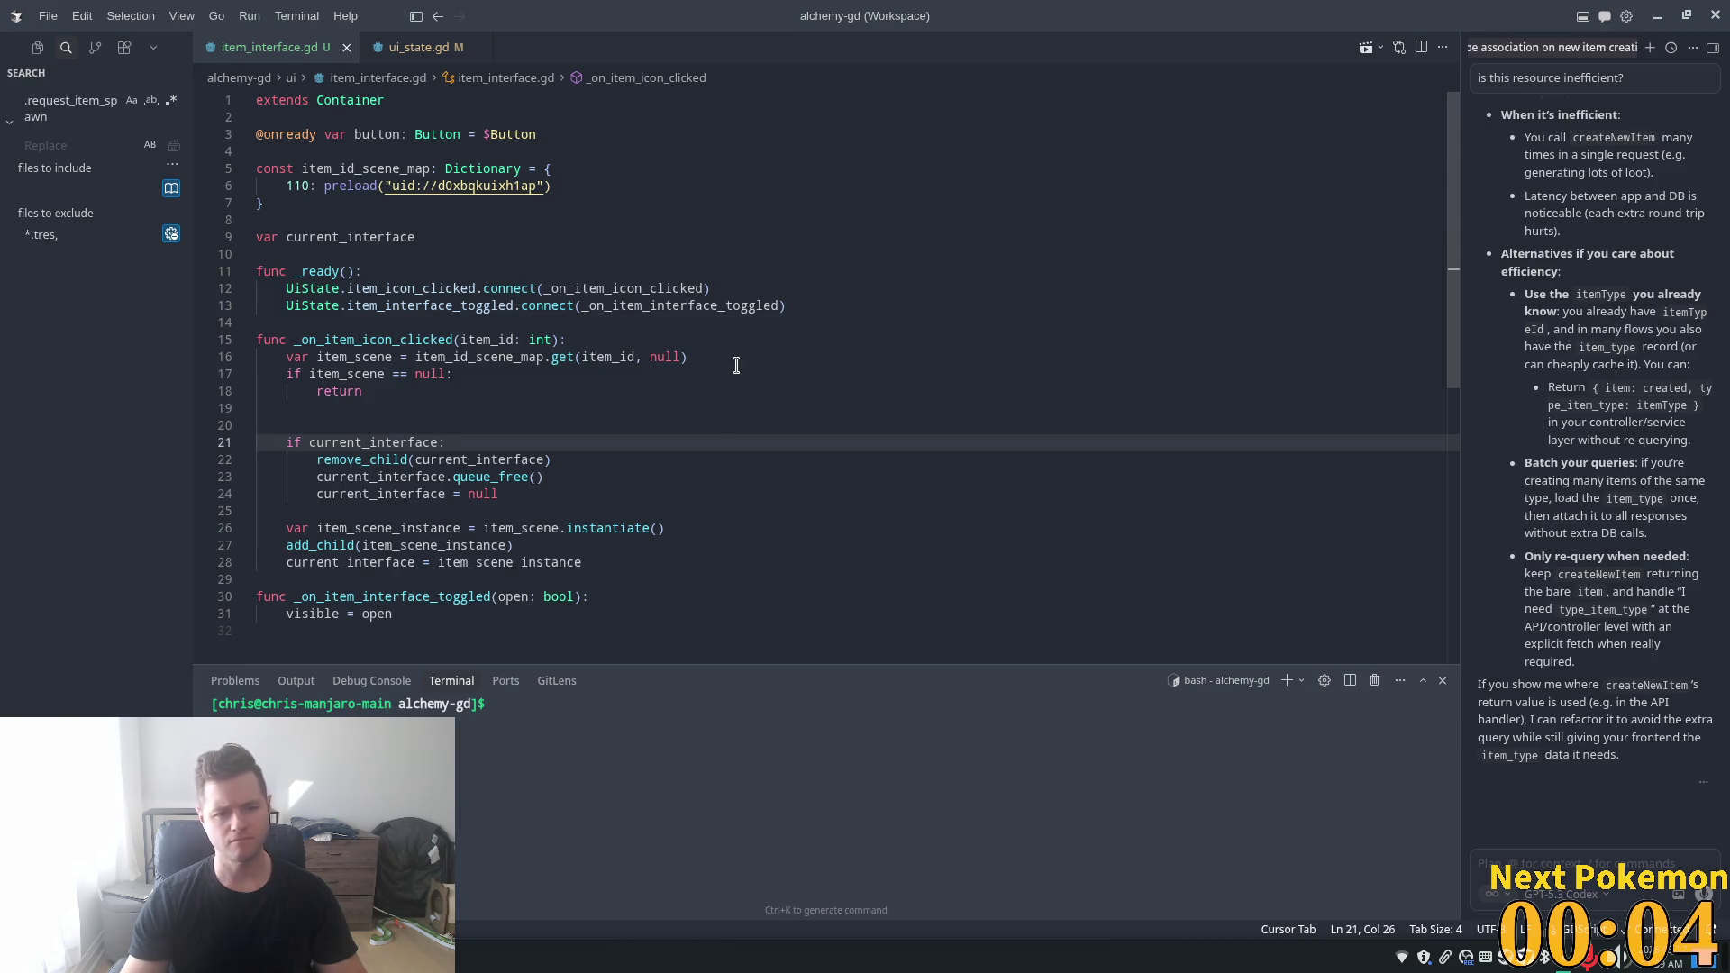
left_click_drag(736, 372, 736, 363)
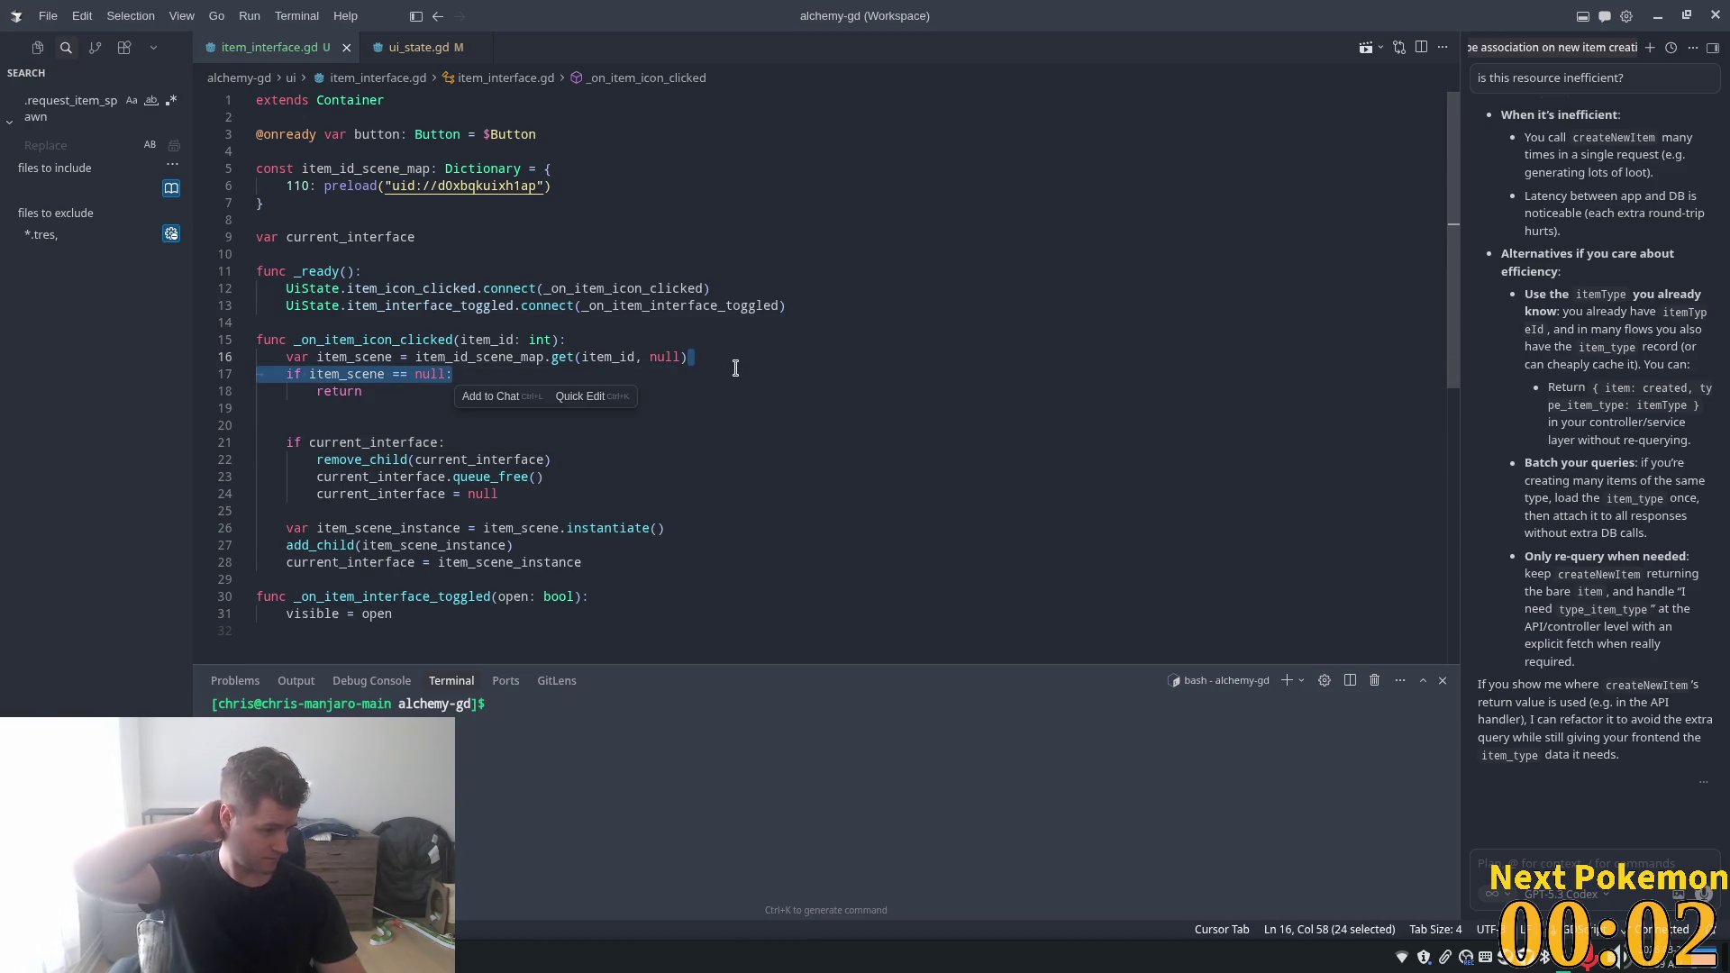
left_click(796, 200)
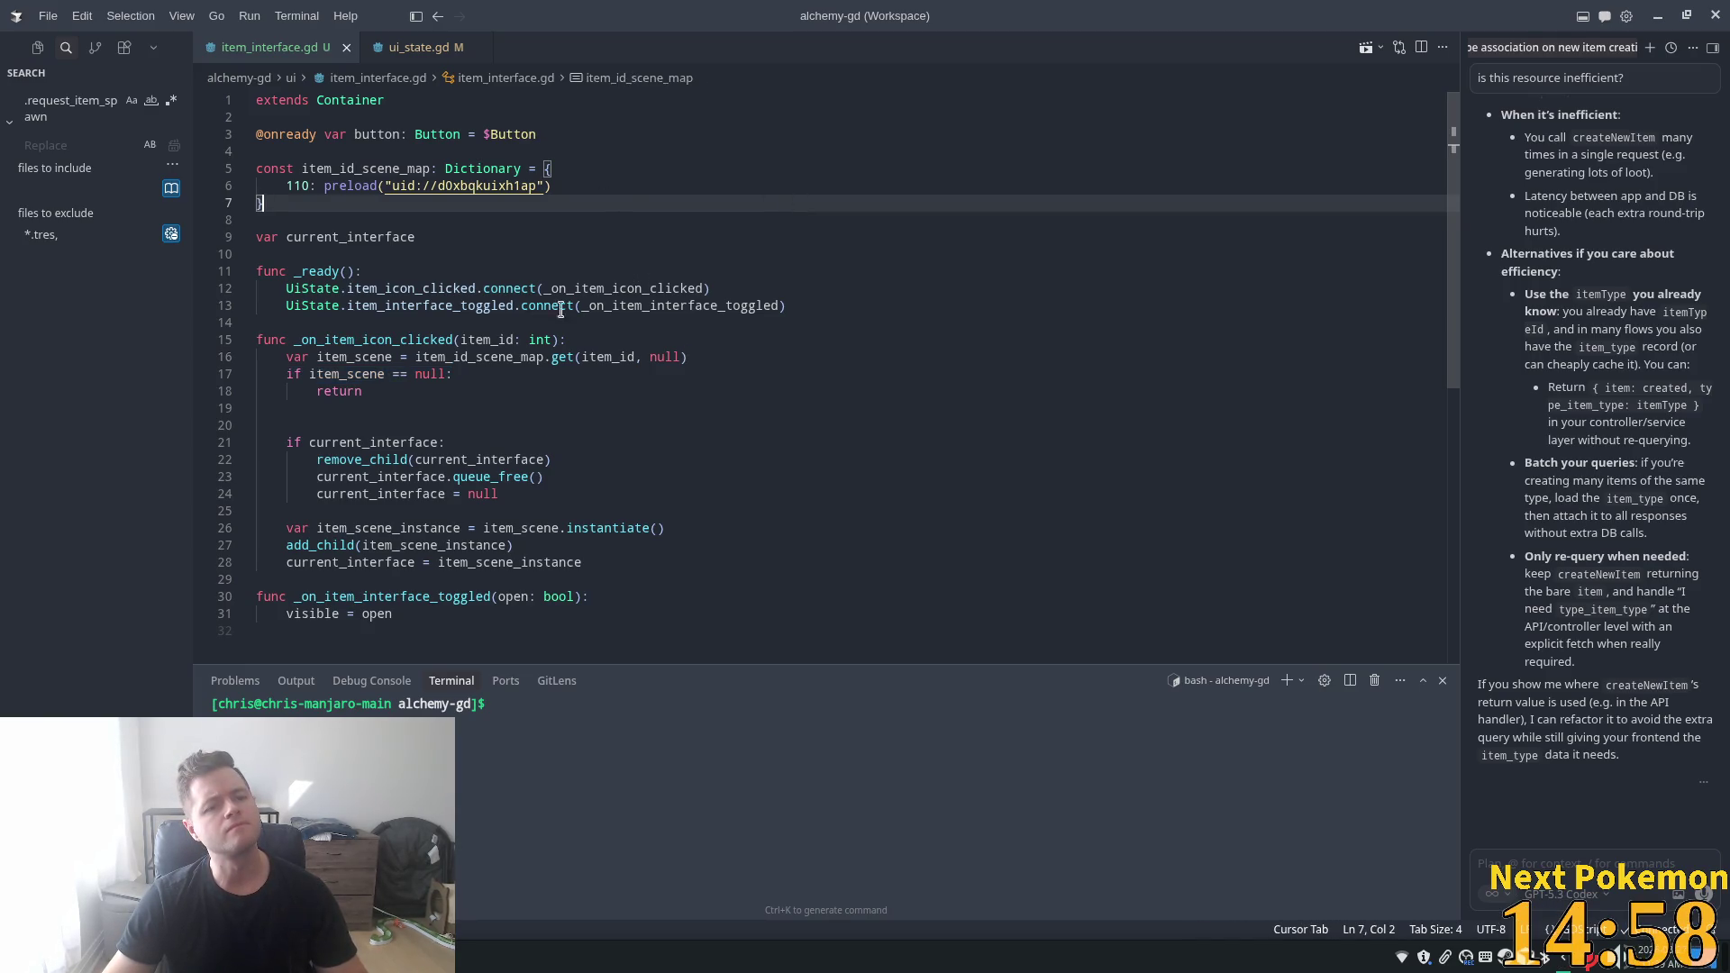
left_click(657, 336)
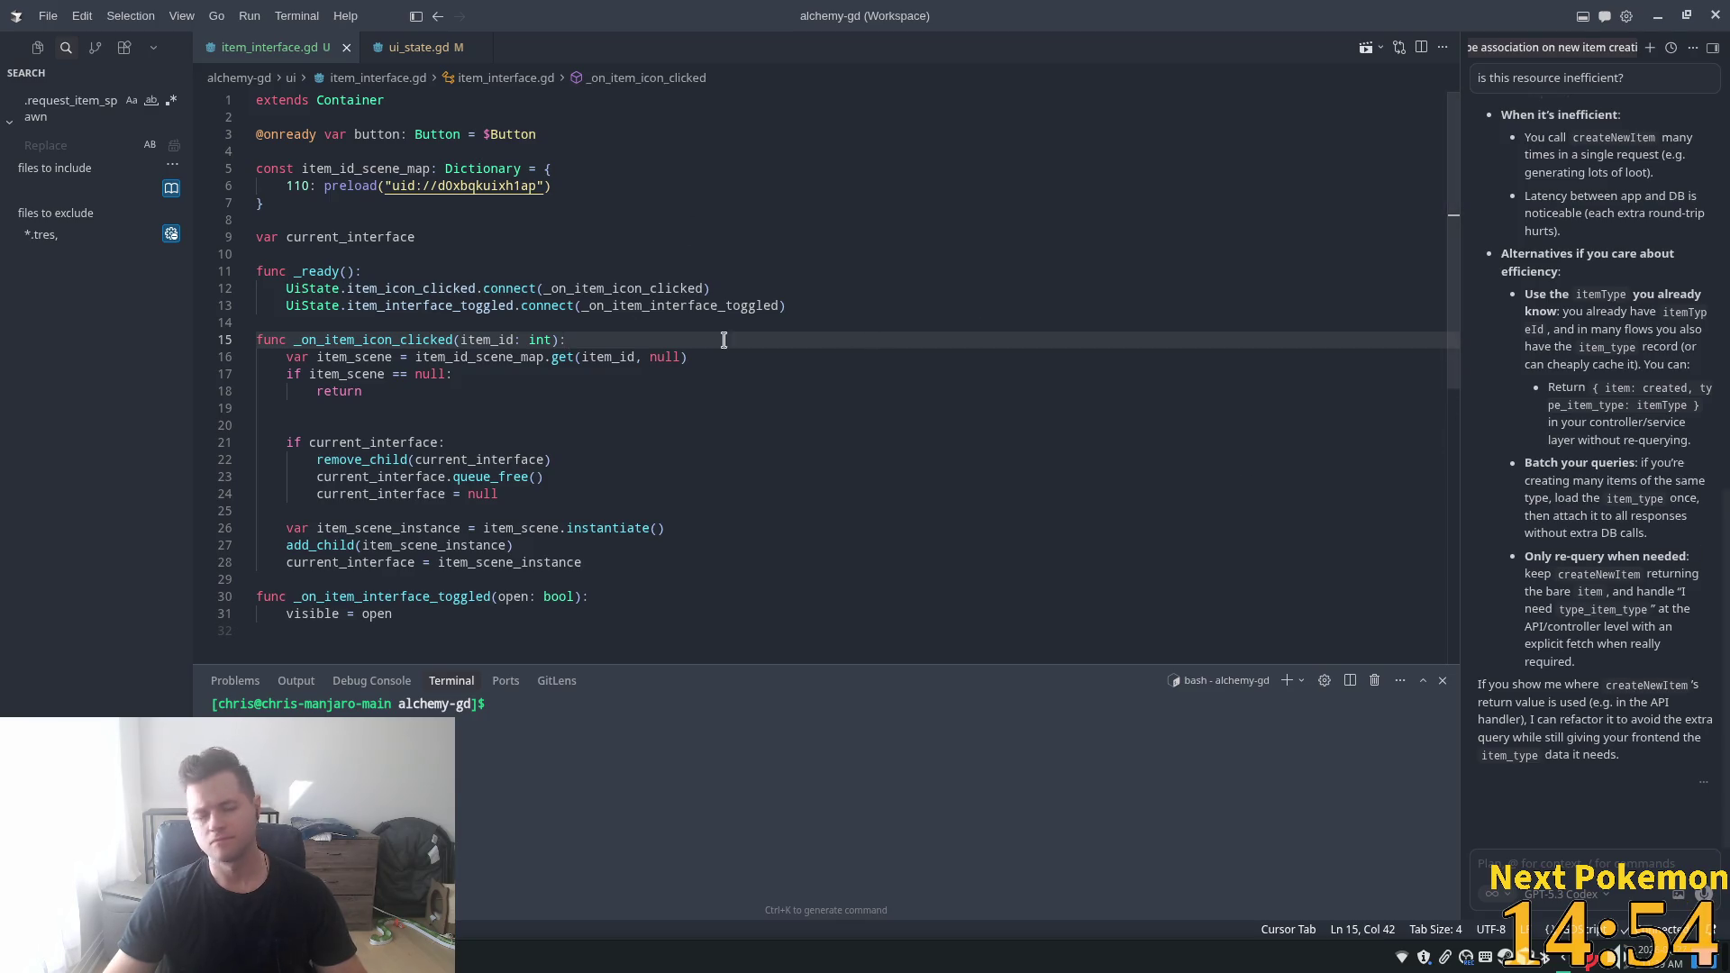
left_click(407, 134)
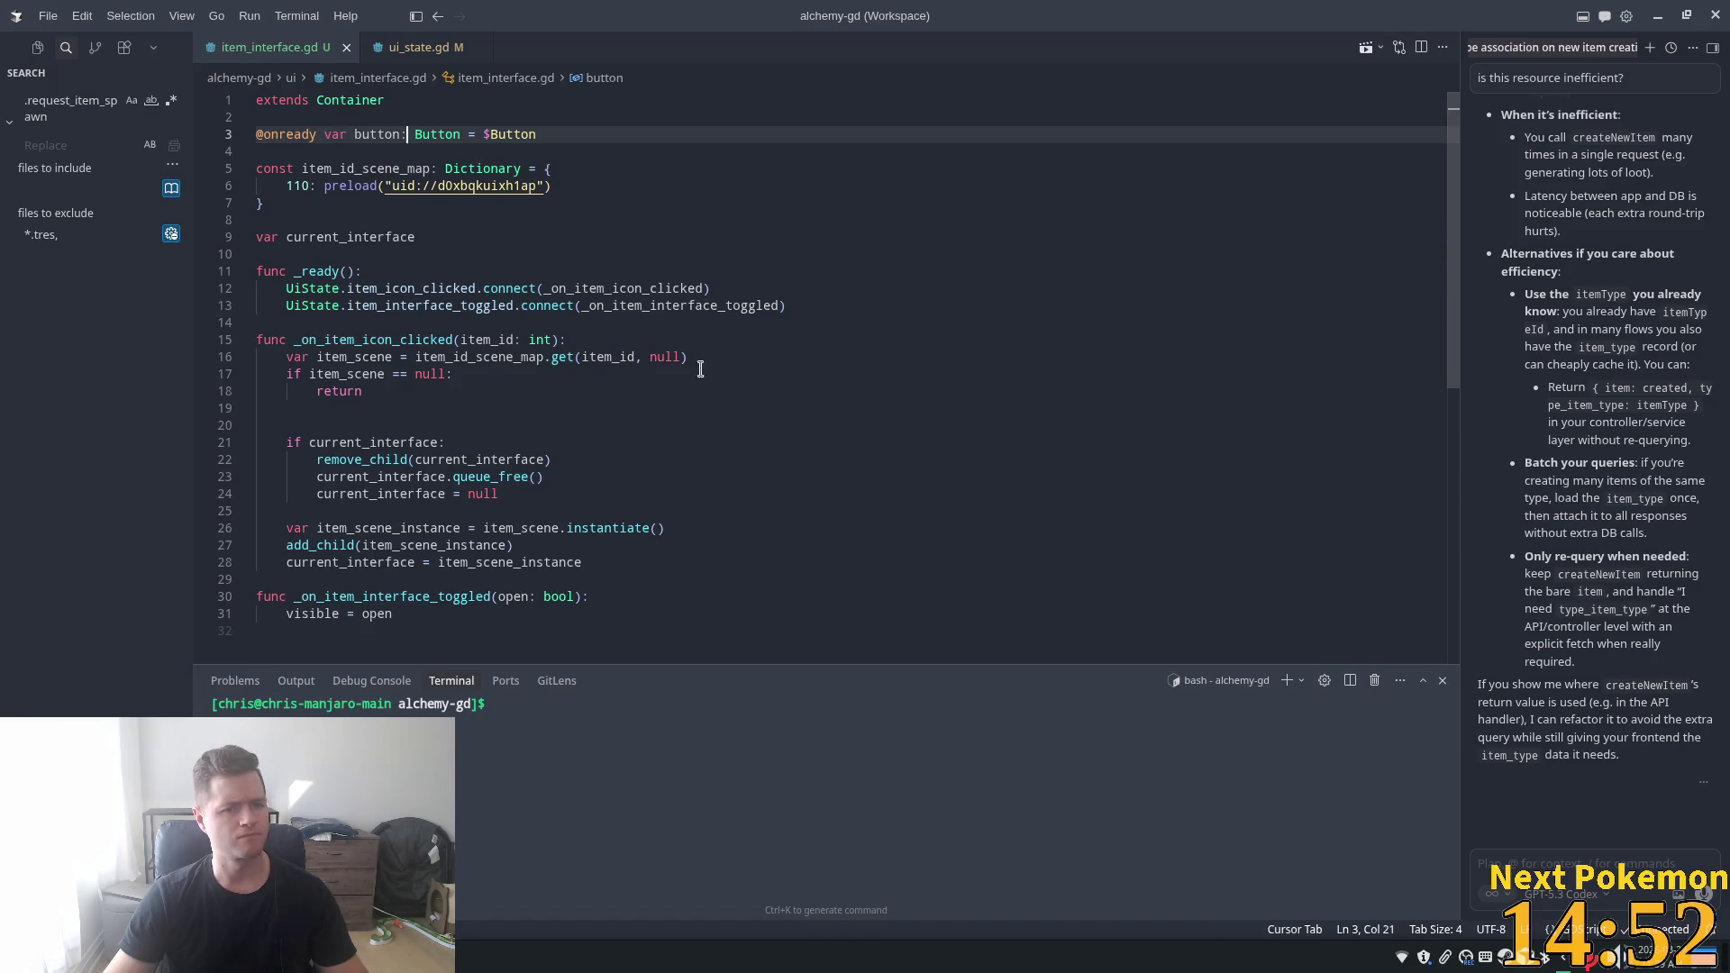
key("alt+Tab")
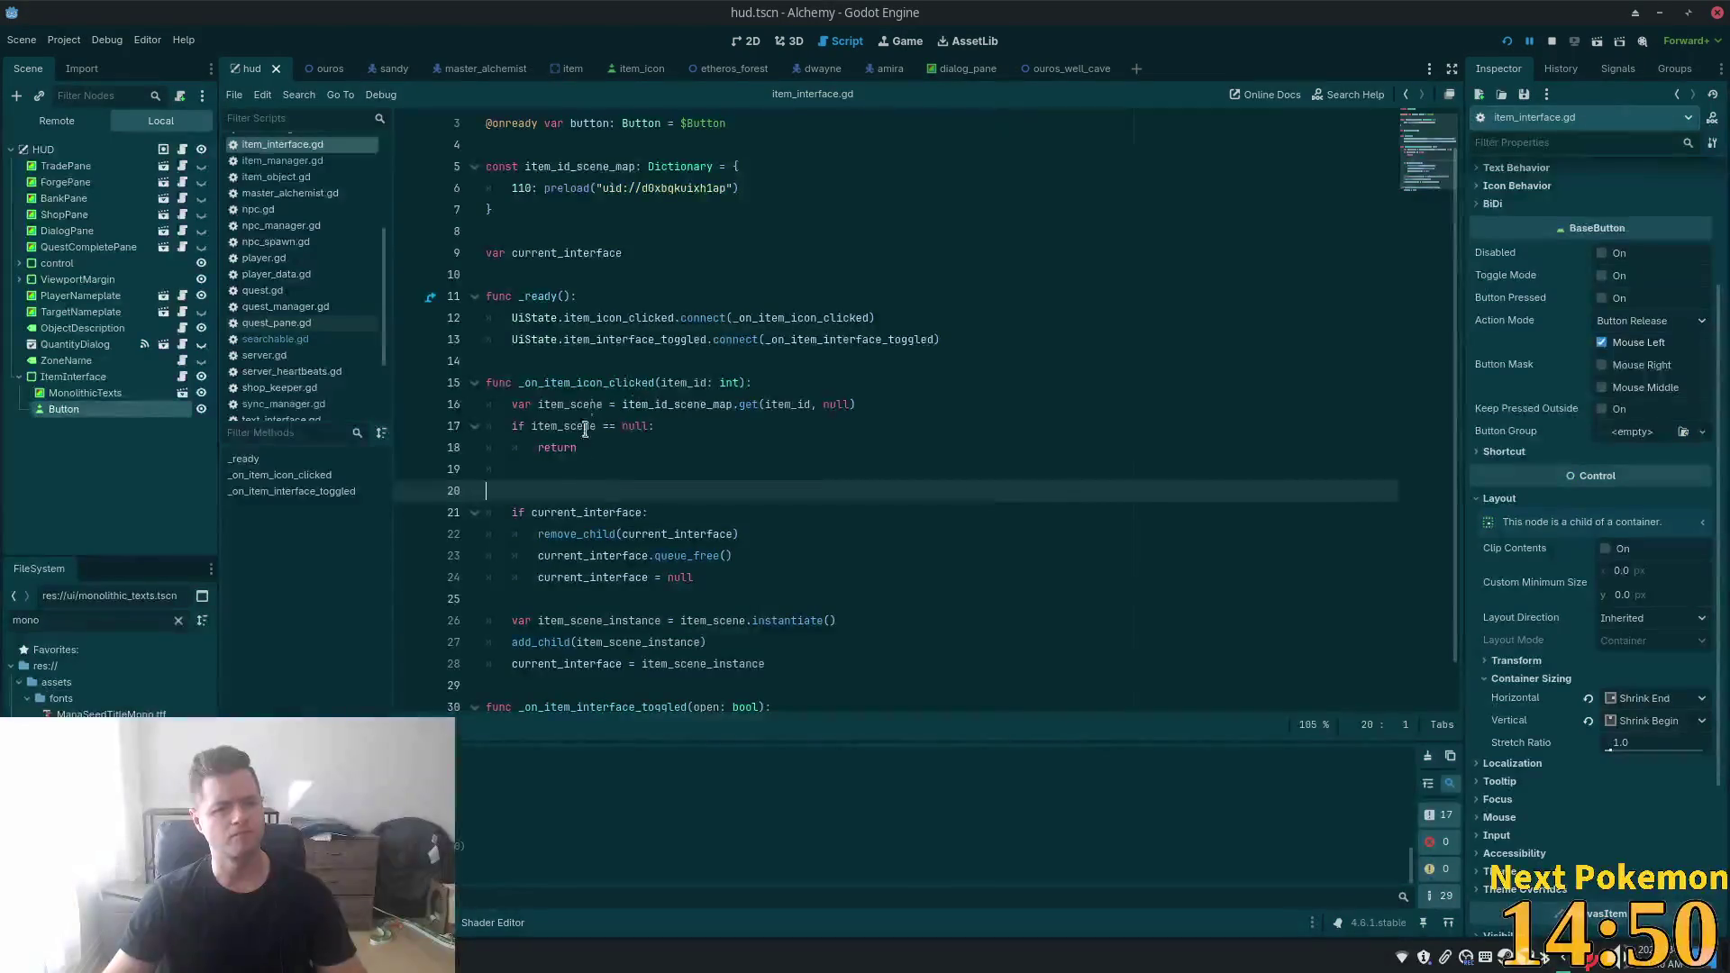
- Rename ItemInterface's Button node to ButtonClose
left_click(812, 579)
scroll(812, 595, "down", 1)
left_click(571, 687)
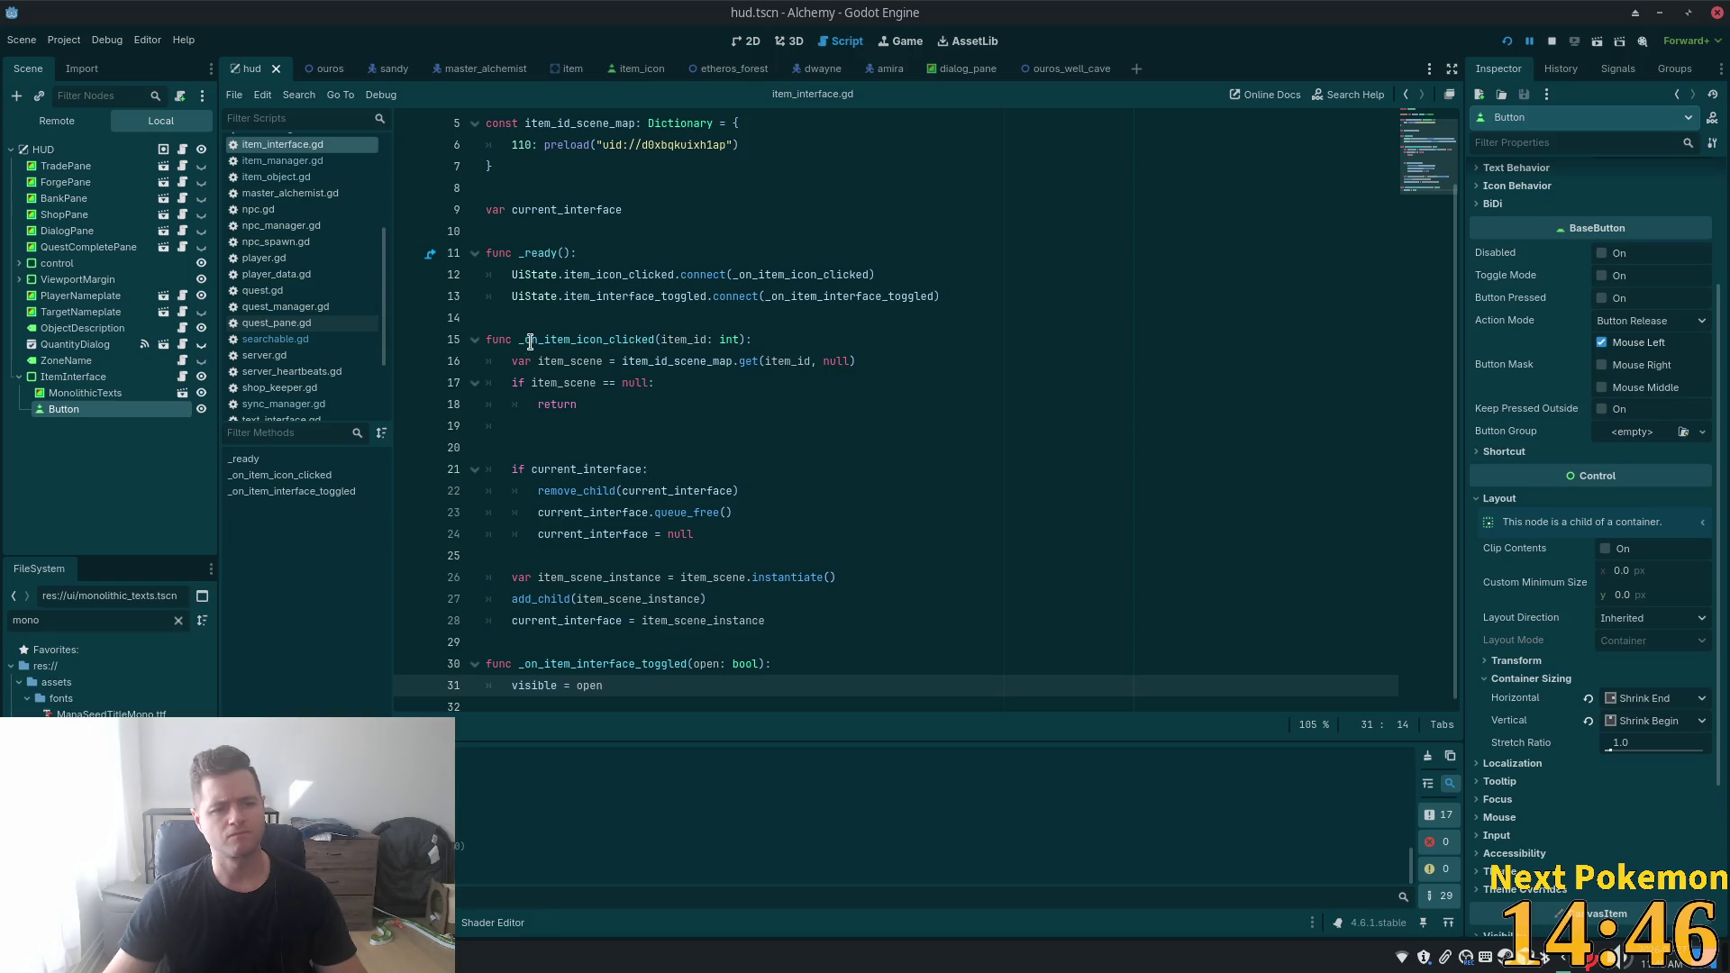
double_click(99, 409)
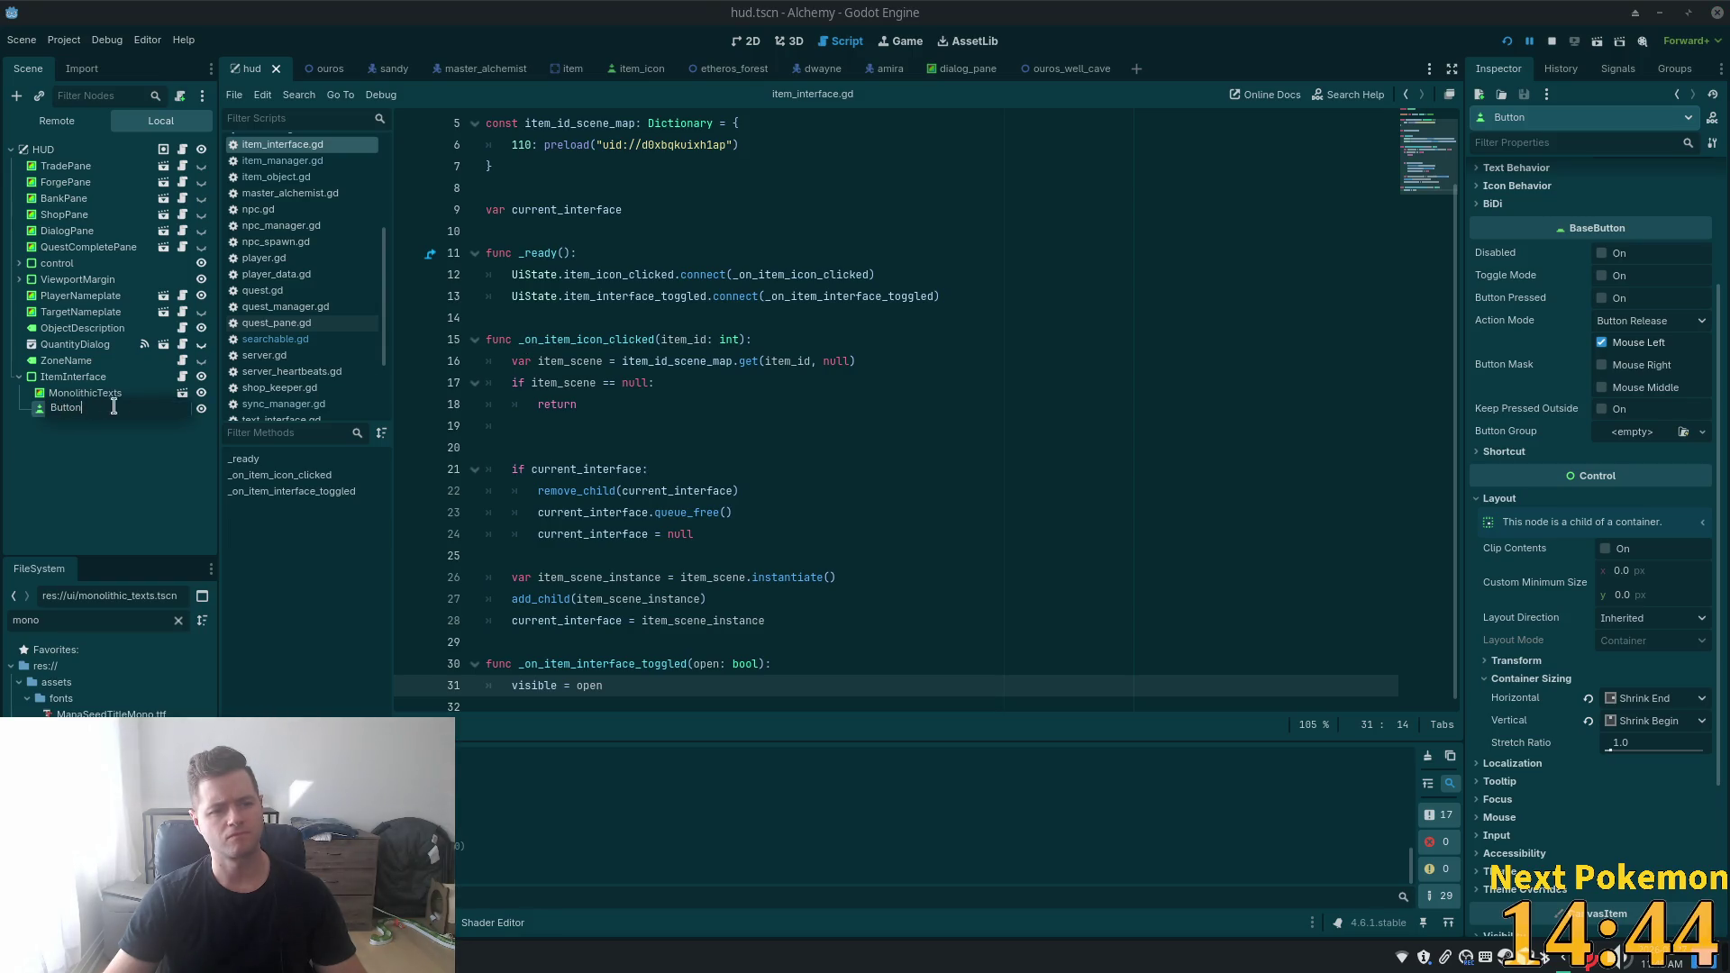
key("Escape")
key("Escape")
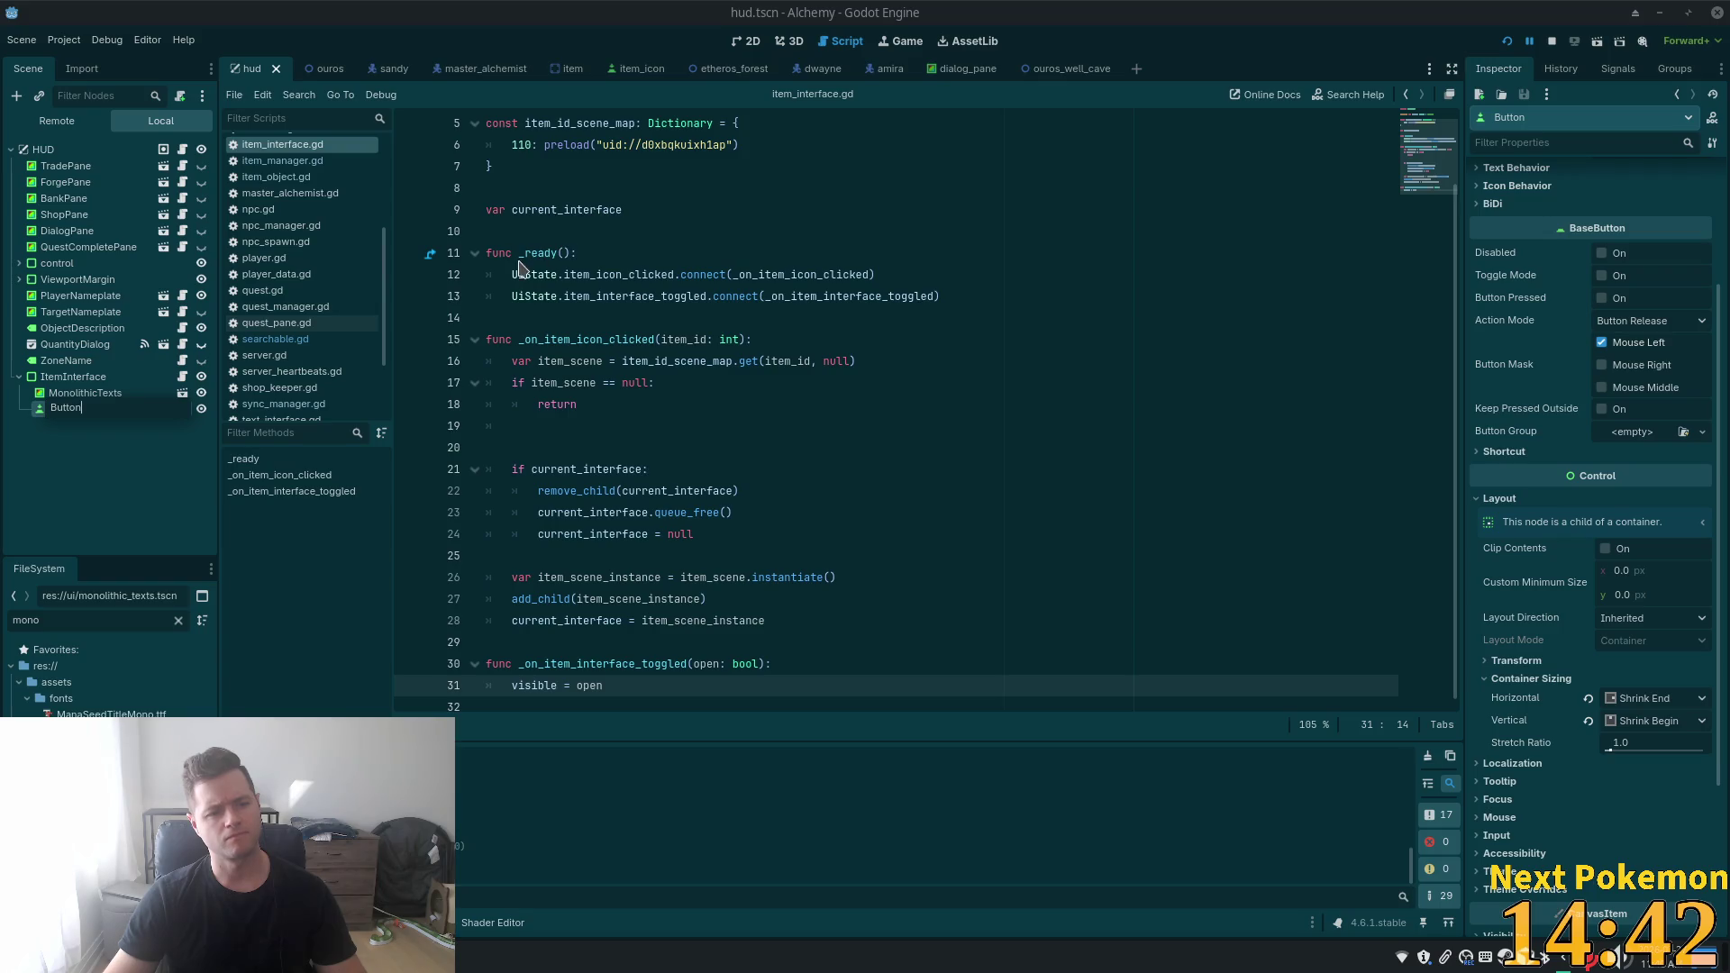
key("Return")
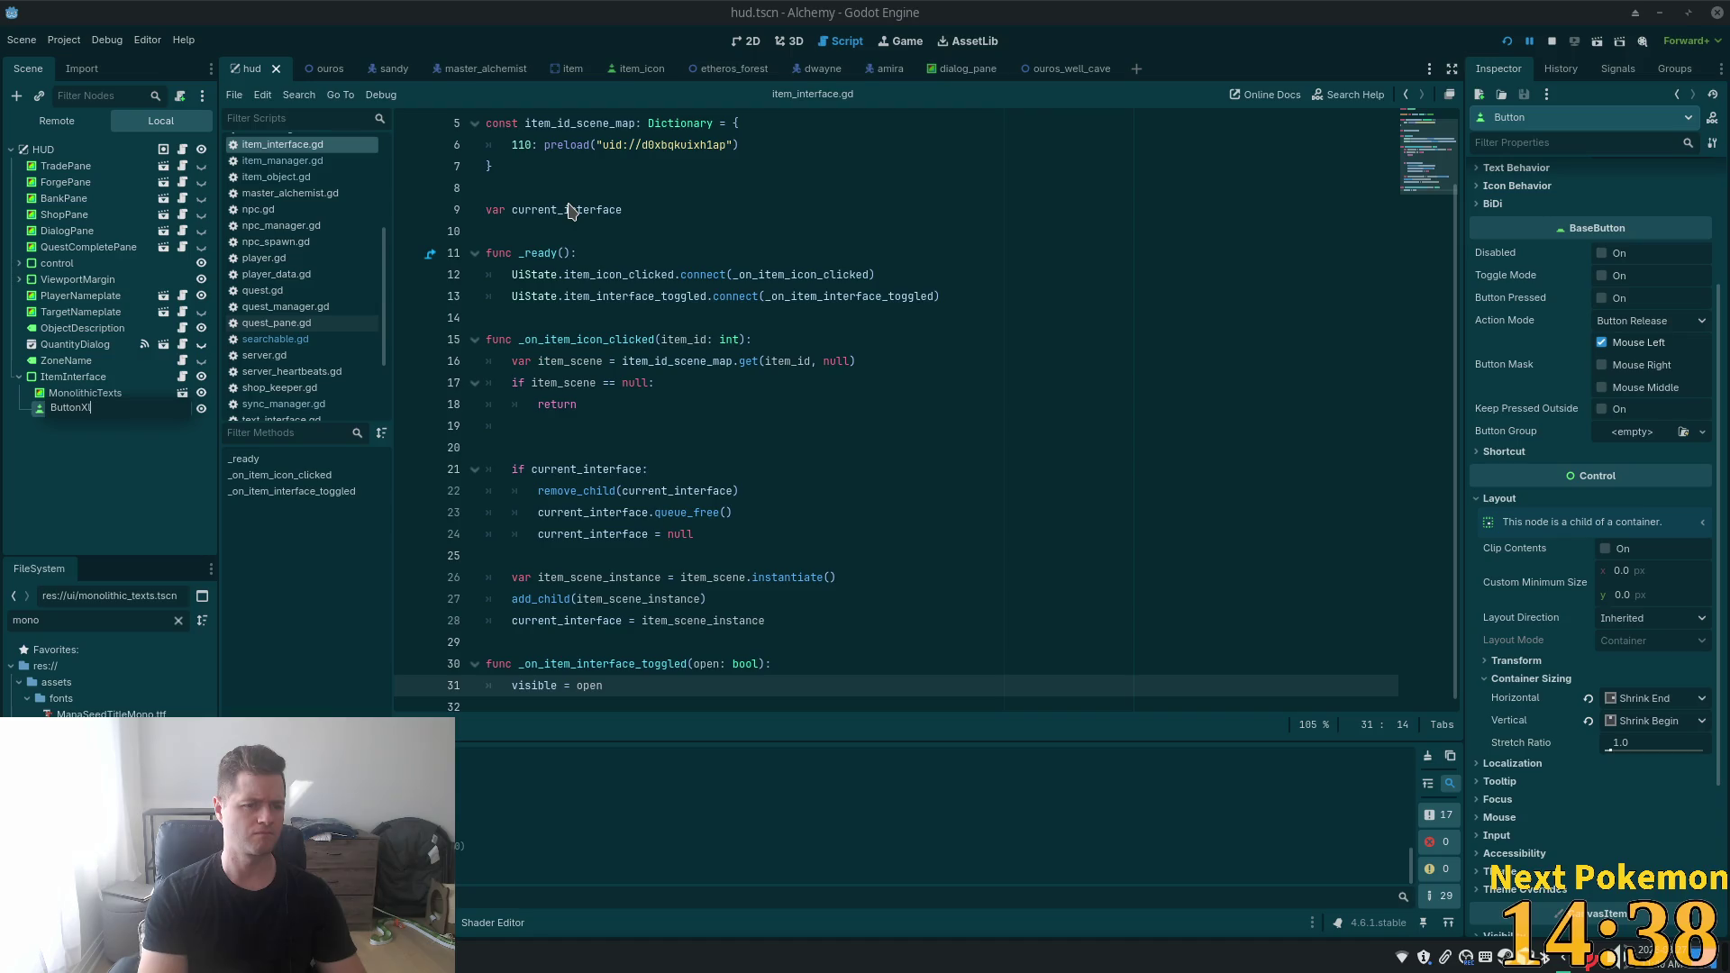
key("BackSpace")
type("C")
key("BackSpace")
key("BackSpace")
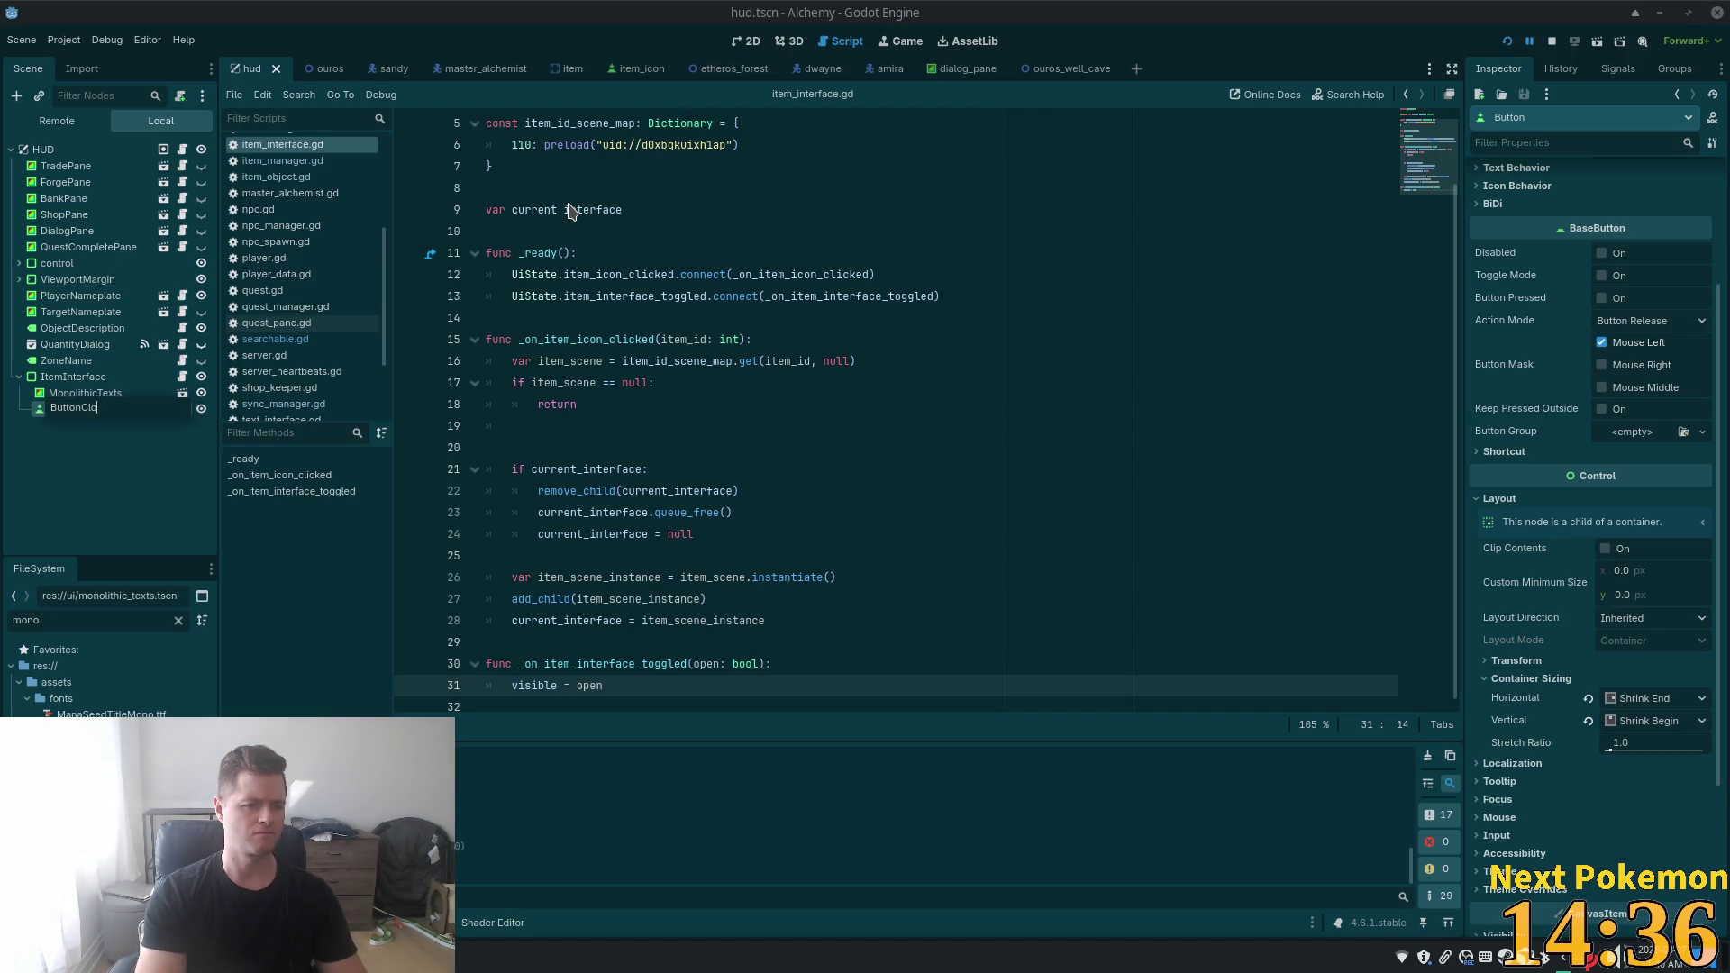
type("se")
key("Return")
scroll(926, 261, "up", 2)
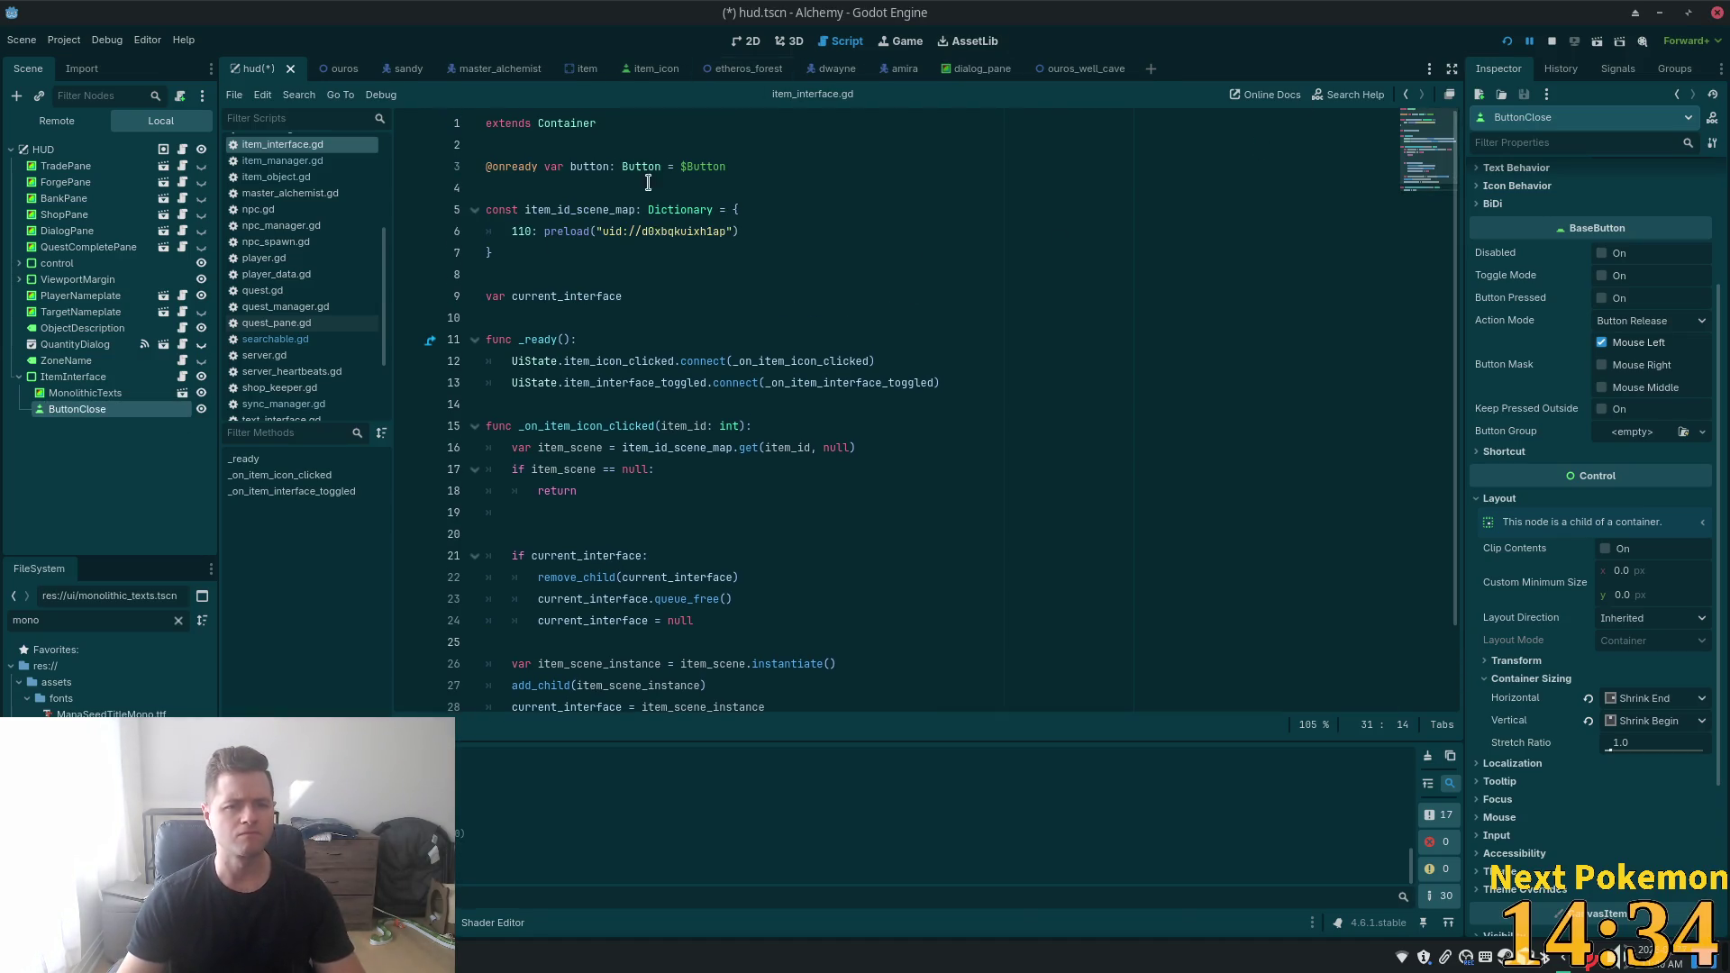
left_click_drag(743, 166, 601, 131)
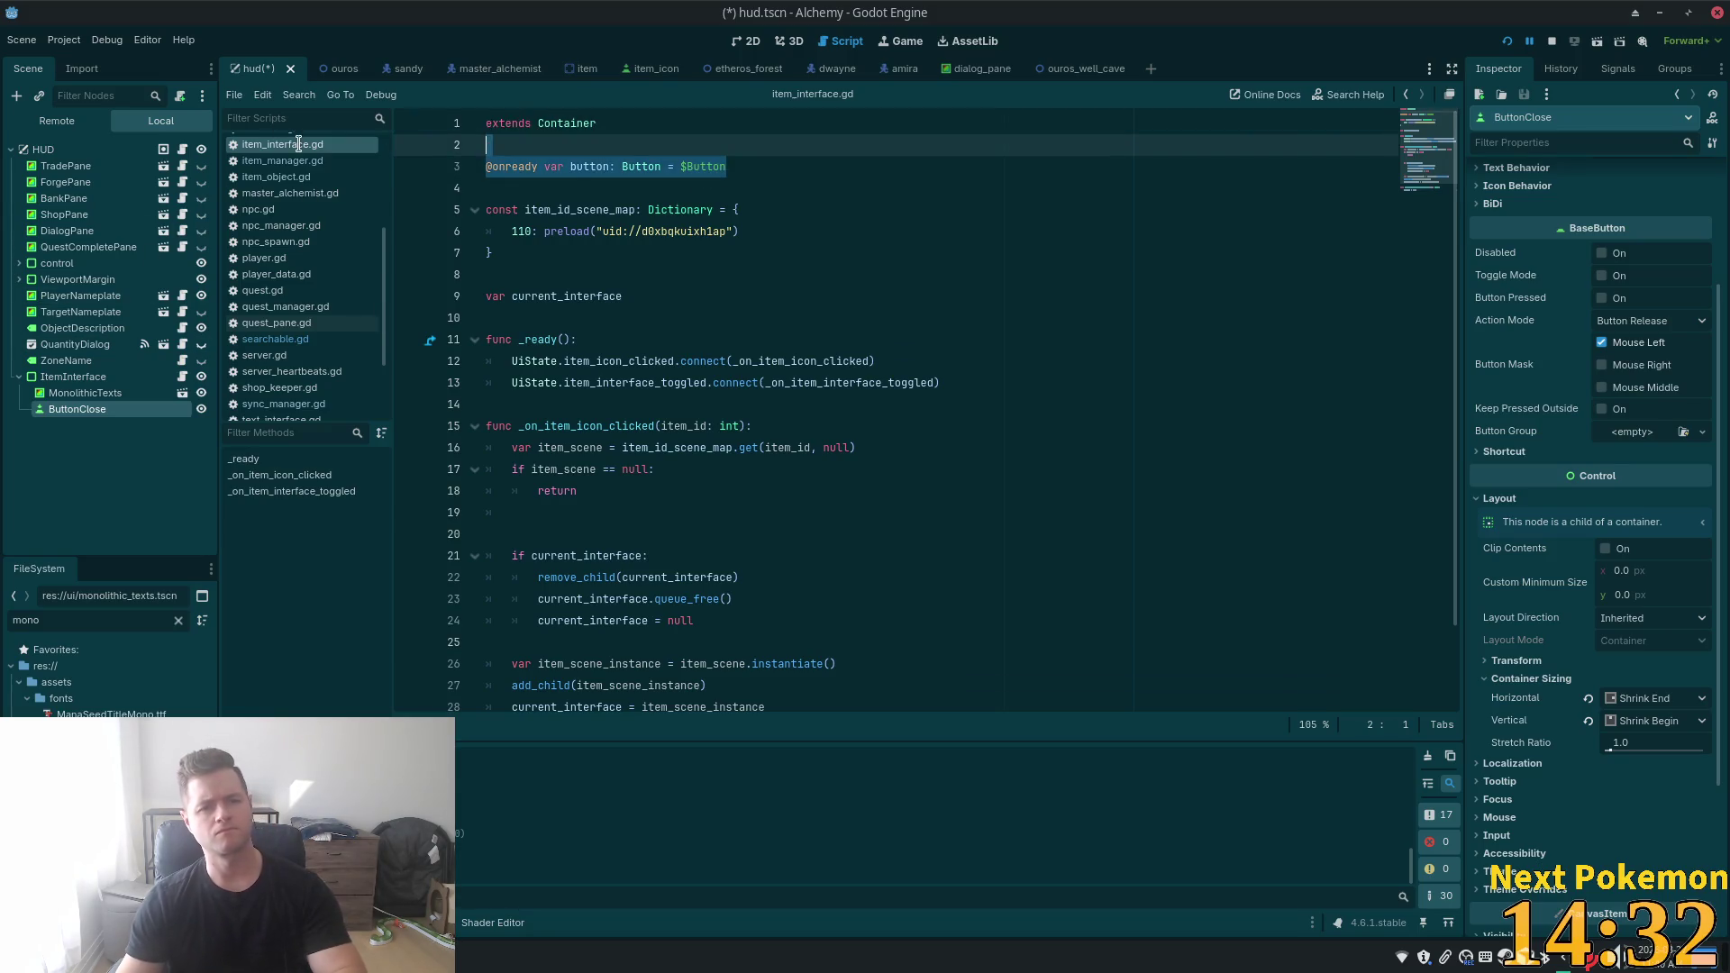
key("BackSpace")
left_click(601, 142)
key("ctrl+s")
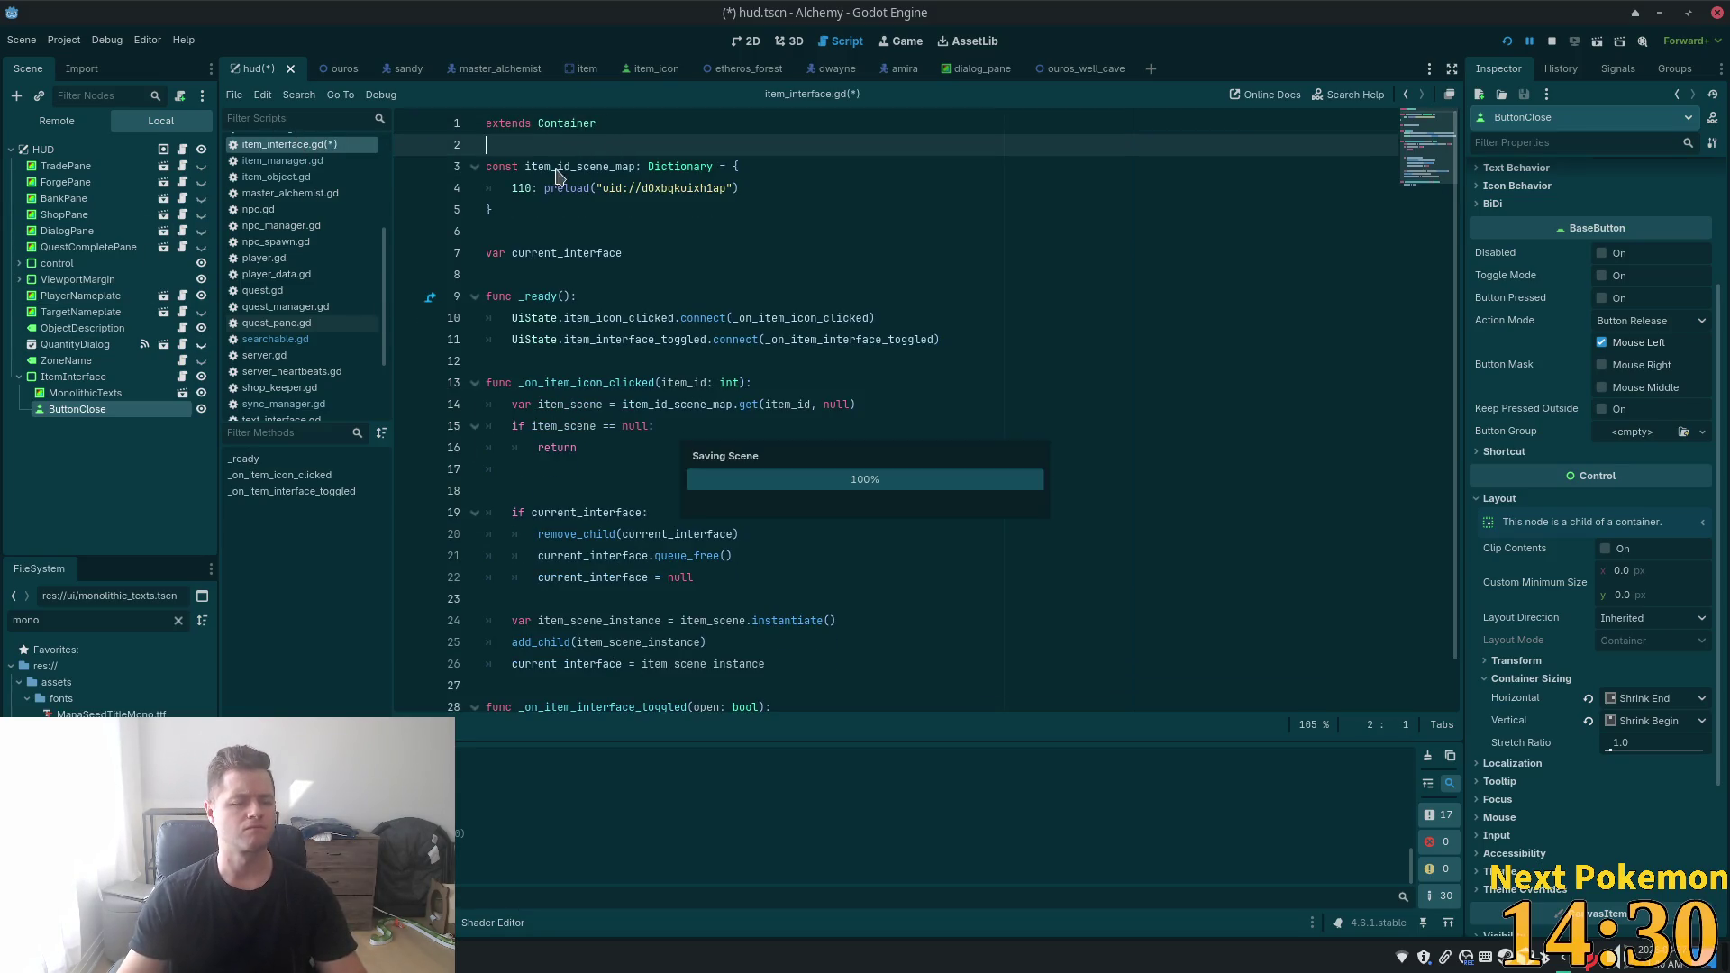
left_click(1574, 71)
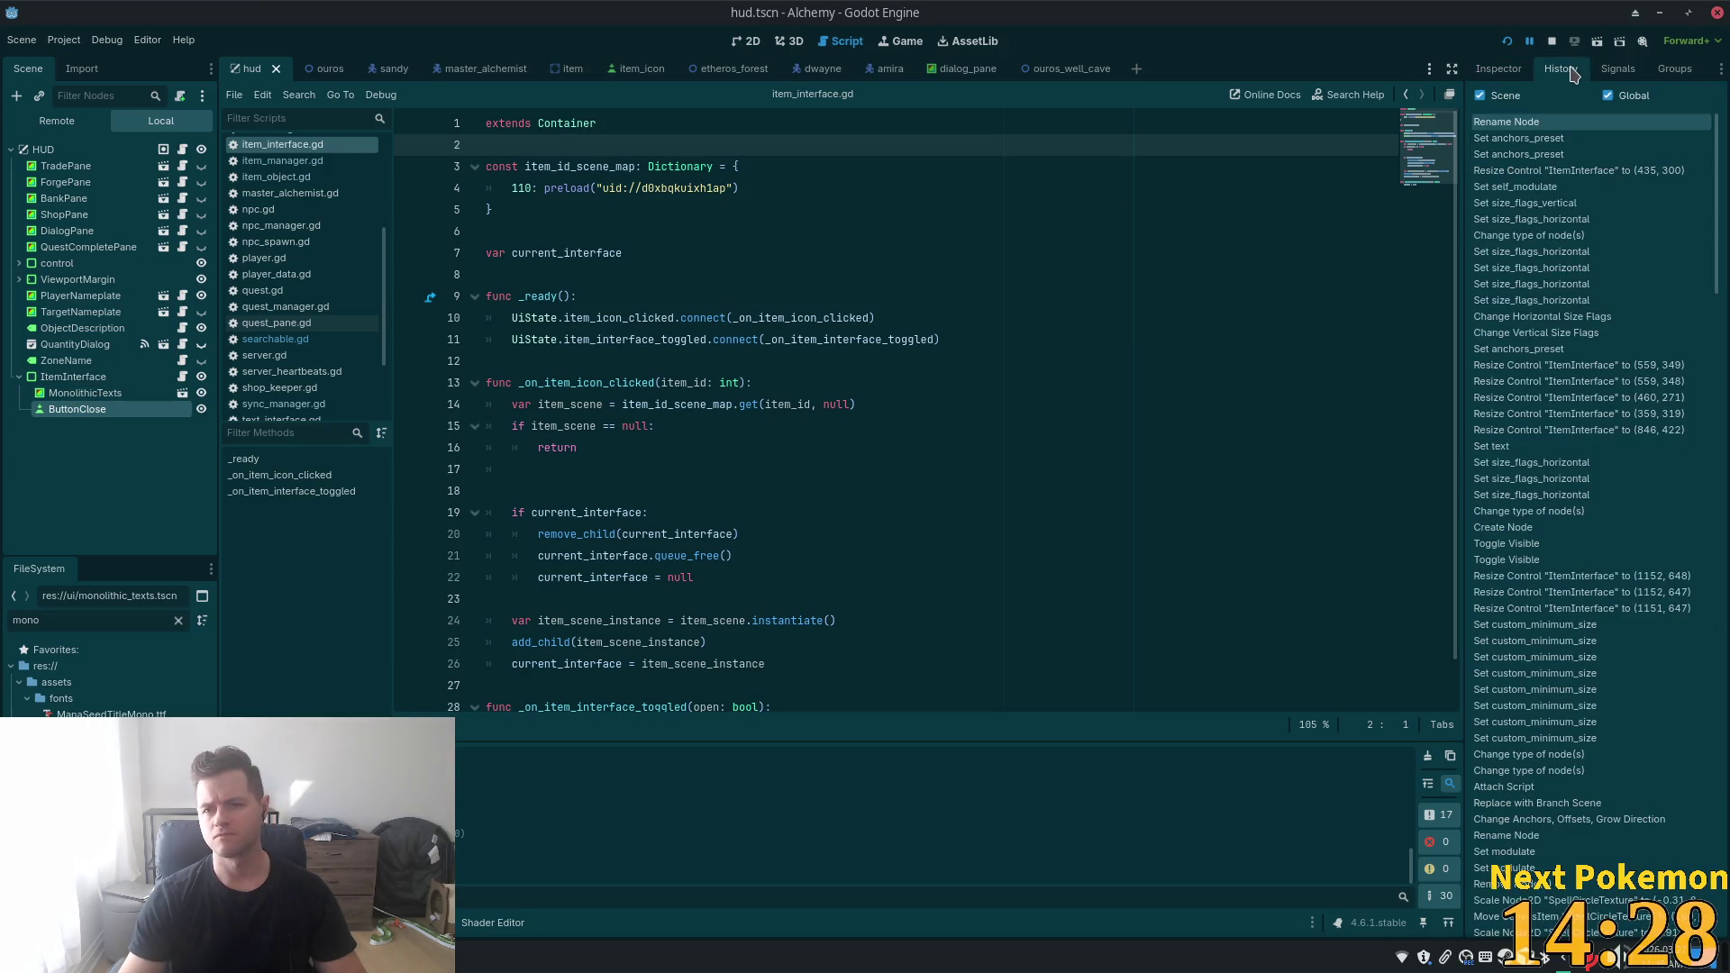
- Connect ButtonClose's button_up signal to ItemInterface, generating _on_button_close_button_up()
left_click(1614, 70)
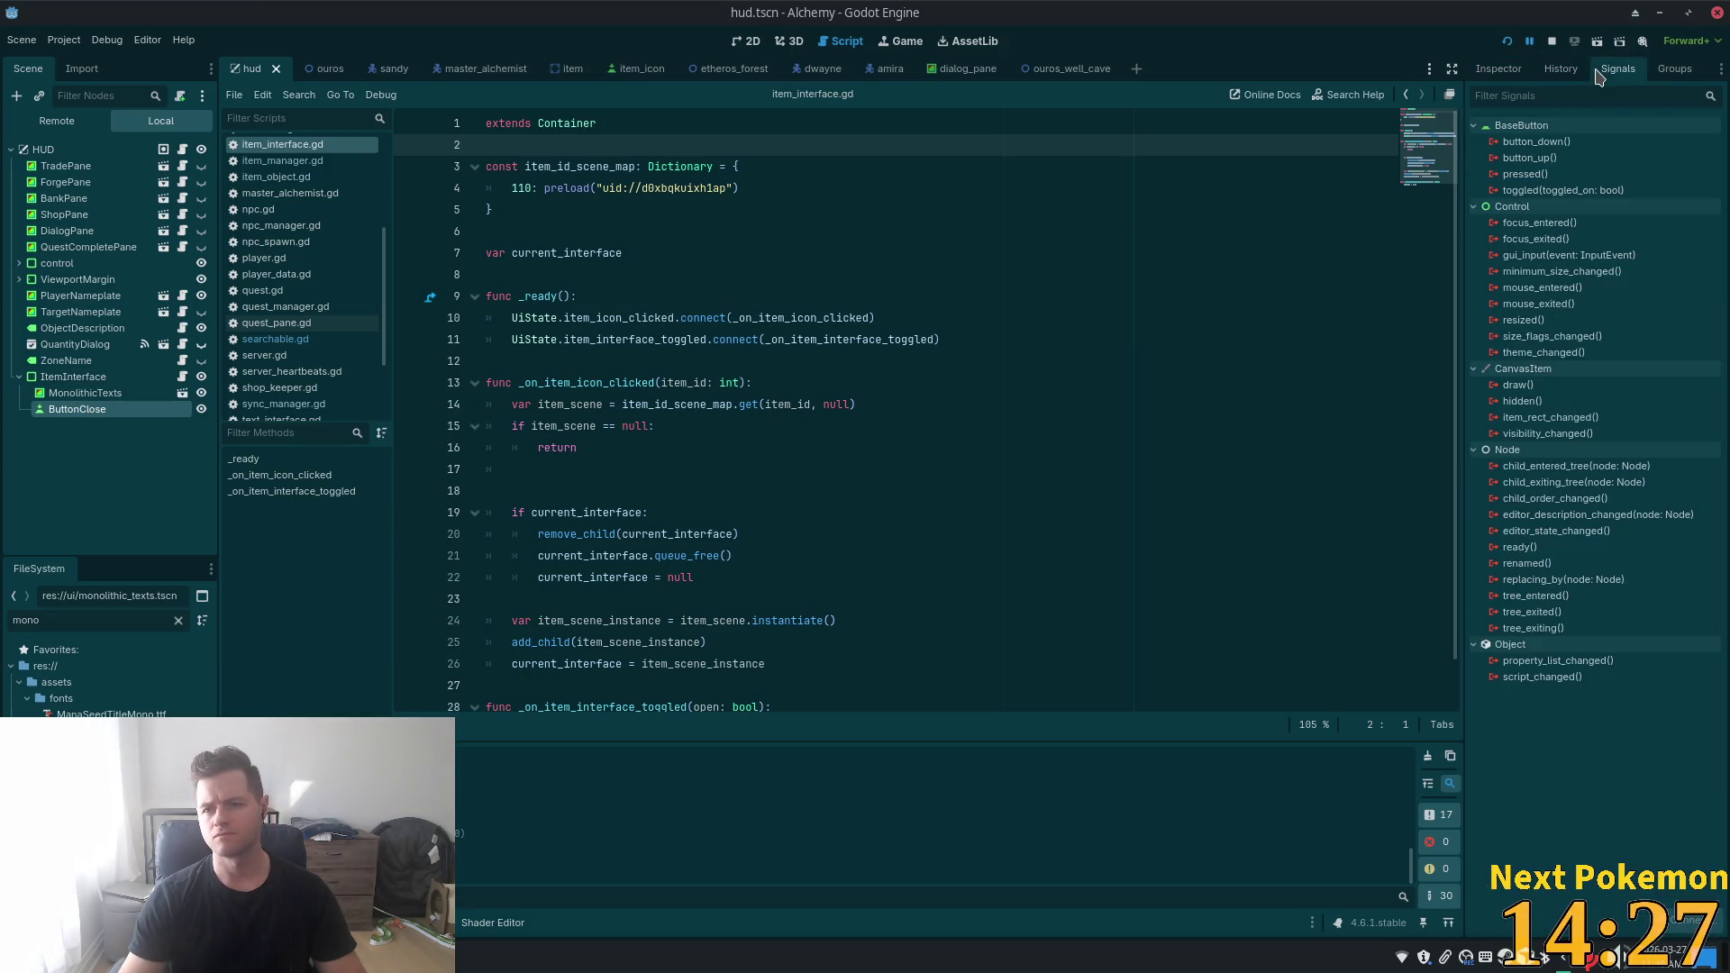
double_click(1557, 159)
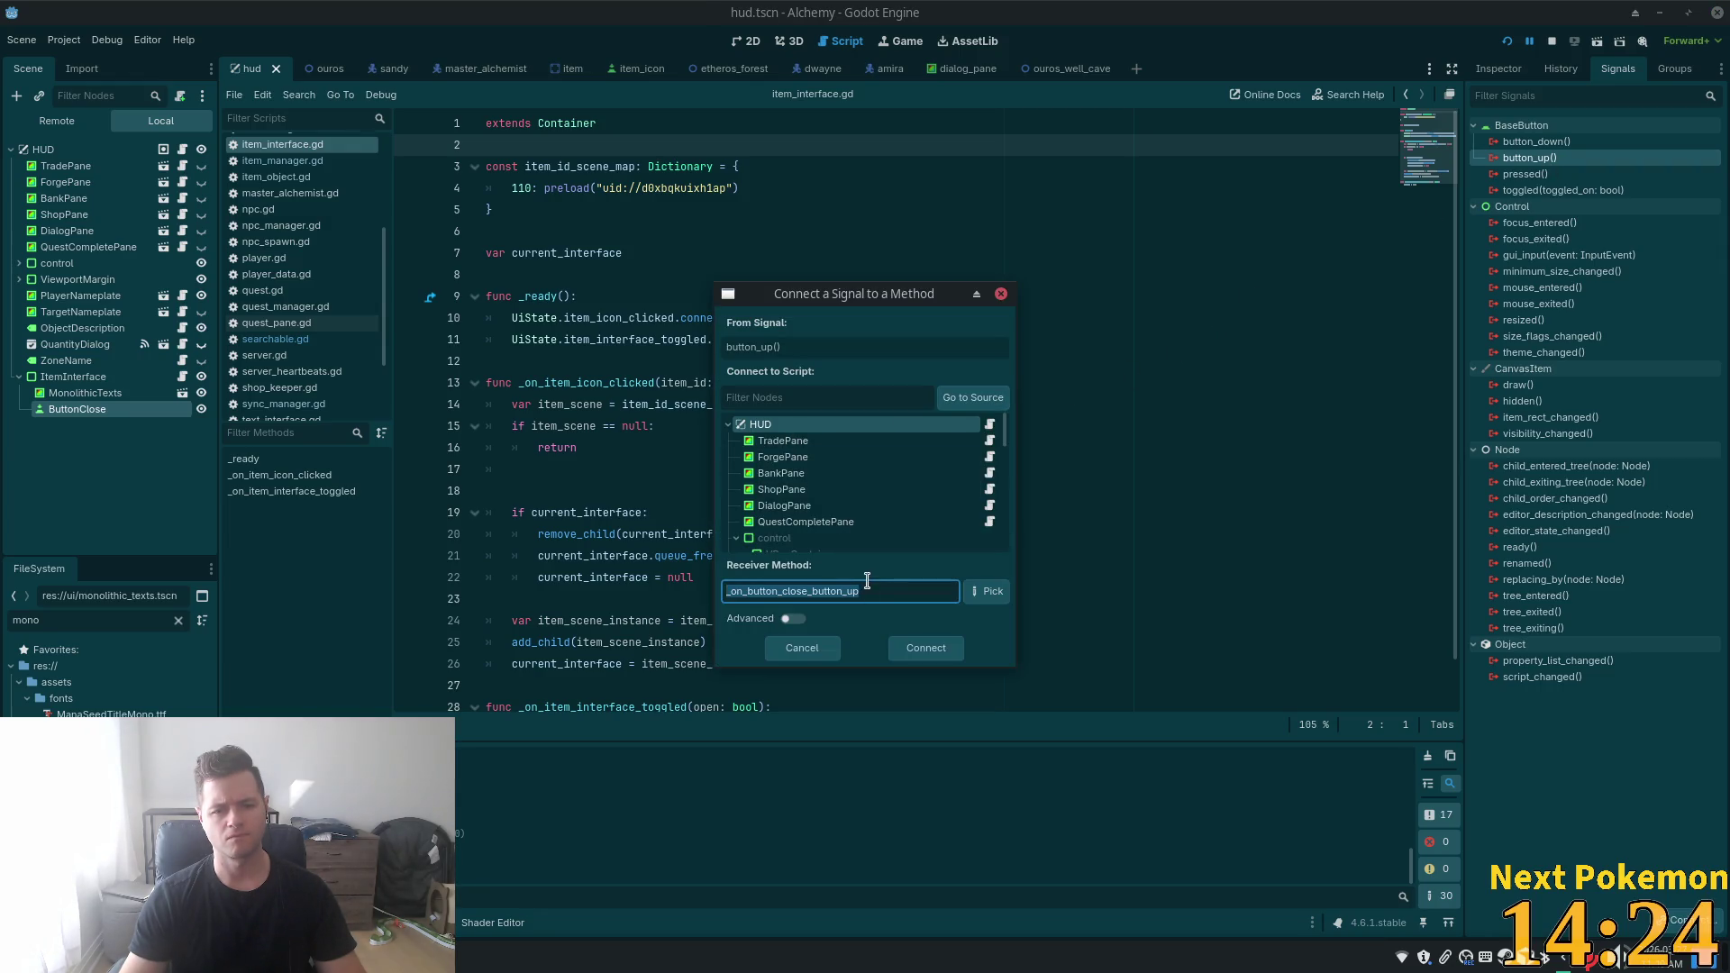
scroll(825, 504, "down", 5)
left_click(824, 508)
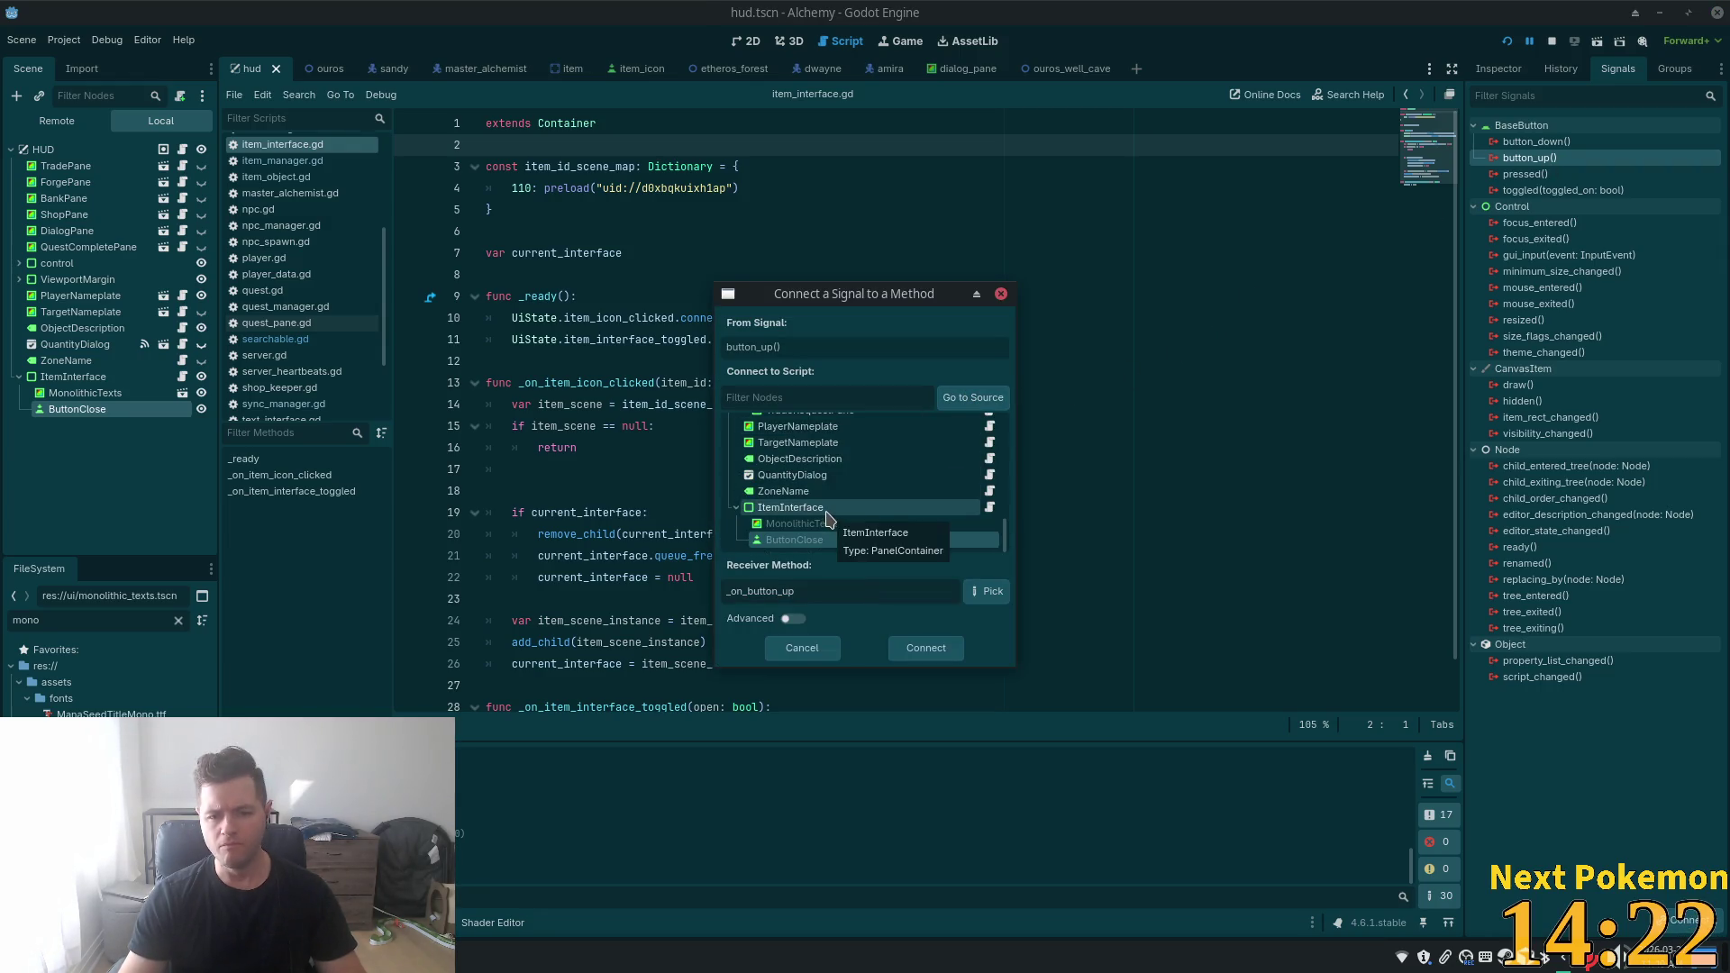
left_click(826, 510)
left_click(906, 648)
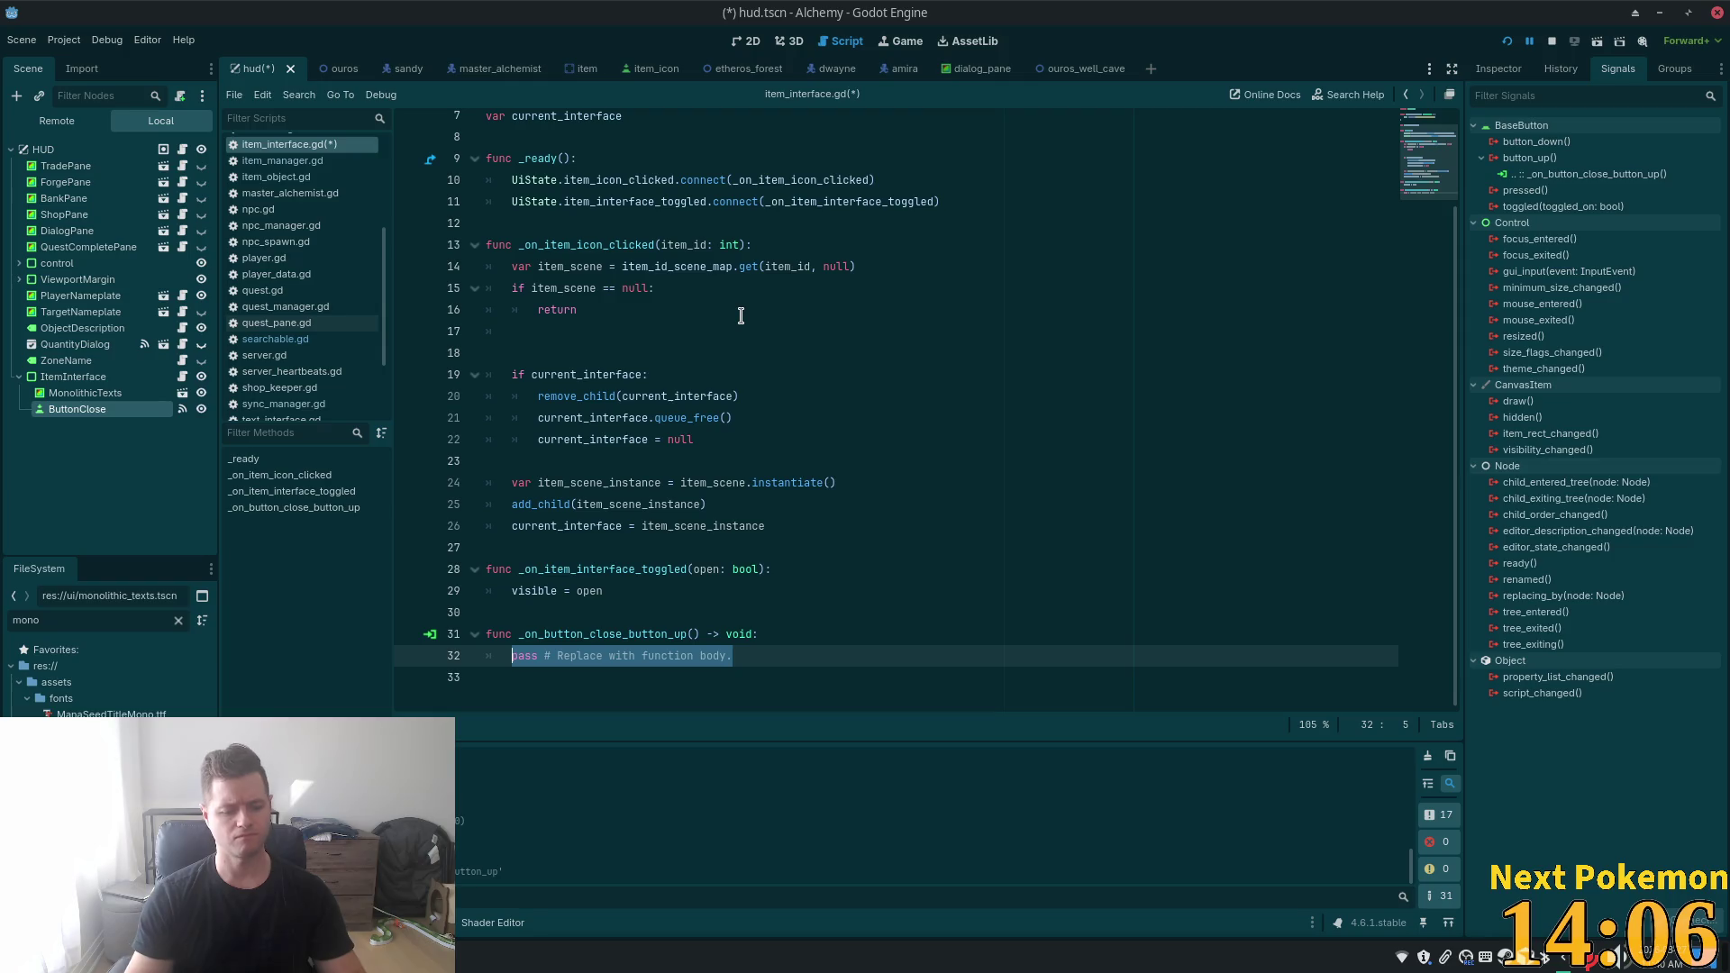
- Replace pass with 'visible' in the new close-button handler
type("visi")
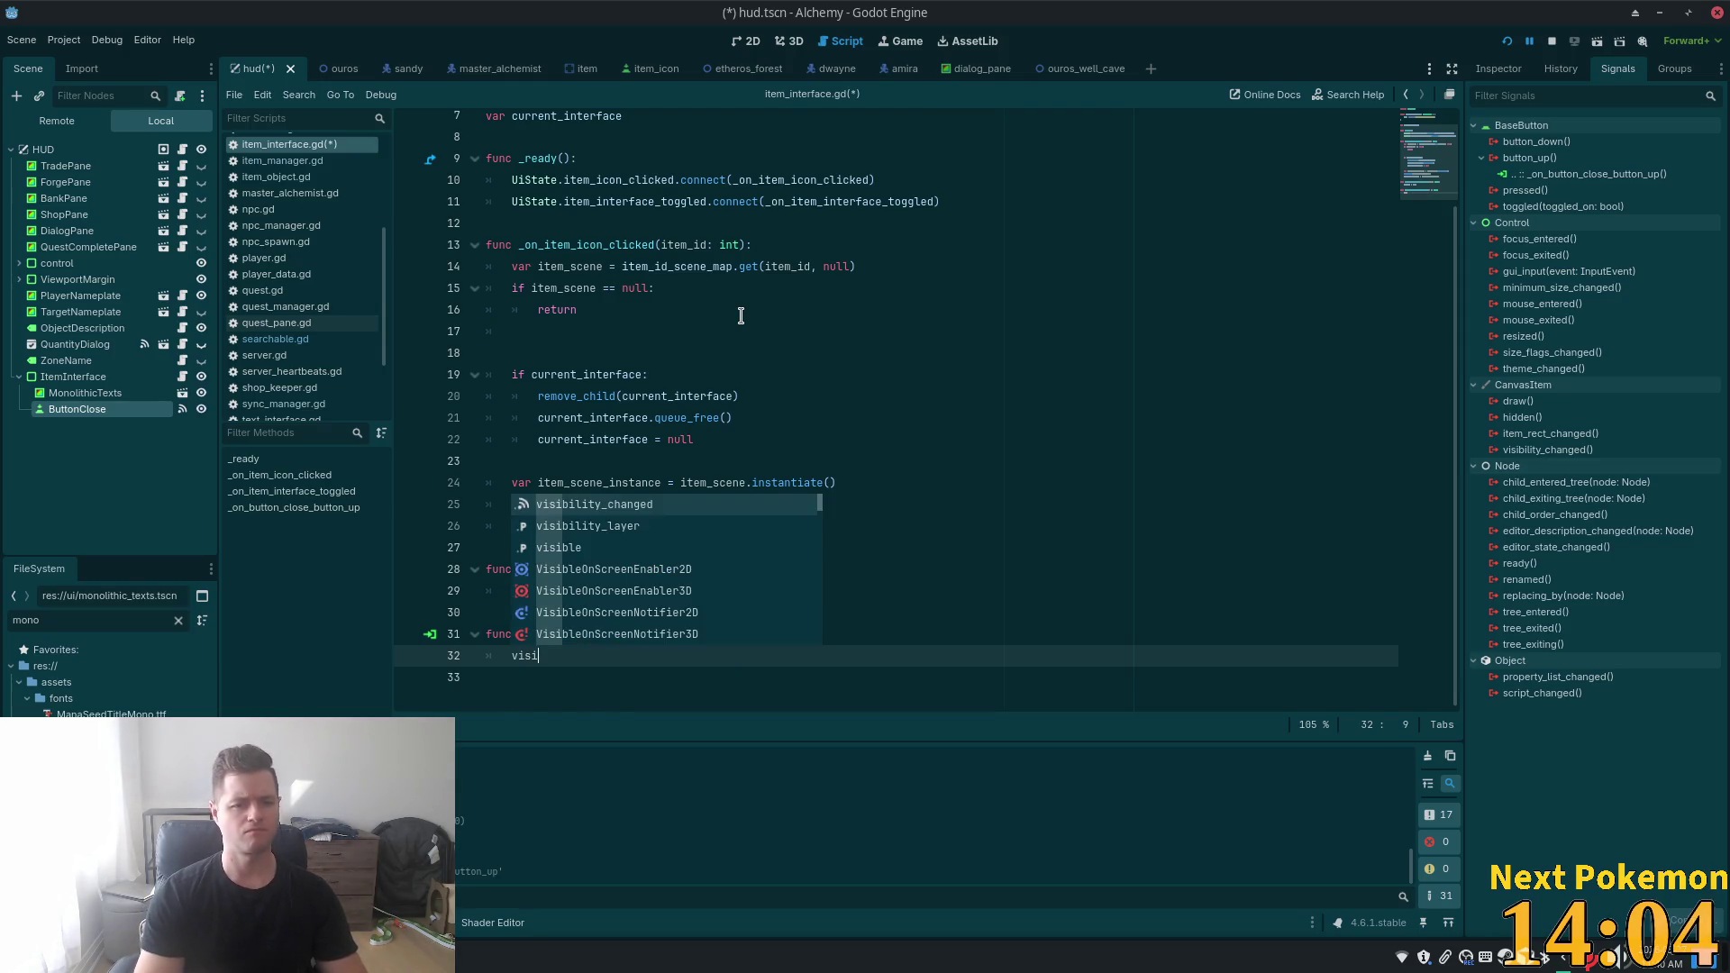
key("Down")
key("Down")
key("Return")
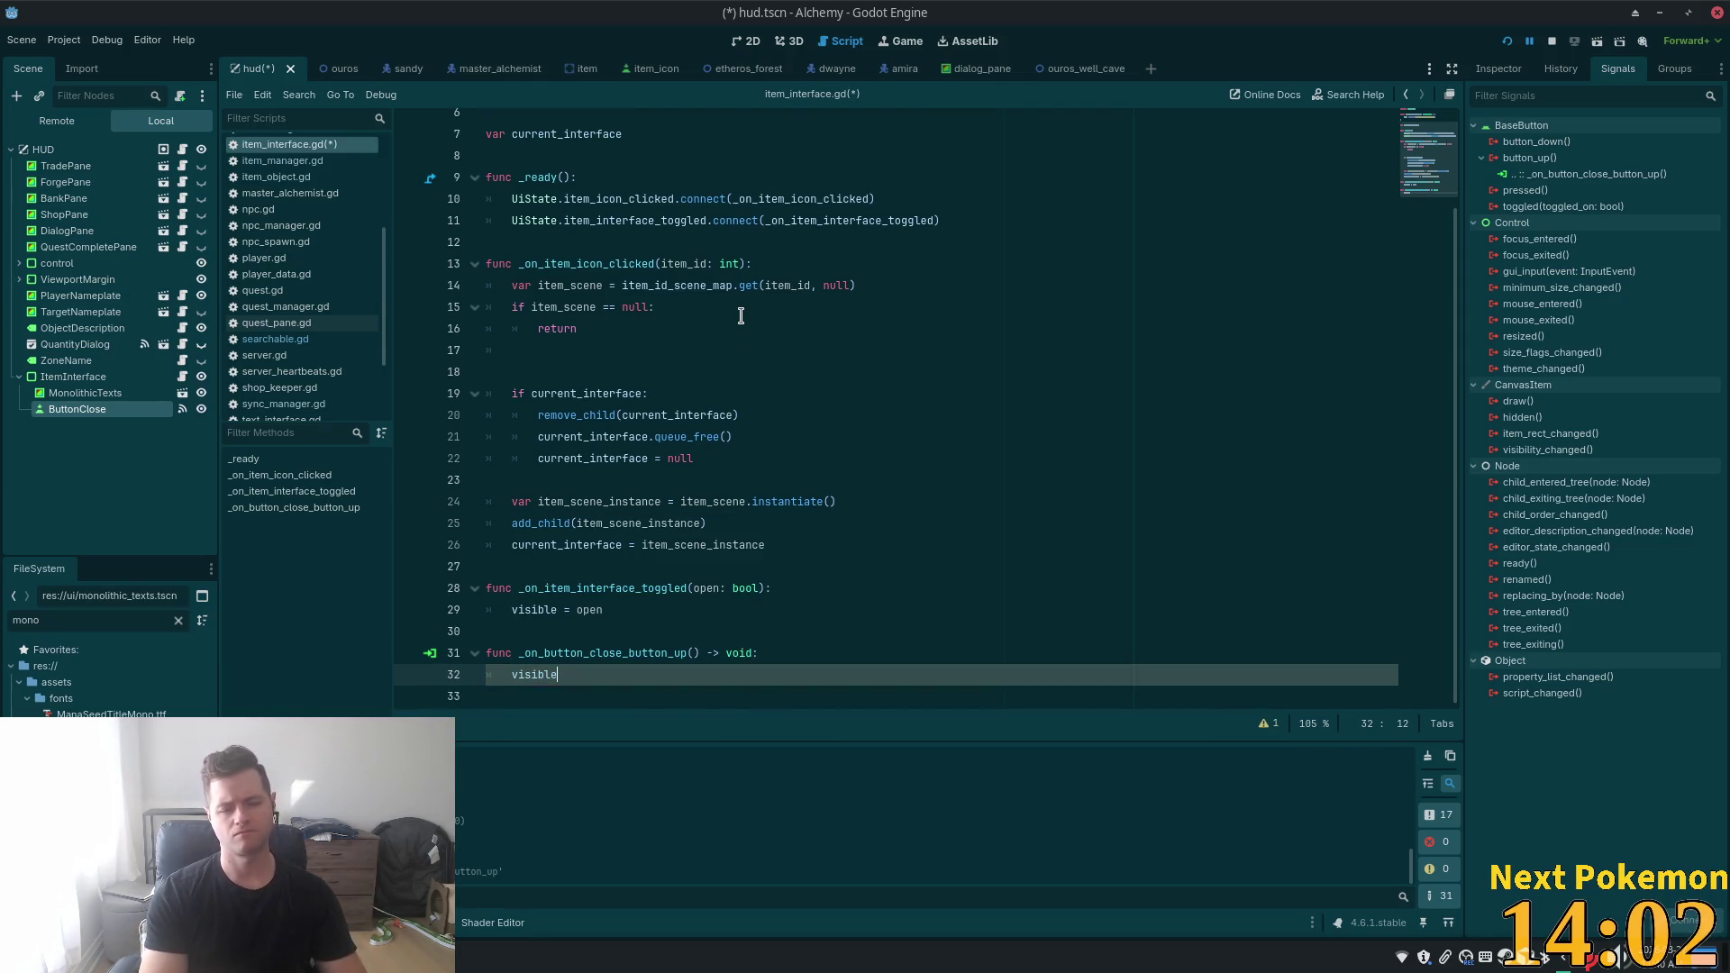
scroll(630, 392, "up", 2)
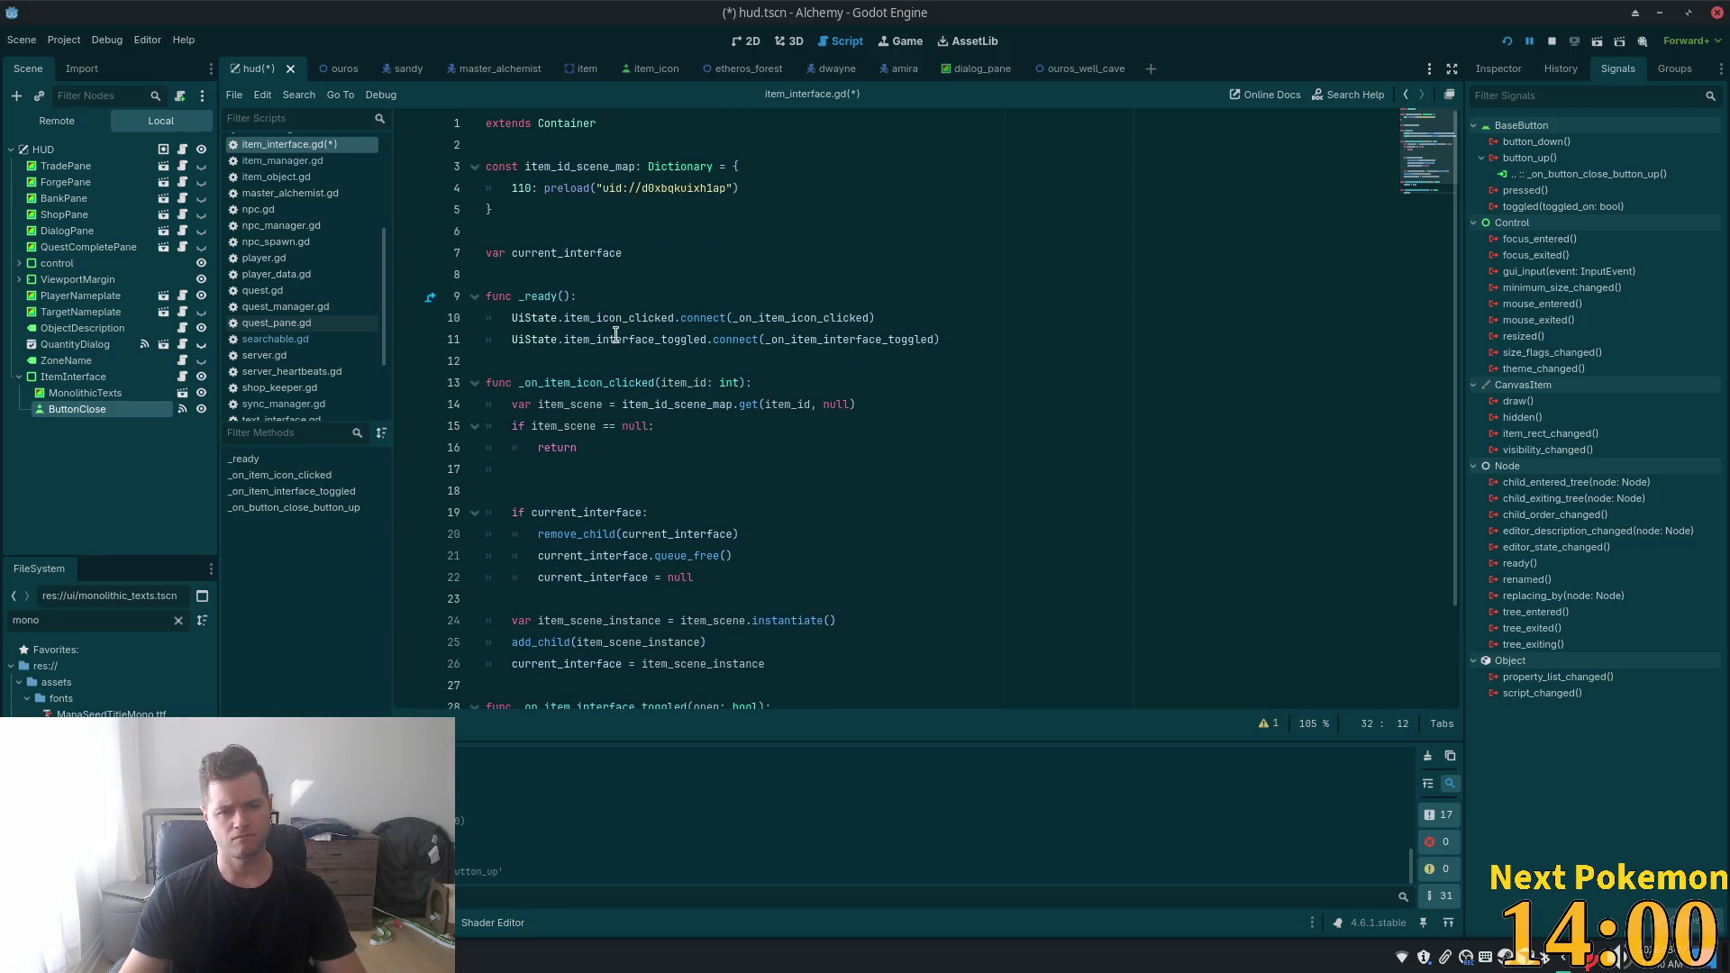
scroll(646, 350, "down", 2)
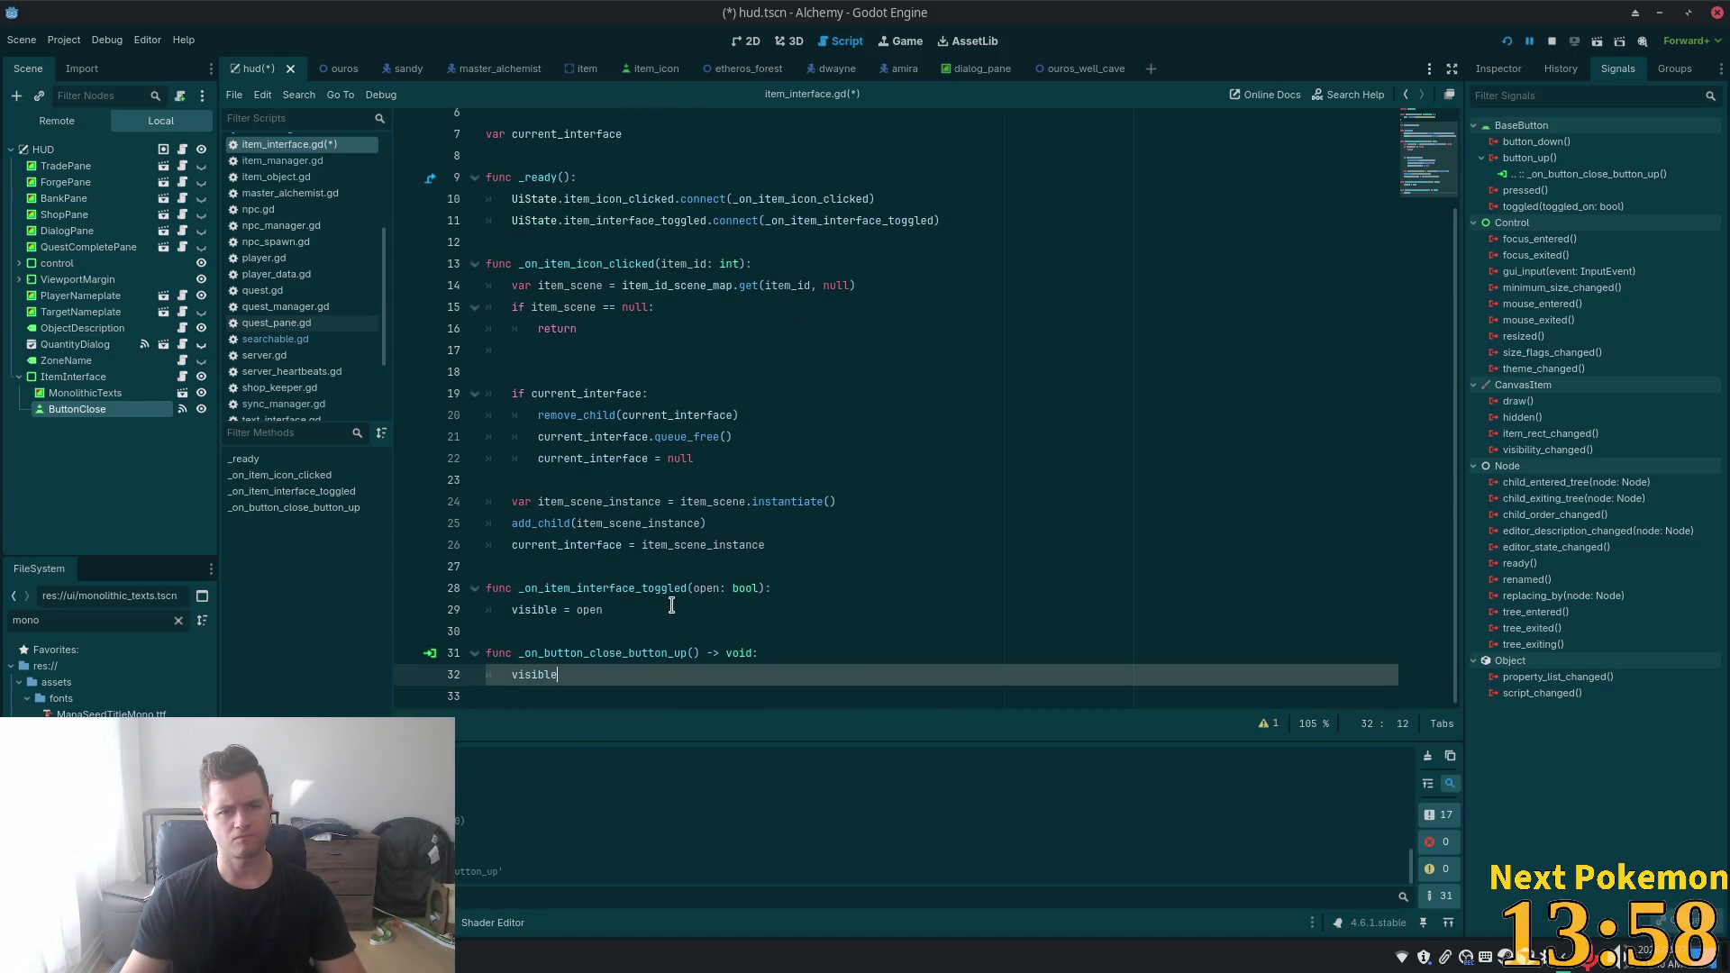
left_click(557, 414)
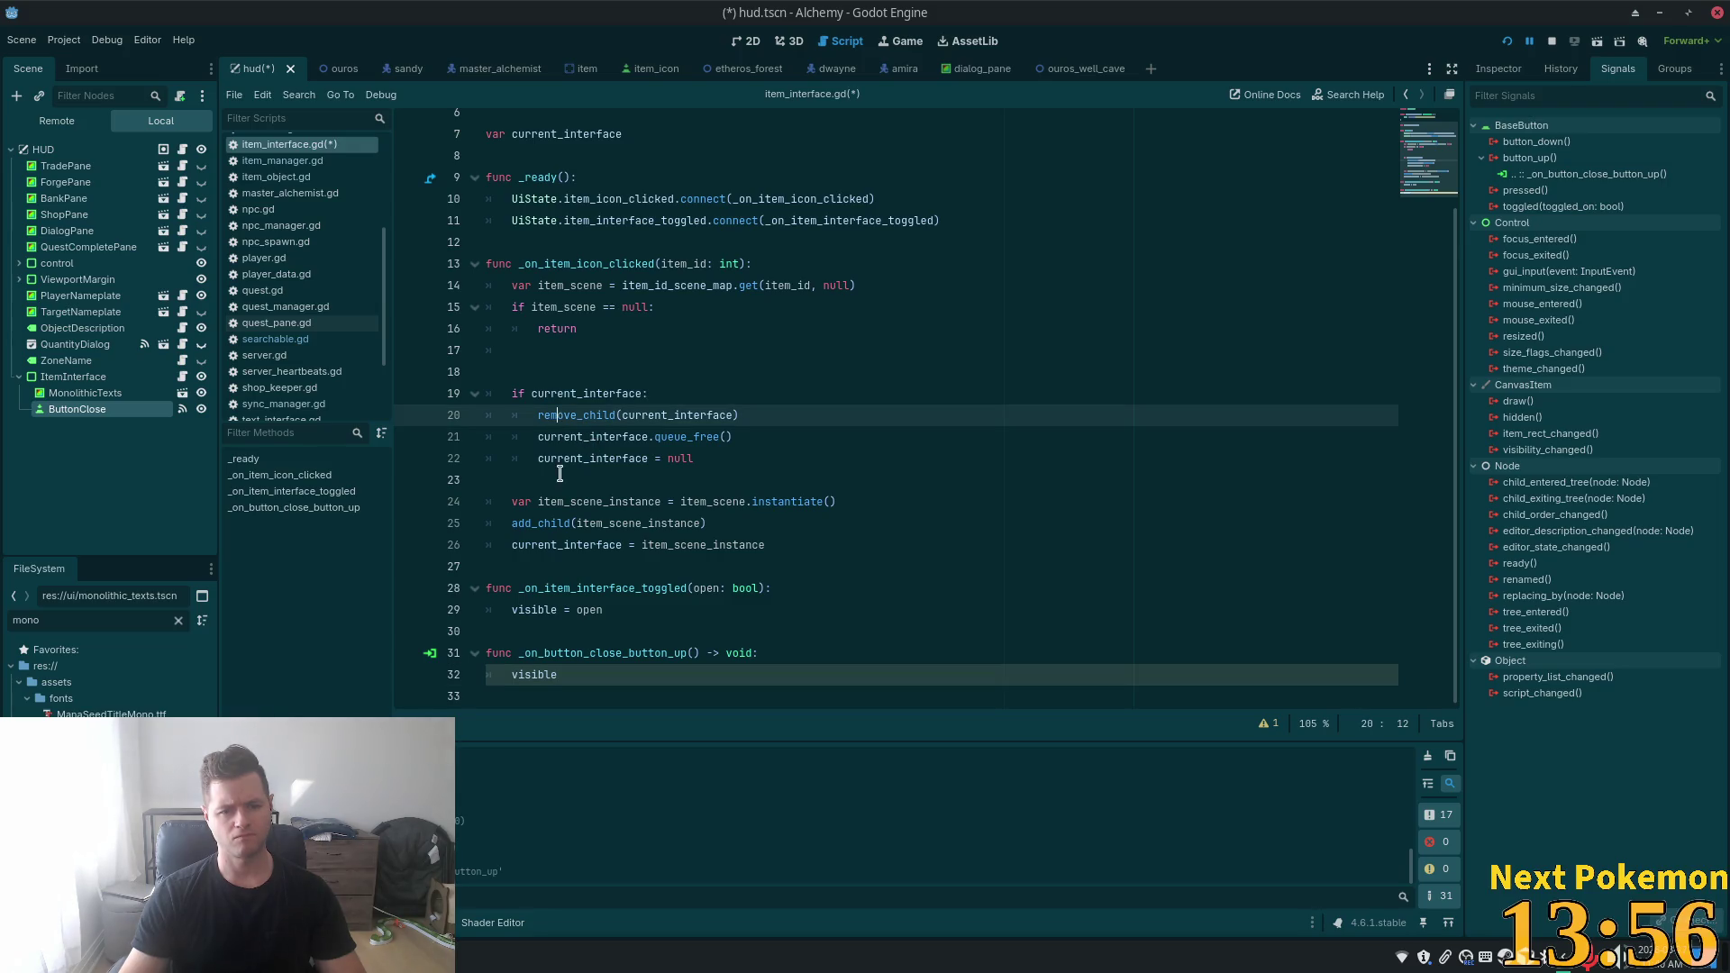
double_click(527, 262)
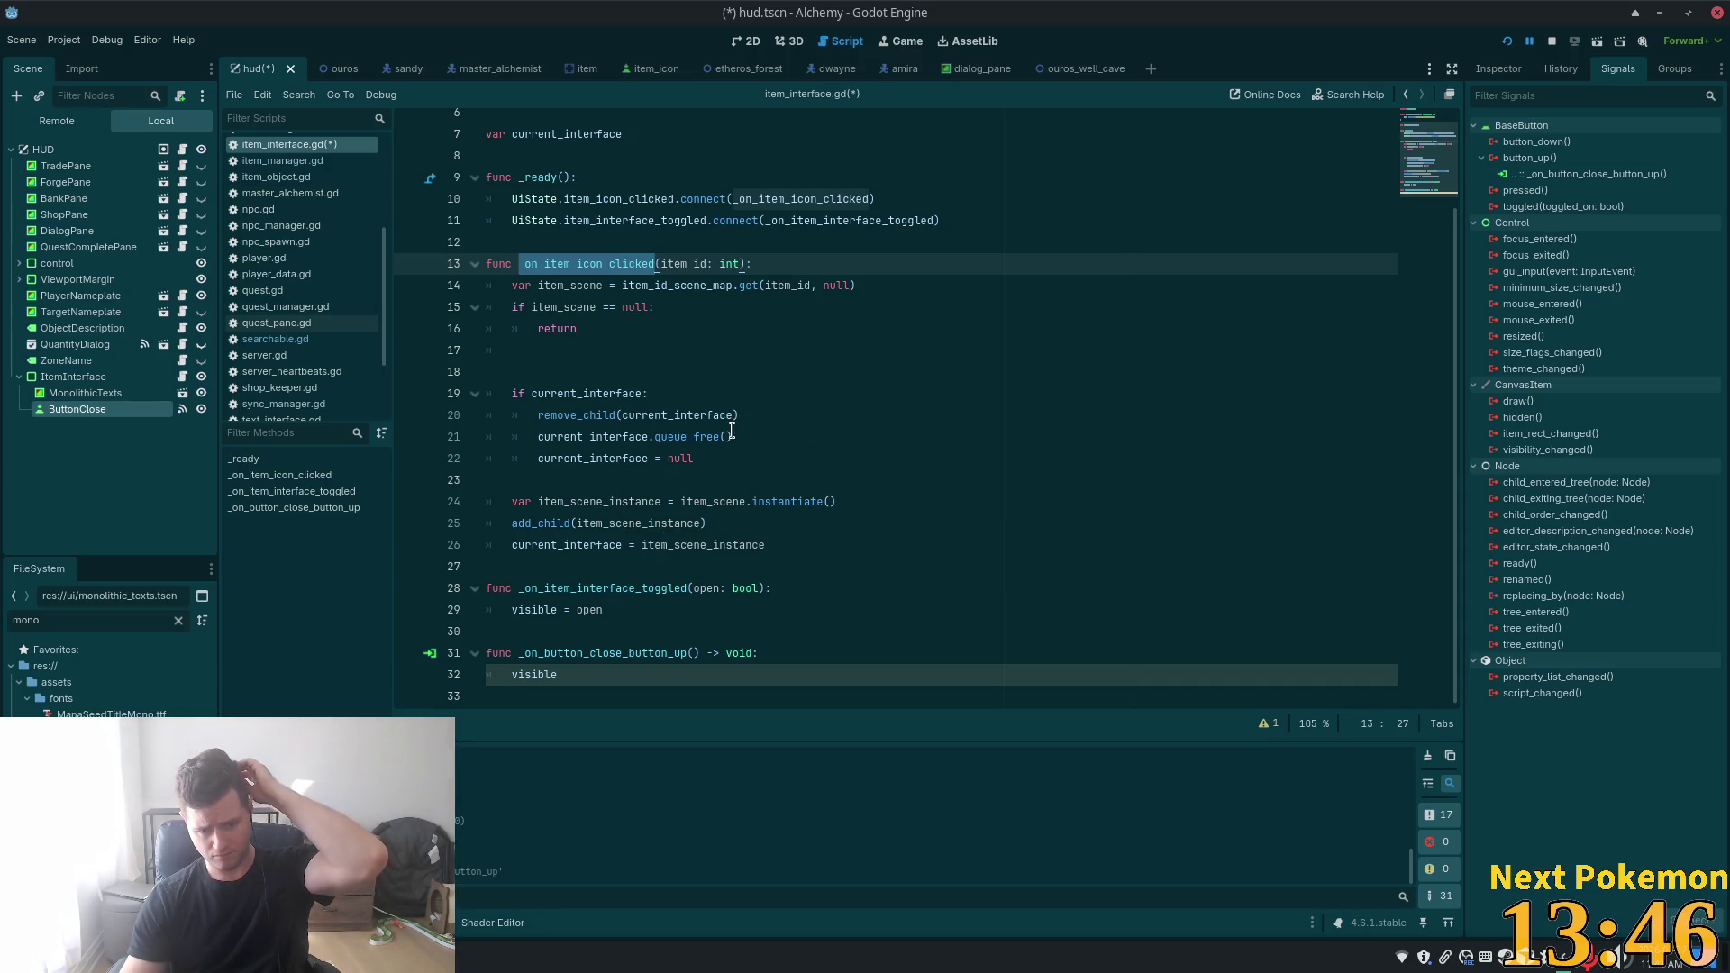
- Add a 'UiState.' line after the current_interface assignment and save the script
mouse_move(689, 556)
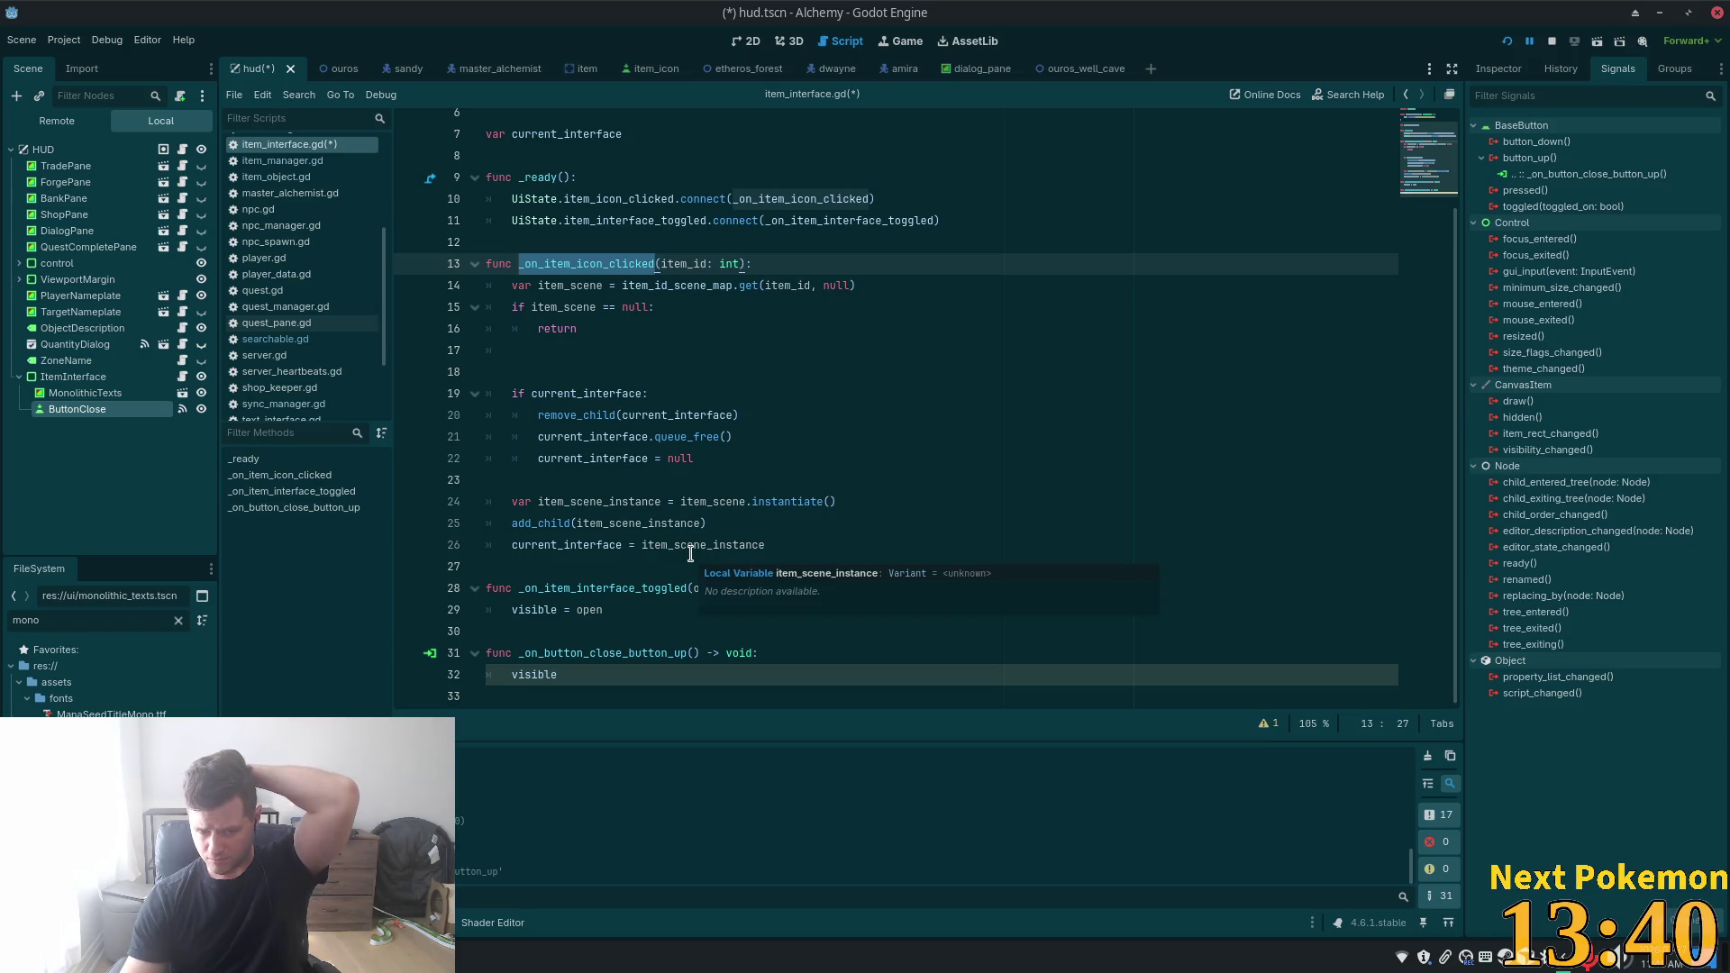
left_click(786, 527)
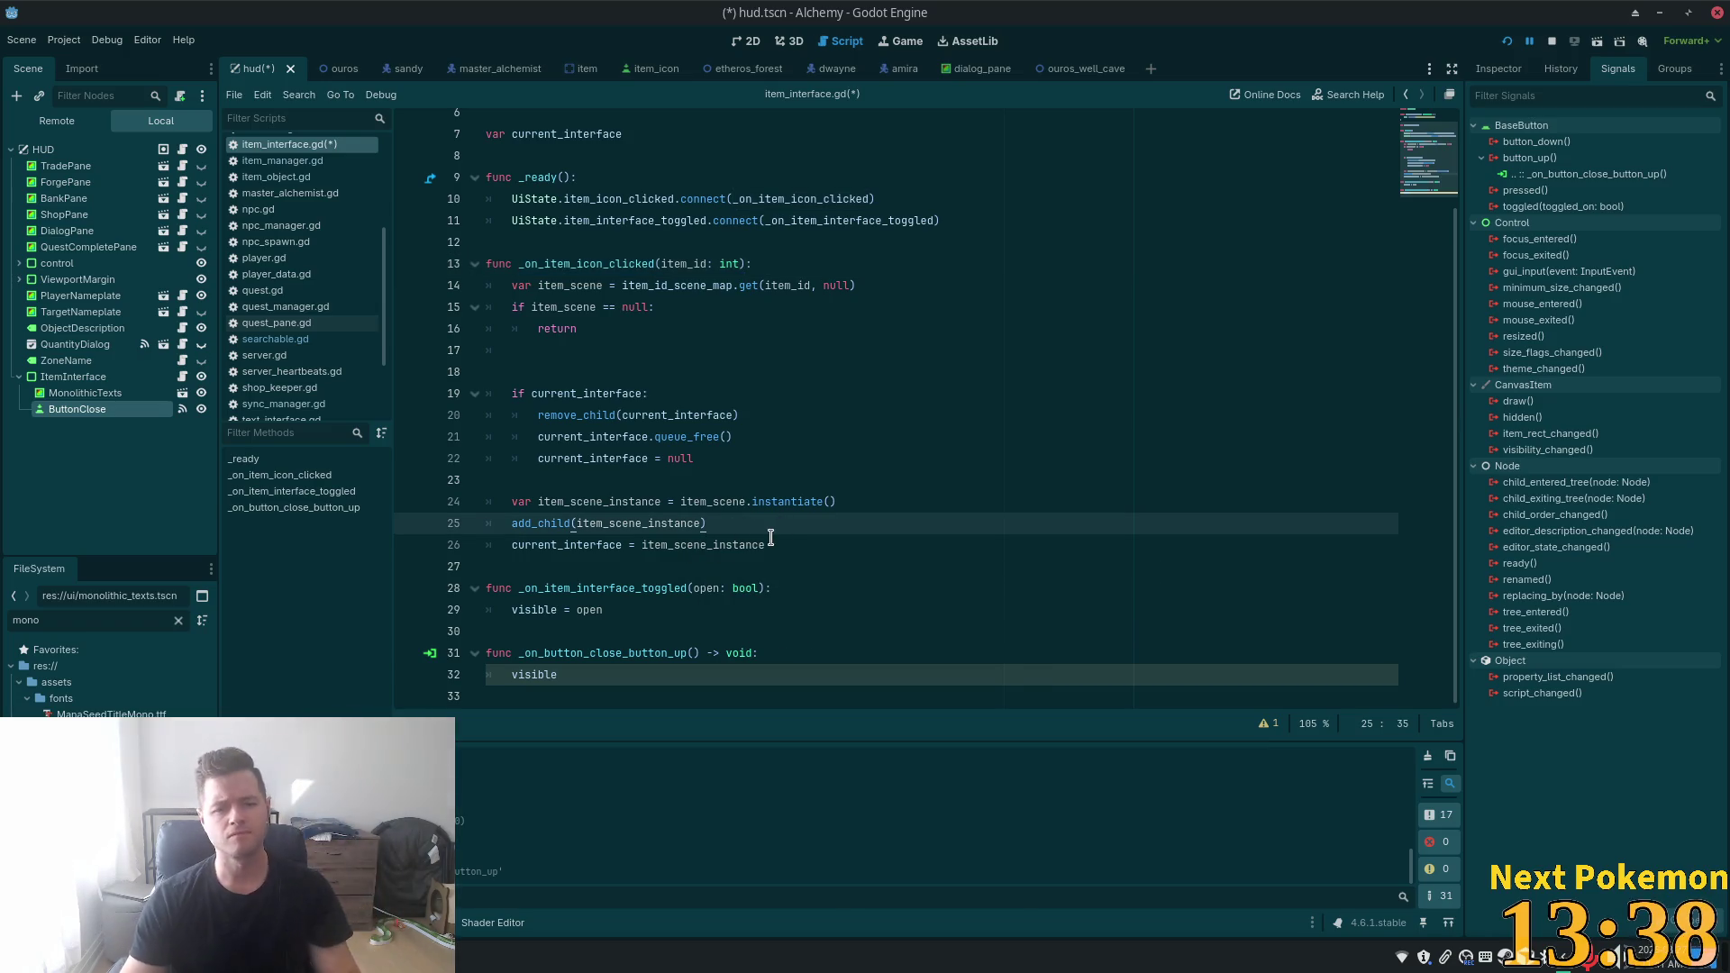
key("Down")
key("Return")
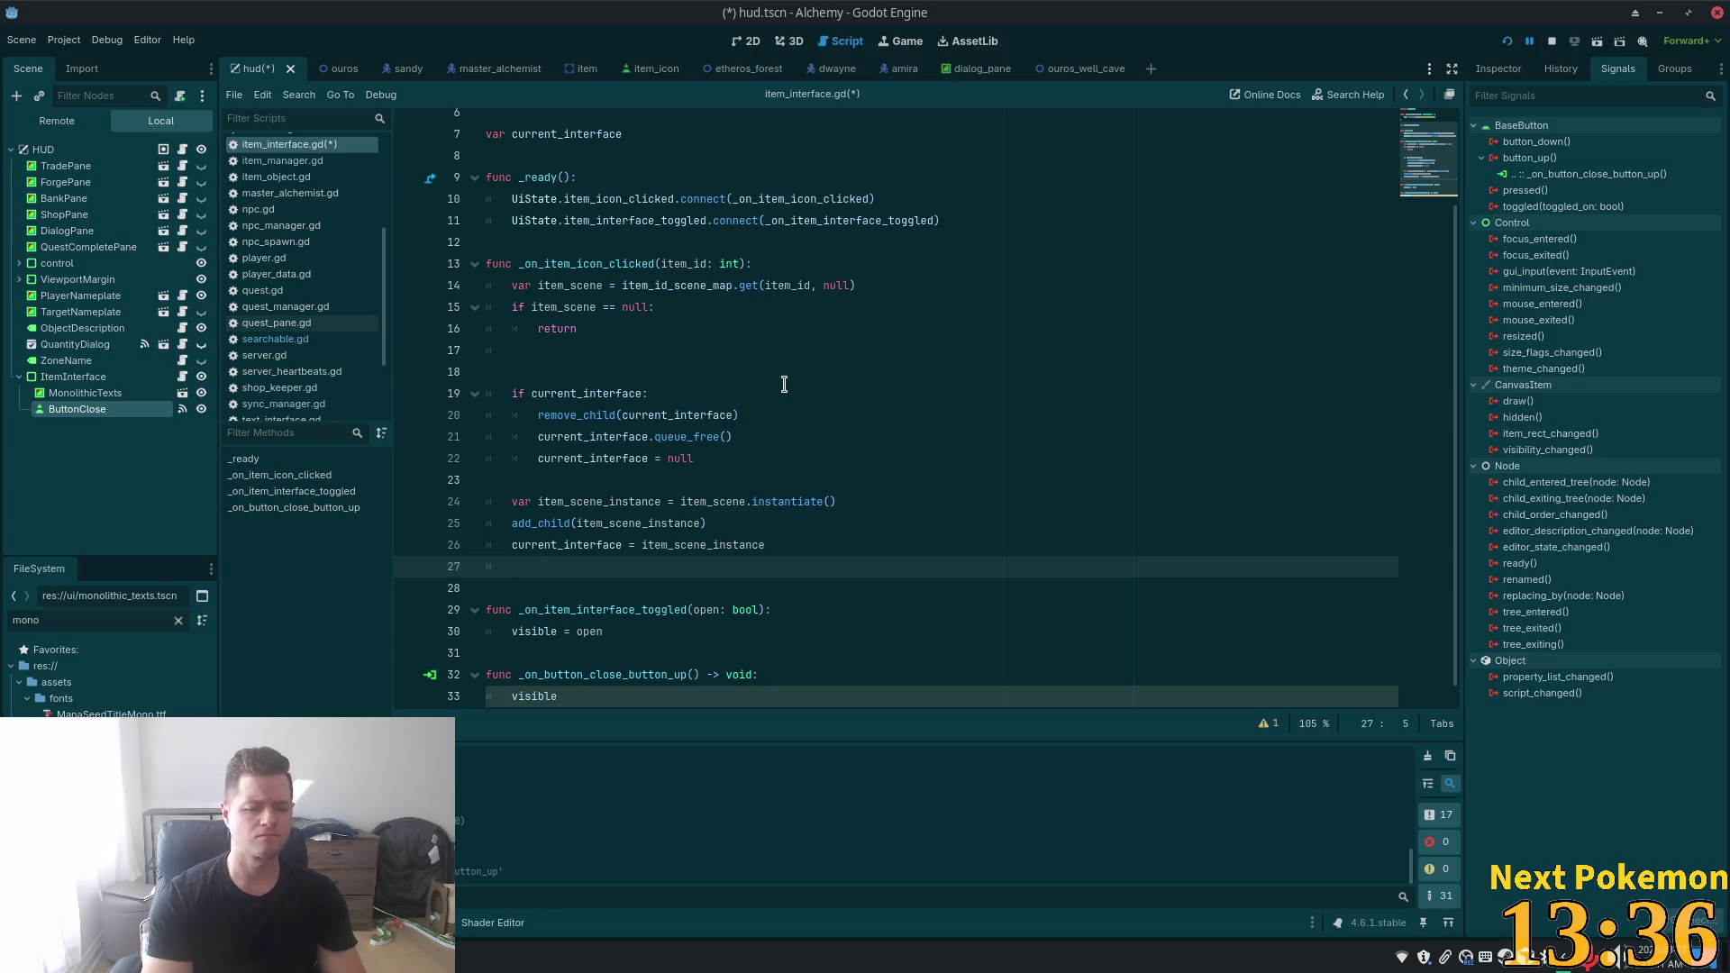
type("UiSt")
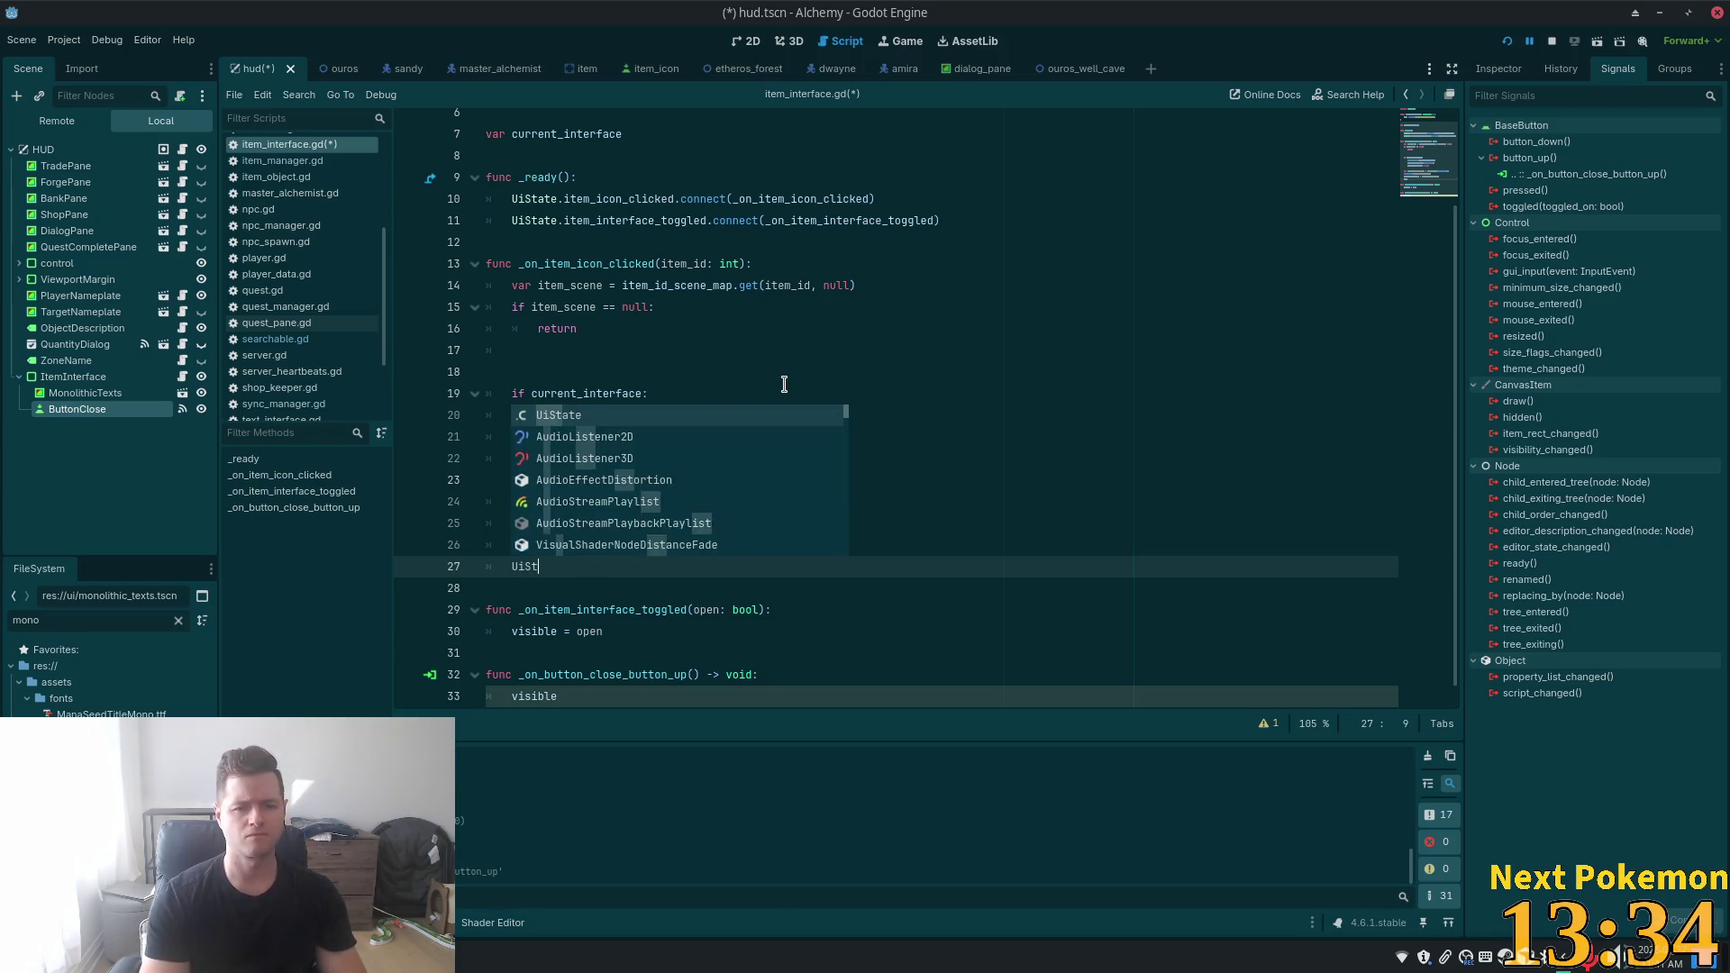
type("ate.")
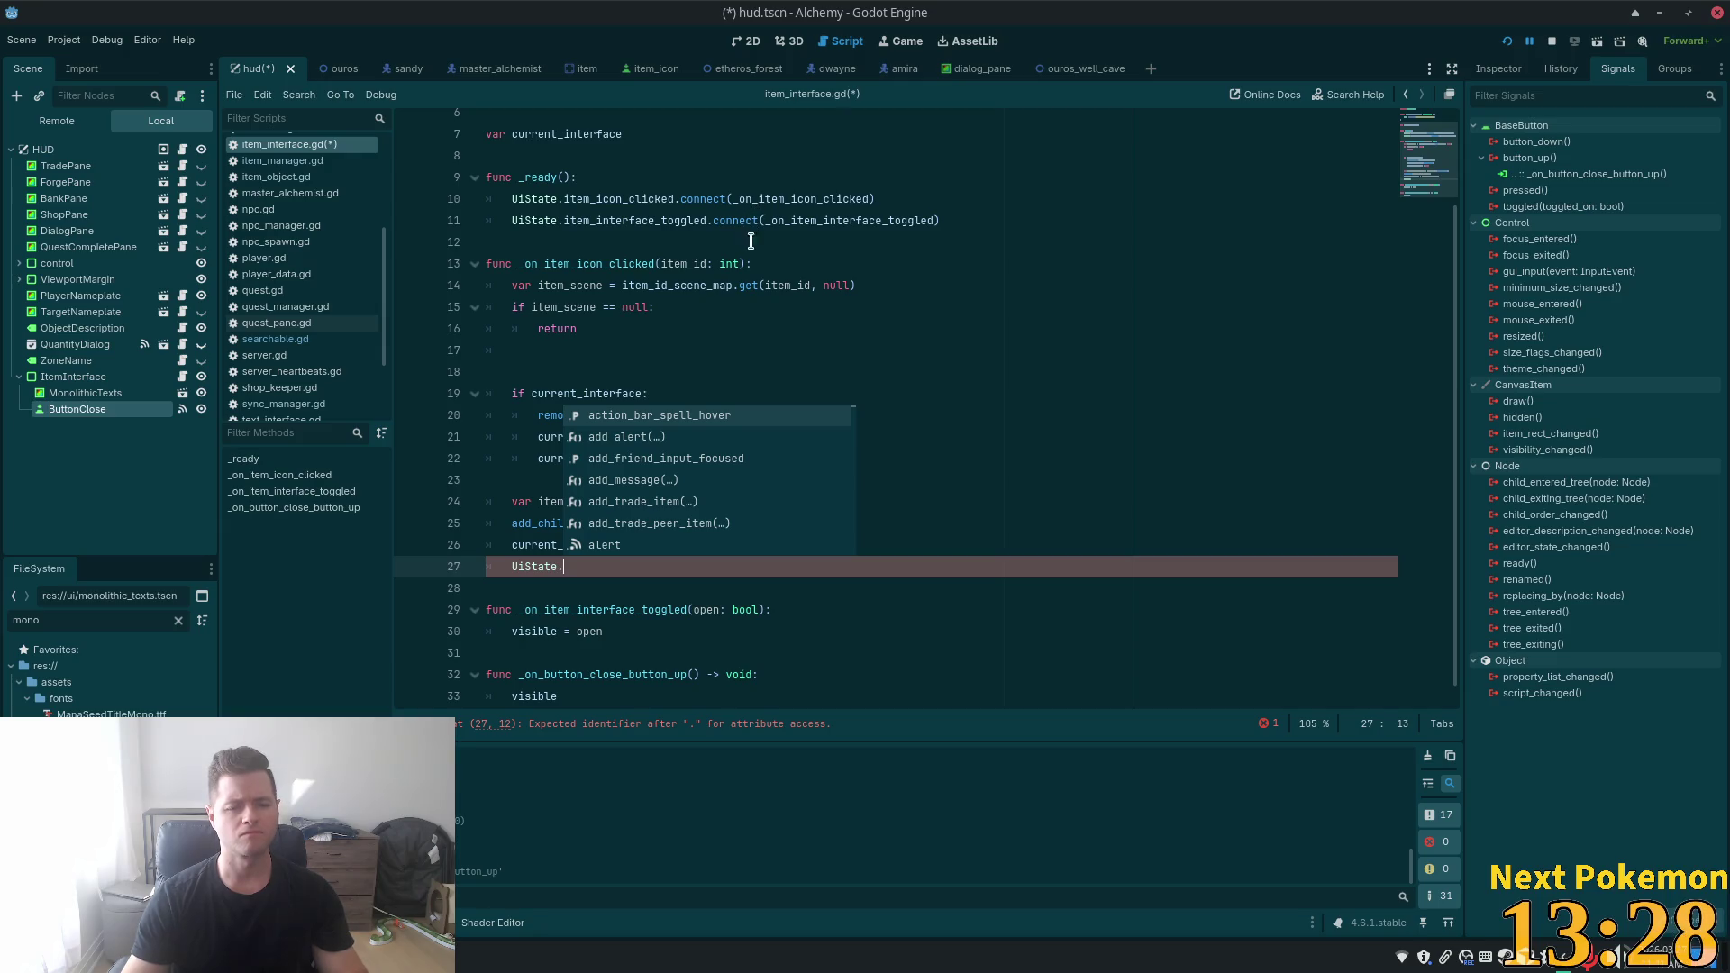
key("super")
left_click(886, 284)
key("ctrl+s")
left_click(884, 393)
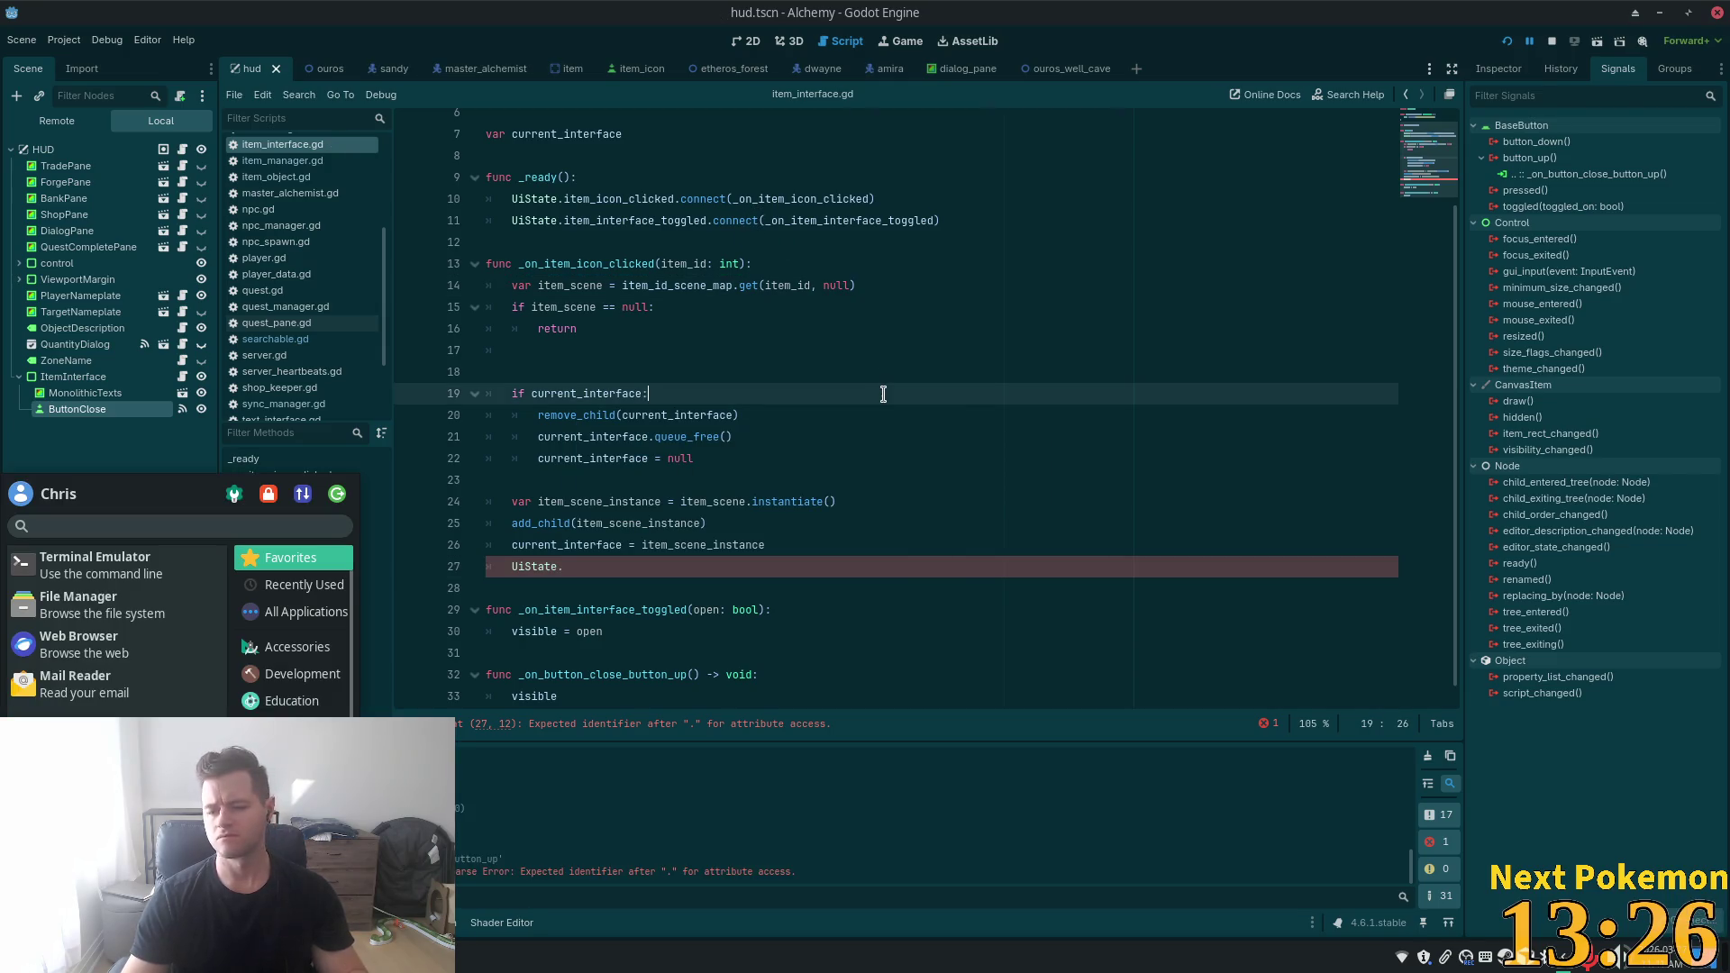
key("alt+Tab")
left_click(615, 254)
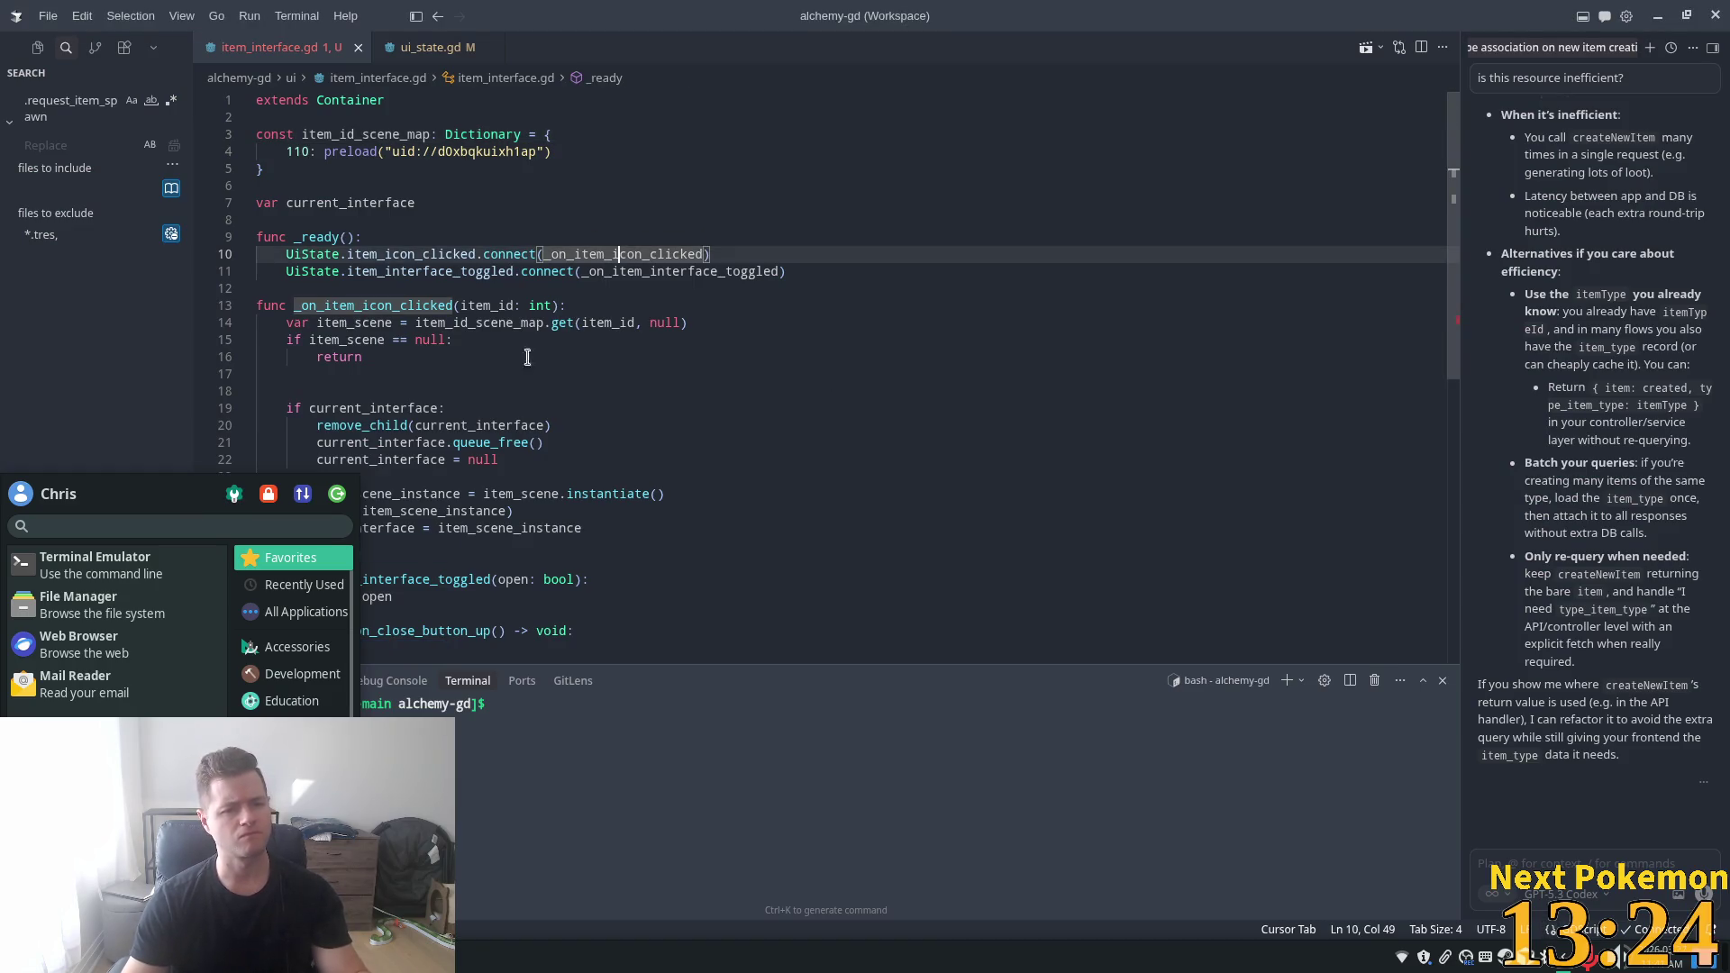
- Check ui_state.gd's item interface functions before completing the line 27 UiState call
left_click(657, 398)
left_click(454, 545)
left_click(361, 528)
left_click(455, 545)
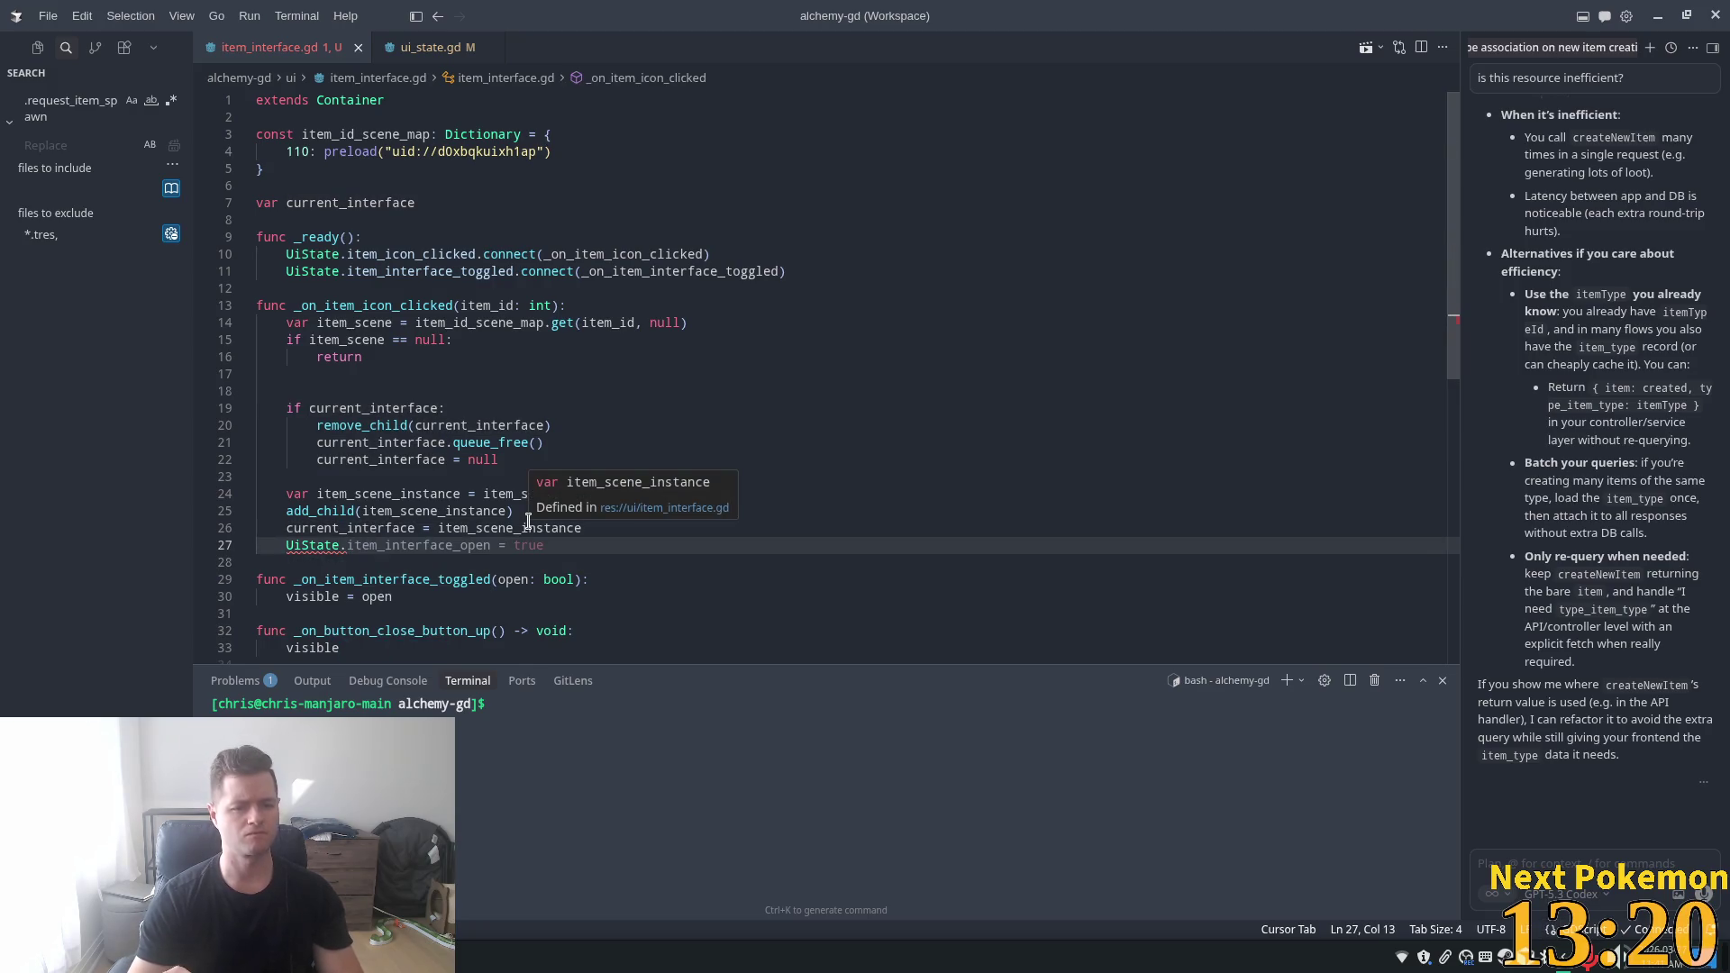
left_click(437, 15)
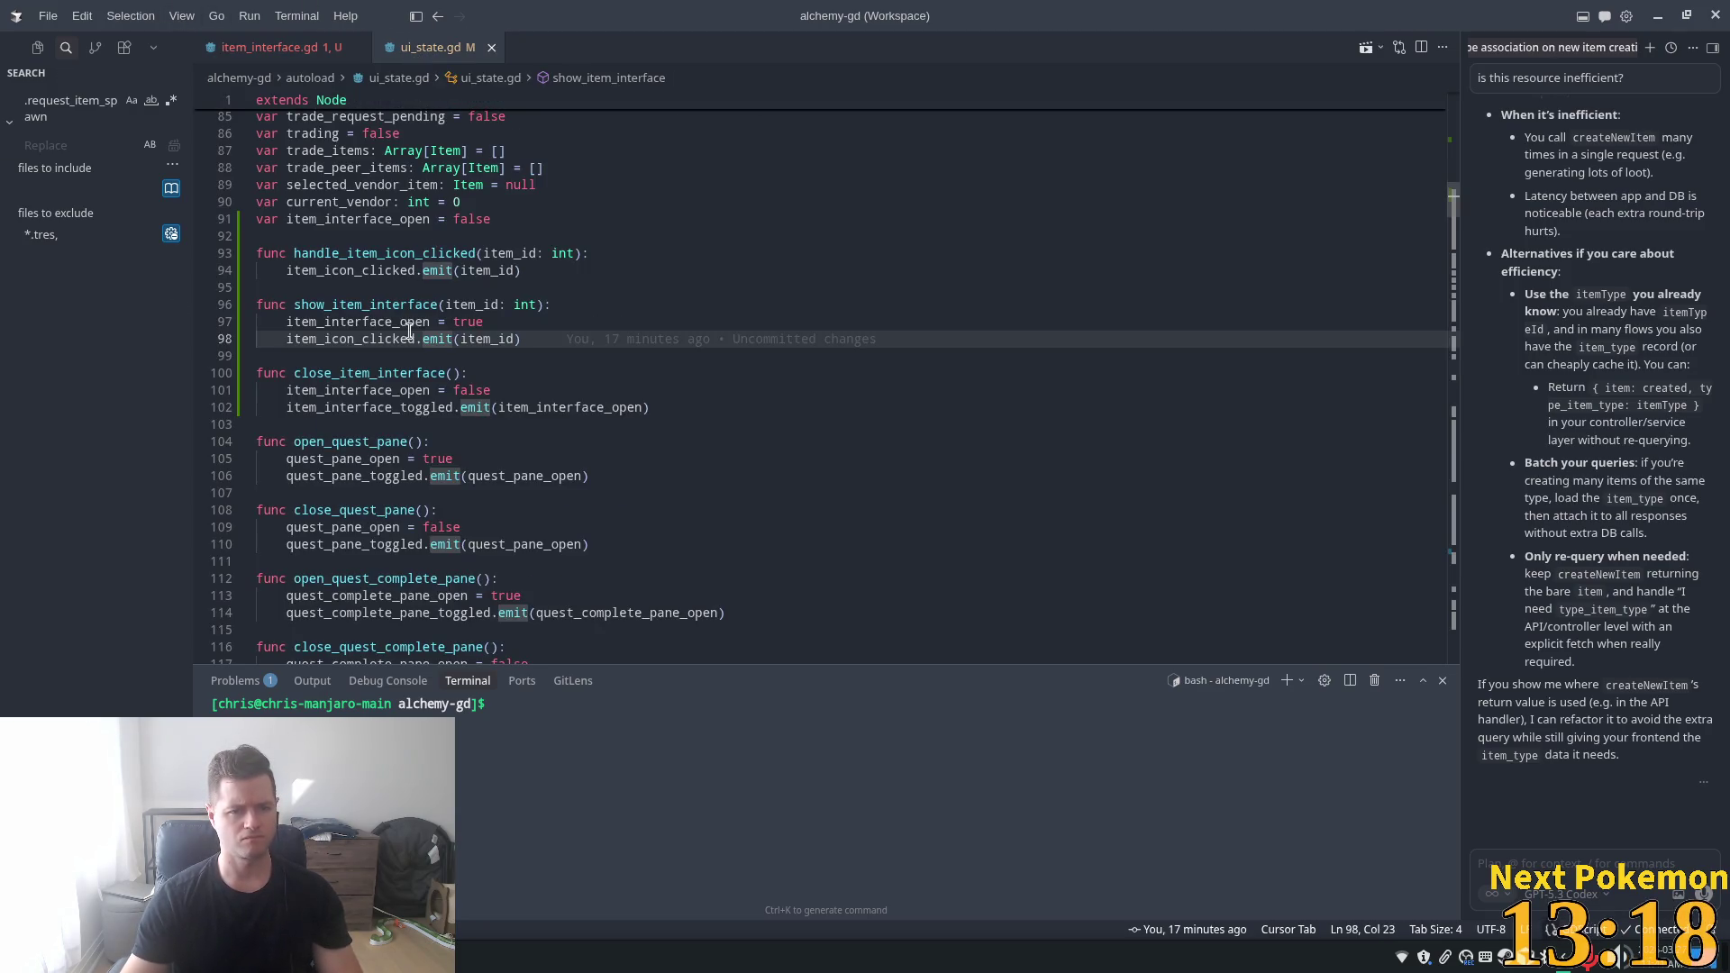
key("Tab")
key("ctrl+Tab")
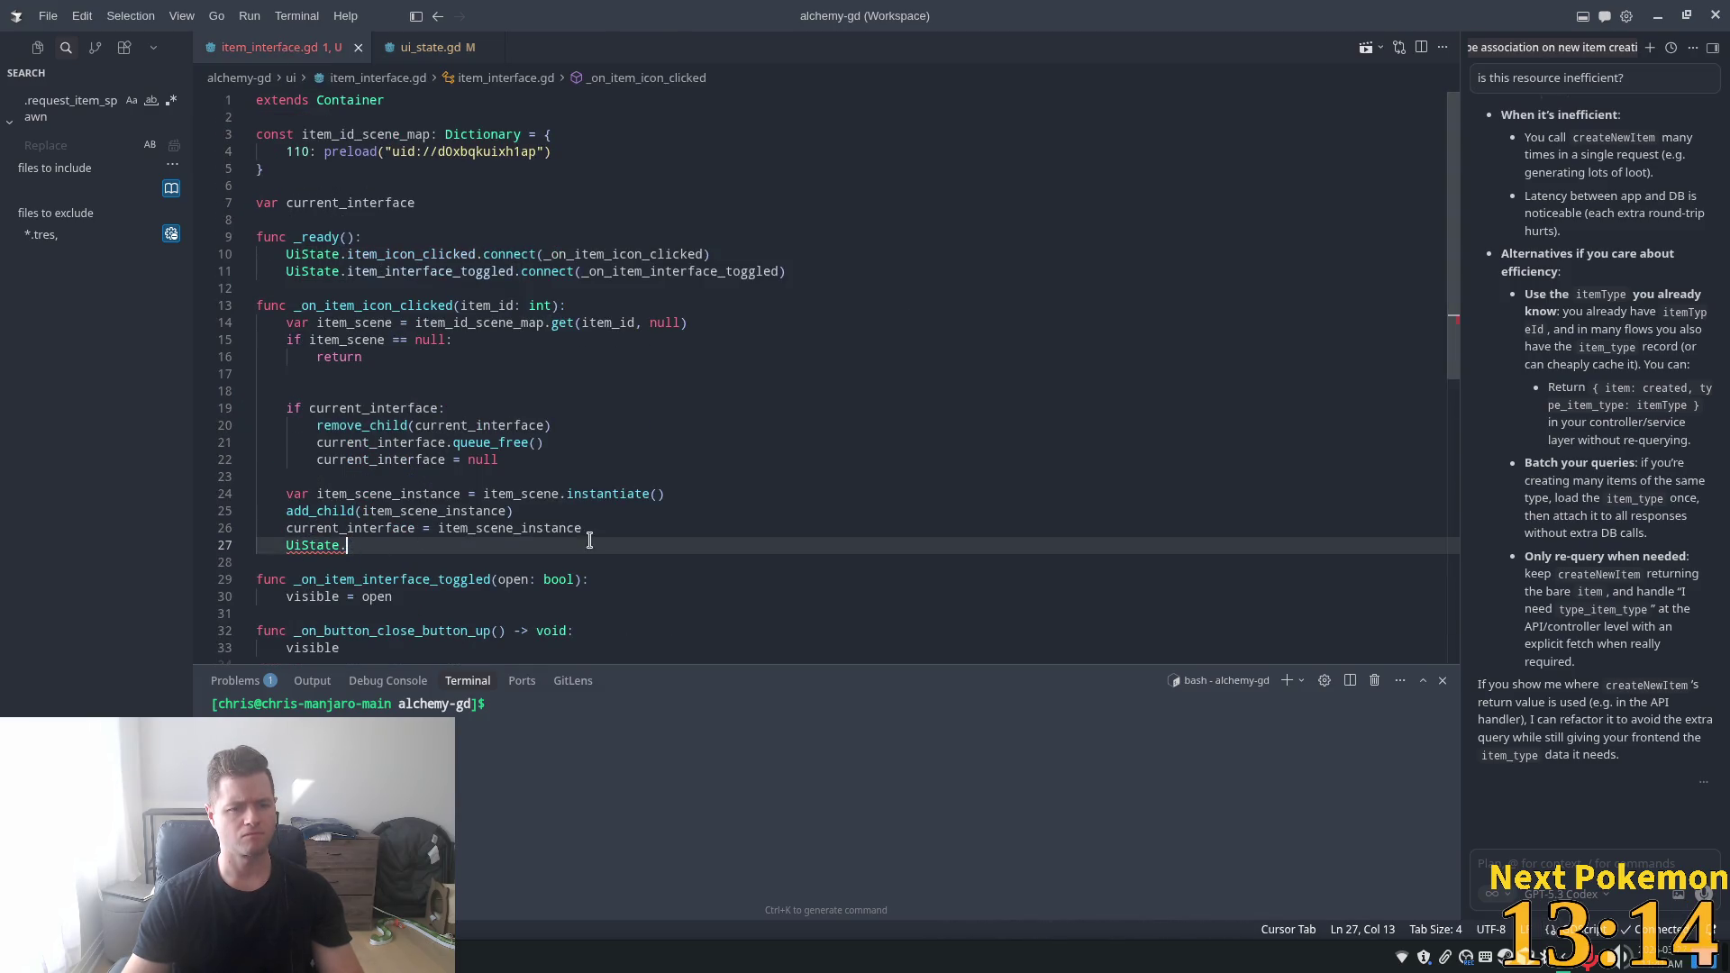
- Complete line 27 as UiState.show_item_interface(item_id) and jump to its definition
key("Tab")
scroll(671, 487, "down", 2)
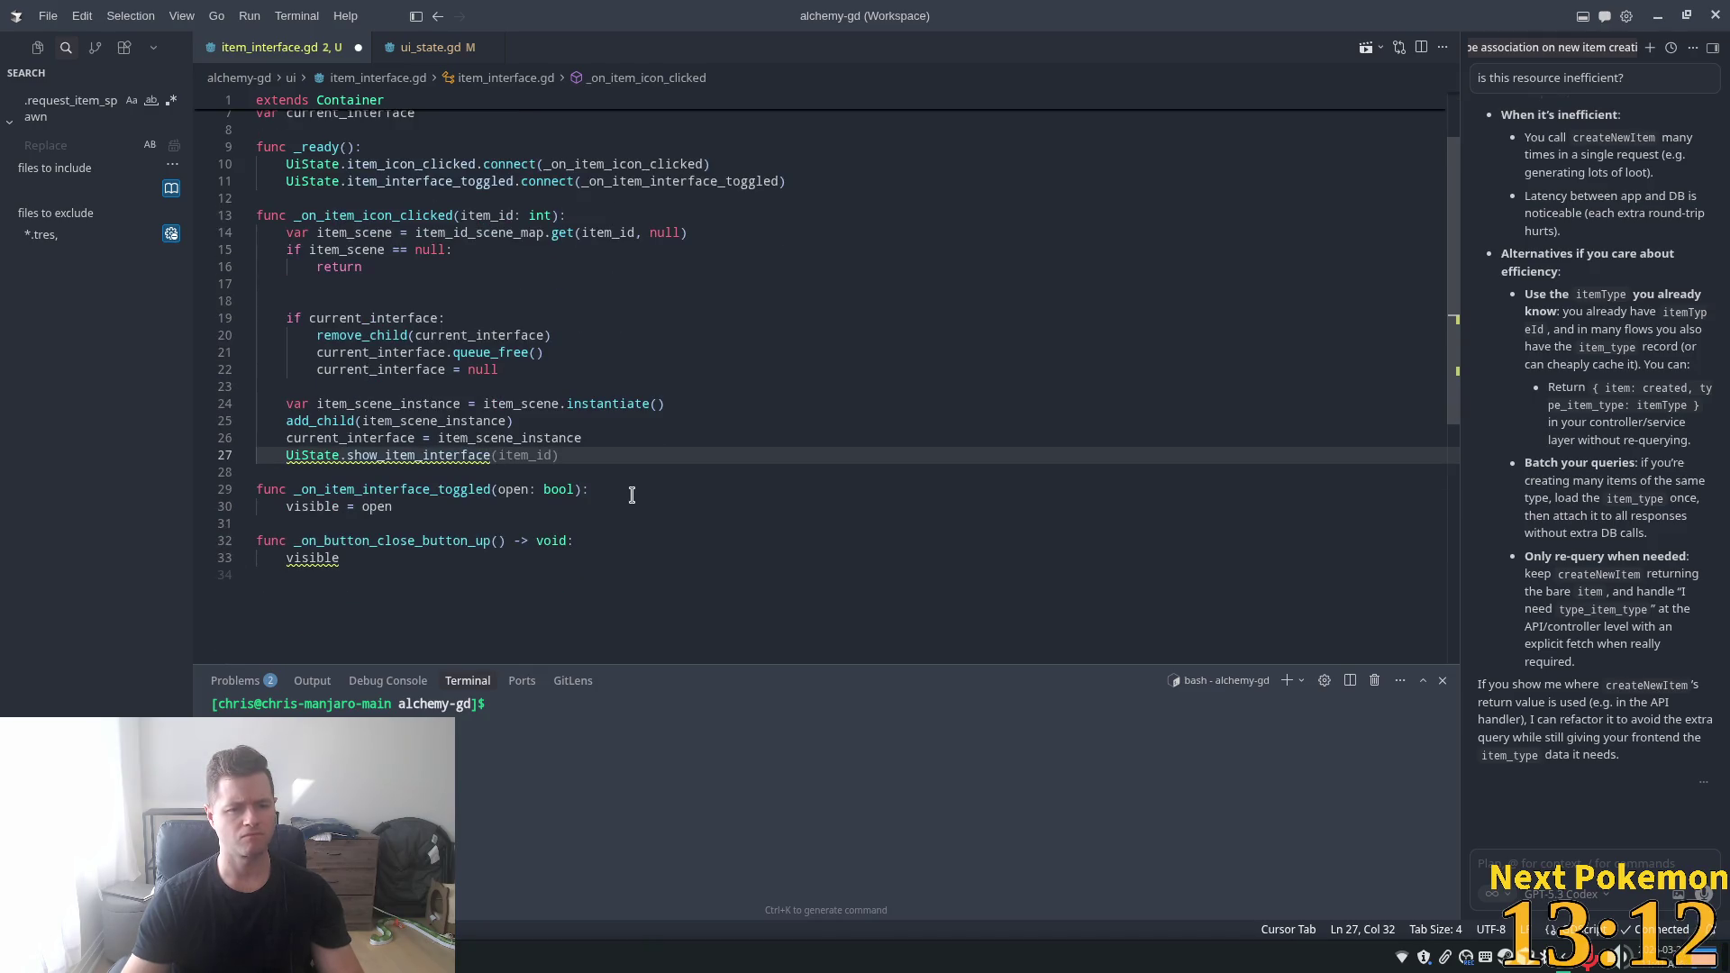
key("Tab")
scroll(627, 496, "up", 2)
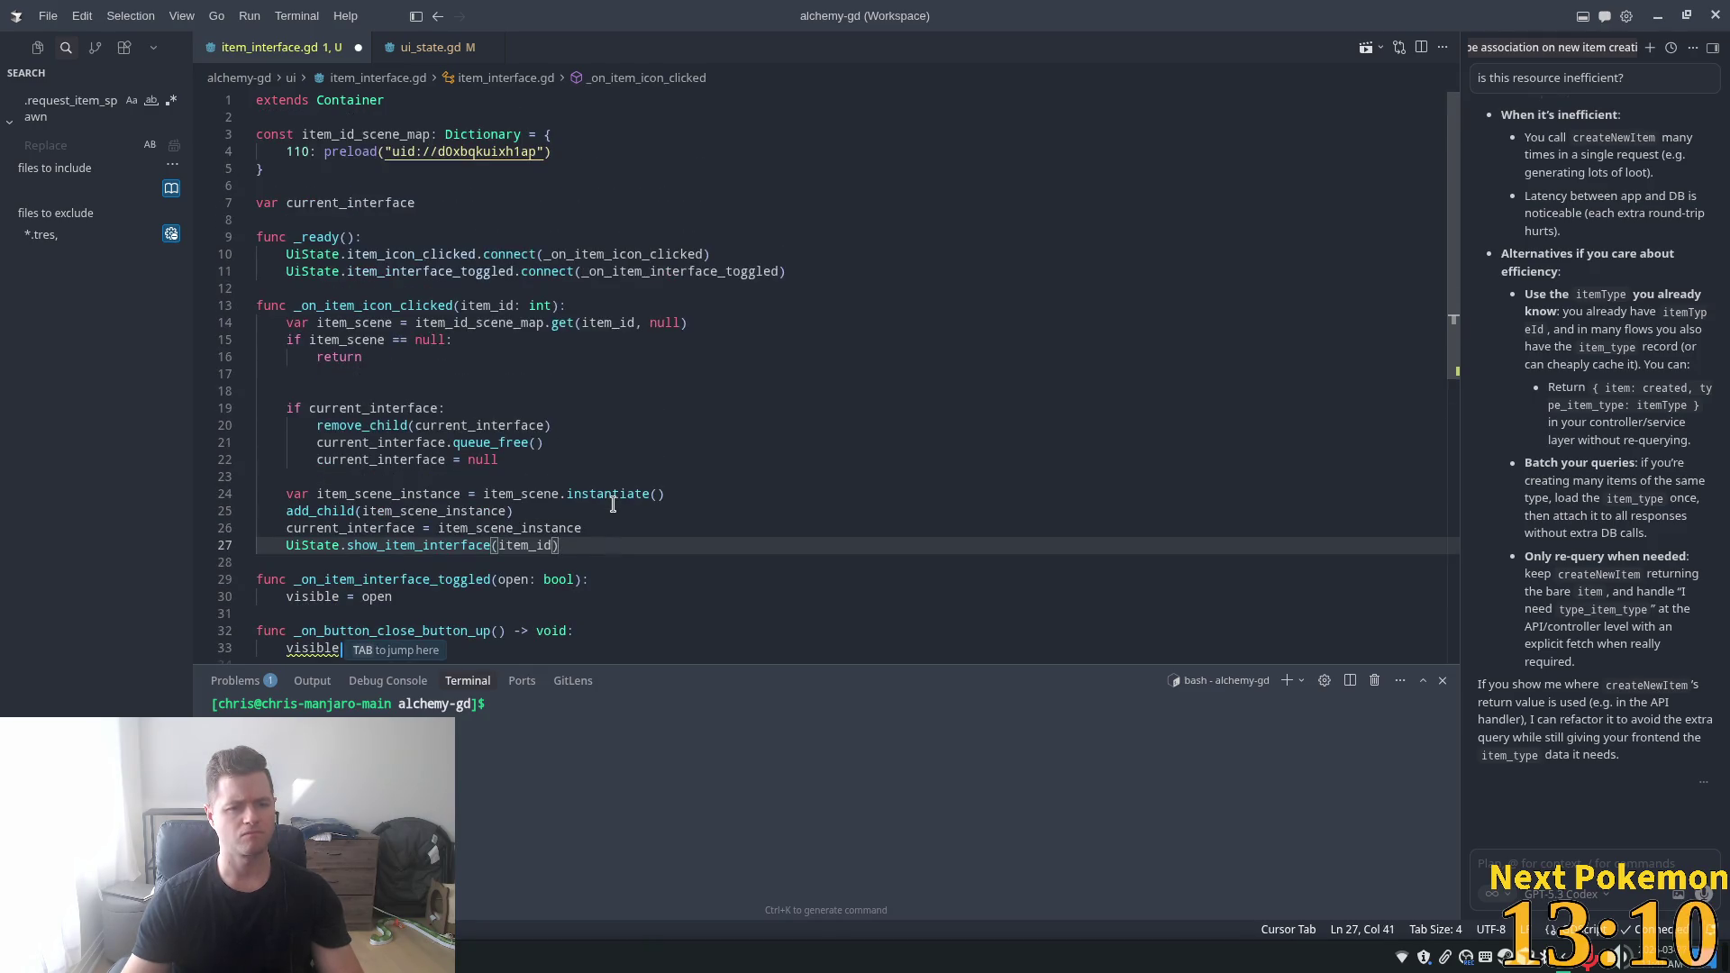
left_click(454, 539, "ctrl")
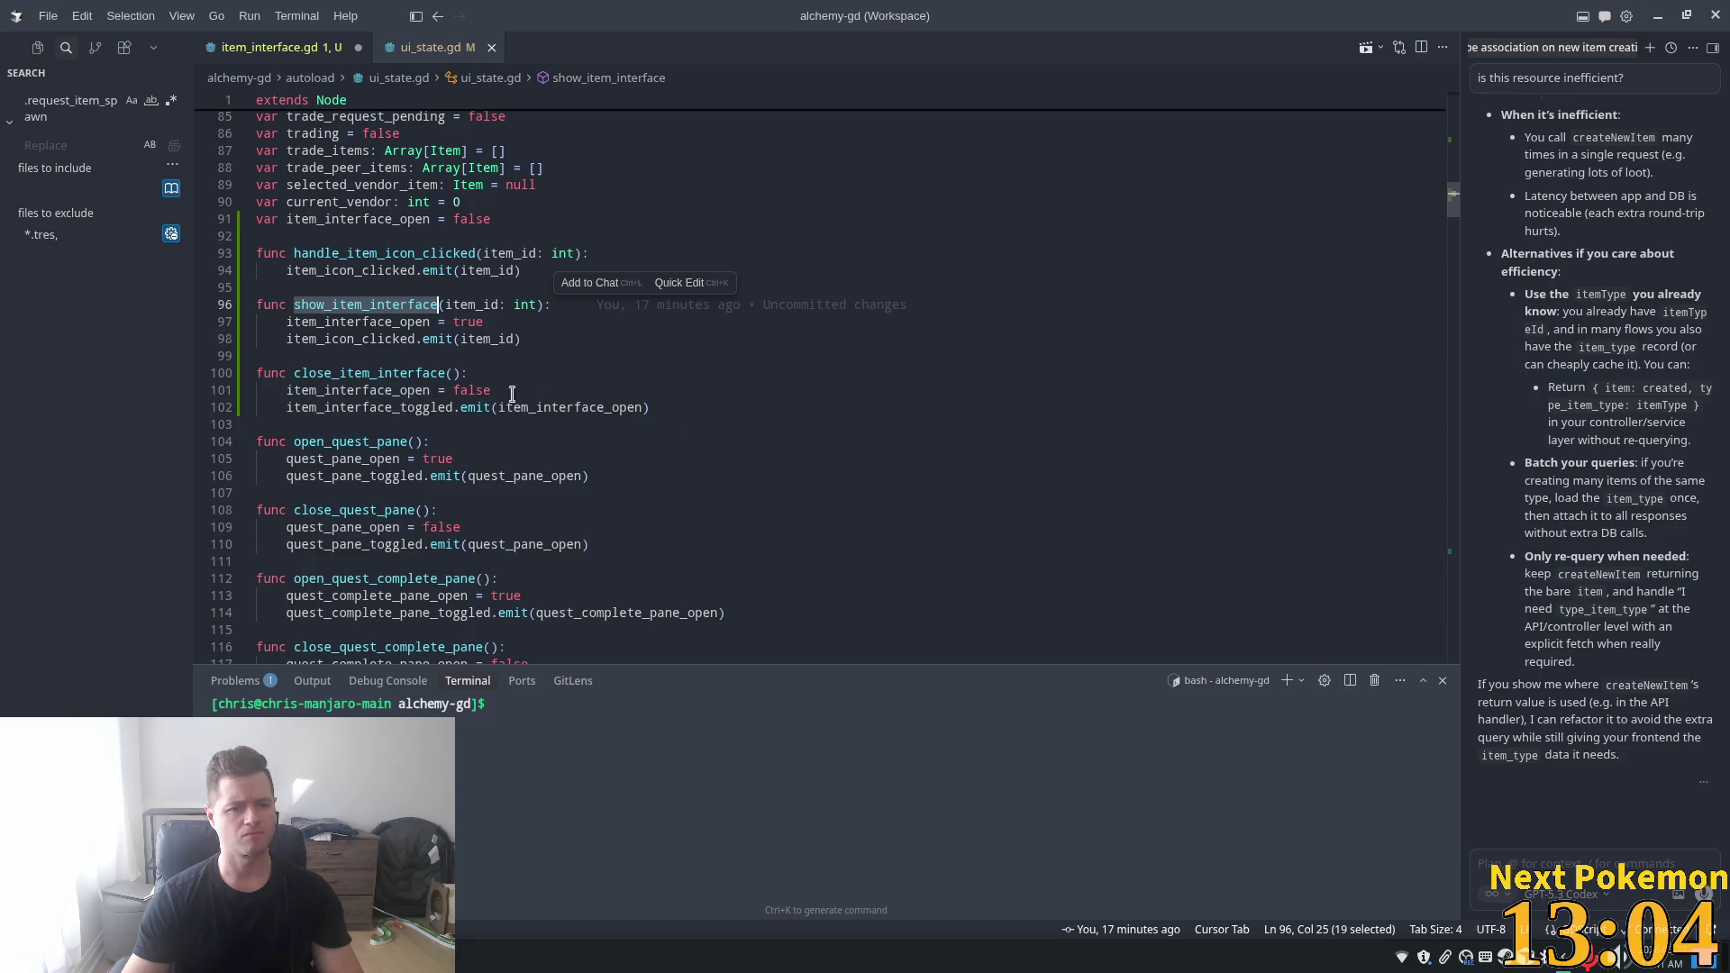
- Compare show_item_interface in ui_state.gd with the _on_item_interface_toggled handler
left_click(489, 339)
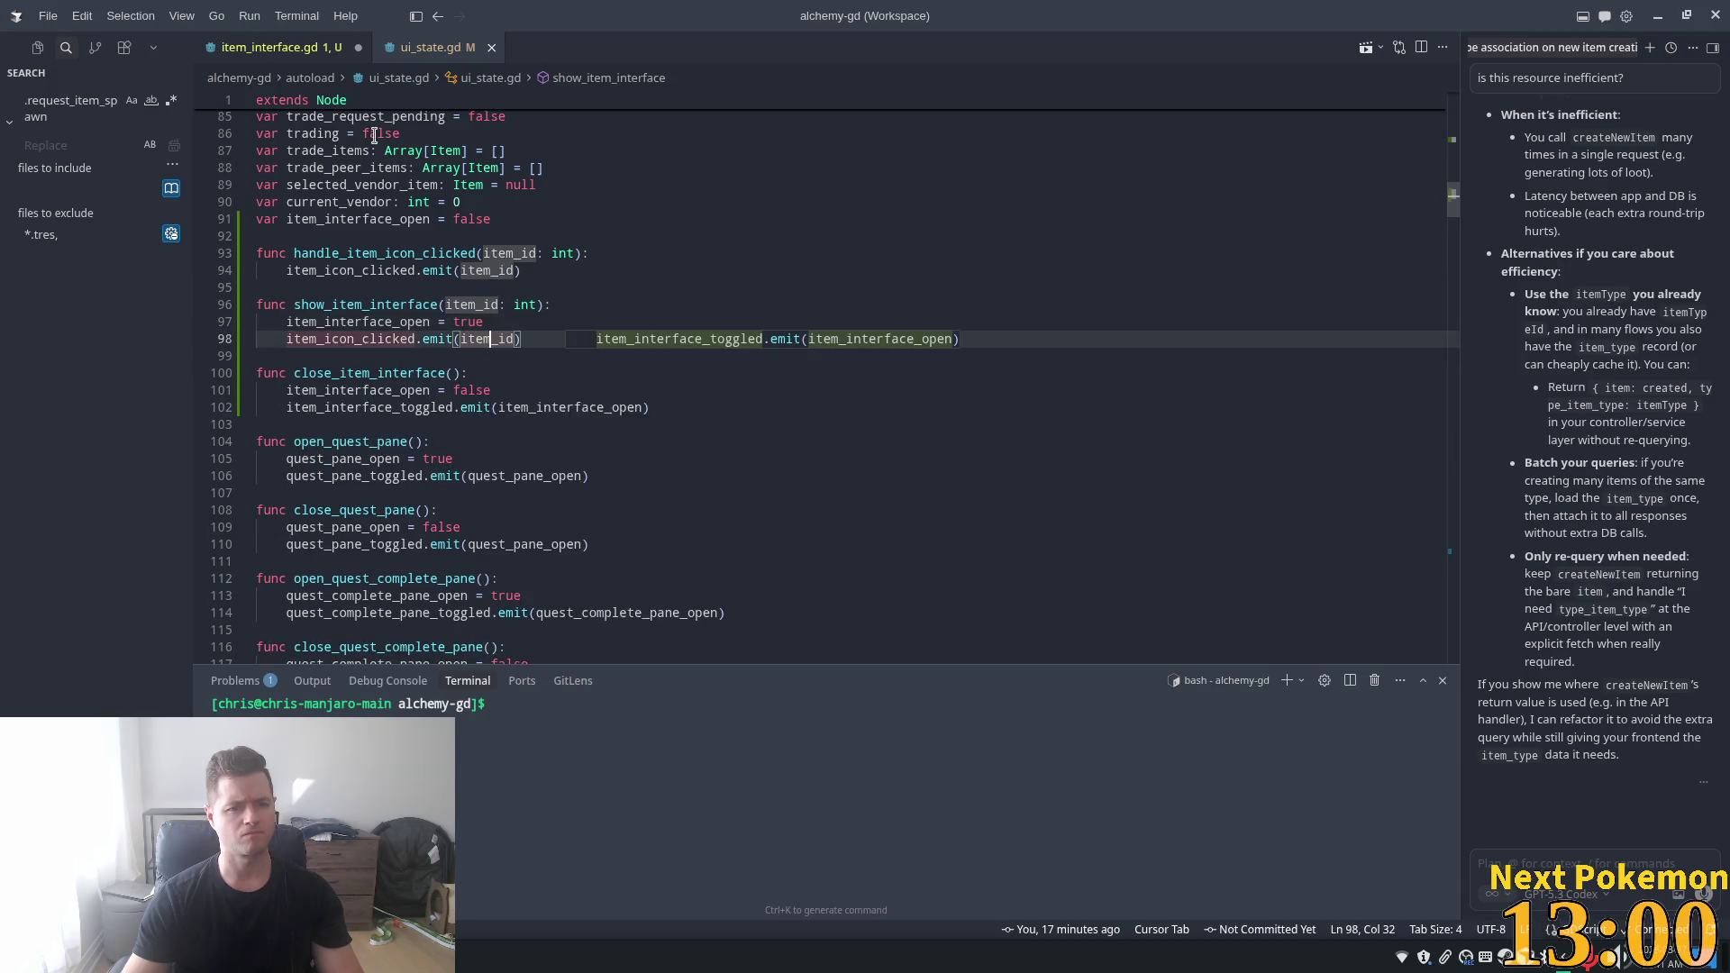
left_click(290, 52)
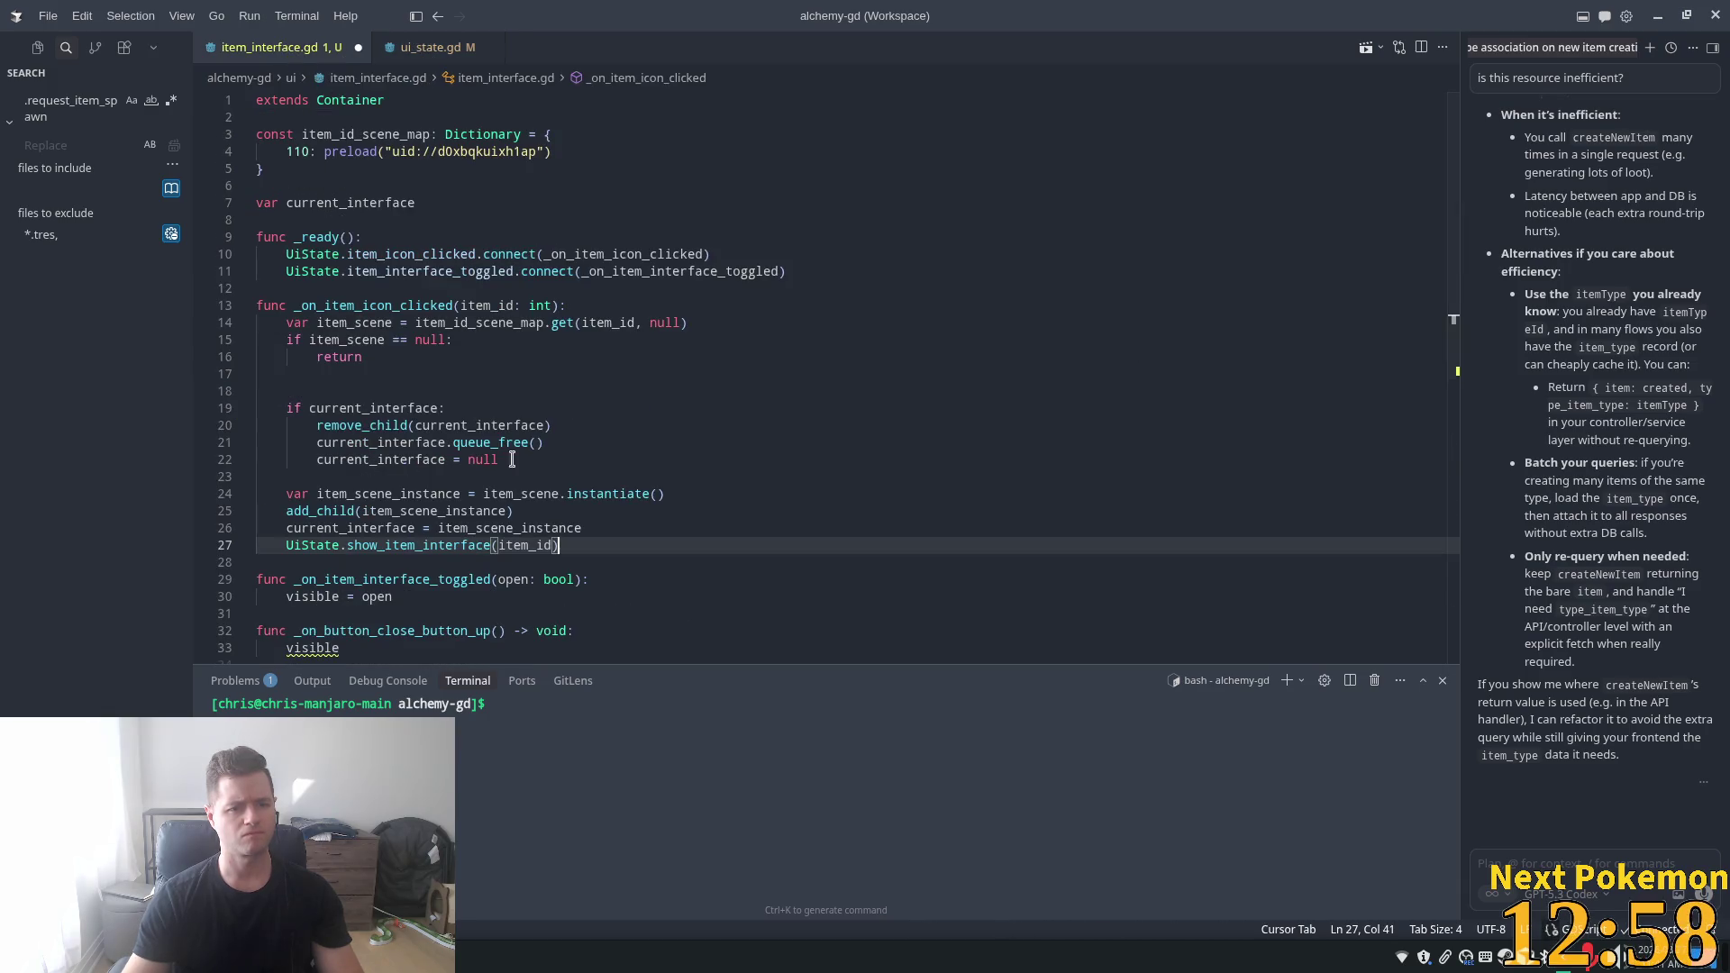
left_click(701, 267, "ctrl")
key("ctrl+Tab")
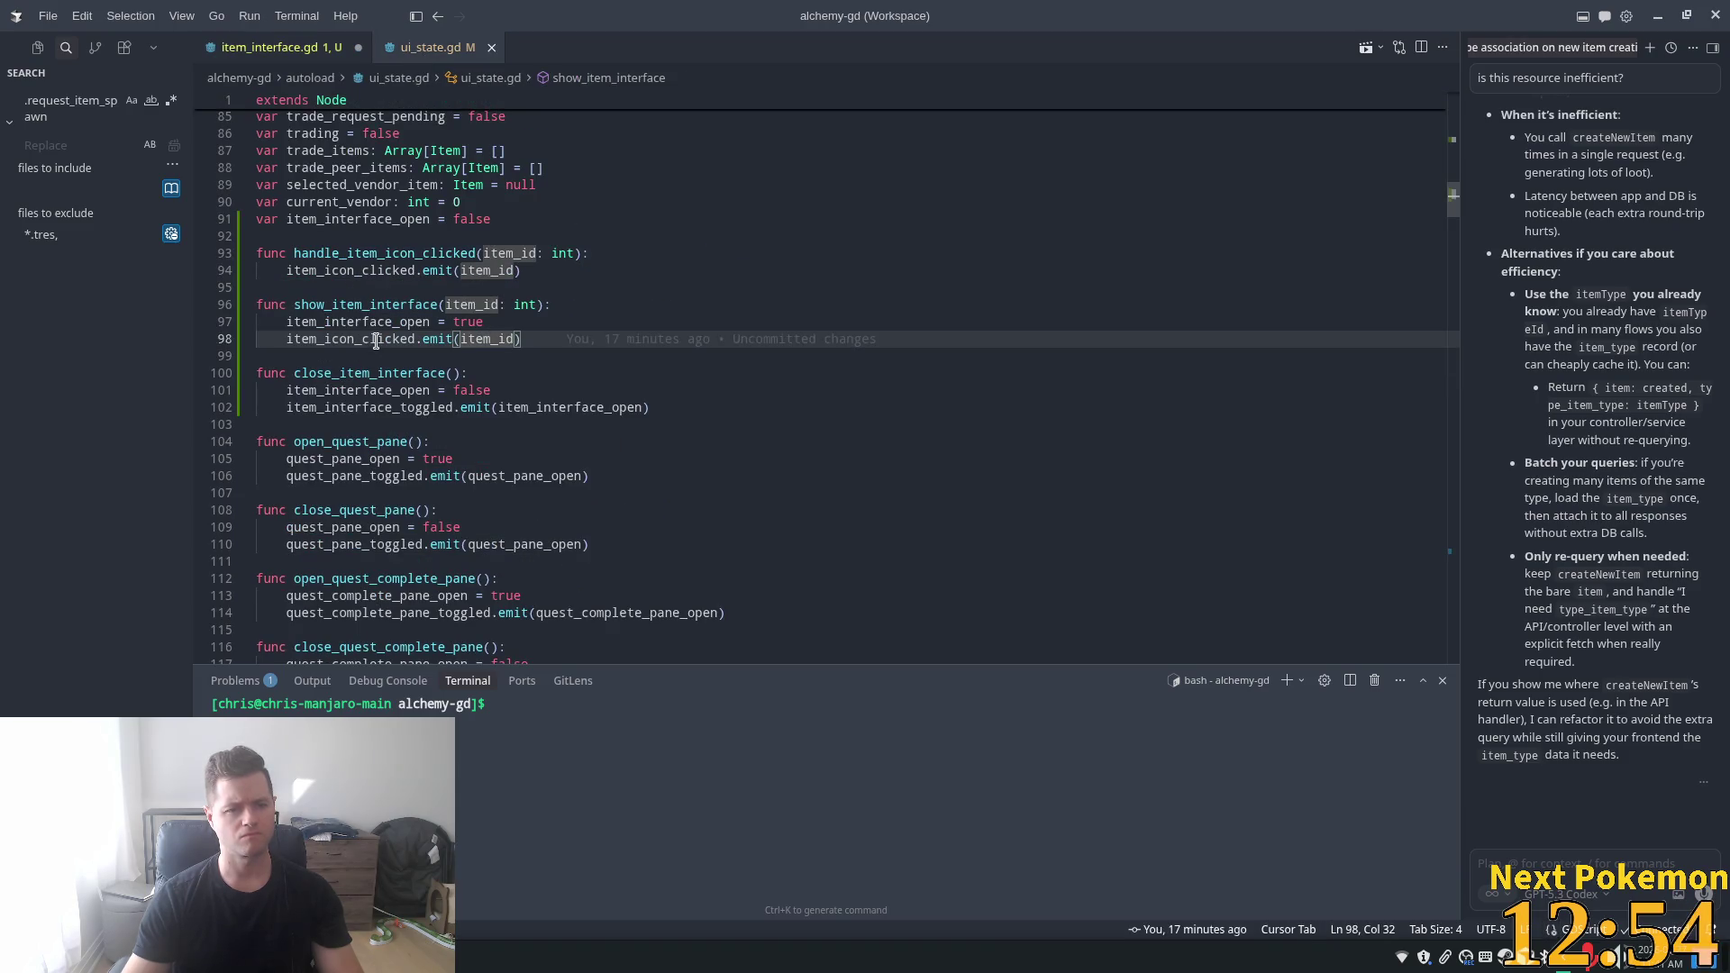
left_click(370, 322)
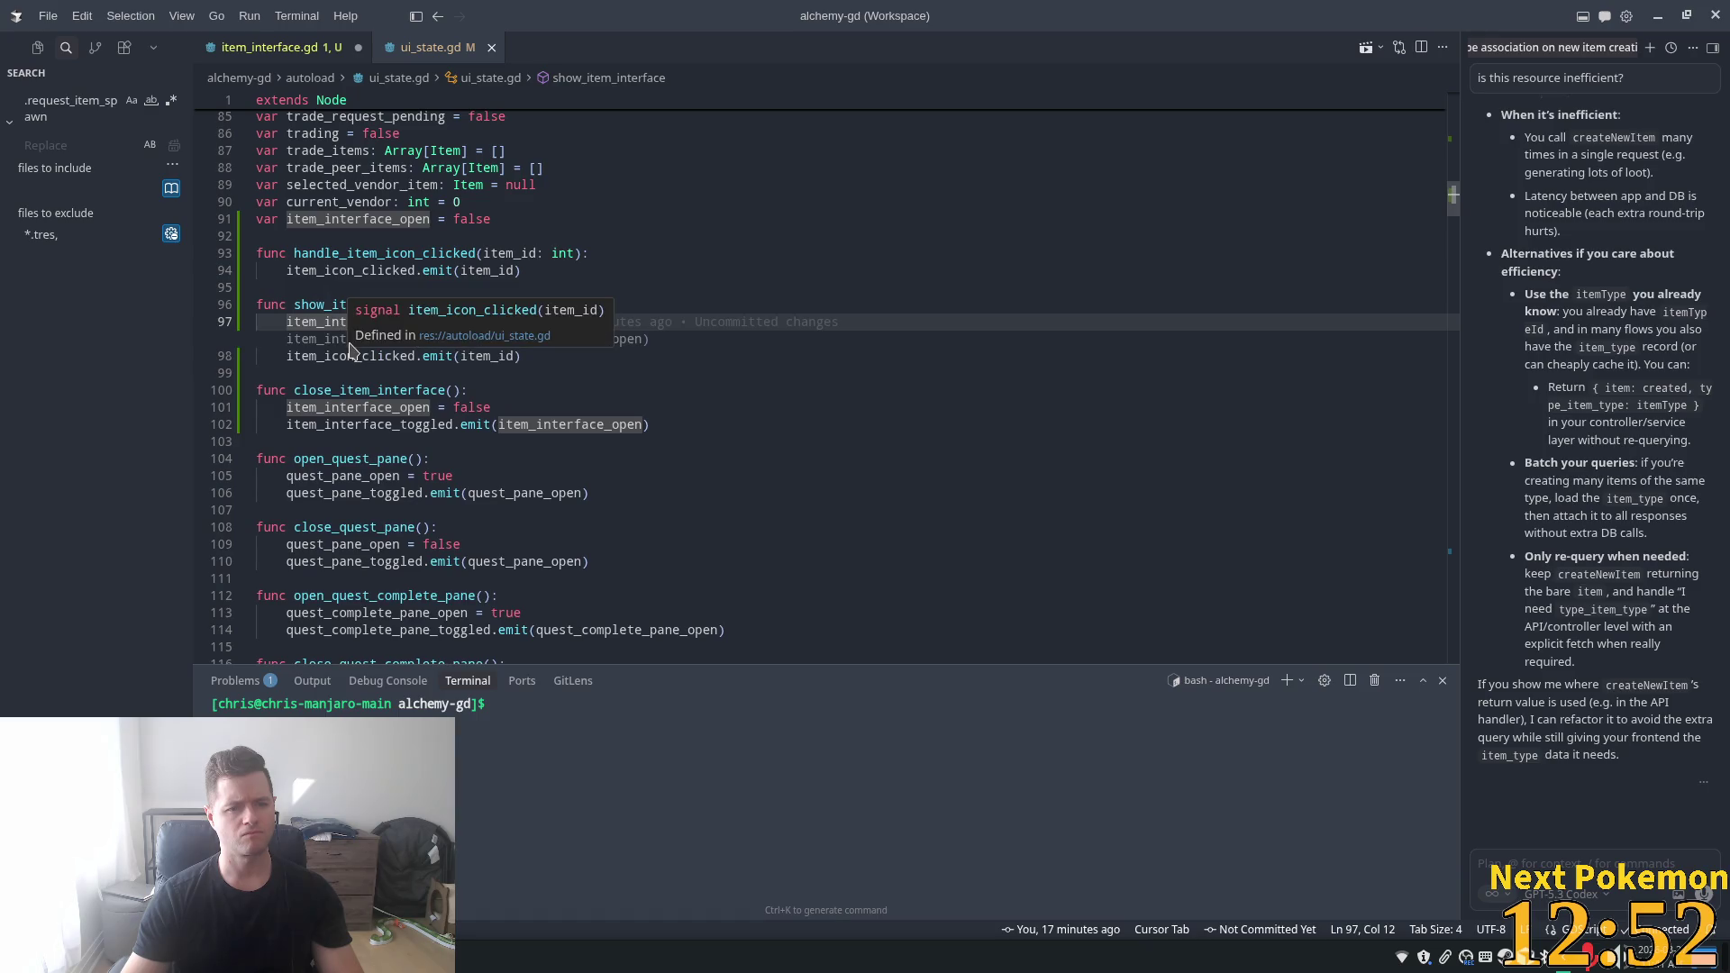
left_click(361, 426)
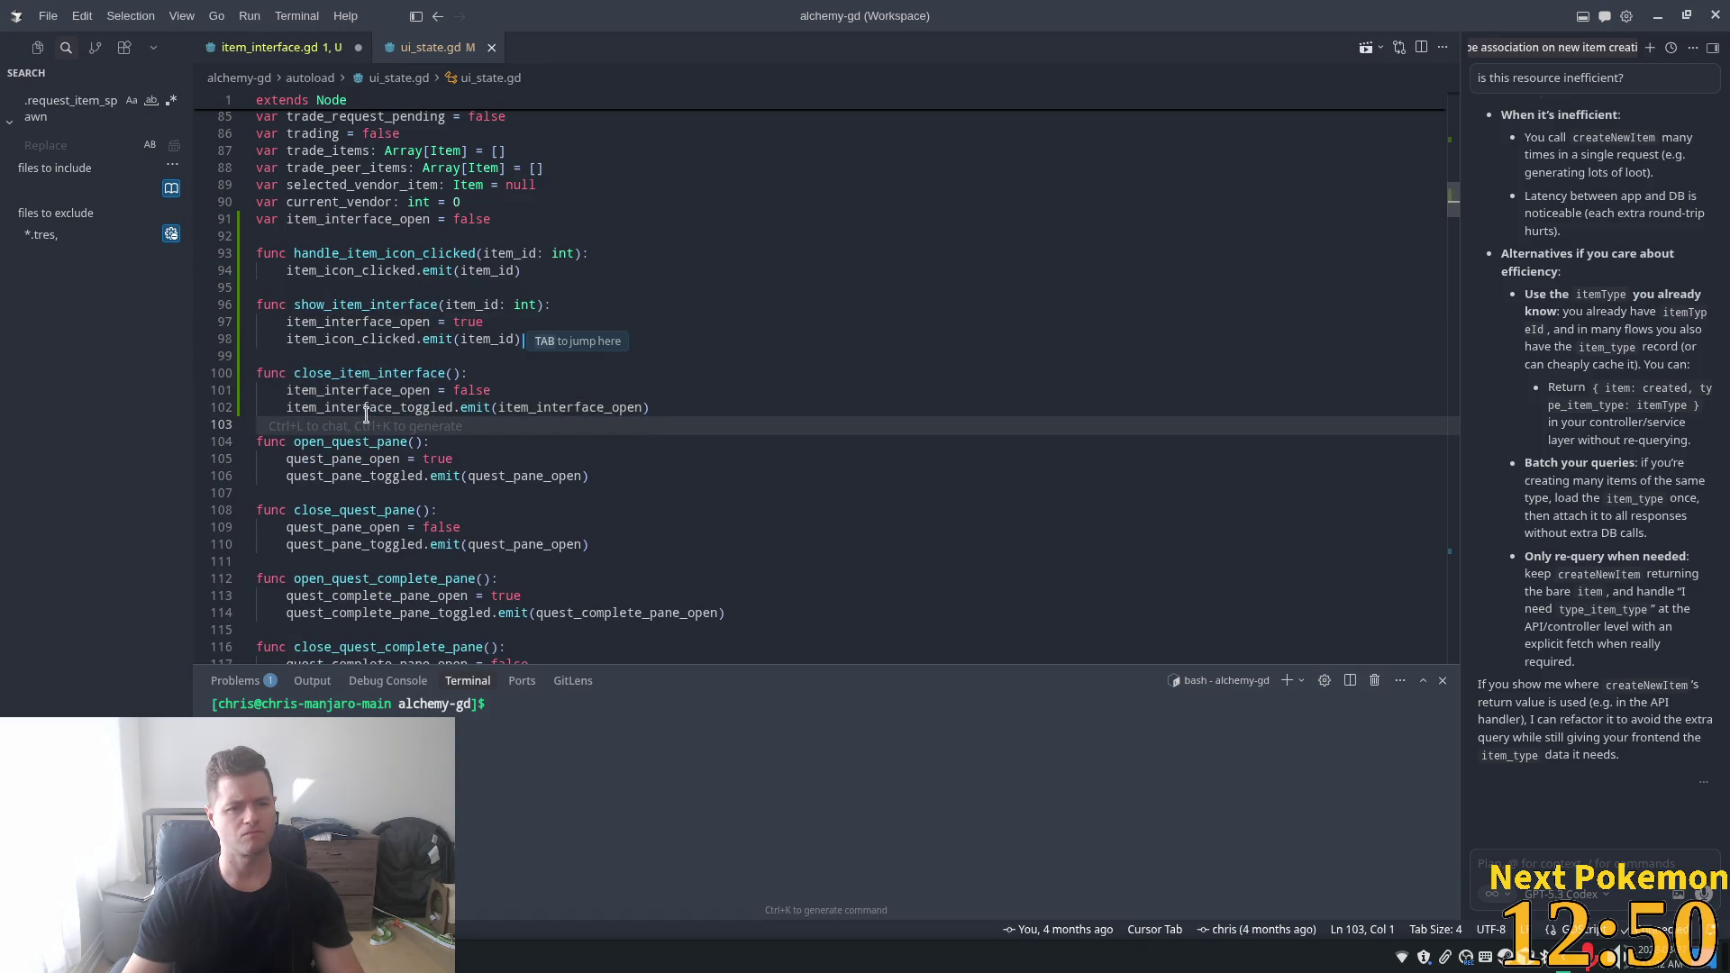
- Make line 98 emit item_interface_toggled with item_interface_open instead of item_icon_clicked
double_click(367, 412)
key("ctrl+c")
double_click(363, 337)
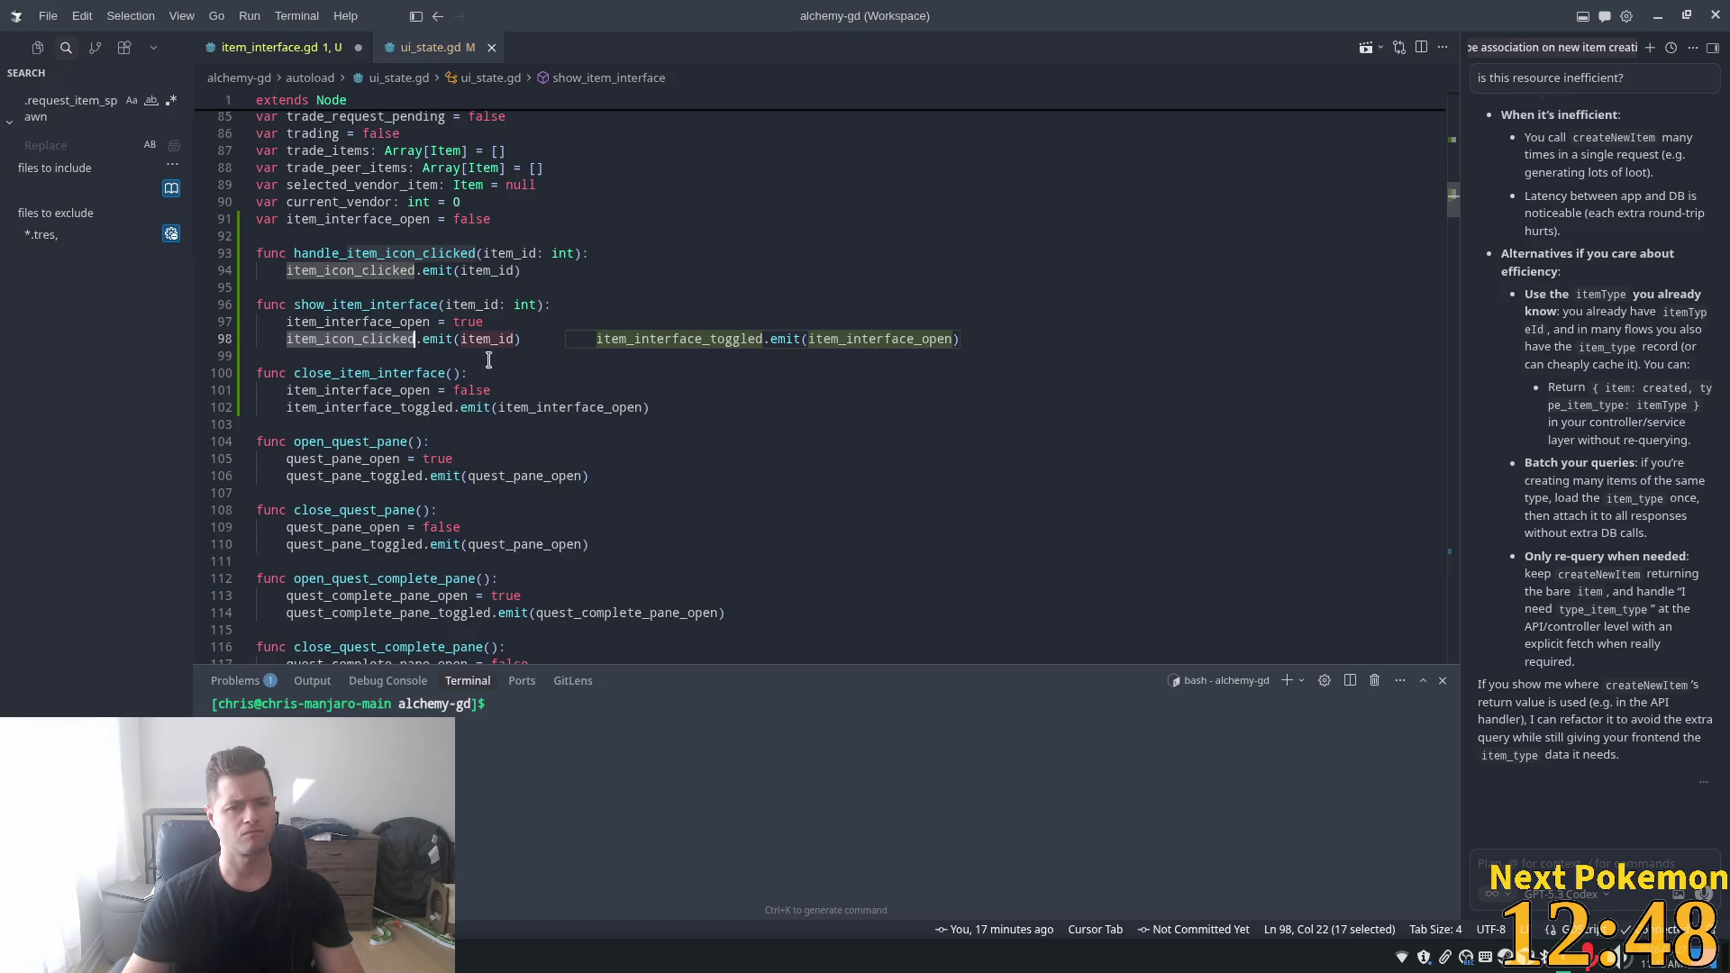
key("ctrl+v")
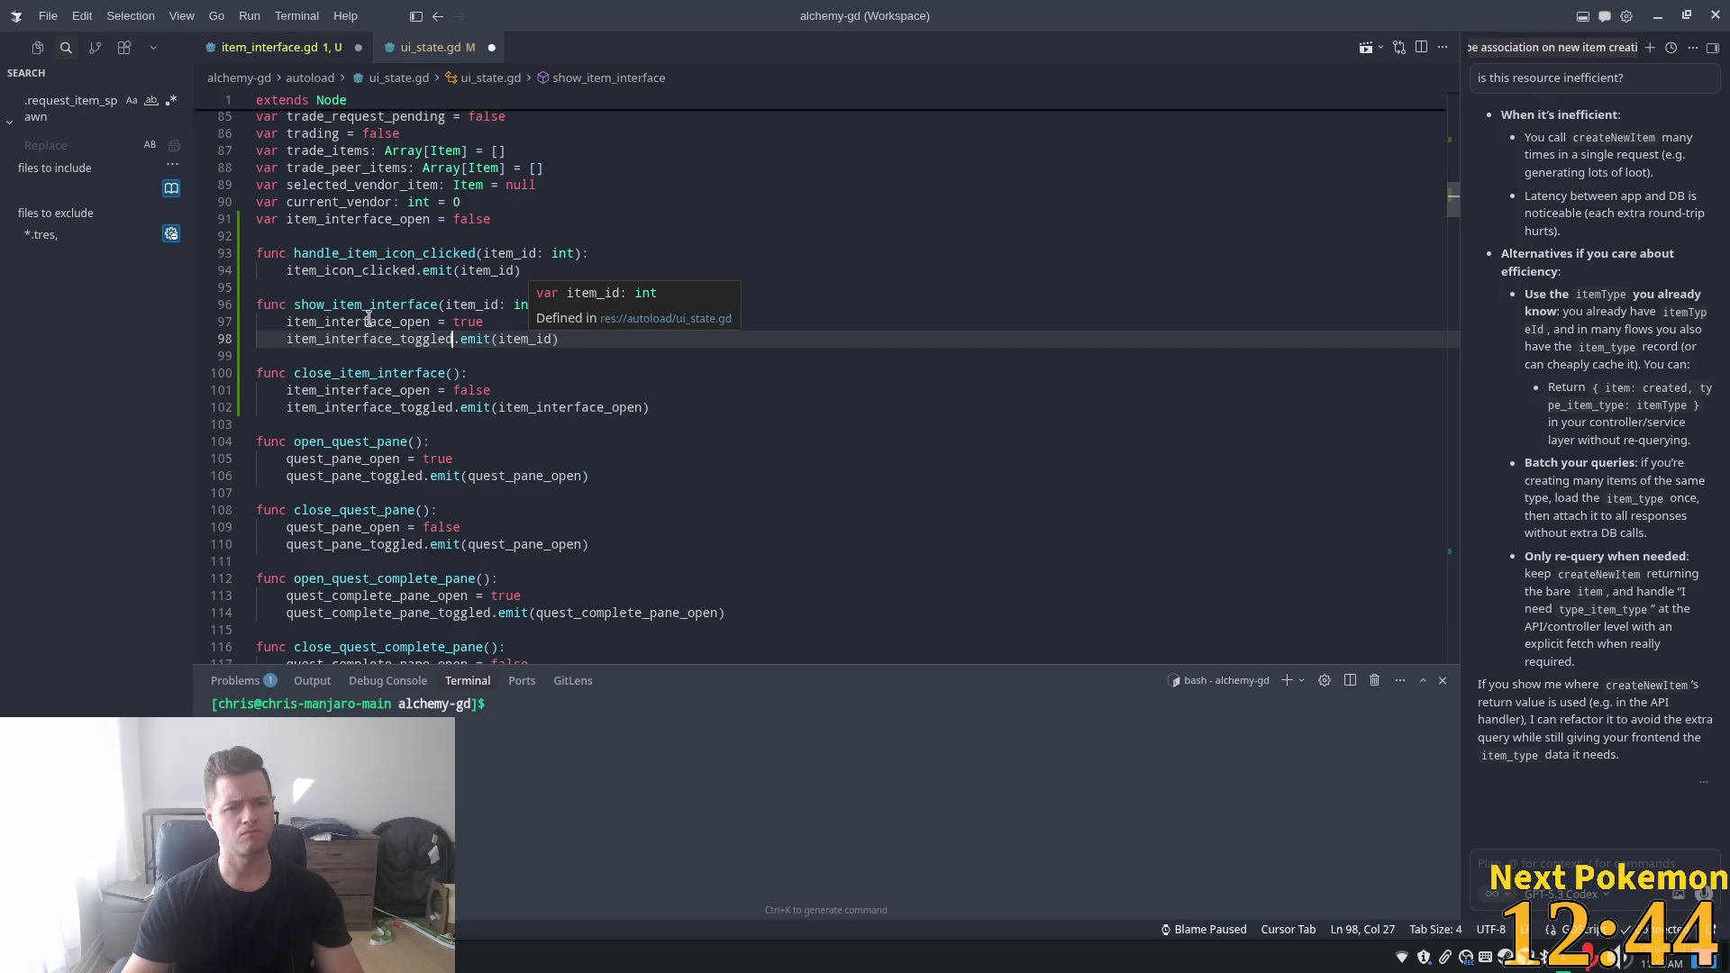
double_click(414, 322)
key("Tab")
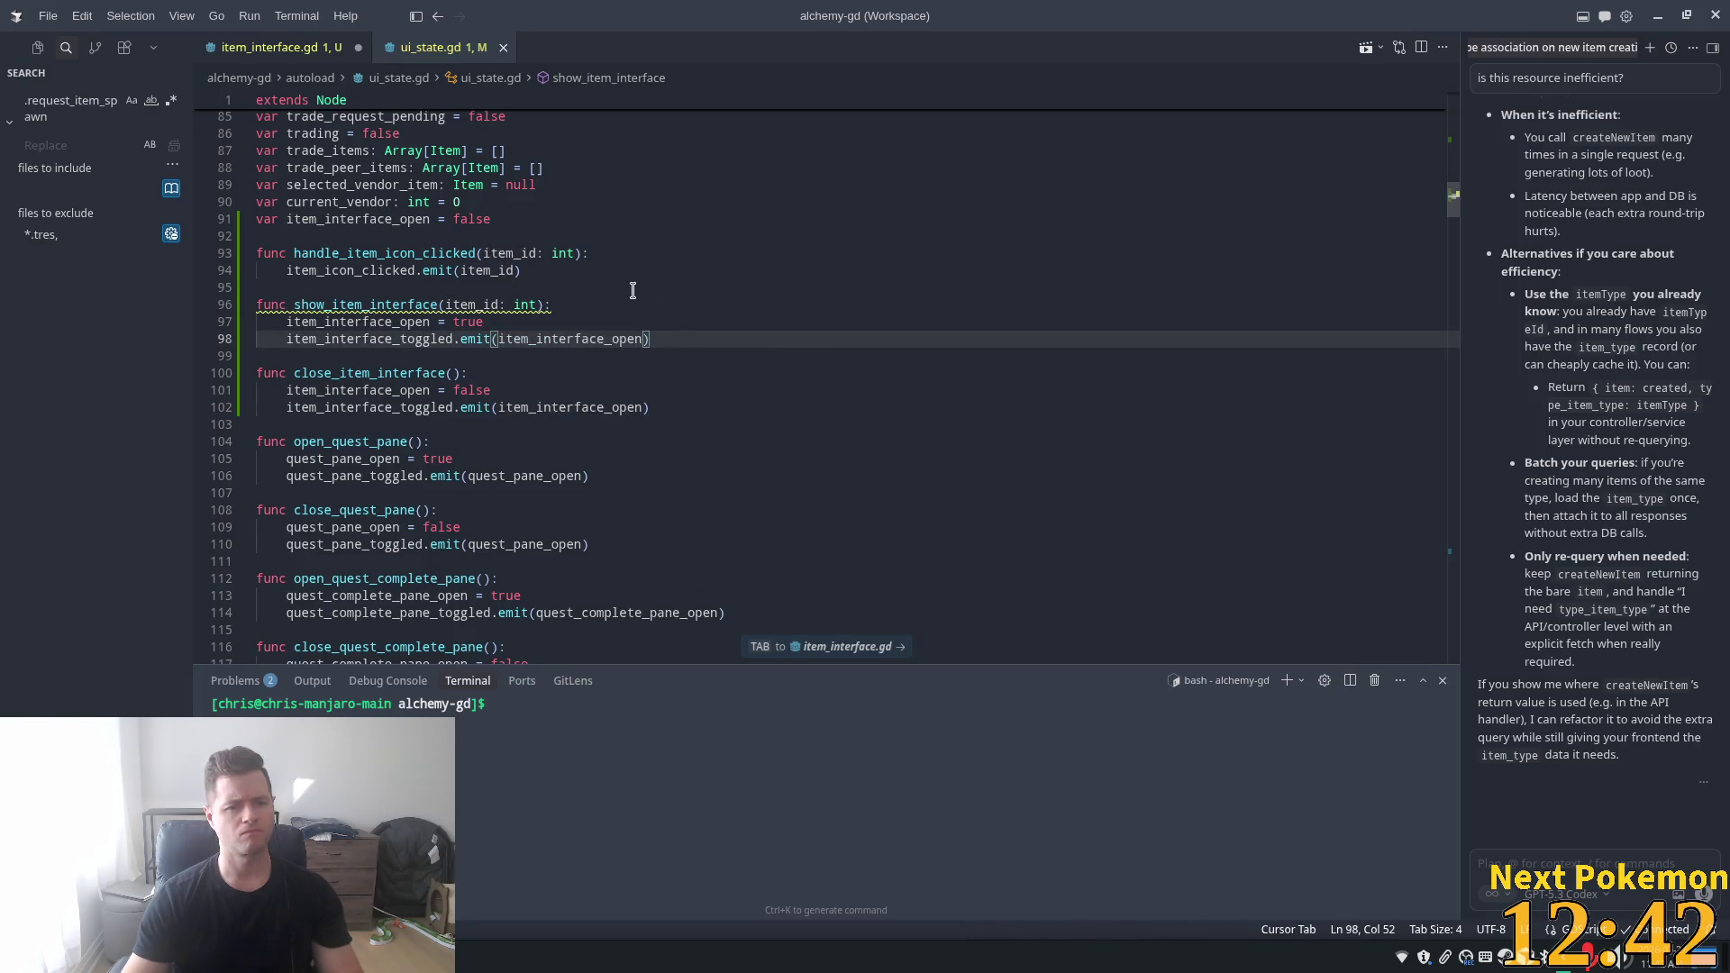
- Remove the item_id parameter from show_item_interface
left_click_drag(447, 305, 550, 304)
type("i")
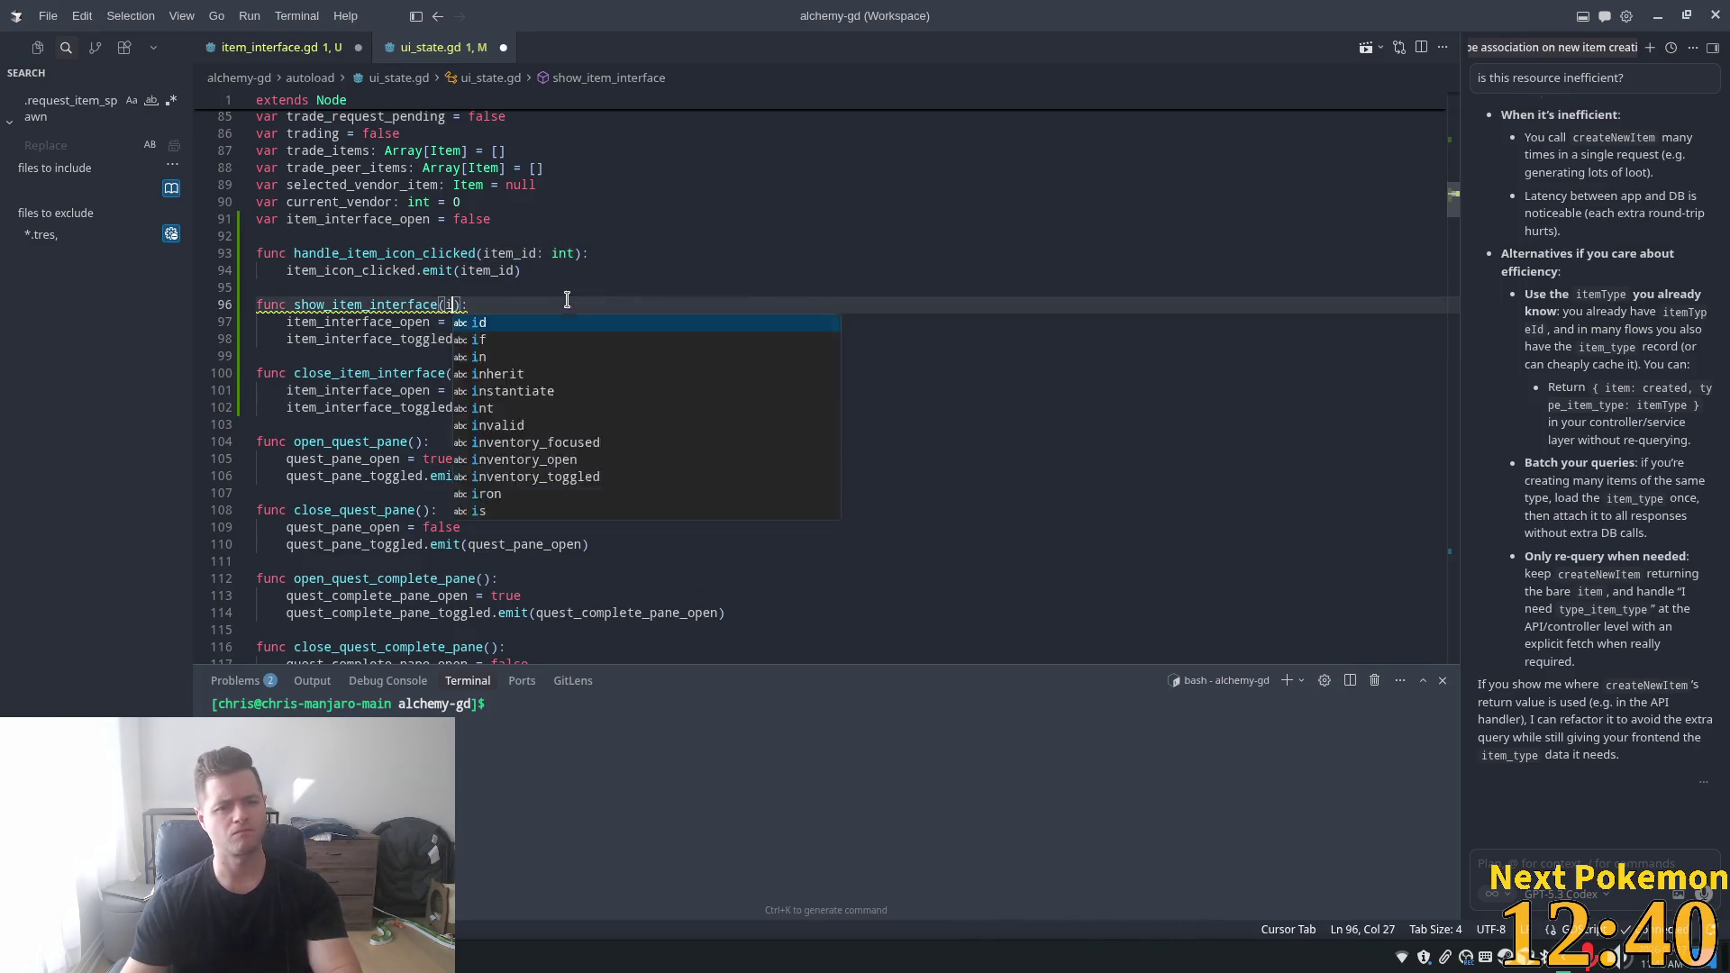
key("BackSpace")
left_click(335, 48)
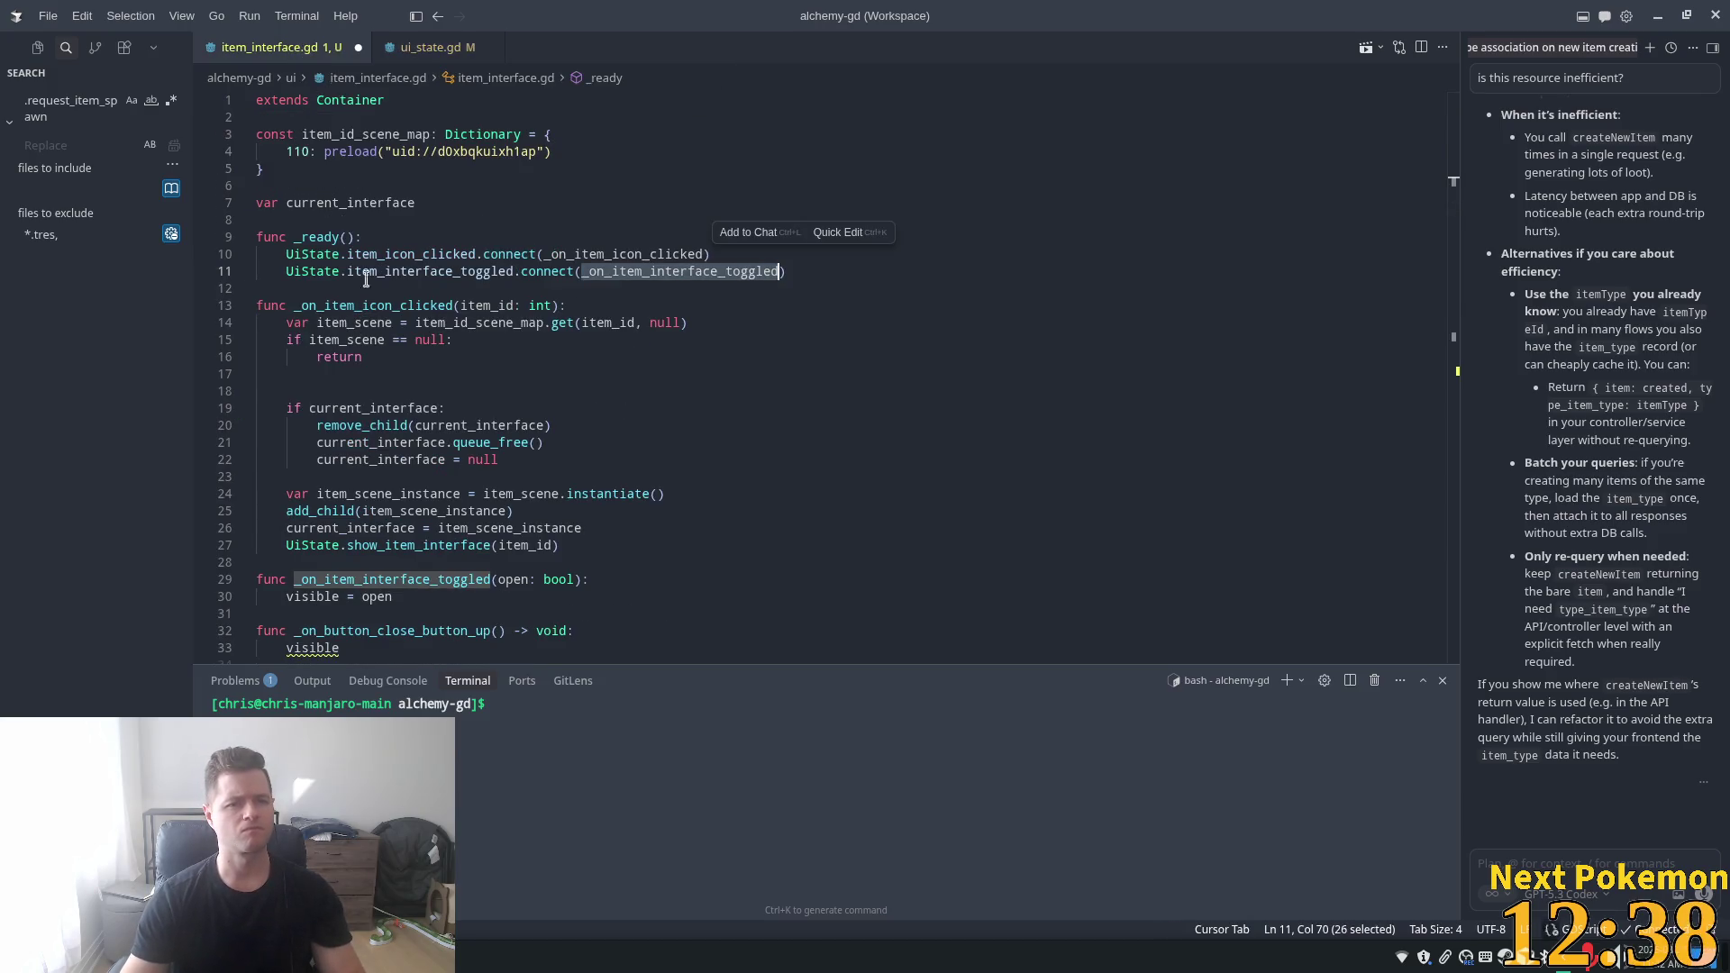
- Drop the item_id argument so line 27 calls show_item_interface()
left_click(451, 409)
scroll(369, 587, "down", 2)
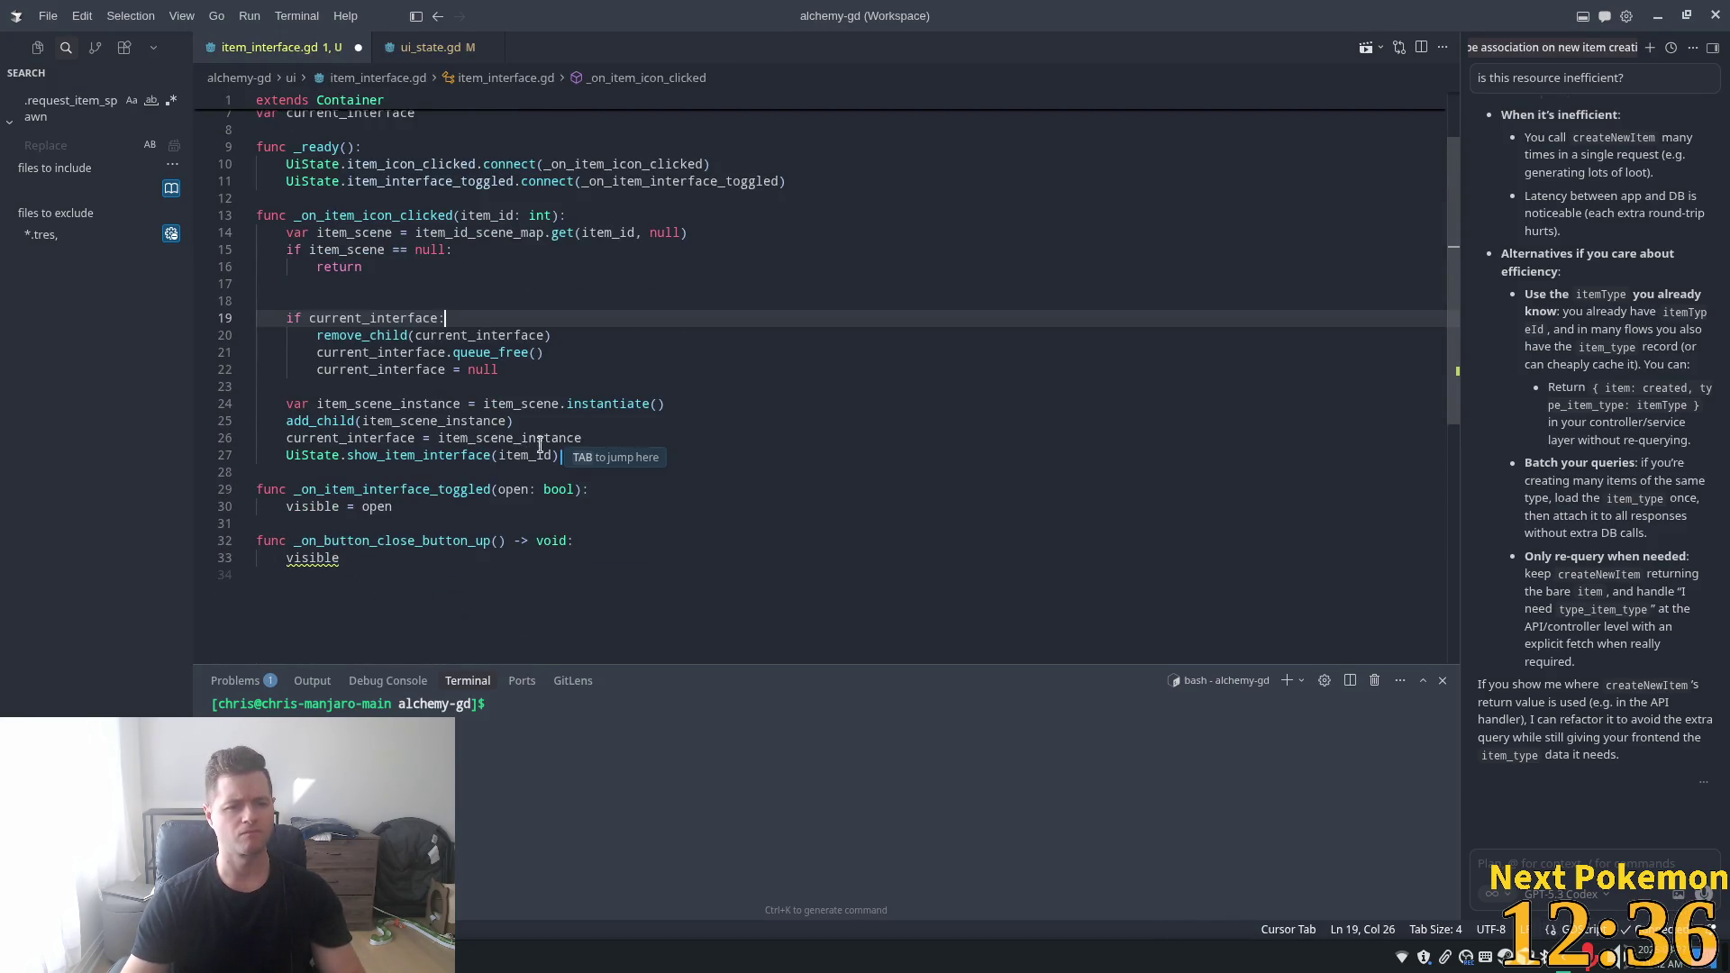
key("Tab")
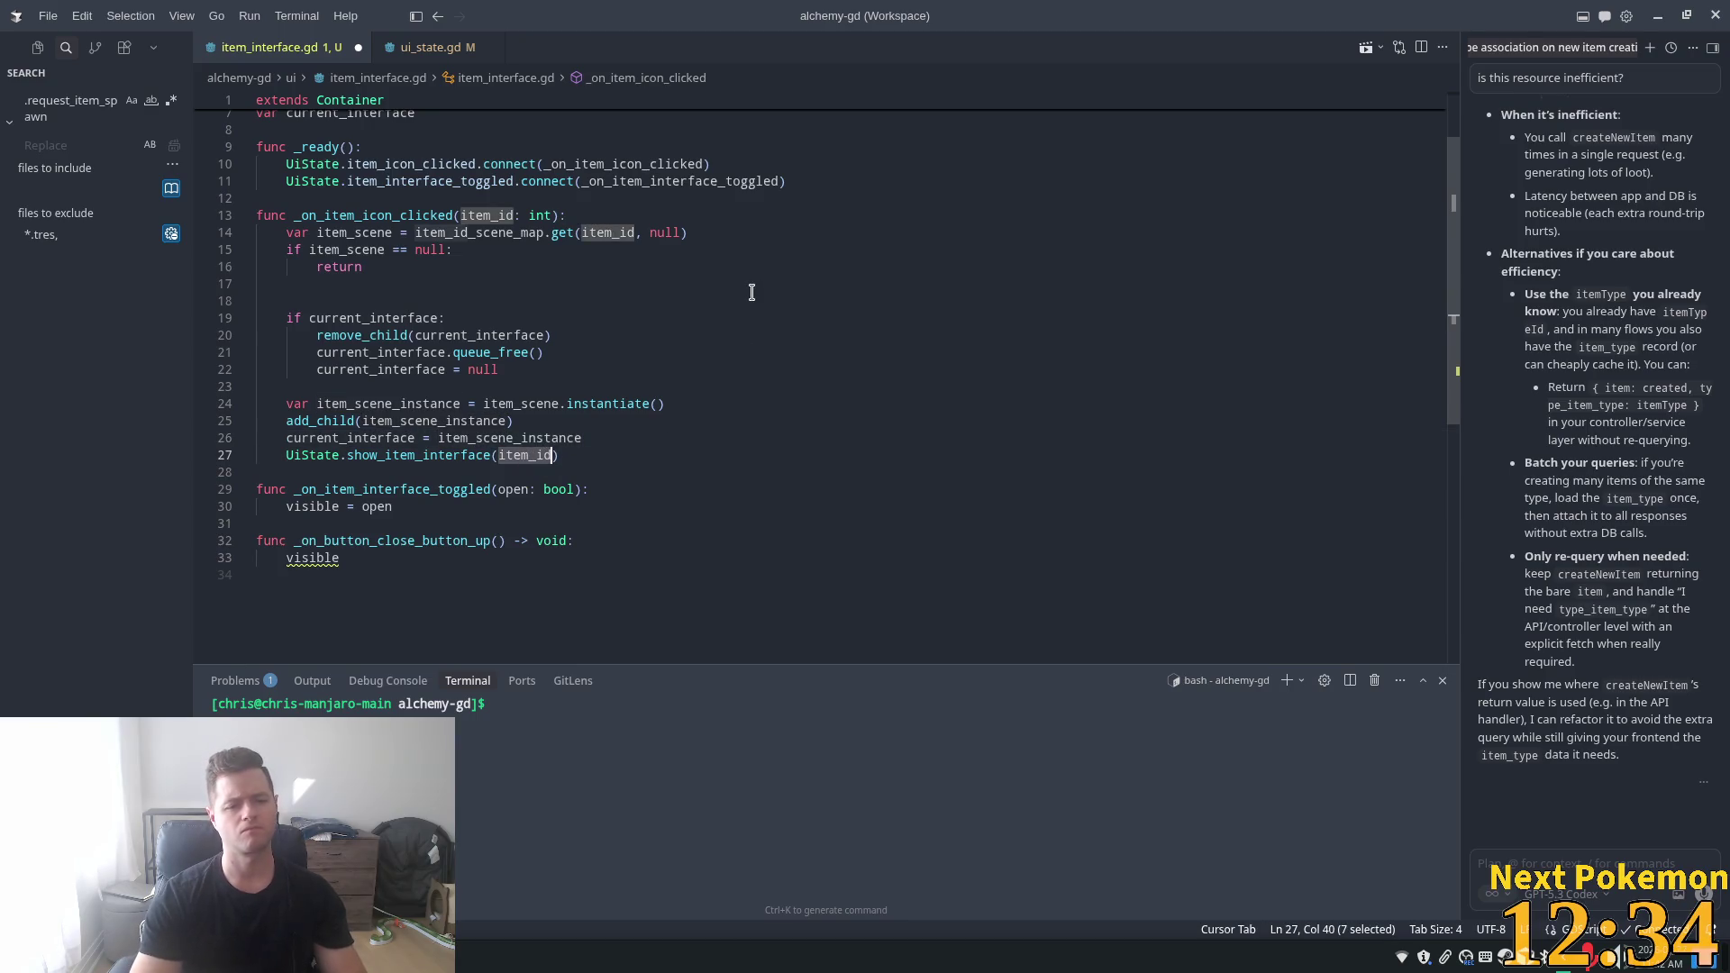
key("BackSpace")
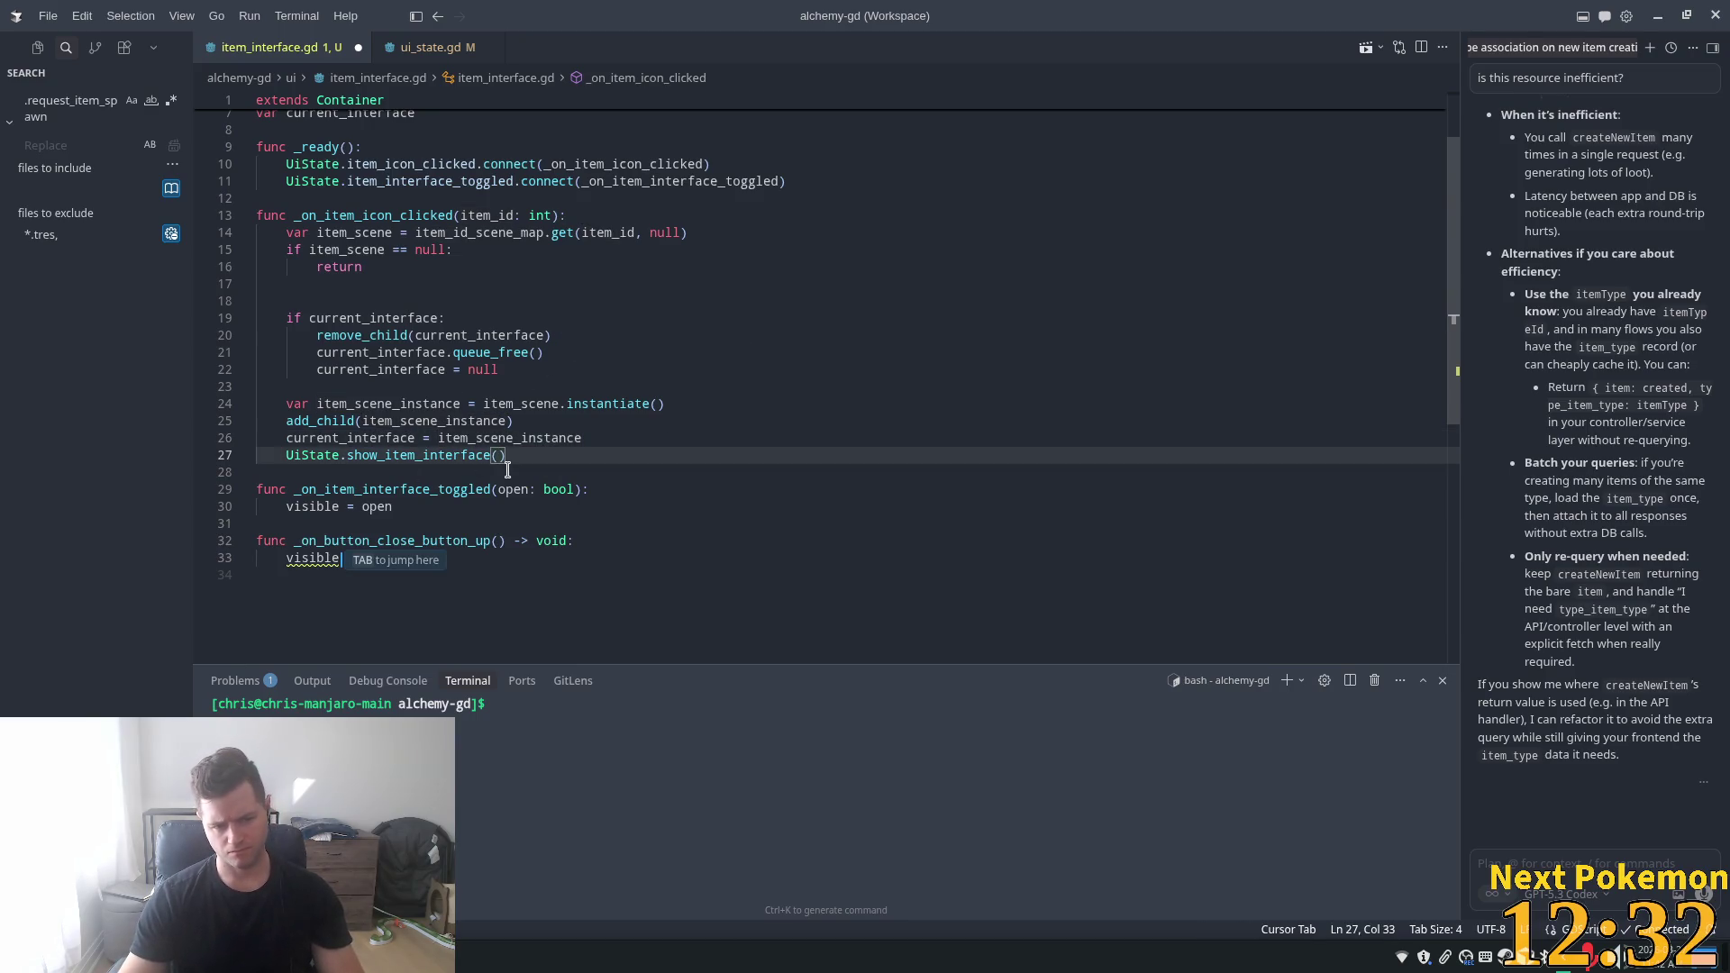
left_click(551, 456)
- Replace 'visible' in the close handler with UiState.close_item_interface() and save
double_click(331, 558)
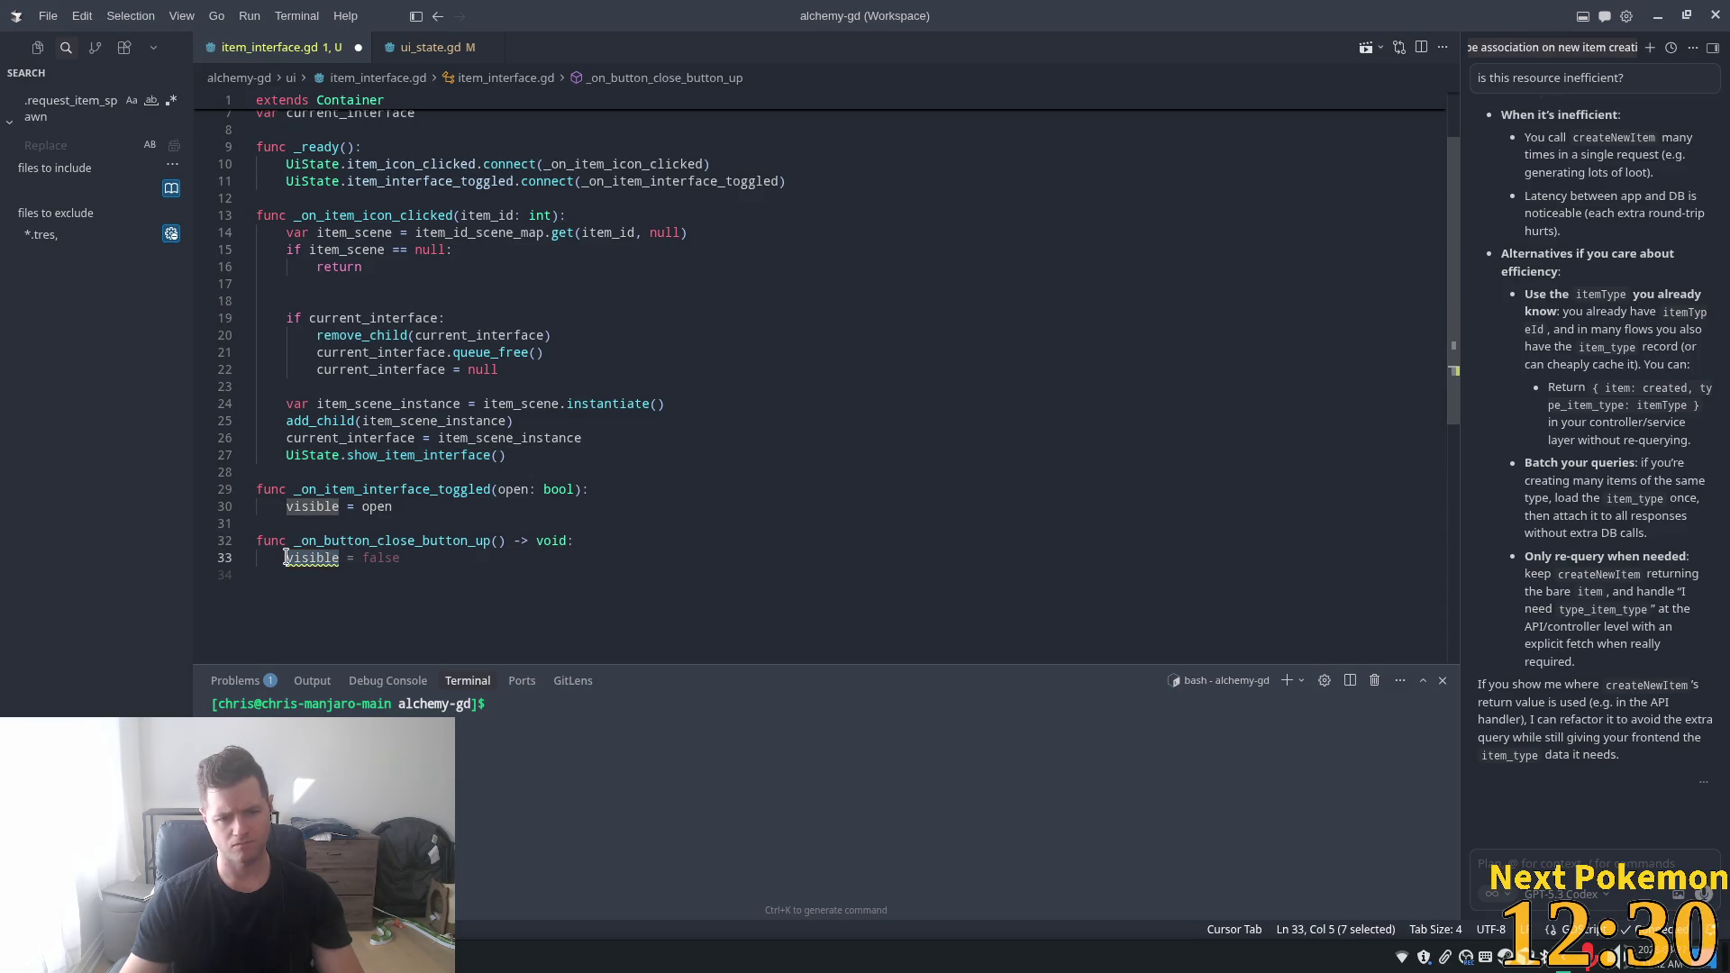
type("Ui")
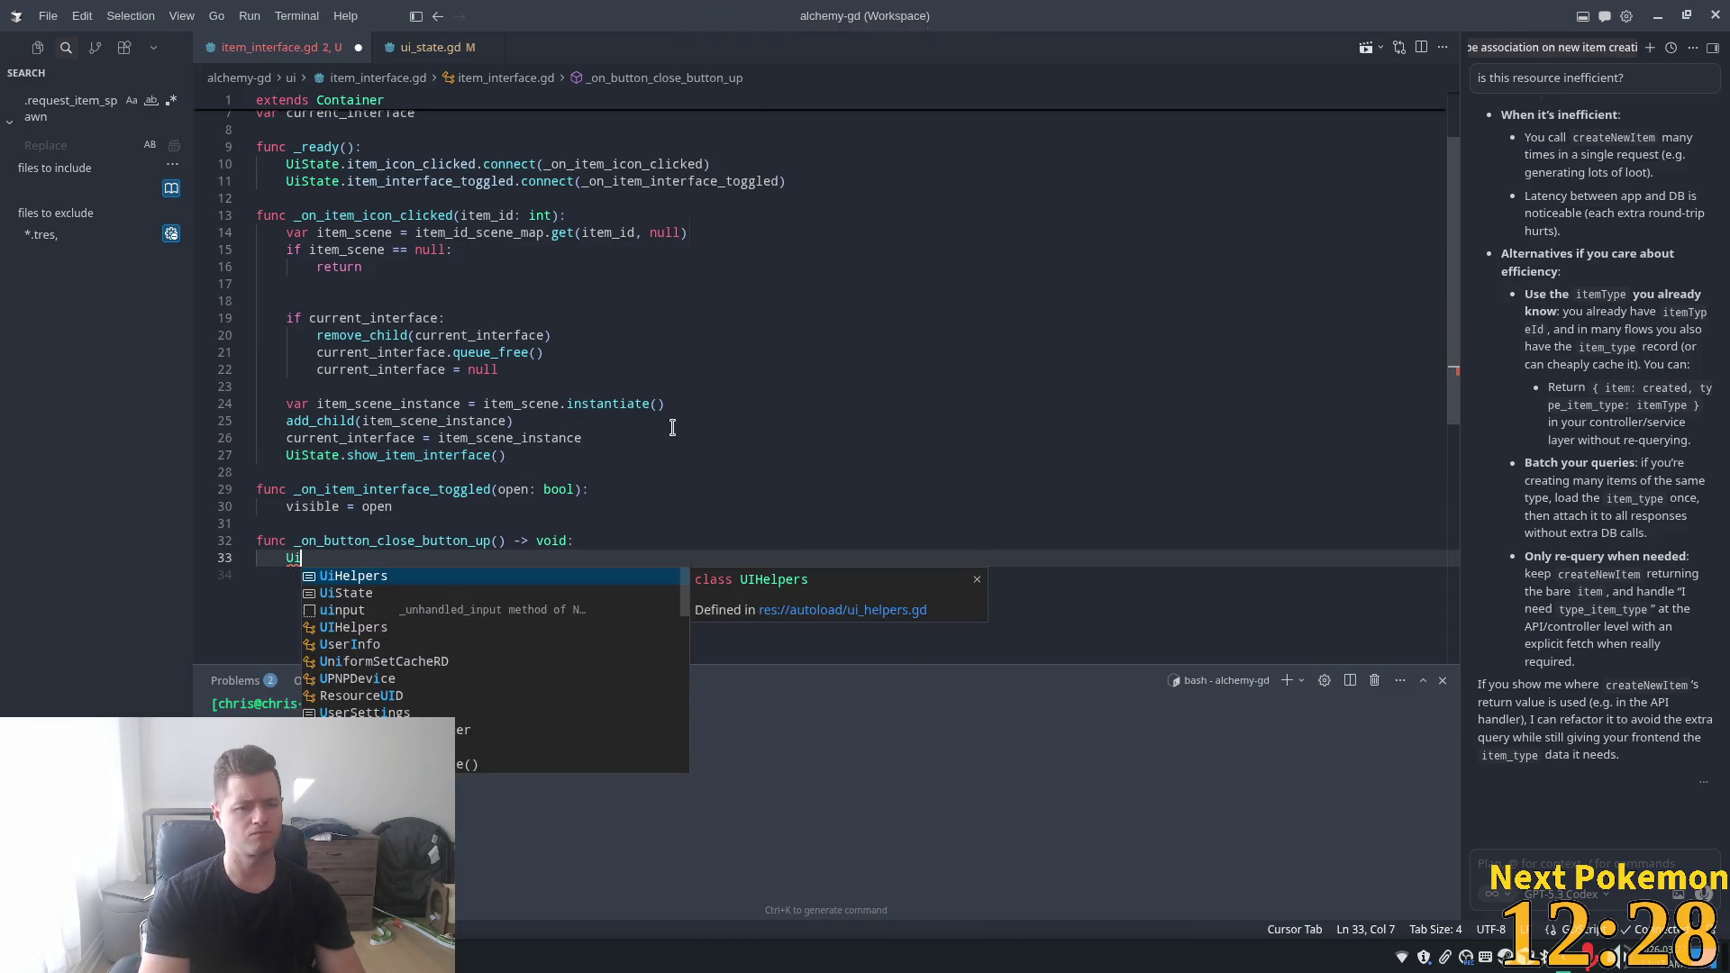
key("Tab")
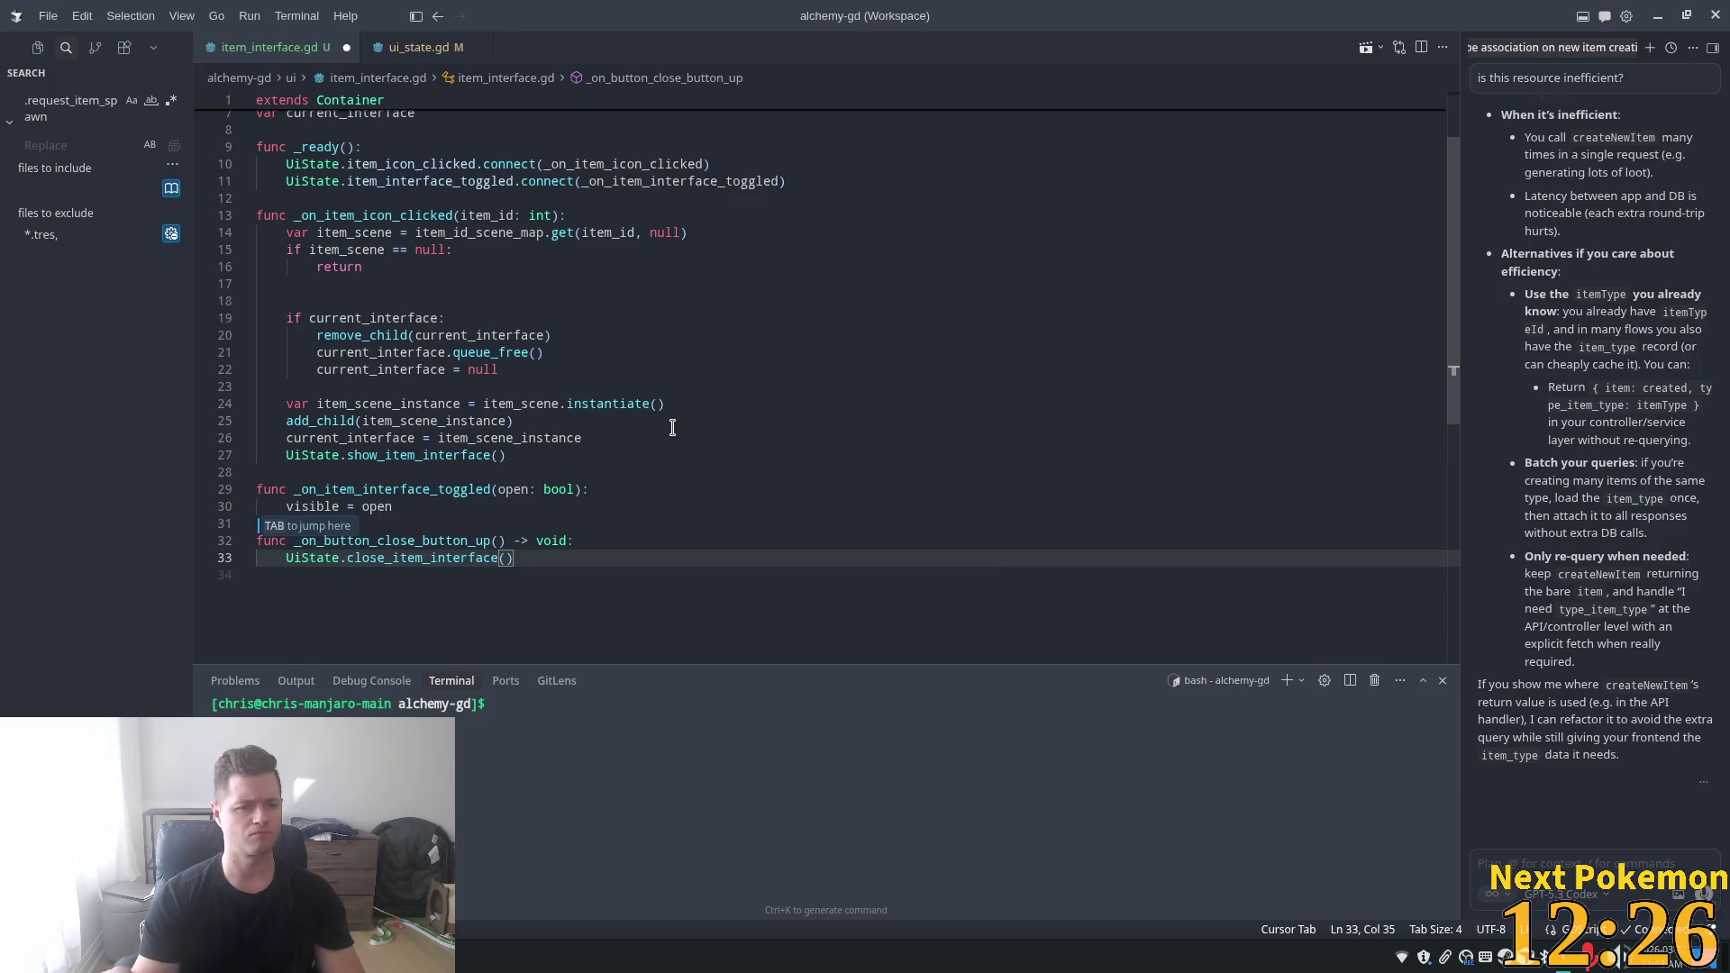
left_click(675, 350)
key("ctrl+s")
scroll(759, 372, "up", 2)
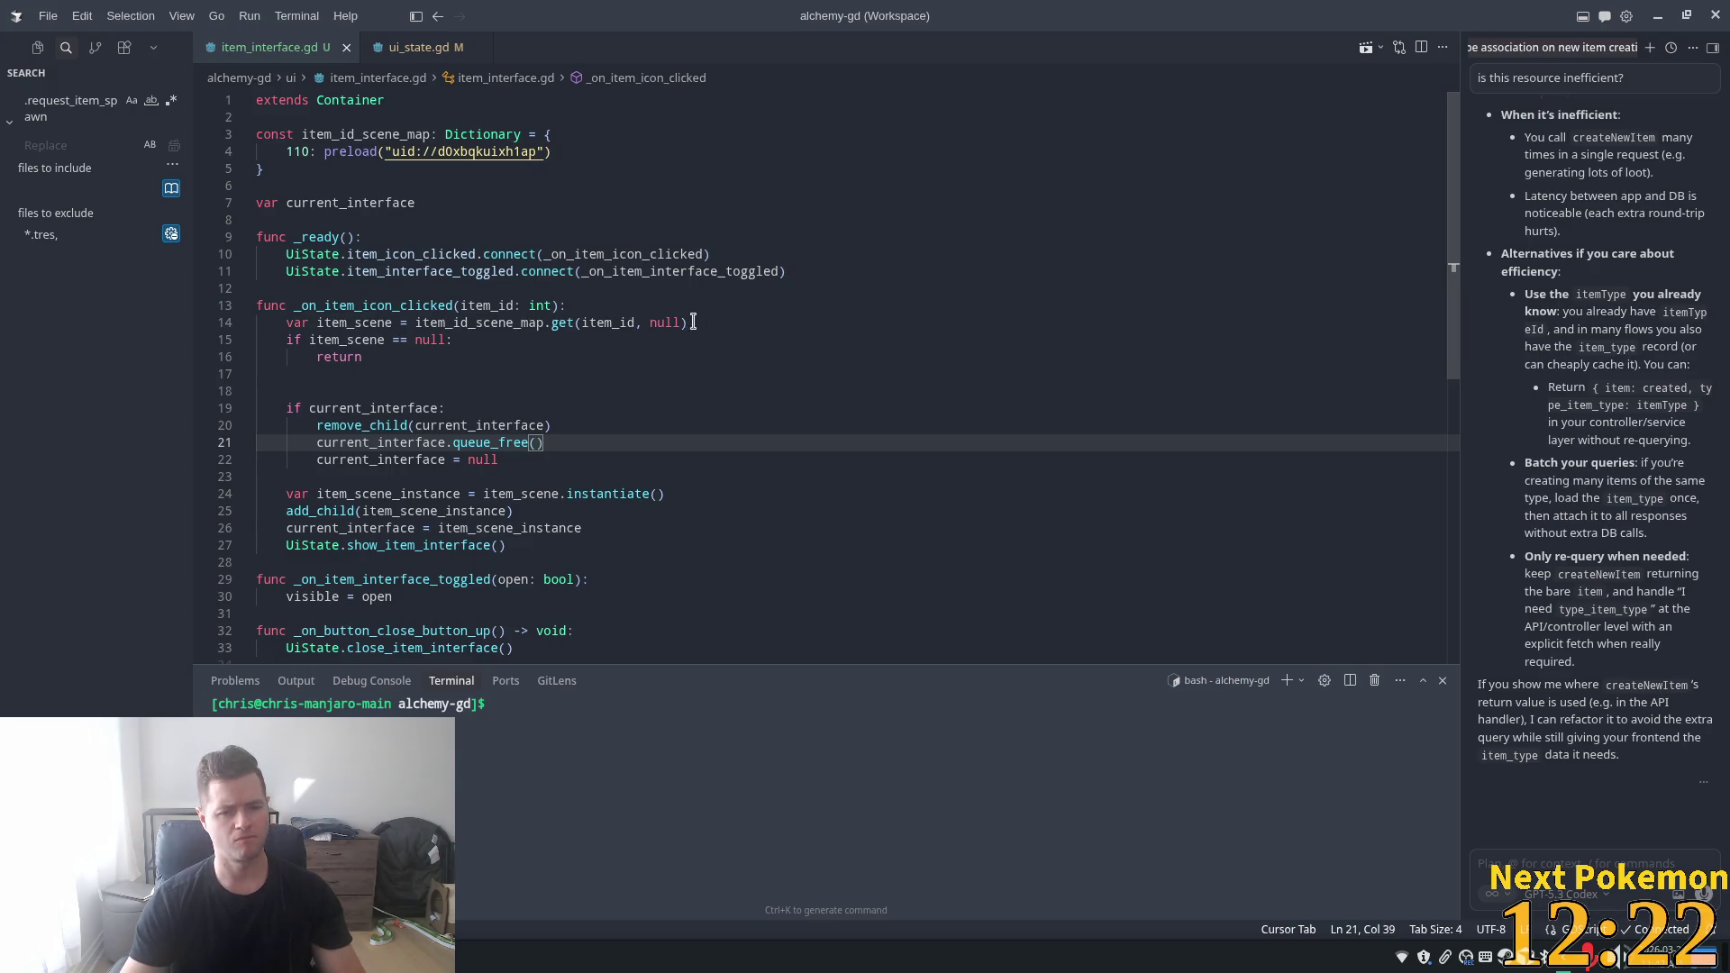
key("alt+Tab")
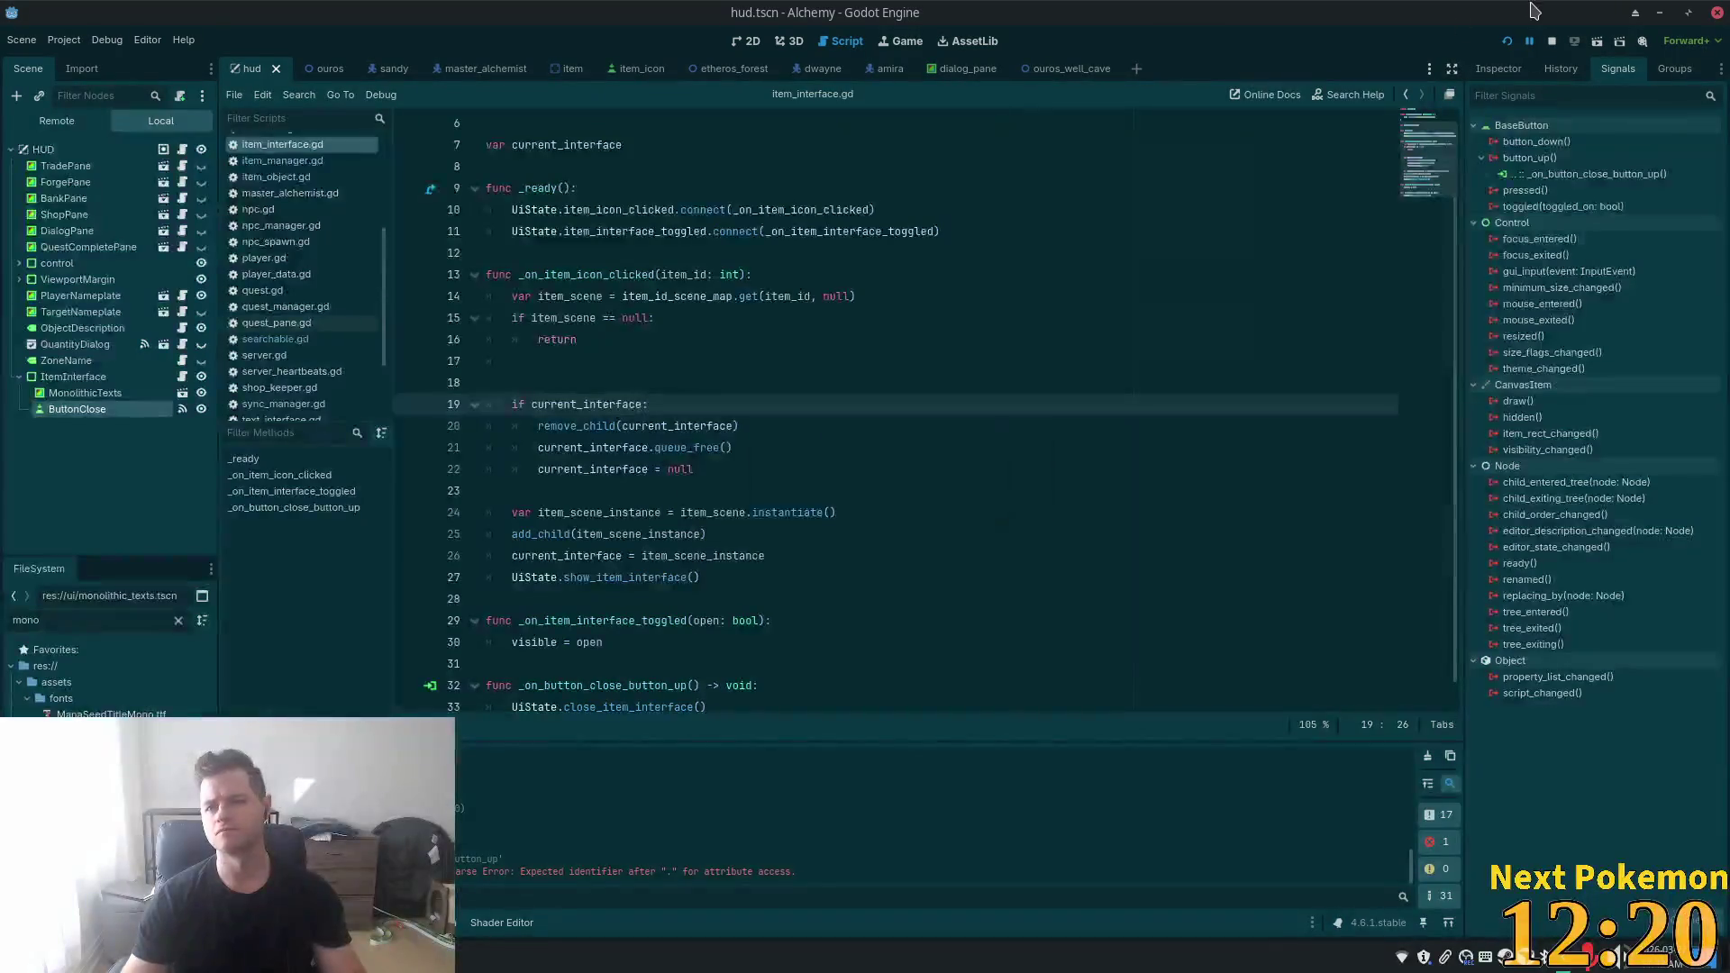
- Run the project with F5 to test the item interface changes
key("F5")
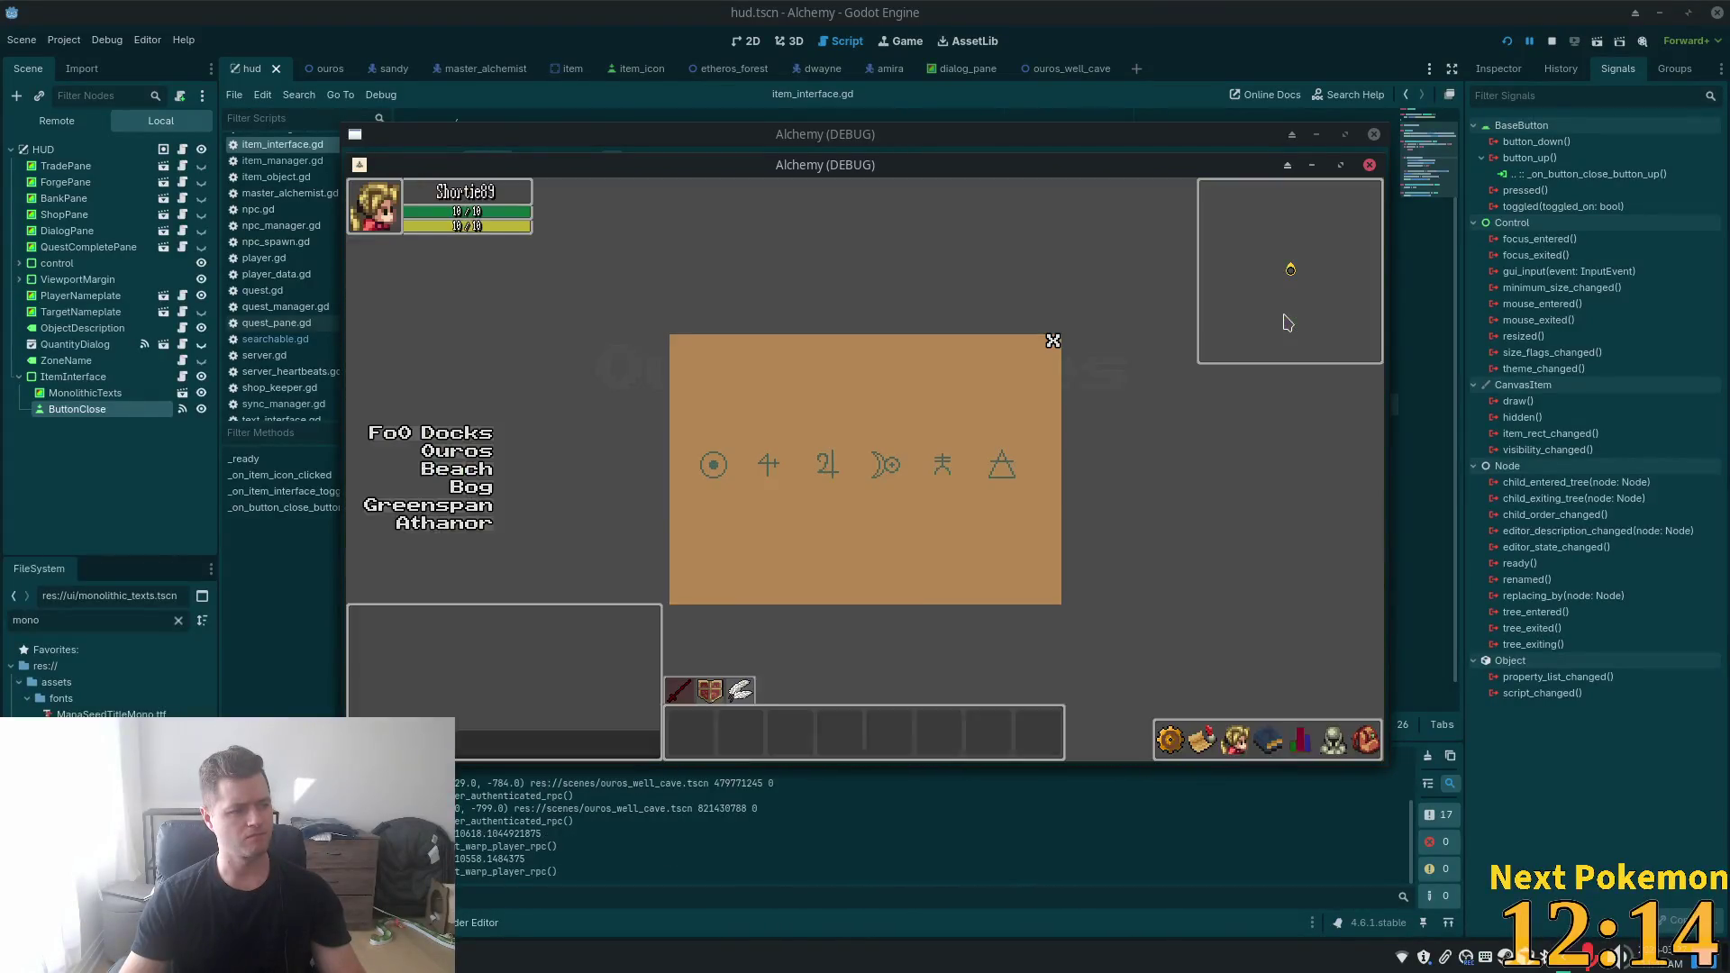
- Close the item popup and rearrange the cave and town game windows
left_click(1048, 343)
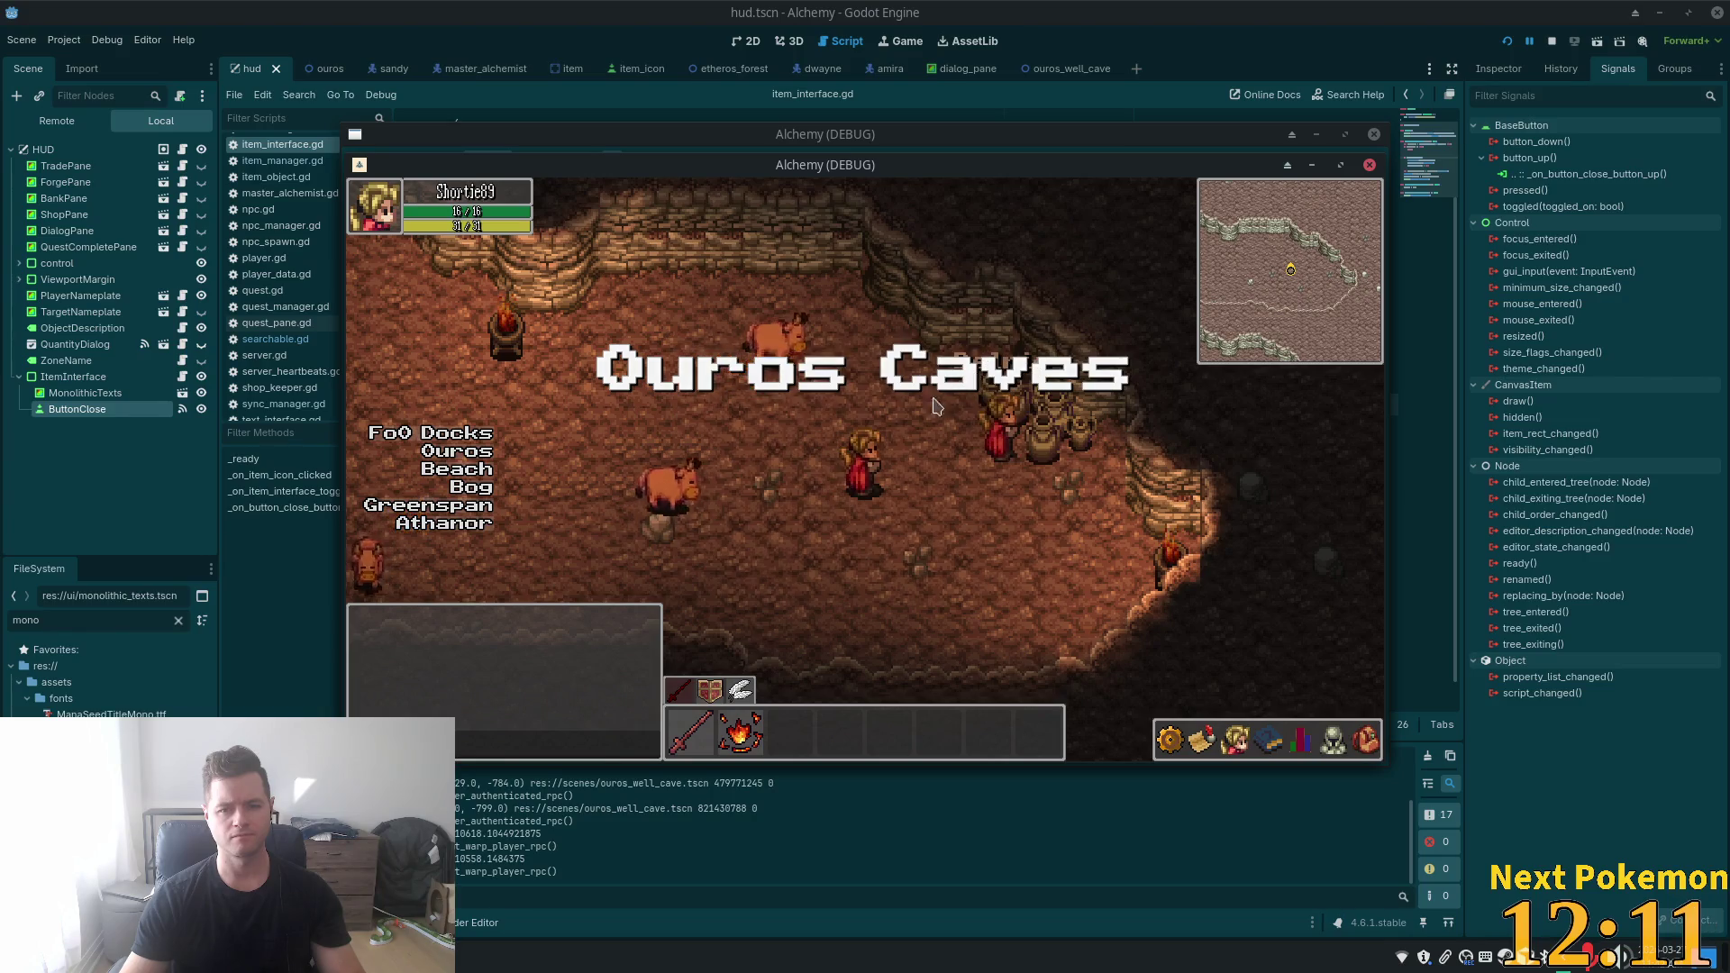
left_click(1365, 739)
left_click(1365, 740)
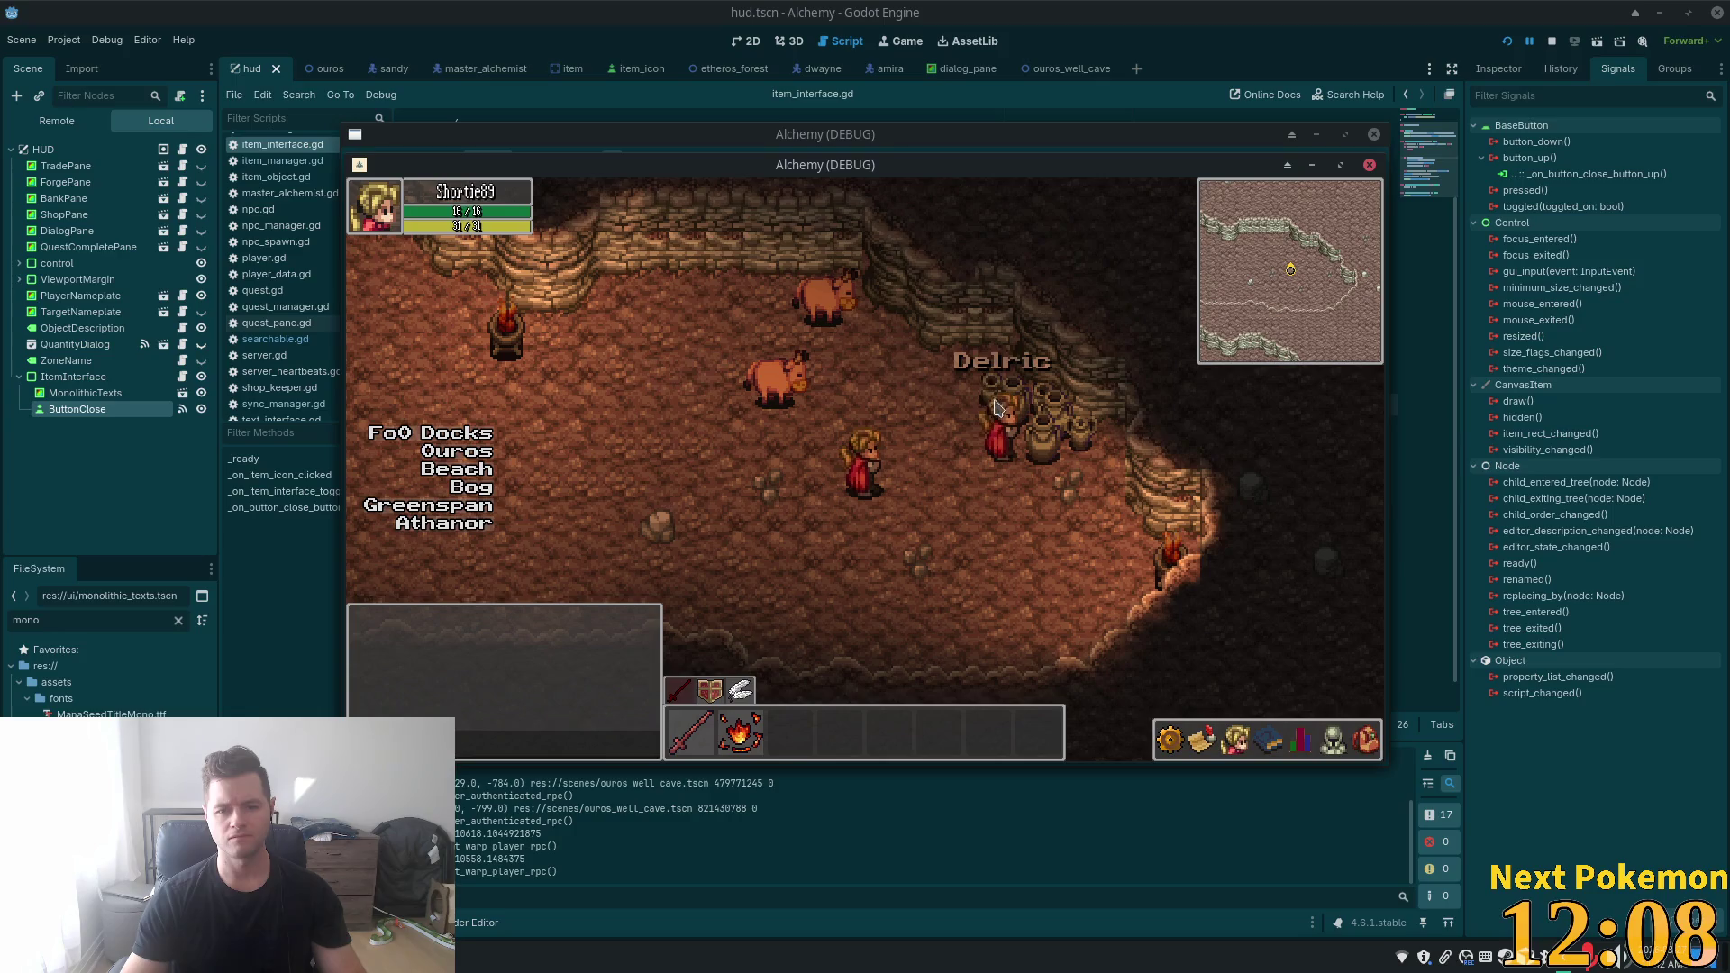
left_click_drag(761, 169, 600, 256)
left_click(757, 144)
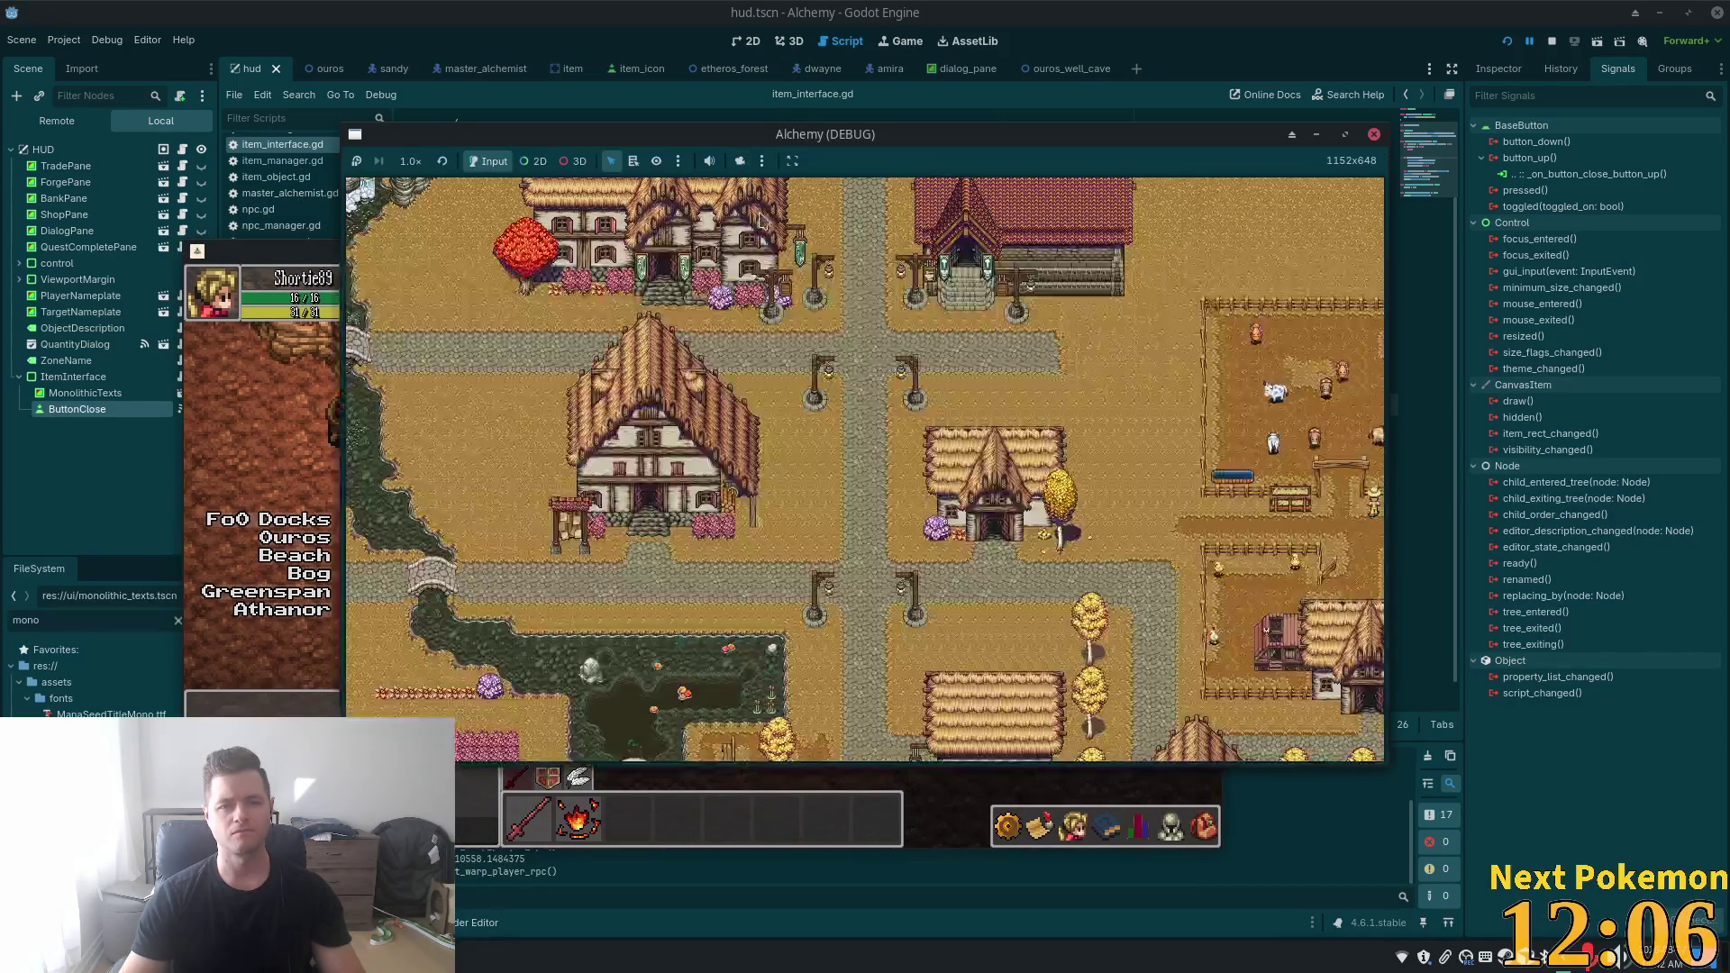
left_click_drag(756, 144, 975, 105)
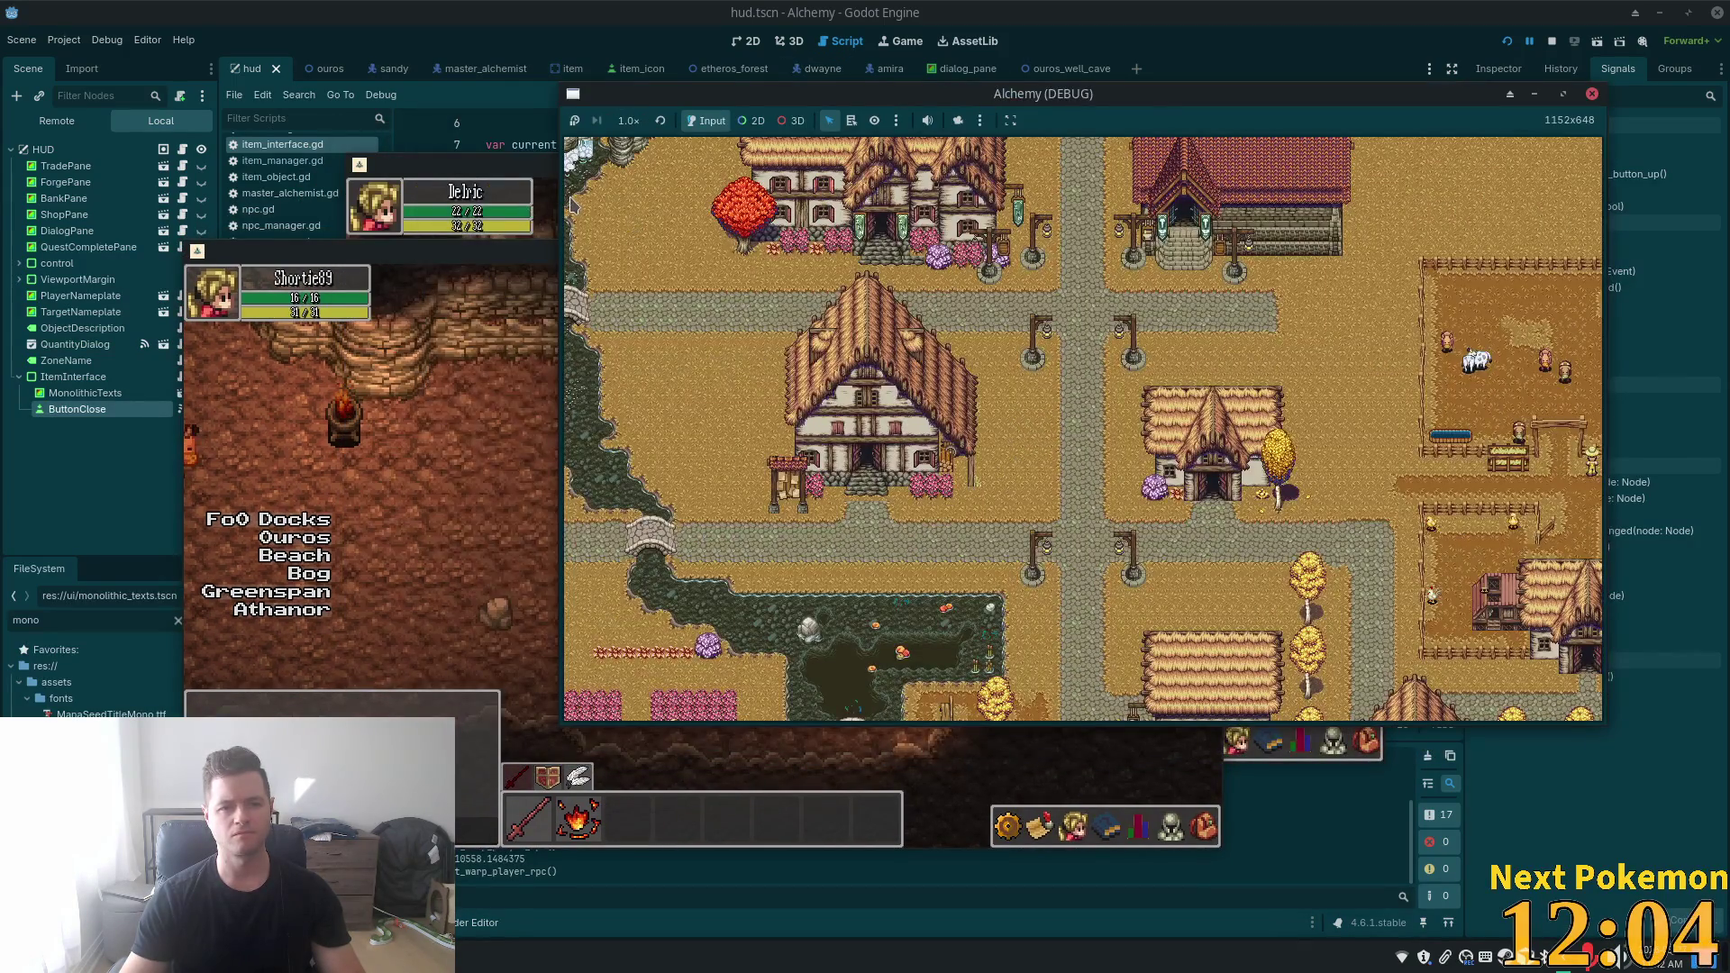
left_click(554, 203)
- Close the item symbol panel, then drop Monolithic Texts from the inventory
left_click(1052, 342)
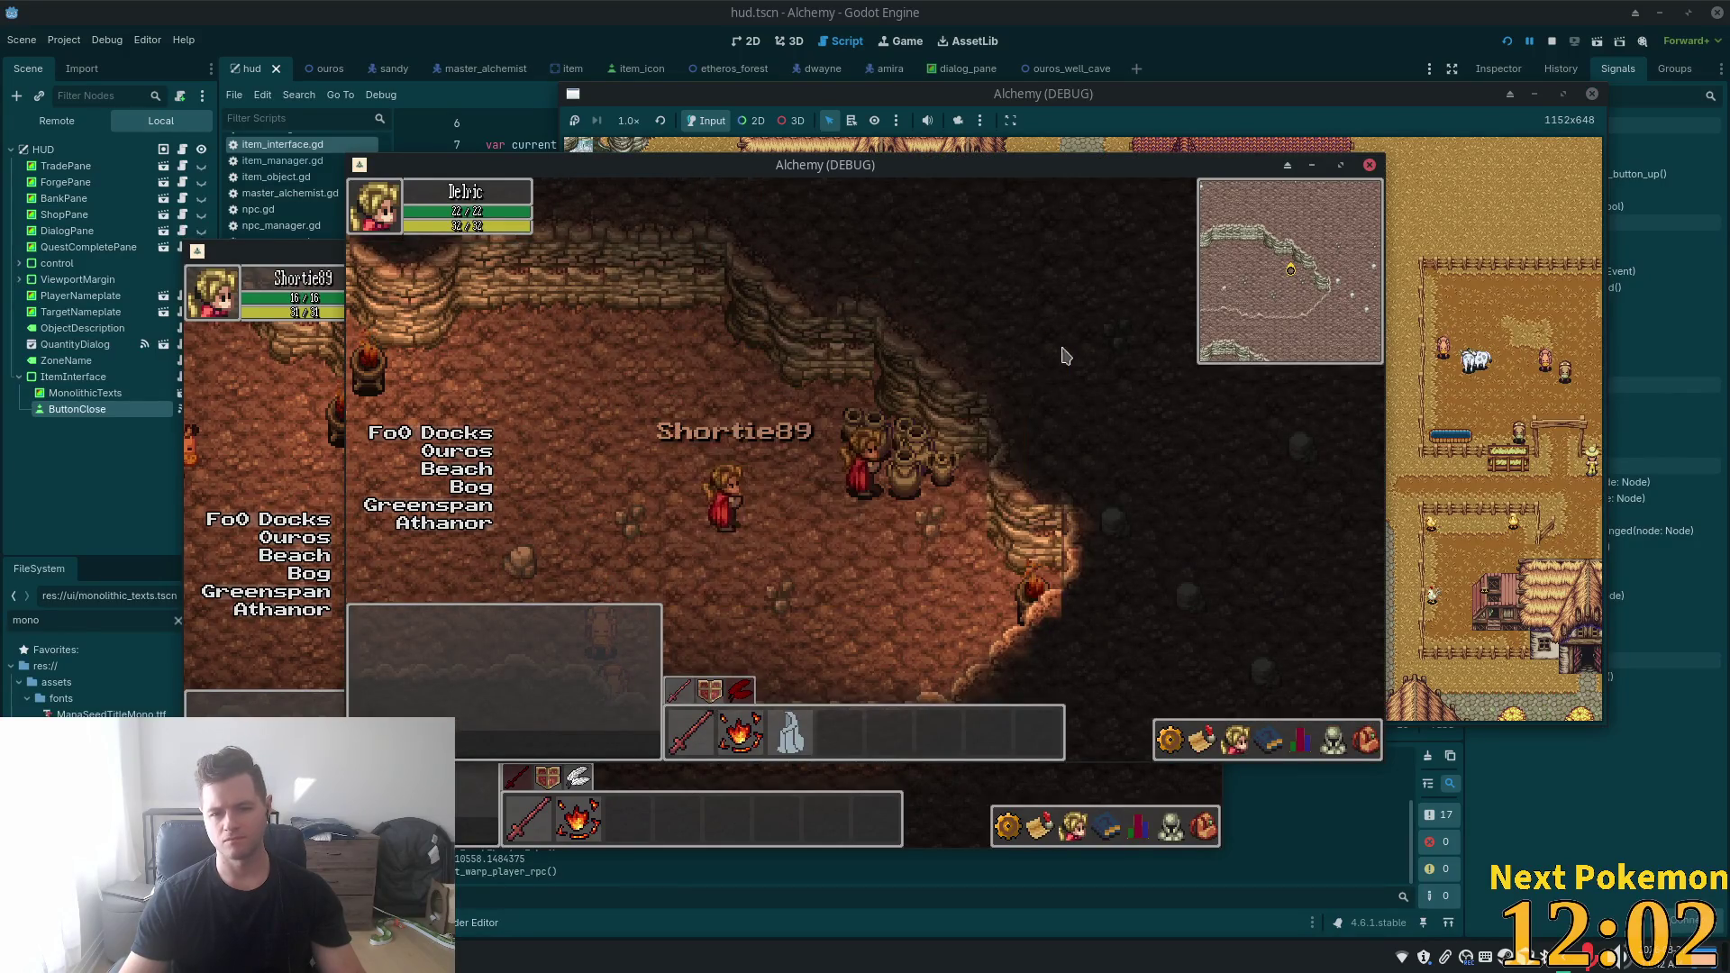
key("i")
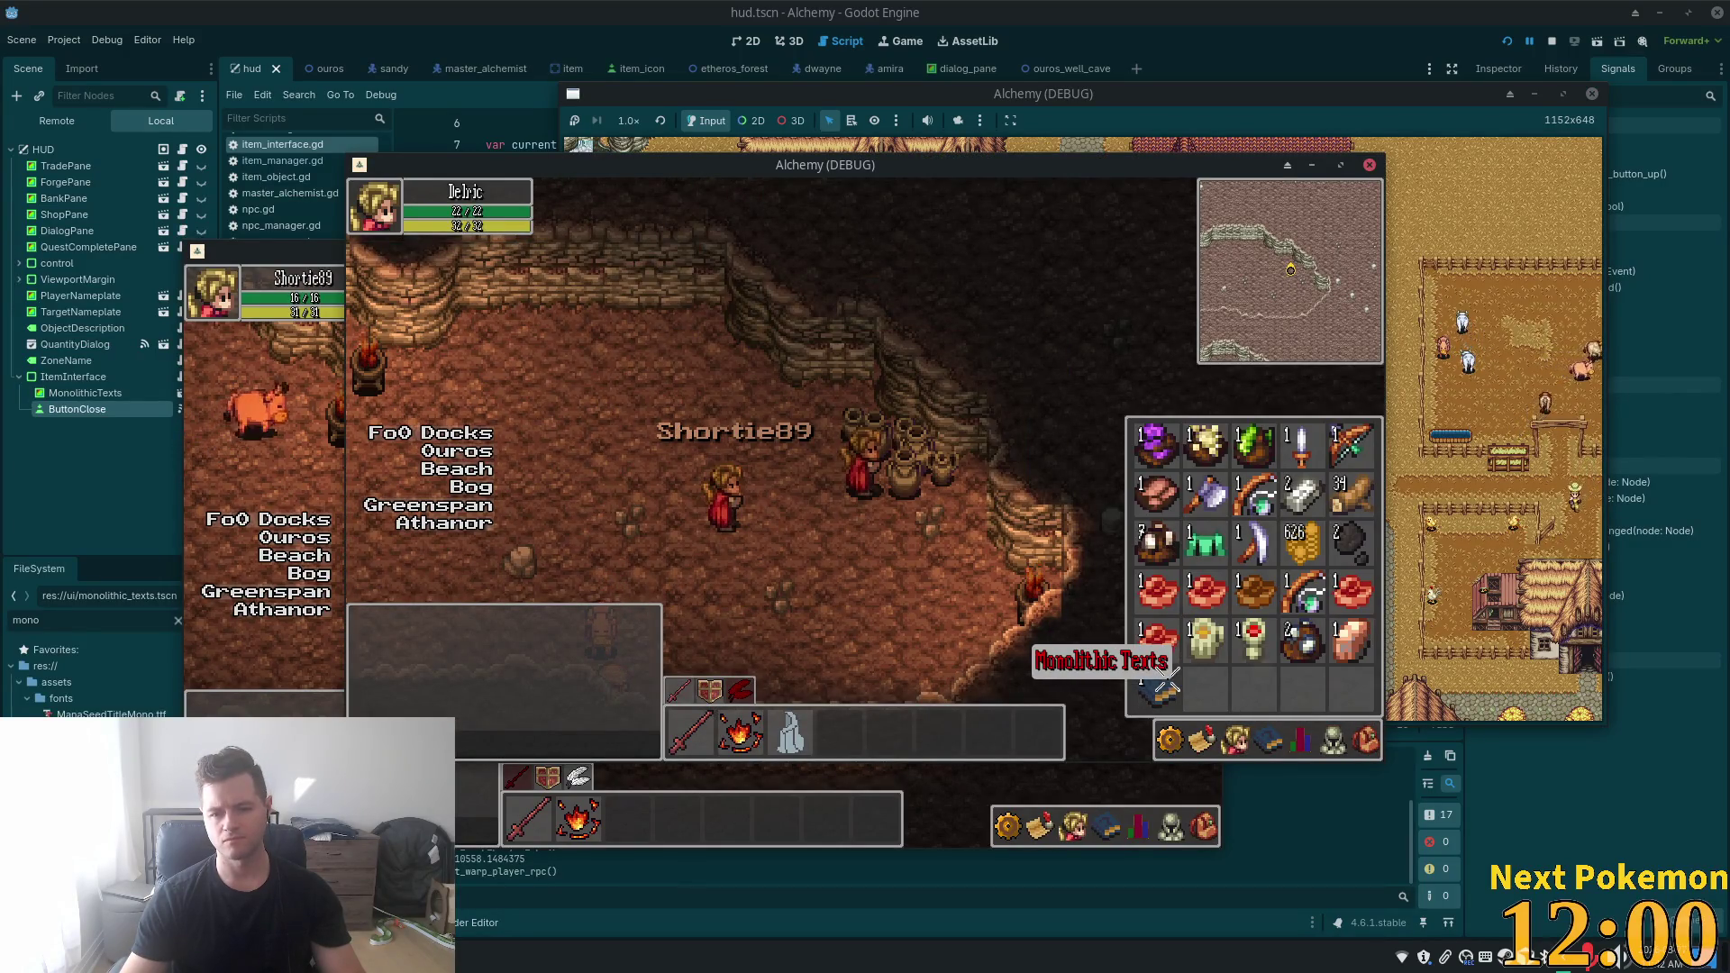
right_click(1165, 683)
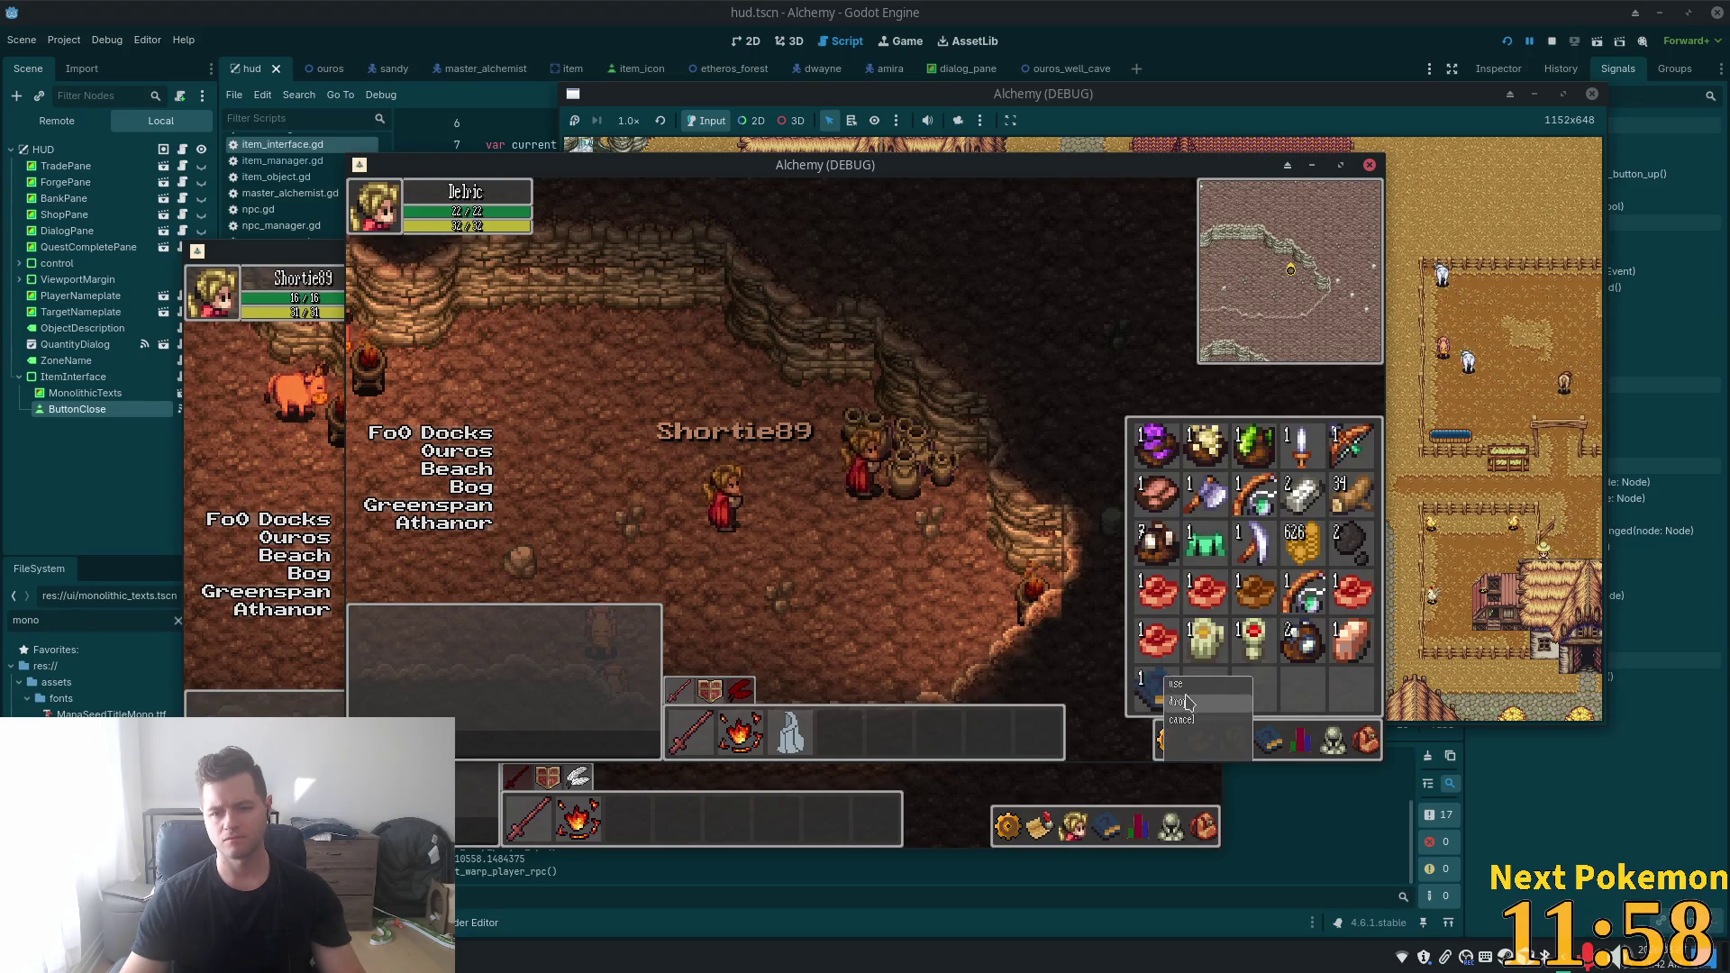
left_click(1186, 703)
key("Escape")
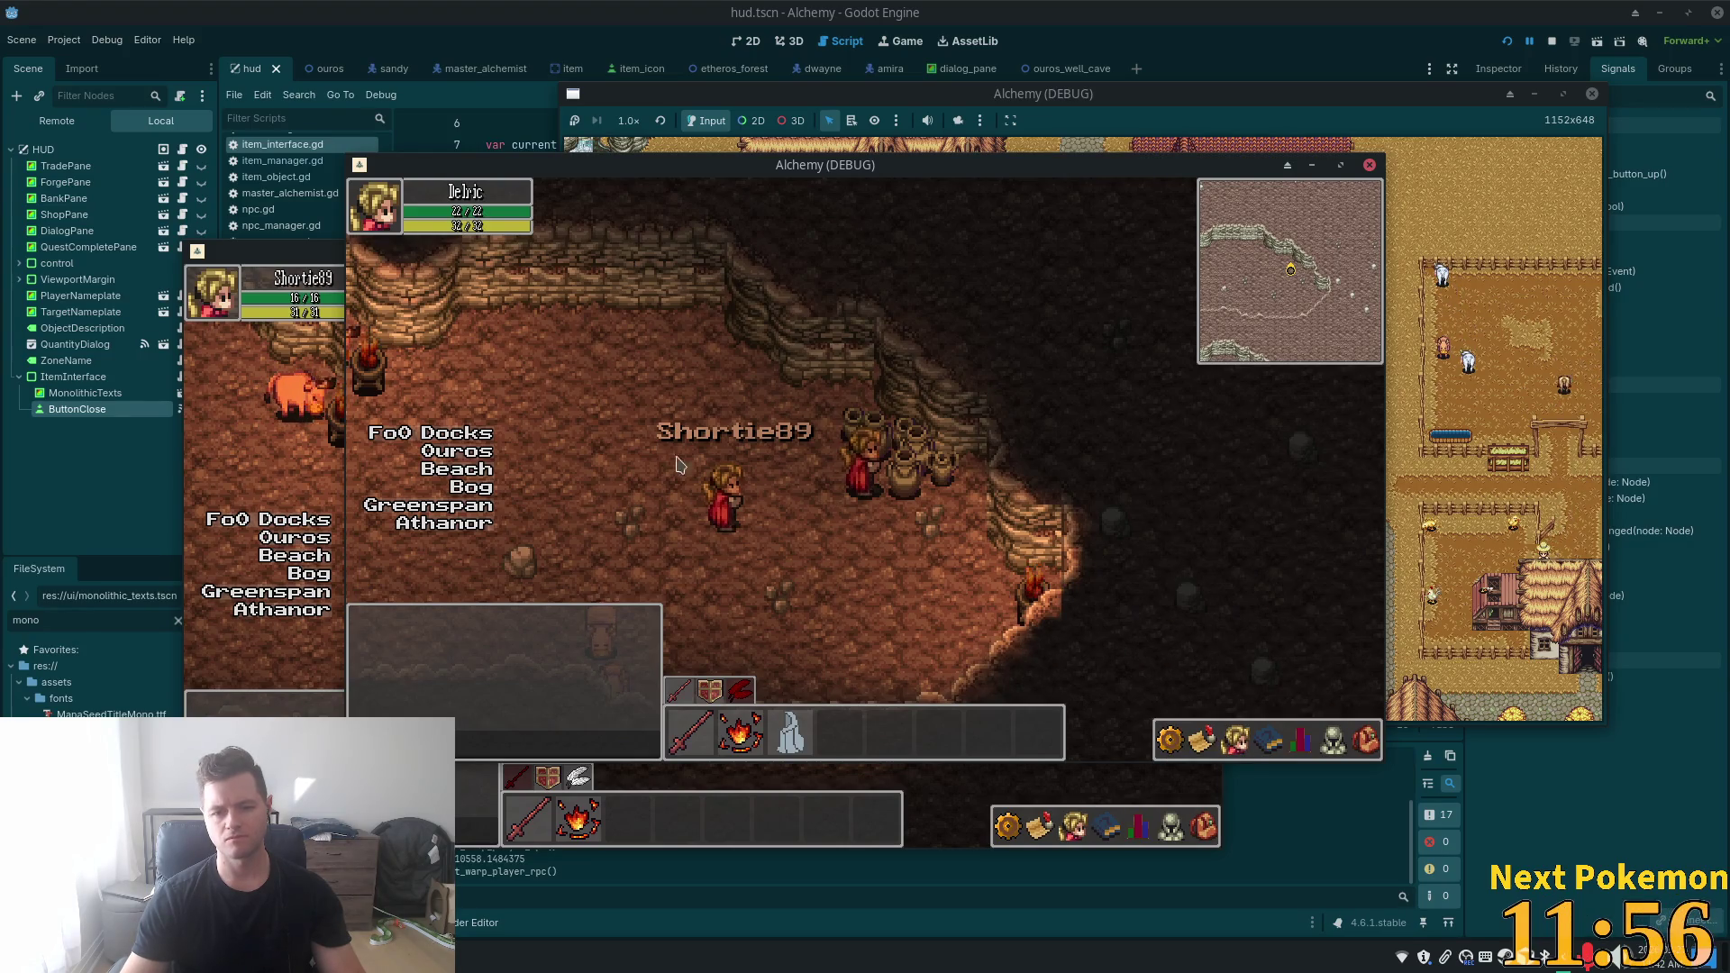
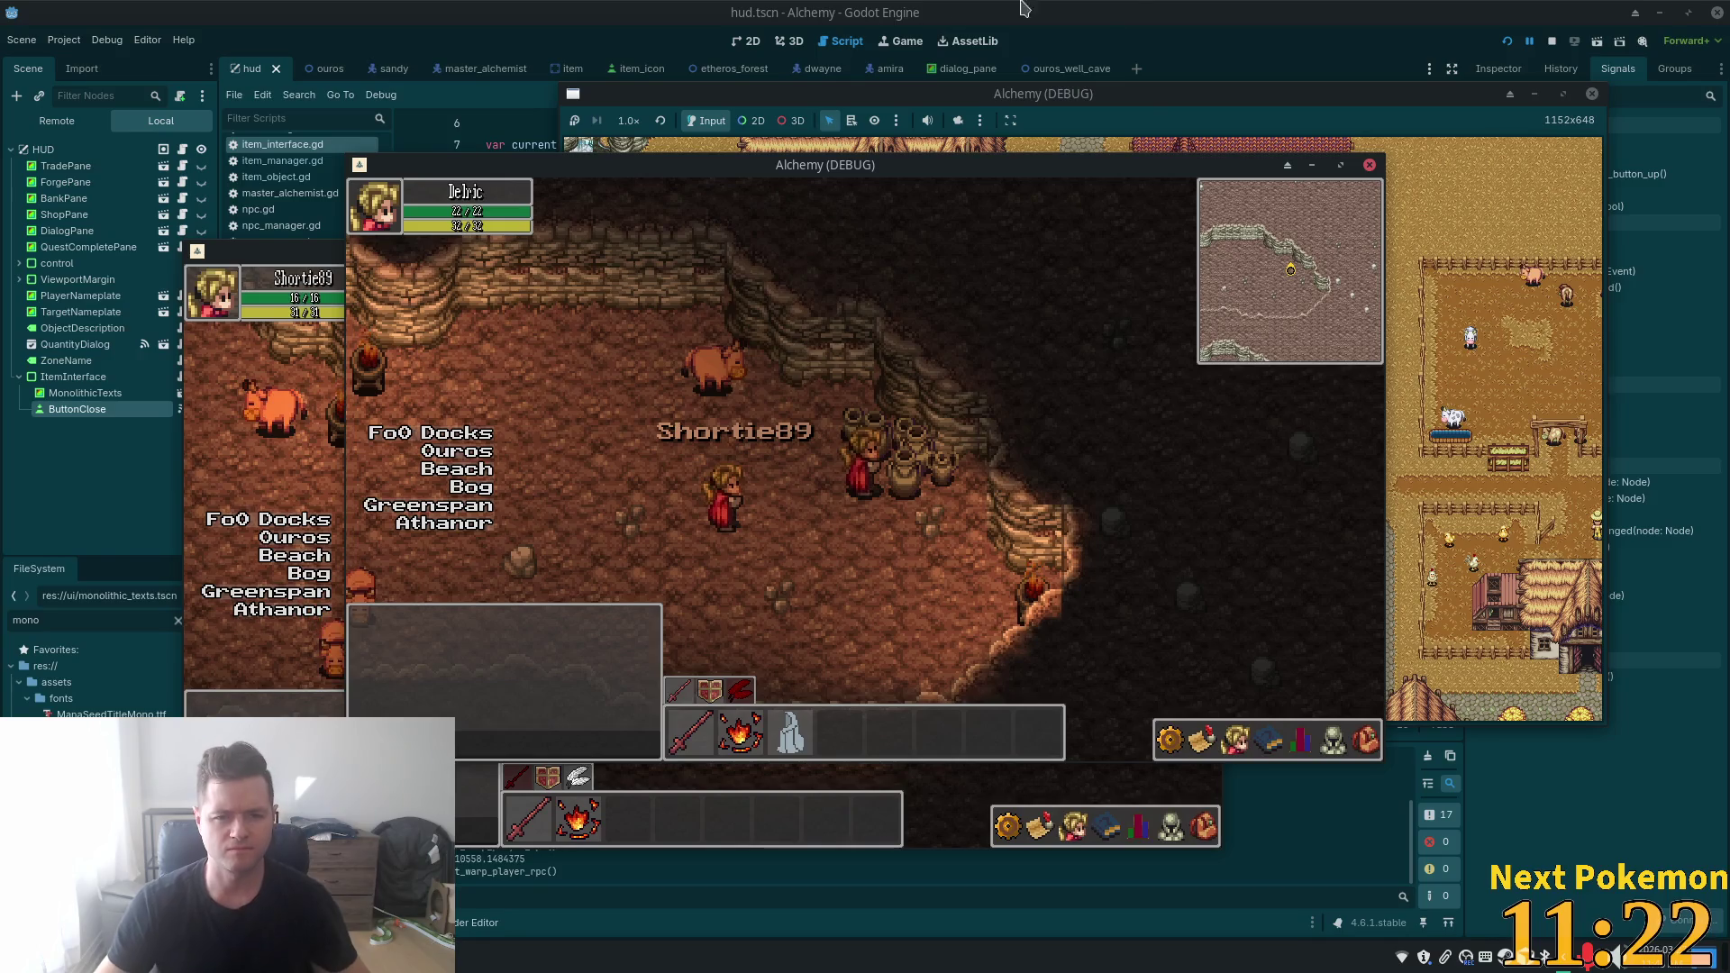
- Stop the running game and open item_icon.gd in Cursor through quick file search
key("F8")
key("alt+Tab")
left_click(890, 271)
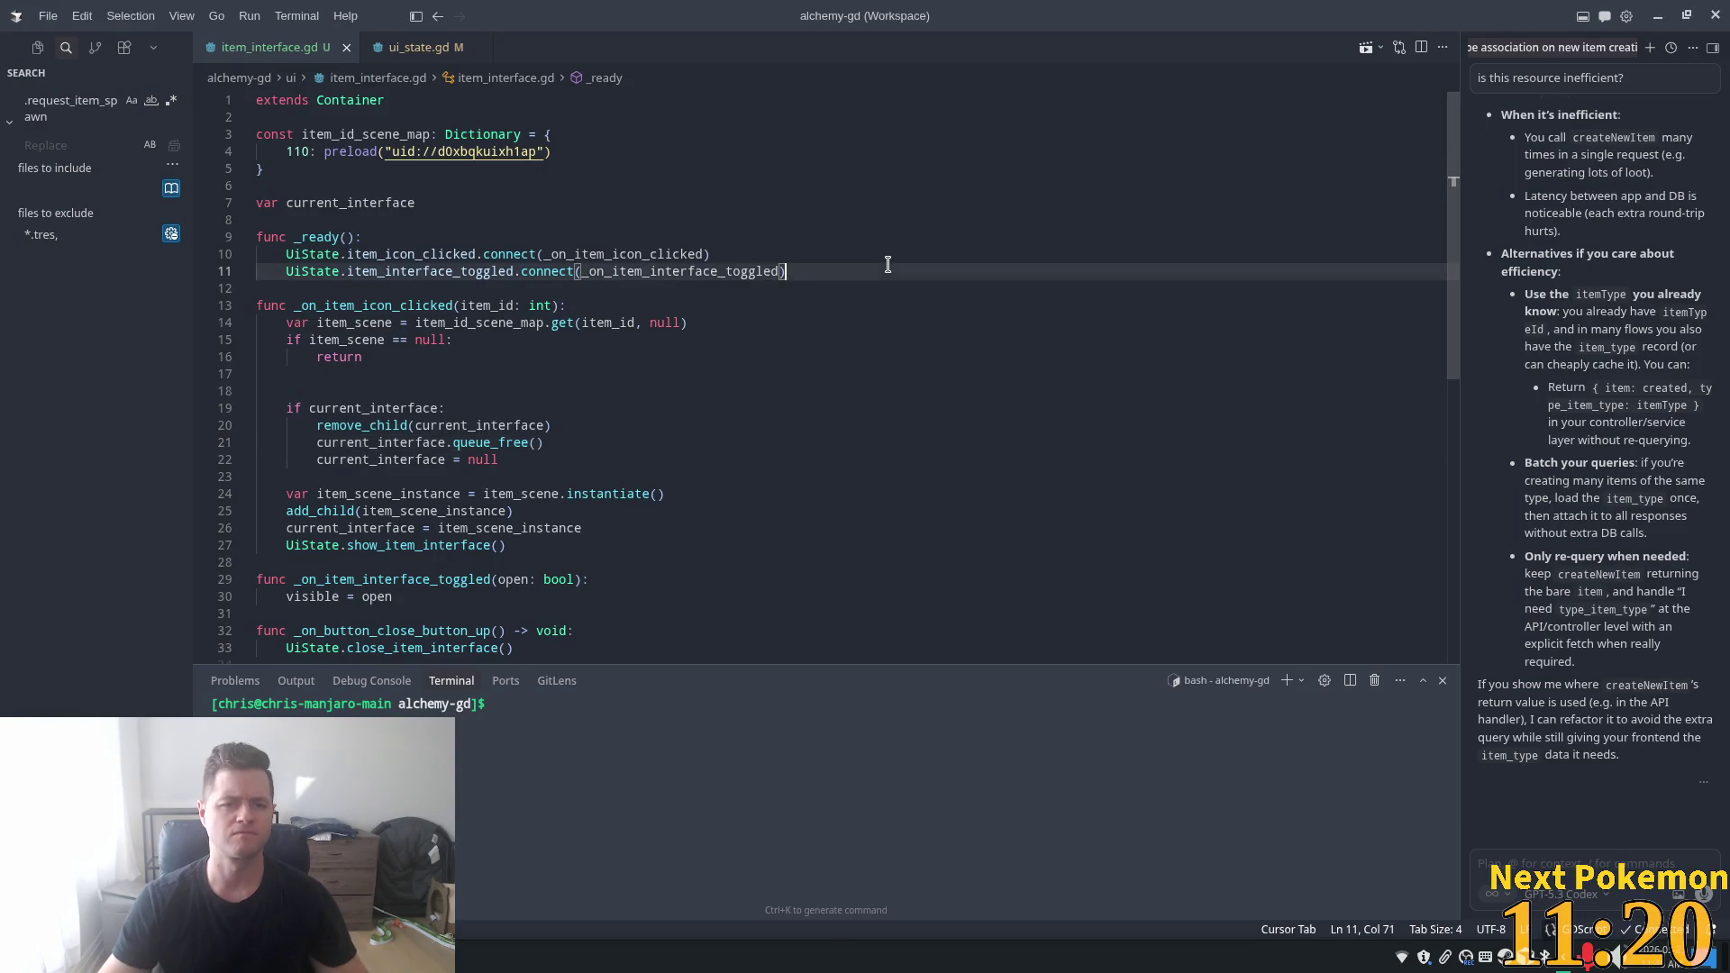
key("ctrl+p")
type("ite")
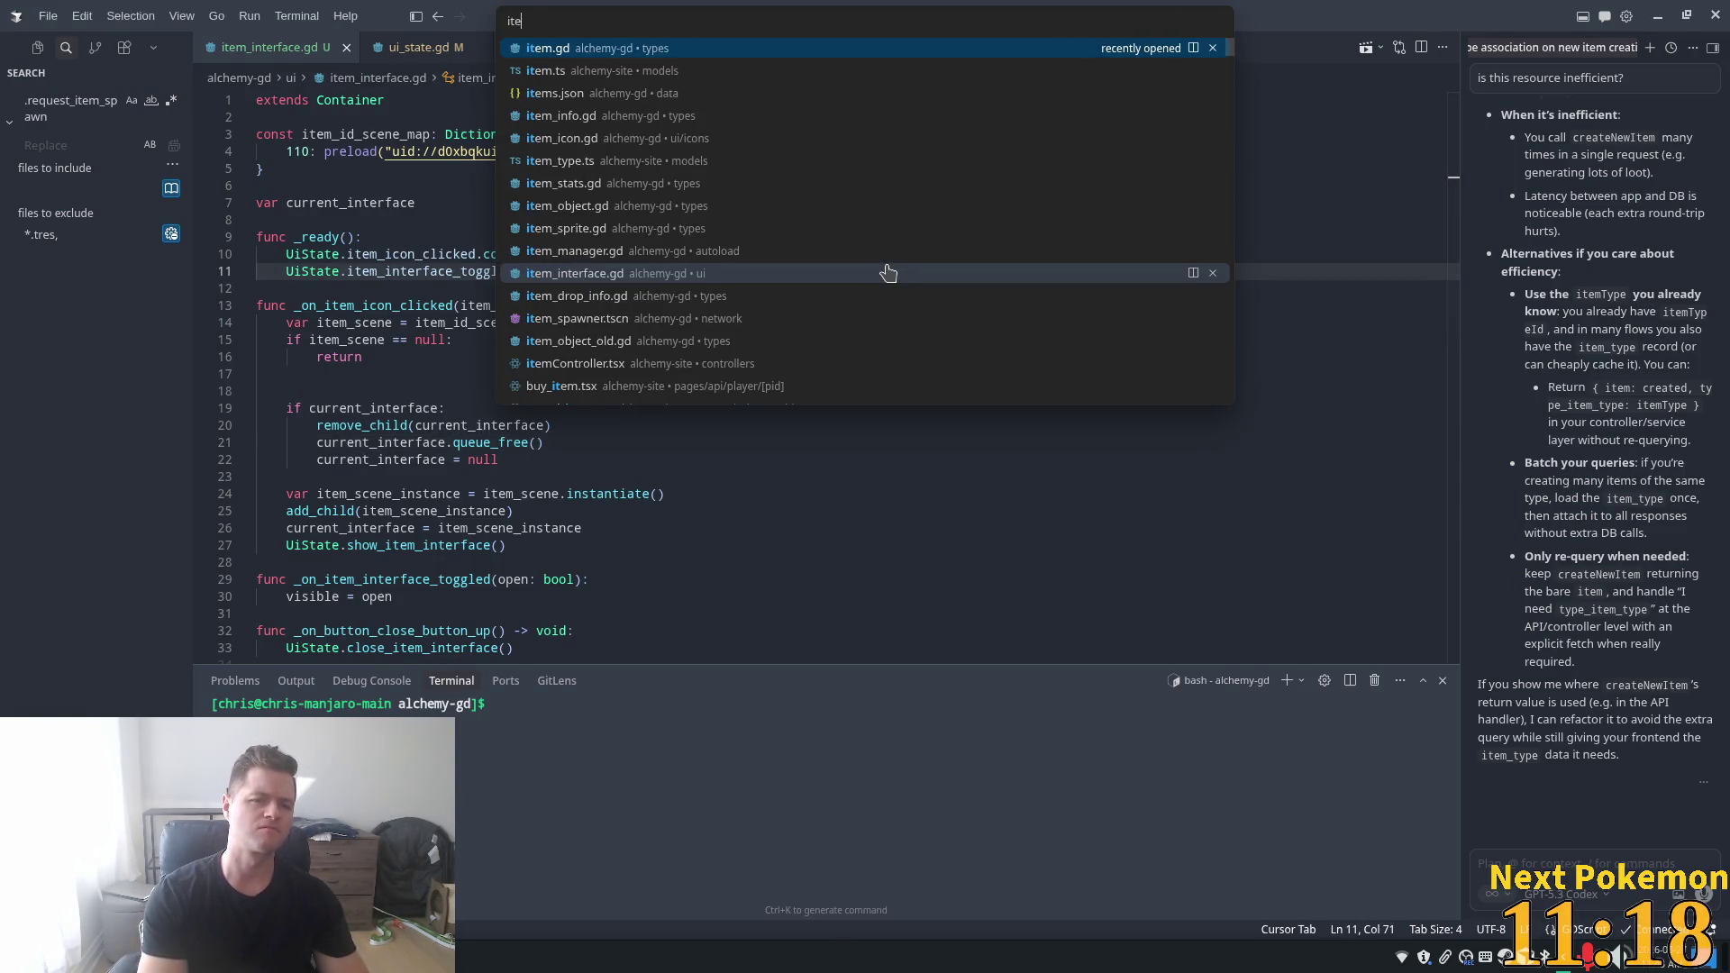
type("m_con")
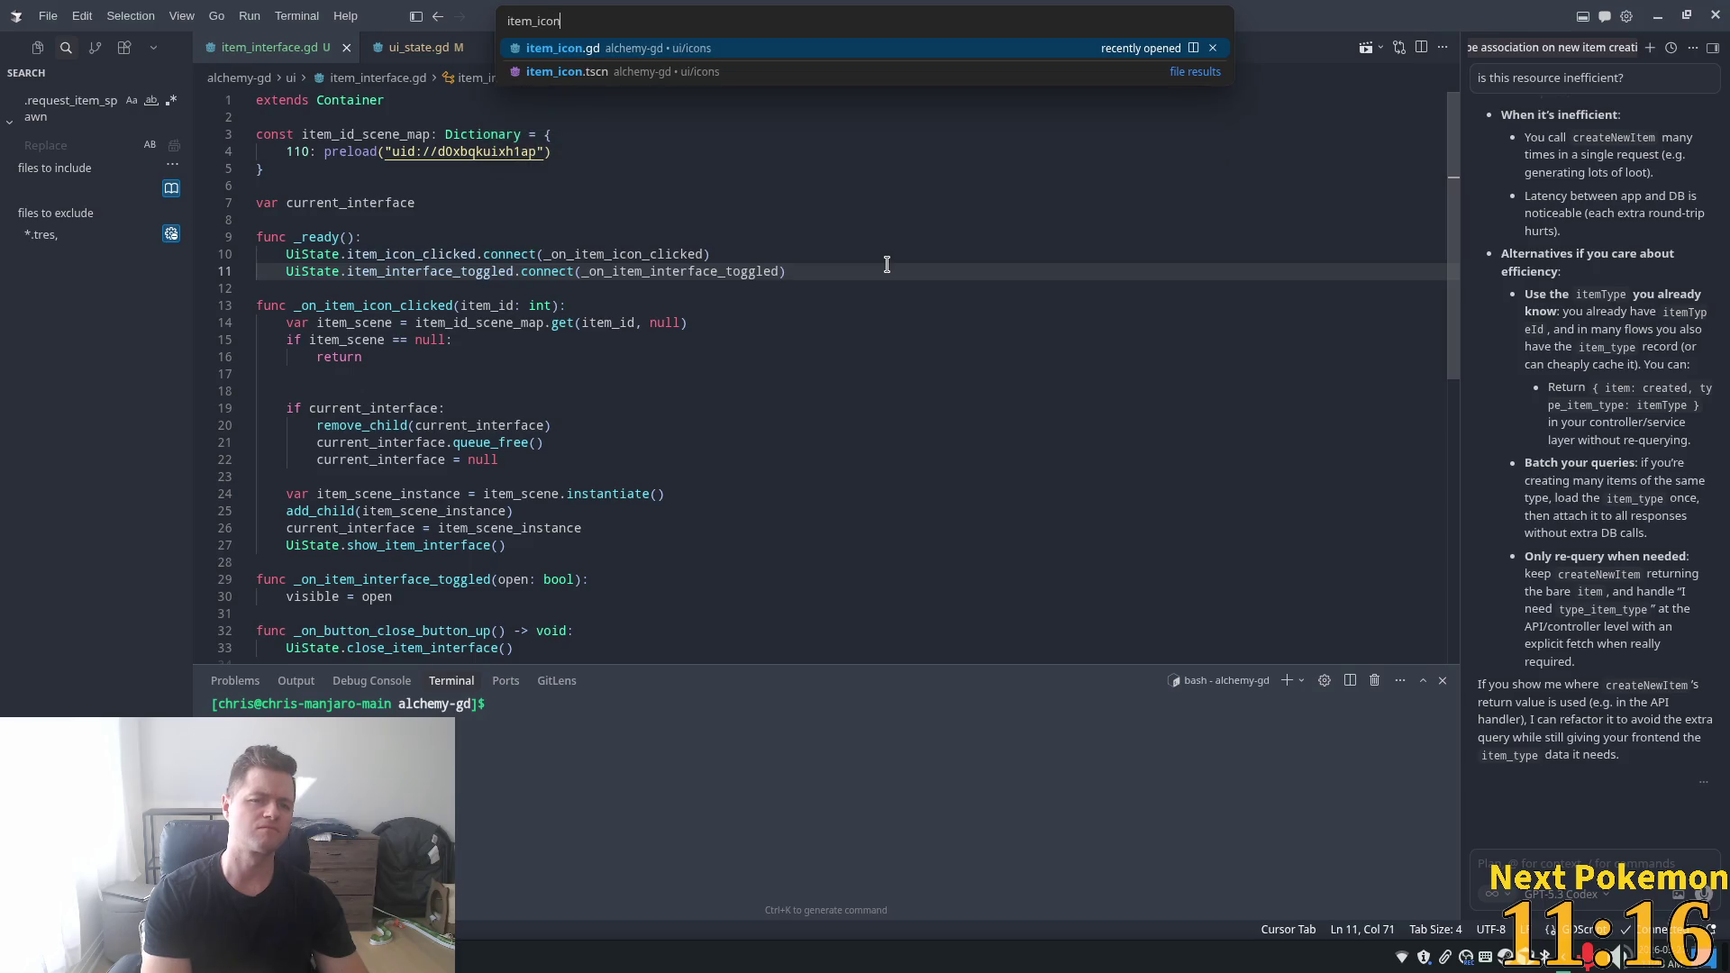
key("Return")
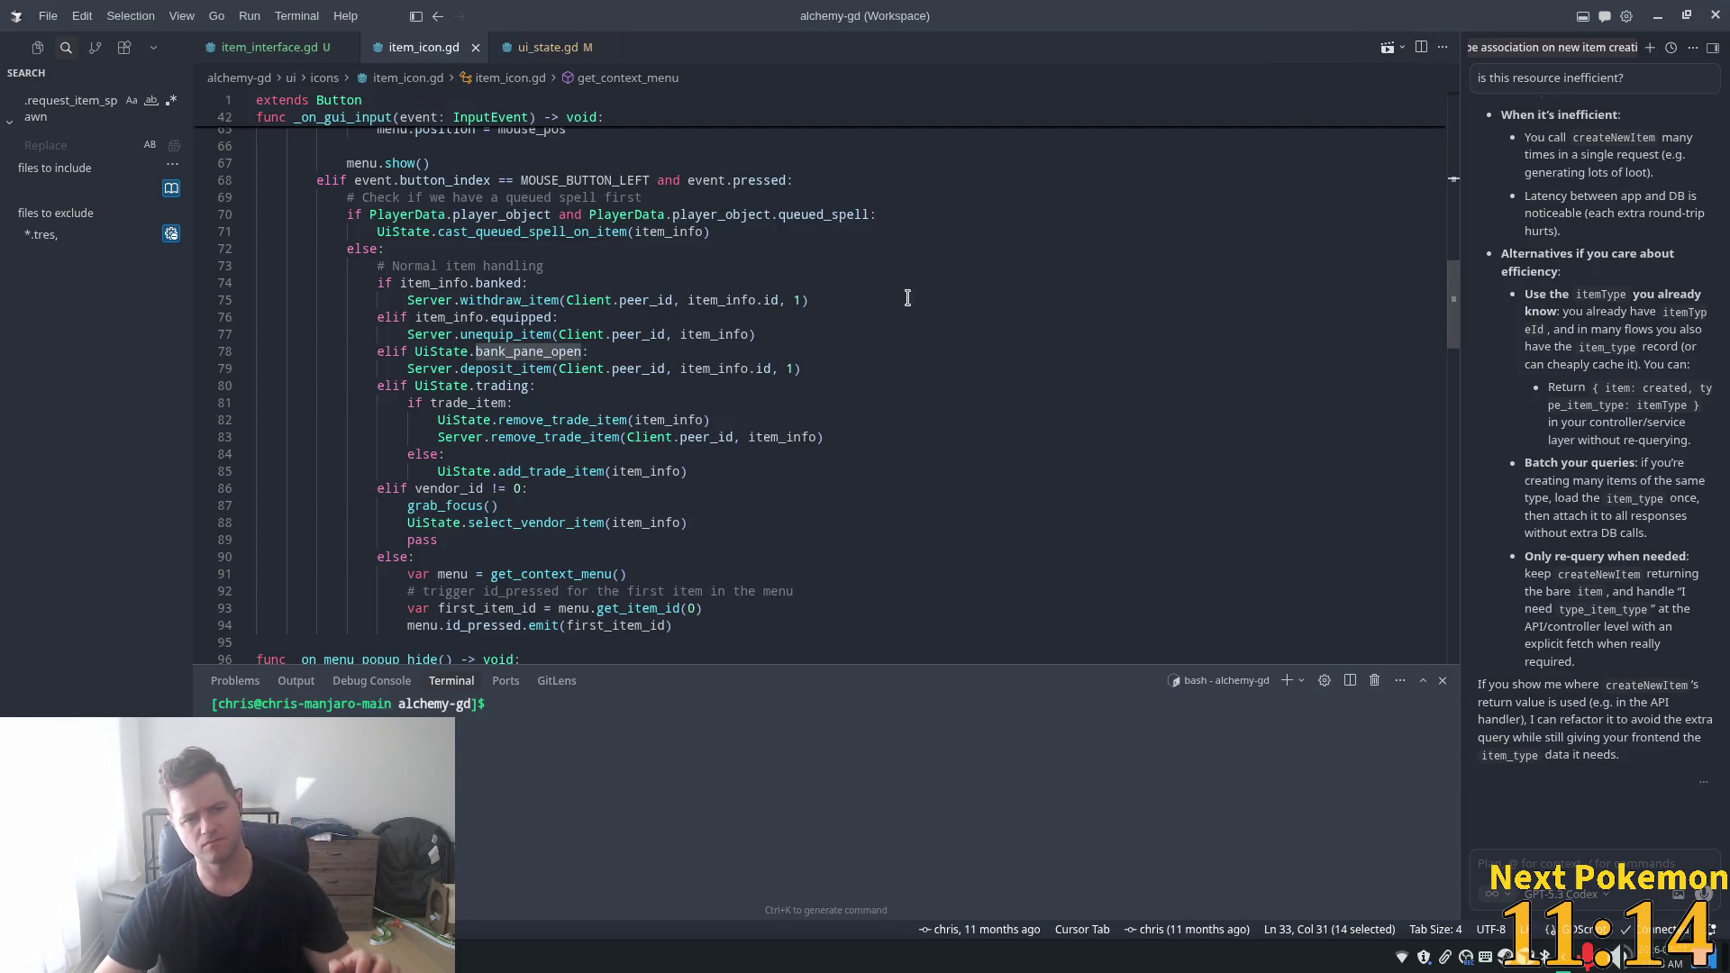
scroll(661, 471, "up", 1)
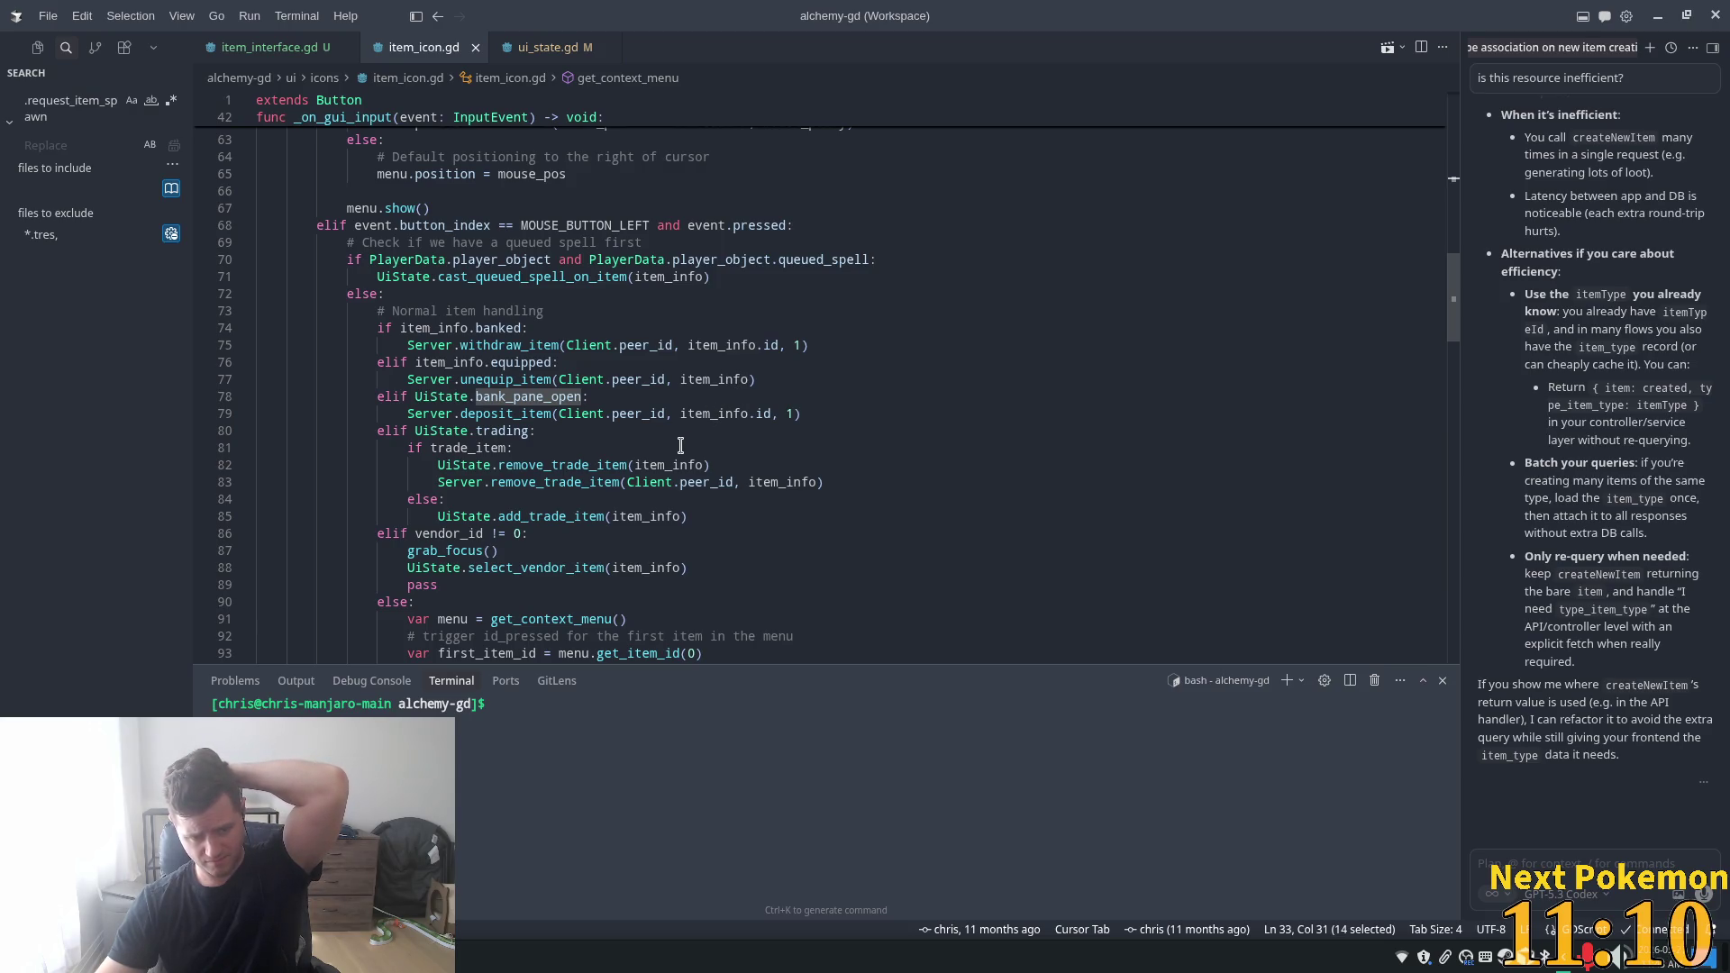
scroll(694, 484, "down", 2)
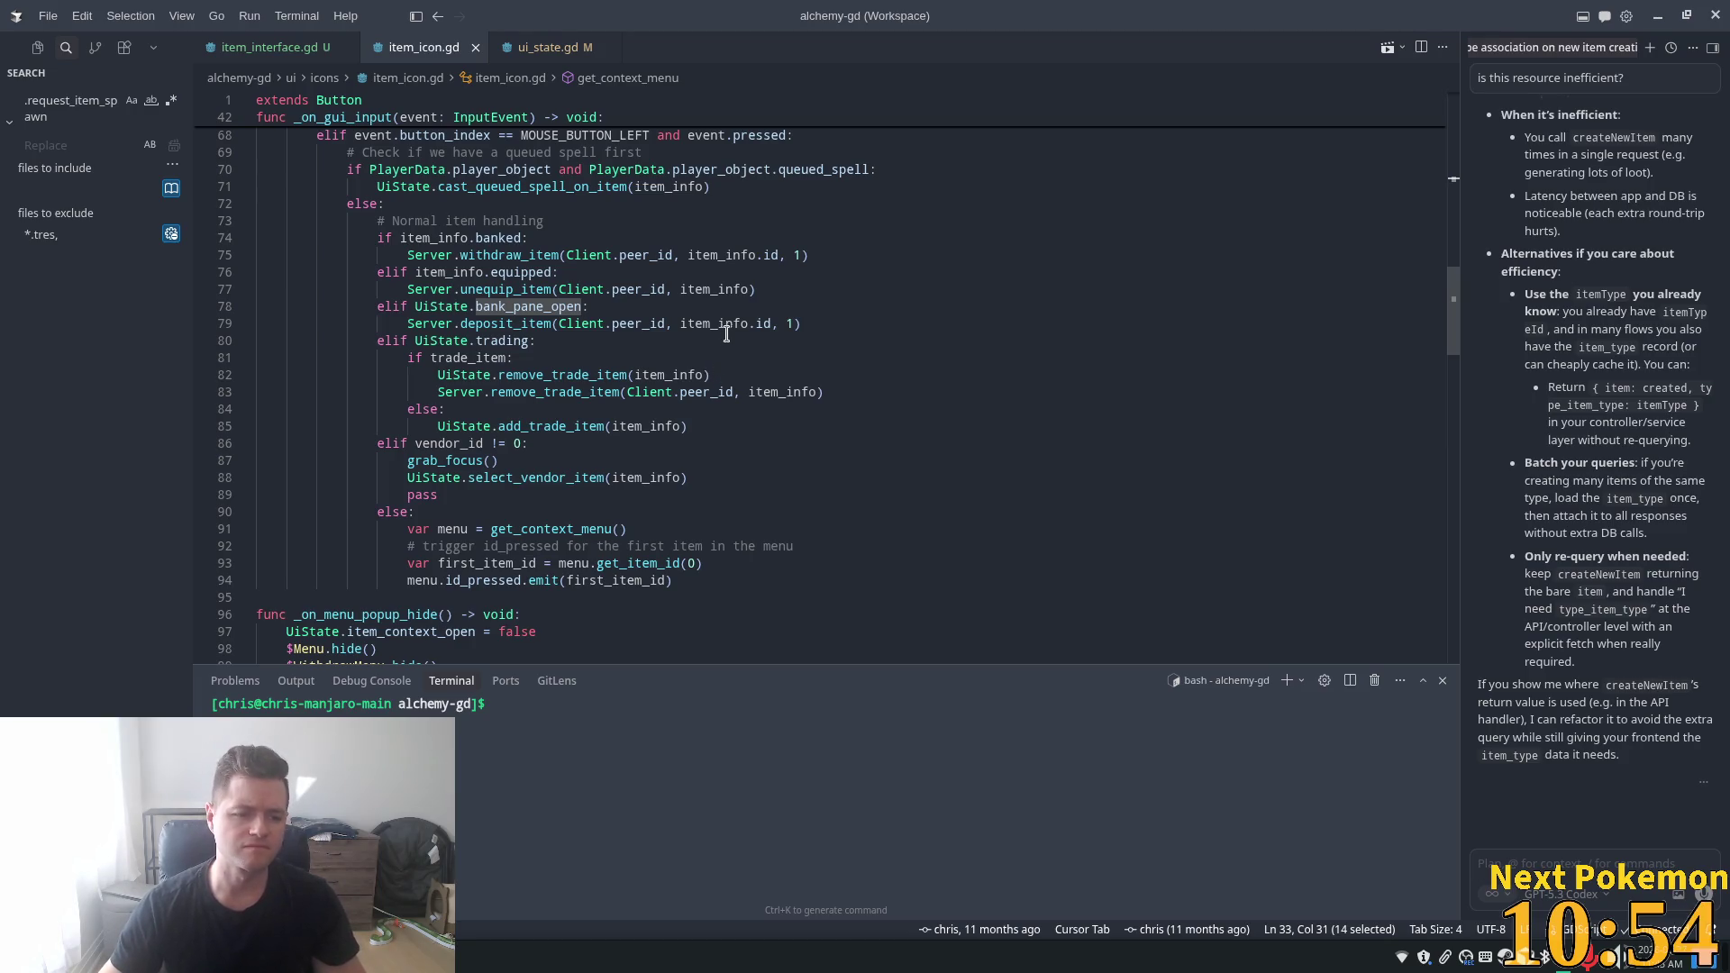
scroll(730, 316, "down", 4)
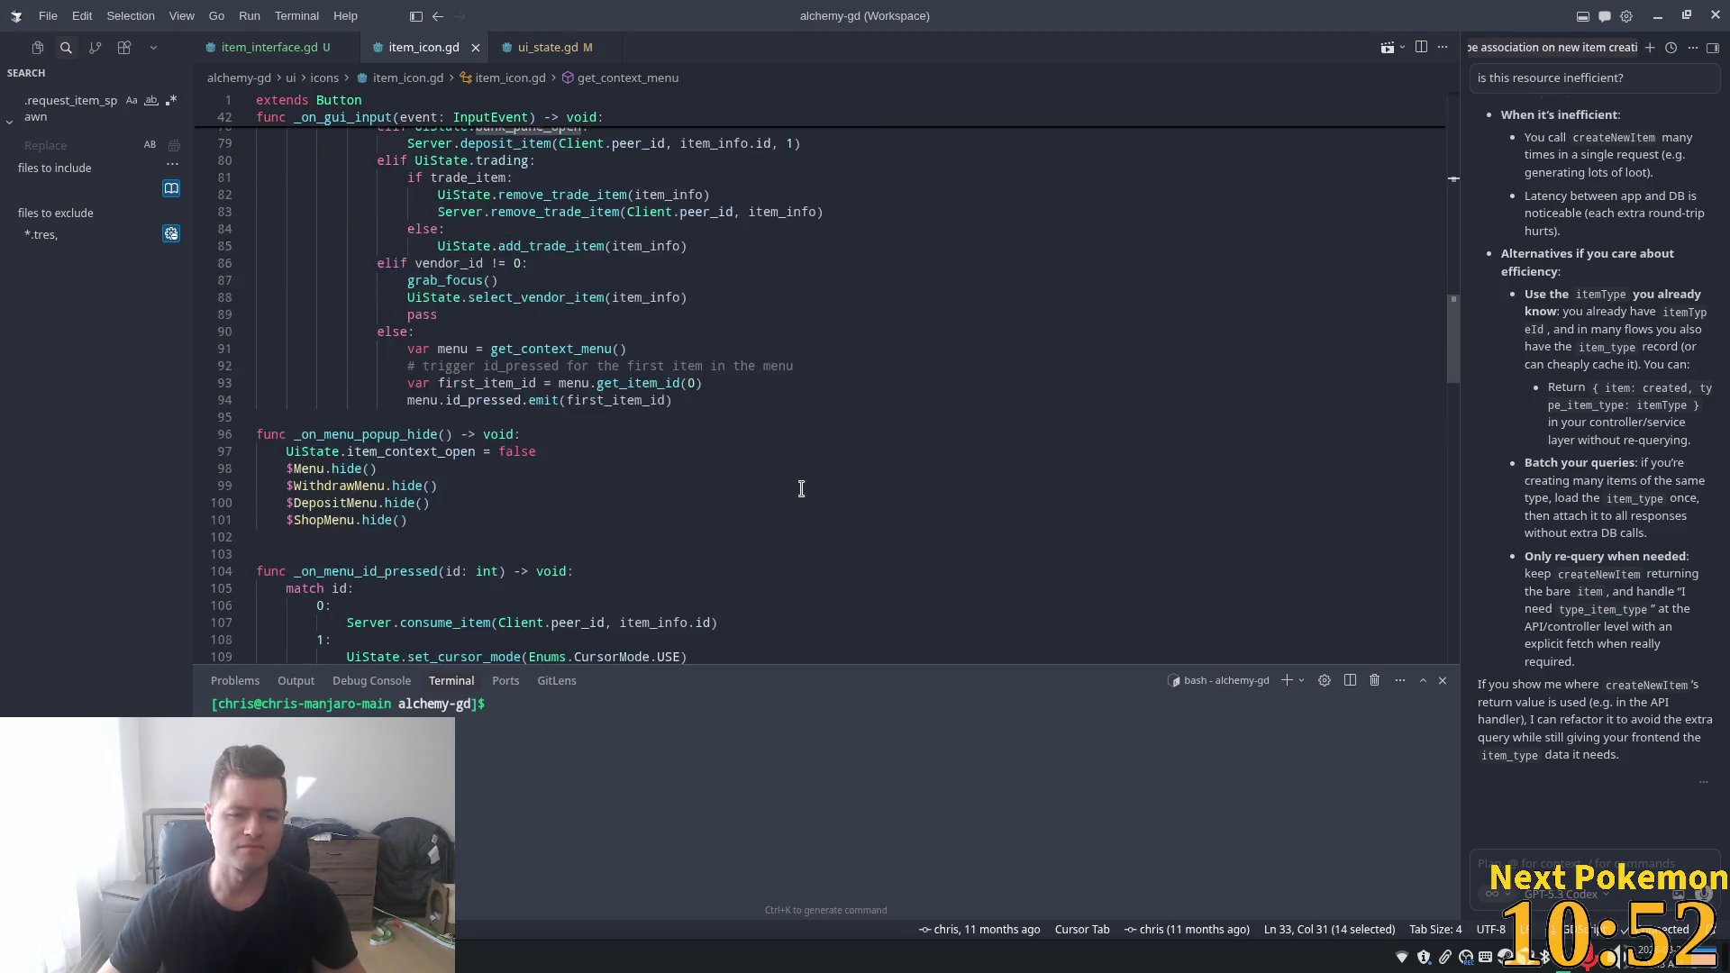
left_click(837, 265)
scroll(837, 321, "up", 1)
key("ctrl+f")
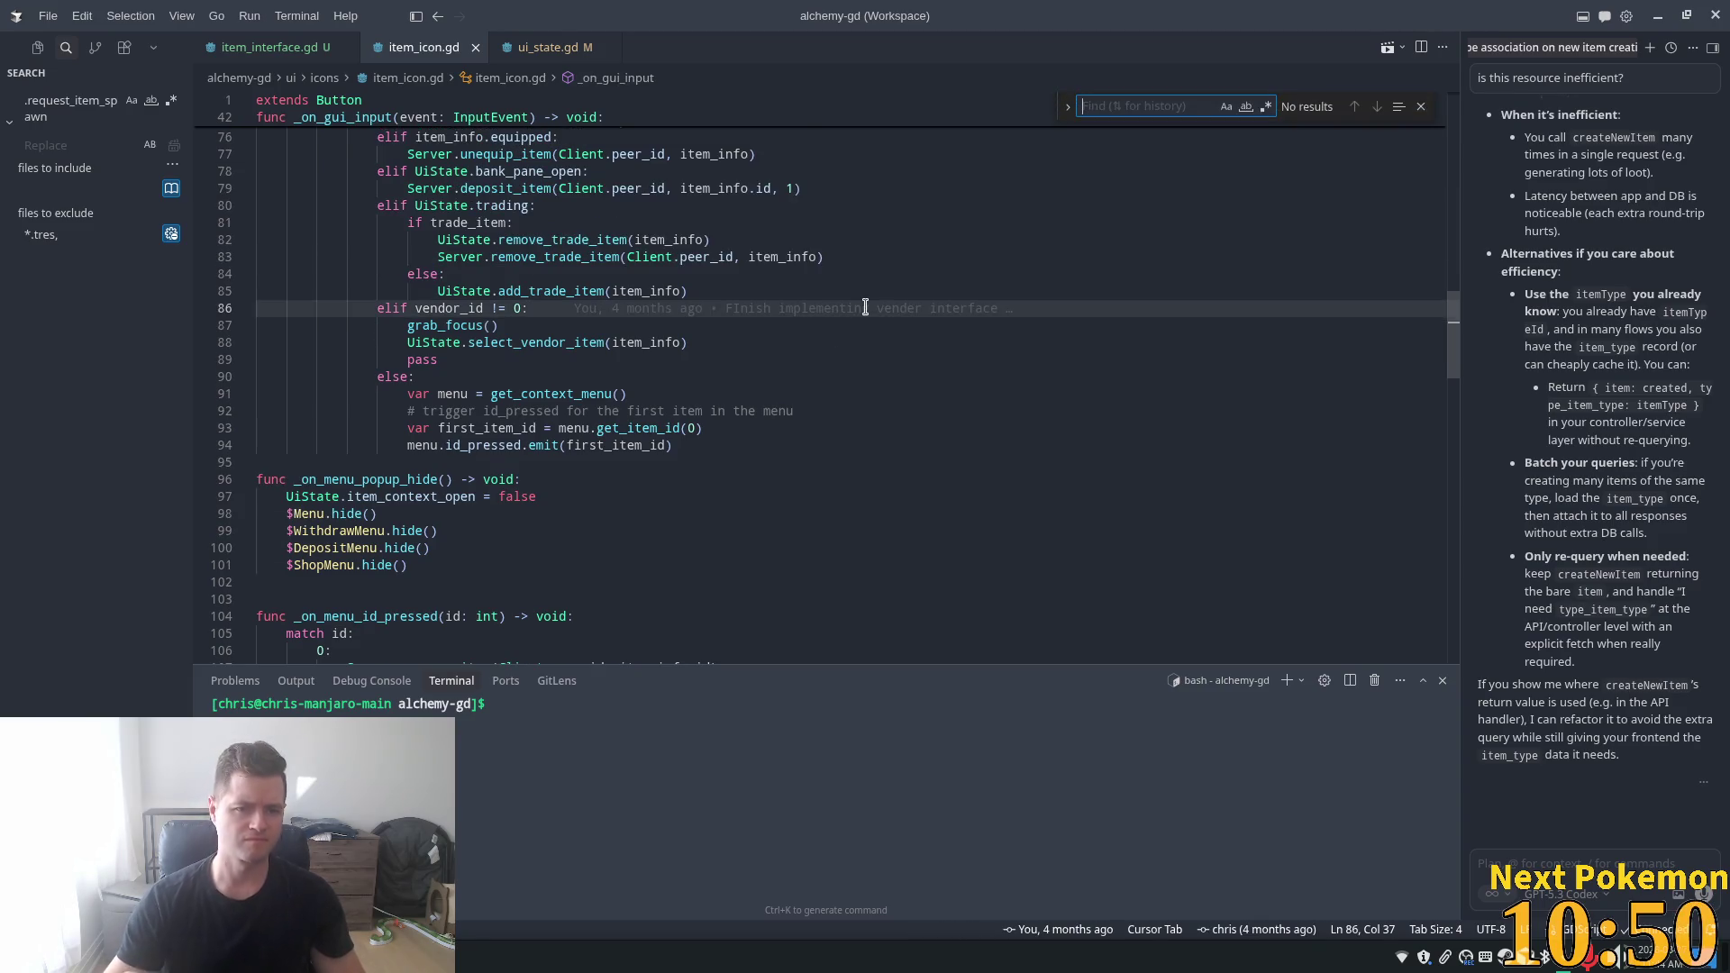
- Search item_icon.gd for 'use' and inspect the context-menu handling around lines 92–109
type("use")
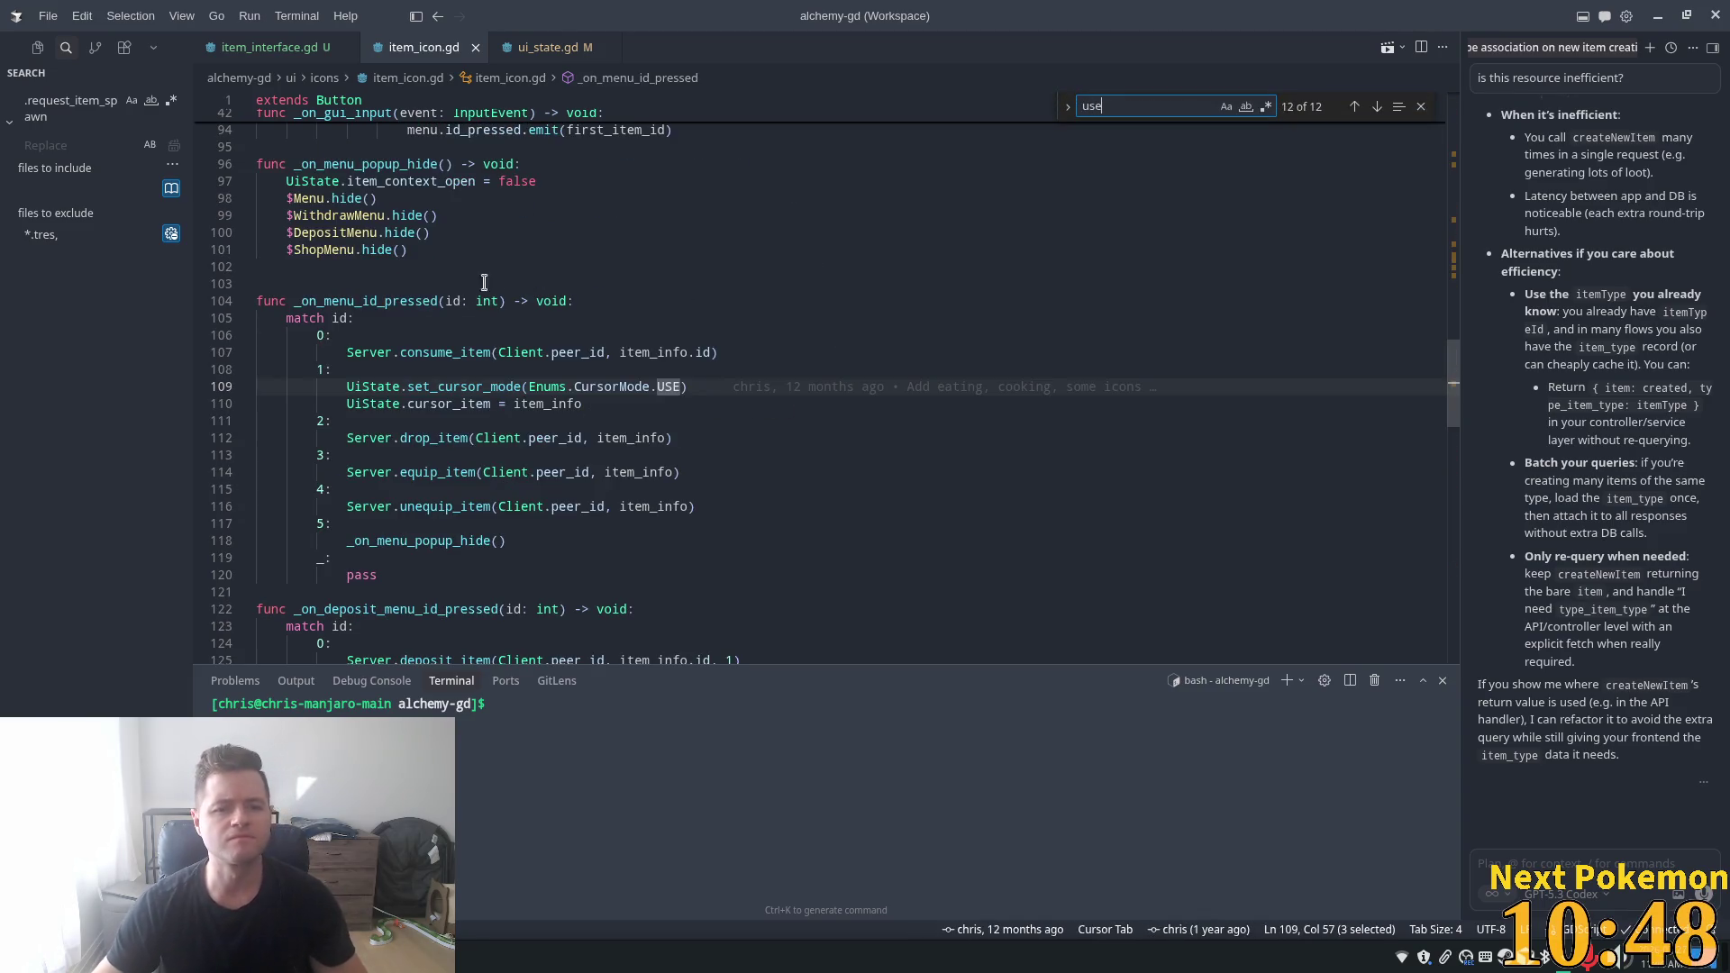
left_click(453, 387)
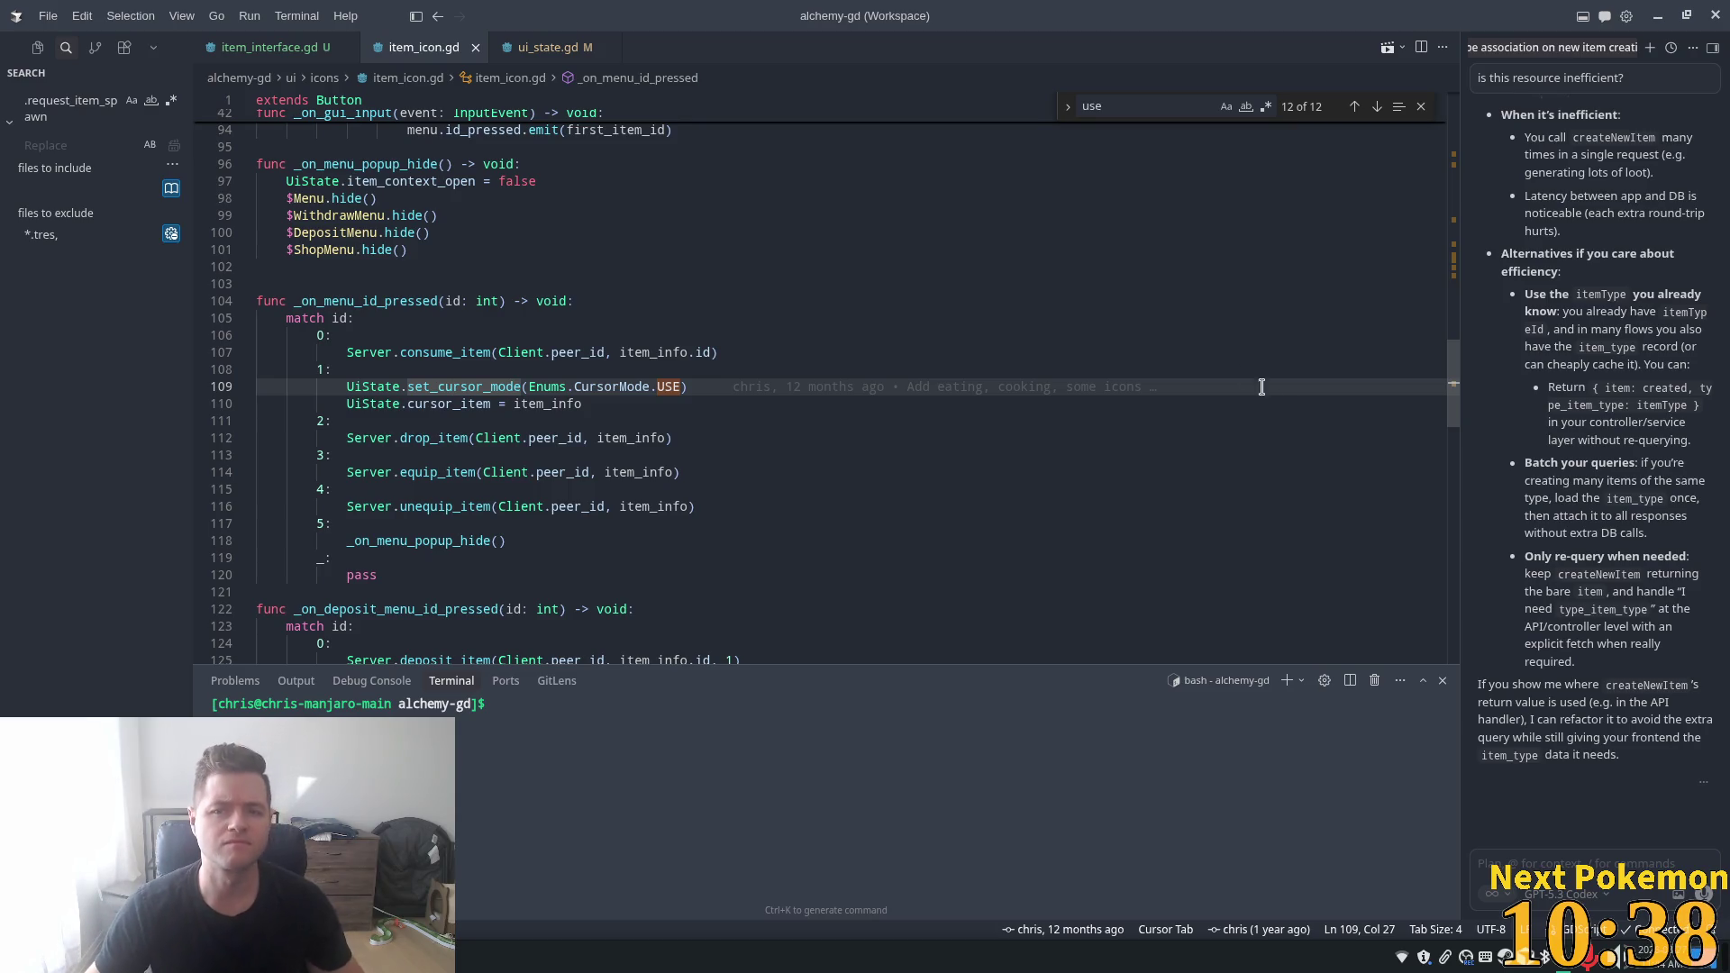
scroll(514, 442, "up", 4)
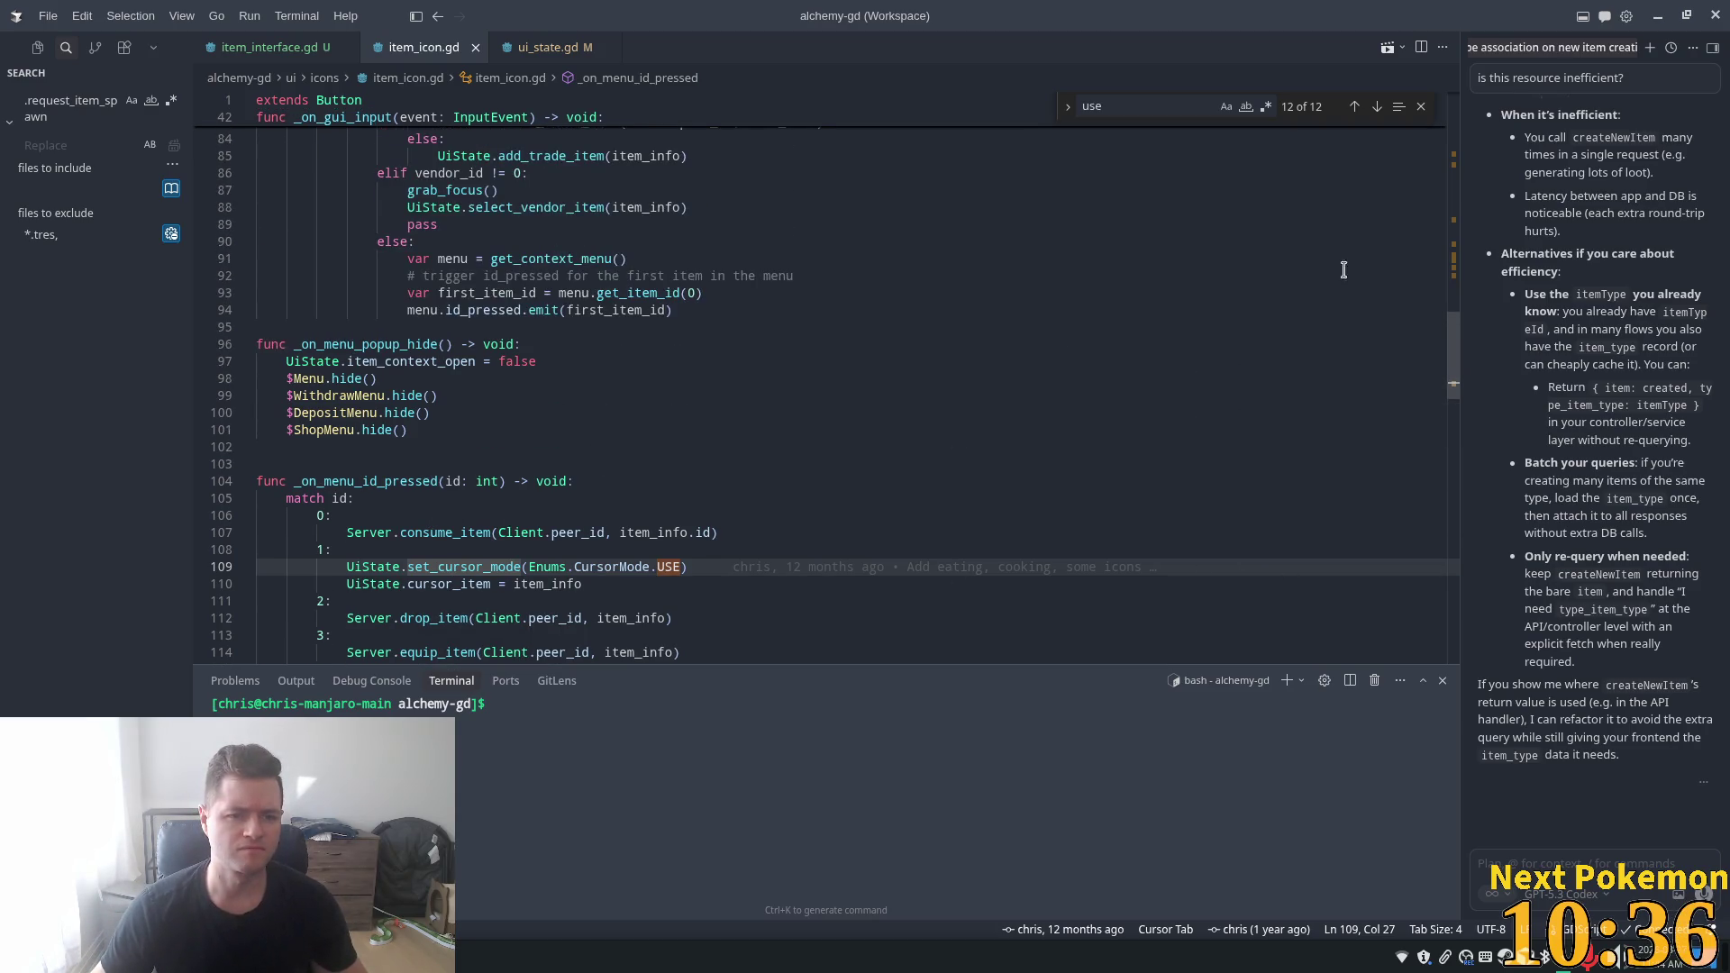
mouse_move(1454, 358)
left_mouse_down()
mouse_move(1458, 229)
mouse_move(1464, 331)
left_mouse_up()
left_click(559, 436)
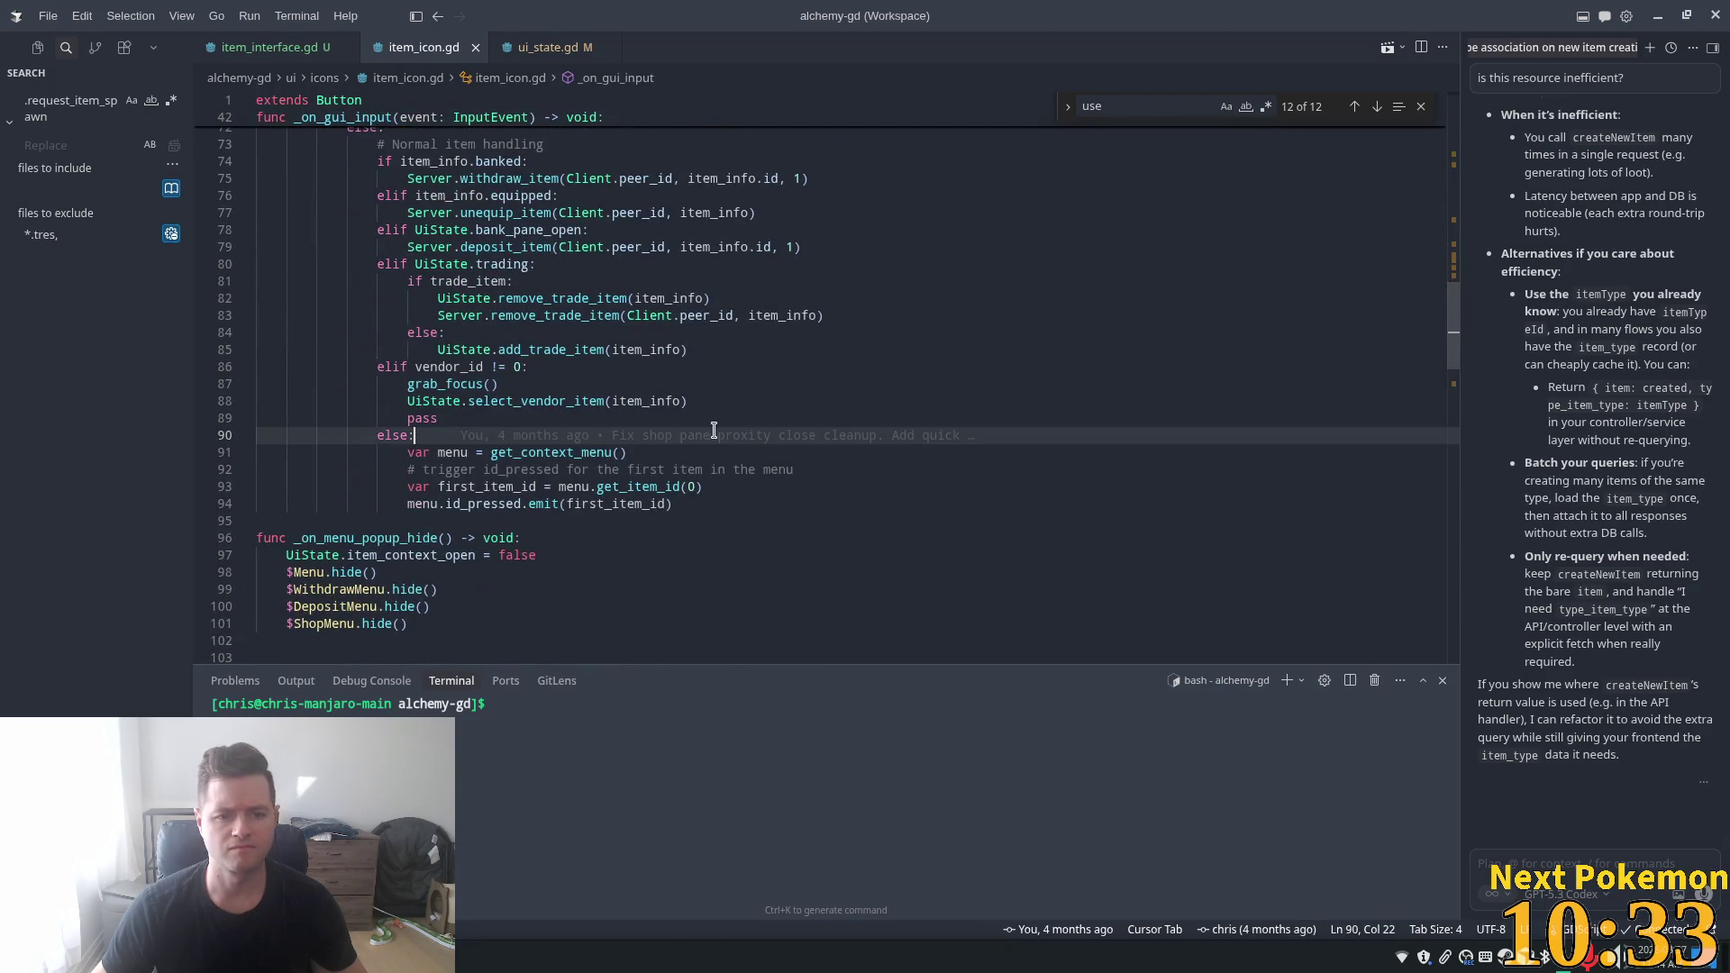
double_click(577, 469)
left_click(665, 486)
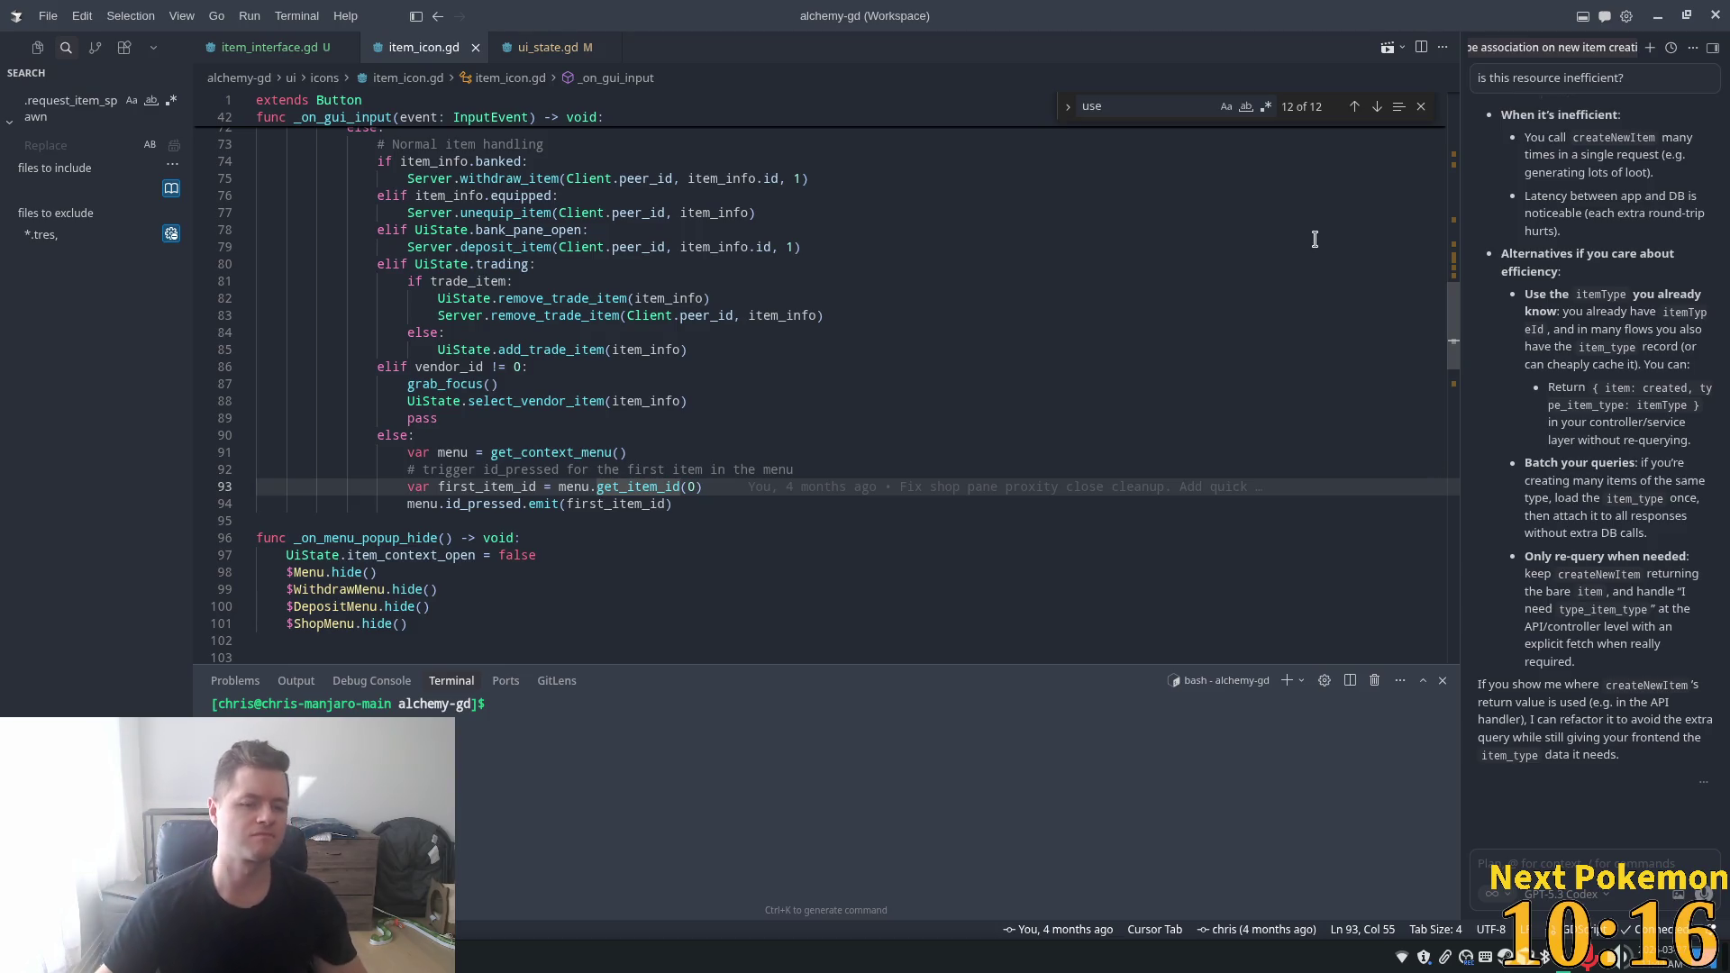
- Scroll down to select the add_menu_item function name on line 173
scroll(469, 176, "down", 4)
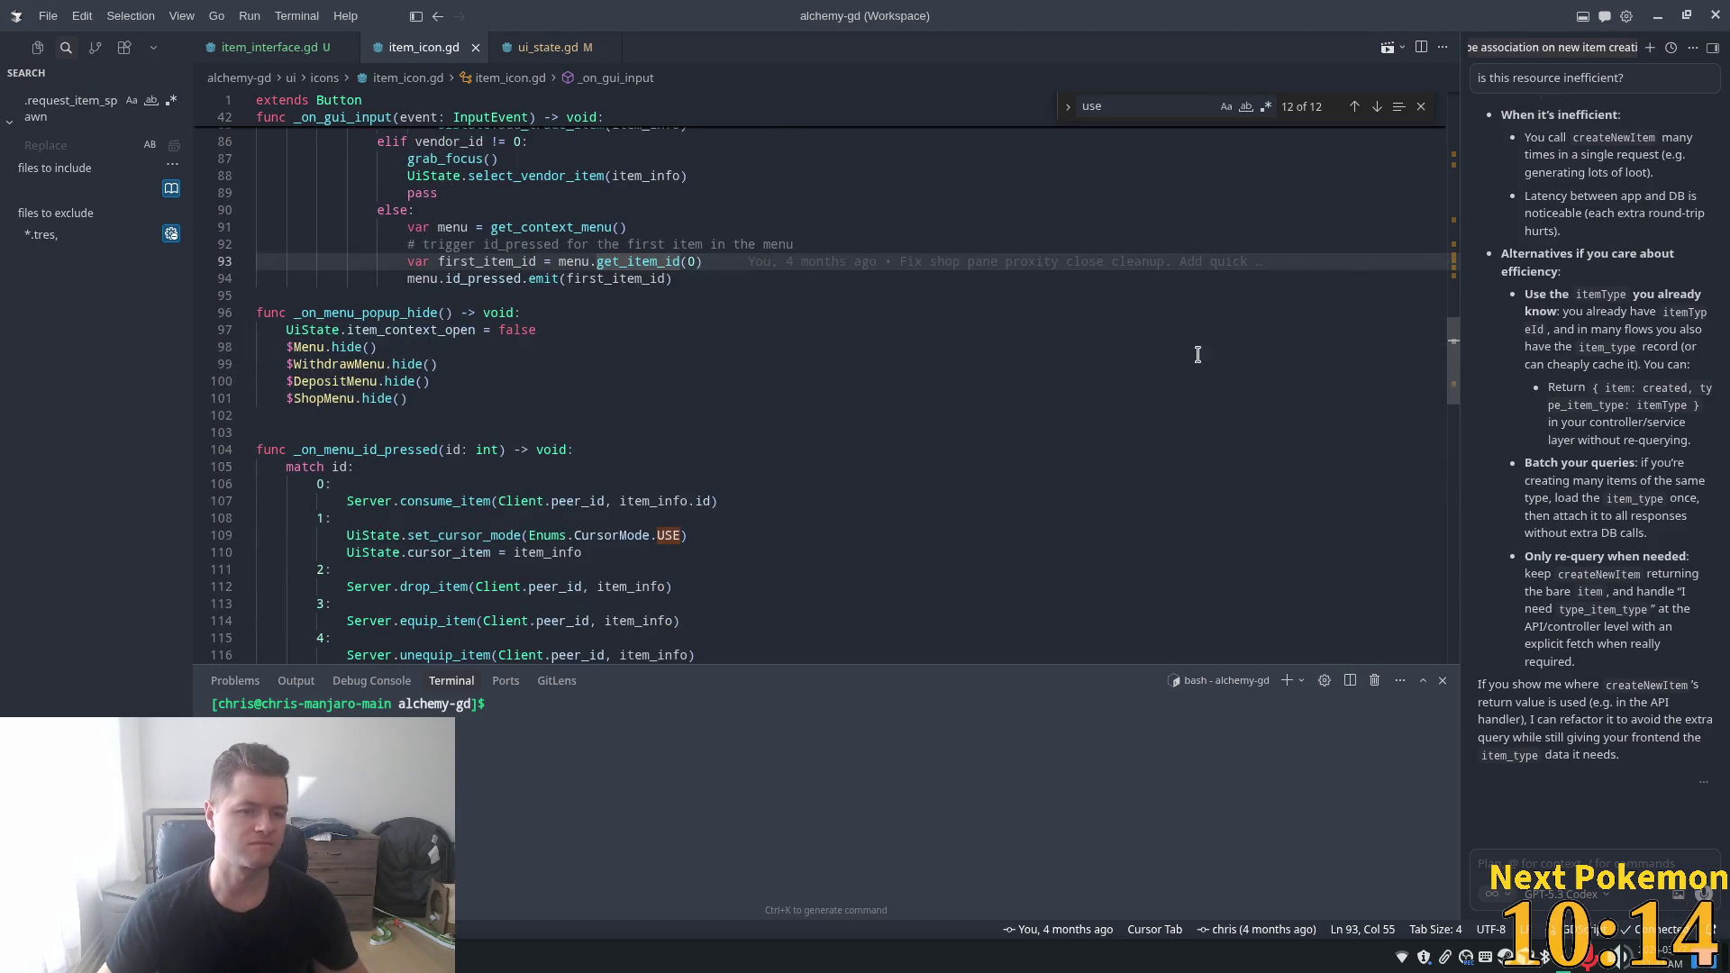
mouse_move(1454, 351)
left_mouse_down()
mouse_move(1455, 549)
mouse_move(1450, 532)
left_mouse_up()
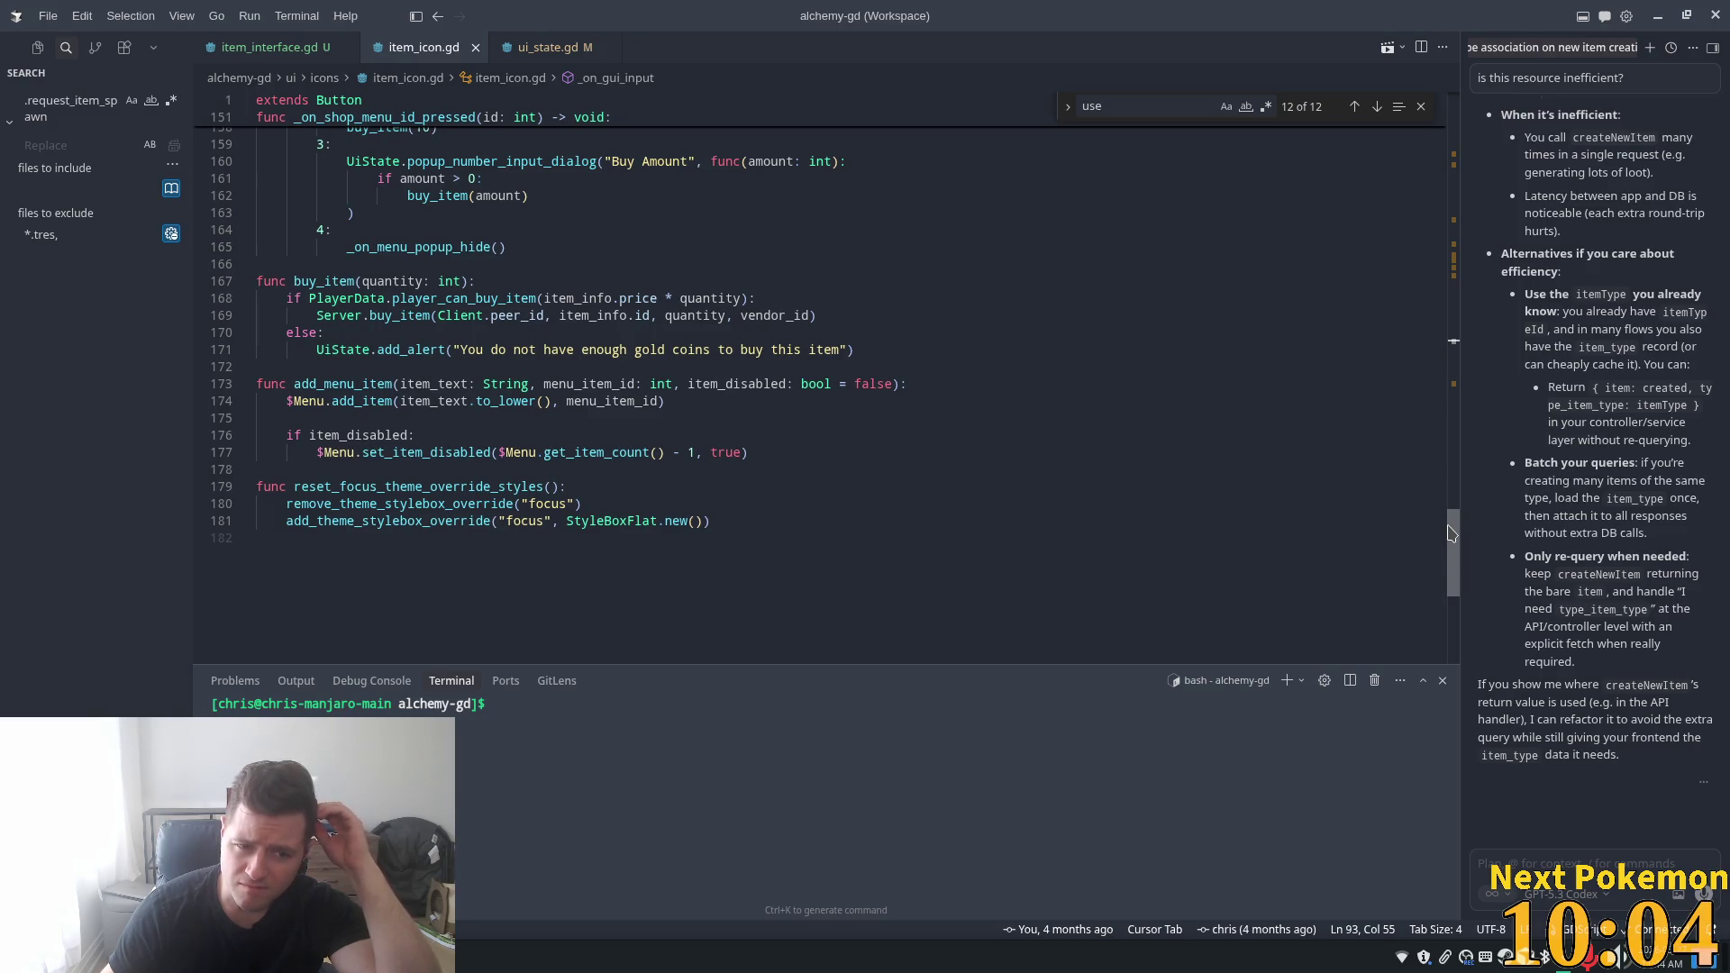
scroll(1450, 534, "up", 1)
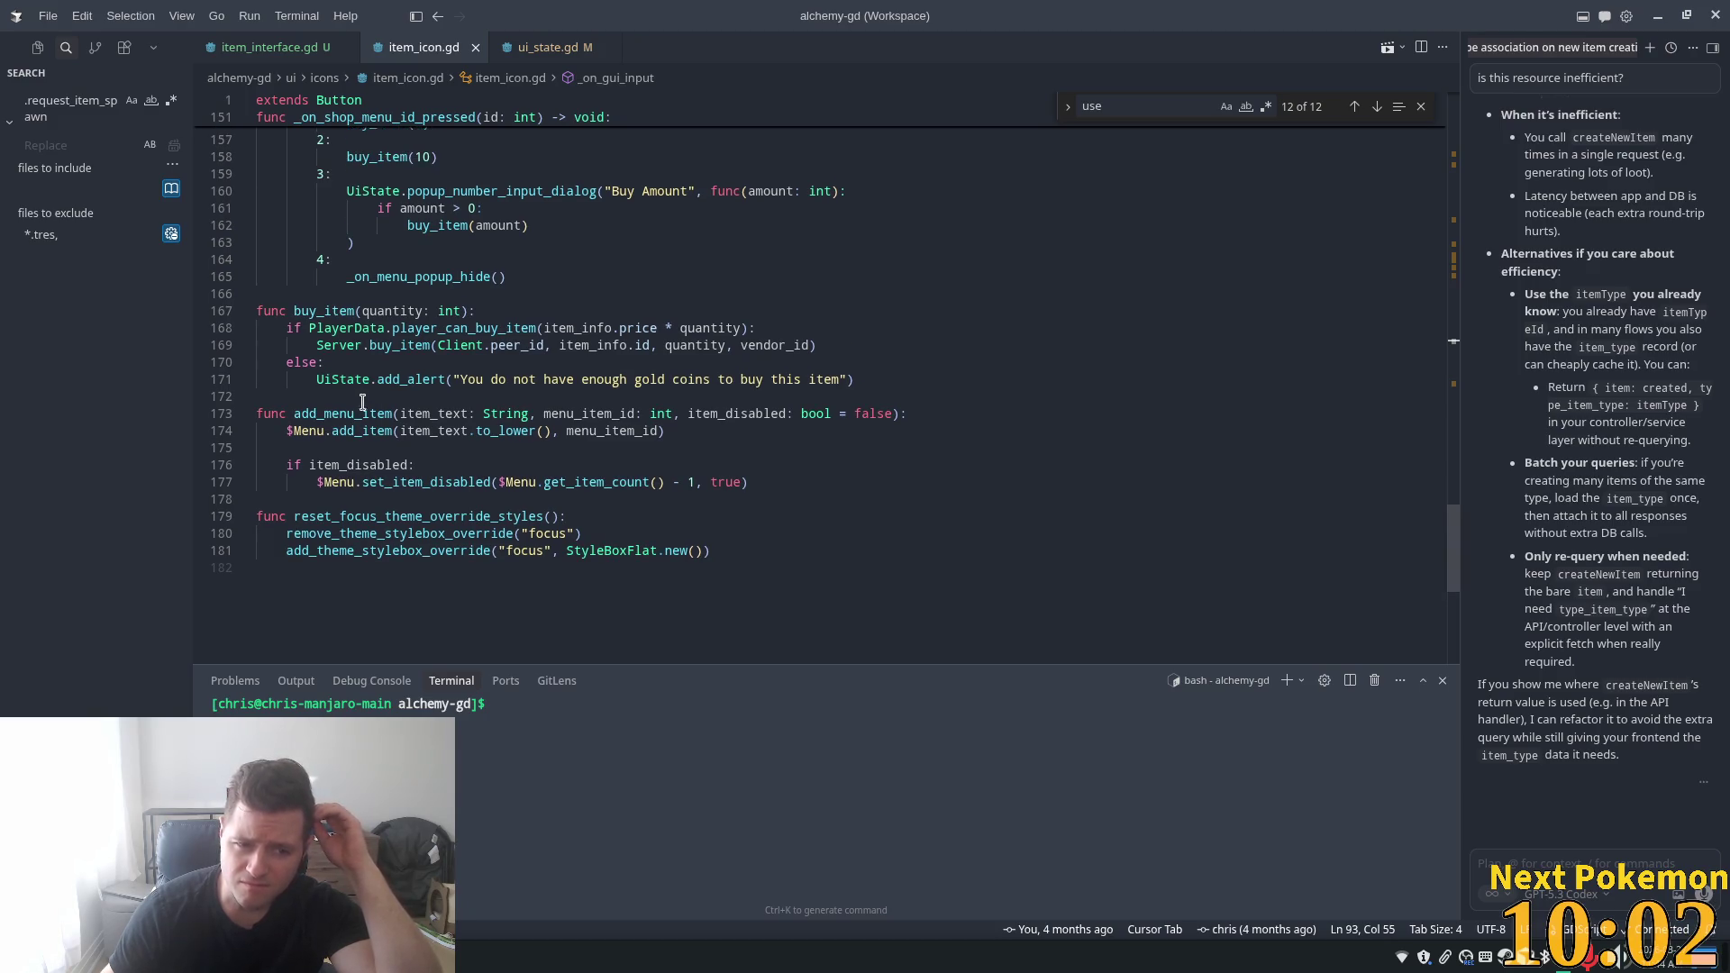
double_click(342, 413)
scroll(781, 439, "up", 10)
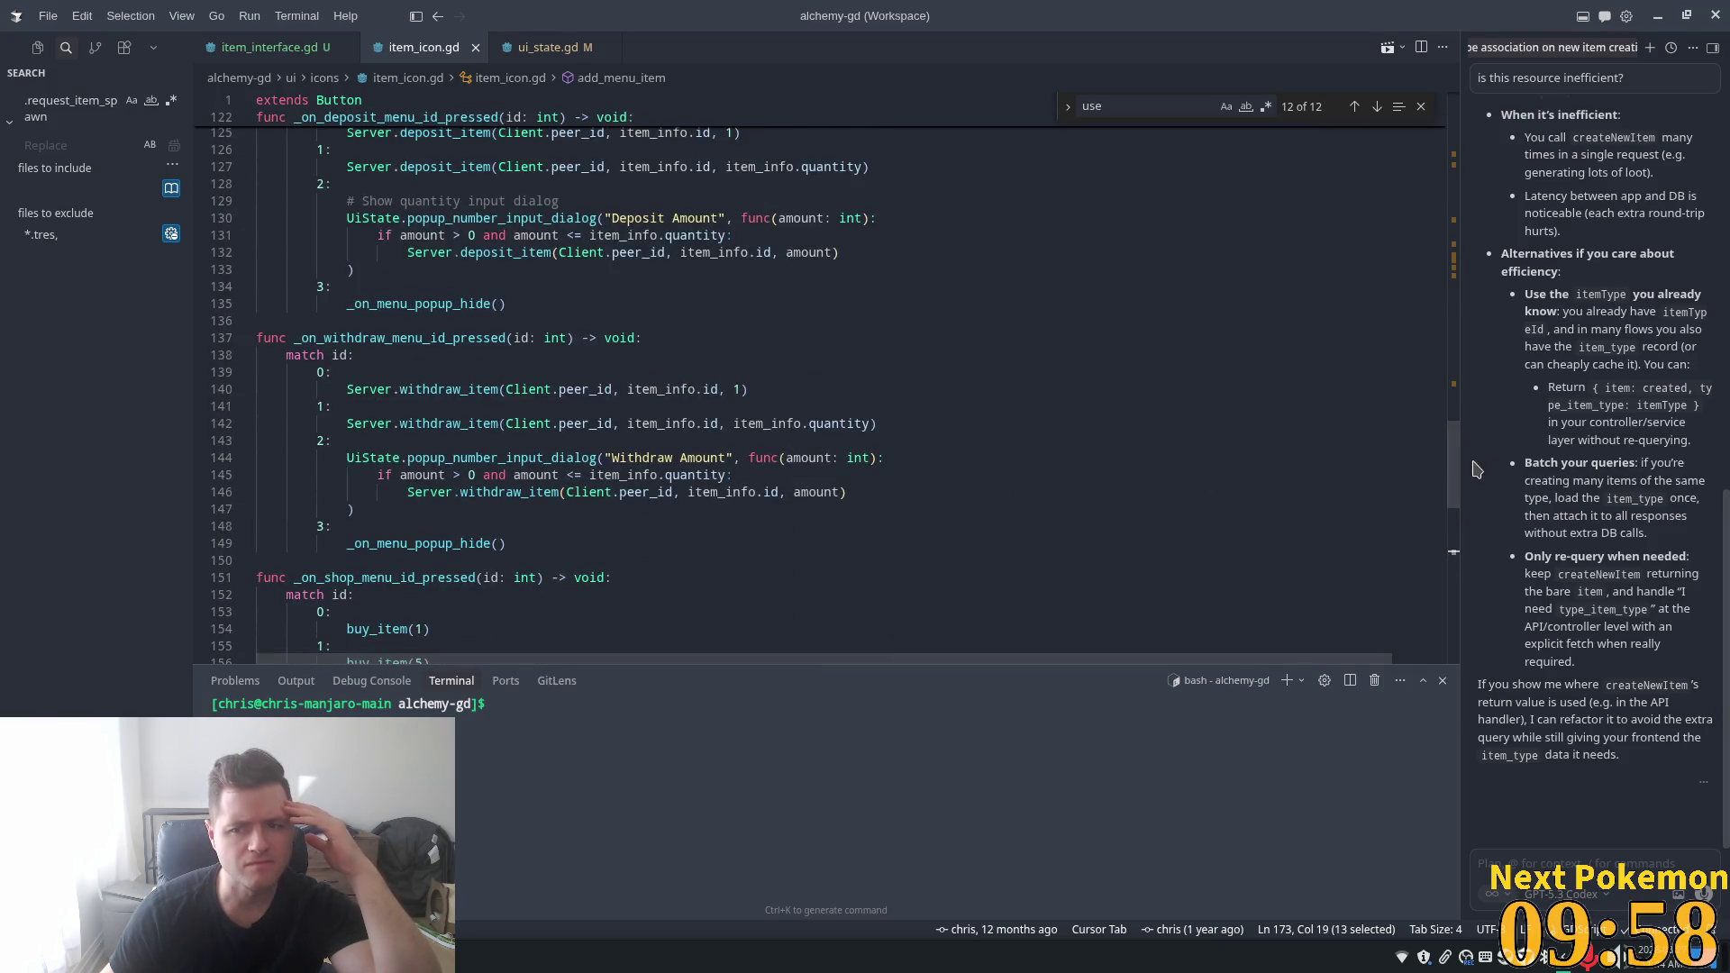
scroll(1459, 378, "up", 13)
mouse_move(1459, 378)
left_mouse_down()
mouse_move(1475, 246)
mouse_move(1474, 548)
left_mouse_up()
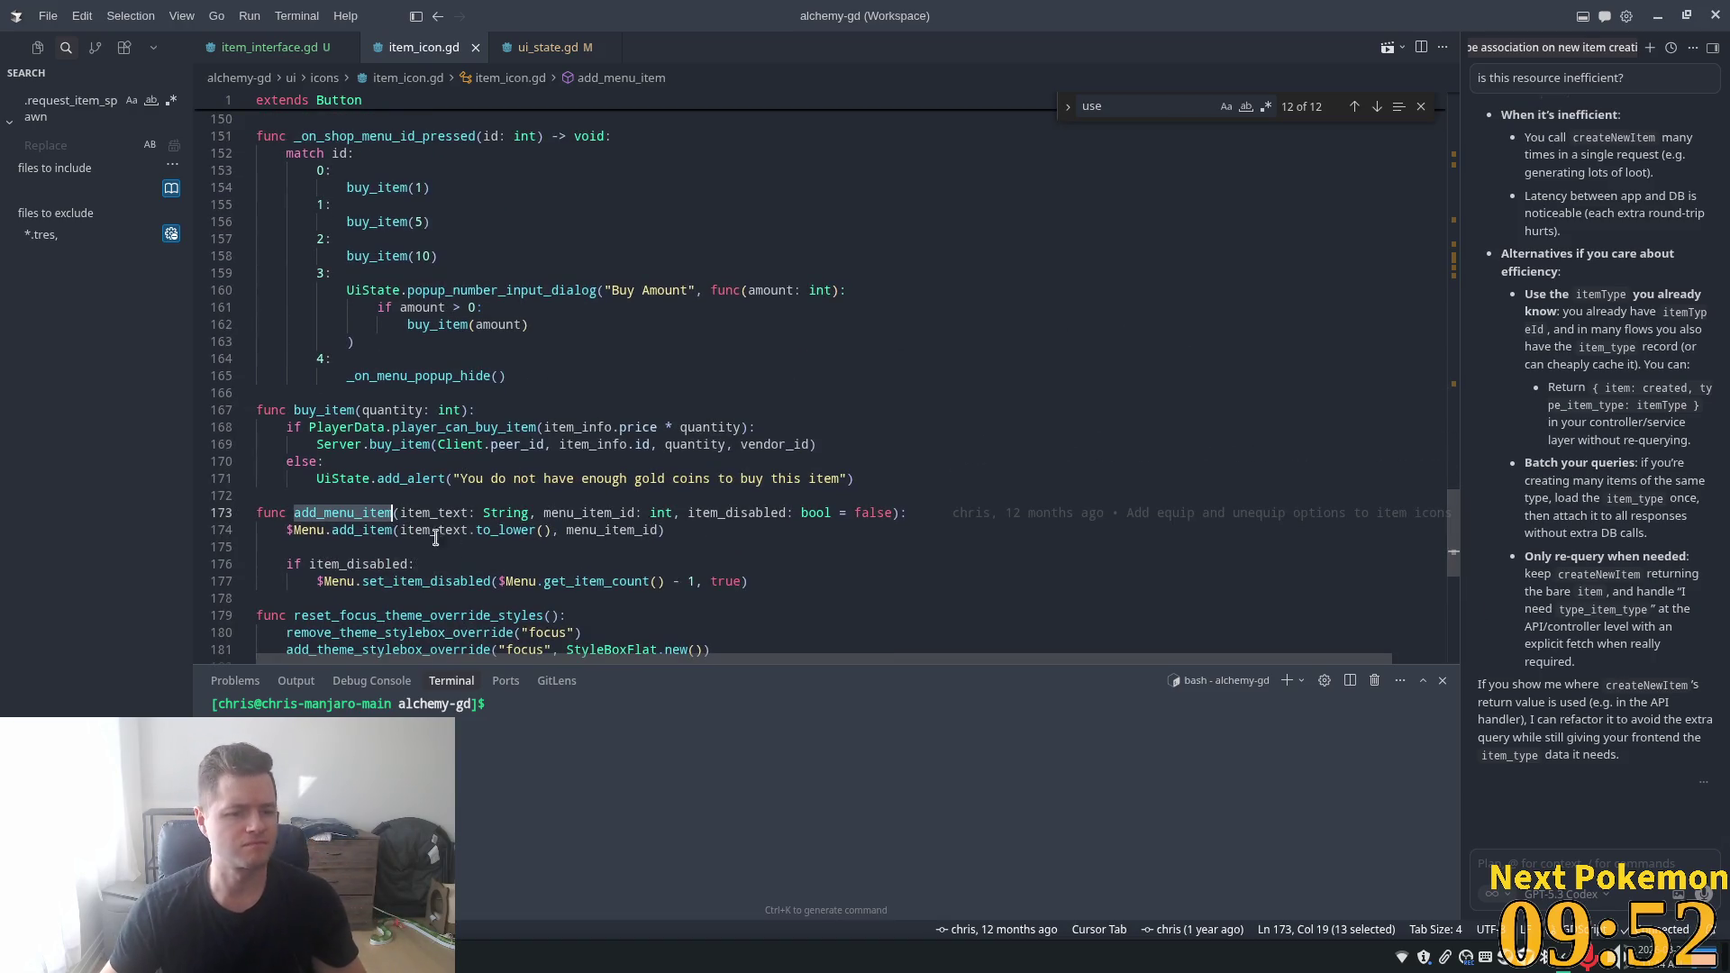
- Run a workspace search for add_menu_item and jump to its only match in item_icon.gd
key("ctrl+f")
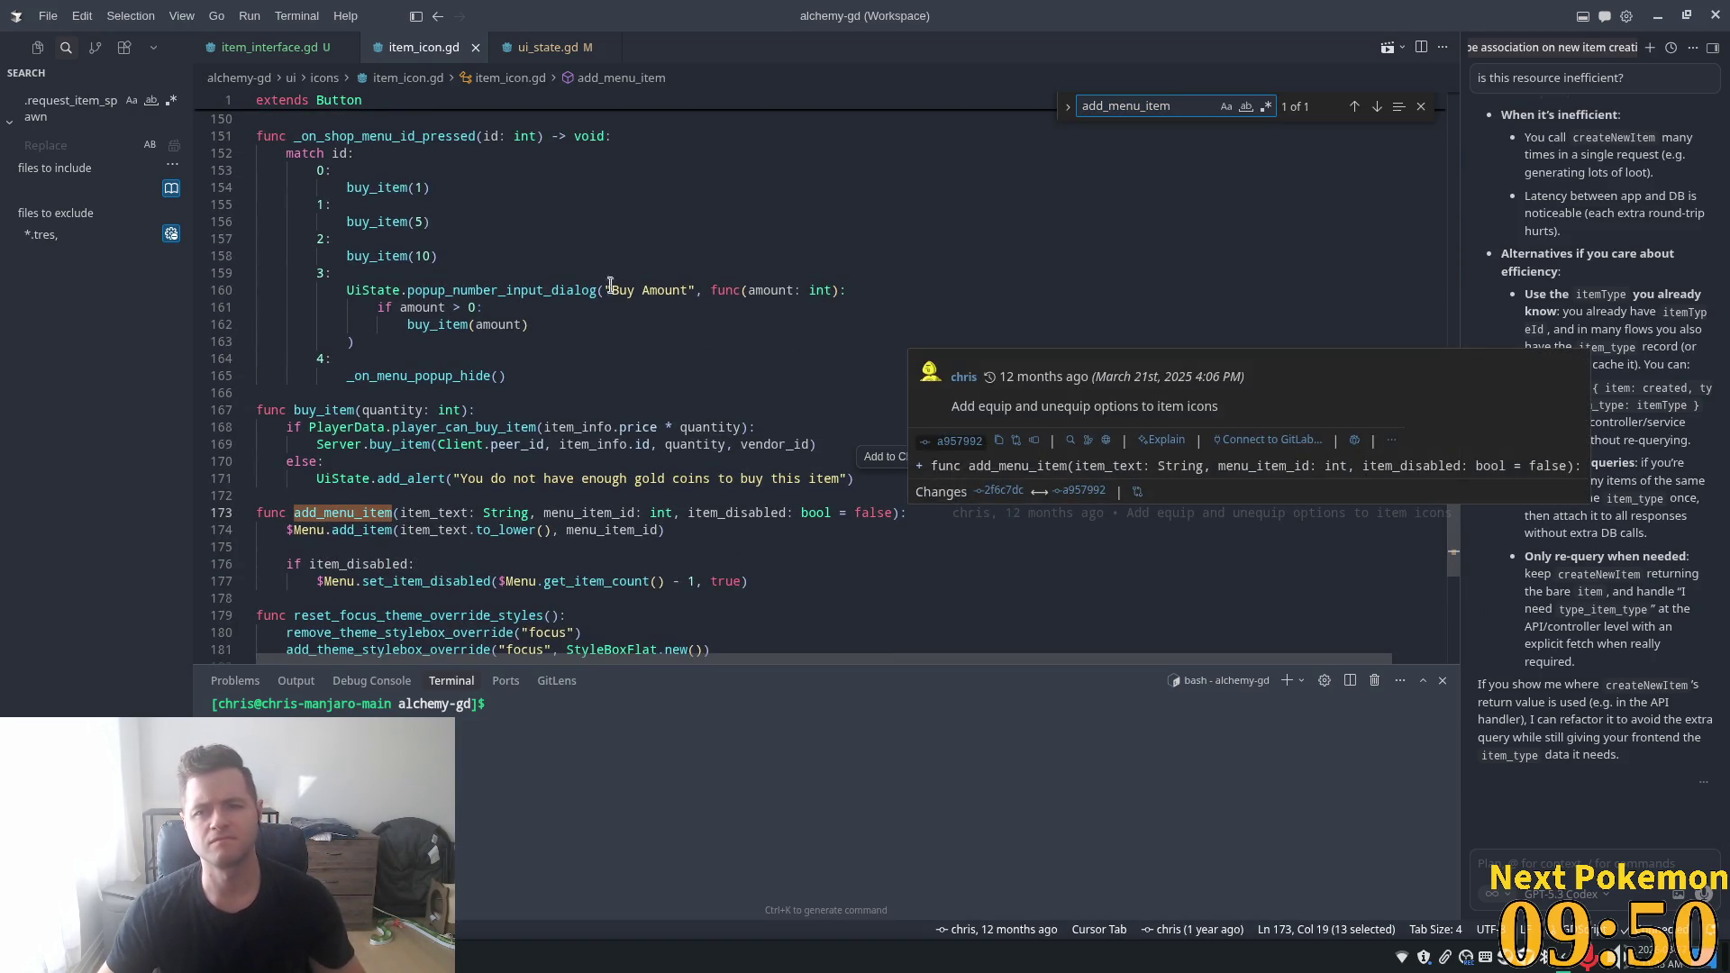
key("ctrl+shift+f")
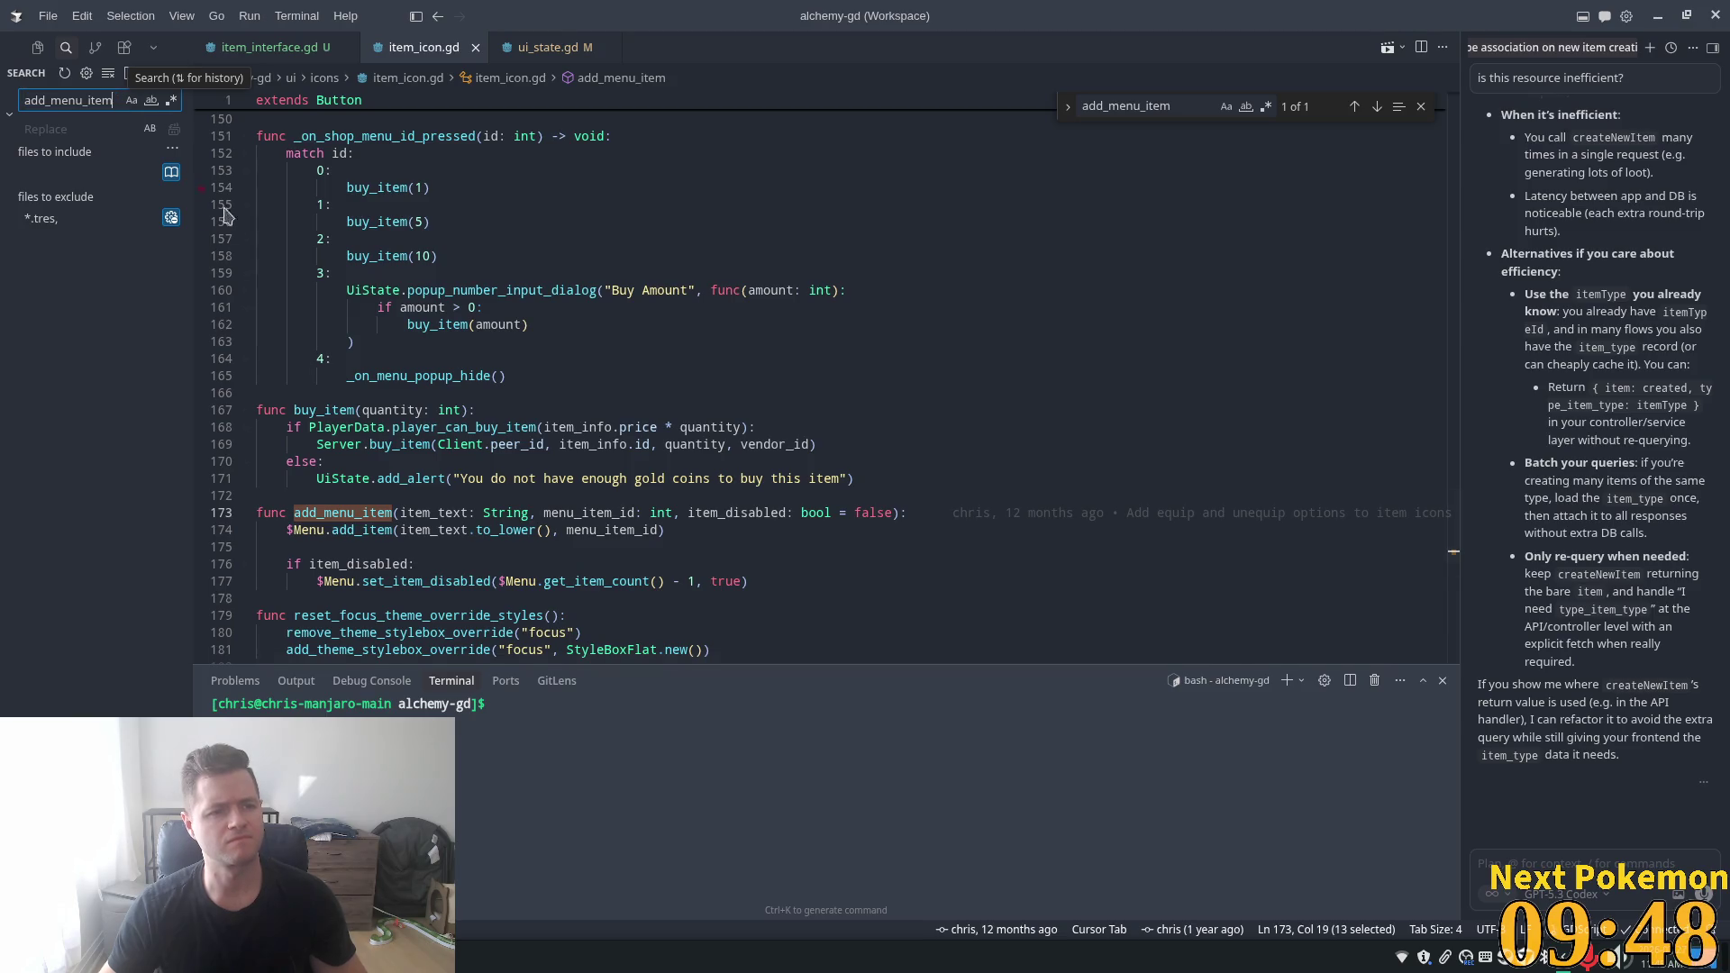
left_click(90, 321)
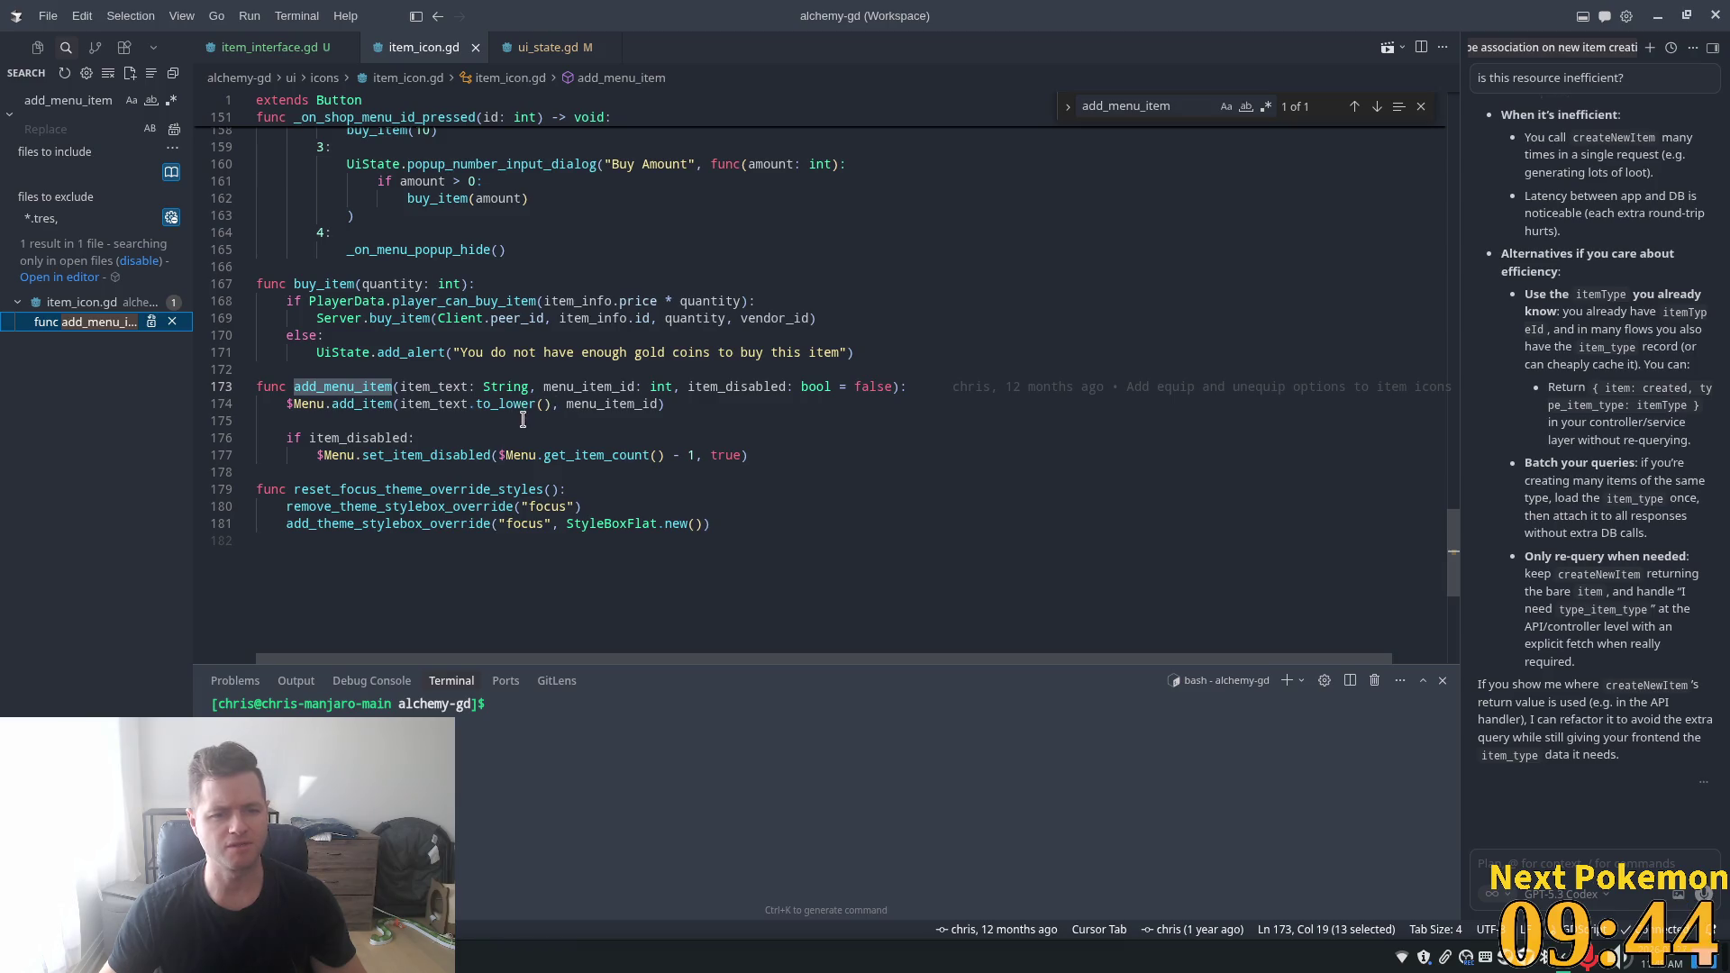
scroll(883, 486, "up", 3)
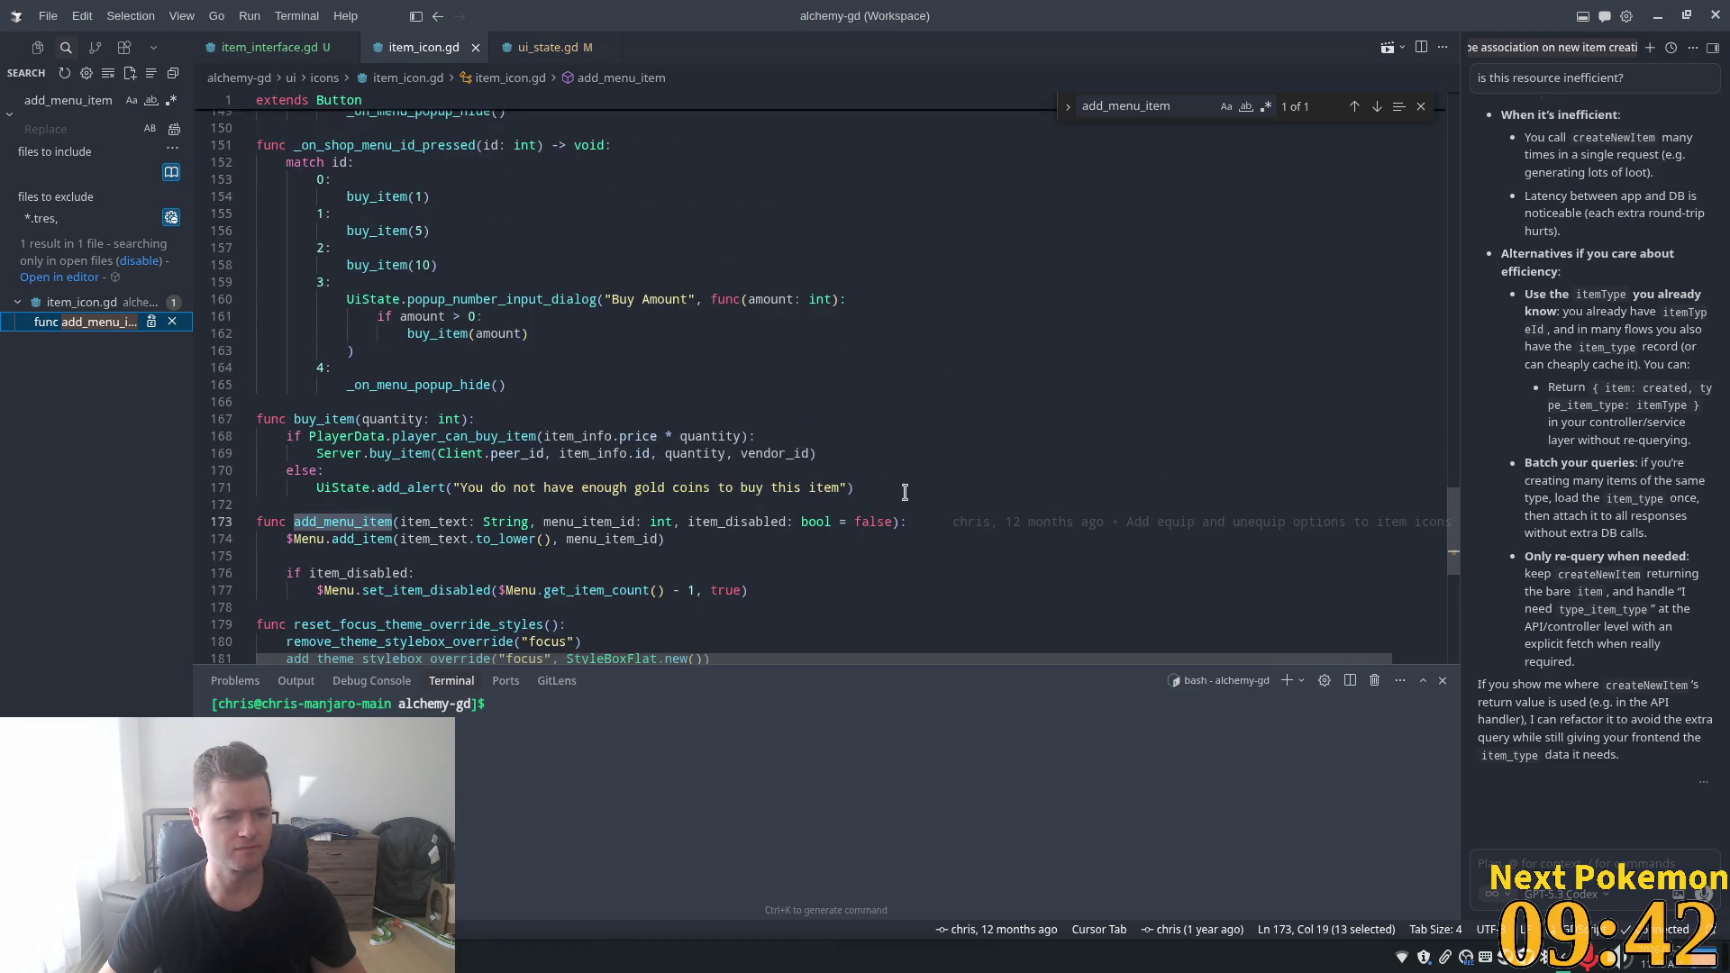
scroll(477, 431, "up", 5)
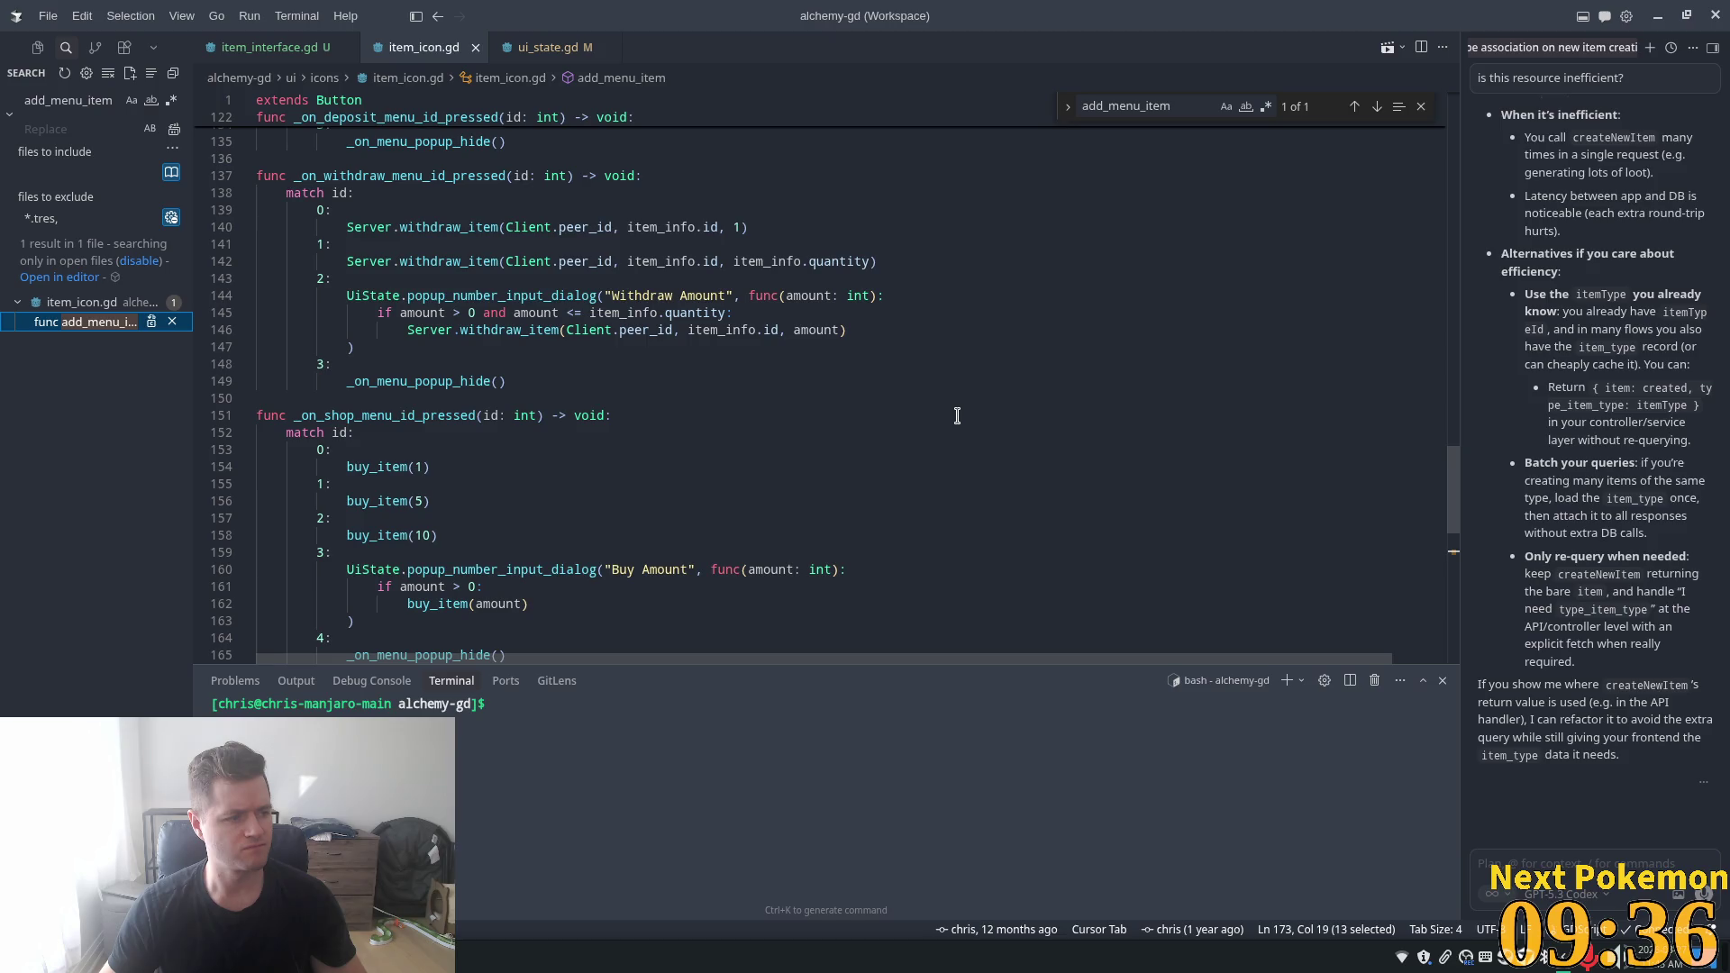
left_click_drag(1450, 482, 1439, 349)
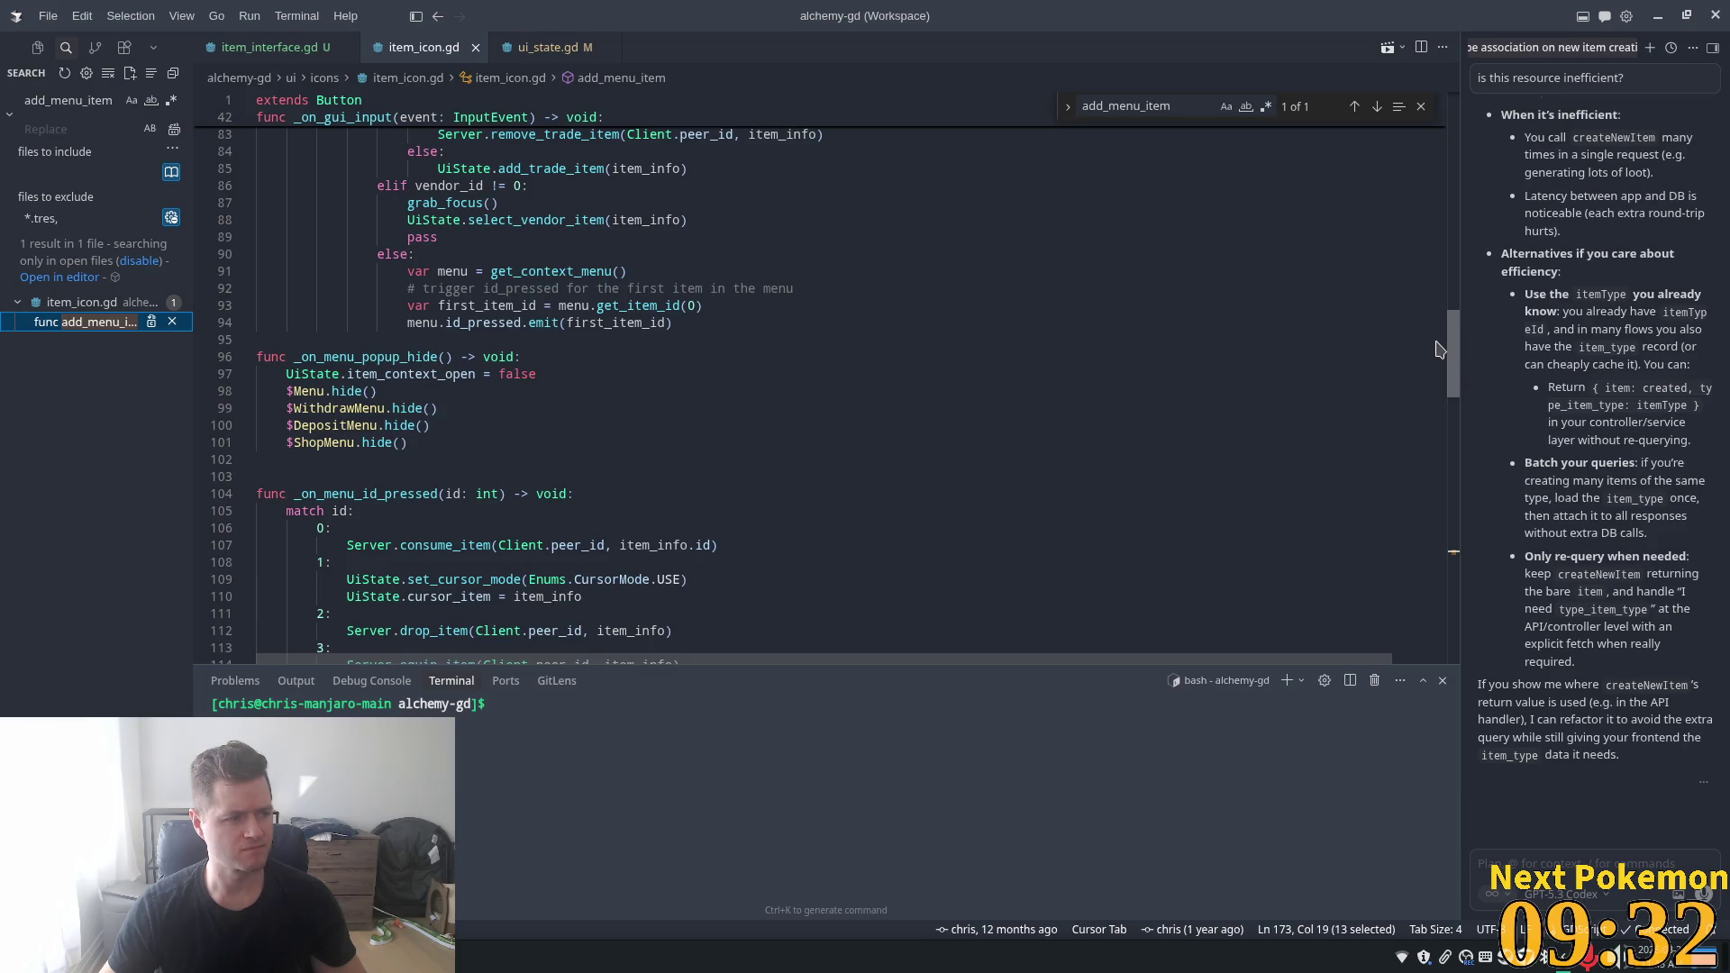
left_click_drag(1438, 348, 1435, 232)
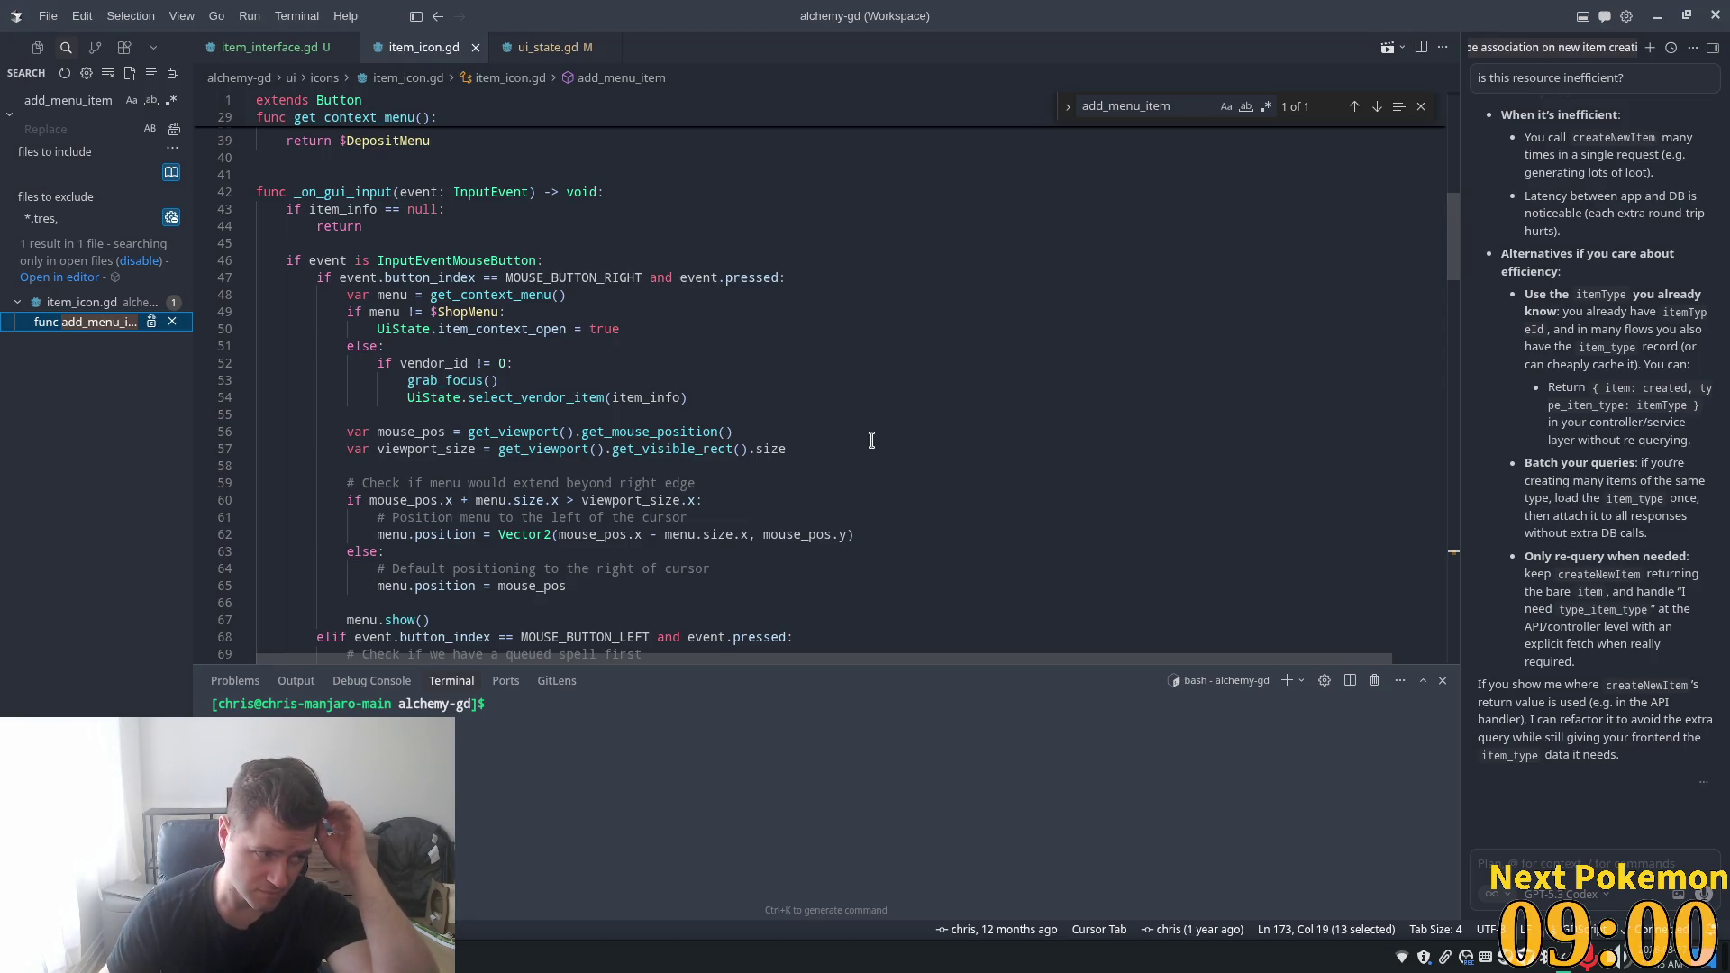
scroll(868, 445, "down", 6)
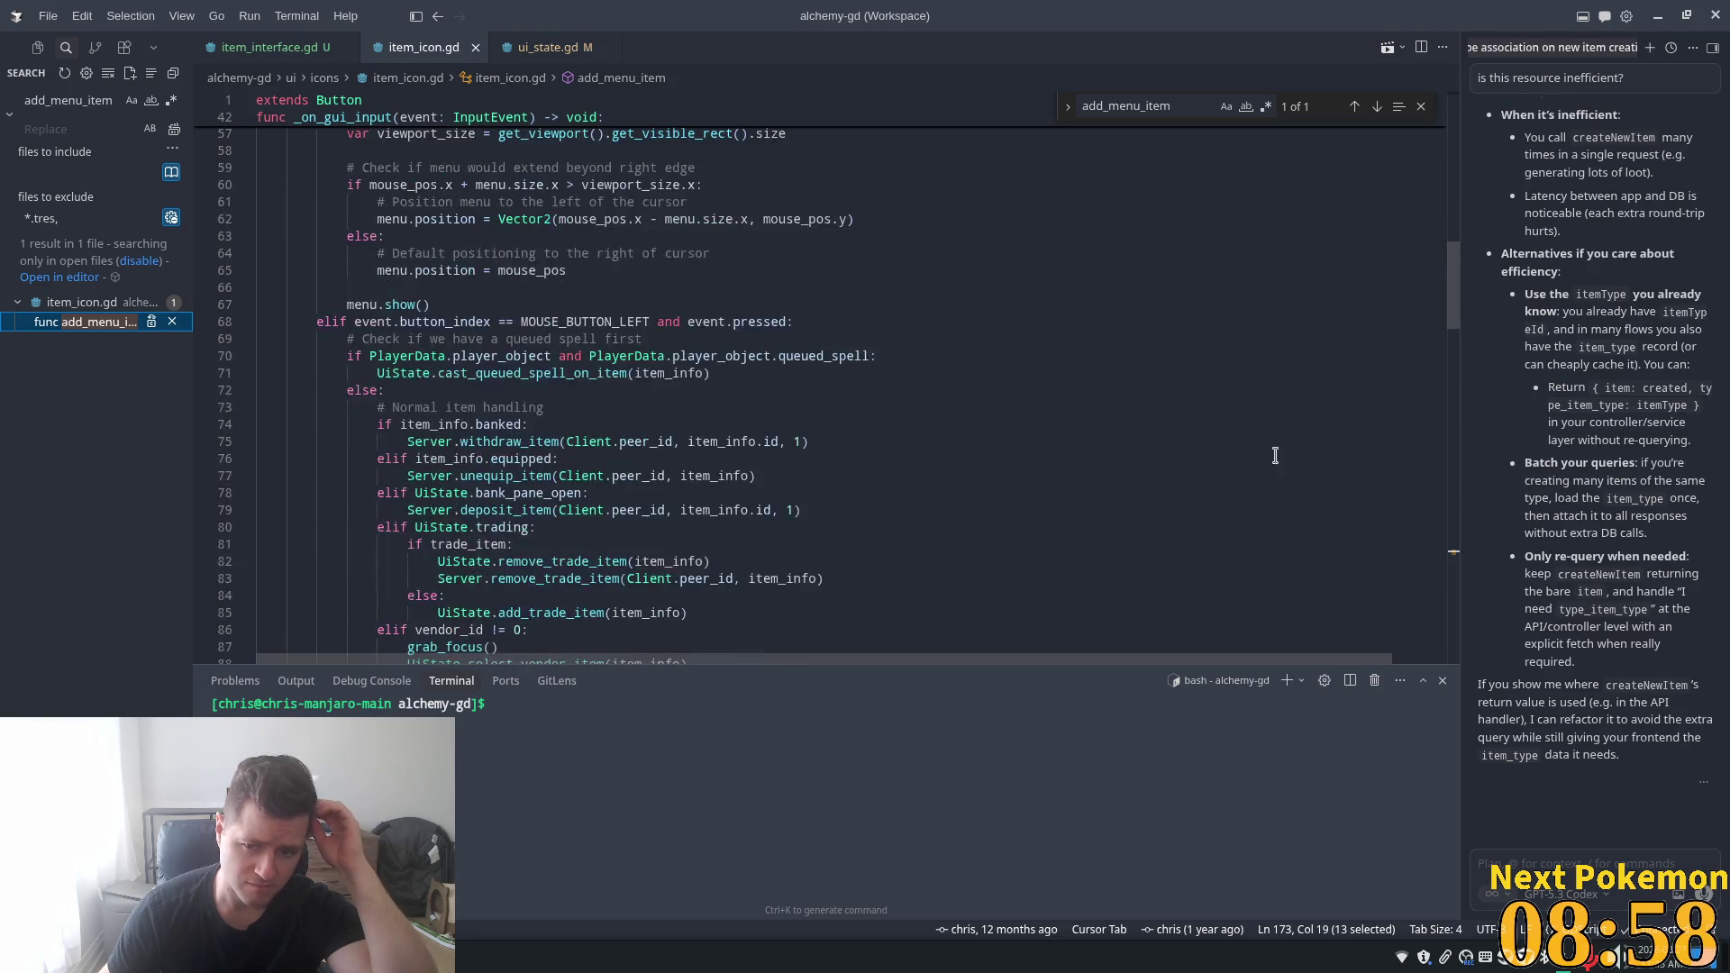
scroll(1421, 449, "down", 20)
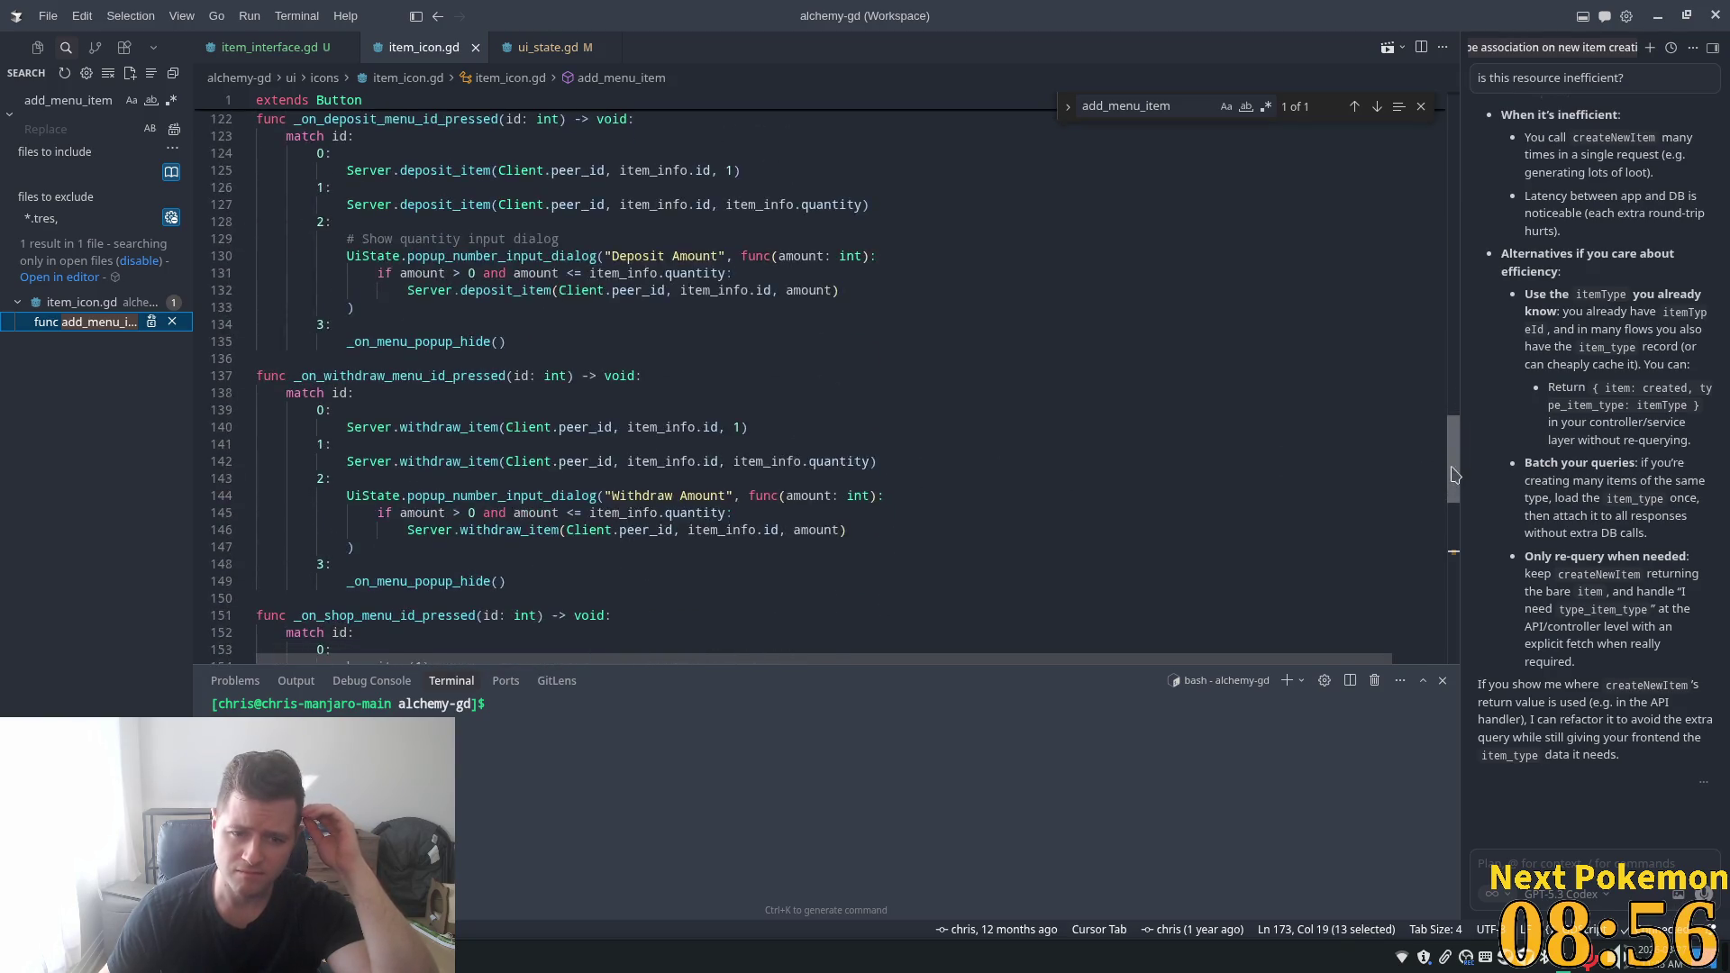
mouse_move(1449, 527)
left_mouse_down()
mouse_move(1447, 565)
mouse_move(1478, 278)
mouse_move(1495, 326)
left_mouse_up()
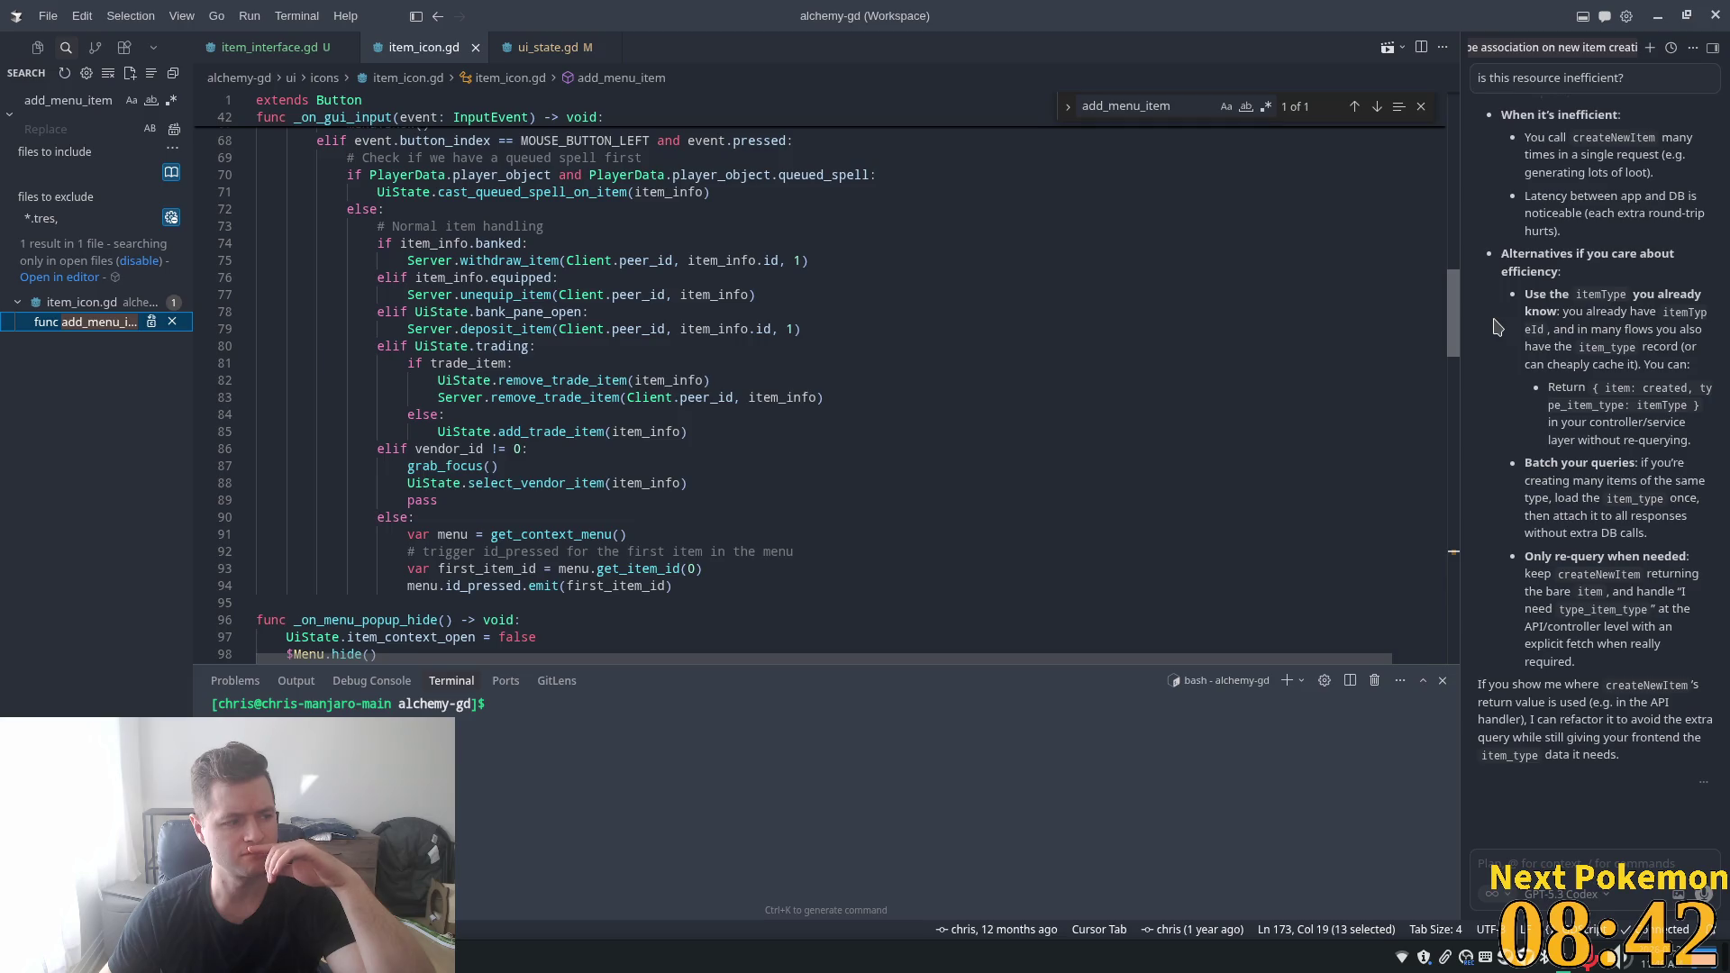
scroll(1493, 364, "down", 5)
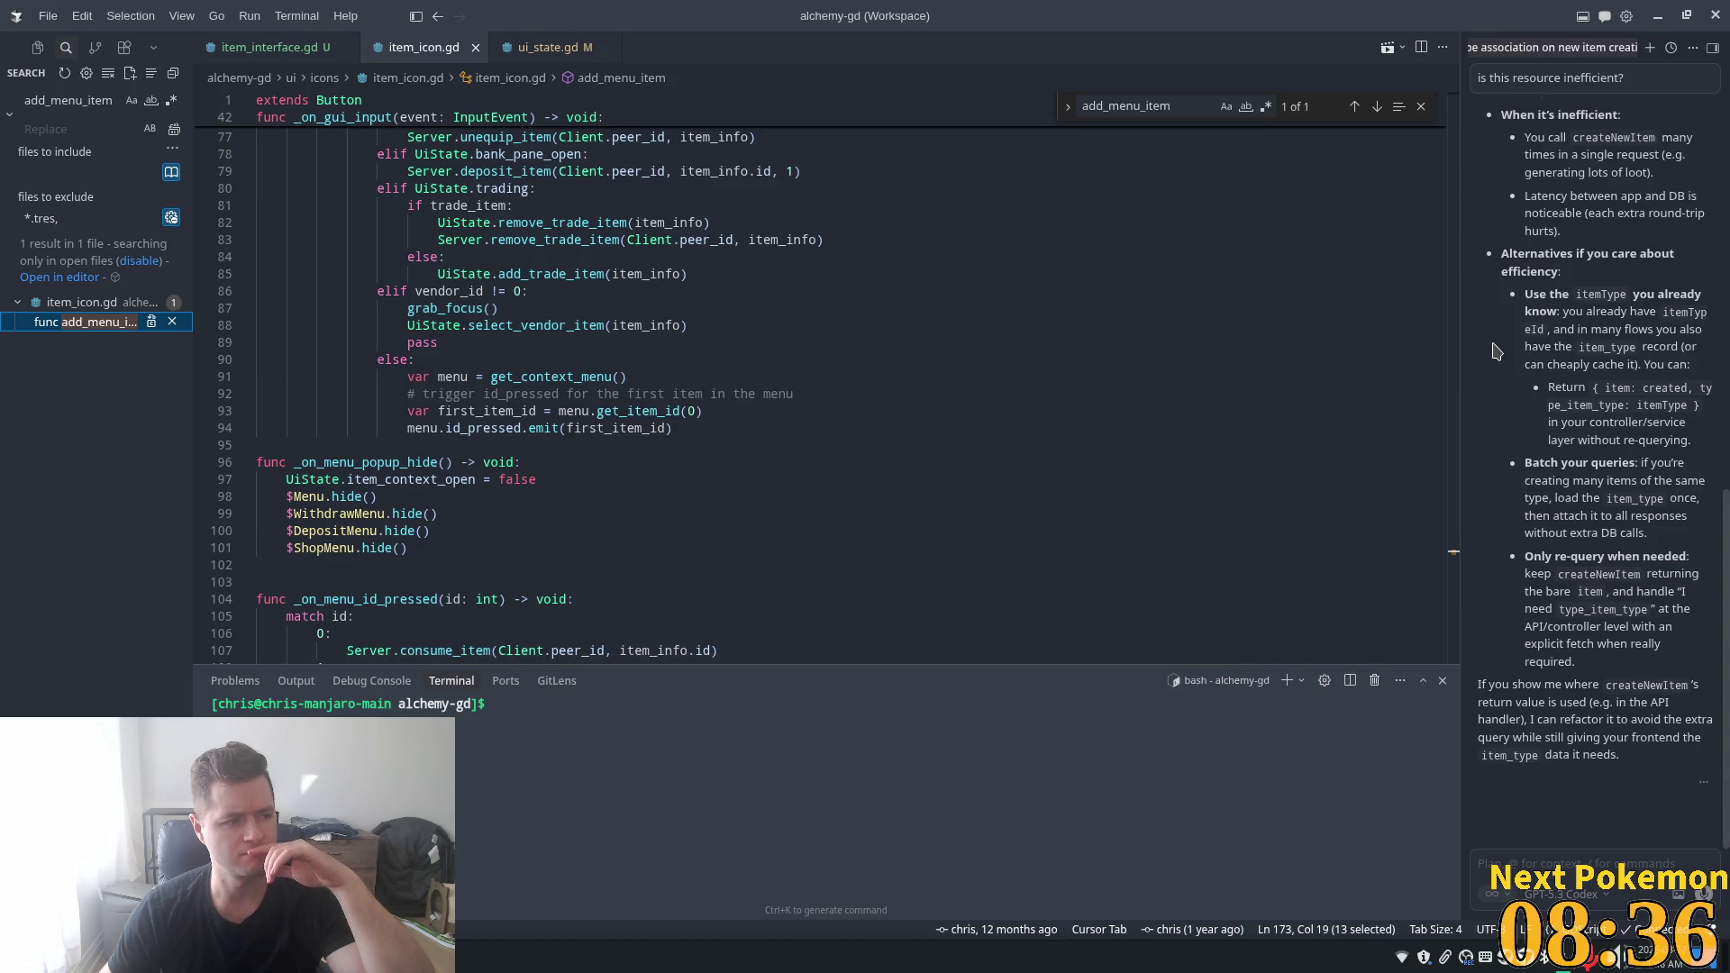
scroll(991, 505, "up", 3)
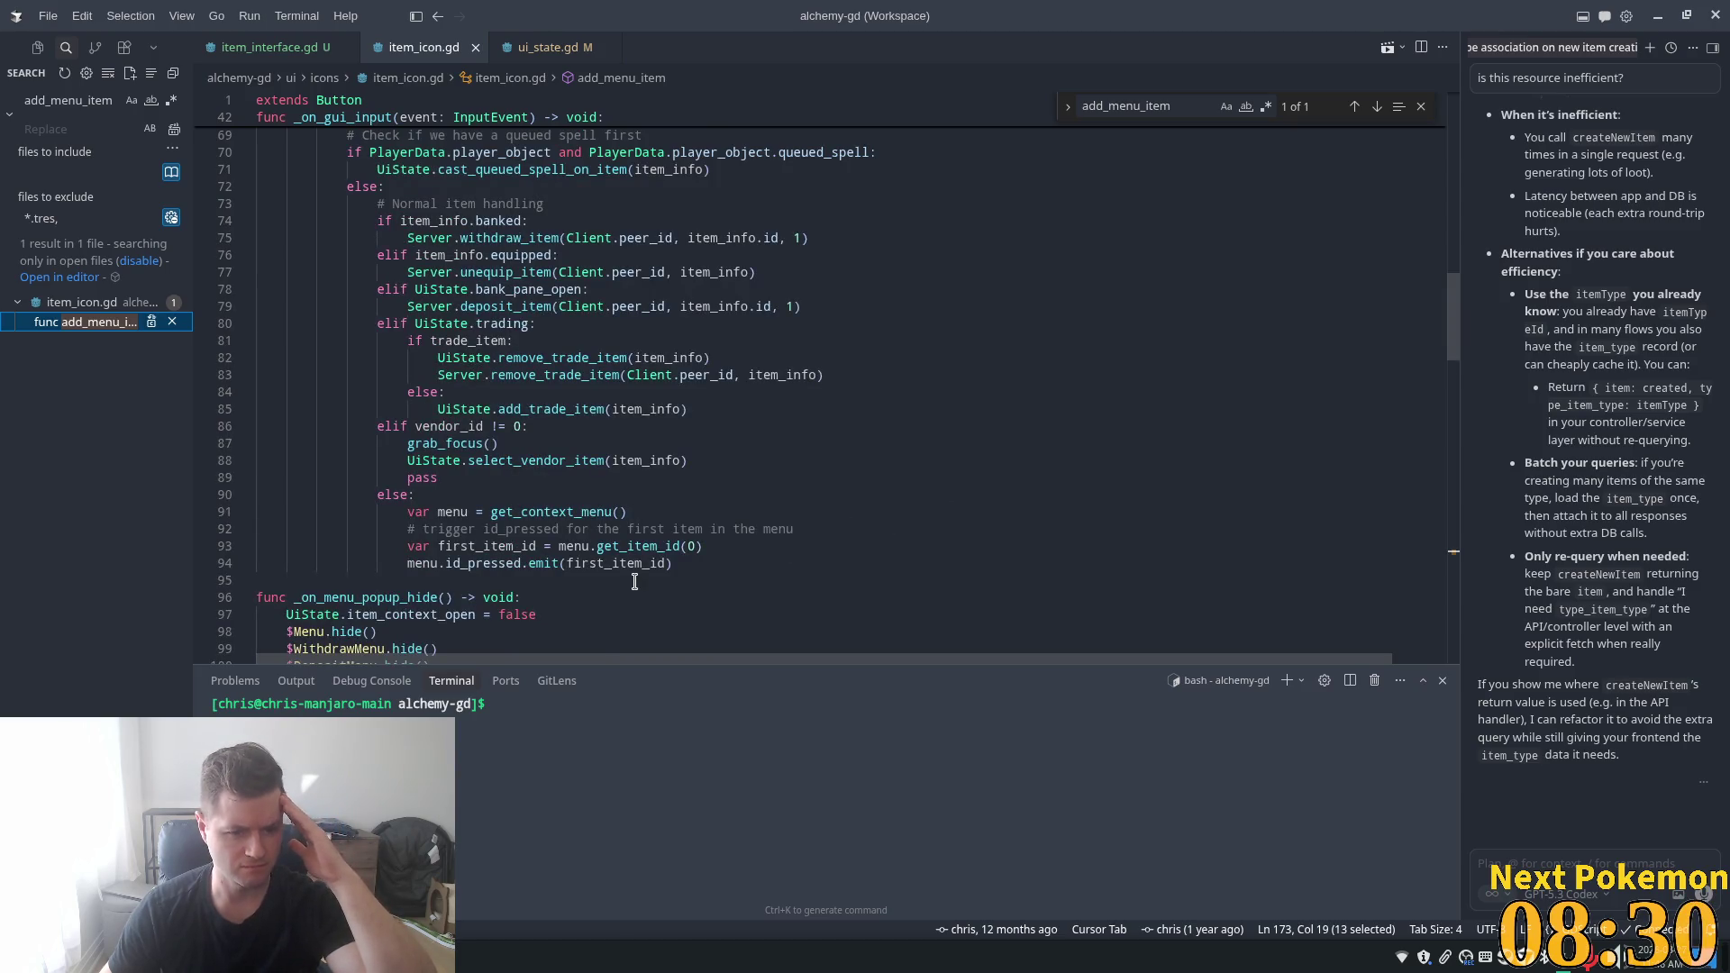
double_click(484, 563)
scroll(866, 526, "down", 2)
scroll(867, 526, "down", 2)
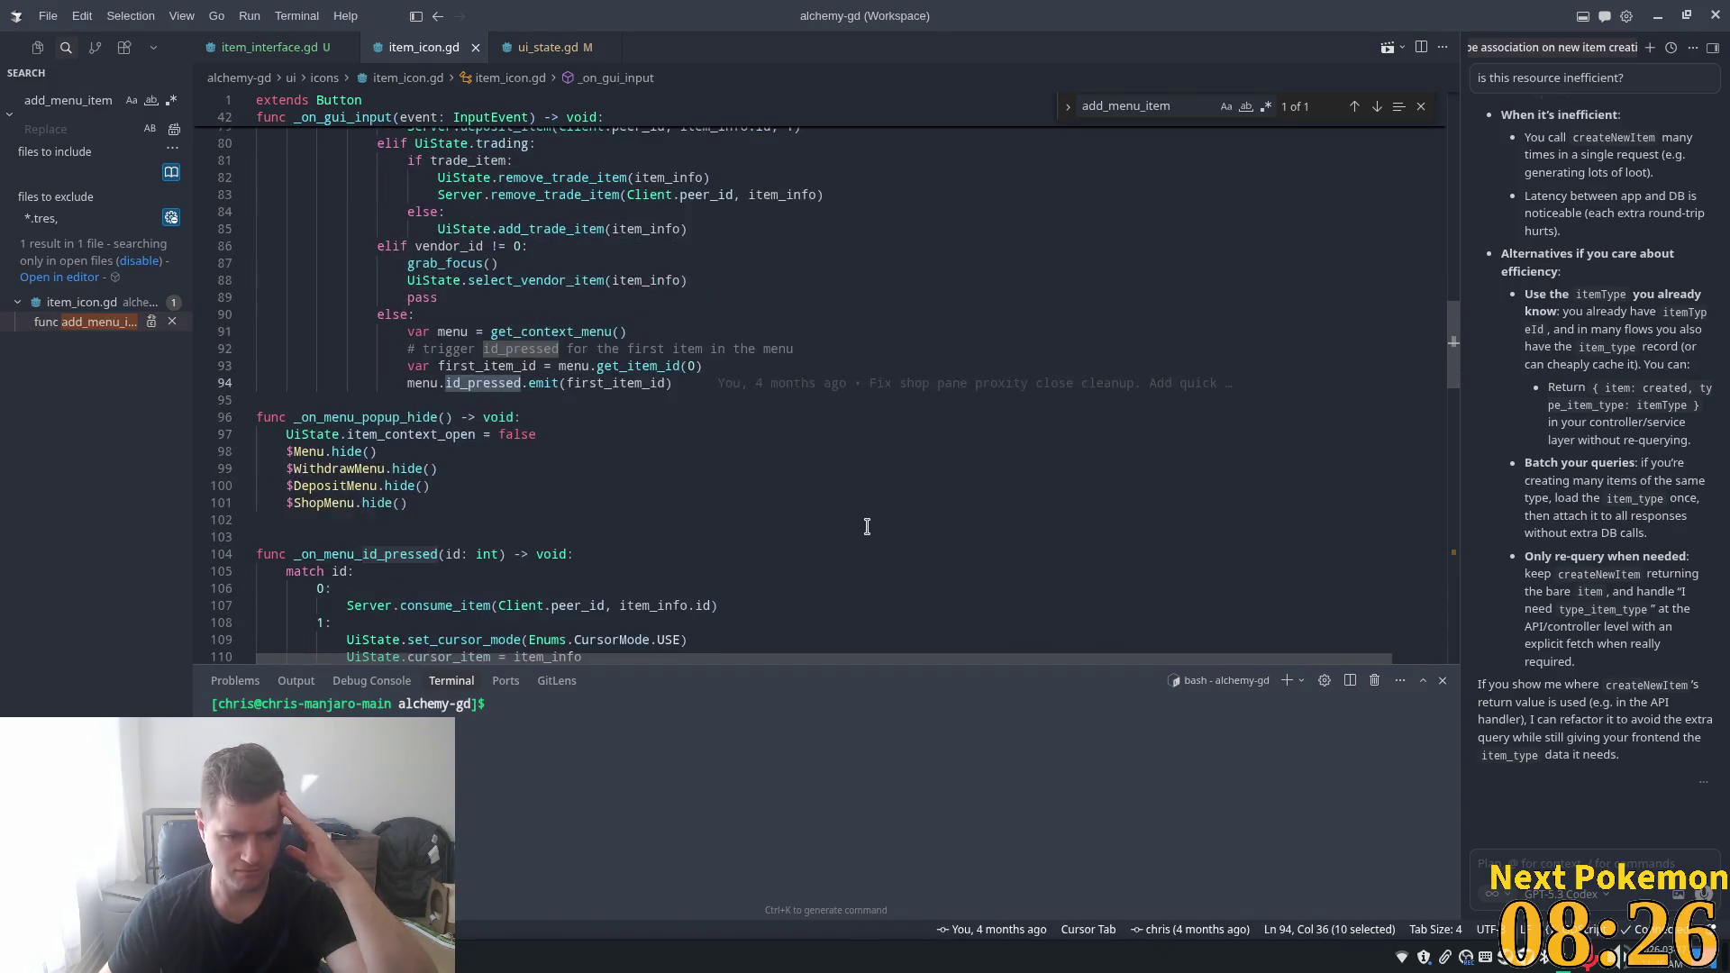
mouse_move(429, 379)
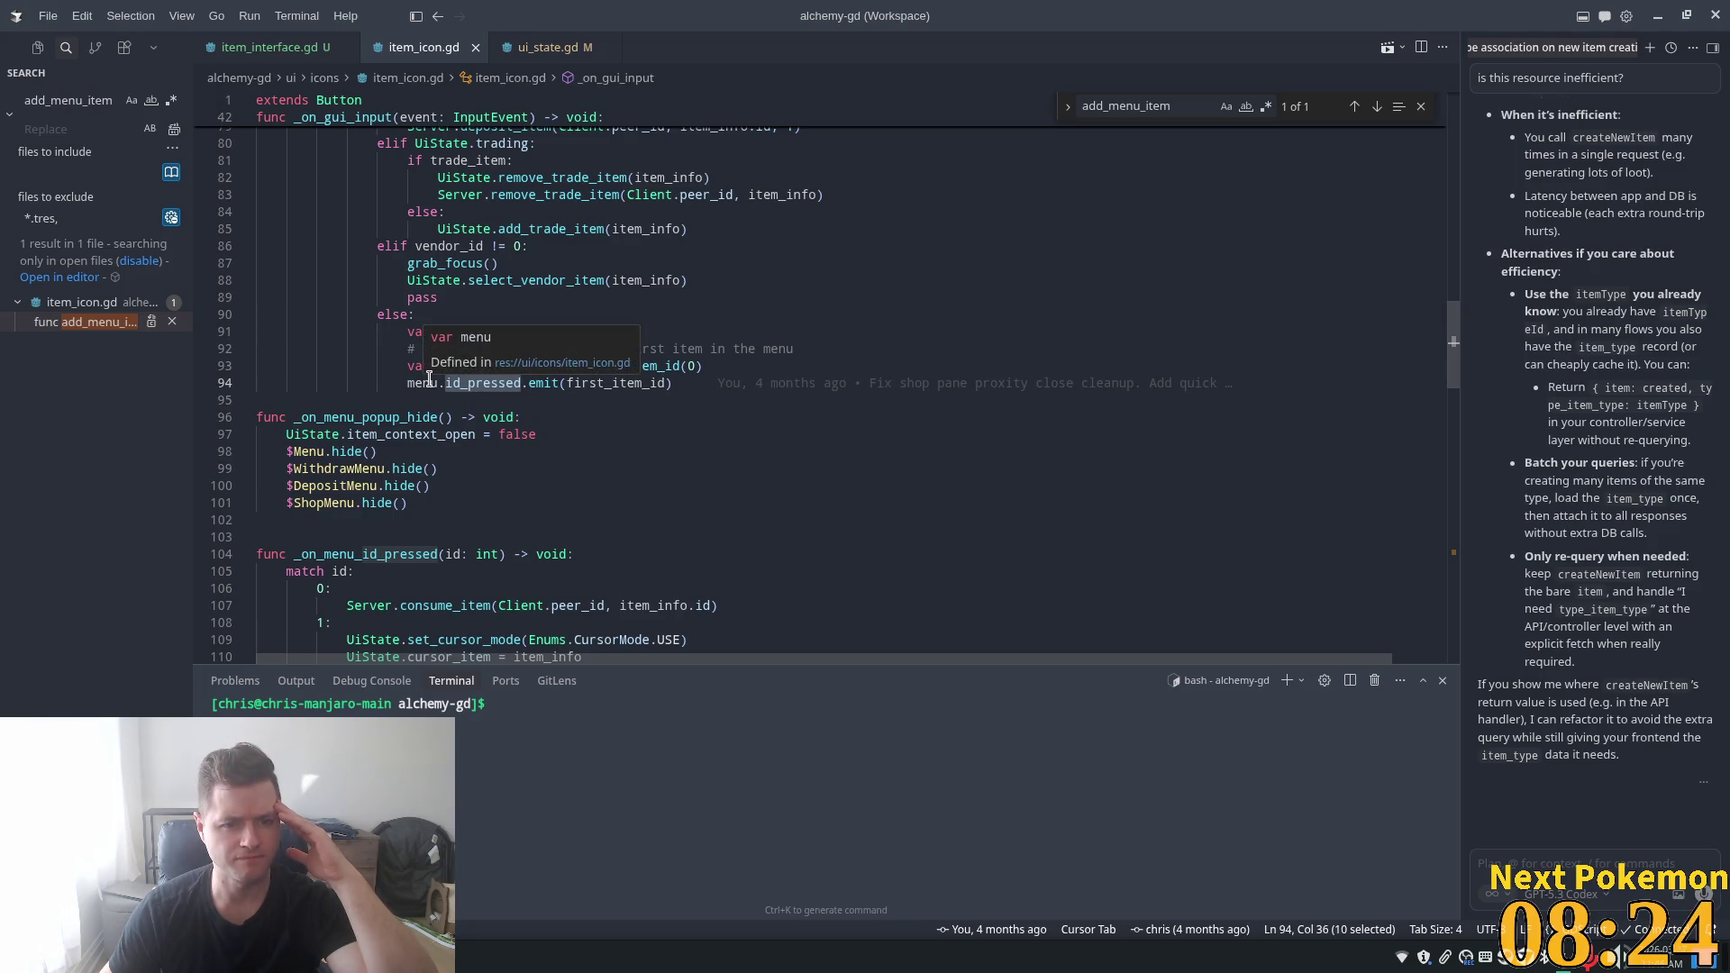
mouse_move(488, 383)
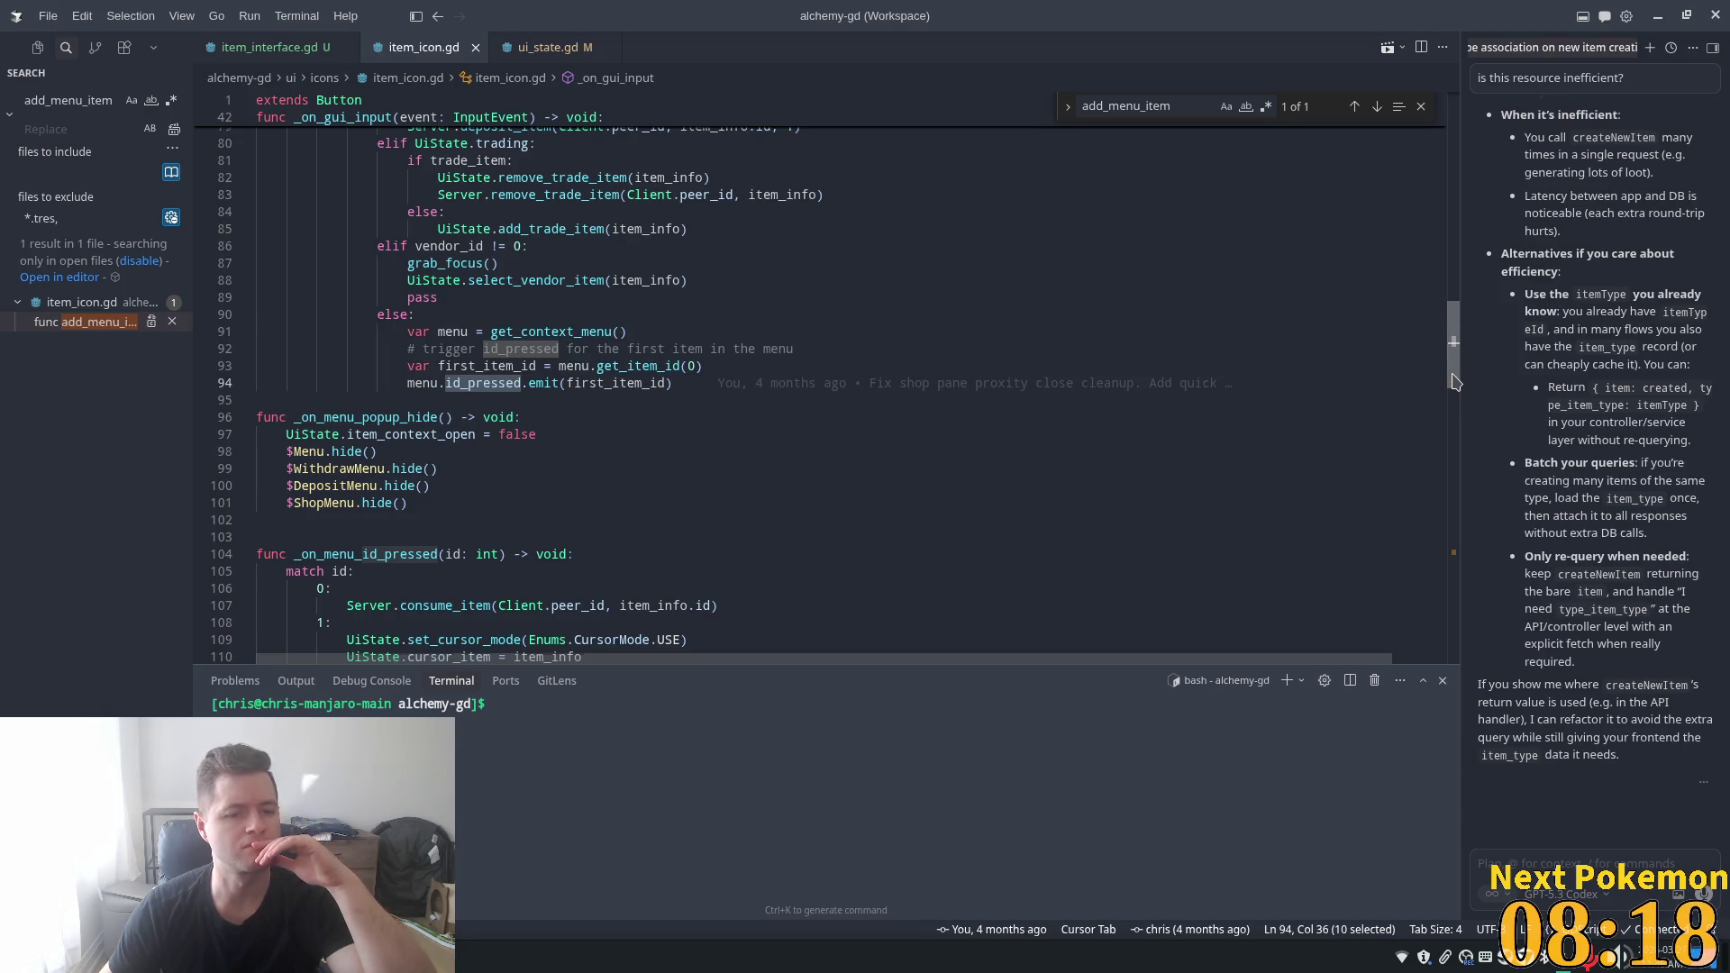
left_click_drag(1453, 381, 1453, 424)
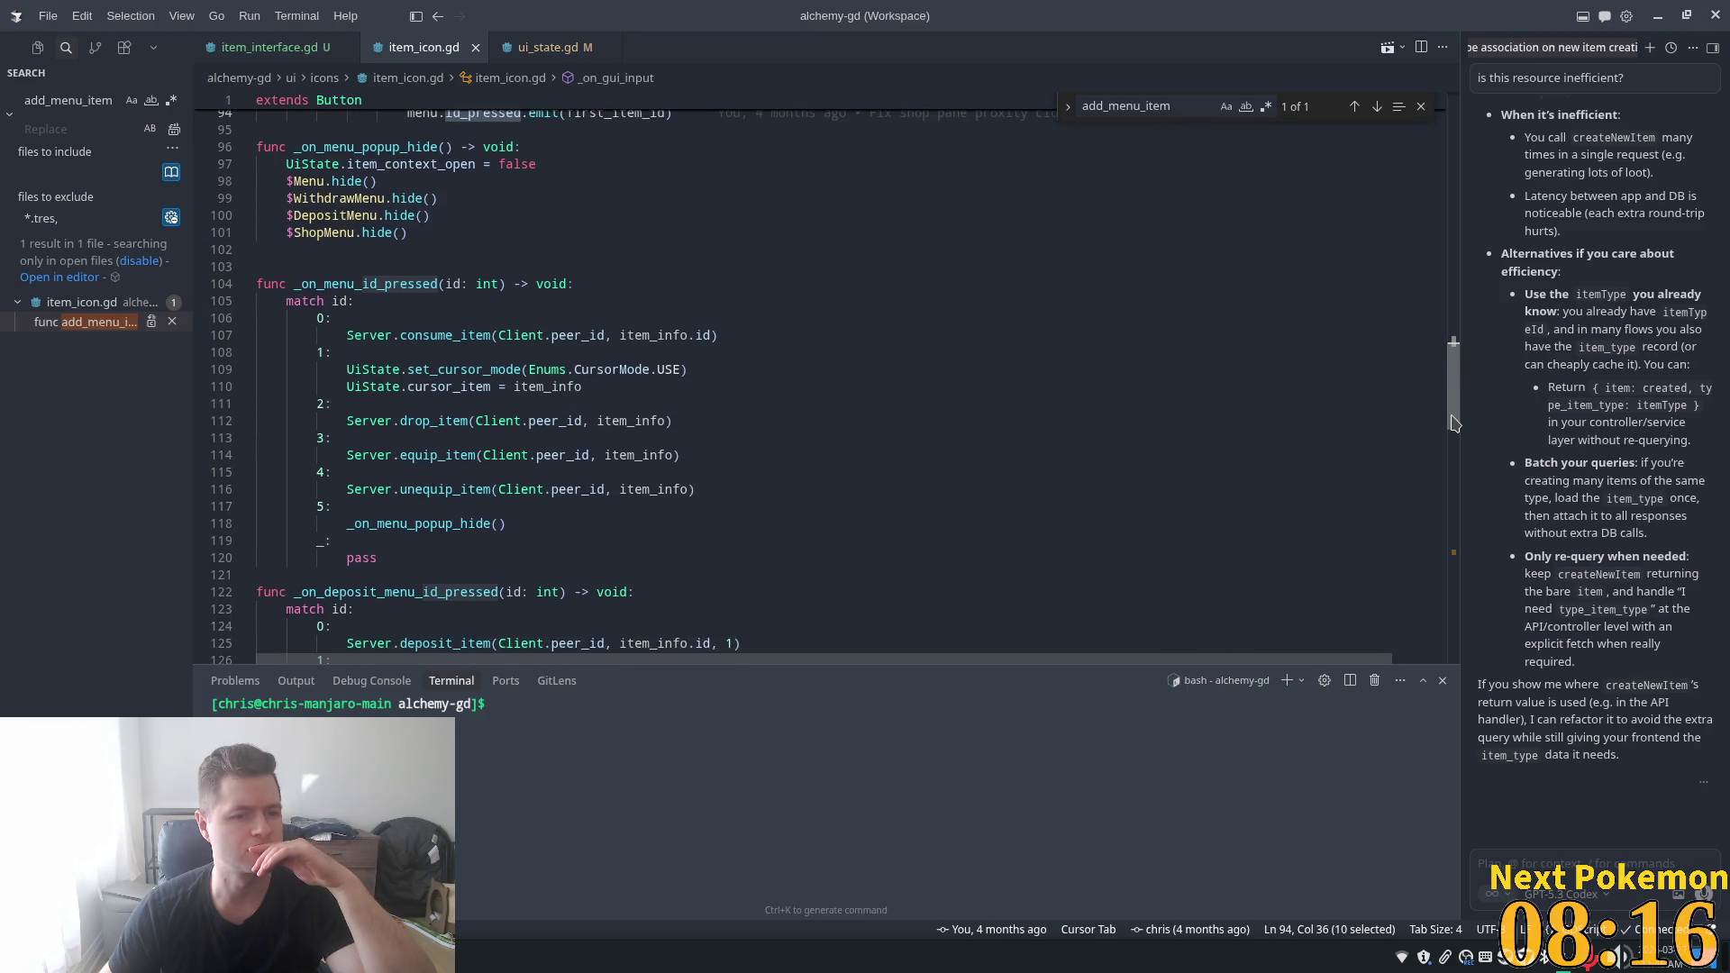
left_click_drag(1453, 424, 1455, 429)
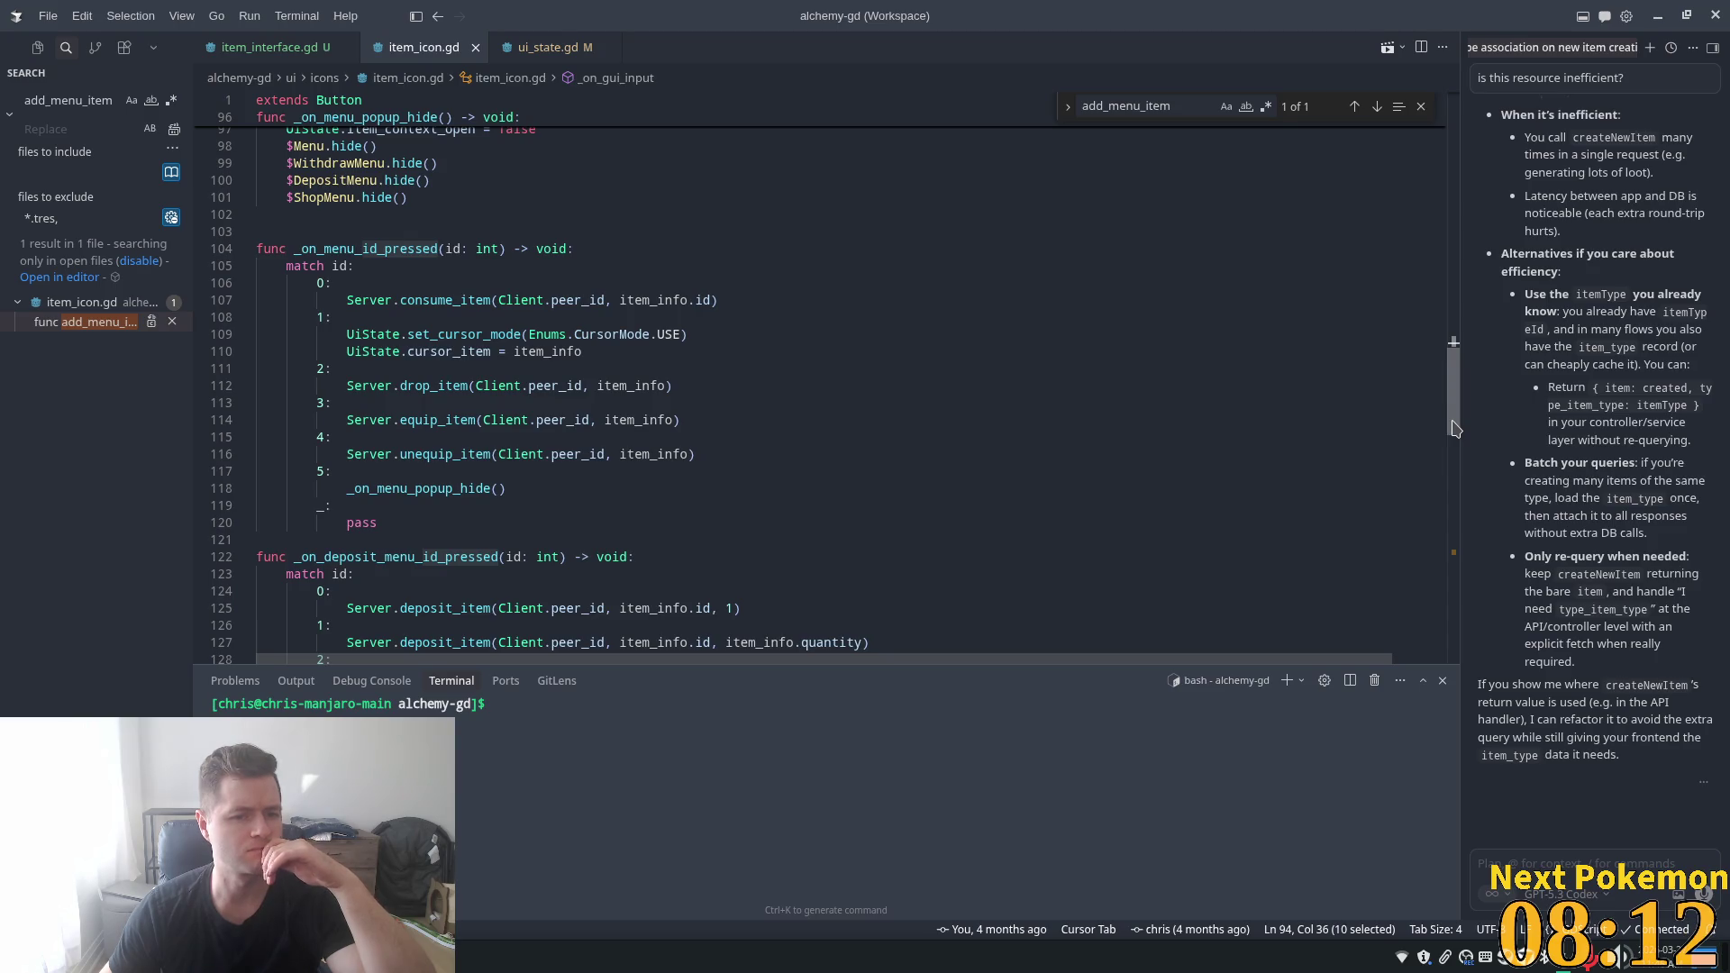
scroll(685, 403, "up", 3)
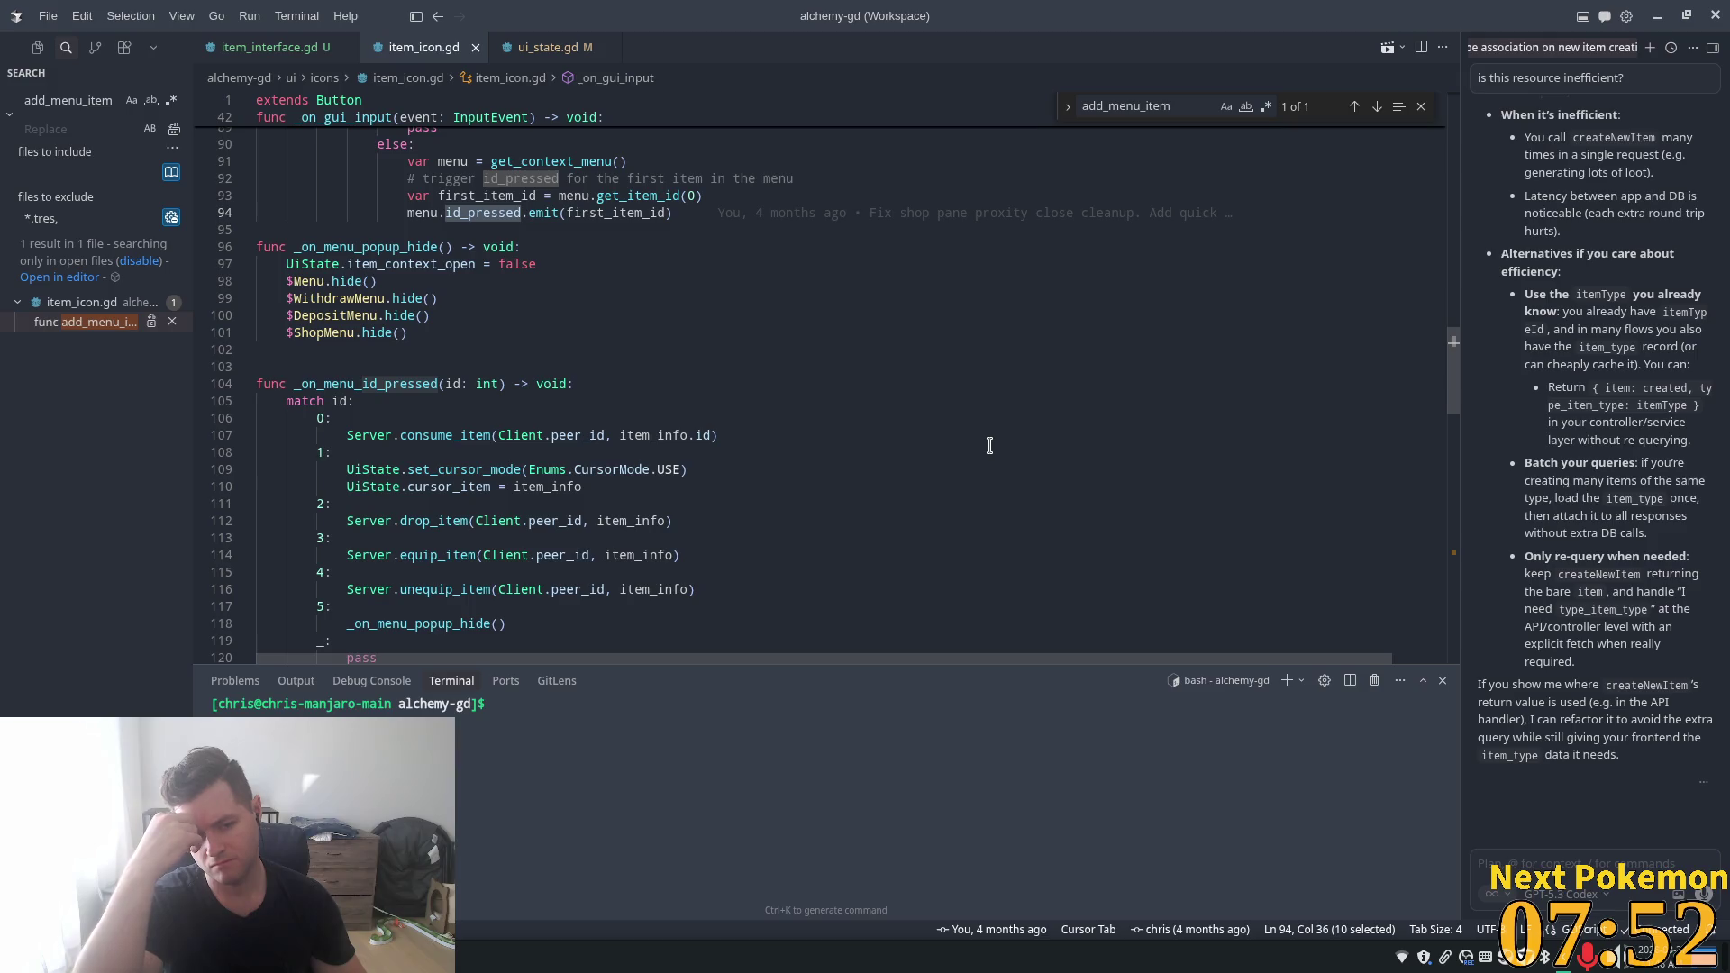
left_click(599, 486)
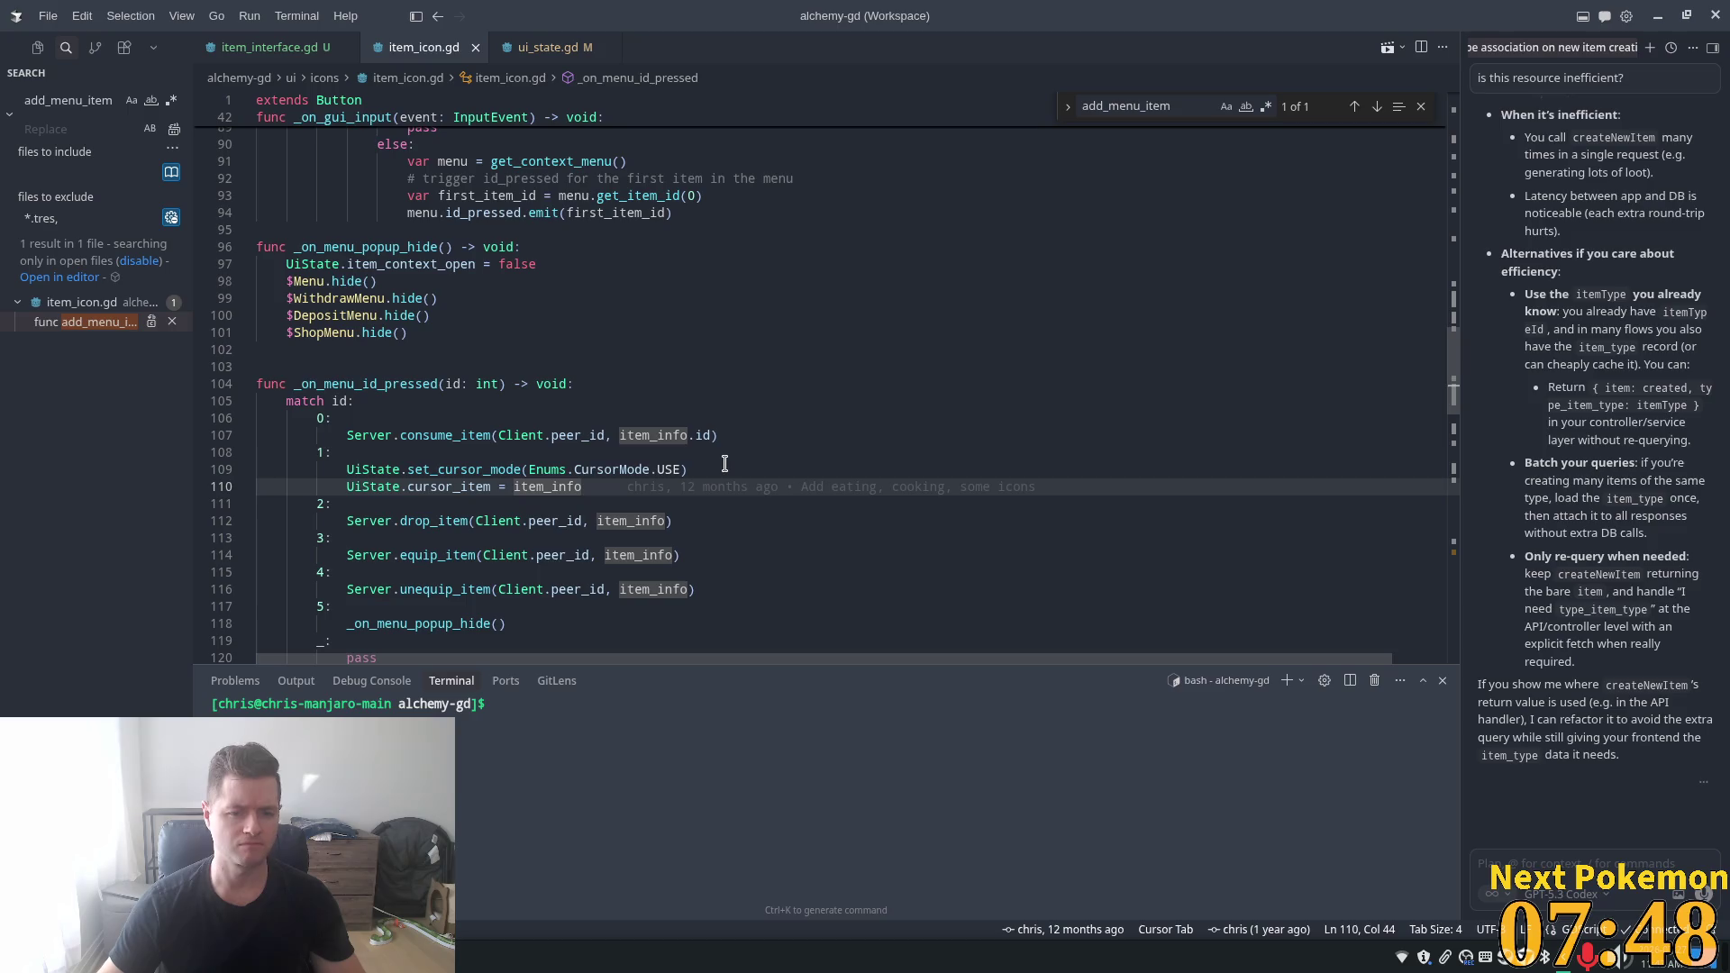
- Add UiState.handle_item_icon_clicked(item_info.id) below the cursor_item line and save item_icon.gd
key("Return")
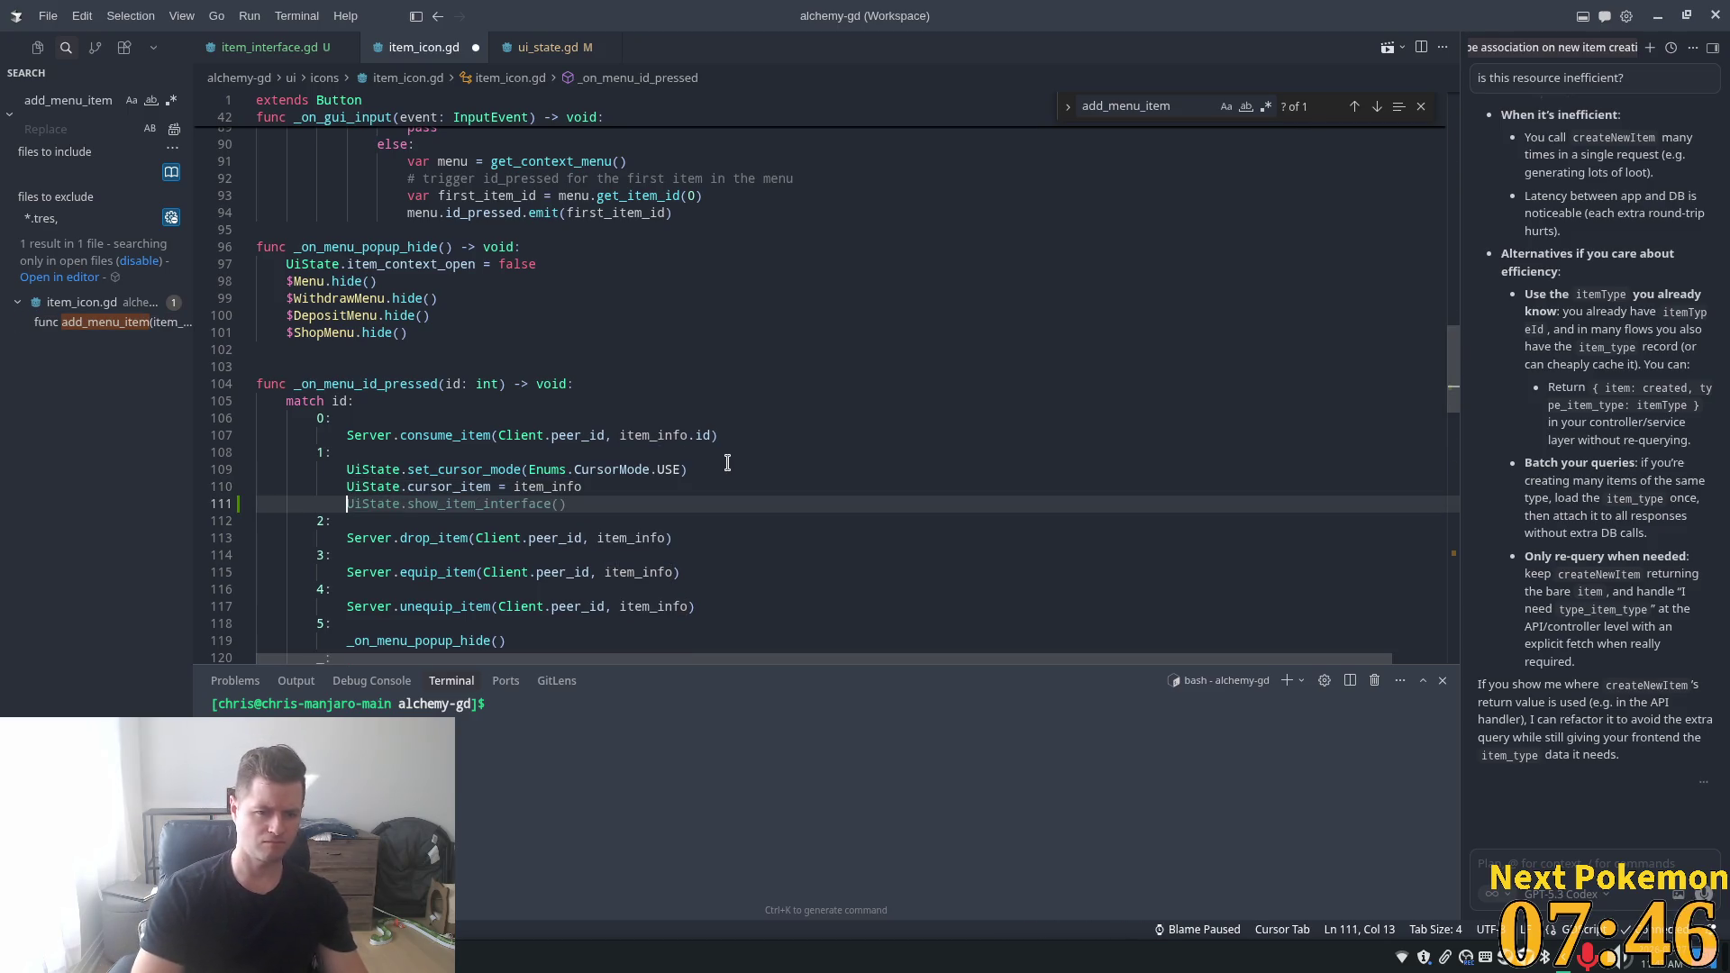
type("U")
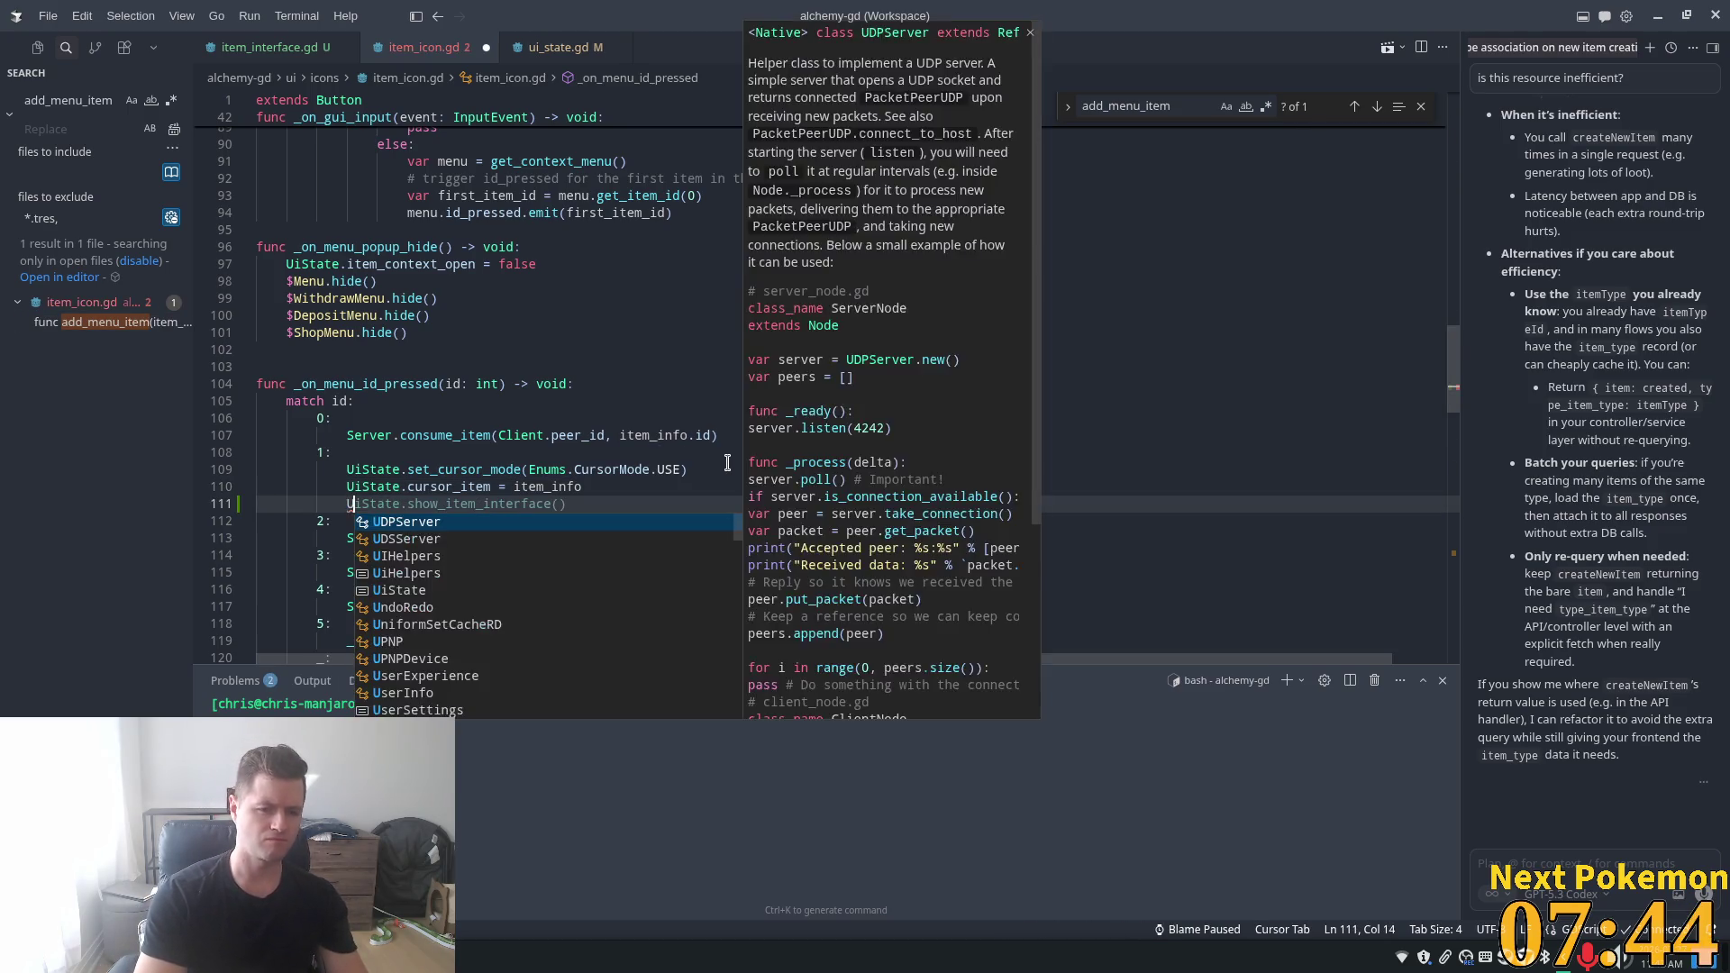
type("iState")
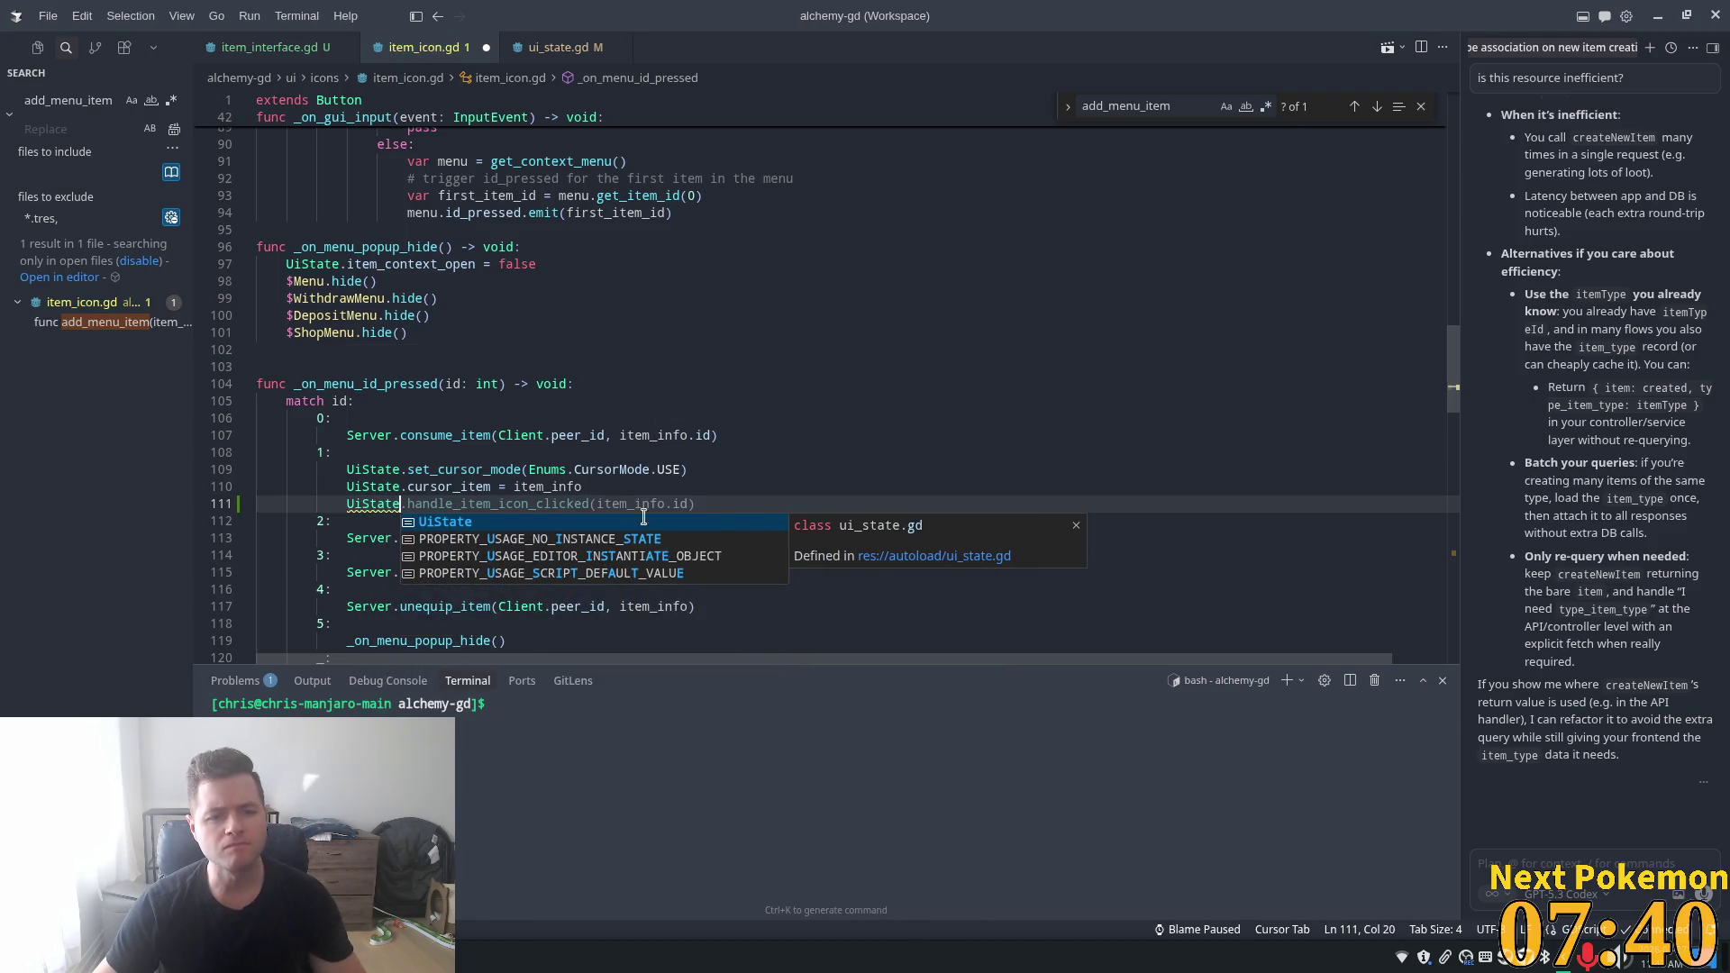
key("Tab")
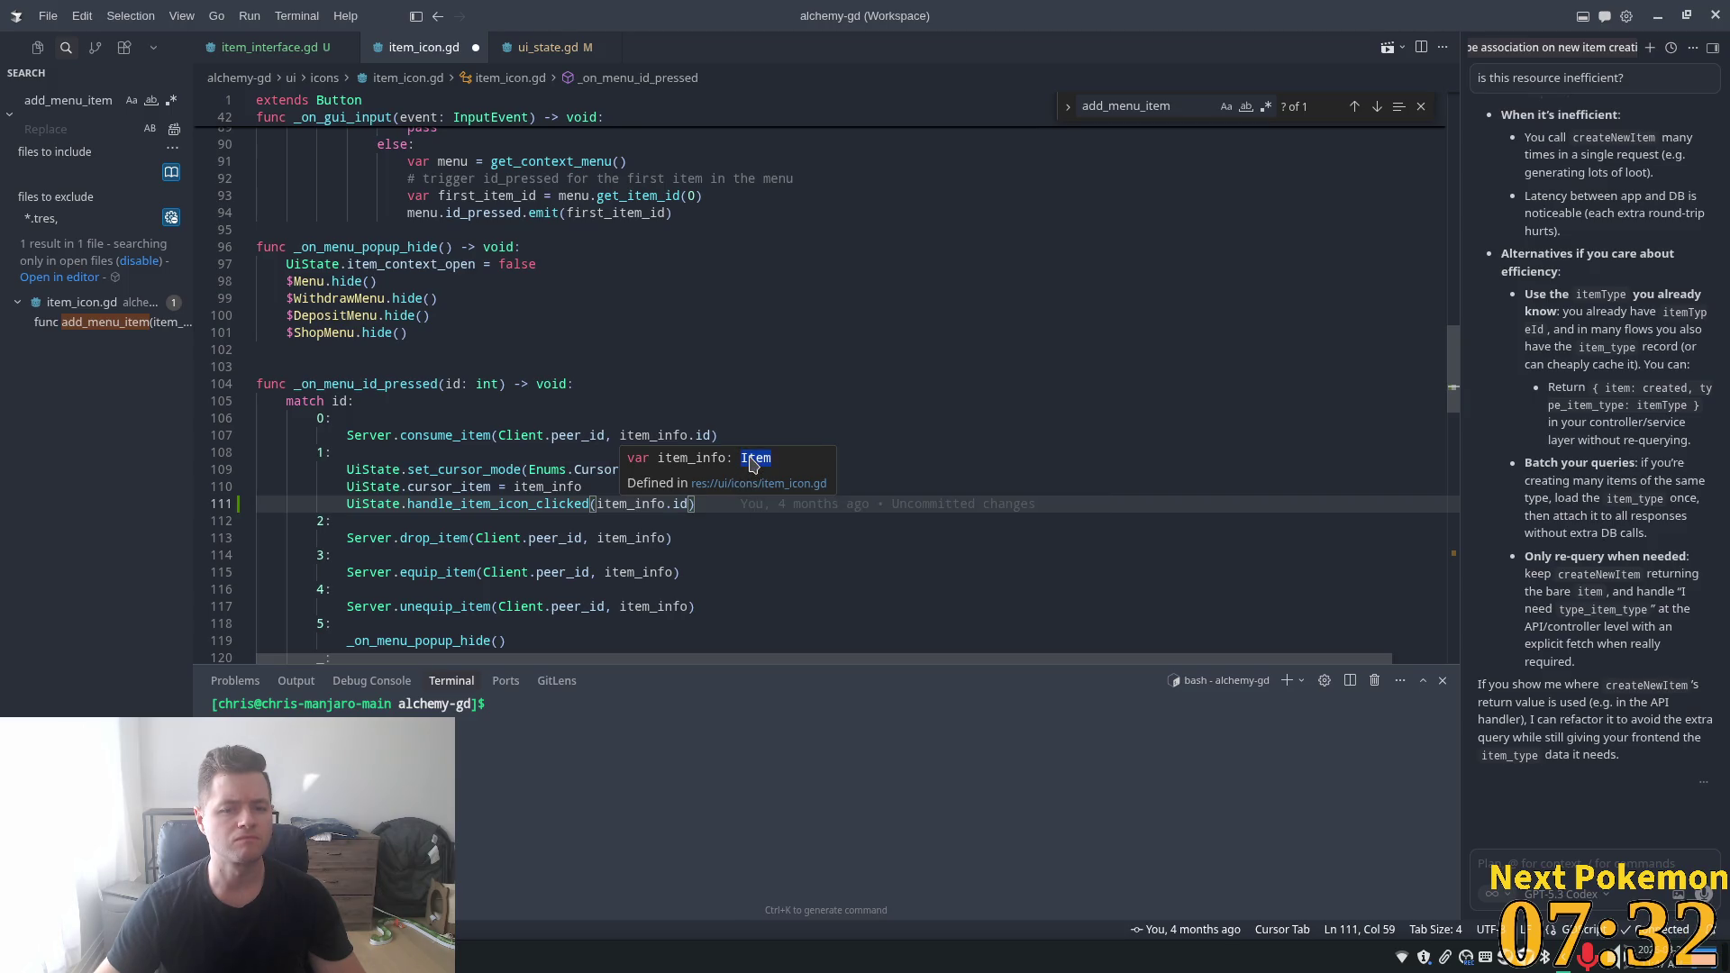
left_click(639, 504)
key("ctrl+s")
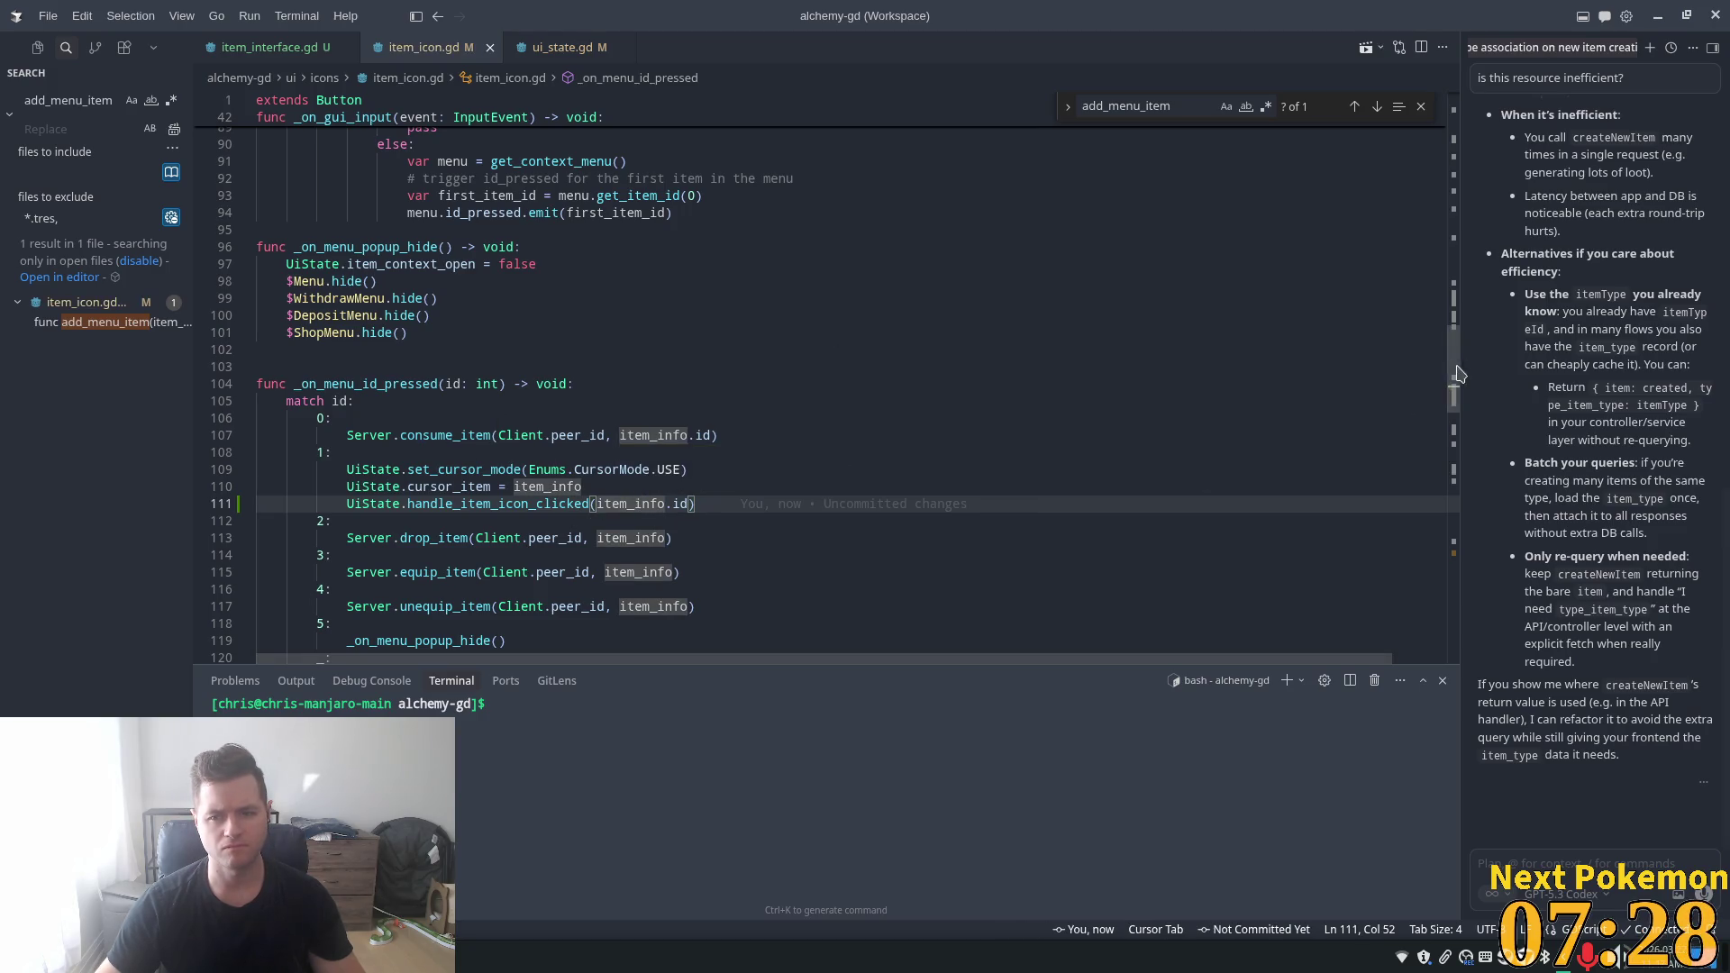
scroll(853, 461, "up", 20)
scroll(467, 216, "up", 1)
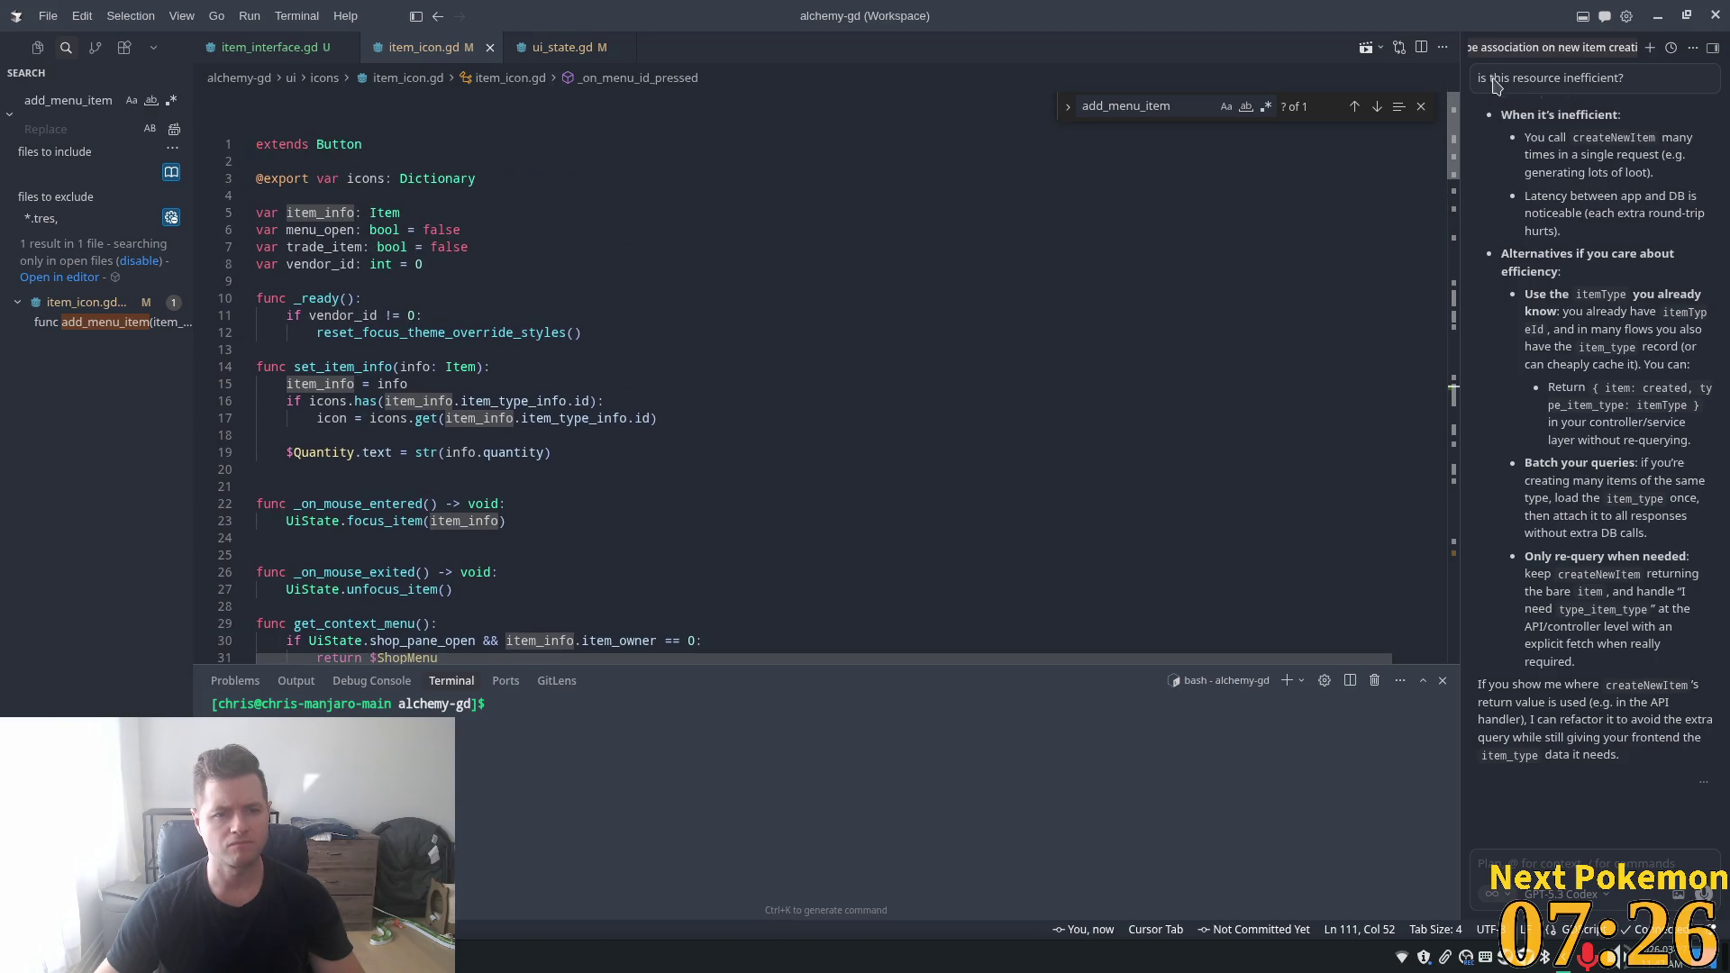
- Inspect Item's id, item_owner and item_type_info fields and ItemTypeInfo's id field
left_click(378, 213, "ctrl")
double_click(315, 214)
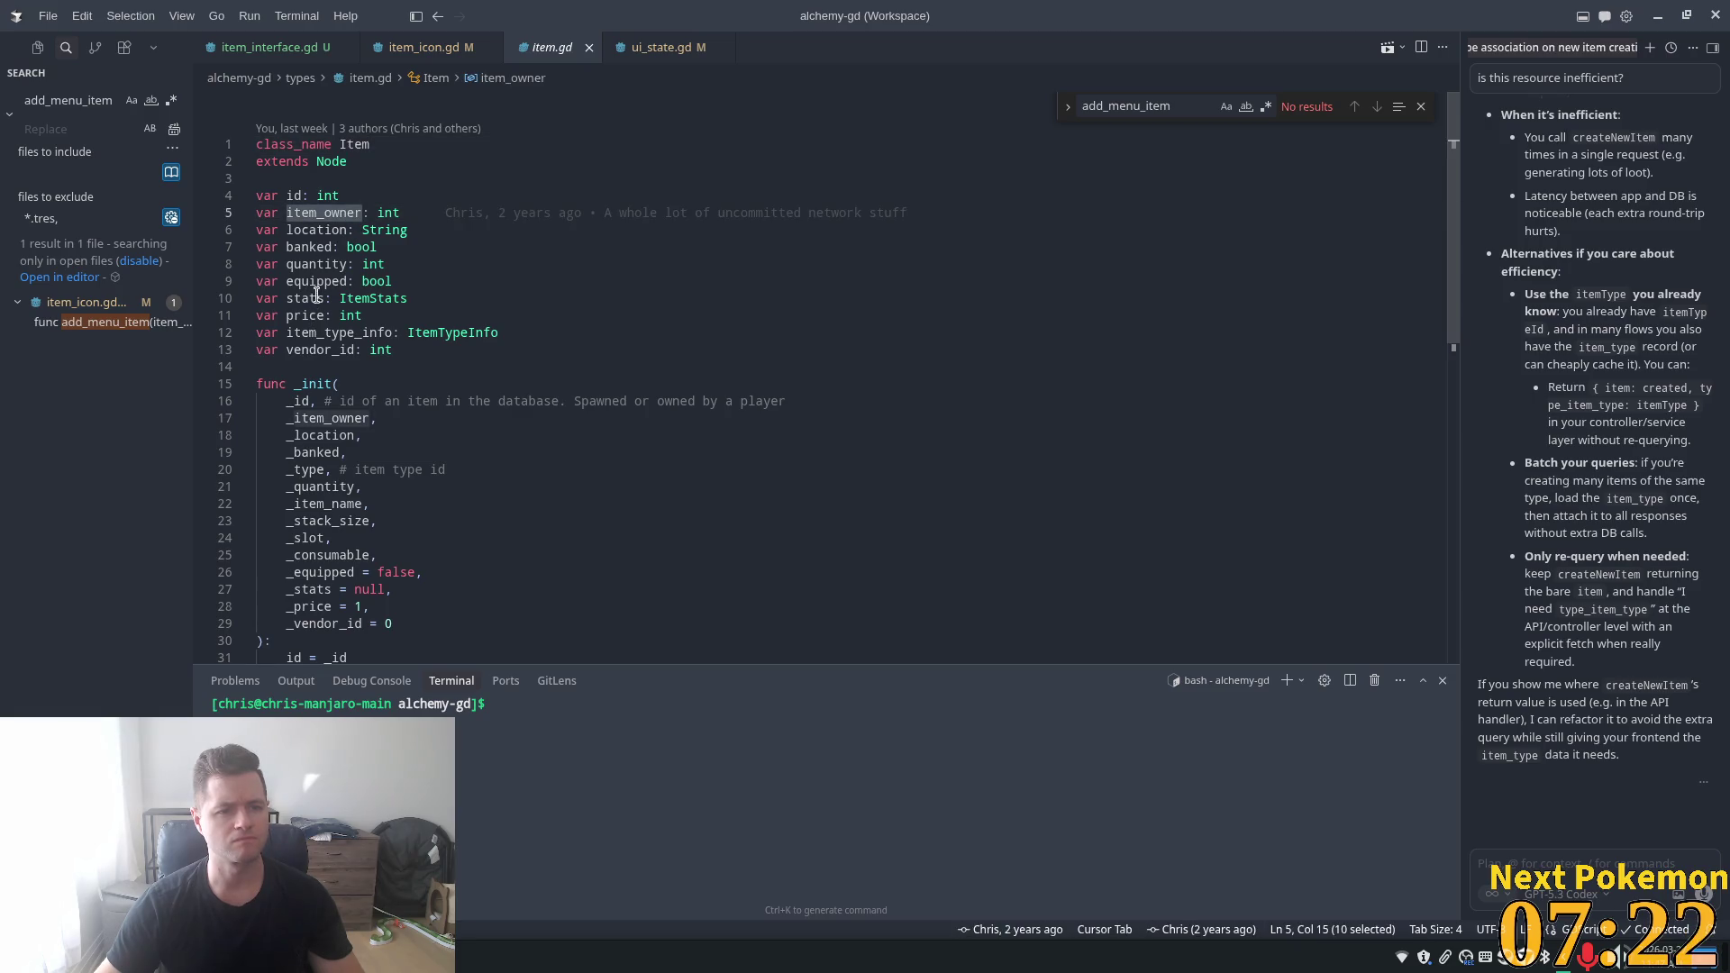
double_click(292, 195)
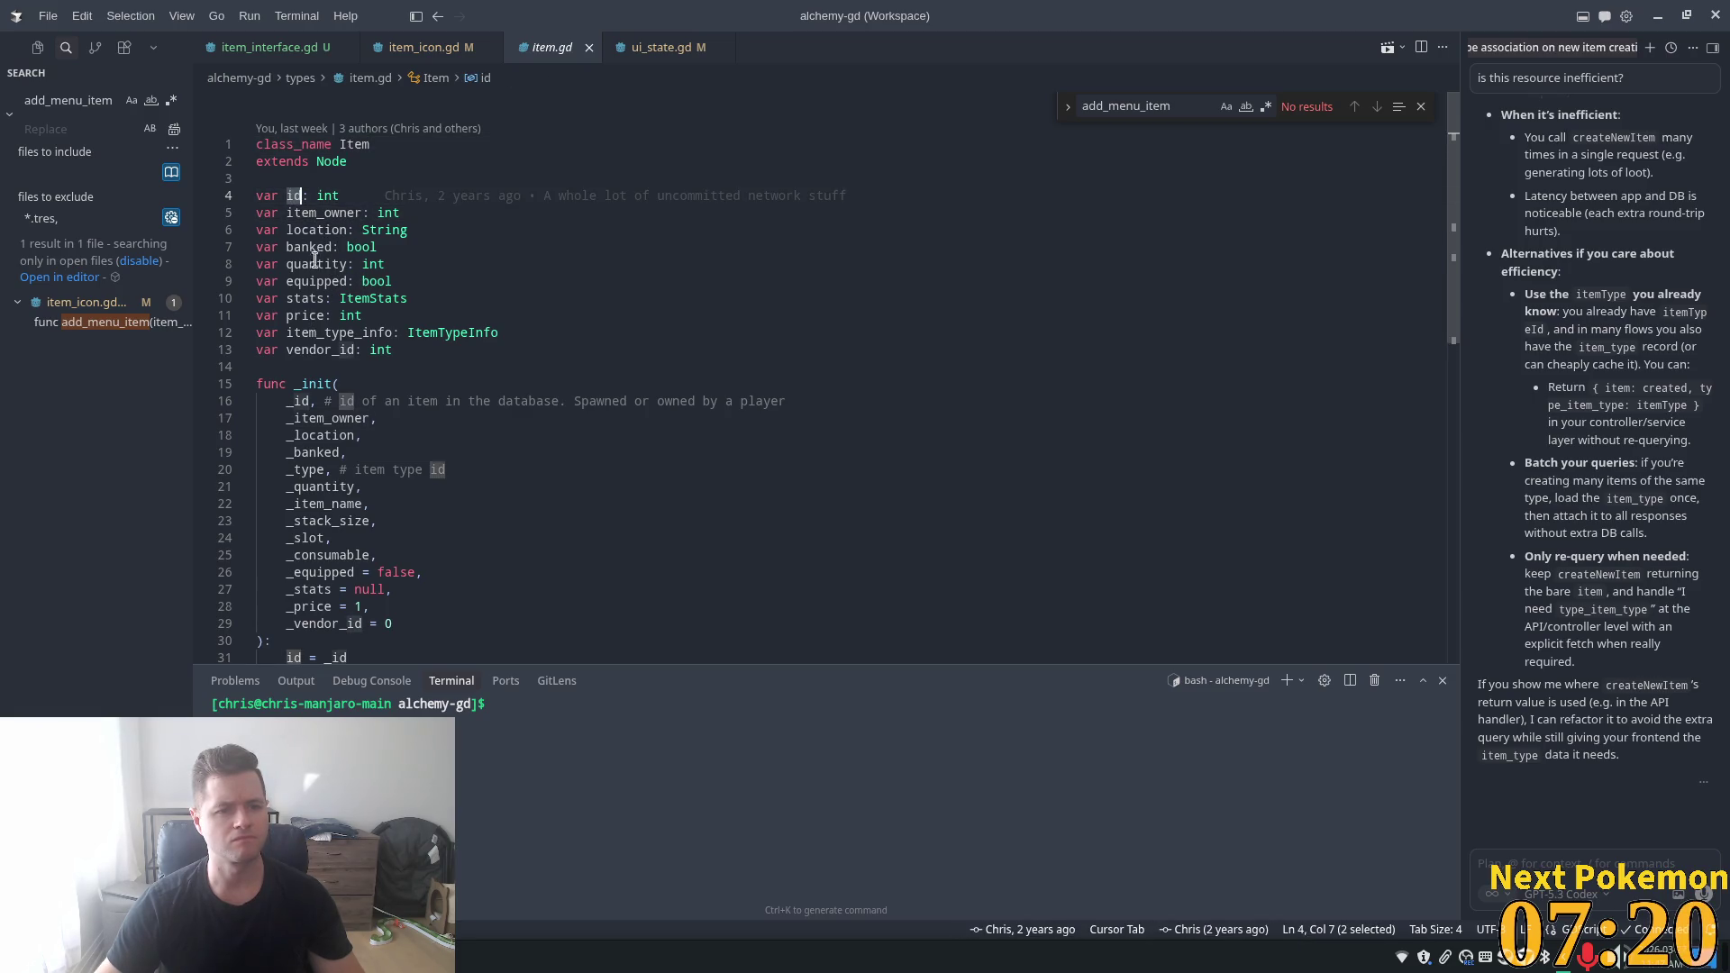
double_click(327, 332)
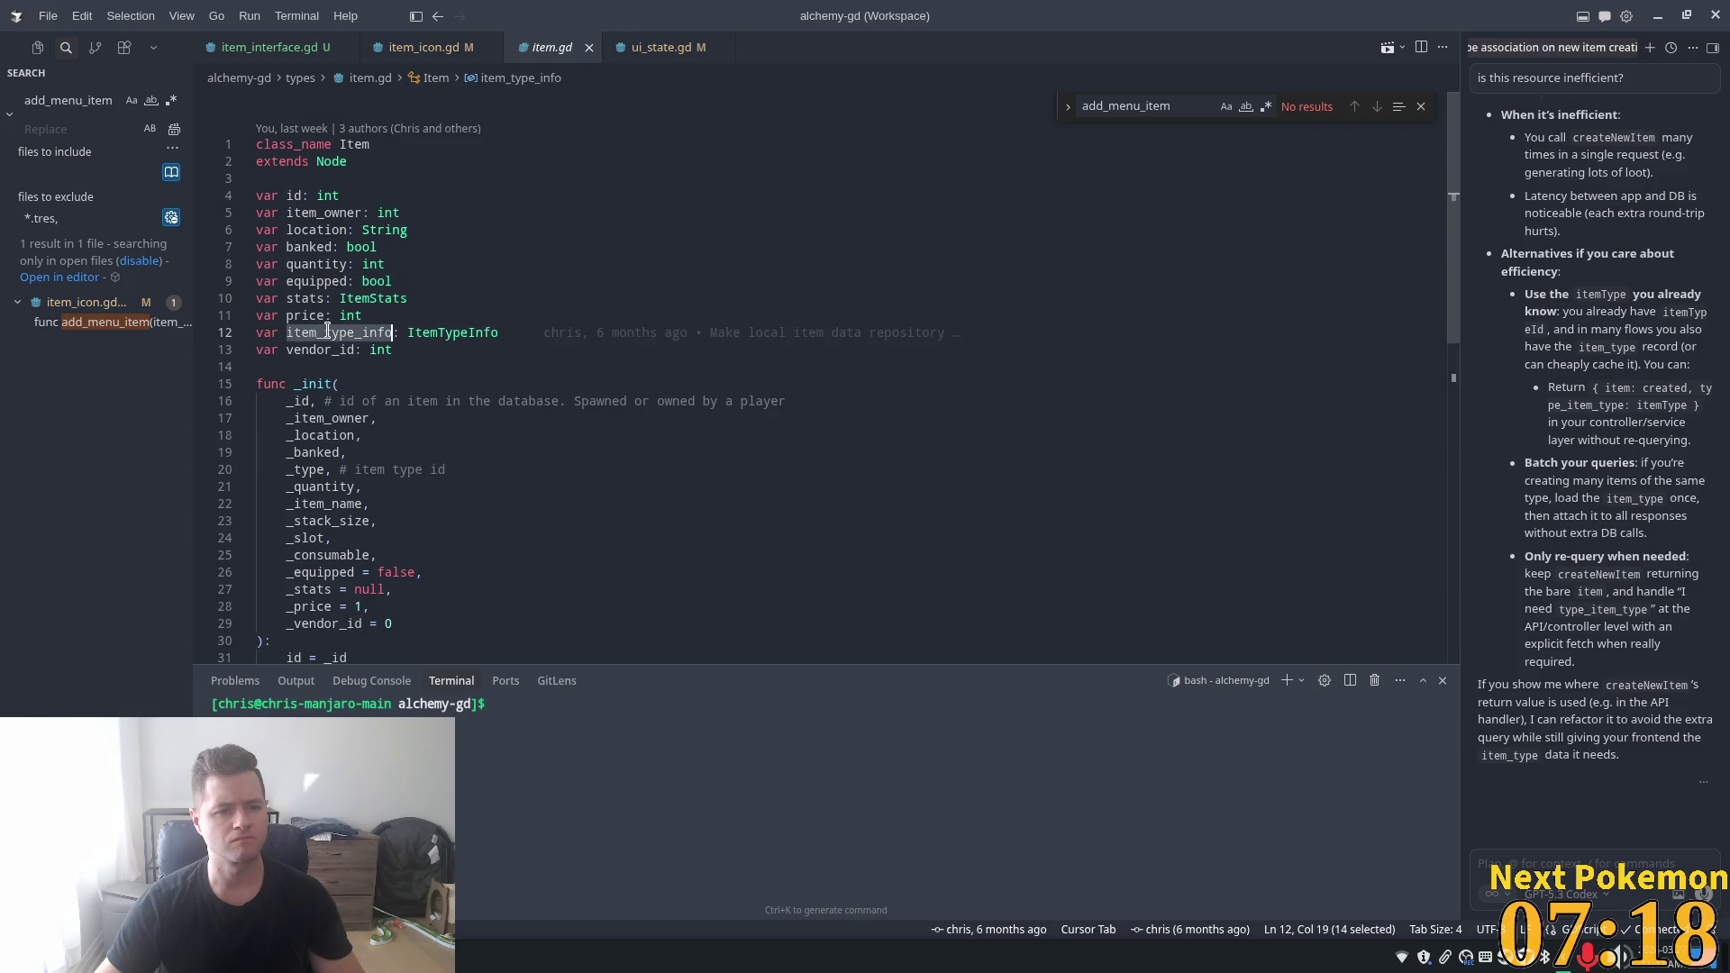
left_click(636, 328)
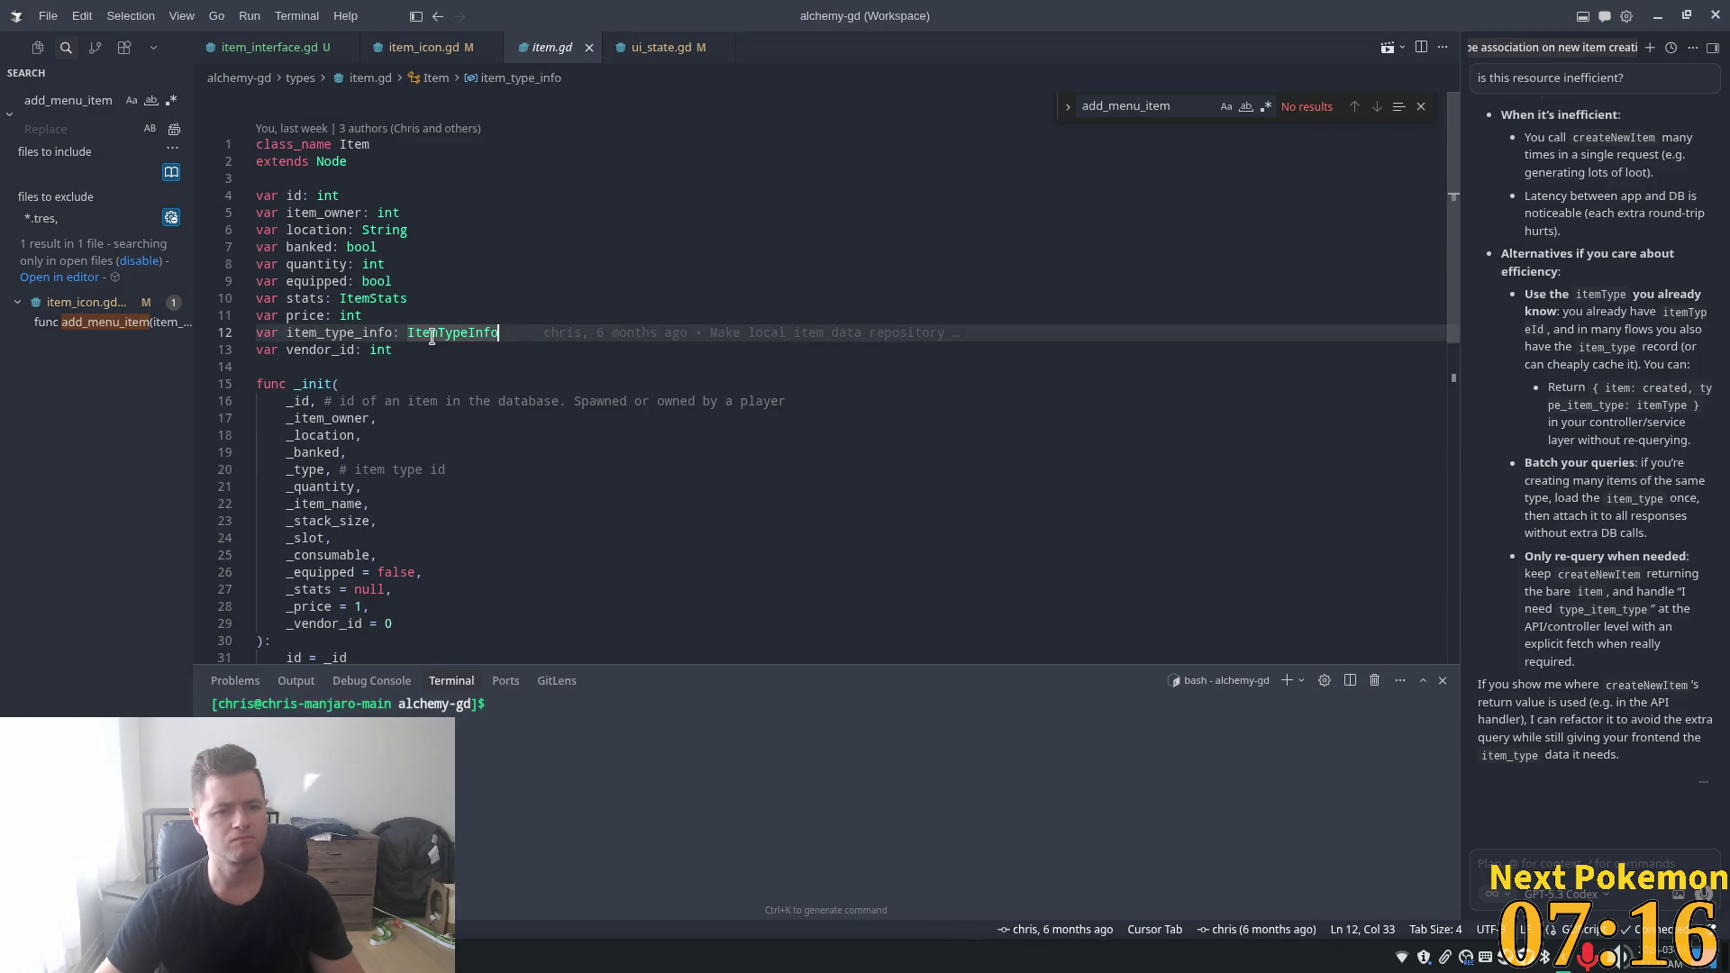
left_click(432, 336, "ctrl")
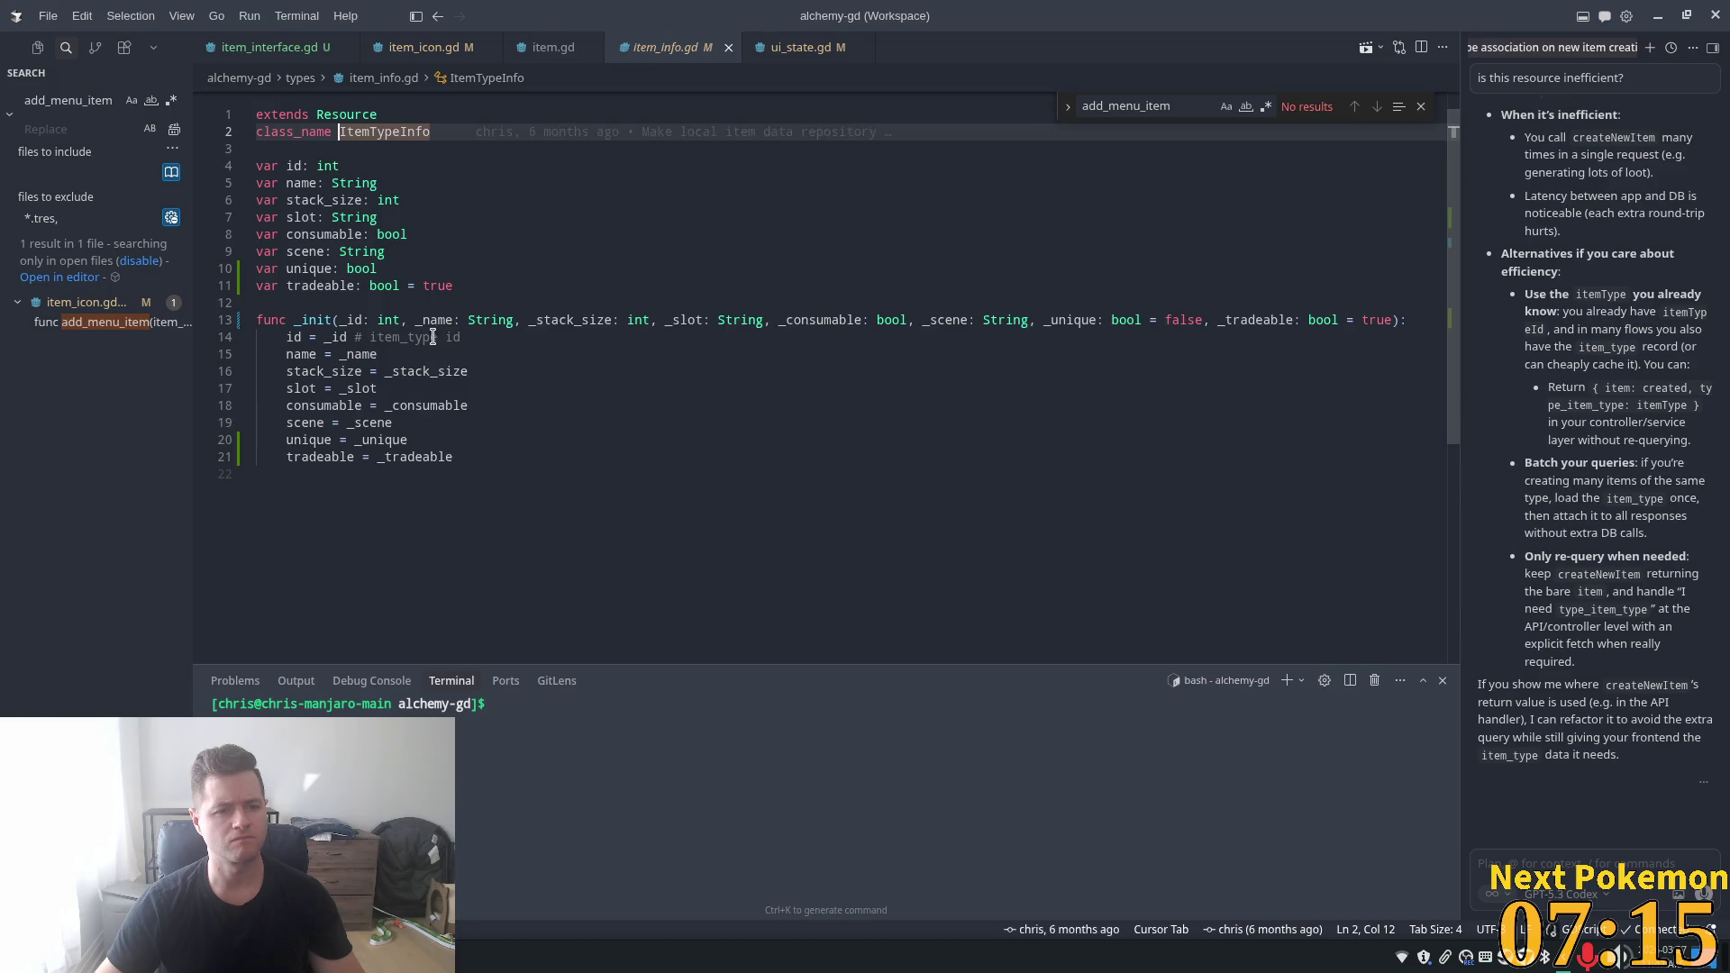
left_click(298, 166)
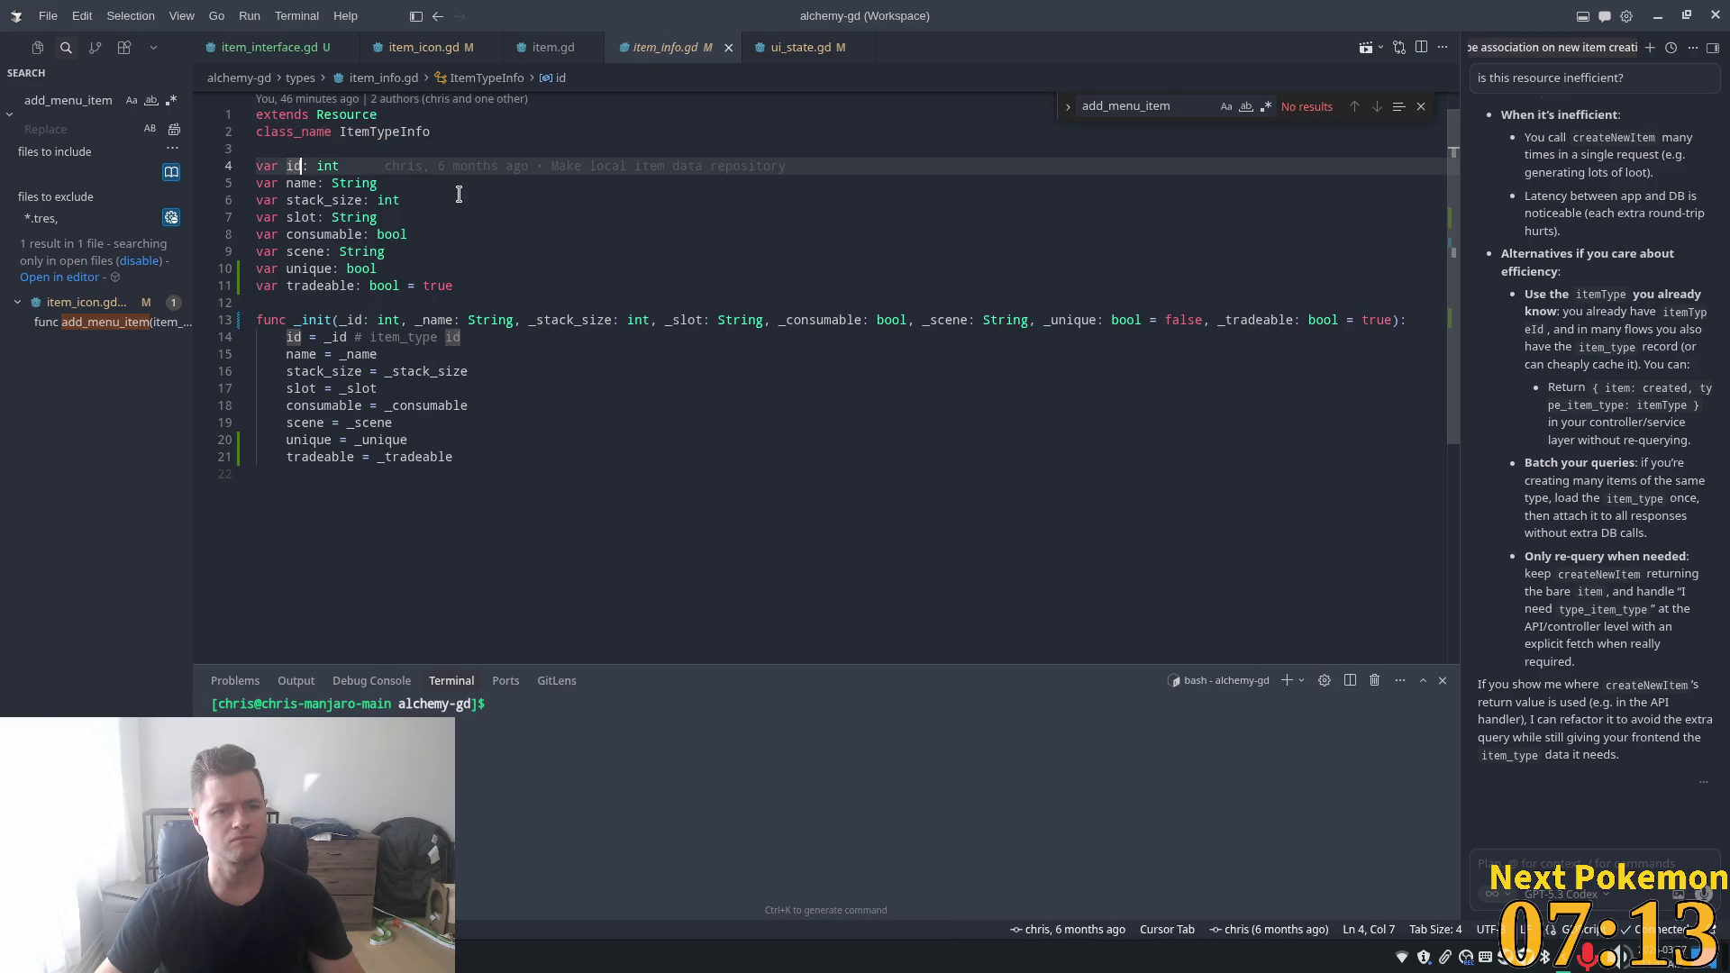
- Go back to item_icon.gd at the new handle_item_icon_clicked line 111
left_click(416, 49)
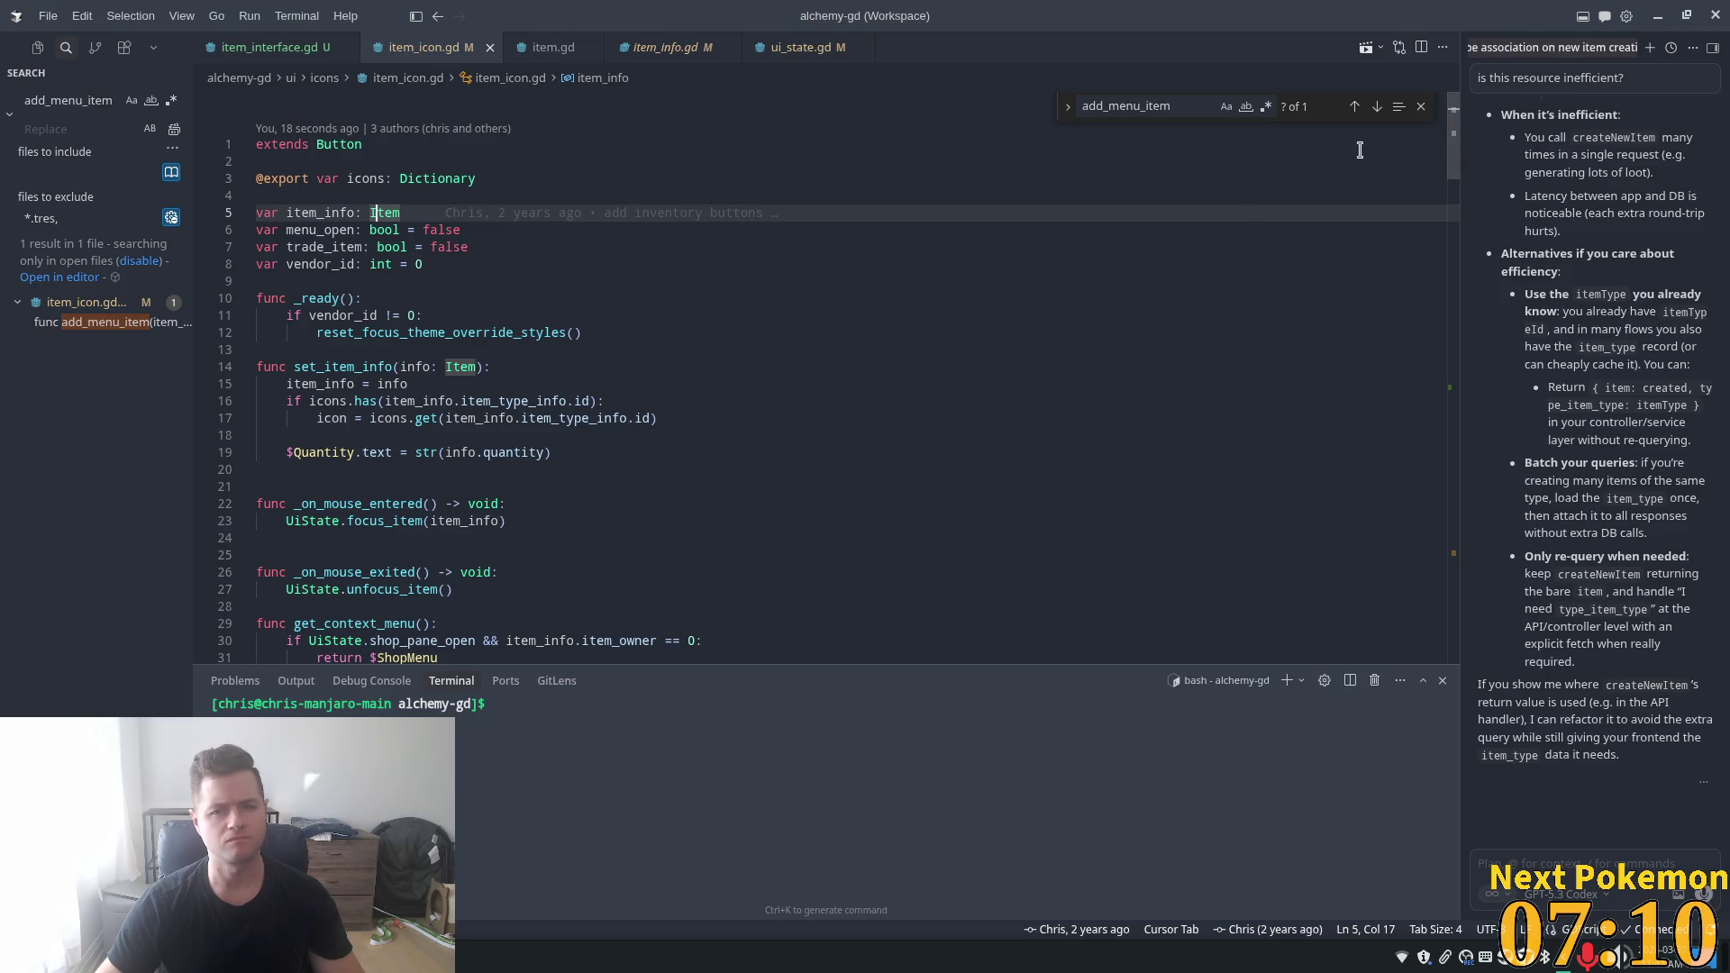
left_click_drag(1453, 148, 1474, 325)
scroll(541, 243, "down", 10)
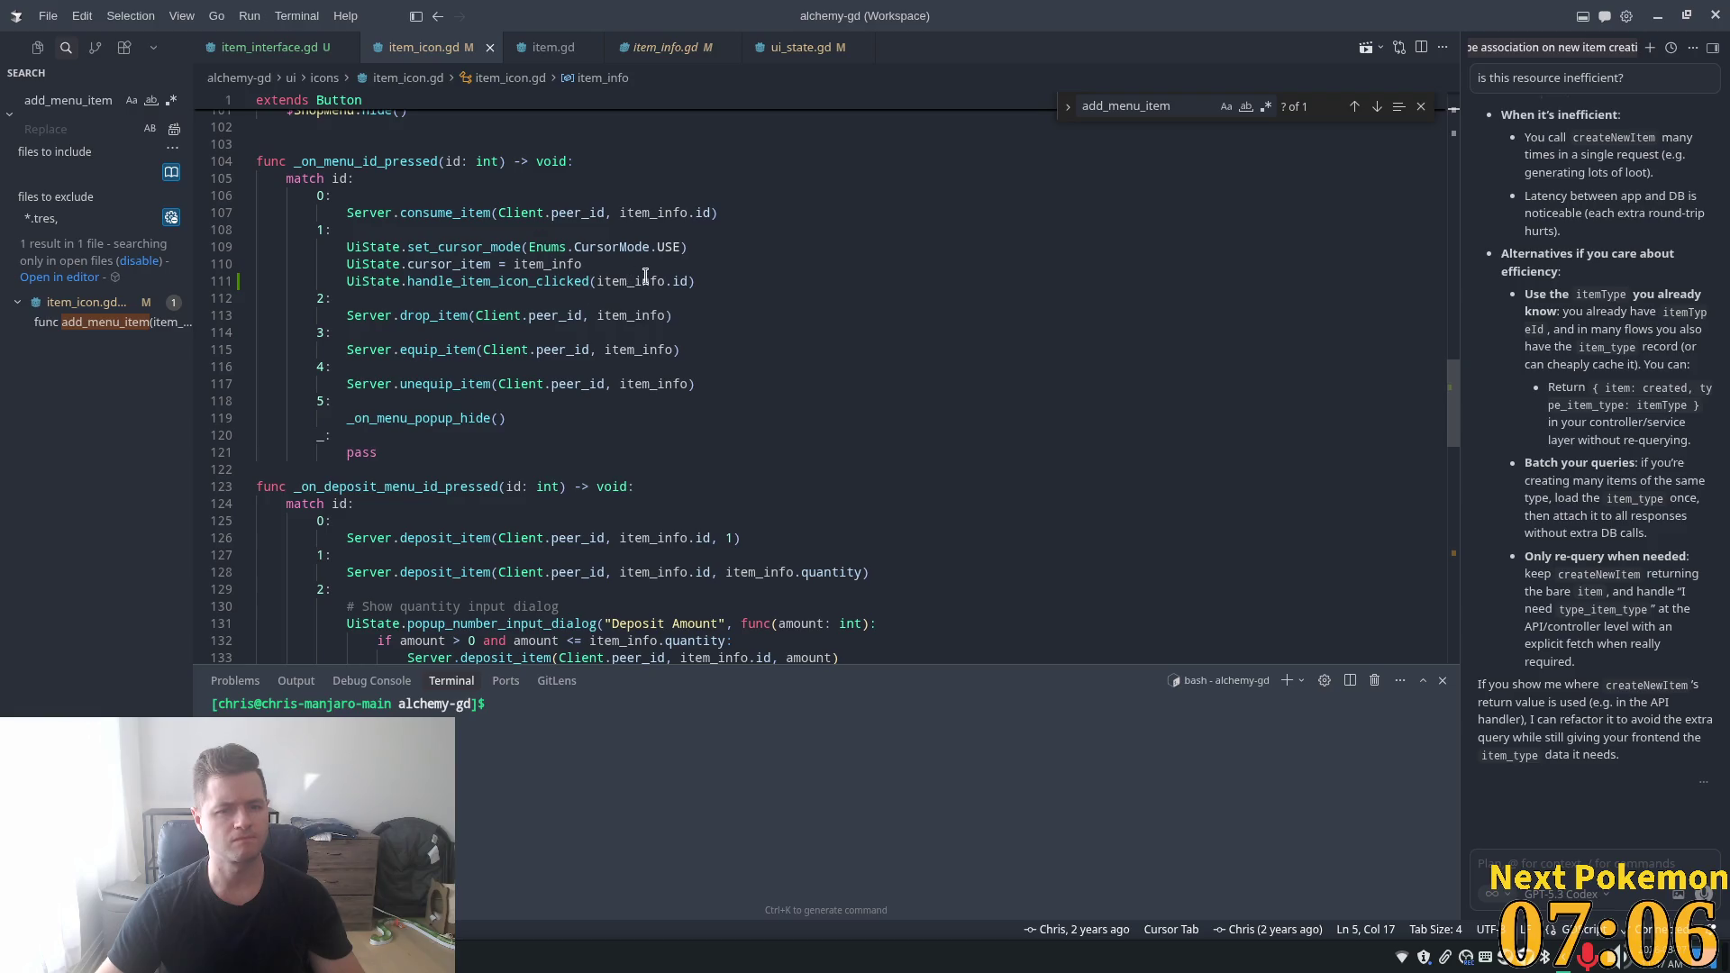
left_click(674, 281)
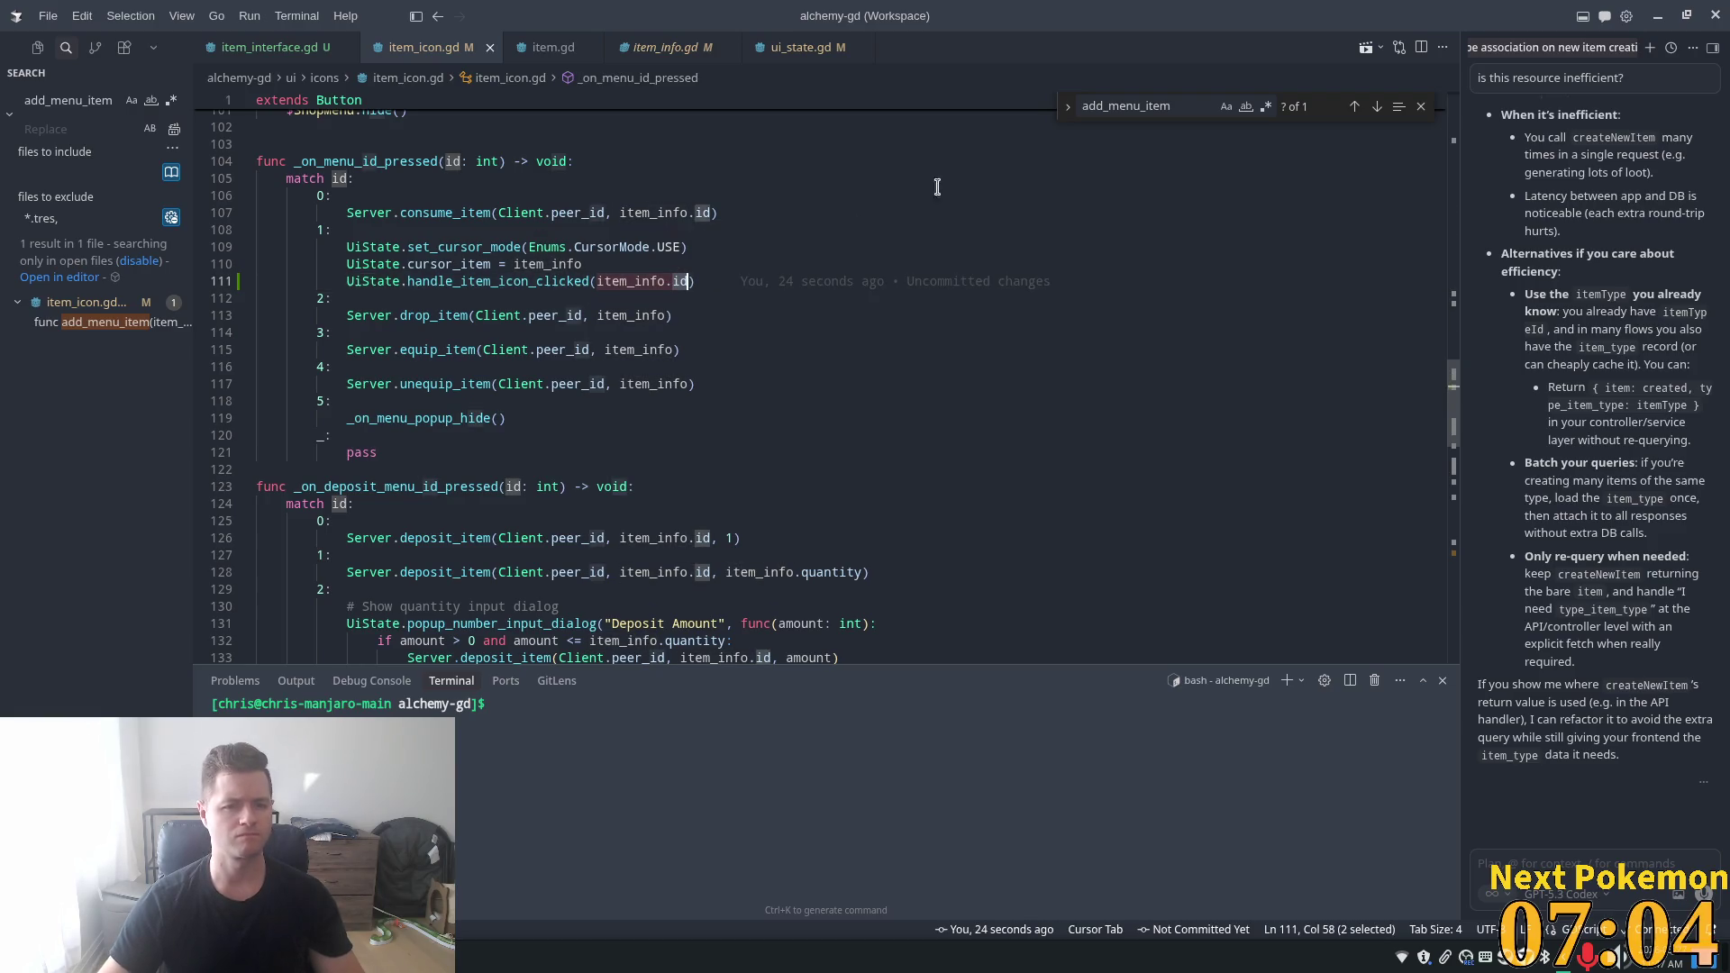
- Change the argument to item_info.item_type_info.id and copy the two cursor-setting lines above
type("item")
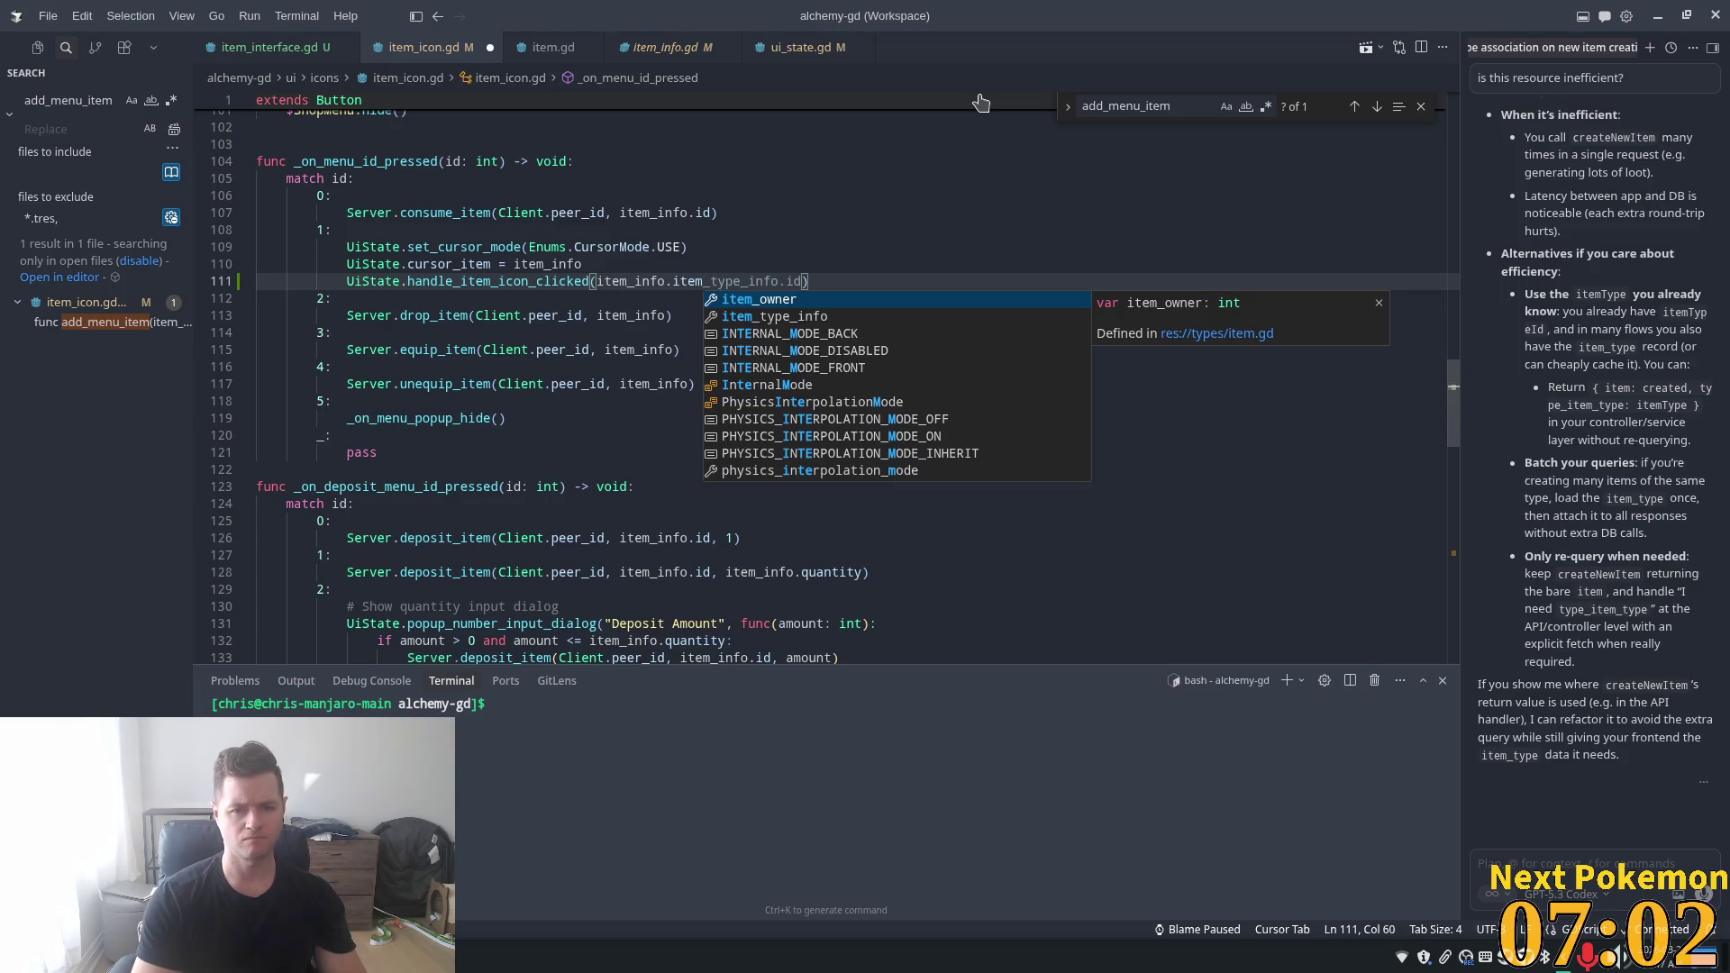
key("Tab")
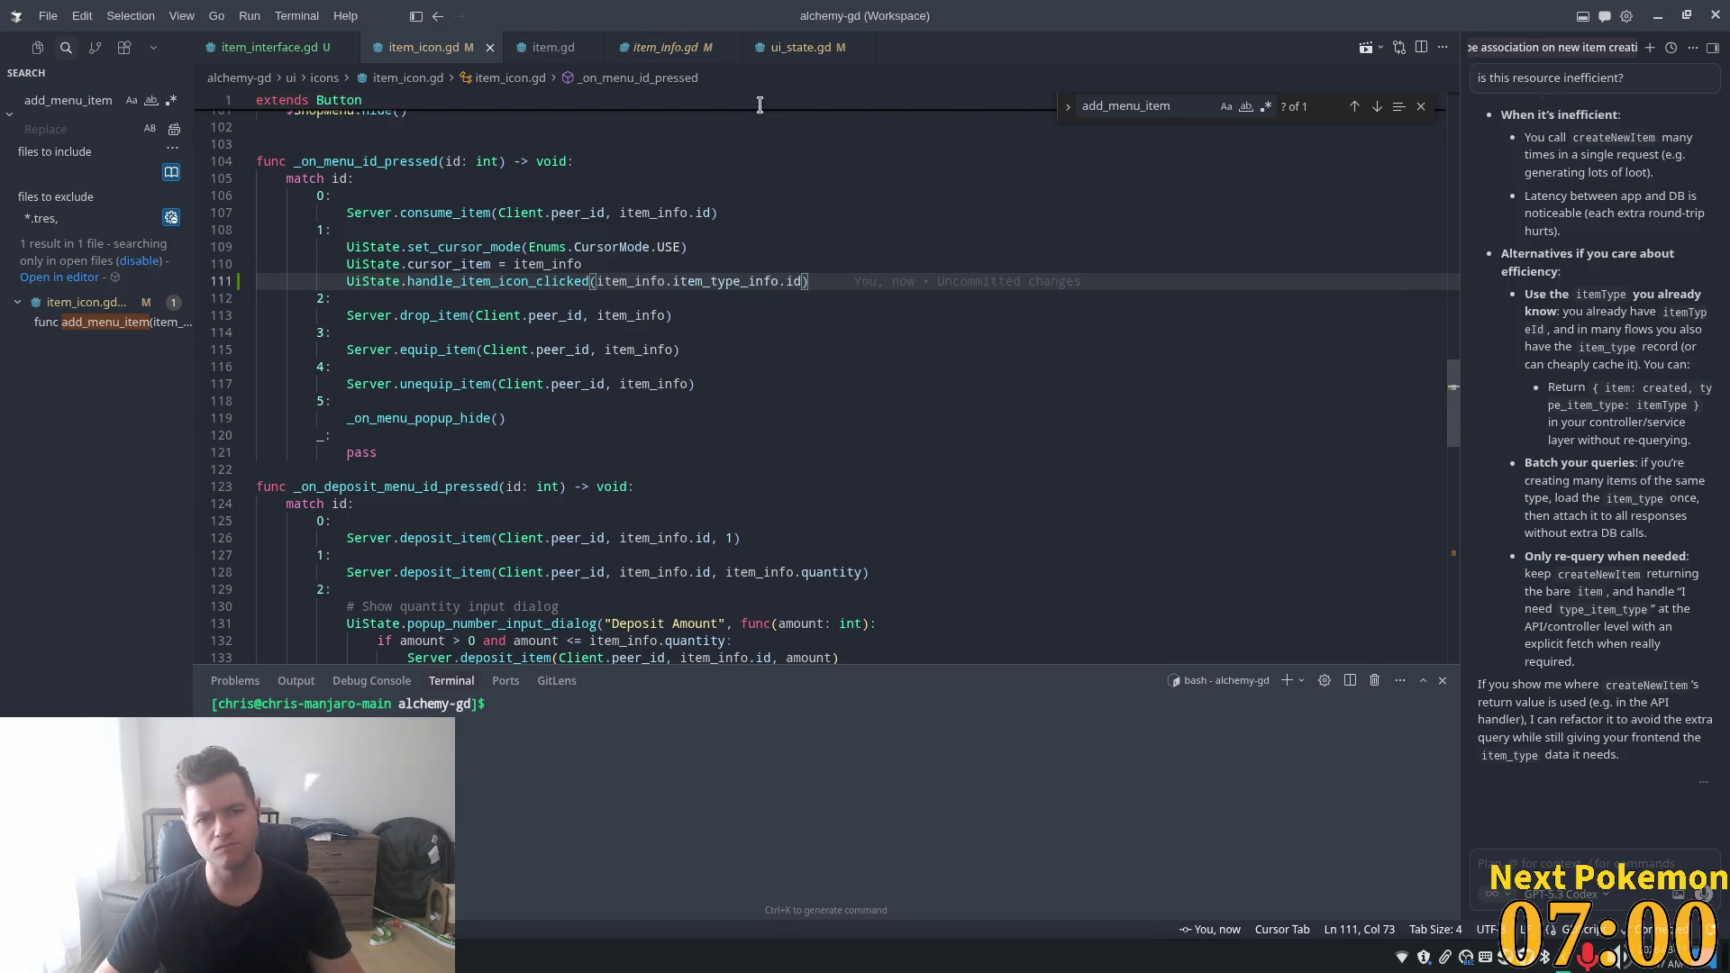
key("Up")
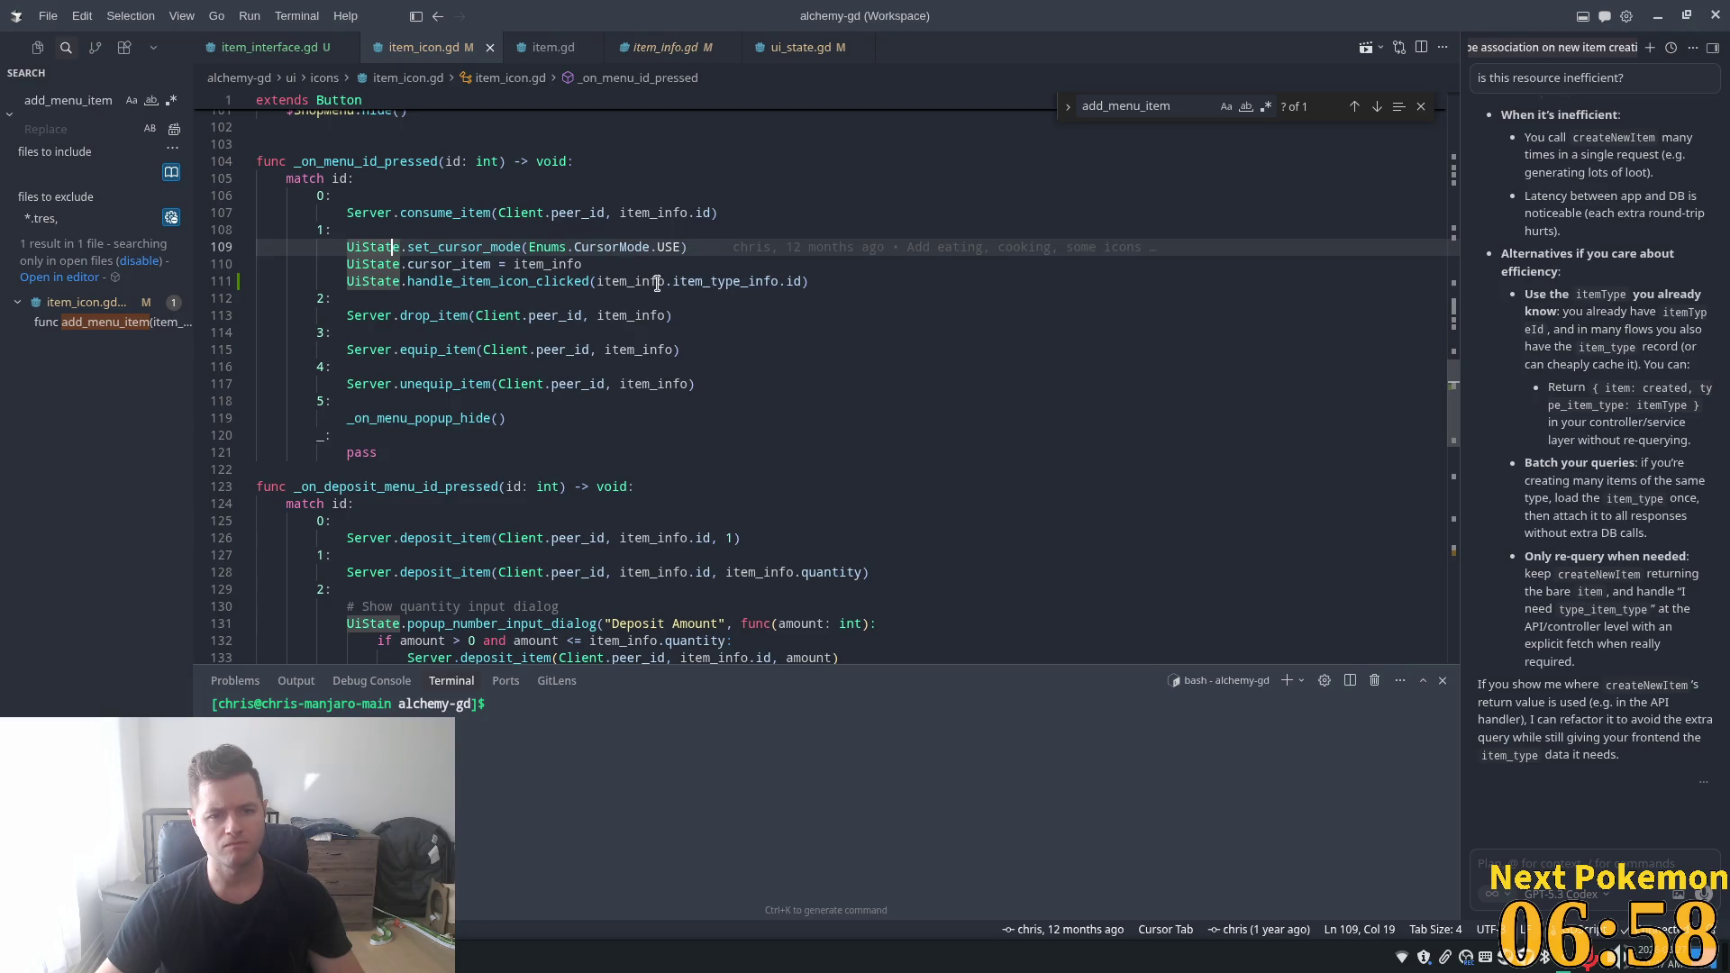
left_click(356, 246, "shift")
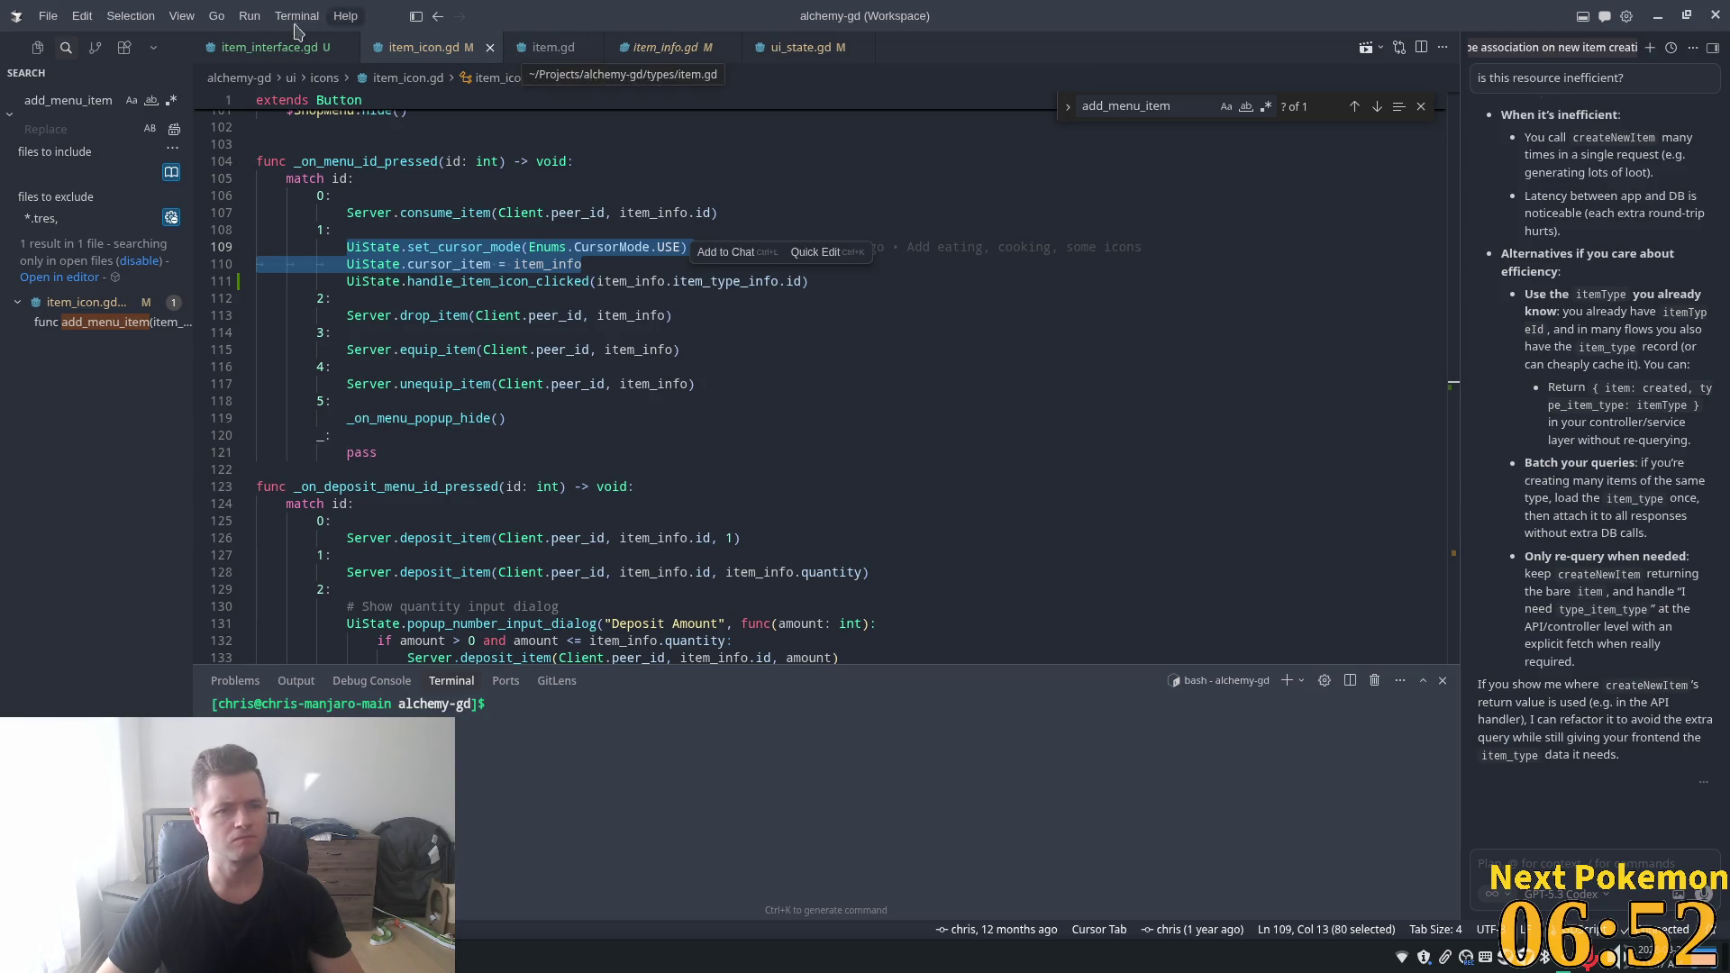
left_click(260, 56)
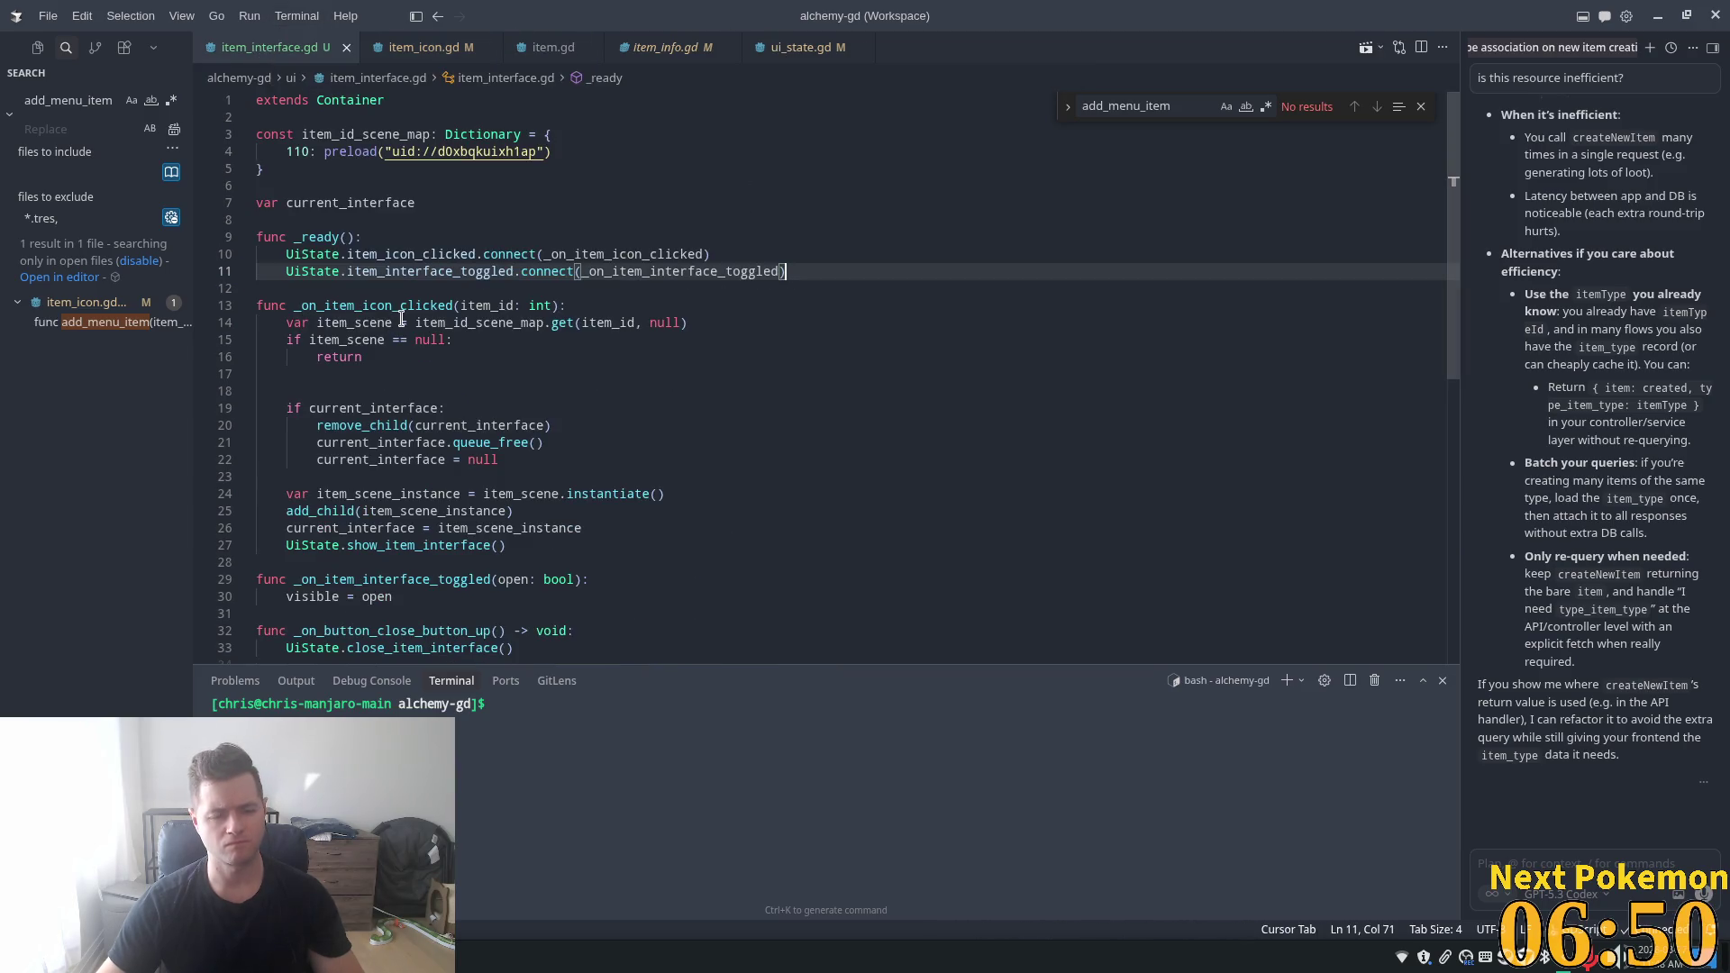
- Paste the cursor lines after show_item_interface() in item_interface.gd, setting cursor_item to null
scroll(749, 423, "down", 1)
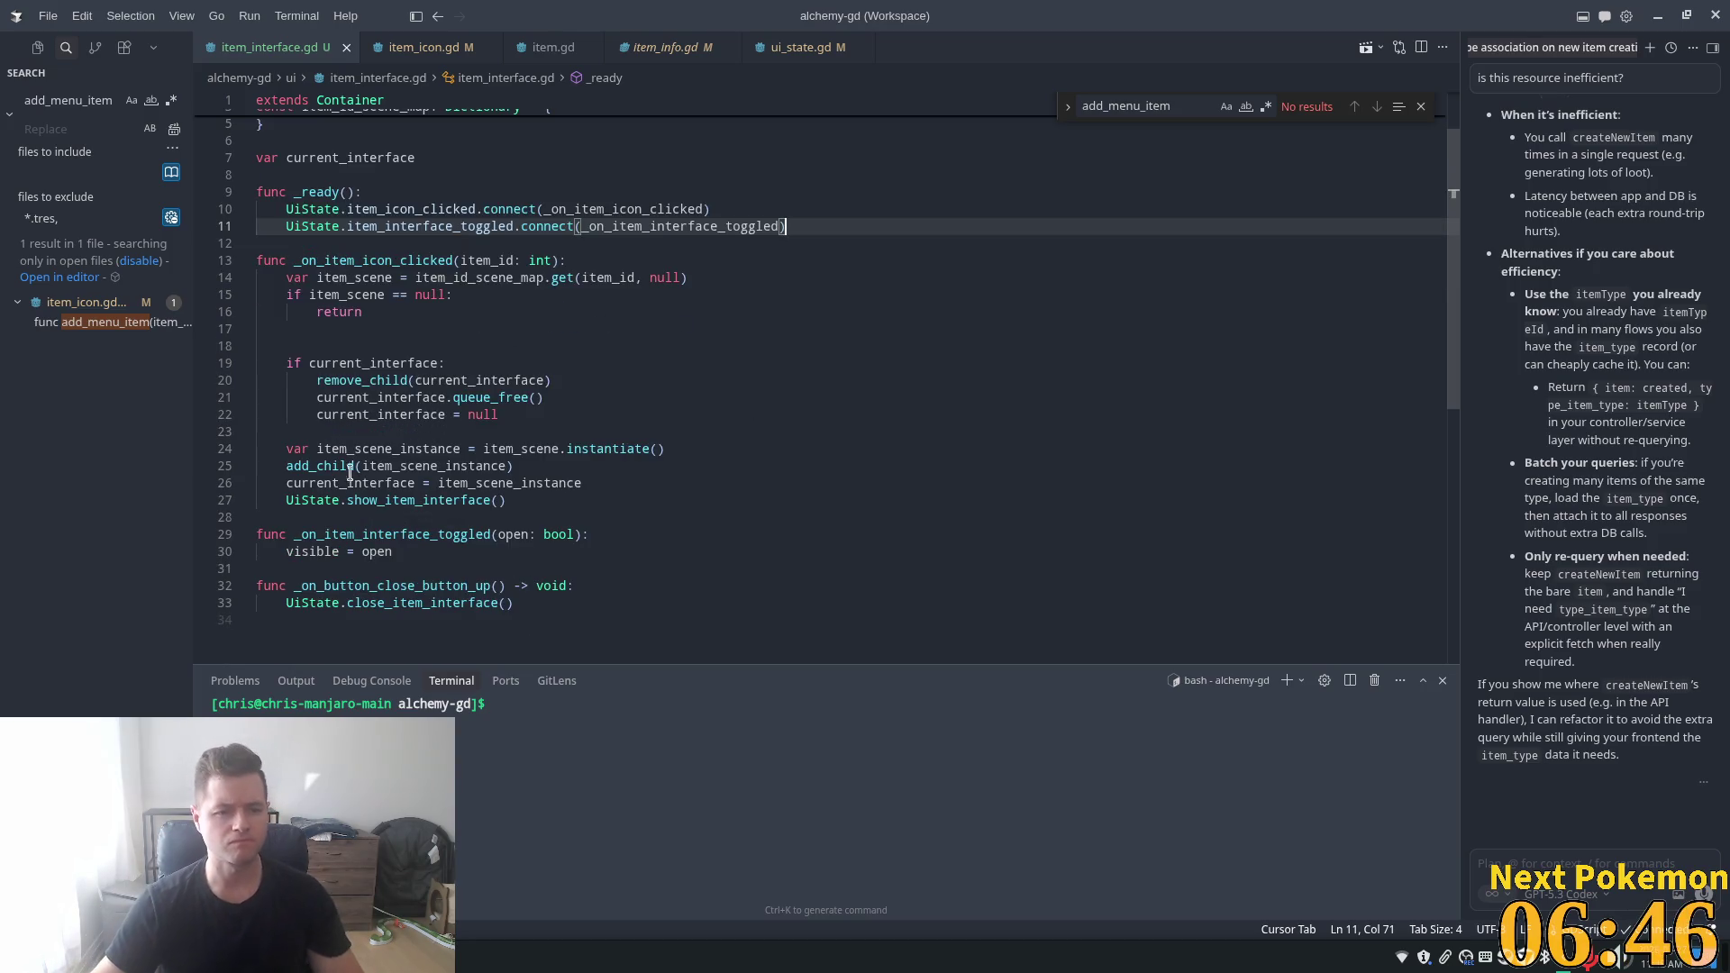
left_click(531, 507)
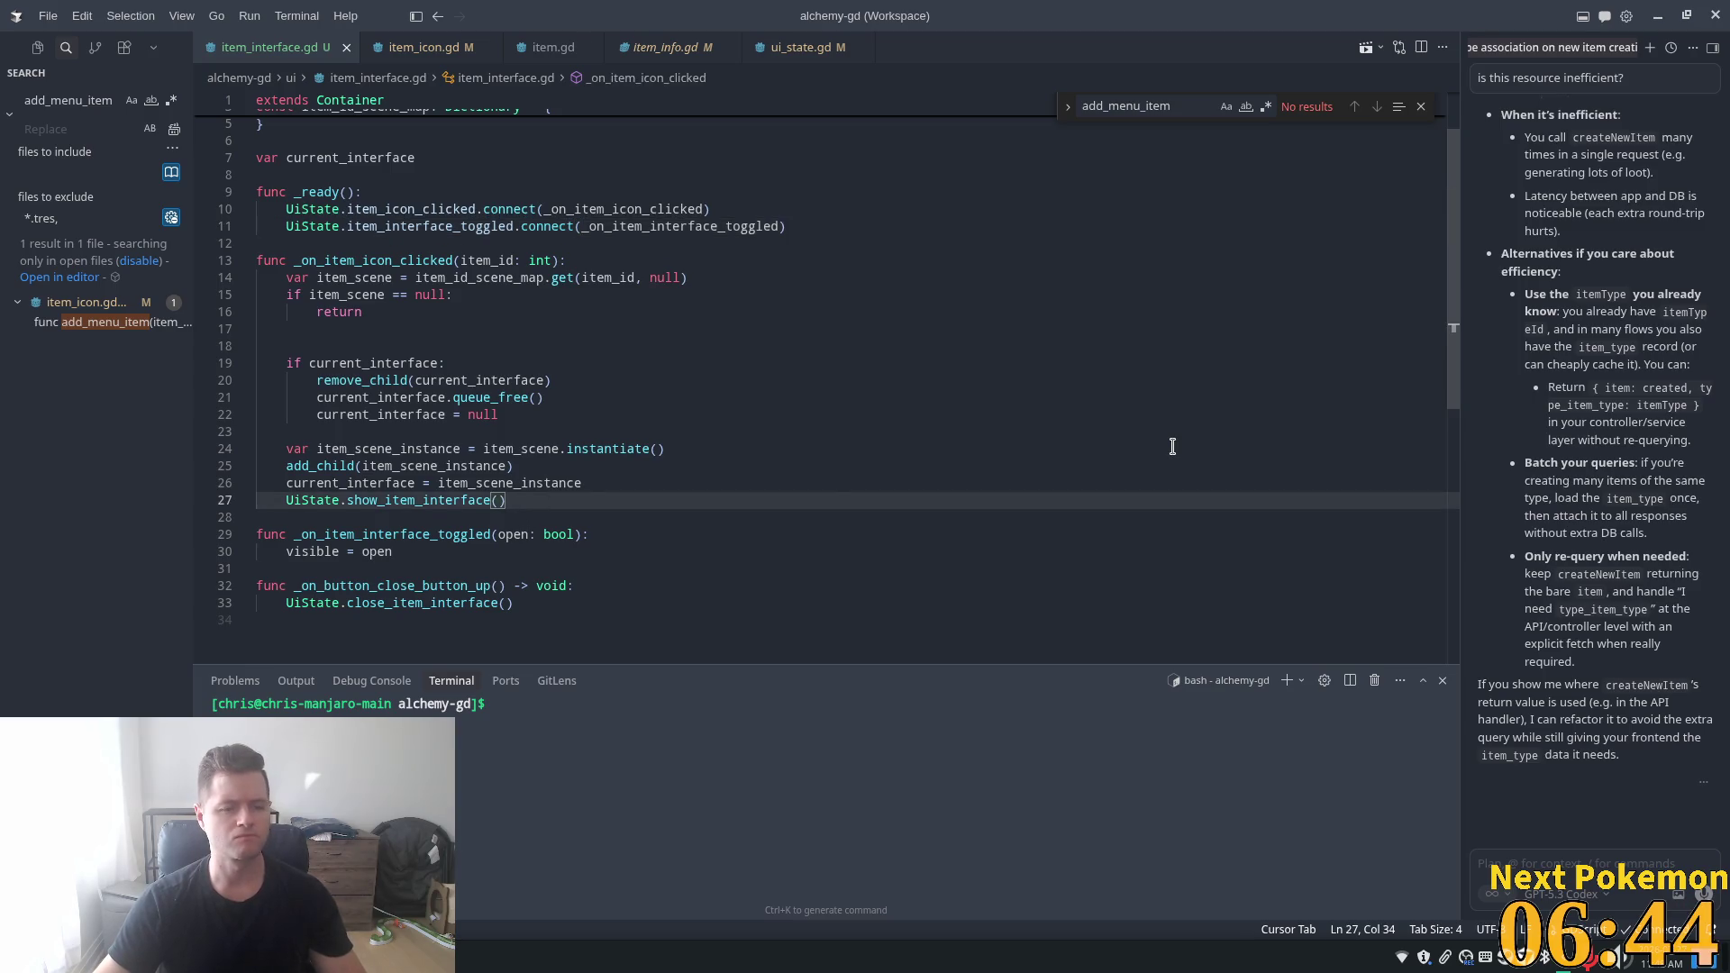
key("Return")
type("UiState.set_cursor_mode(Enums.CursorMode.USE) \t\t\tUiState.cursor_item = item_info")
left_click(338, 531)
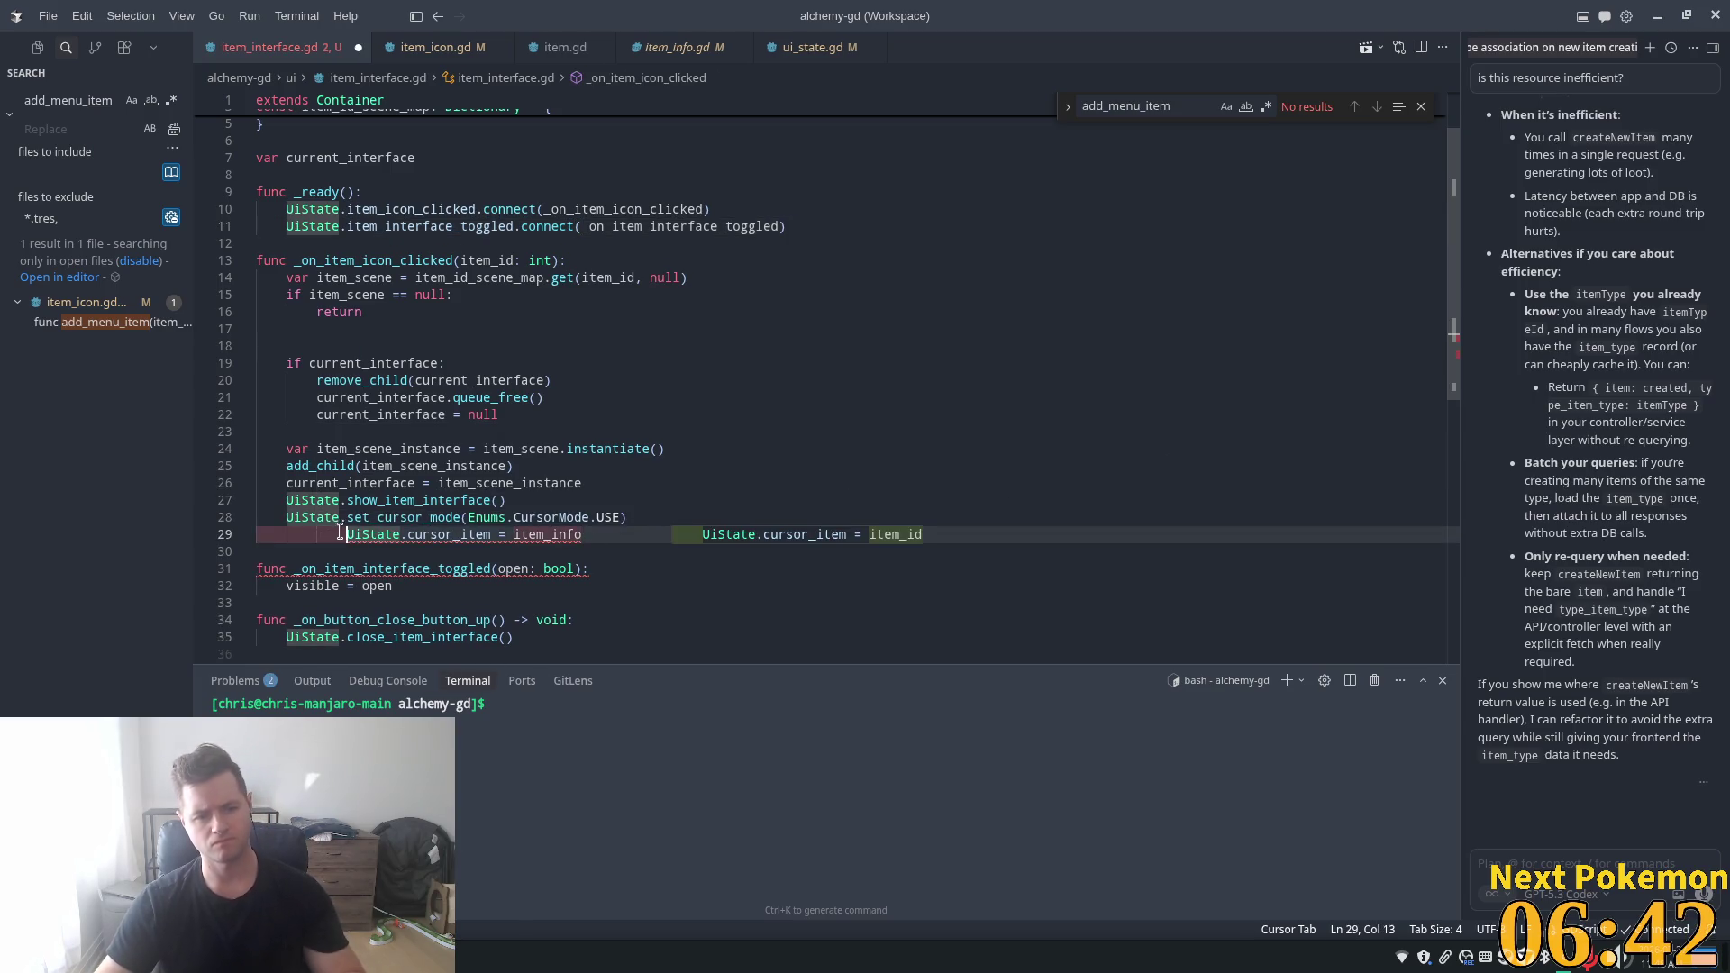
key("BackSpace")
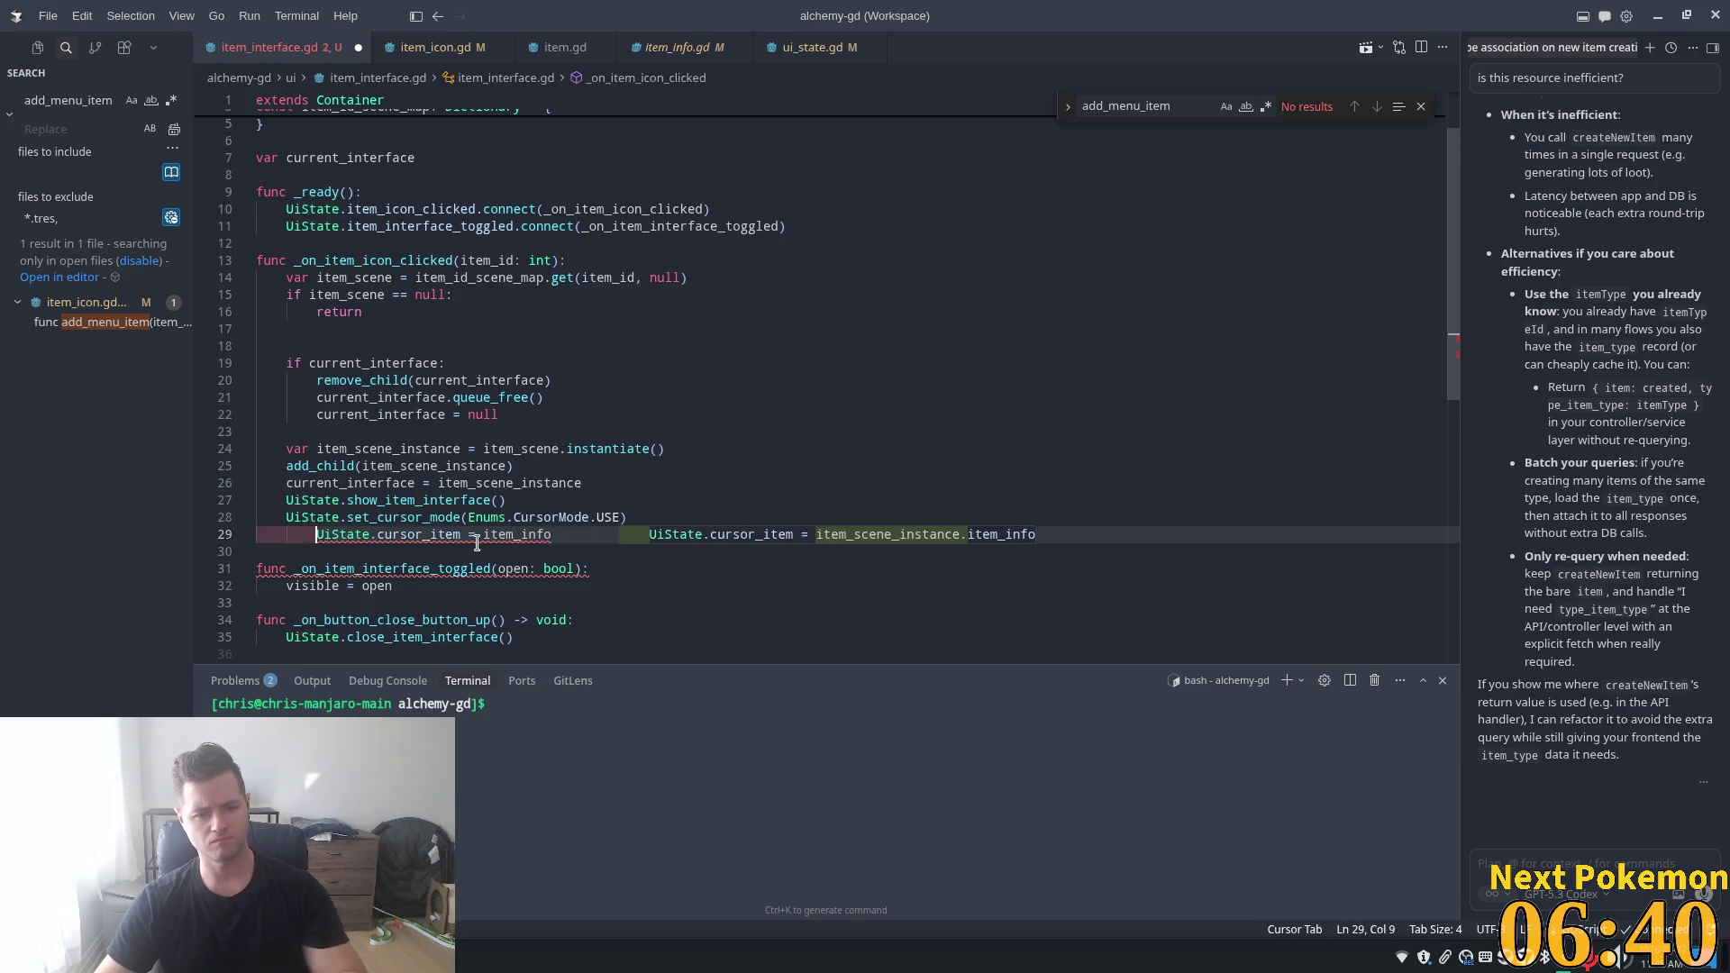
double_click(517, 535)
key("shift+Tab")
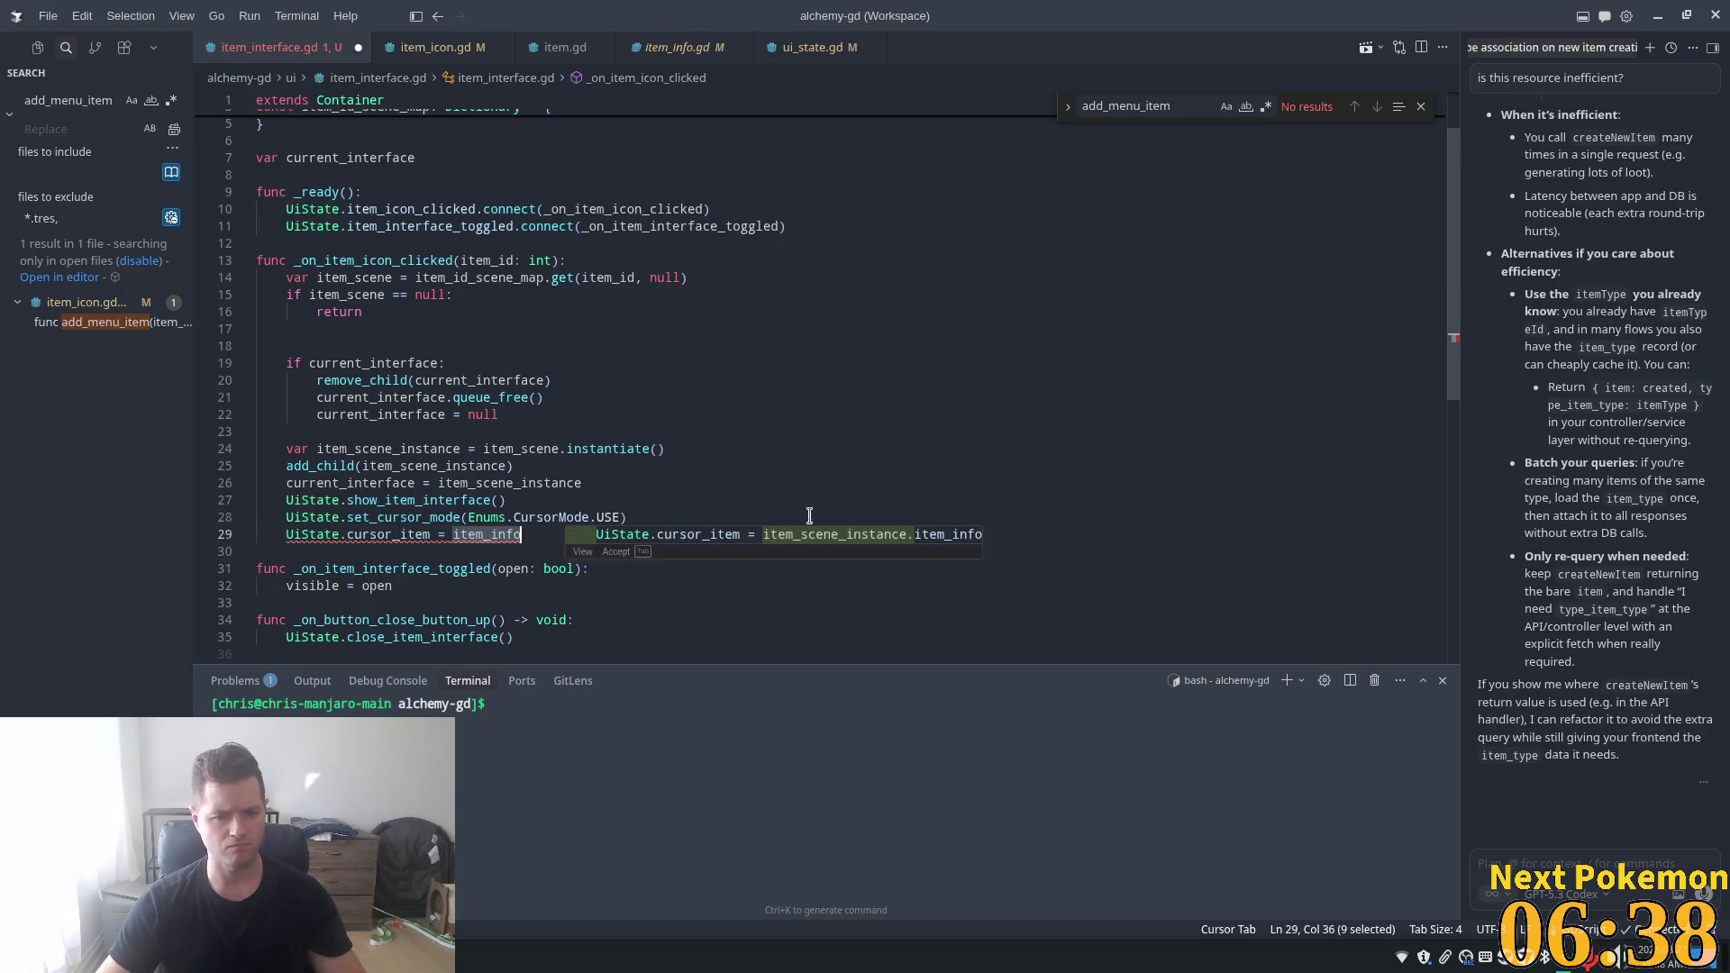
type("null")
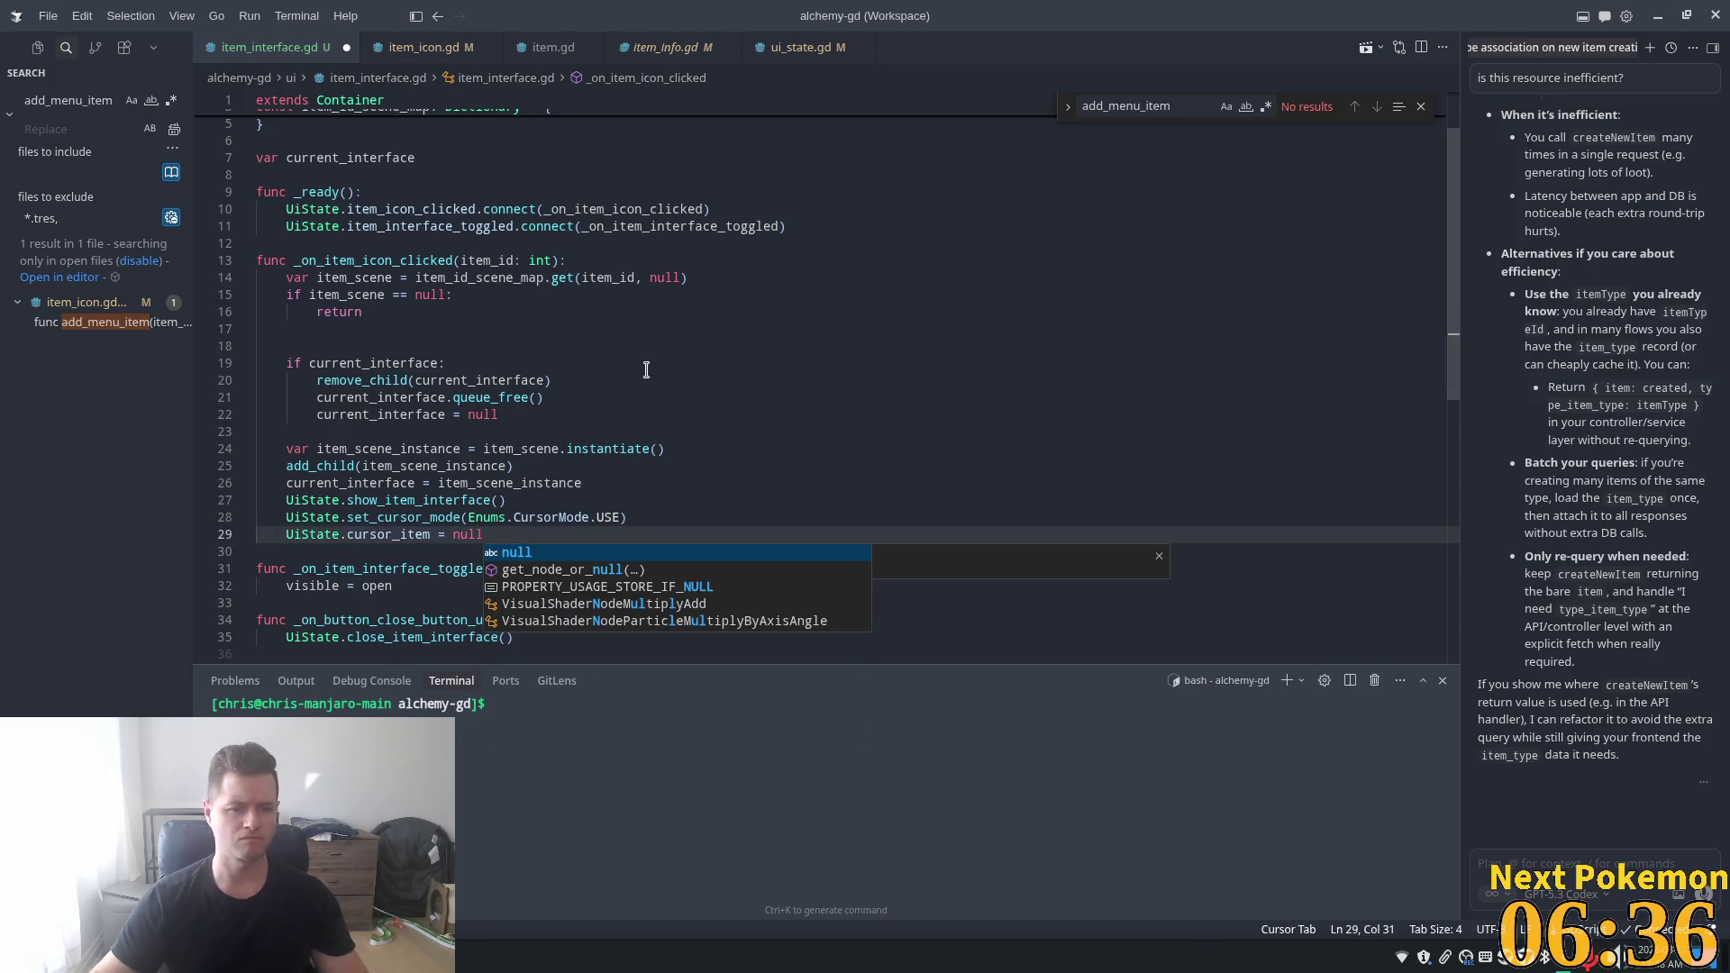
- Add a 'set the…' comment, change the cursor mode to DEFAULT, save, and run the game
left_click(542, 505)
key("Return")
key("Return")
type("# Re")
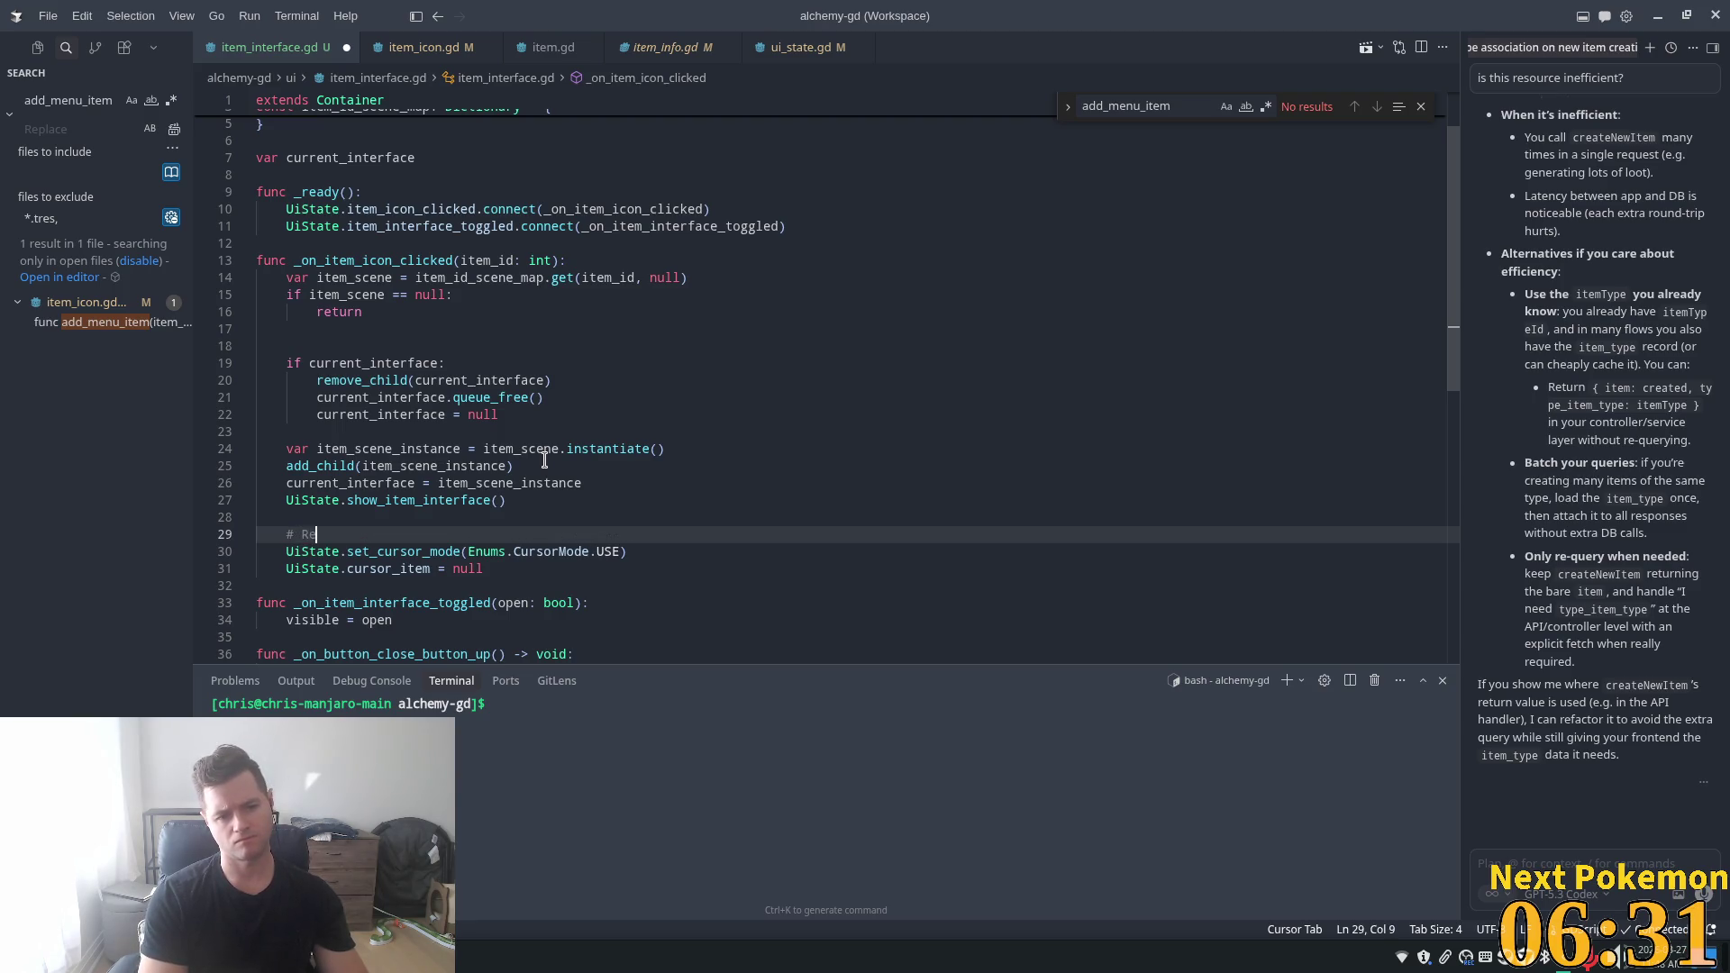
type("set th")
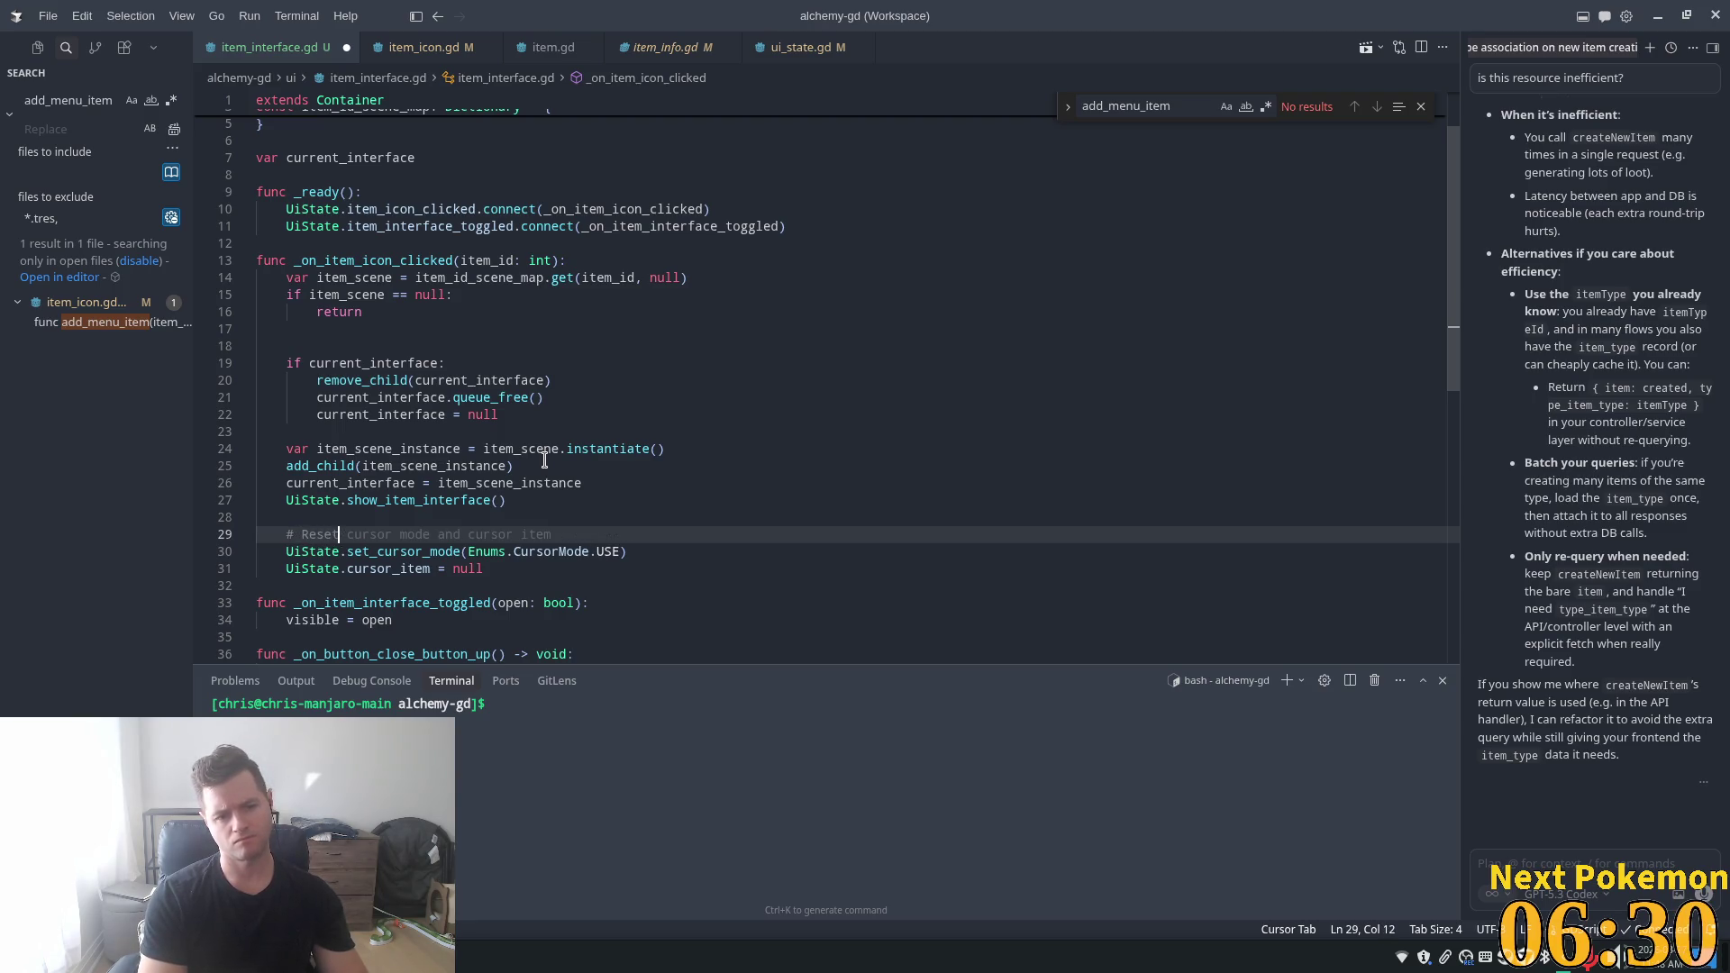
type("e cur")
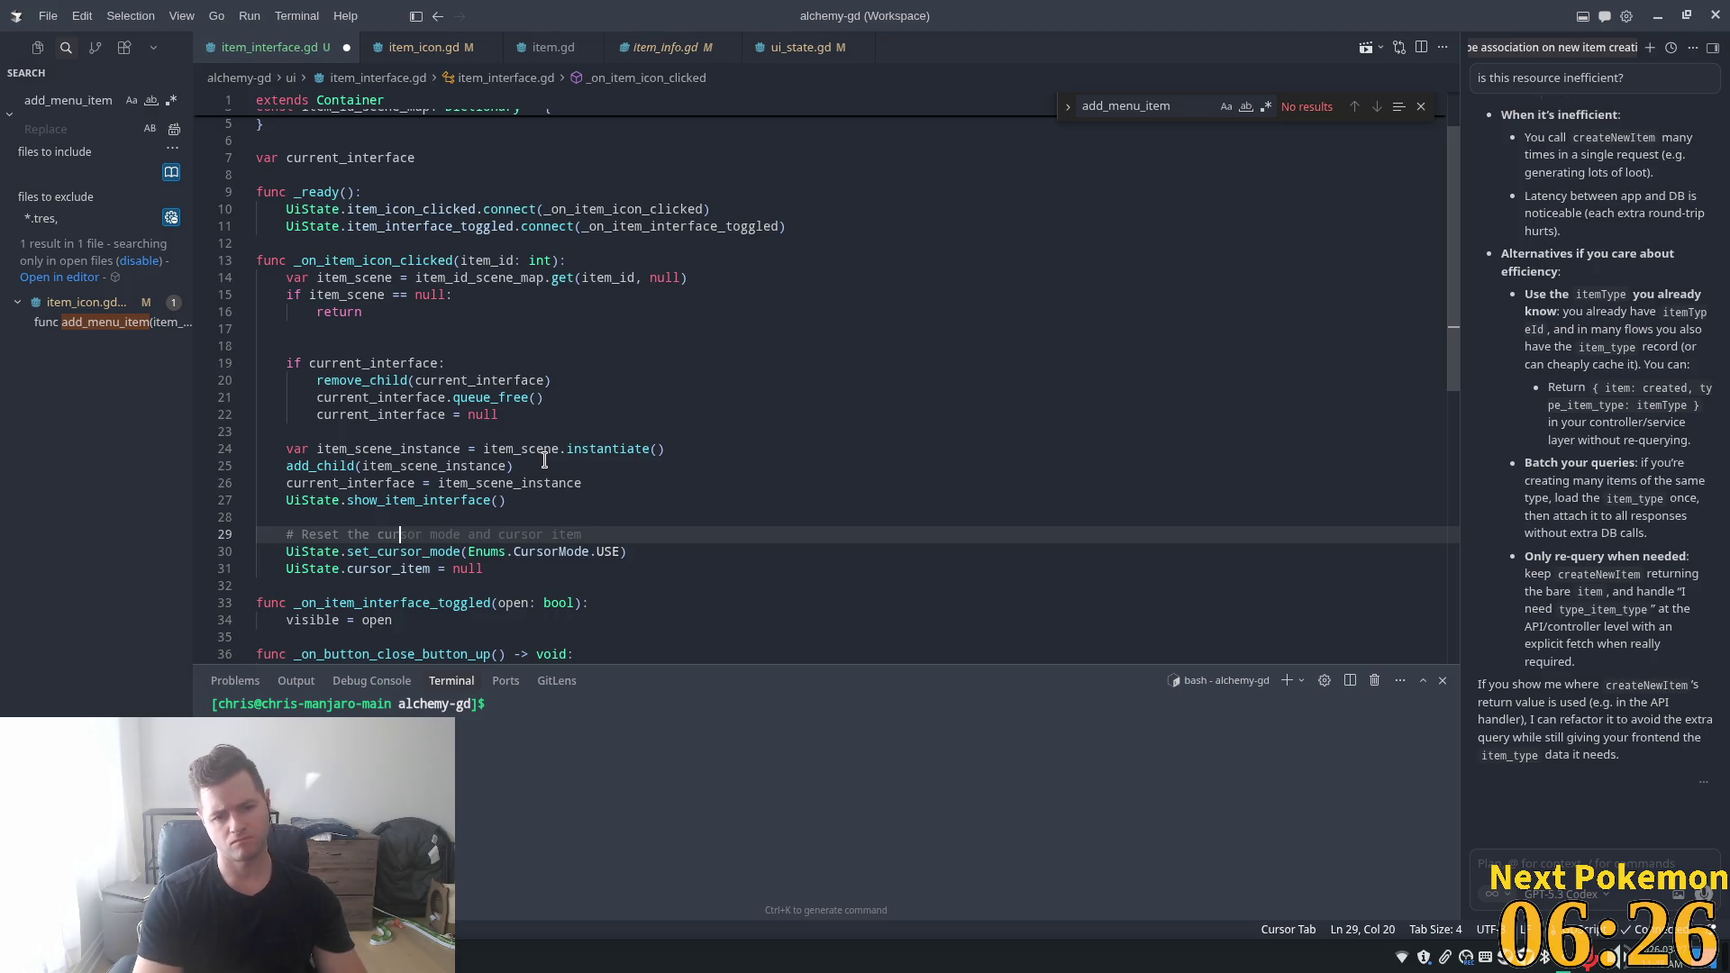
key("Tab")
double_click(607, 552)
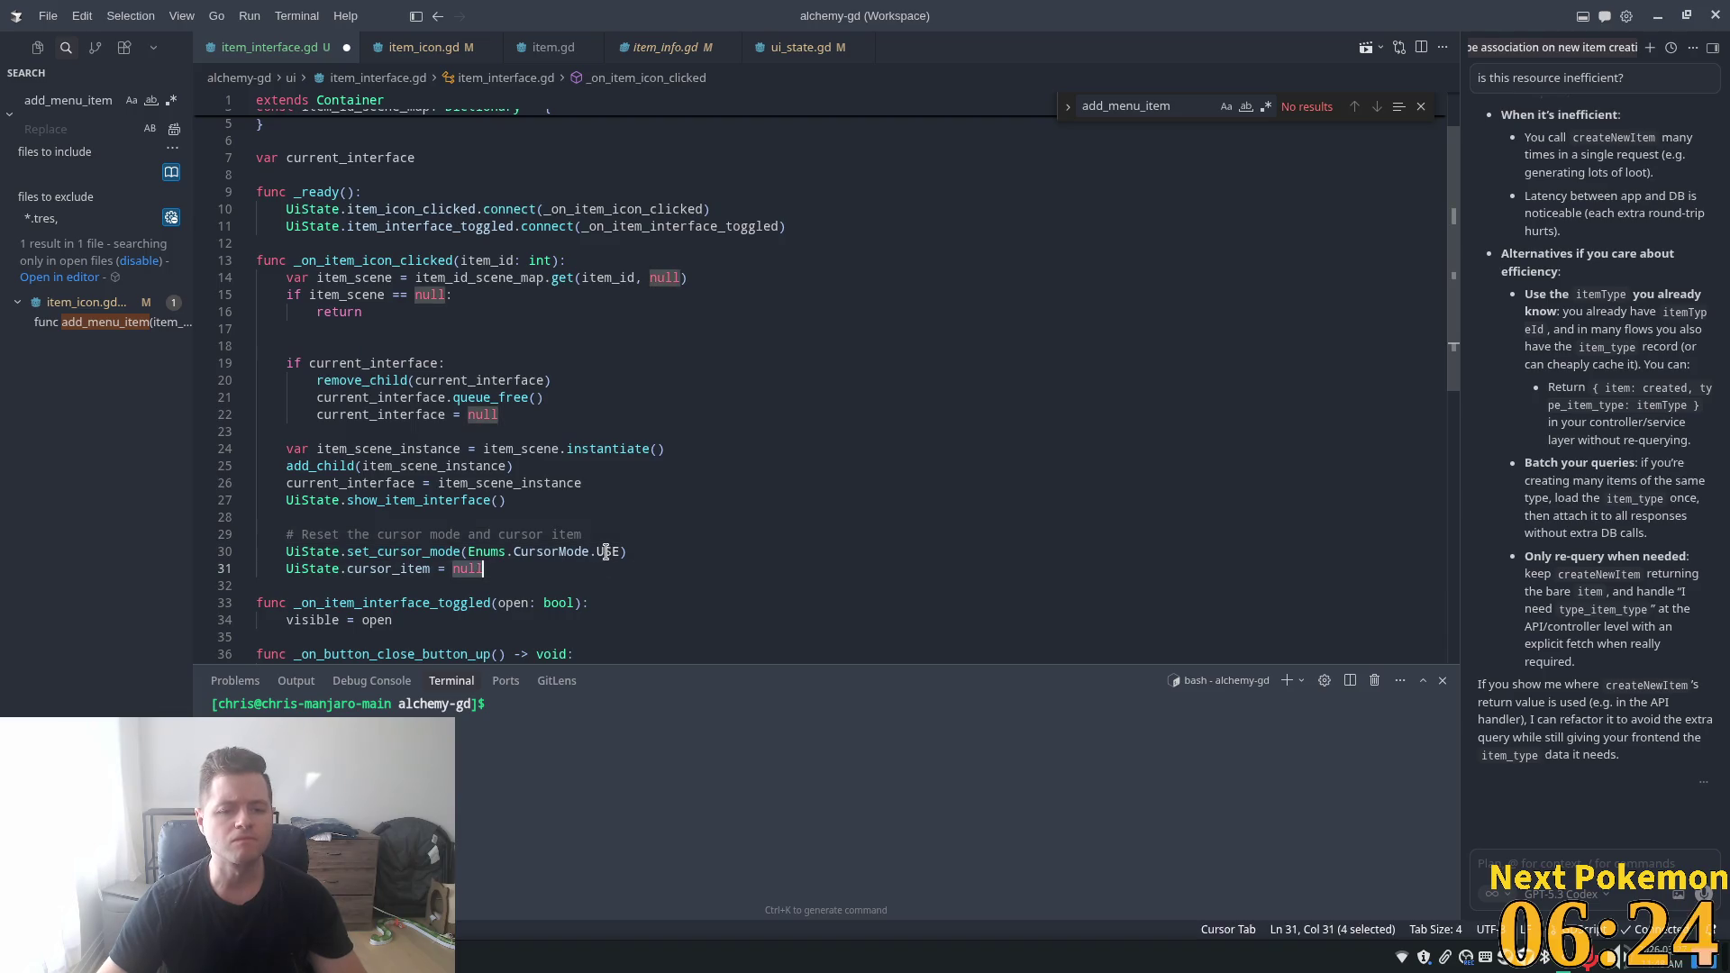
key("BackSpace")
key("ctrl+space")
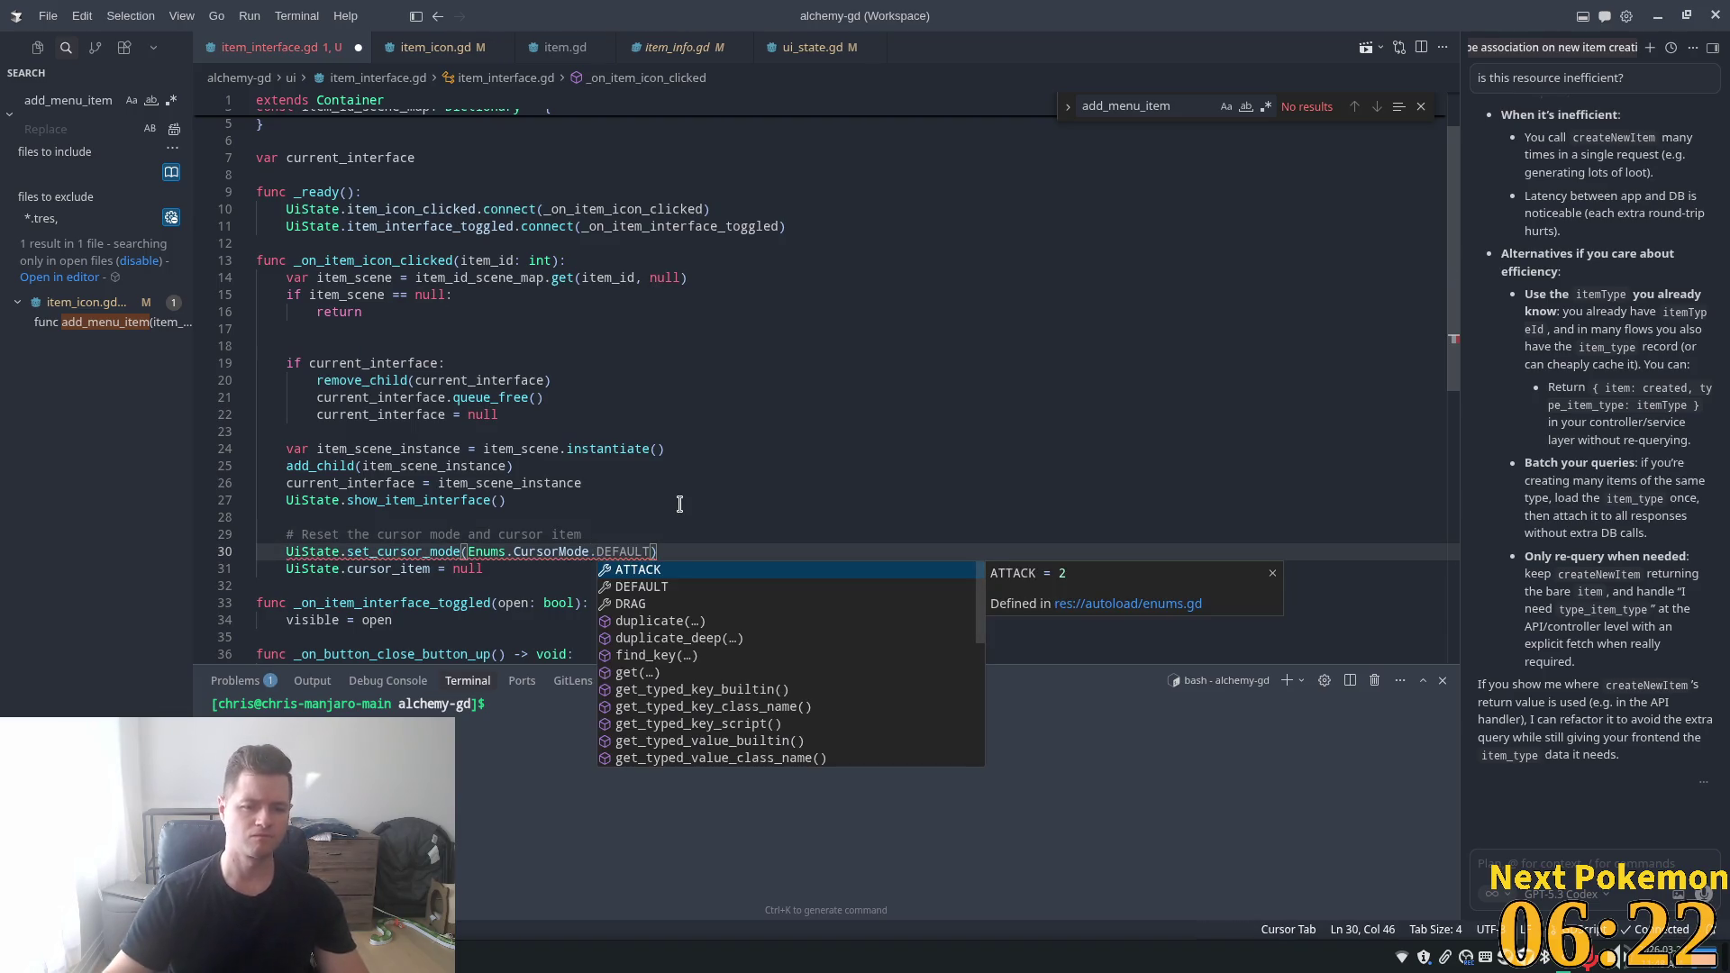
key("Escape")
key("Tab")
left_click(709, 443)
key("ctrl+s")
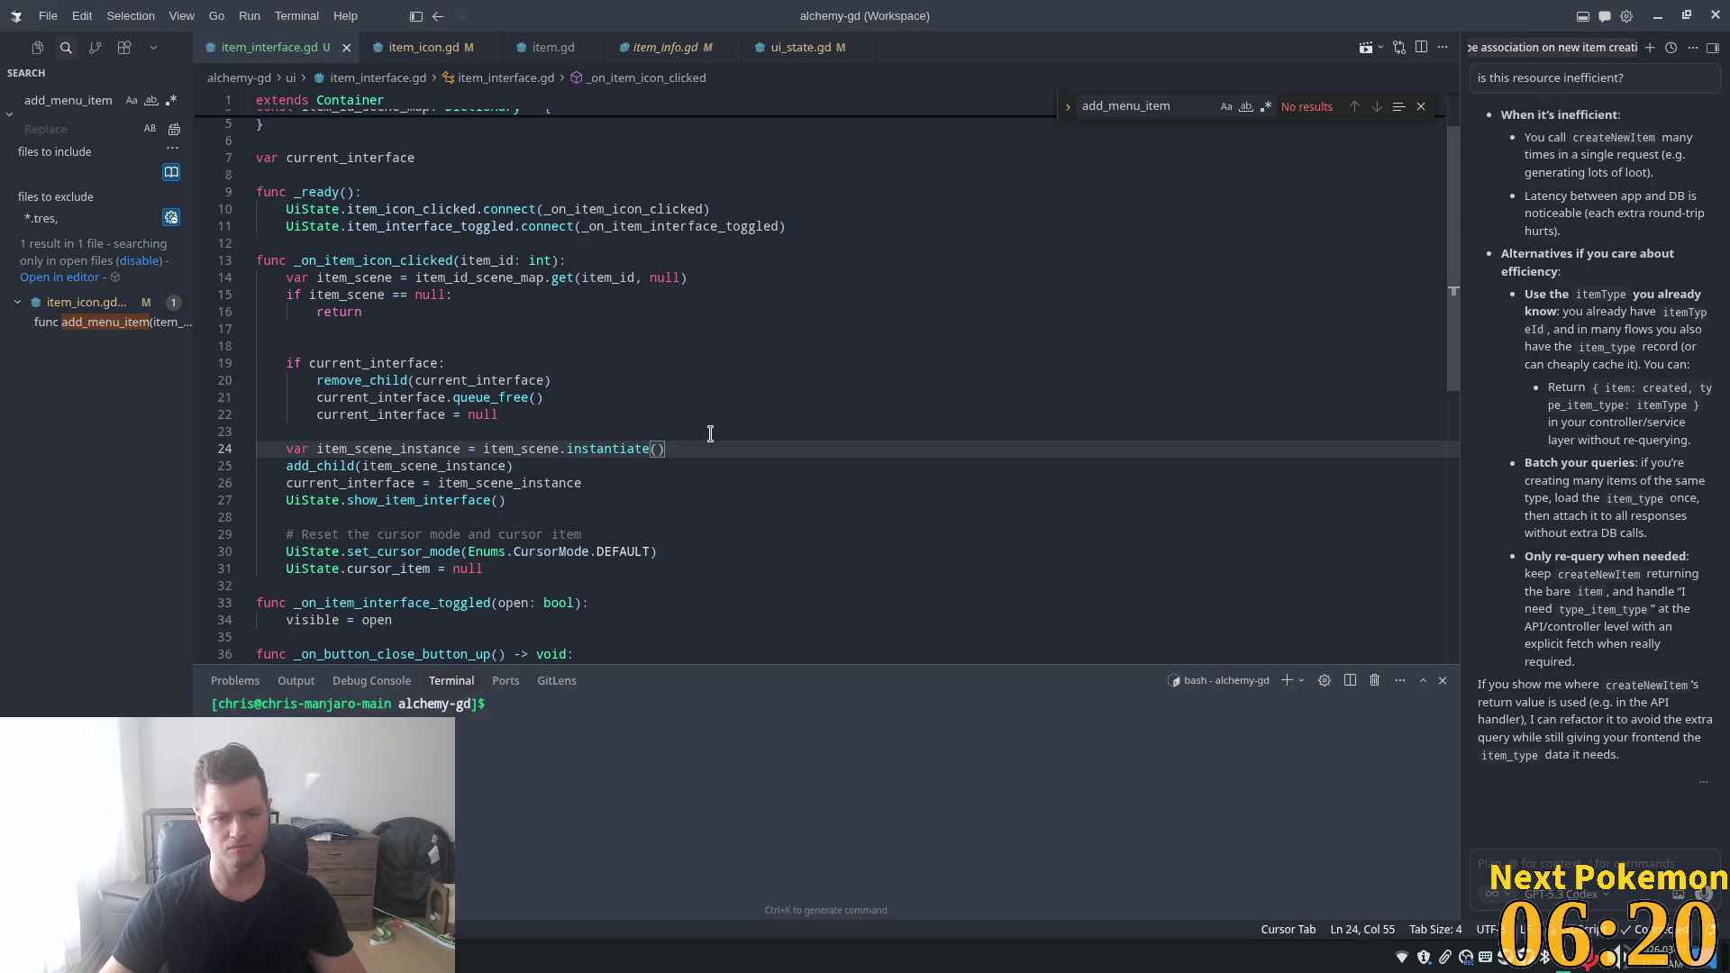
key("alt+Tab")
key("F5")
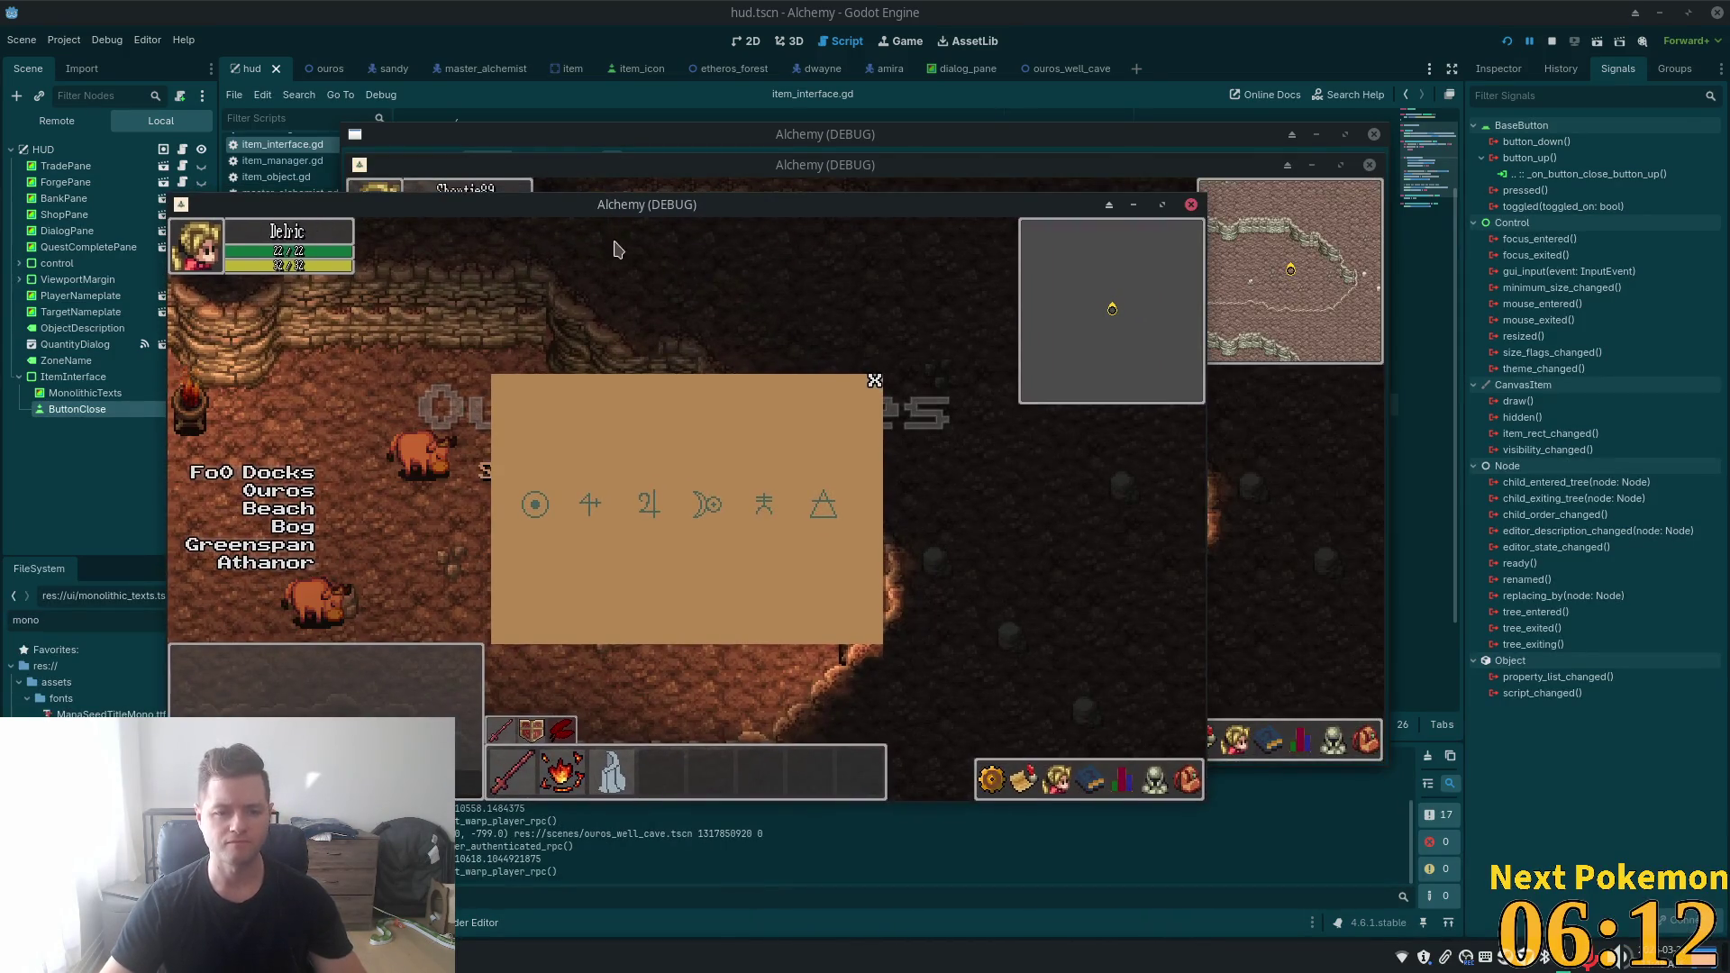
- Open Monolithic Texts from its inventory item, then close it and toggle the friends and skills lists
left_click(873, 379)
left_click(1187, 779)
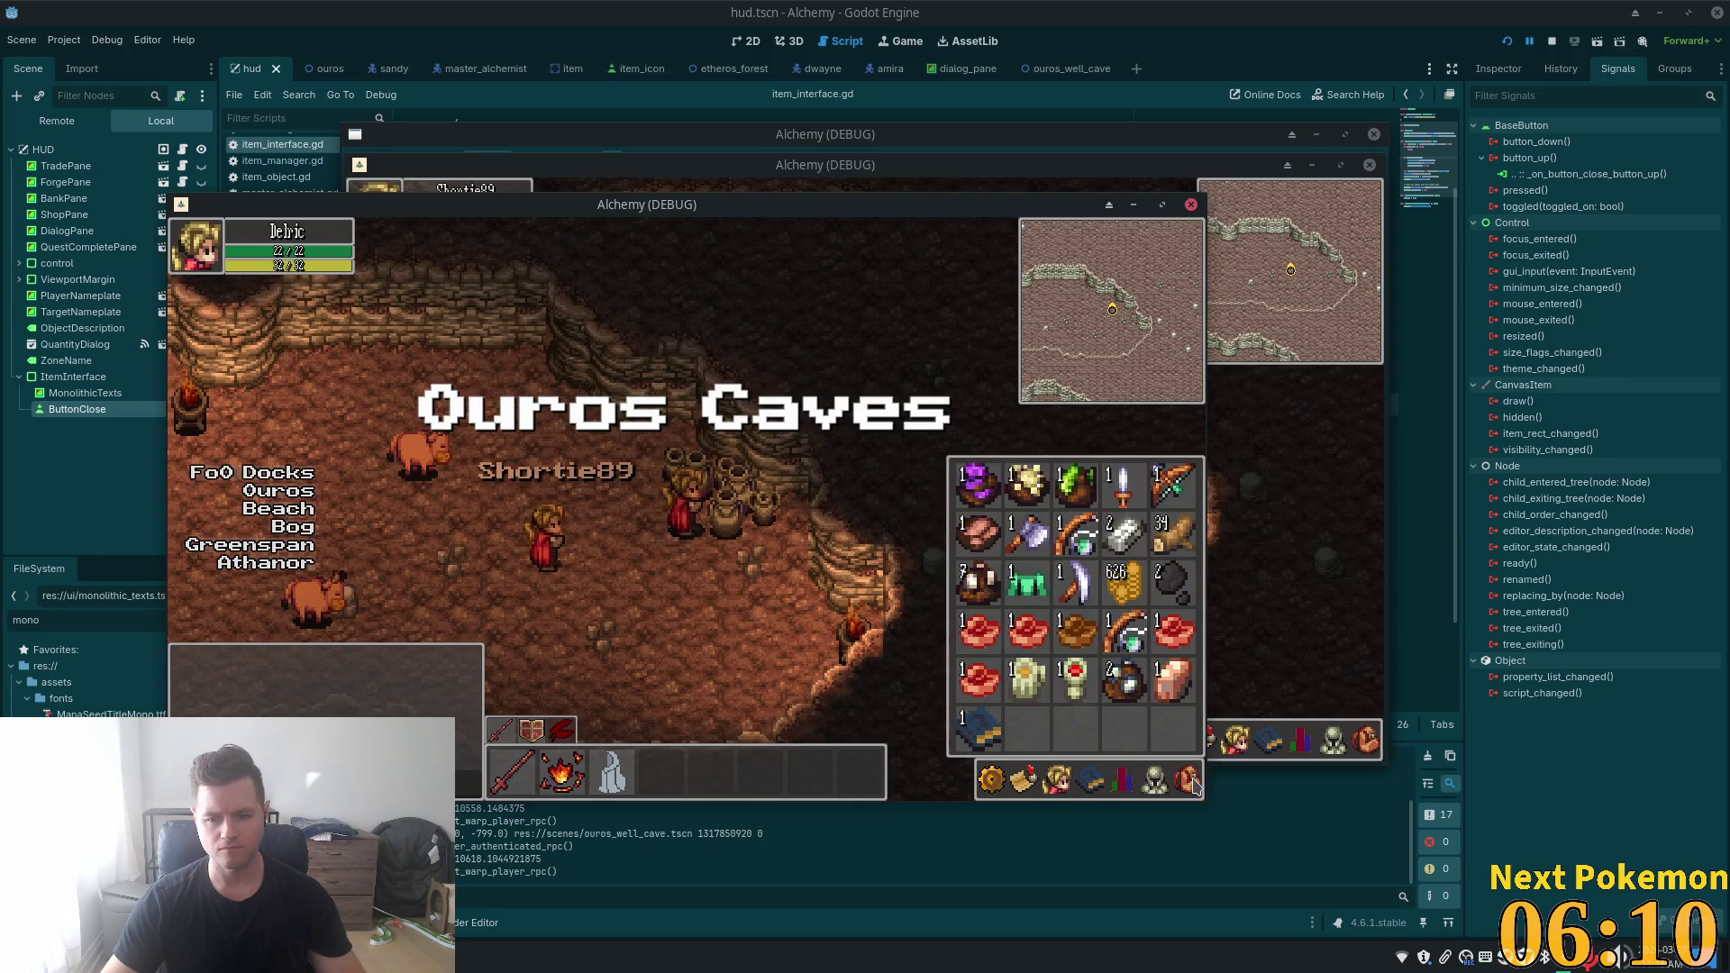
left_click(978, 728)
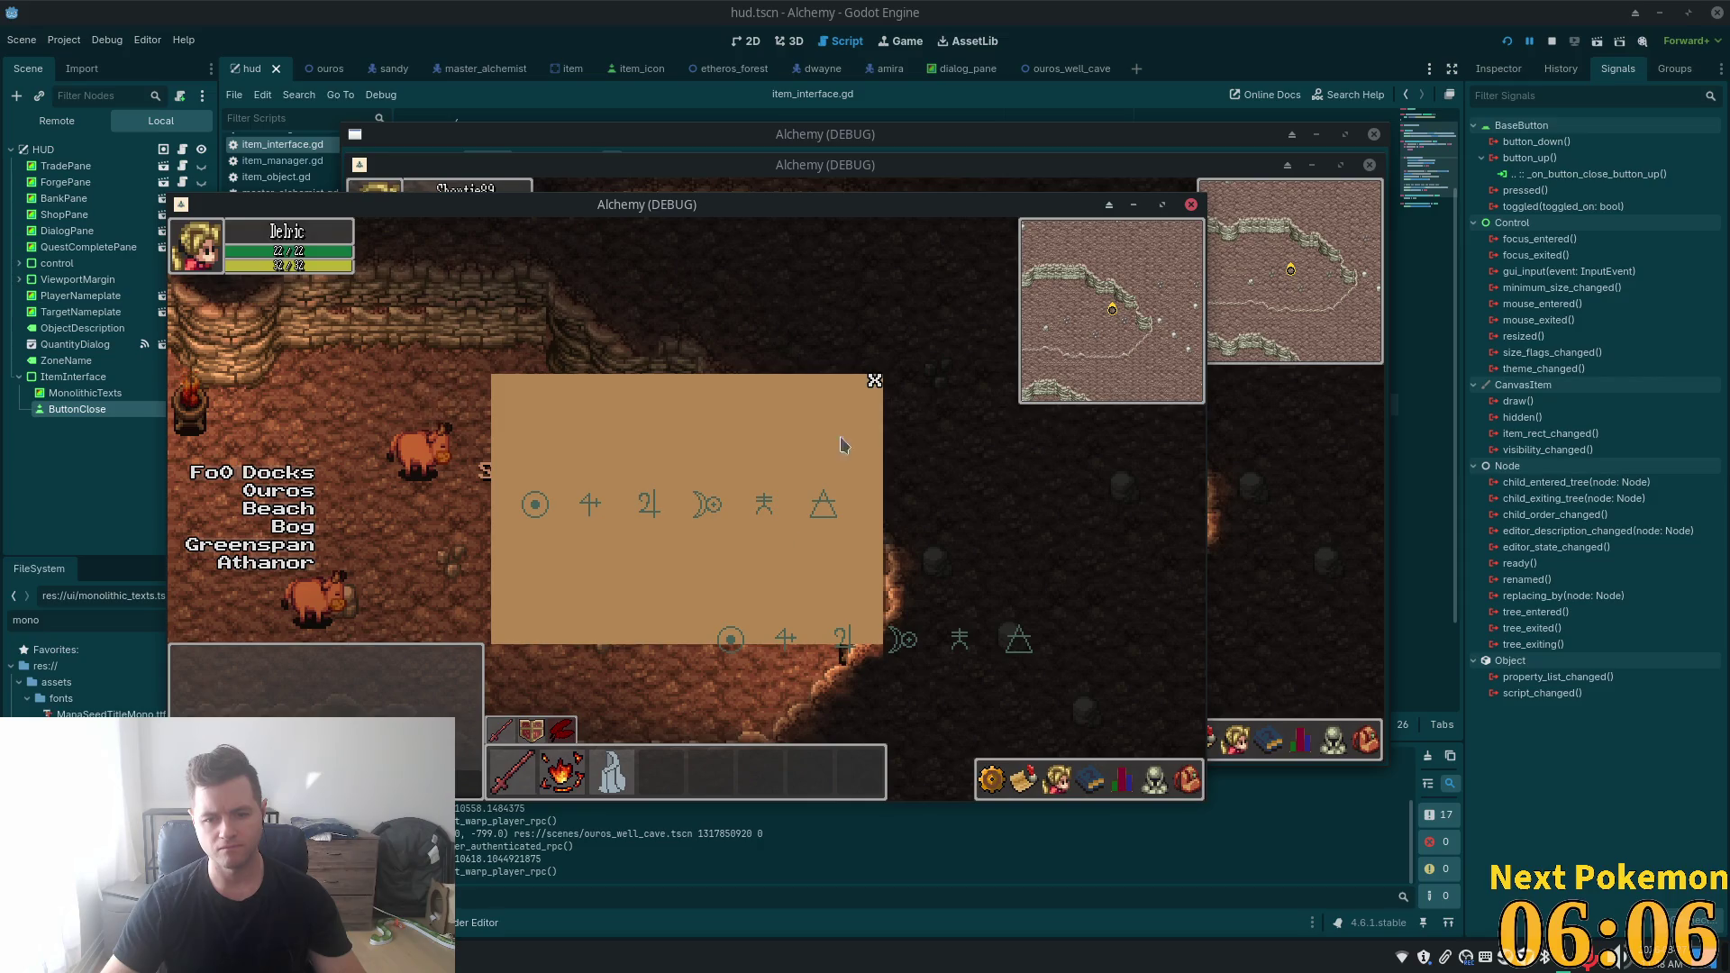
left_click(873, 379)
left_click(1056, 780)
left_click(1090, 779)
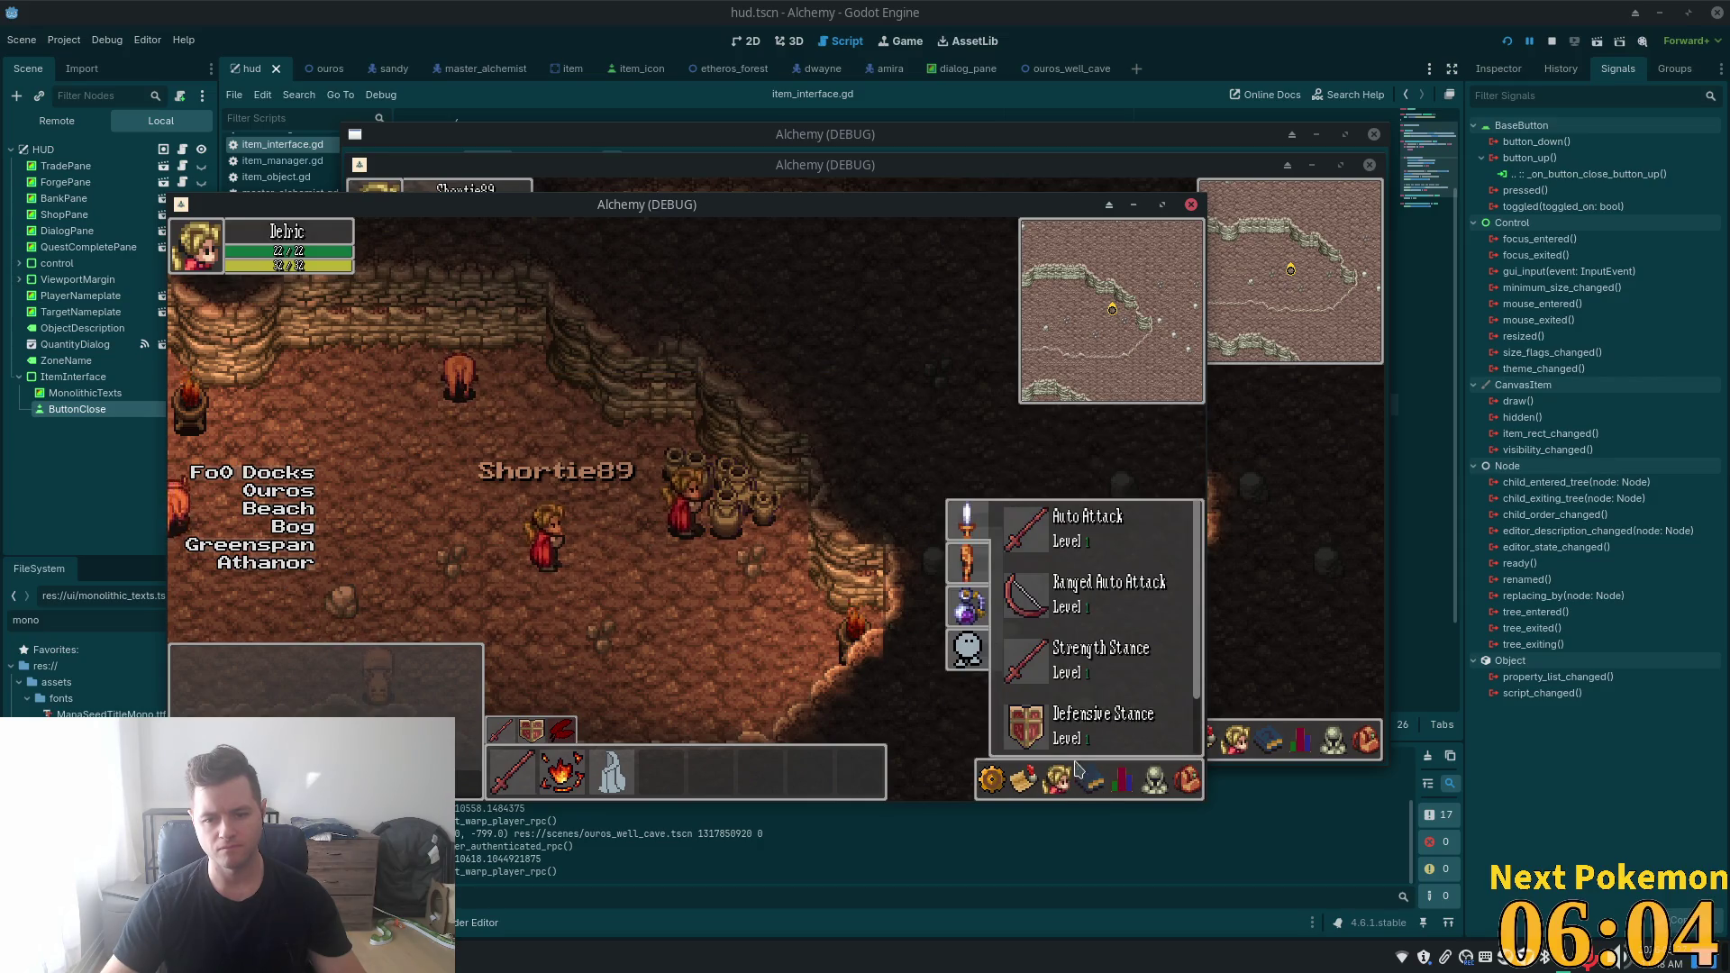
left_click(1090, 779)
- Reopen Monolithic Texts from the inventory, close the inventory, and return to the hud 2D view
left_click(1188, 780)
left_click(1154, 779)
left_click(1180, 782)
left_click(1180, 782)
left_click(1027, 731)
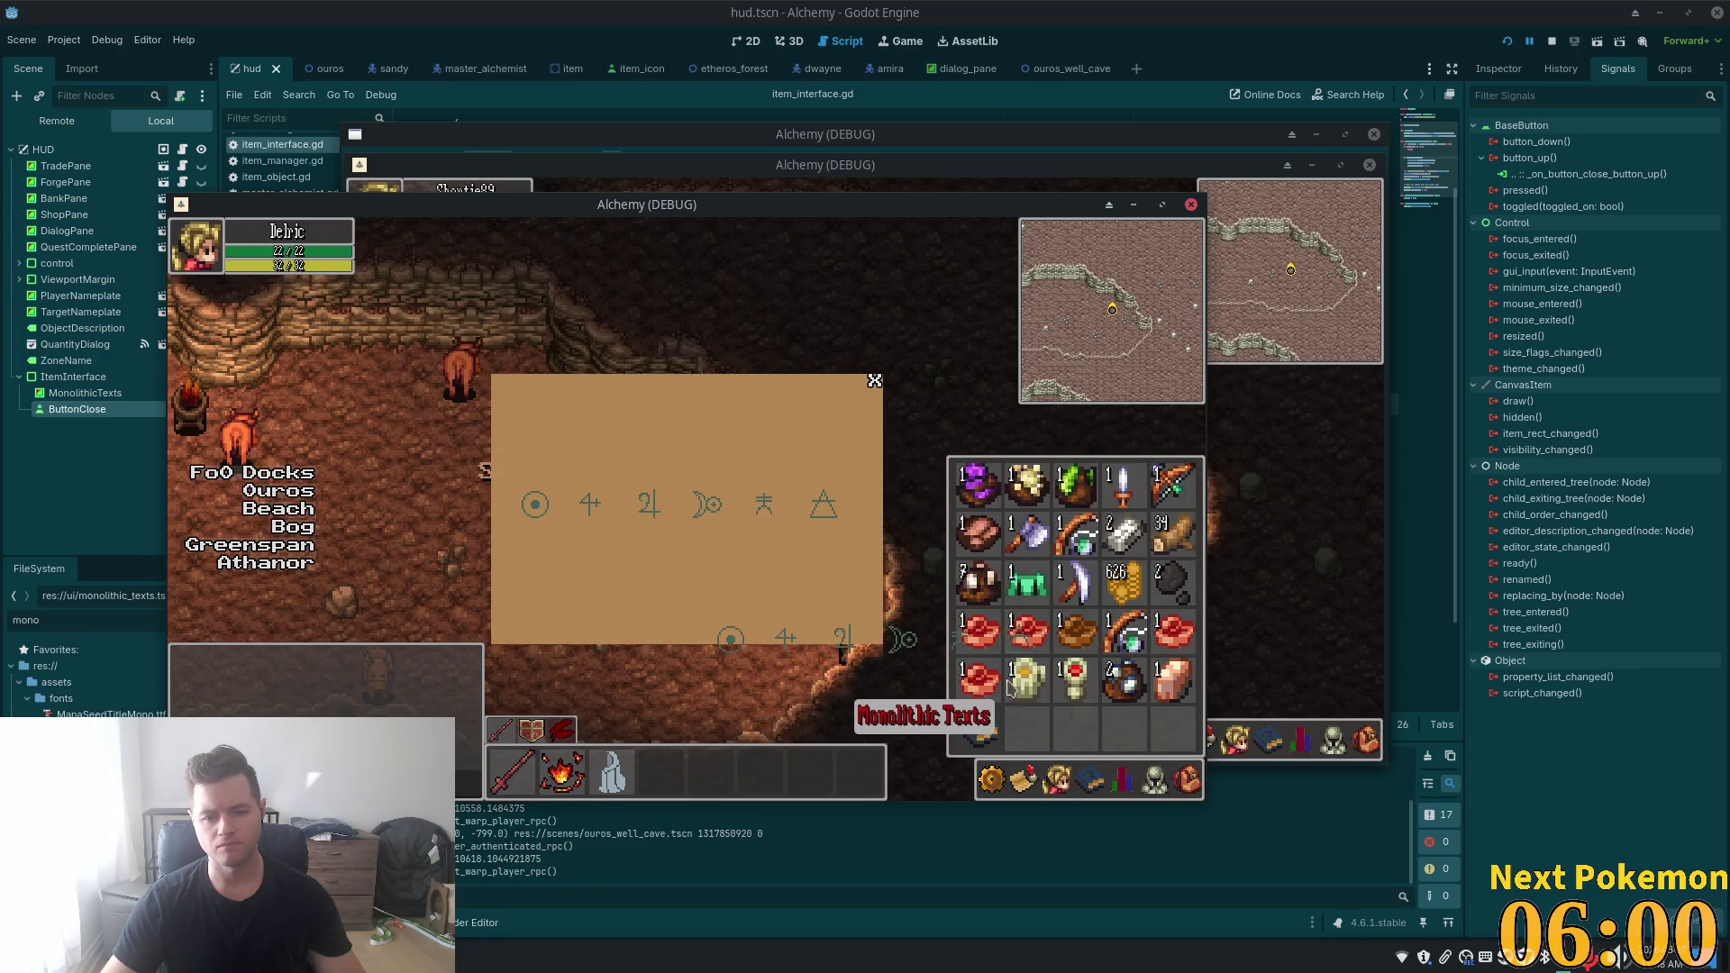
left_click(906, 662)
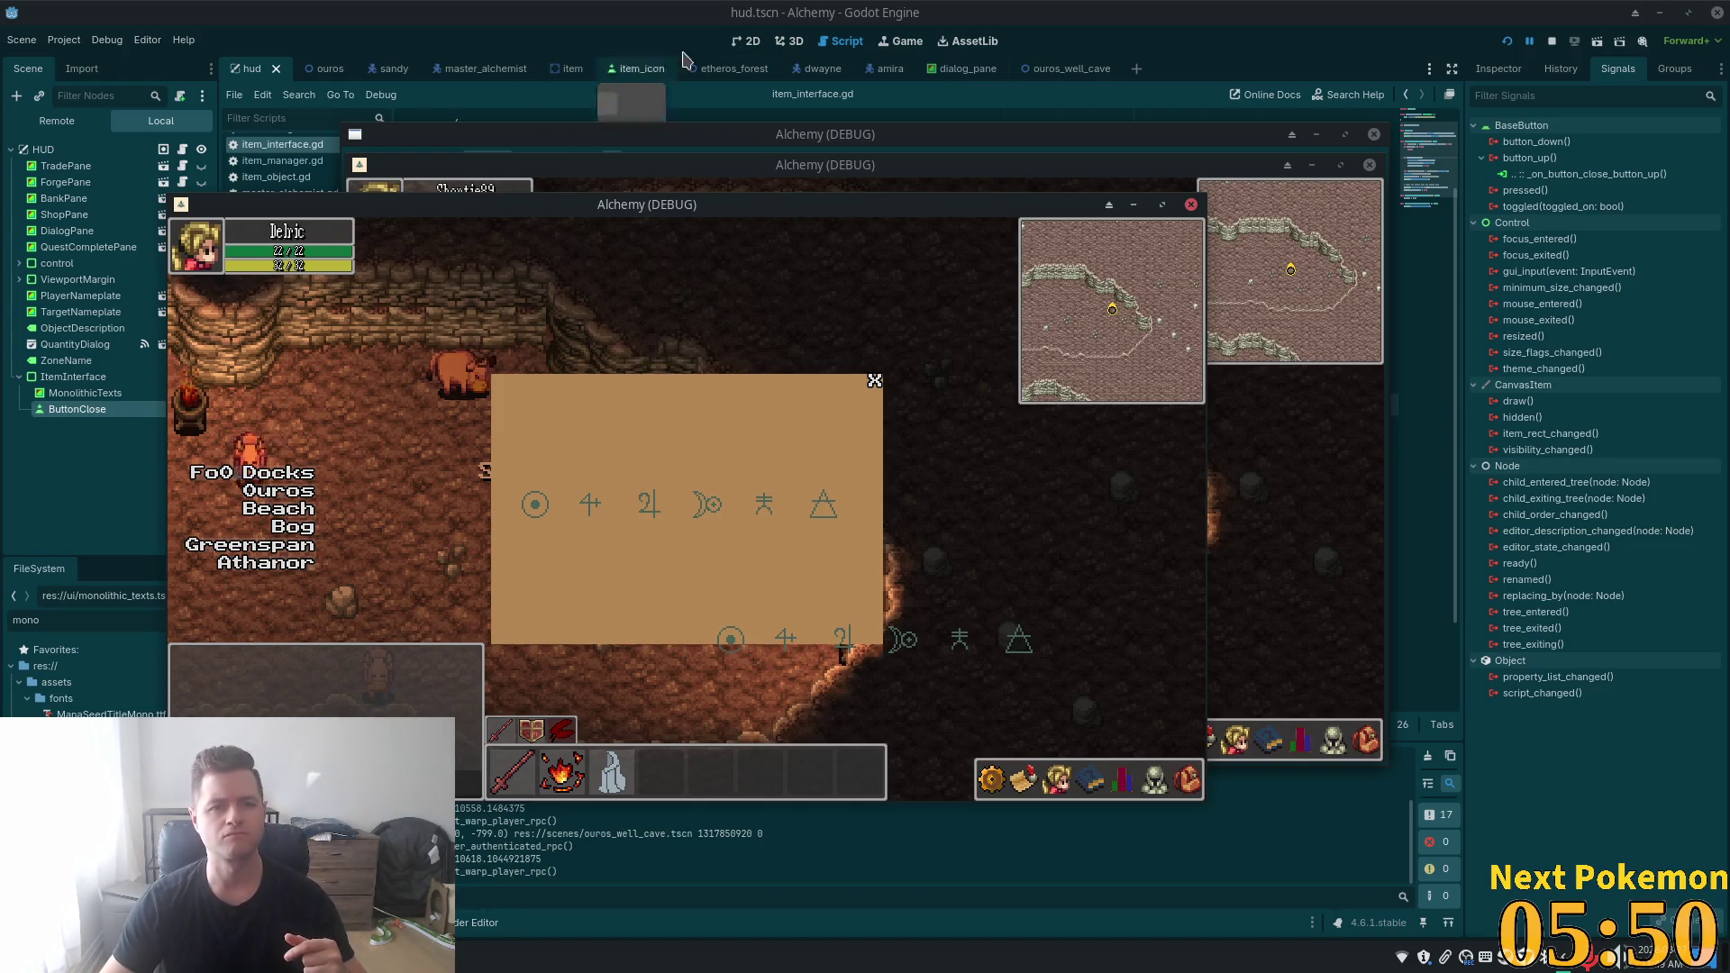
left_click(736, 45)
left_click(738, 43)
- In the Remote scene tree, expand Main, HUD and ItemInterface
scroll(813, 438, "down", 3)
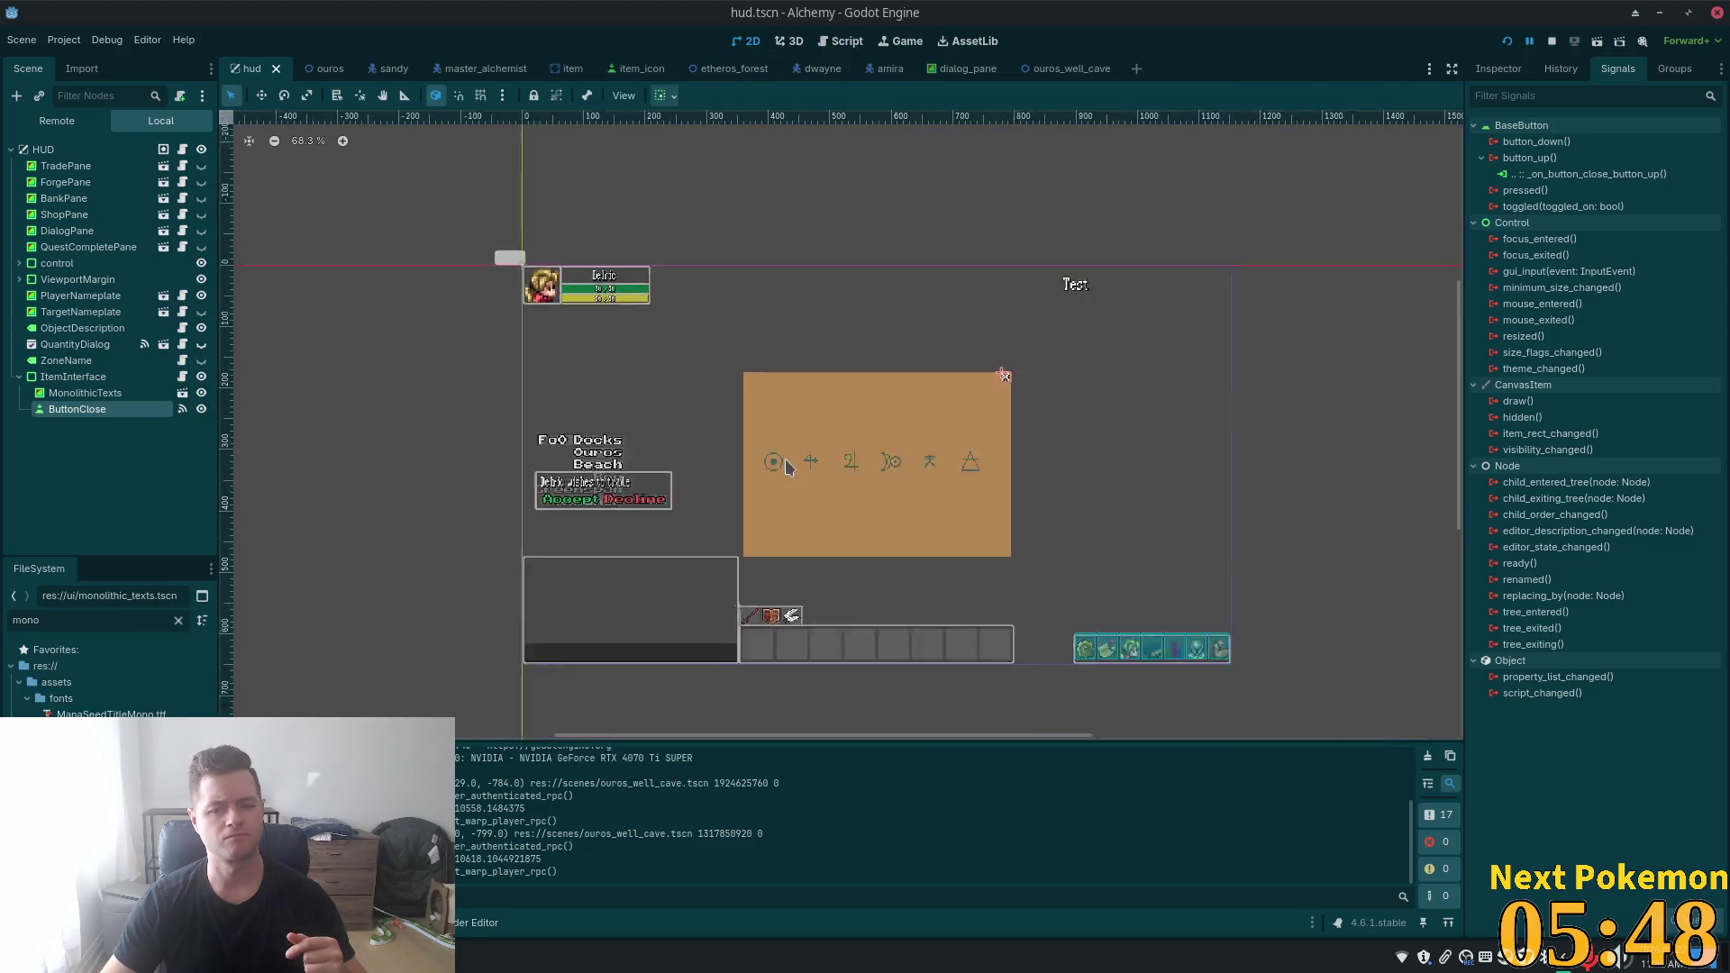
left_click(57, 120)
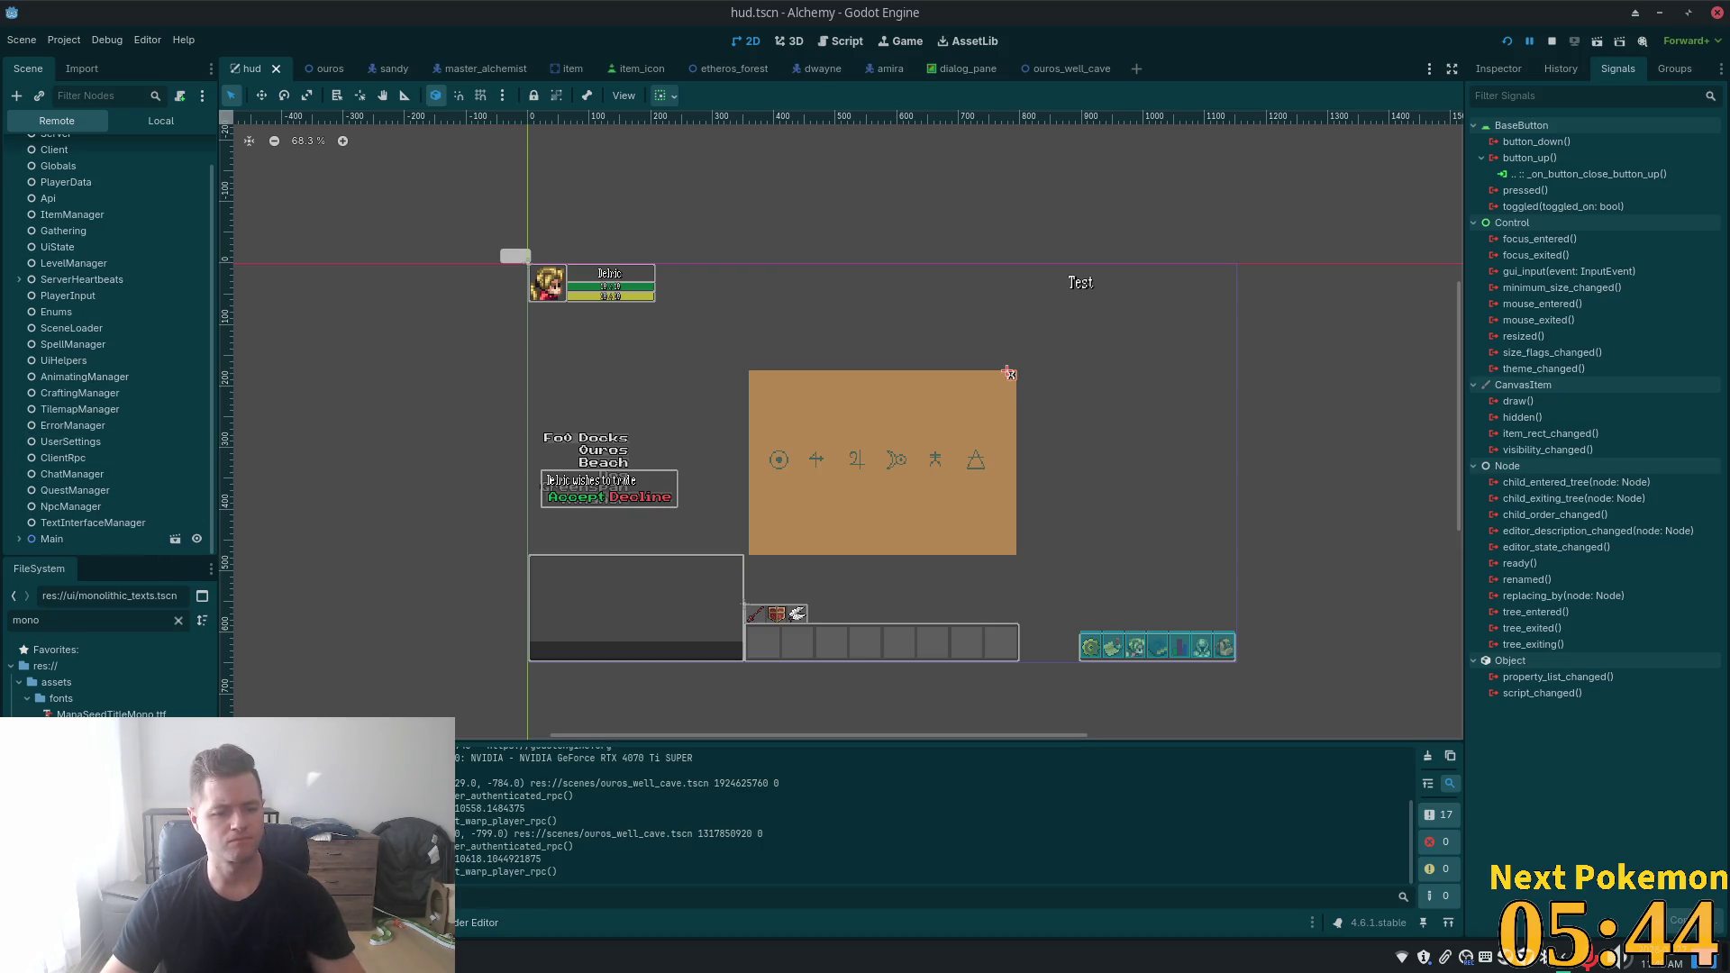
left_click(19, 539)
scroll(41, 518, "down", 2)
left_click(28, 507)
scroll(67, 513, "down", 5)
left_click(35, 506)
scroll(40, 509, "down", 2)
double_click(123, 507)
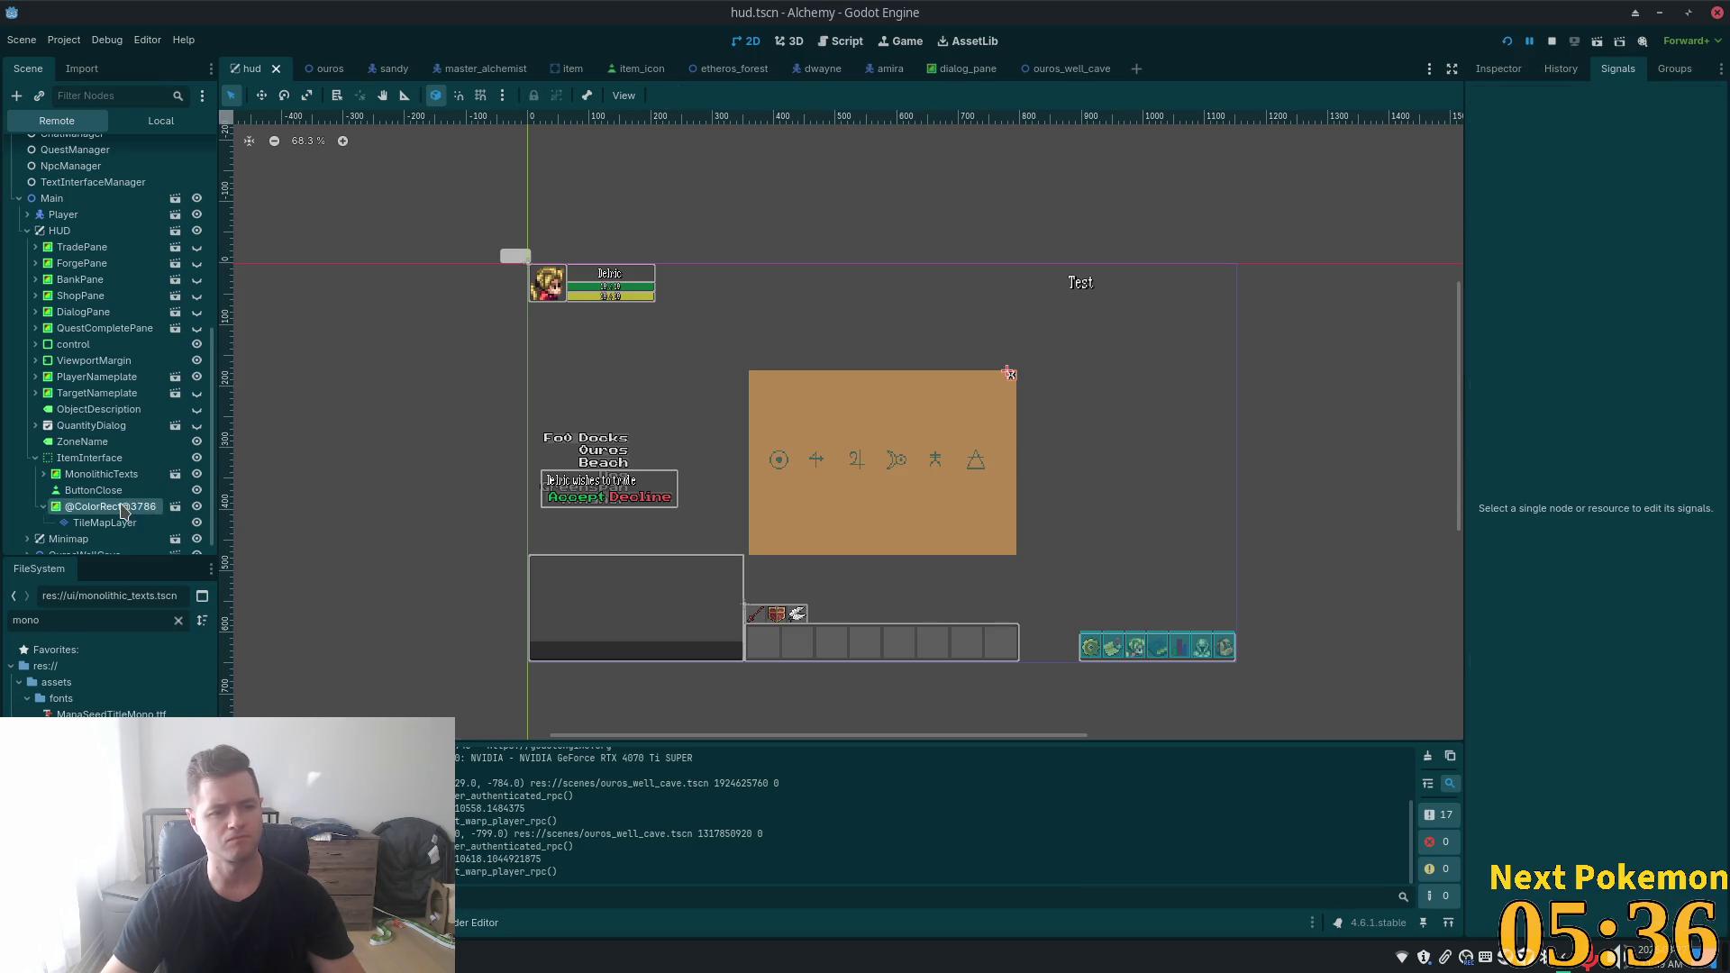
scroll(123, 507, "down", 1)
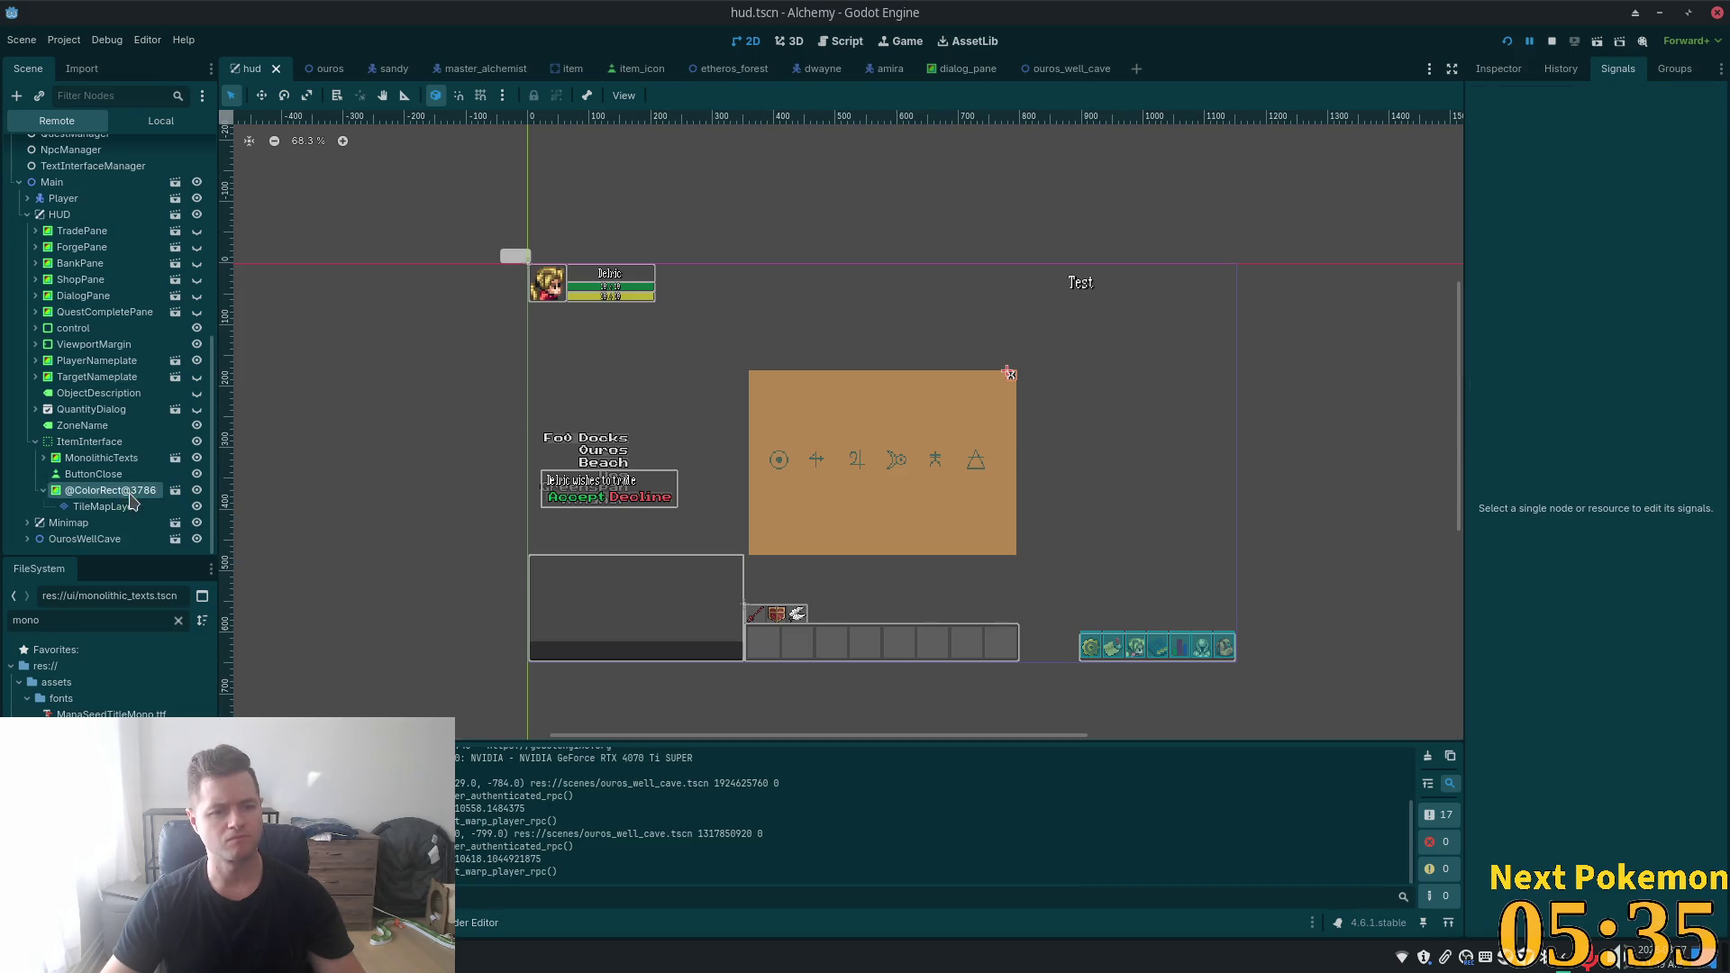
left_click(89, 459)
double_click(89, 460)
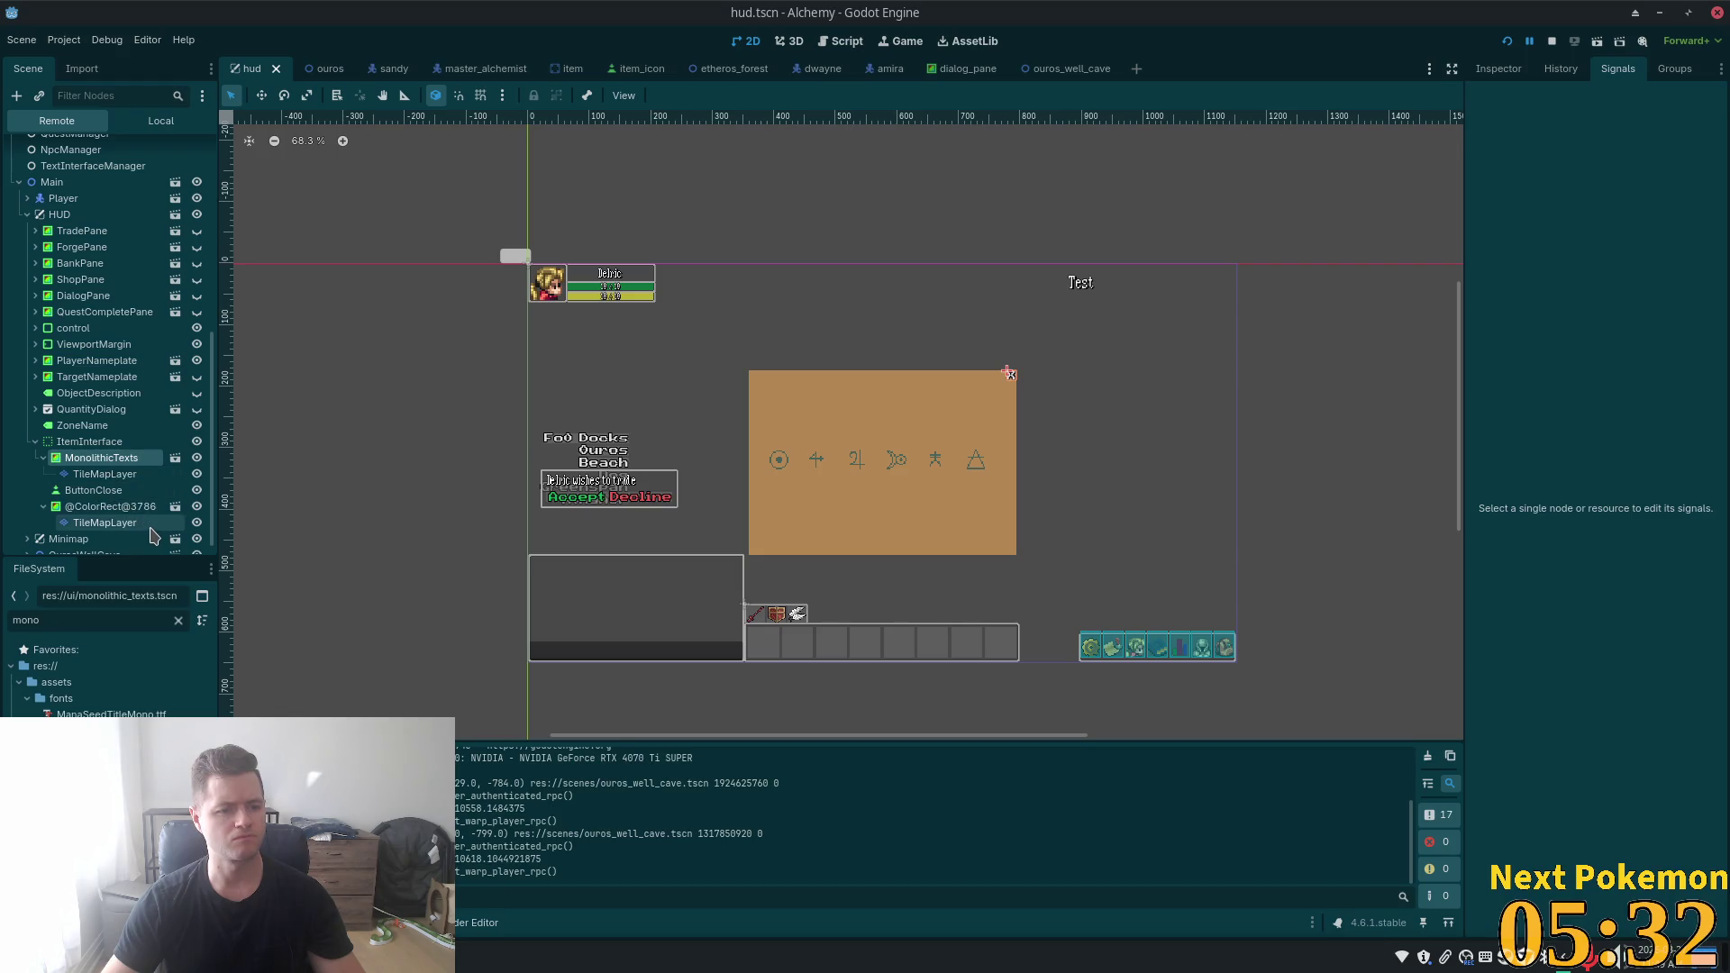
left_click(117, 474)
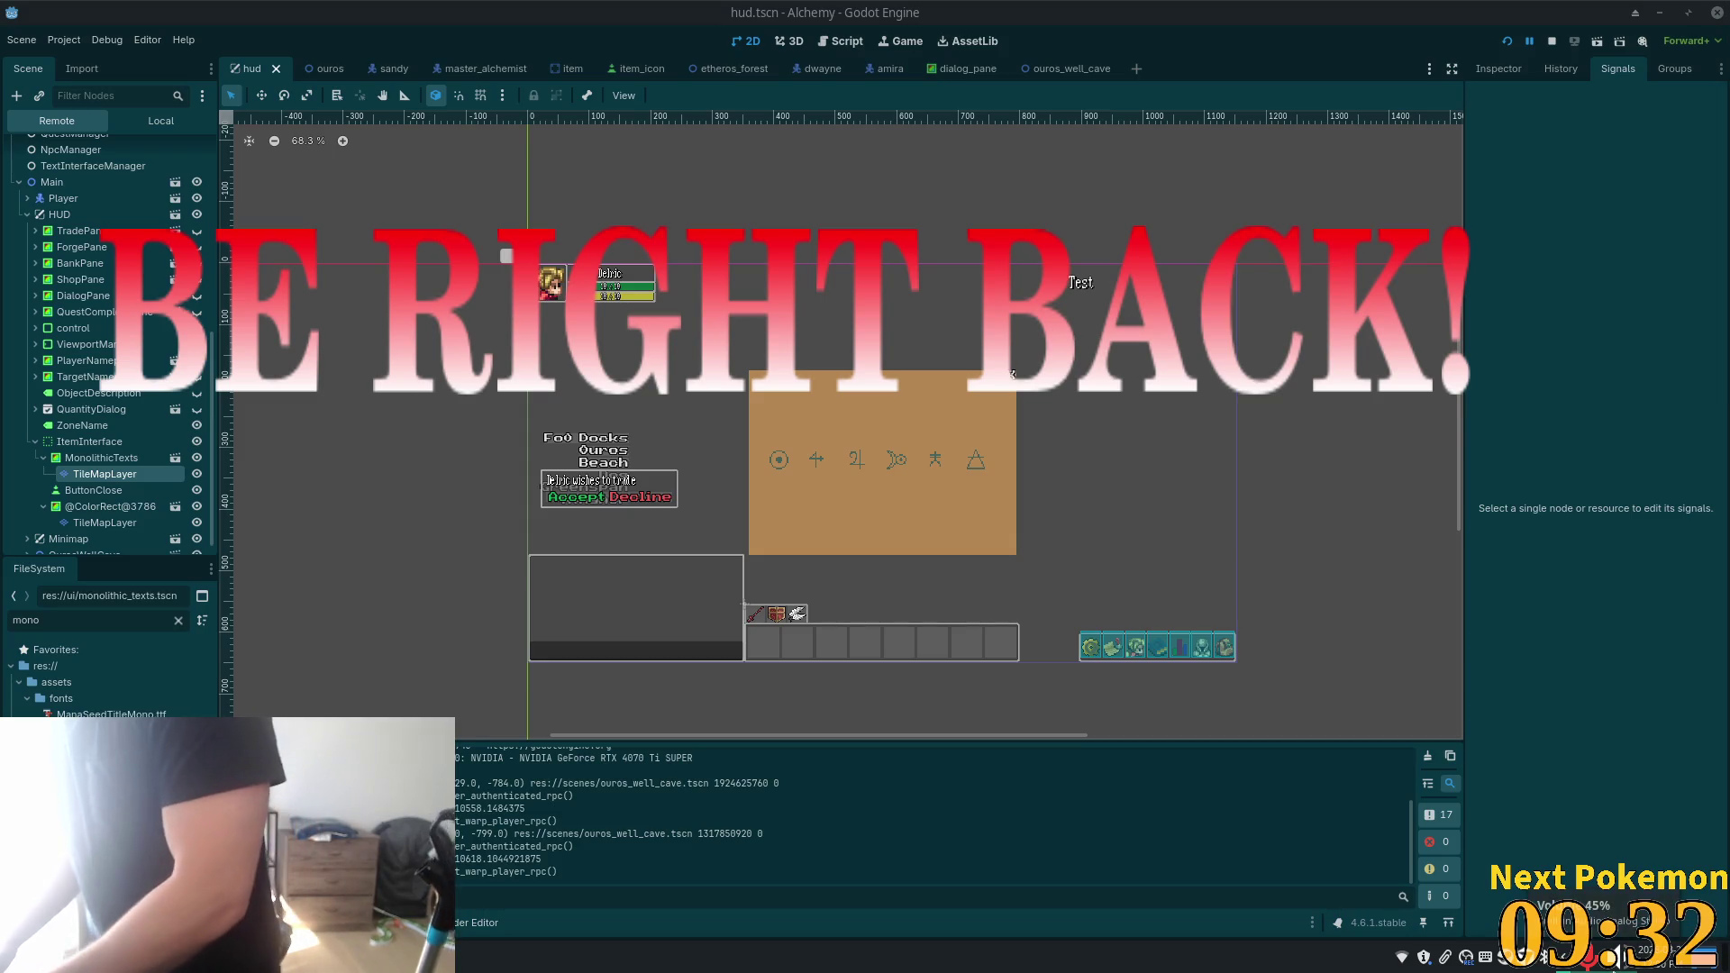
key("XF86AudioLowerVolume")
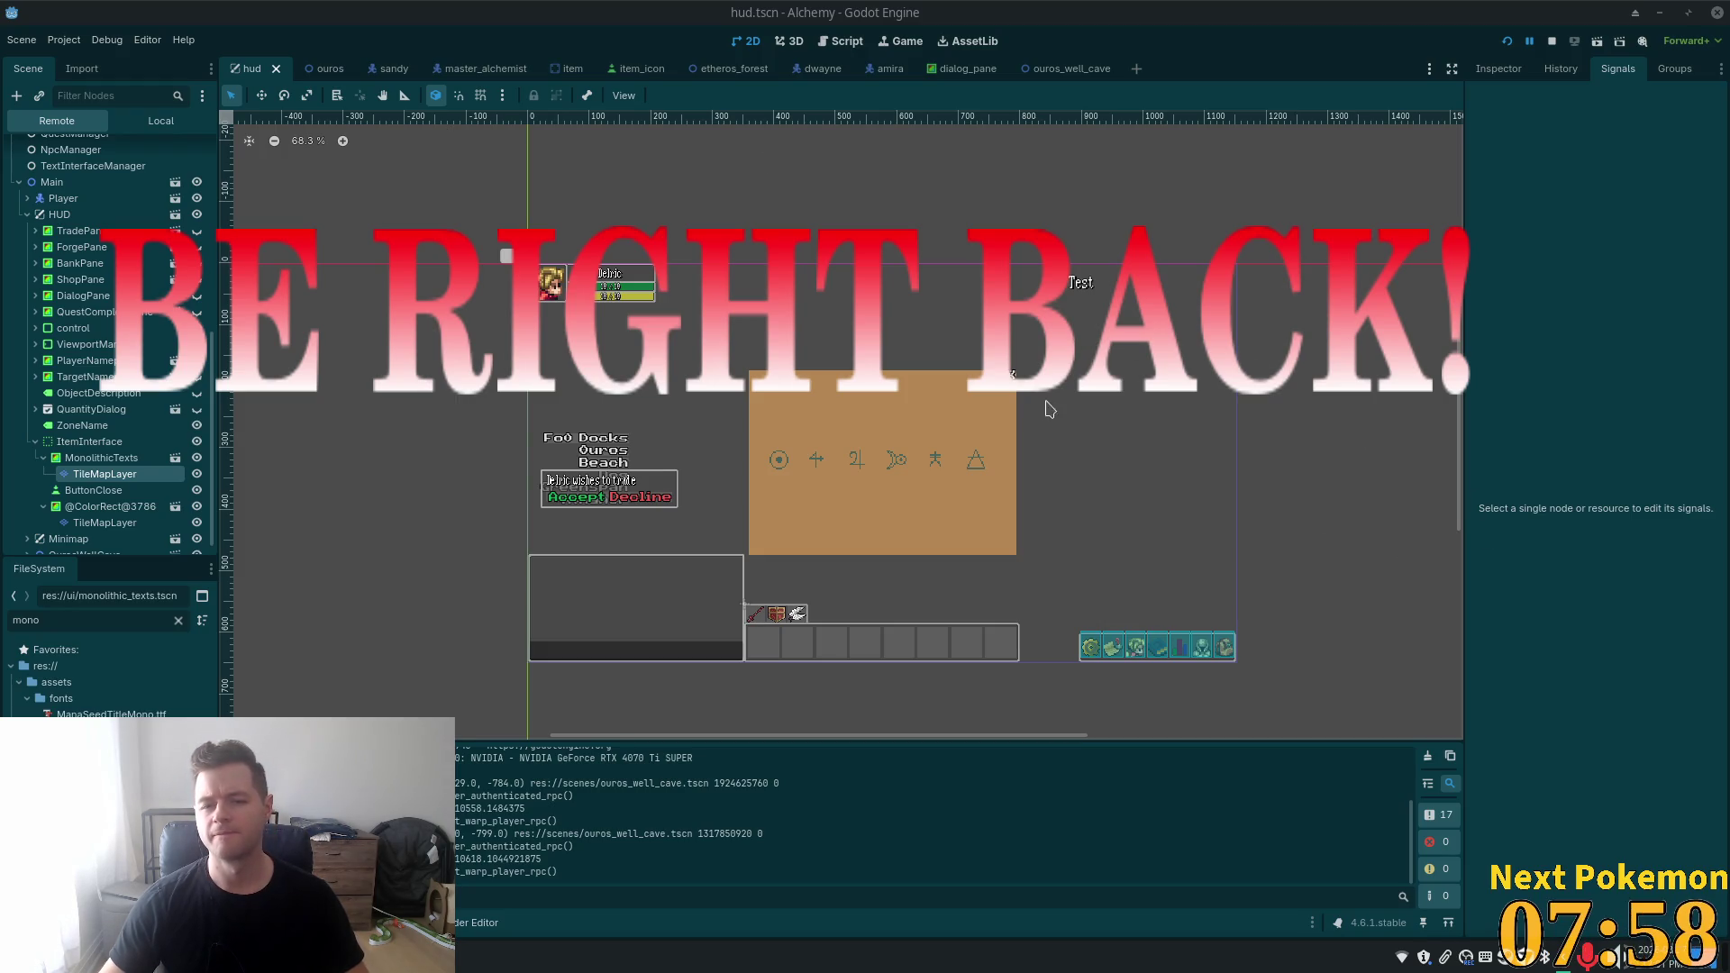
- Stop the game, delete MonolithicTexts from ItemInterface, save hud.tscn, and relaunch the game
scroll(1025, 398, "up", 1)
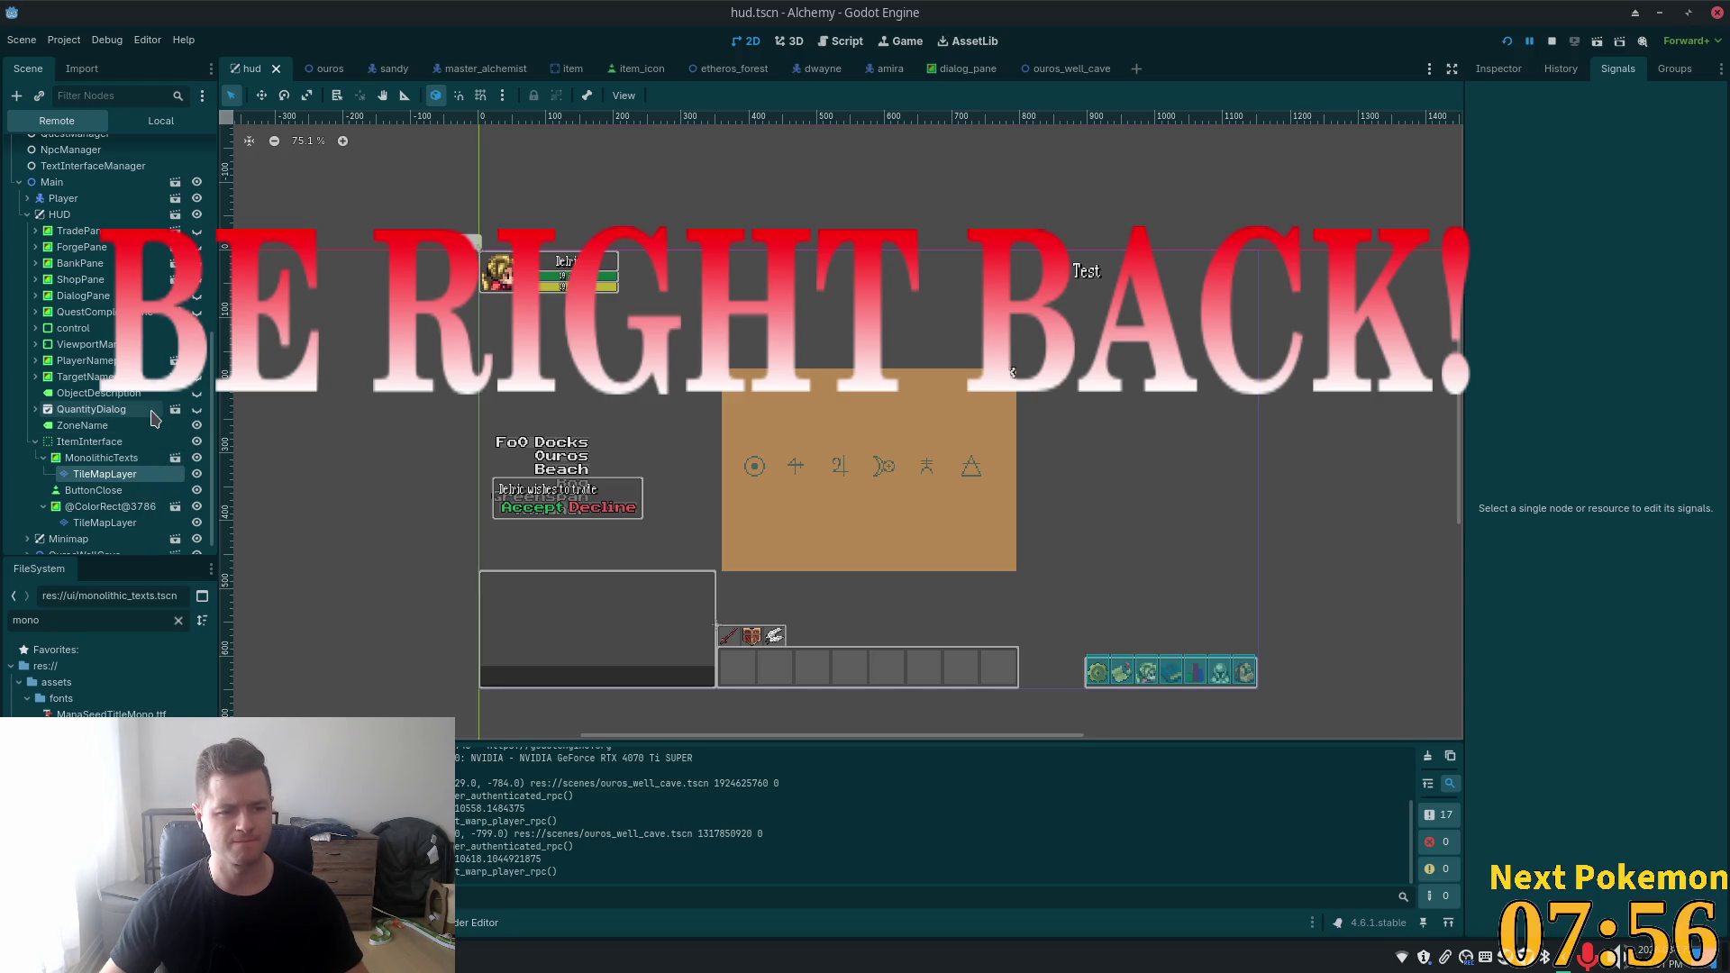
scroll(149, 428, "down", 1)
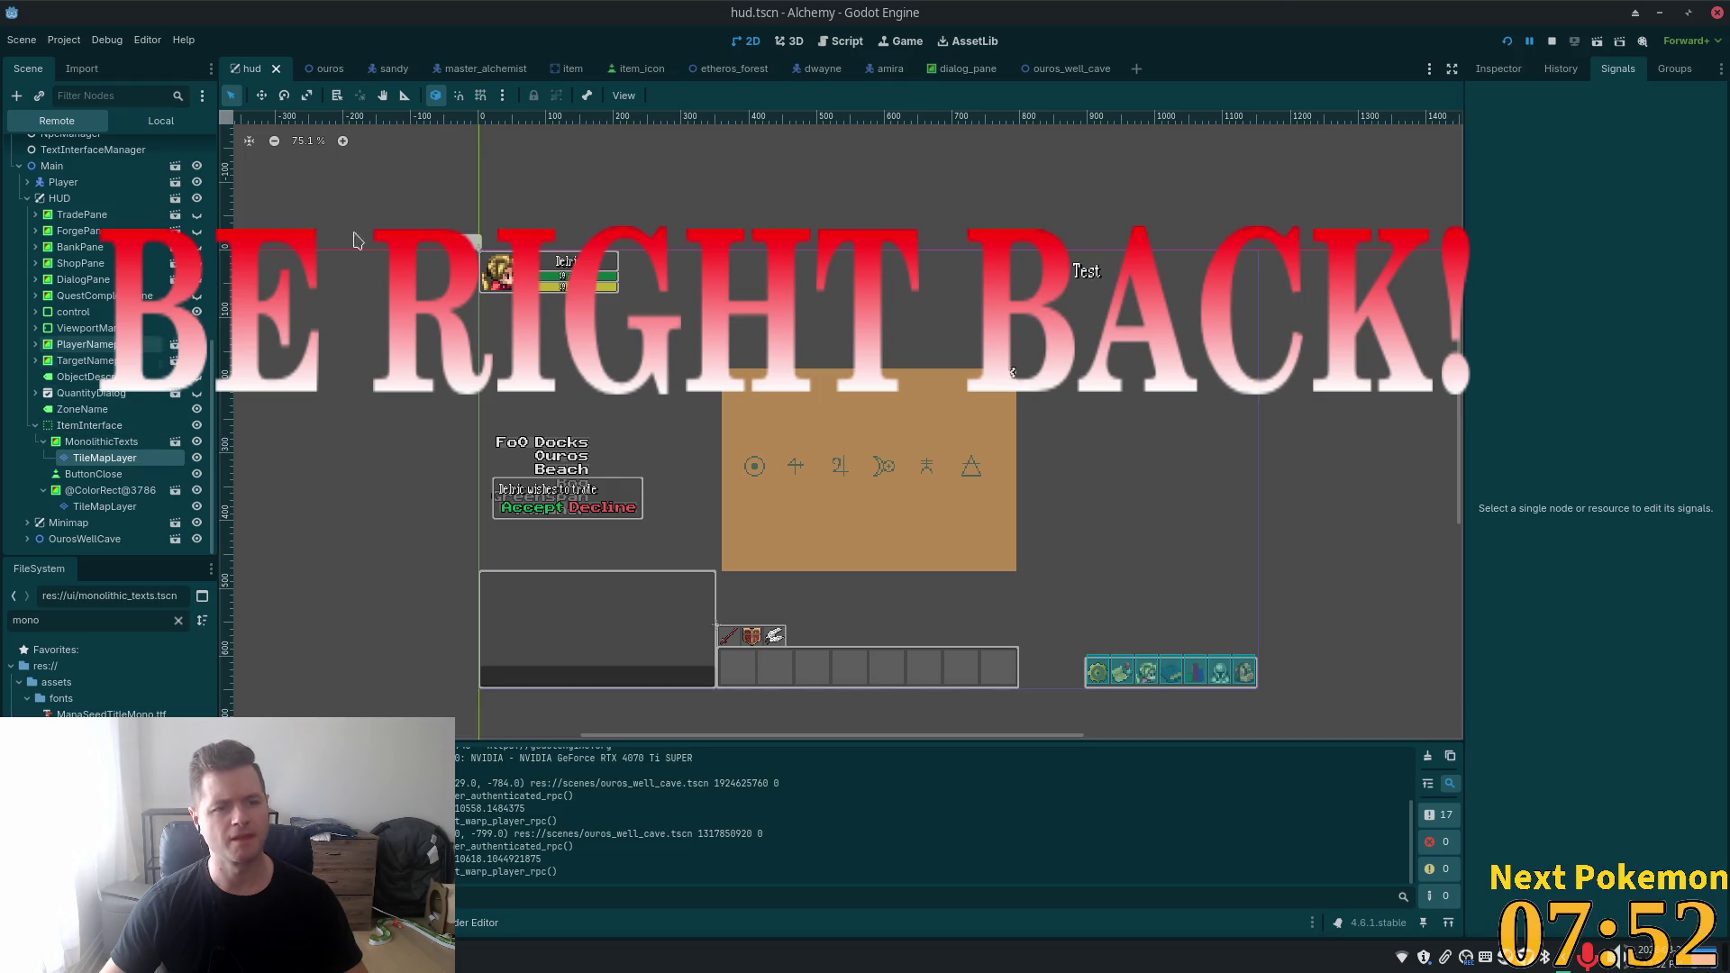
left_click(1552, 42)
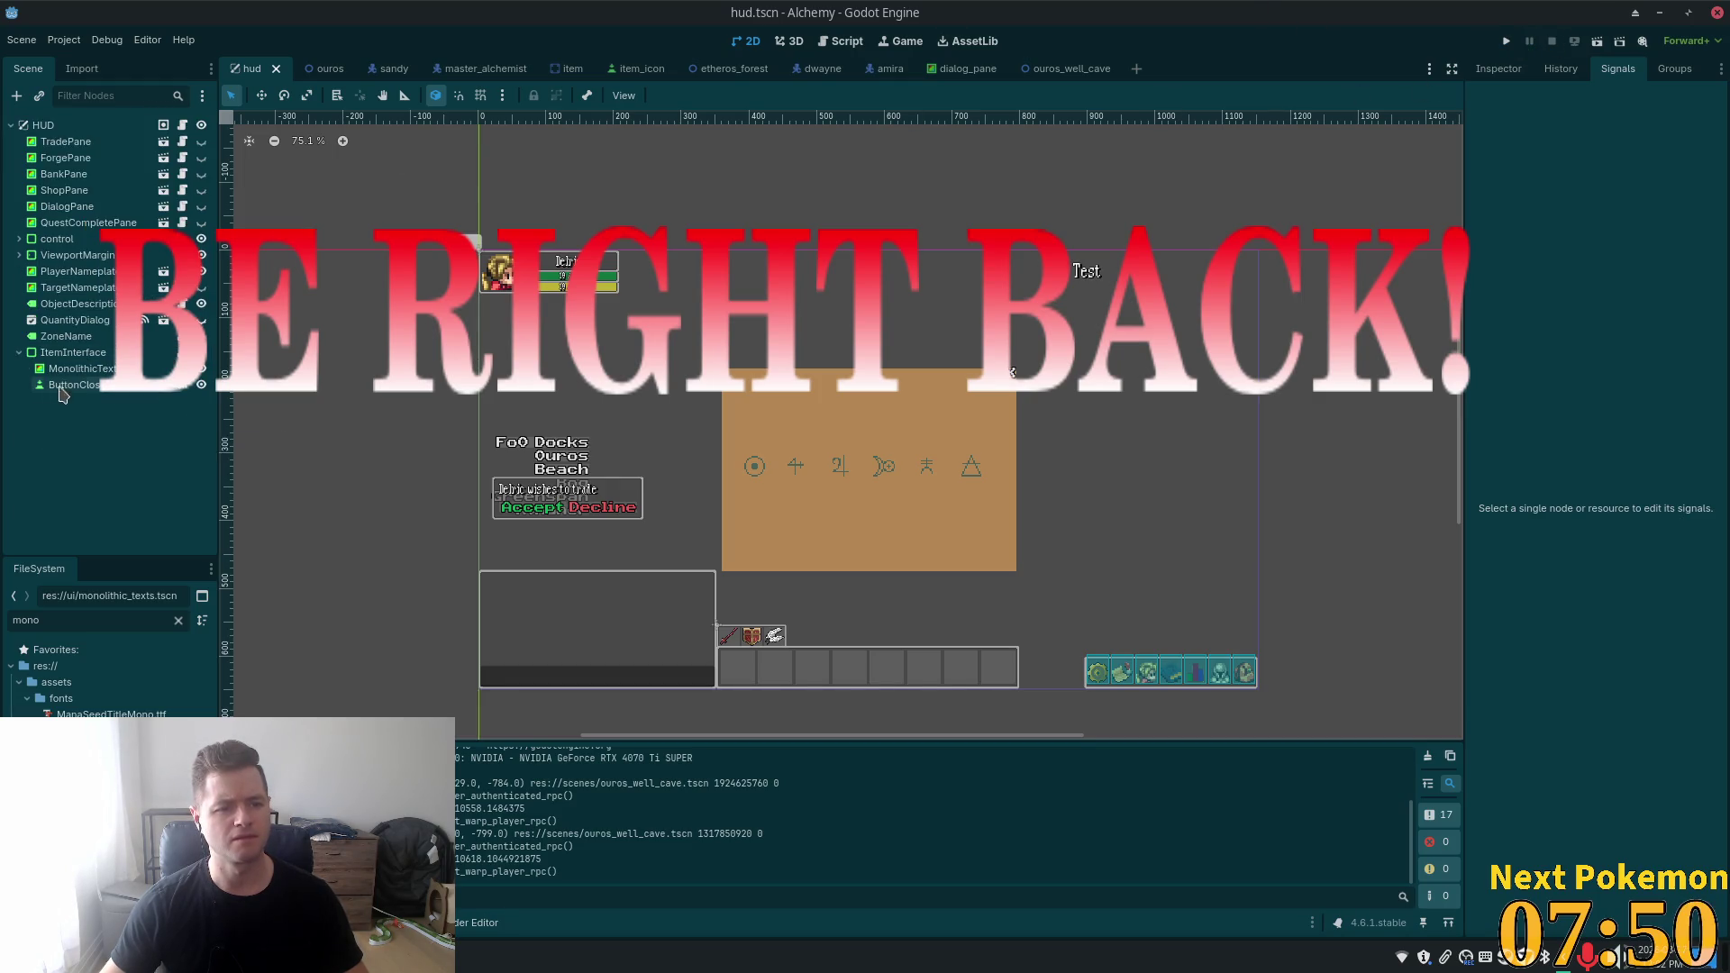
left_click(68, 371)
key("Delete")
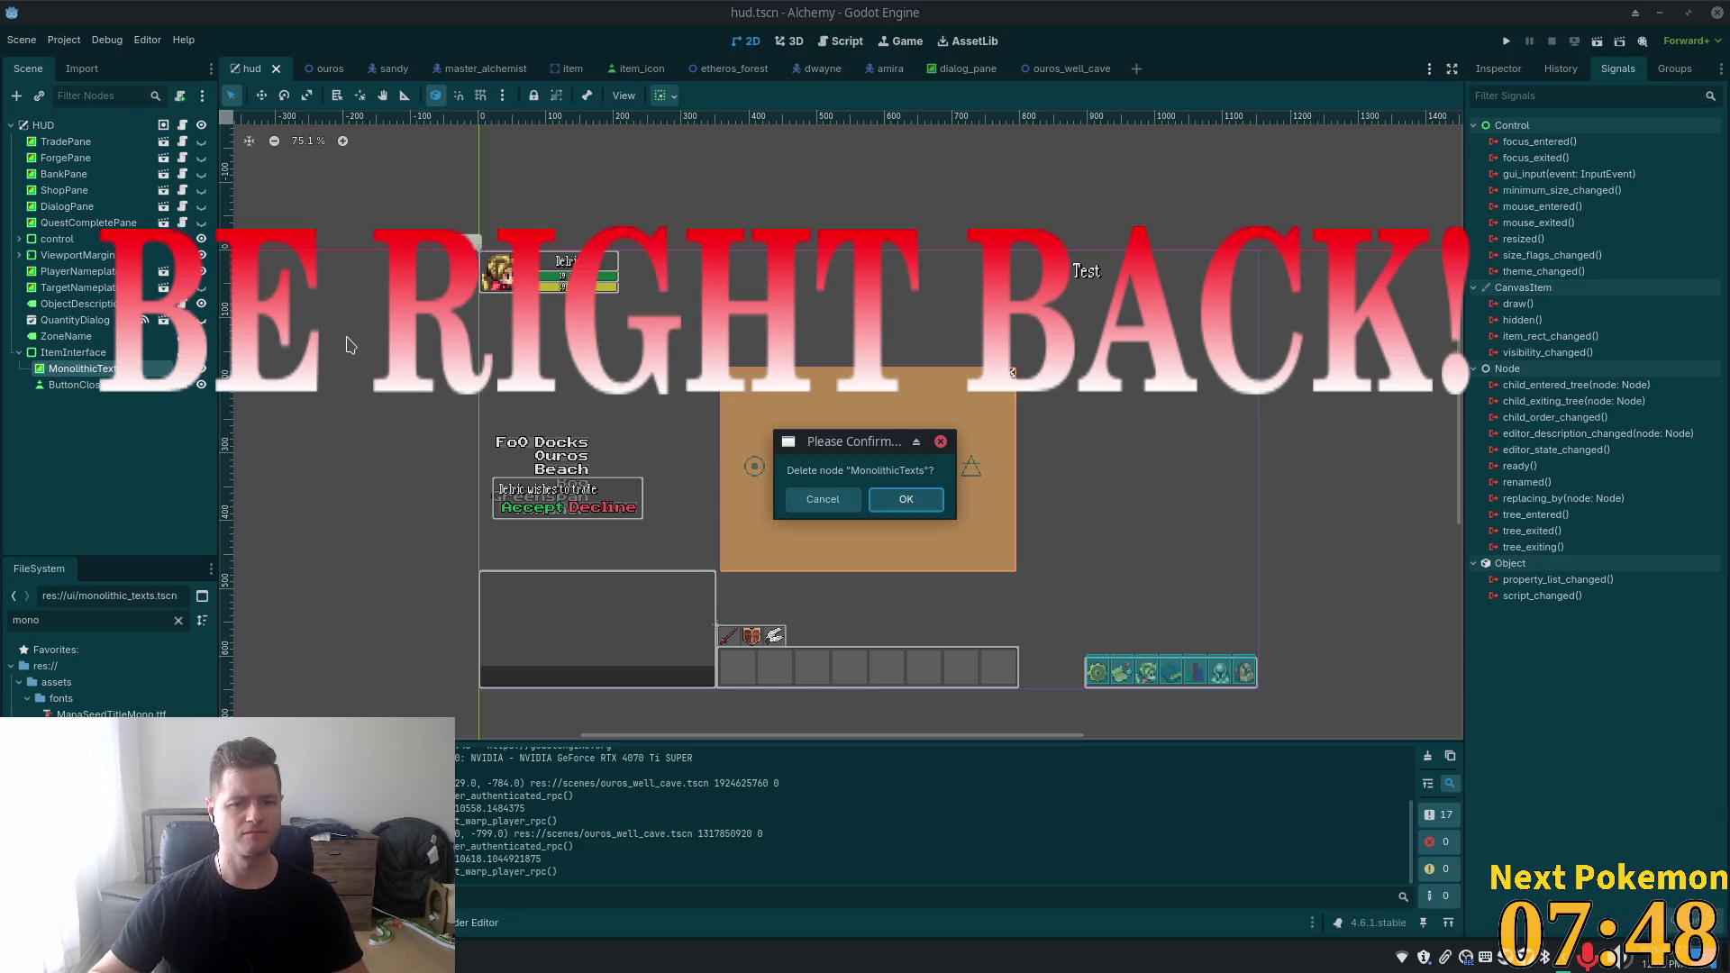
left_click(887, 498)
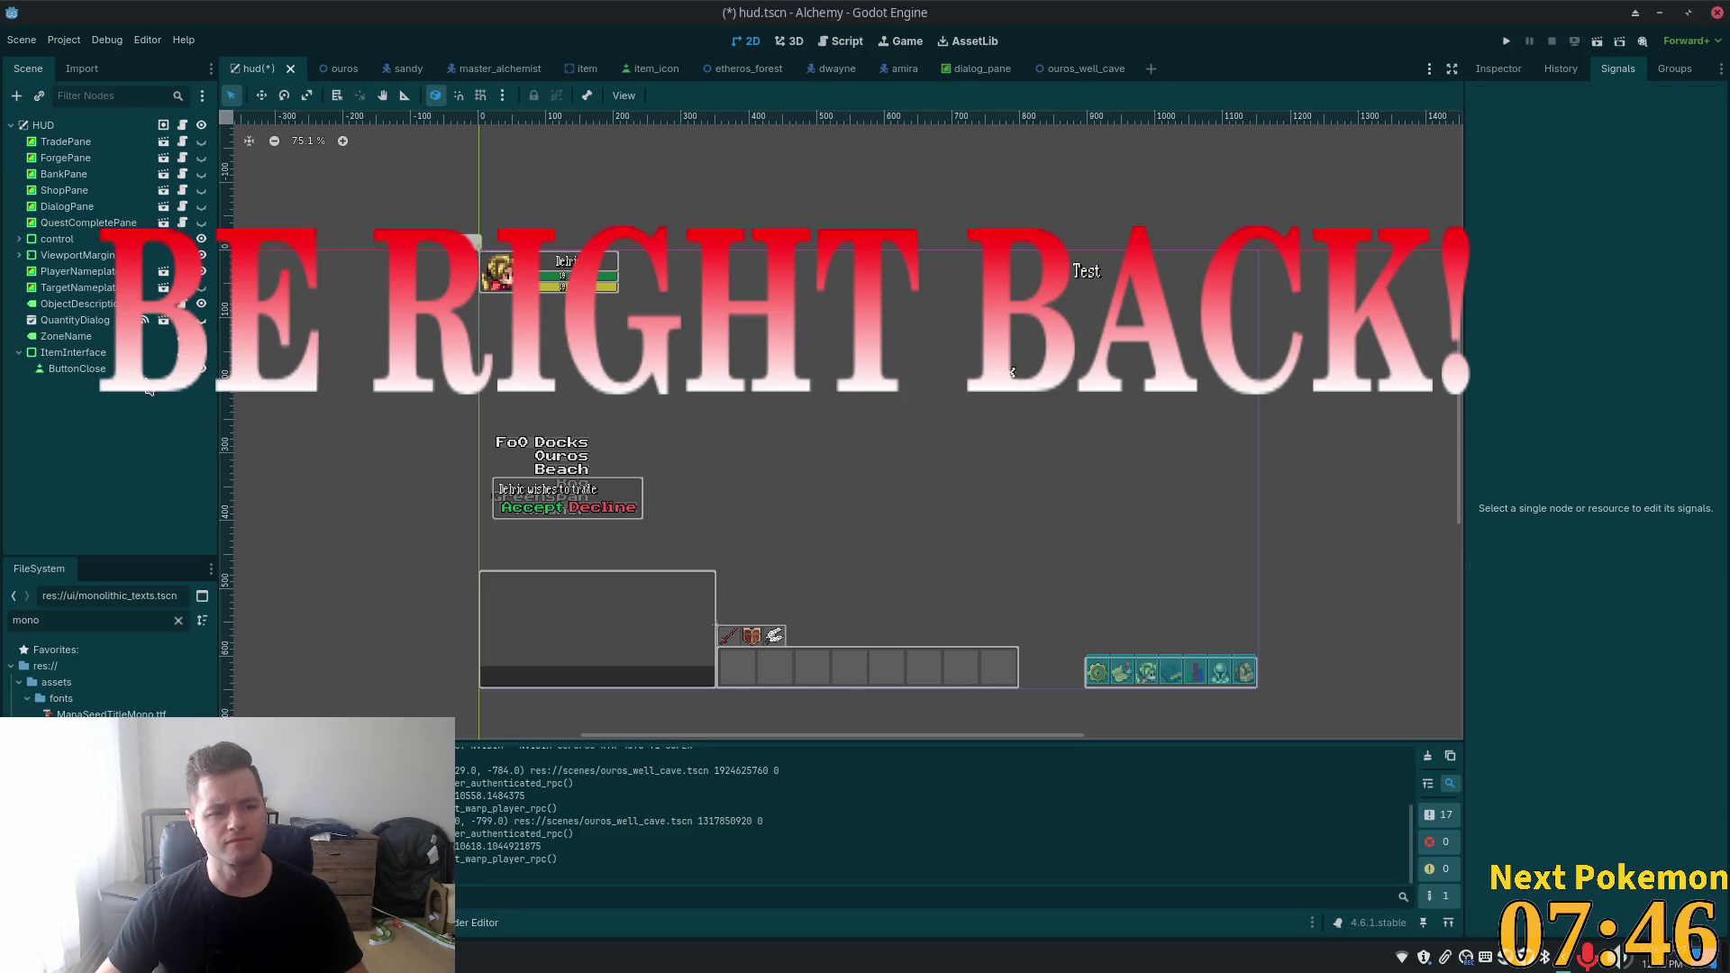
key("ctrl+s")
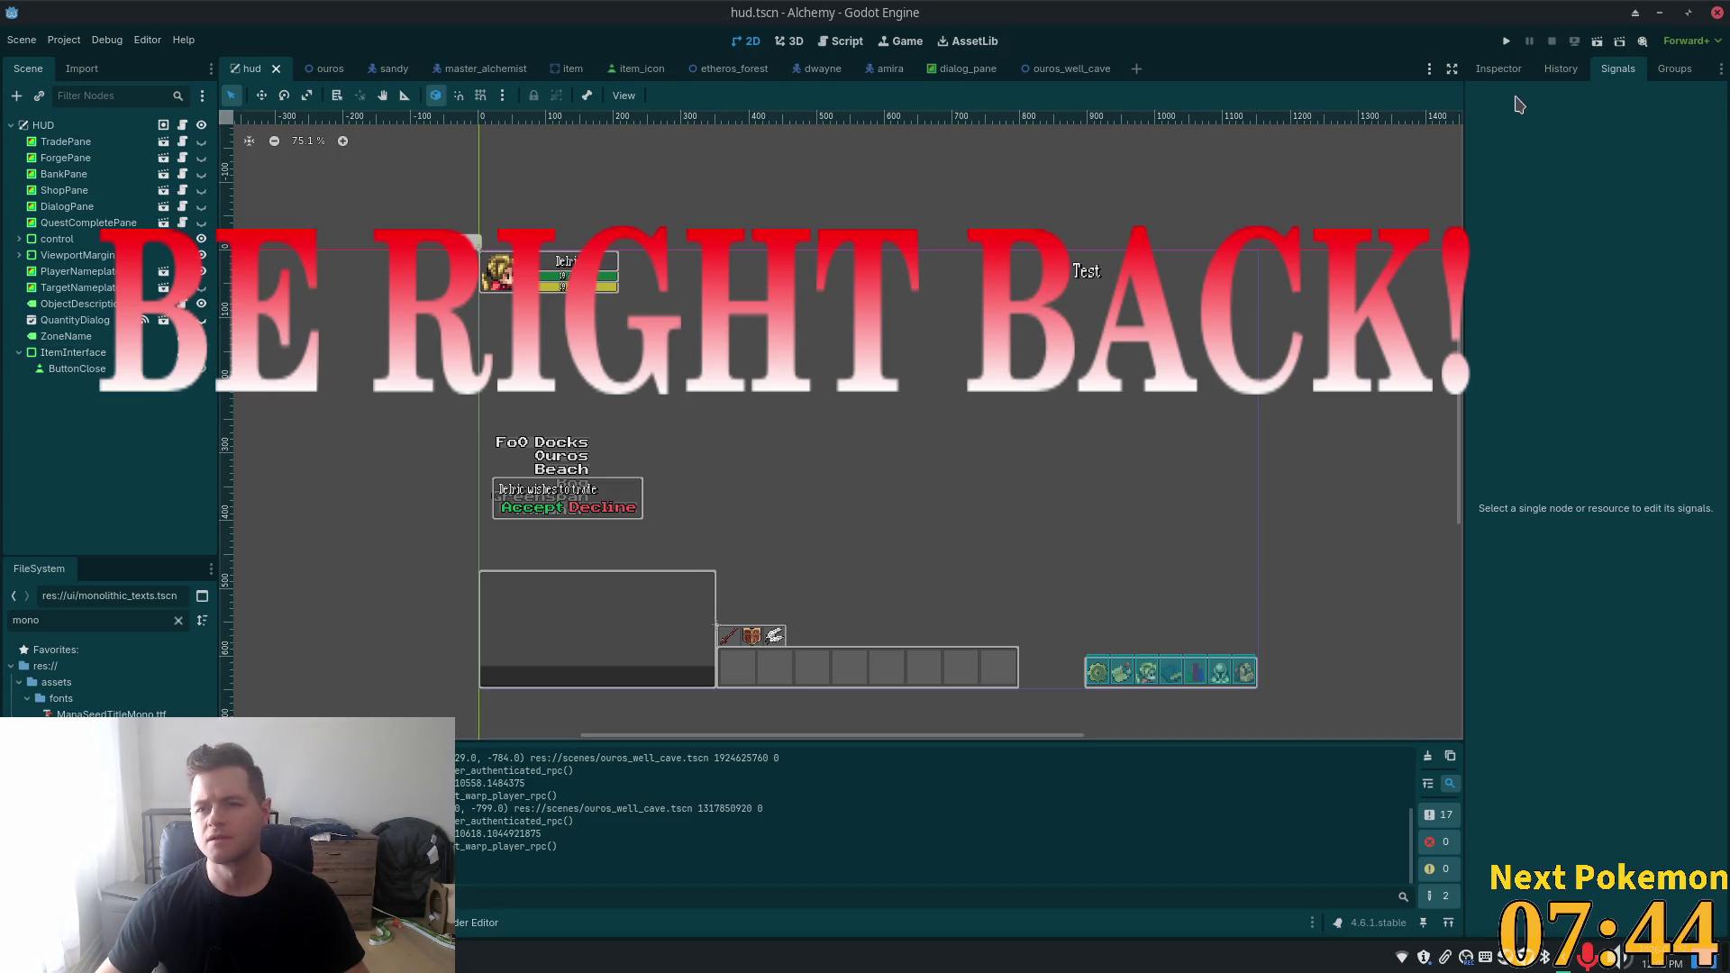
left_click(1508, 41)
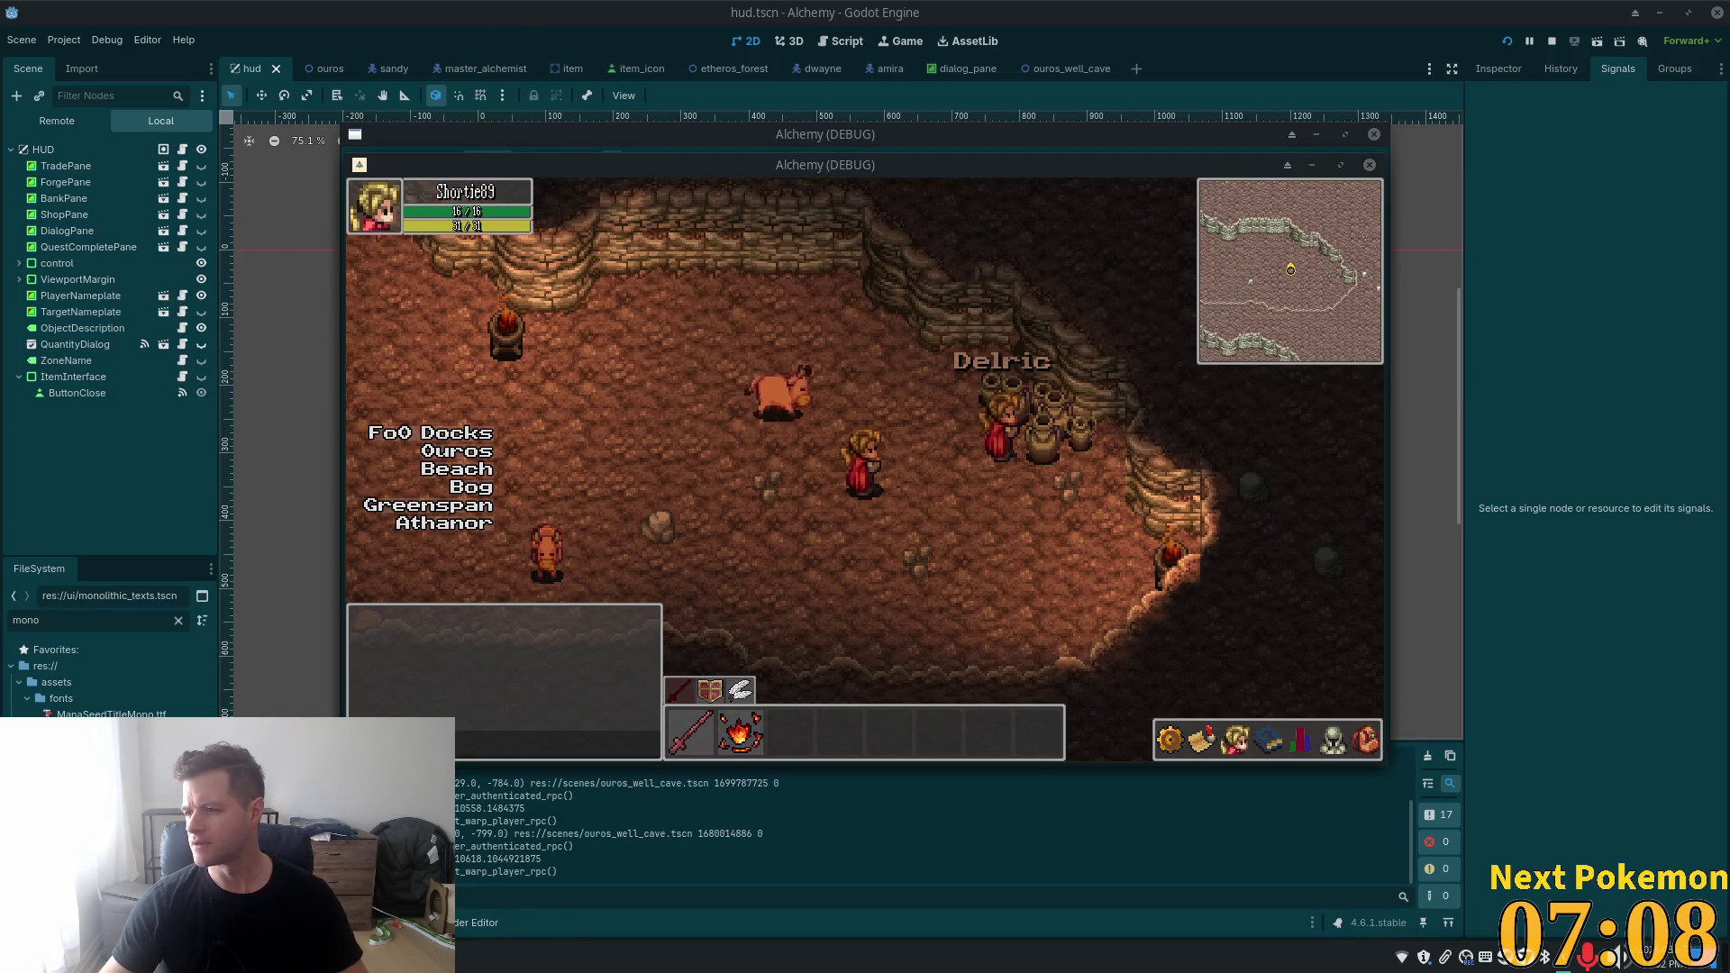
- Open and close the inventory in both game windows via the I key and bag icon, then stop the game
left_click(1032, 378)
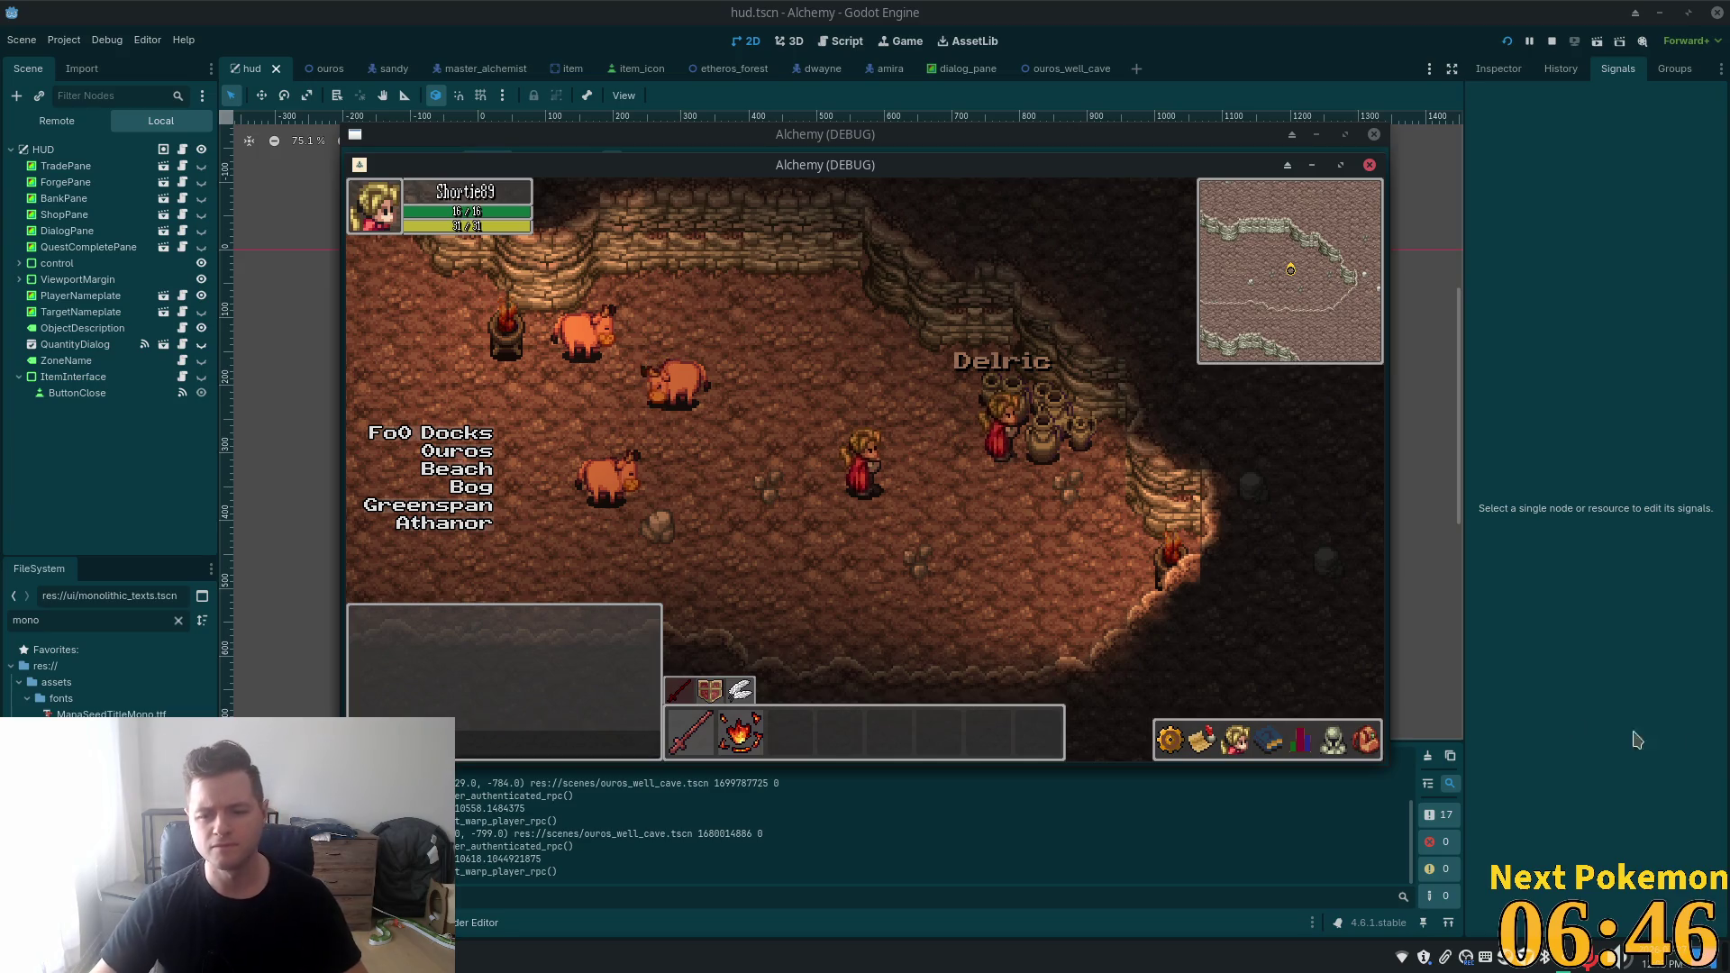
key("i")
key("i")
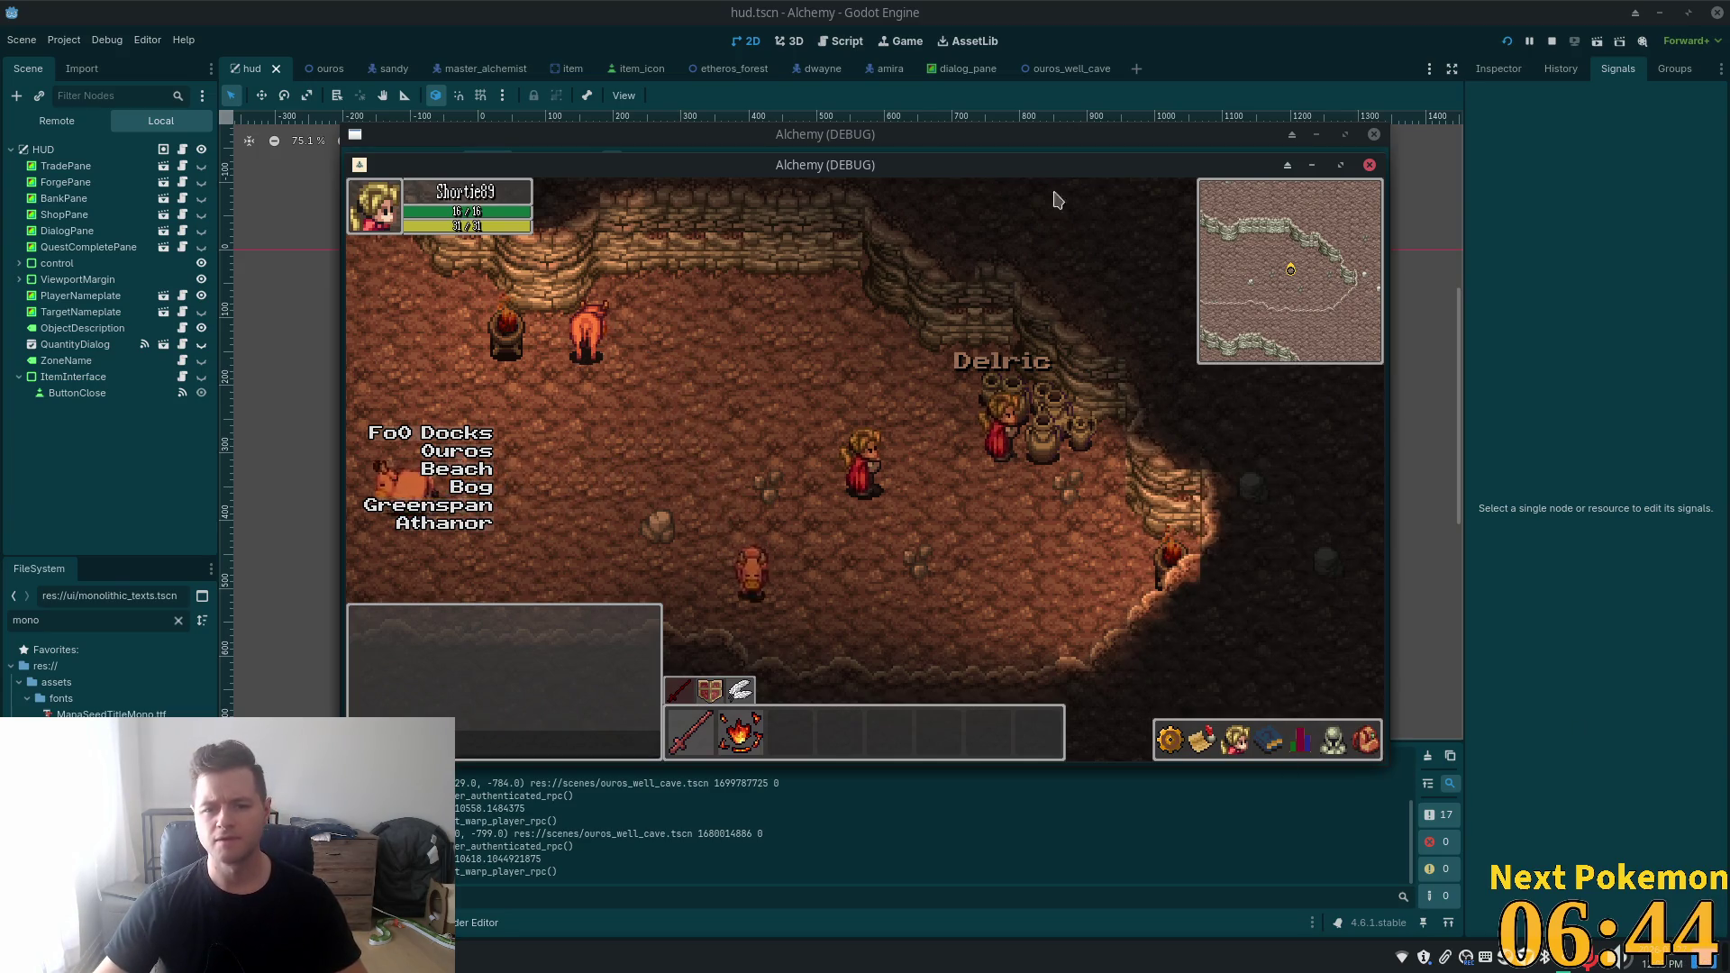
left_click_drag(946, 165, 1139, 308)
left_click(991, 220)
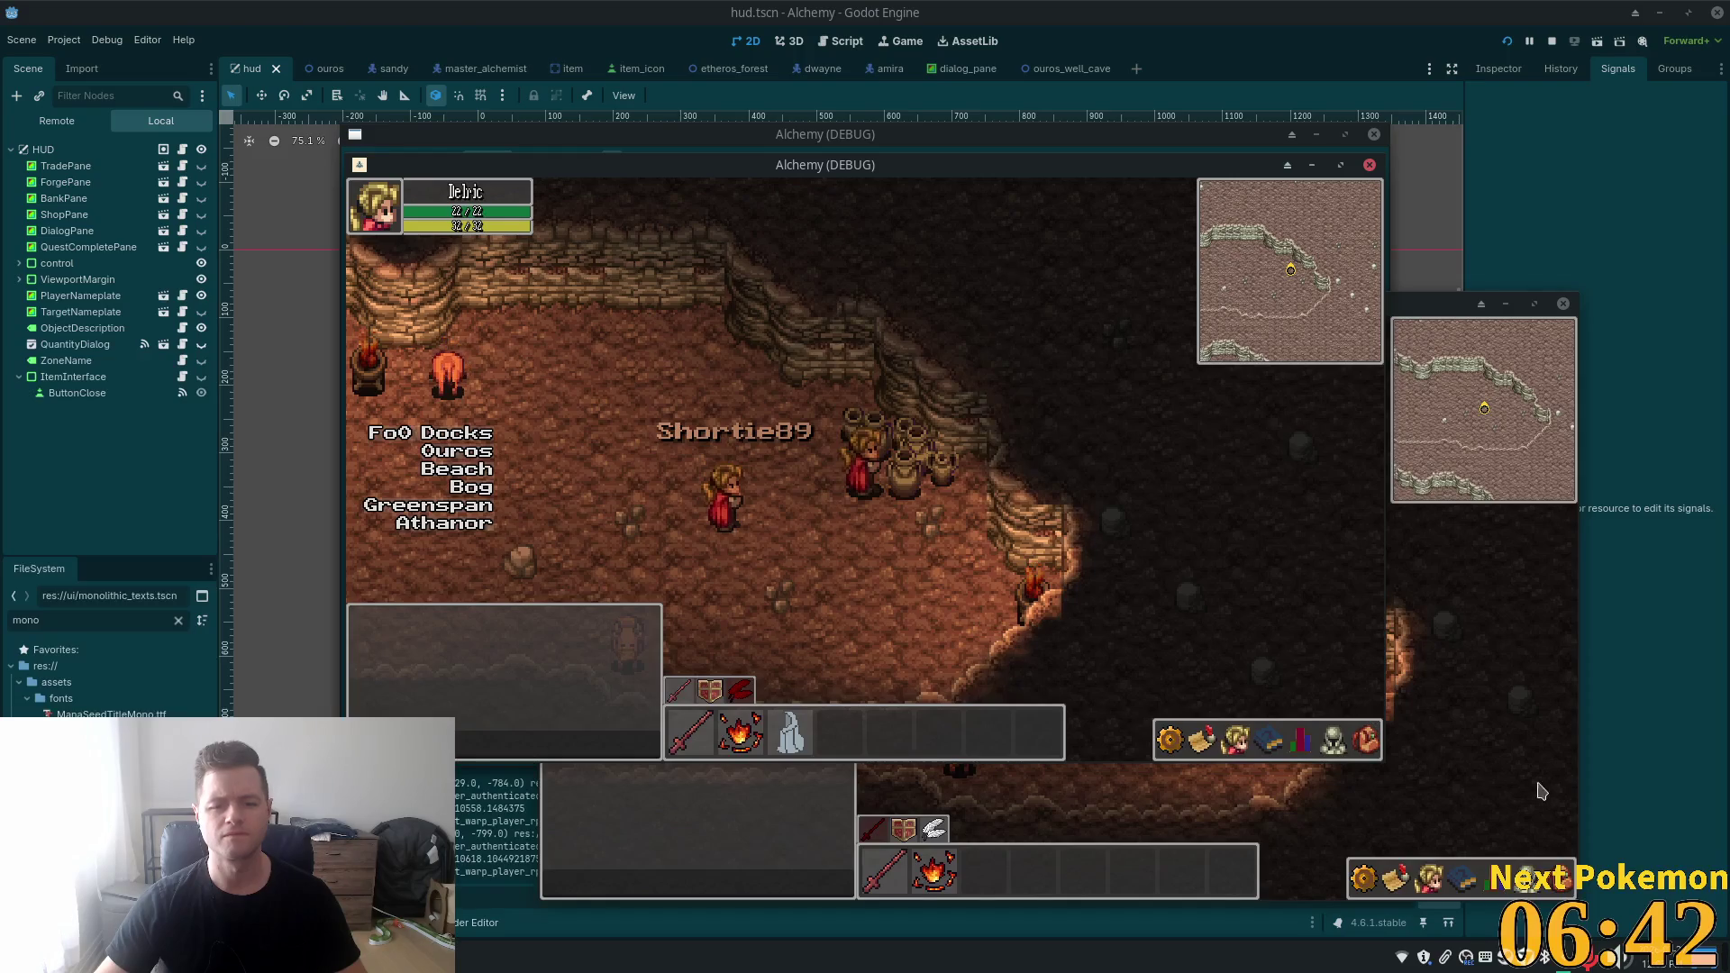
left_click(1366, 740)
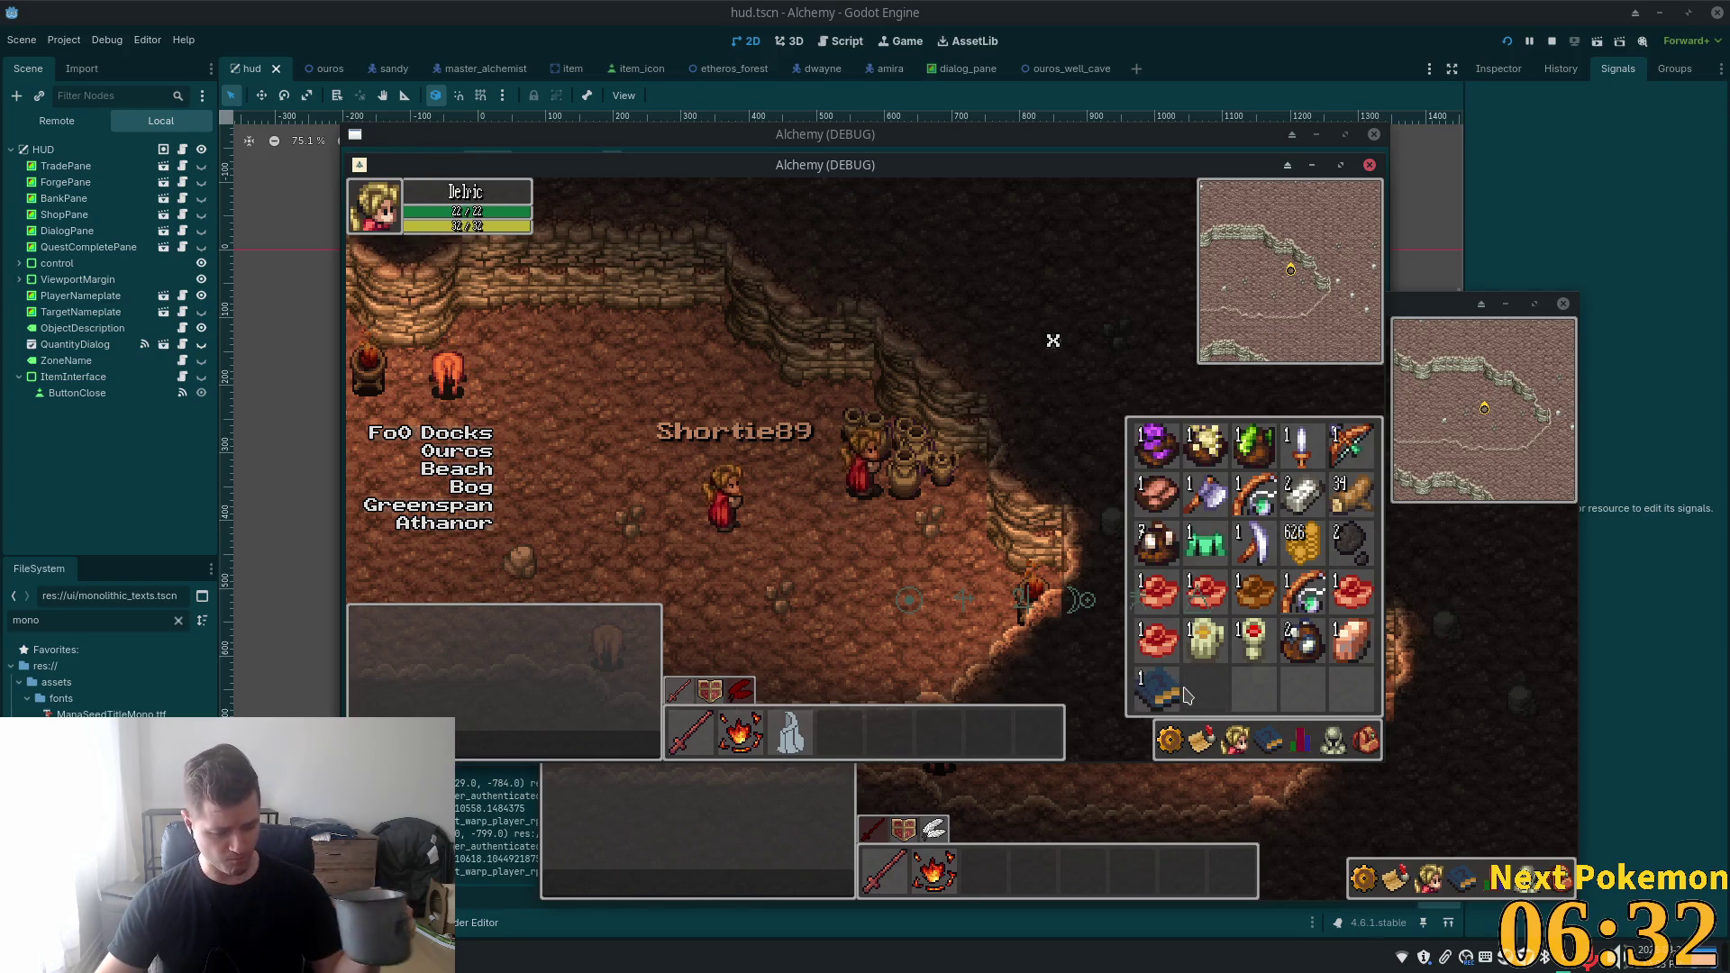
key("i")
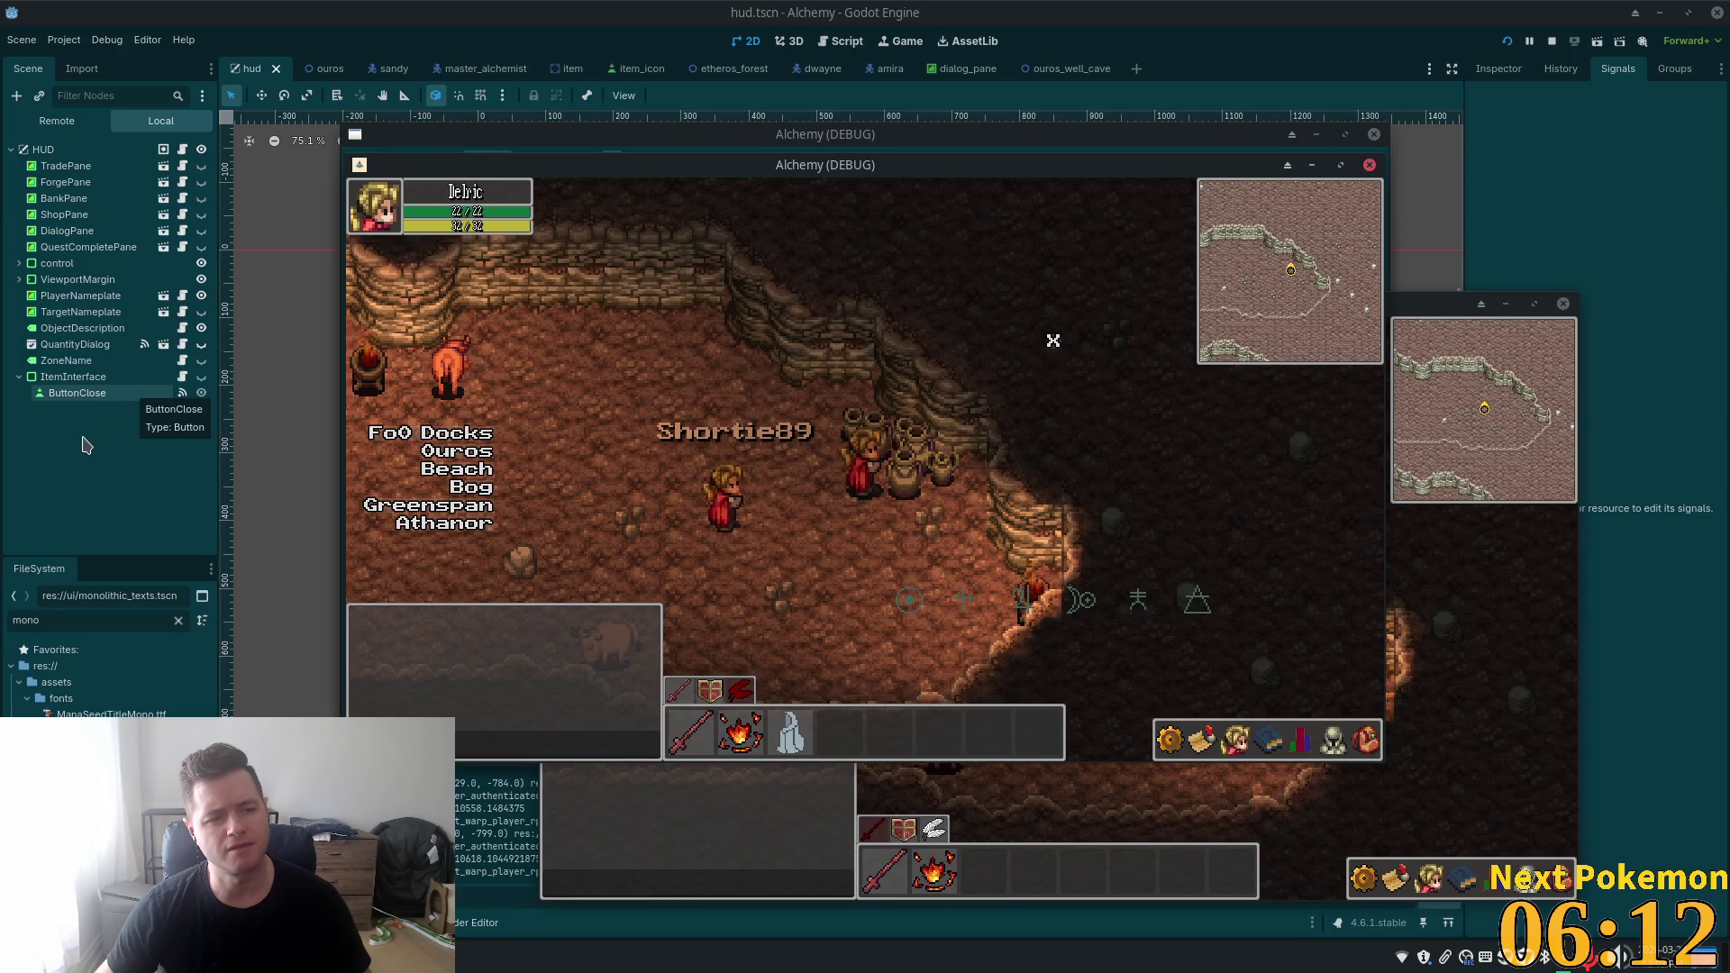
key("F8")
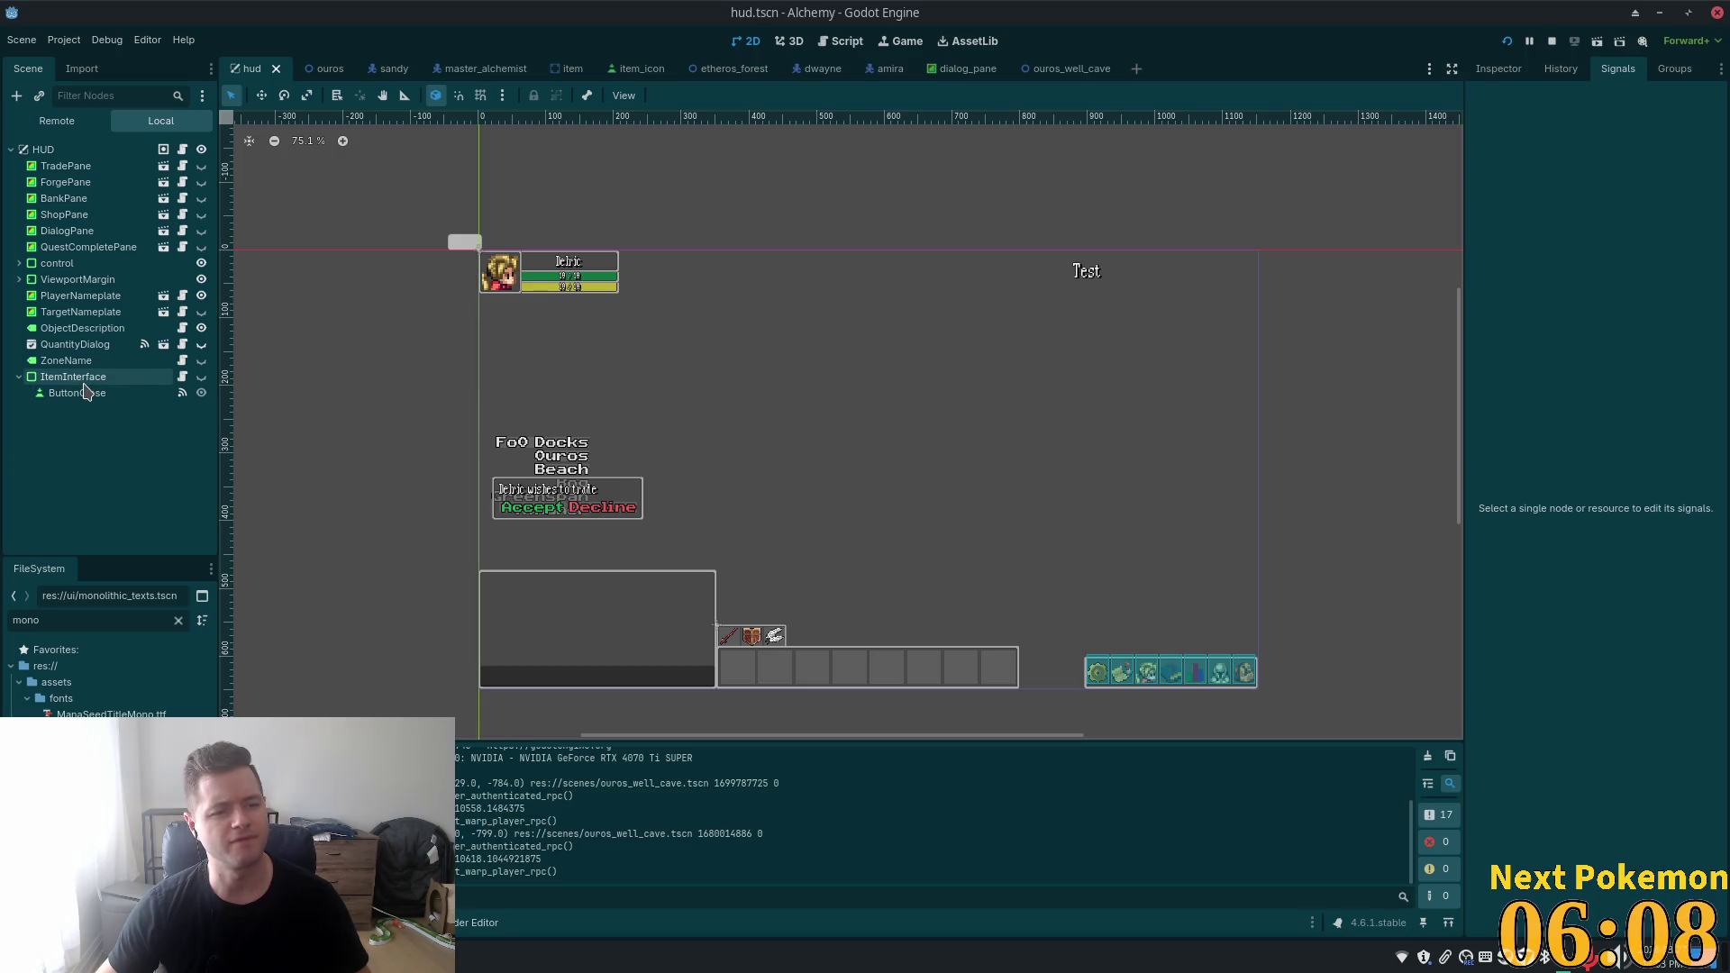
- Quick-open monolithic_texts.tscn by searching 'mono'
key("alt+shift+o")
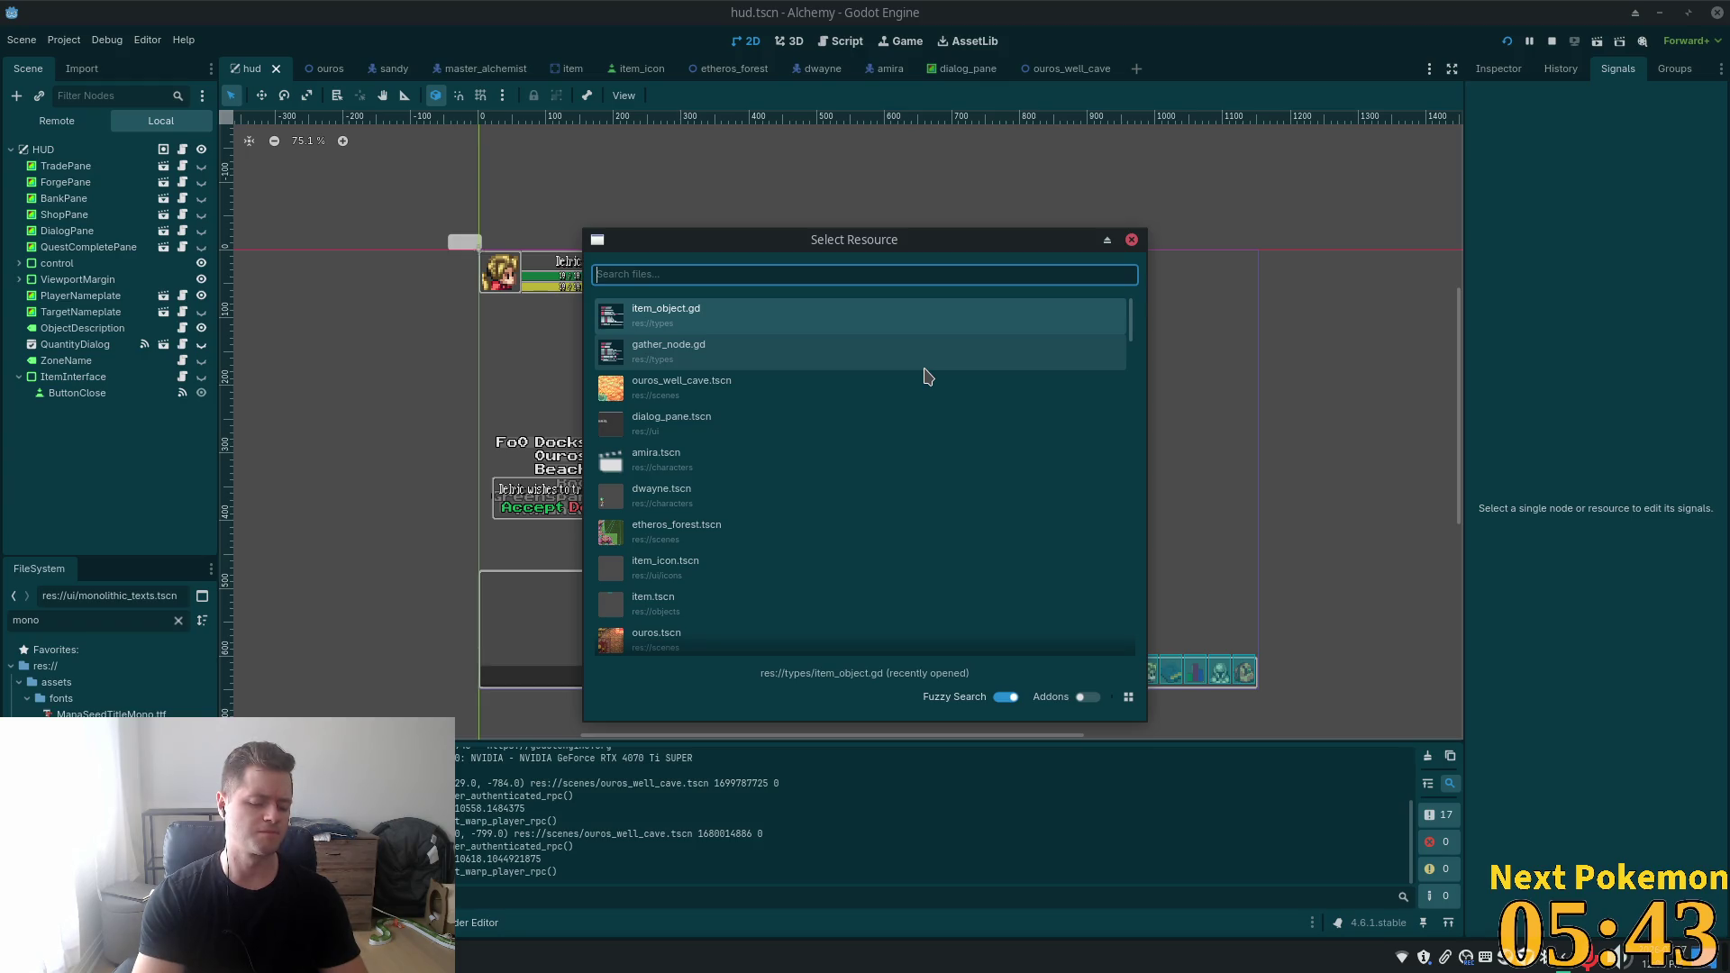
type("TEX")
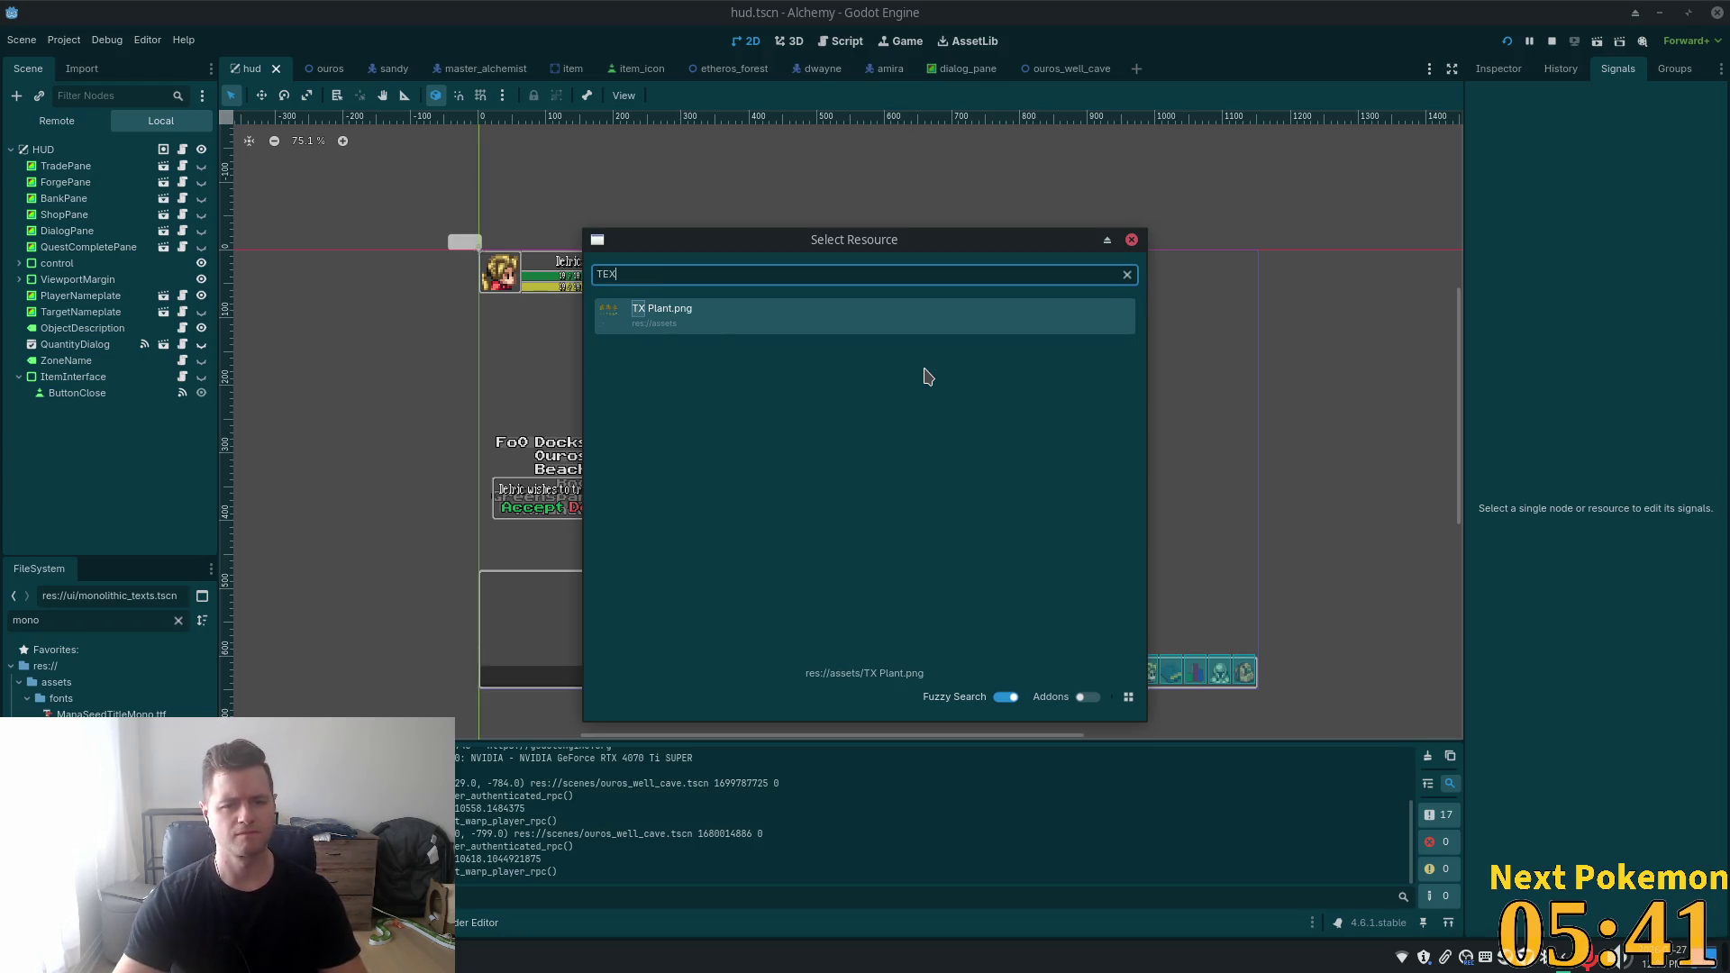
key("BackSpace")
key("BackSpace")
key("BackSpace")
type("etxts")
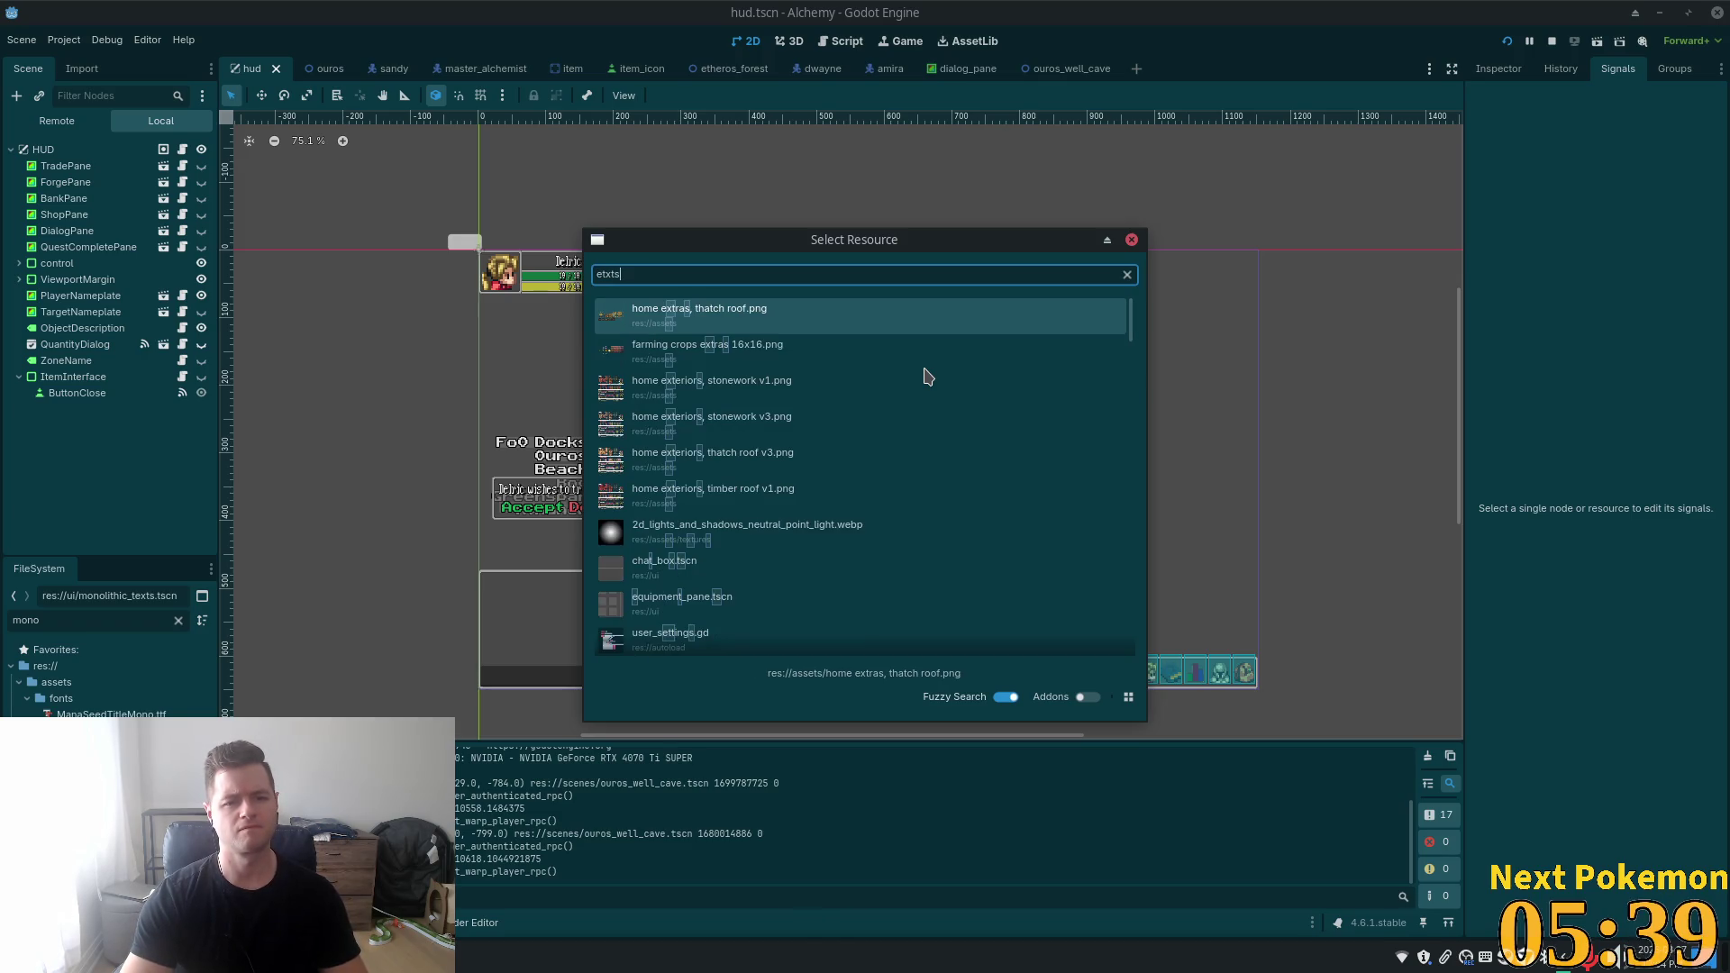
key("BackSpace")
key("BackSpace")
key("BackSpace")
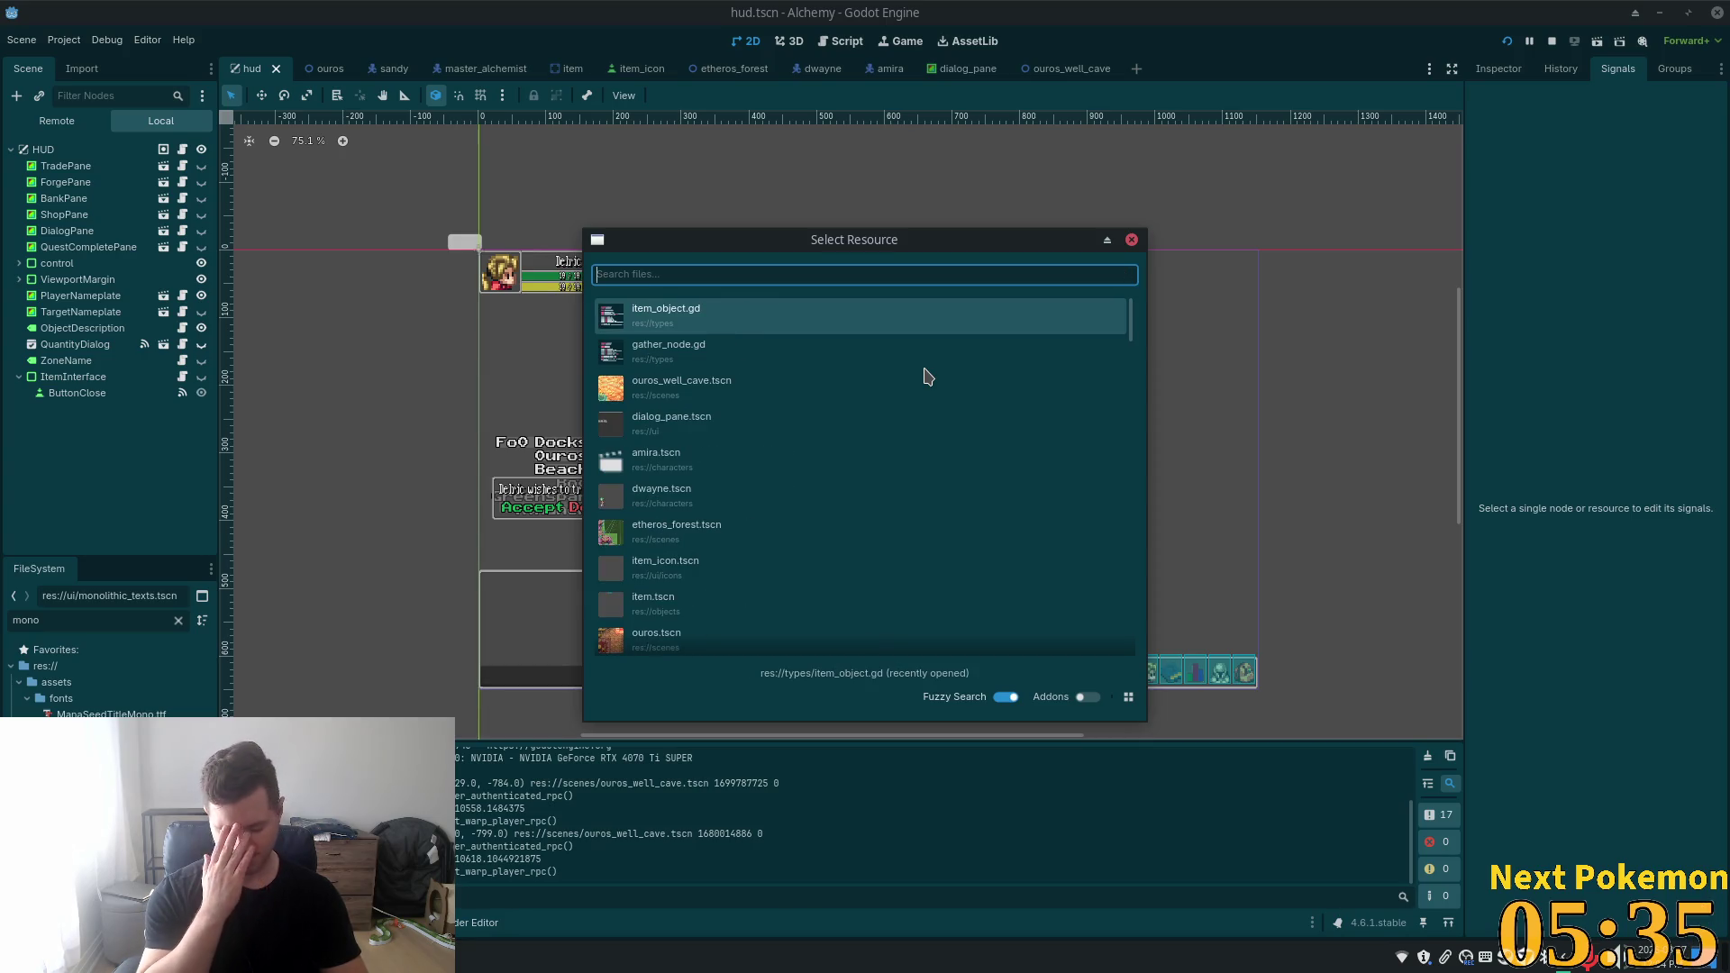
type("mono")
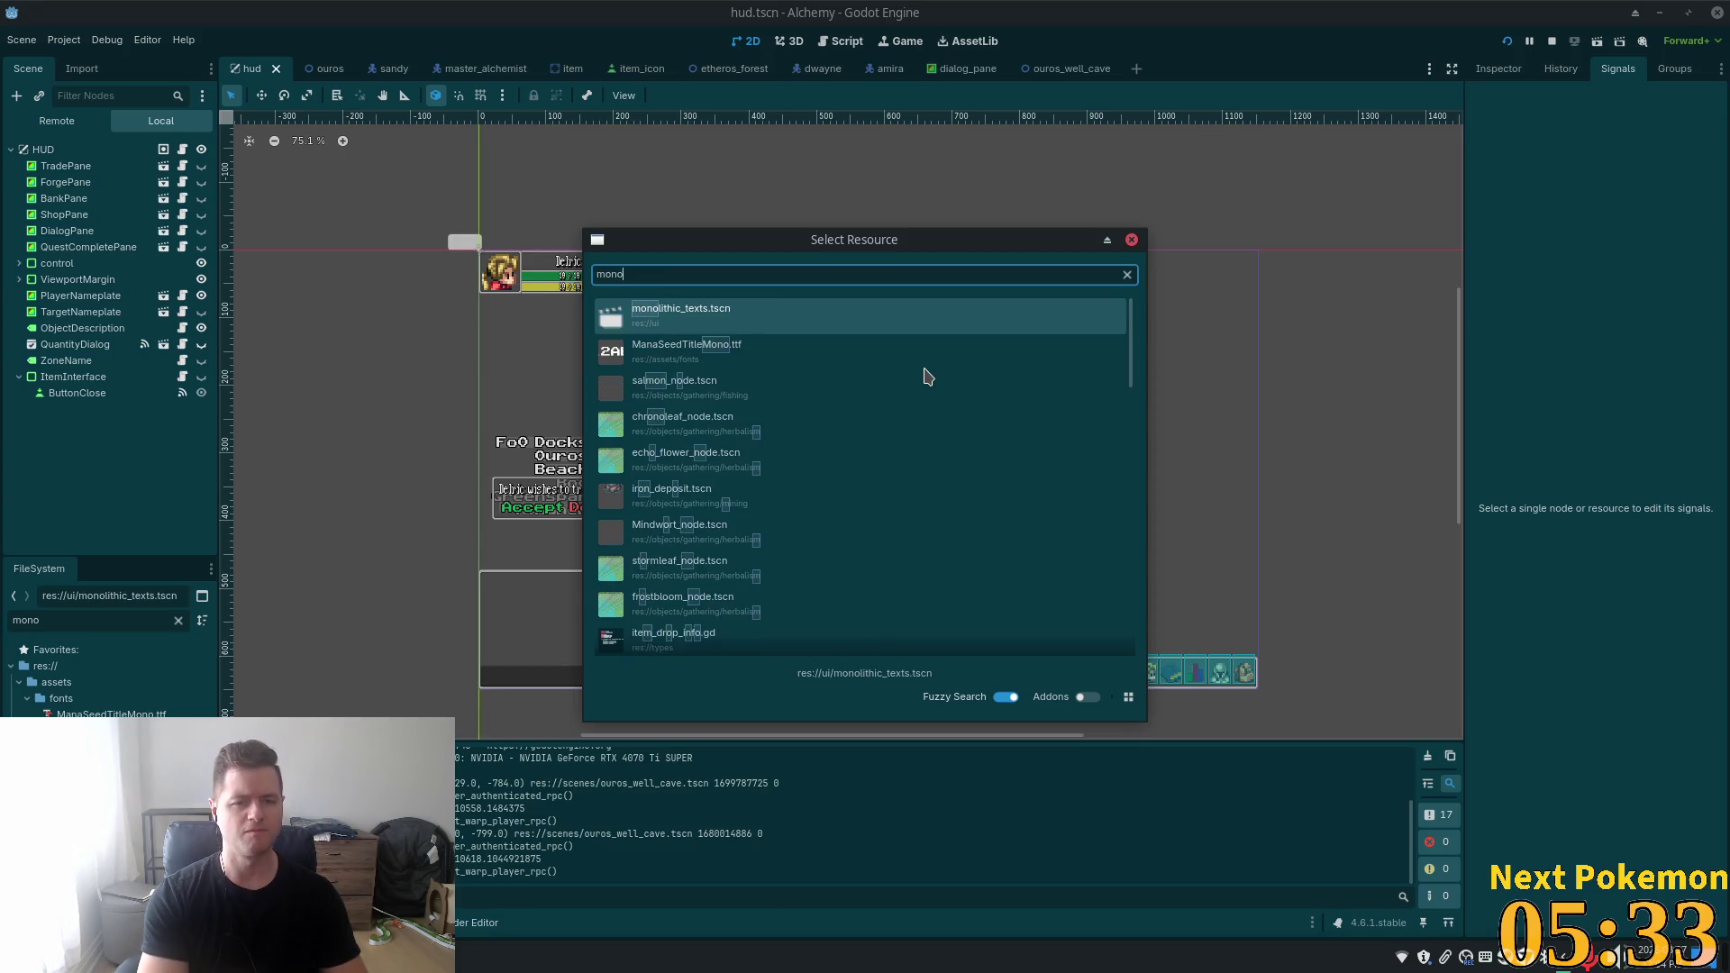
double_click(689, 310)
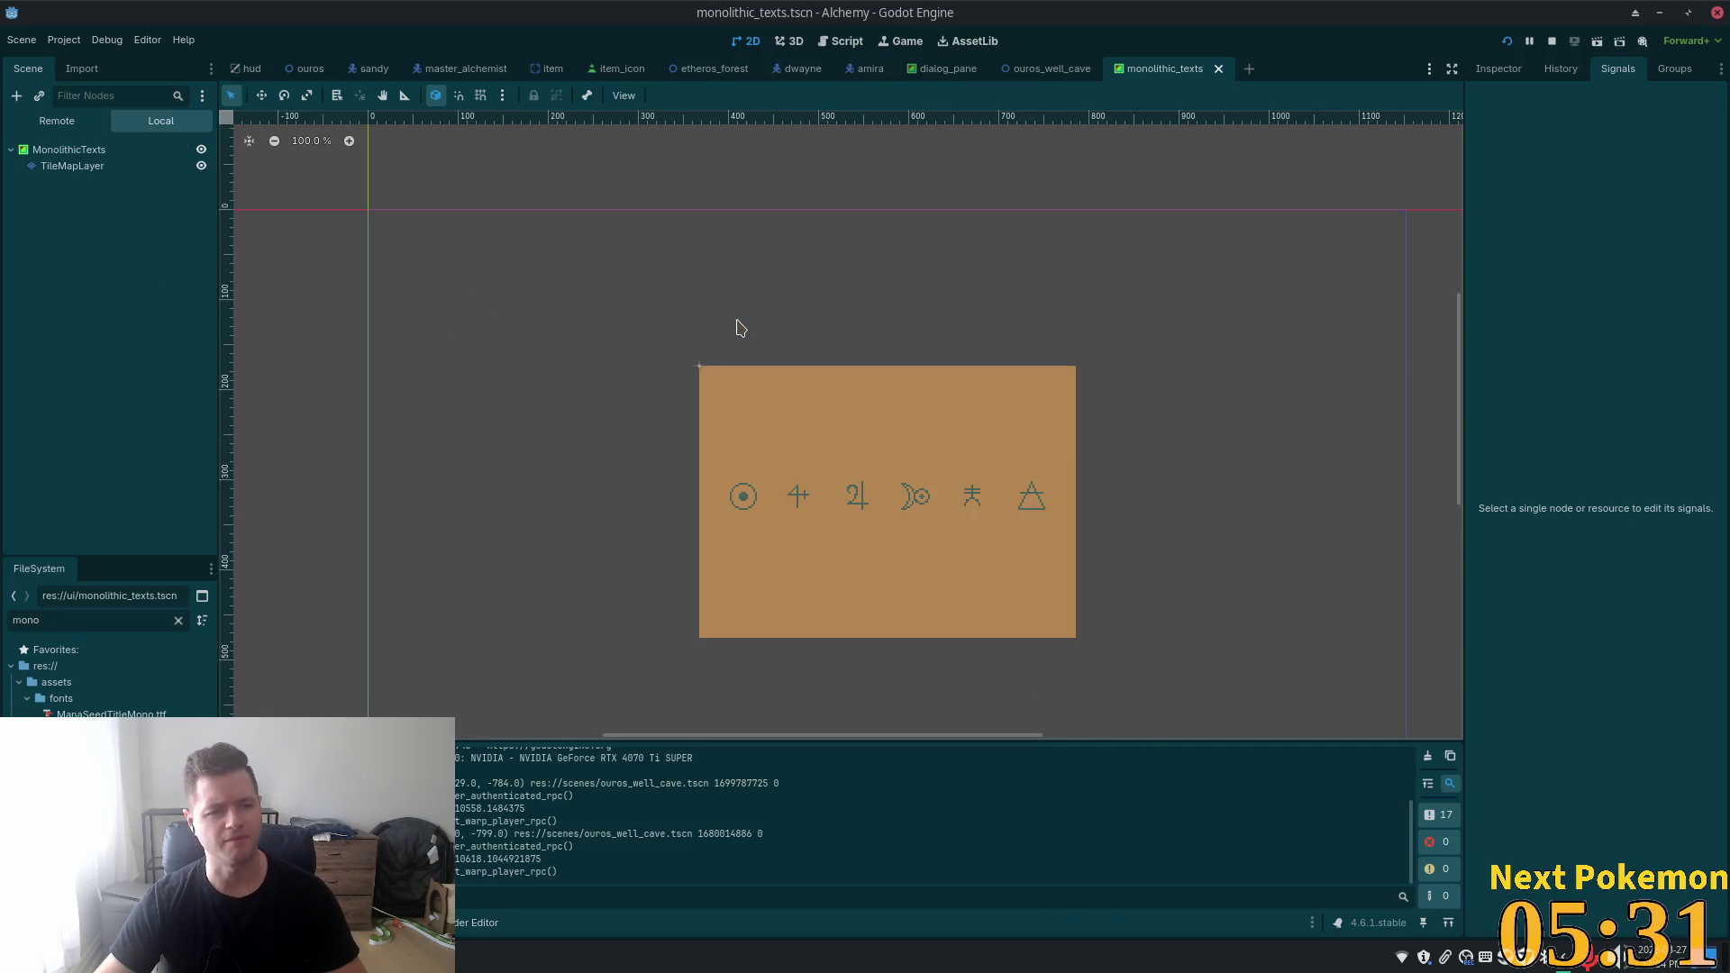
- Revert the MonolithicTexts panel's Transform position to 0,0 and save the scene
left_click(117, 149)
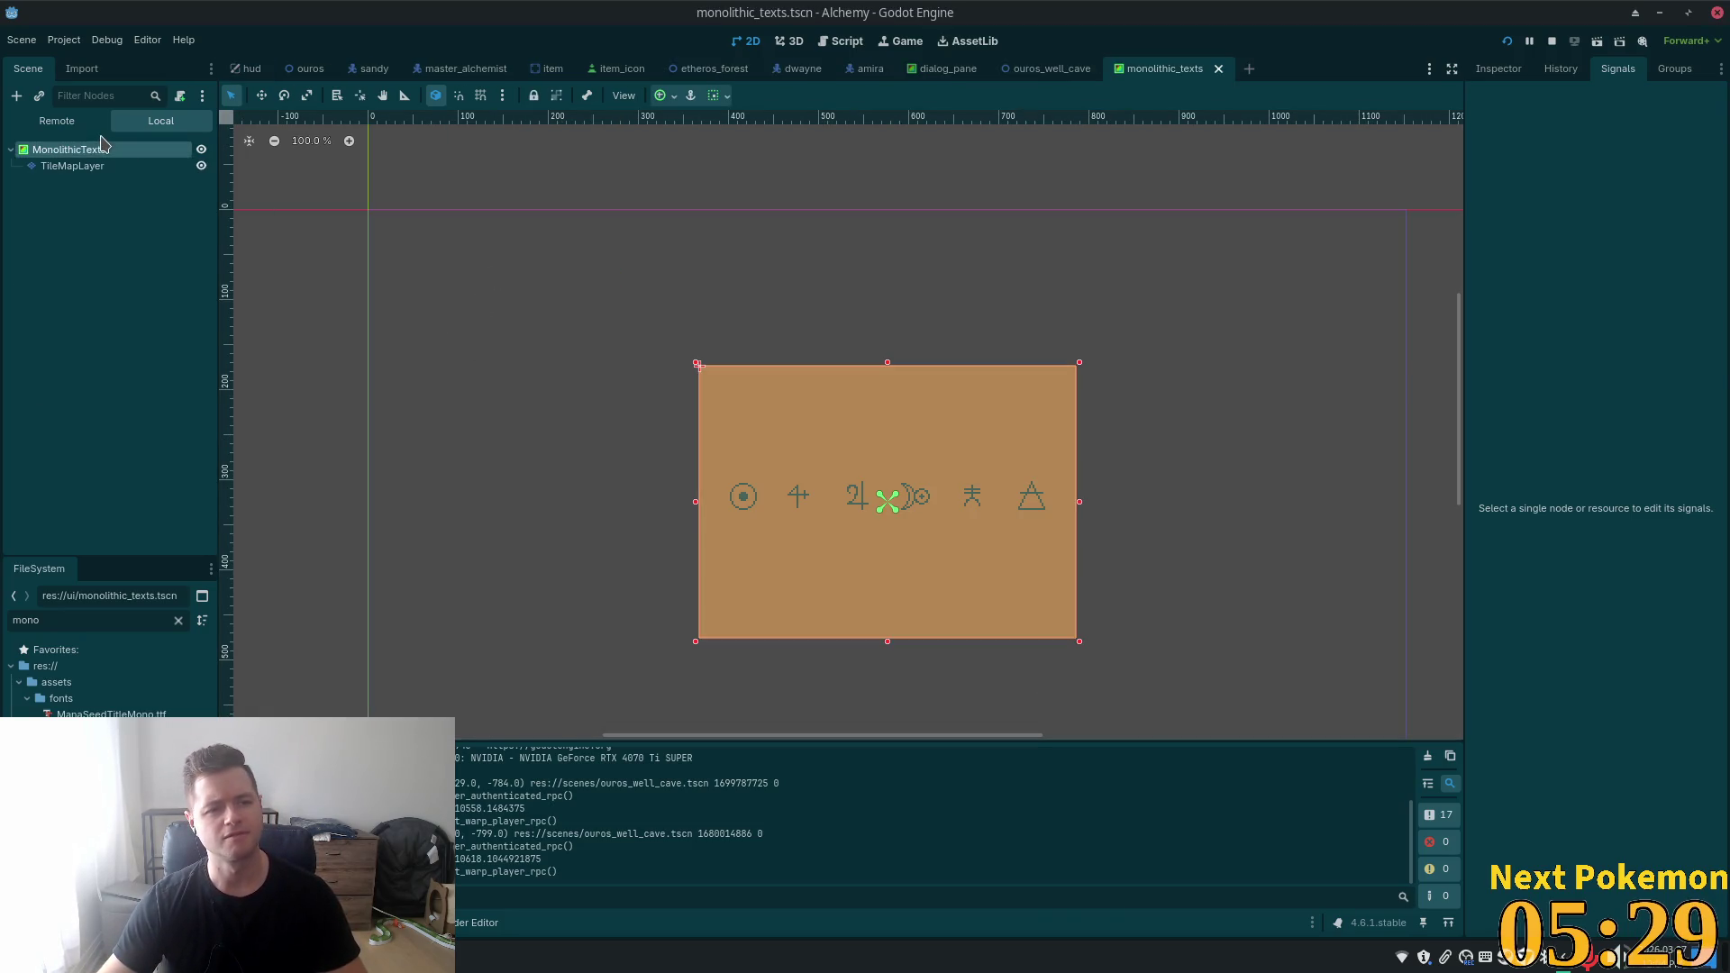
left_click(1498, 69)
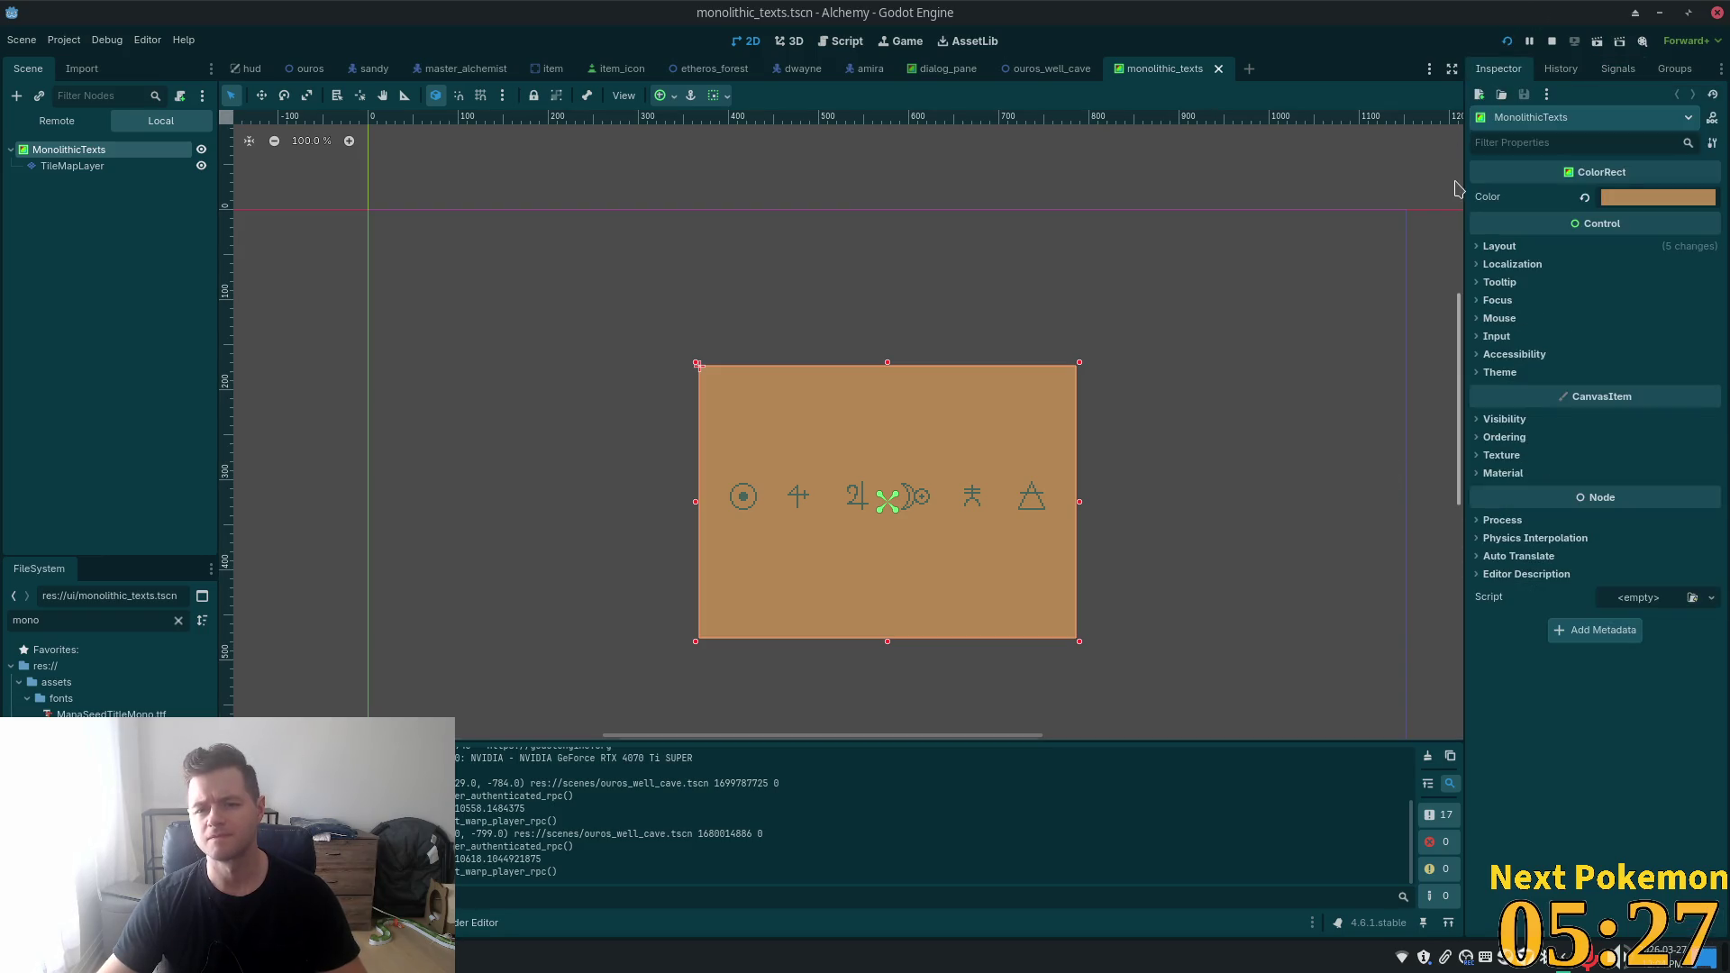
left_click(1482, 252)
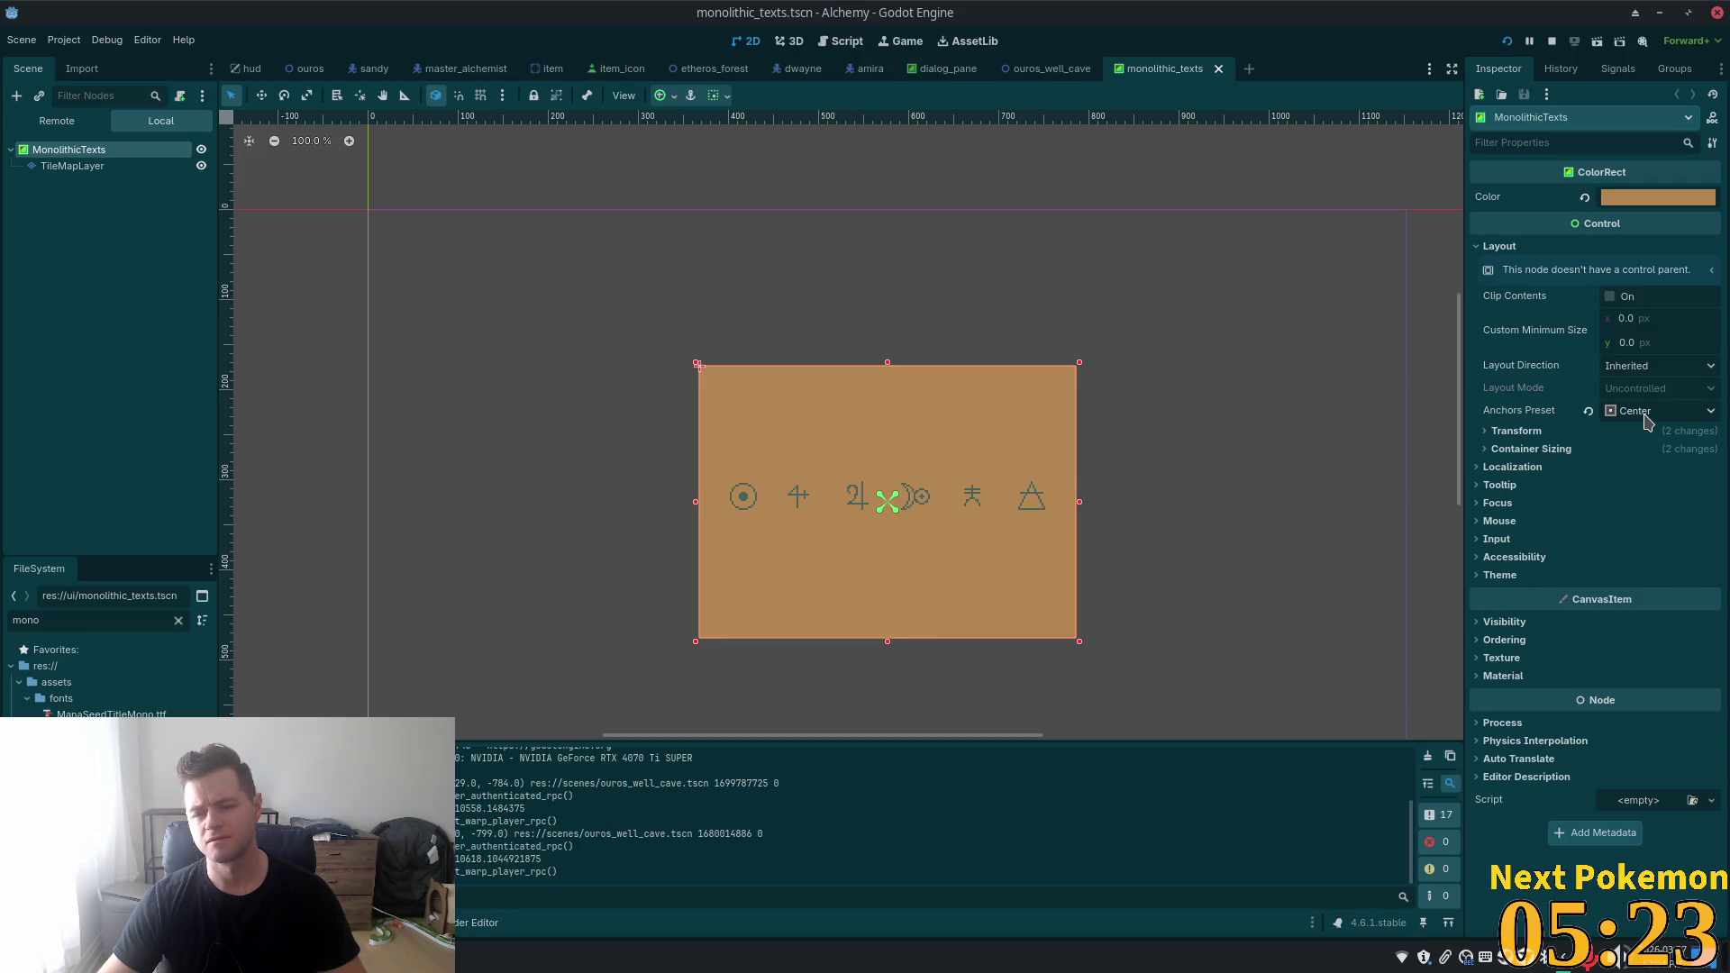
left_click(1602, 449)
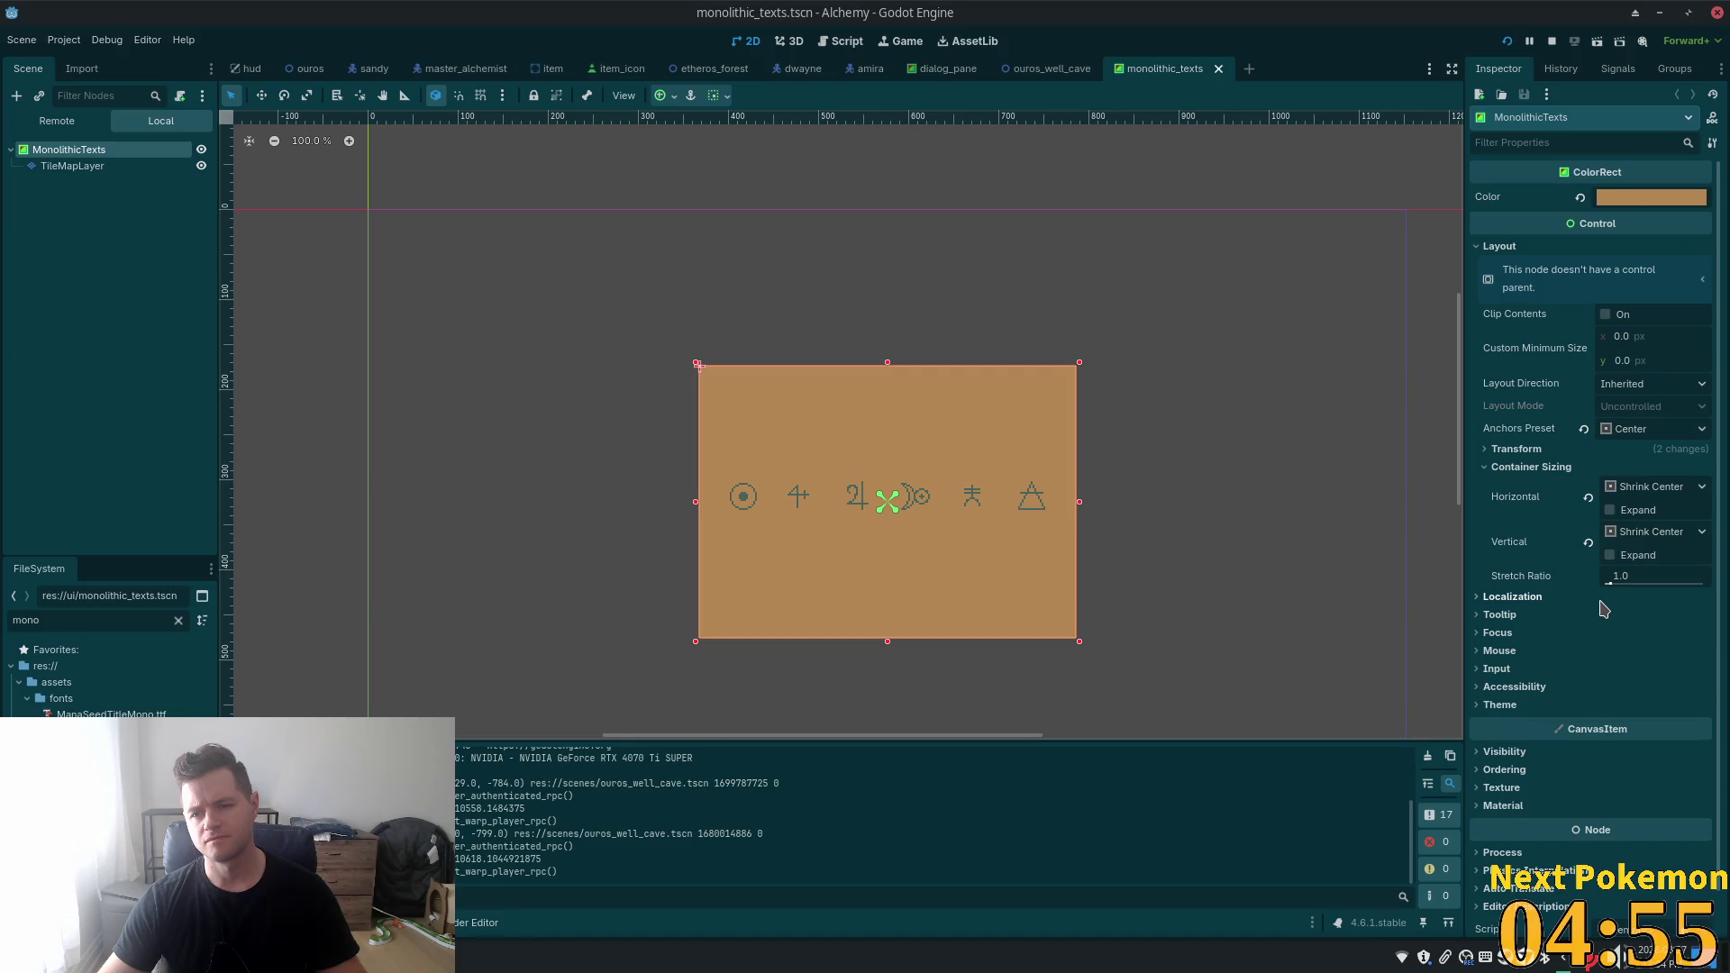
left_click(1517, 453)
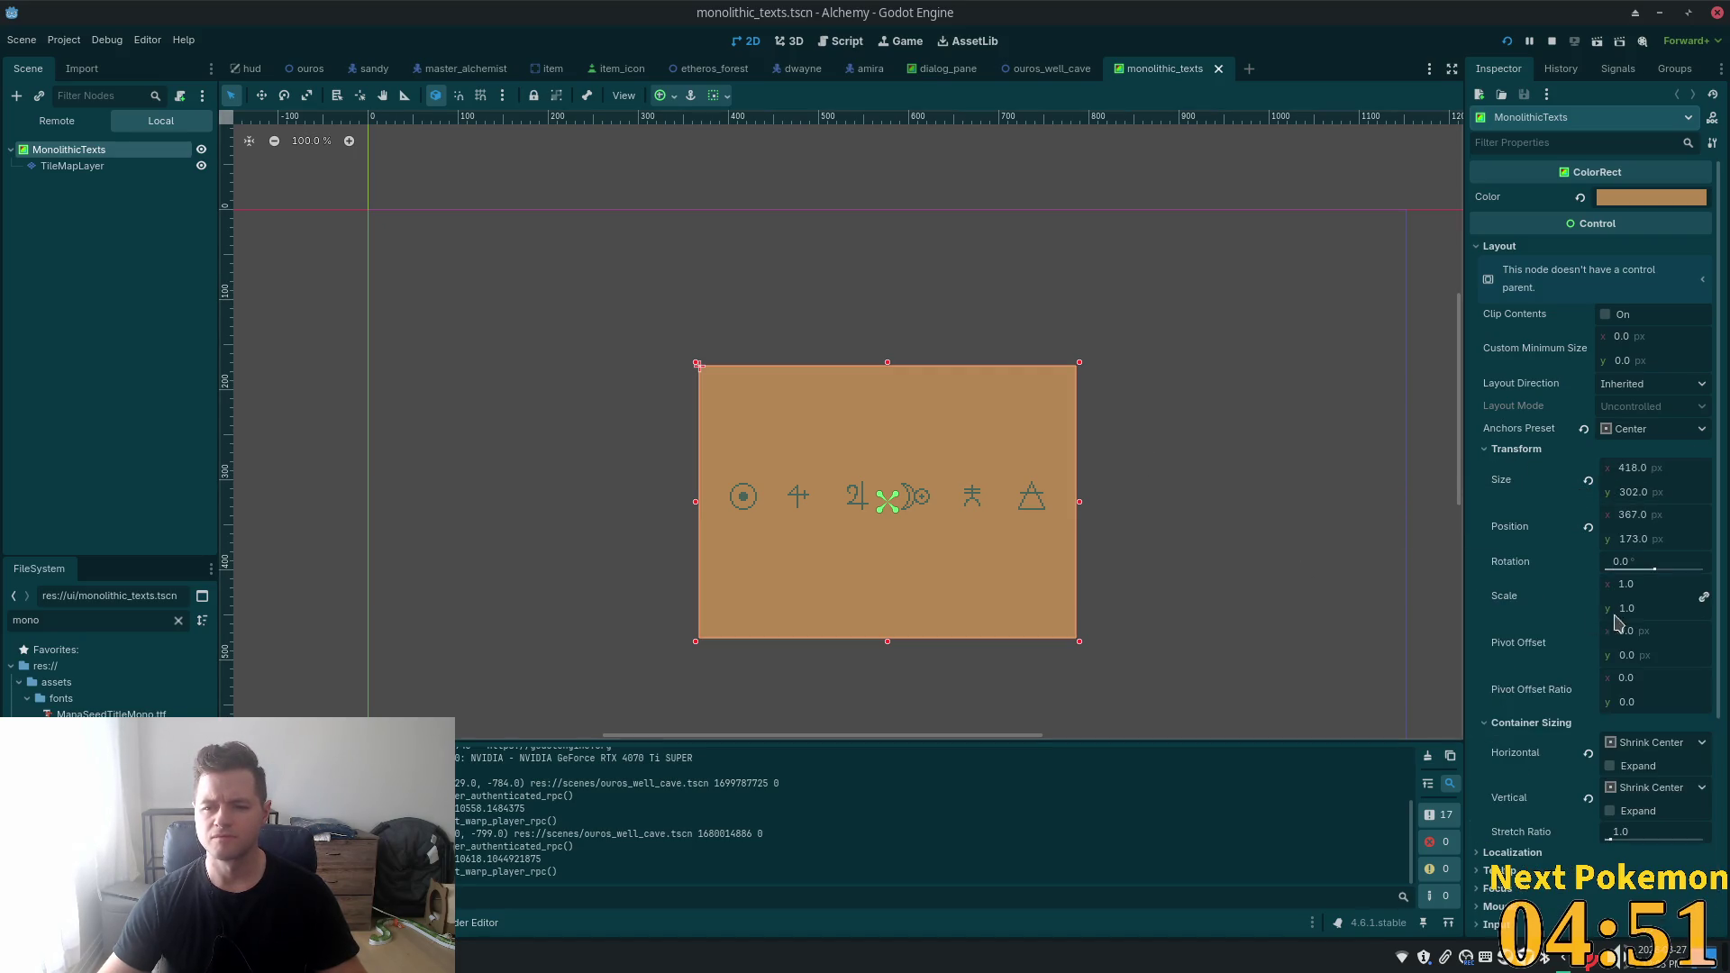
left_click(1589, 530)
key("ctrl+s")
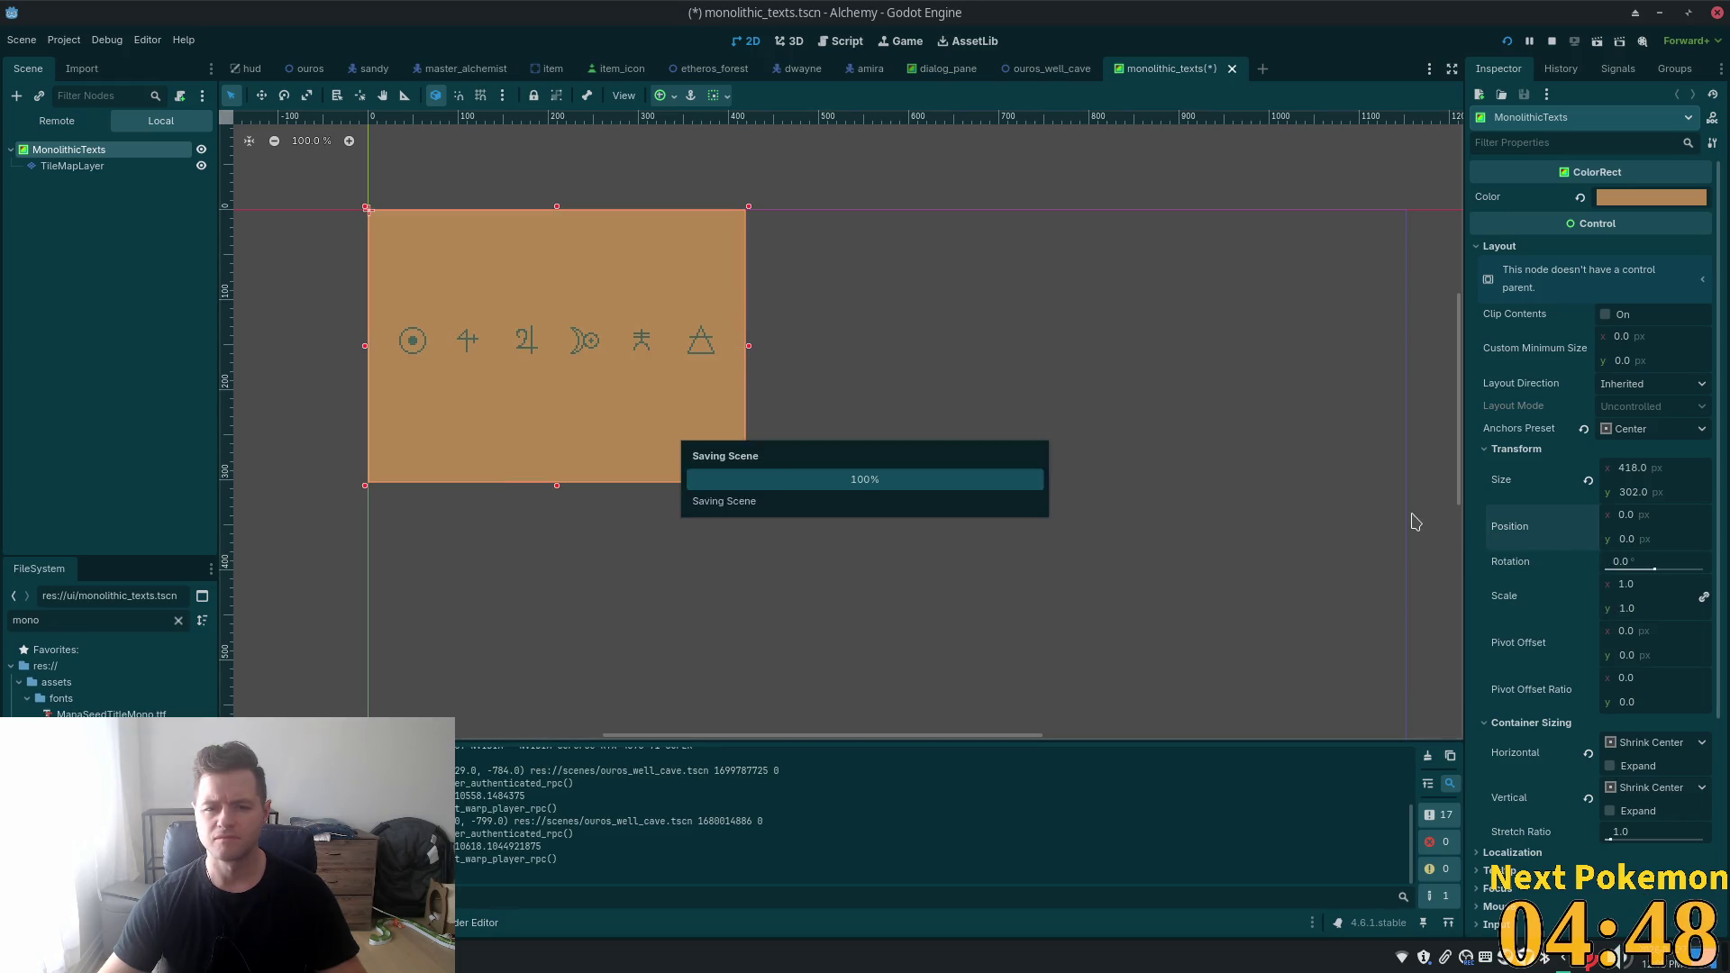
- Set the panel's anchor preset to Top Left after trying Center, save, and run the game with F5
left_click(661, 103)
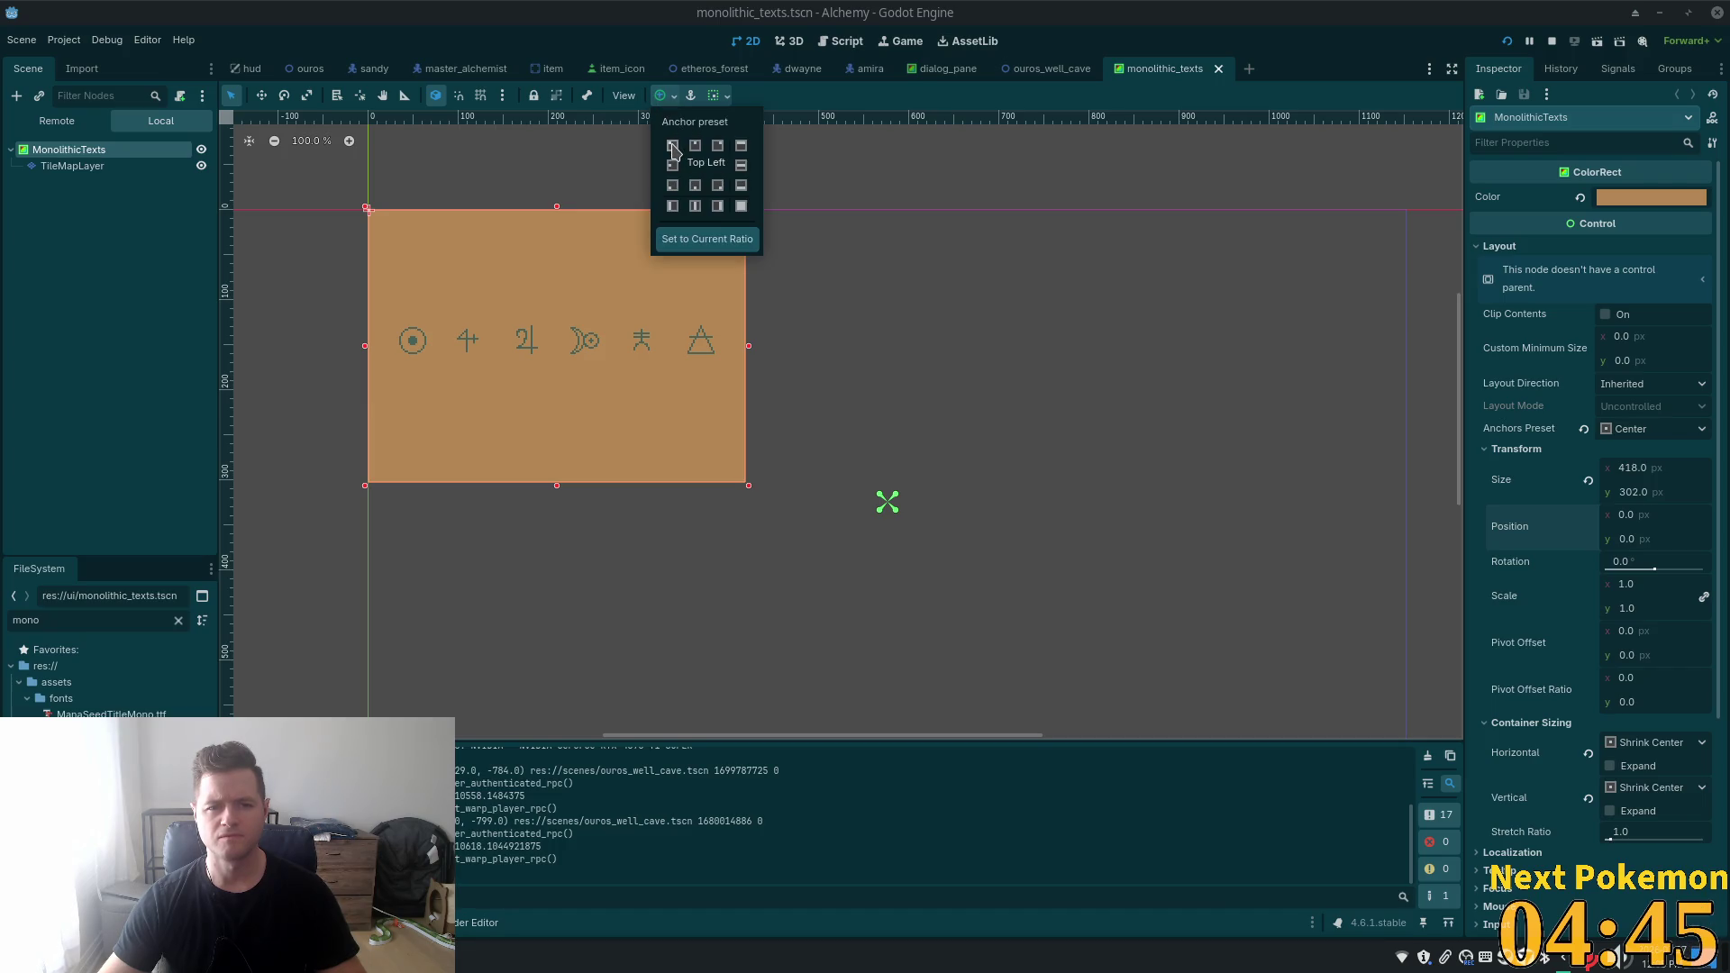
left_click(696, 172)
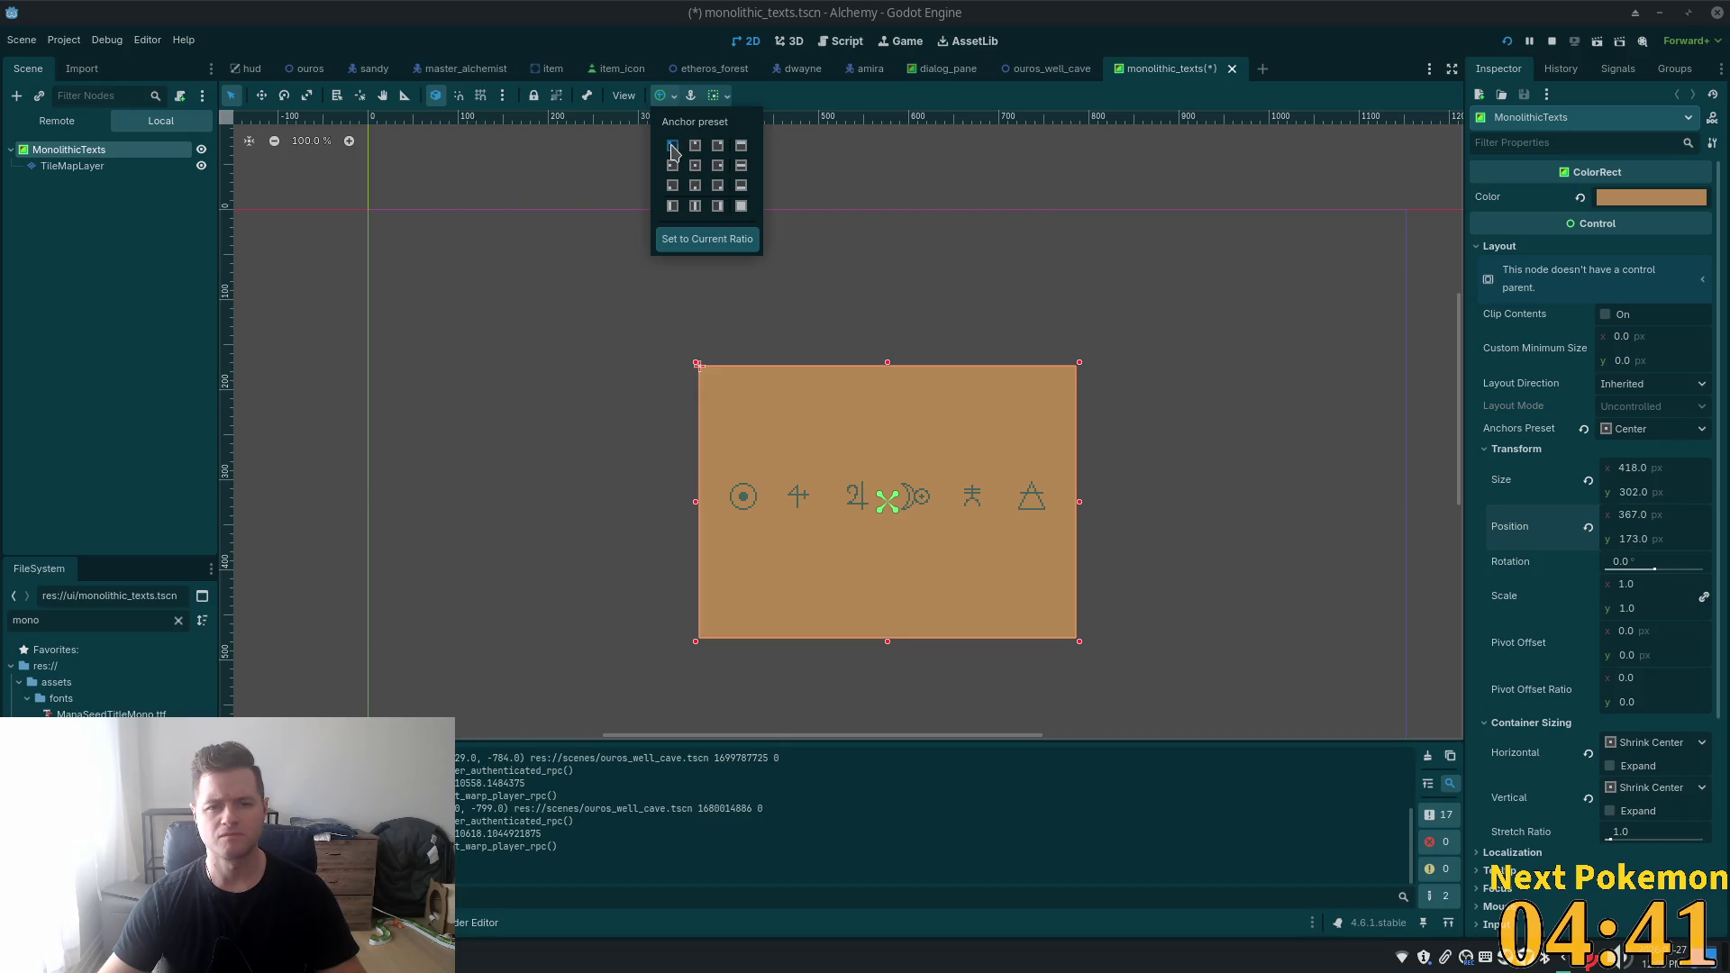
left_click(672, 148)
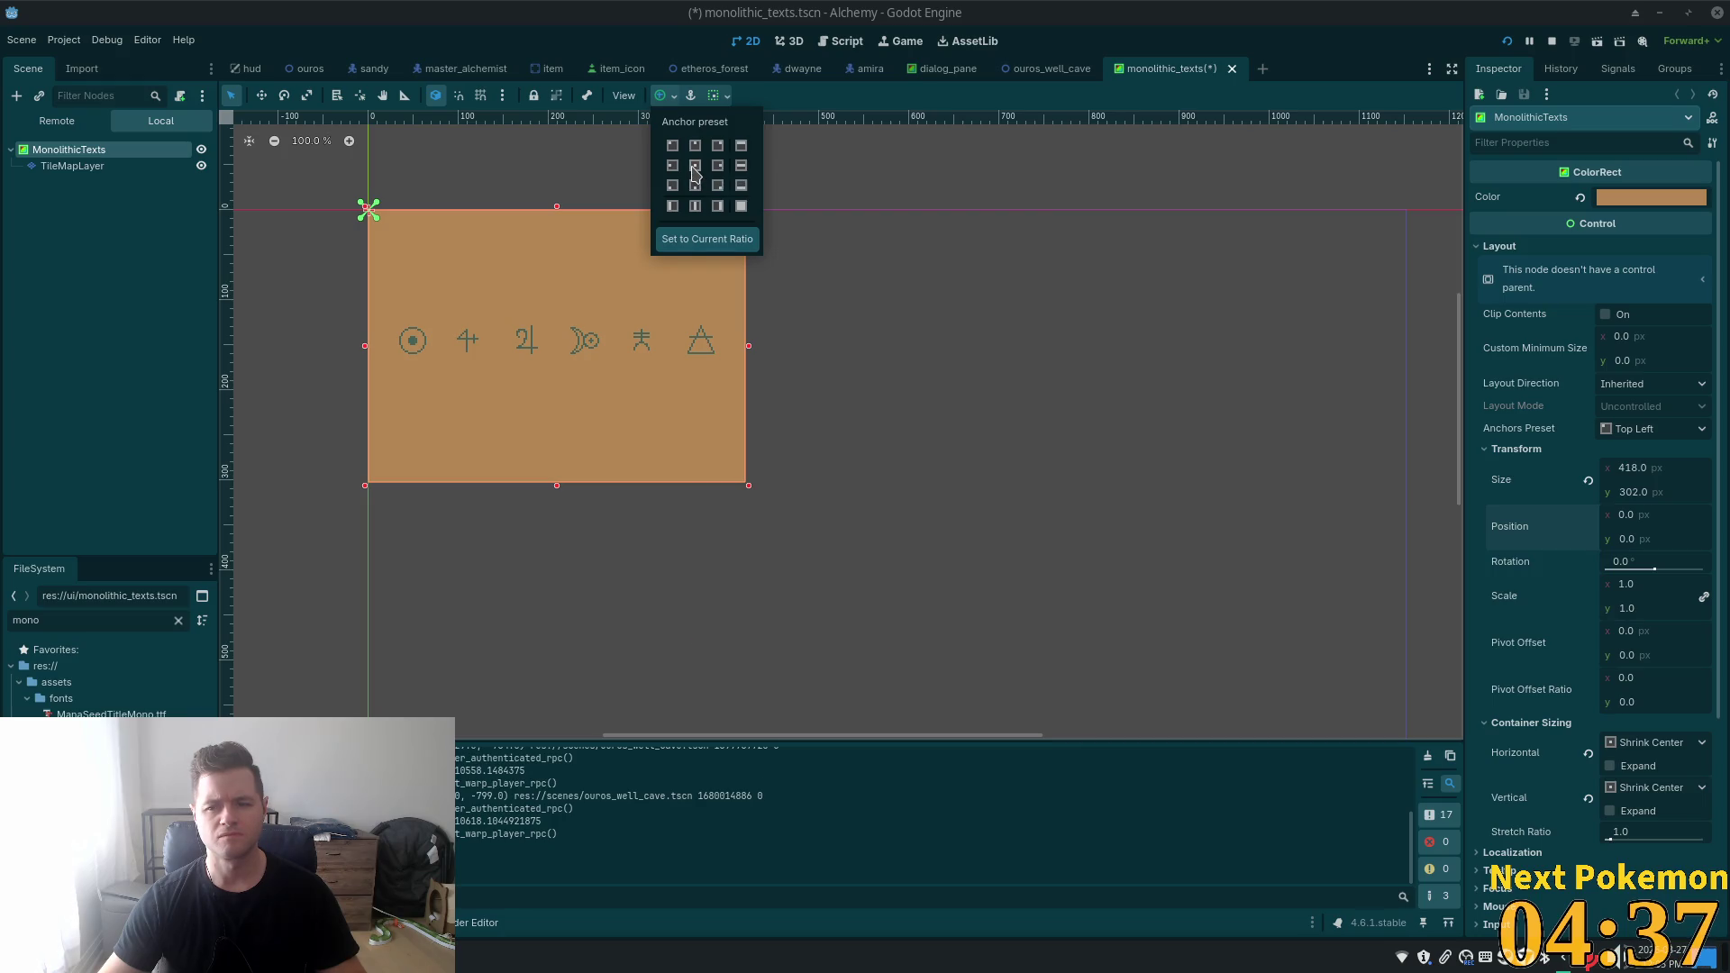
left_click(694, 167)
left_click(672, 146)
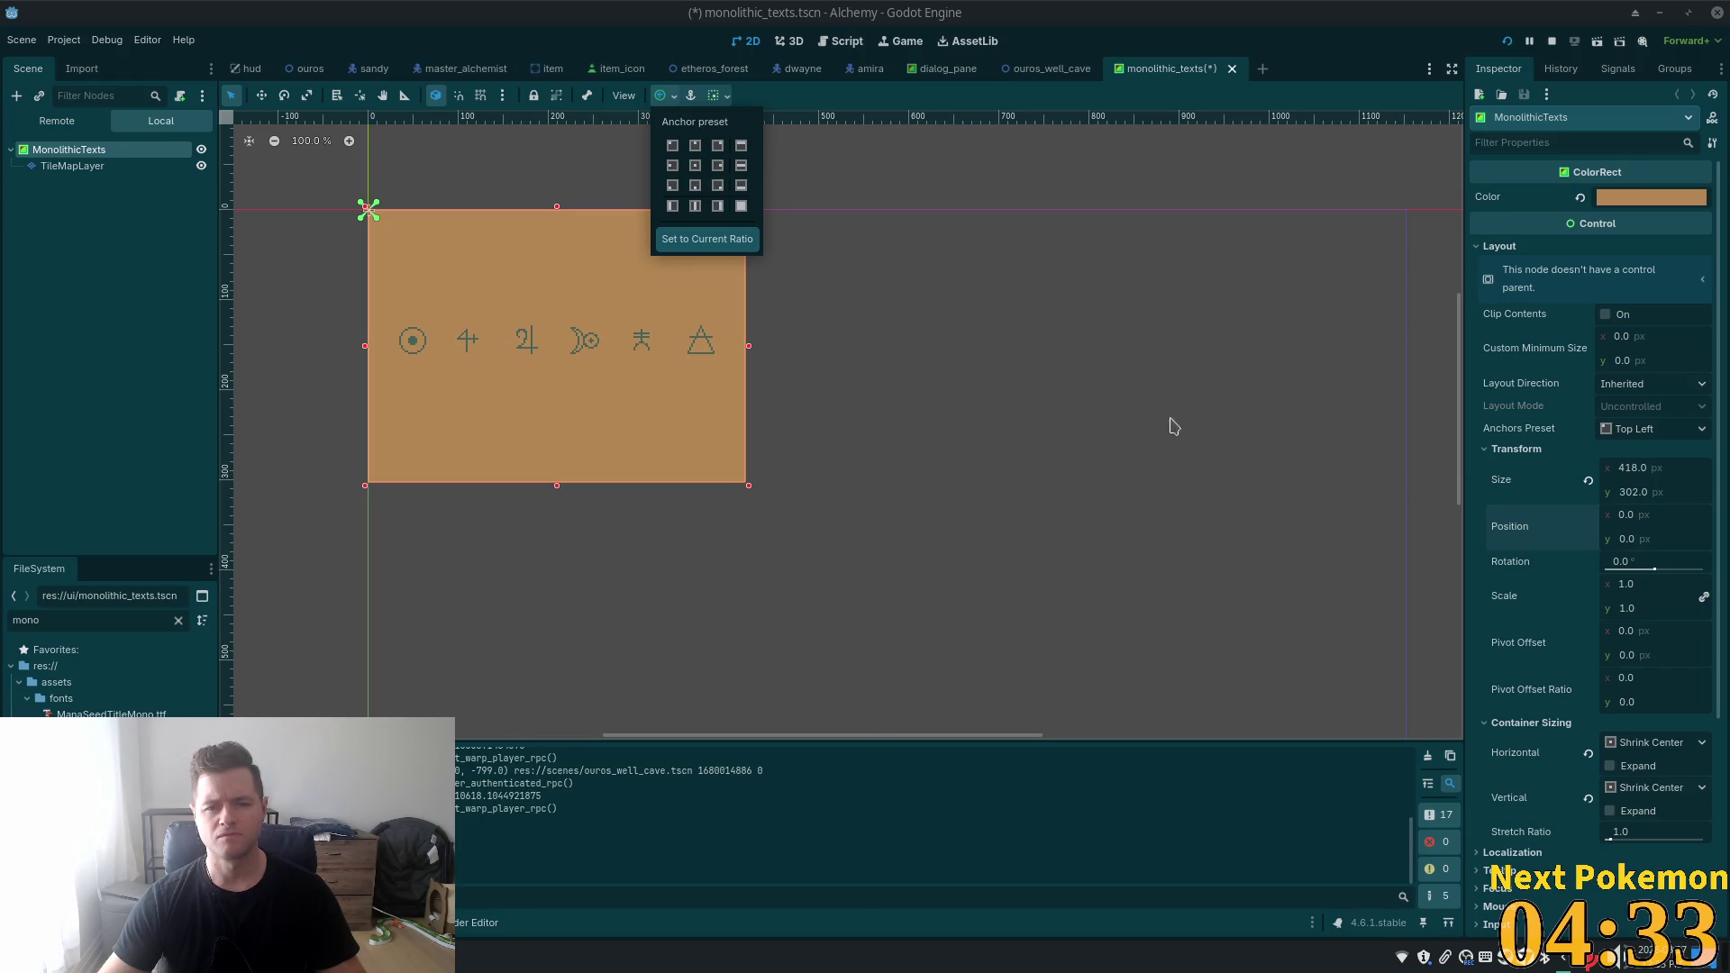
left_click(768, 149)
key("ctrl+s")
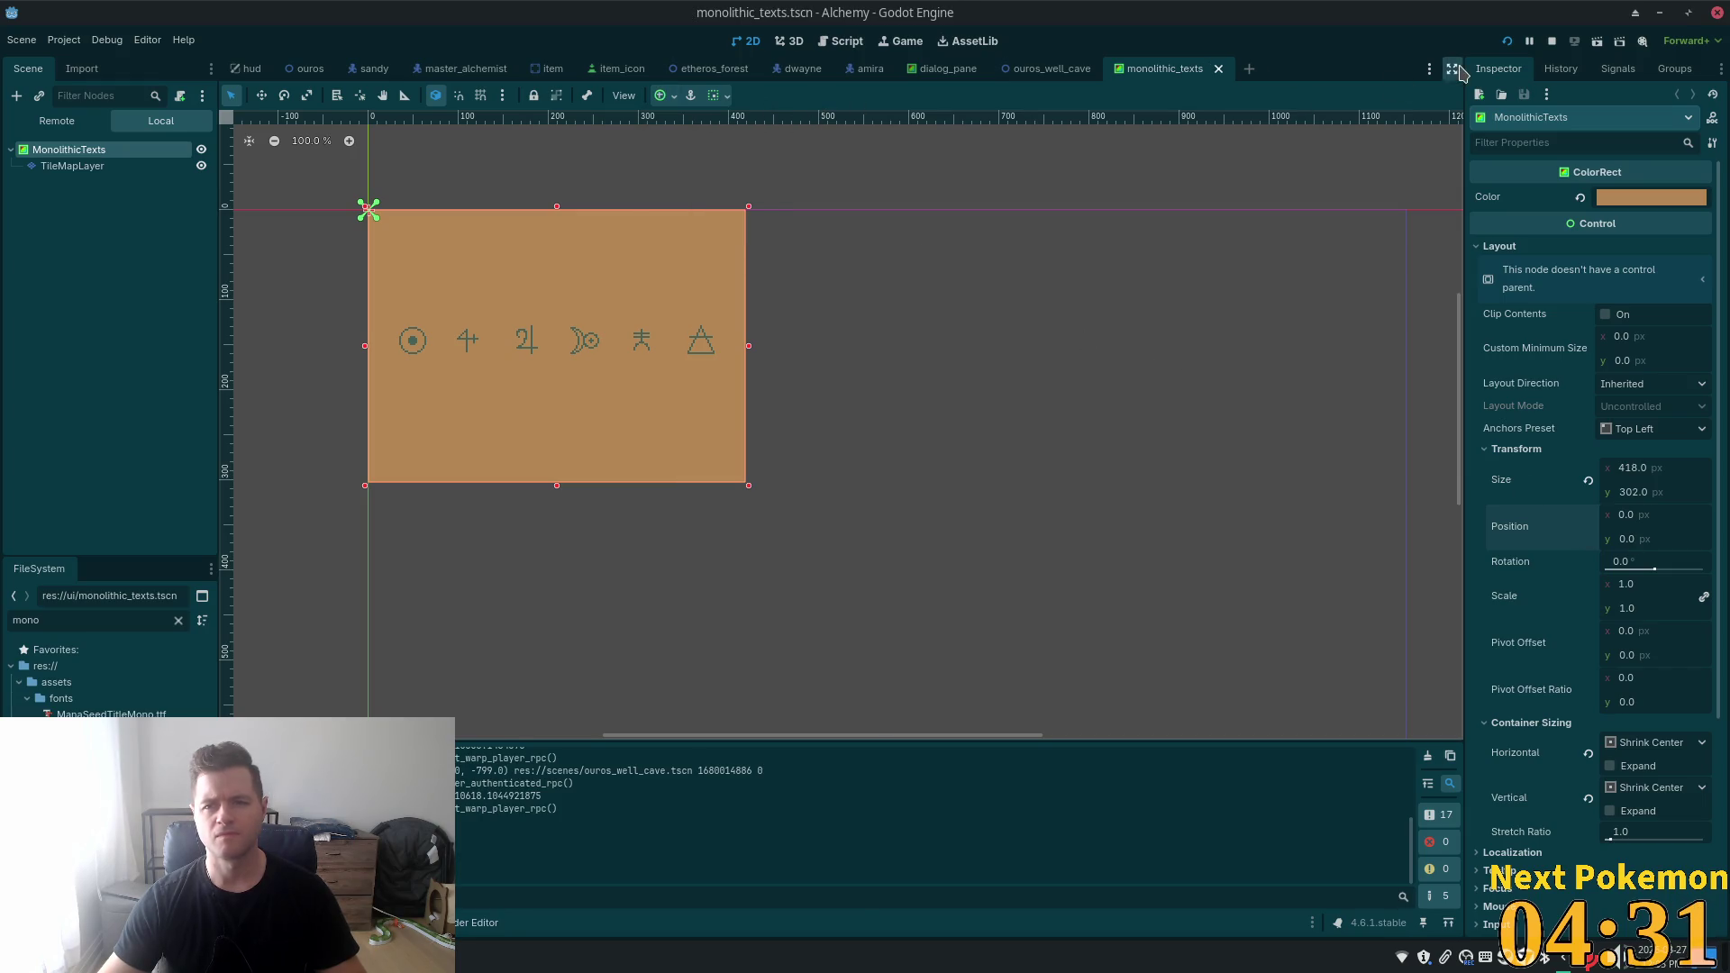
key("F5")
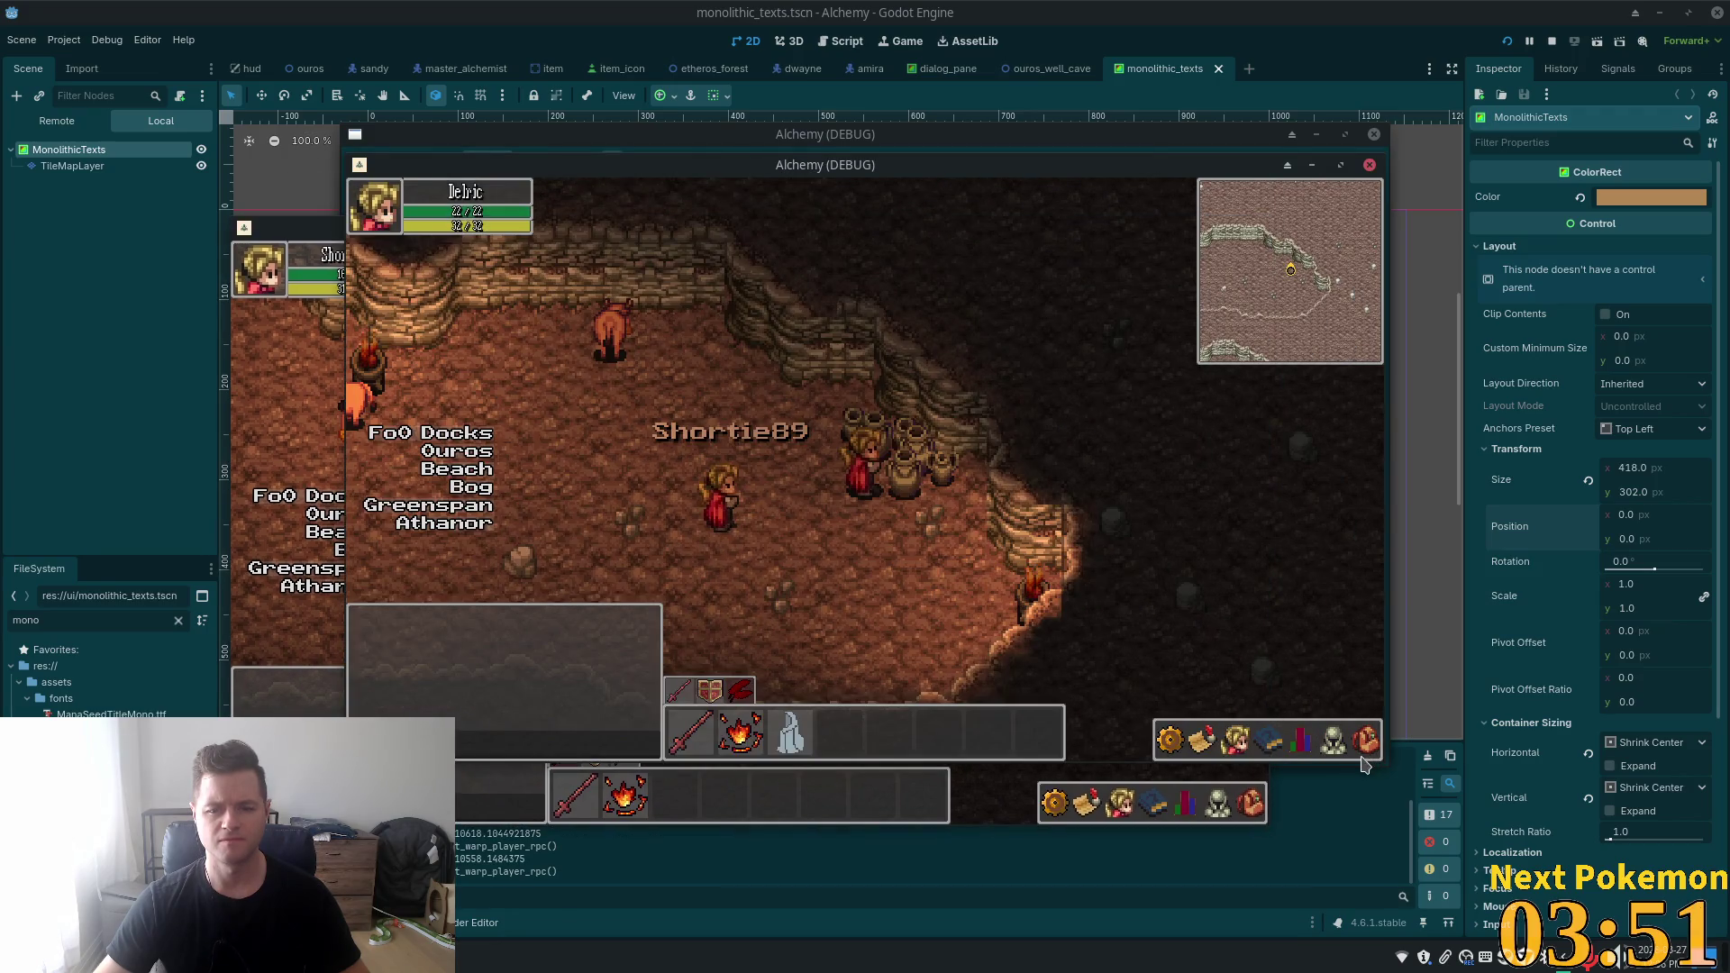
- Use the Monolithic Texts inventory item to show its glyph panel, then return to the editor
mouse_move(1363, 747)
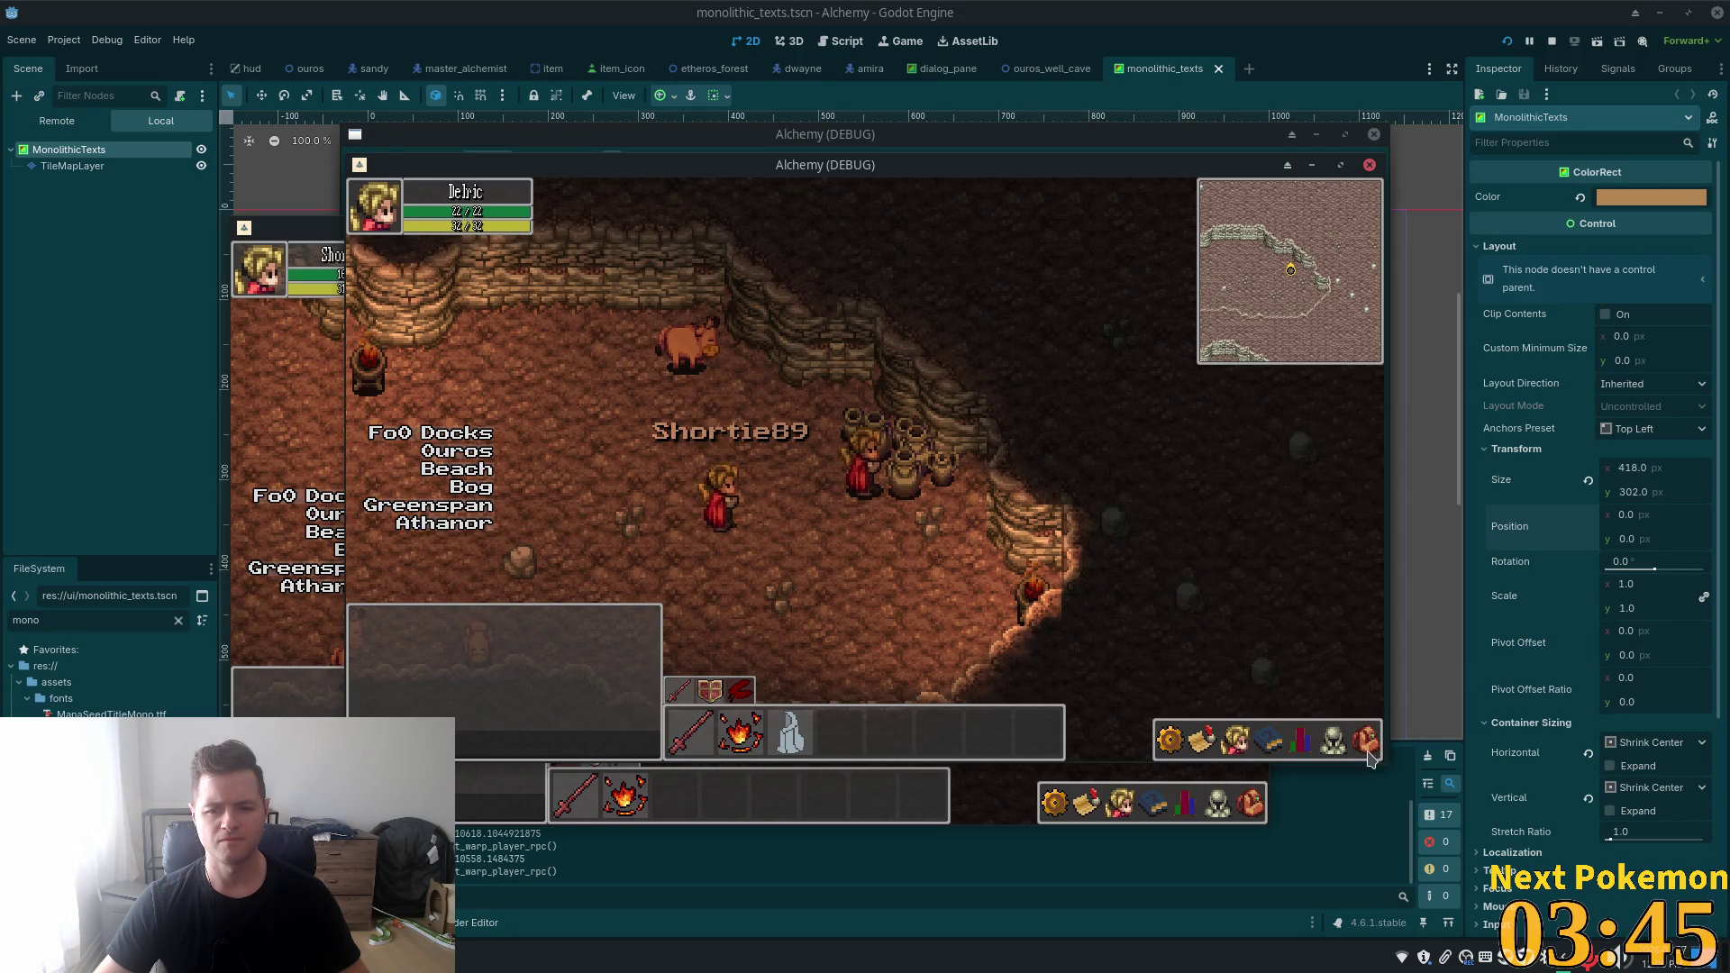
left_click(1183, 686)
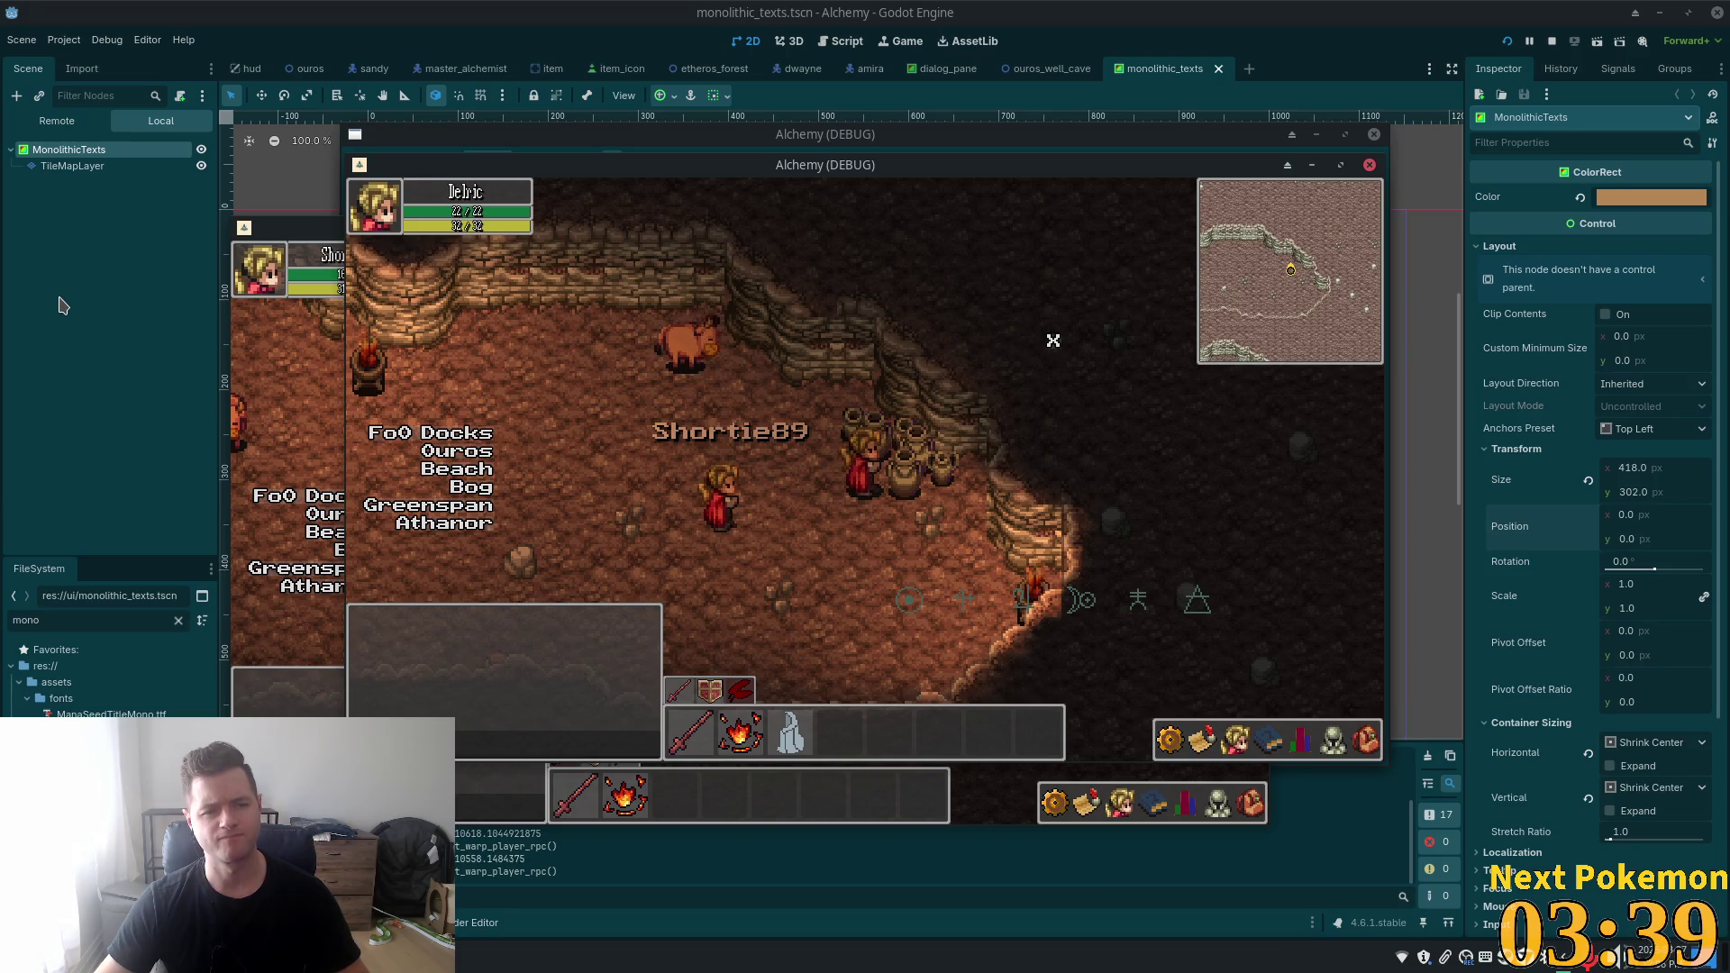
left_click(112, 231)
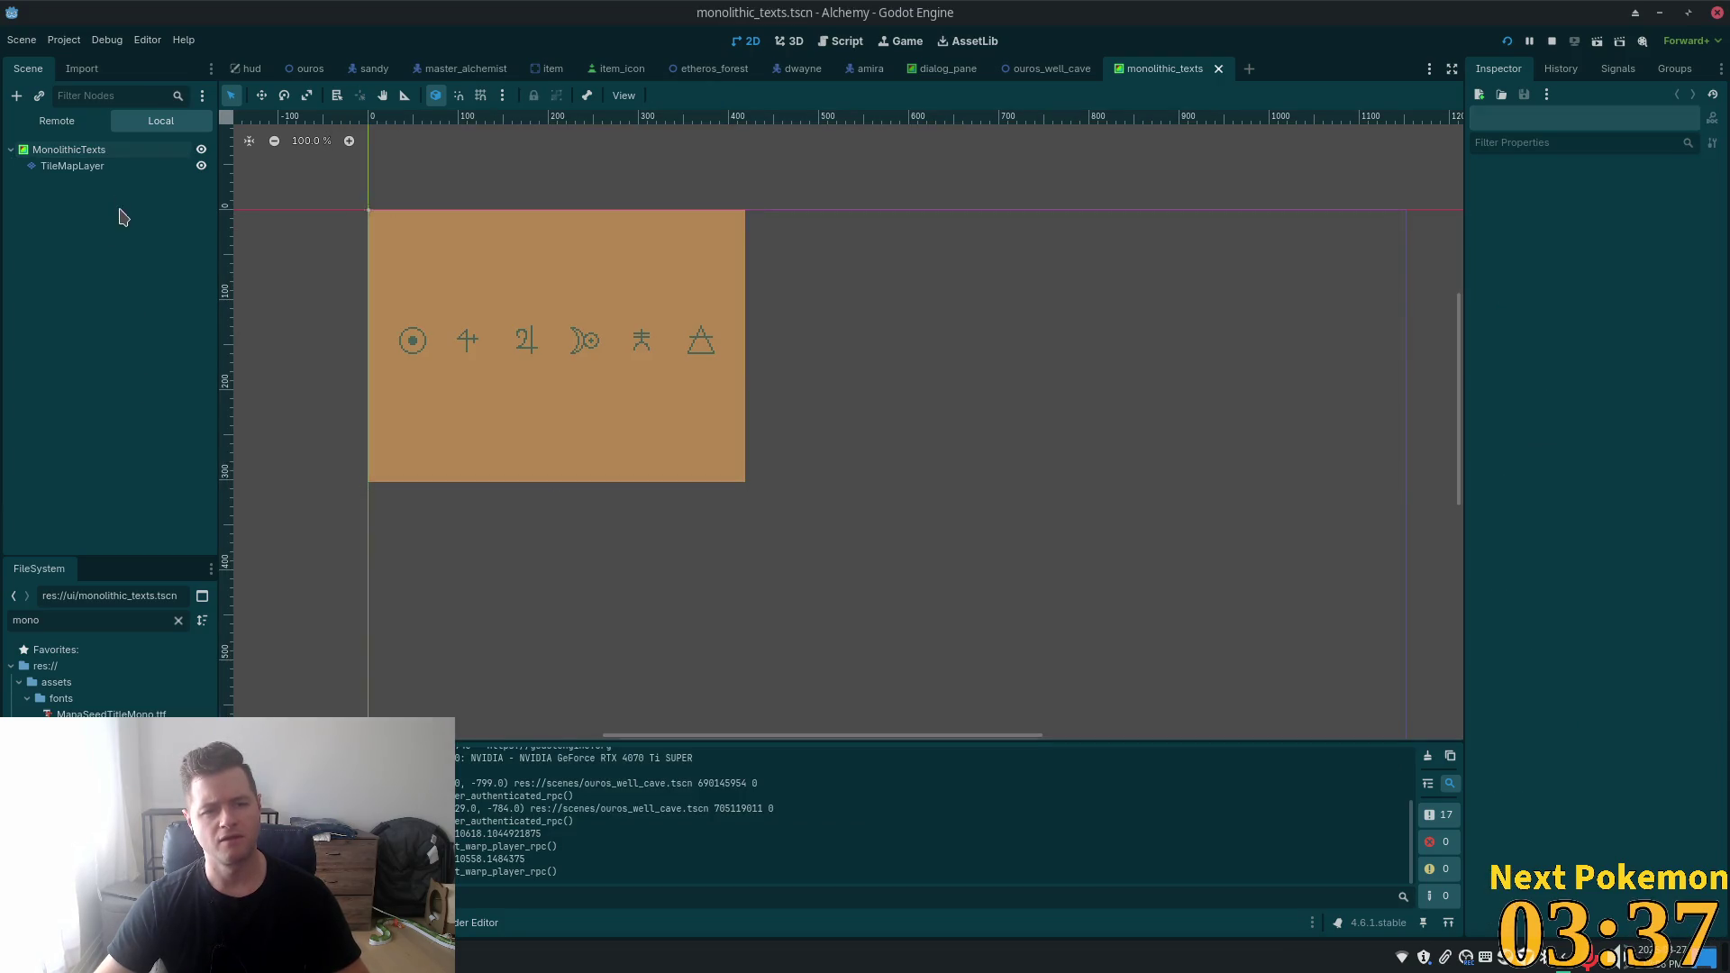
- In hud.tscn, instantiate monolithic_texts.tscn as a child scene of ItemInterface
left_click(936, 80)
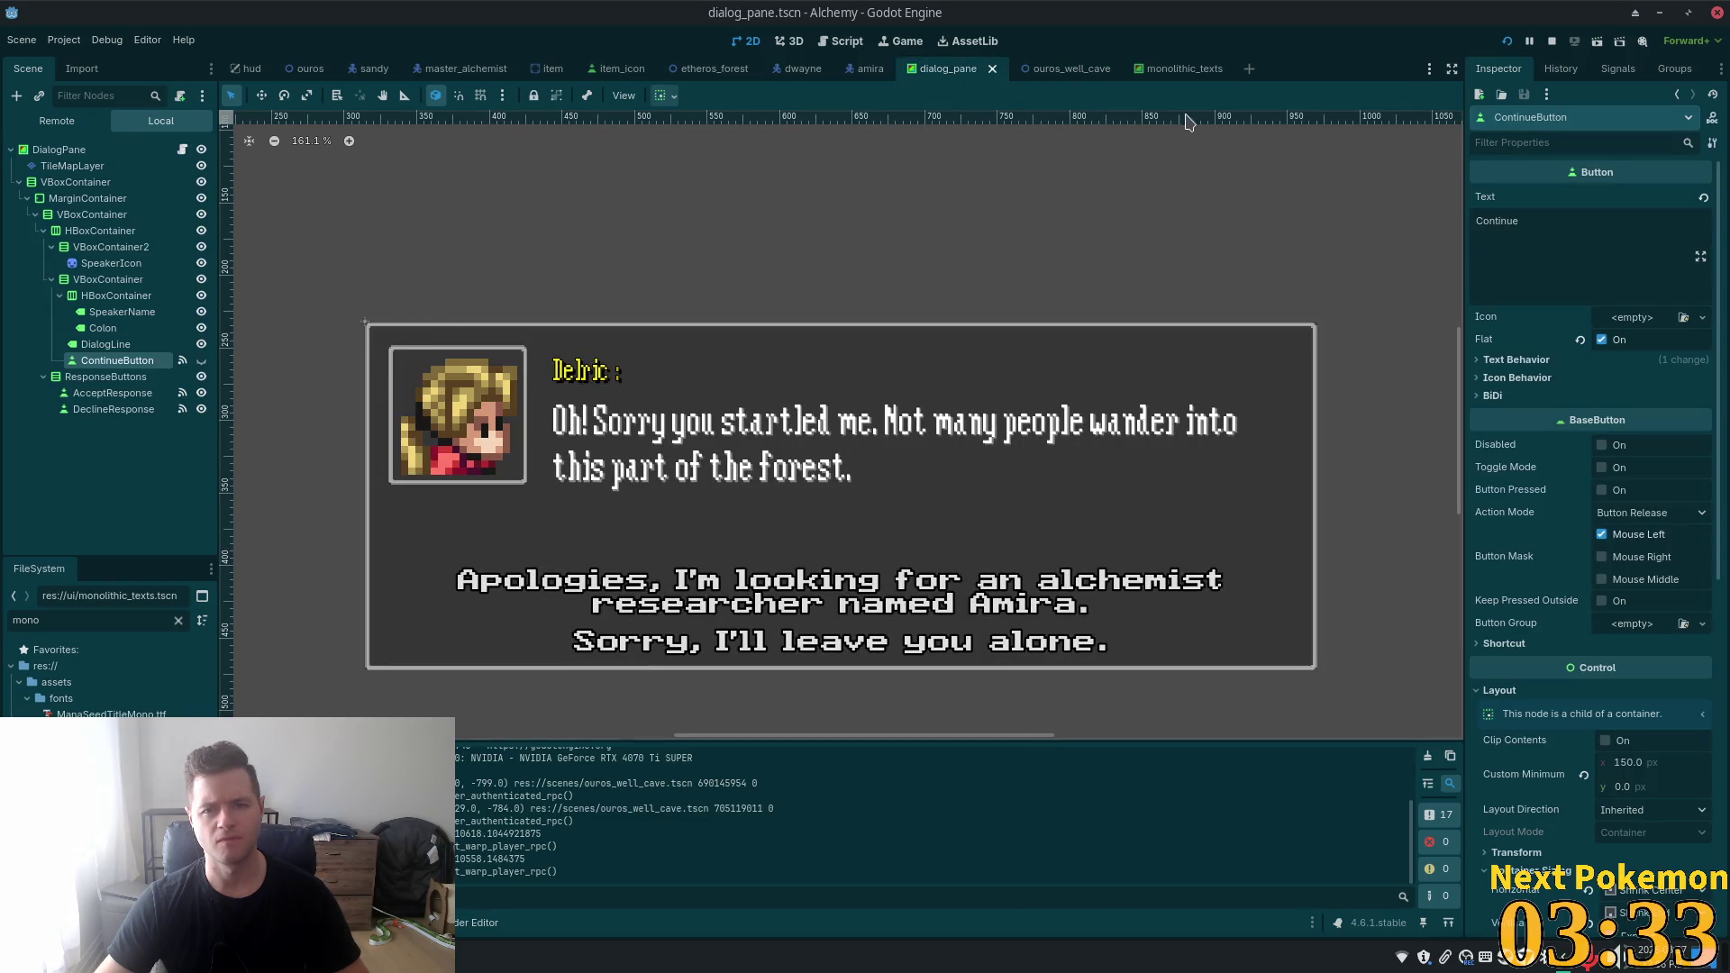
left_click(238, 76)
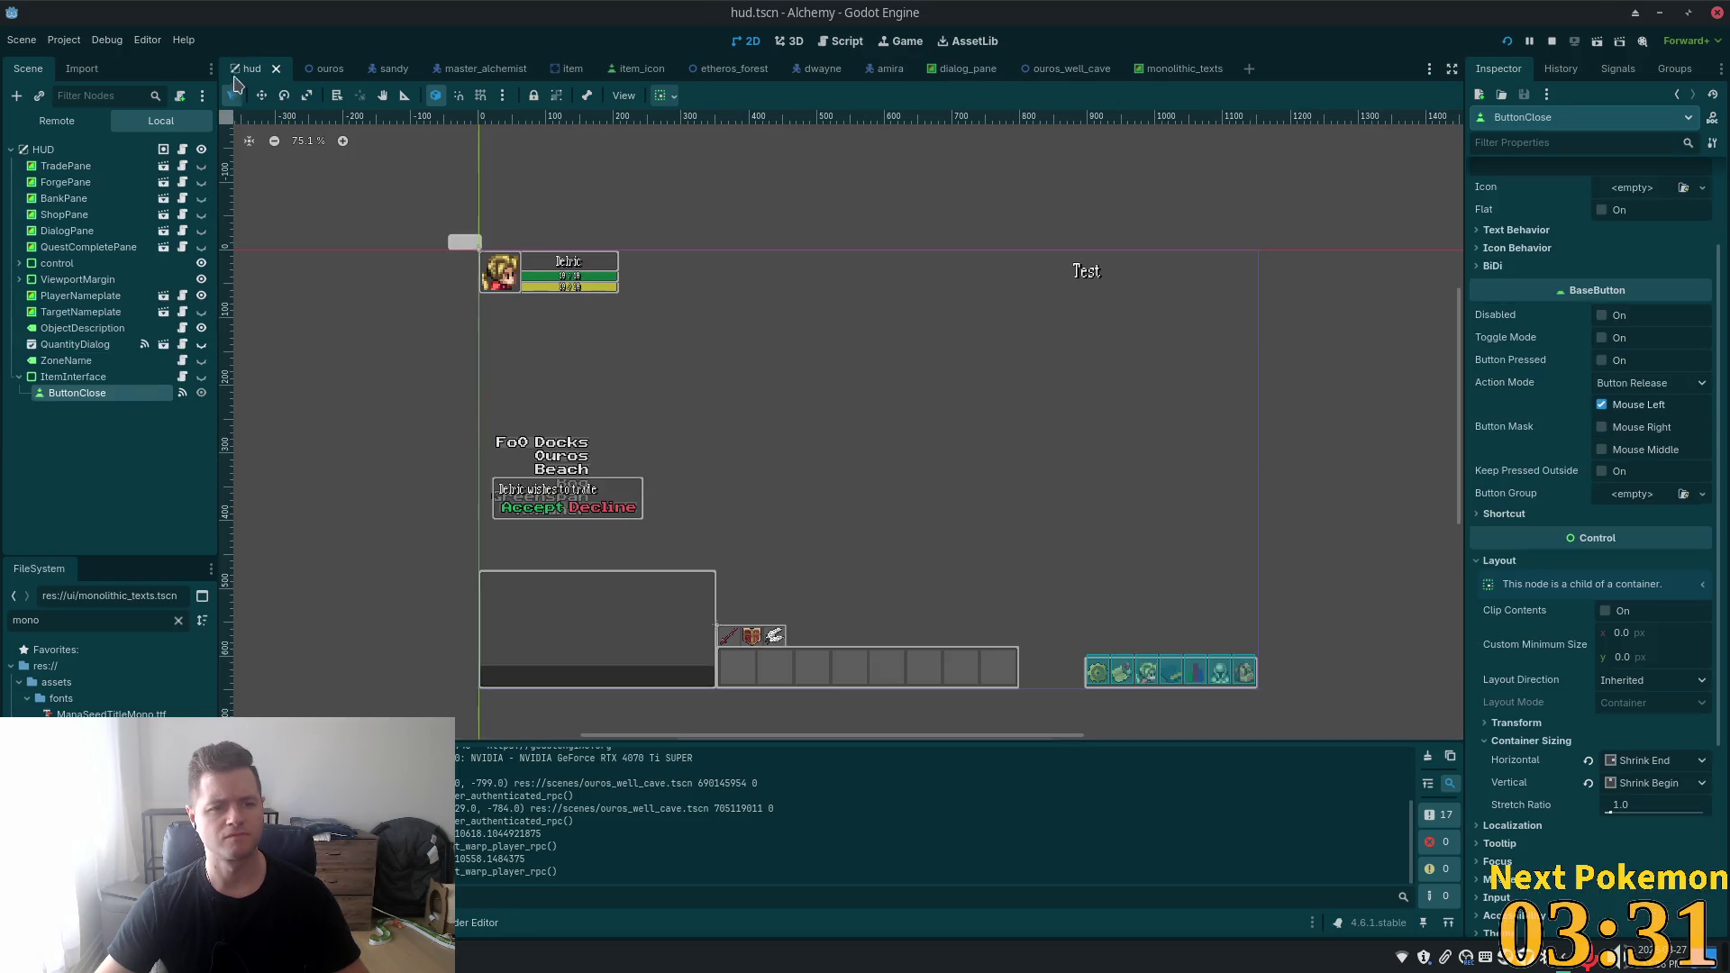
left_click(61, 379)
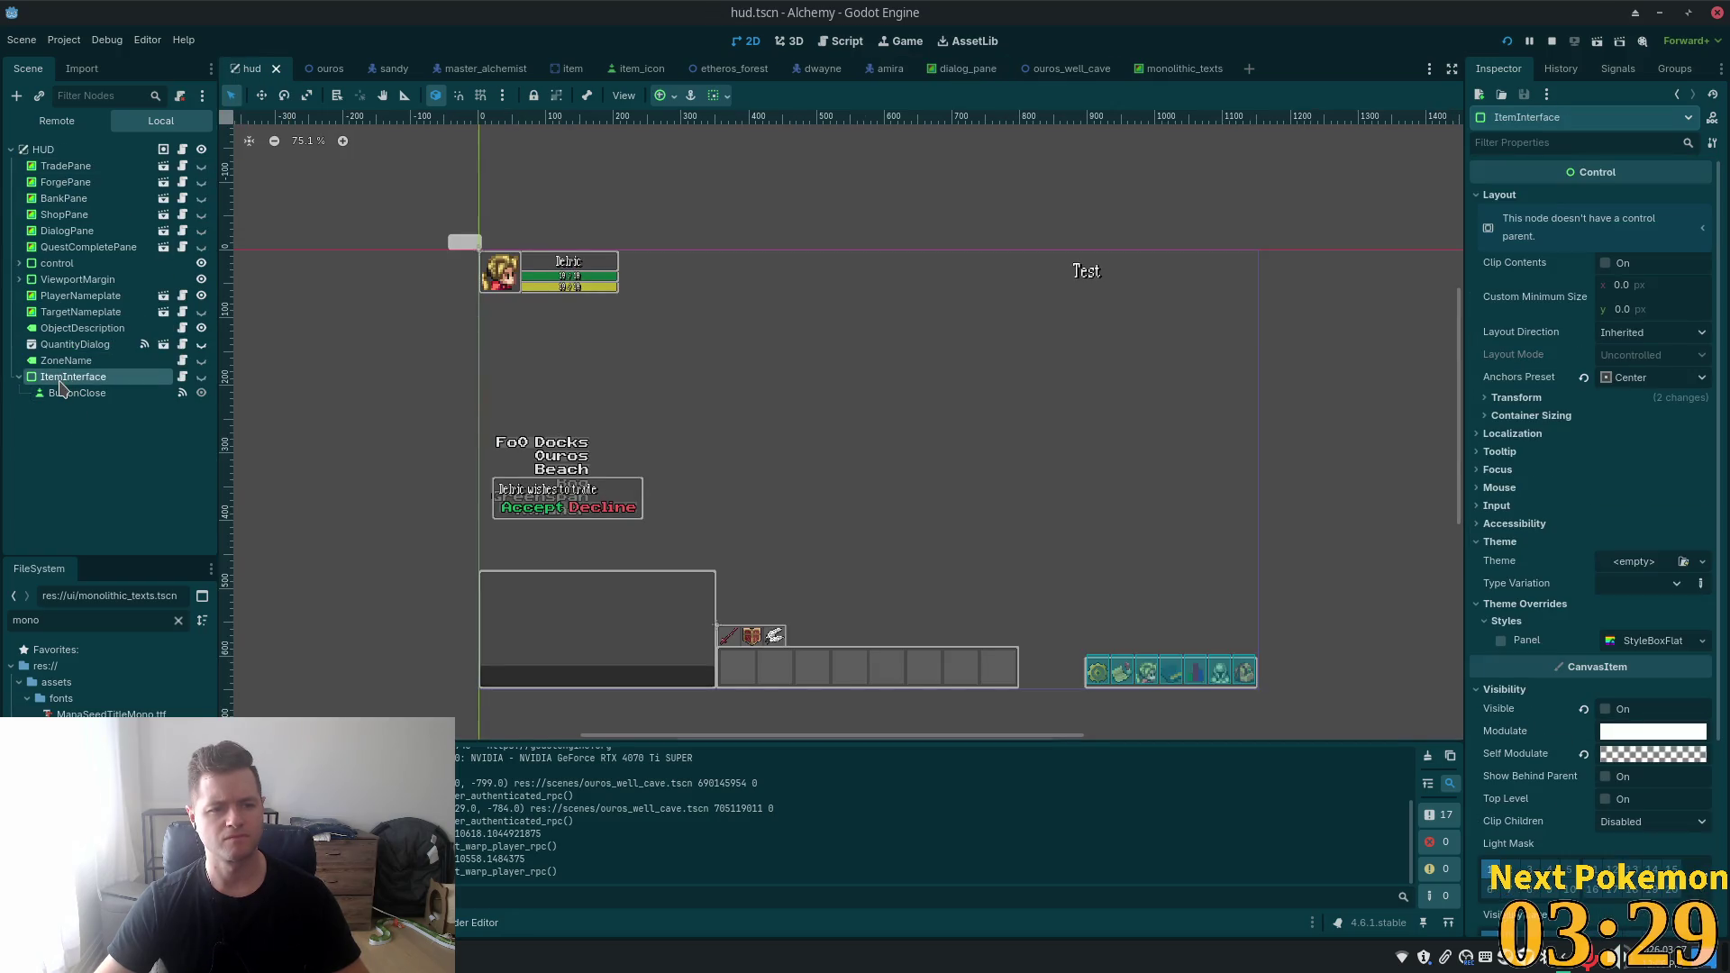
right_click(61, 384)
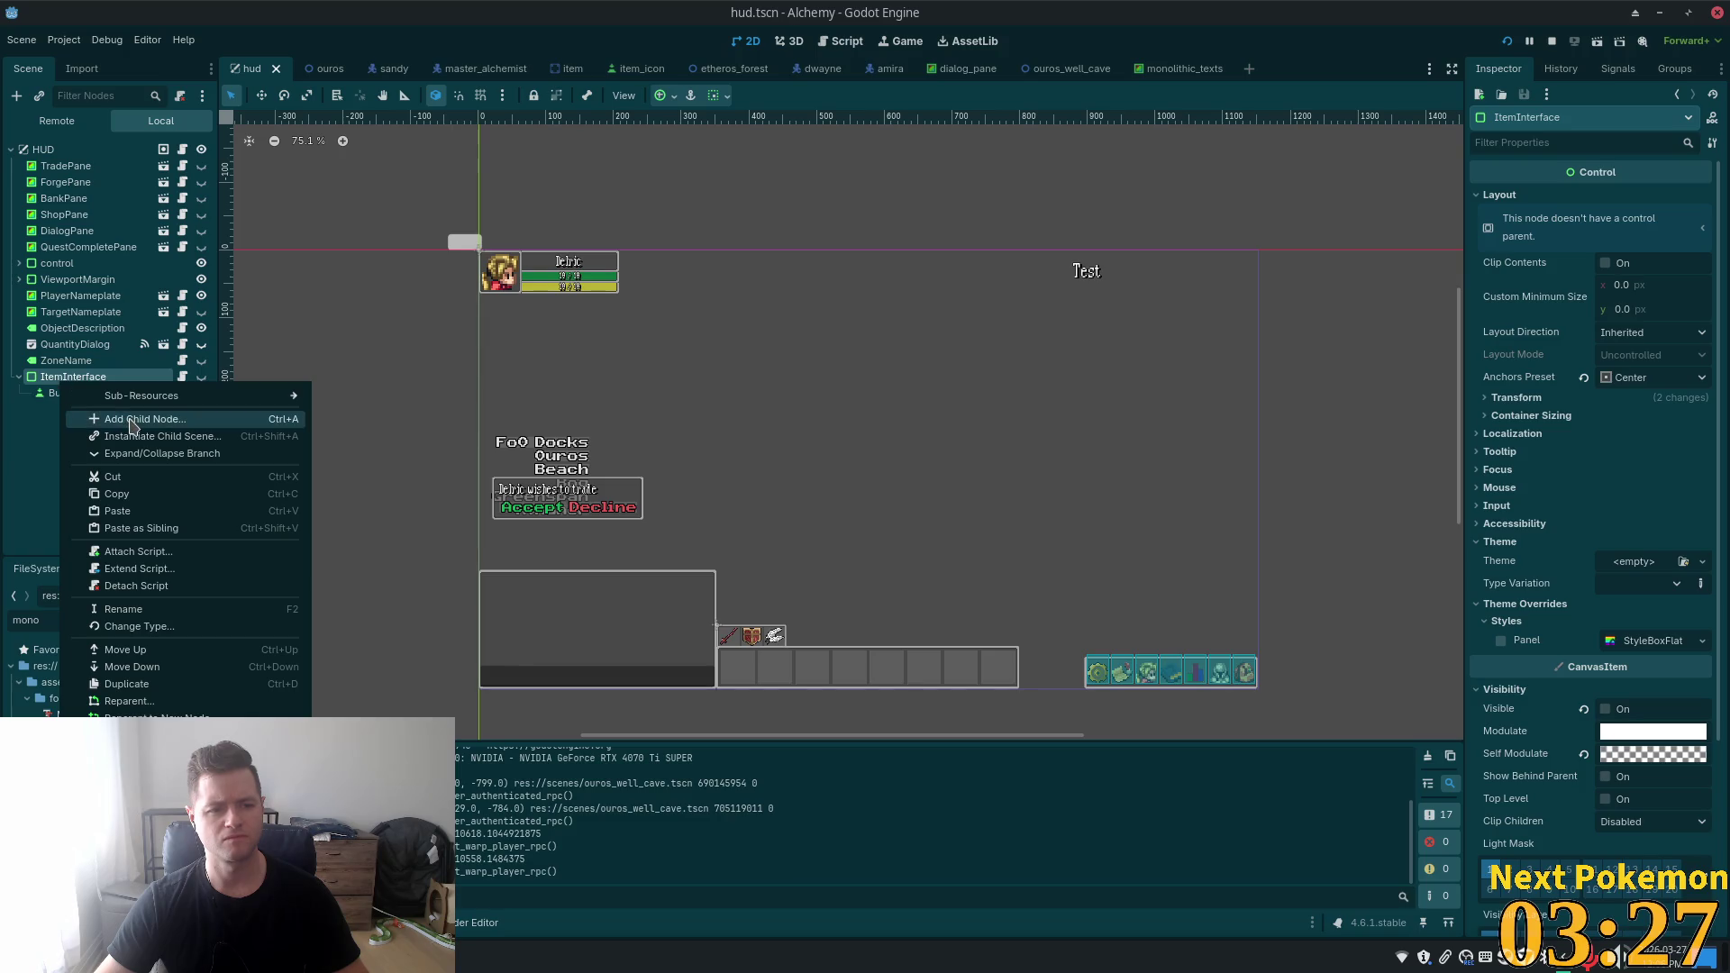
left_click(157, 438)
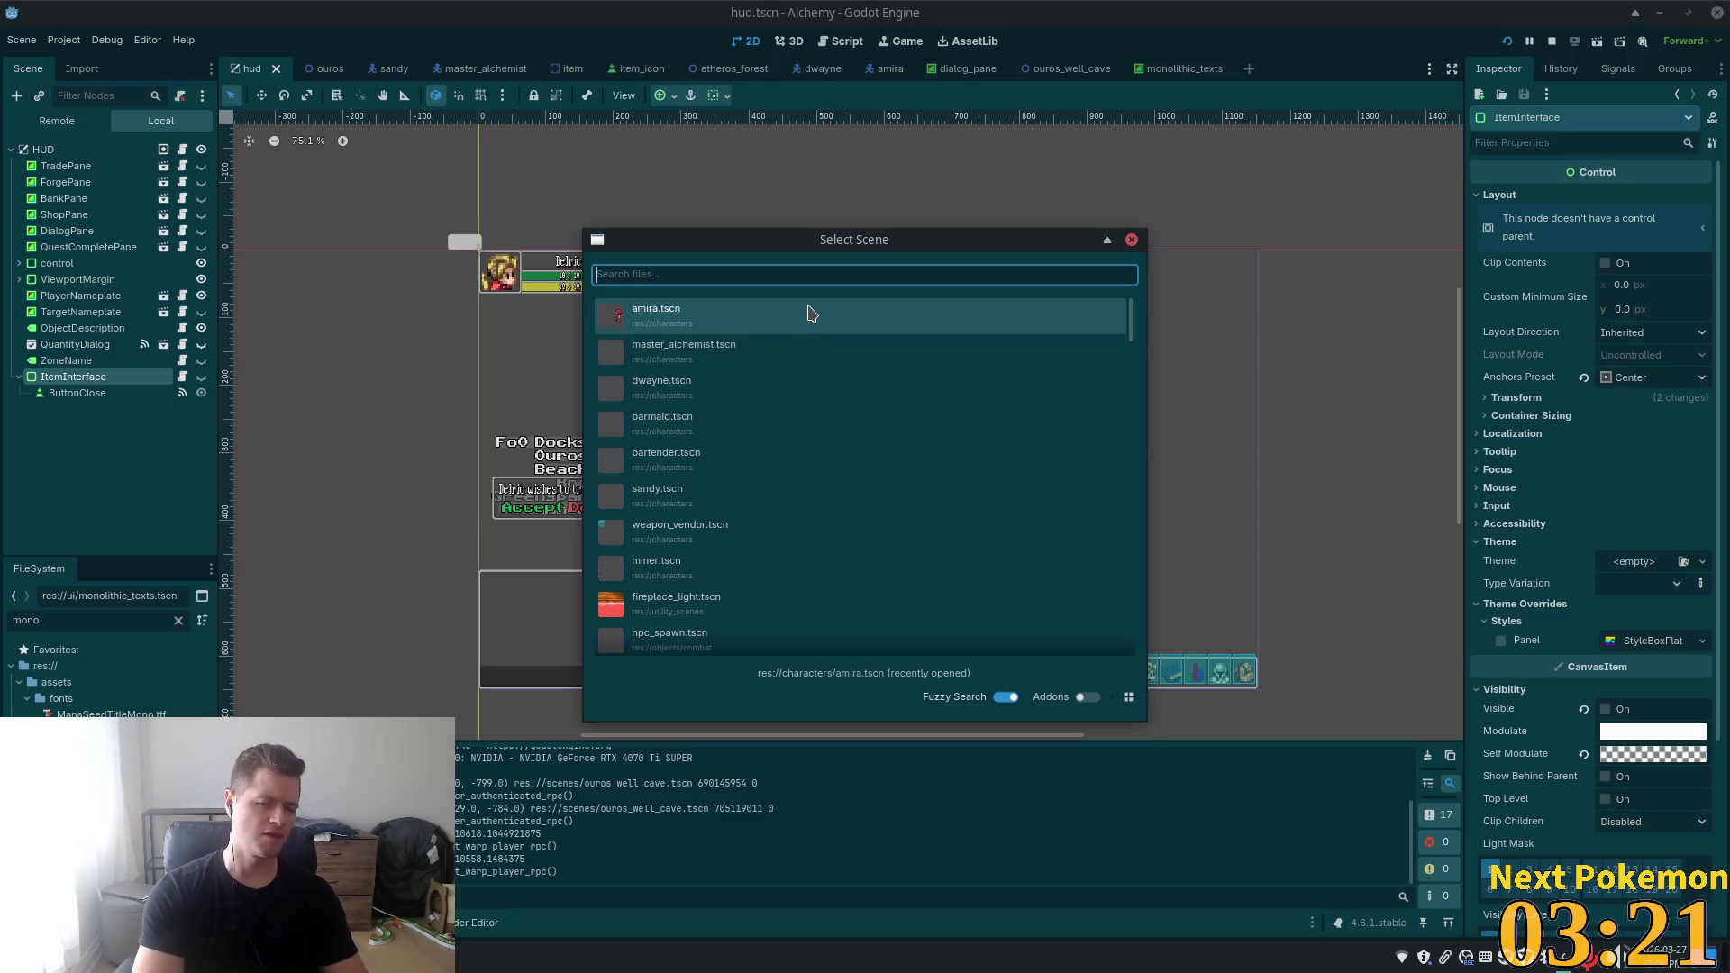
type("mono")
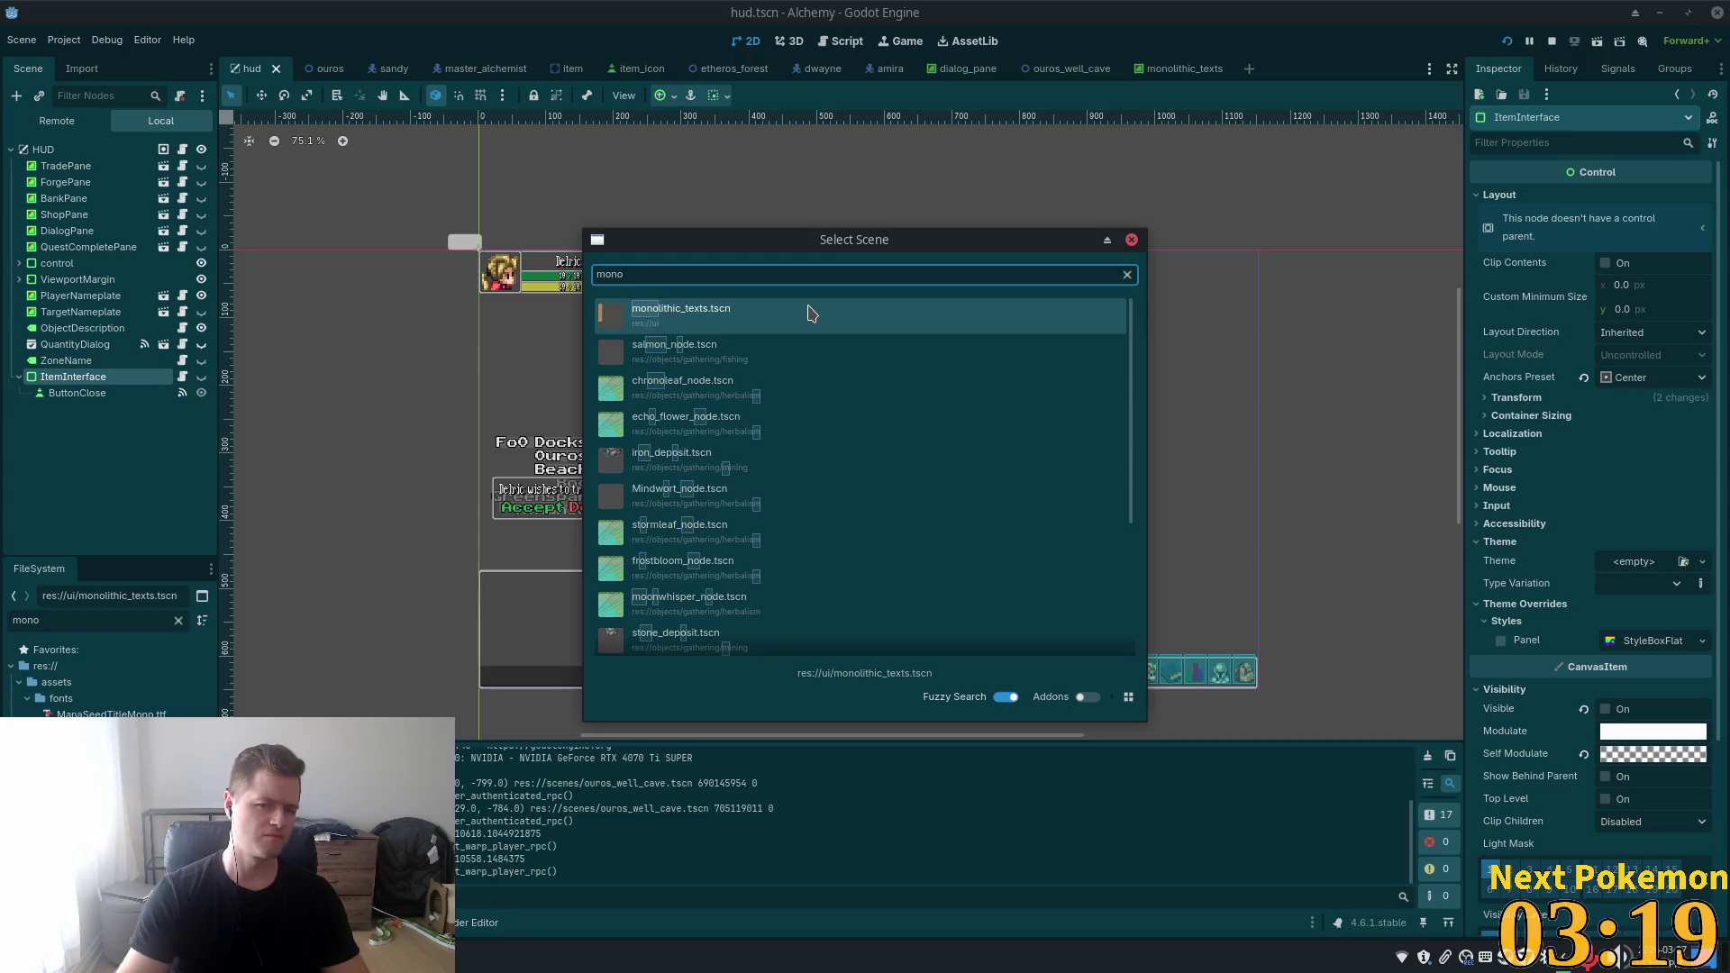
double_click(813, 308)
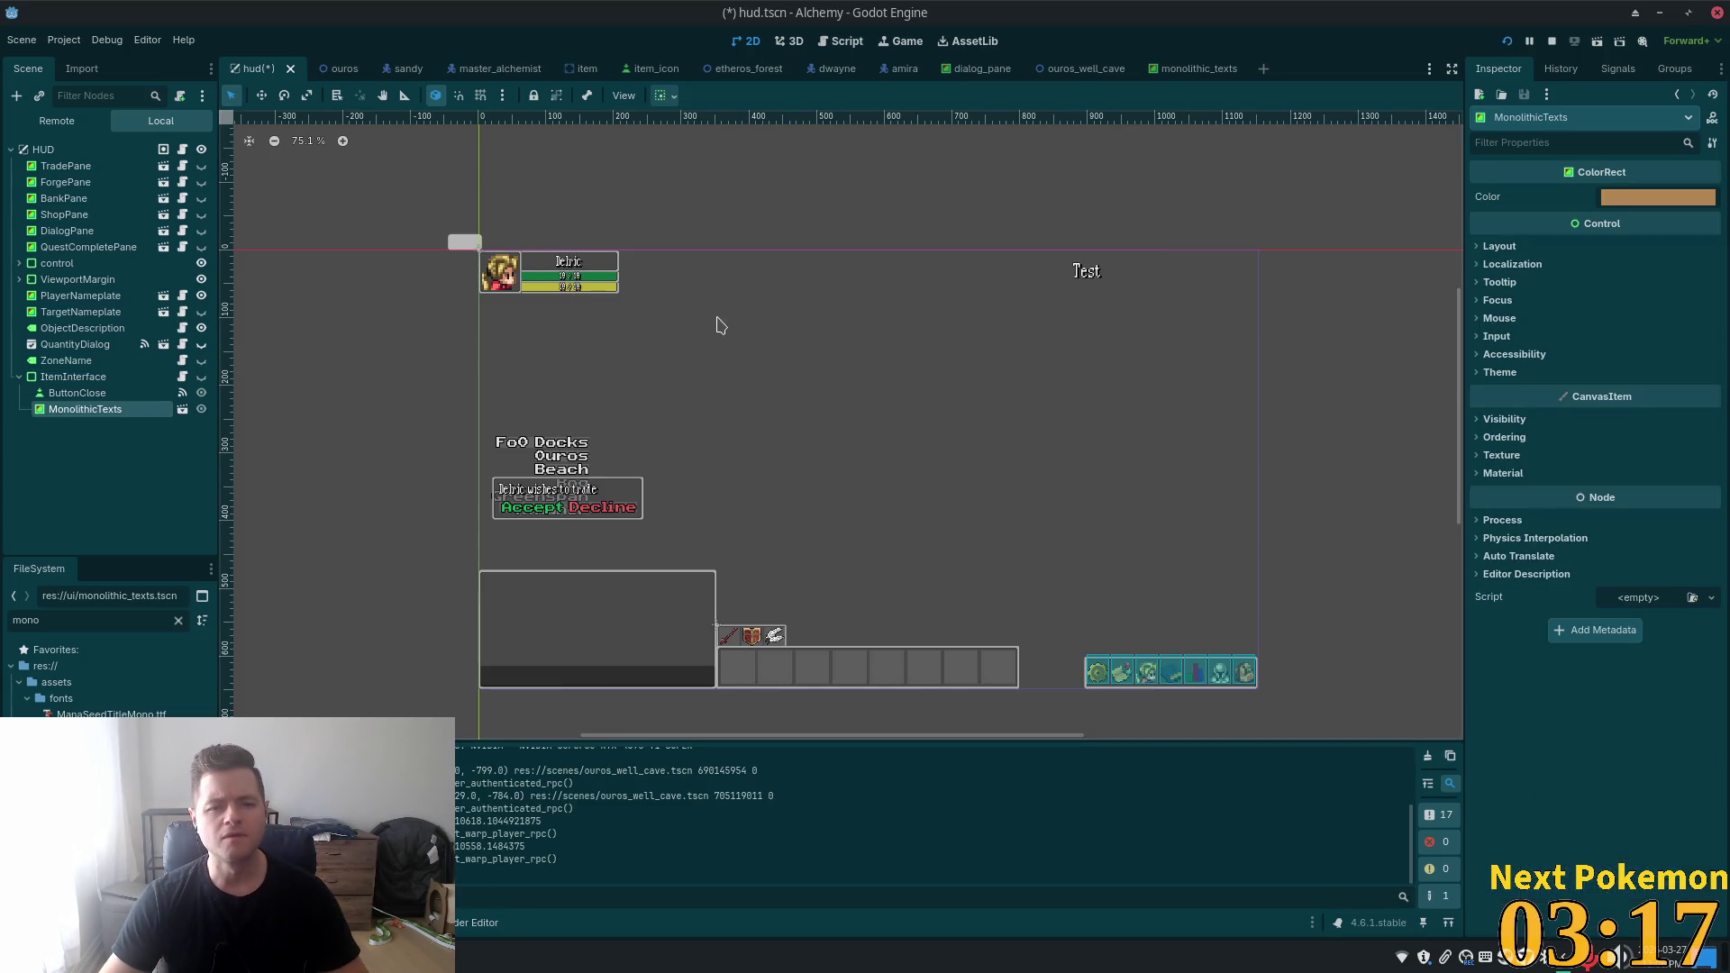
scroll(588, 330, "up", 1)
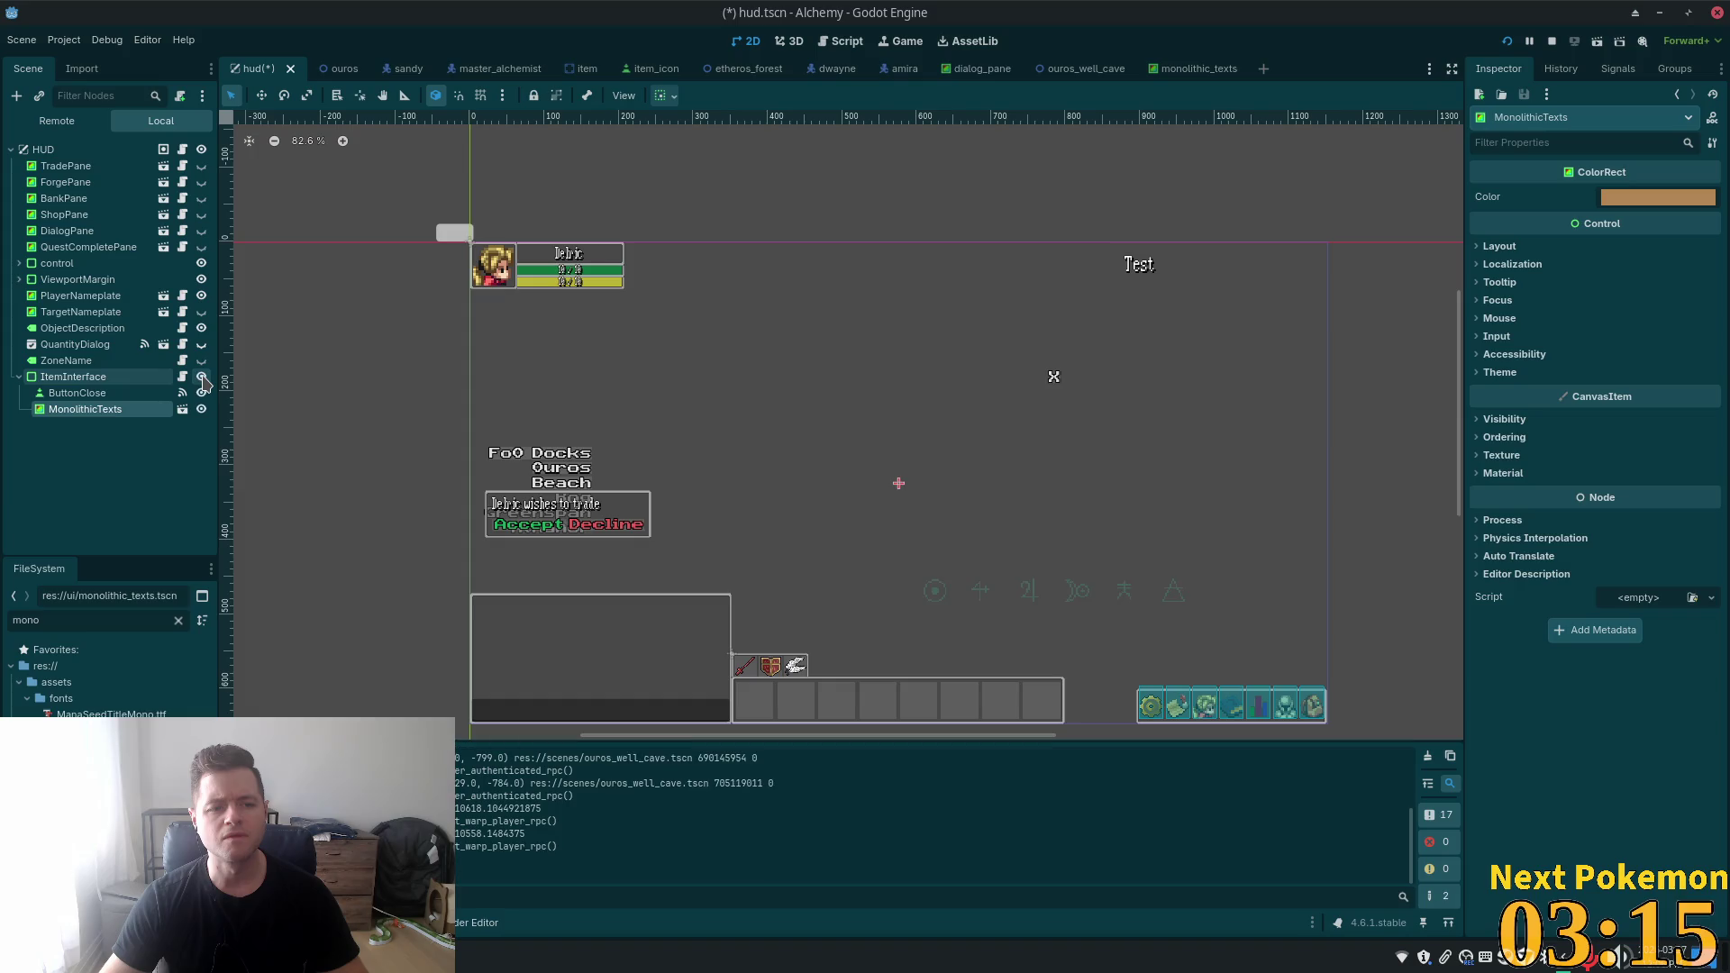
scroll(968, 507, "down", 10)
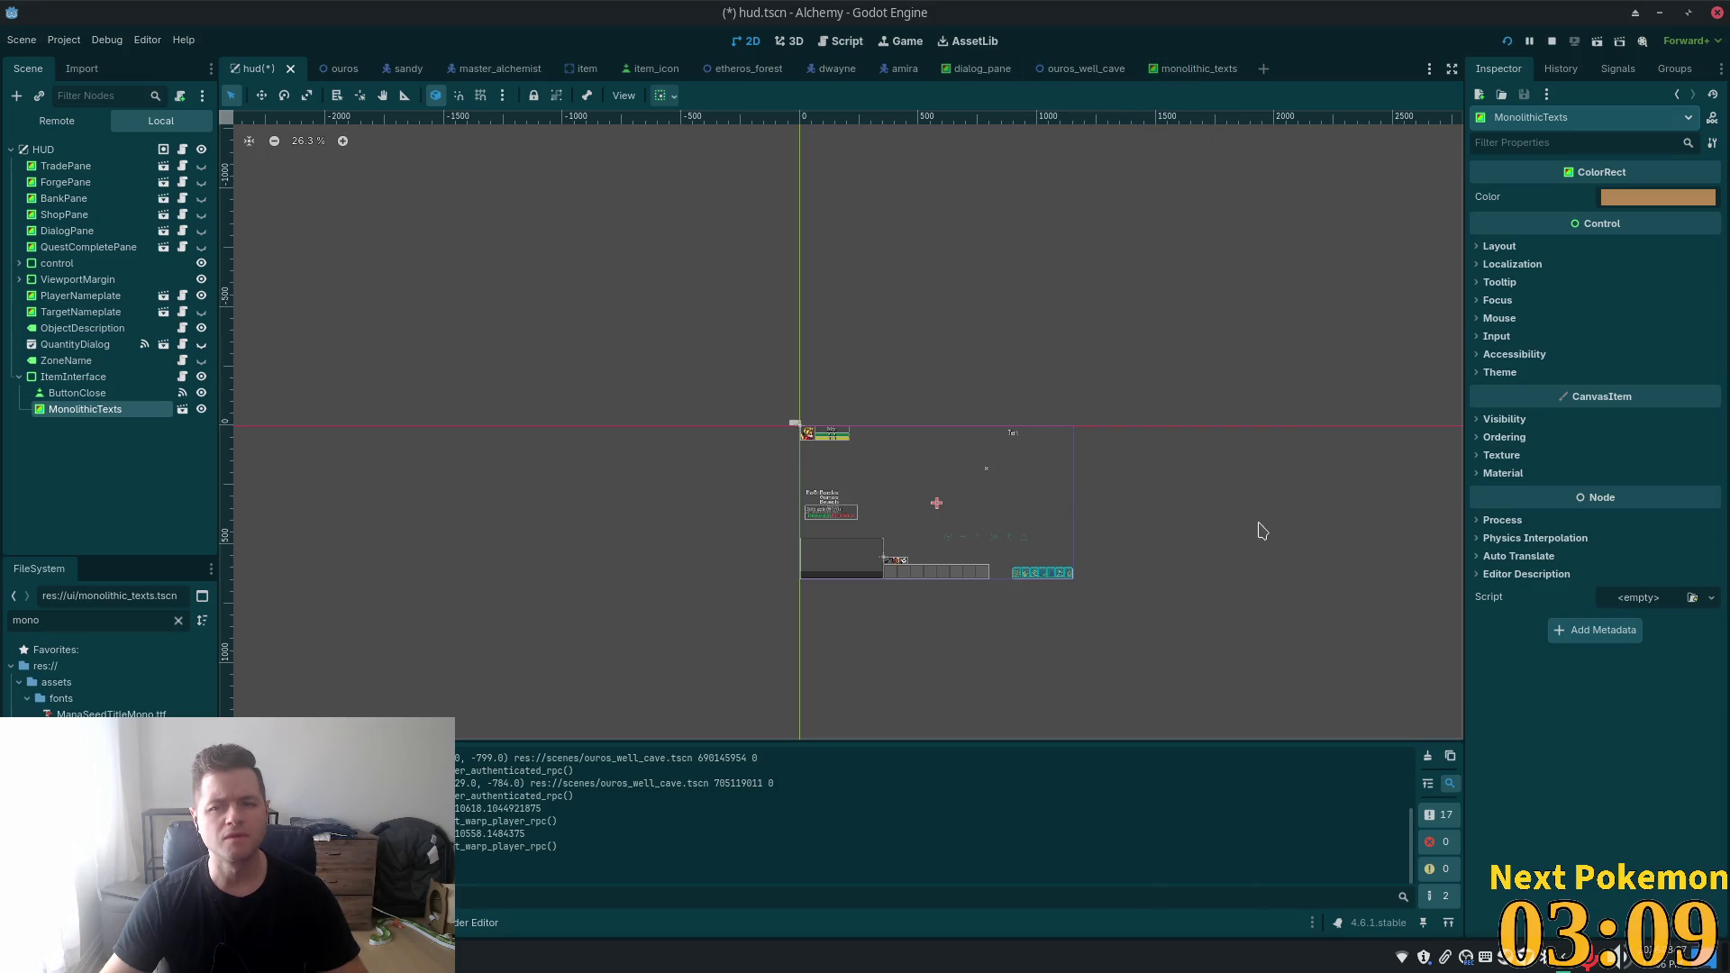
scroll(1260, 528, "left", 2)
scroll(1239, 541, "right", 3)
scroll(1158, 529, "left", 2)
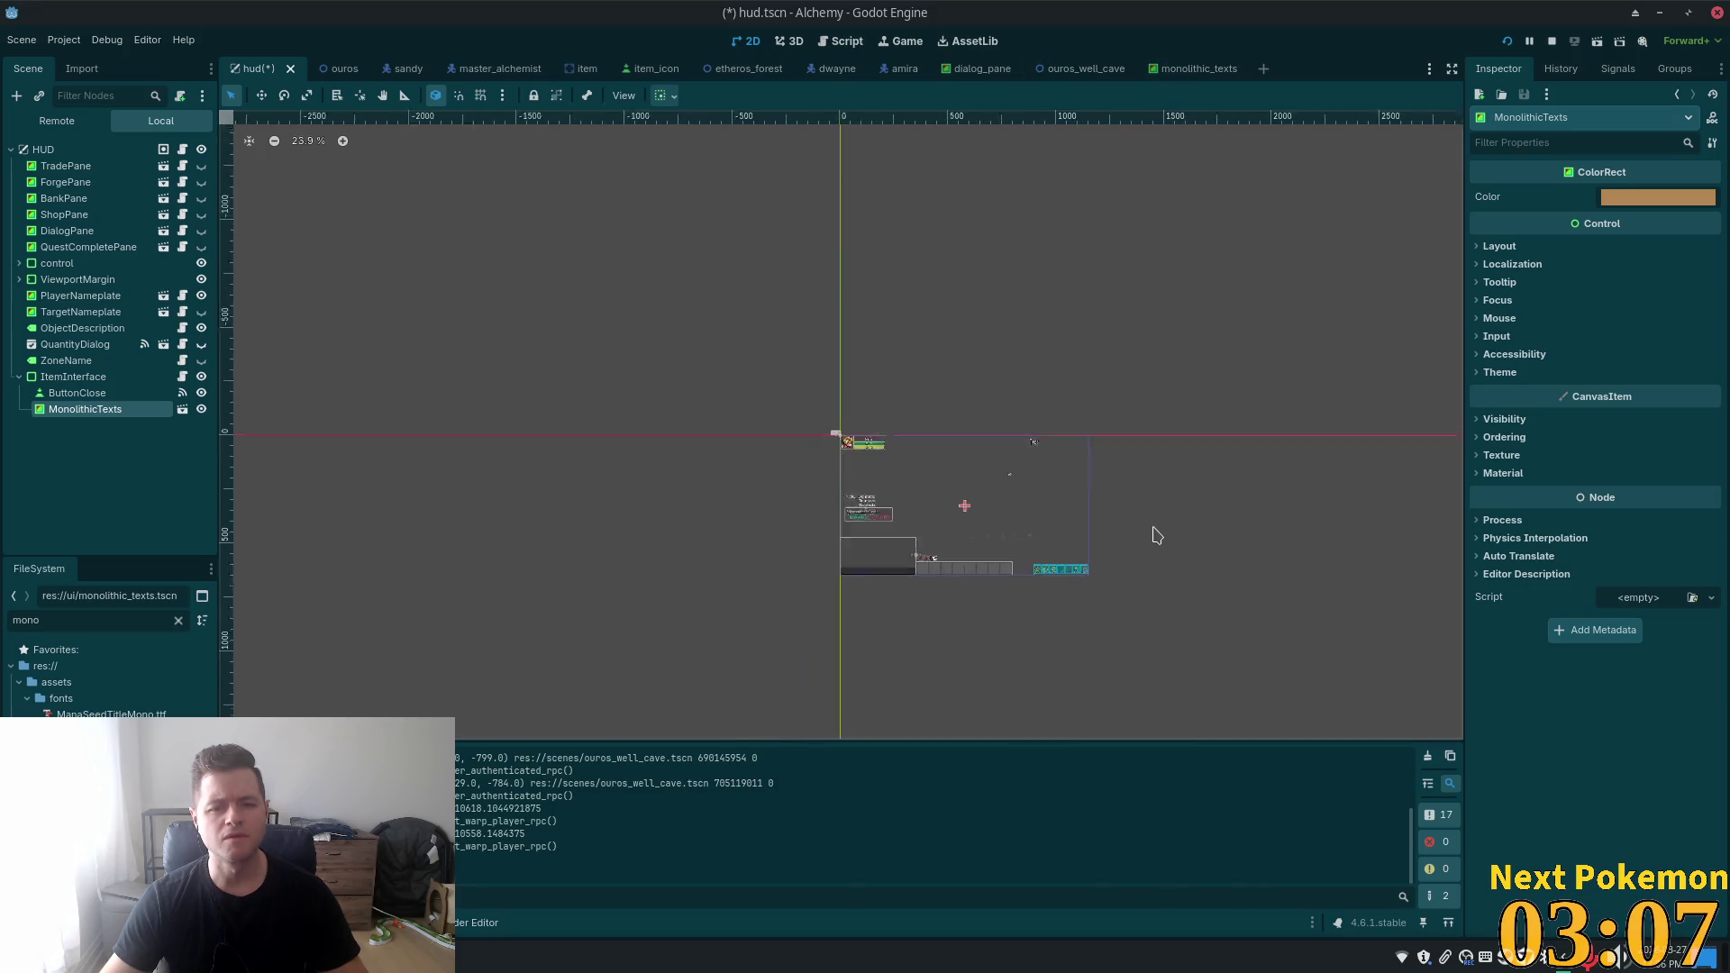
scroll(1156, 534, "down", 7)
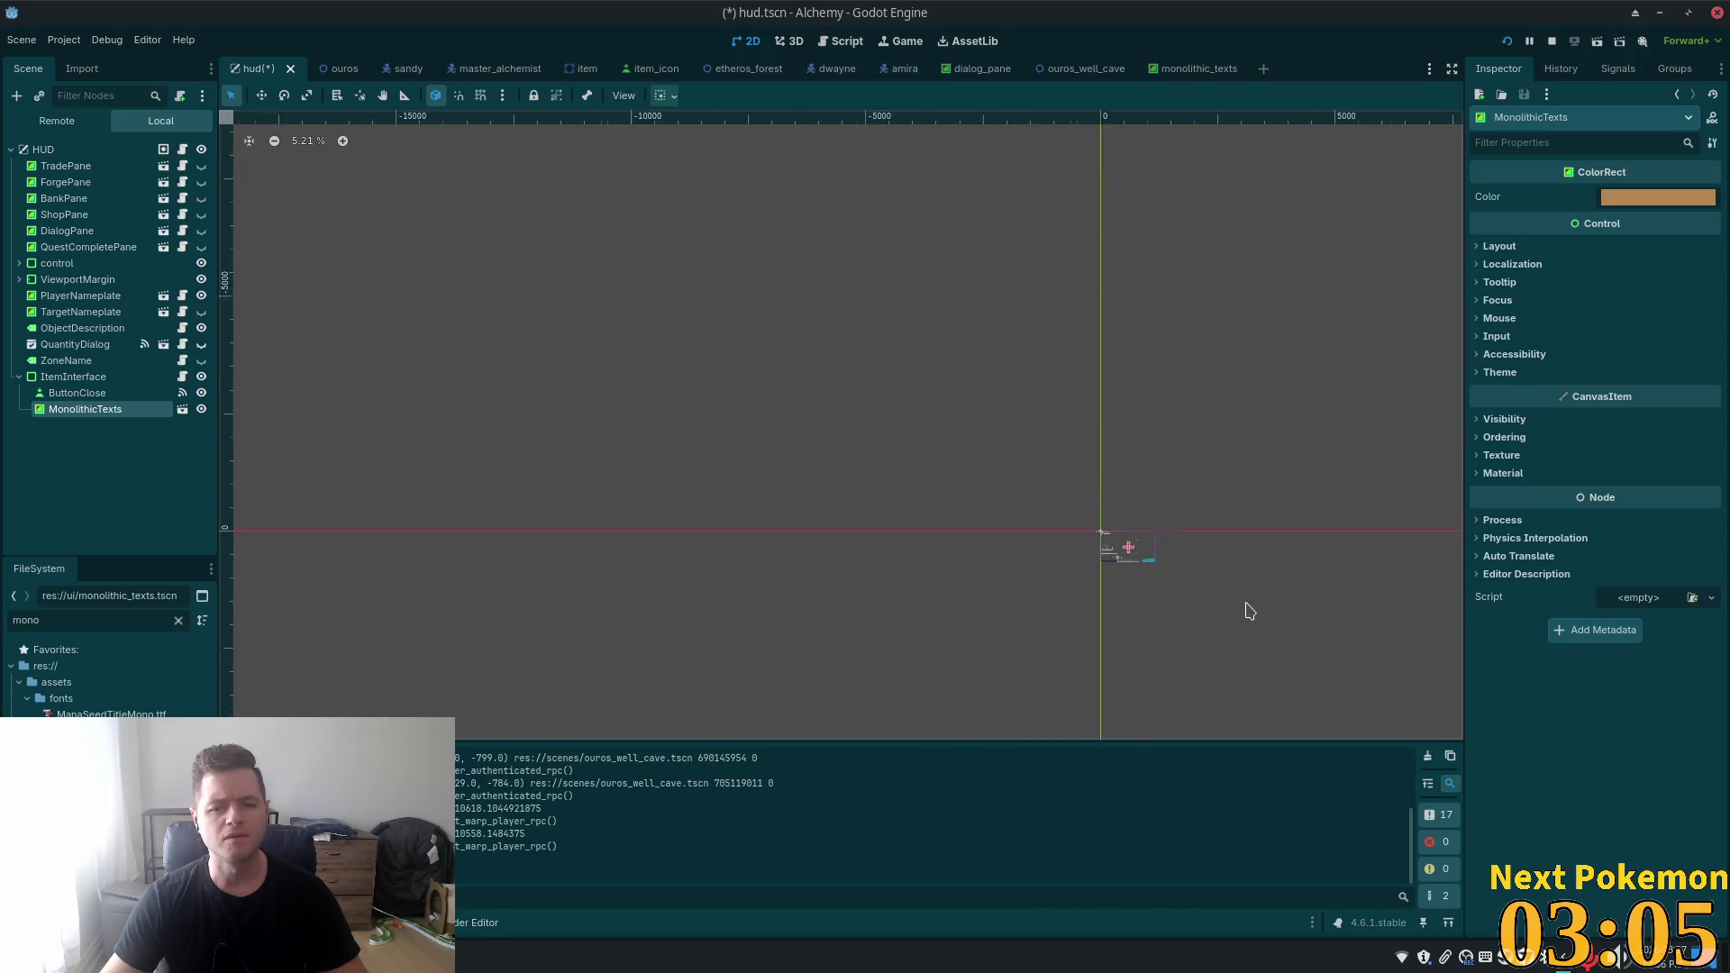
scroll(1262, 608, "left", 2)
scroll(1252, 595, "up", 3)
scroll(1181, 567, "up", 8)
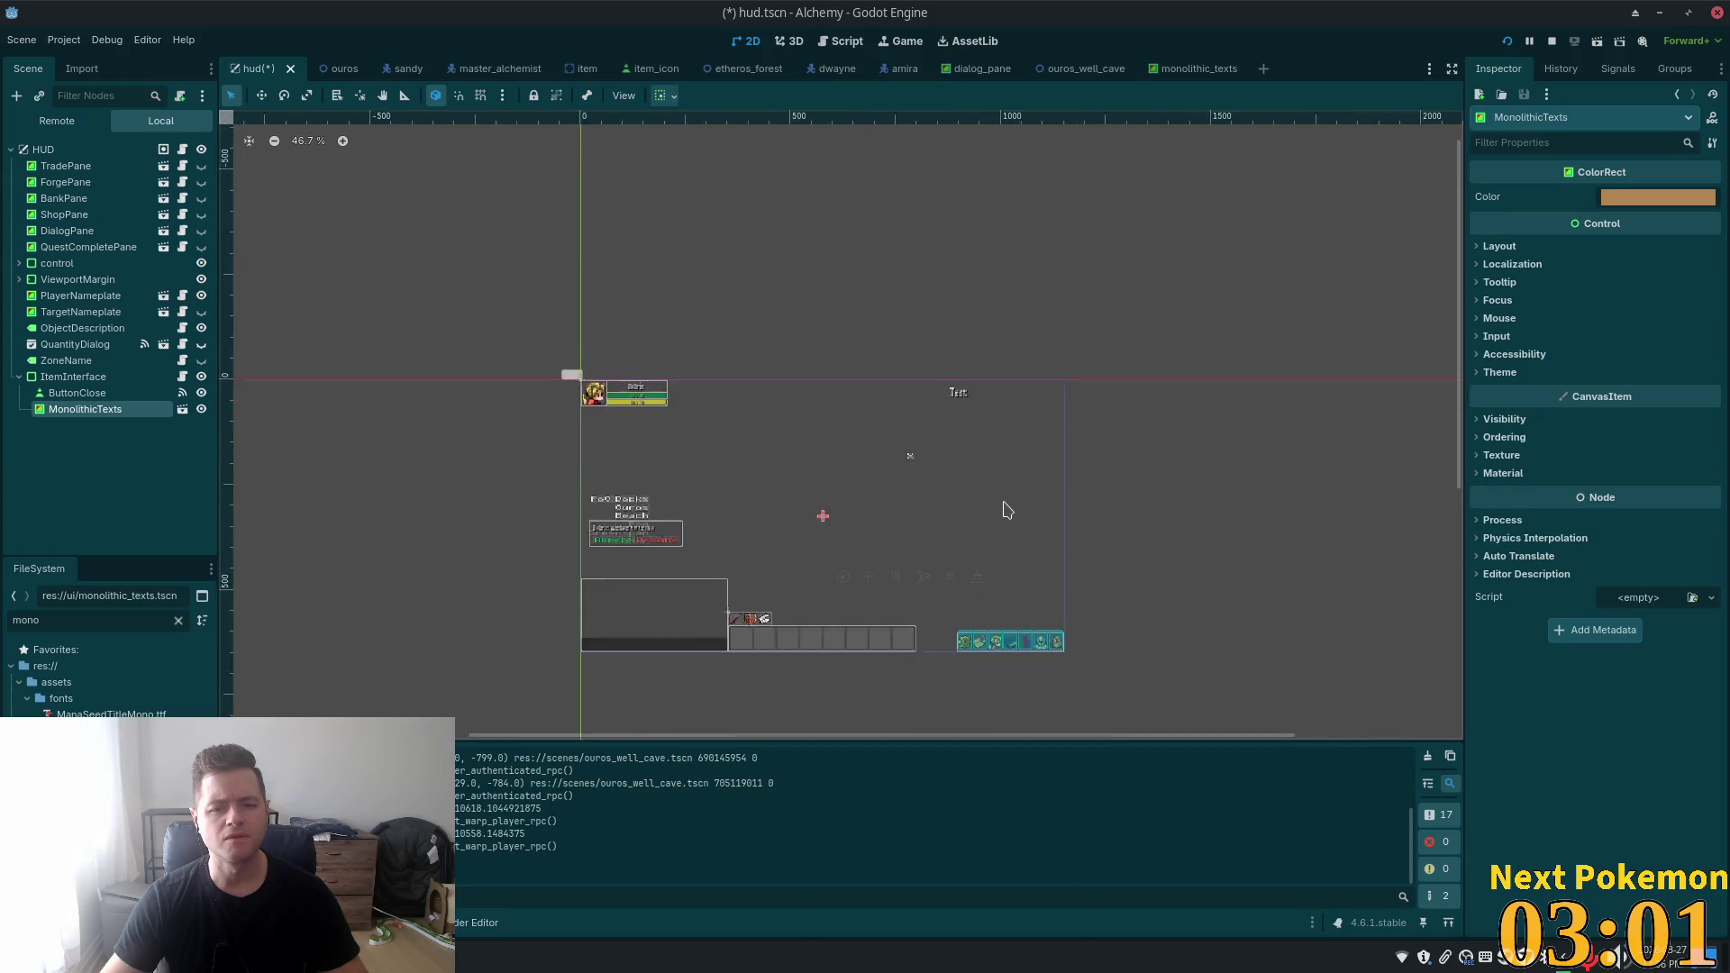
scroll(1003, 506, "up", 3)
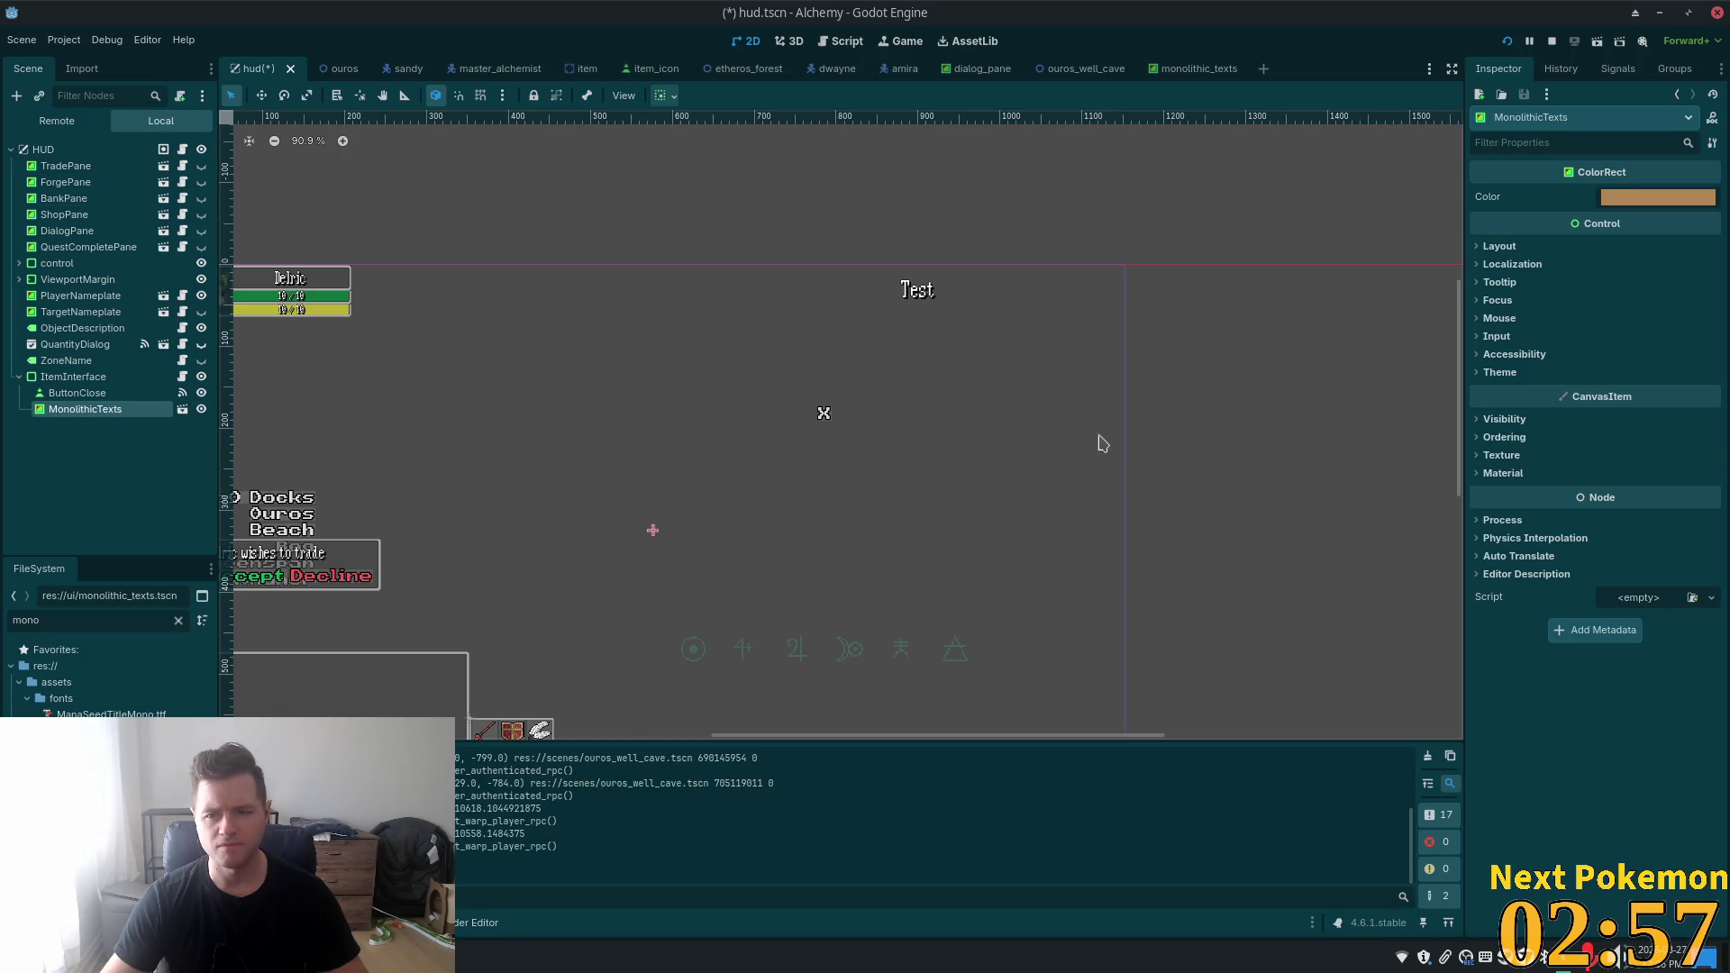
- Copy the MonolithicTexts Size (418 × 302) into its Custom Minimum Size
left_click(1188, 70)
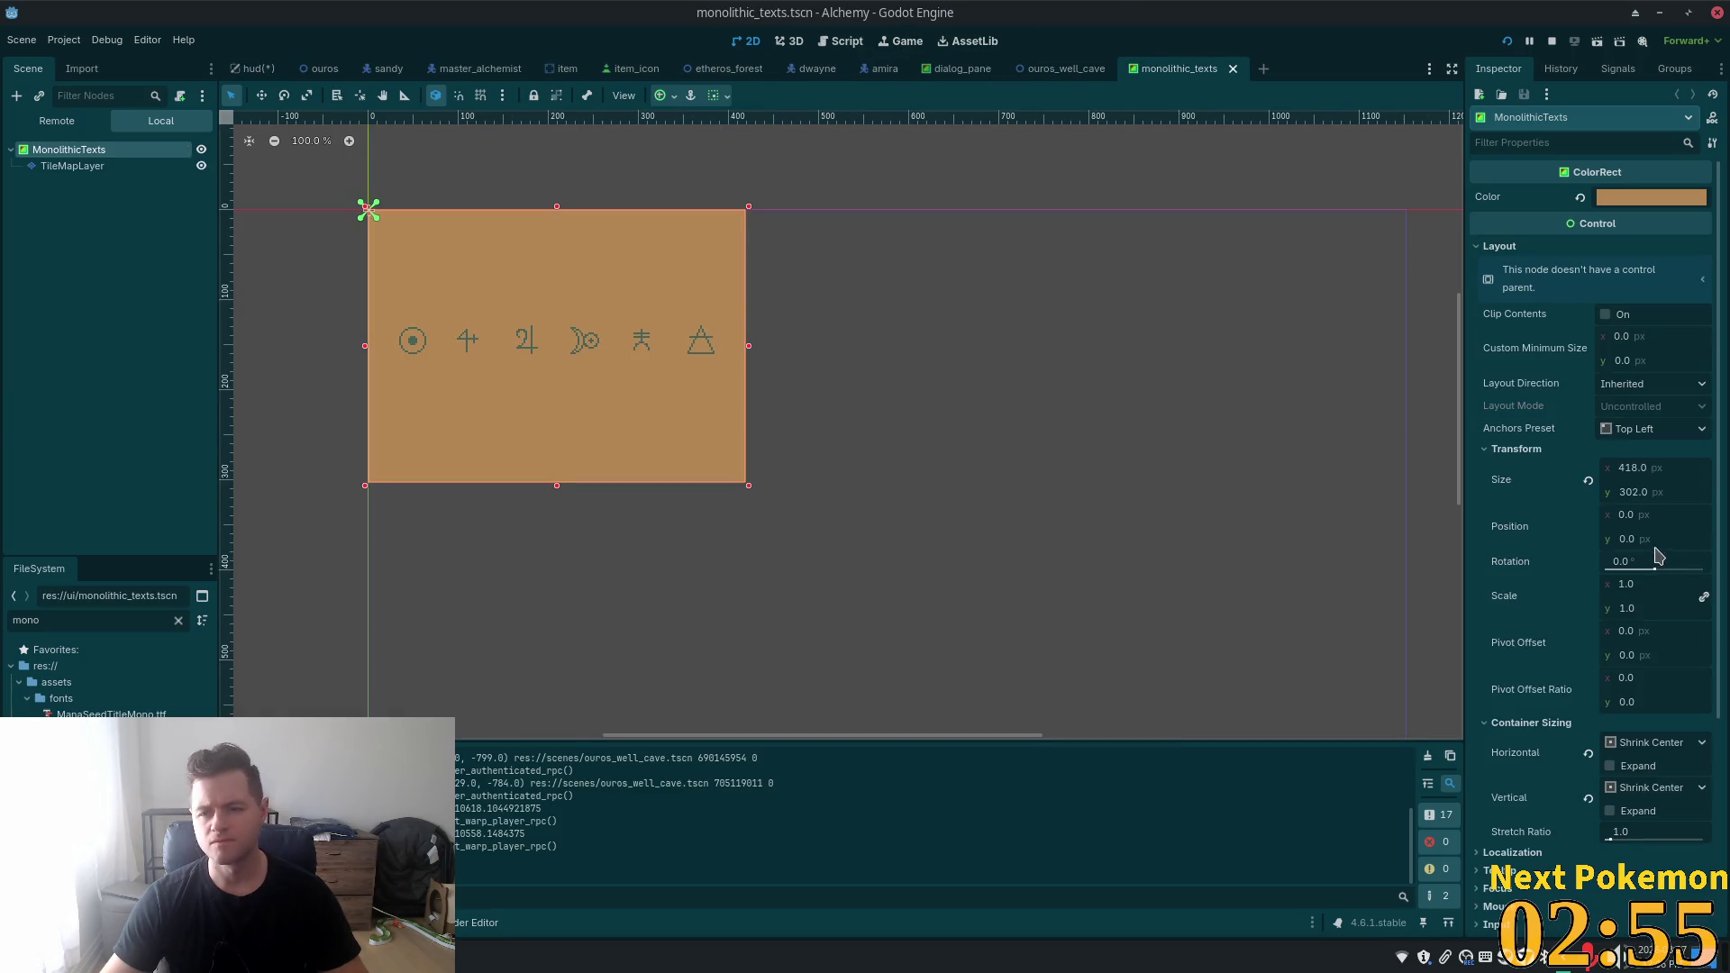
right_click(1518, 484)
left_click(1515, 382)
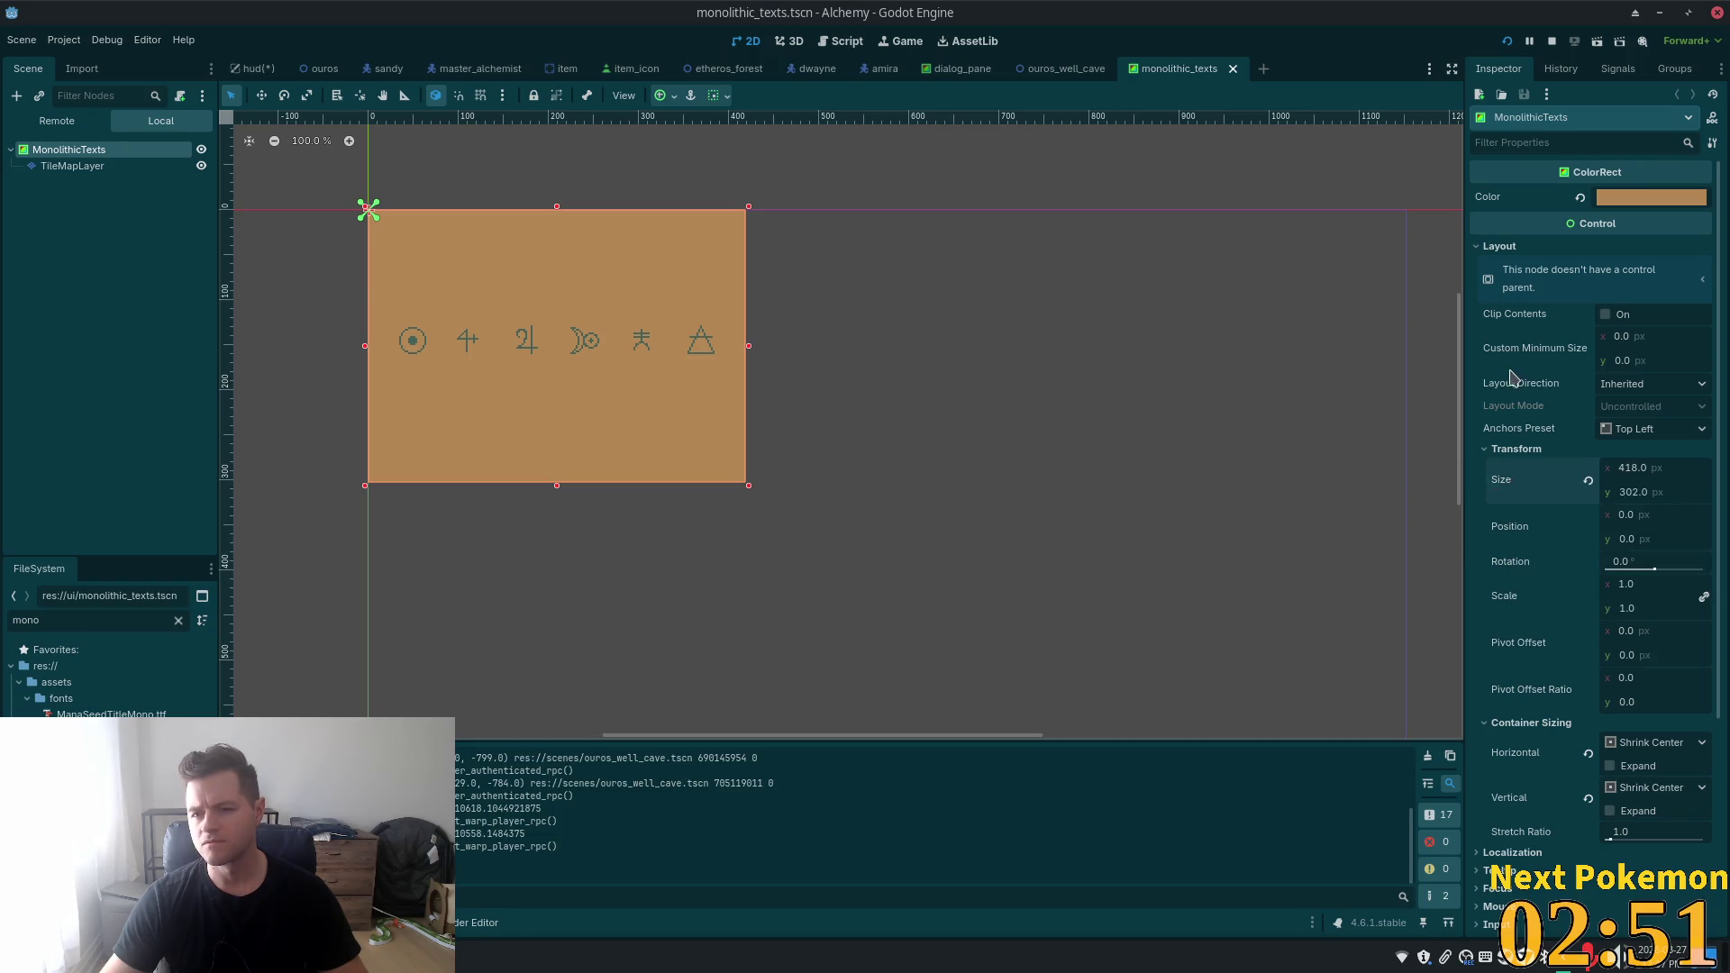
right_click(1526, 364)
left_click(1550, 375)
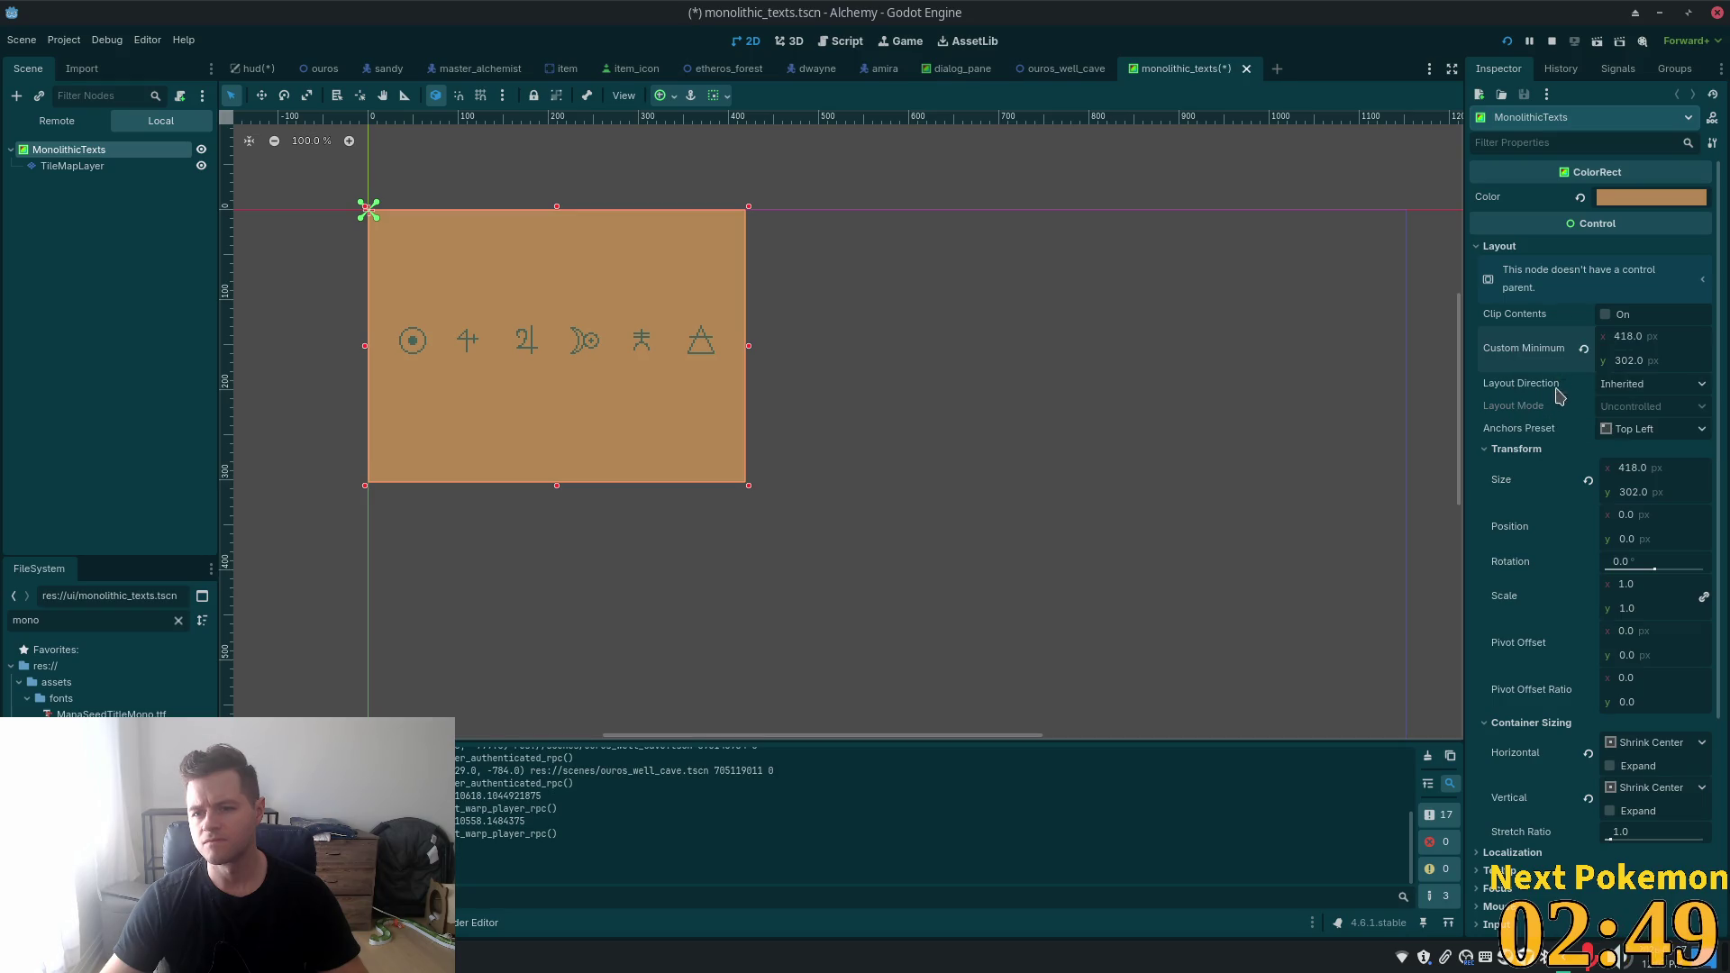
- Return to the hud scene and select the ButtonClose node
left_click(255, 69)
scroll(336, 433, "down", 6)
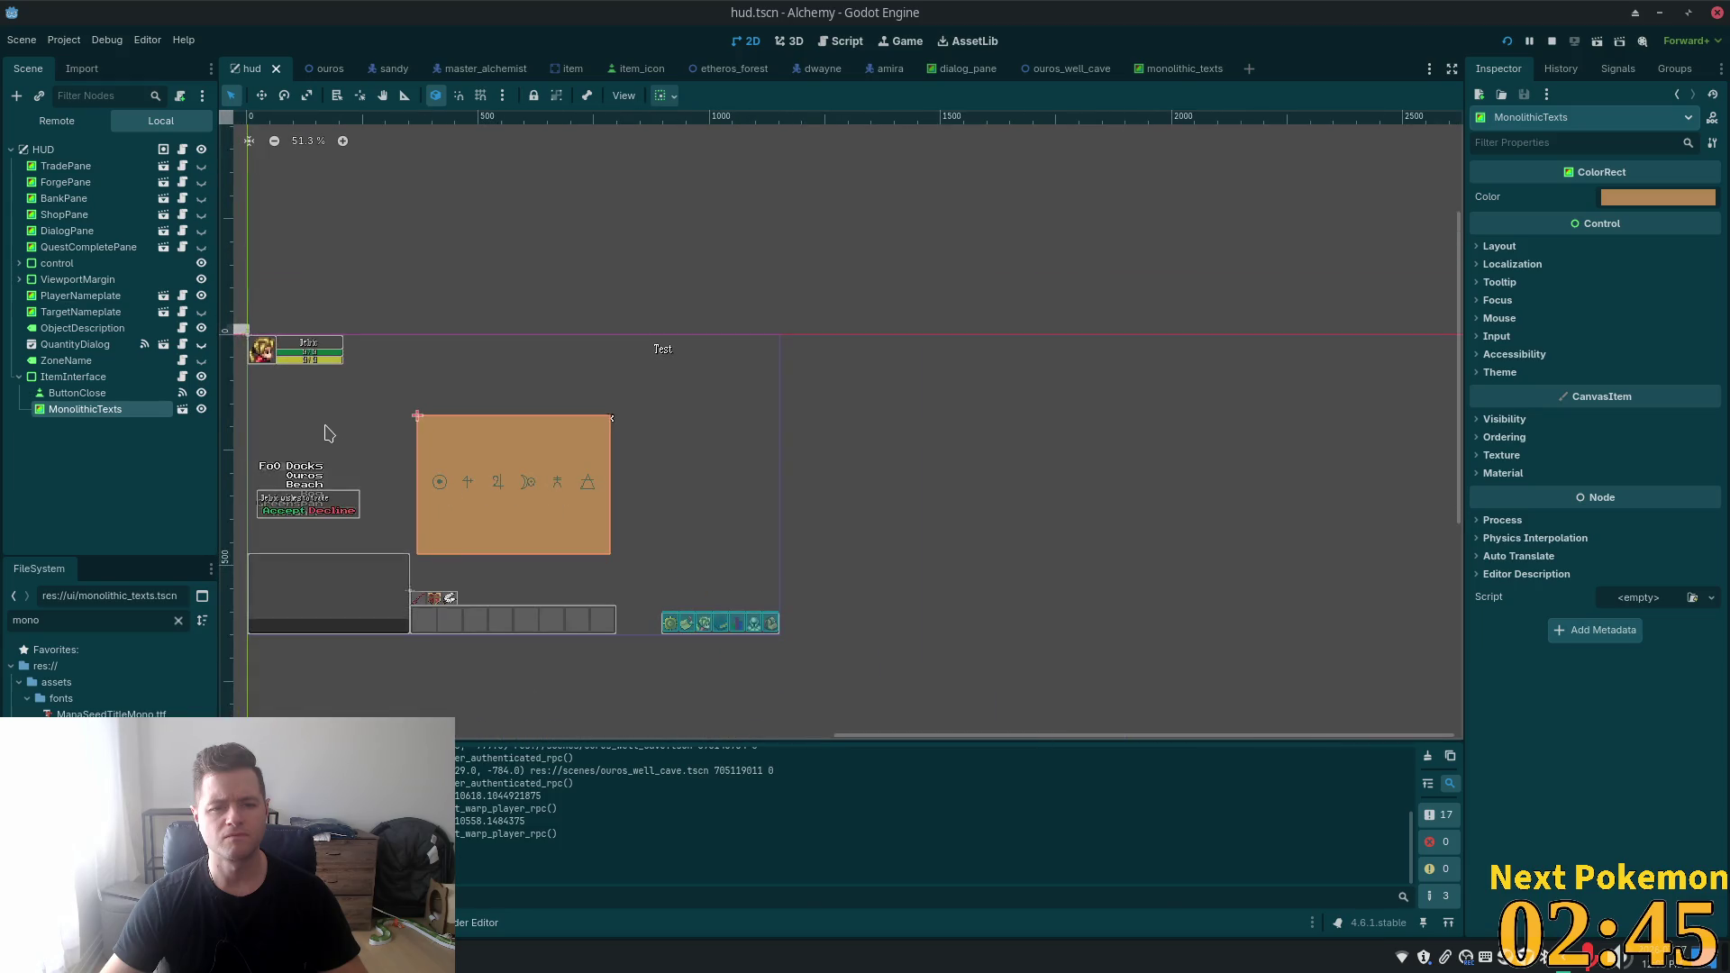
scroll(325, 432, "up", 3)
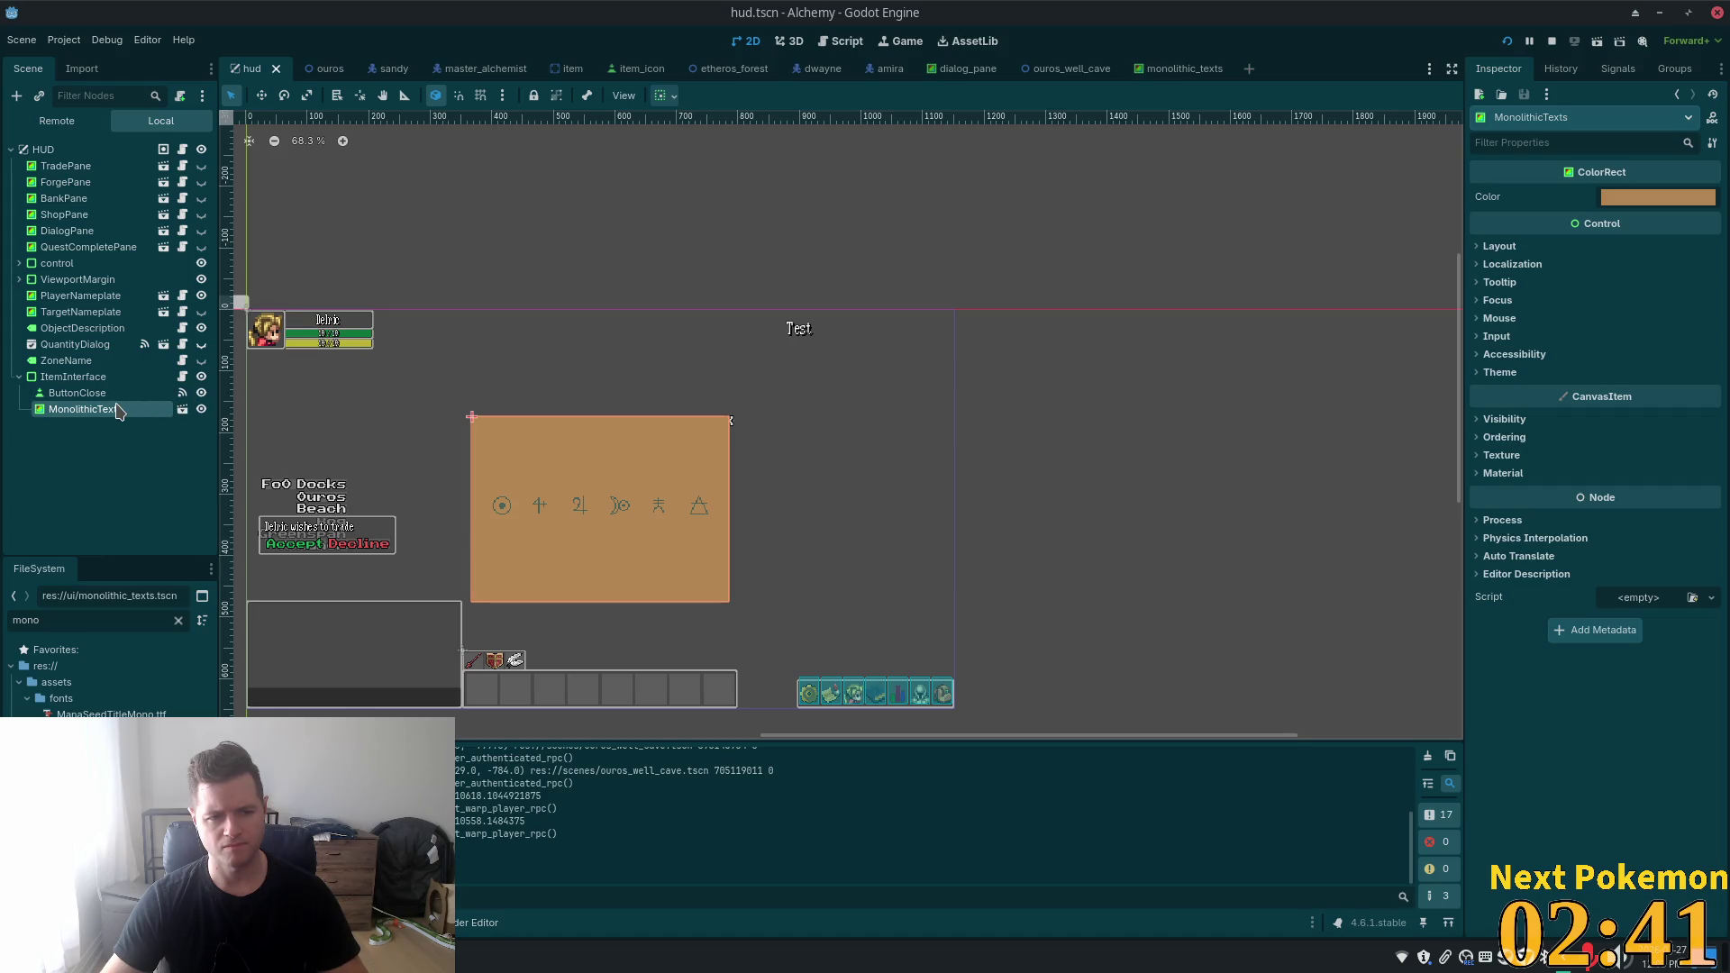
left_click(81, 394)
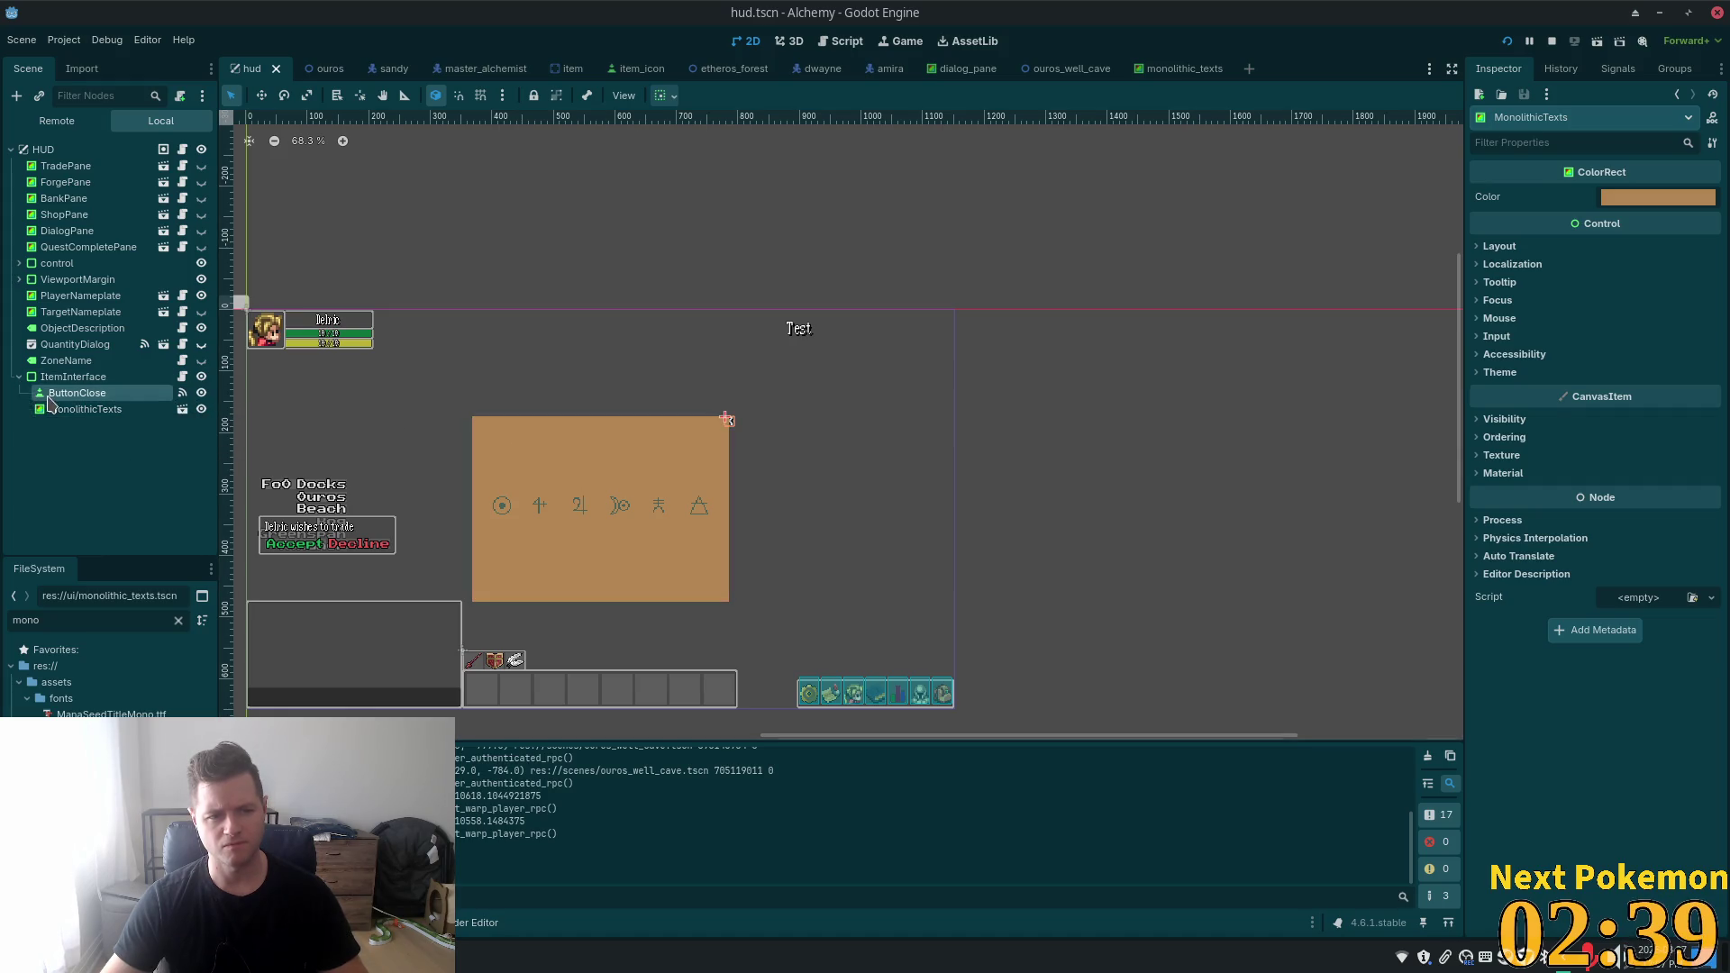
scroll(1587, 798, "down", 5)
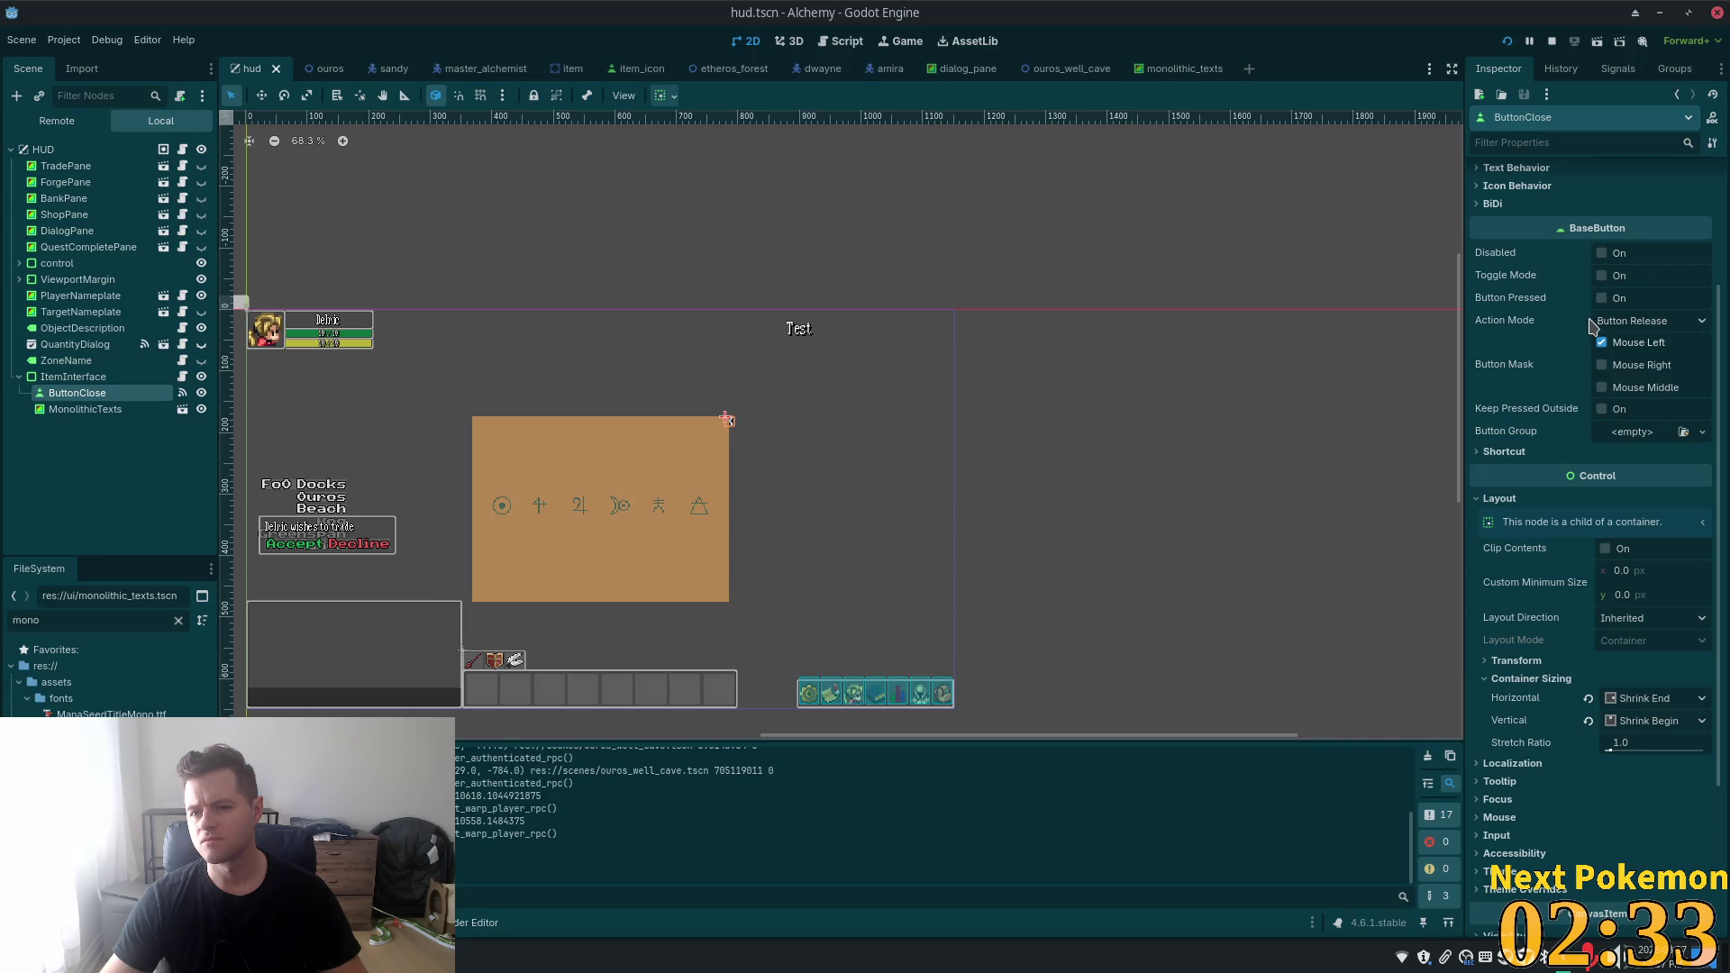
scroll(1499, 797, "down", 5)
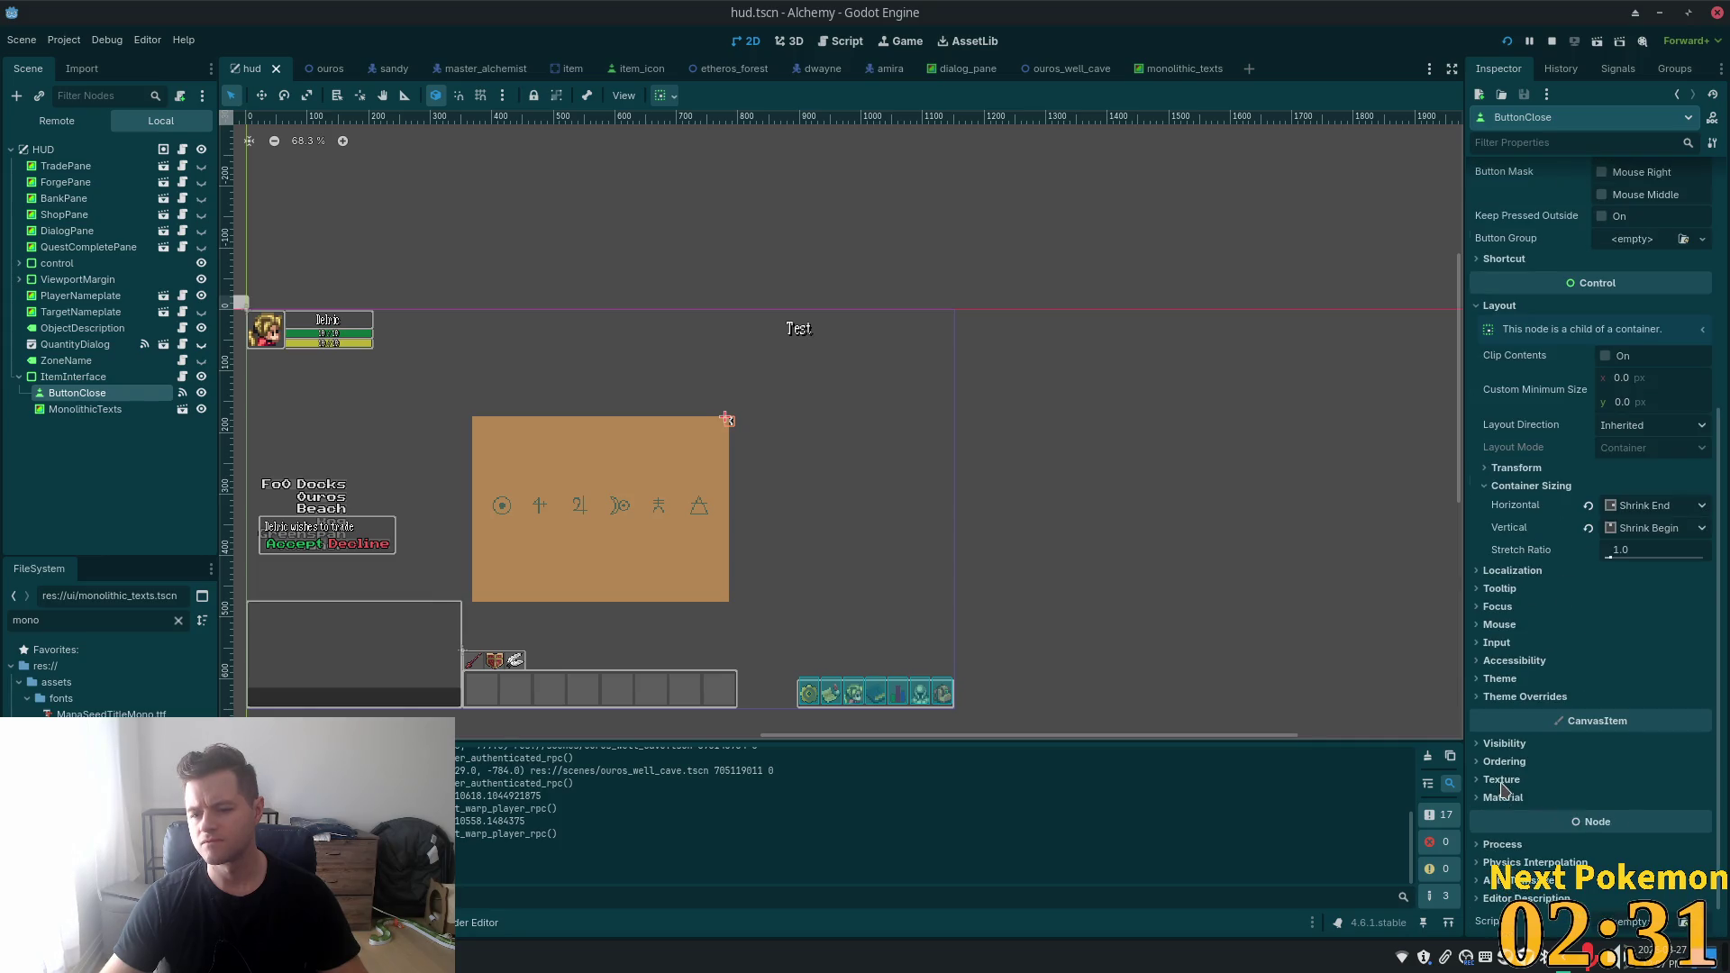
left_click(1477, 744)
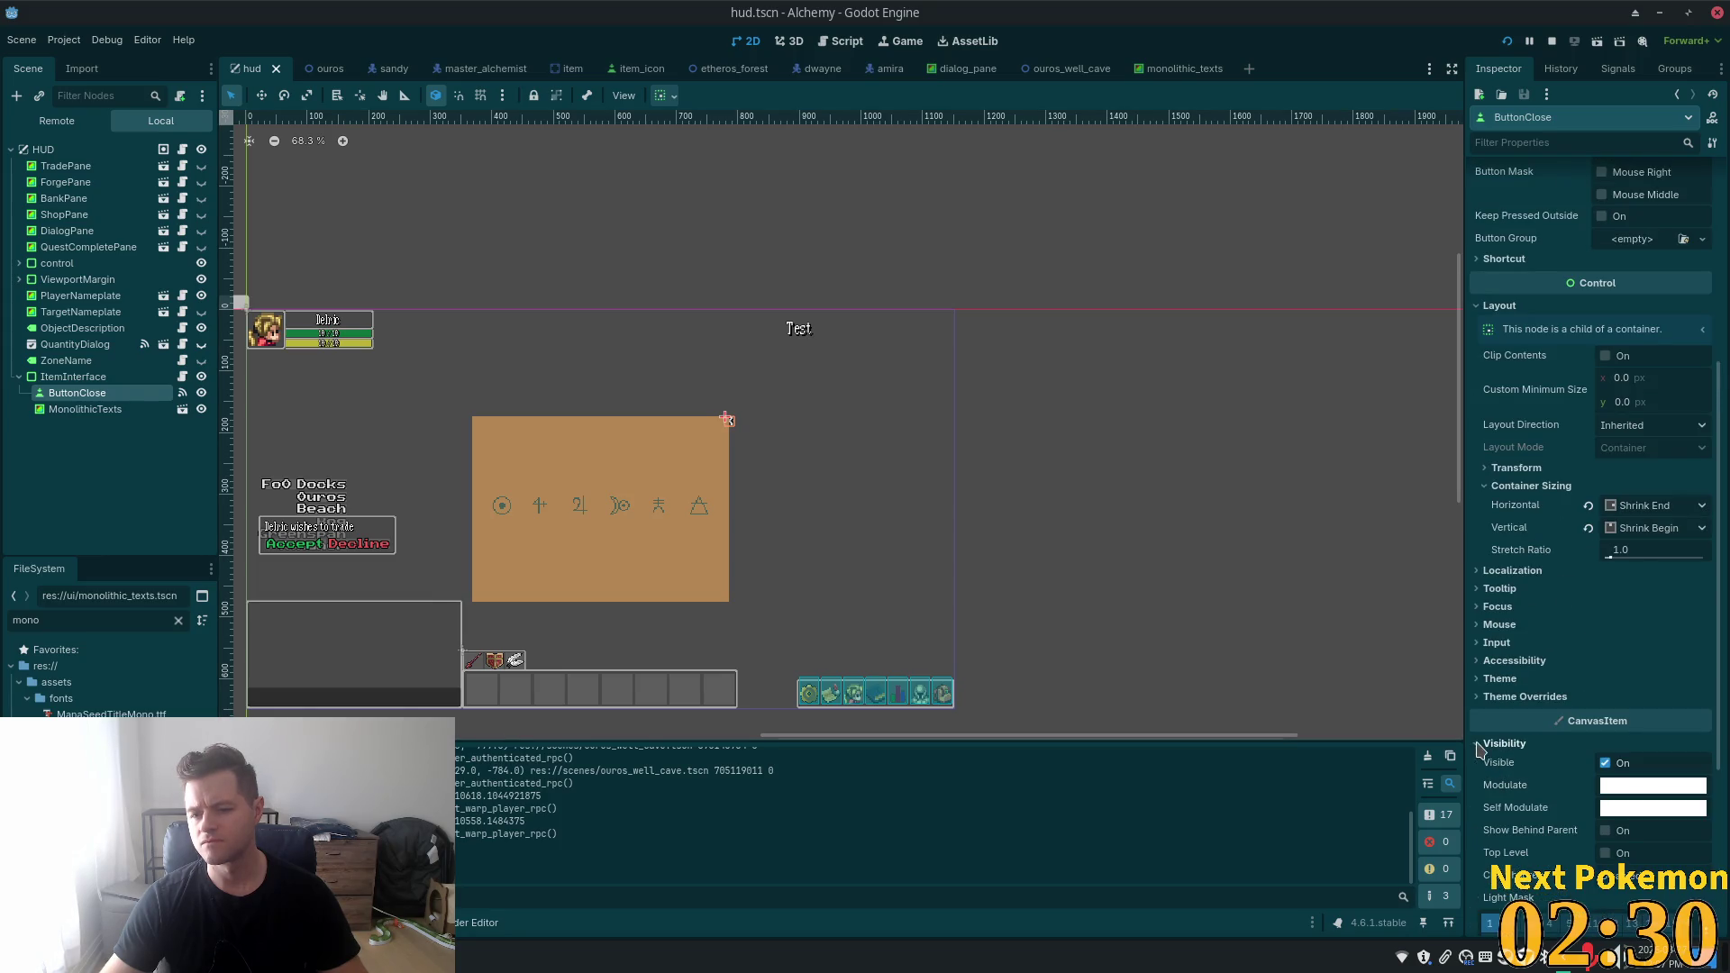
left_click(1604, 853)
key("ctrl+z")
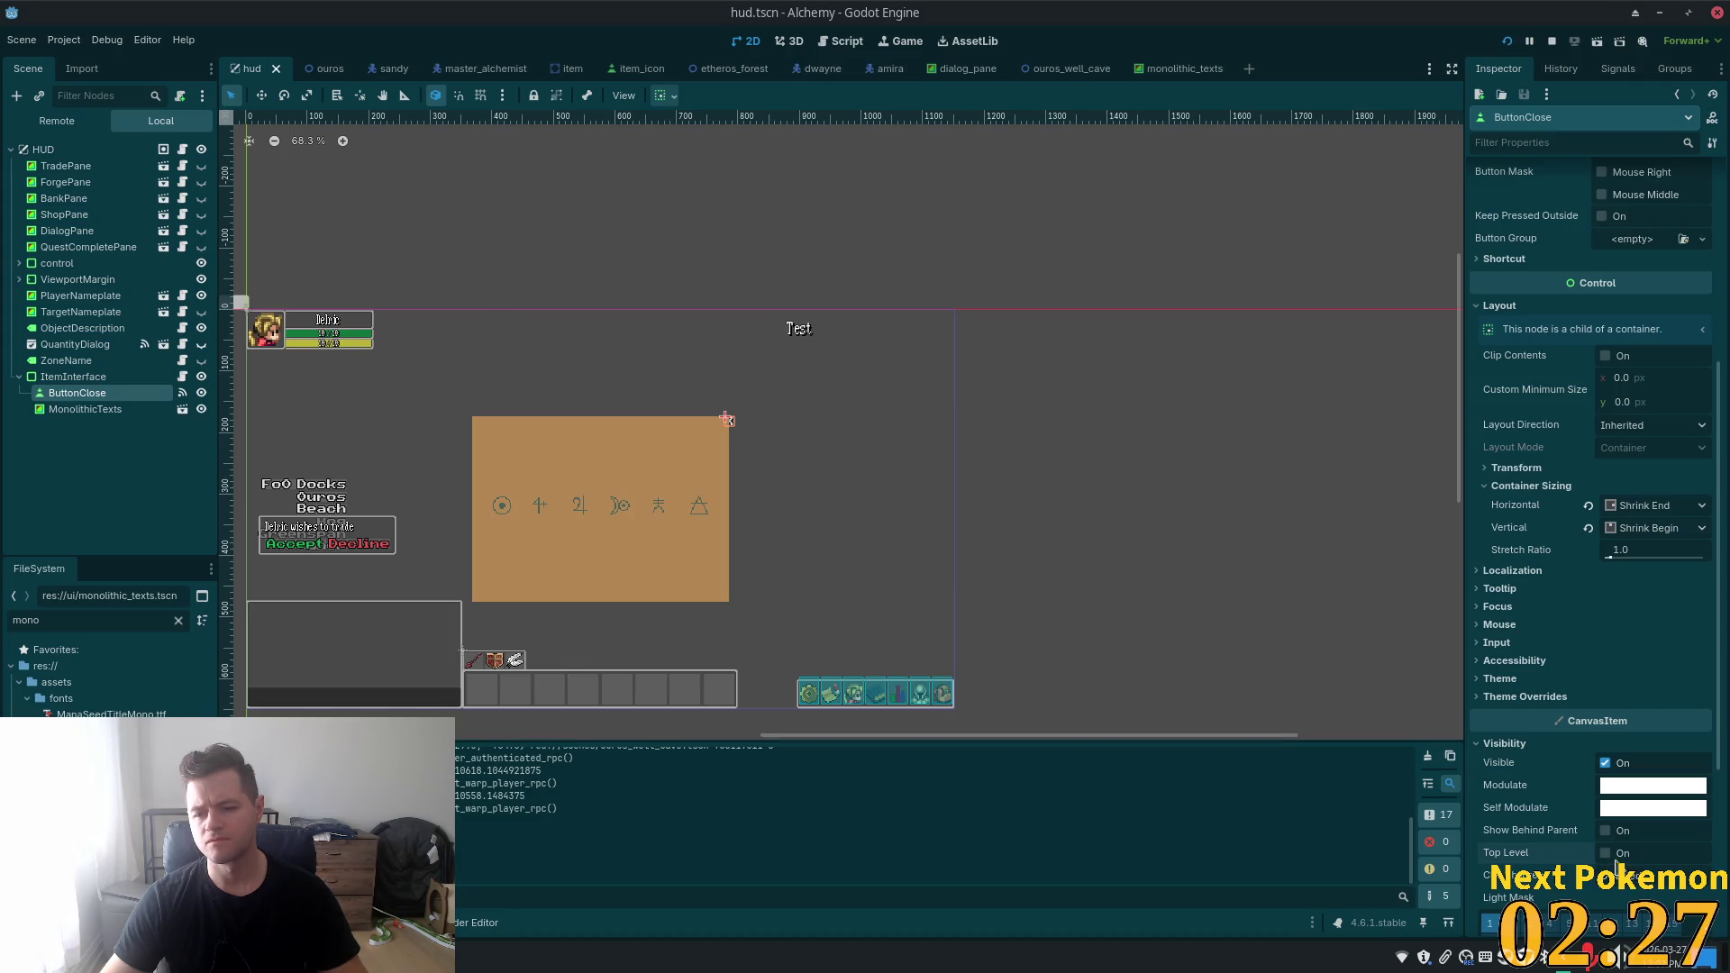
scroll(502, 505, "up", 5)
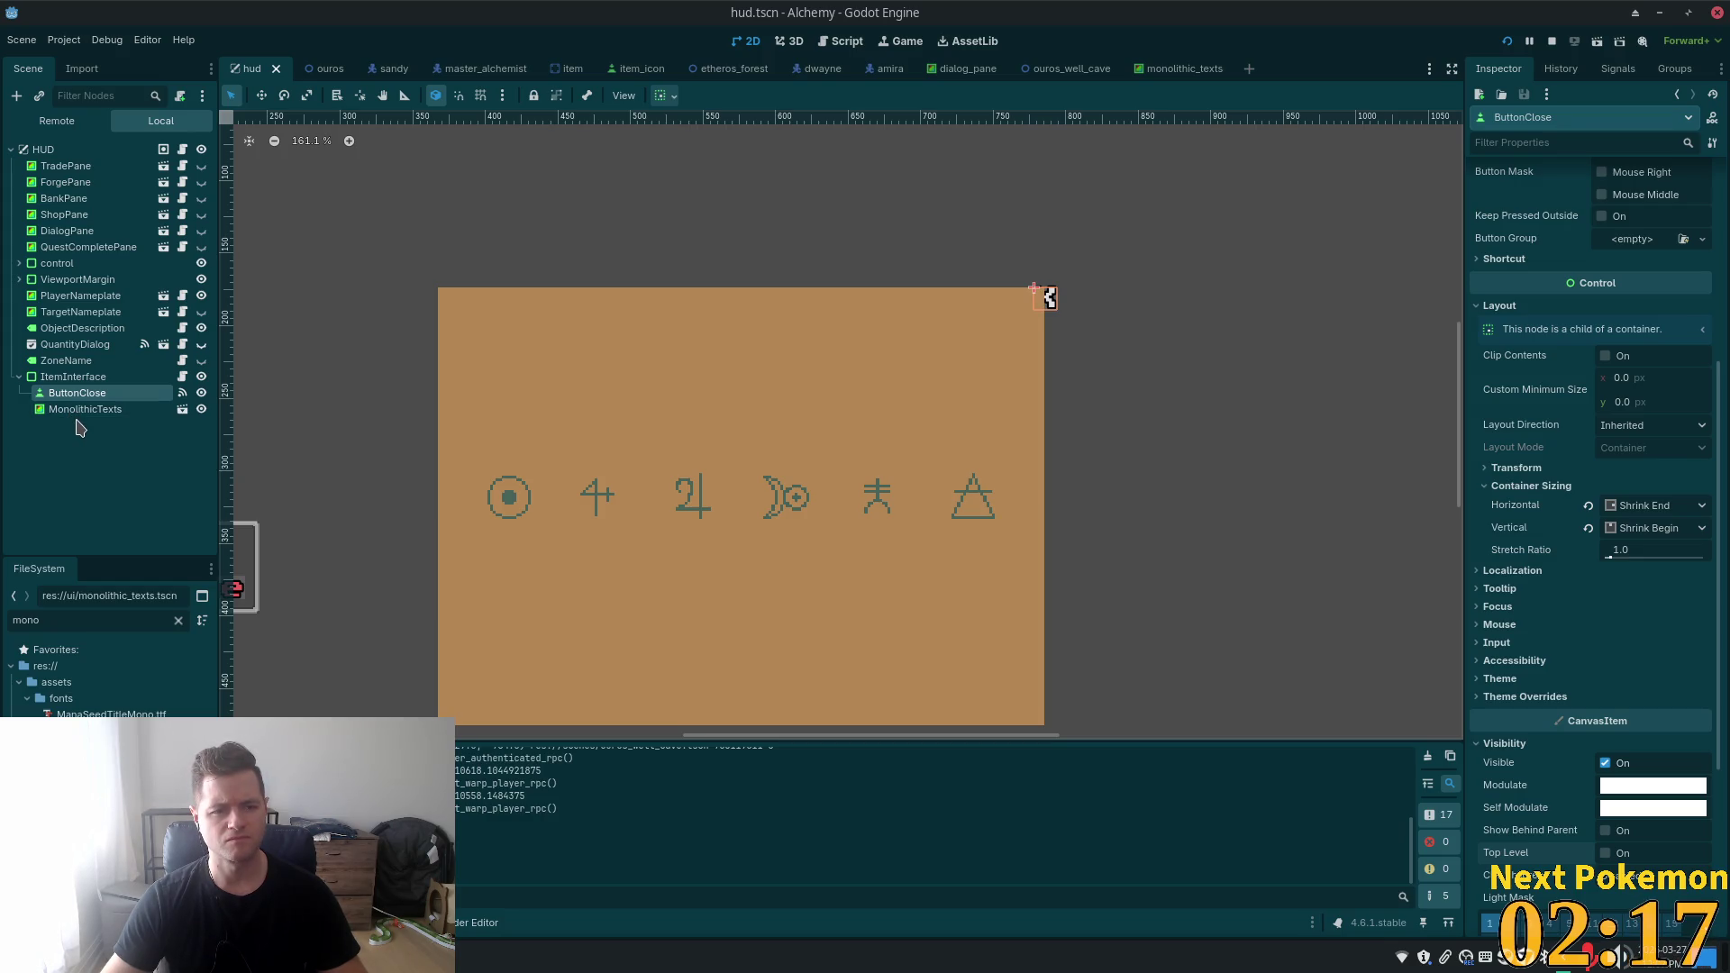
left_click(74, 376)
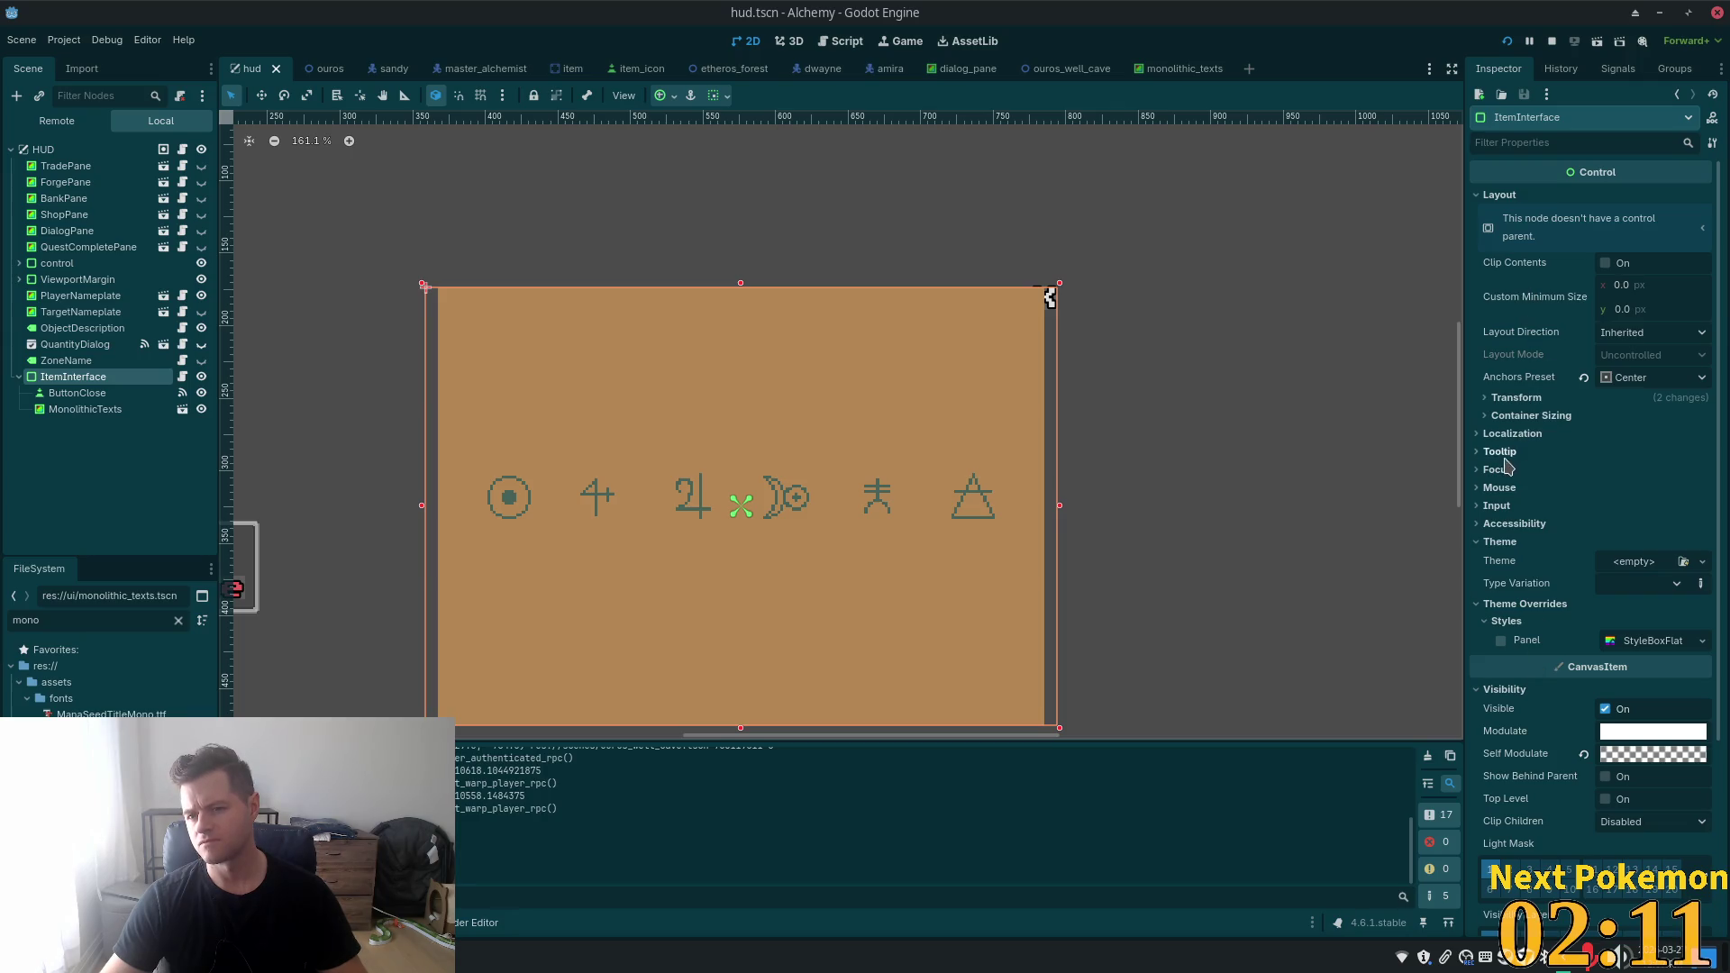
- Copy ItemInterface's 435 × 302 size into the MonolithicTexts custom minimum size and save
left_click(1505, 398)
right_click(1522, 432)
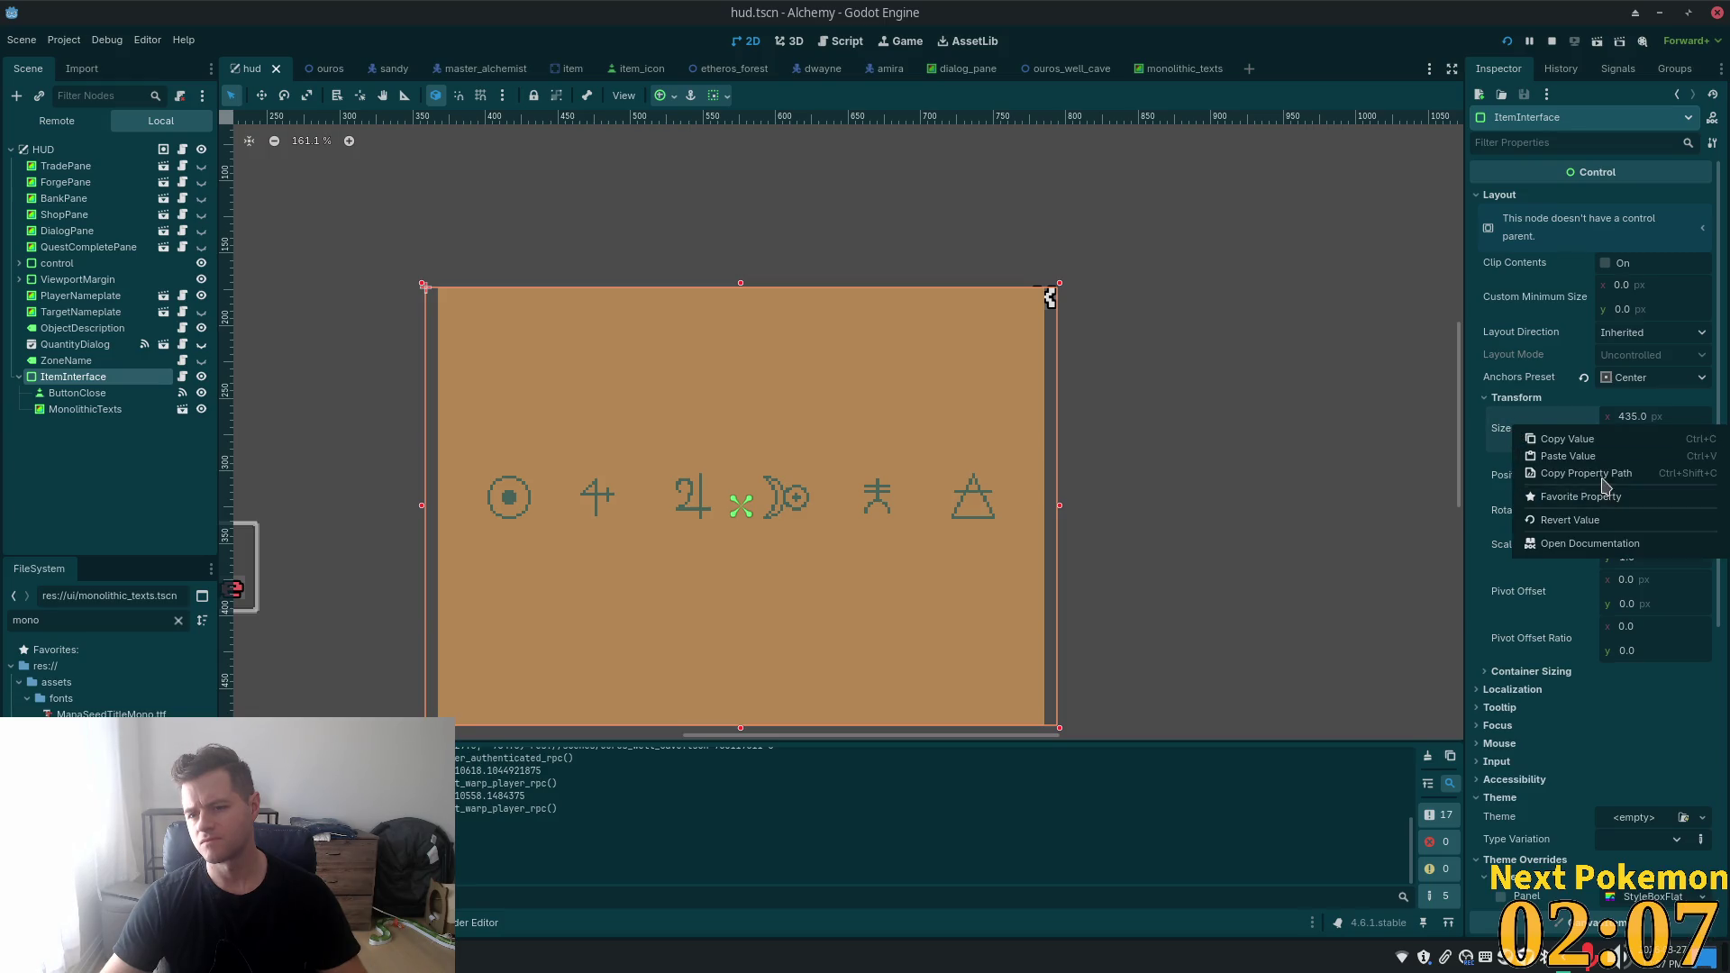
left_click(1566, 439)
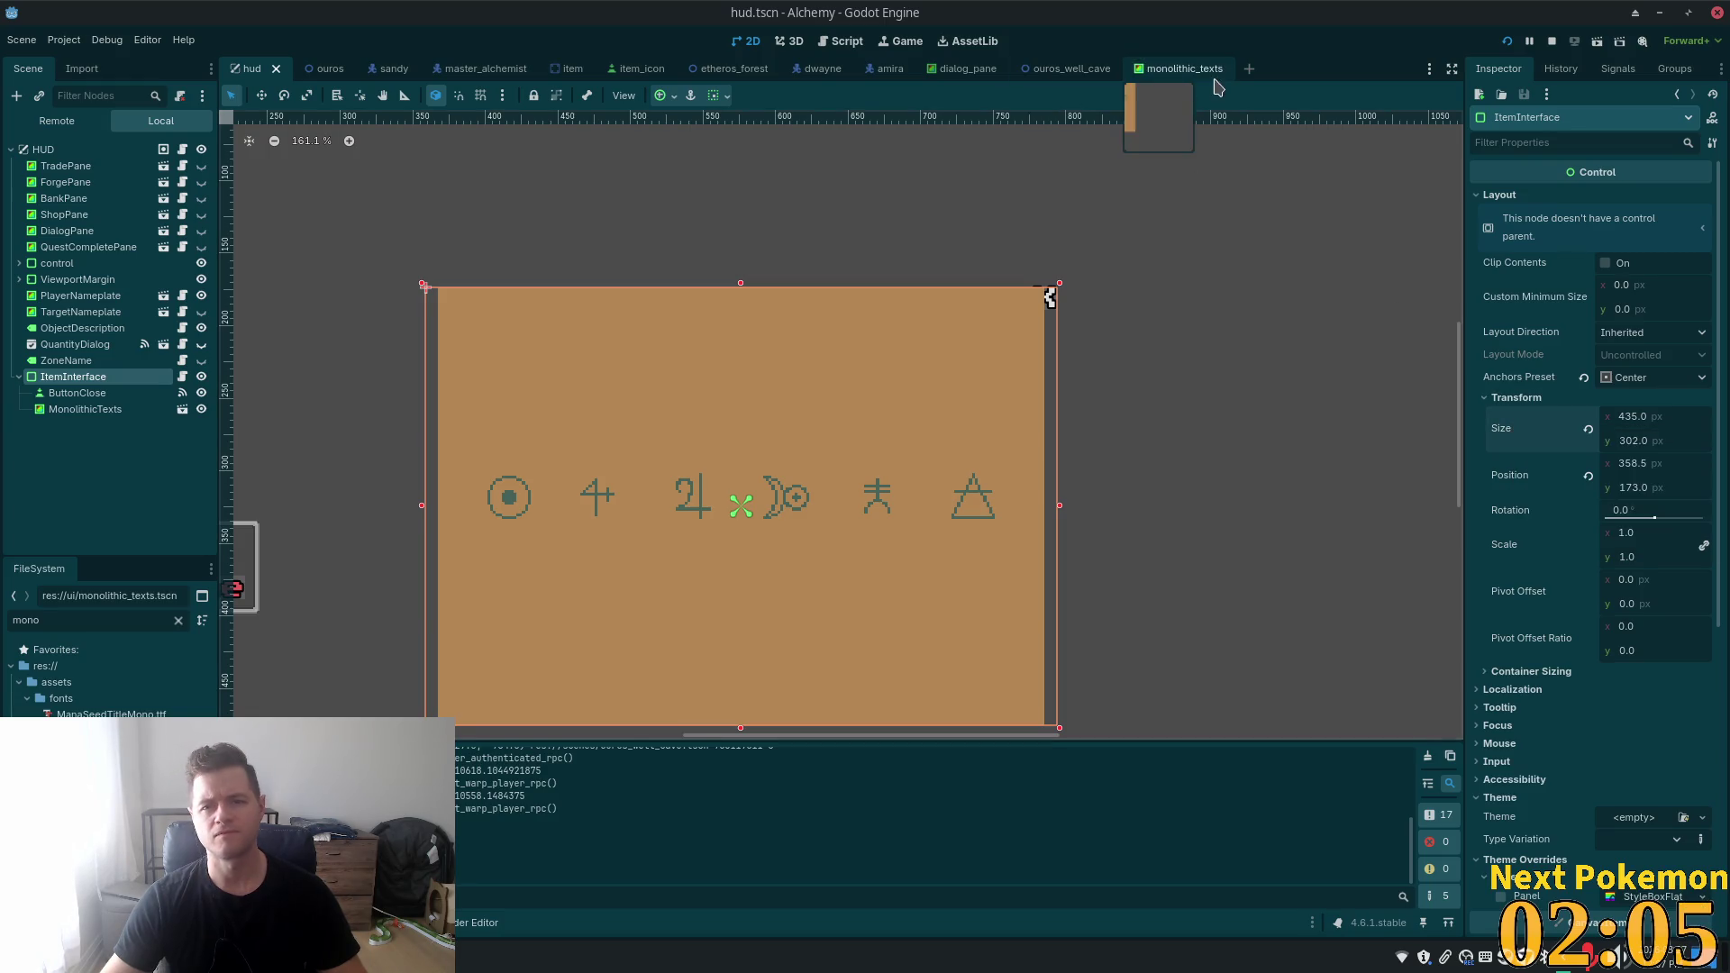
left_click(1179, 67)
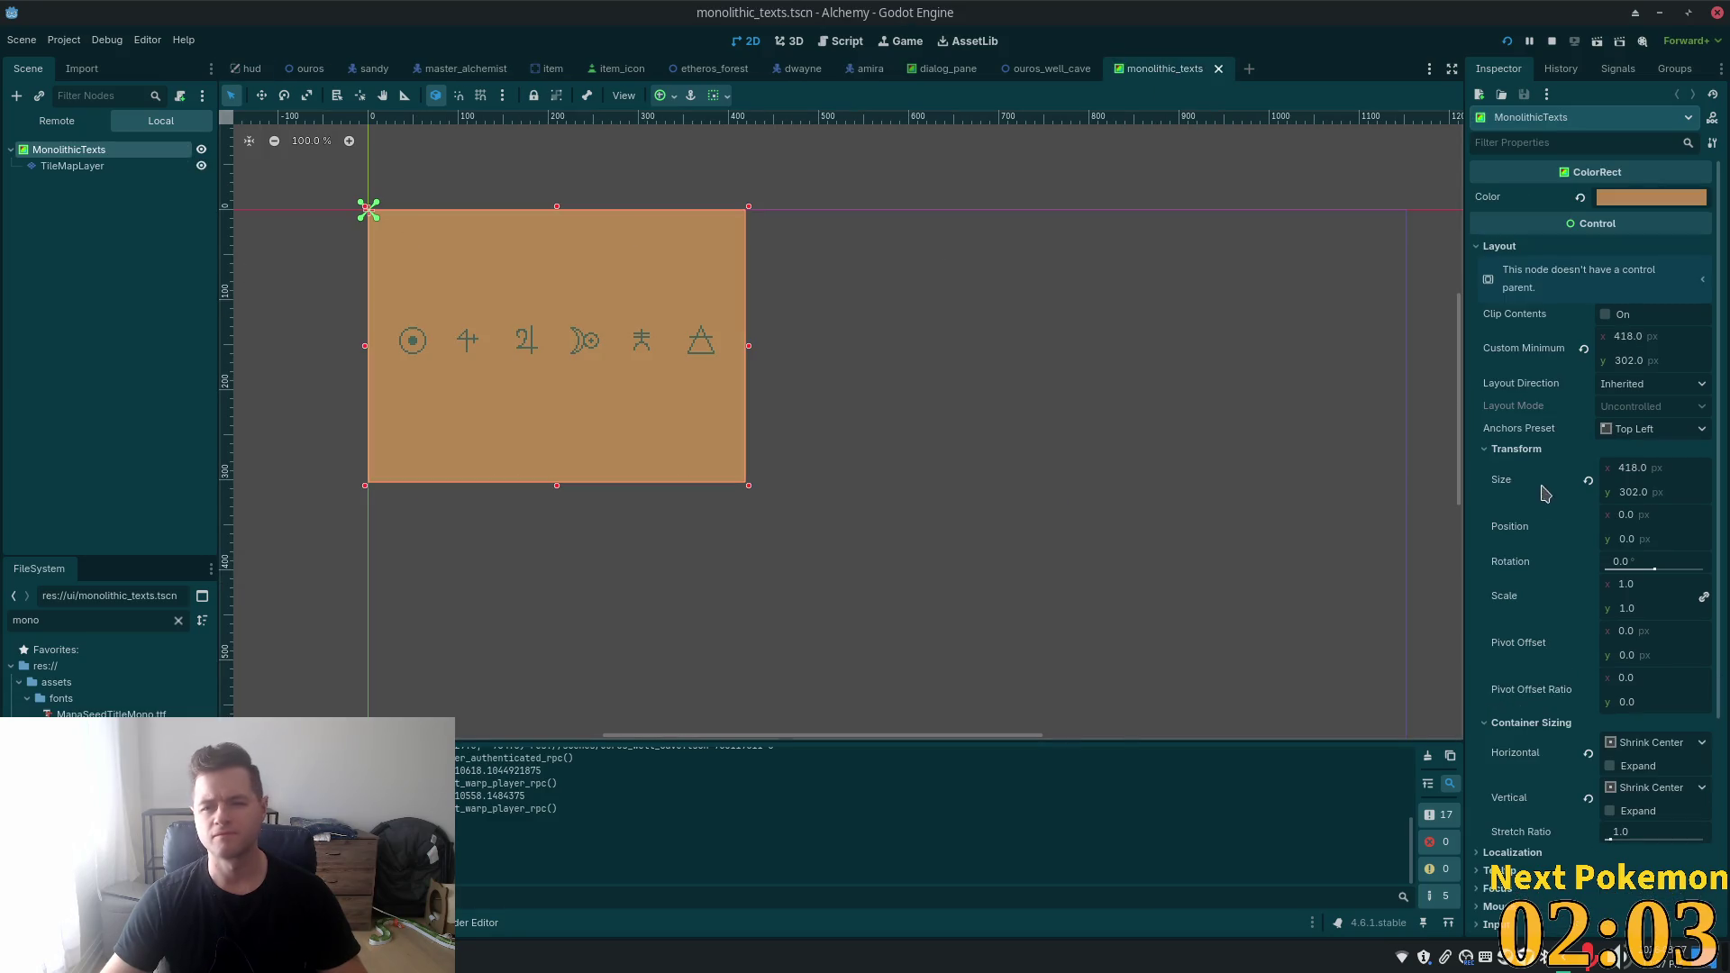
right_click(1517, 354)
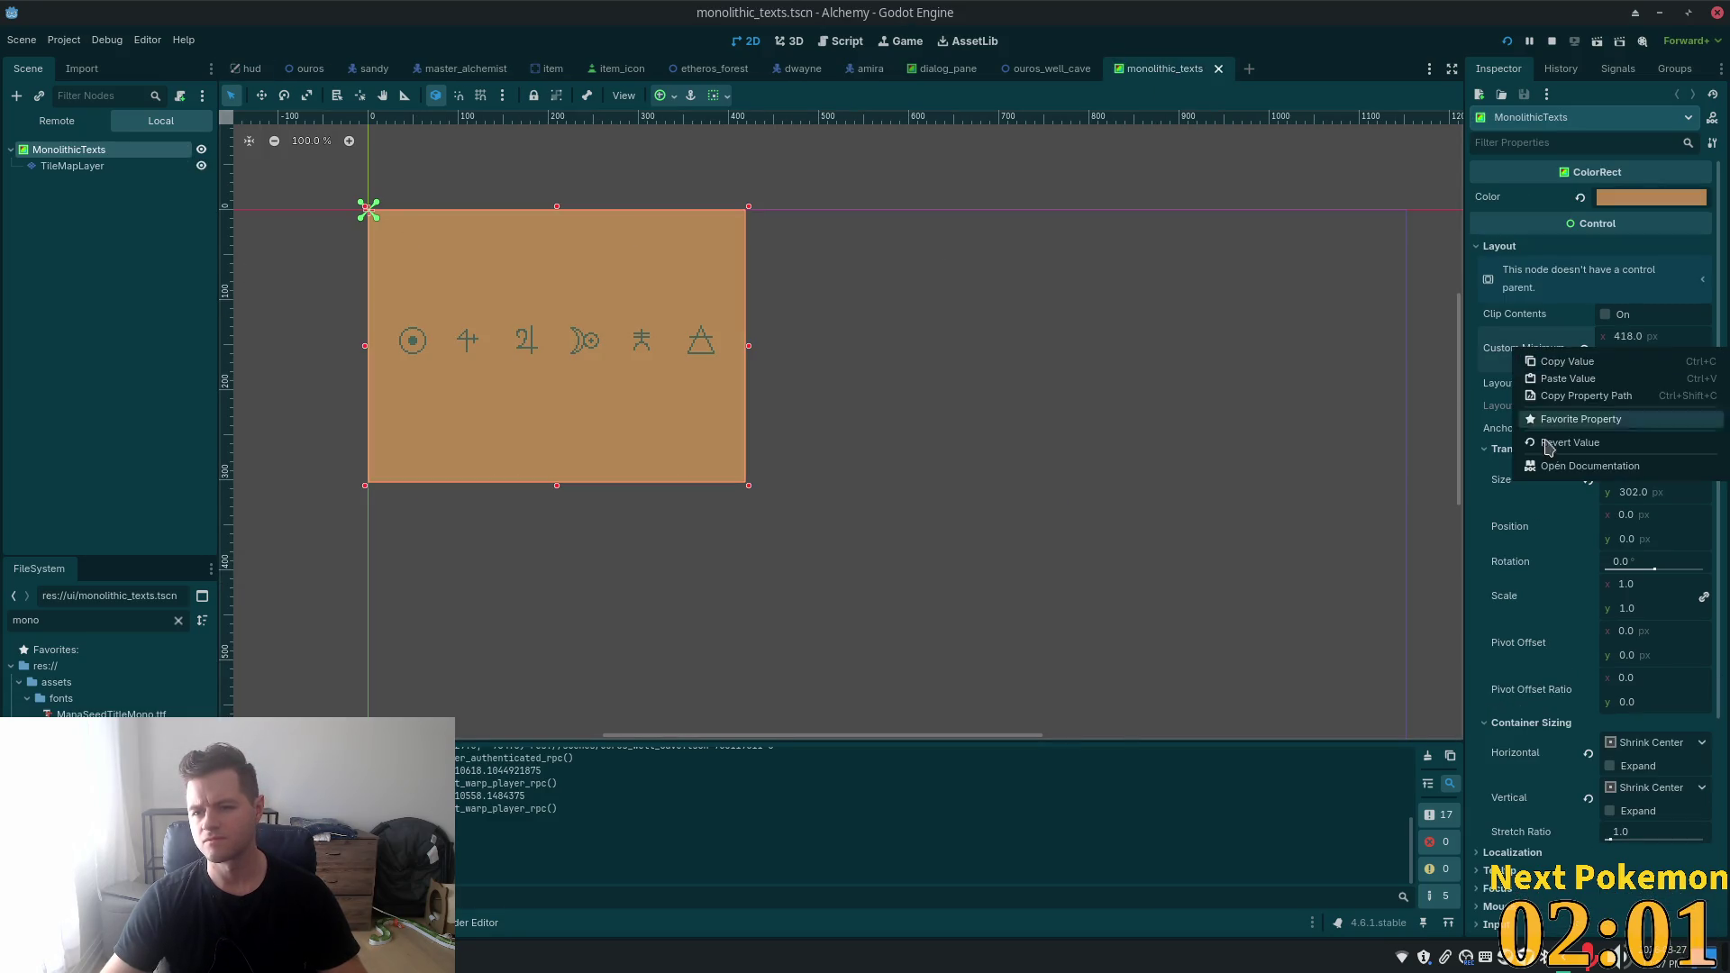
left_click(1586, 379)
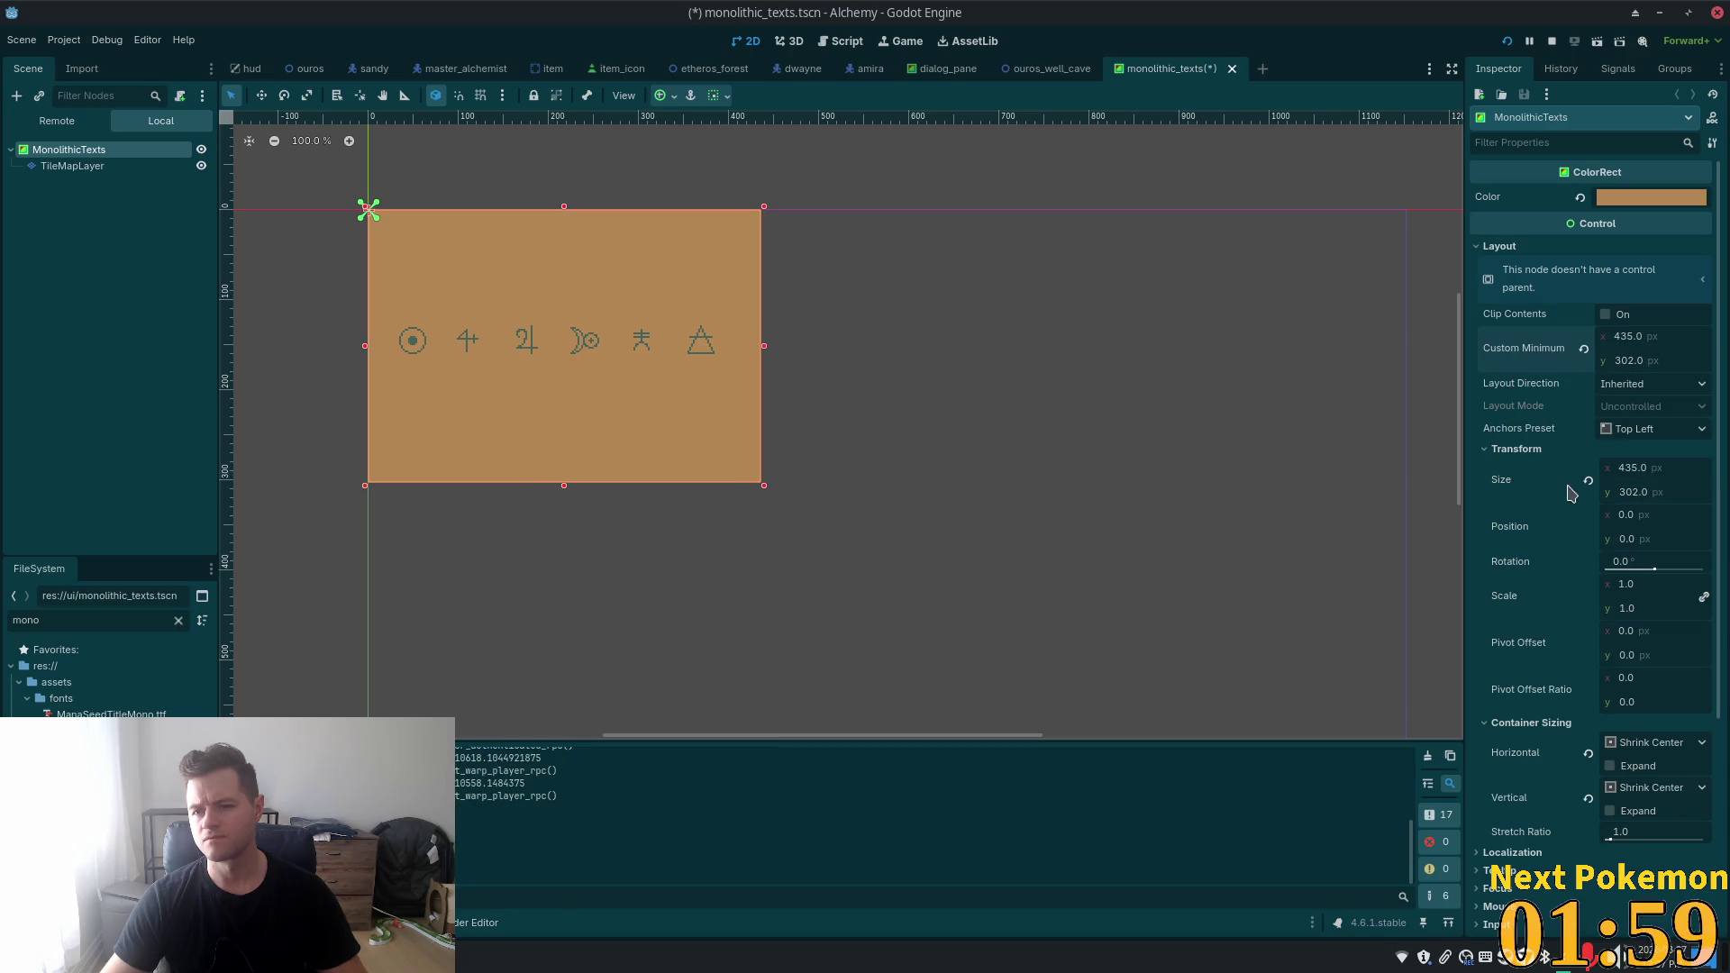
right_click(1504, 486)
left_click(1586, 512)
key("ctrl+s")
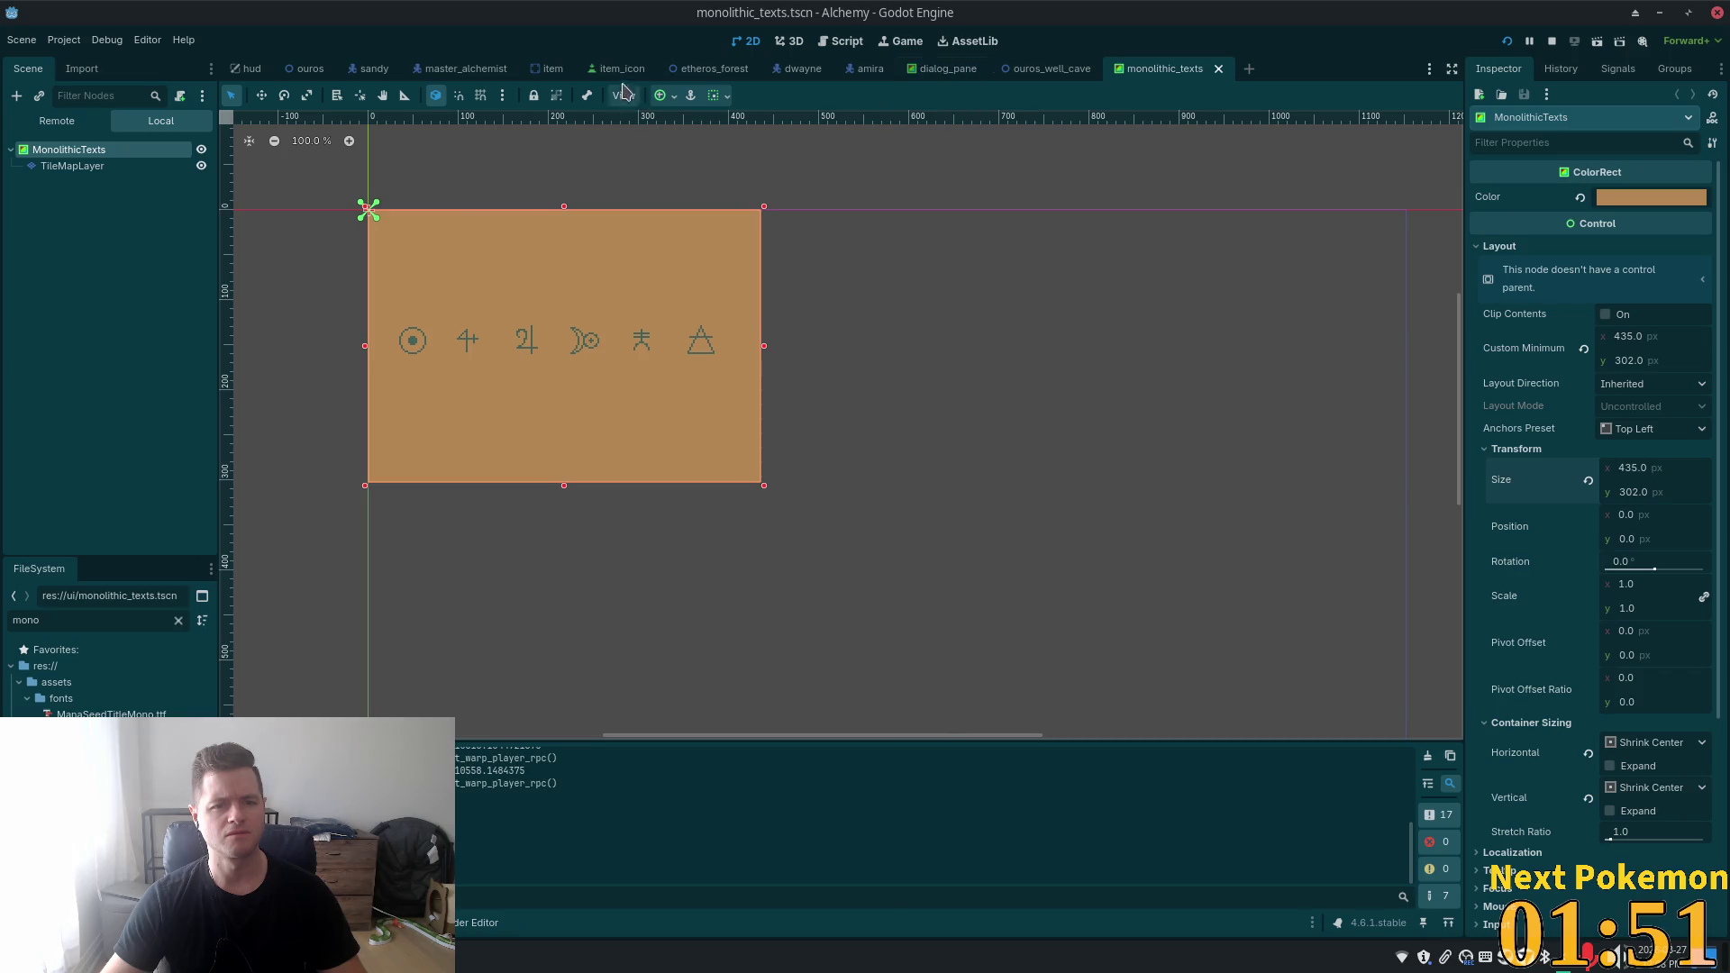
left_click(666, 97)
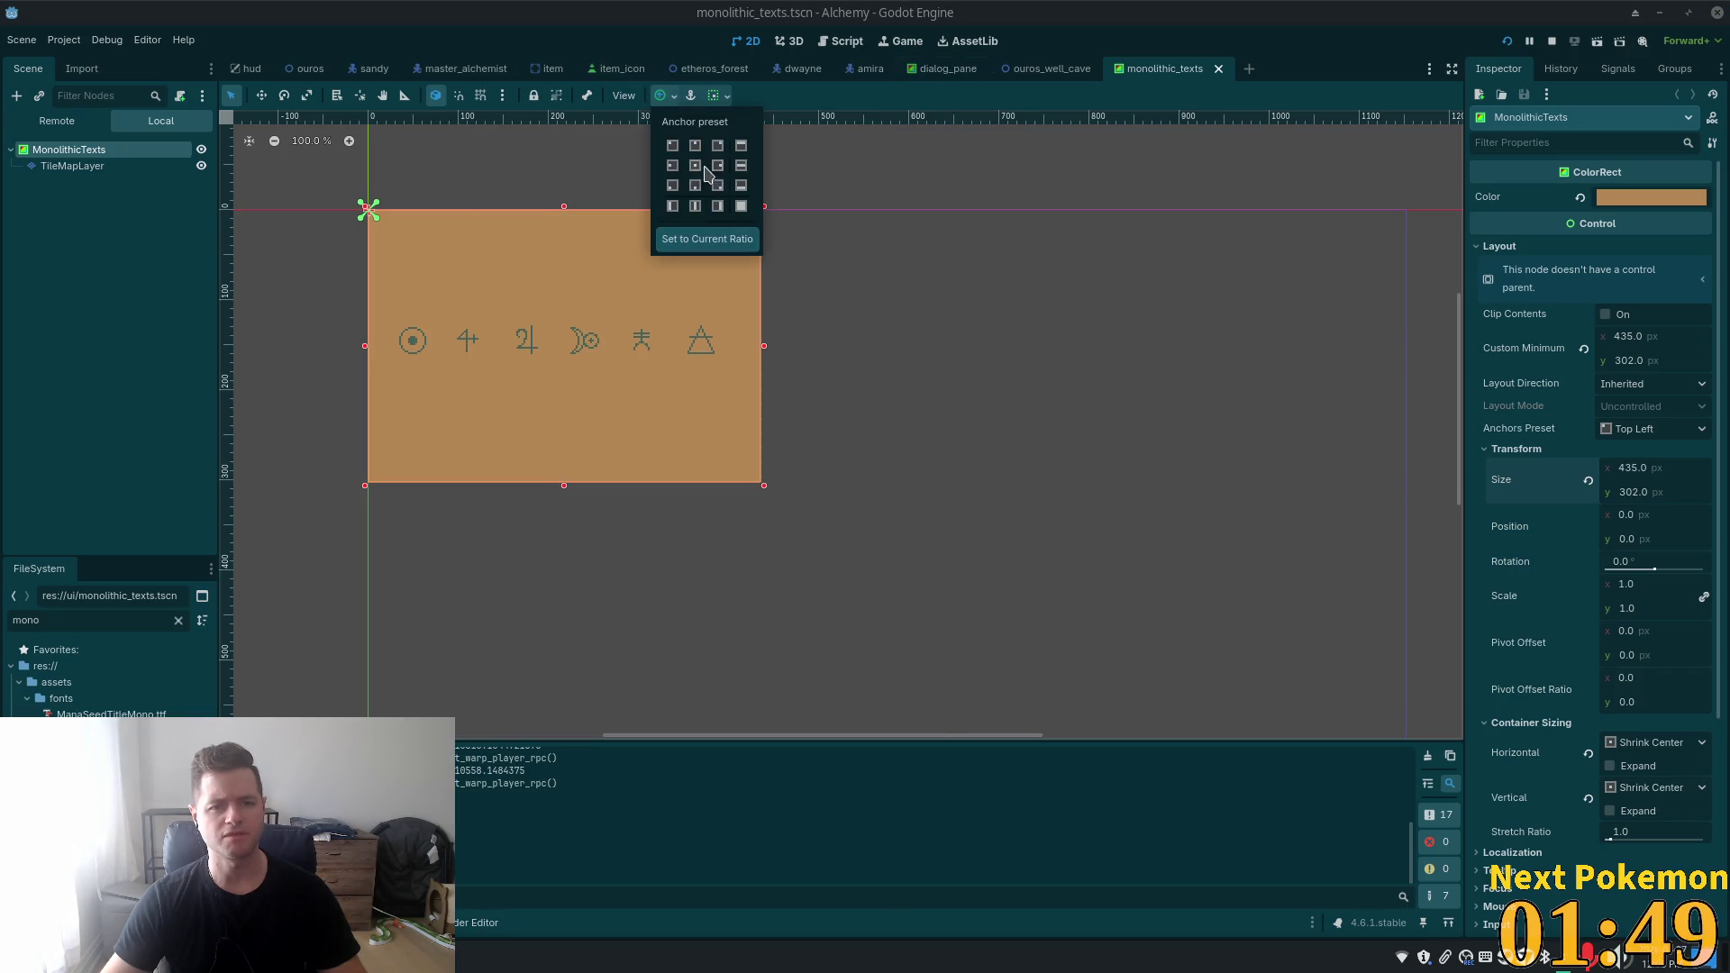
- Apply the Center anchor preset to the MonolithicTexts panel and save
left_click(696, 166)
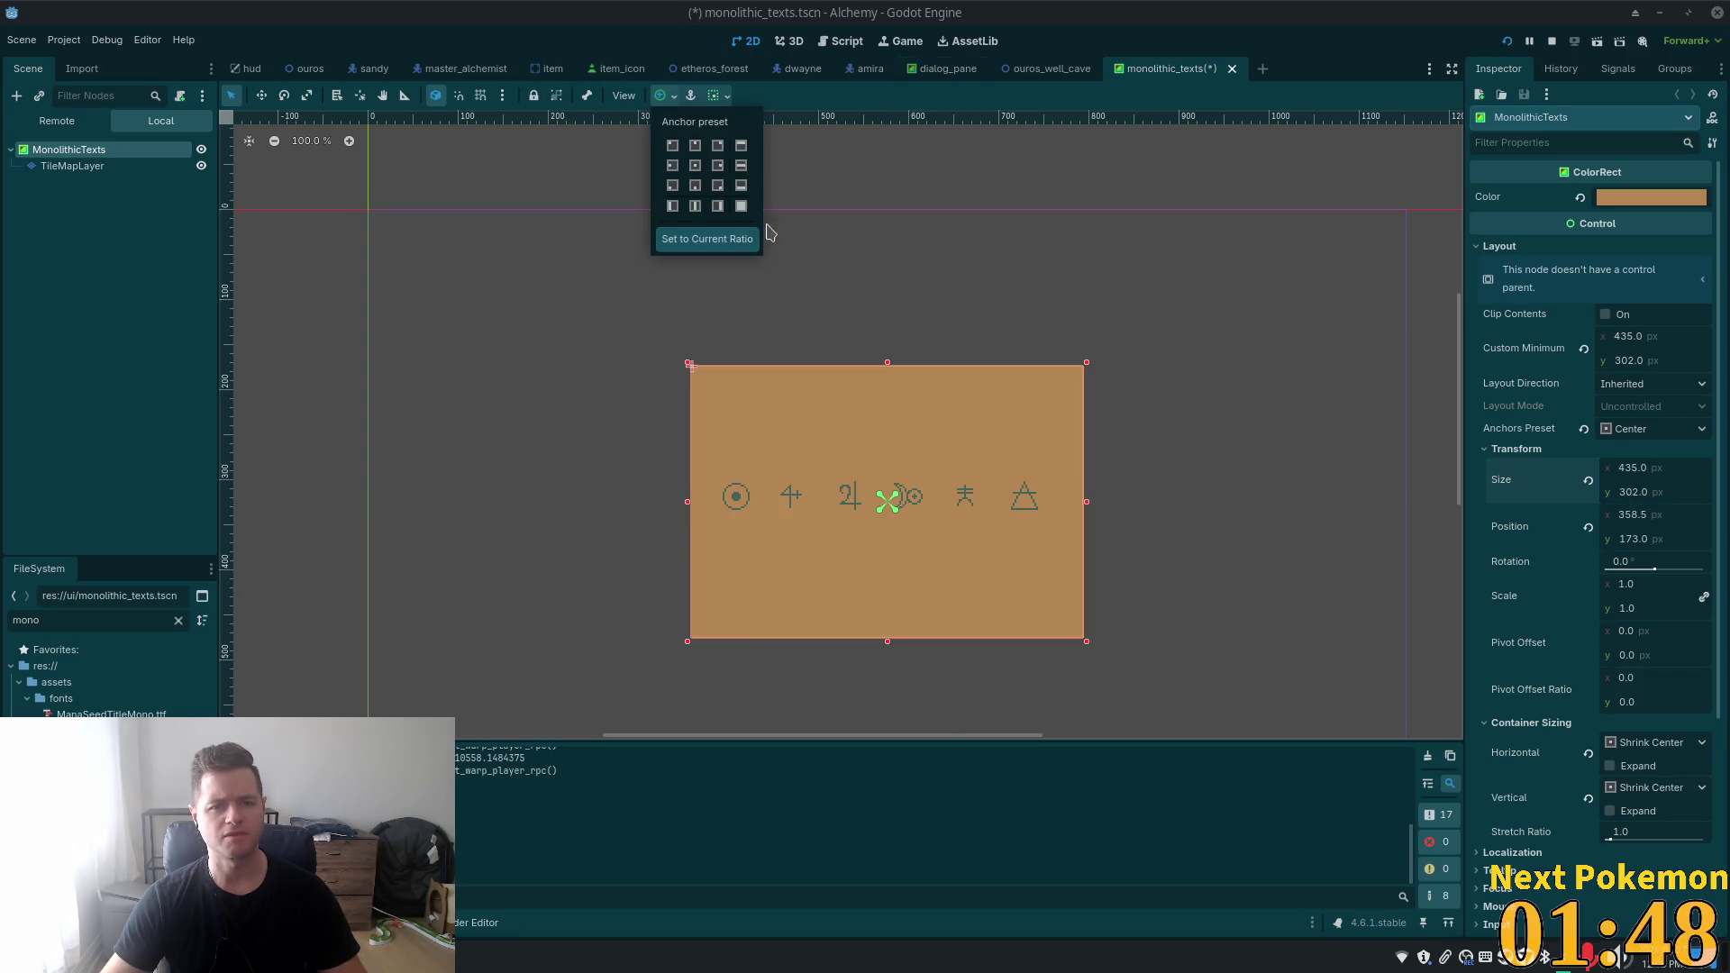
left_click(831, 118)
key("ctrl+s")
left_click(713, 95)
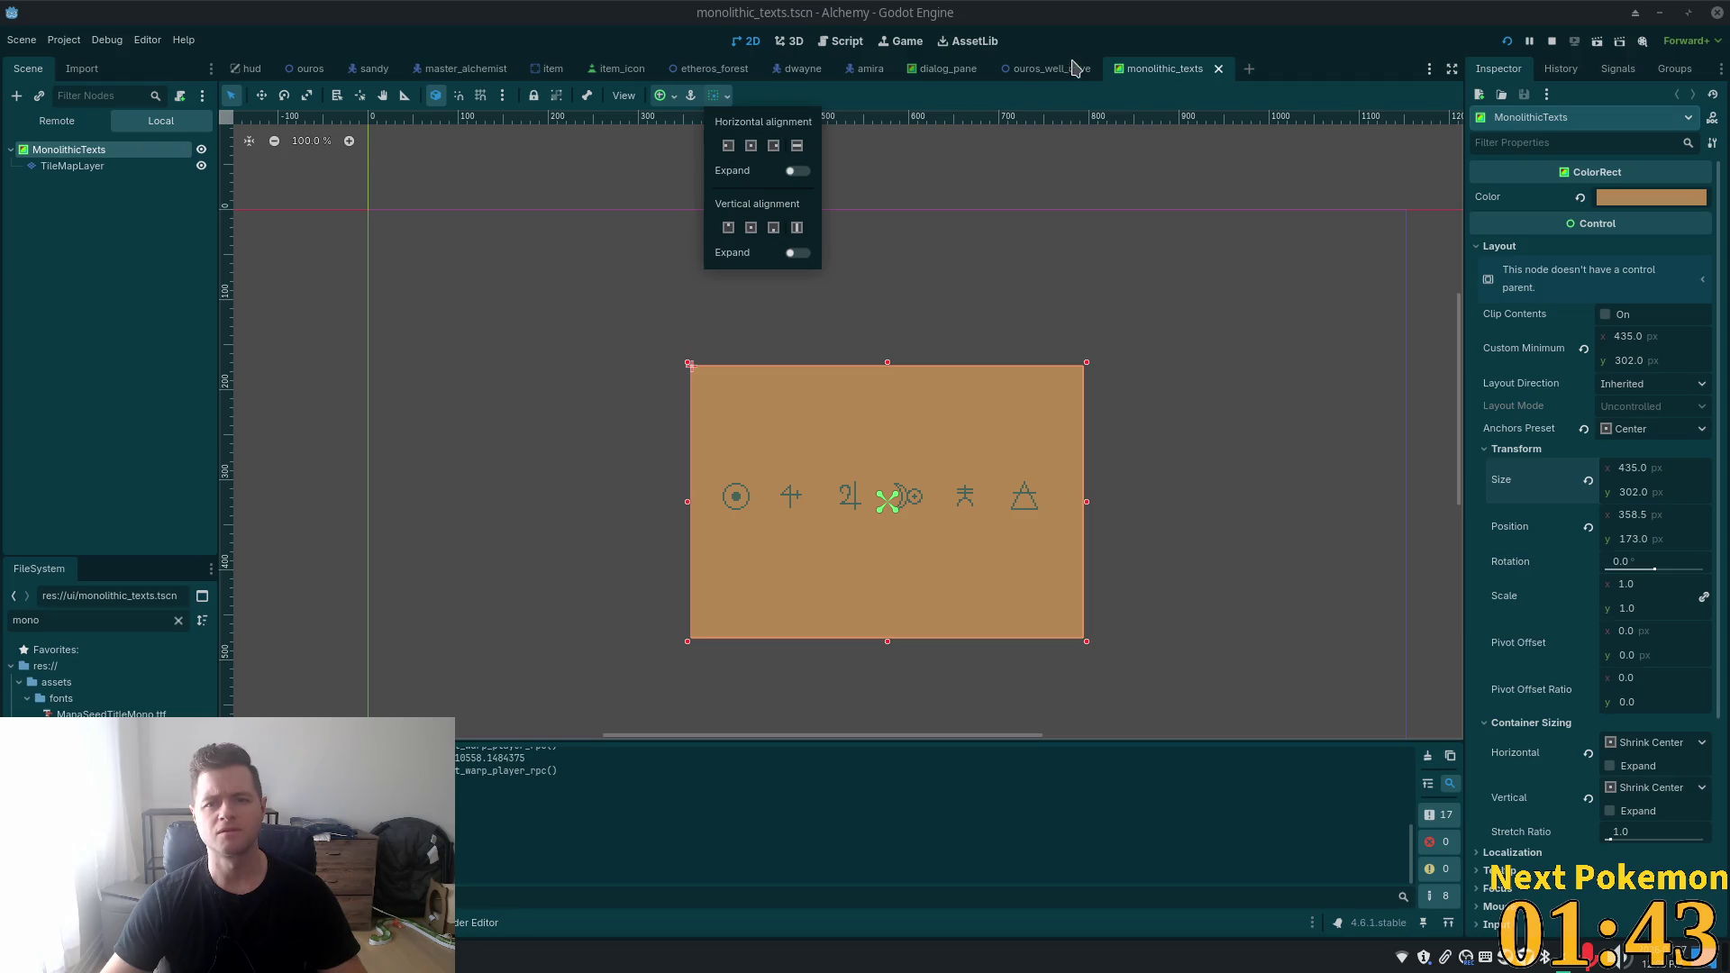
- Delete the MonolithicTexts instance from ItemInterface in the hud scene
left_click(244, 70)
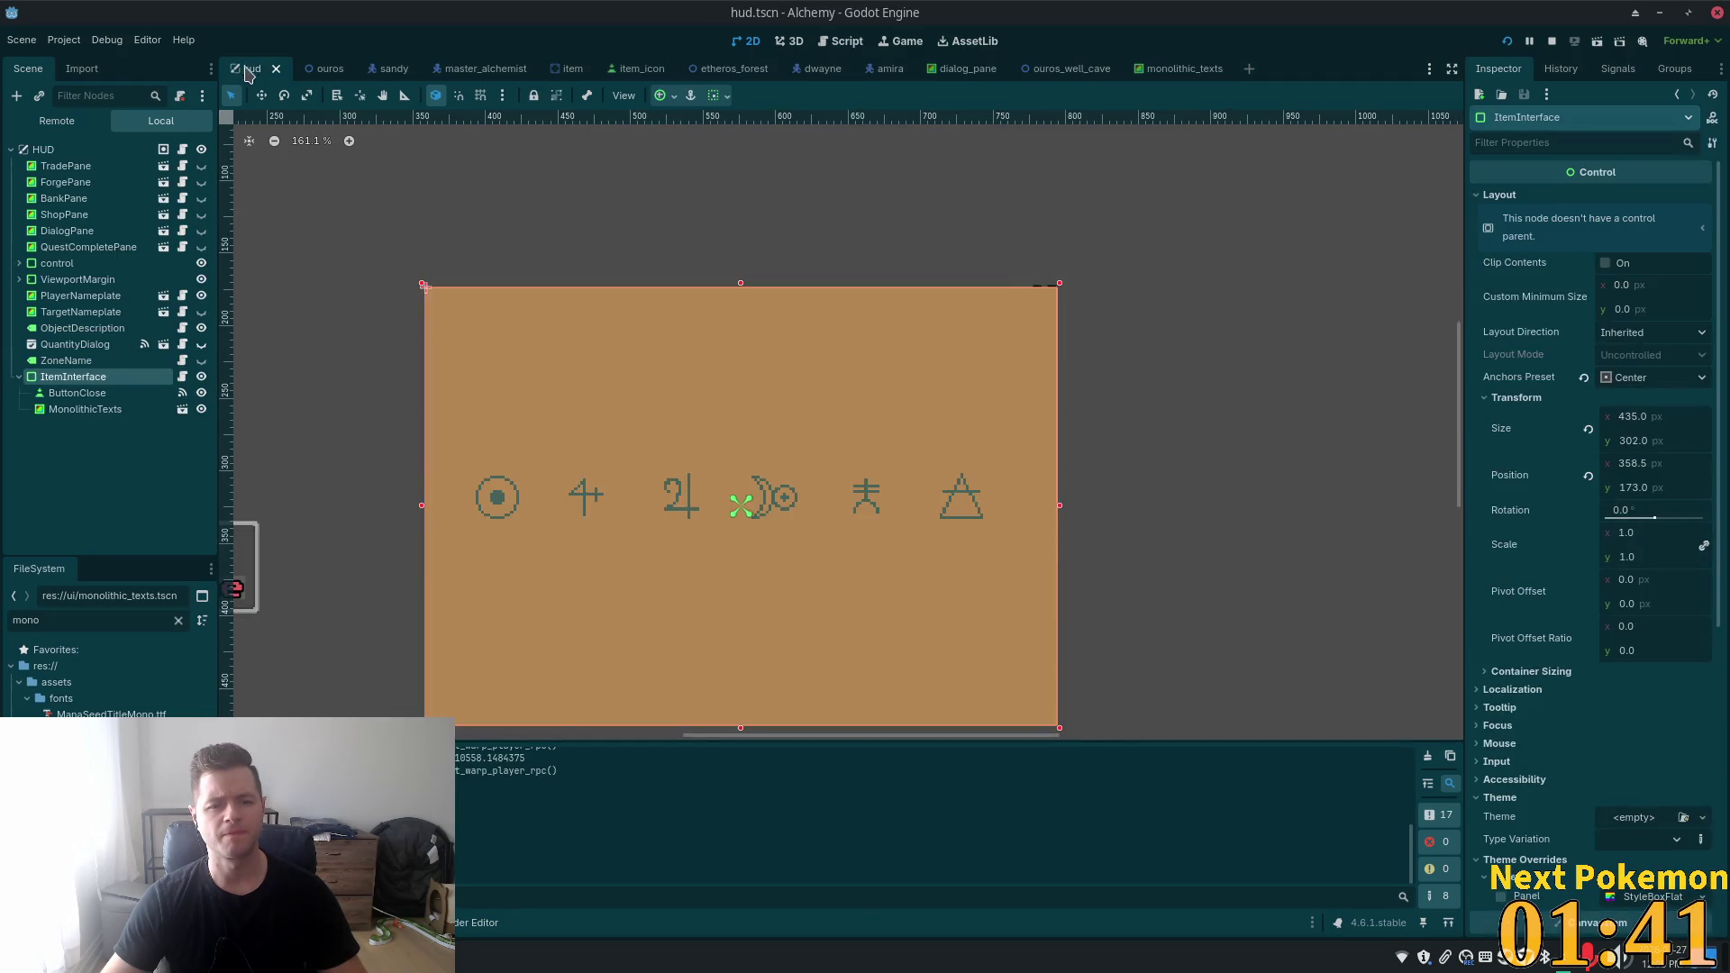
scroll(561, 267, "down", 5)
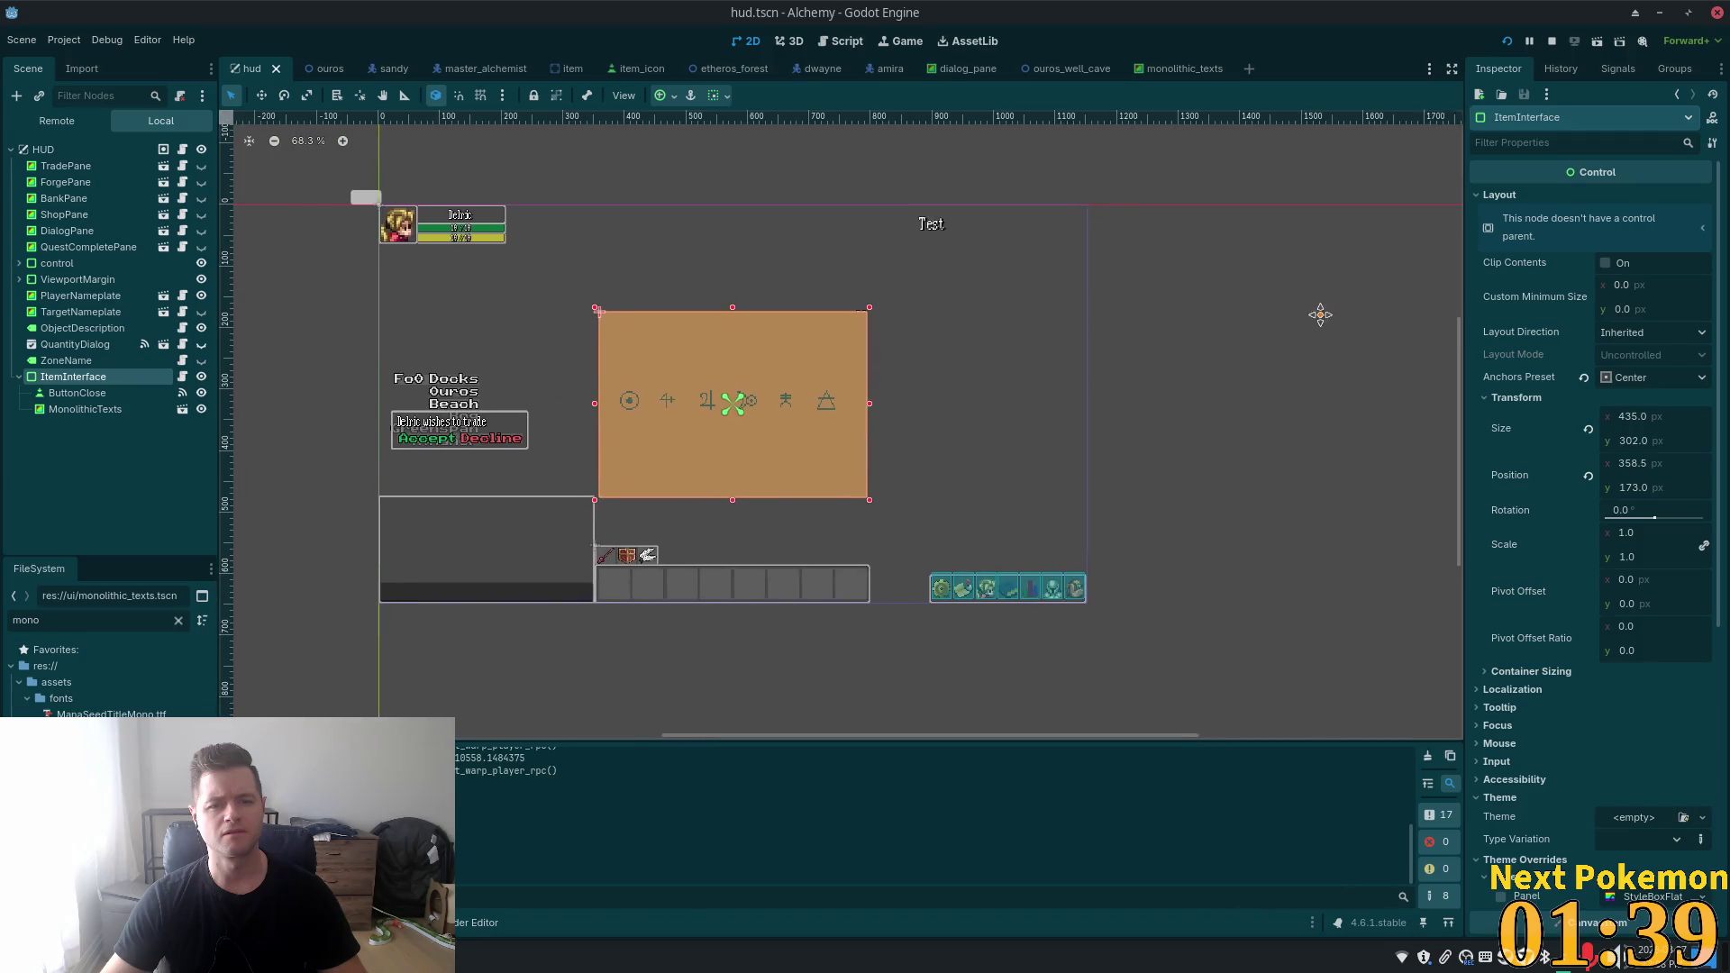
scroll(733, 286, "up", 6)
left_click(45, 394)
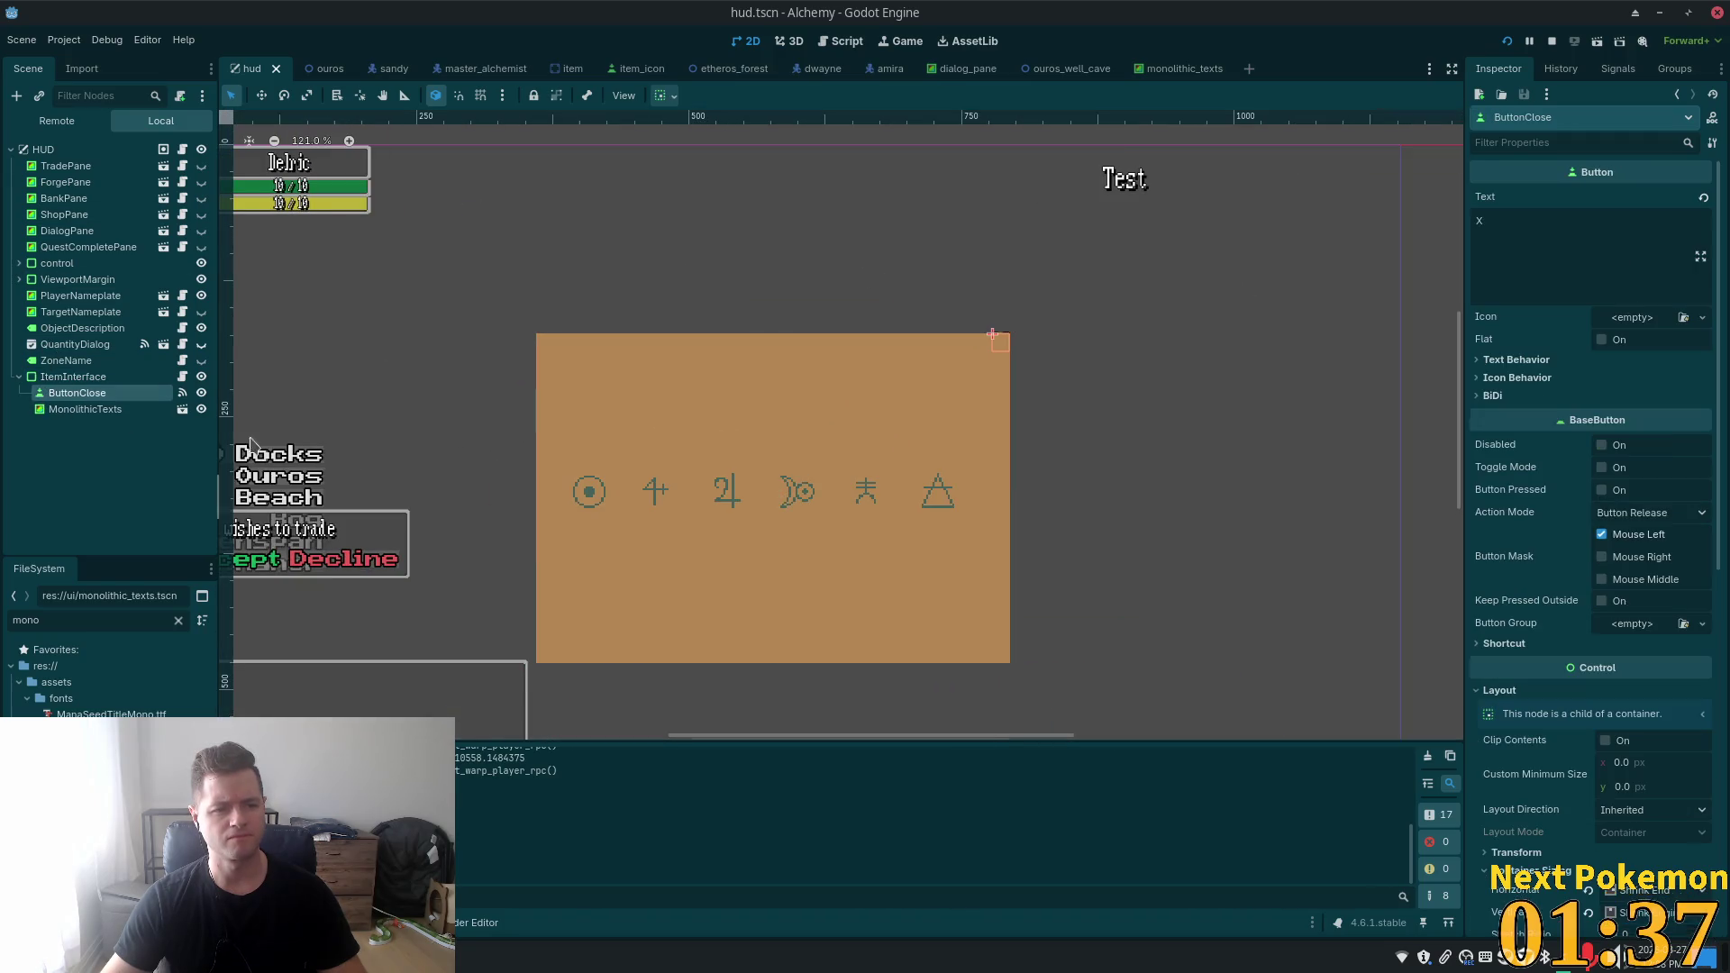
left_click(127, 411)
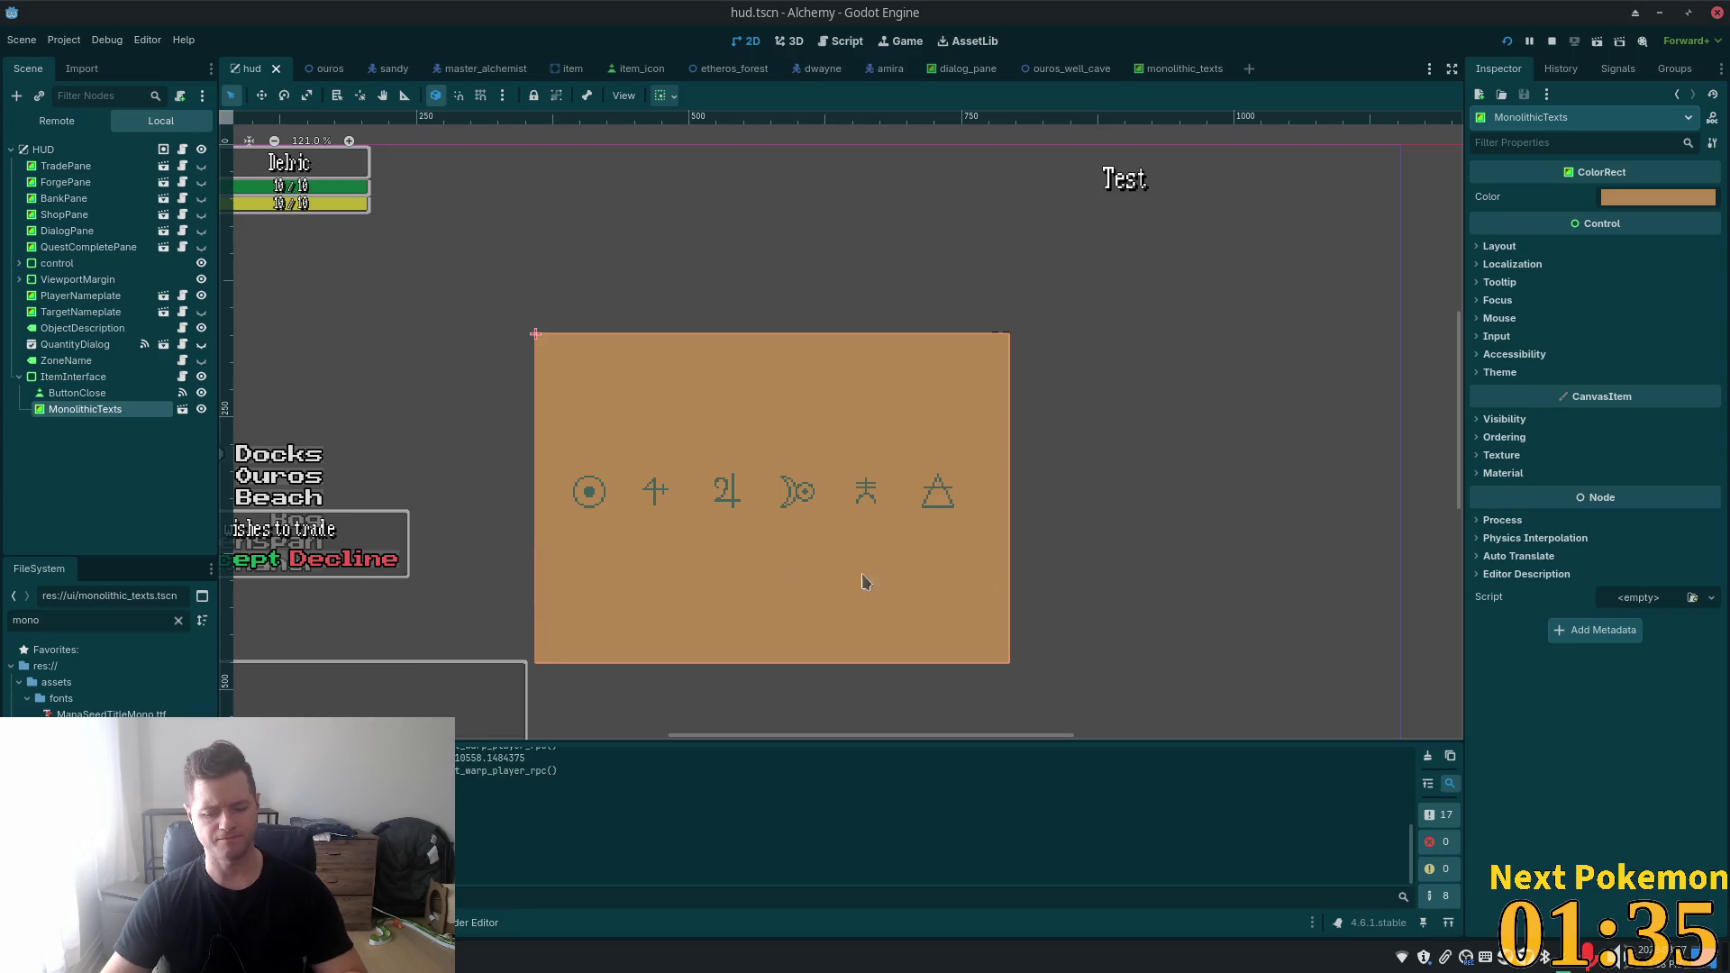
key("Delete")
left_click(907, 500)
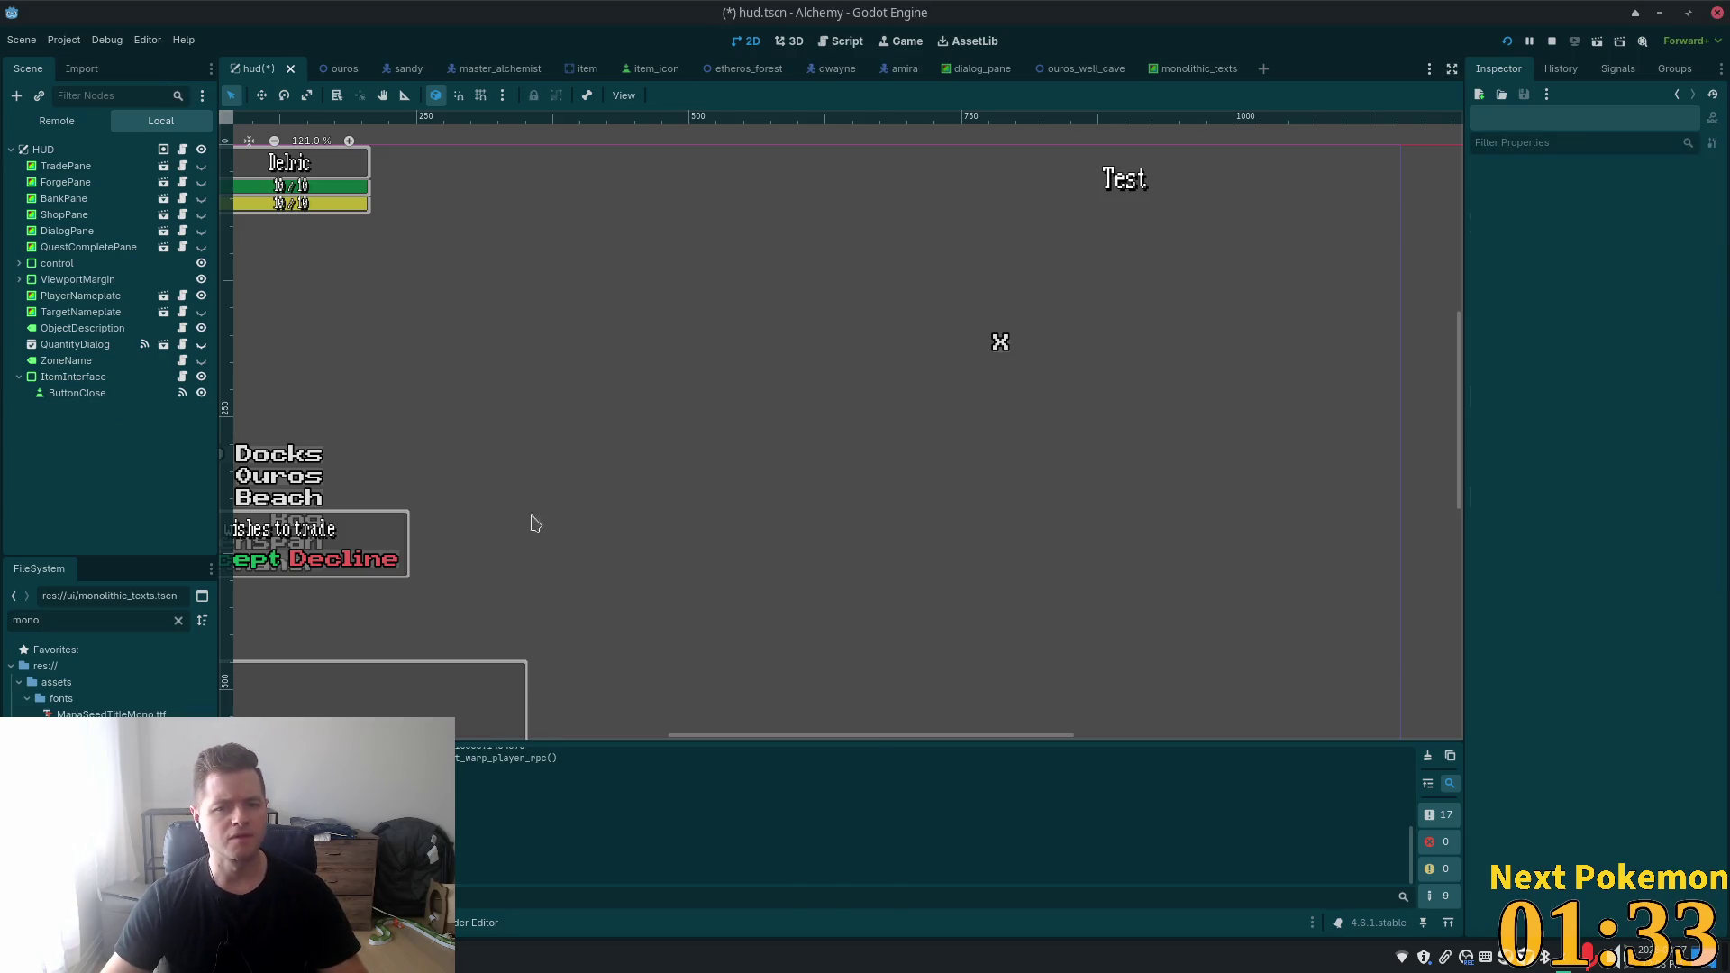
- Save hud.tscn with only ButtonClose under ItemInterface, then switch to Cursor
left_click(114, 397)
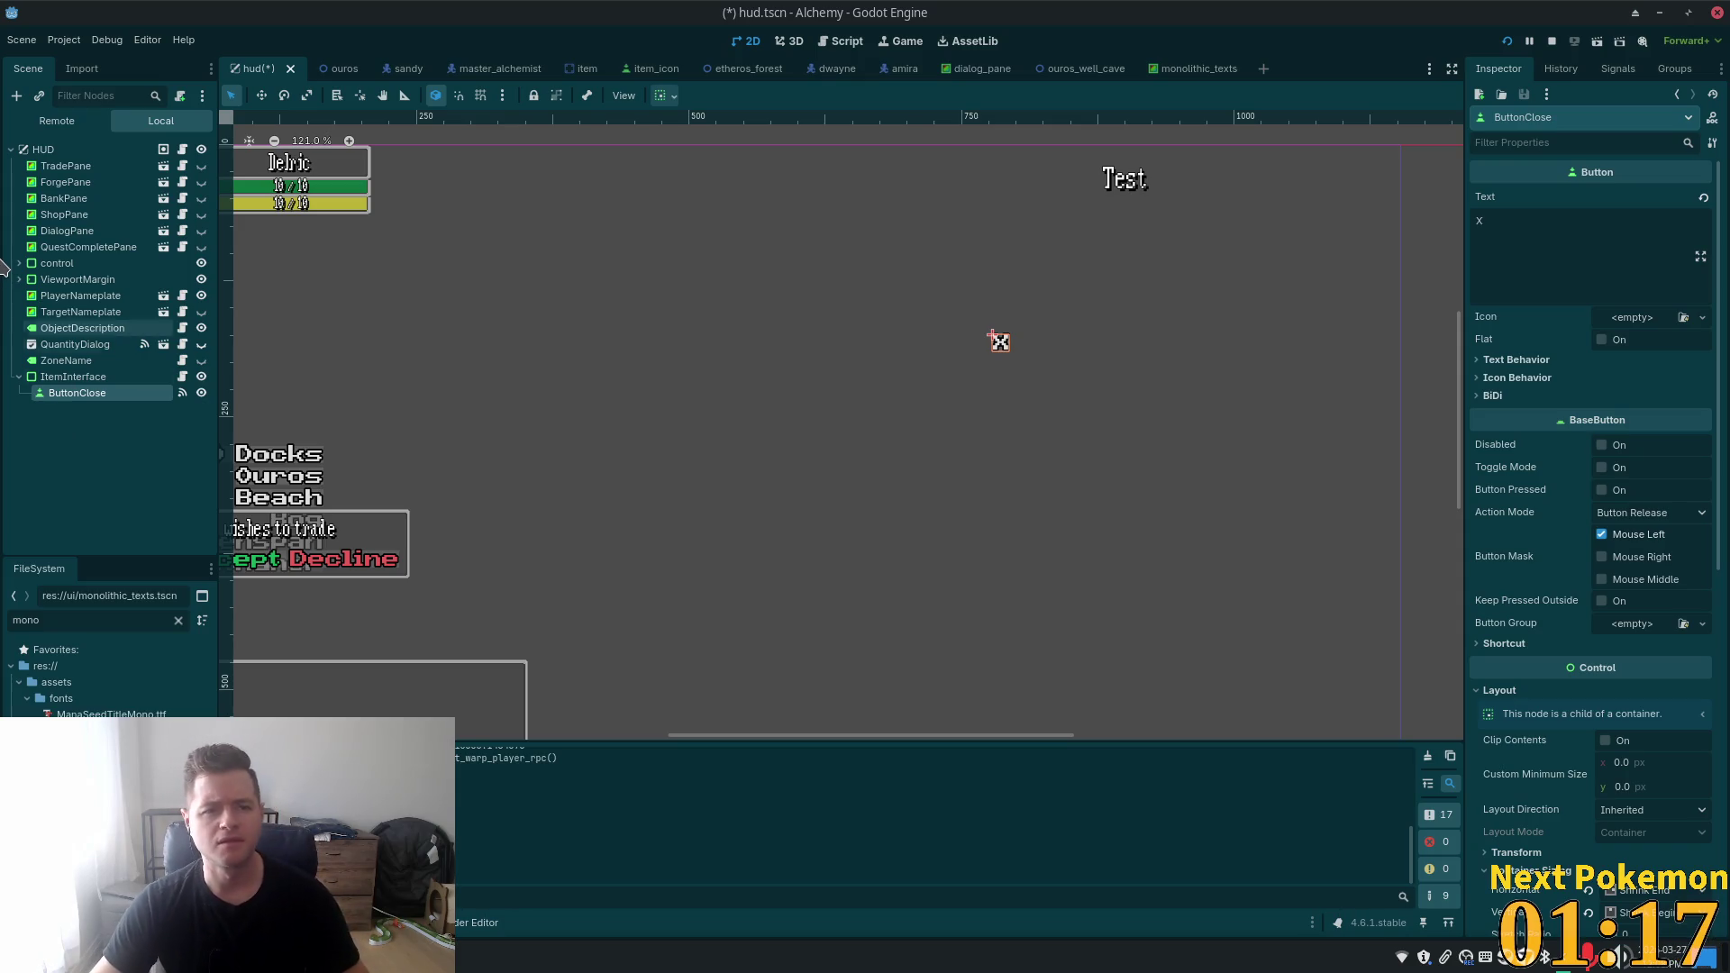
key("ctrl+s")
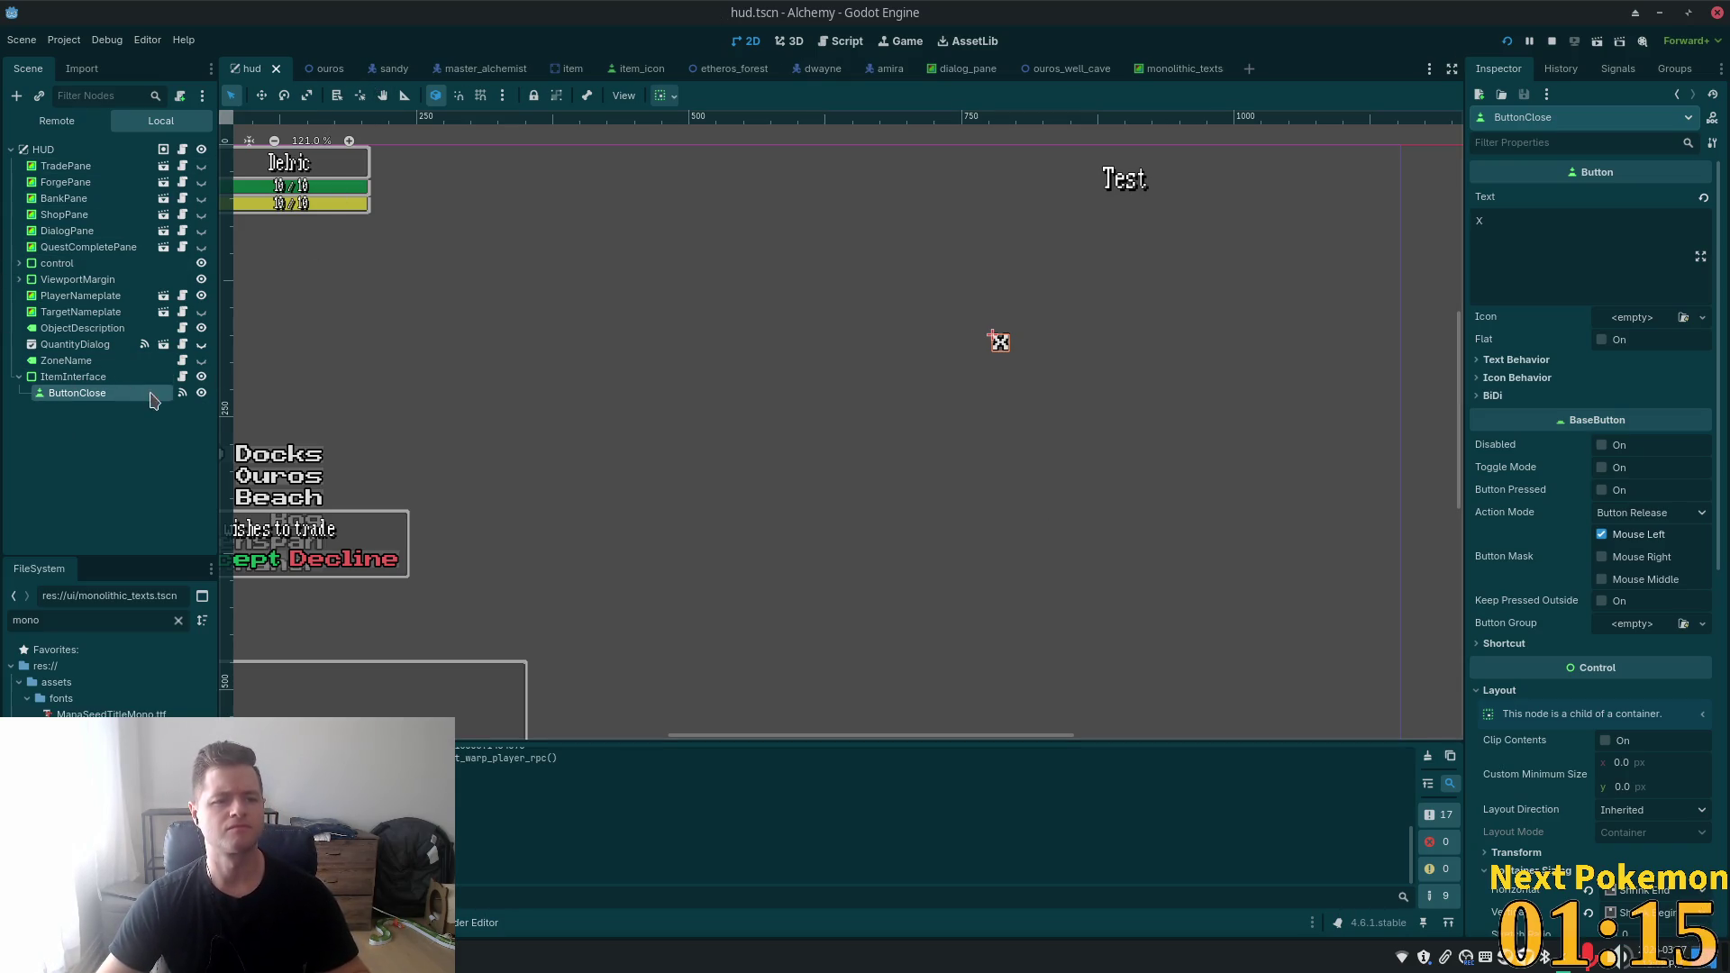
key("alt+Tab")
key("Up")
key("Up")
key("Up")
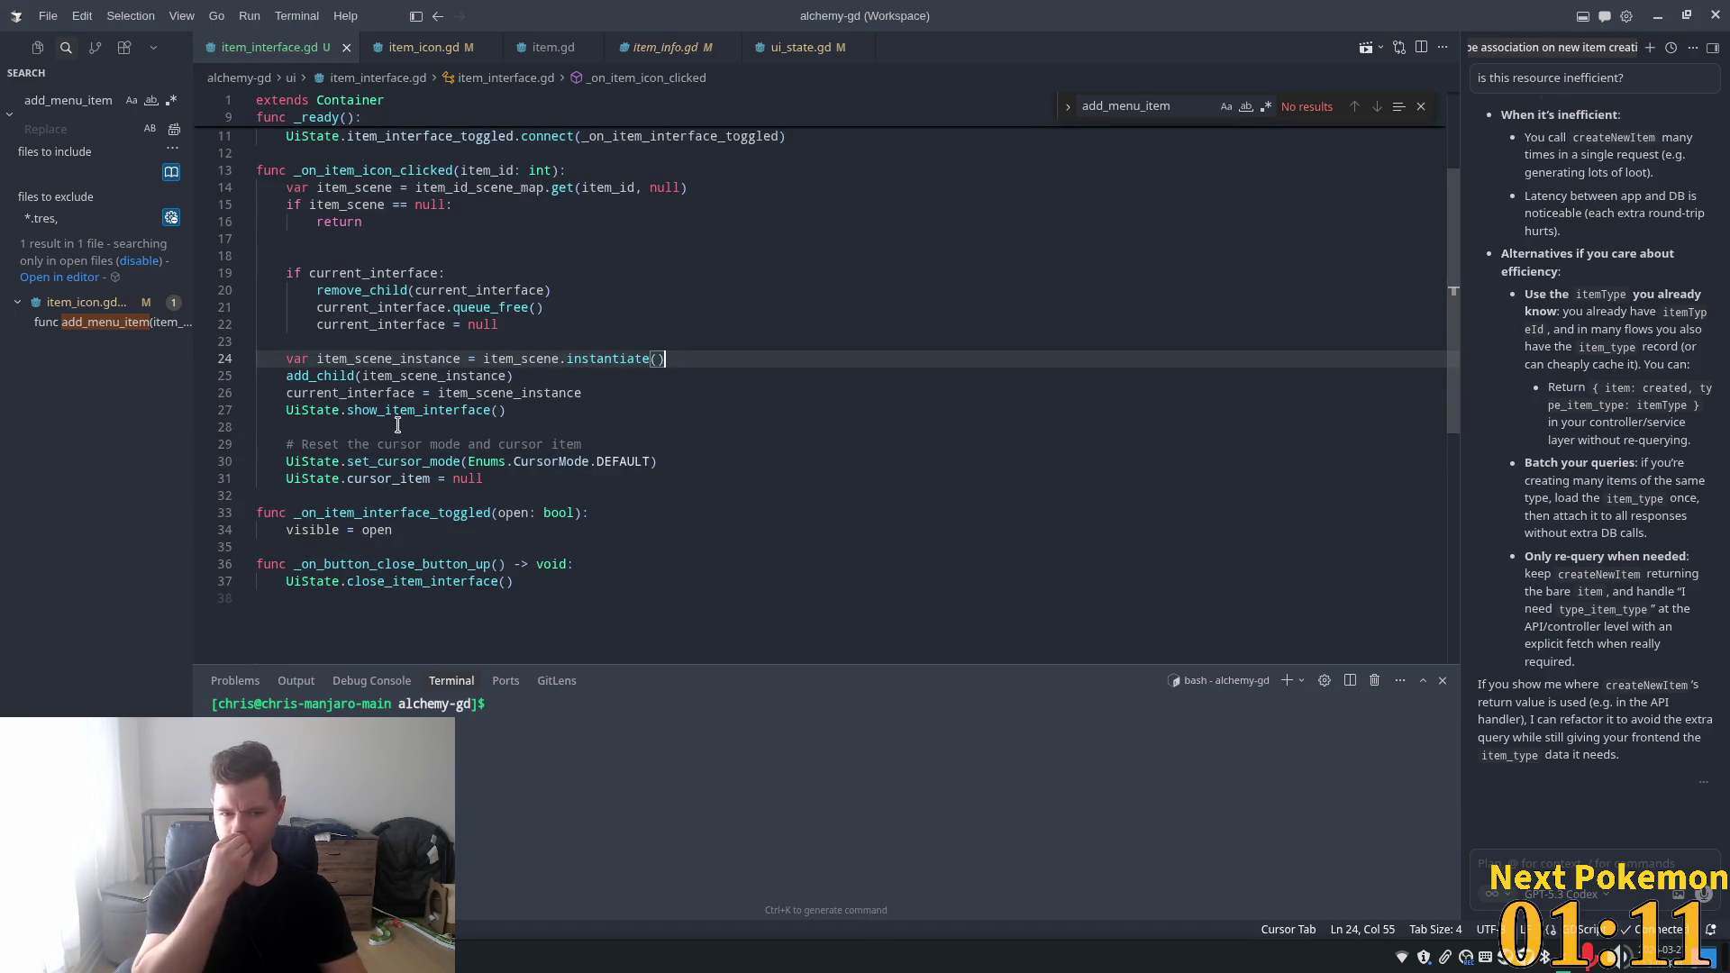
- Select the add_child call on line 25 of item_interface.gd and attach it to the AI chat
mouse_move(525, 394)
left_mouse_down()
mouse_move(507, 376)
mouse_move(306, 361)
mouse_move(290, 376)
left_mouse_up()
left_click(539, 342)
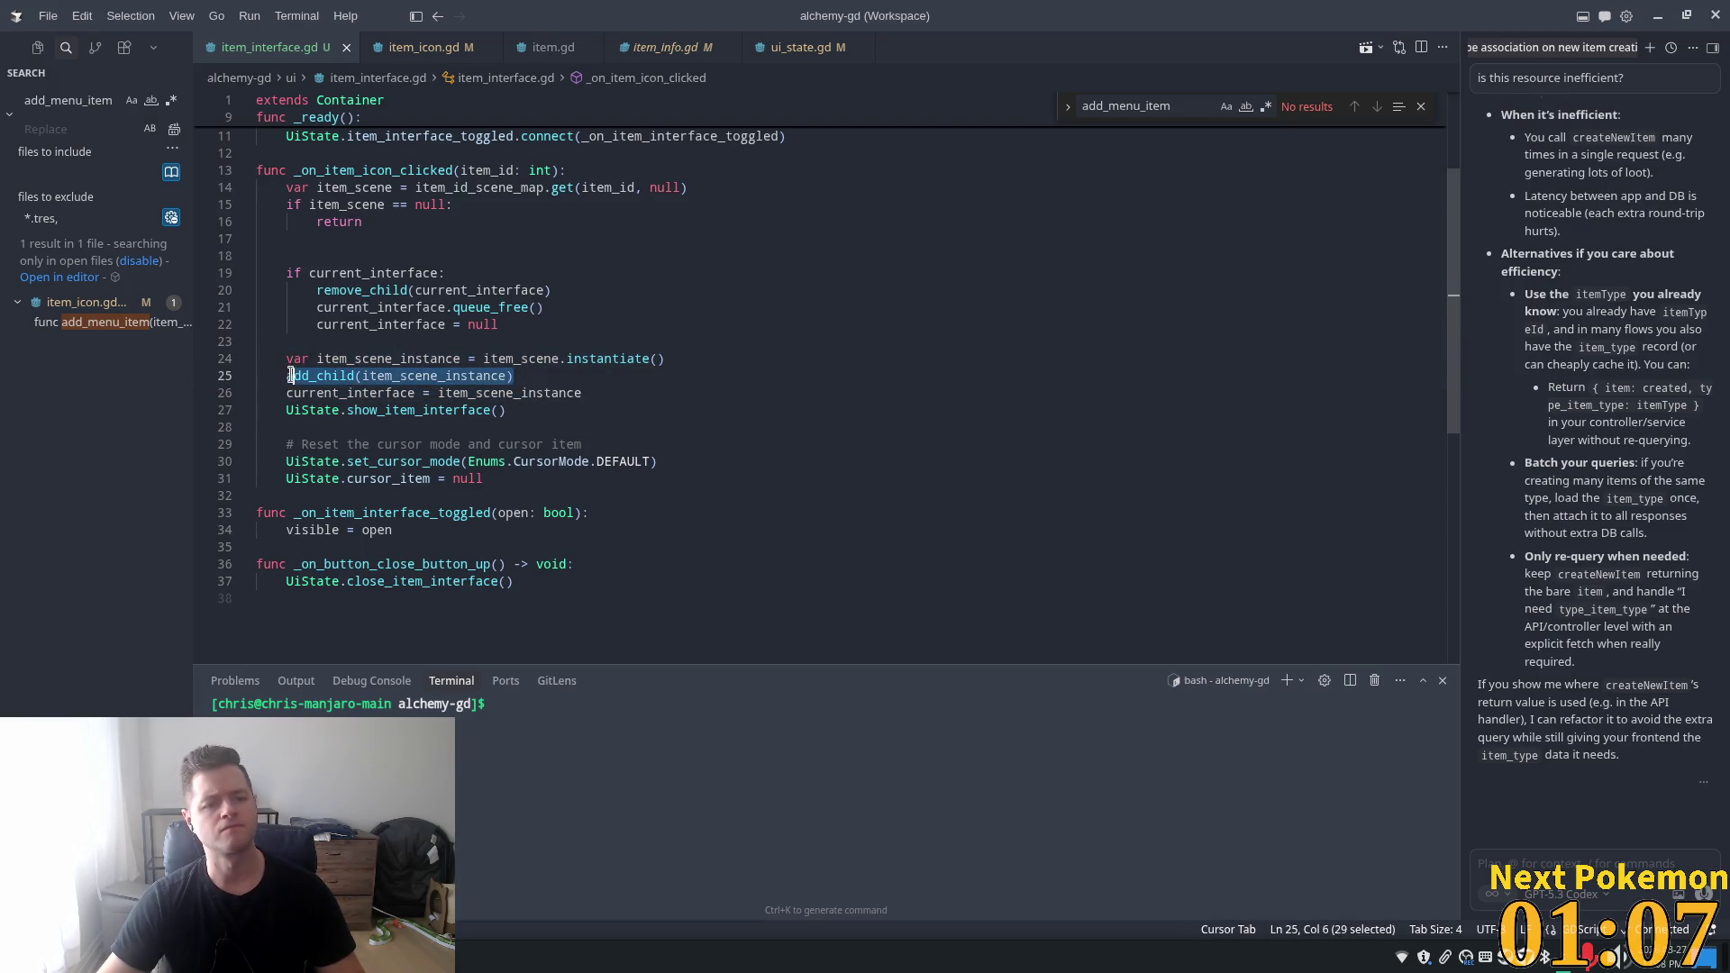
key("shift+Left")
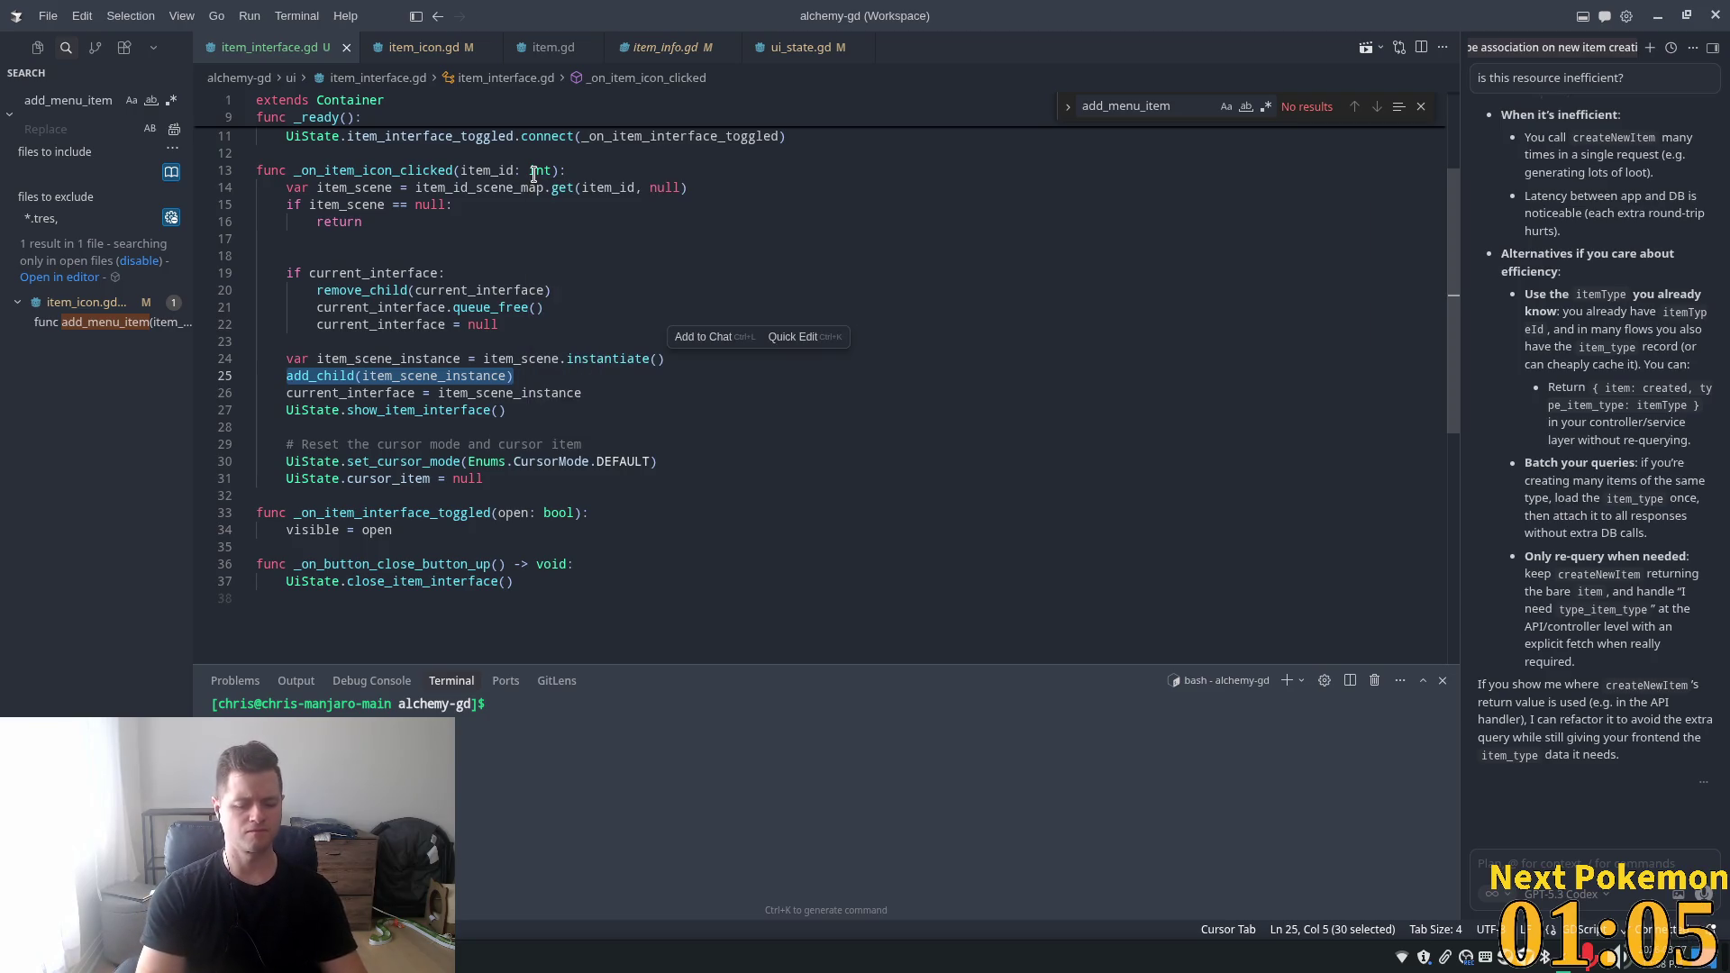
key("ctrl+l")
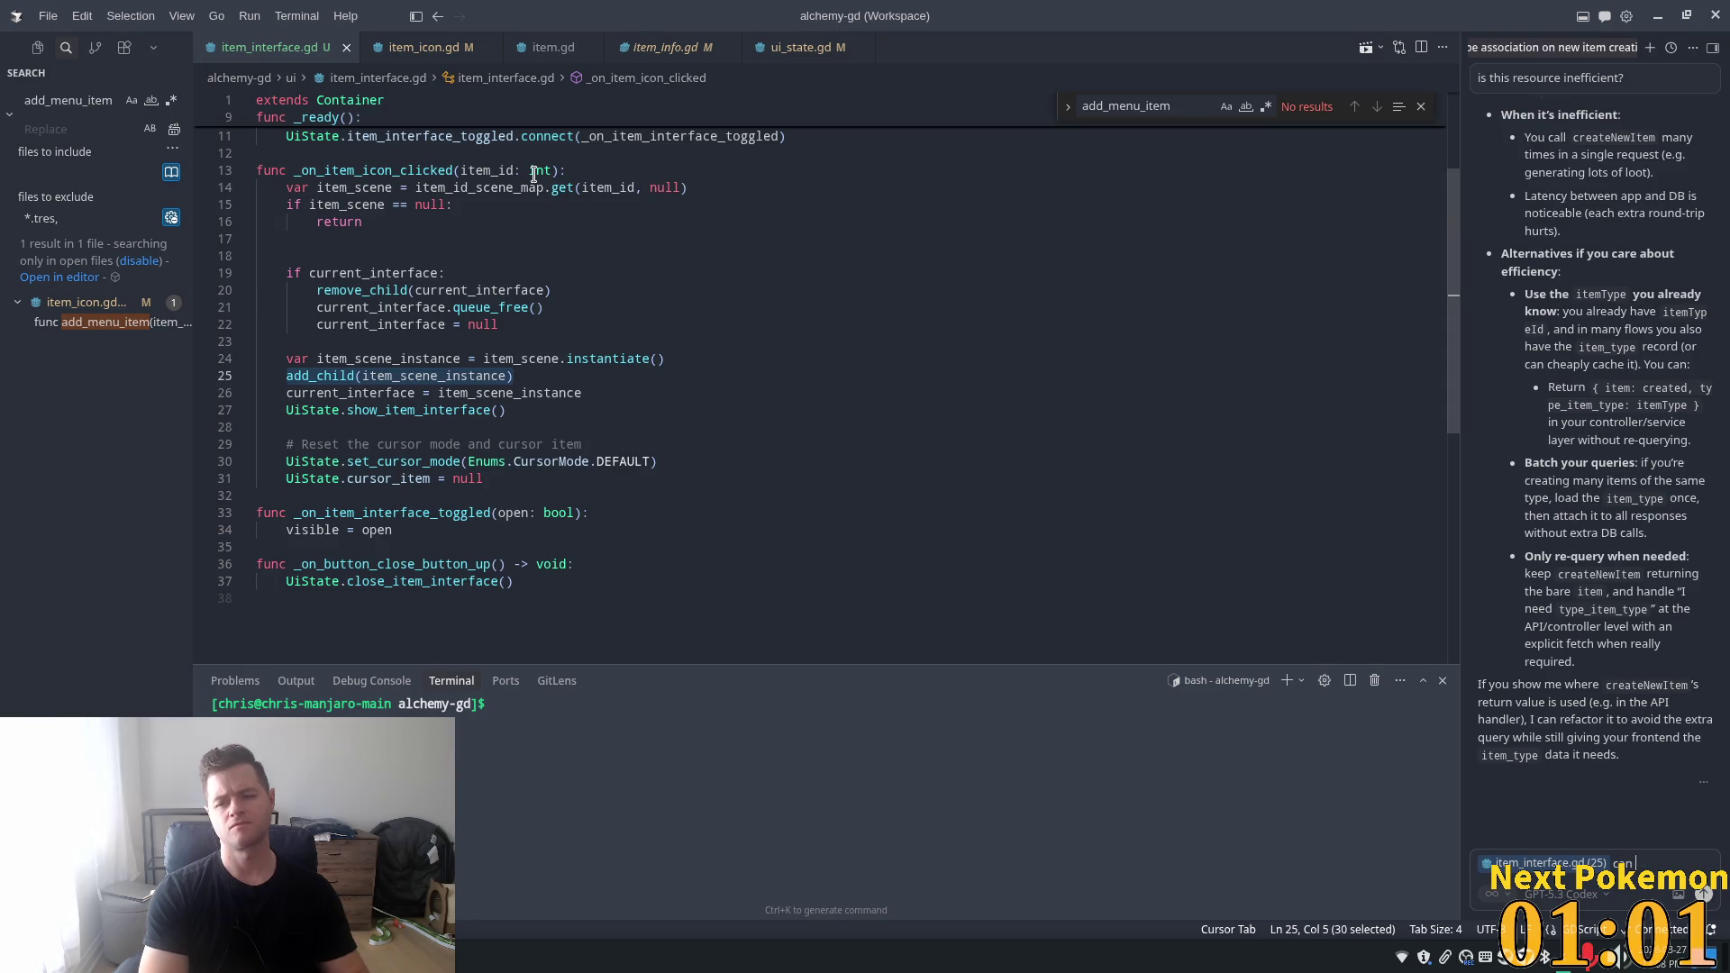
- Ask the AI to add this as the first child instead of last, and send
type("we add")
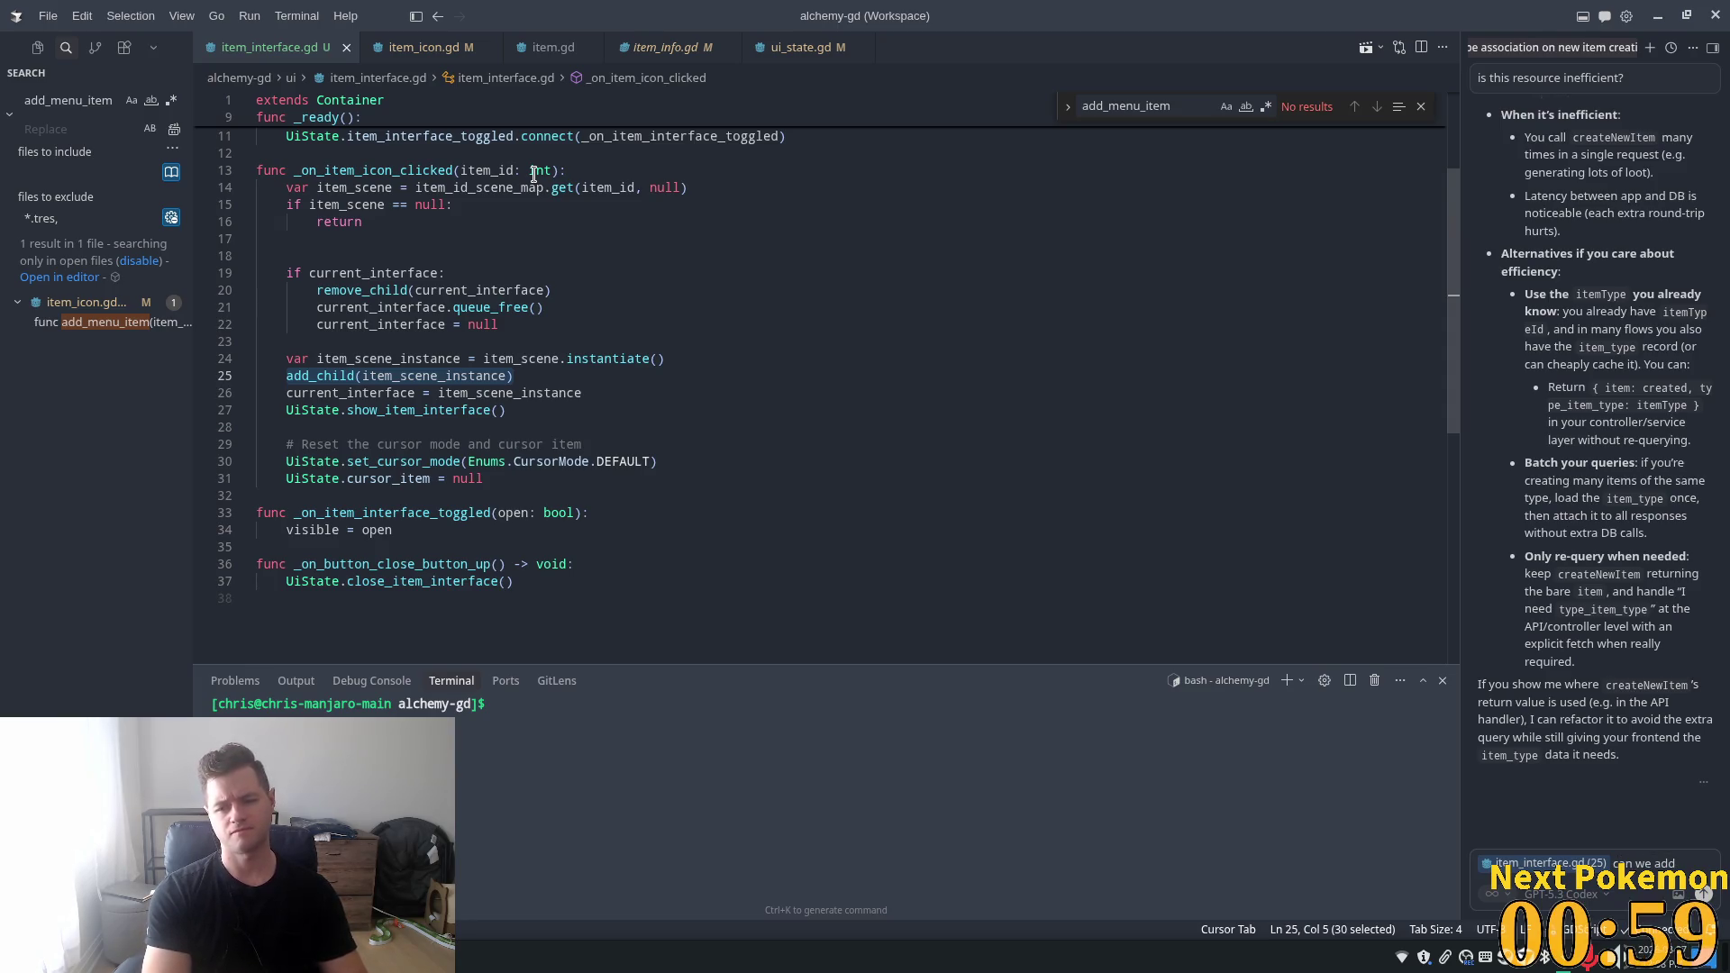
type(" child as")
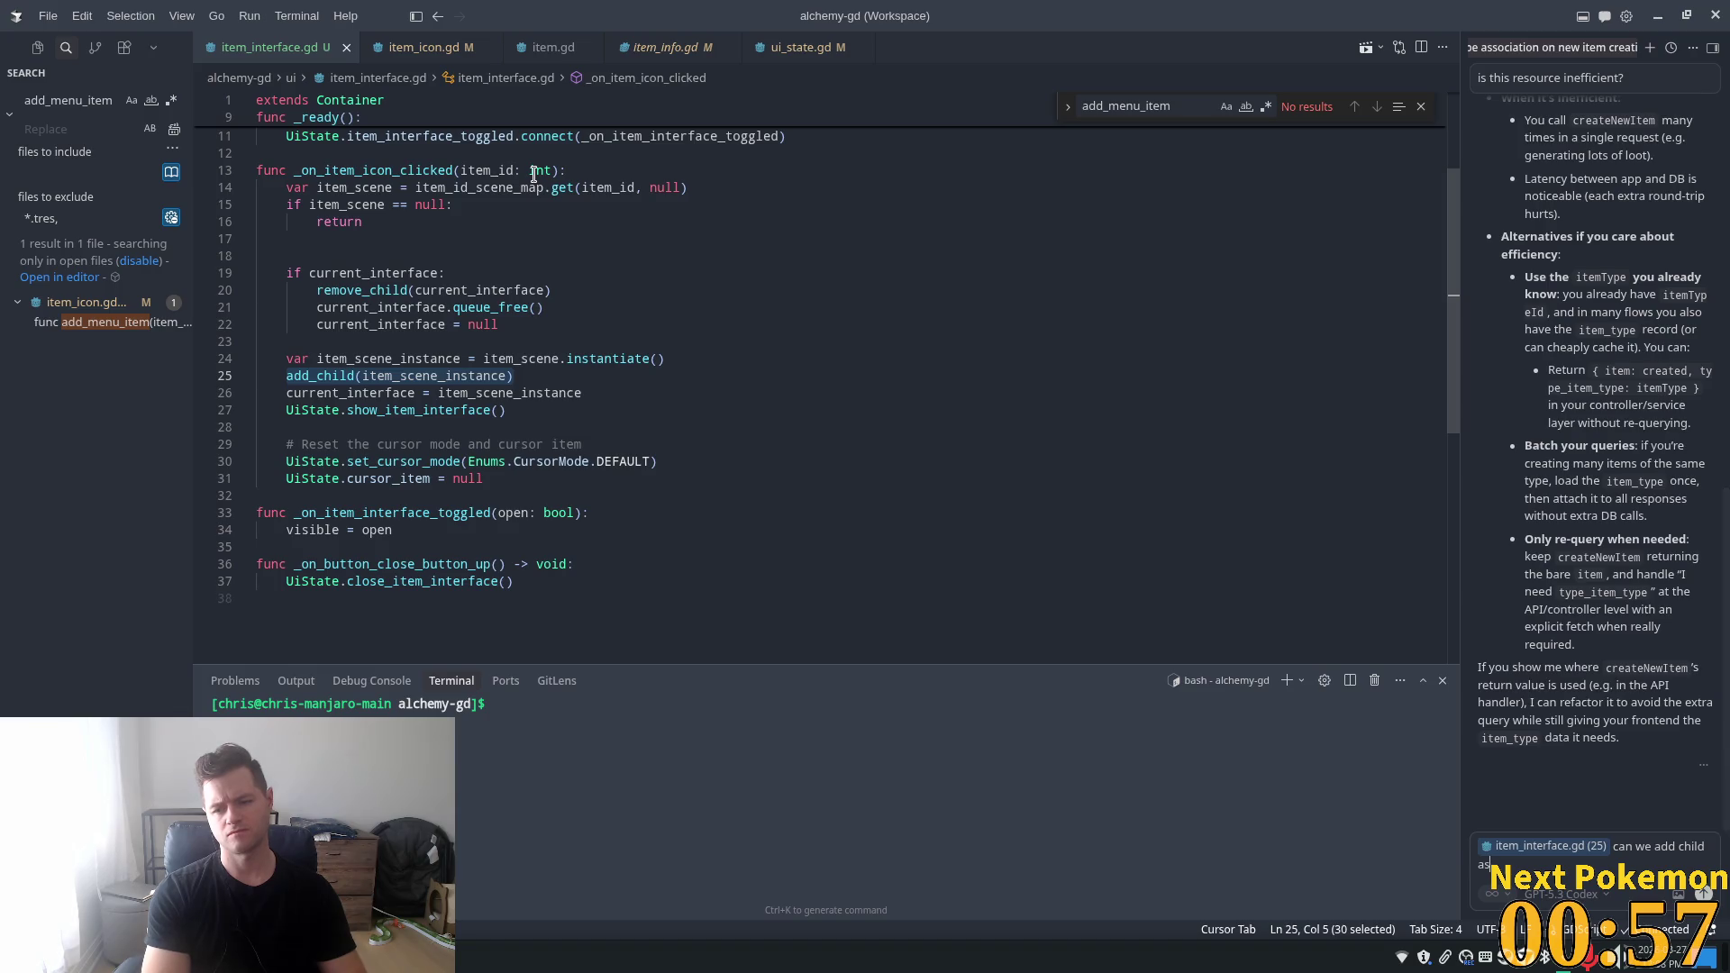
key("BackSpace")
key("BackSpace")
key("BackSpace")
key("BackSpace")
key("BackSpace")
key("BackSpace")
key("BackSpace")
key("BackSpace")
type("this as the fir")
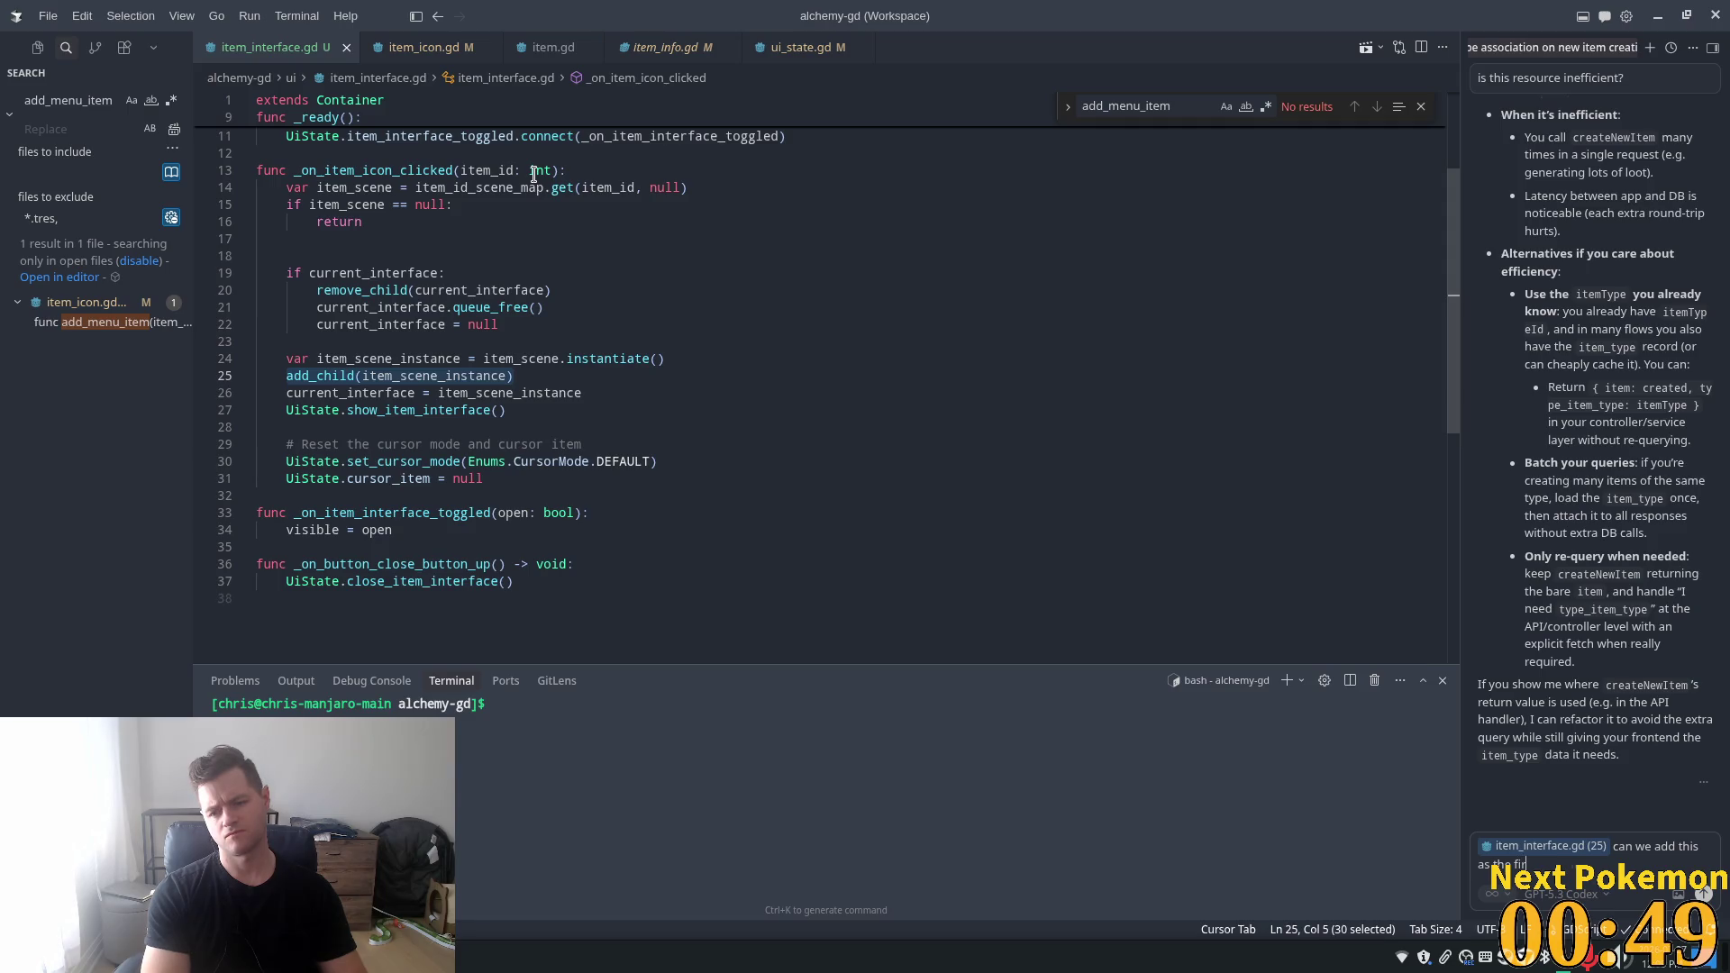
type("st child inst")
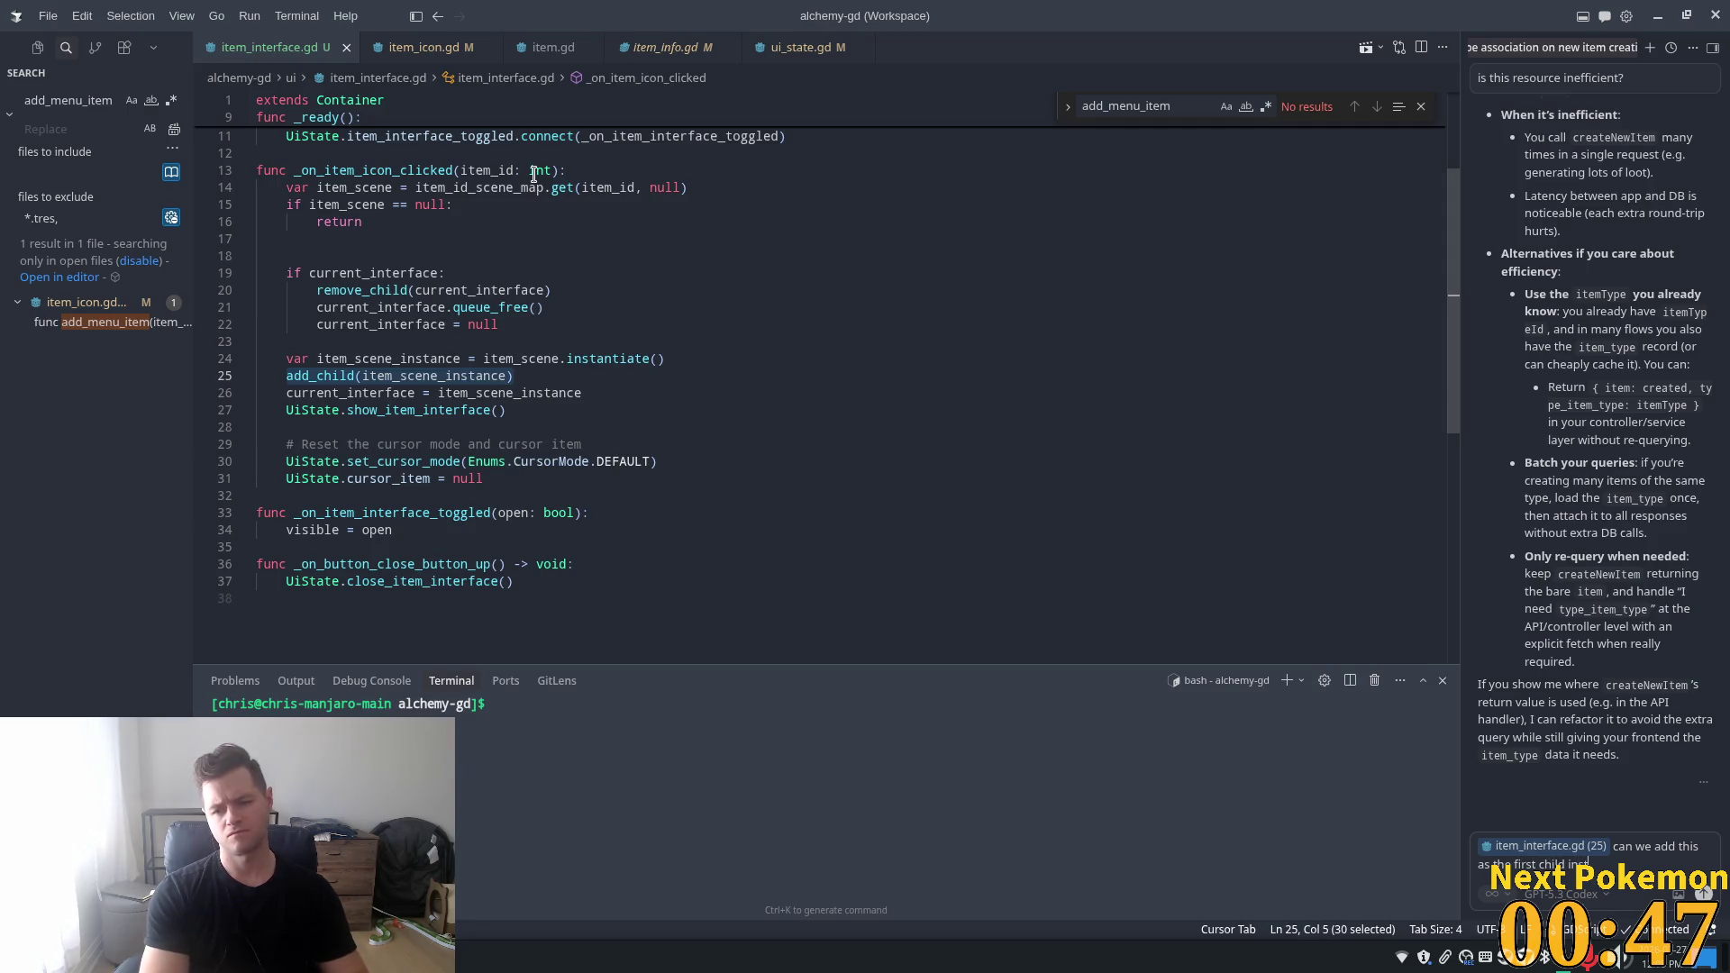
type("ead of the last")
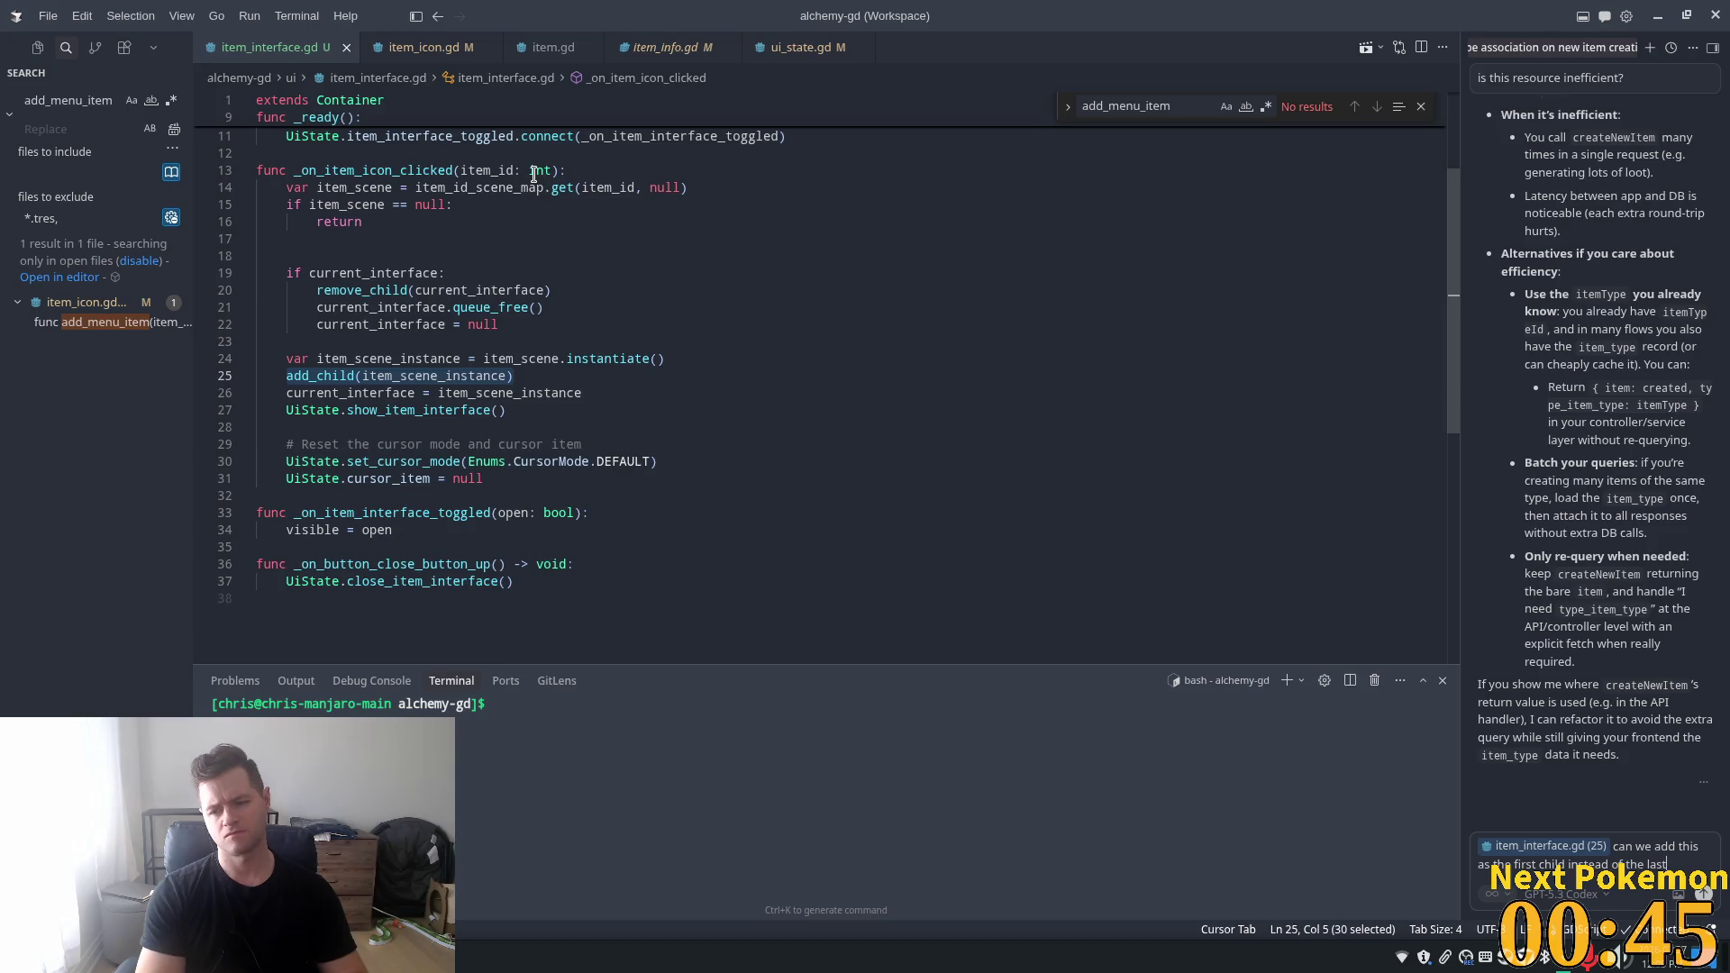
type("?")
key("Return")
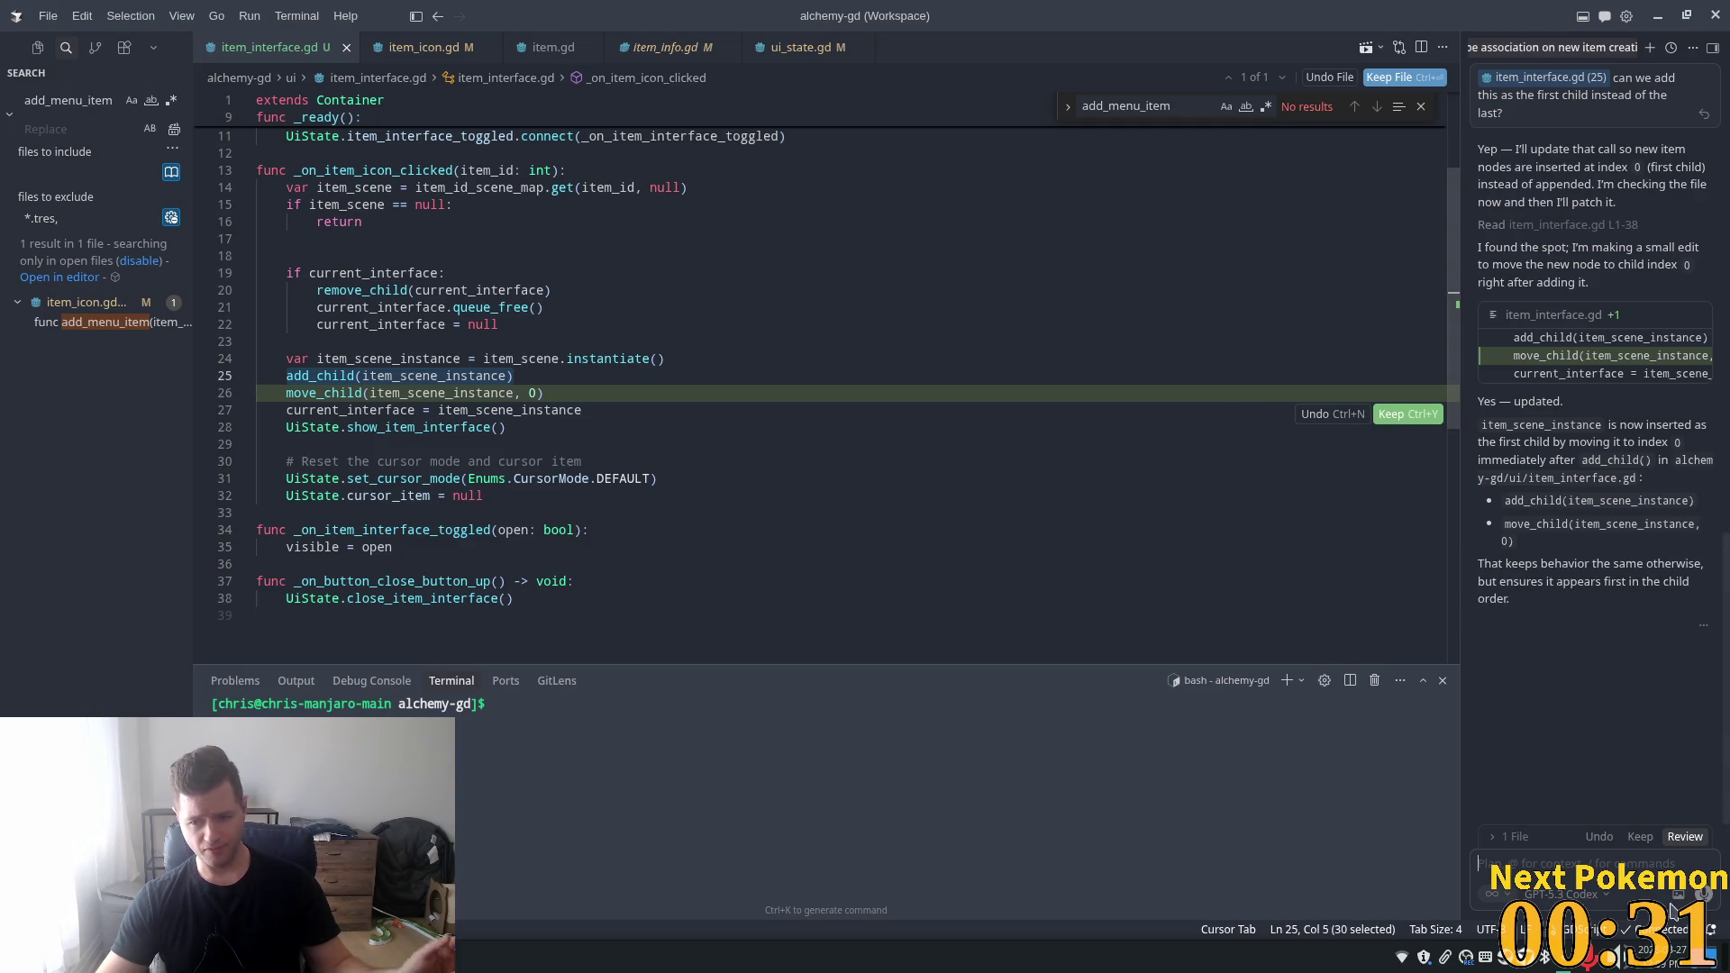
- Keep the AI's move_child(item_scene_instance, 0) edit in item_interface.gd and return to Godot
left_click(1640, 837)
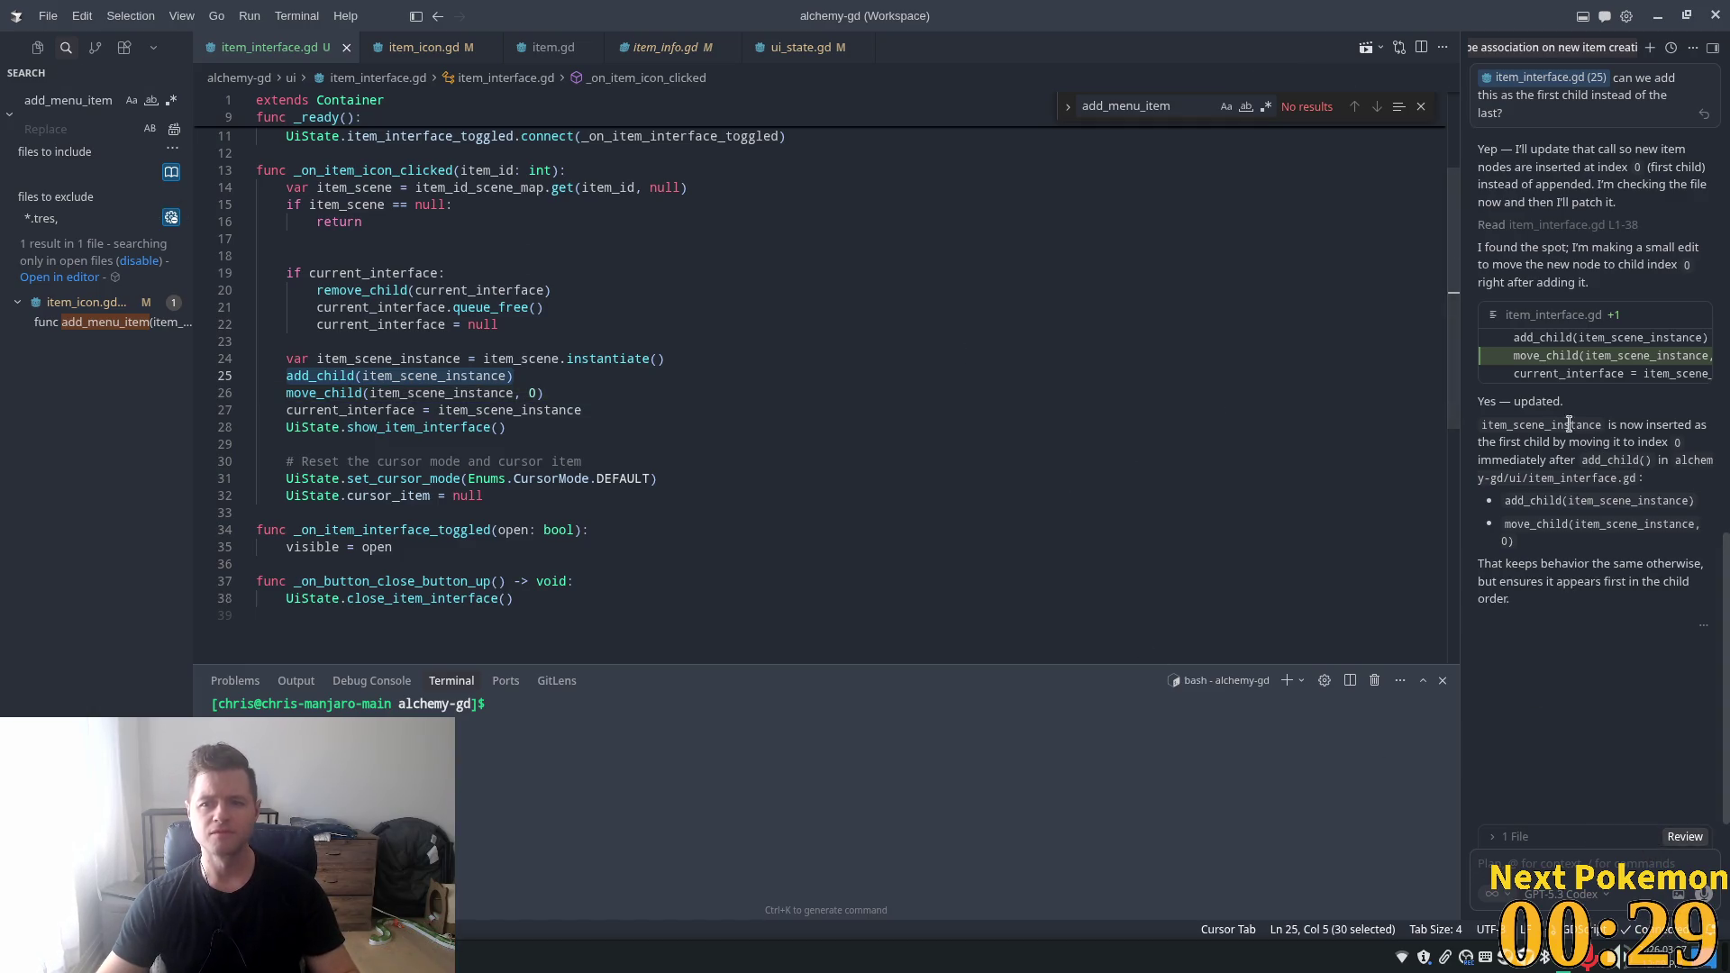
left_click_drag(1517, 167, 1544, 168)
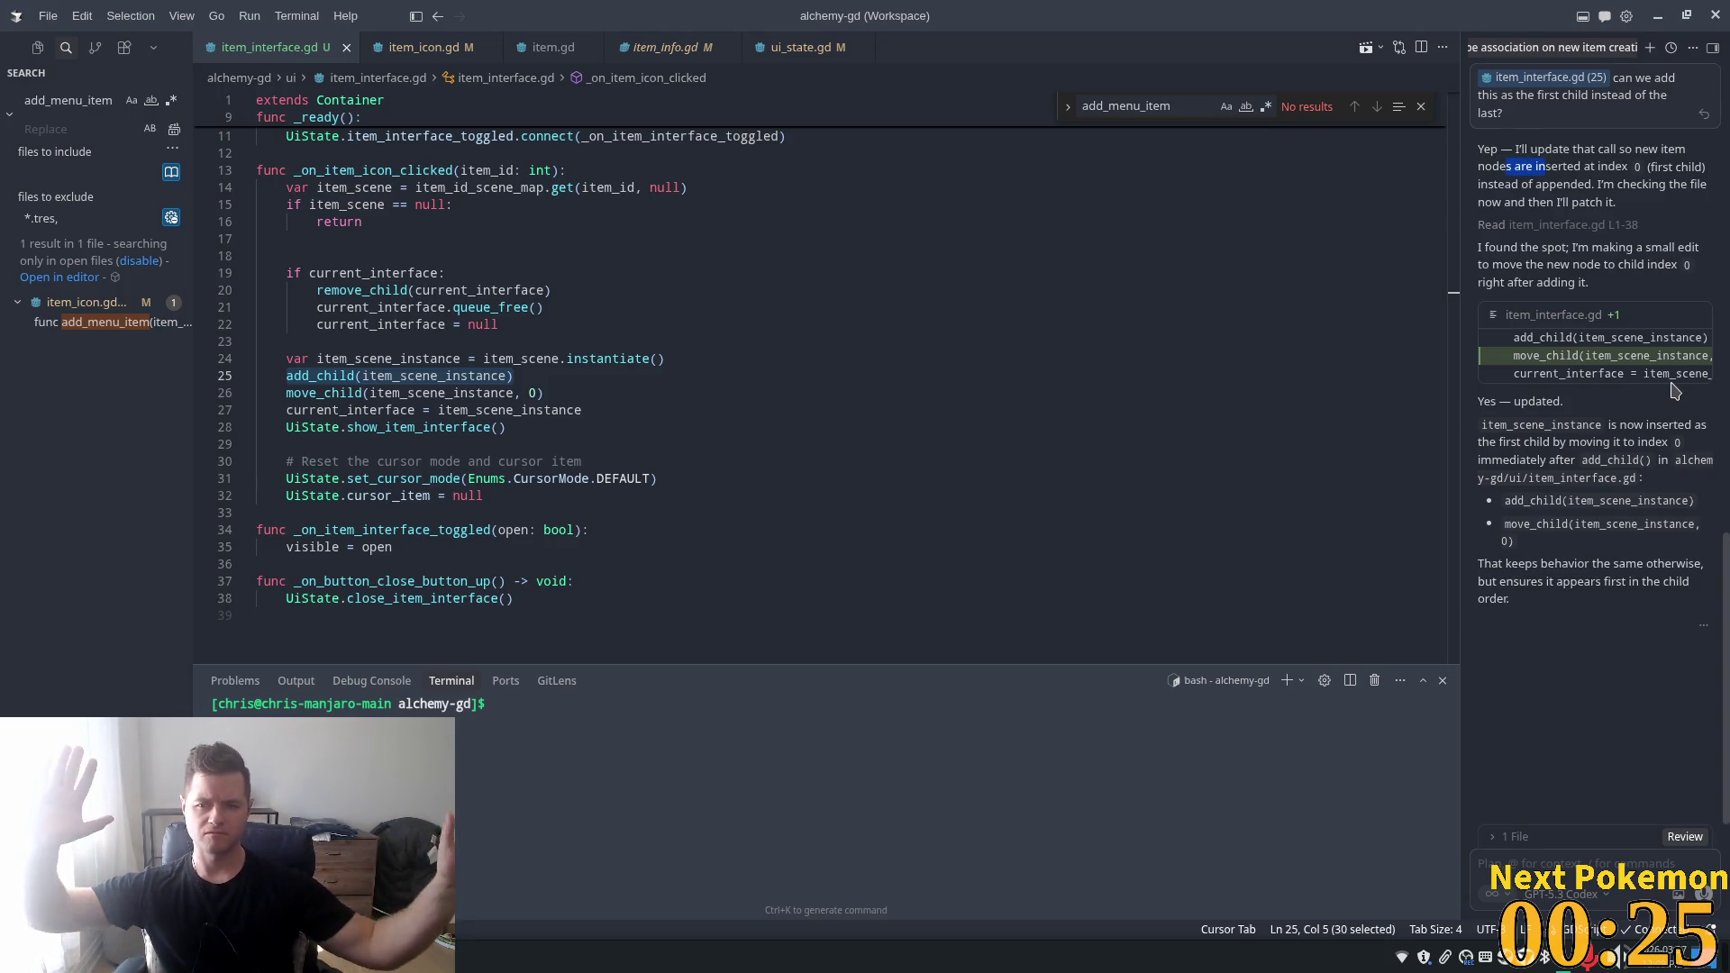
left_click(856, 368)
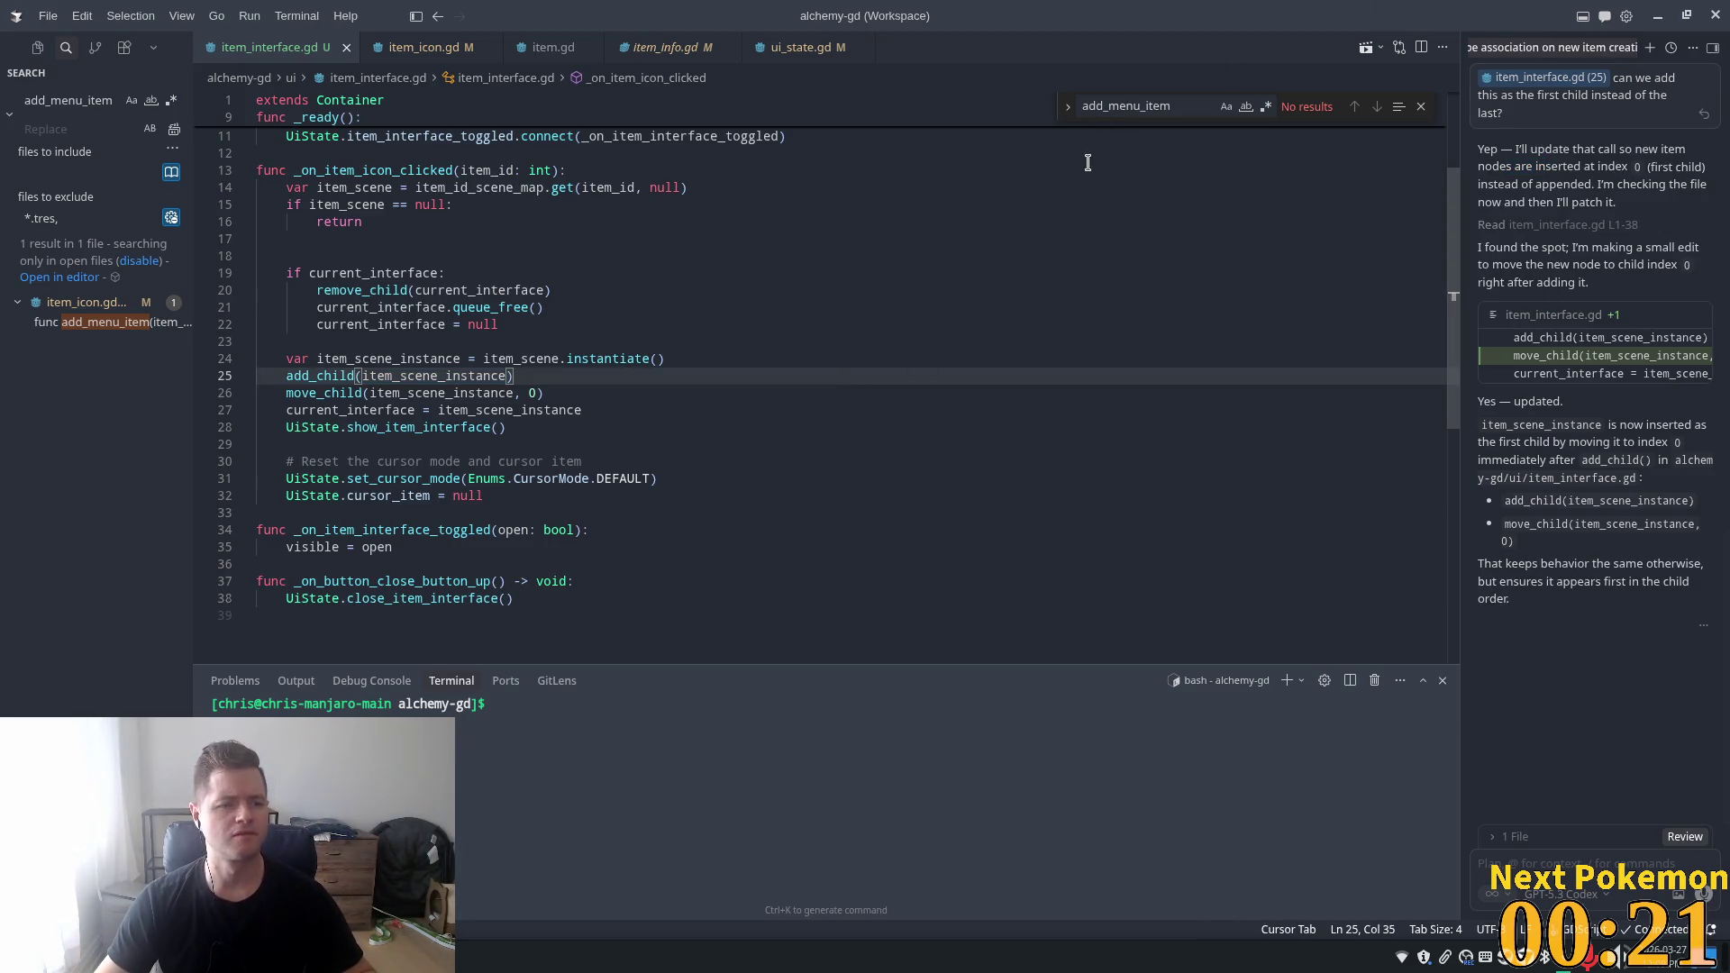
key("alt+Tab")
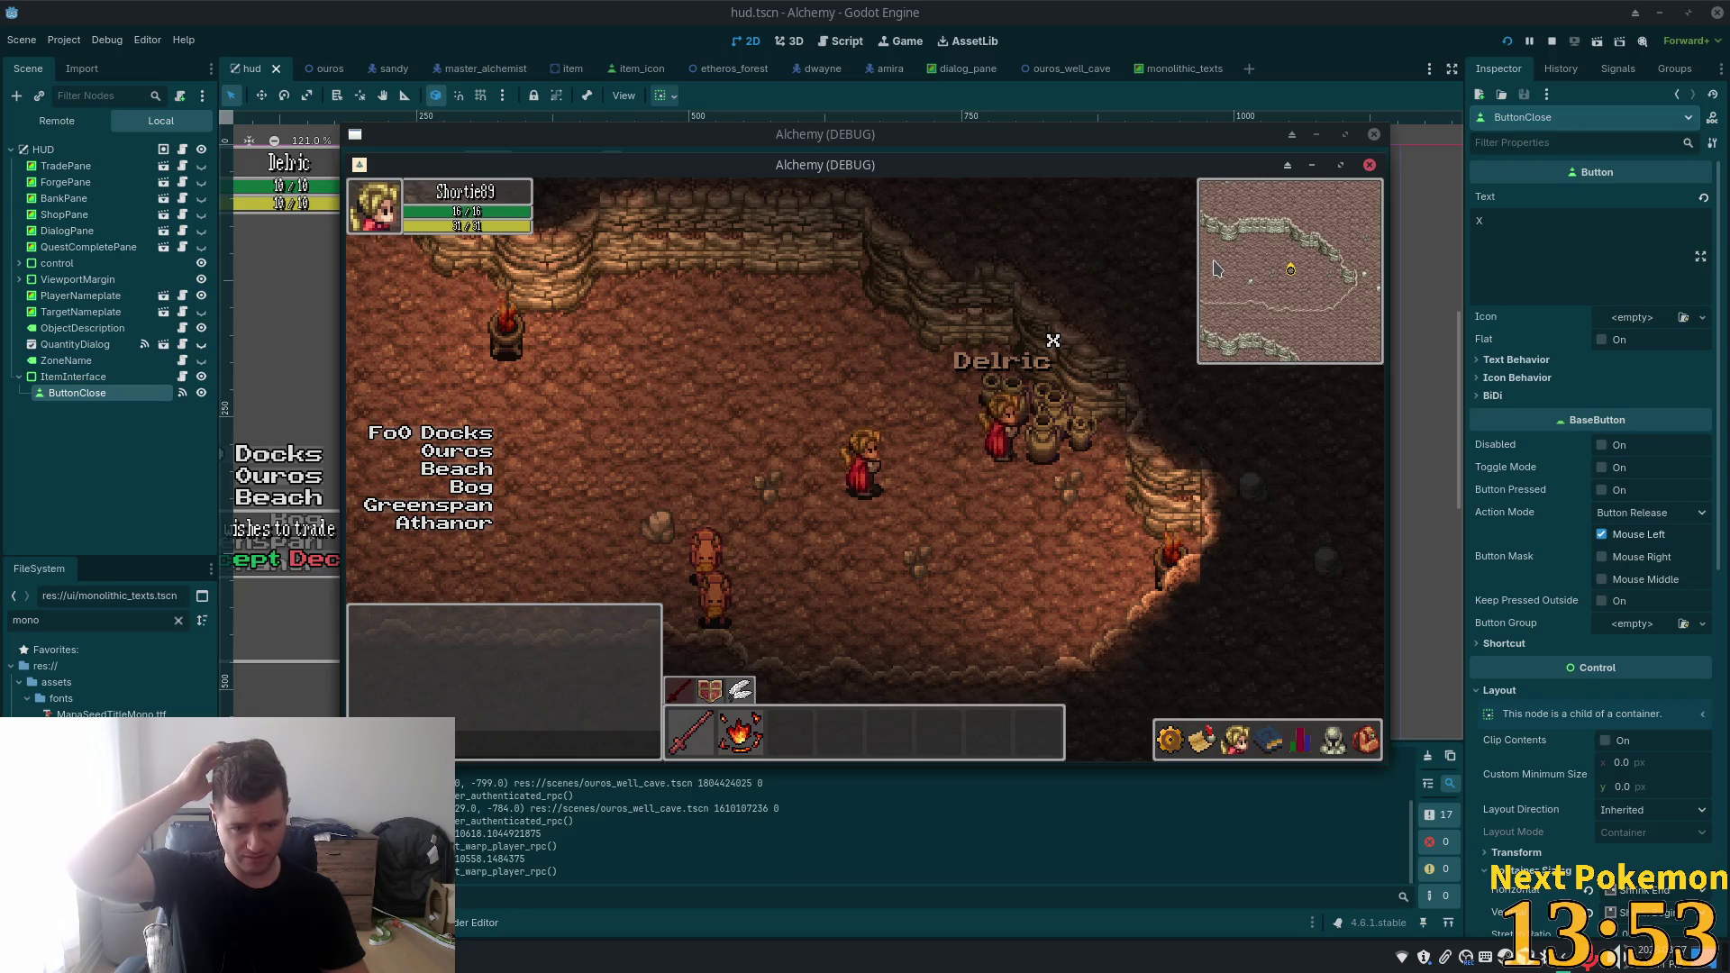
- In the running game, use Monolithic Texts from the bag, then close the rune panel with its X
left_click(1367, 746)
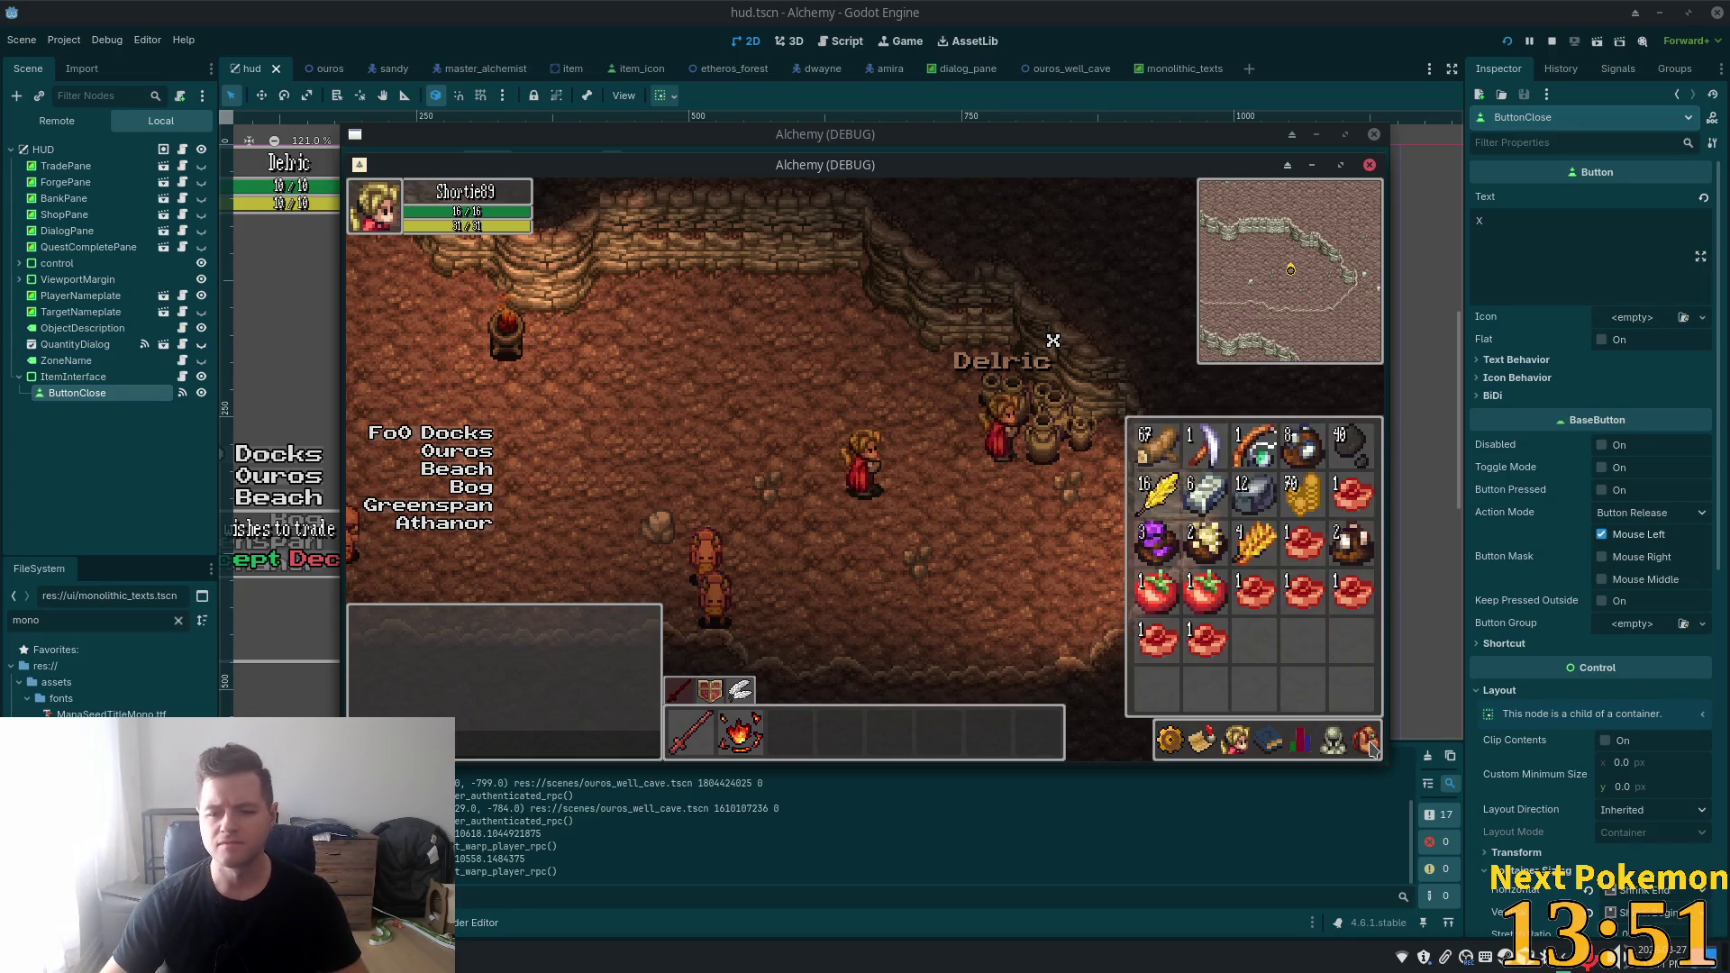
left_click(1367, 746)
left_click_drag(868, 214, 741, 289)
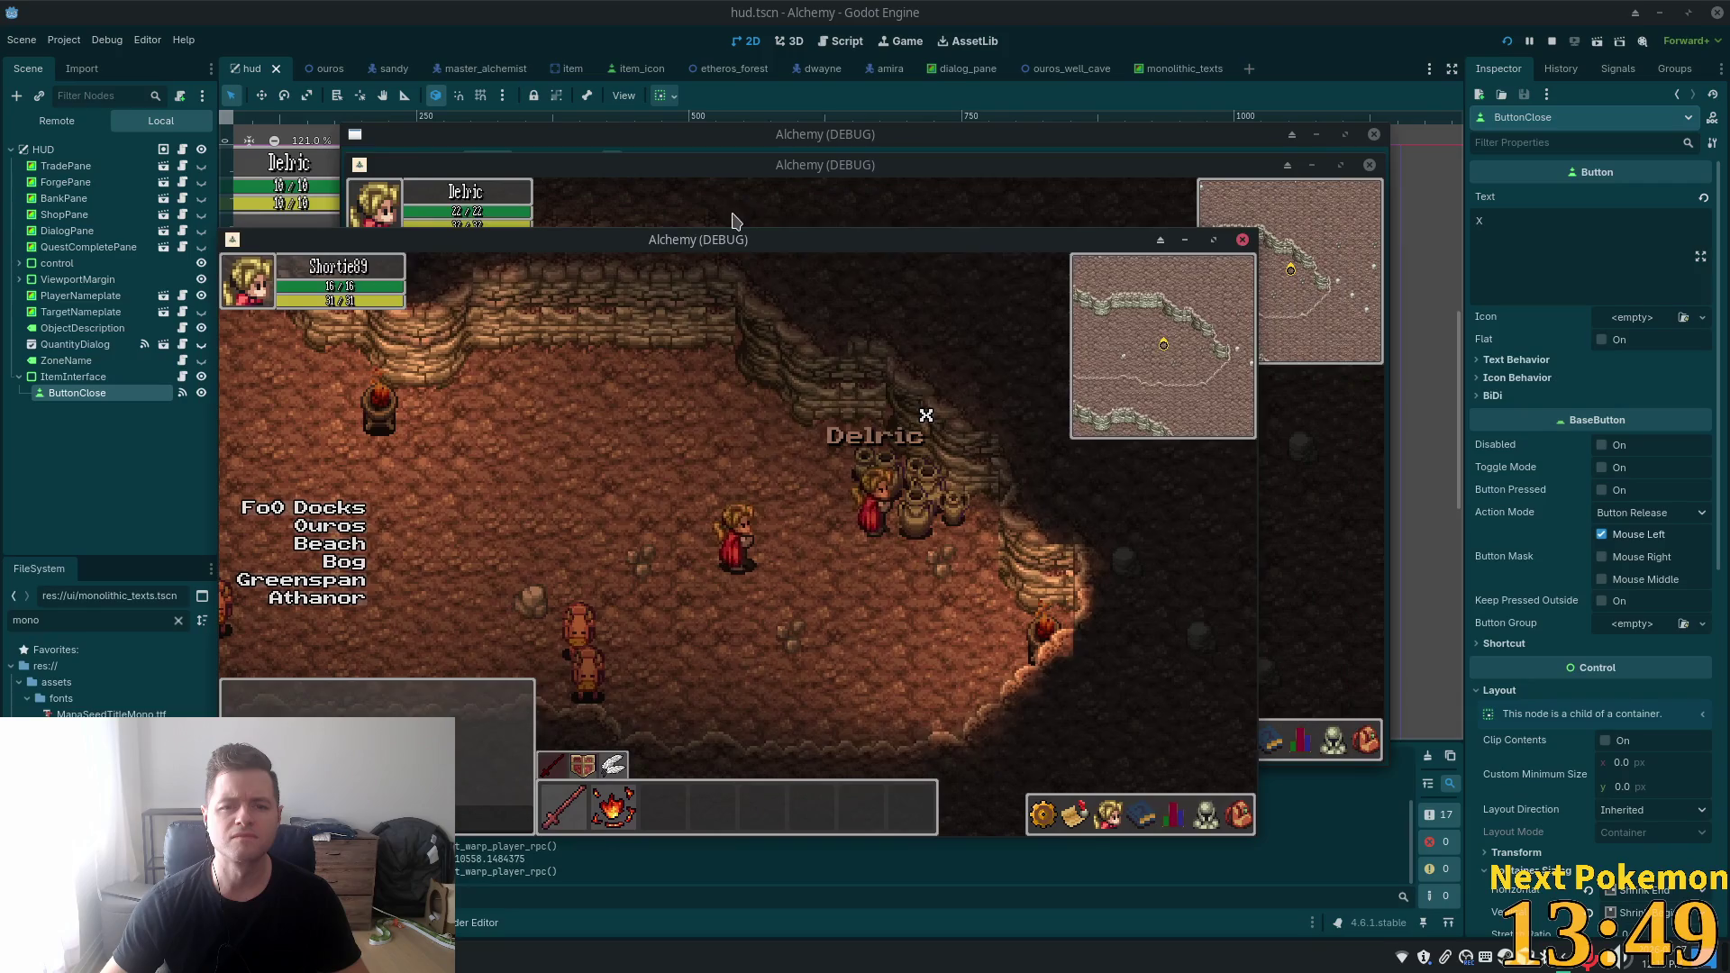
left_click(991, 548)
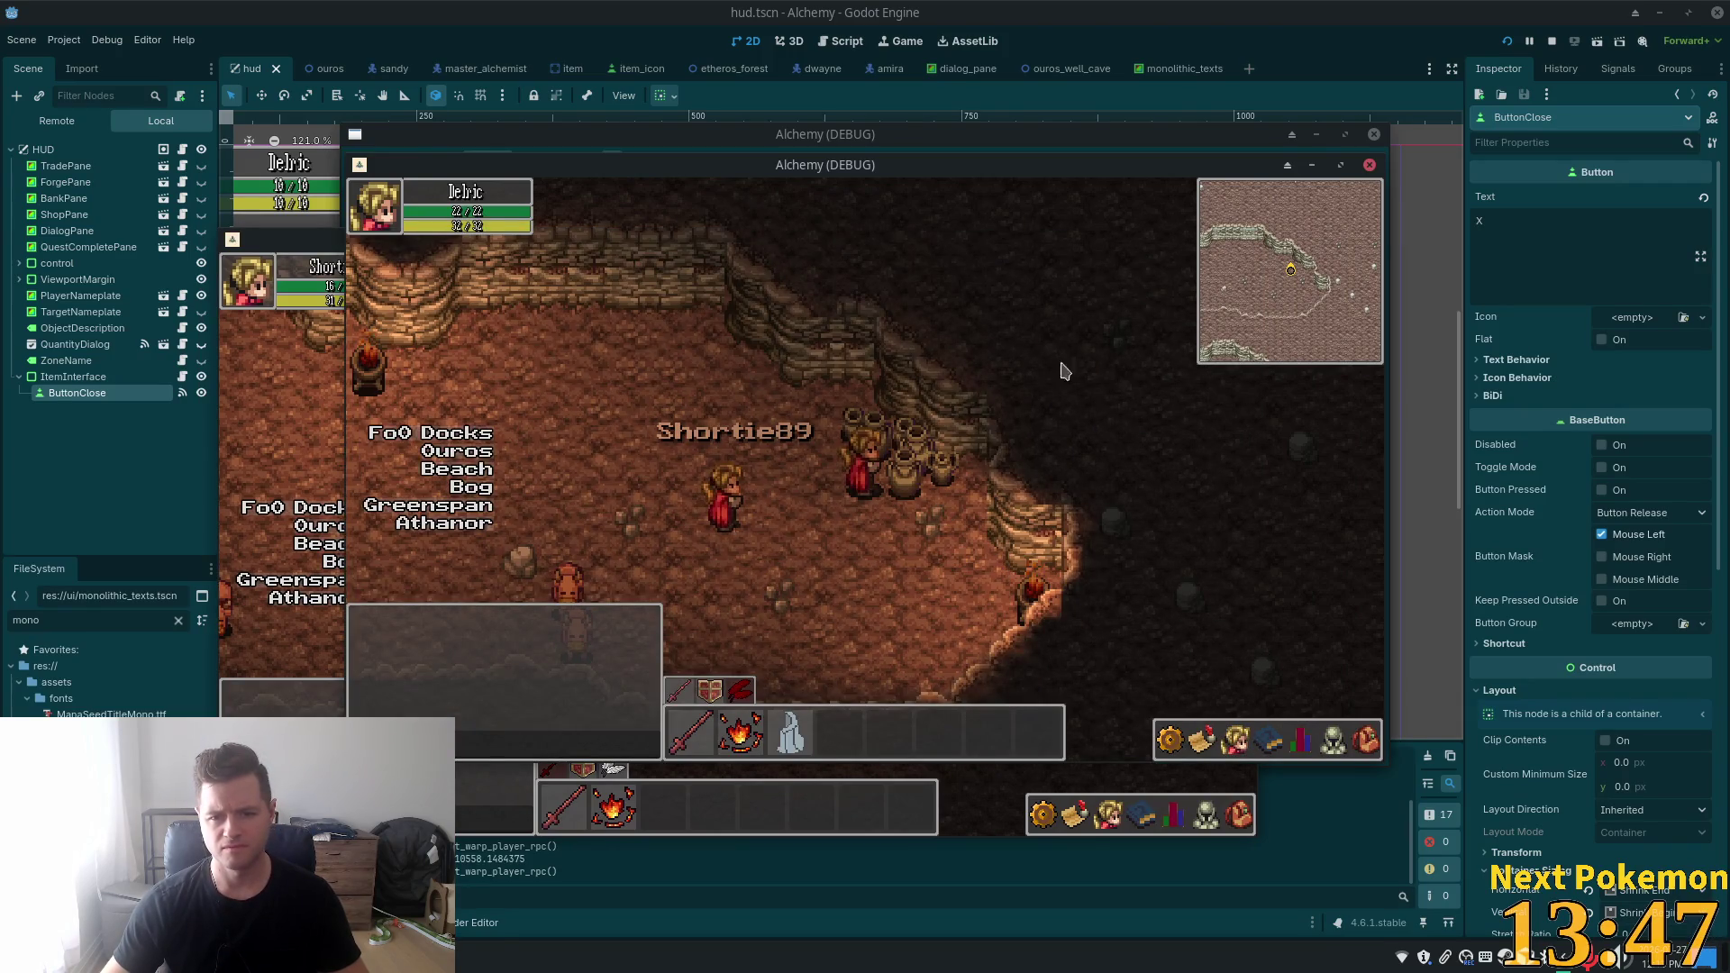
left_click(1366, 740)
left_click(1154, 692)
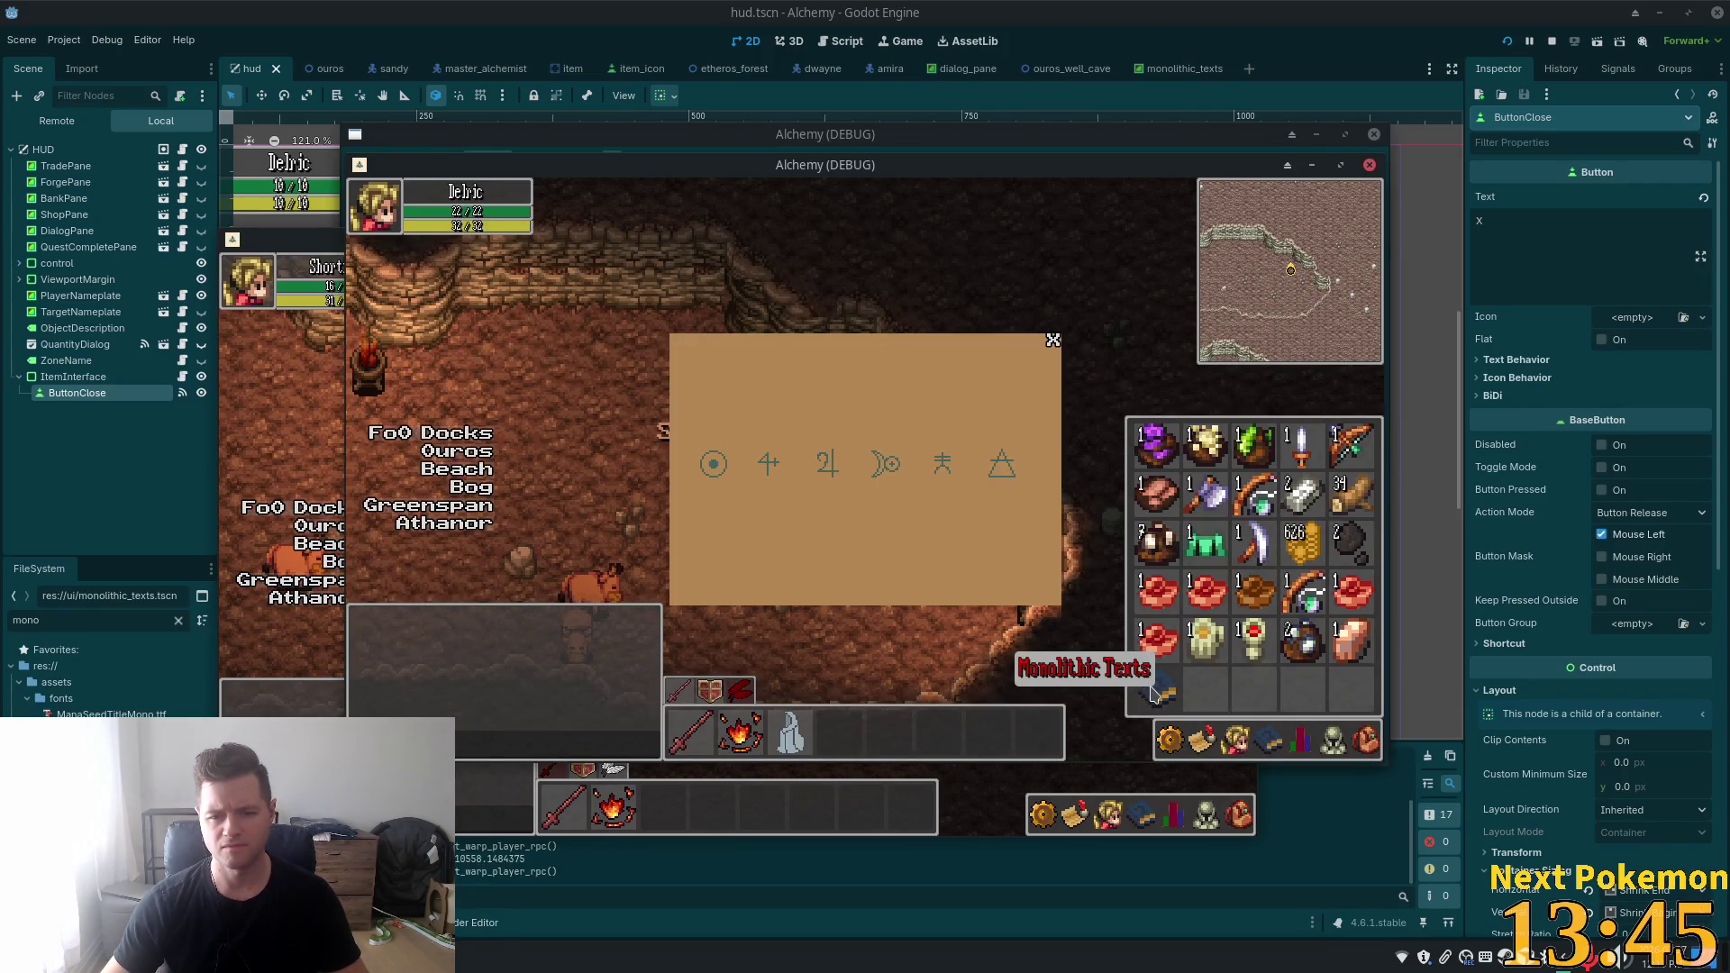
left_click(1027, 498)
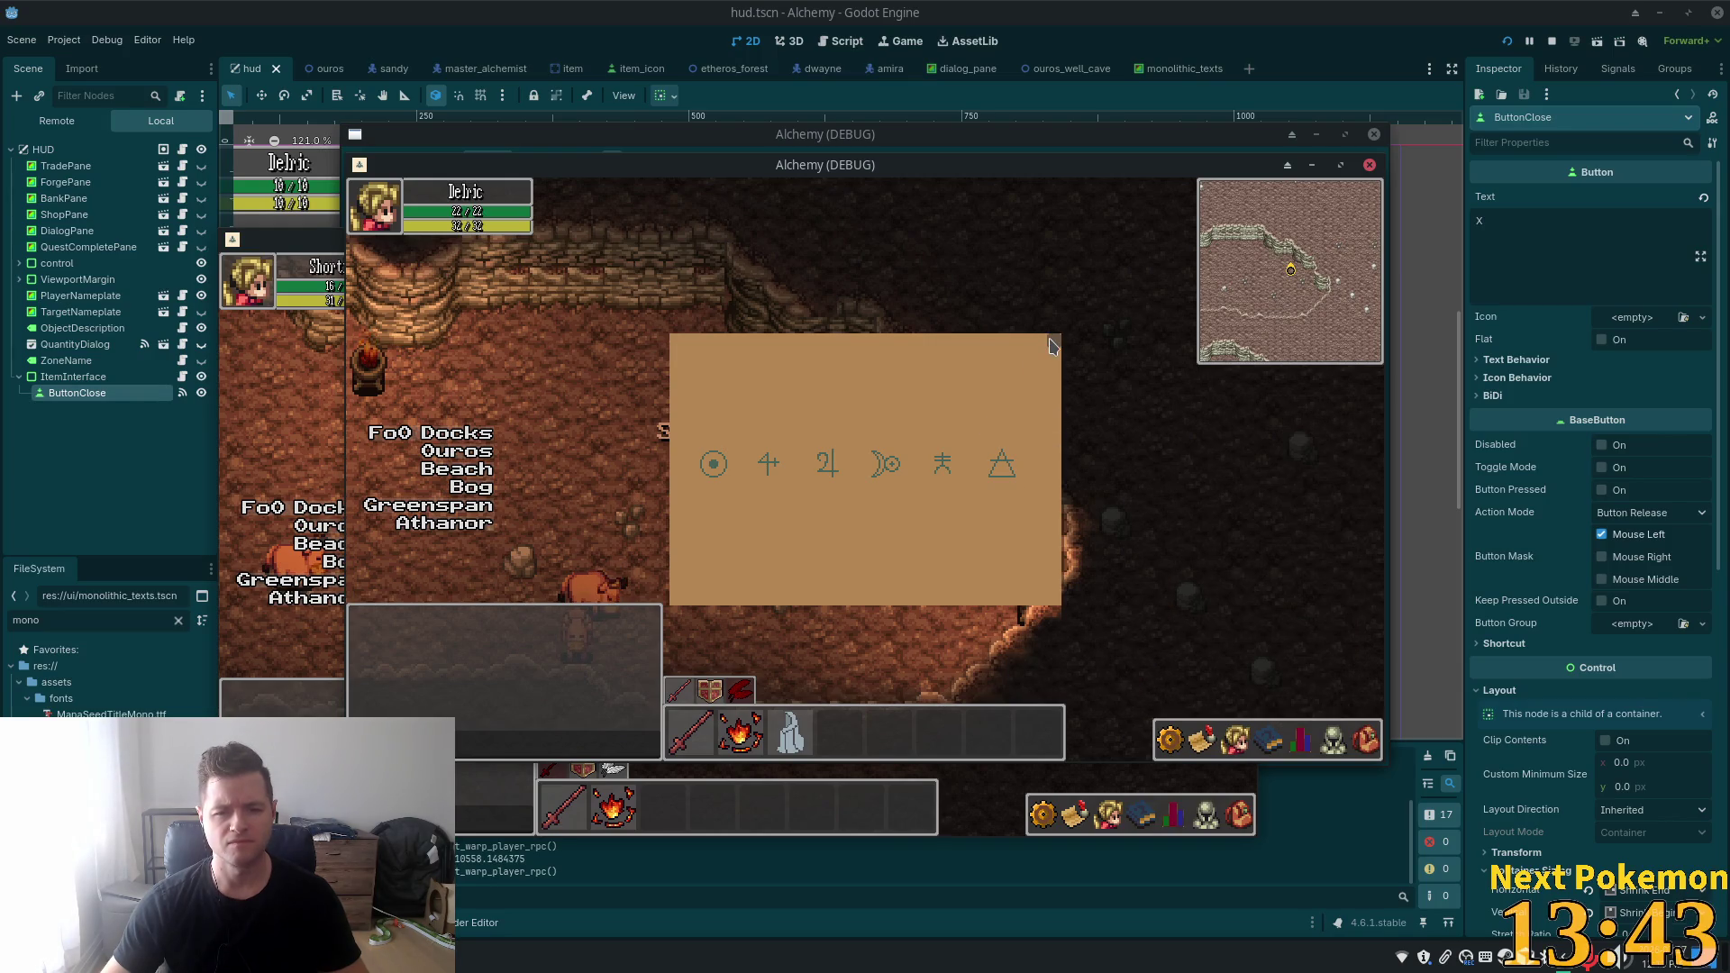
left_click(1051, 346)
- Reopen the bag, choose Use on Monolithic Texts via right-click, then close the rune panel again
left_click(1366, 741)
left_click(1235, 741)
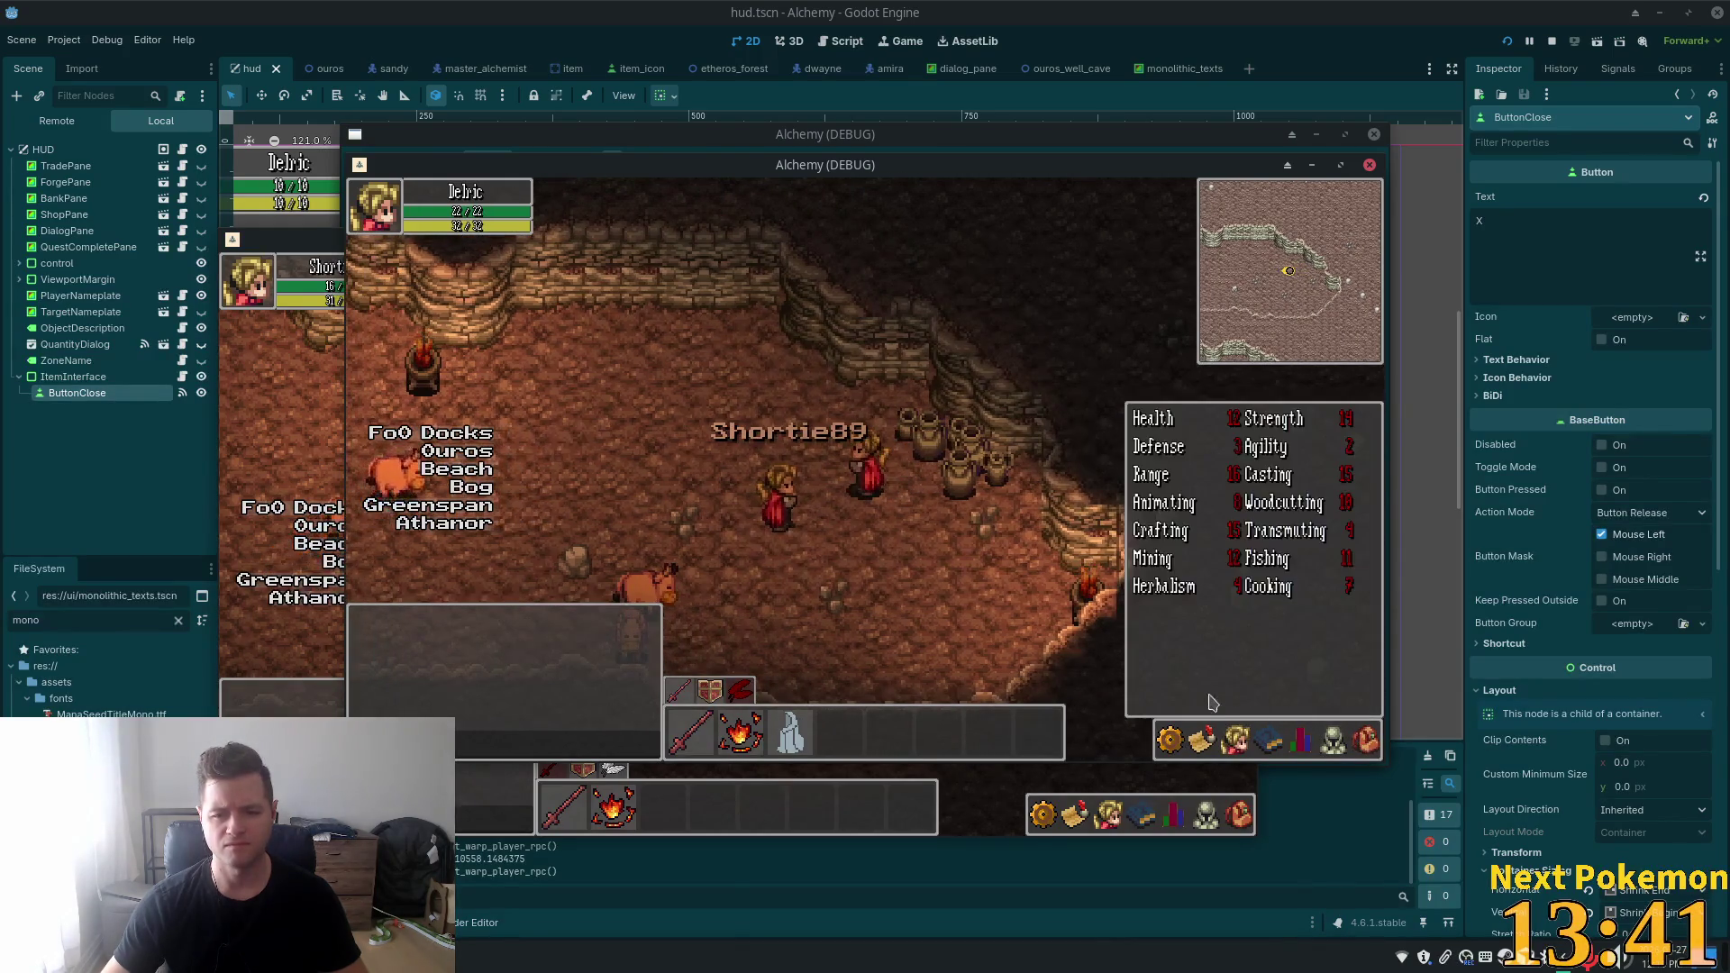
left_click(1366, 740)
right_click(1173, 694)
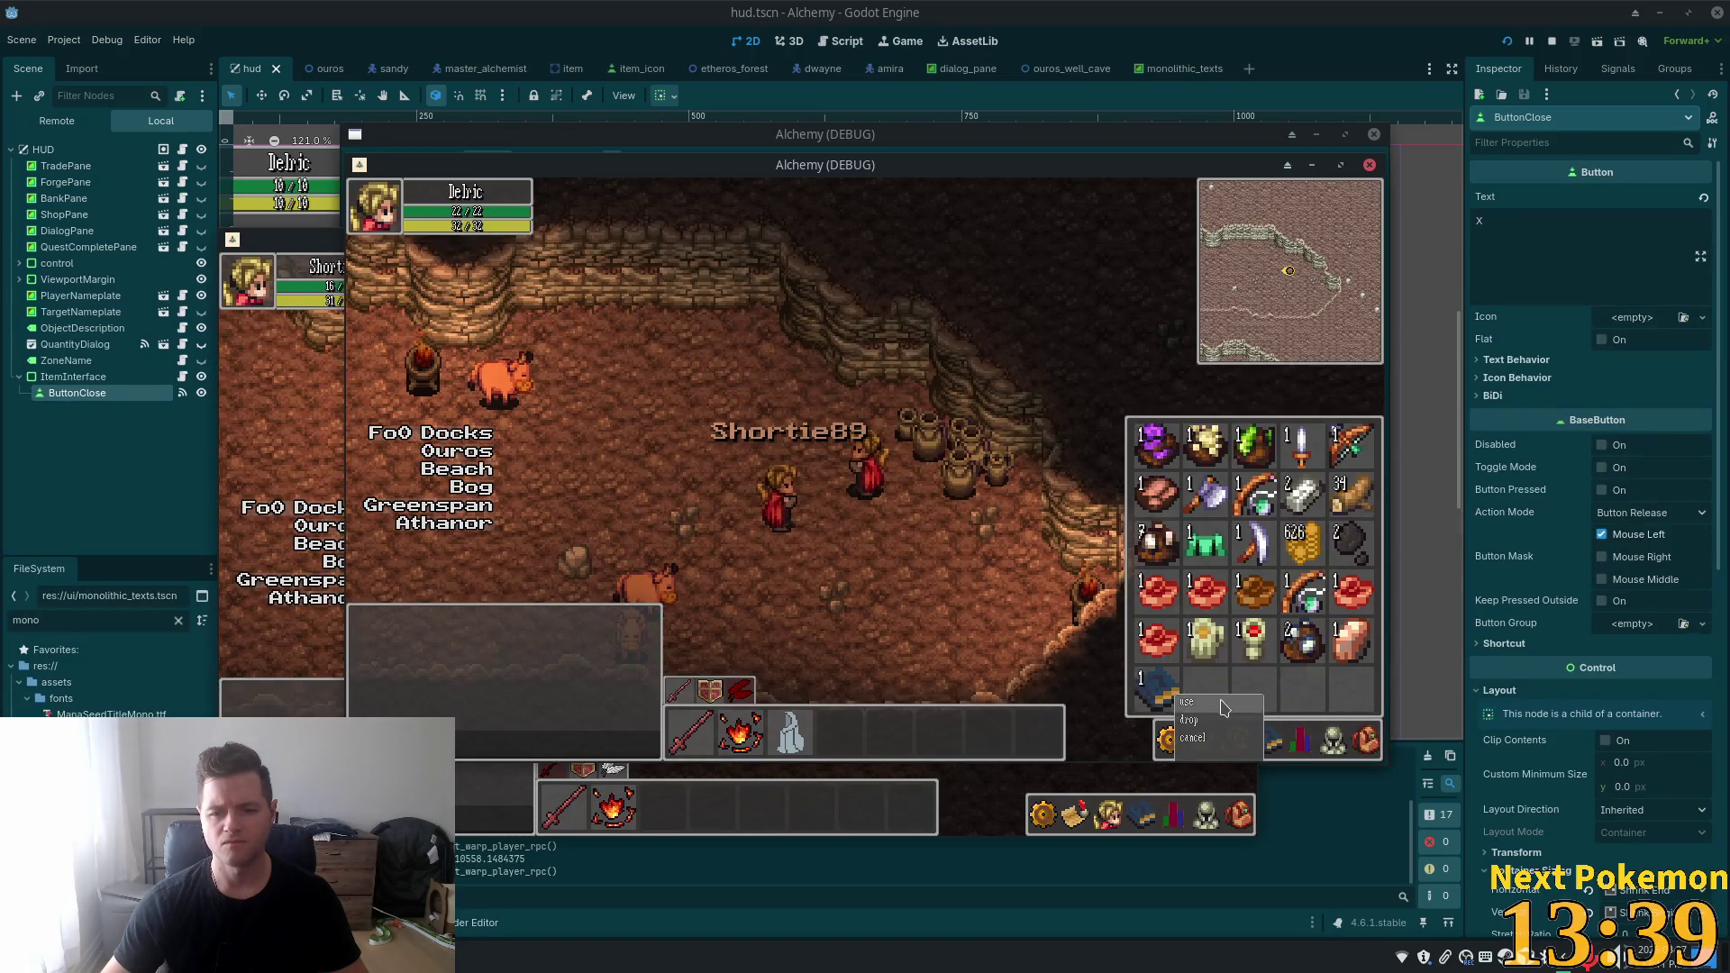
left_click(1217, 703)
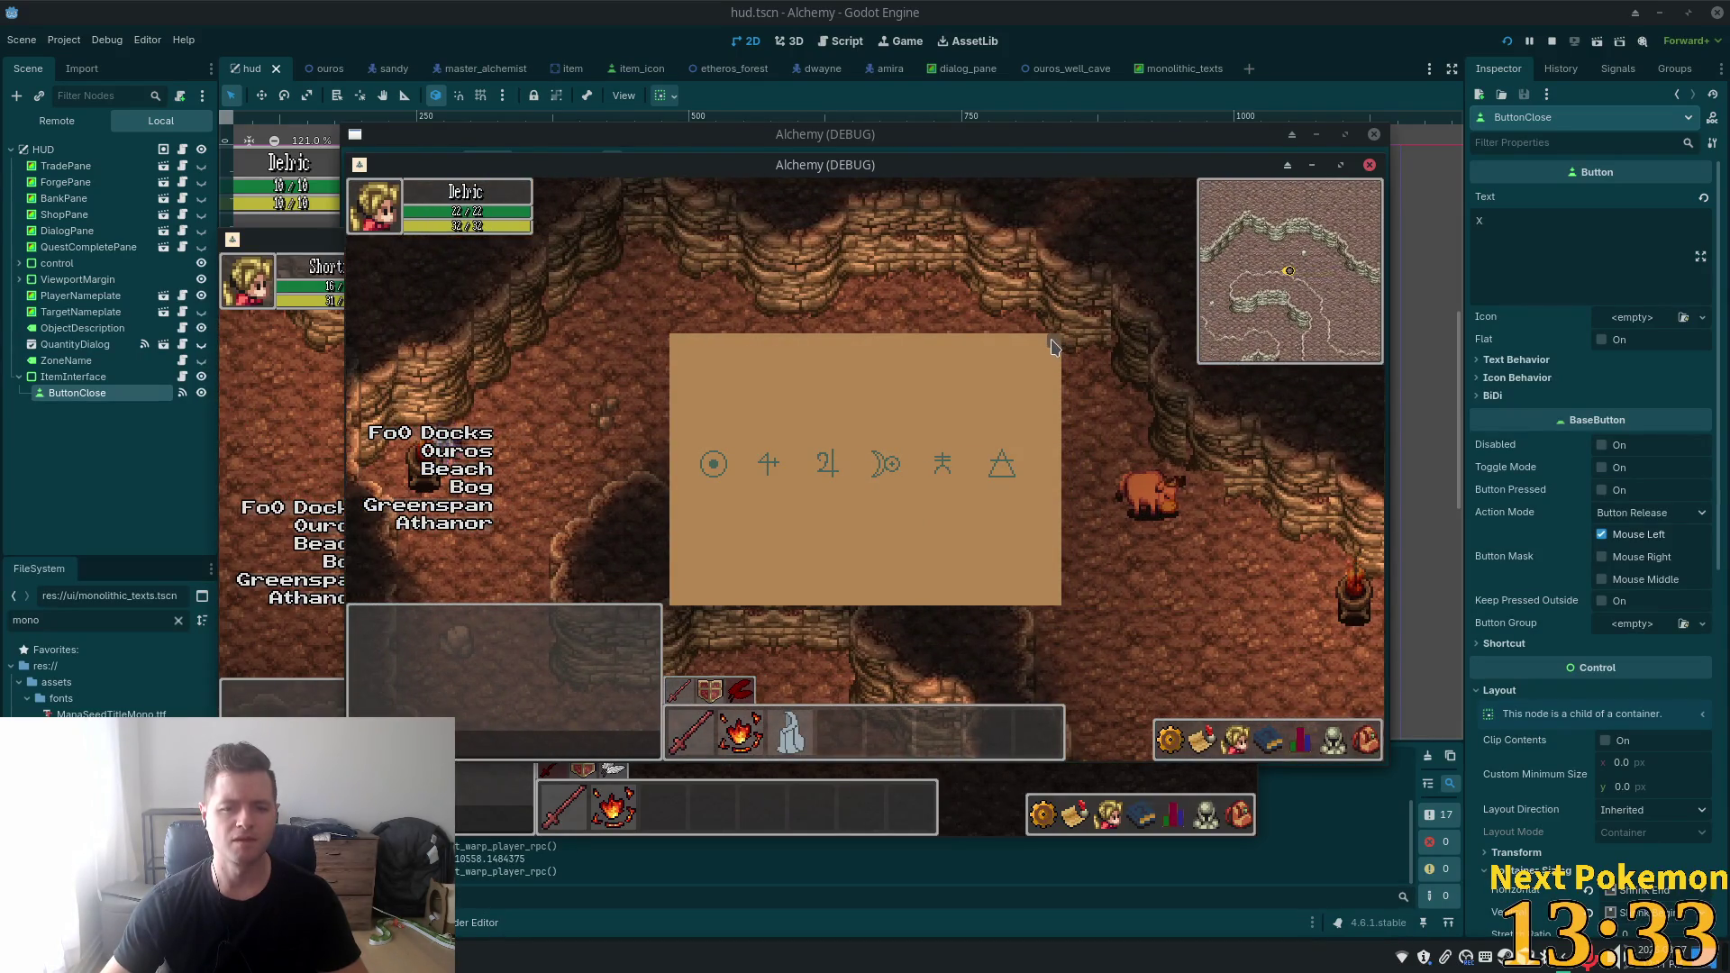
left_click(1053, 347)
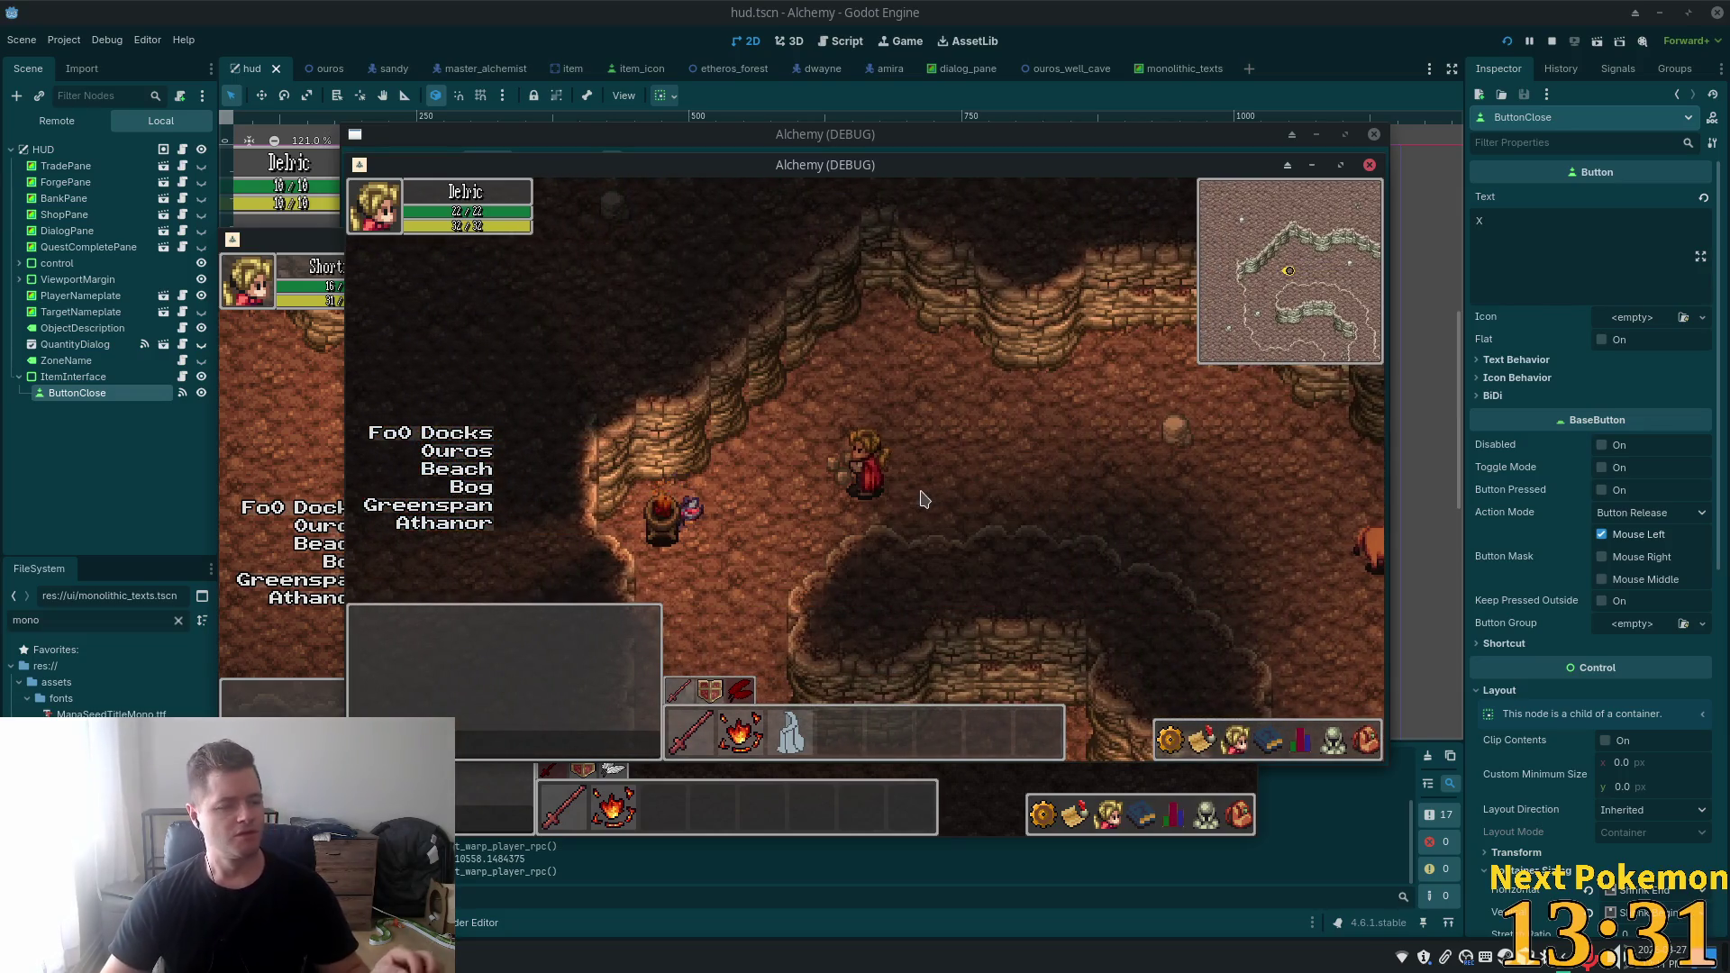